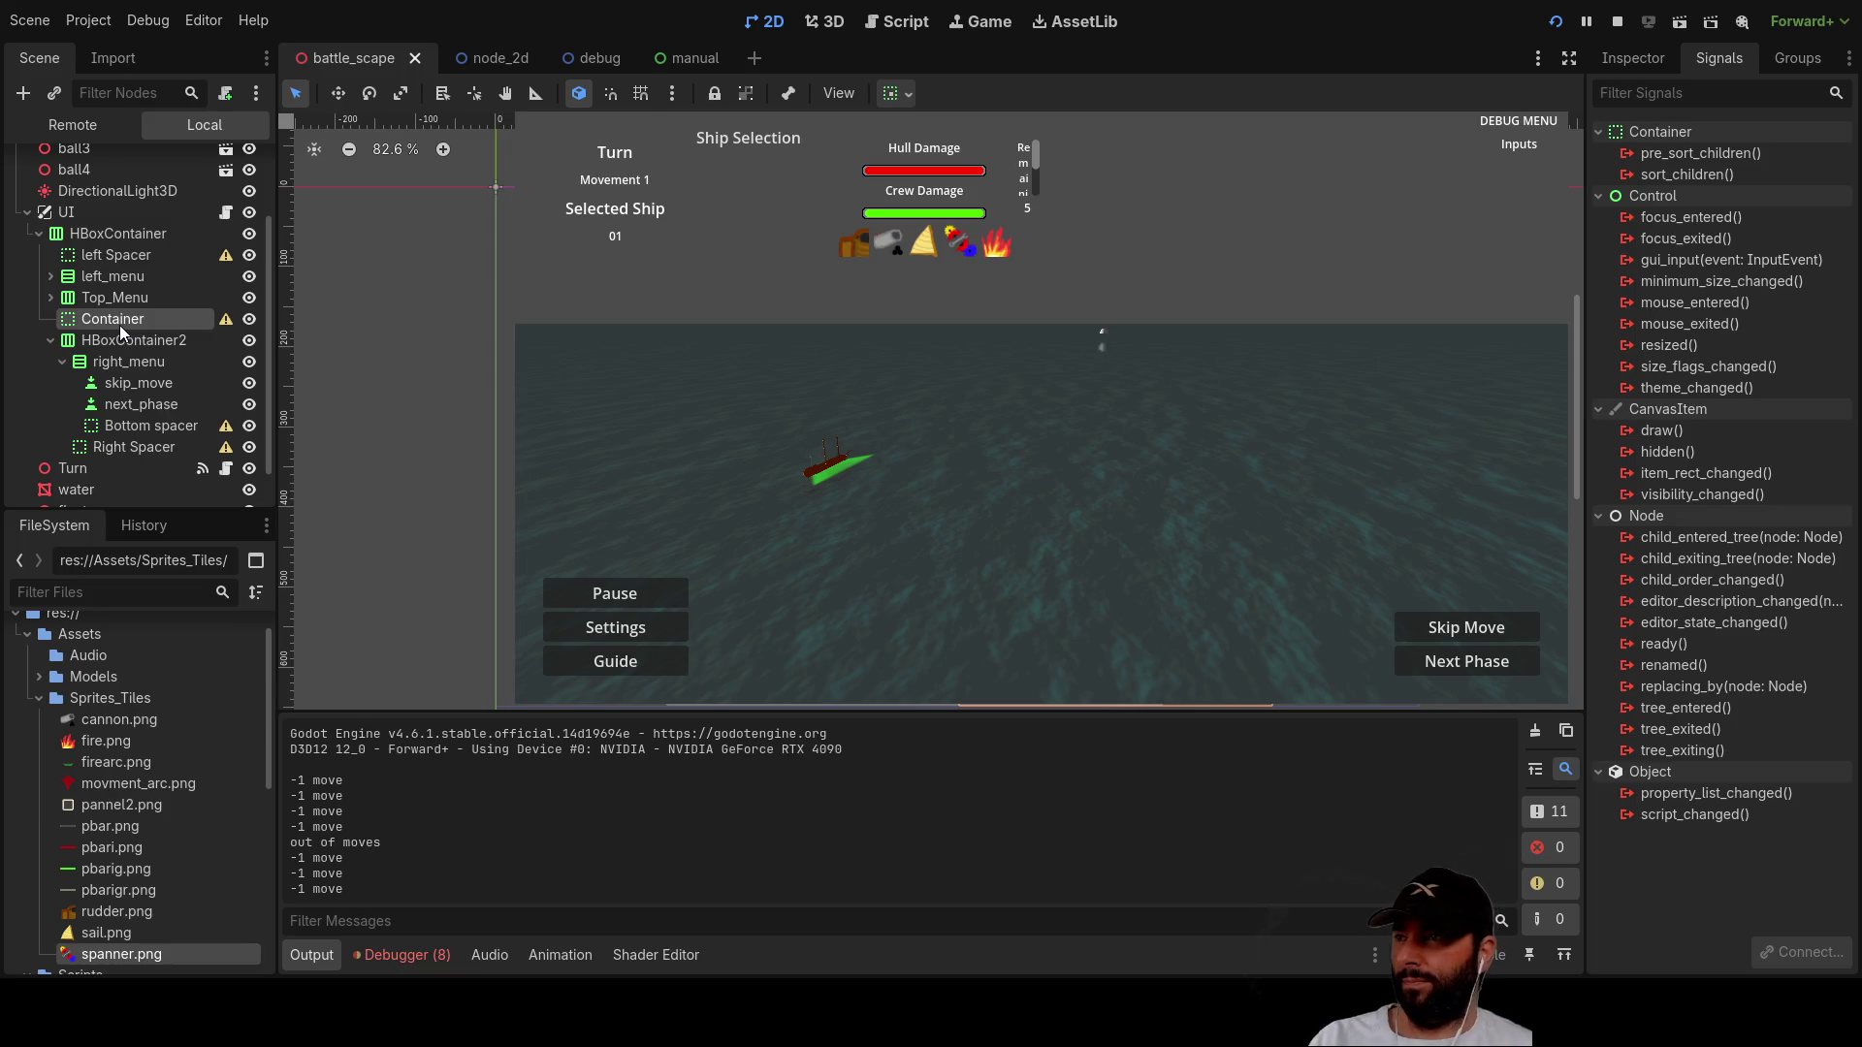
# Step: Restore the deleted Container node and drag it into Top_Menu
pyautogui.press('Delete')
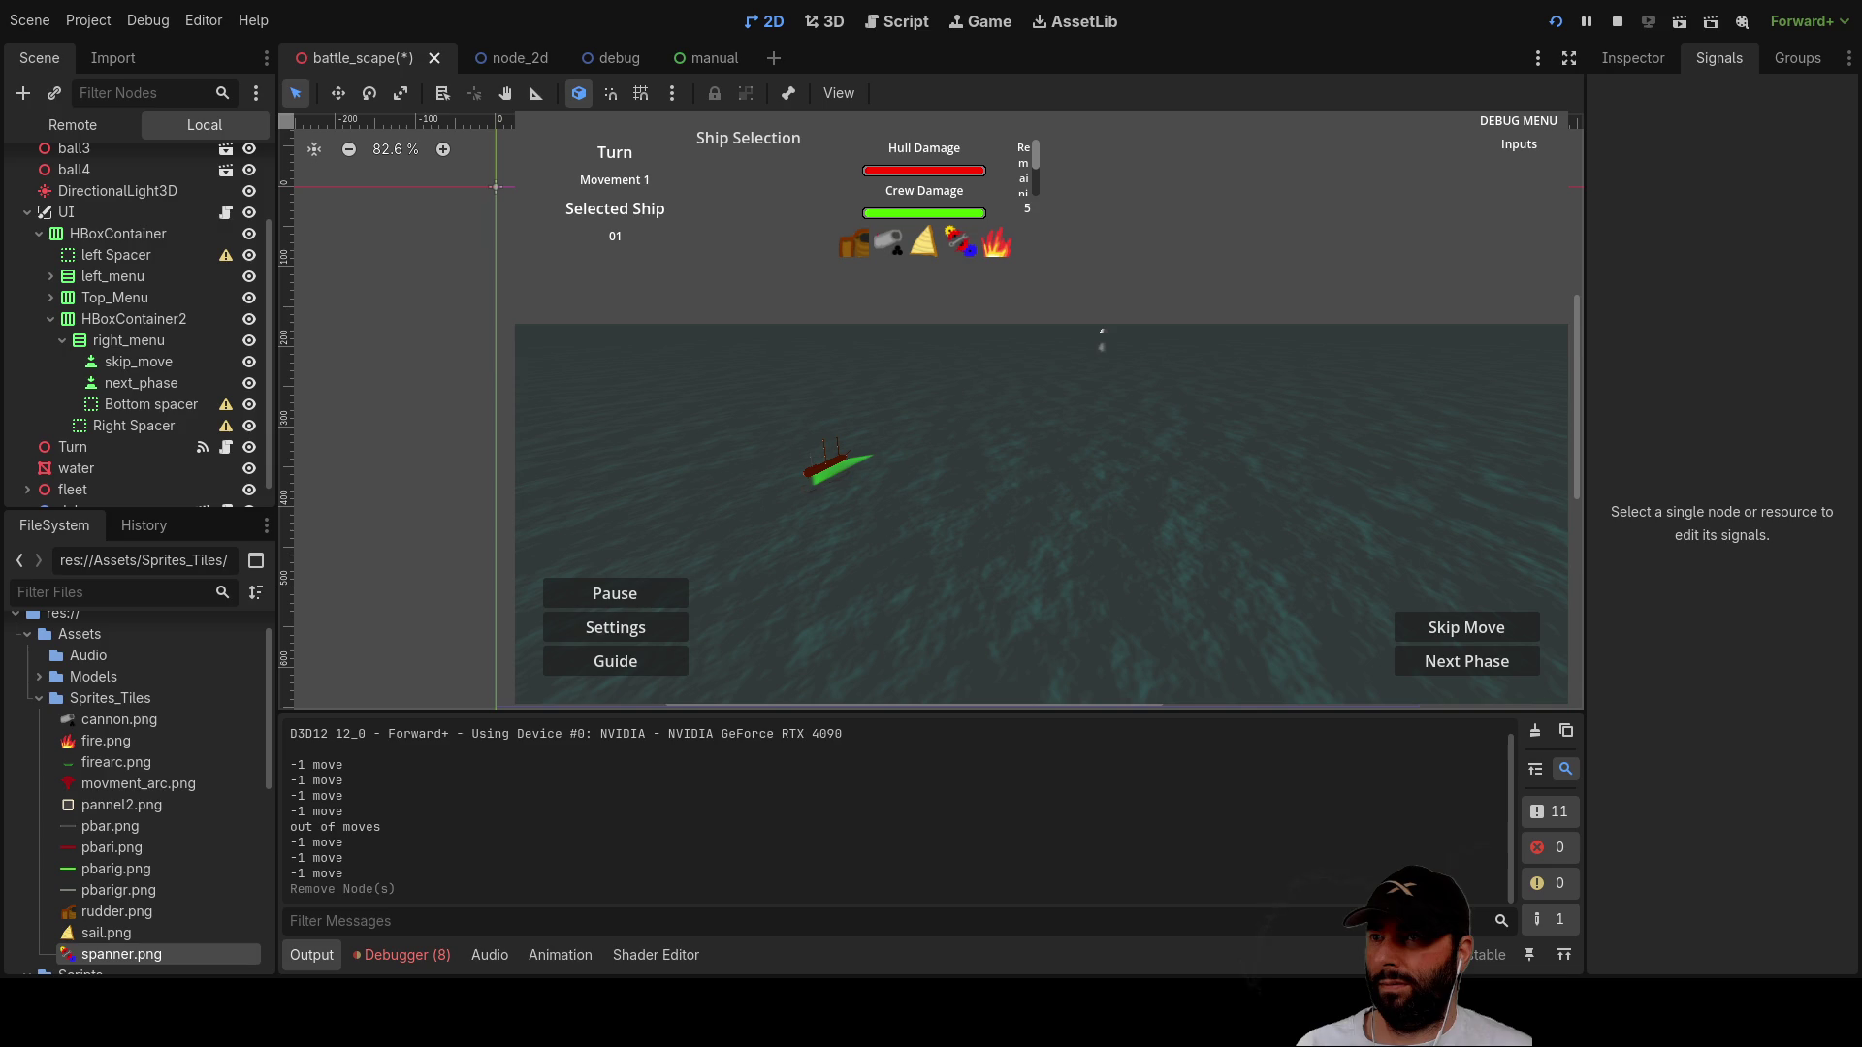
pyautogui.click(112, 318)
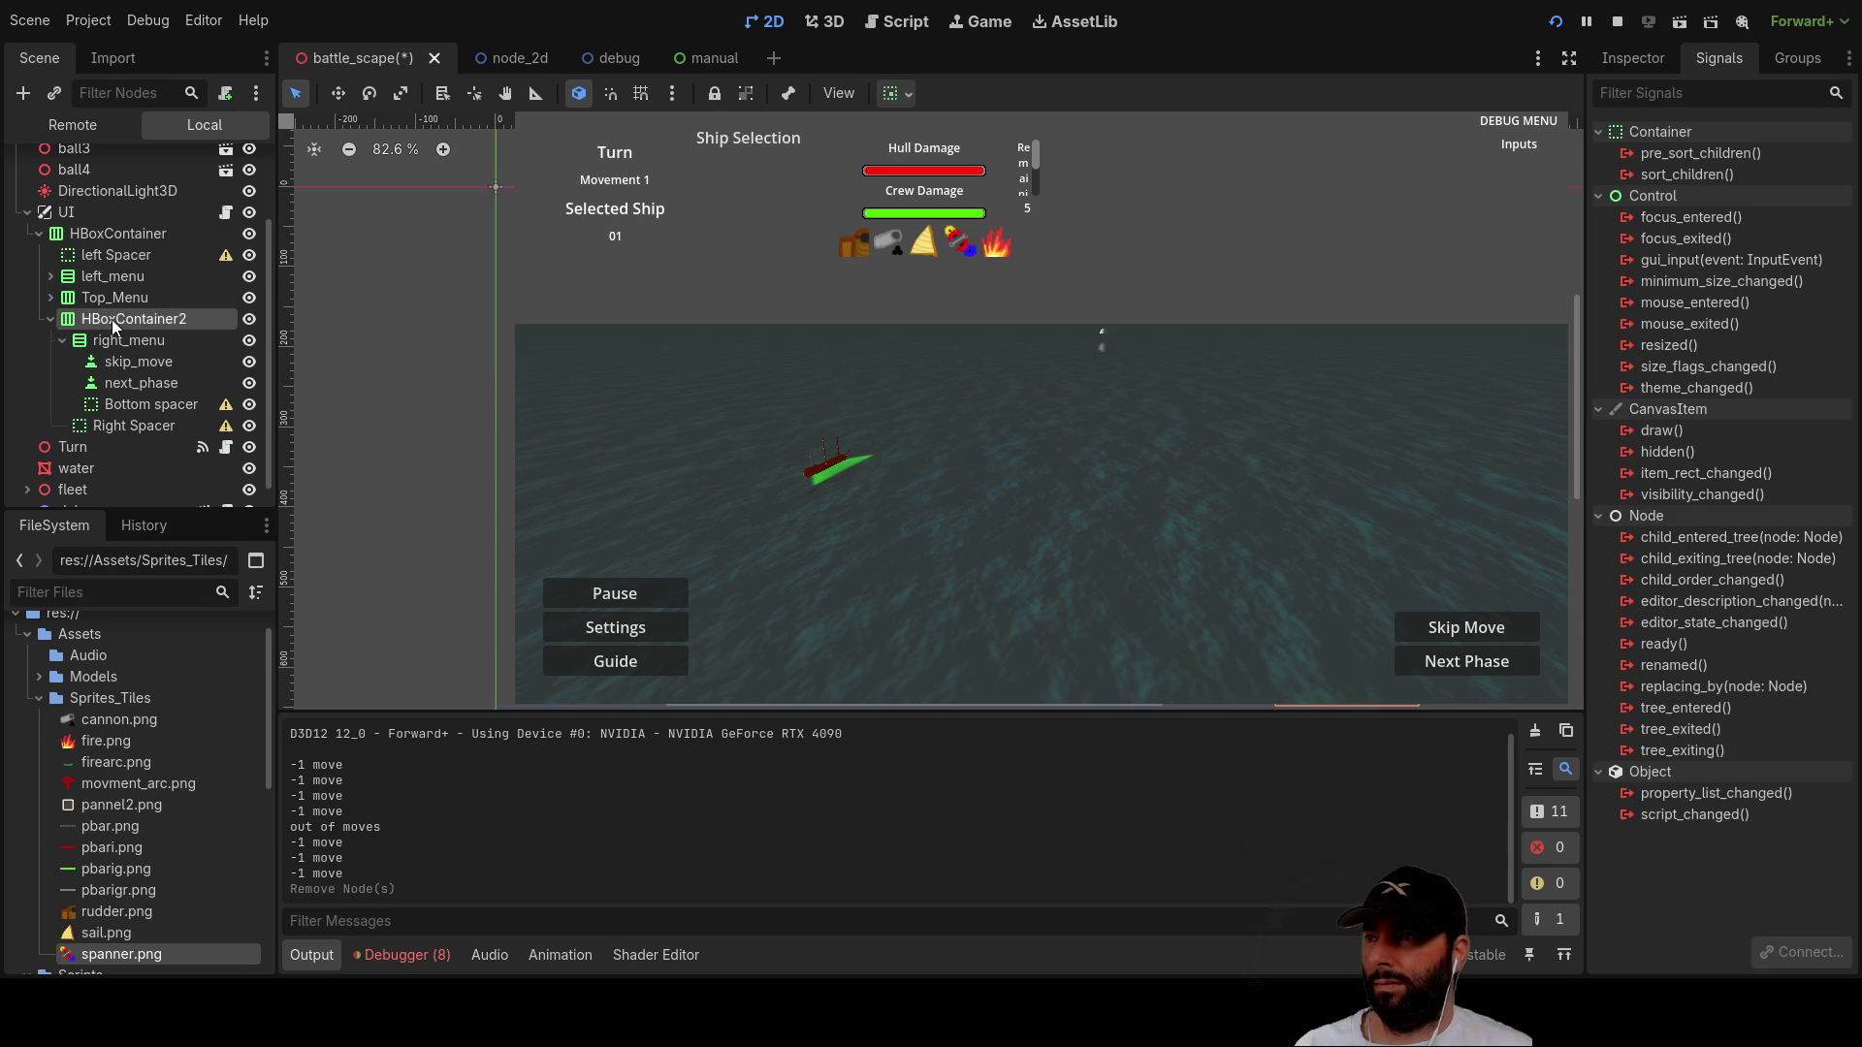
pyautogui.hotkey('ctrl', 'z')
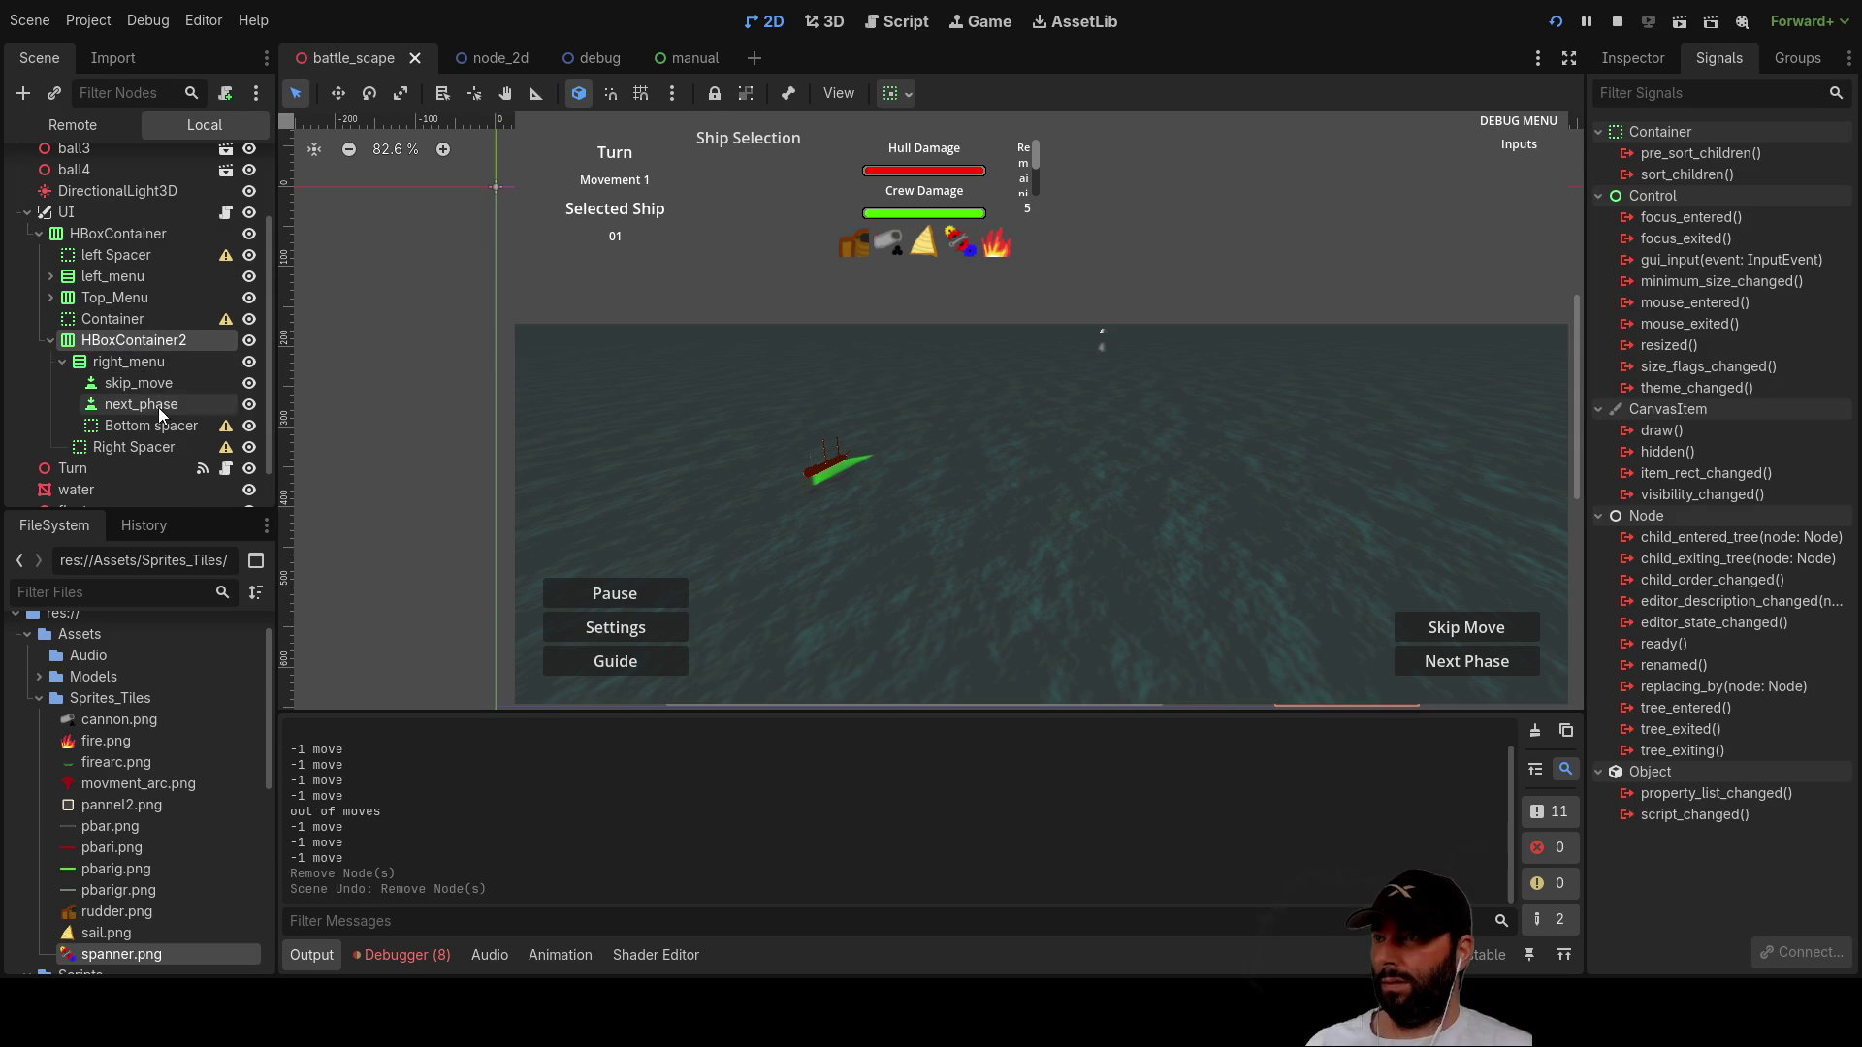
pyautogui.click(117, 319)
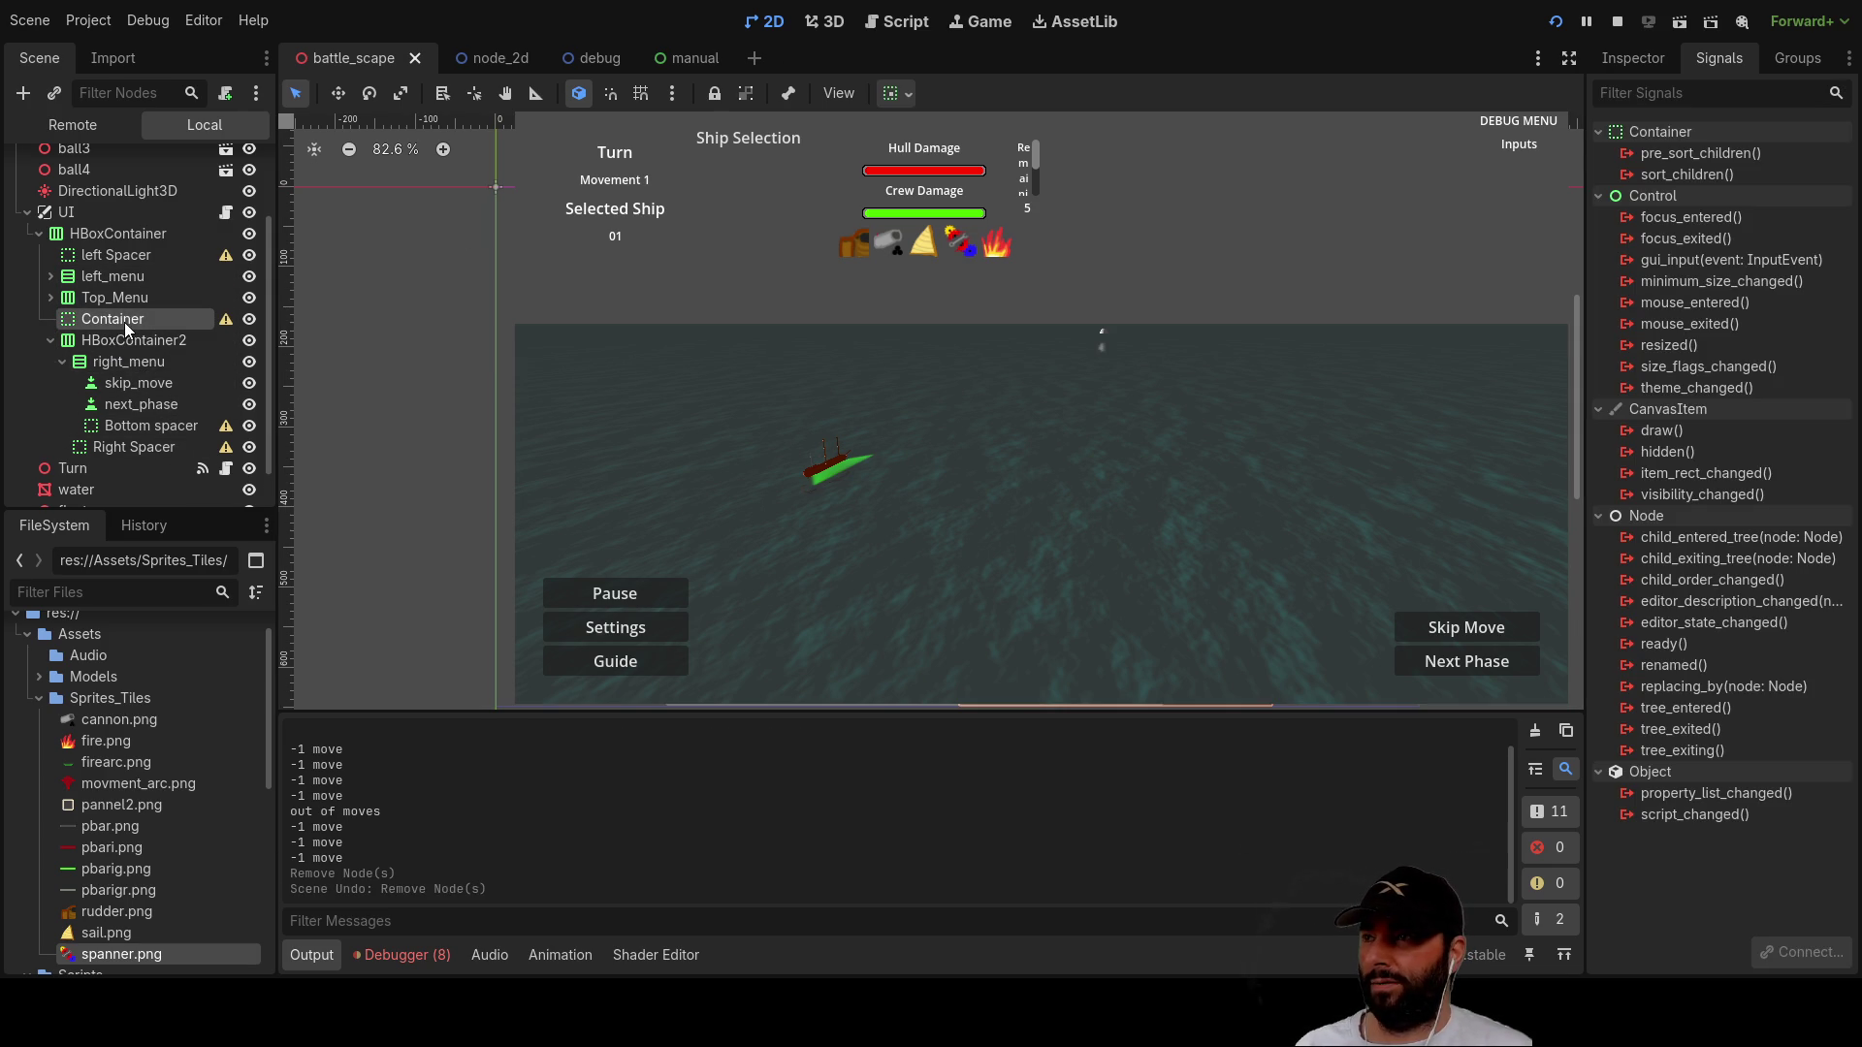
pyautogui.moveTo(97, 318); pyautogui.dragTo(128, 298)
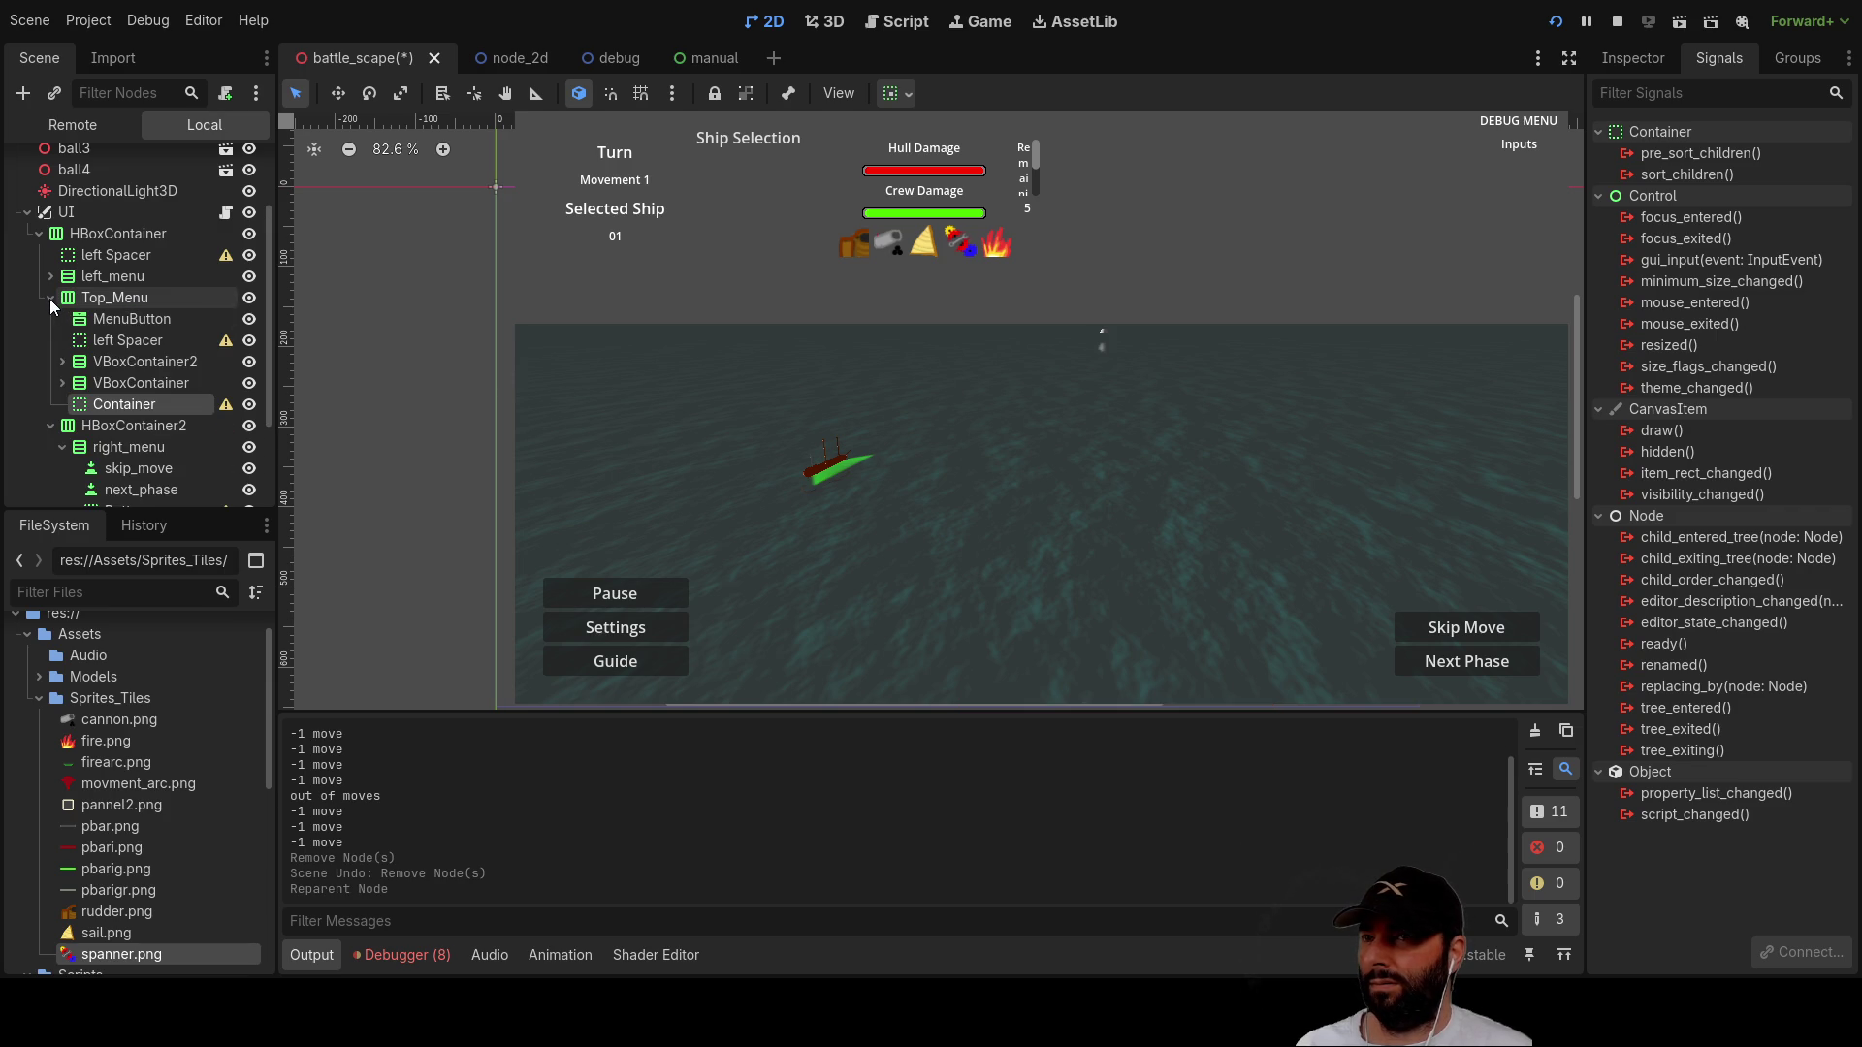
# Step: Collapse Top_Menu and HBoxContainer2 in the Scene dock and check Container's new place
pyautogui.click(50, 298)
pyautogui.click(141, 319)
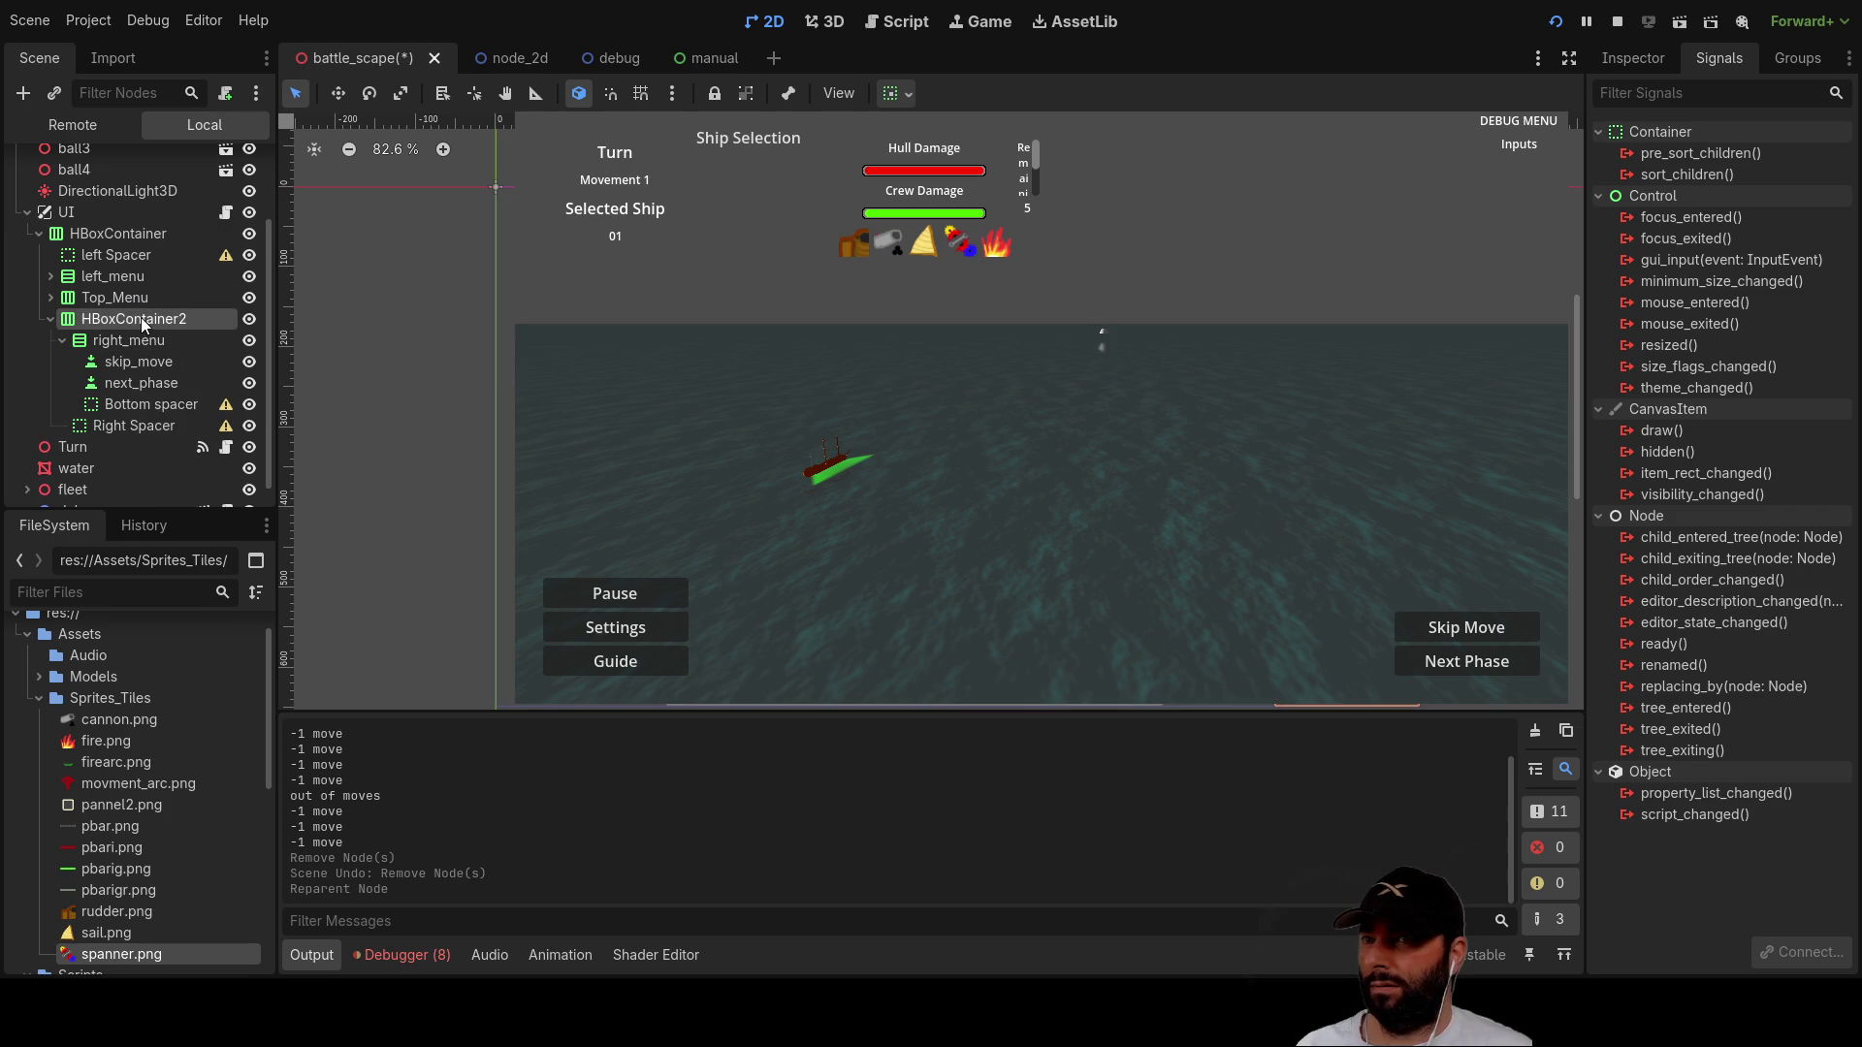
pyautogui.click(53, 322)
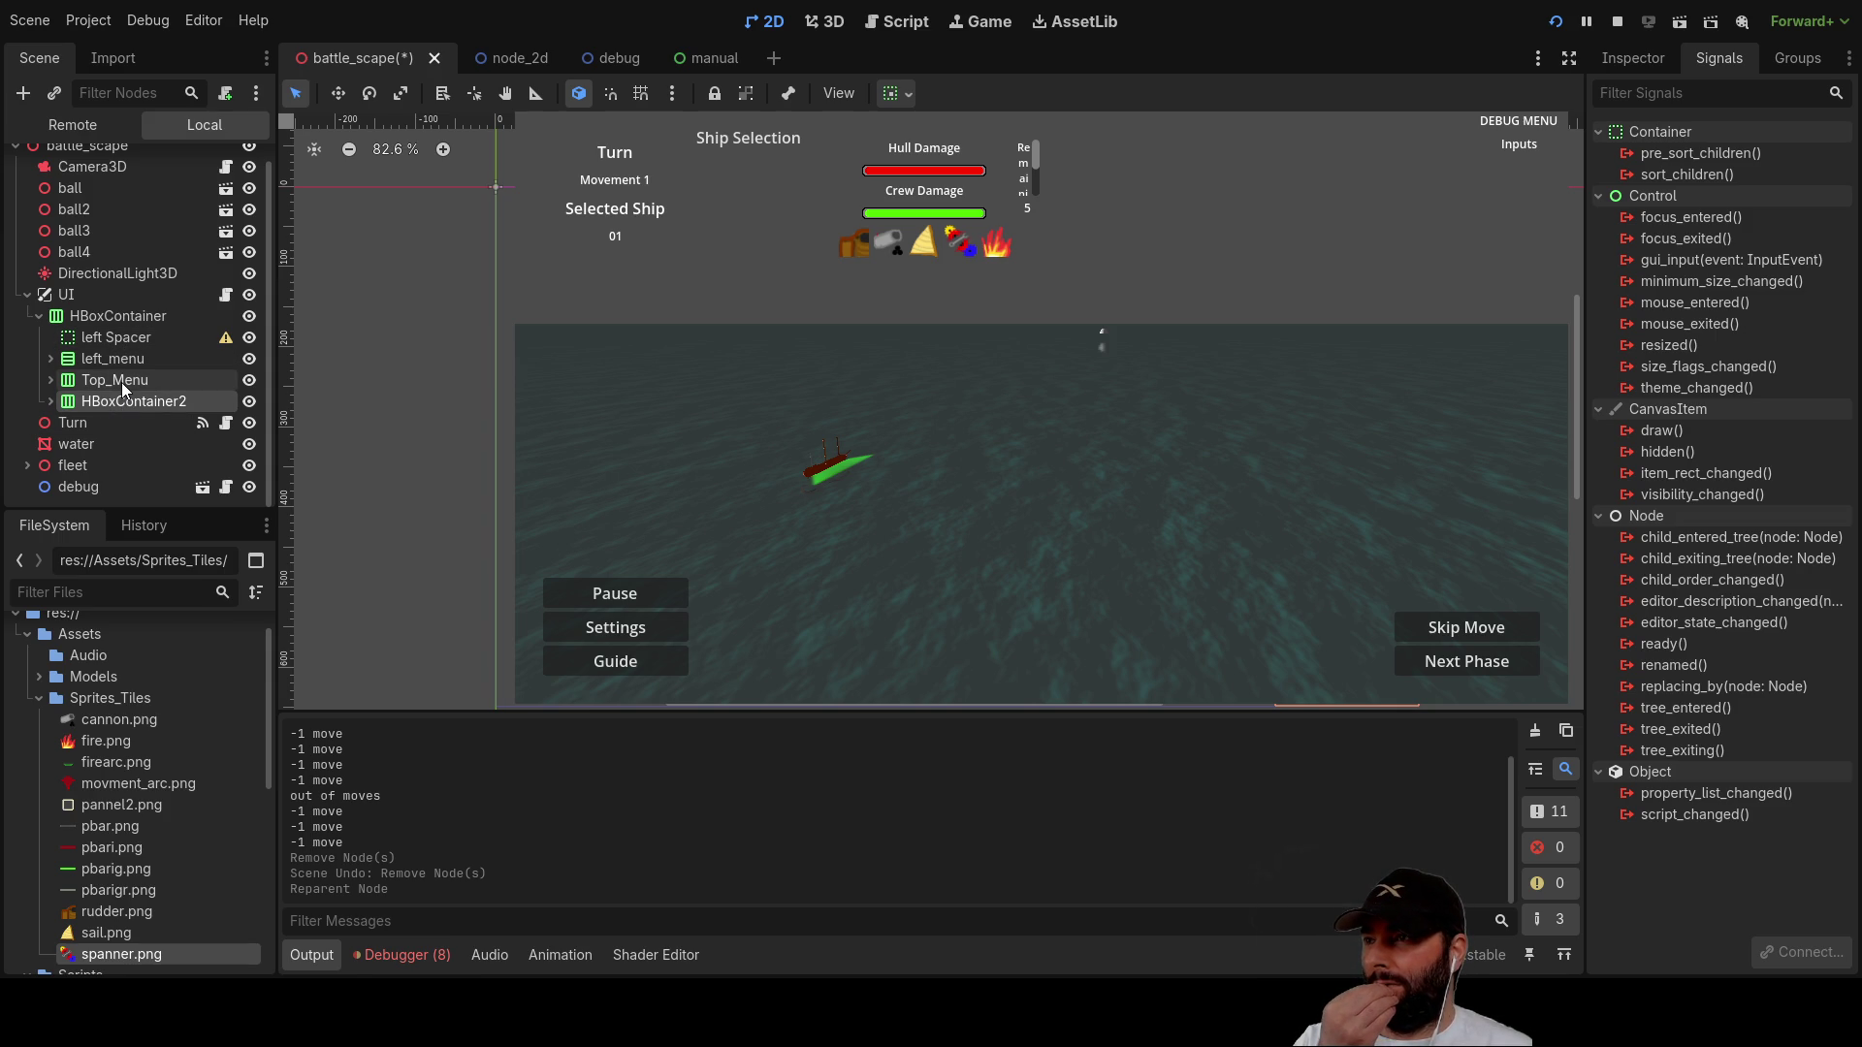
pyautogui.click(120, 382)
pyautogui.click(51, 380)
pyautogui.scroll(-2, 137, 384)
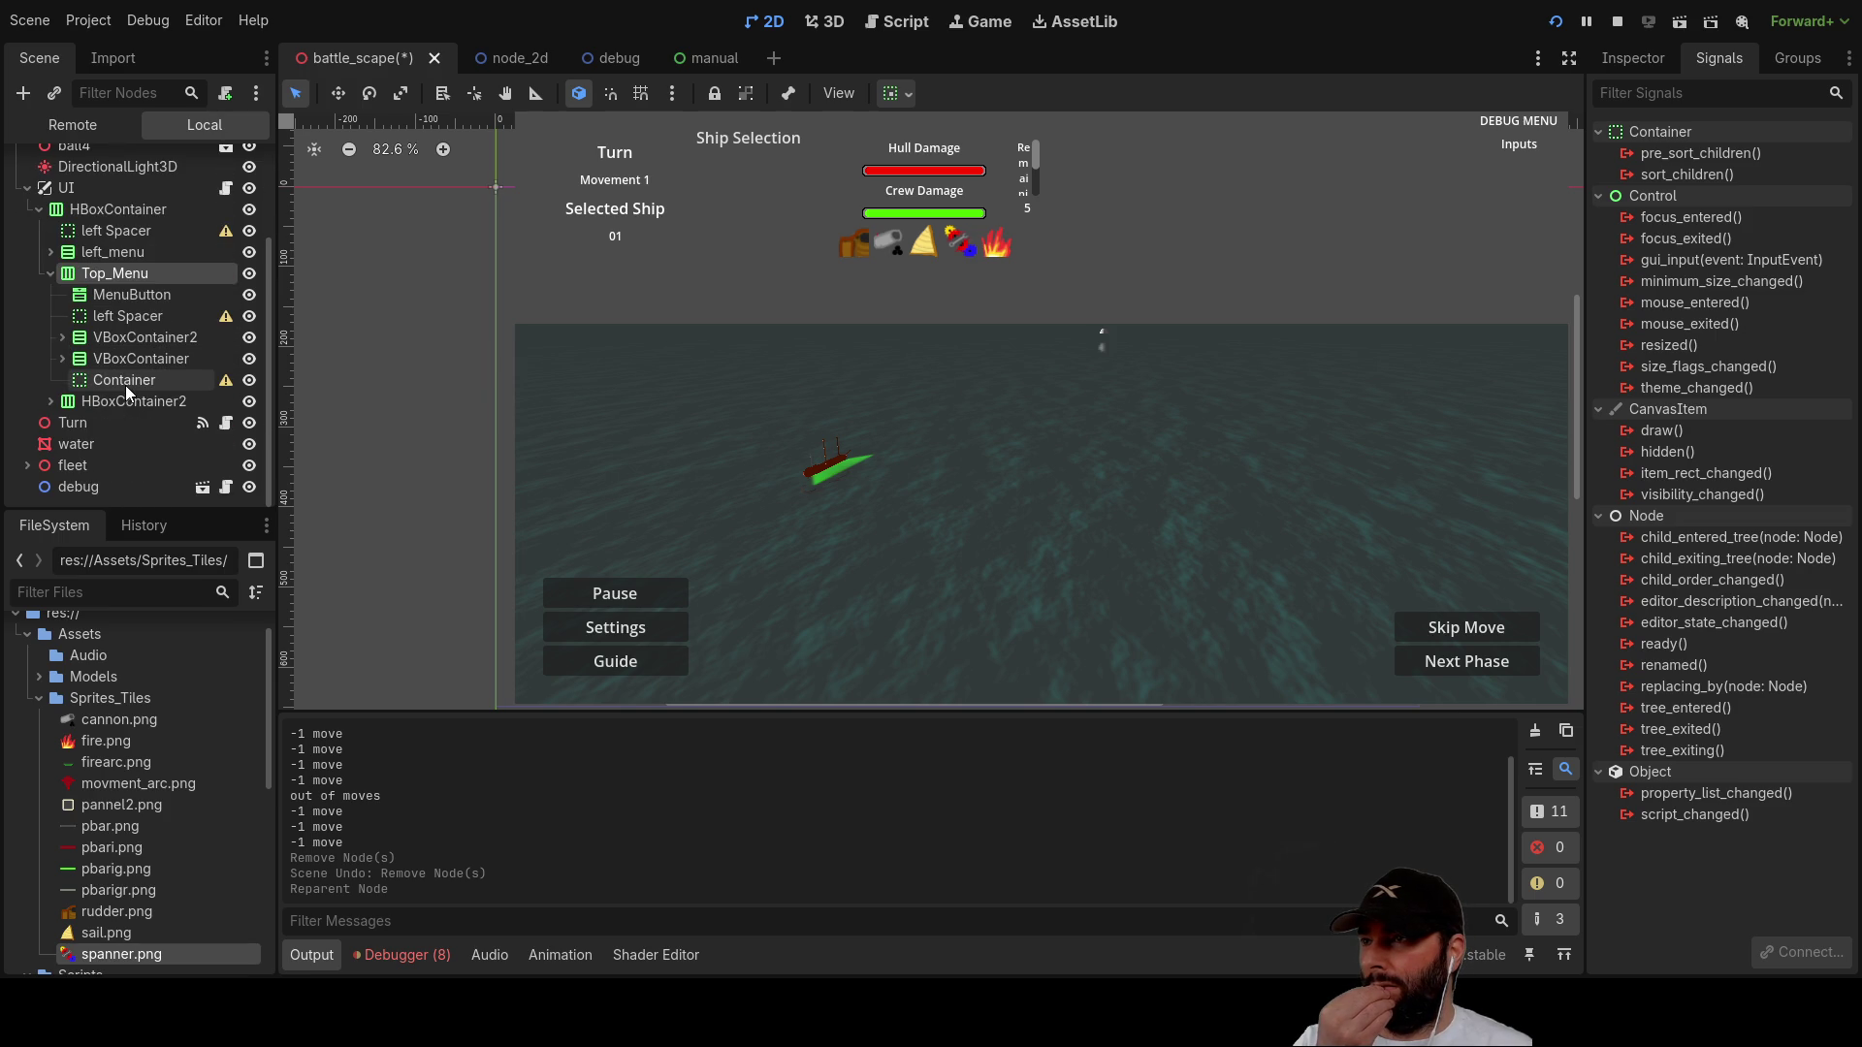
pyautogui.click(125, 386)
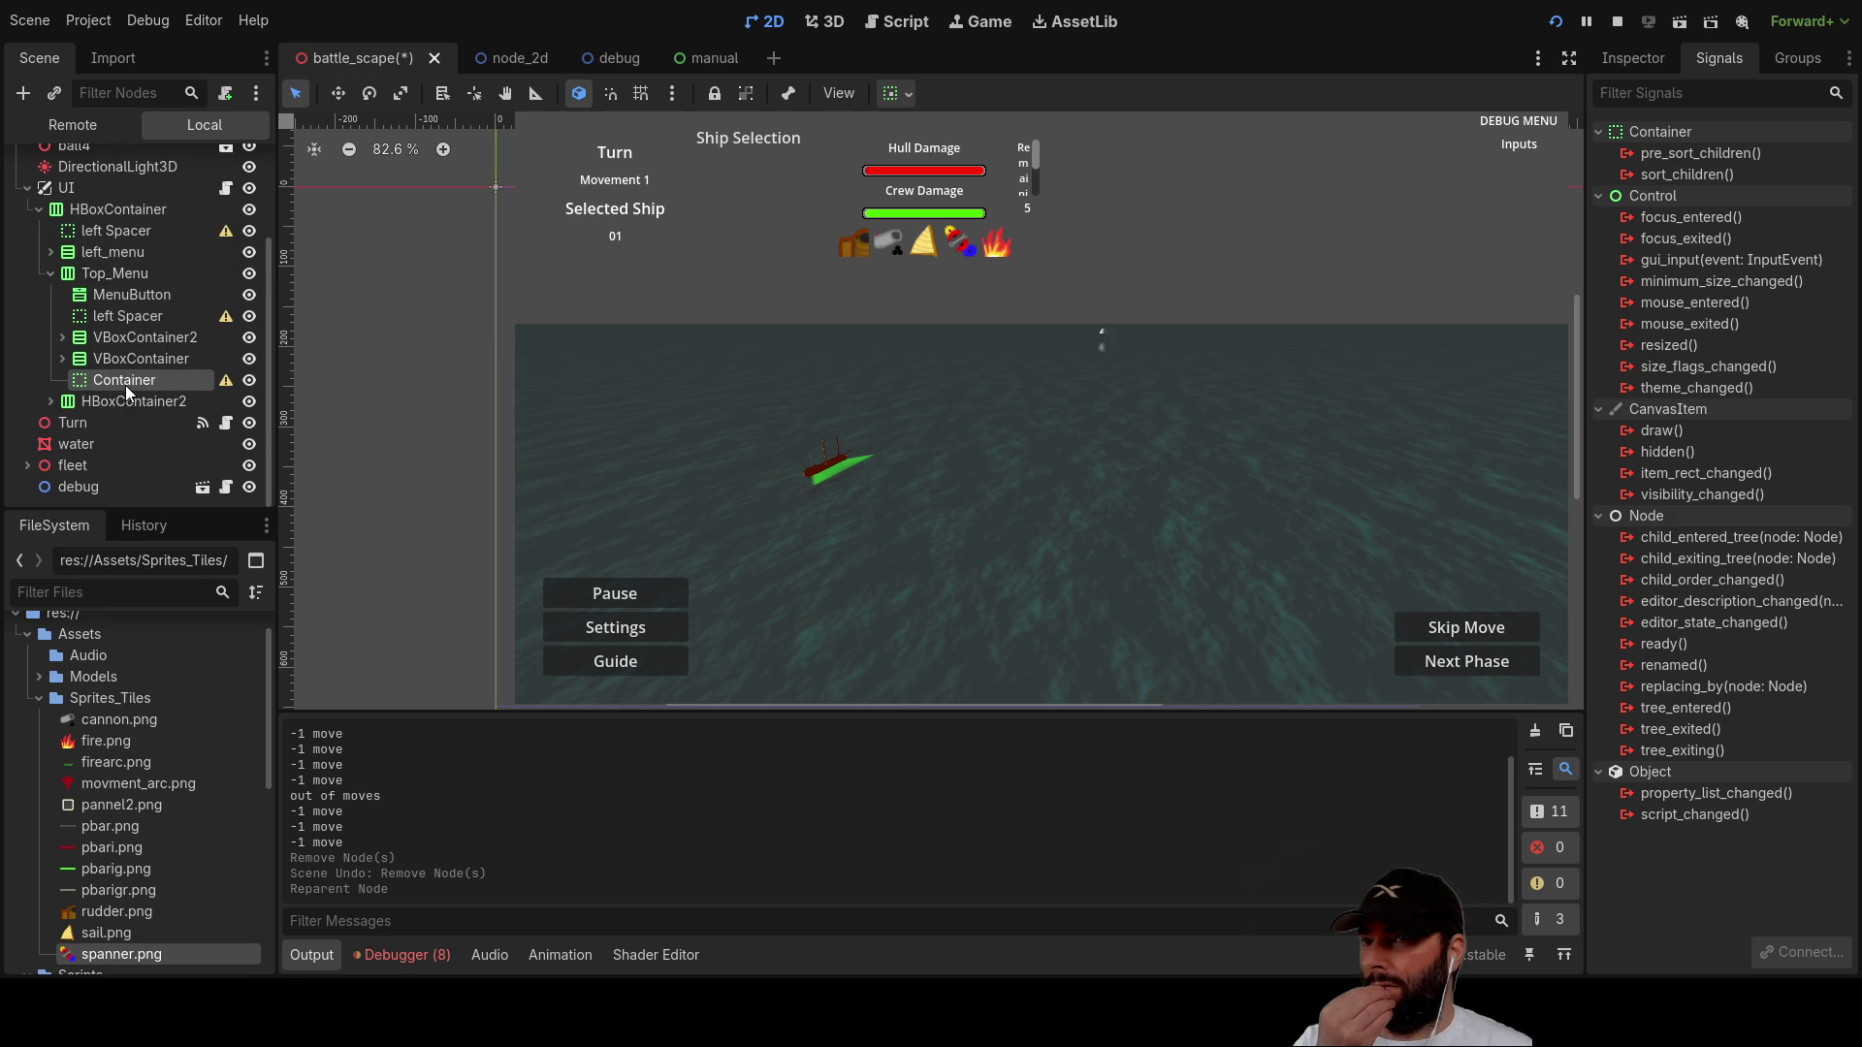
pyautogui.click(89, 274)
pyautogui.click(97, 253)
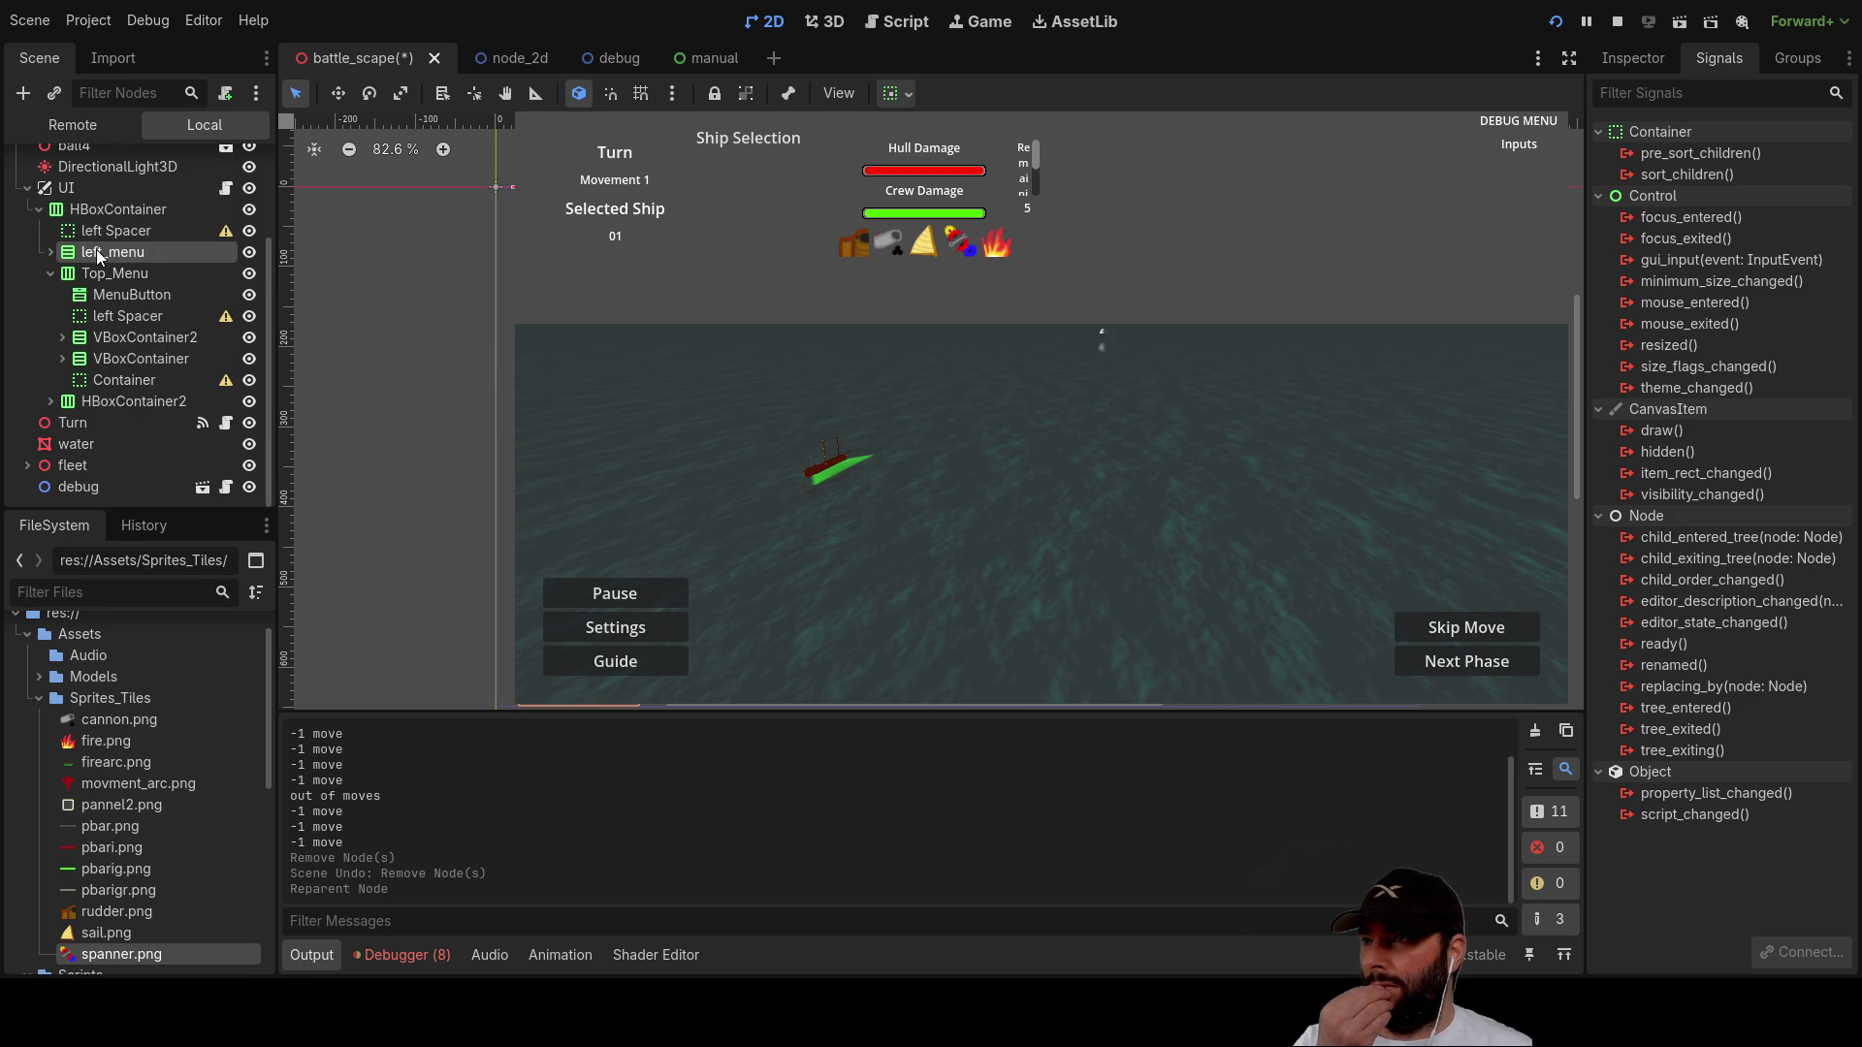
pyautogui.click(50, 274)
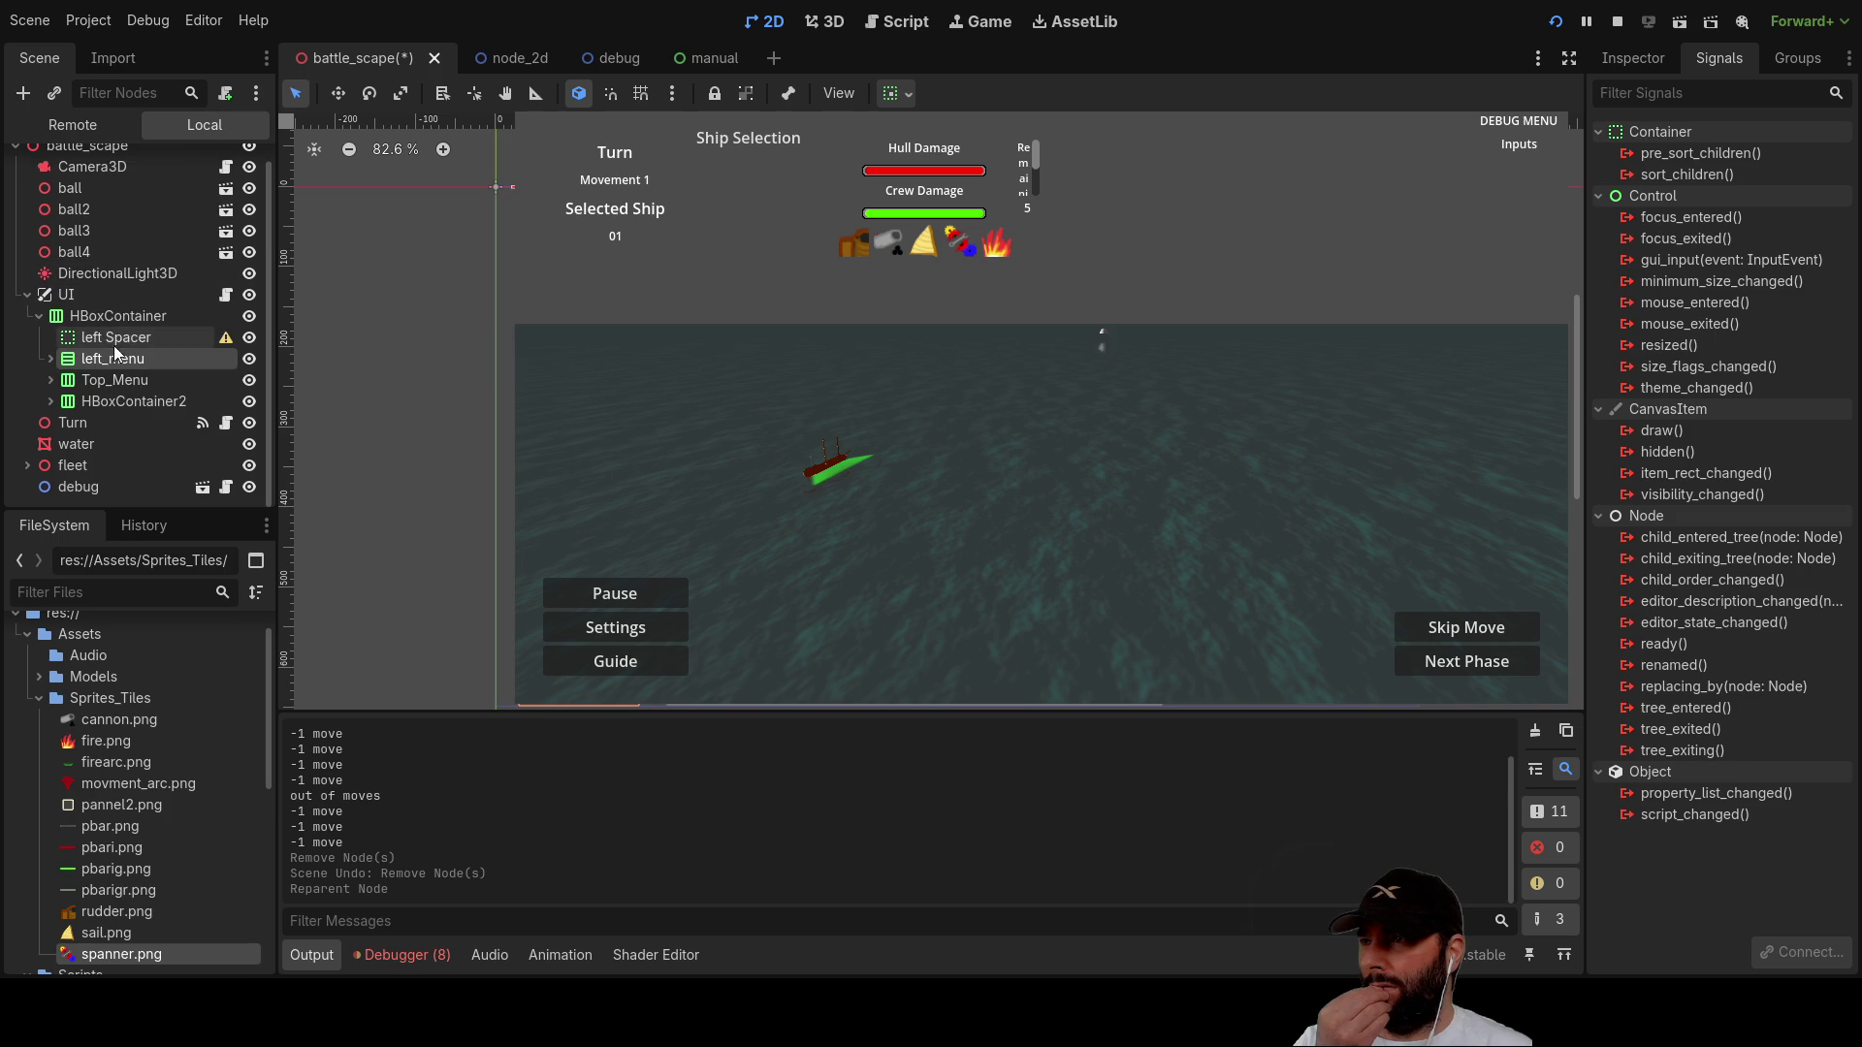
# Step: Review the left_menu, Top_Menu and HBoxContainer2 nodes by selecting each in turn
pyautogui.click(120, 384)
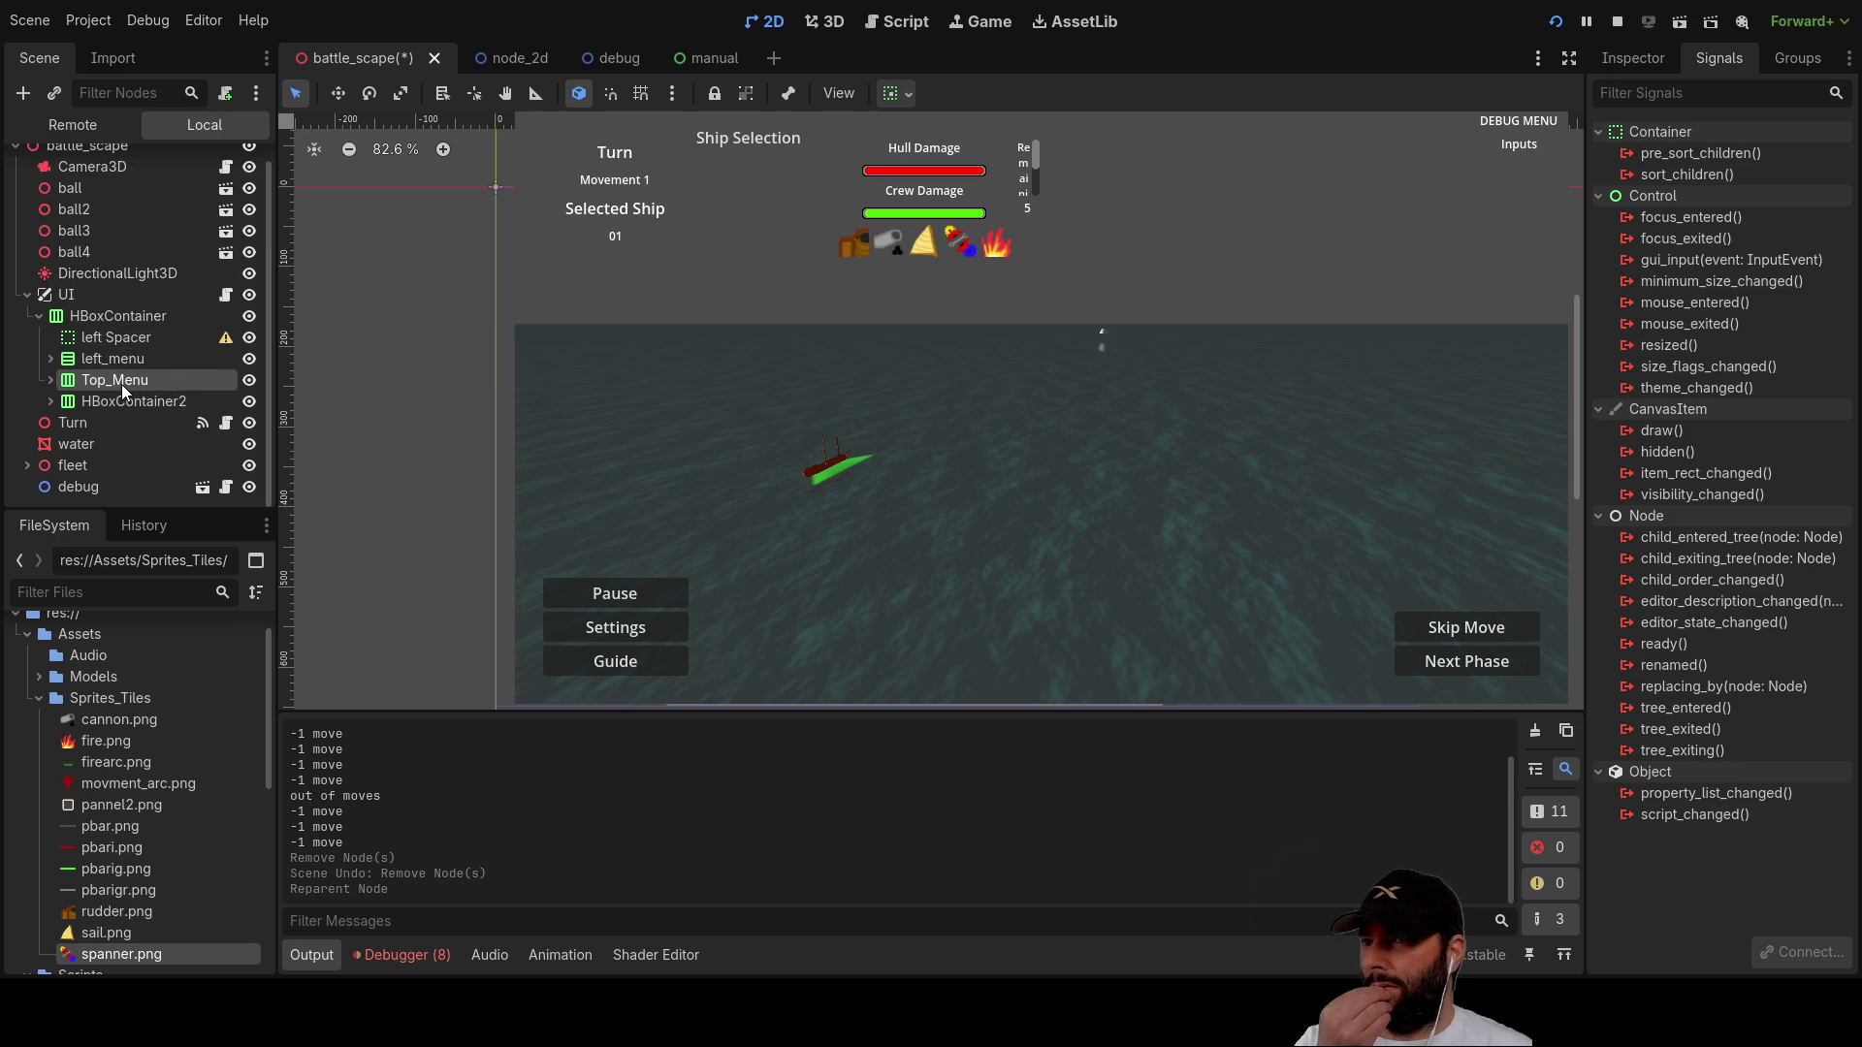
pyautogui.click(124, 404)
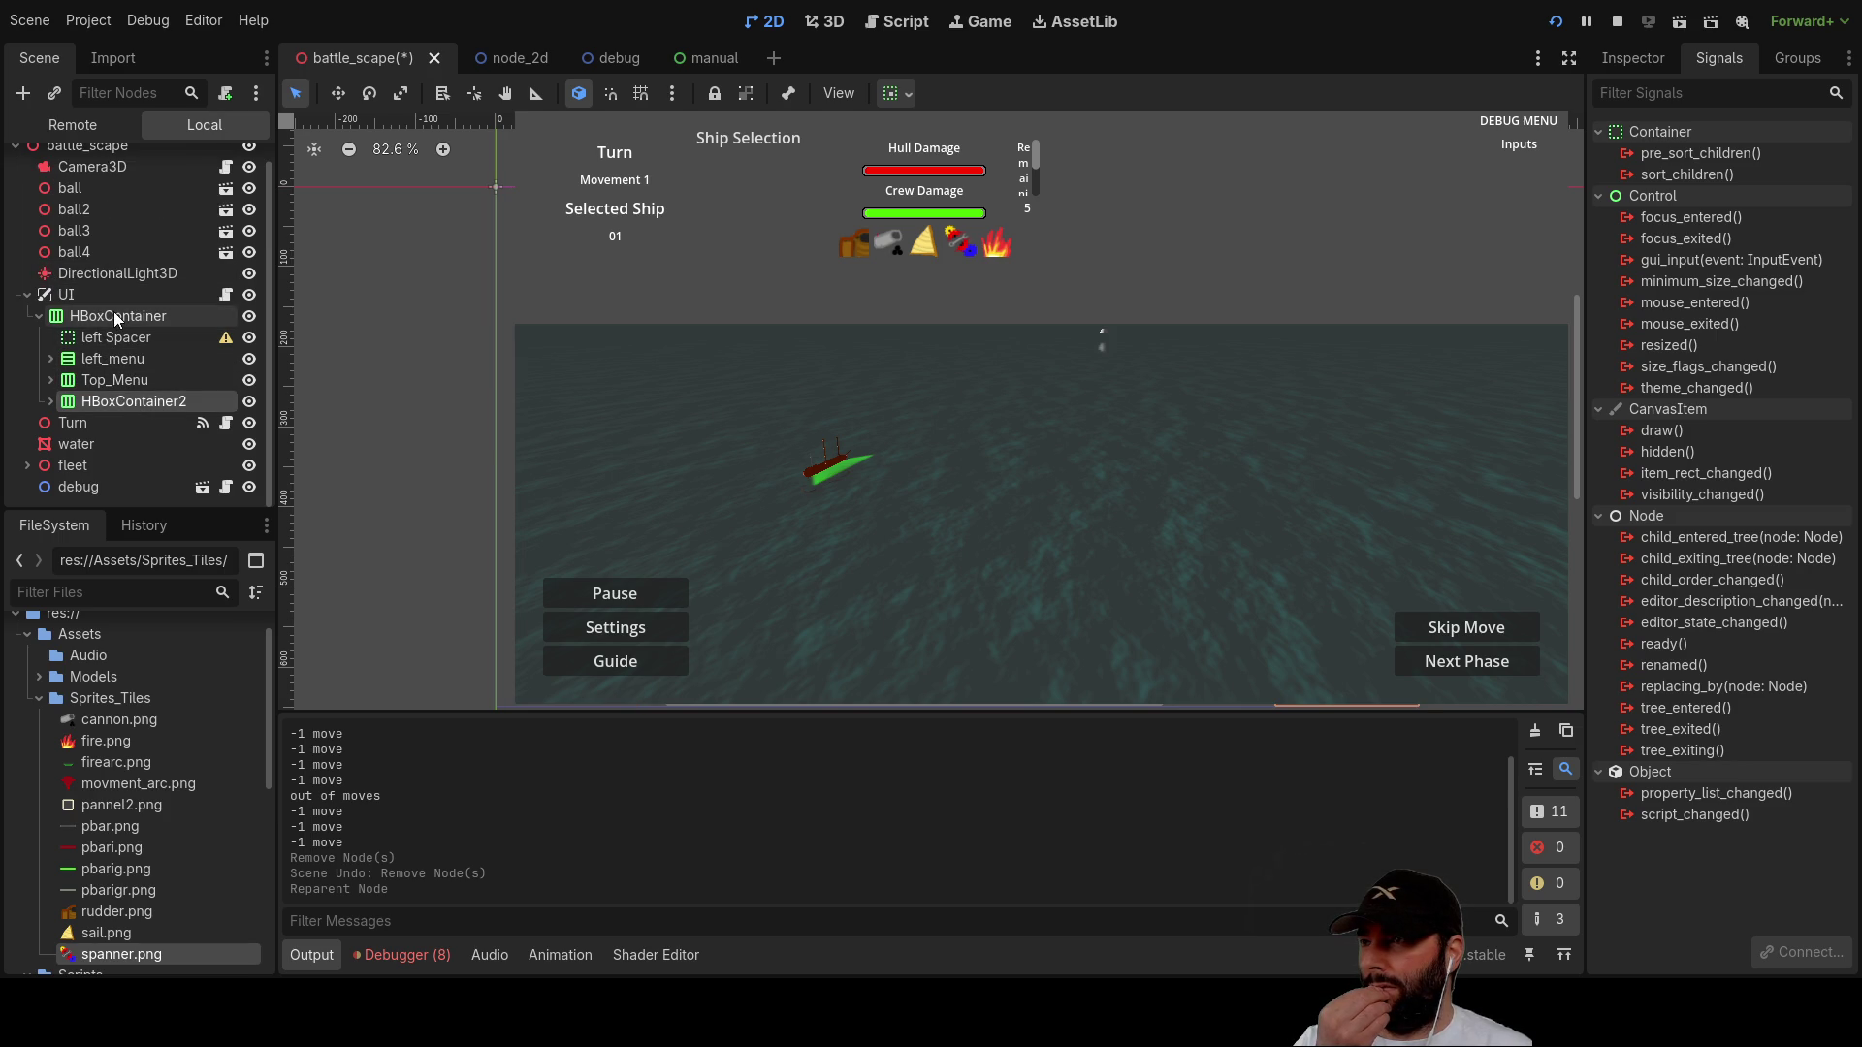
pyautogui.click(113, 355)
pyautogui.click(112, 380)
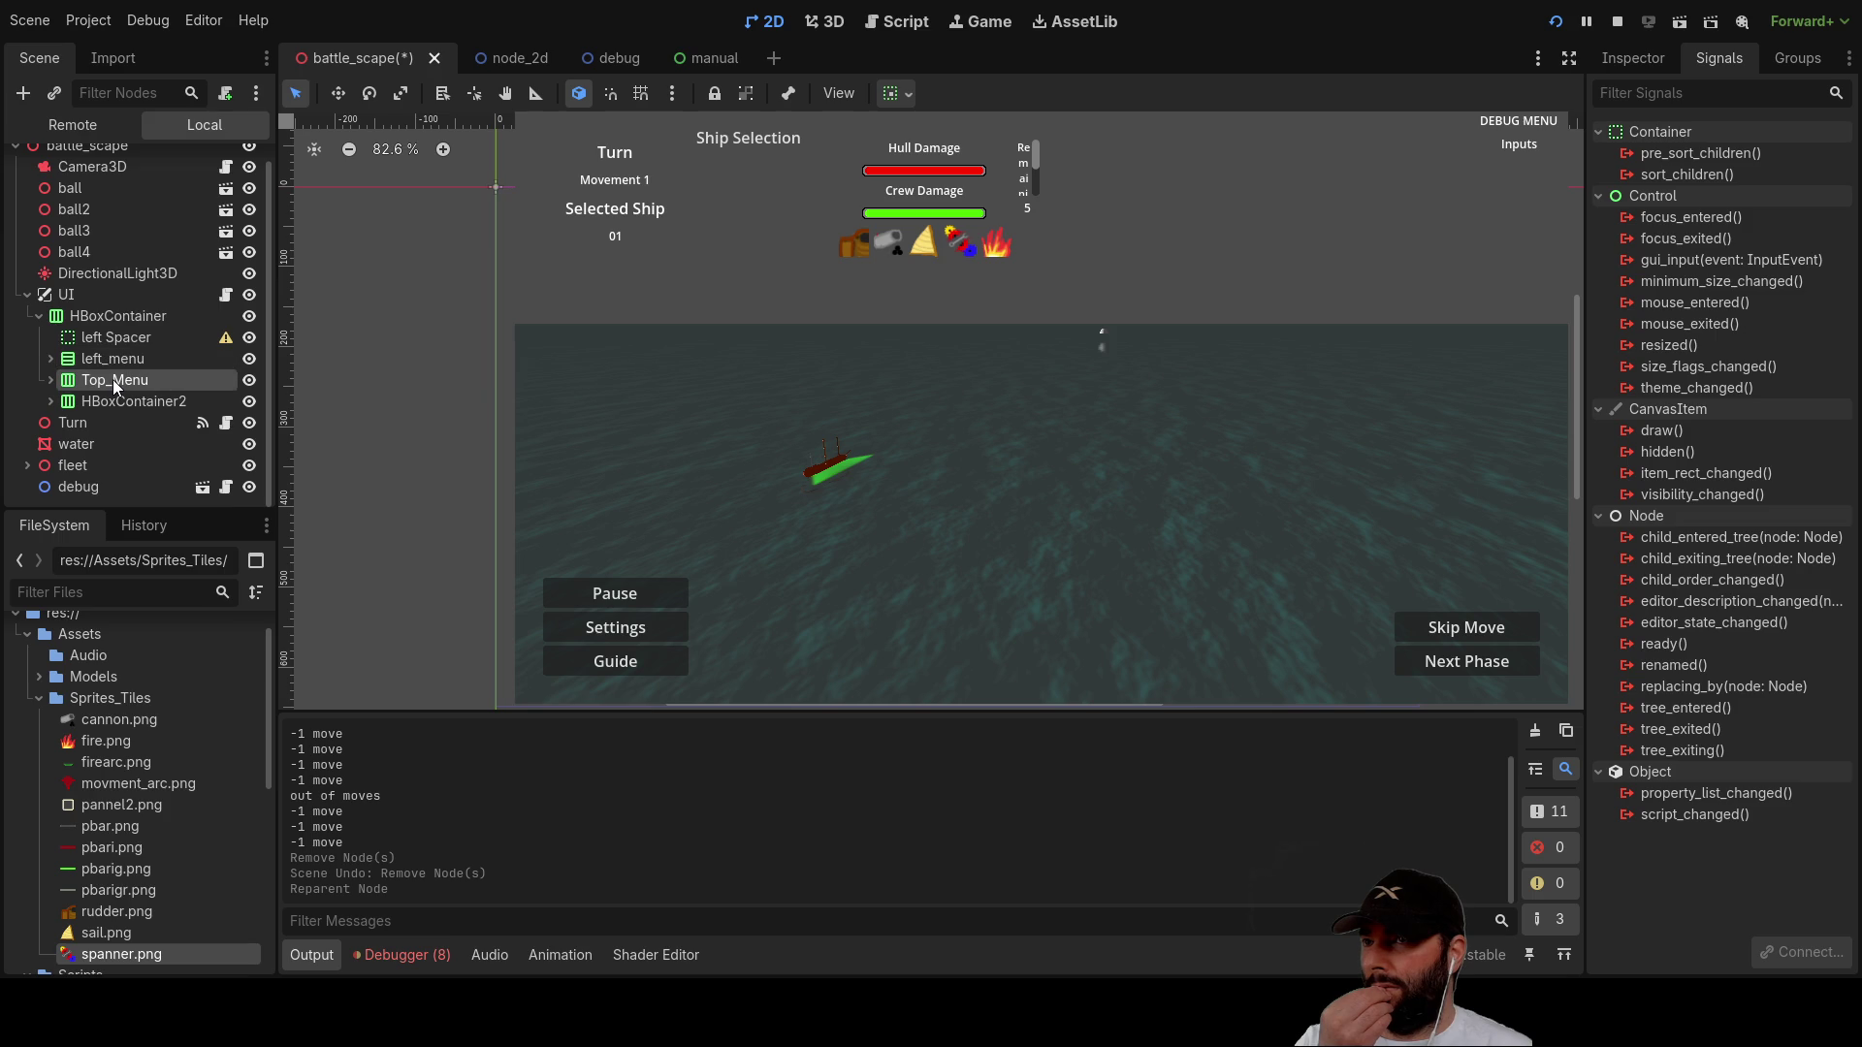
pyautogui.click(113, 364)
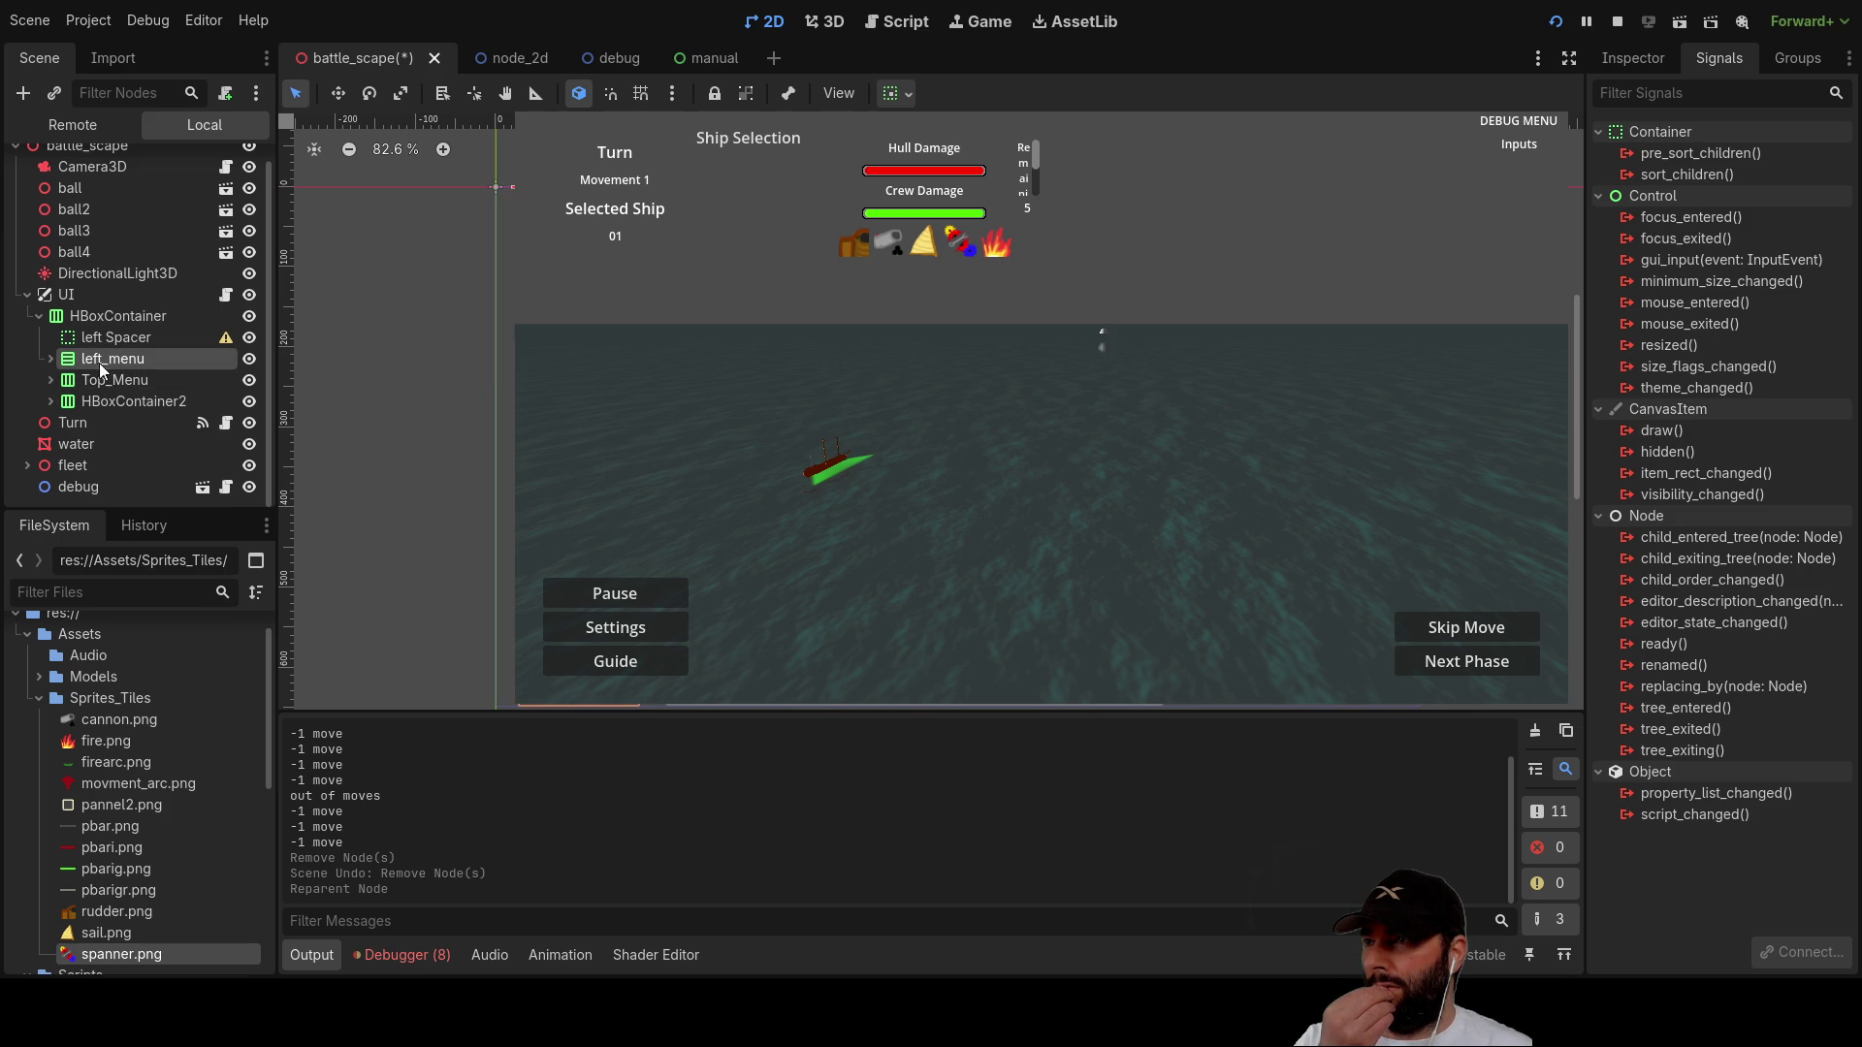
pyautogui.click(95, 382)
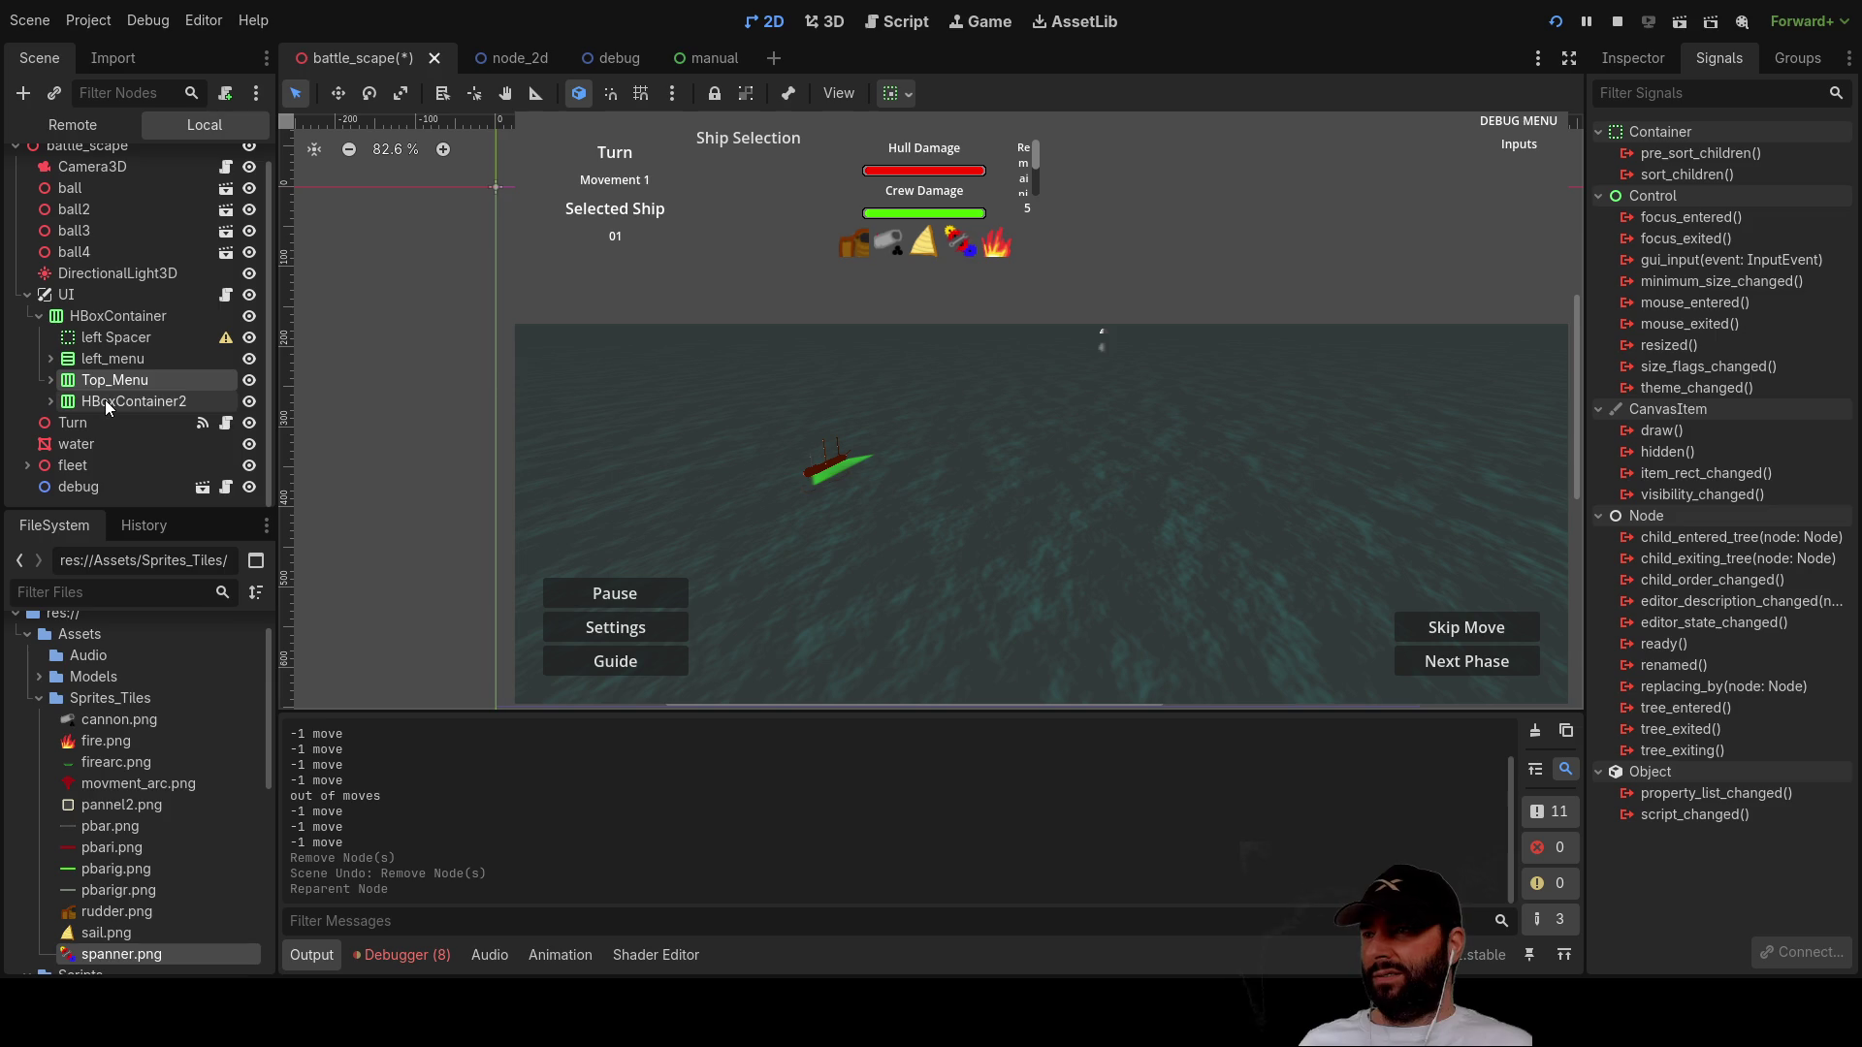
pyautogui.click(80, 409)
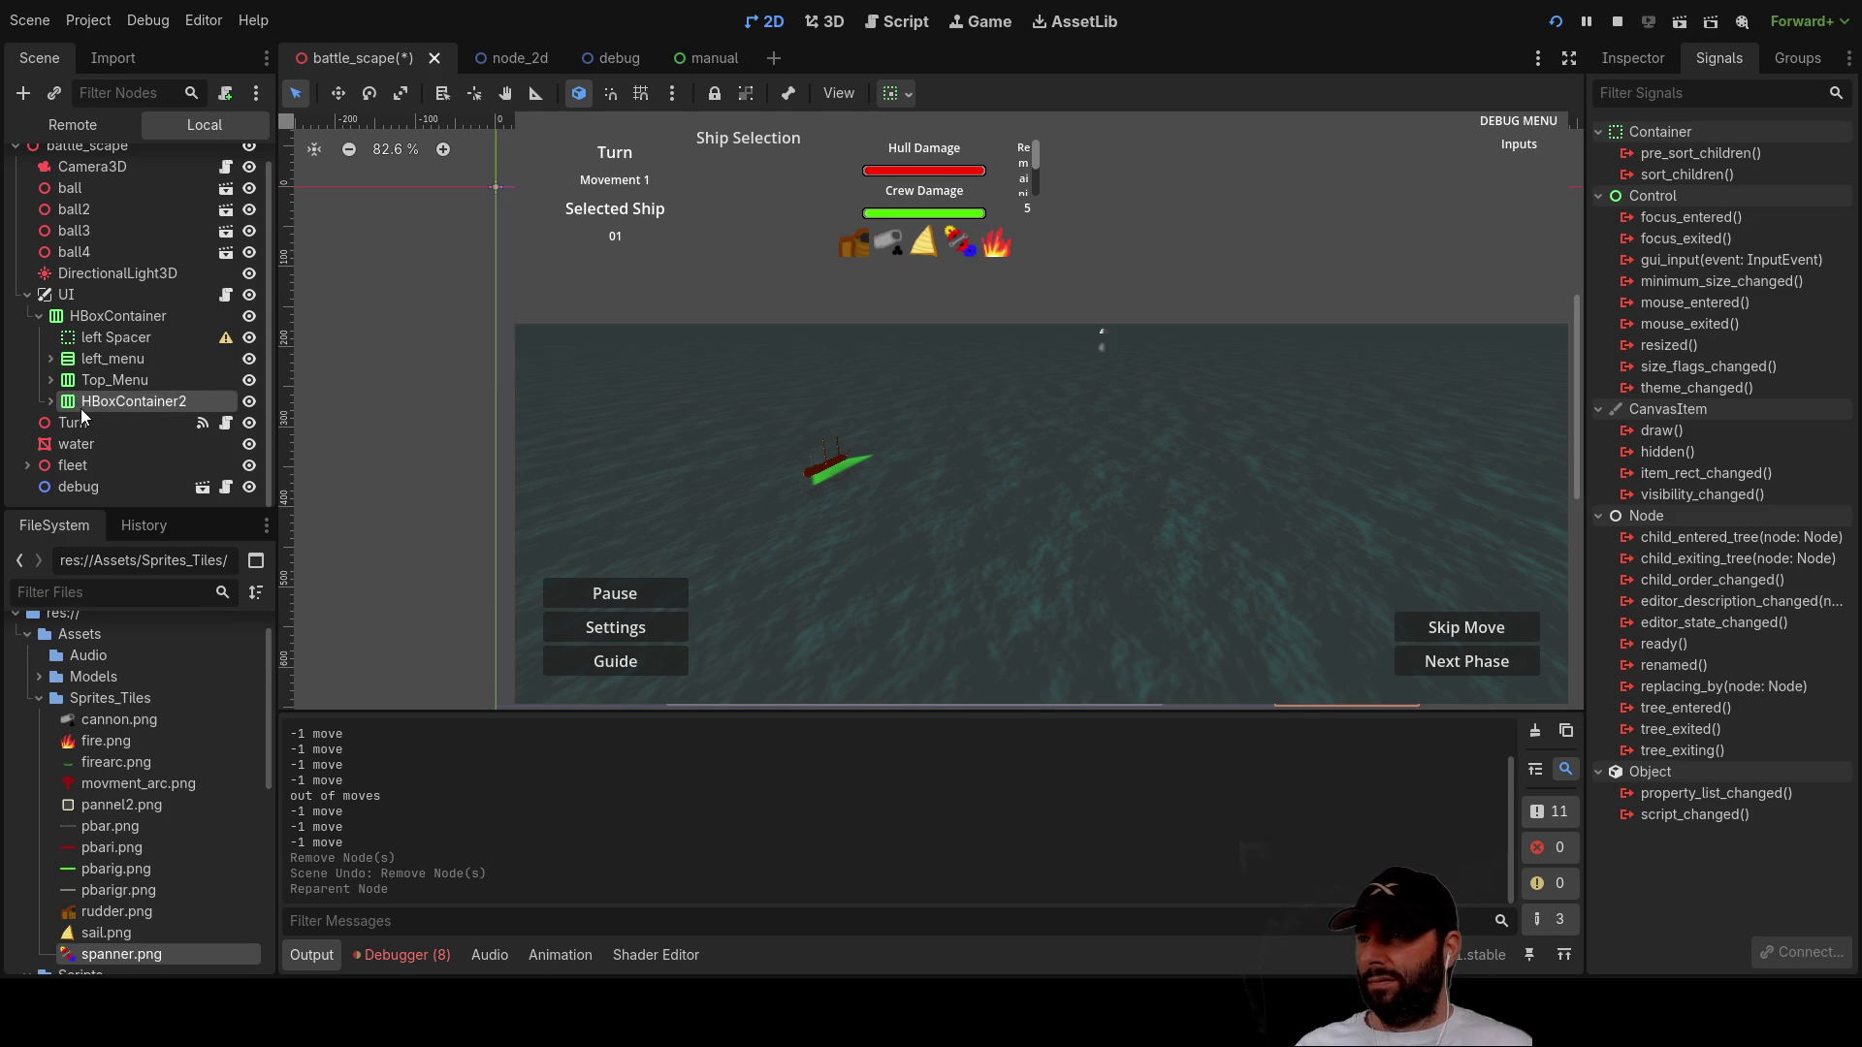
pyautogui.click(83, 385)
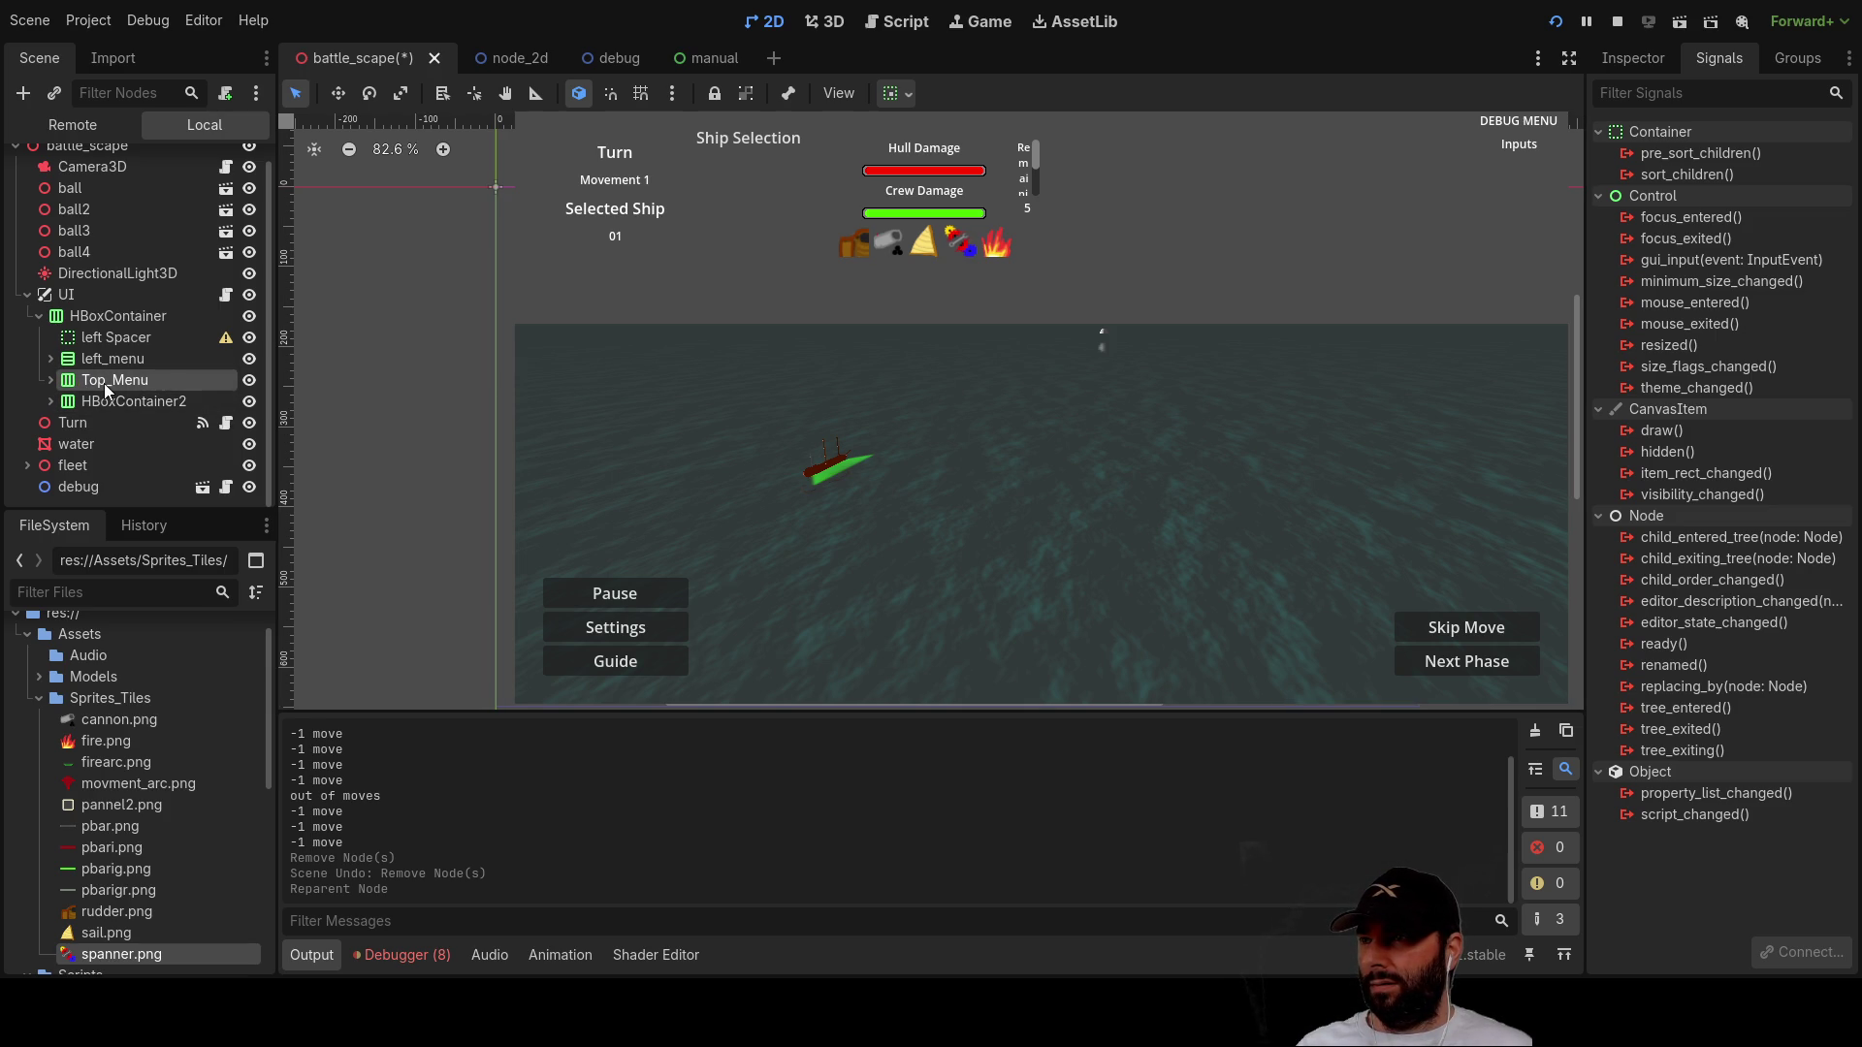
# Step: Add a new HBoxContainer child node under the outer HBoxContainer
pyautogui.click(112, 317)
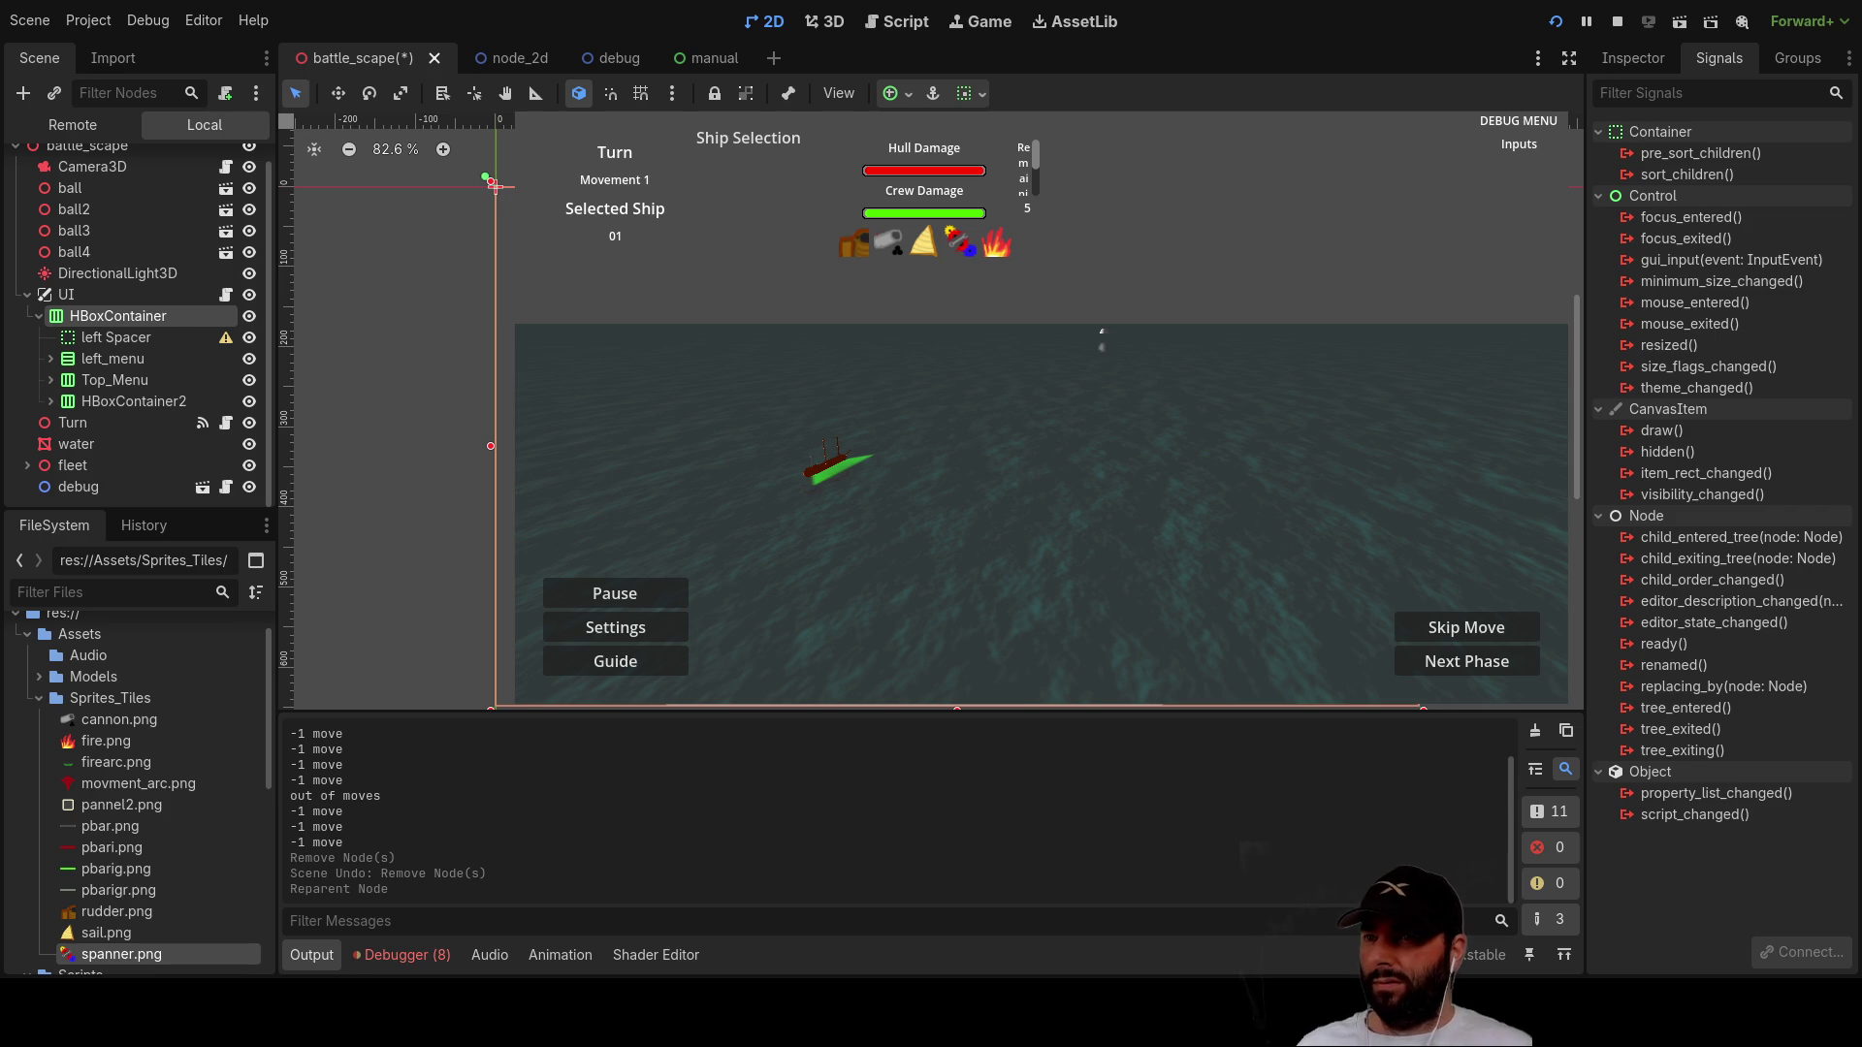
pyautogui.hotkey('ctrl', 'a')
pyautogui.press('Return')
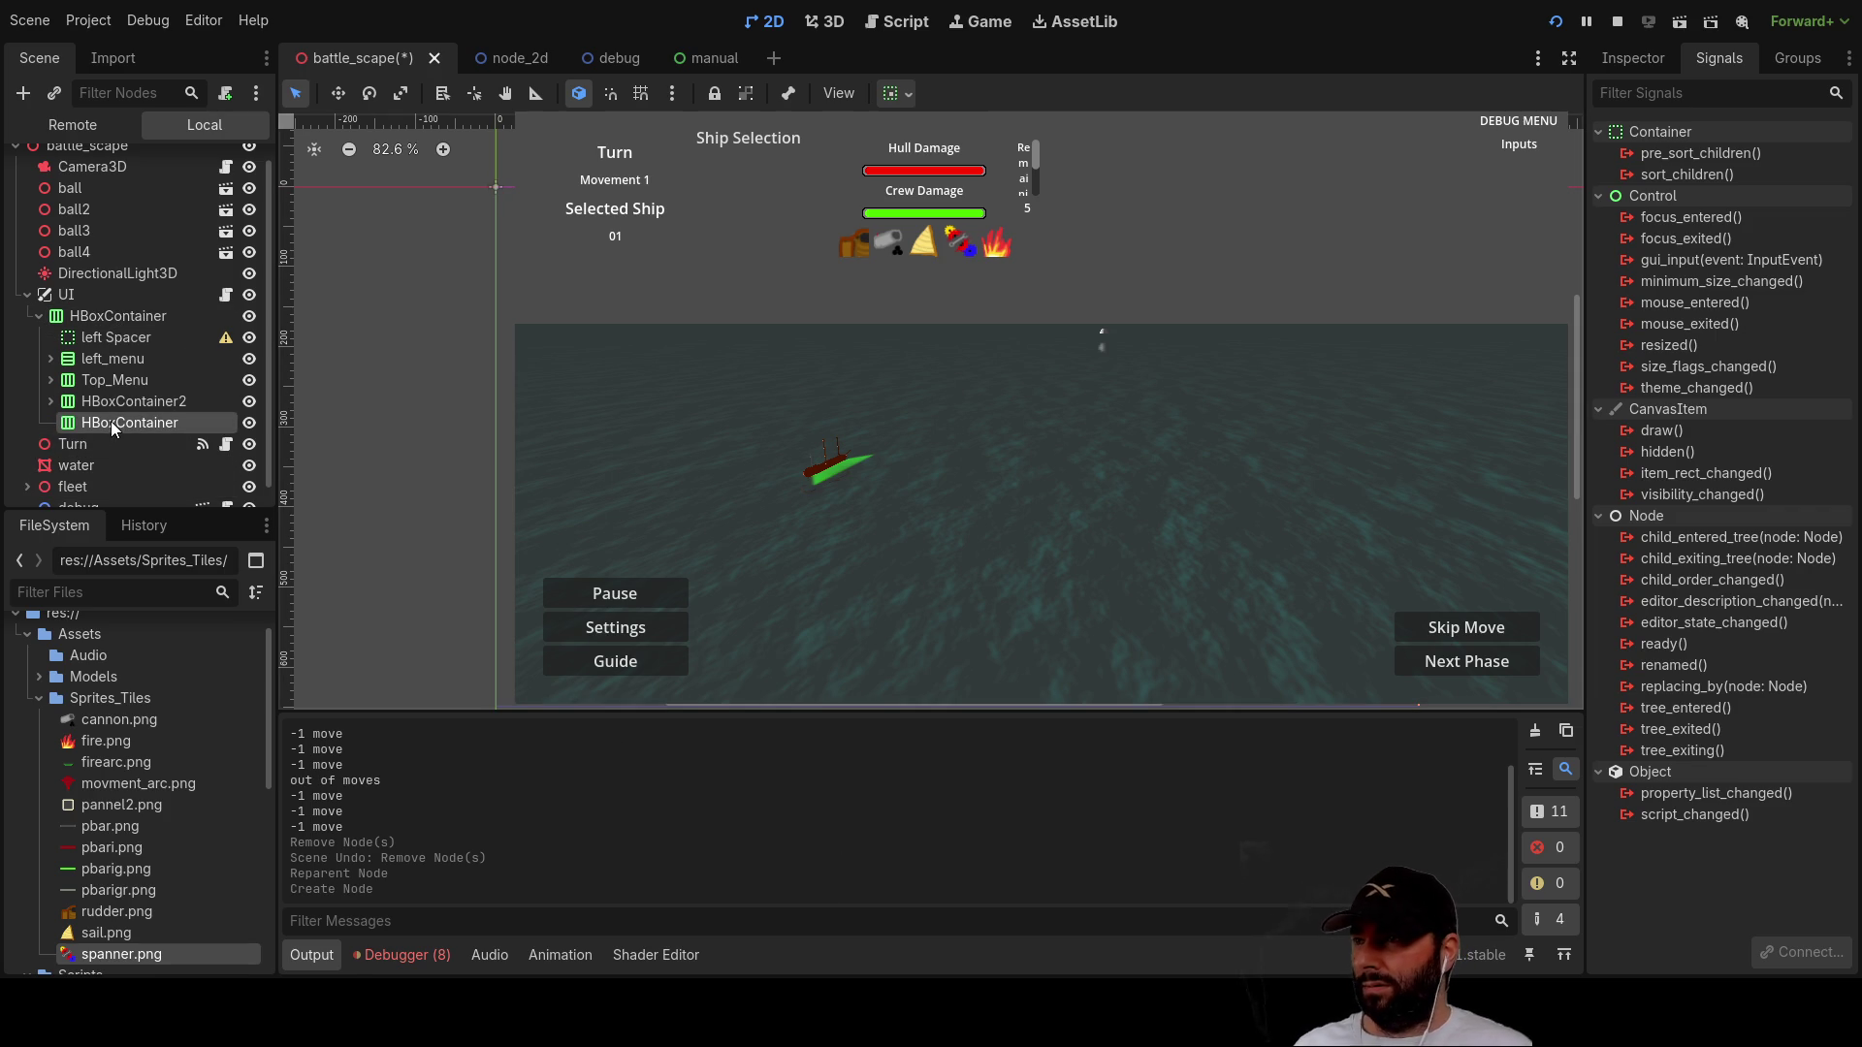
# Step: Remove the newly added HBoxContainer node
pyautogui.click(100, 365)
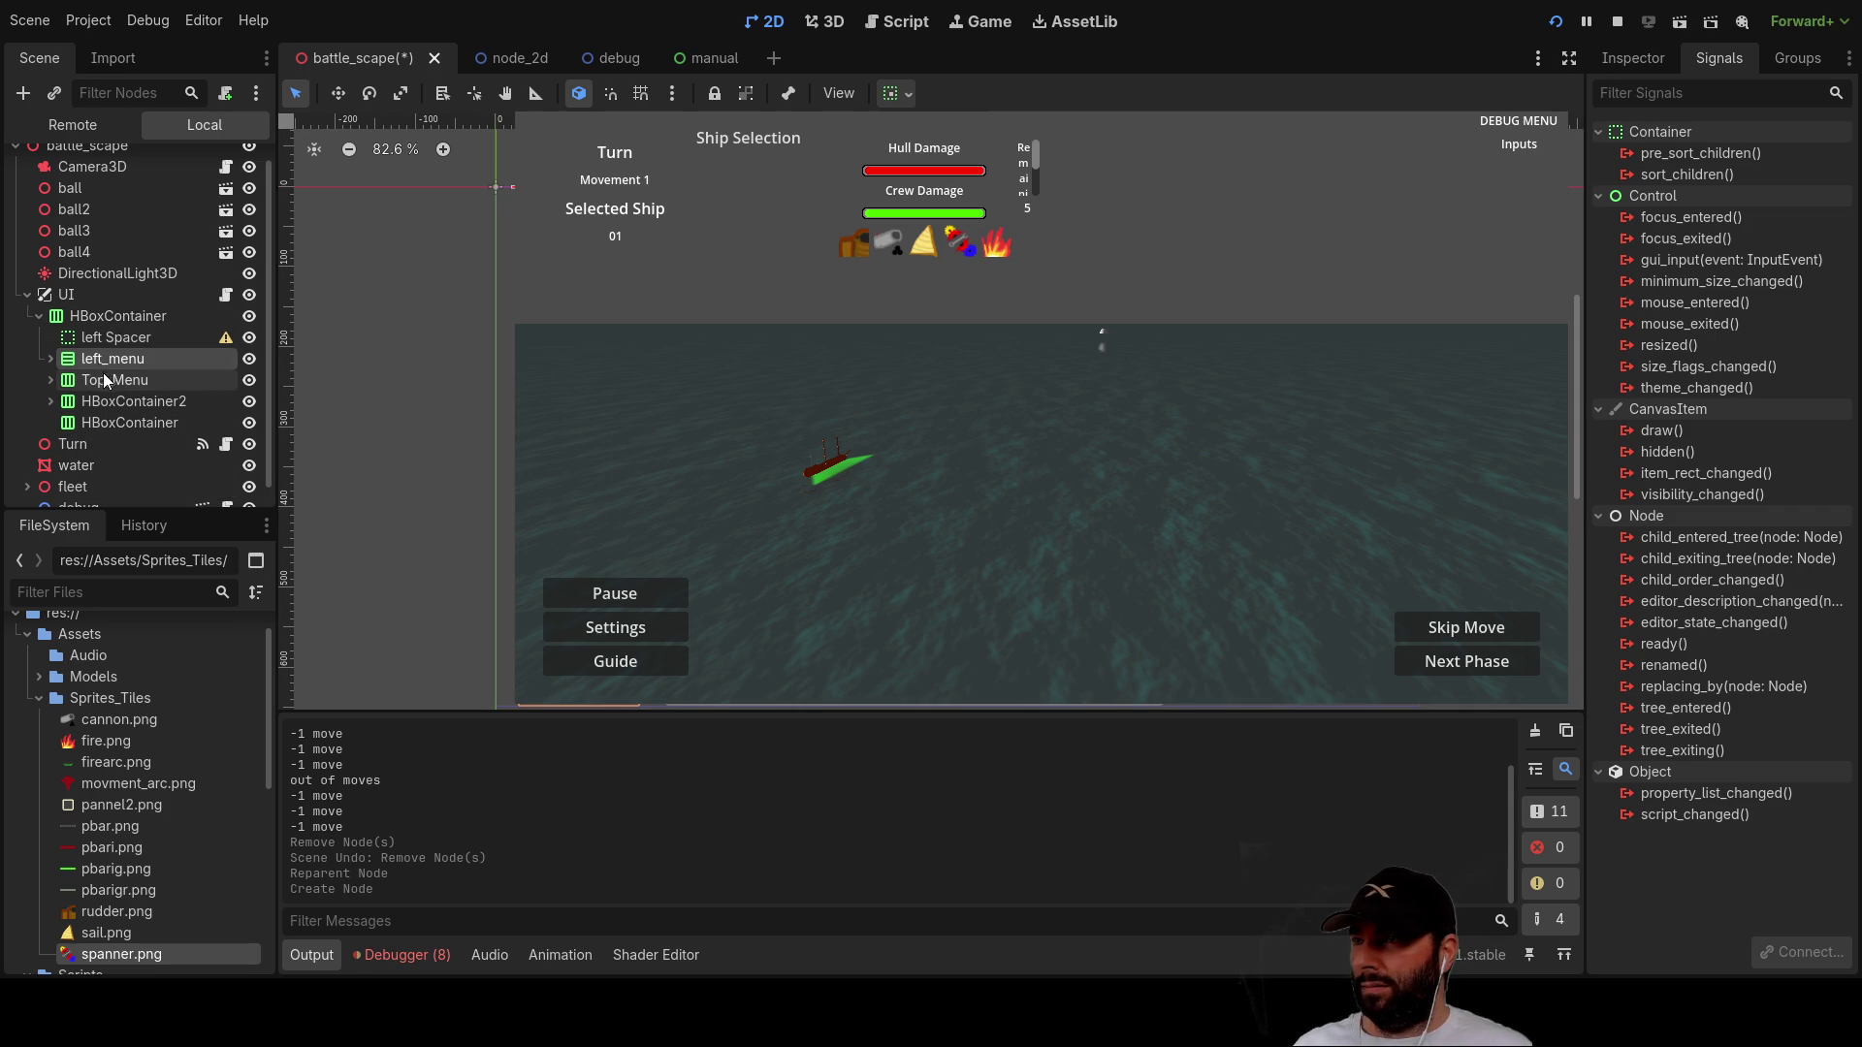
pyautogui.click(102, 380)
pyautogui.click(109, 427)
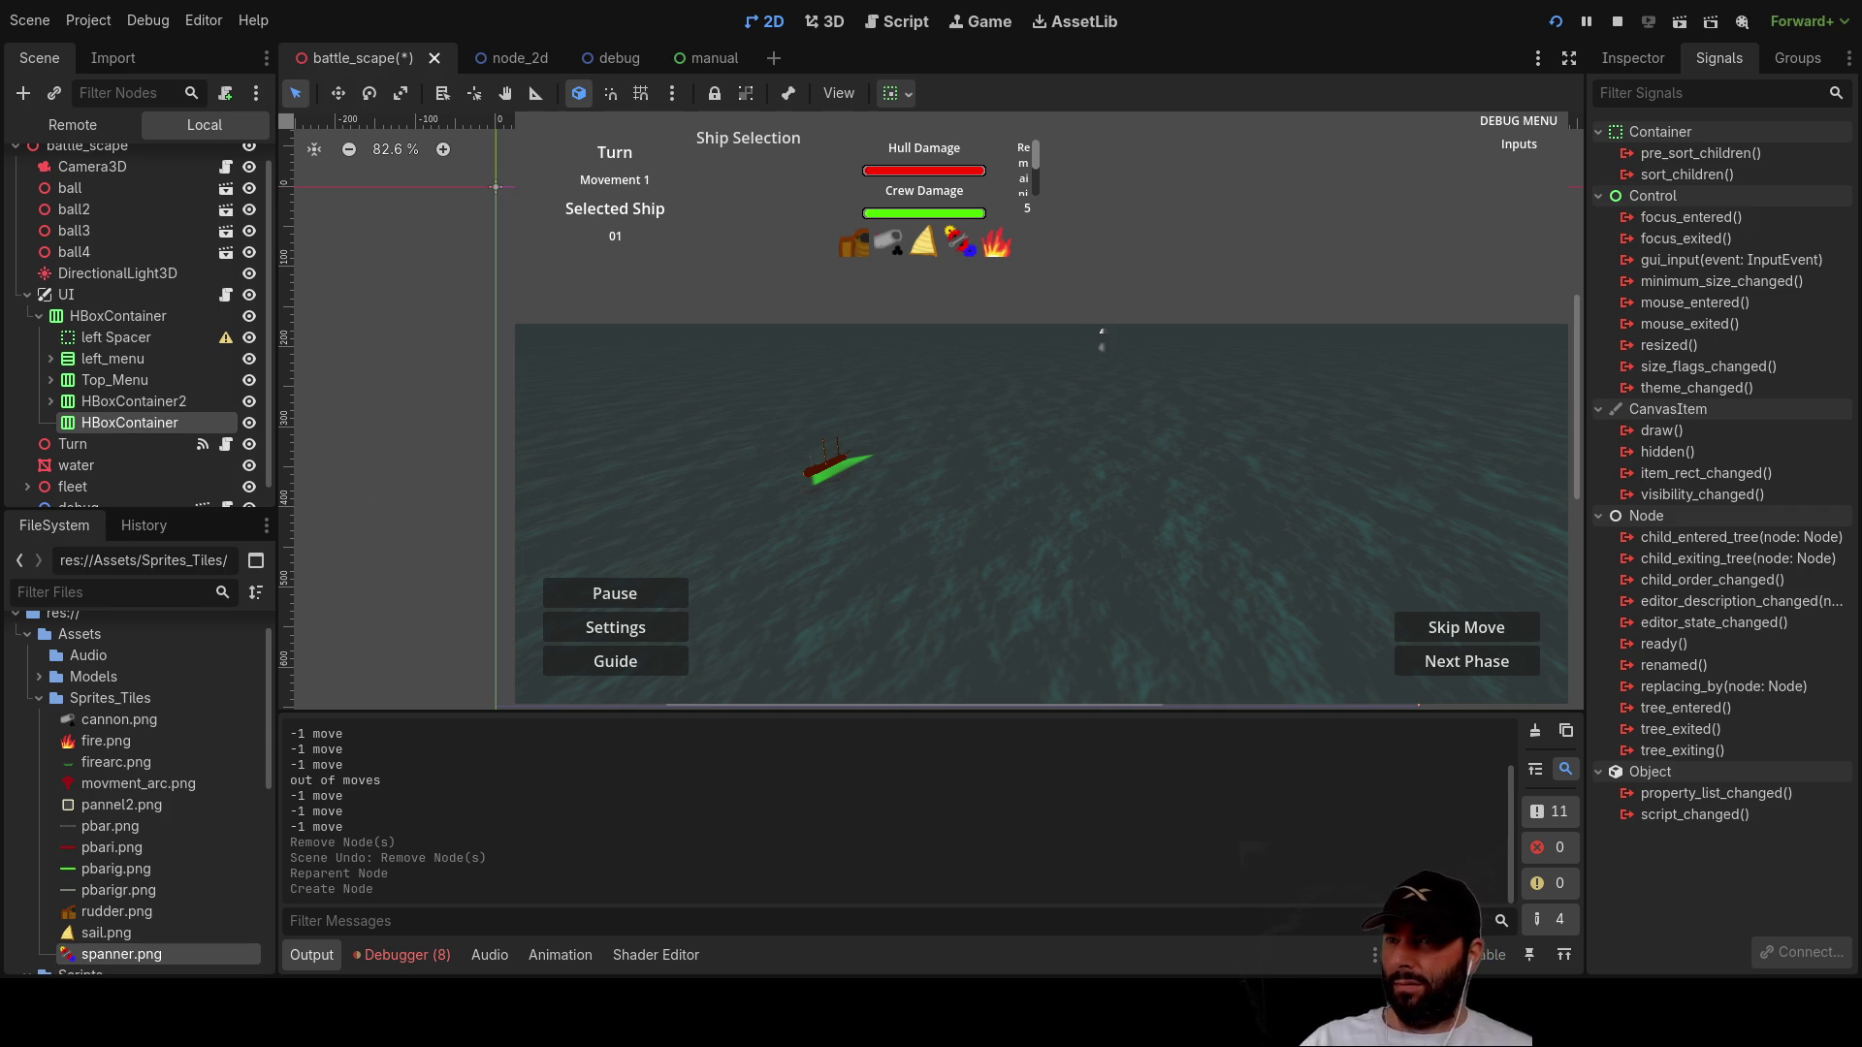
pyautogui.press('Delete')
pyautogui.click(130, 320)
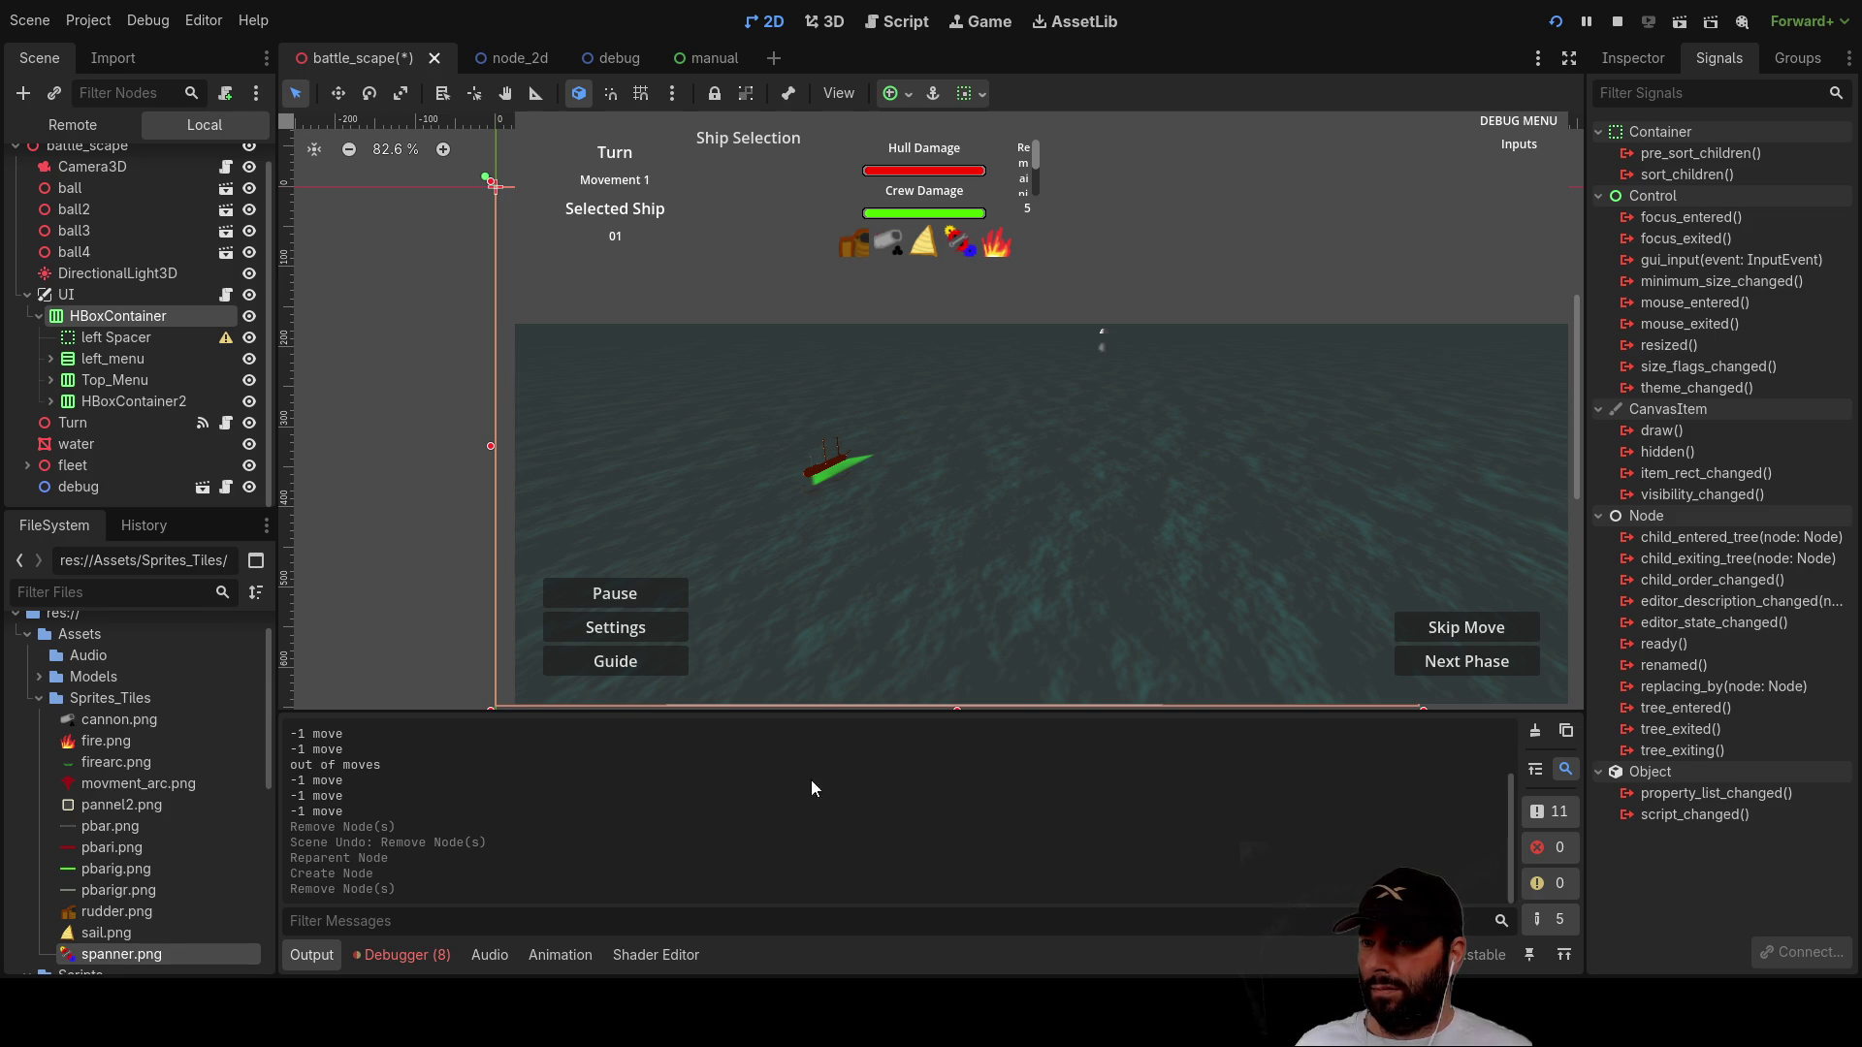
# Step: Add a VBoxContainer named centerspace, move Top_Menu into it, and place it below left_menu
pyautogui.hotkey('ctrl', 'a')
pyautogui.press('Return')
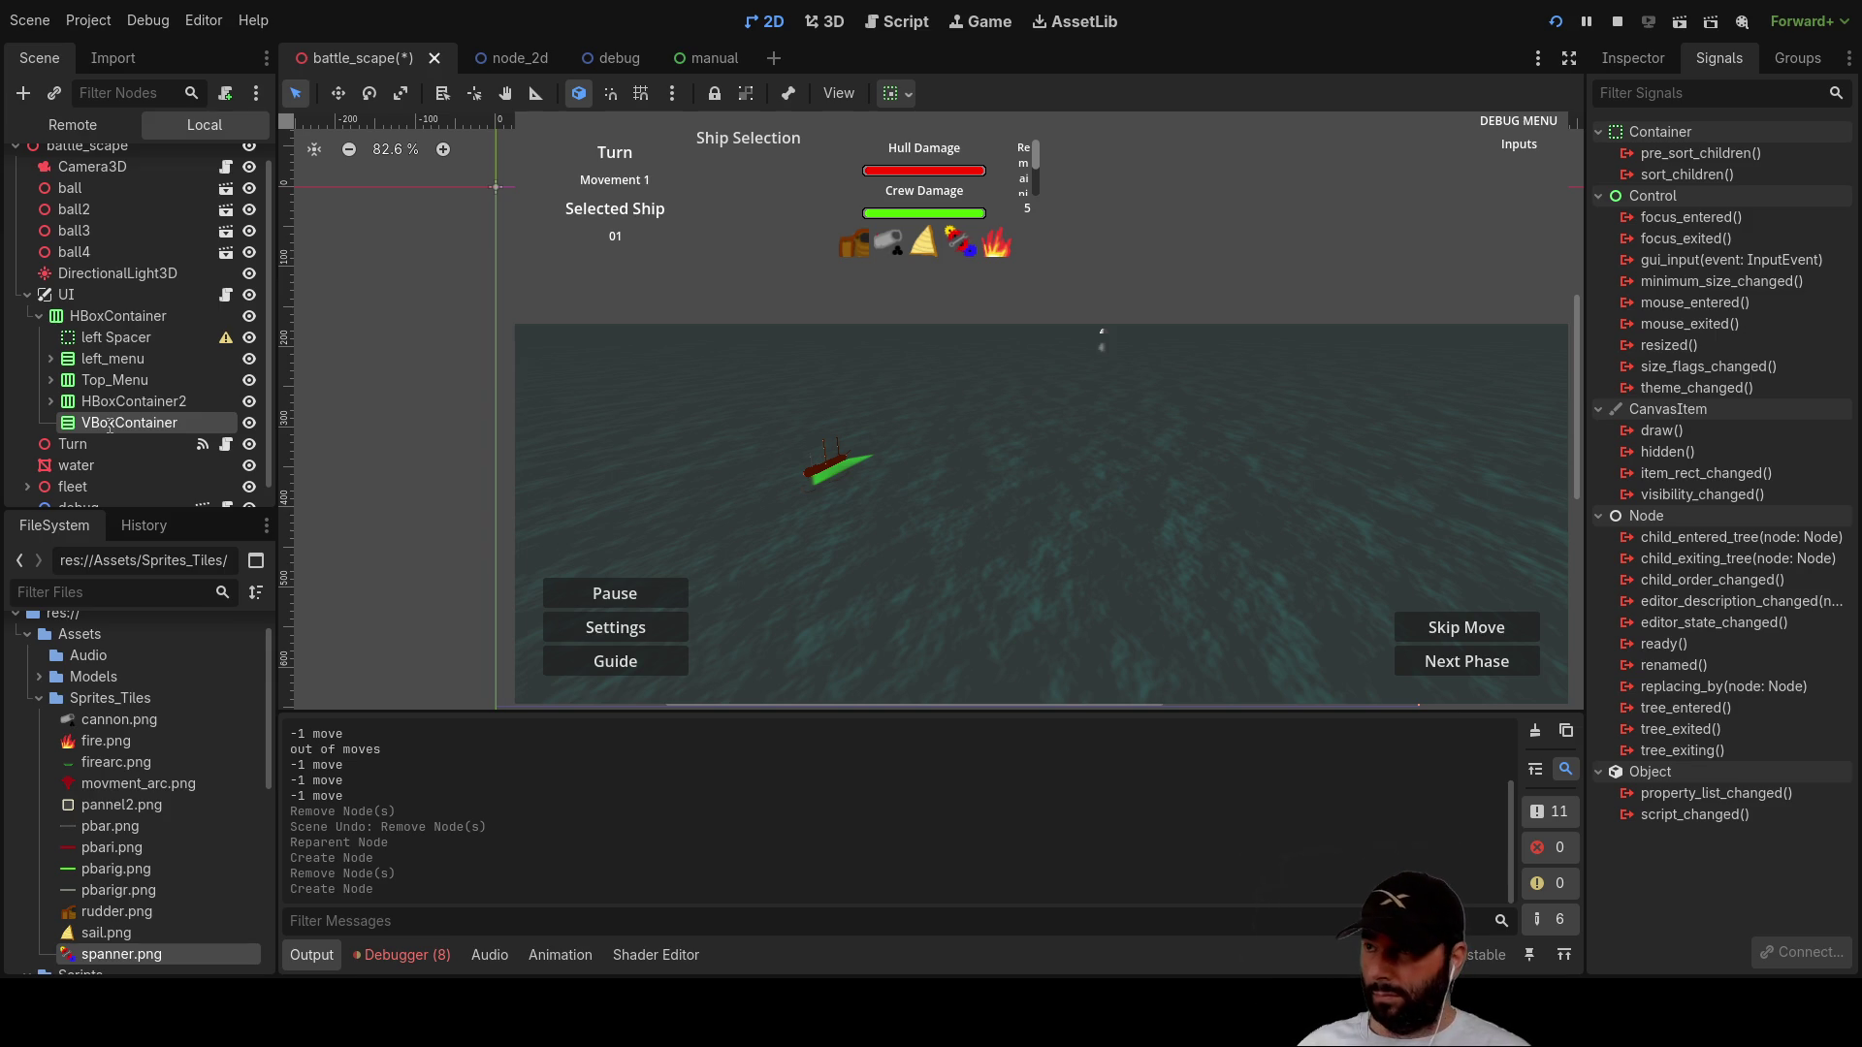
pyautogui.write('centerspace')
pyautogui.press('Return')
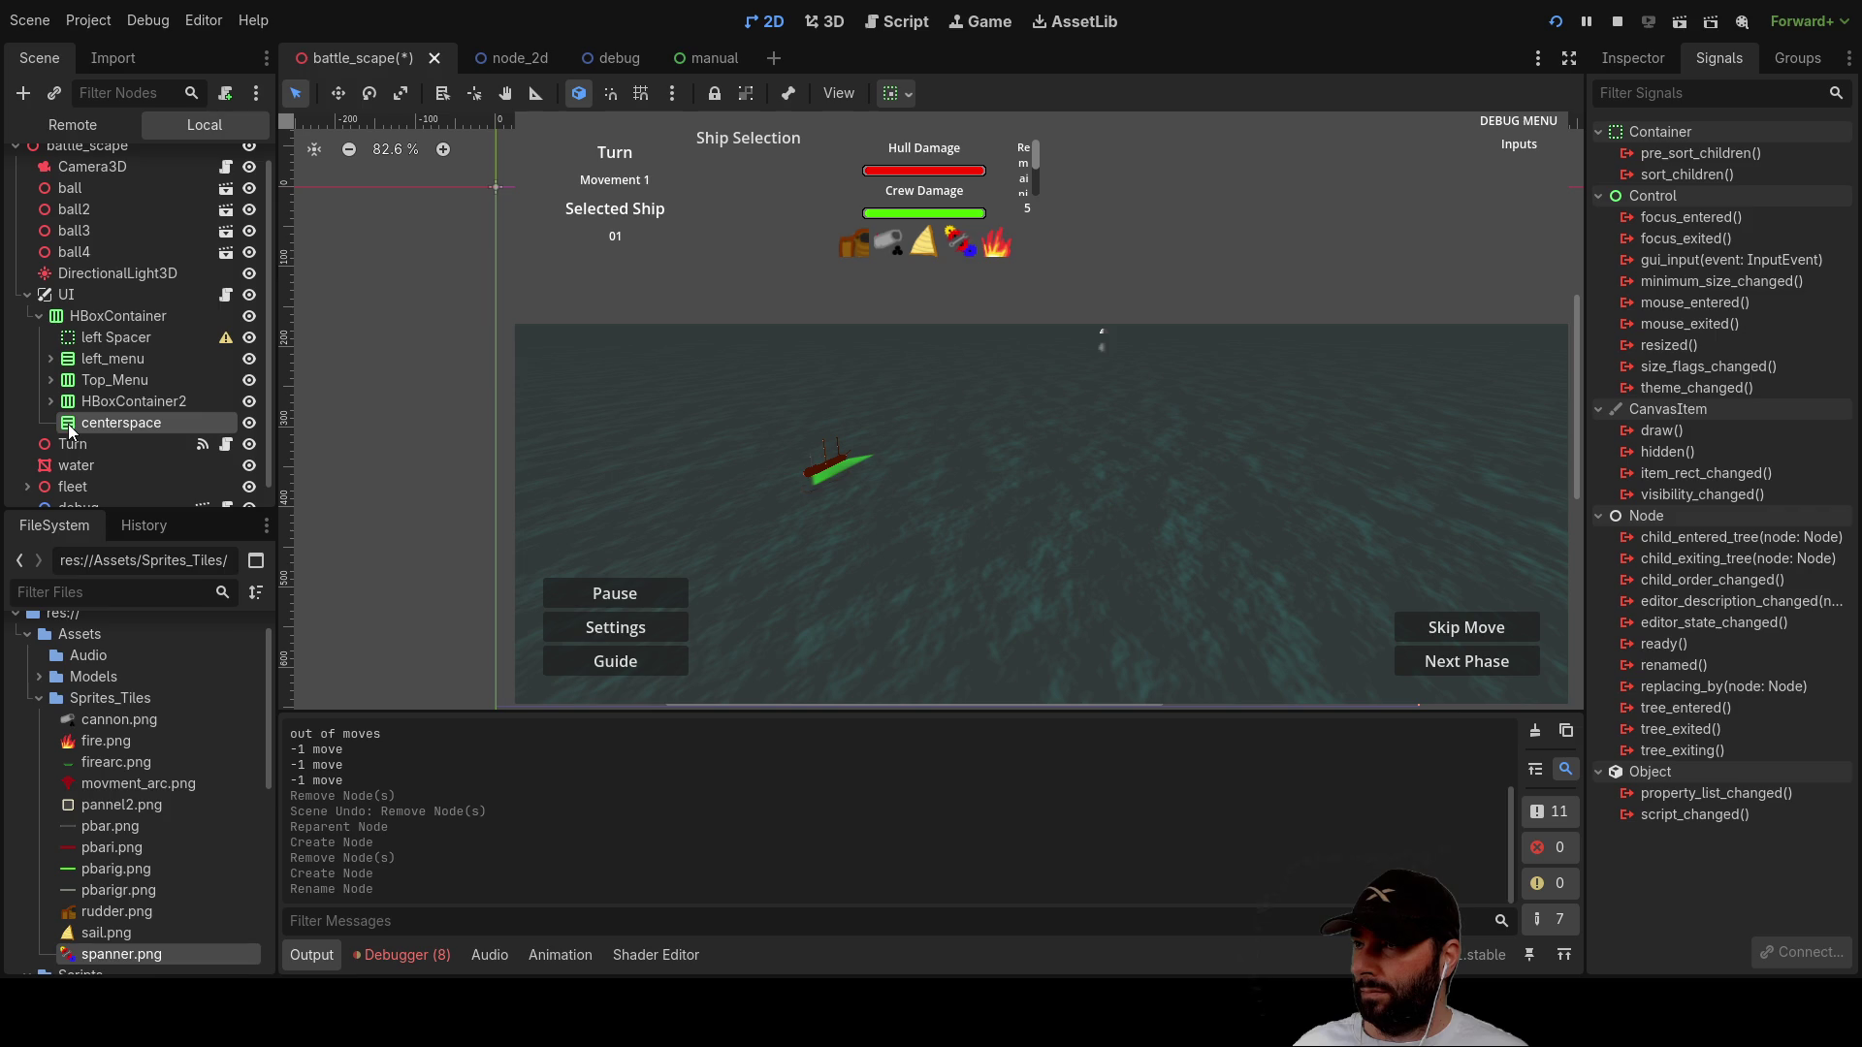
pyautogui.click(107, 379)
pyautogui.moveTo(91, 380)
pyautogui.mouseDown()
pyautogui.moveTo(112, 384)
pyautogui.moveTo(117, 422)
pyautogui.moveTo(80, 372)
pyautogui.mouseUp()
pyautogui.click(87, 401)
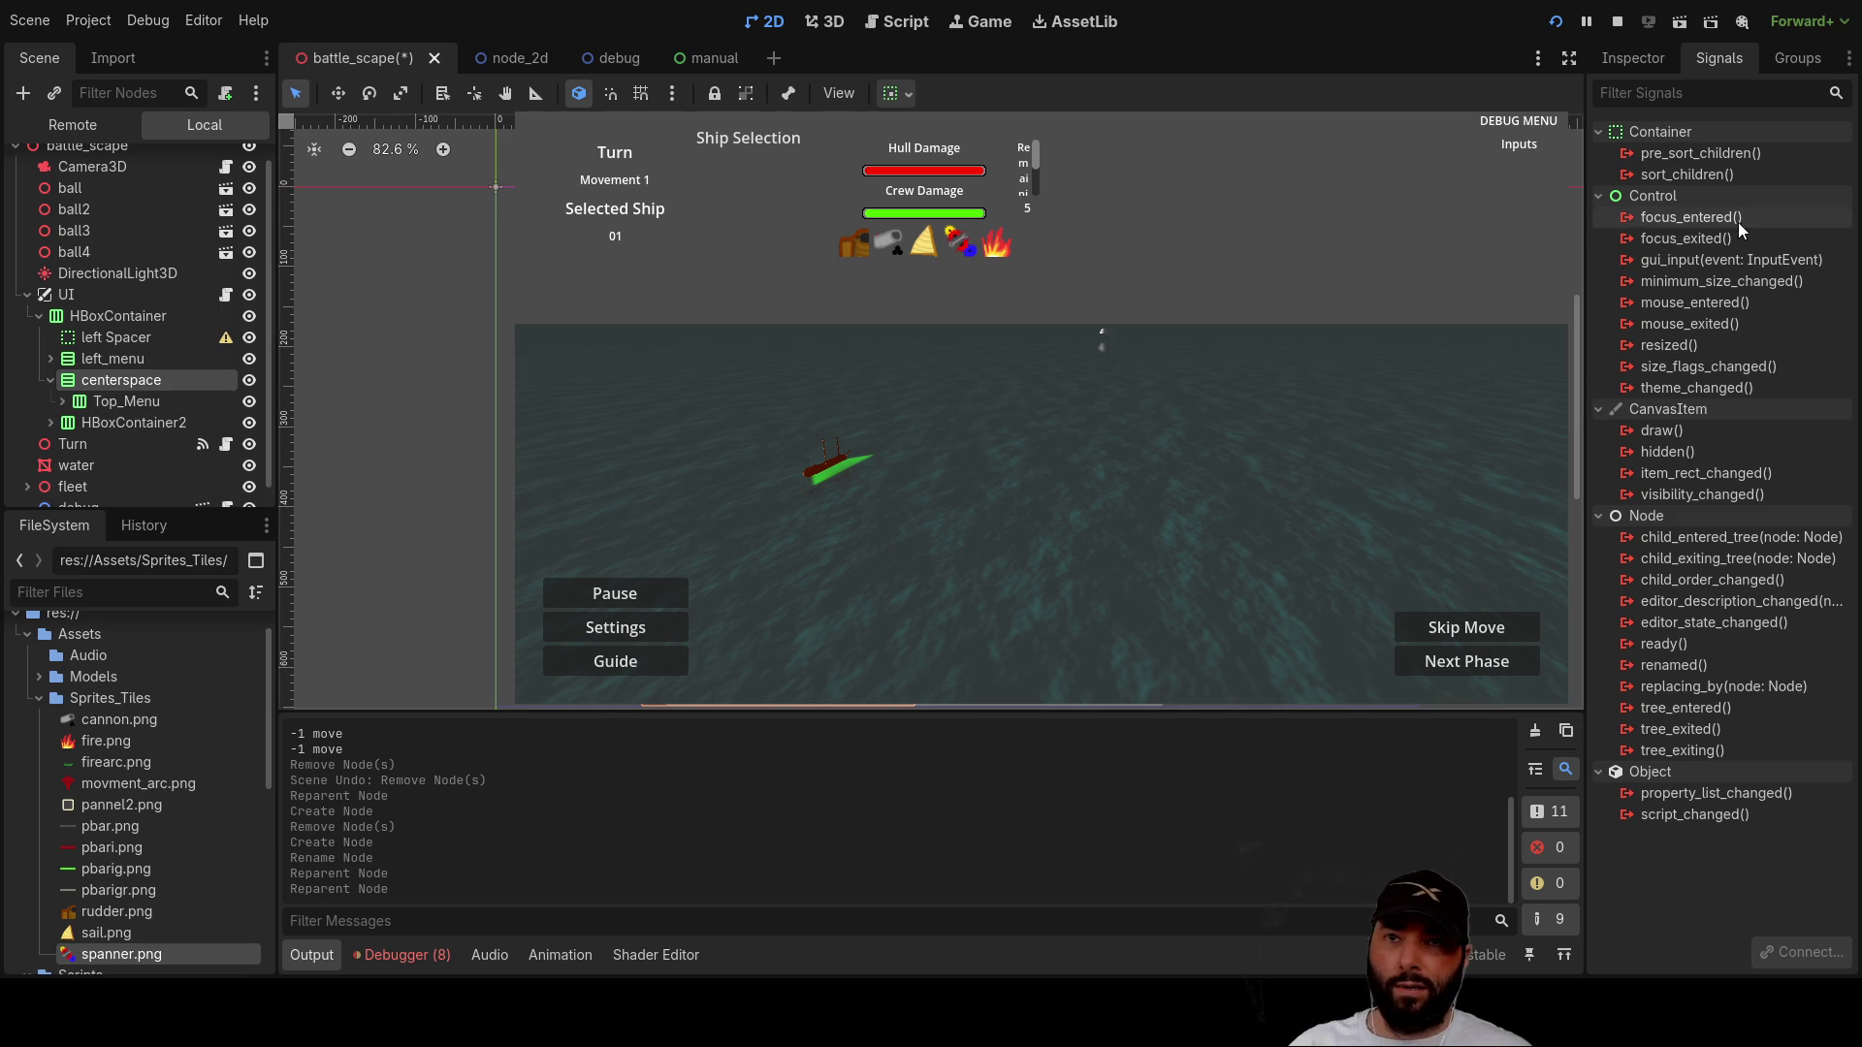
pyautogui.click(1654, 60)
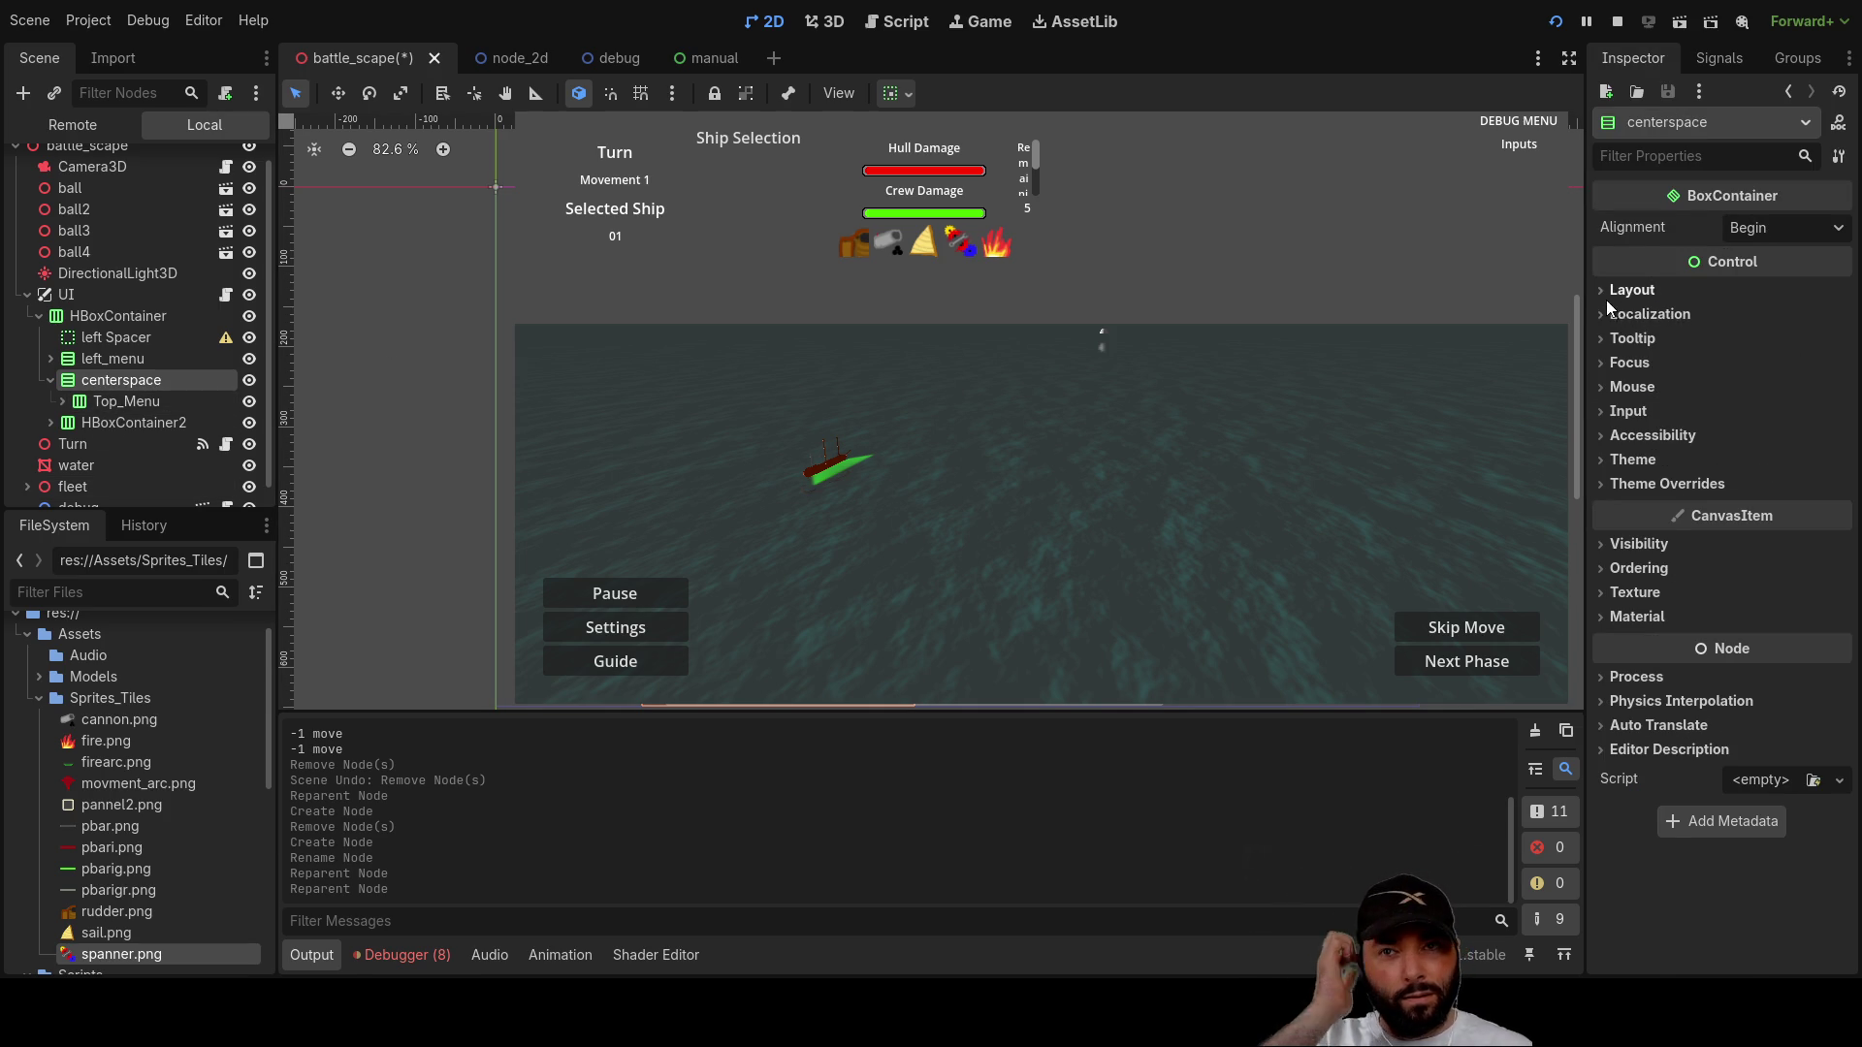
# Step: Tick Horizontal Expand under Layout > Container Sizing for centerspace
pyautogui.click(1632, 290)
pyautogui.click(1614, 552)
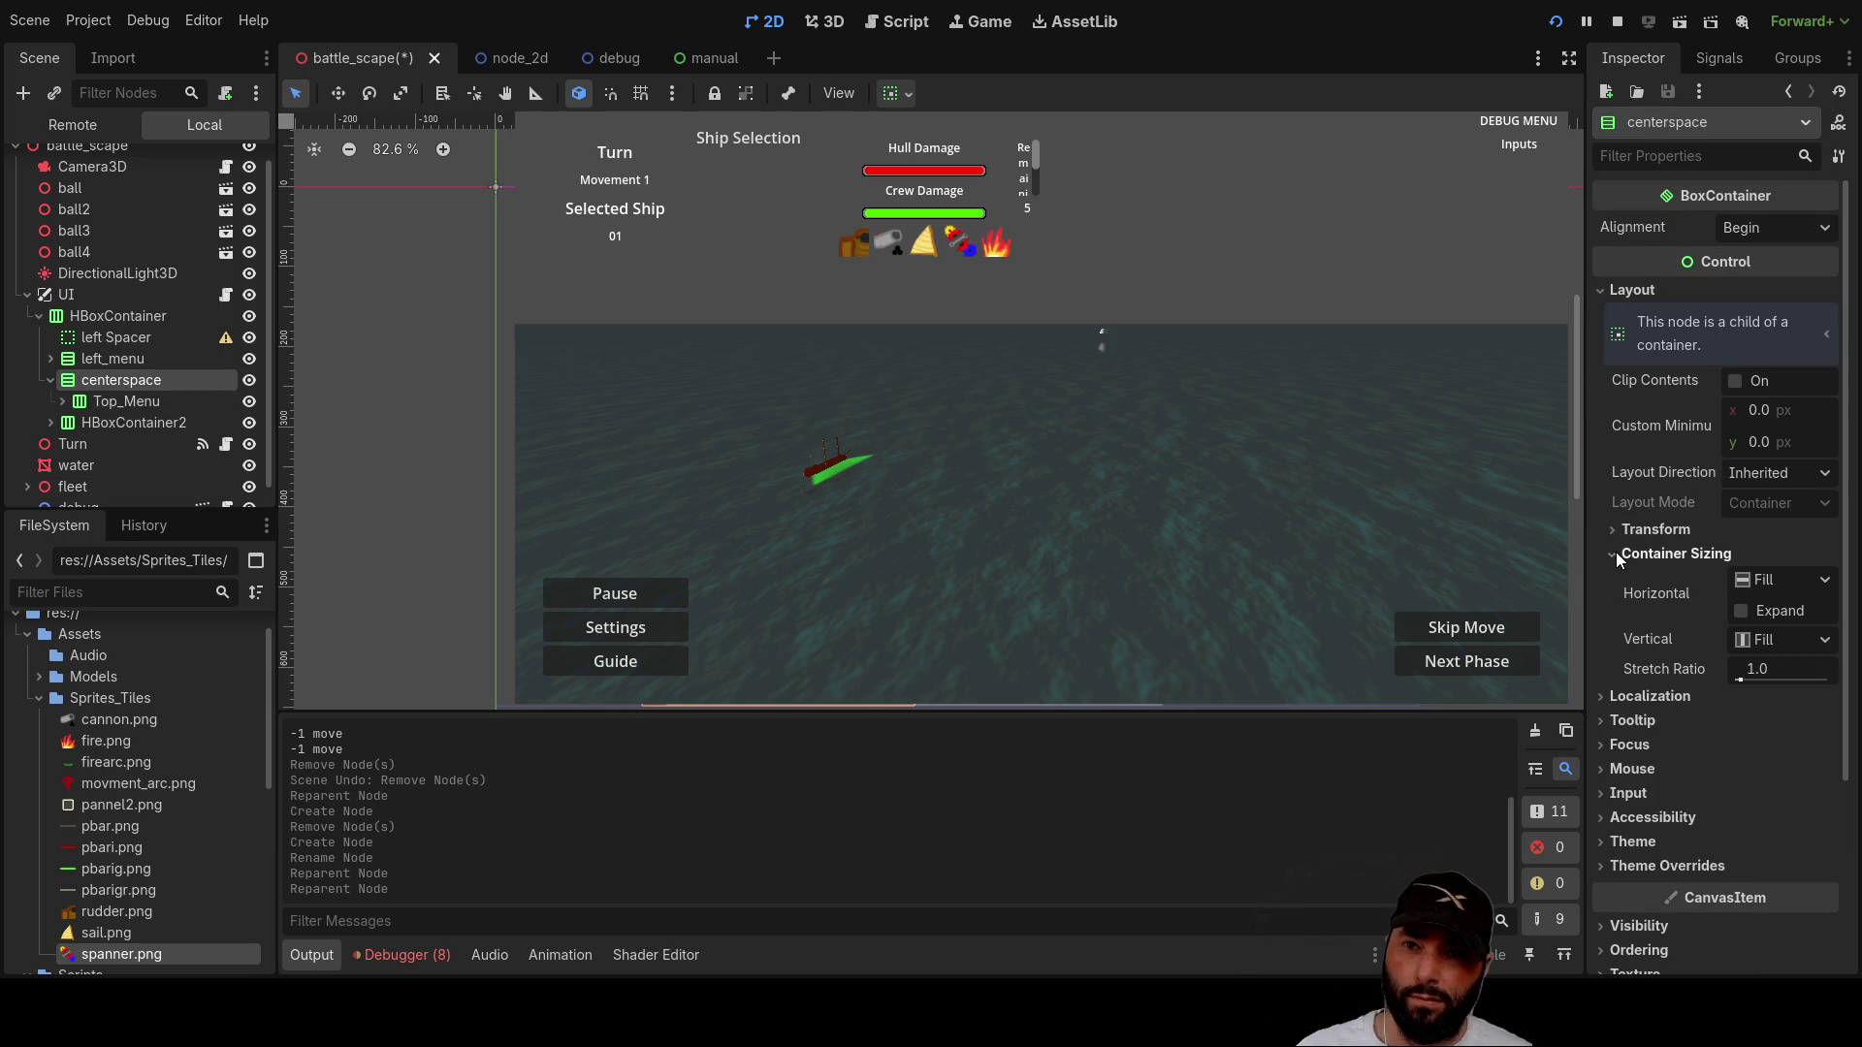
pyautogui.click(1741, 611)
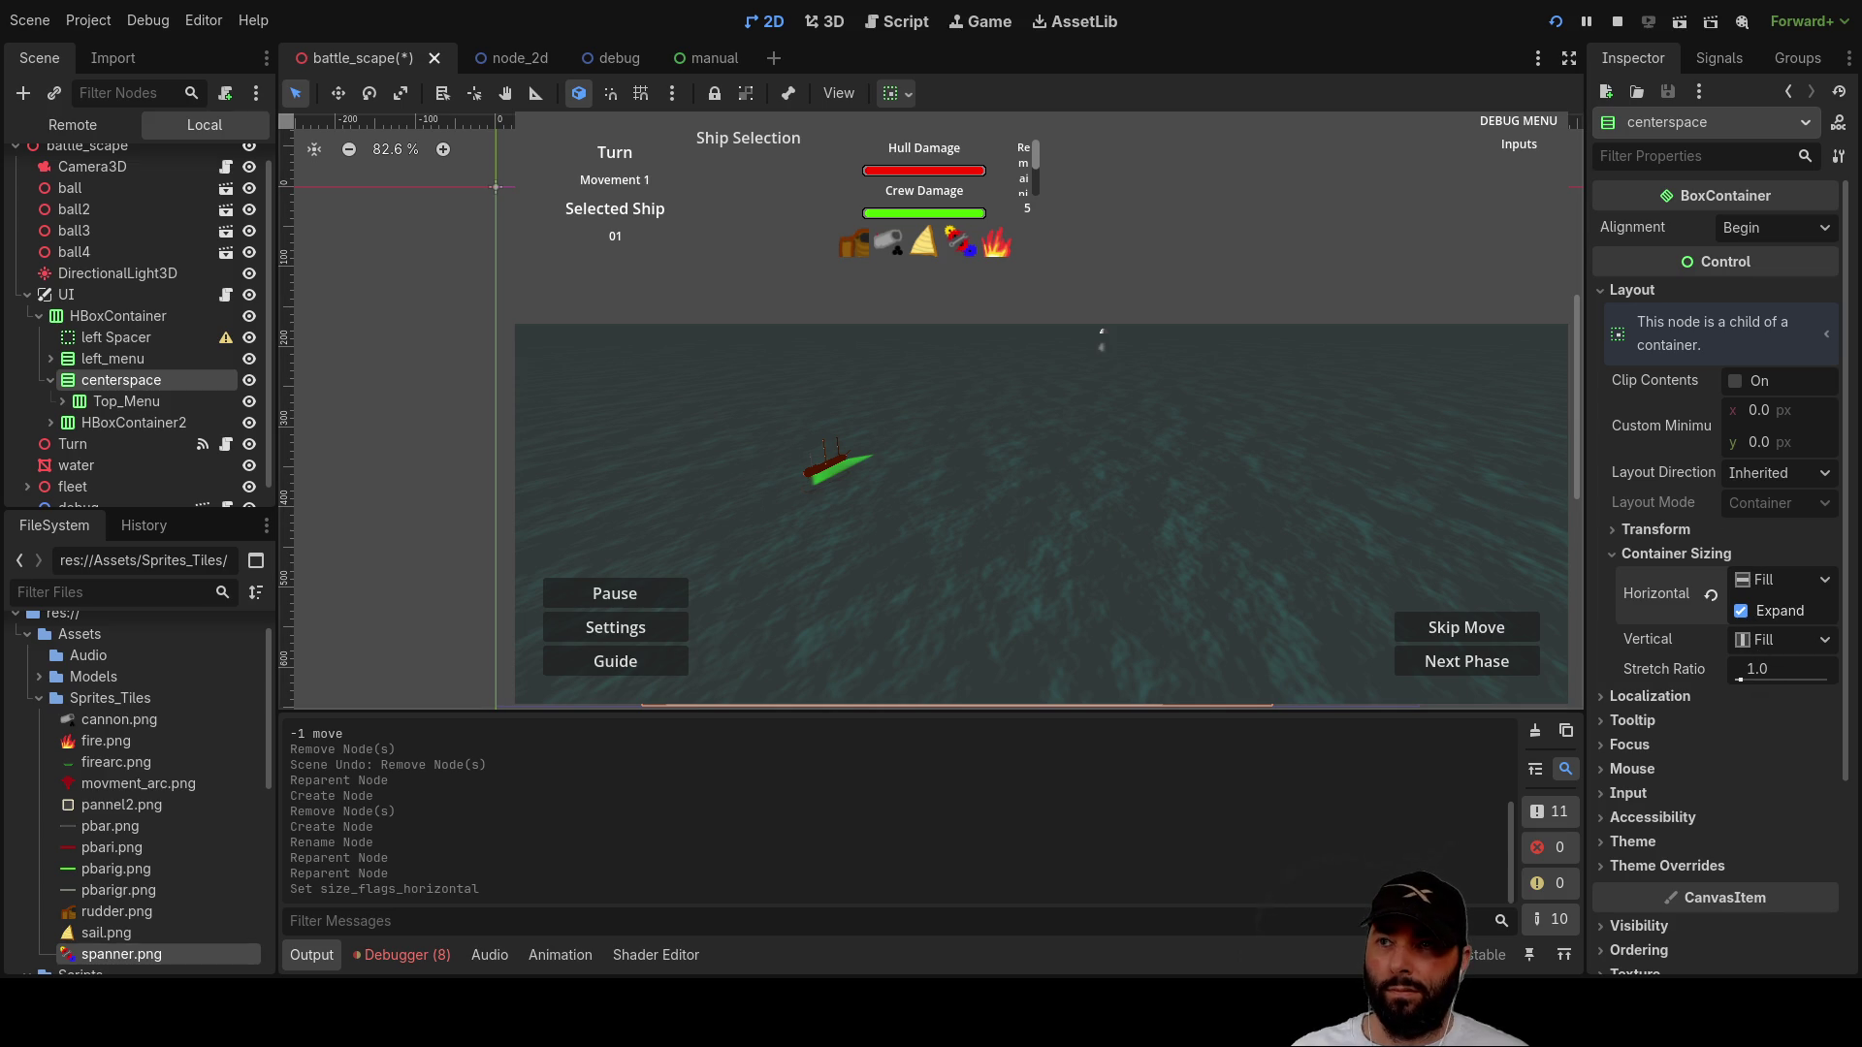
pyautogui.click(107, 404)
pyautogui.click(116, 384)
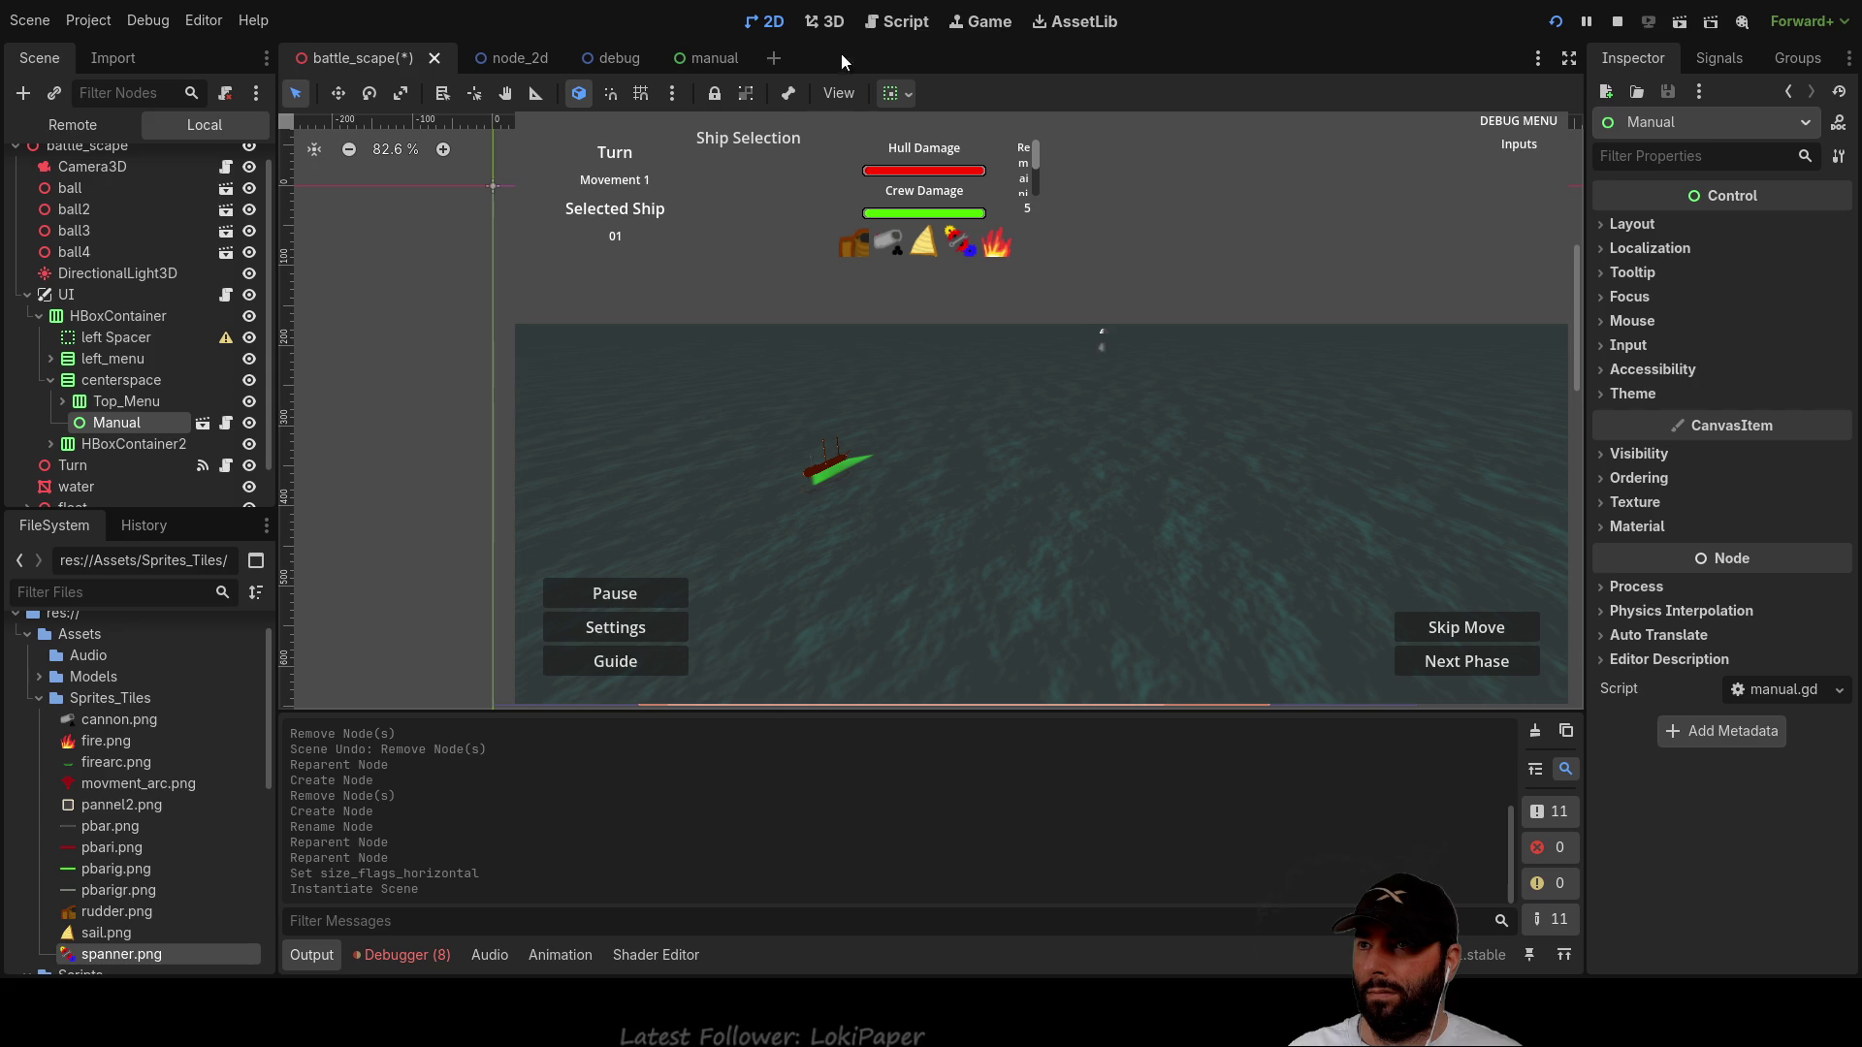
# Step: In the manual scene, delete the go back node and the empty Container and HBoxContainer spacers
pyautogui.click(714, 60)
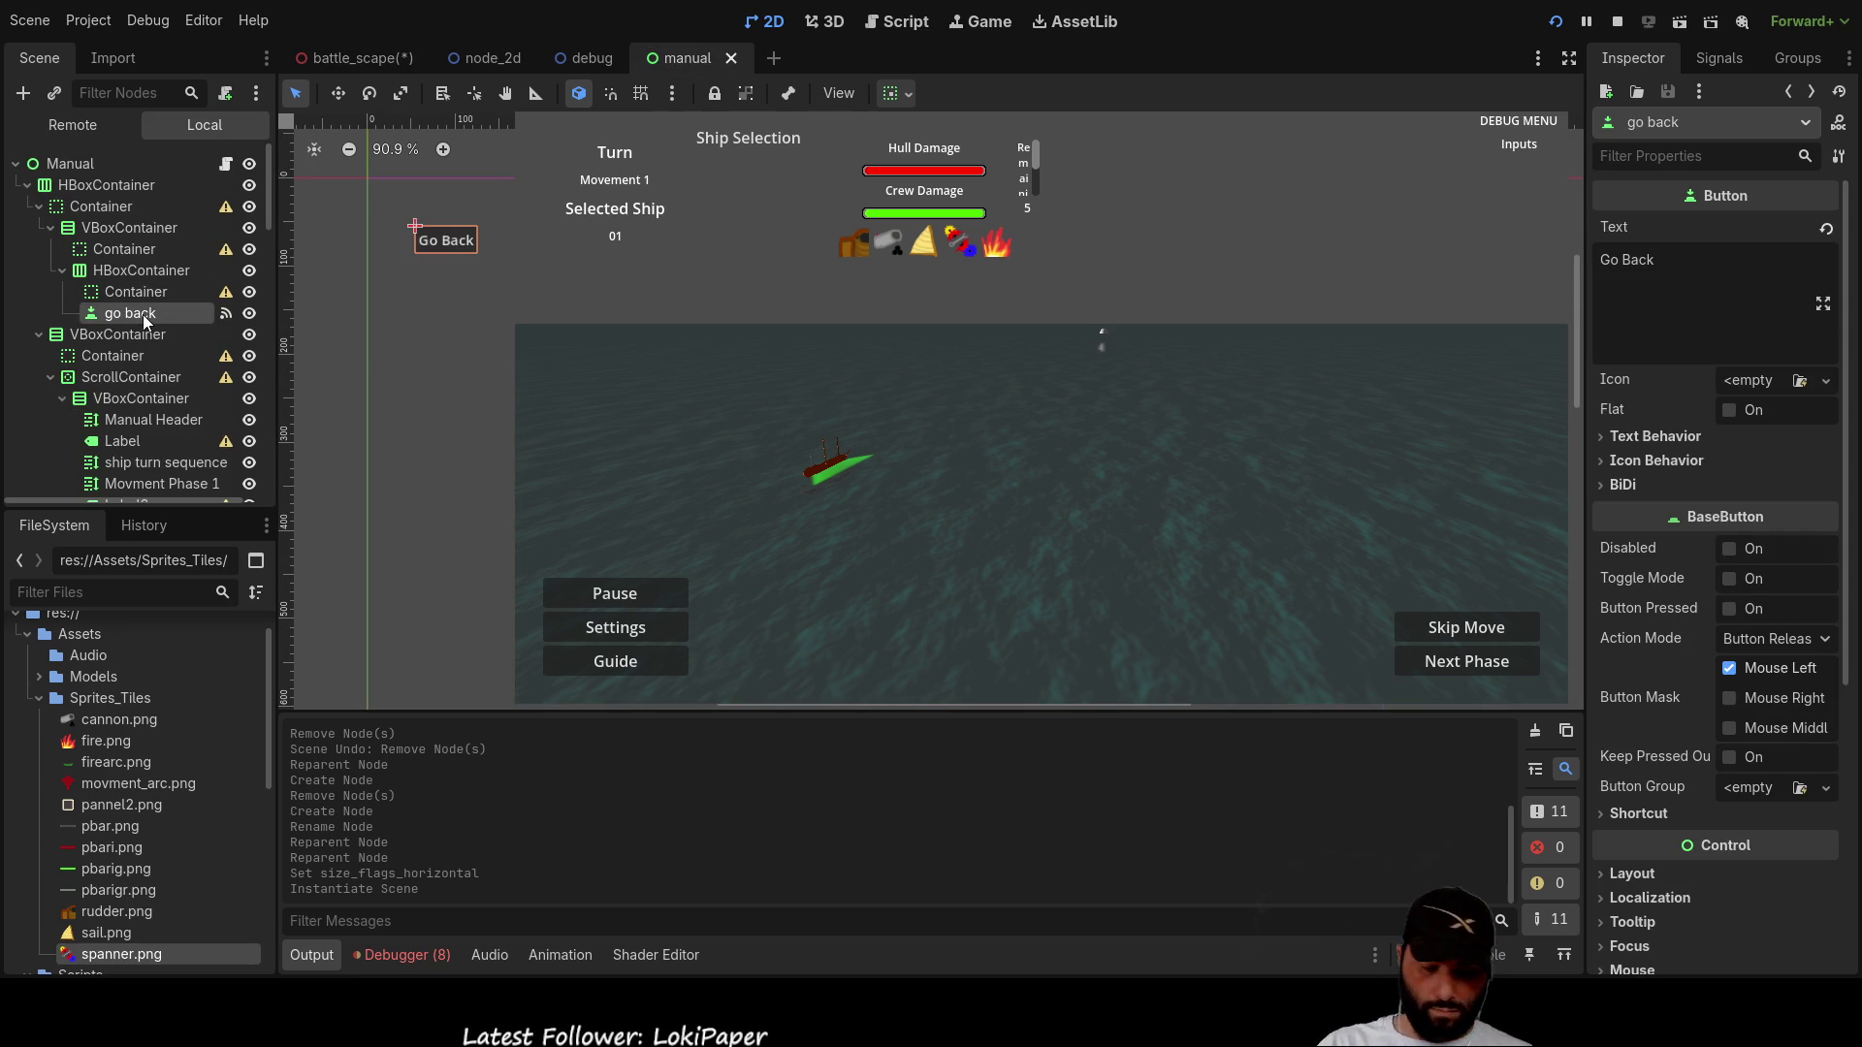
pyautogui.press('Delete')
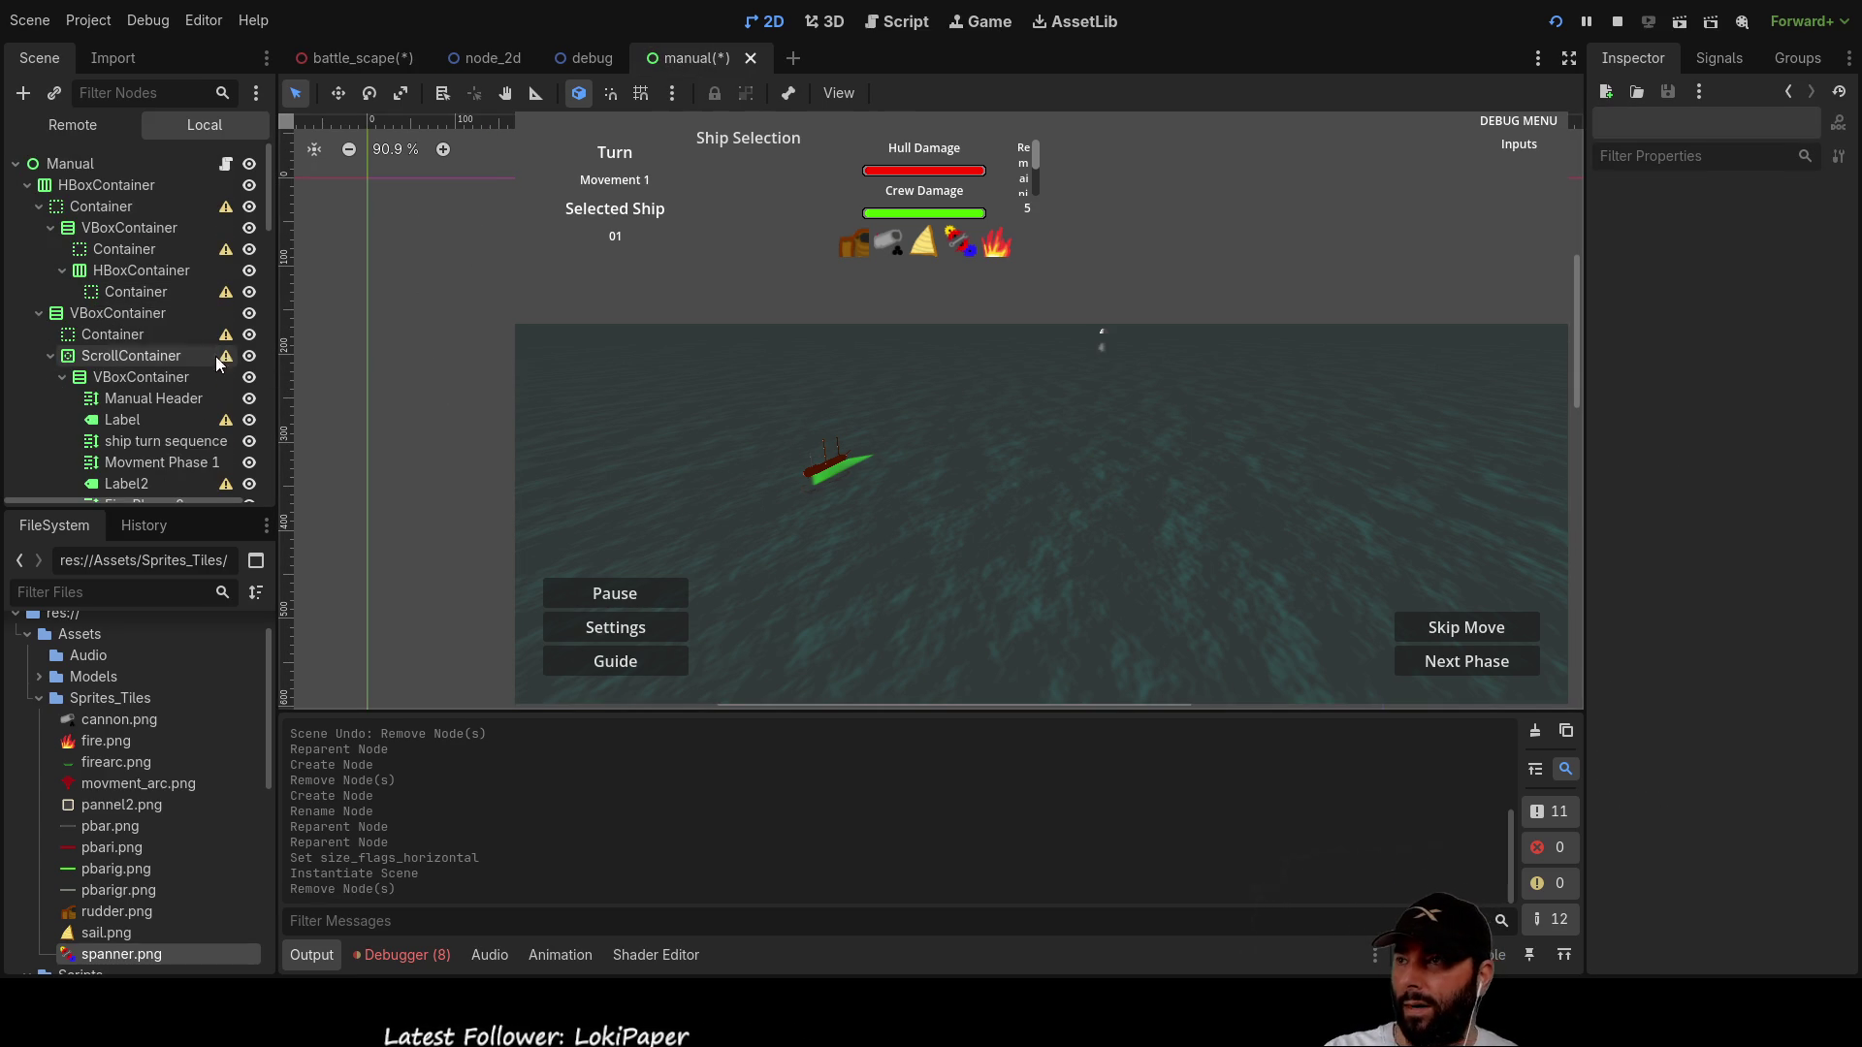
pyautogui.click(136, 294)
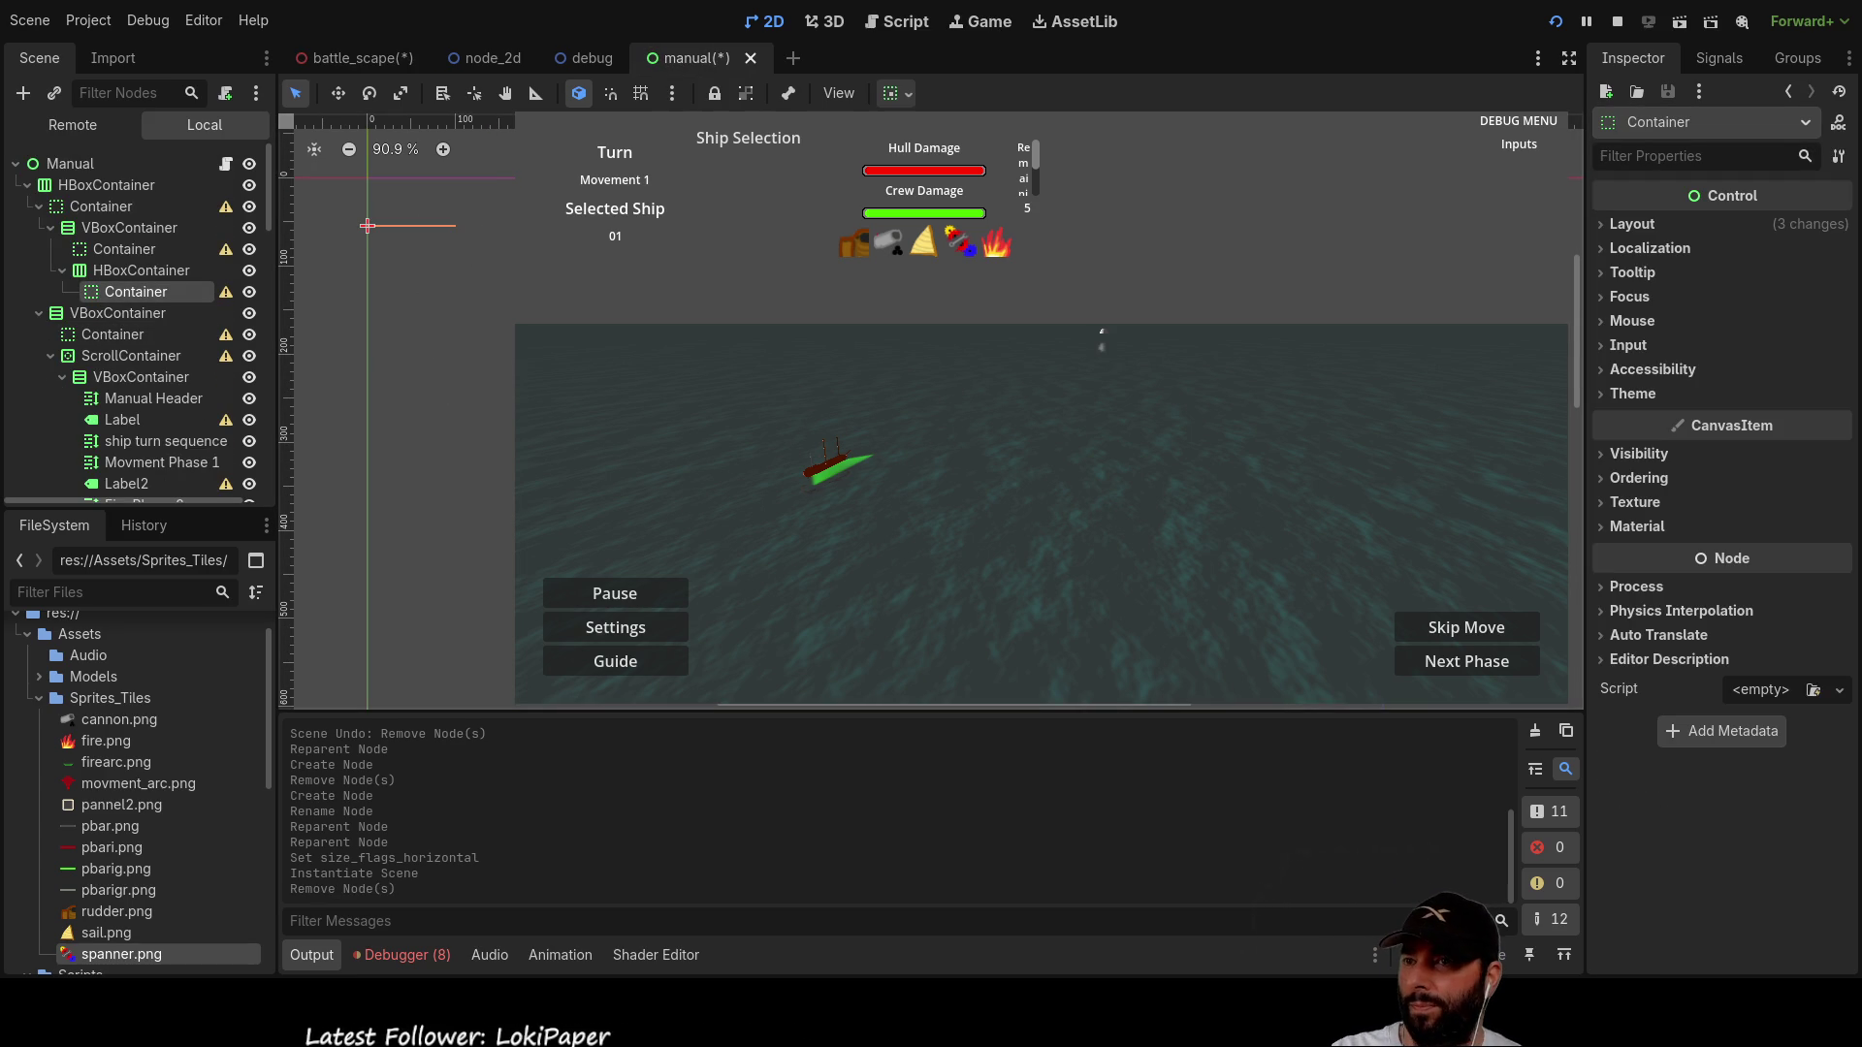
pyautogui.press('Delete')
pyautogui.click(150, 271)
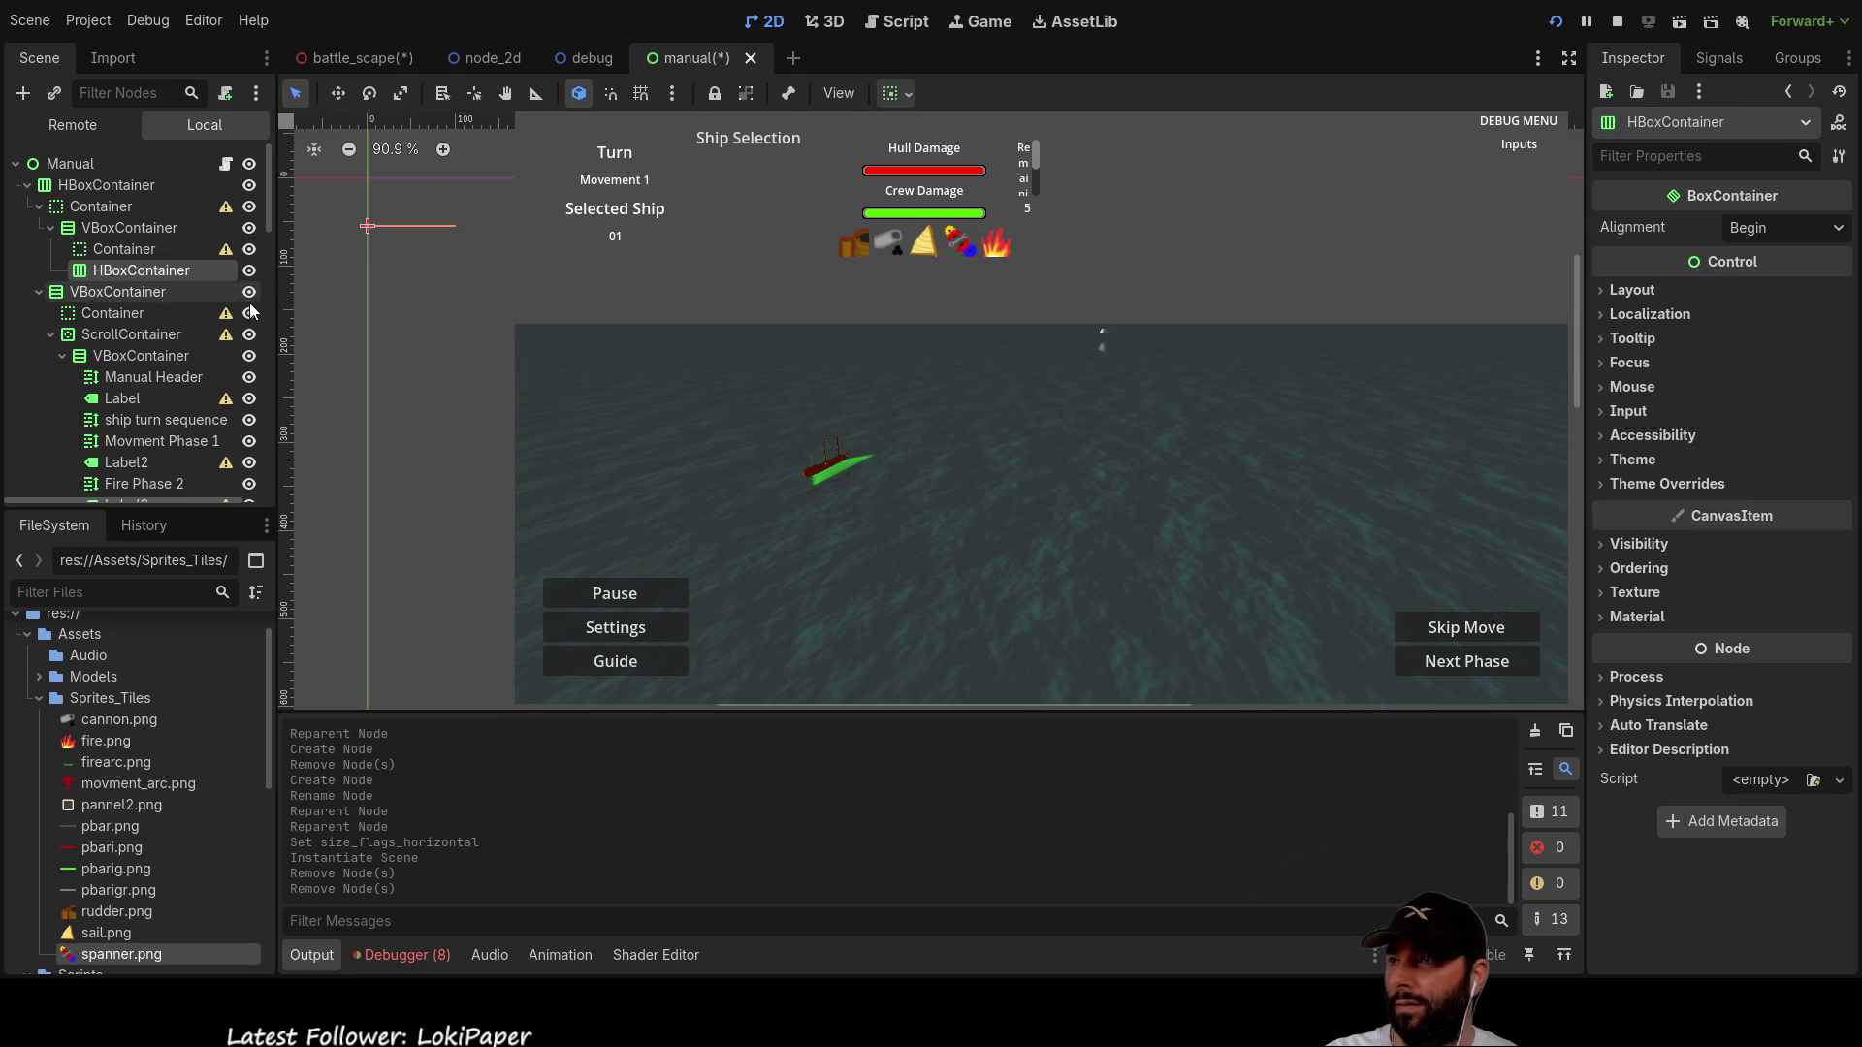
pyautogui.press('Delete')
pyautogui.click(97, 250)
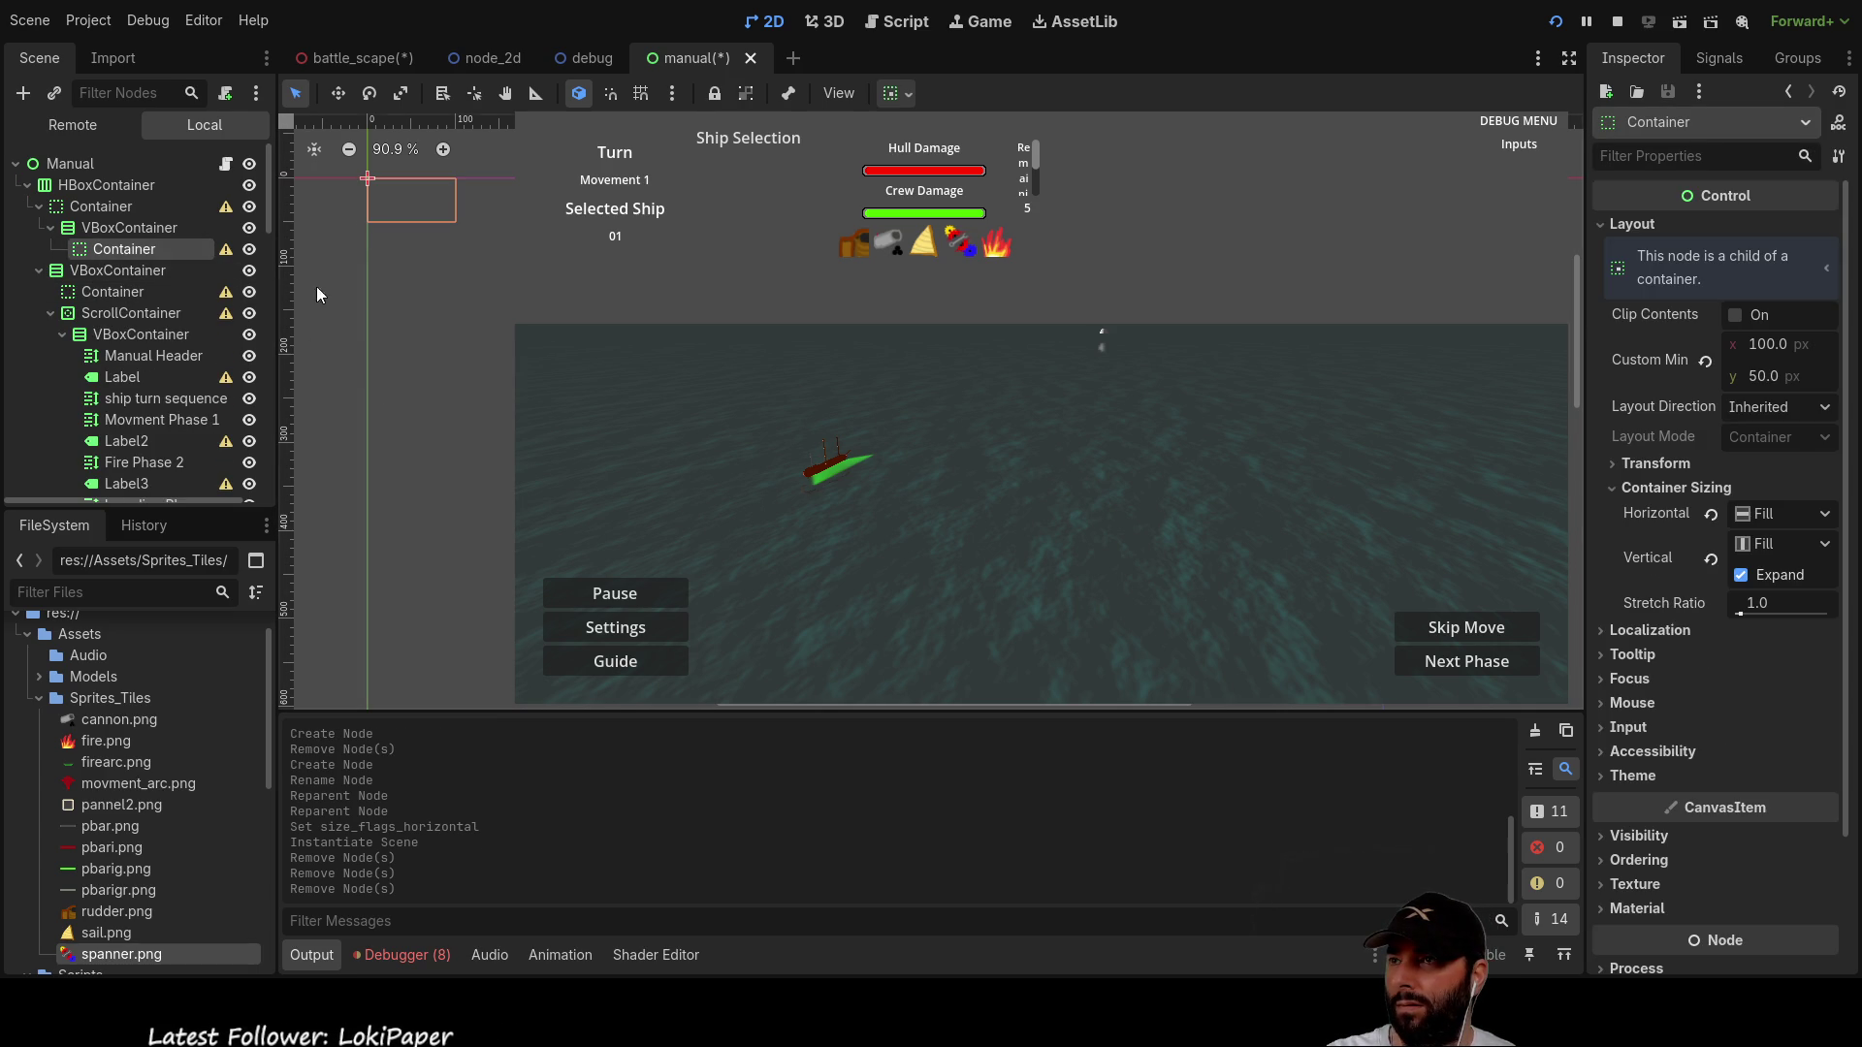
pyautogui.press('Delete')
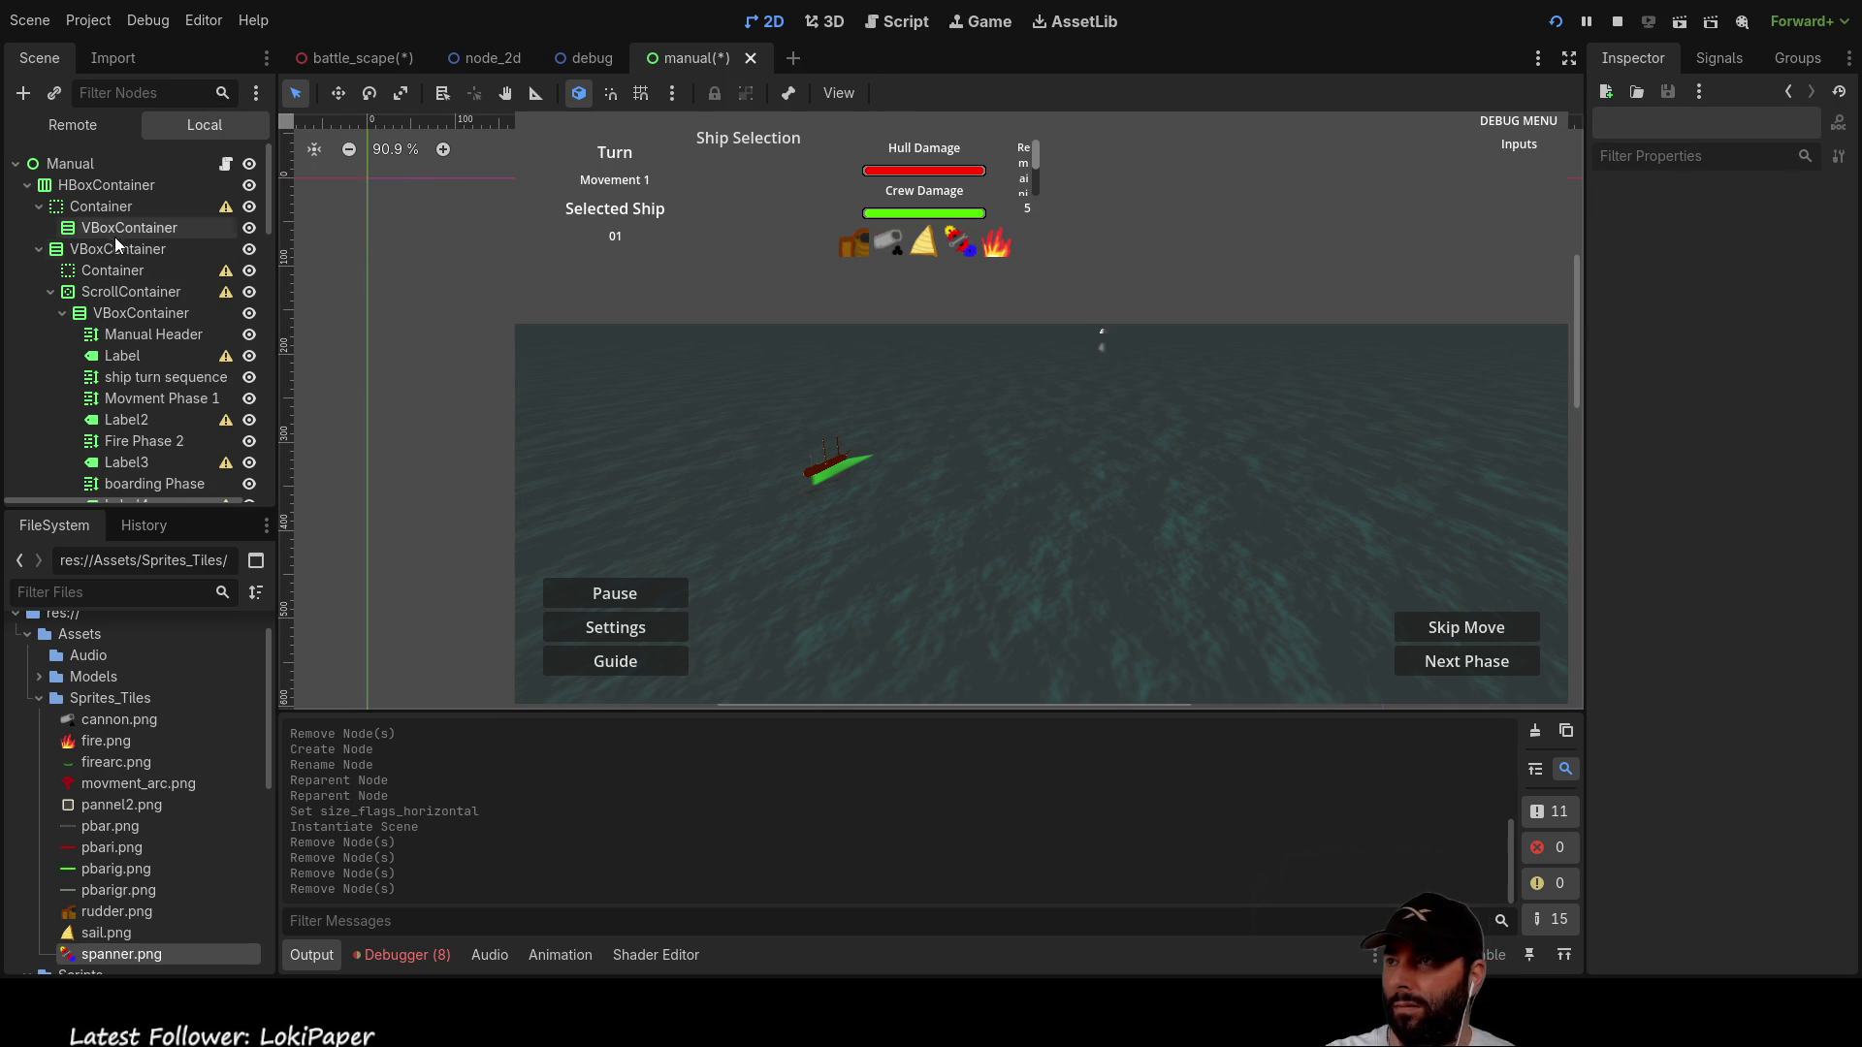
# Step: Delete the leftover VBoxContainer, the remaining empty Container and the Container2 node
pyautogui.click(110, 230)
pyautogui.click(90, 207)
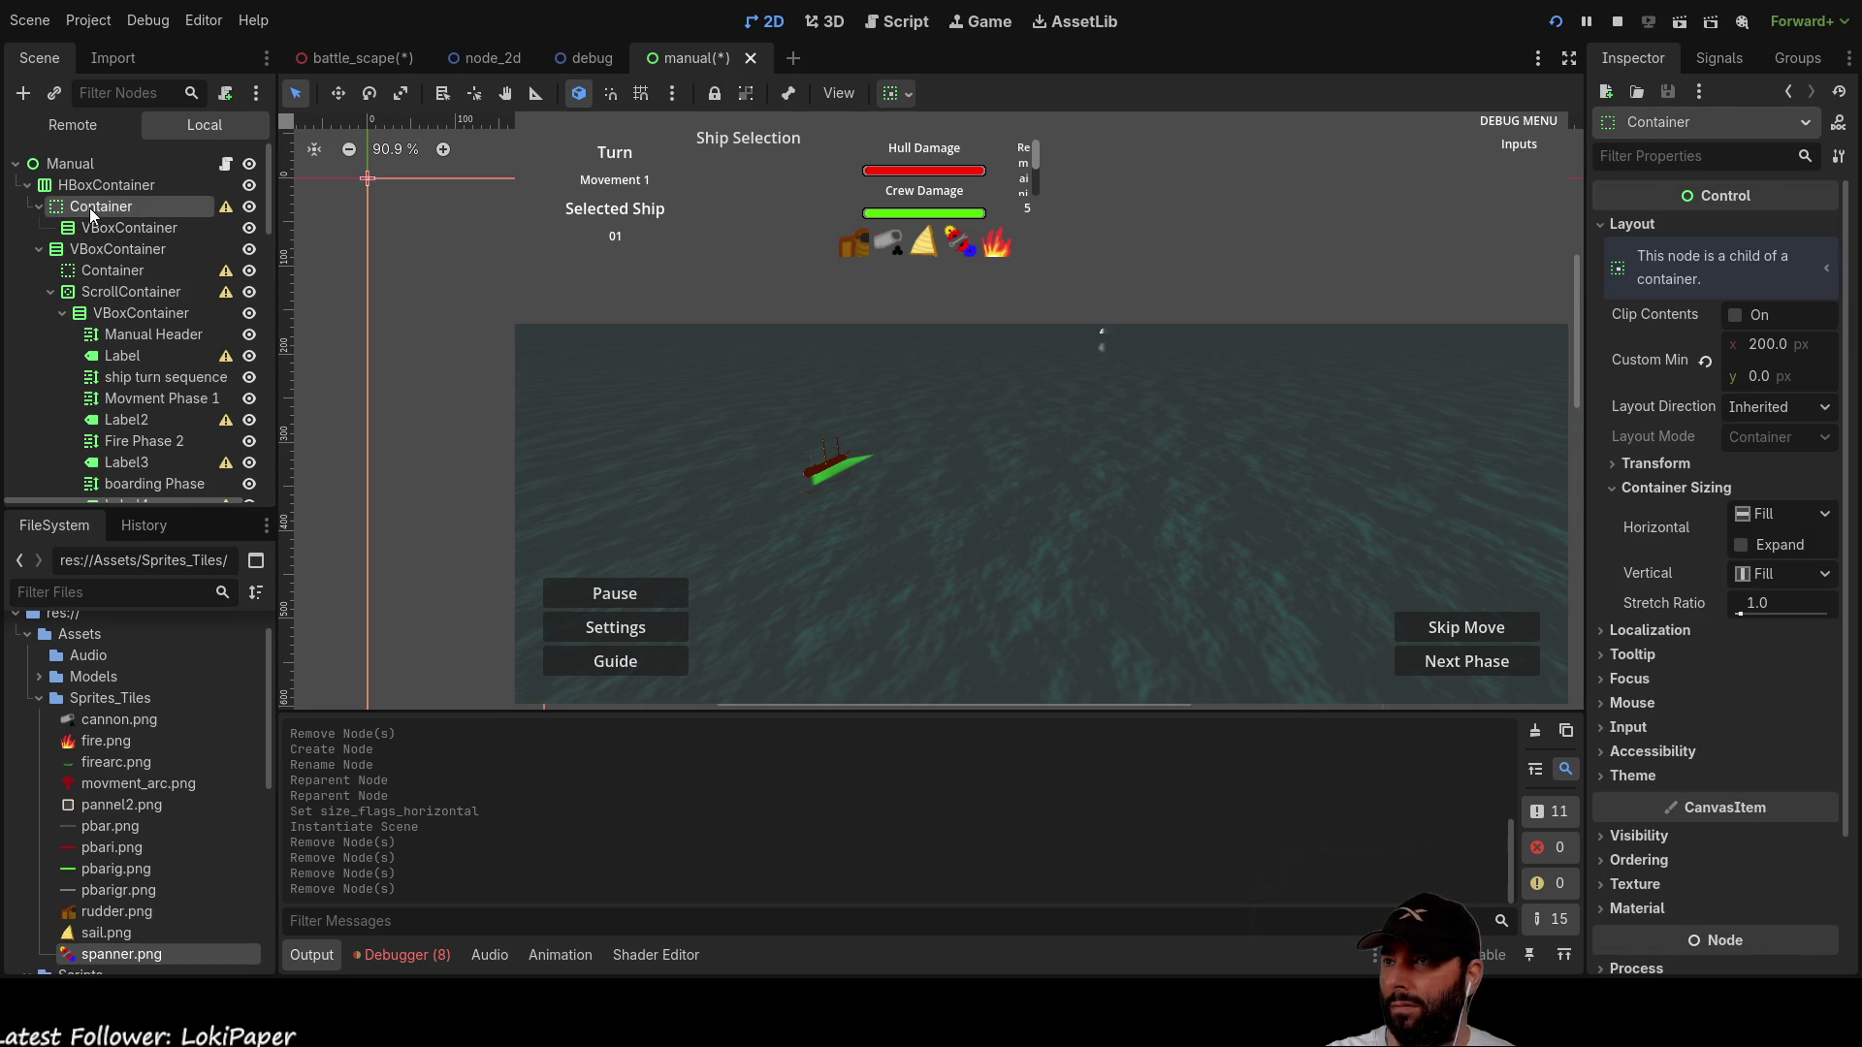
pyautogui.click(117, 225)
pyautogui.press('Delete')
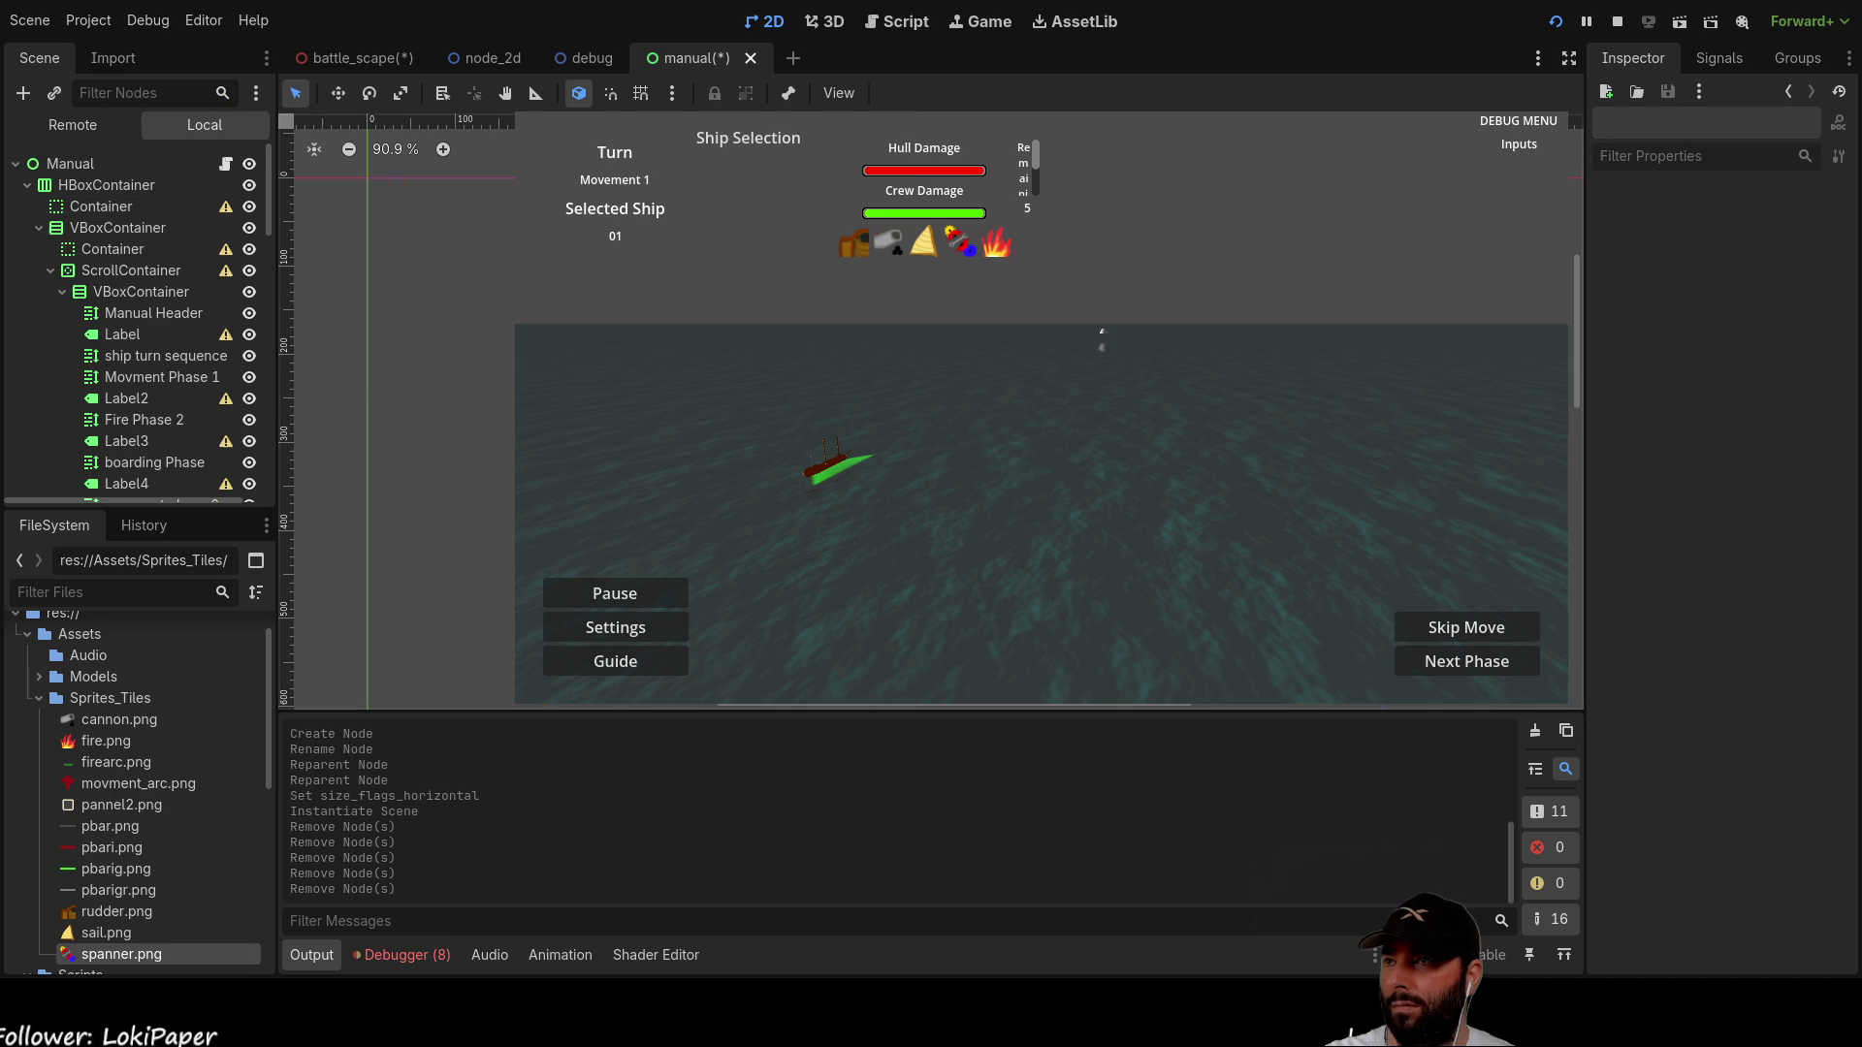
pyautogui.click(99, 208)
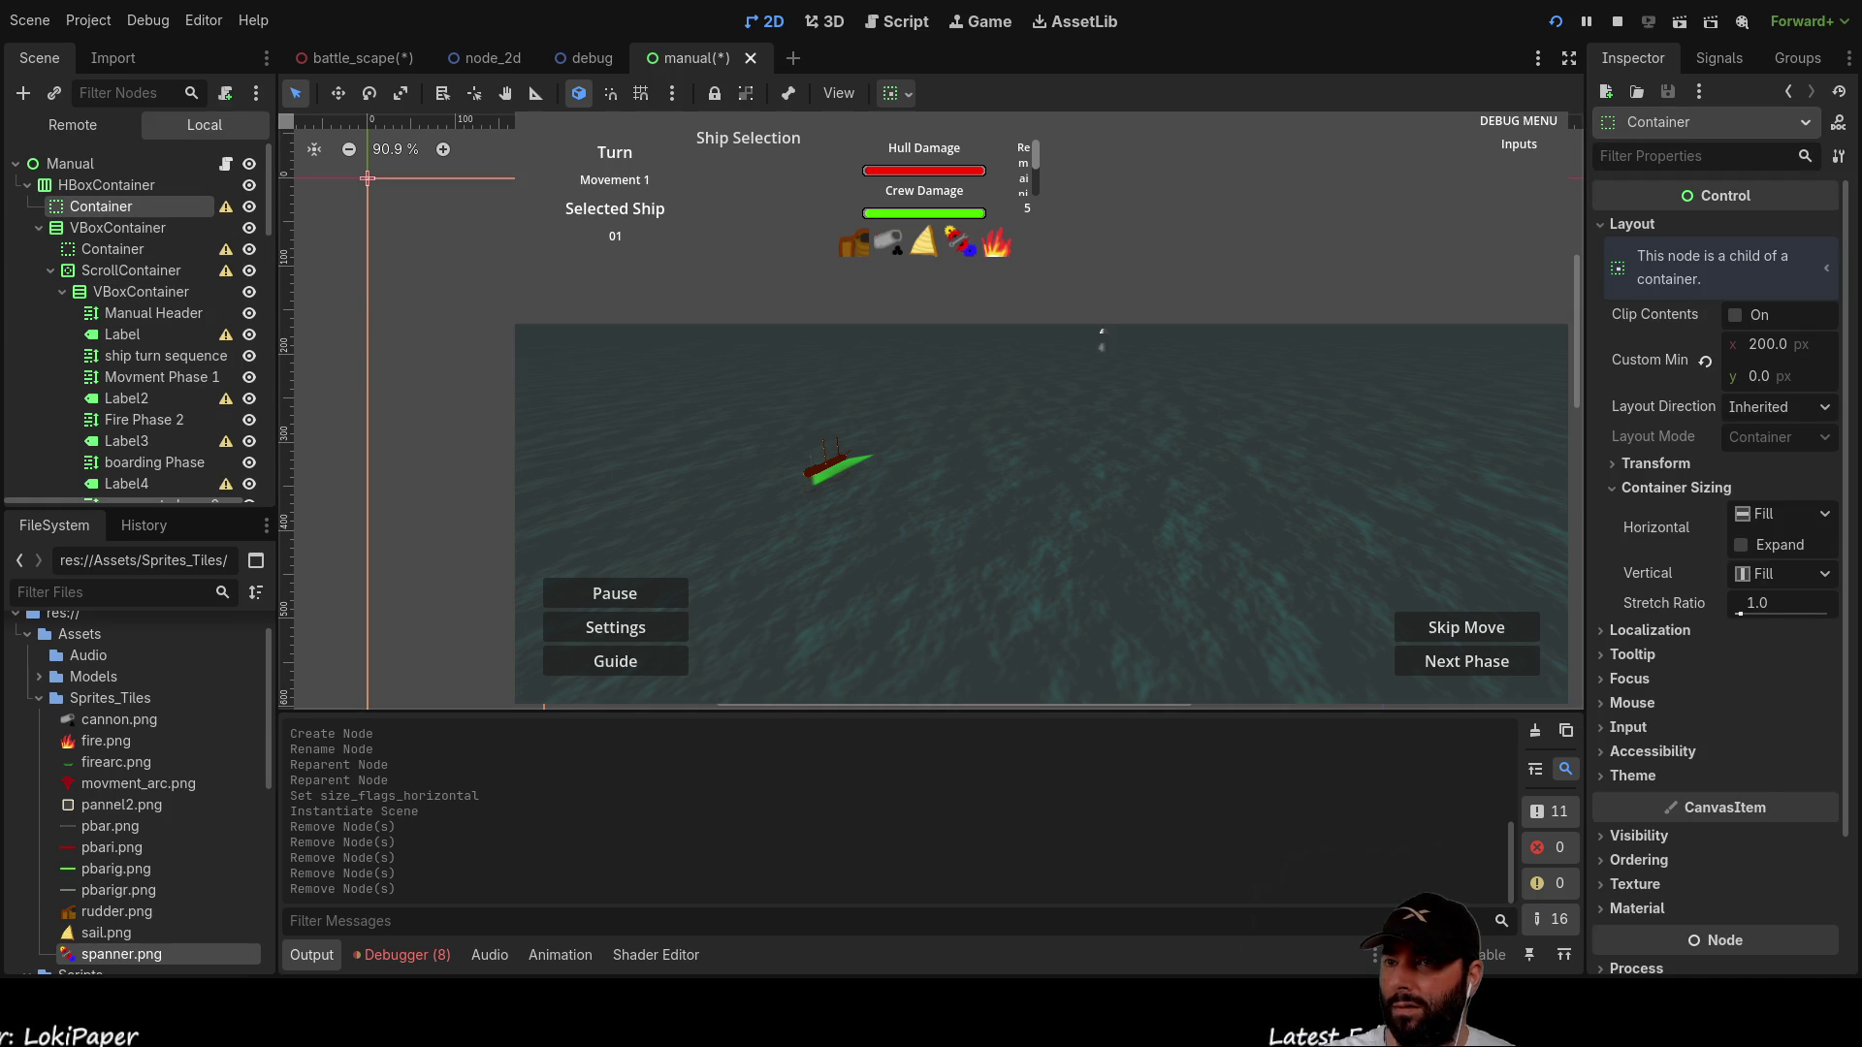
pyautogui.press('Delete')
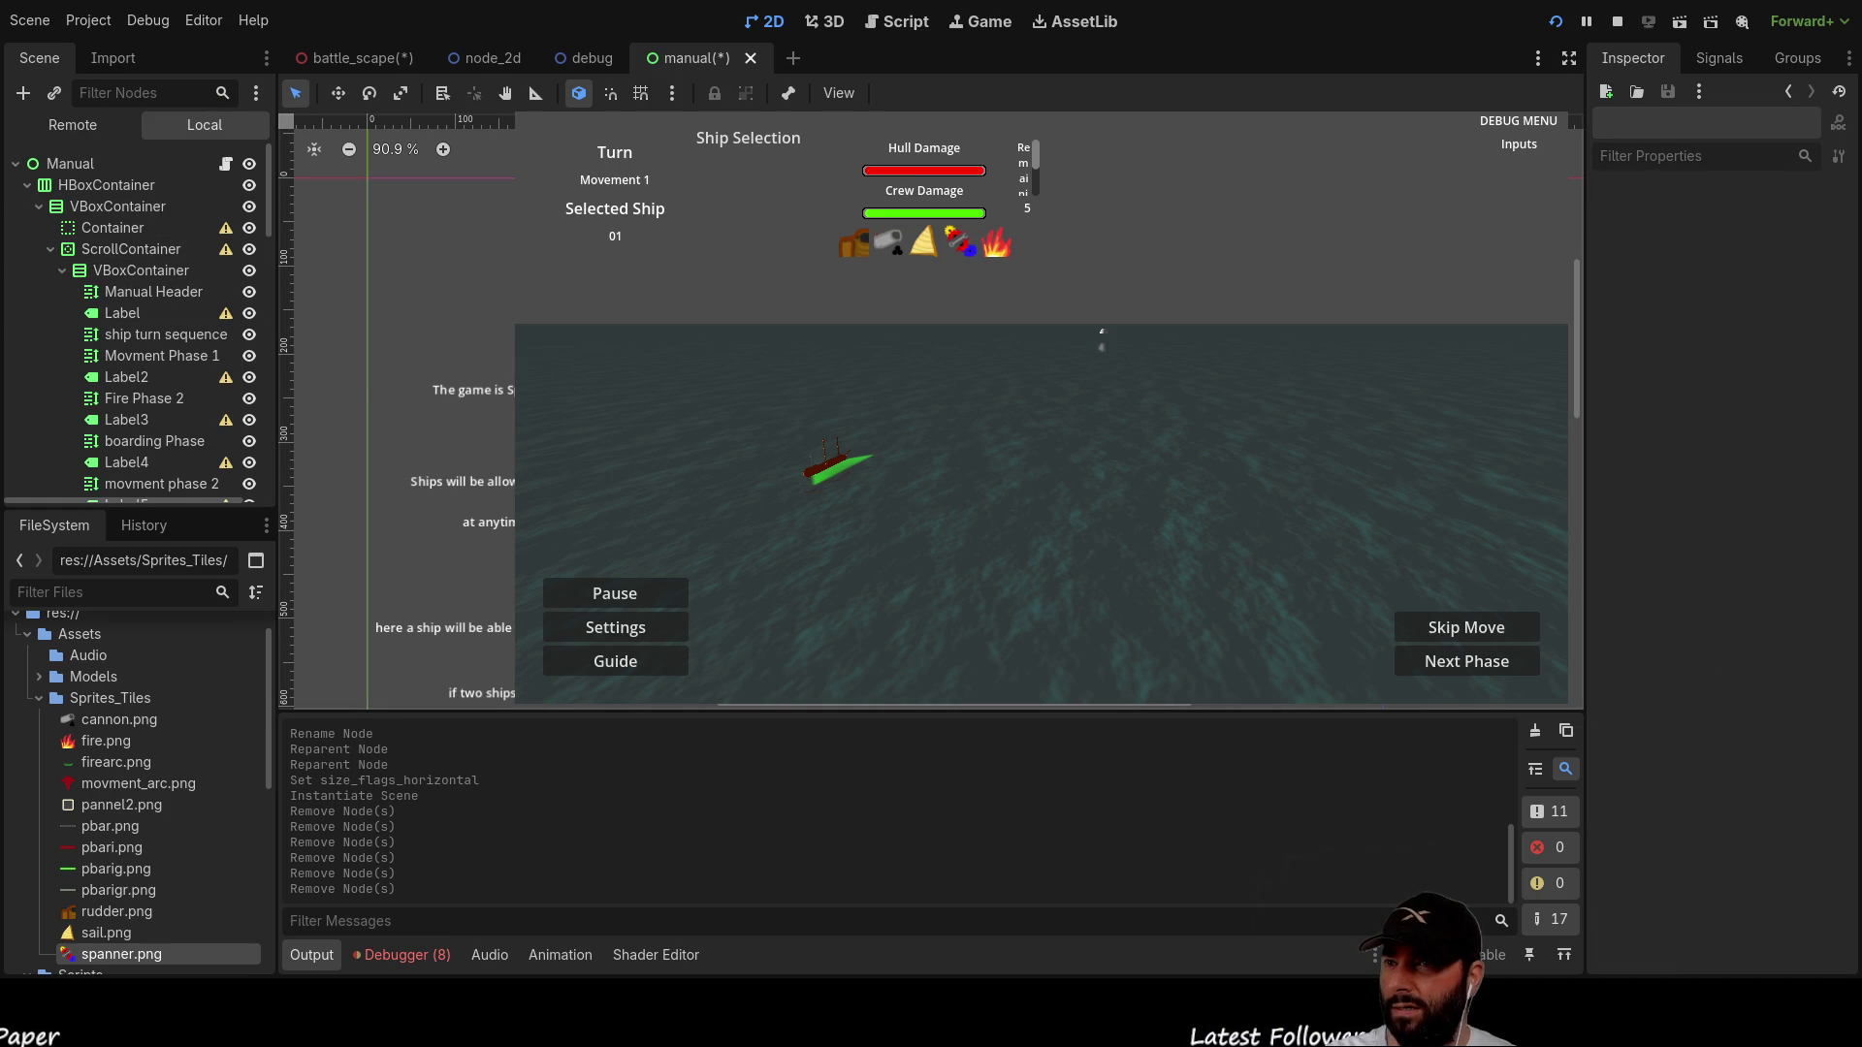
pyautogui.hotkey('ctrl', 'v')
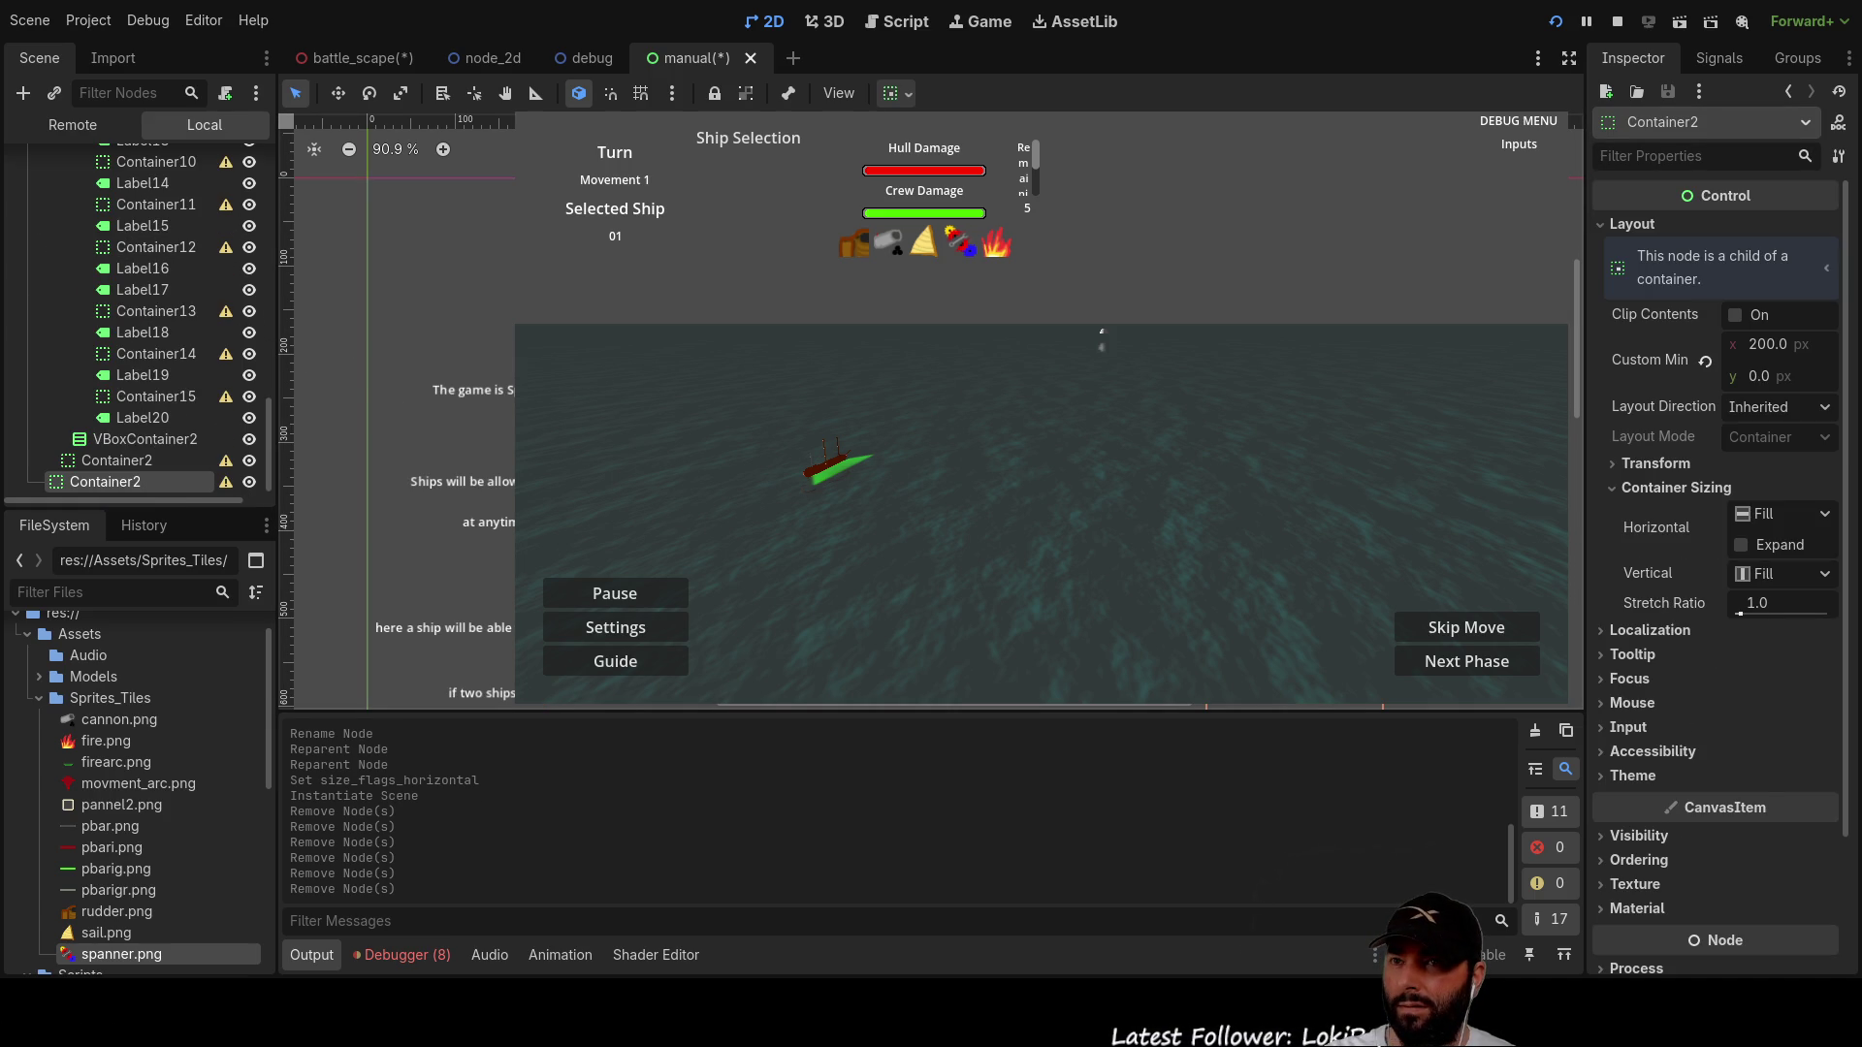
pyautogui.press('Delete')
# Step: Stop the running game, return to battle_scape and select the Manual node
pyautogui.hotkey('ctrl', '-')
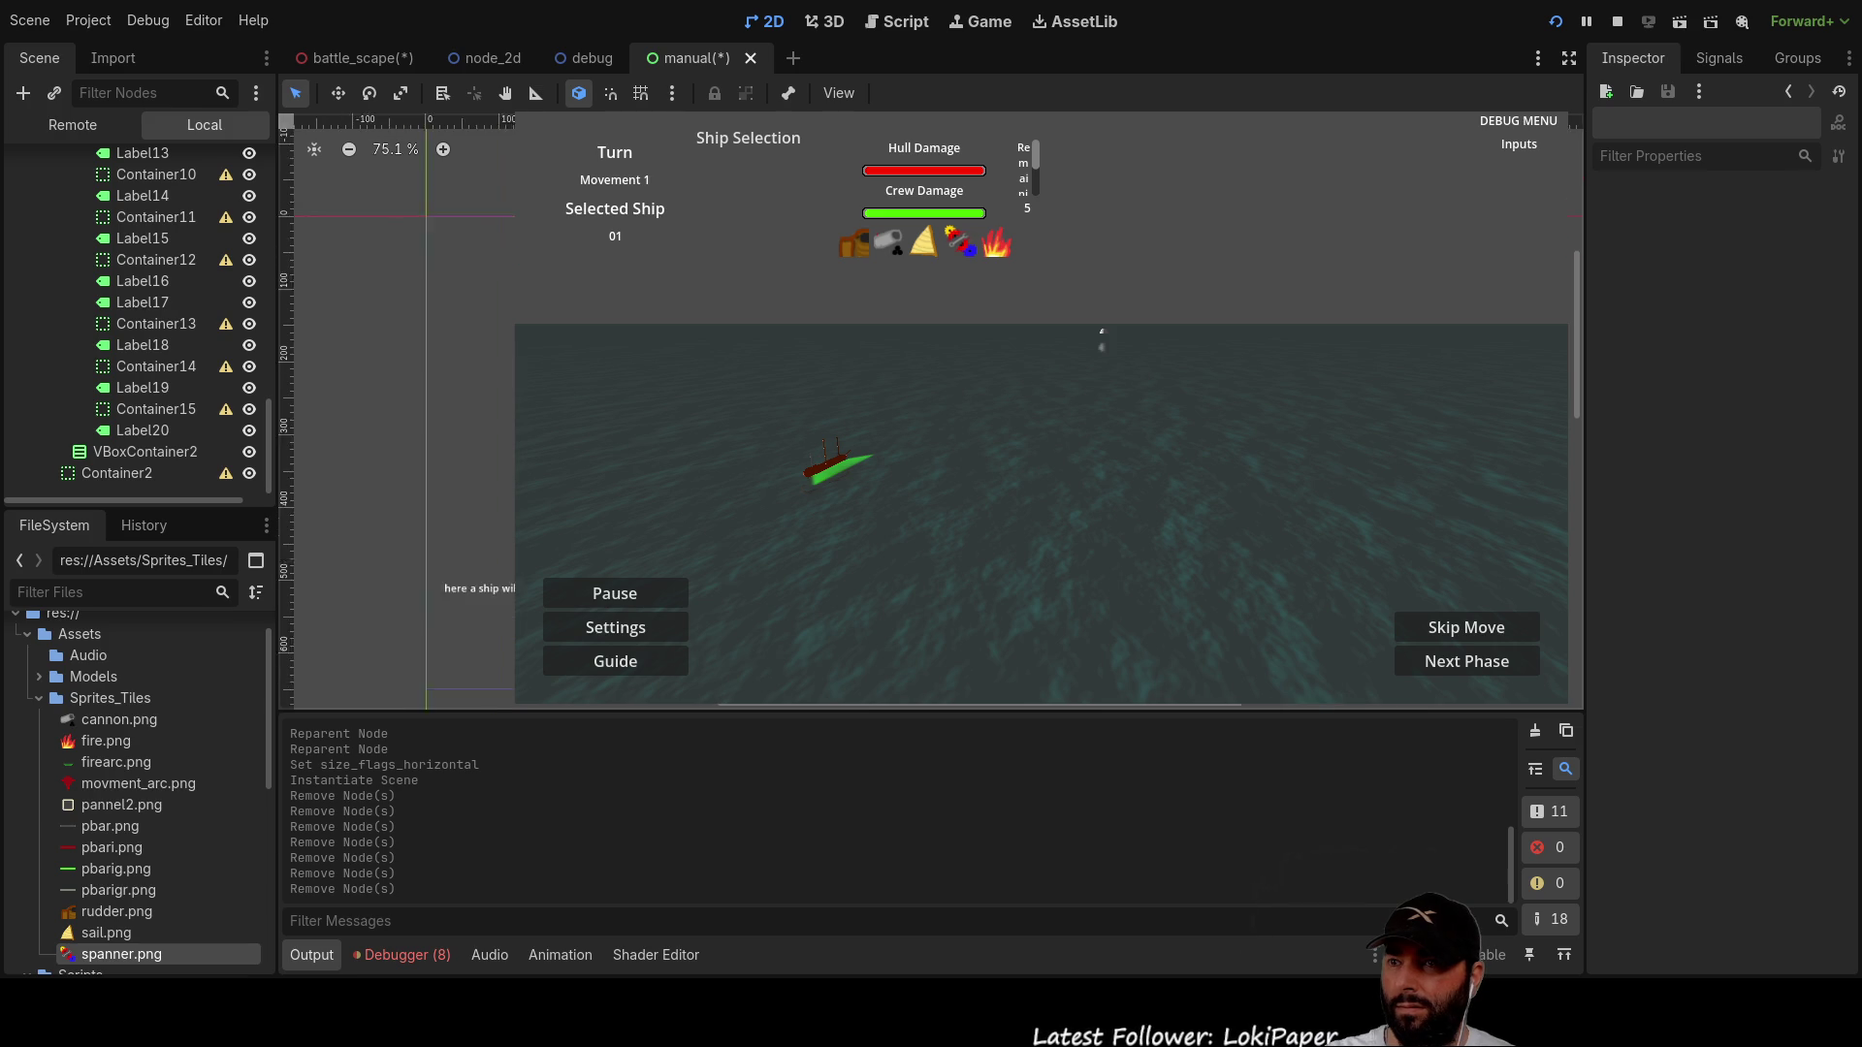
pyautogui.hotkey('ctrl', '-')
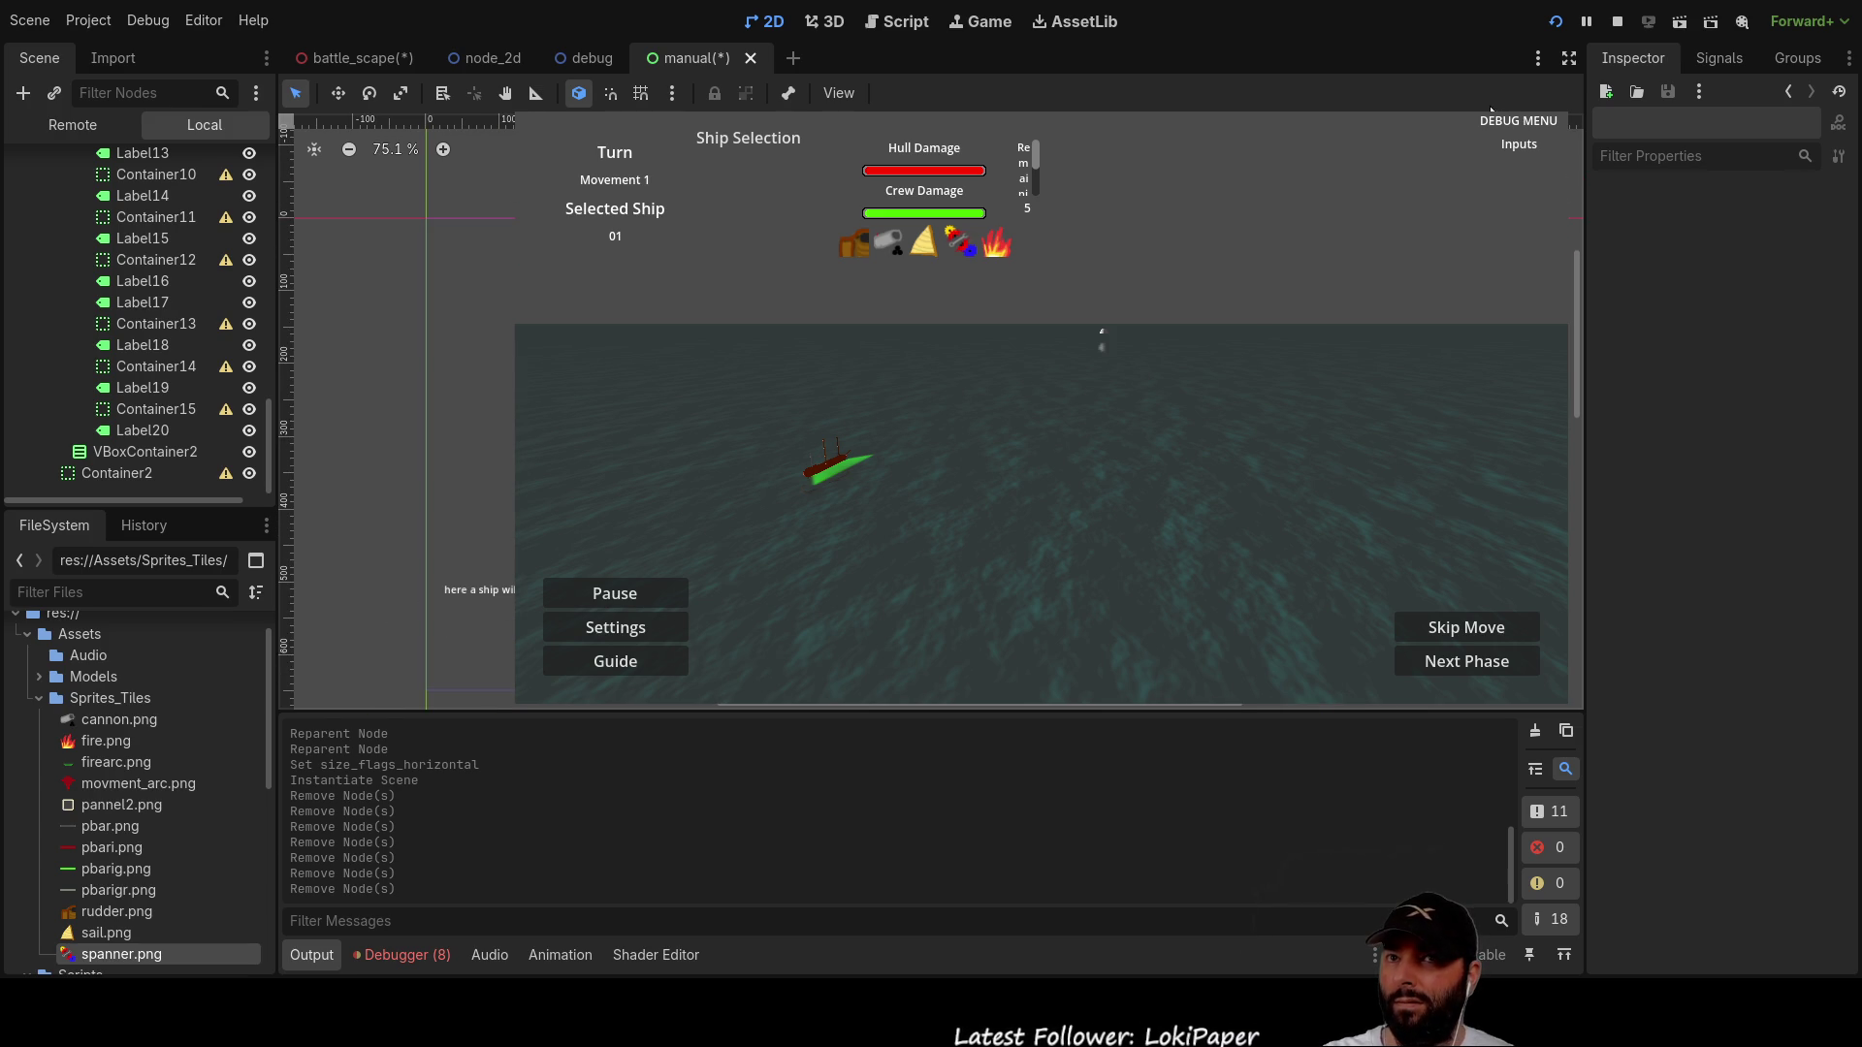
pyautogui.click(1616, 21)
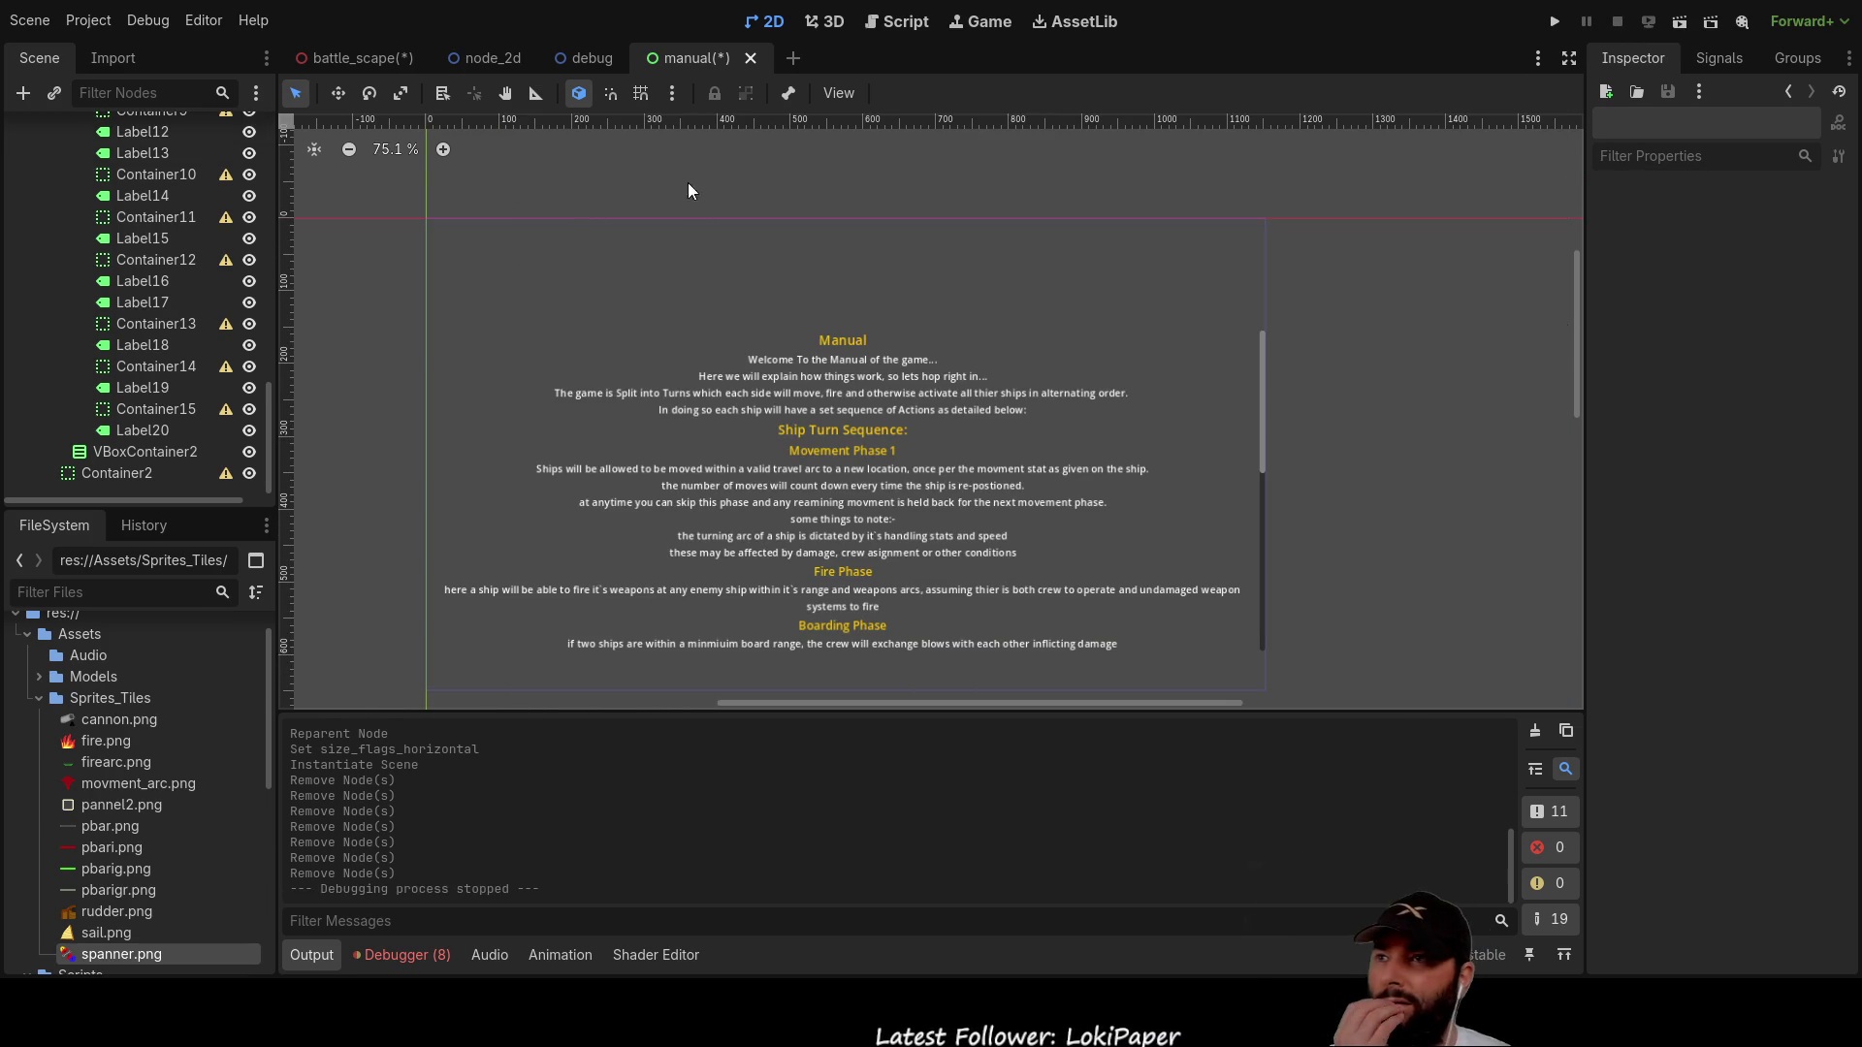
pyautogui.click(348, 58)
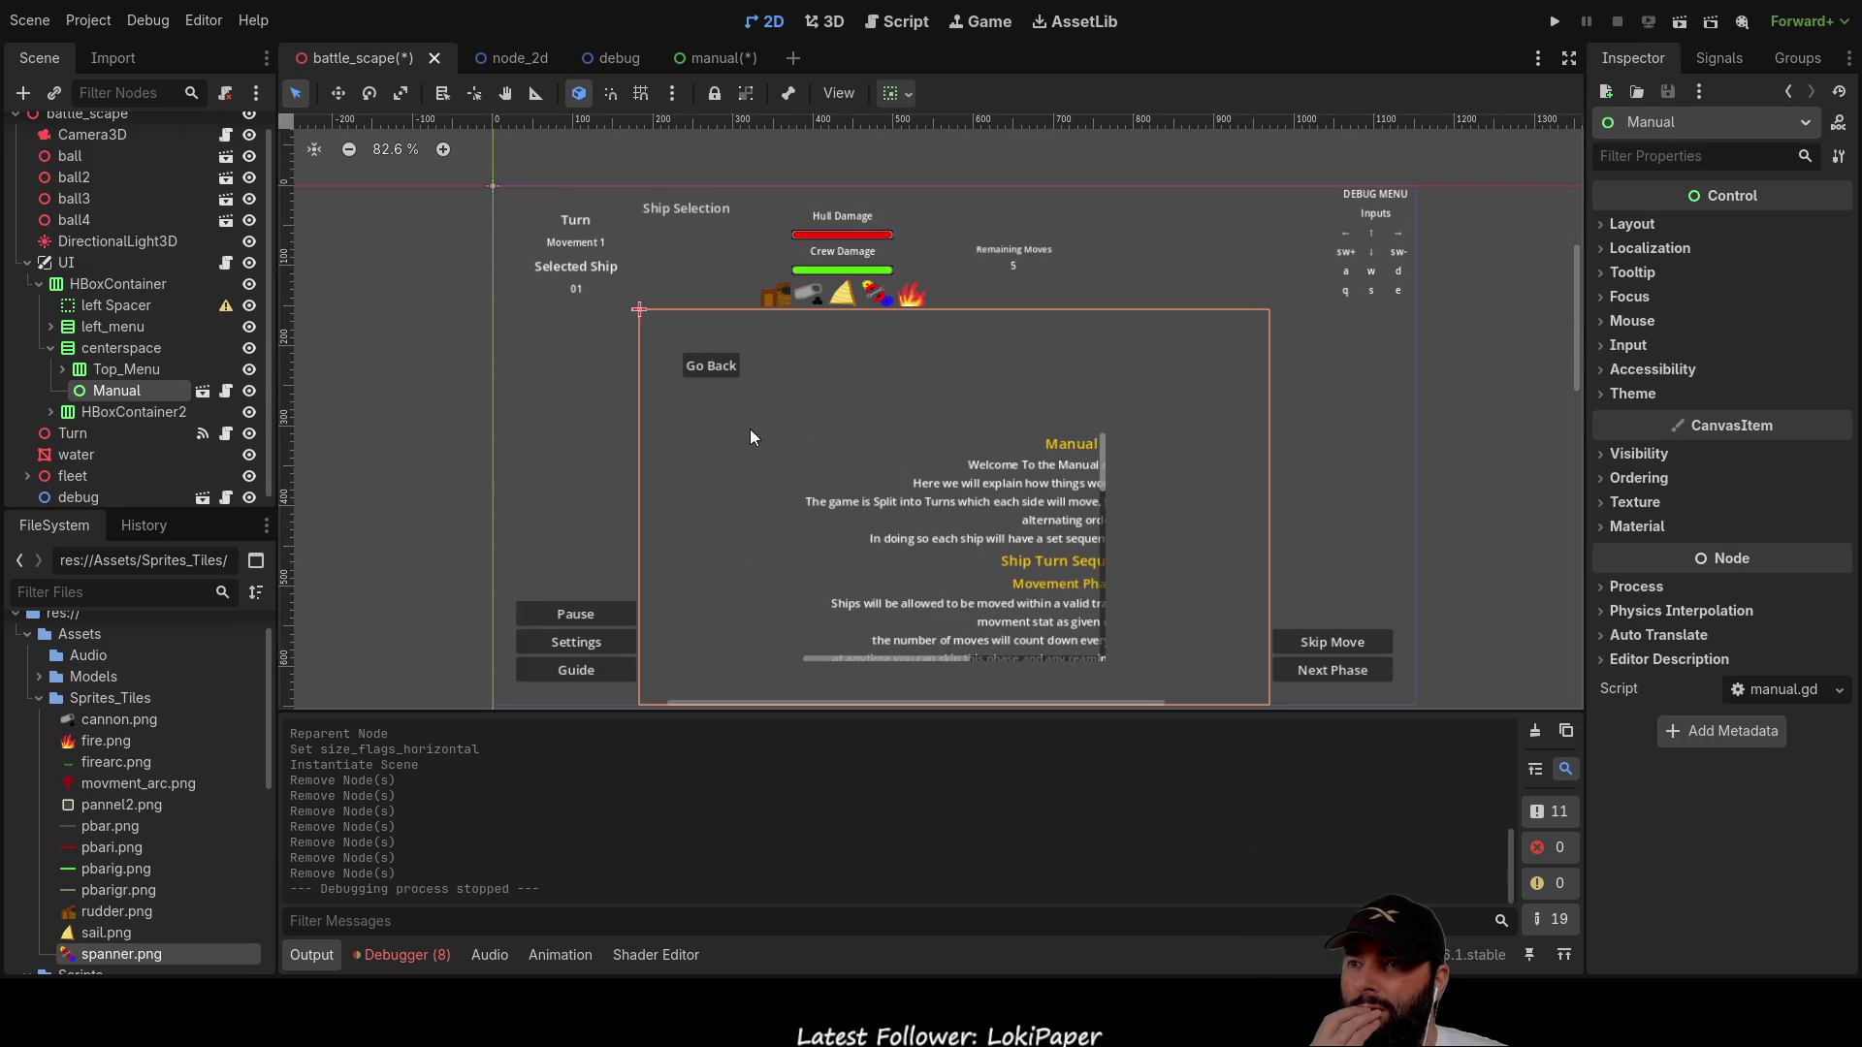
pyautogui.click(103, 368)
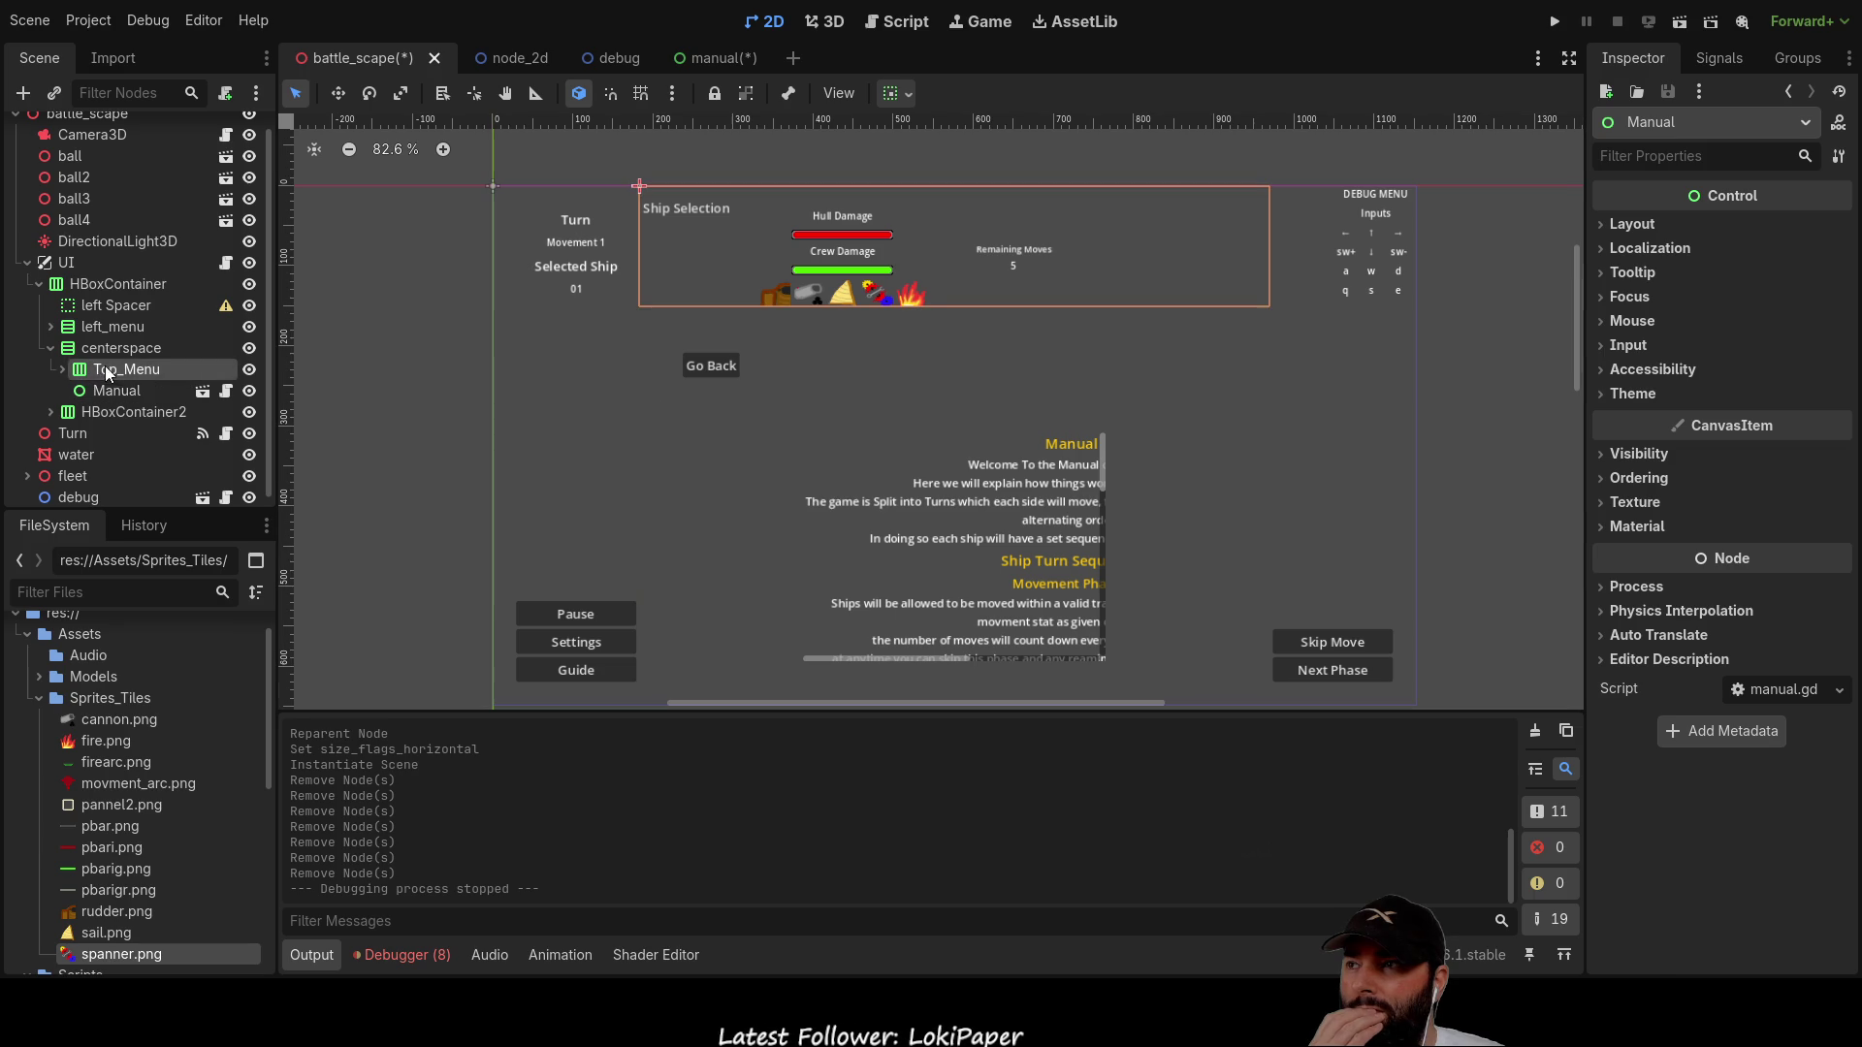
pyautogui.click(107, 390)
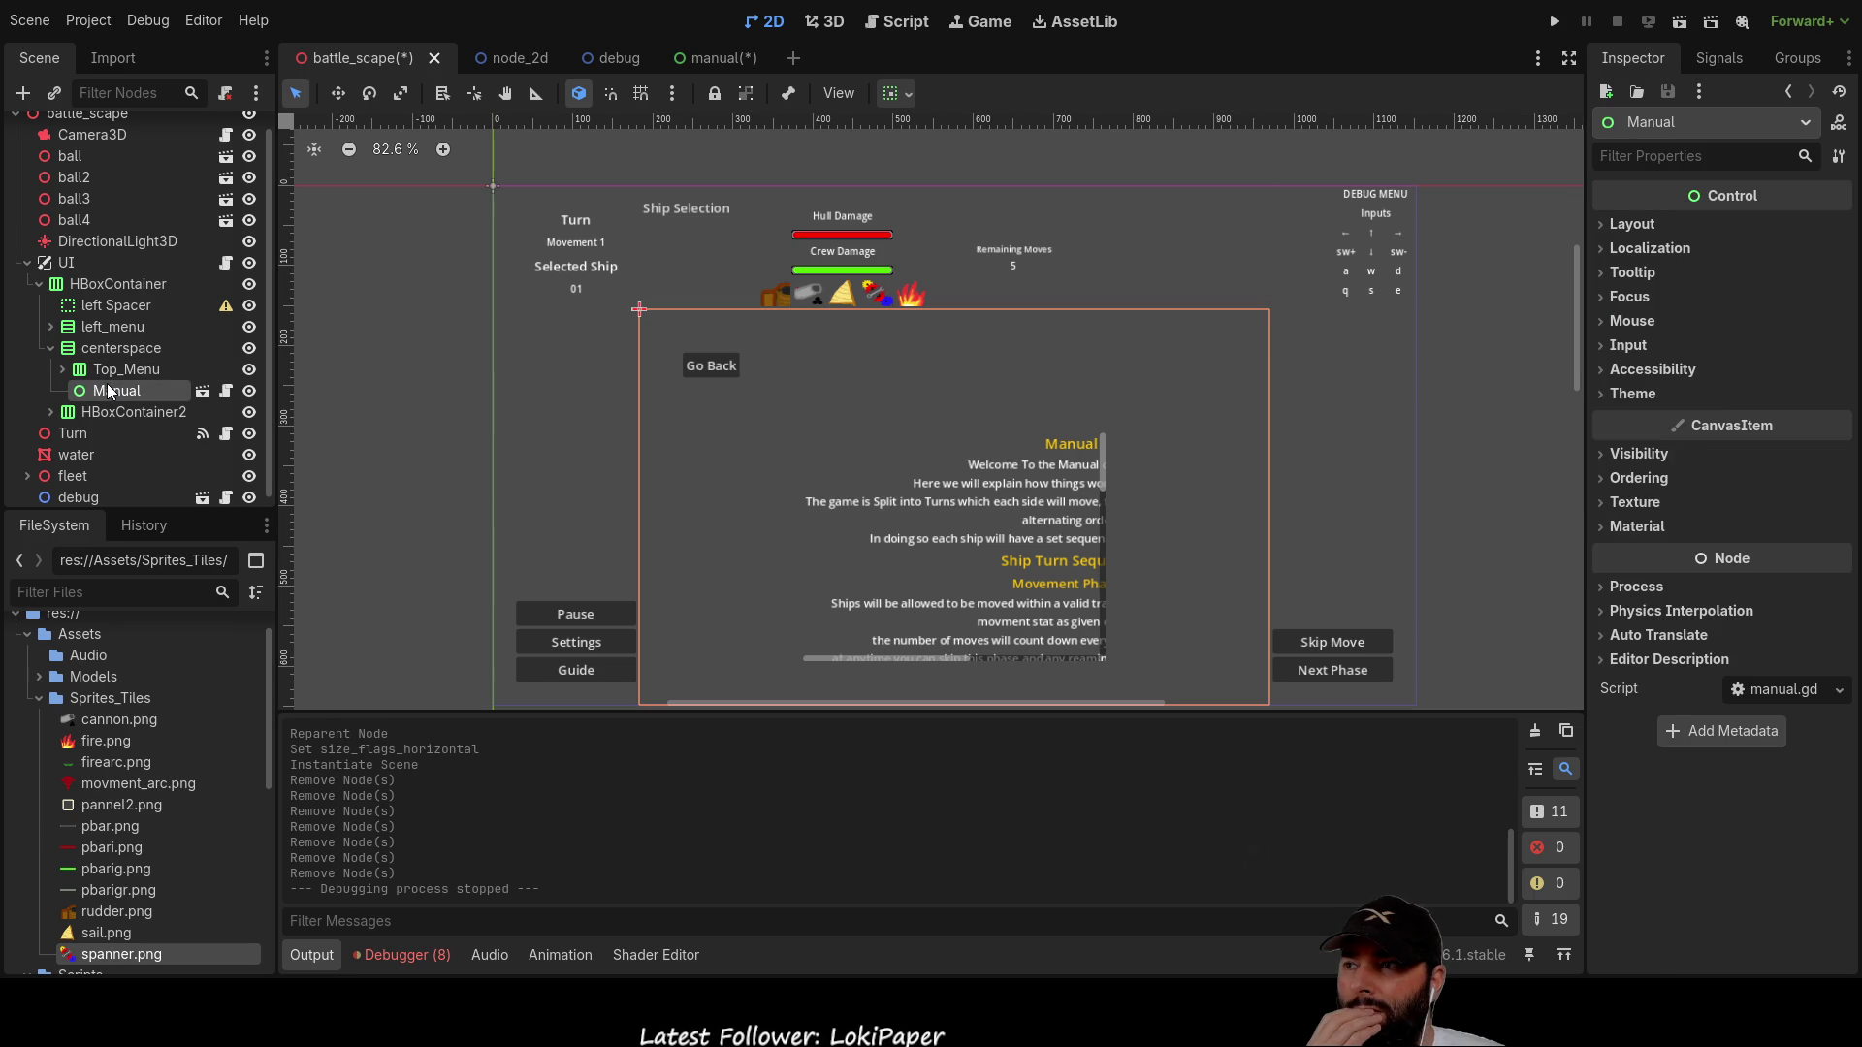
# Step: Toggle the Manual panel's visibility off and on, then run the project with F5
pyautogui.click(250, 389)
pyautogui.click(252, 390)
pyautogui.press('F5')
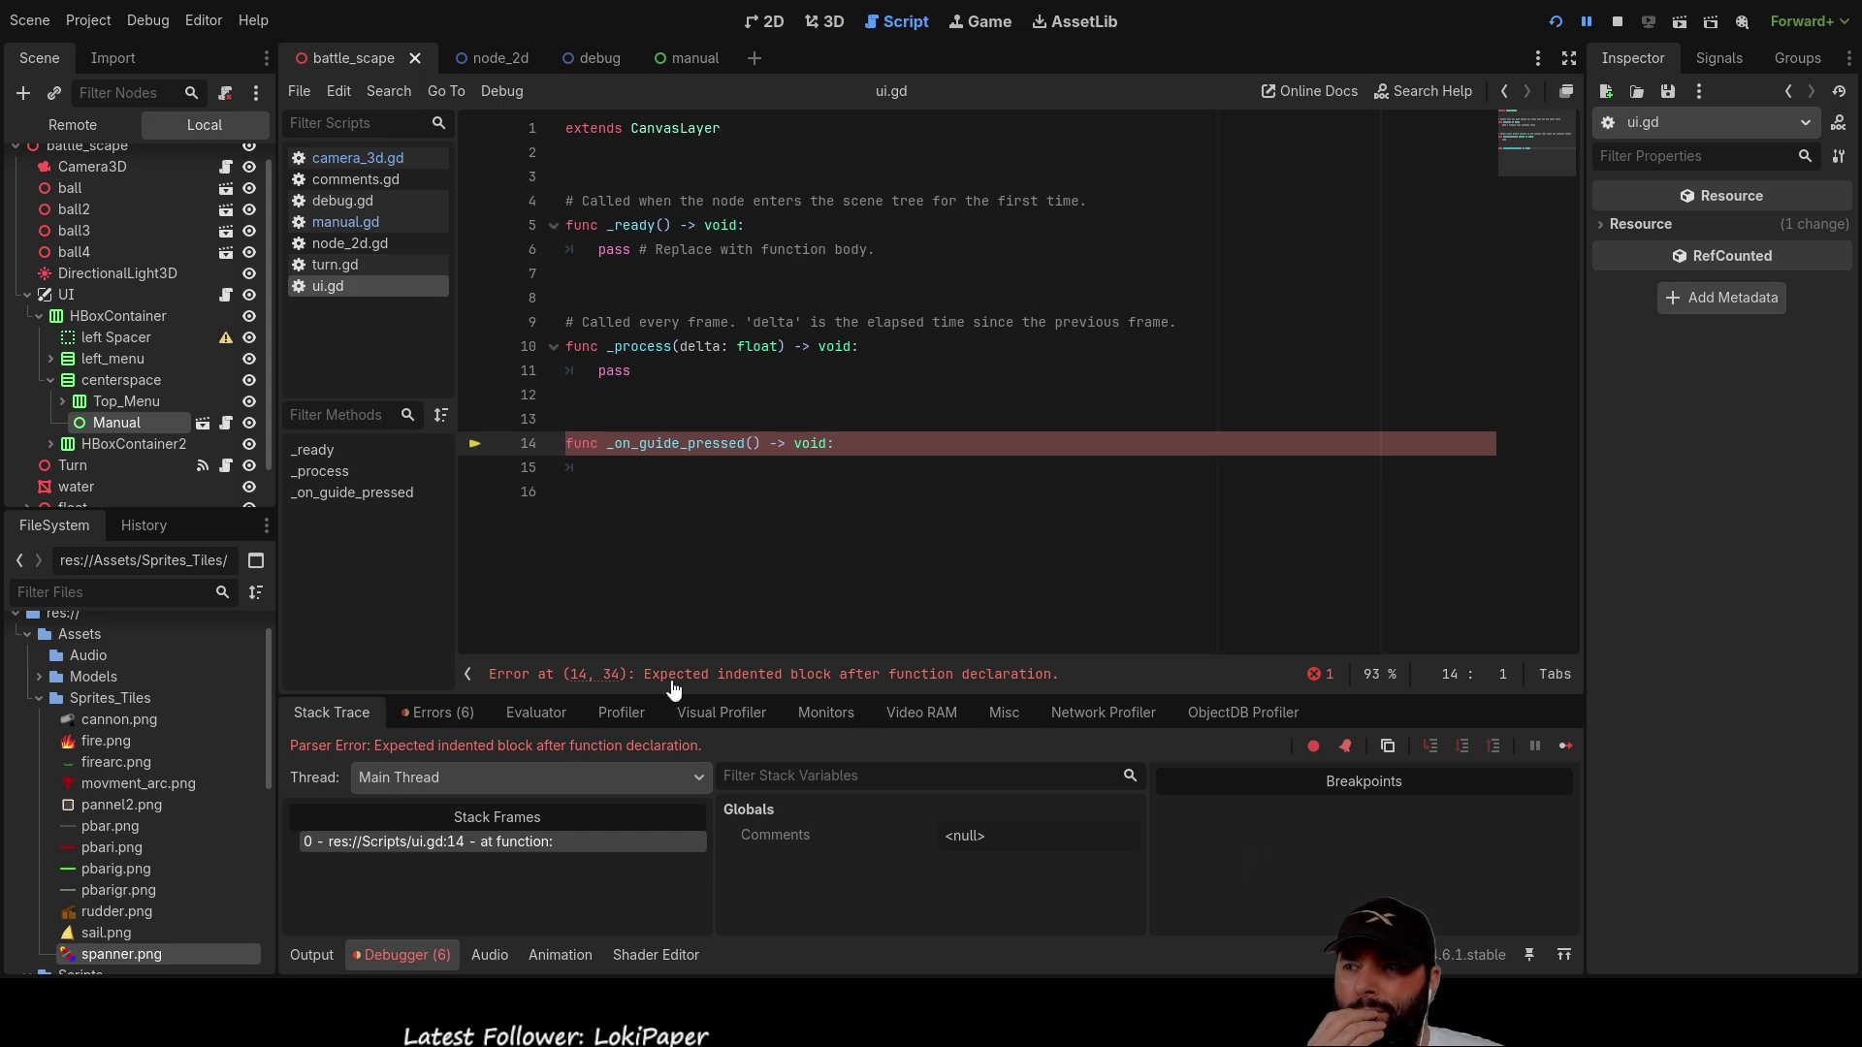
# Step: Delete the unfinished _on_guide_pressed declaration on line 14 of ui.gd and rerun the project
pyautogui.click(570, 492)
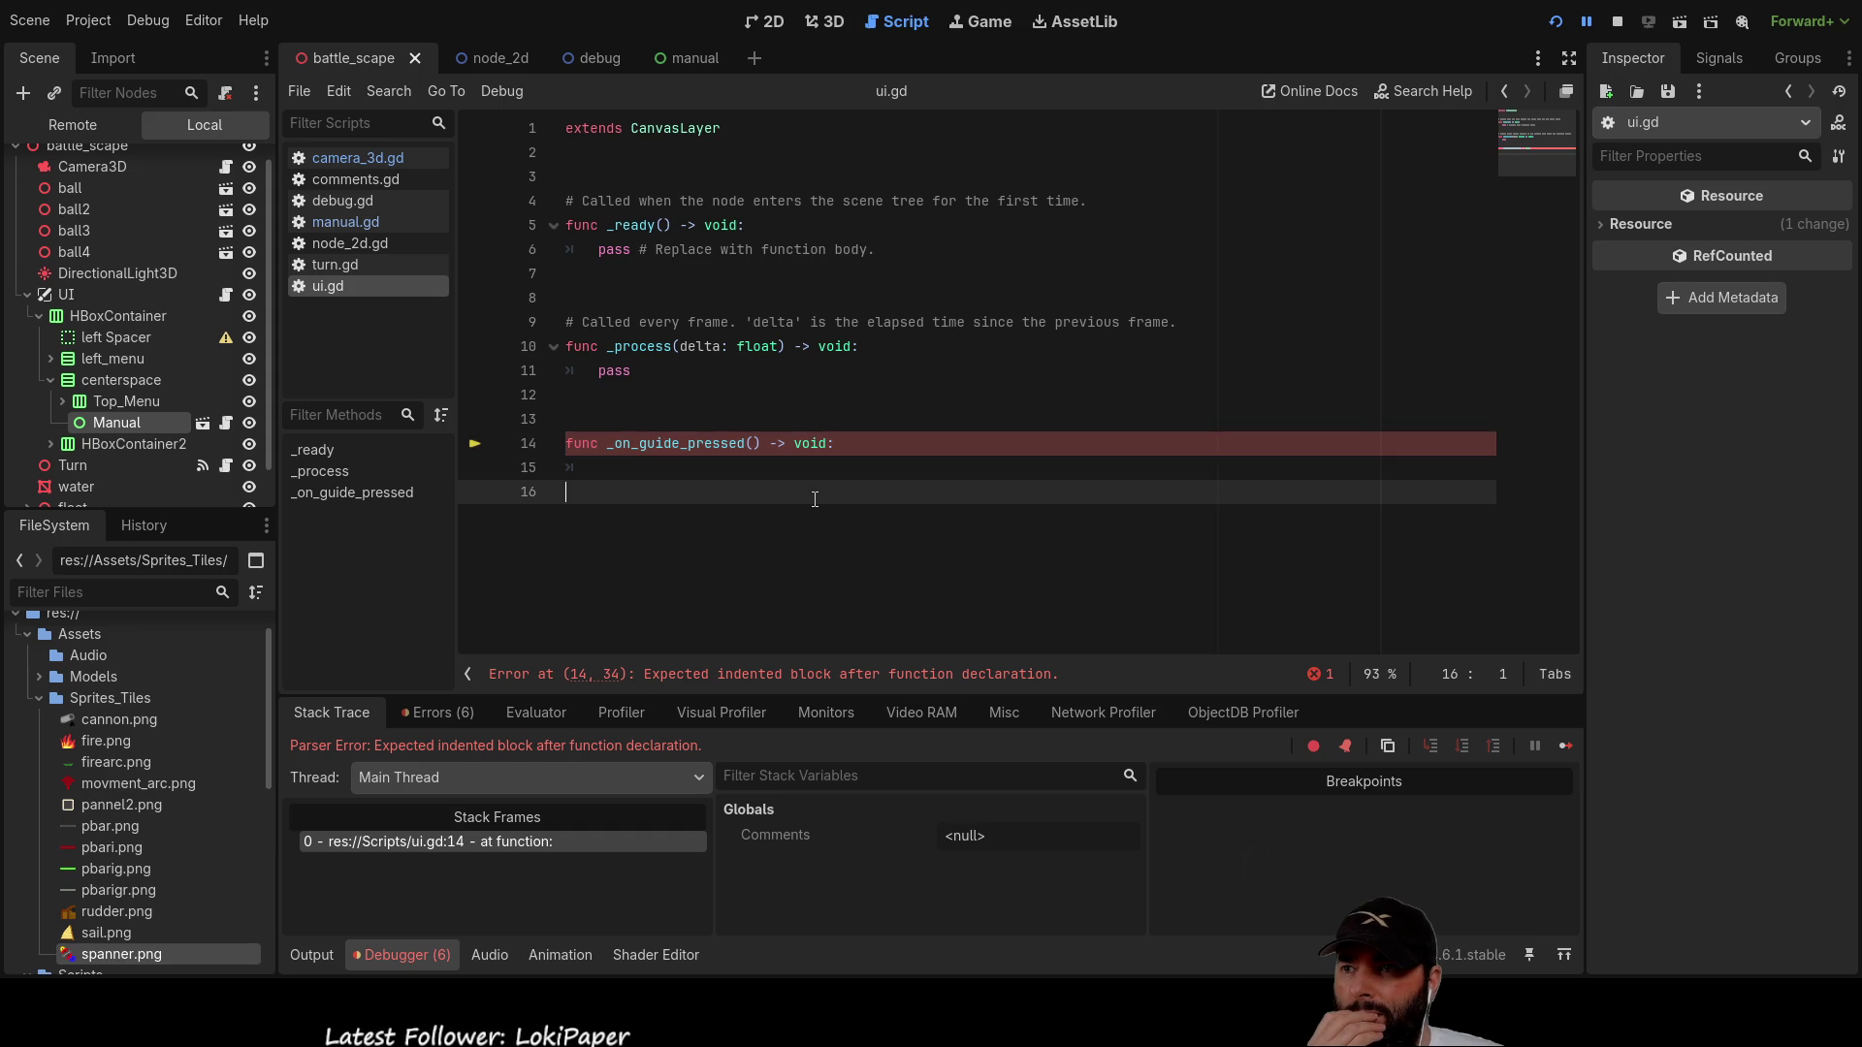
pyautogui.click(658, 466)
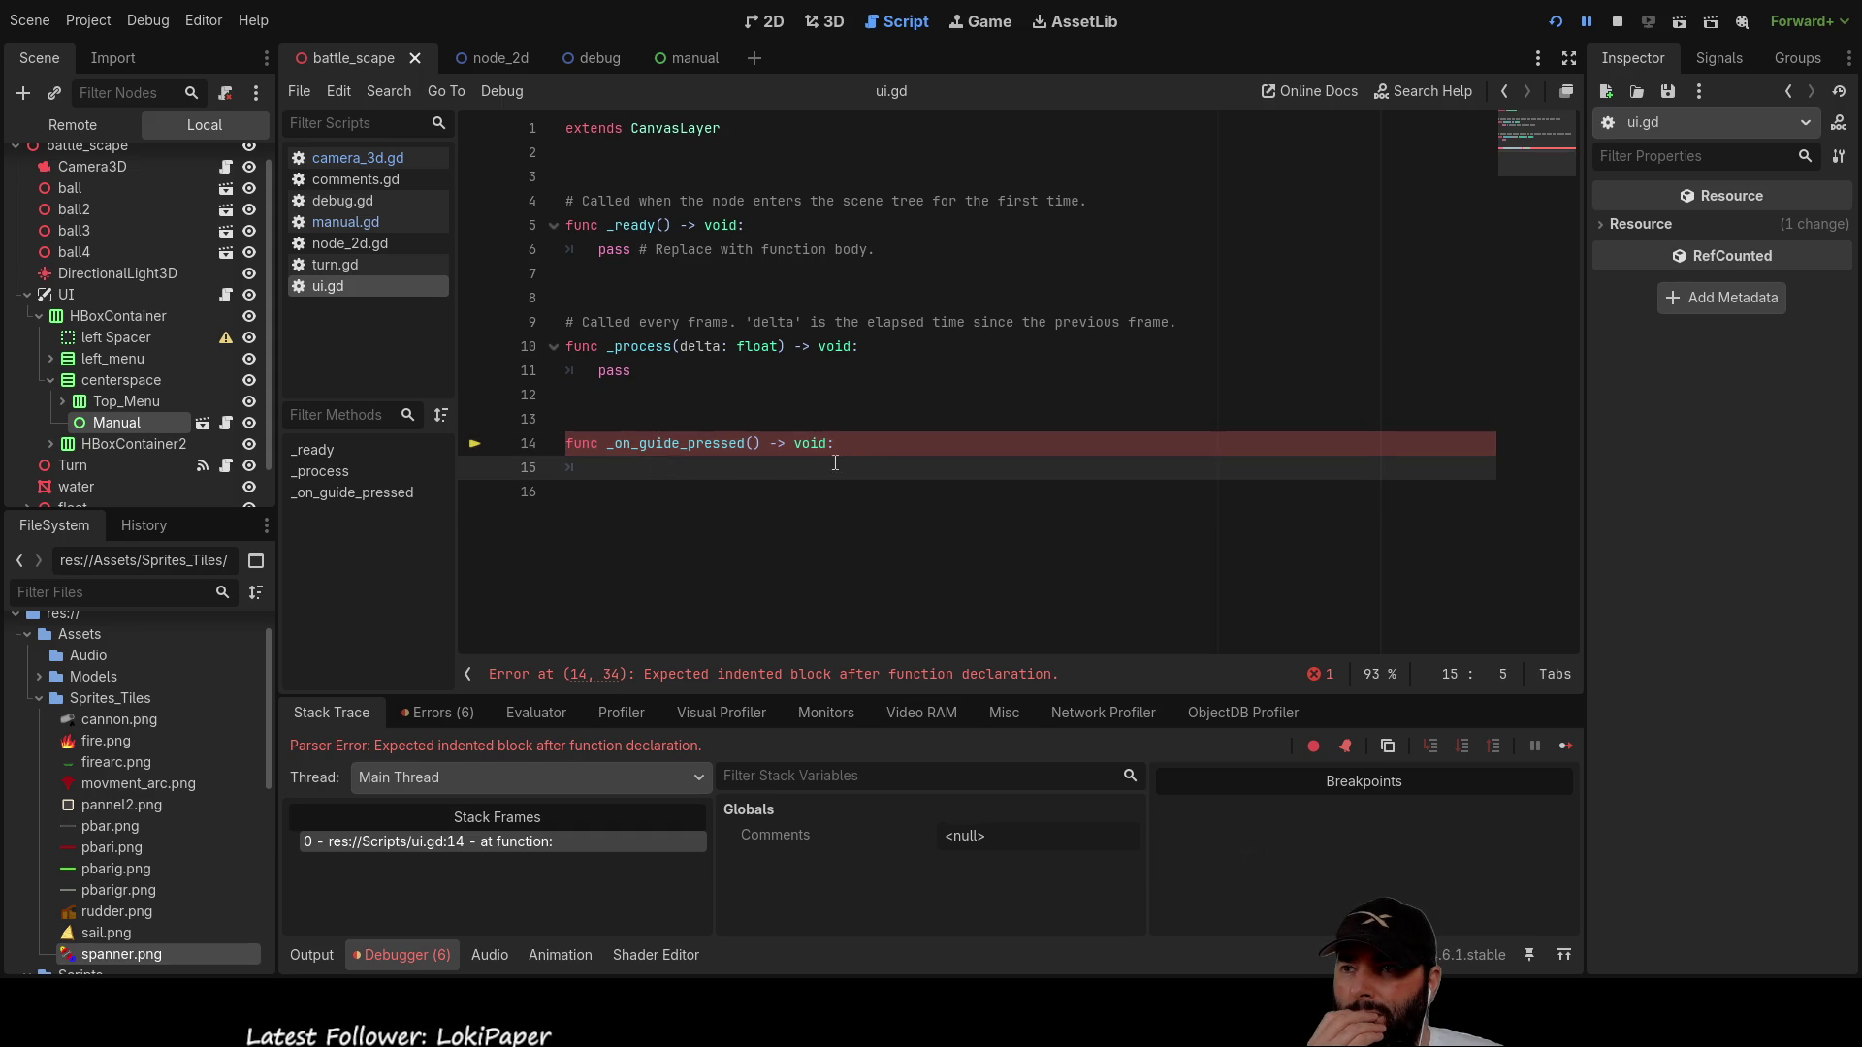
pyautogui.click(865, 442)
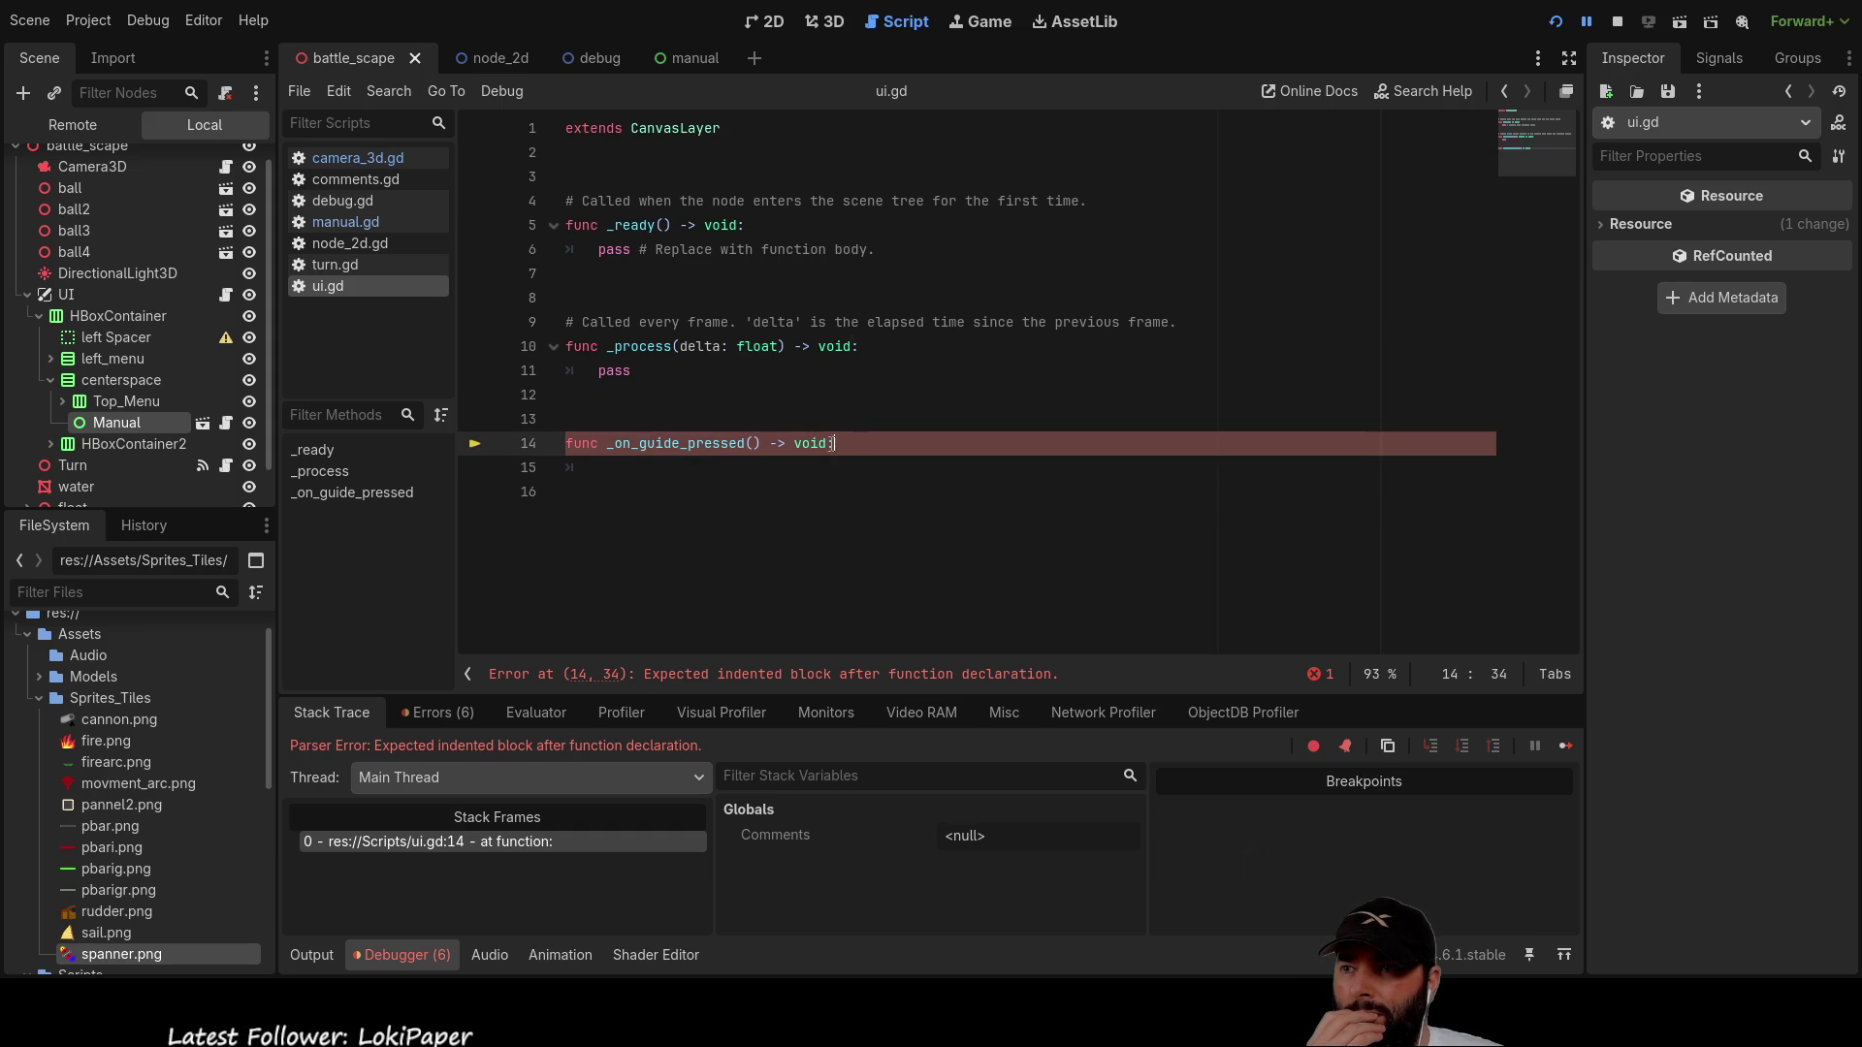
pyautogui.hotkey('ctrl', 'shift', 'Left')
pyautogui.hotkey('ctrl', 'shift', 'Left')
pyautogui.hotkey('ctrl', 'shift', 'Left')
pyautogui.press('BackSpace')
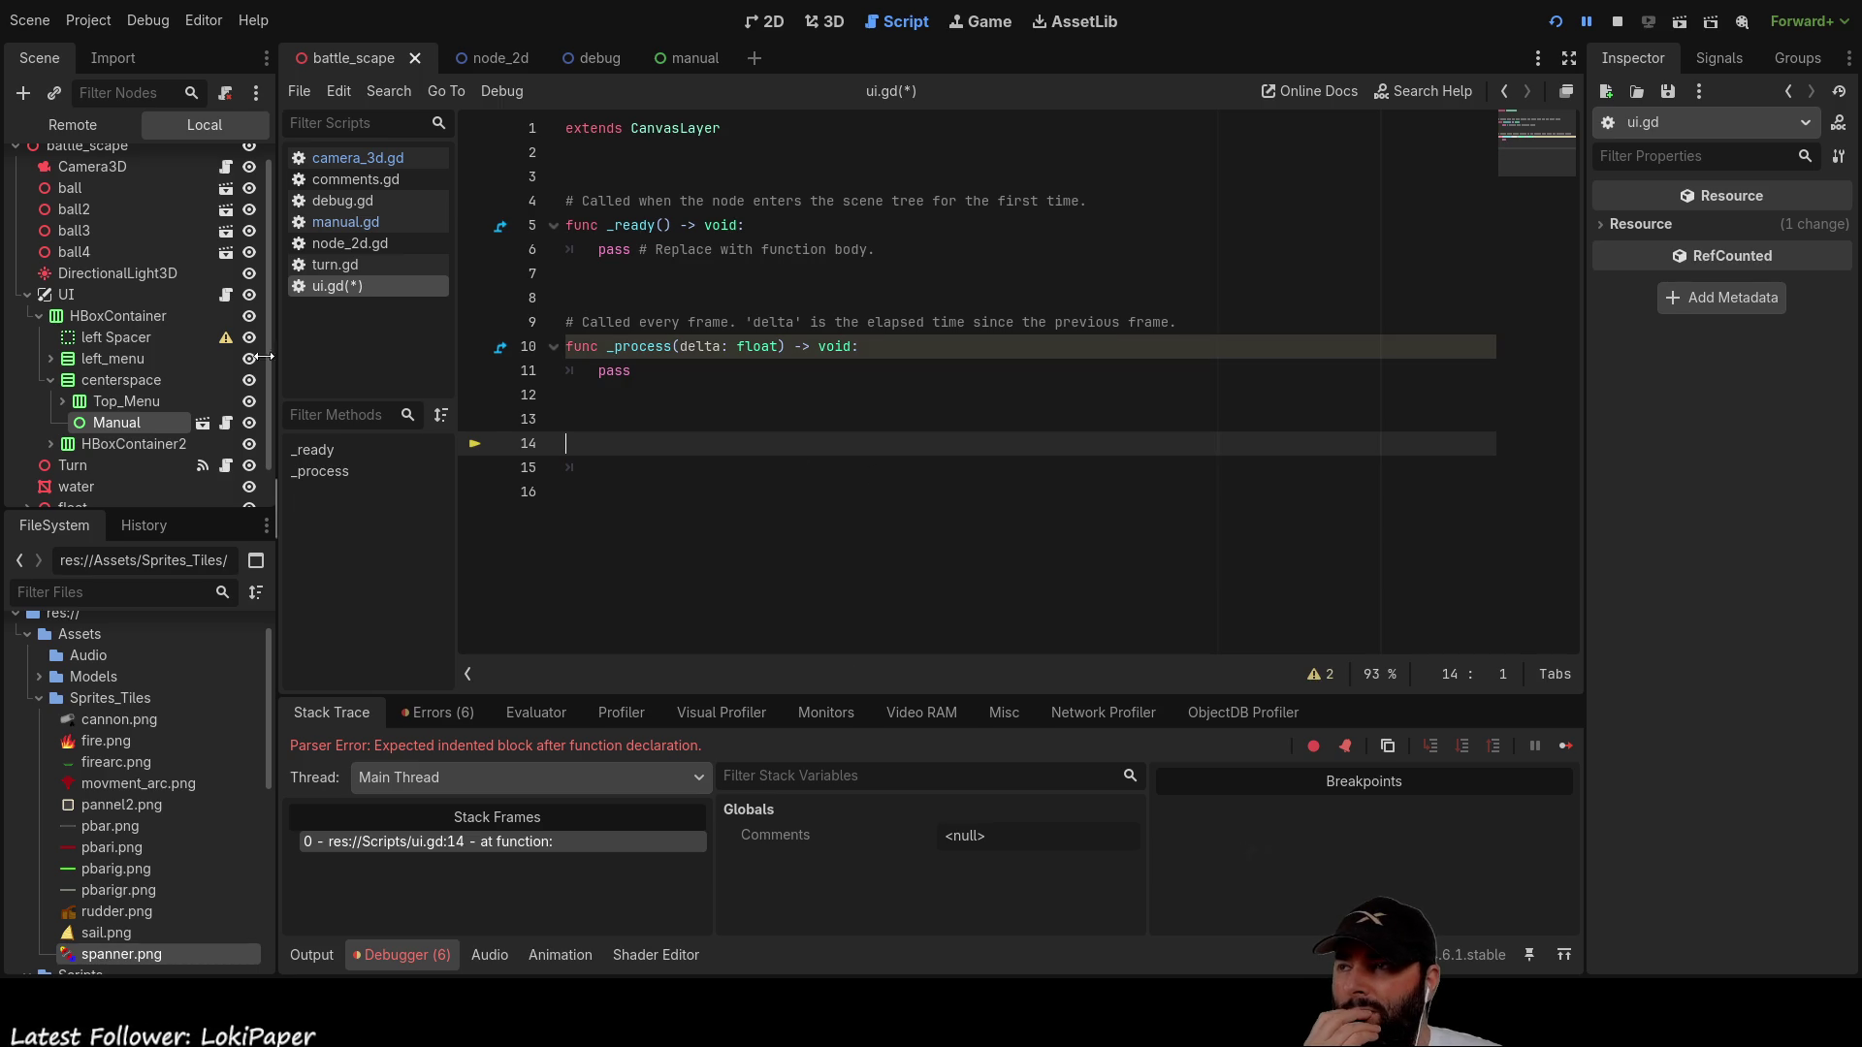
pyautogui.click(1617, 21)
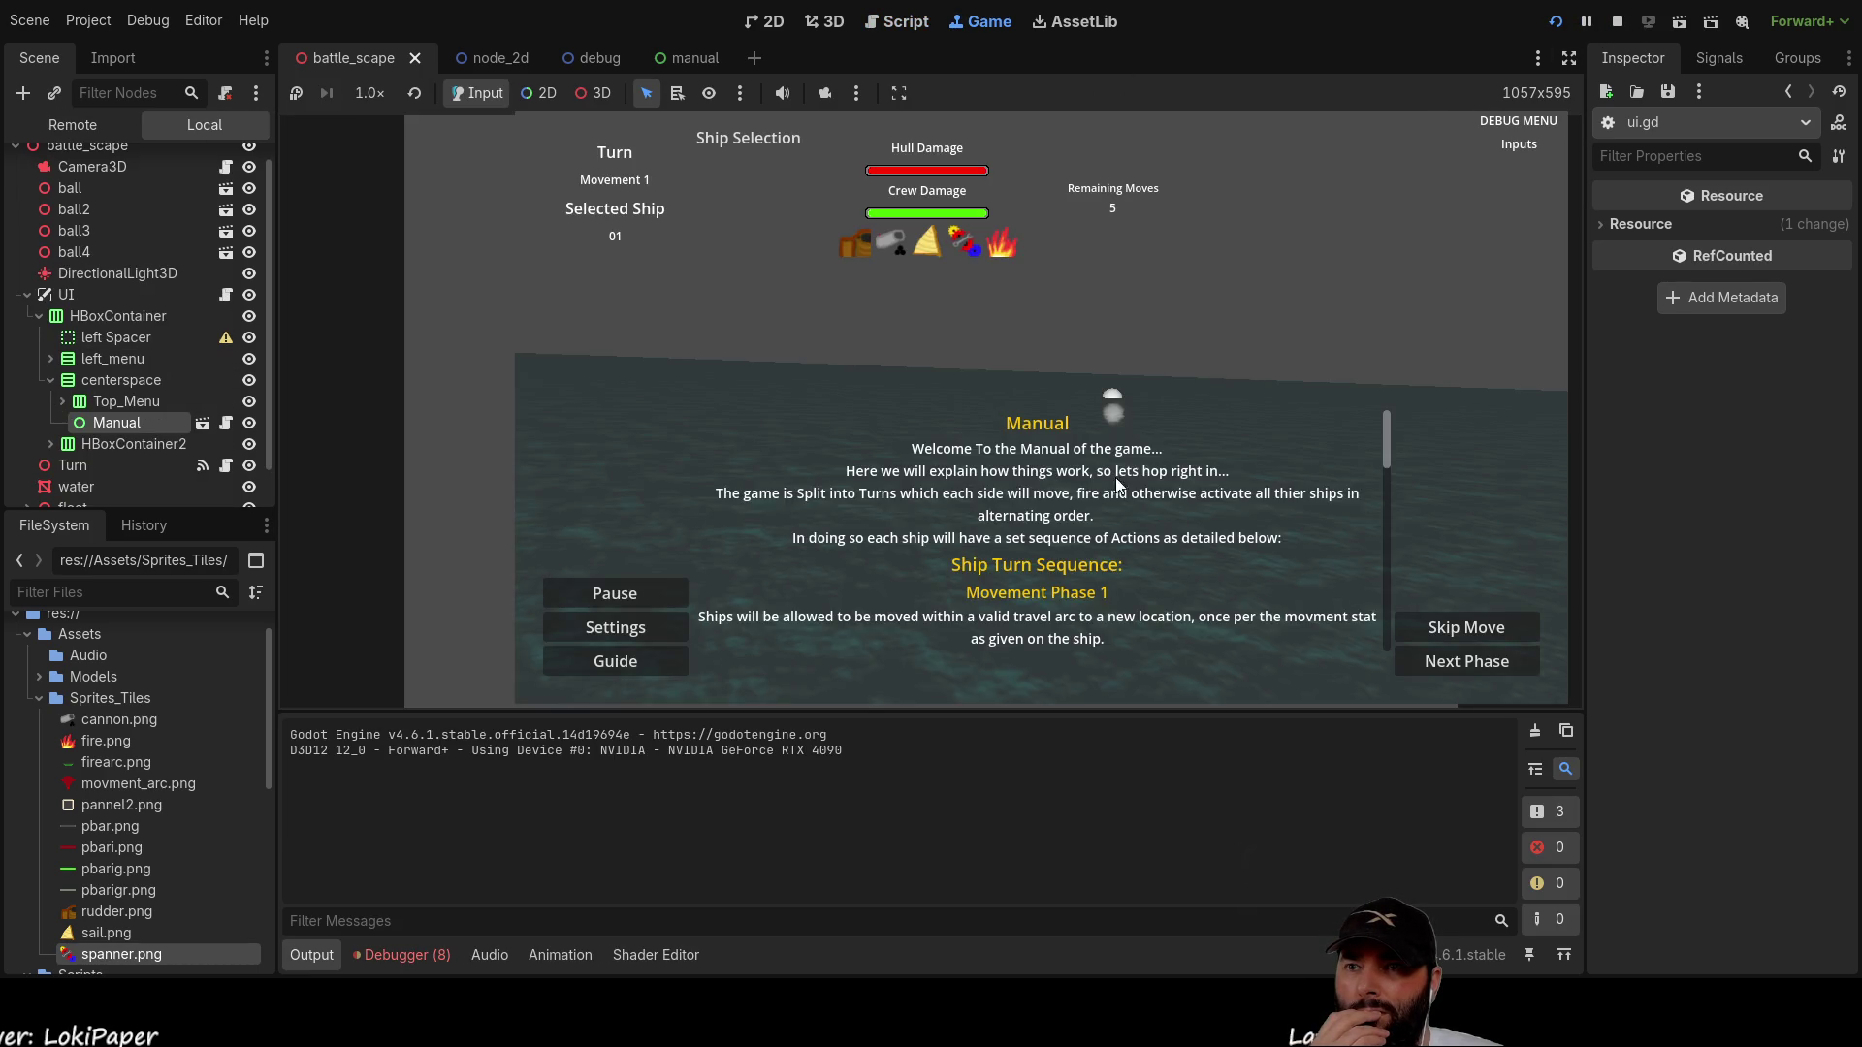
# Step: Scroll the in-game Manual panel down and back up, then stop the game
pyautogui.scroll(-15, 1096, 473)
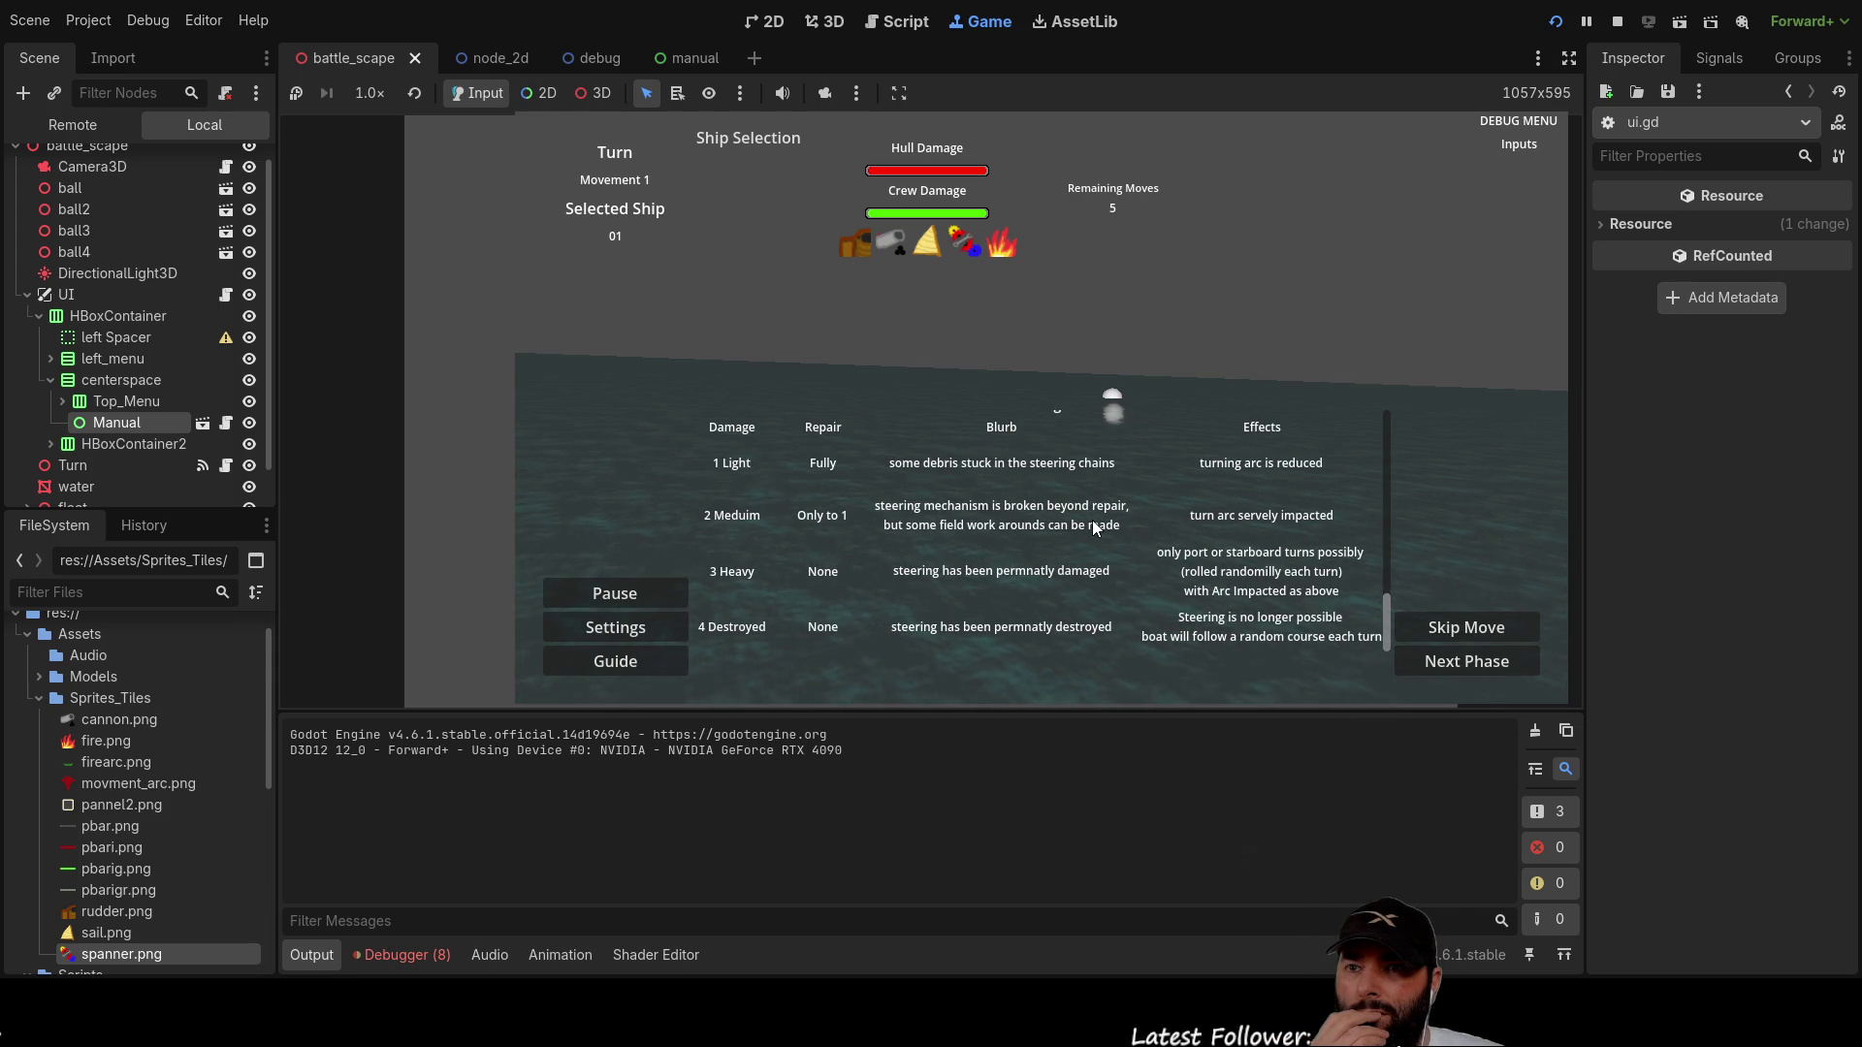
pyautogui.scroll(10, 1093, 527)
pyautogui.scroll(5, 1091, 525)
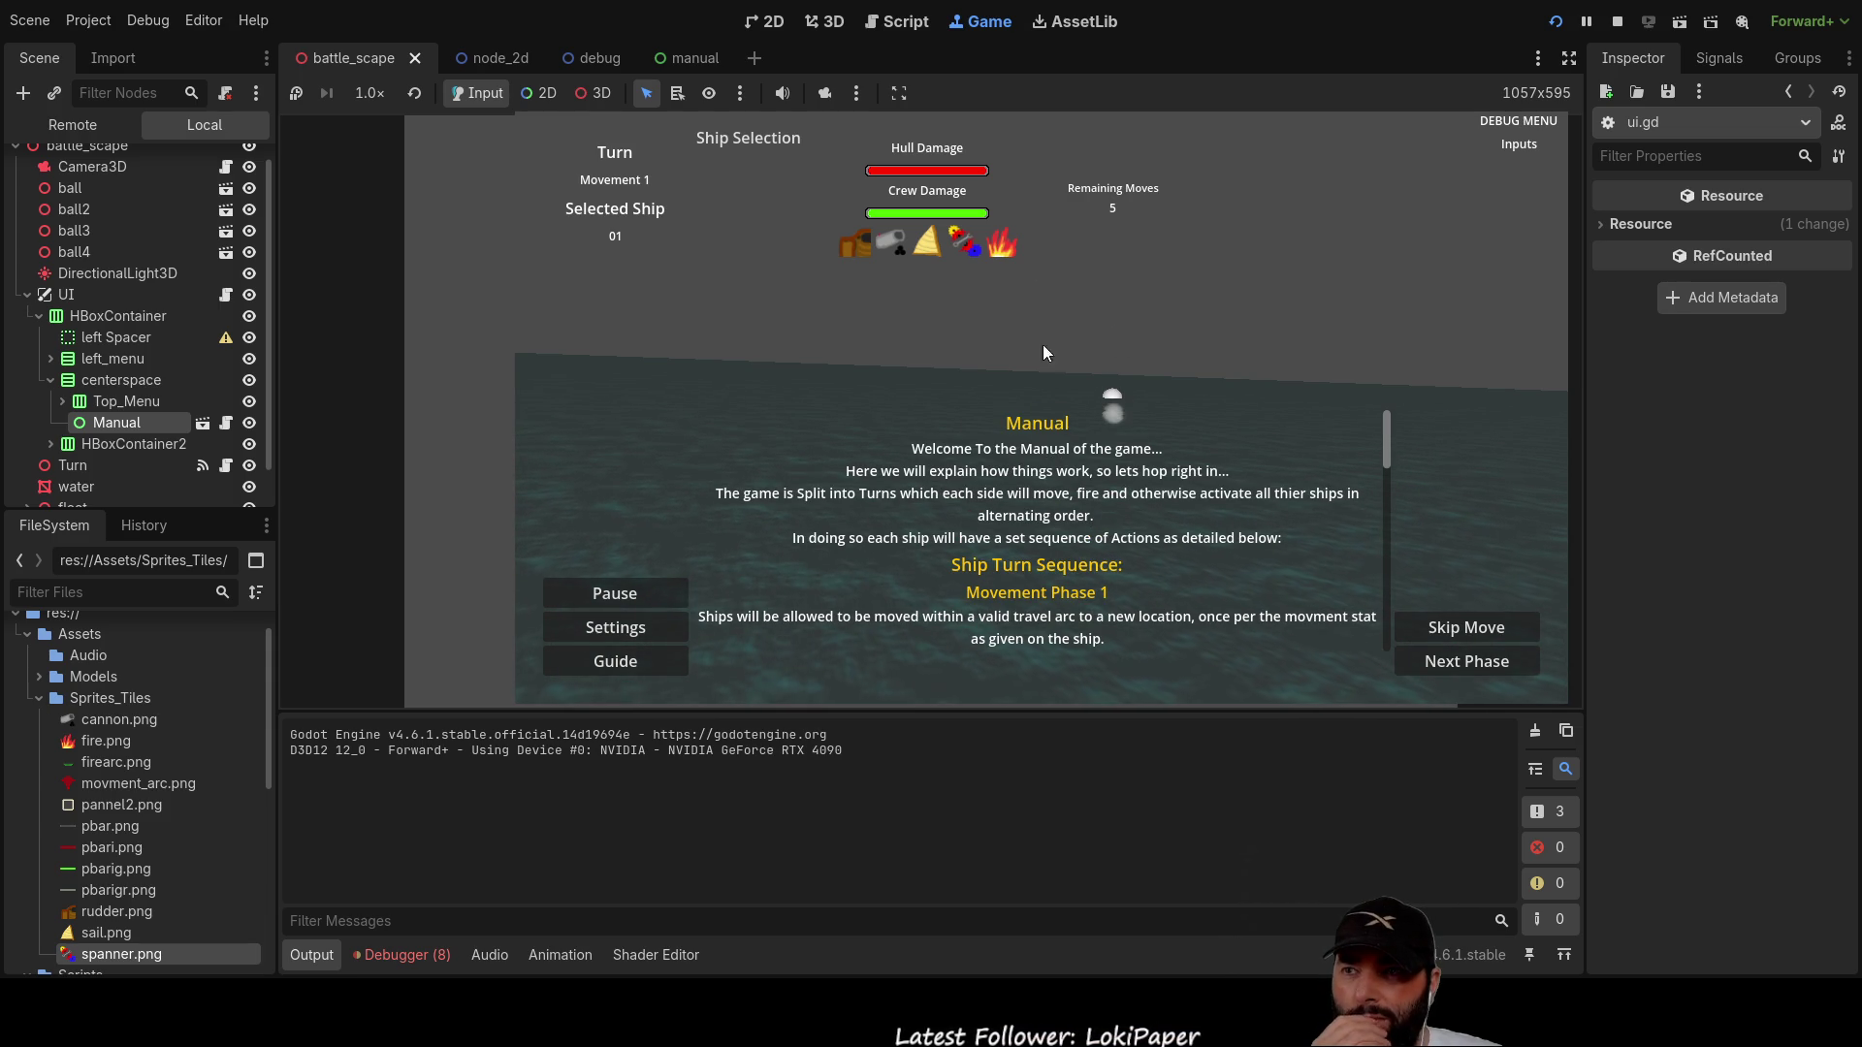
pyautogui.click(1616, 20)
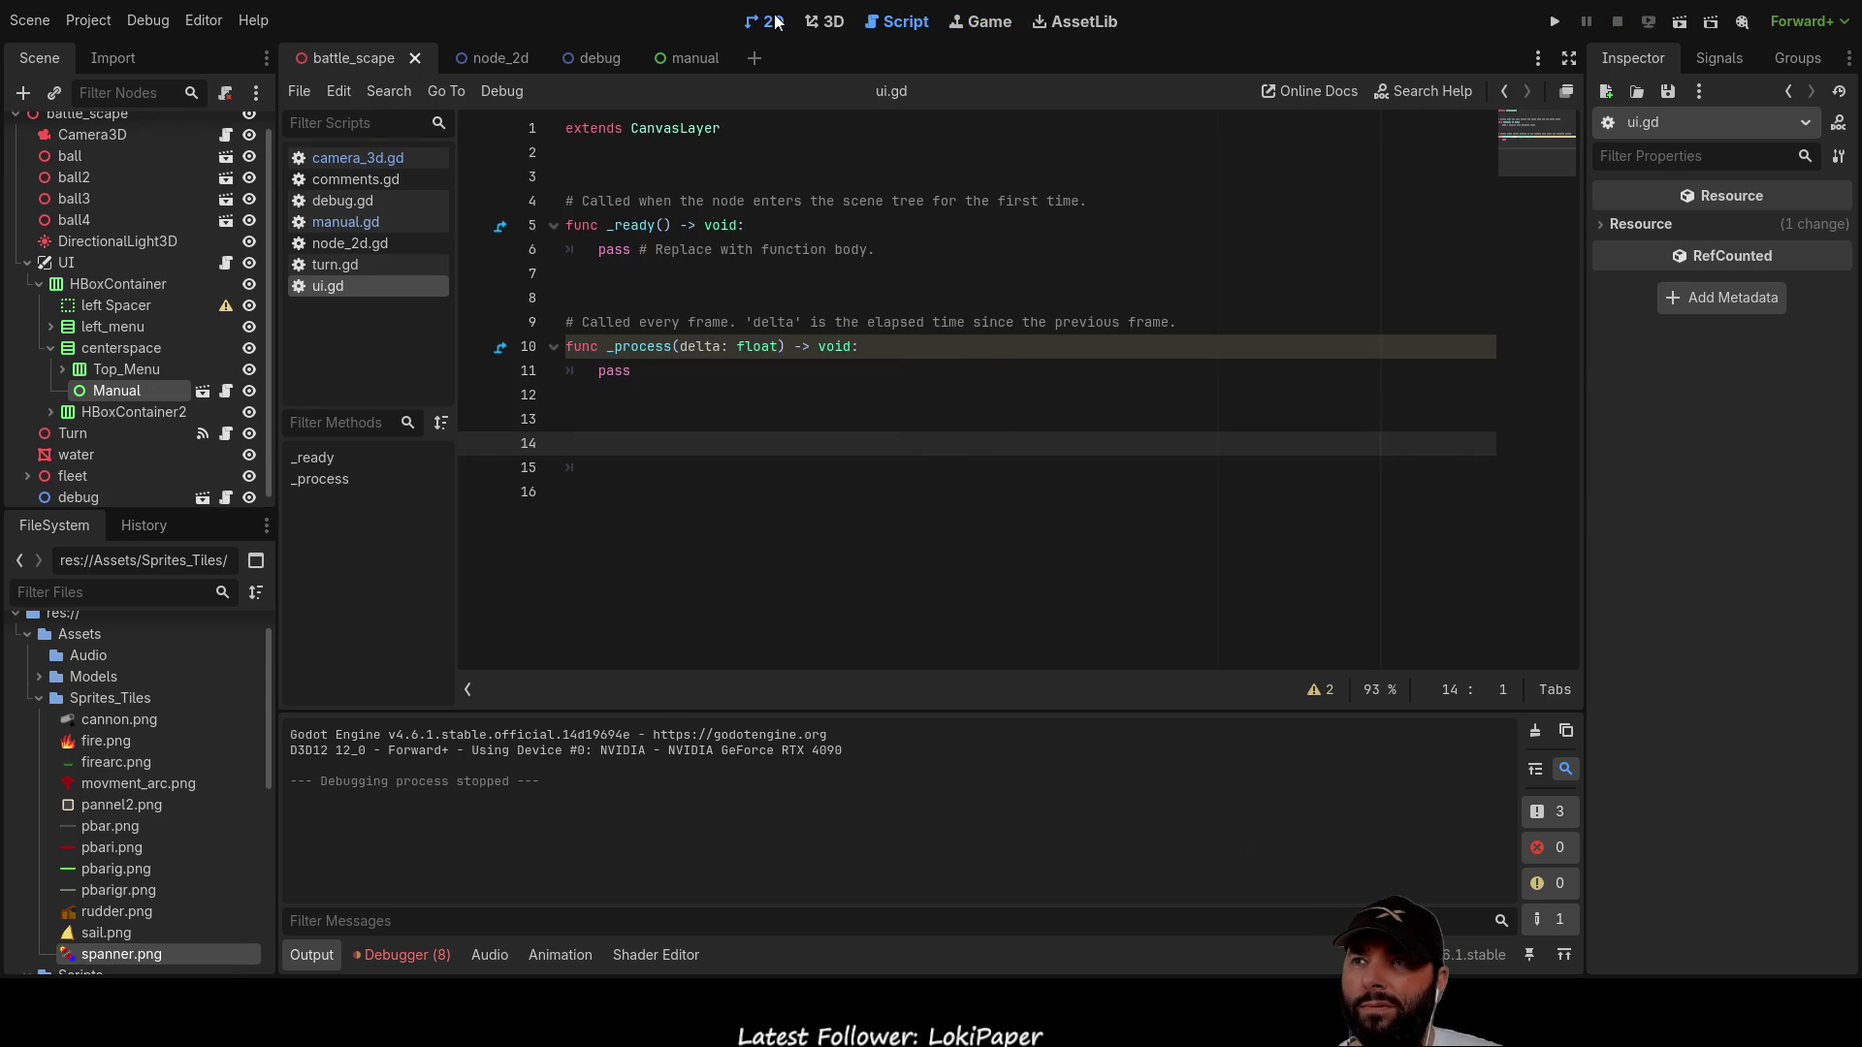
# Step: Delete the empty Container above the manual text in the manual scene
pyautogui.click(770, 21)
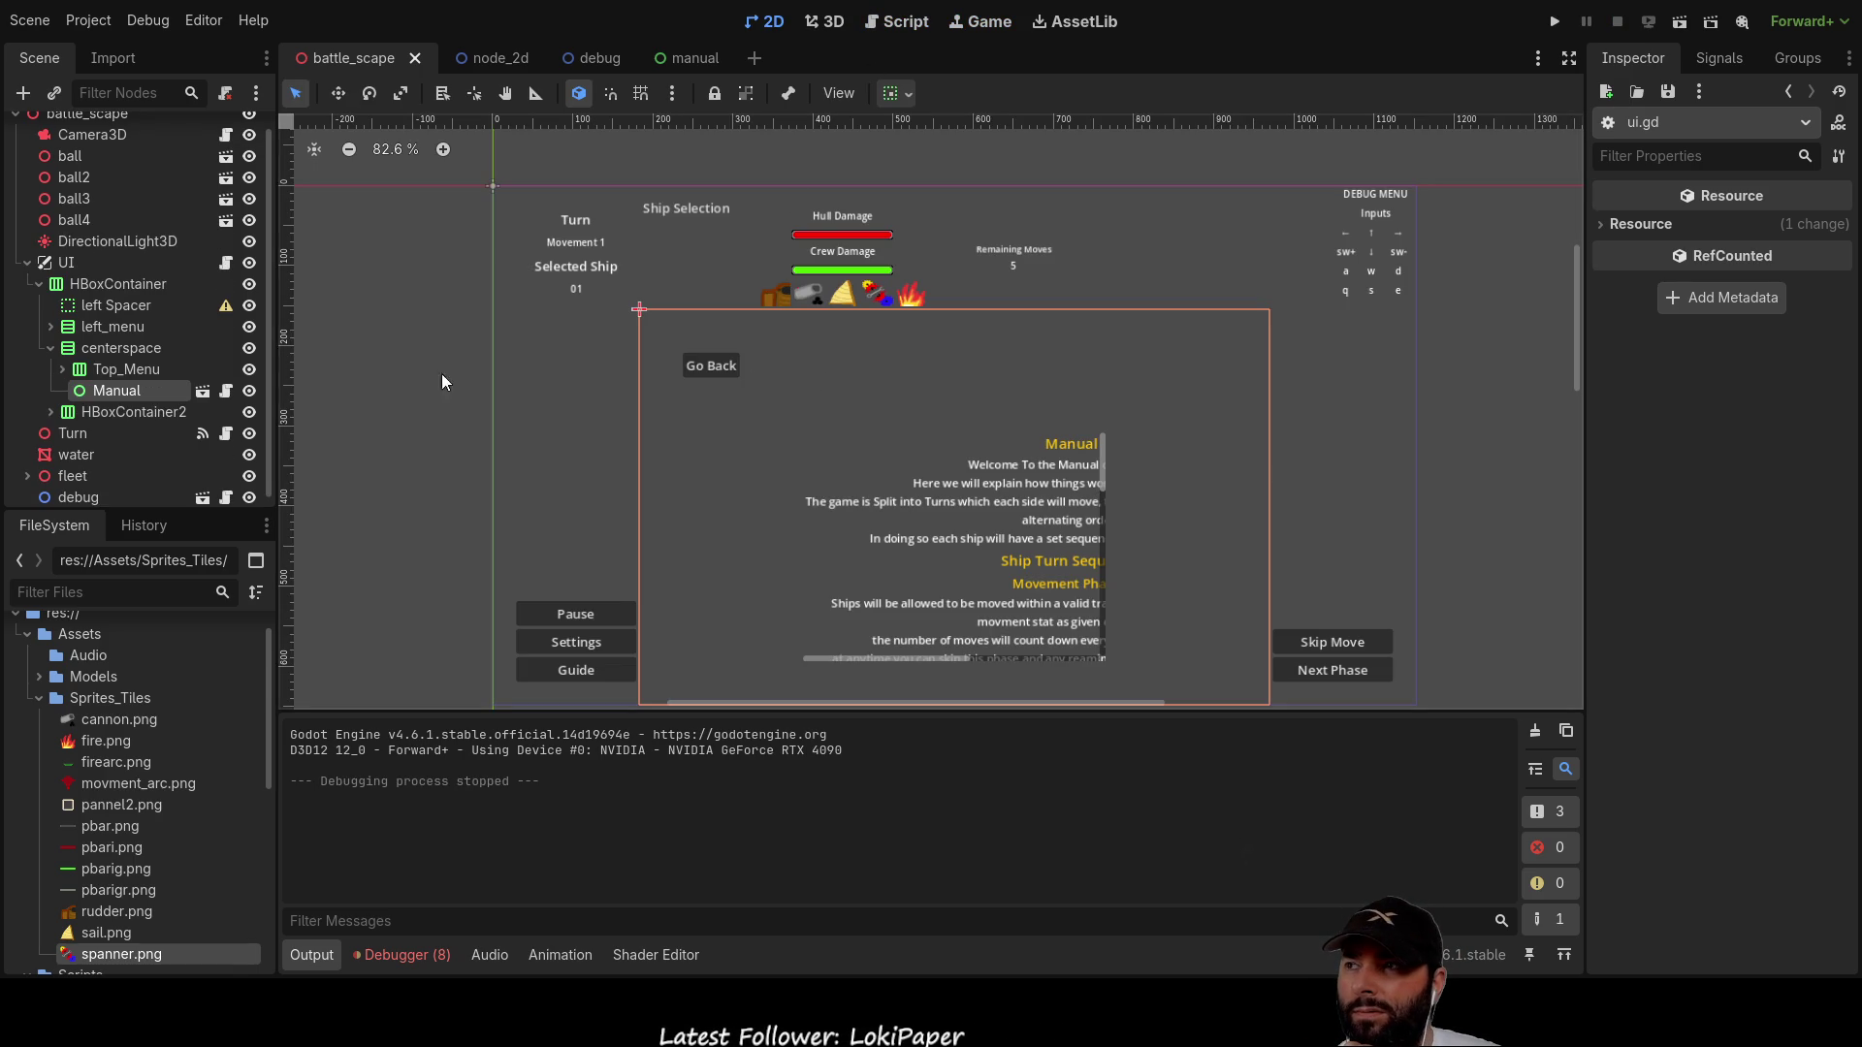
pyautogui.click(696, 60)
pyautogui.click(882, 287)
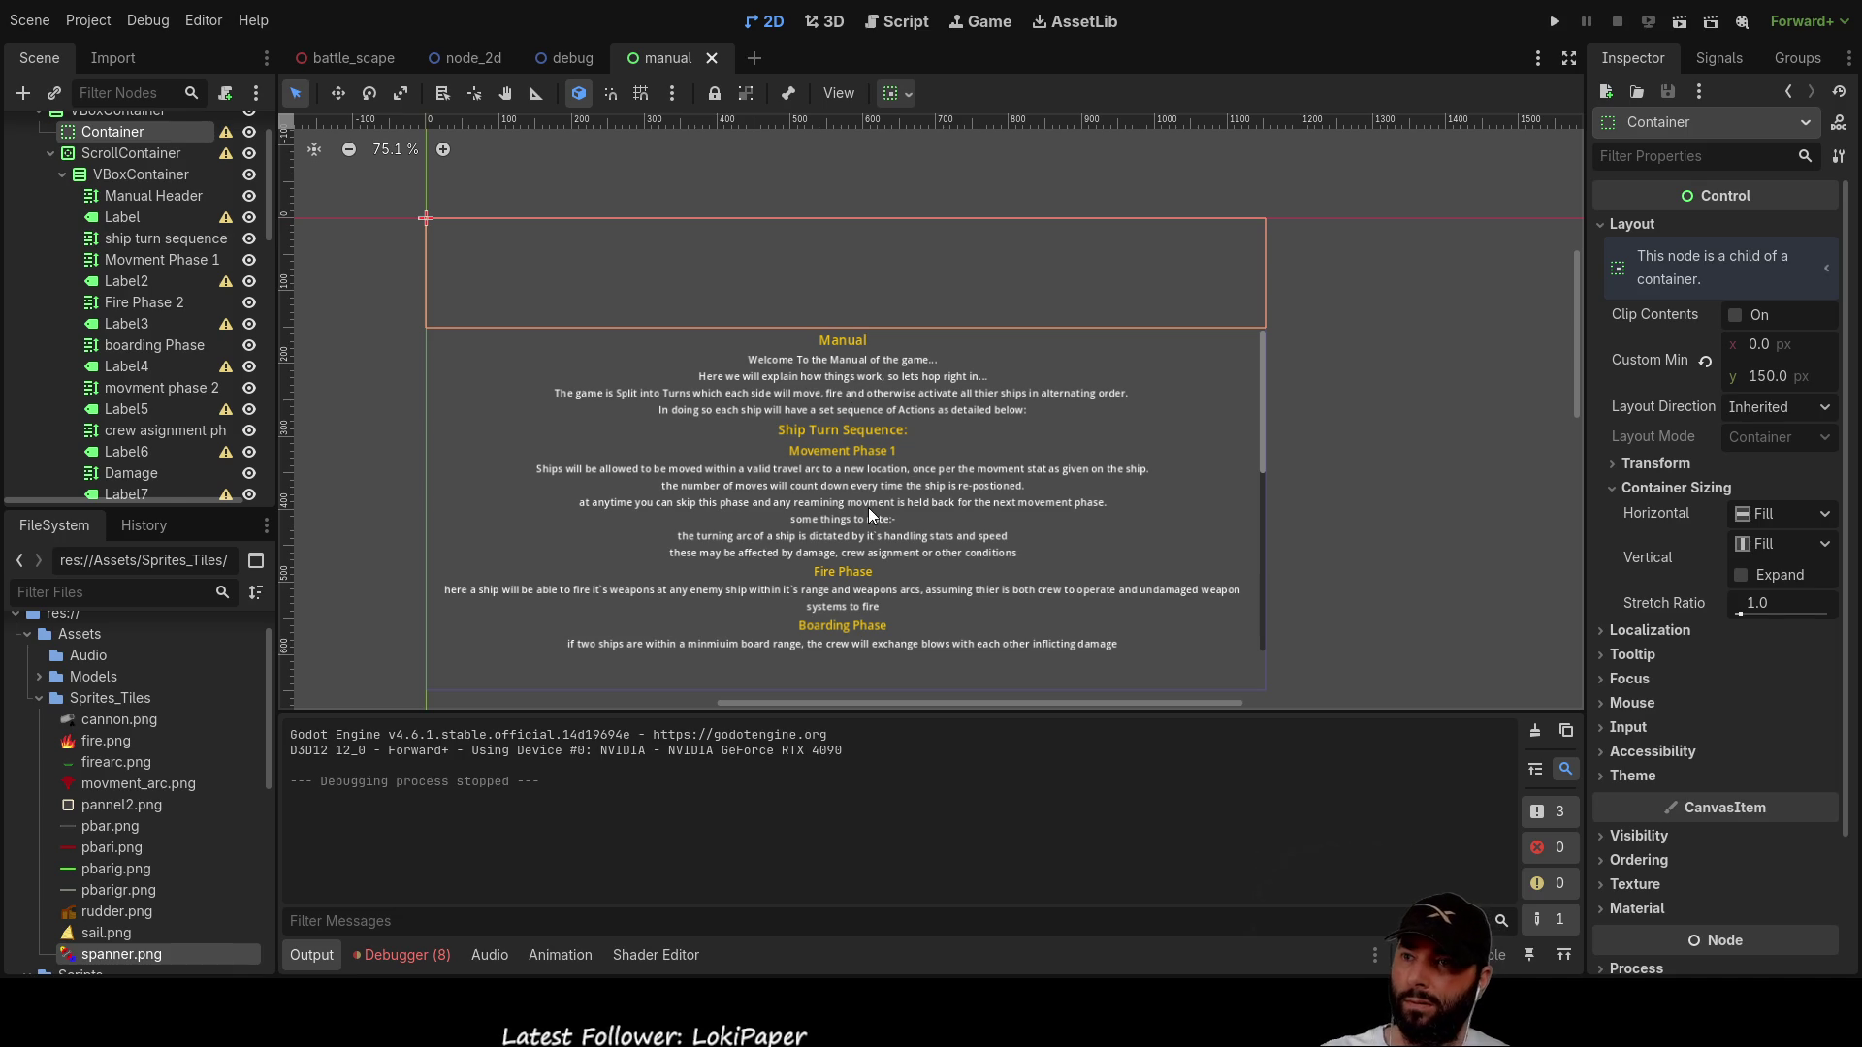
pyautogui.press('Delete')
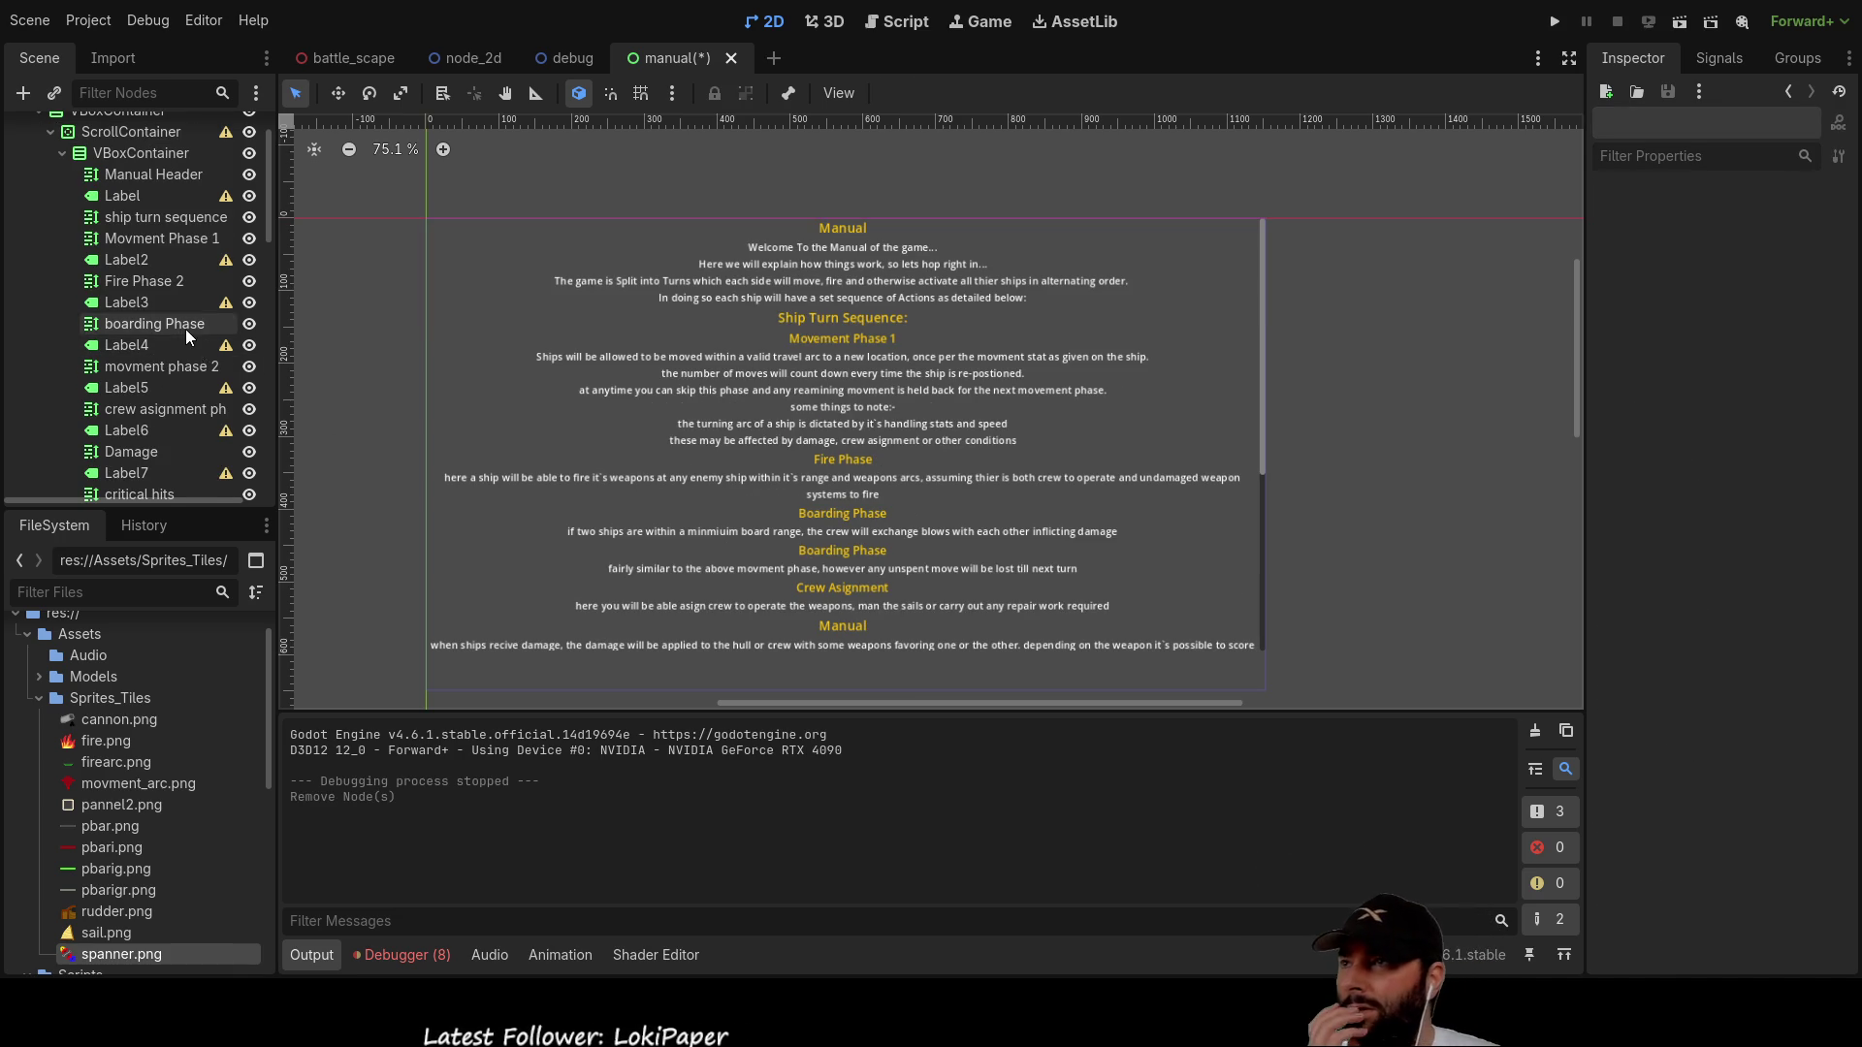
pyautogui.scroll(2, 183, 335)
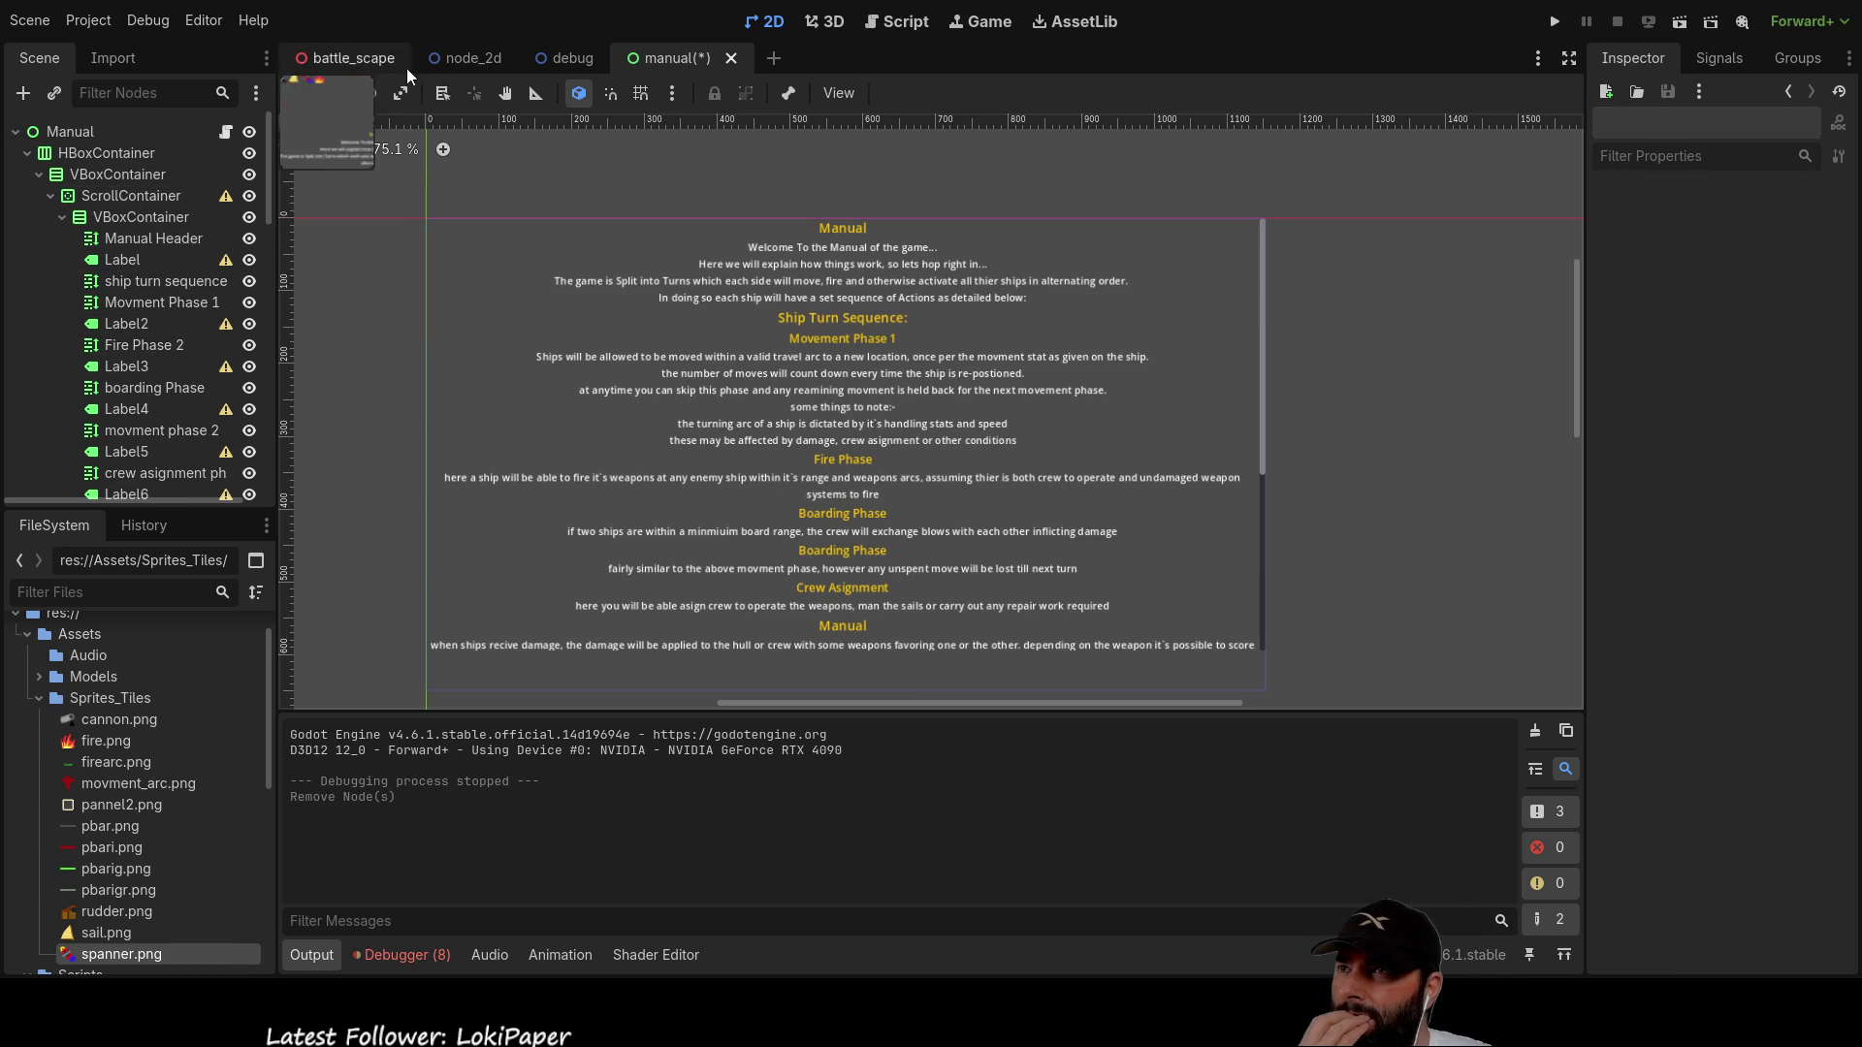
# Step: From battle_scape, run the game, scroll the Manual panel, and stop the run
pyautogui.click(374, 60)
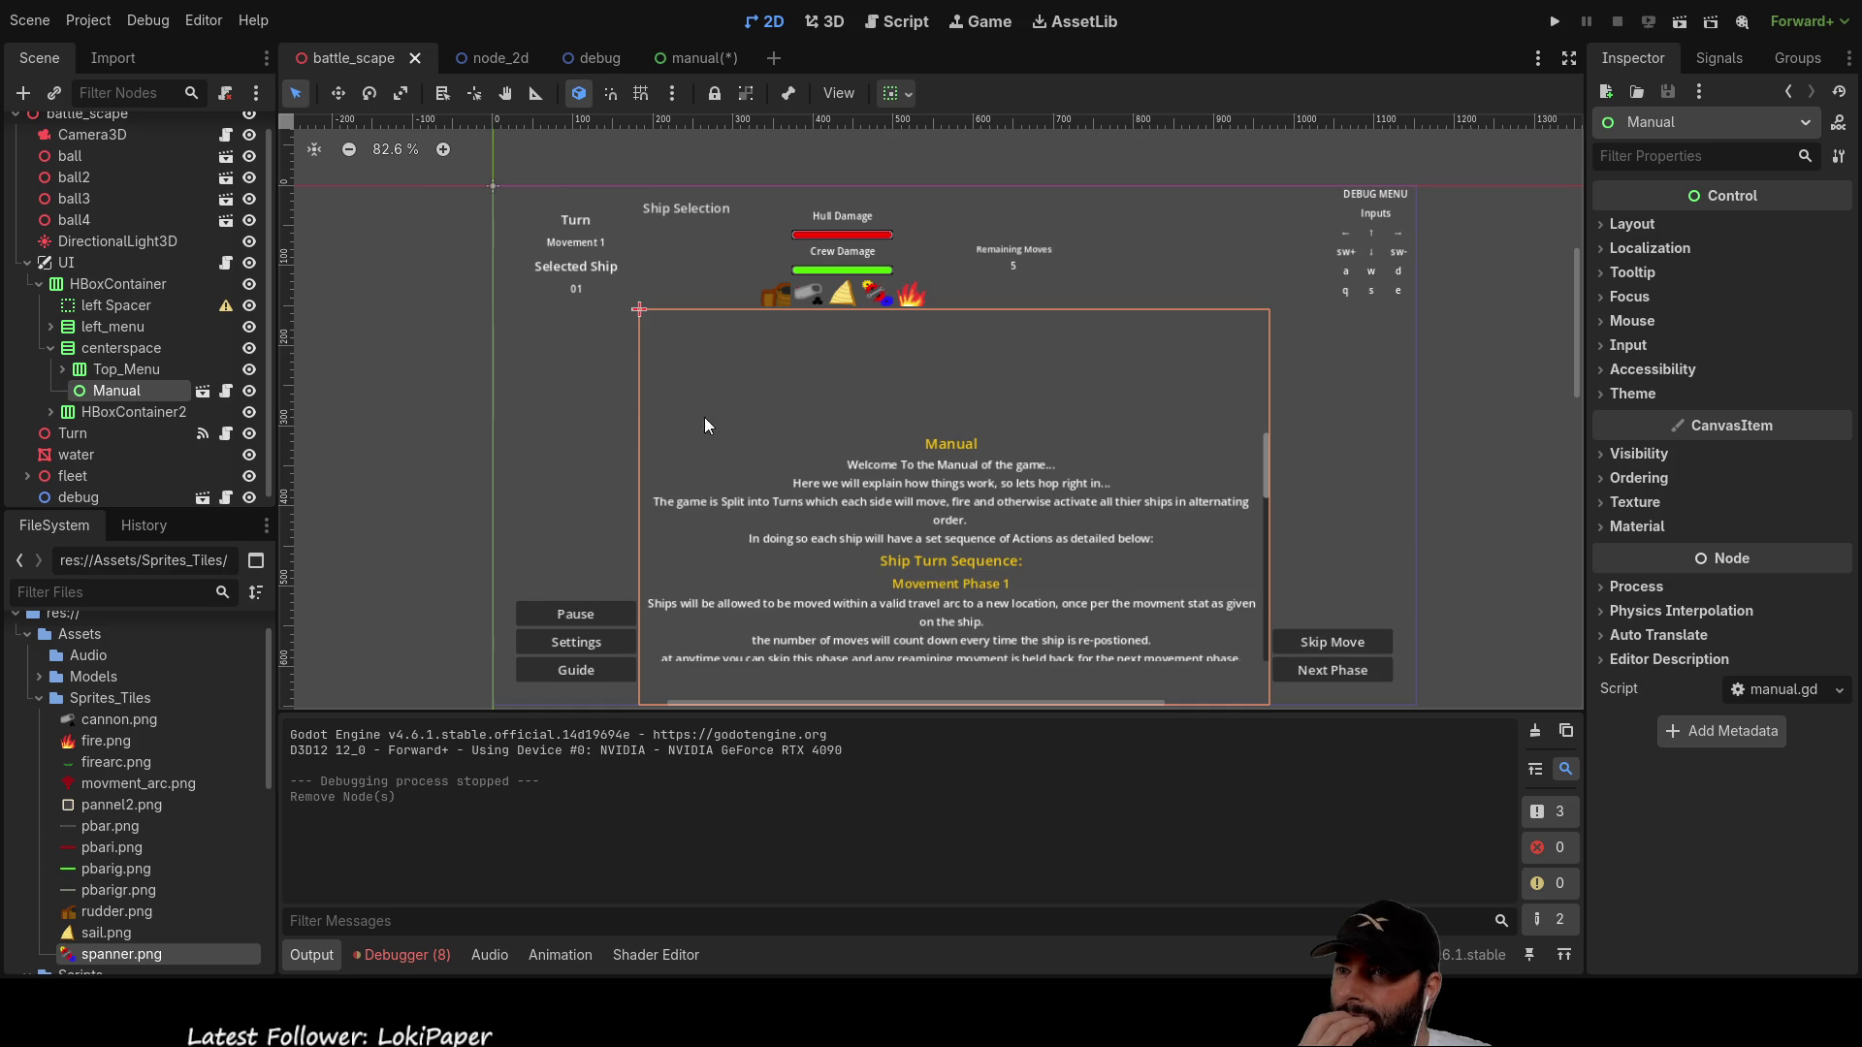
pyautogui.scroll(1, 810, 388)
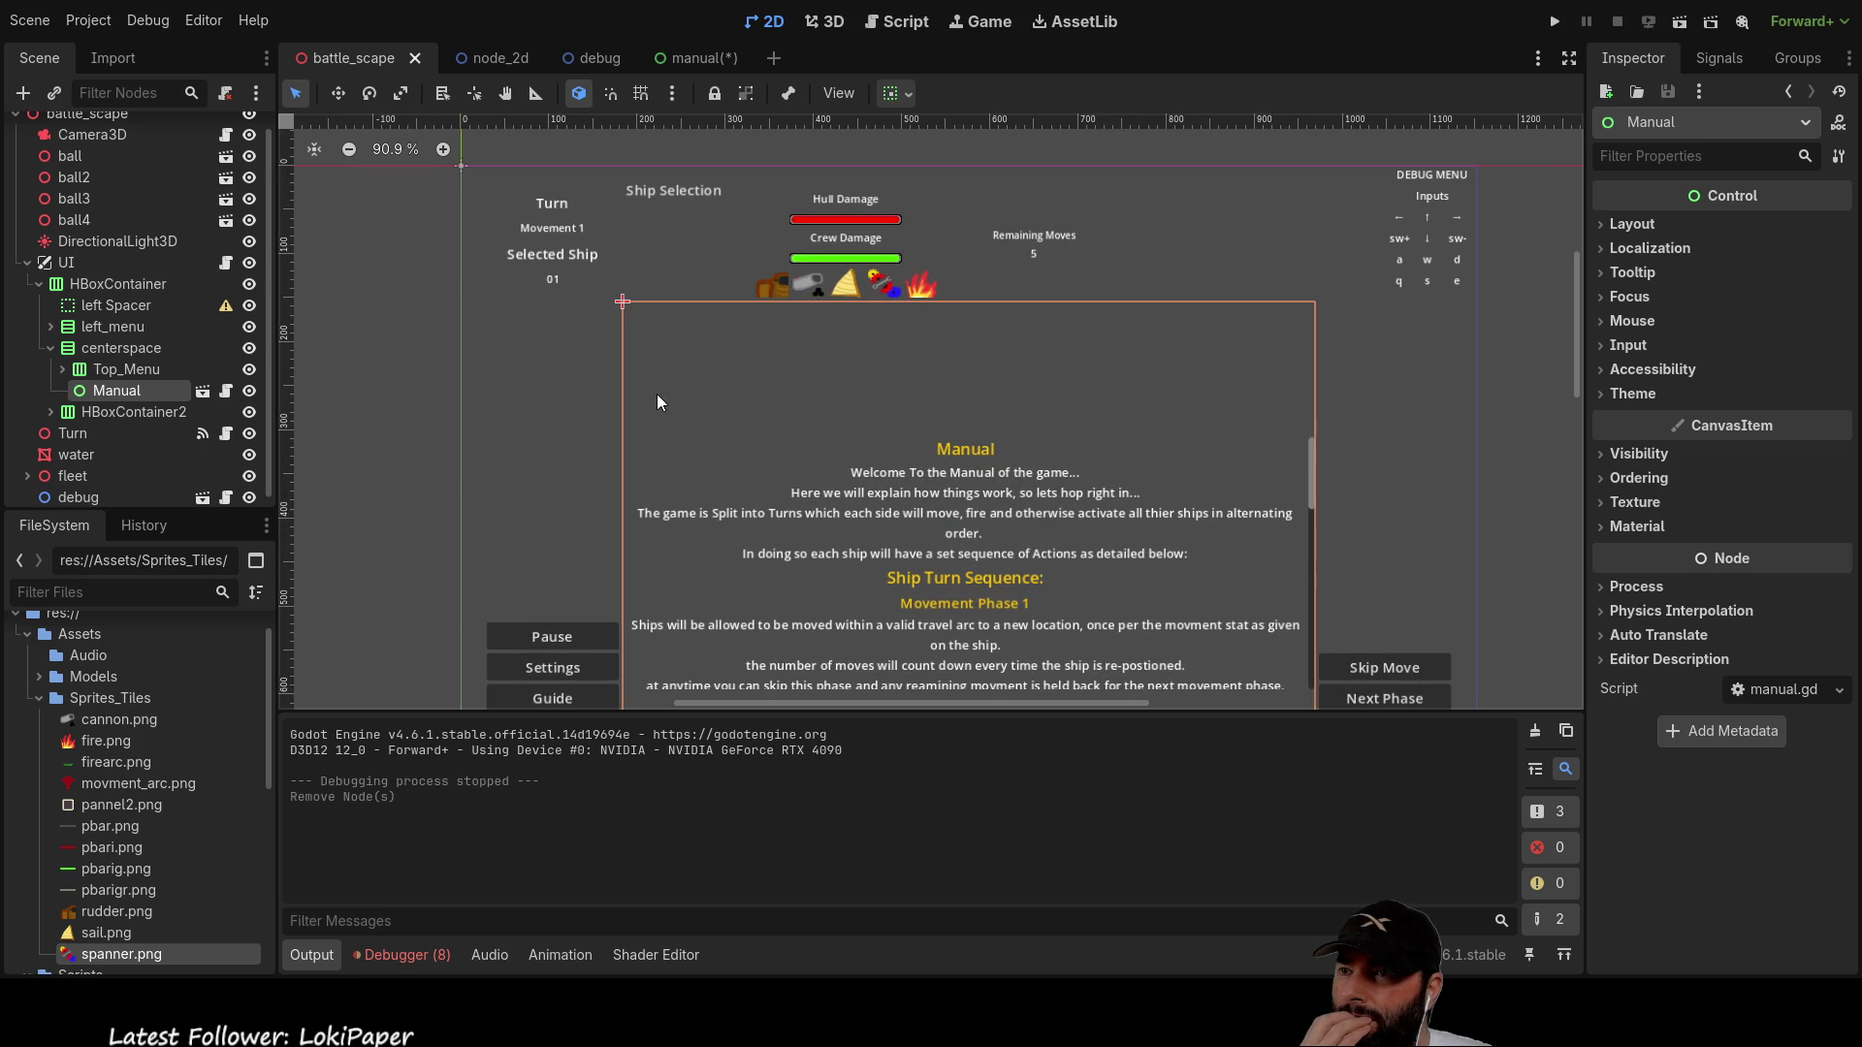
pyautogui.click(1555, 22)
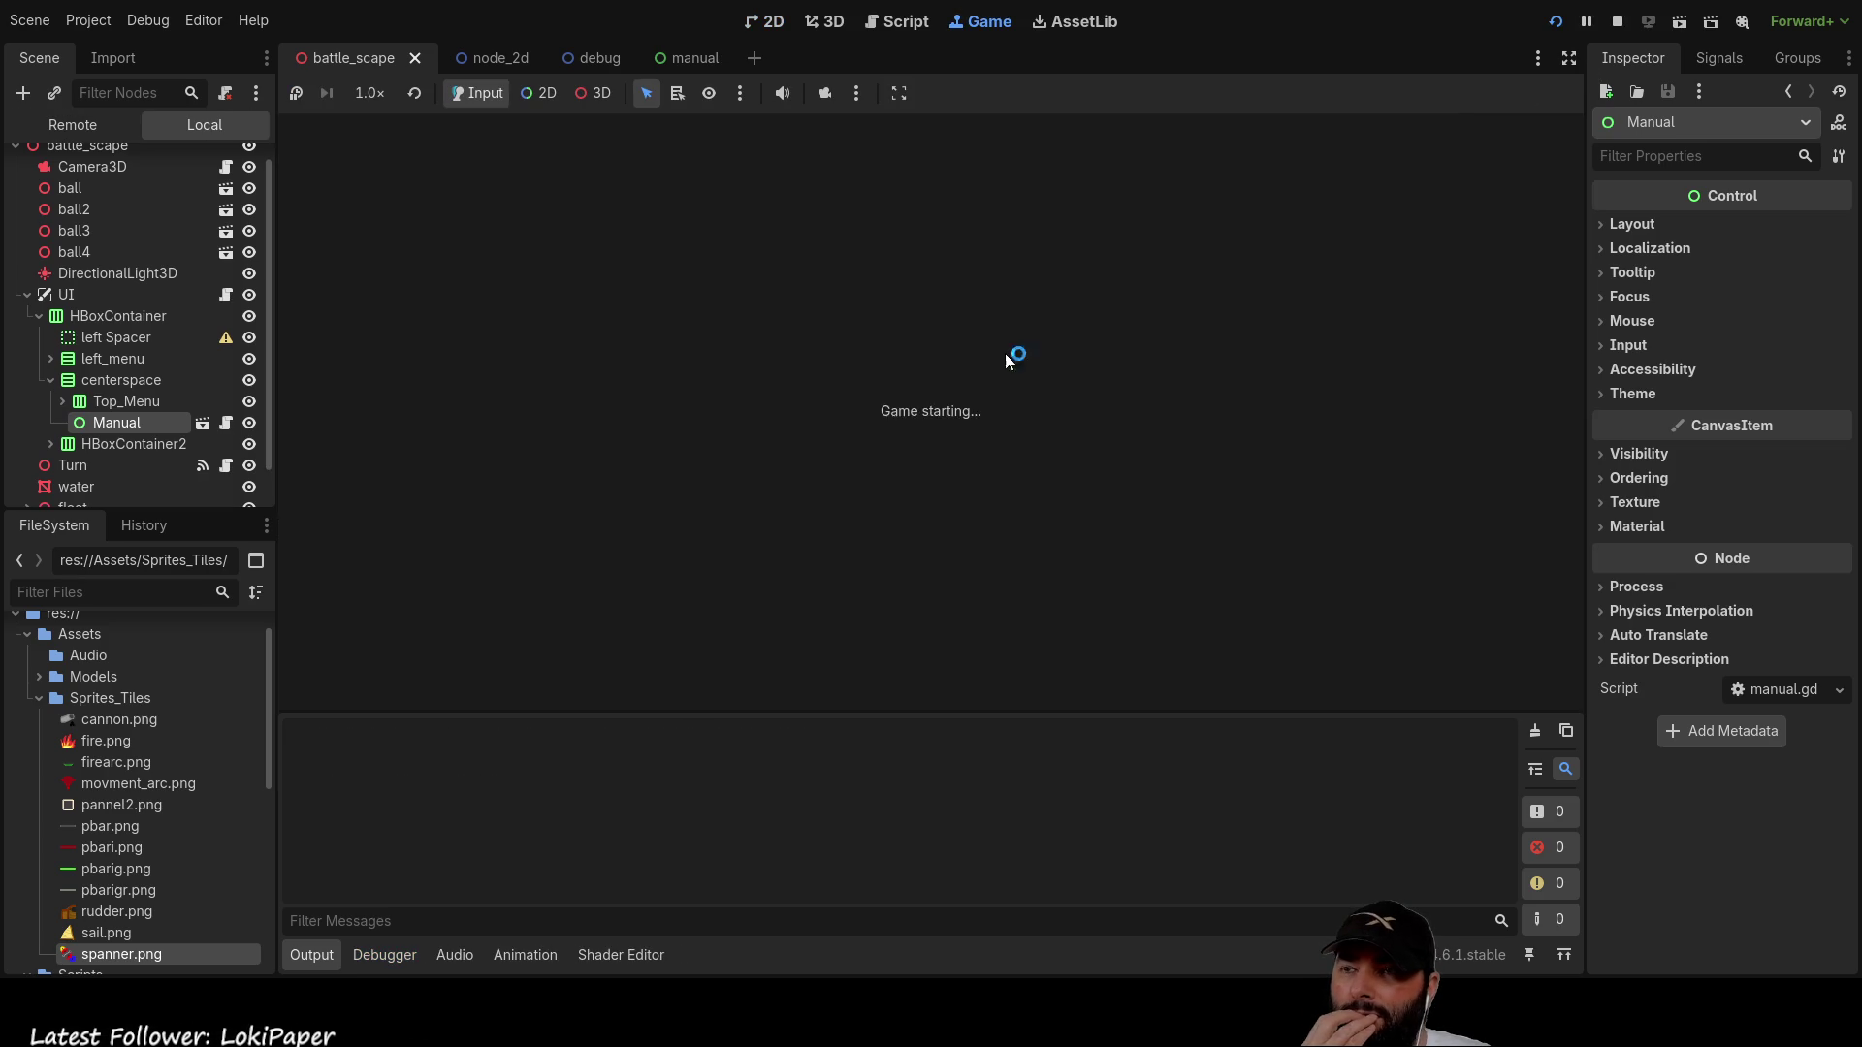
pyautogui.scroll(-10, 992, 382)
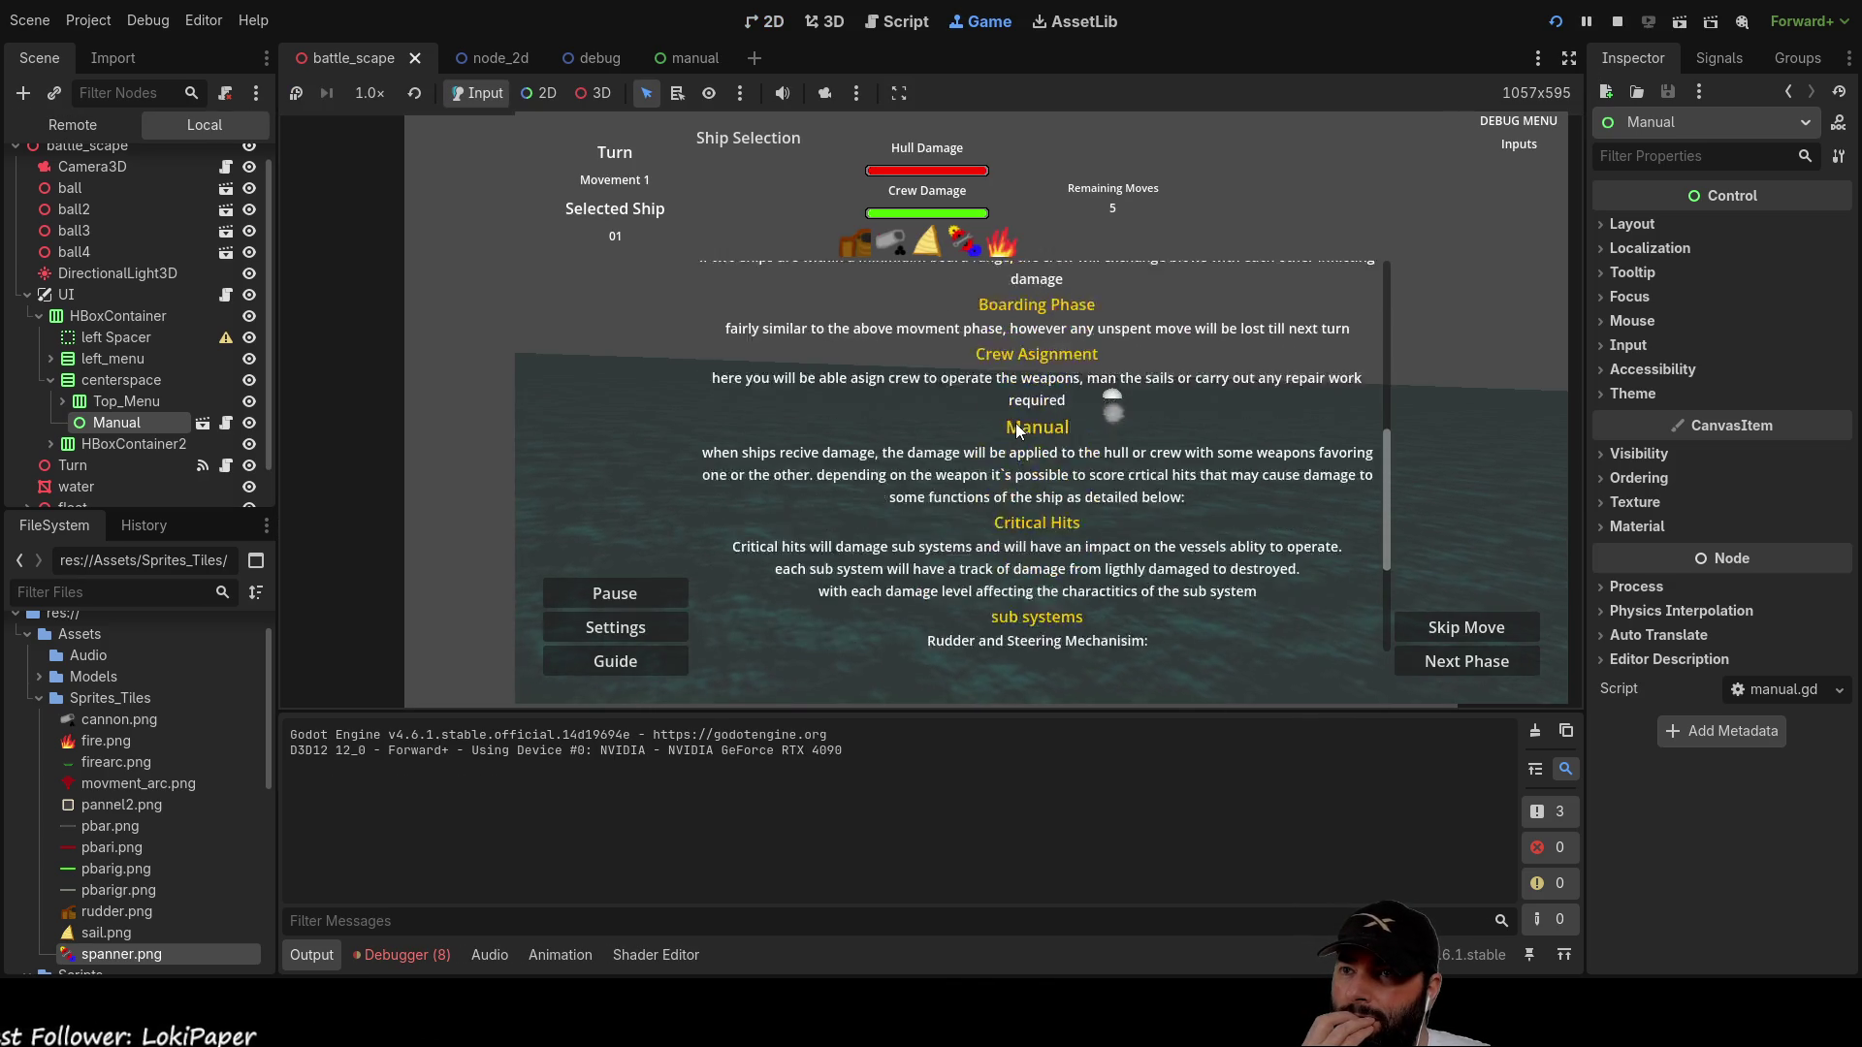
pyautogui.scroll(10, 1016, 424)
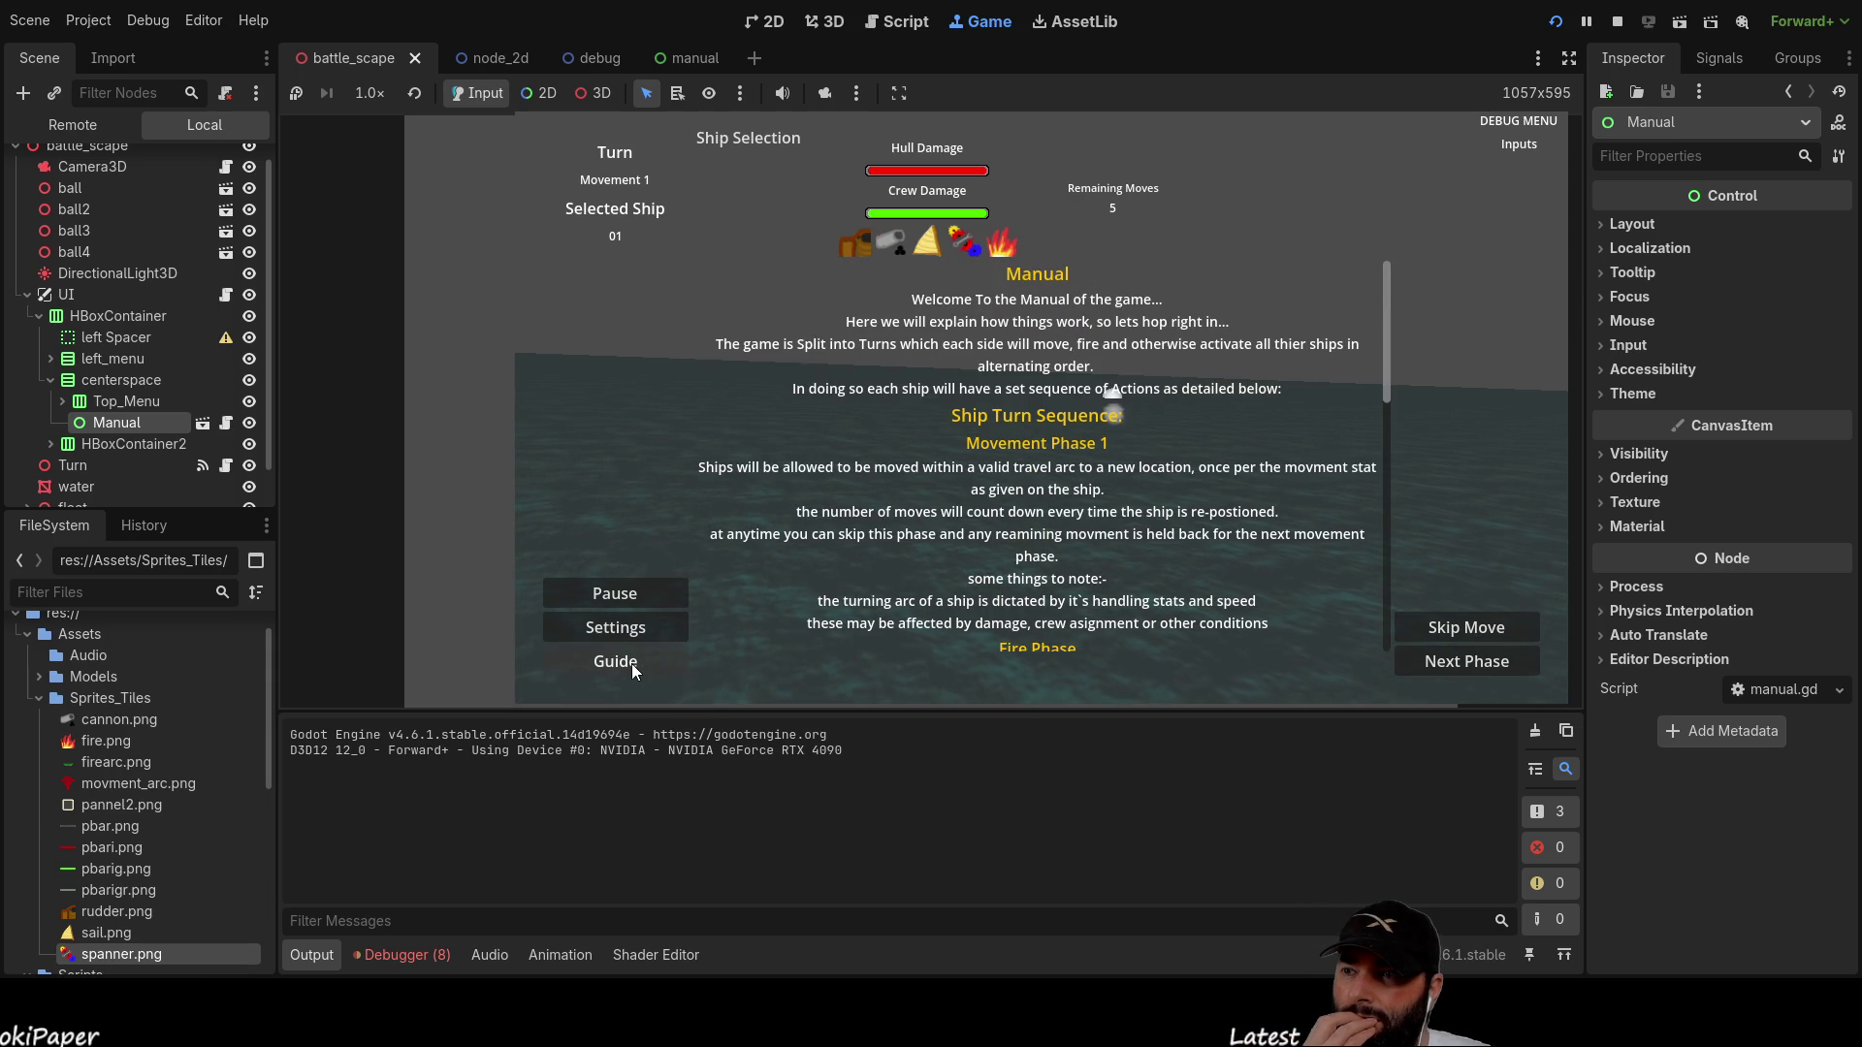
pyautogui.click(1616, 22)
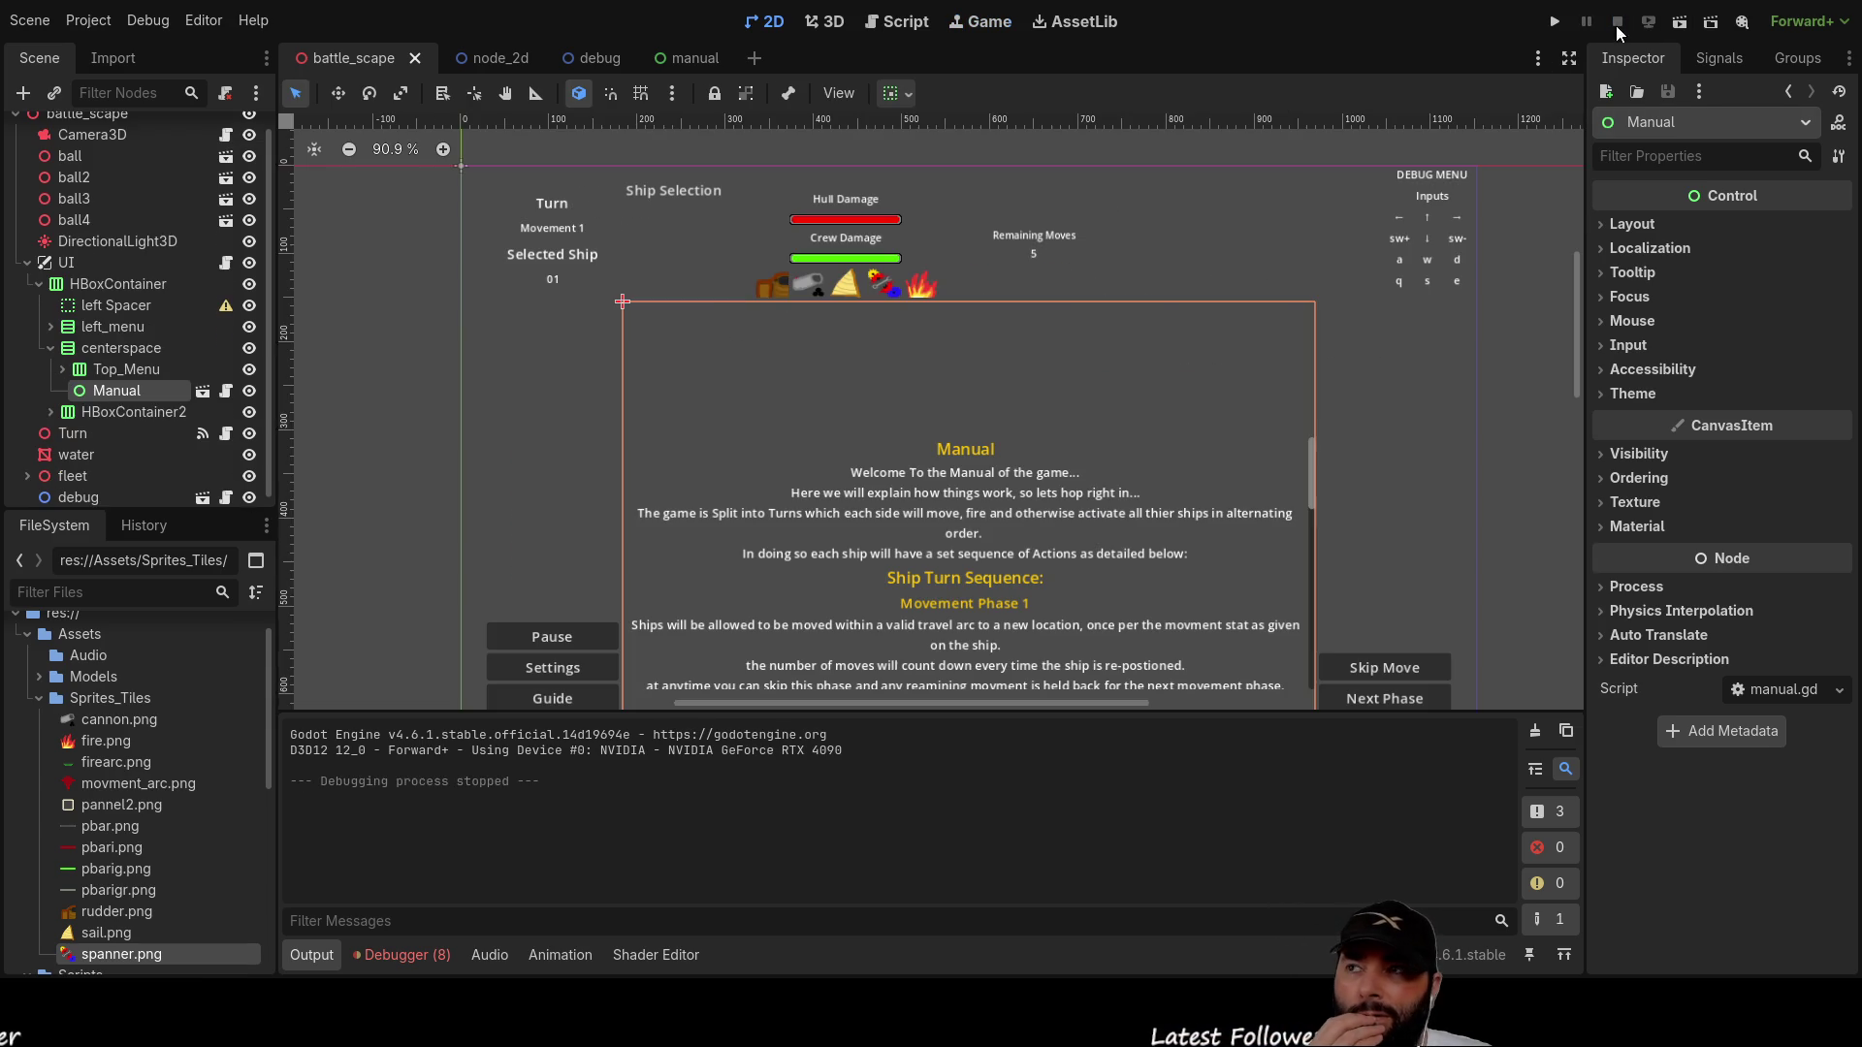
# Step: Clear manual.gd from the Manual root's Script property, locate the script file, then return to battle_scape
pyautogui.click(692, 57)
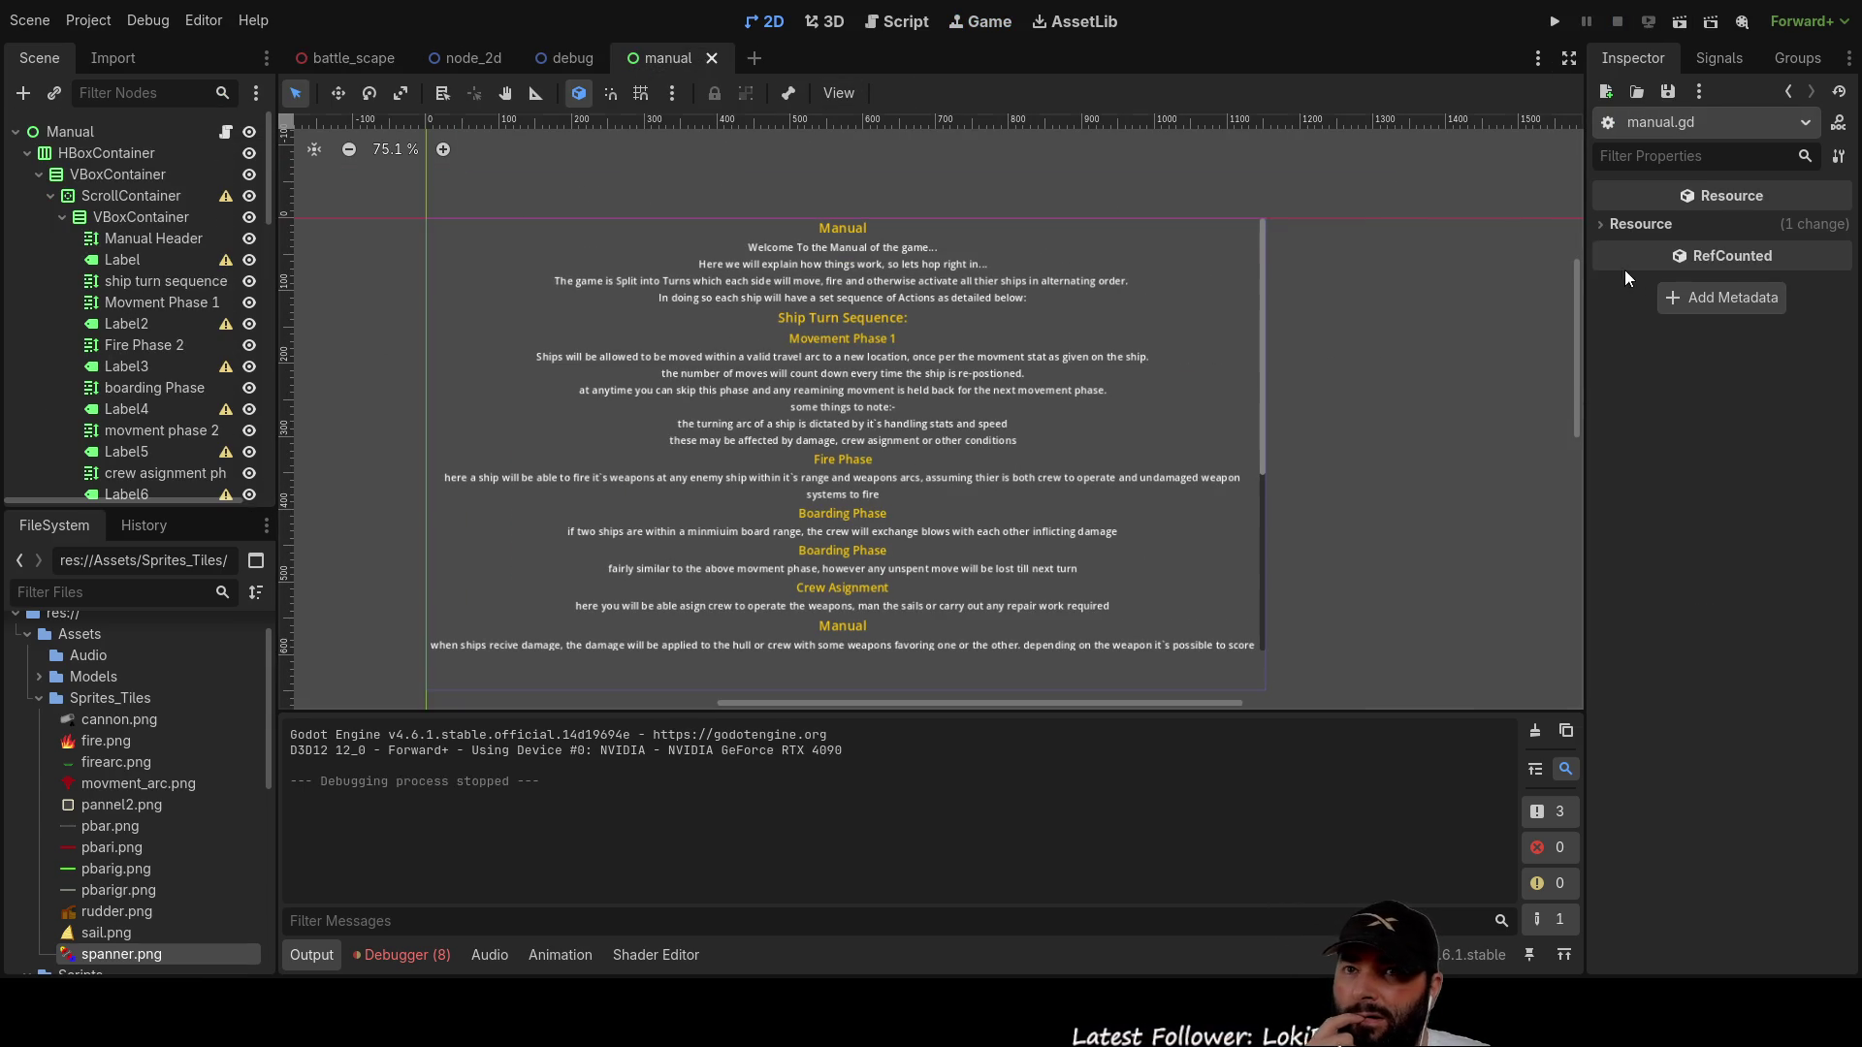
pyautogui.click(151, 131)
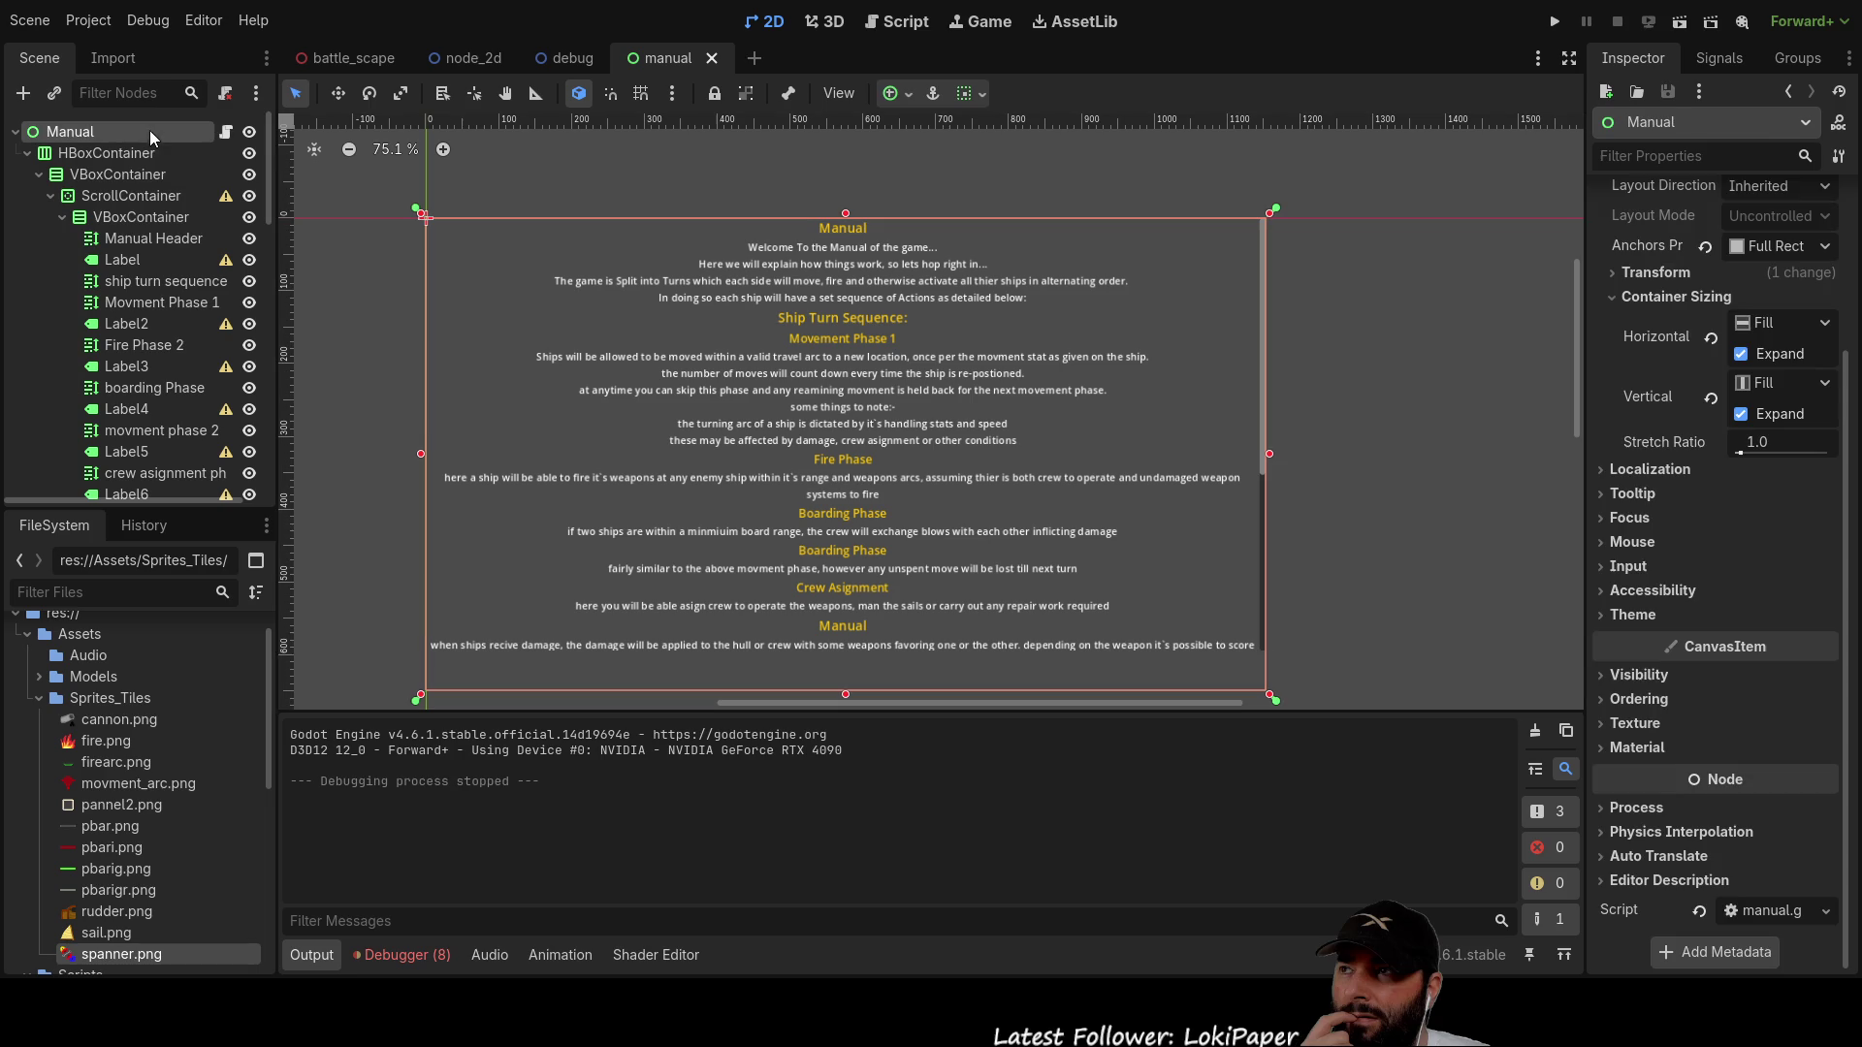
pyautogui.click(1698, 912)
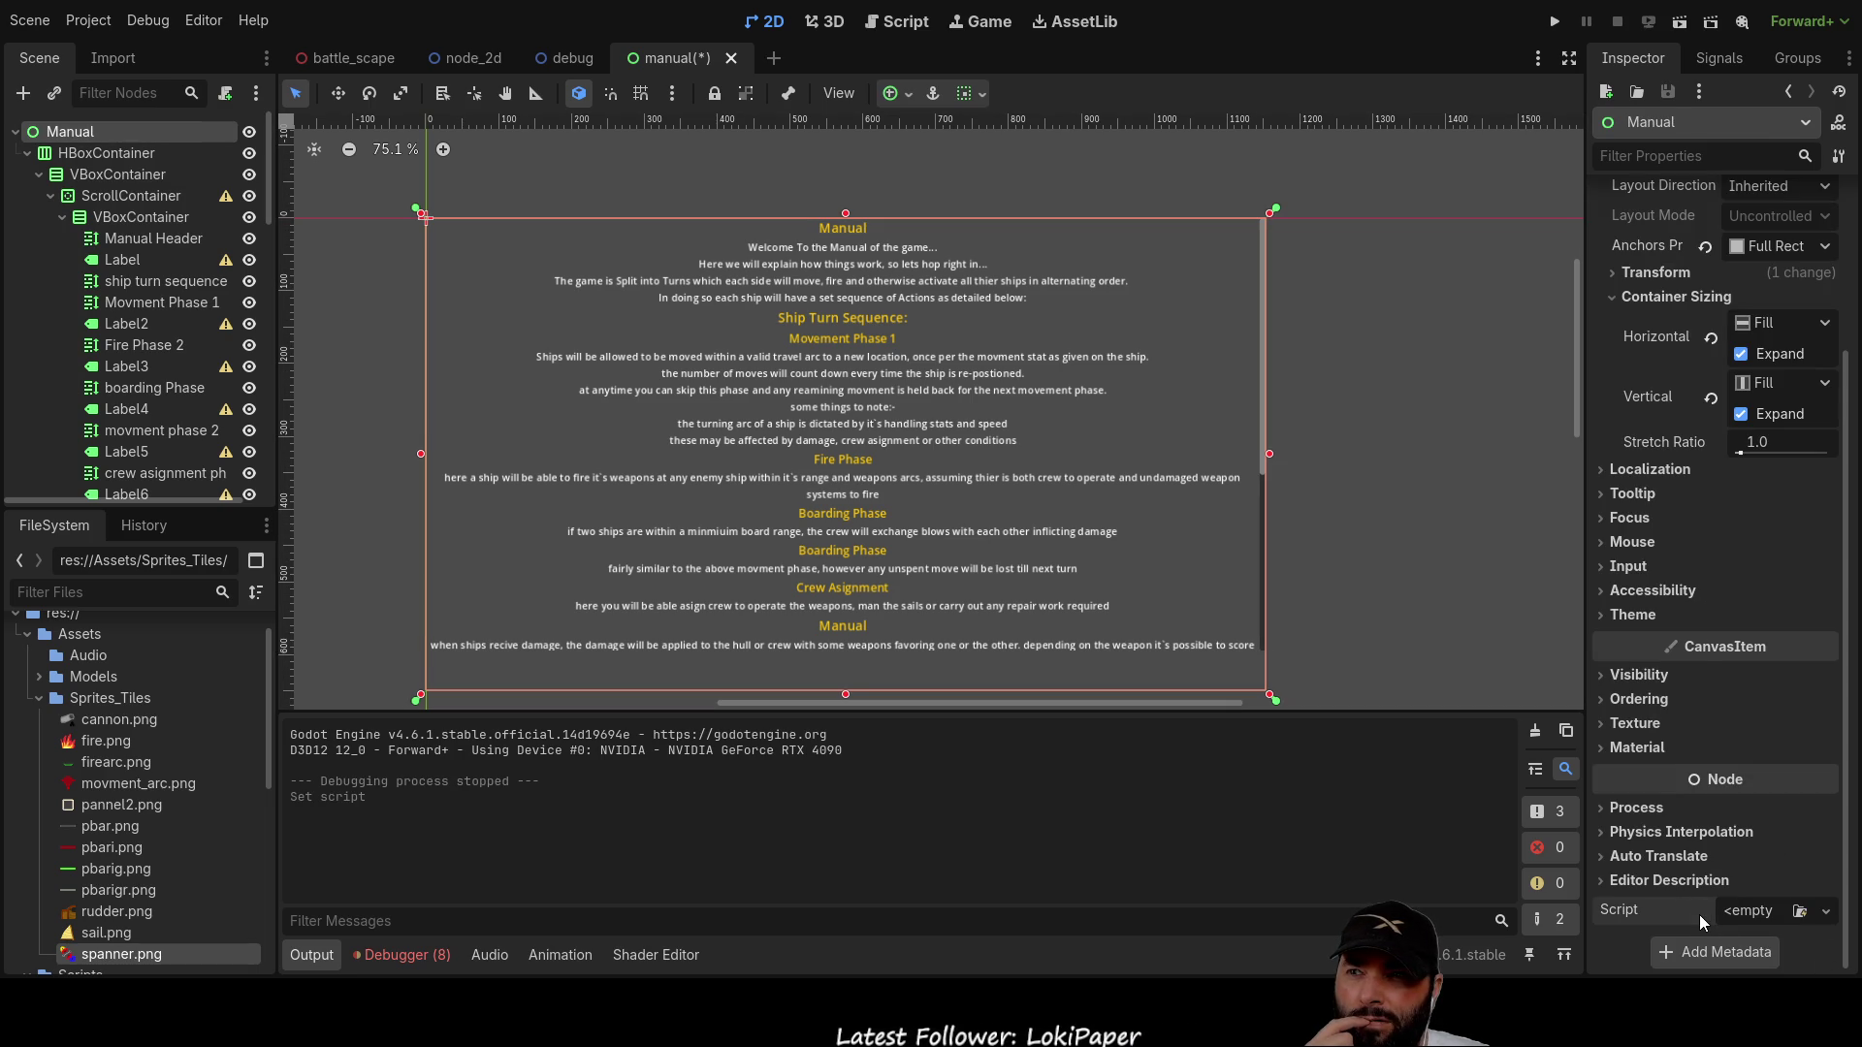
pyautogui.scroll(-5, 167, 774)
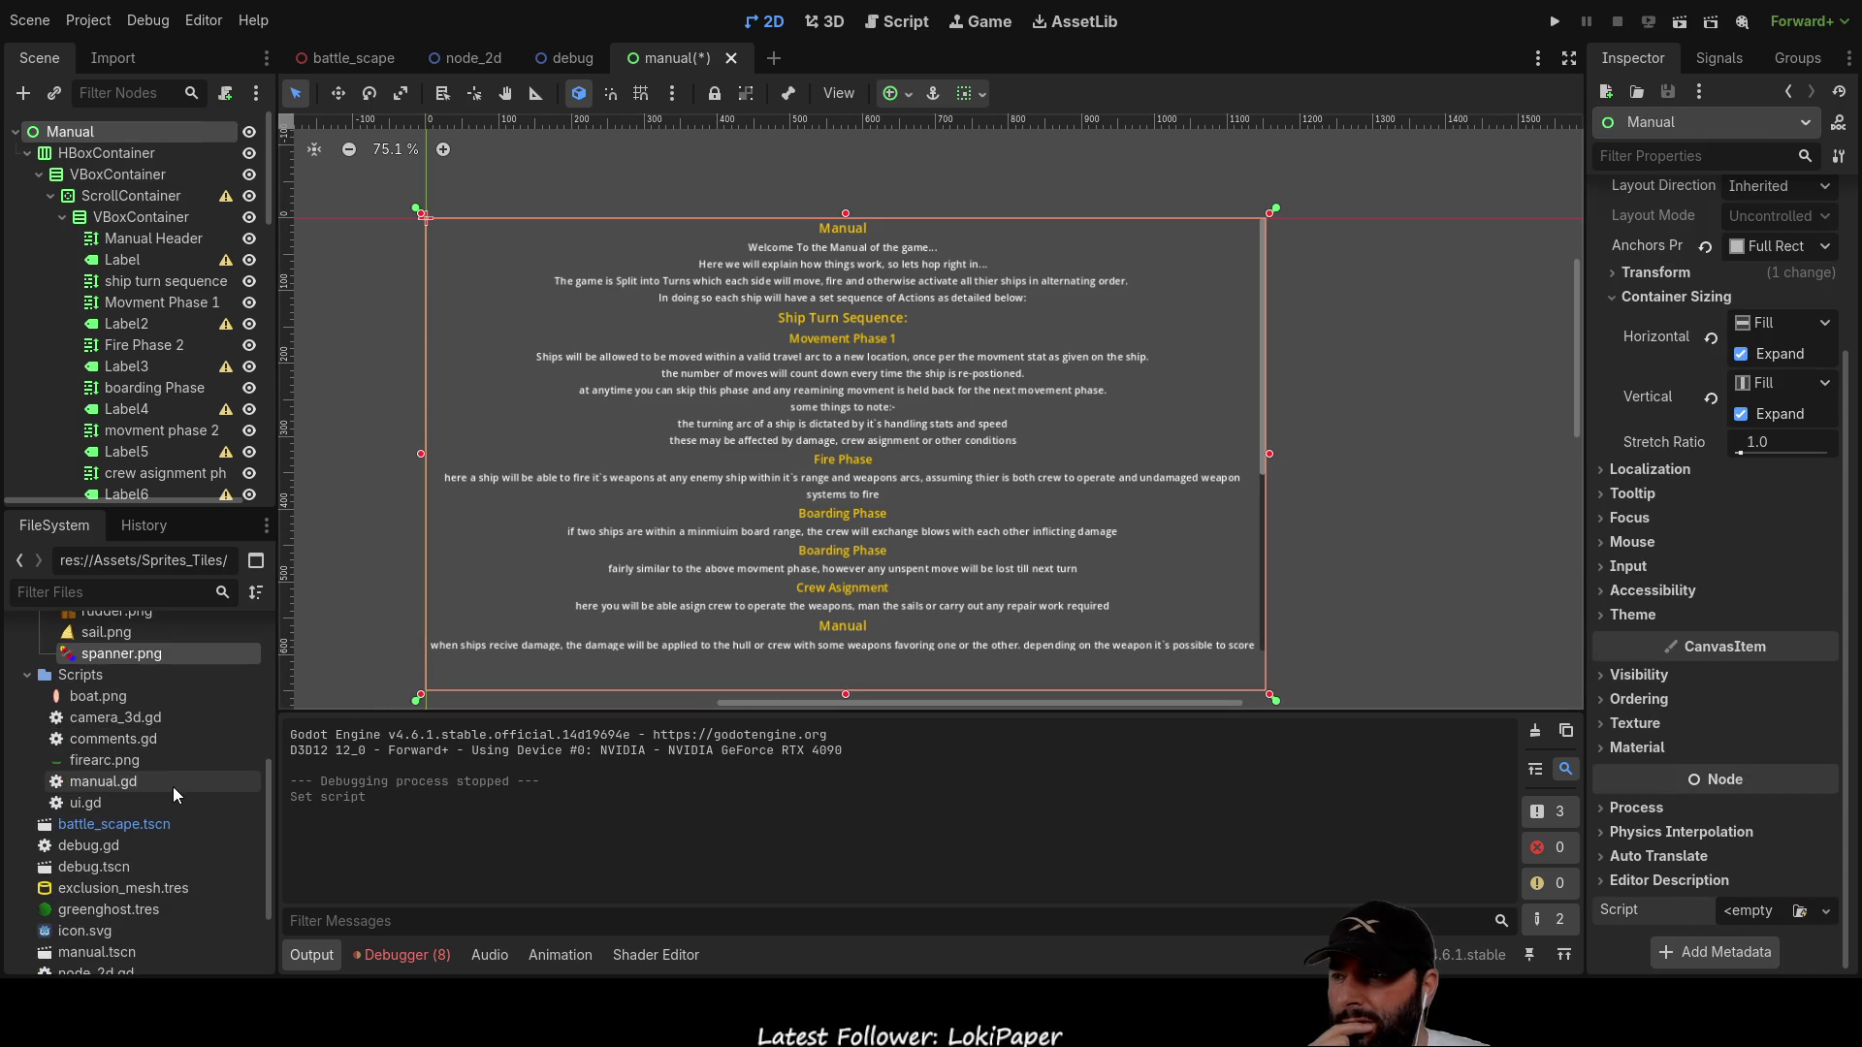
pyautogui.click(143, 824)
pyautogui.scroll(-1, 145, 814)
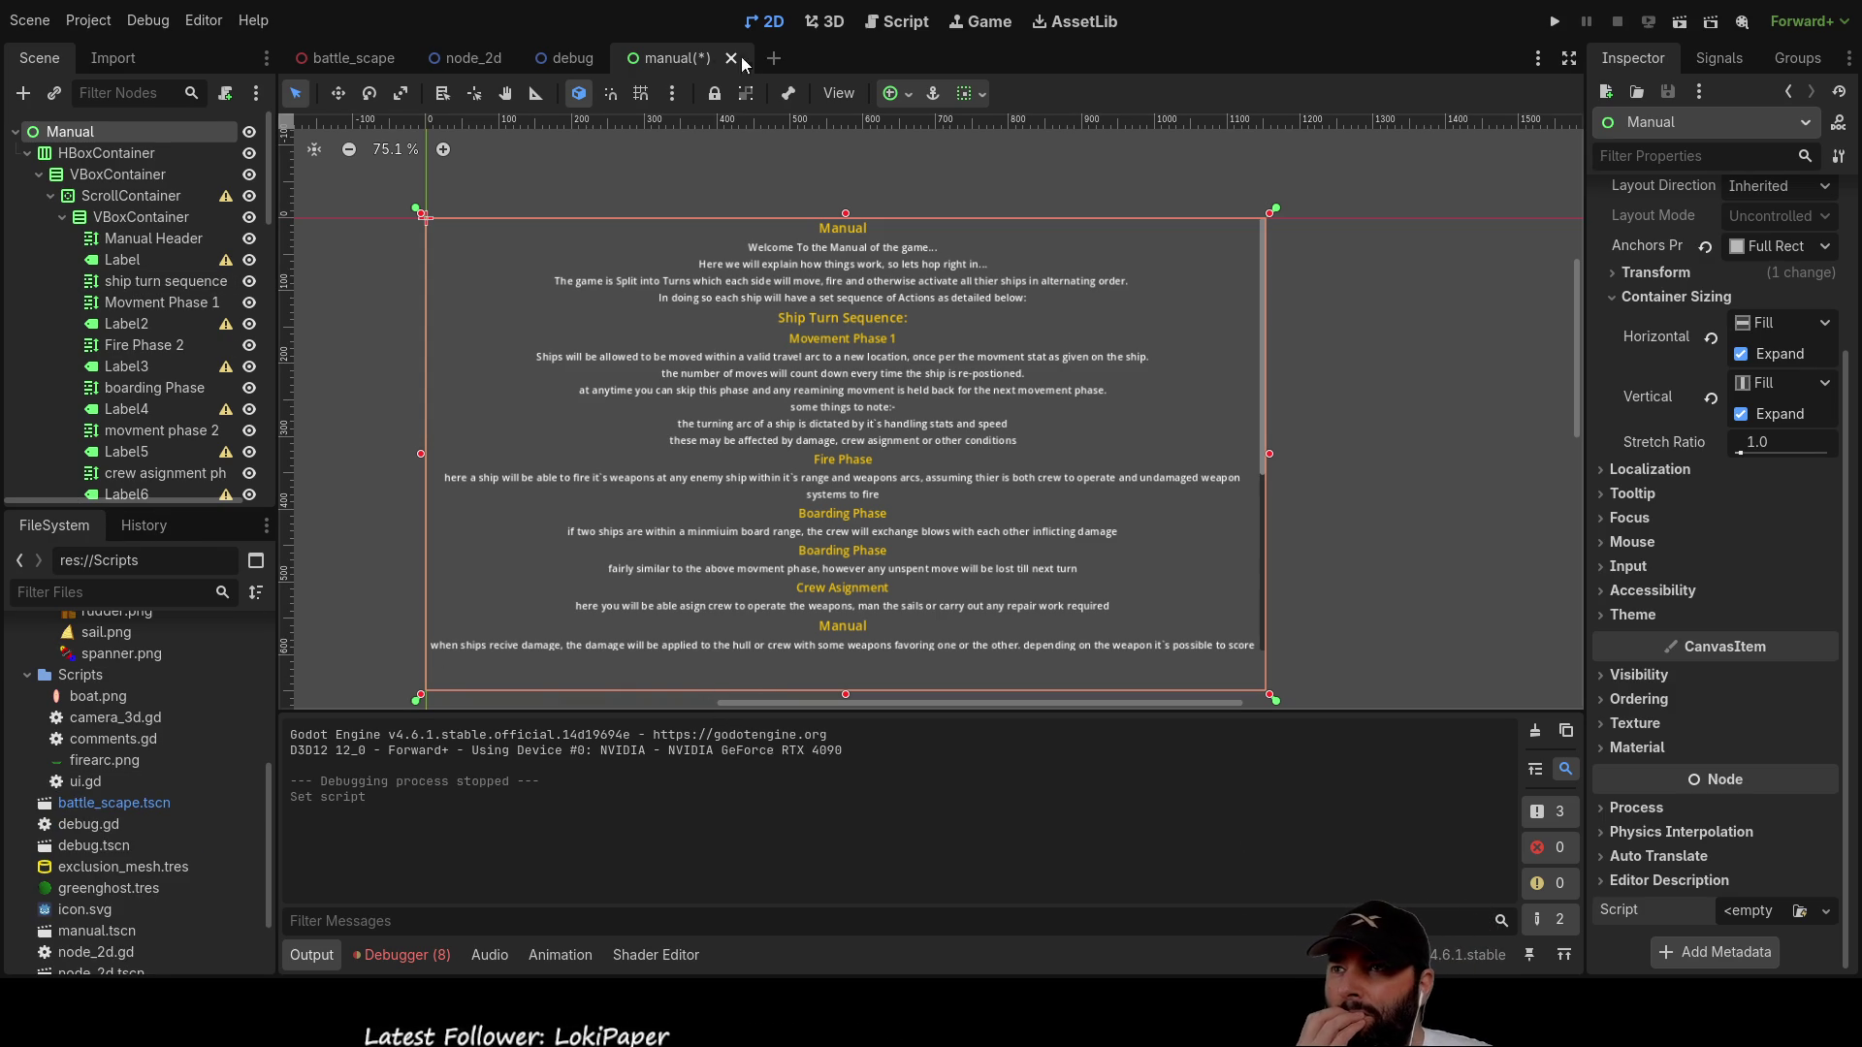
pyautogui.click(379, 53)
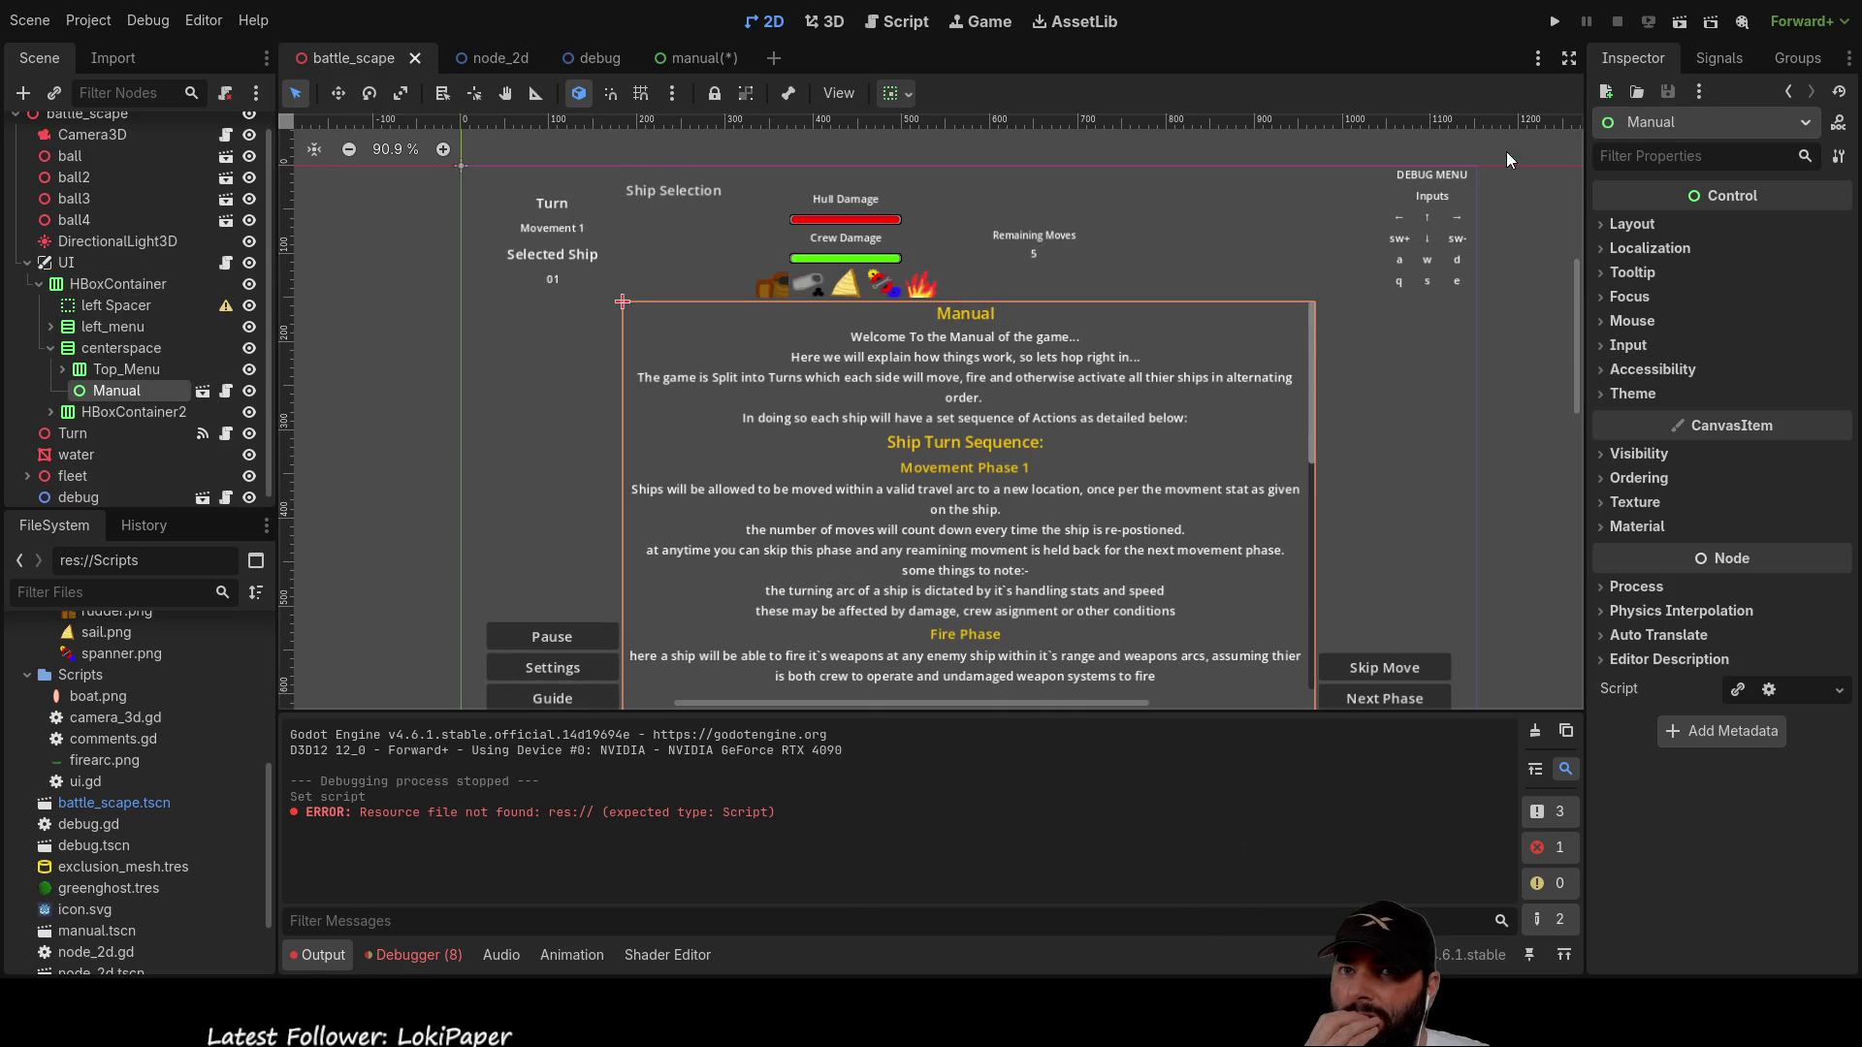
# Step: Disconnect the Guide button's pressed signal from _on_guide_pressed
pyautogui.click(1719, 57)
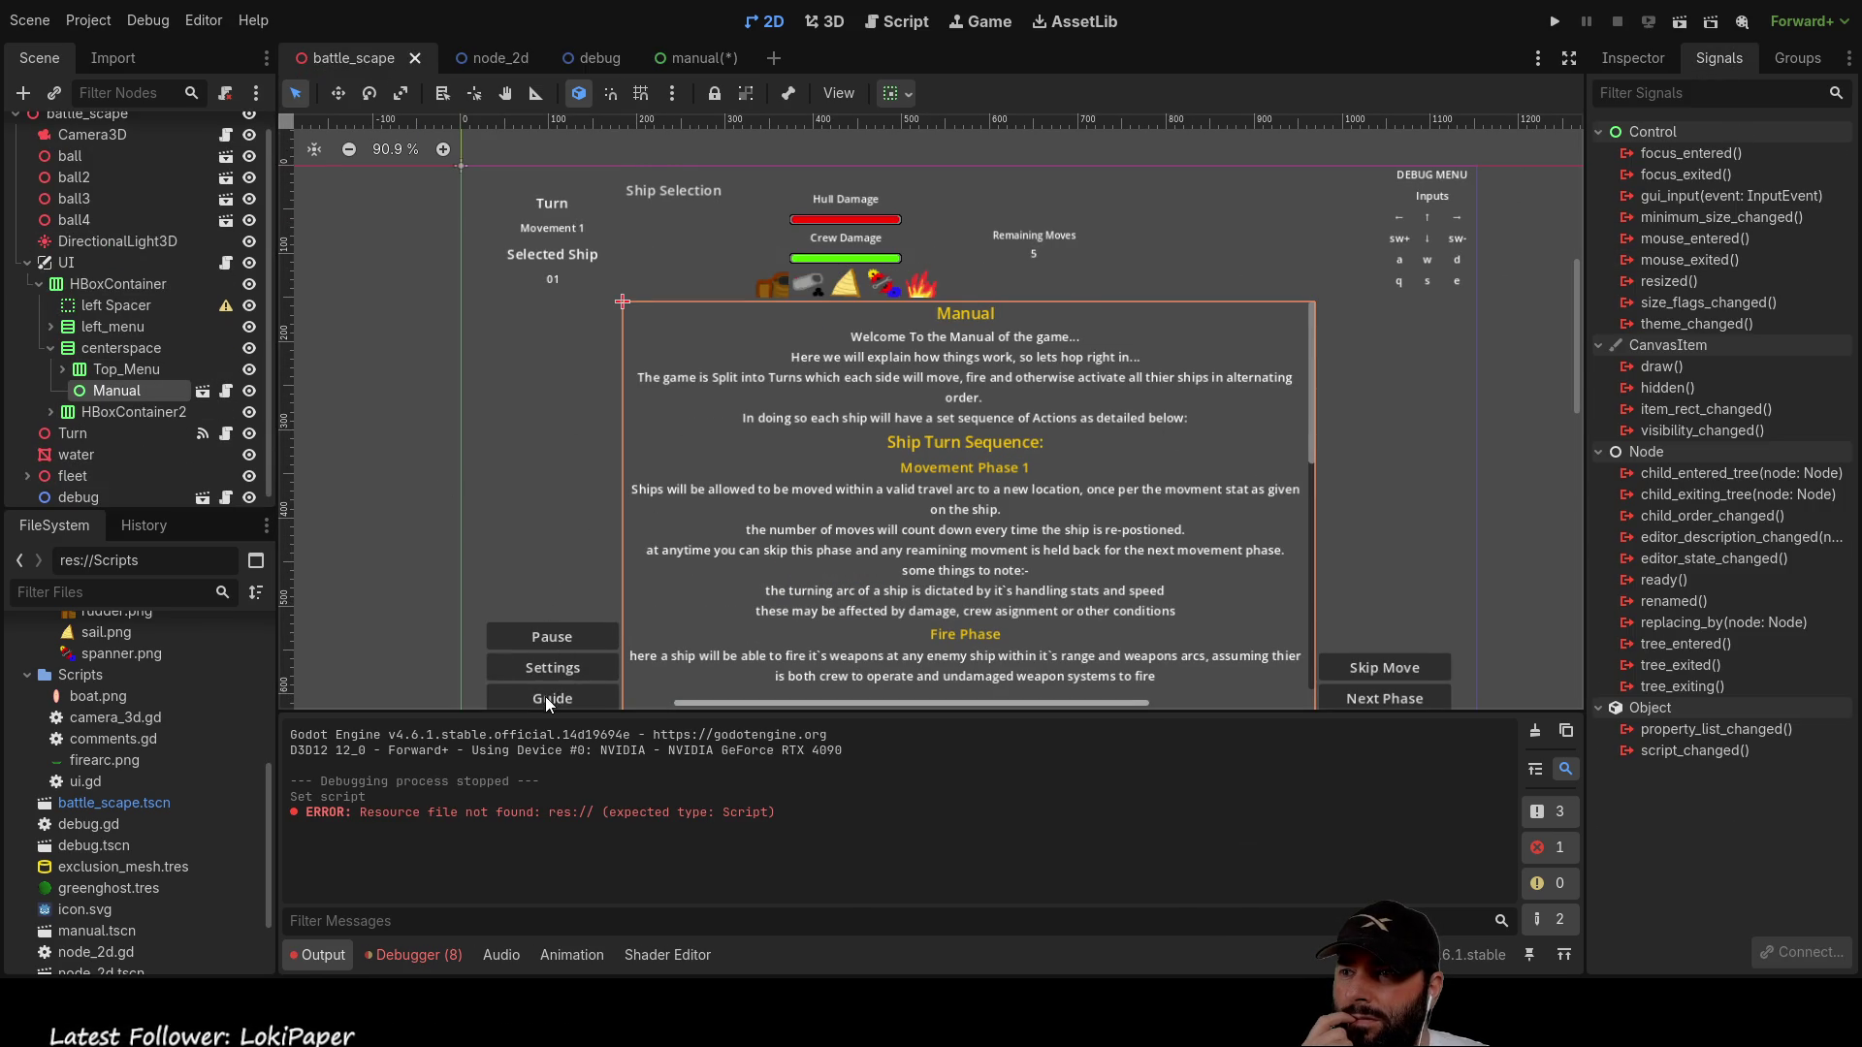
pyautogui.hscroll(-5, 553, 694)
pyautogui.scroll(-2, 969, 508)
pyautogui.hscroll(3, 810, 520)
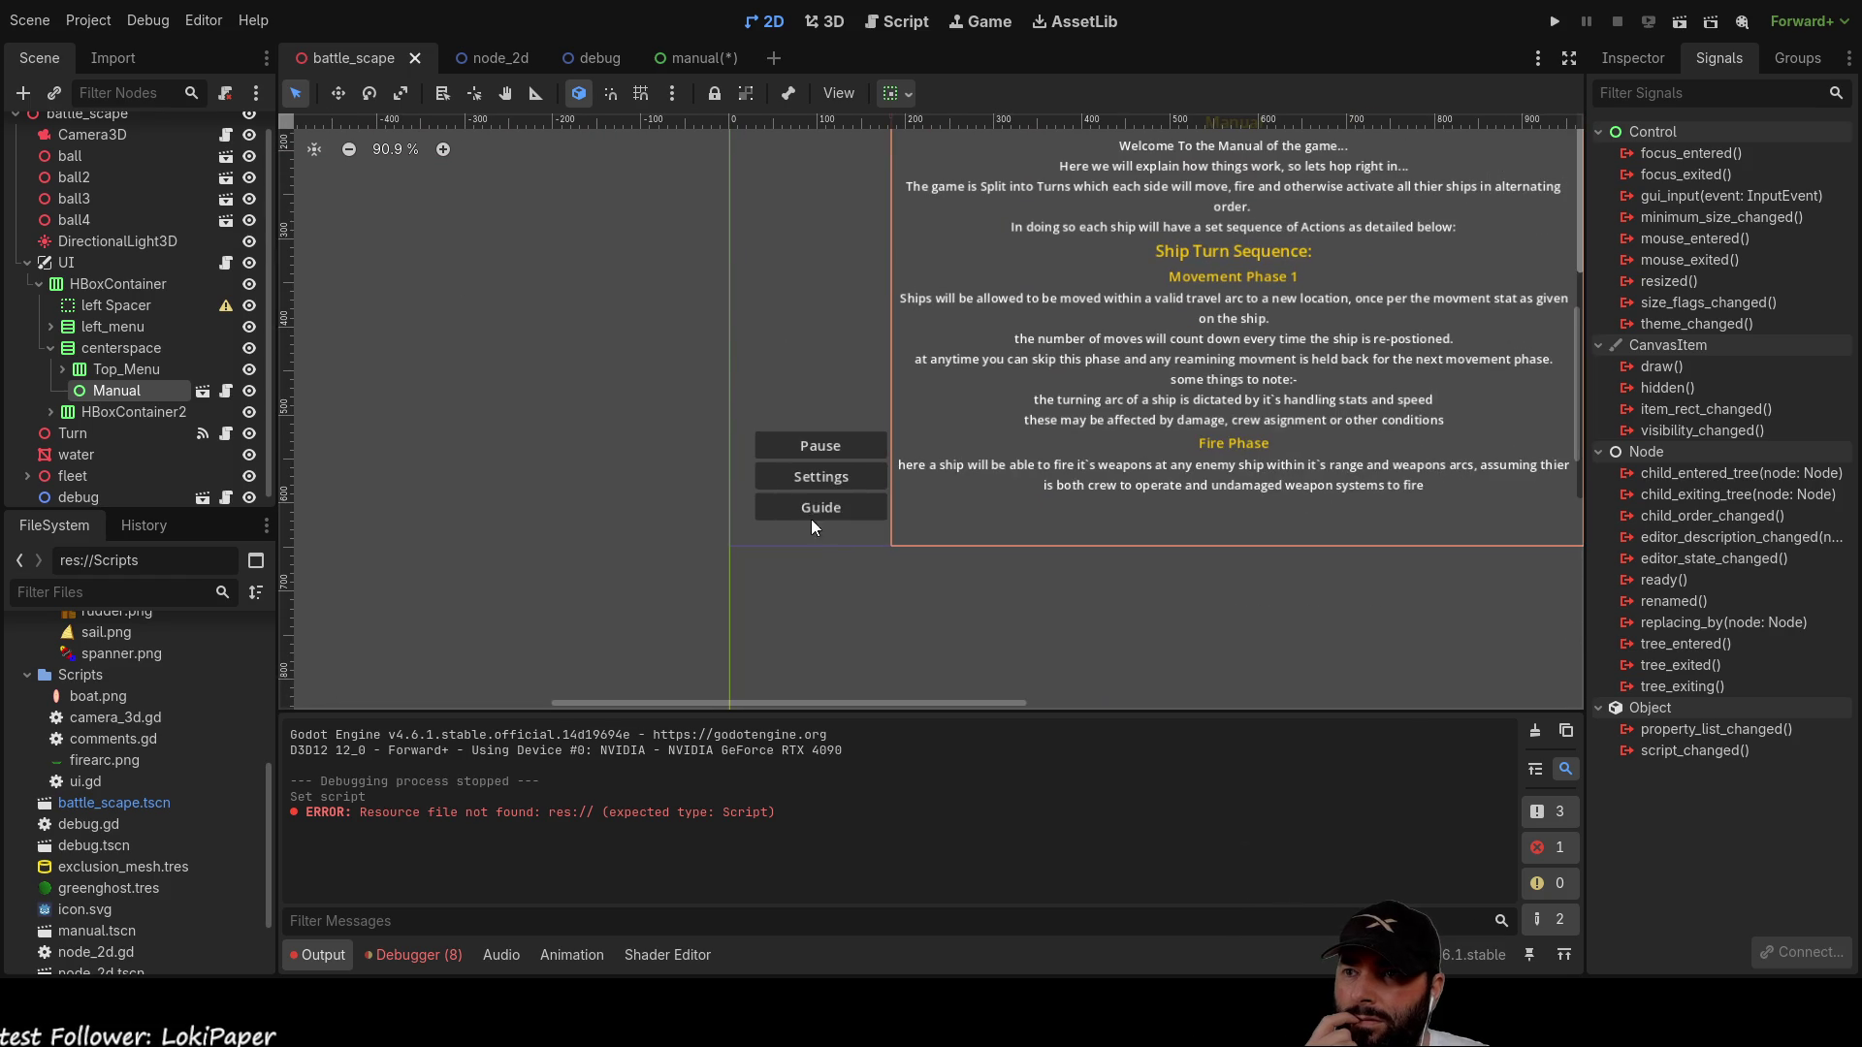
pyautogui.click(830, 509)
pyautogui.click(1805, 216)
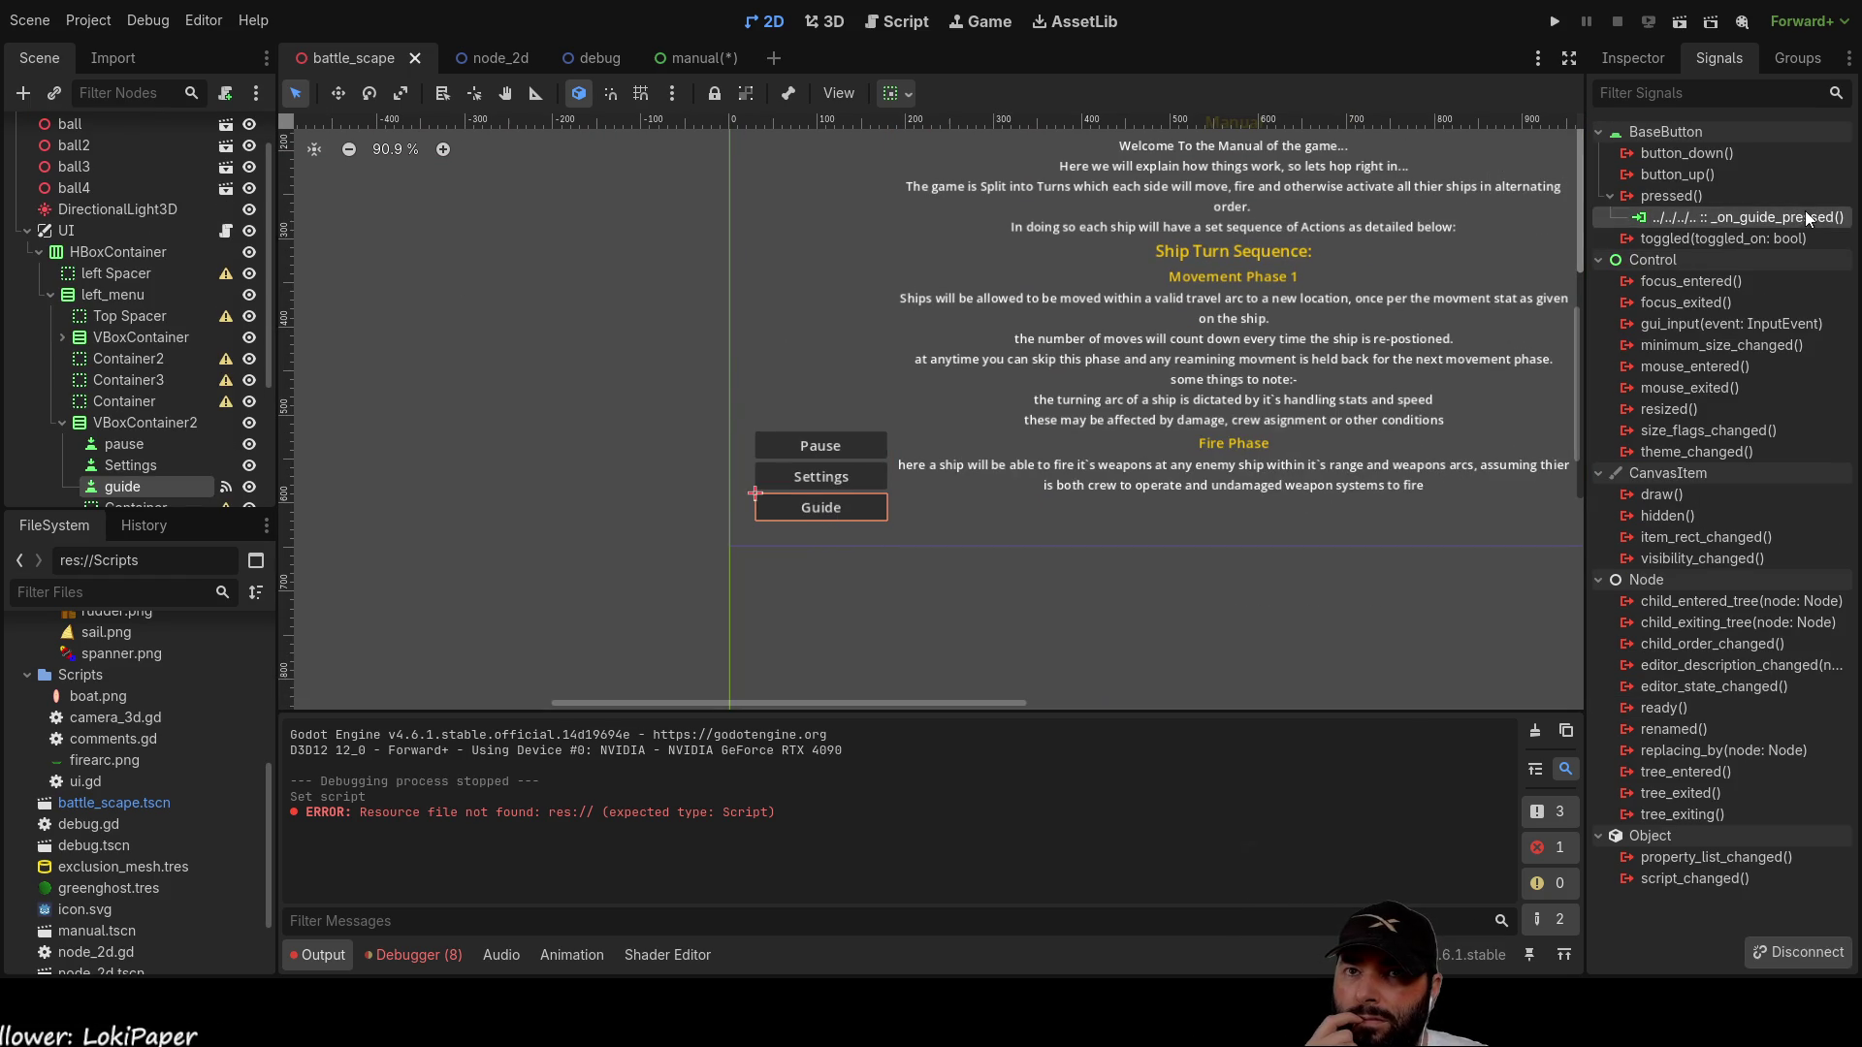
pyautogui.click(1776, 943)
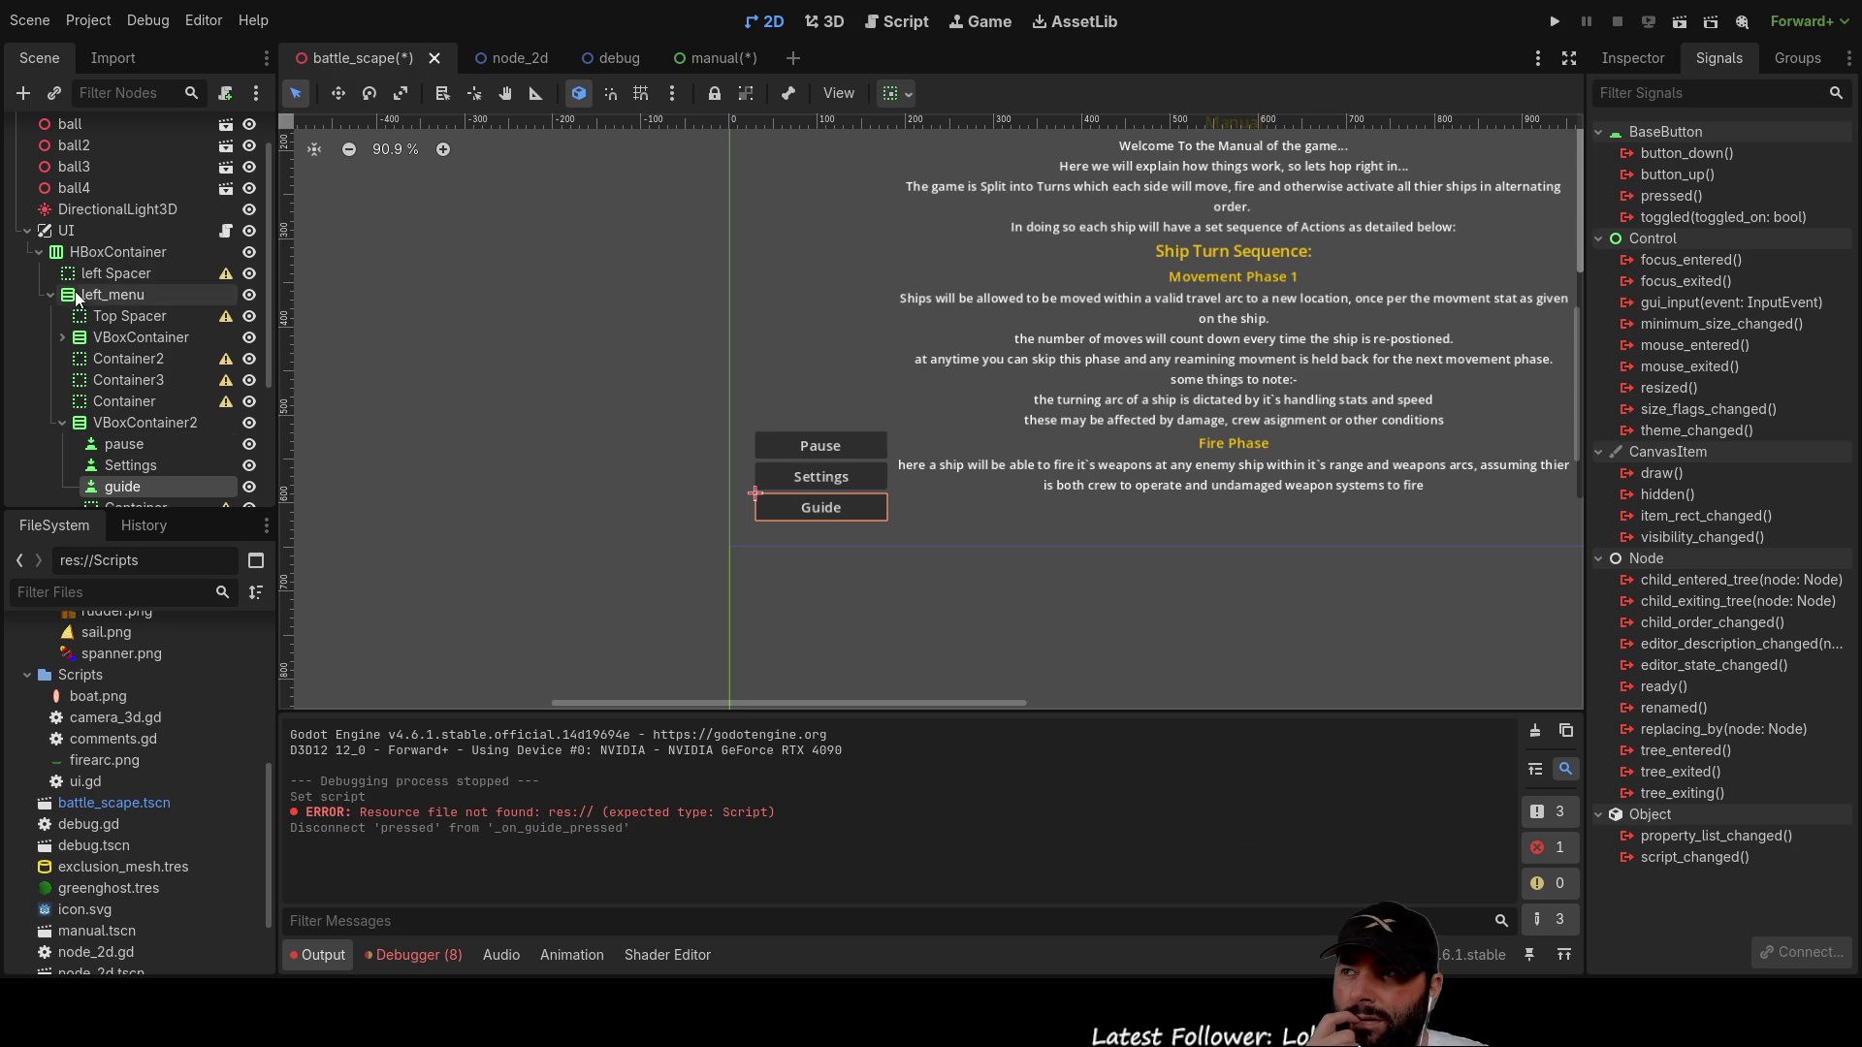
# Step: Connect the Guide button's pressed signal to a fresh _on_guide_pressed stub in ui.gd
pyautogui.scroll(-4, 169, 439)
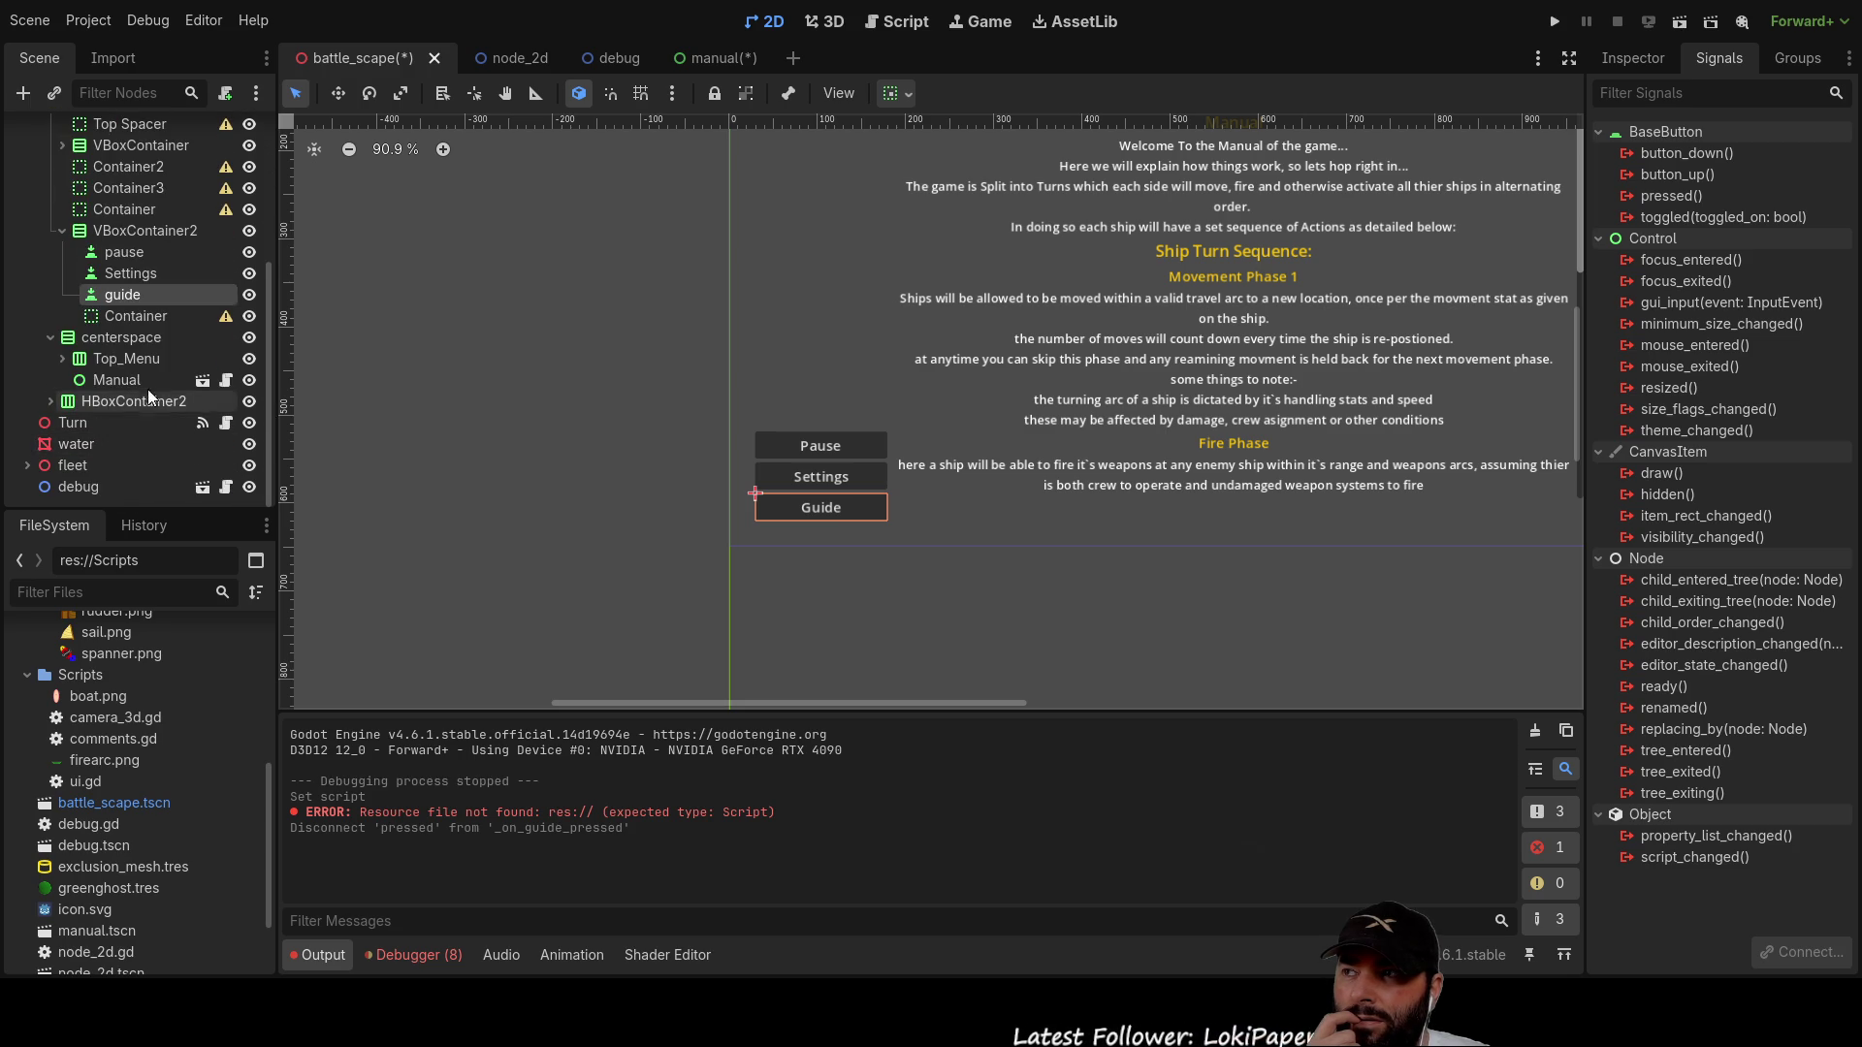
pyautogui.scroll(5, 137, 359)
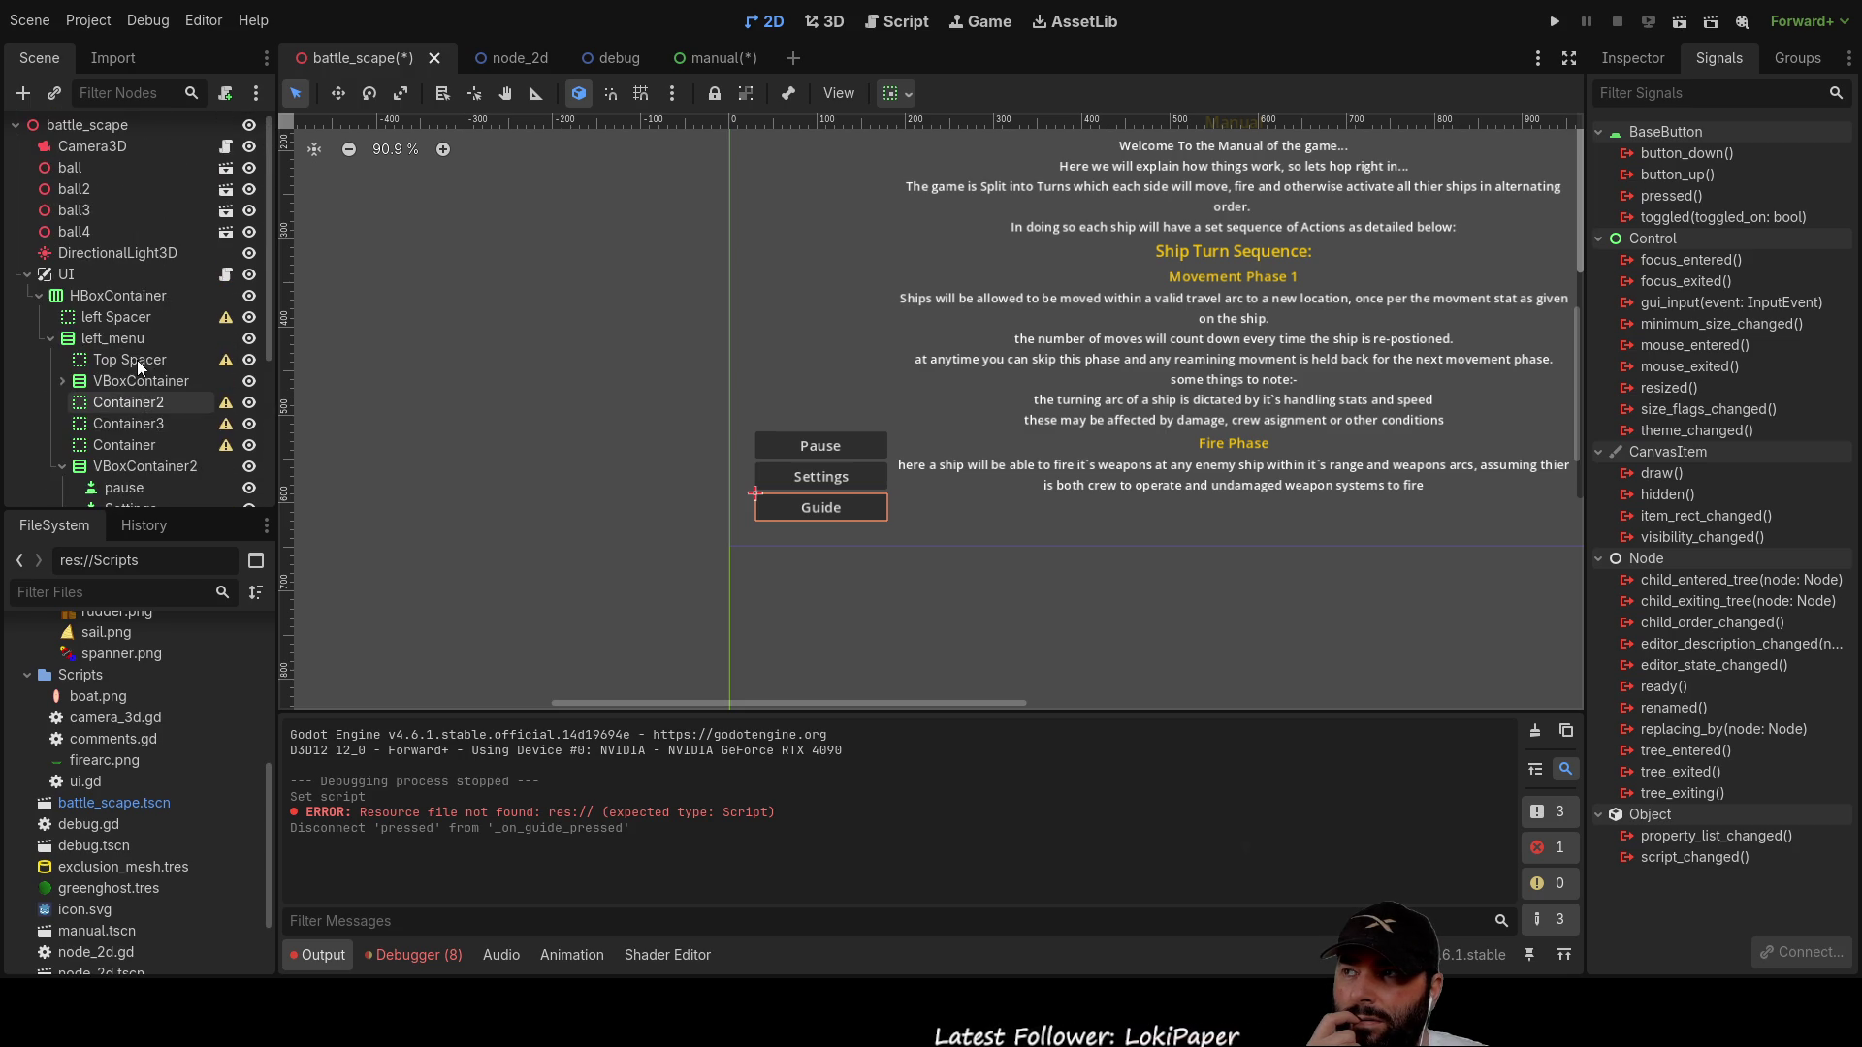
pyautogui.click(226, 276)
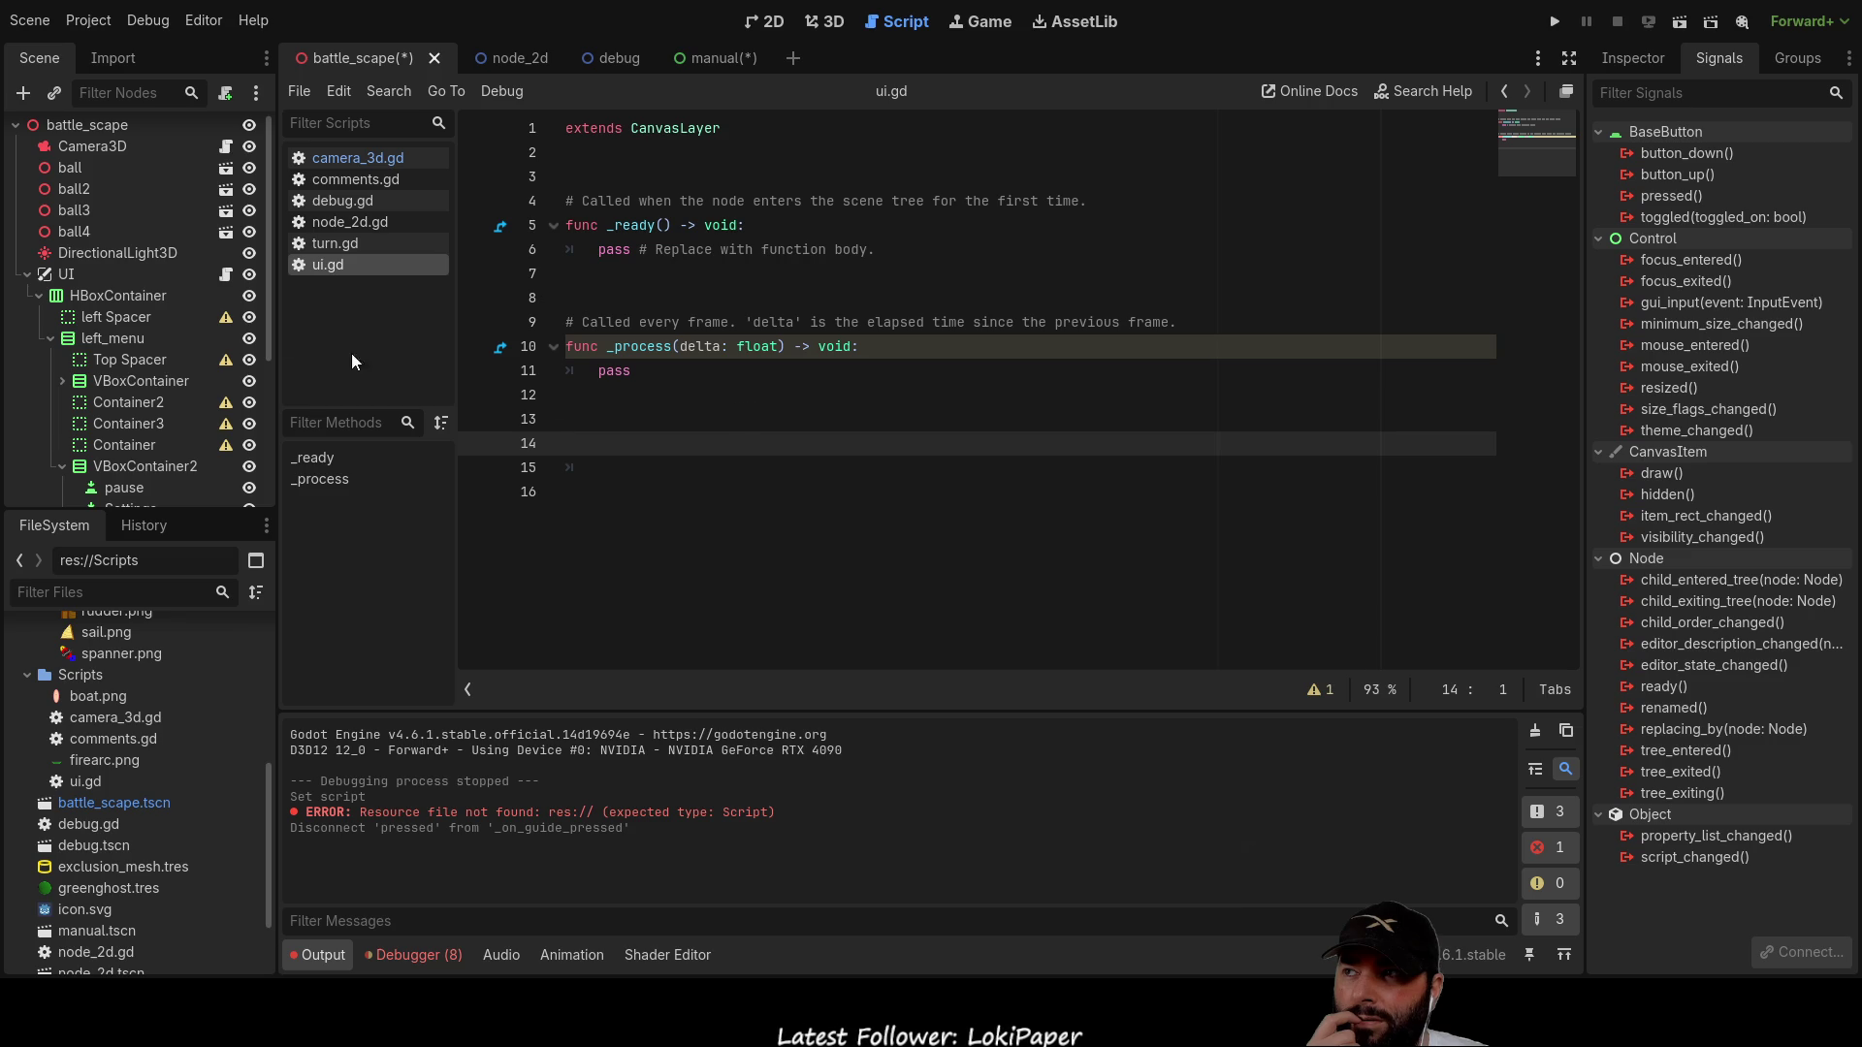
pyautogui.click(766, 29)
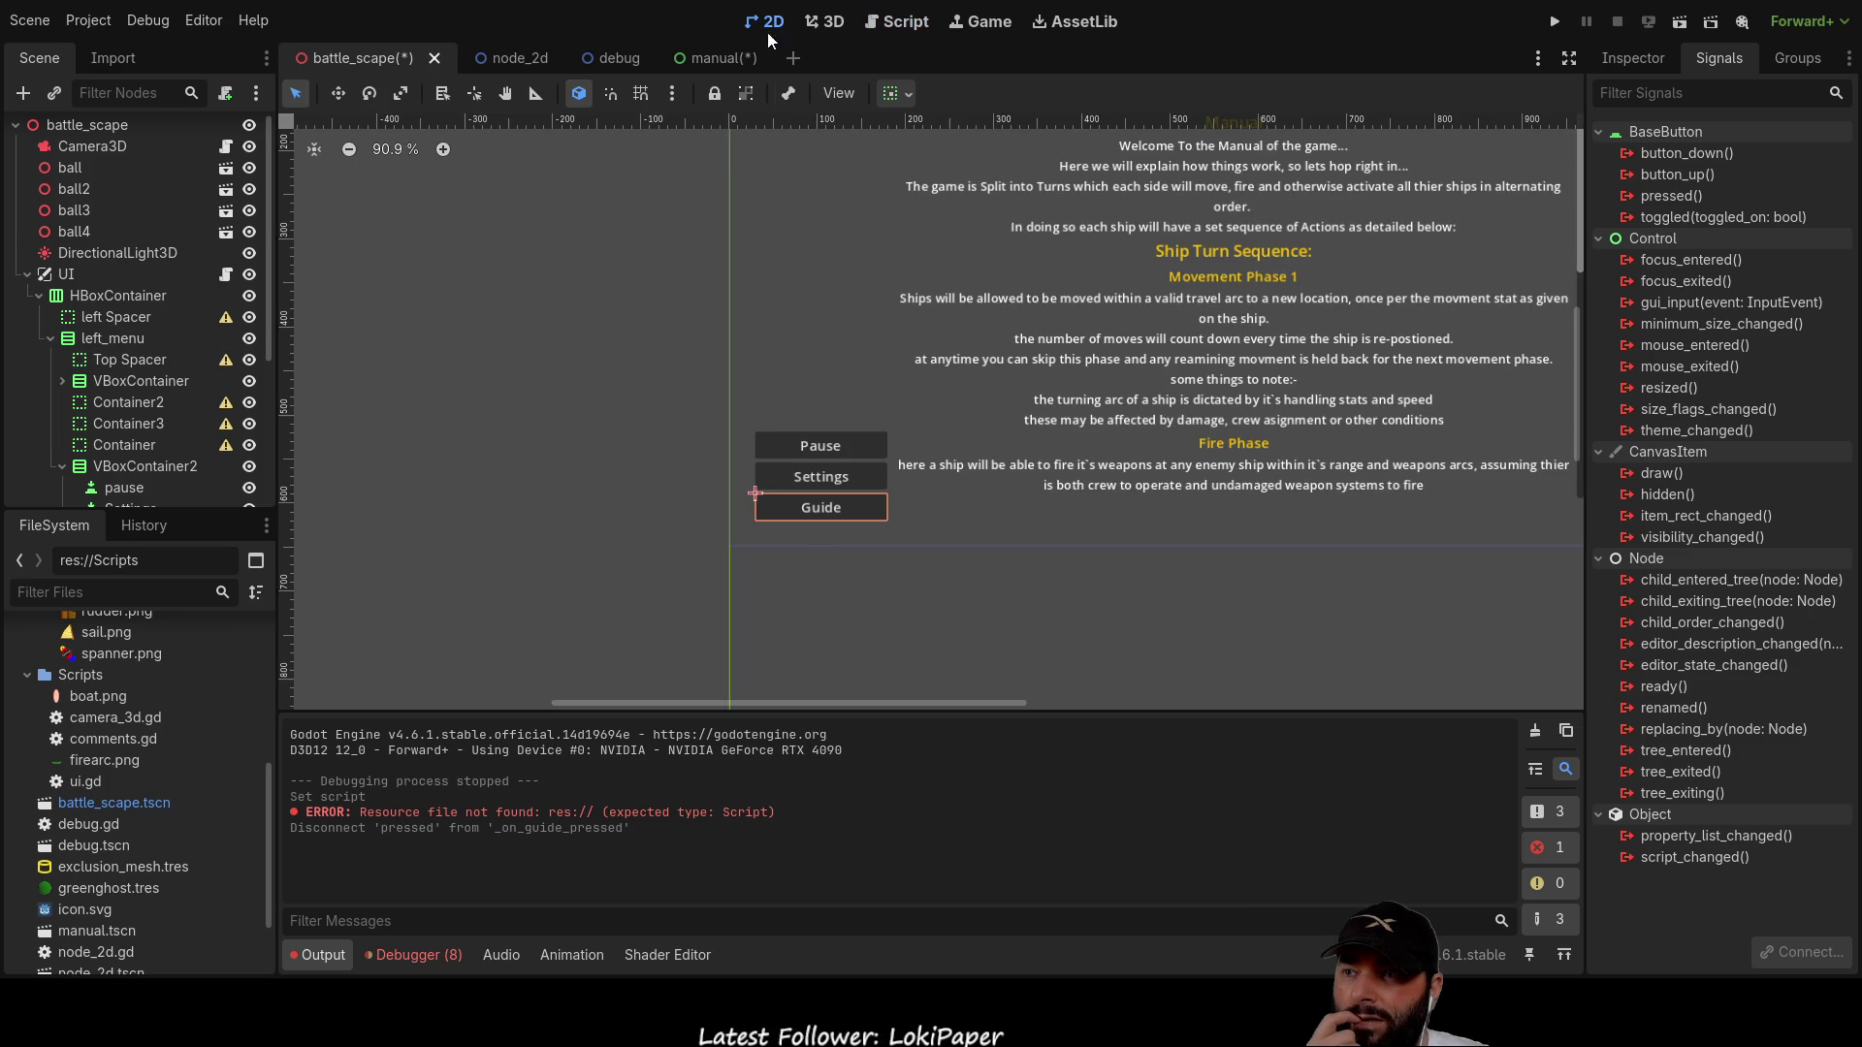
pyautogui.click(1689, 201)
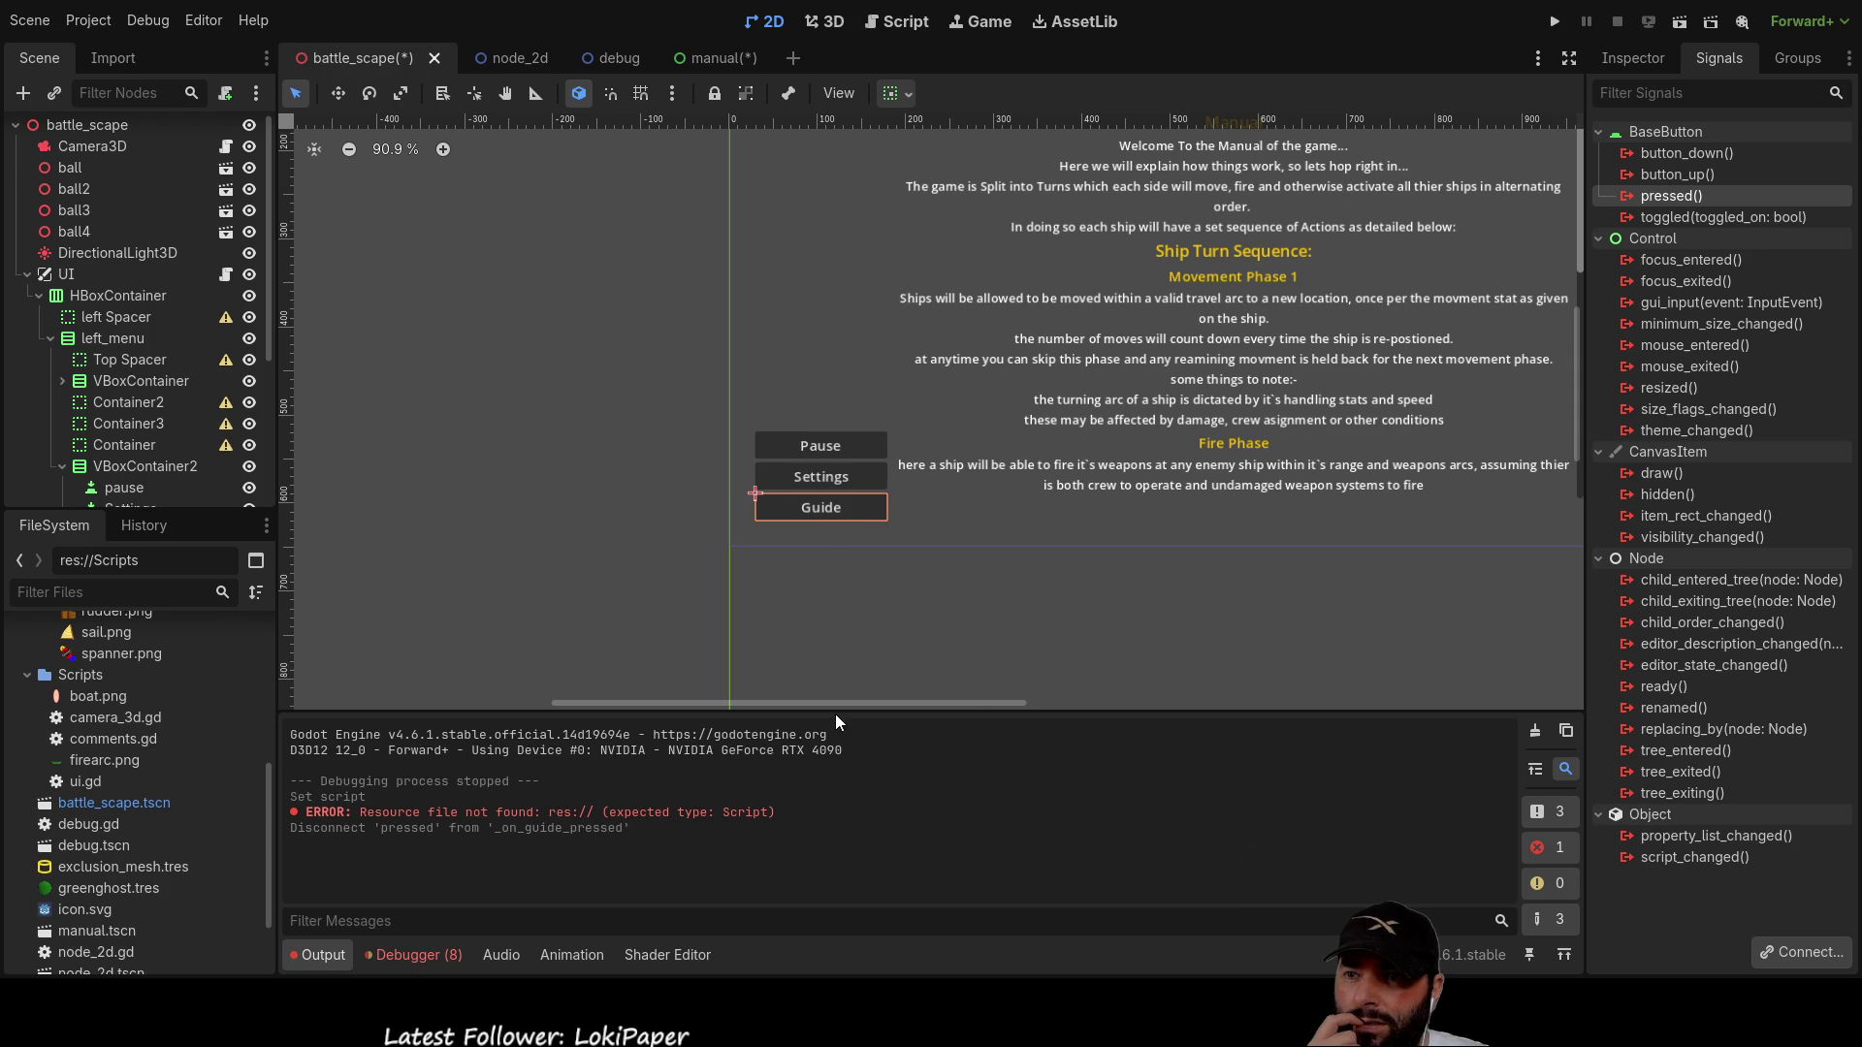
pyautogui.hotkey('ctrl', 'z')
# Step: Remove the extra blank lines above _on_guide_pressed in ui.gd, leaving an empty body line
pyautogui.click(673, 463)
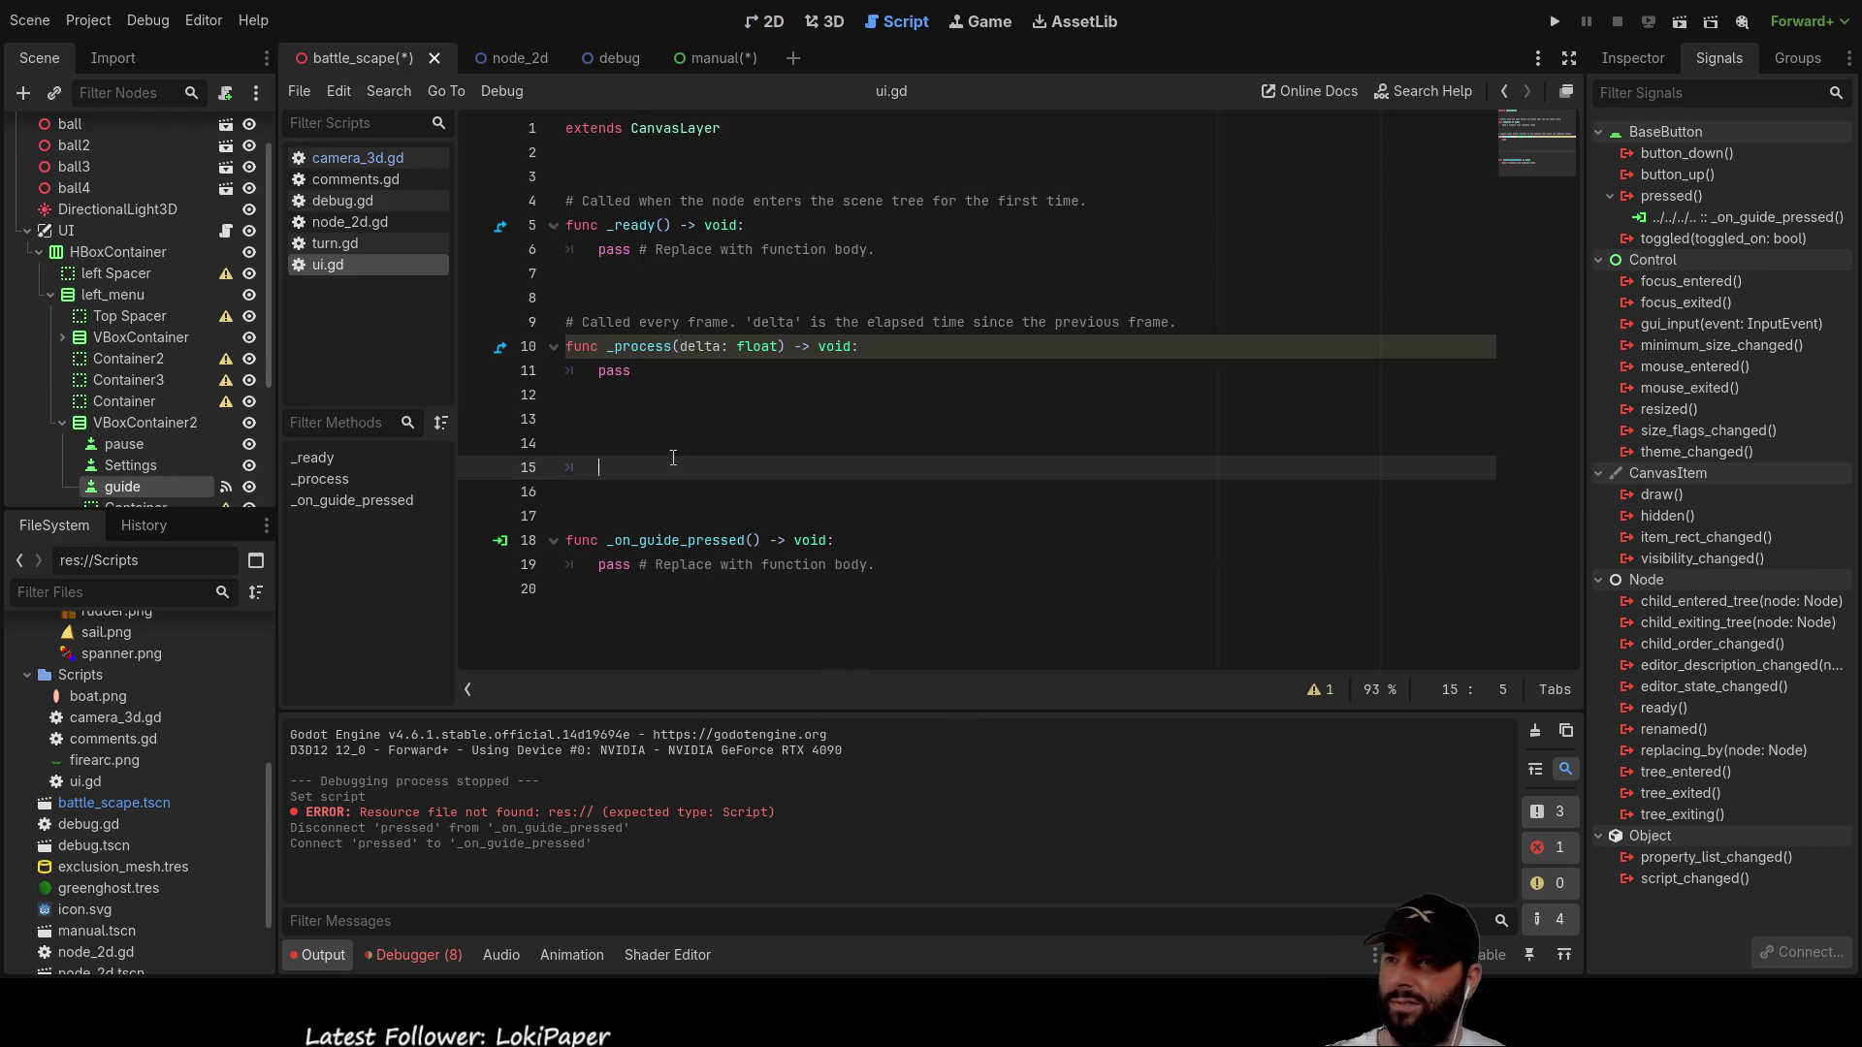
pyautogui.press('Up')
pyautogui.press('Delete')
pyautogui.press('Delete')
pyautogui.press('Delete')
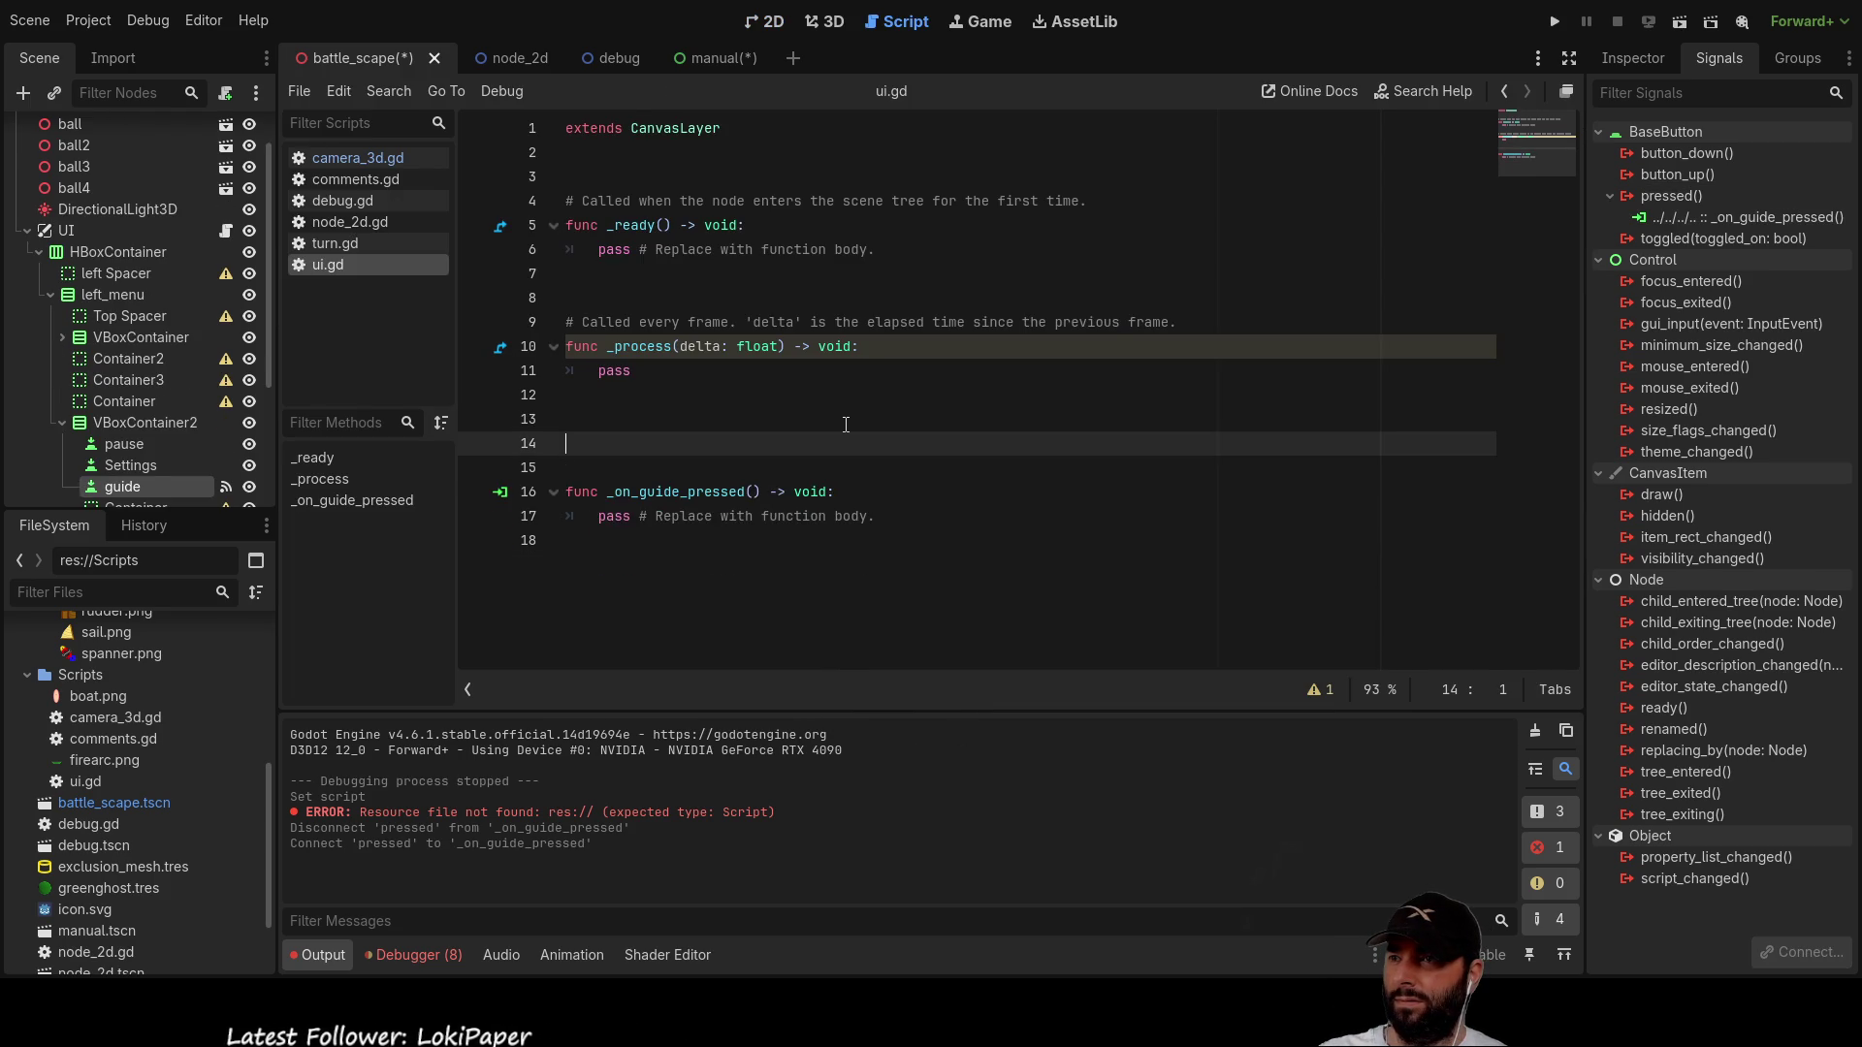
pyautogui.press('Up')
pyautogui.press('Delete')
pyautogui.press('Delete')
pyautogui.press('Delete')
pyautogui.press('Down')
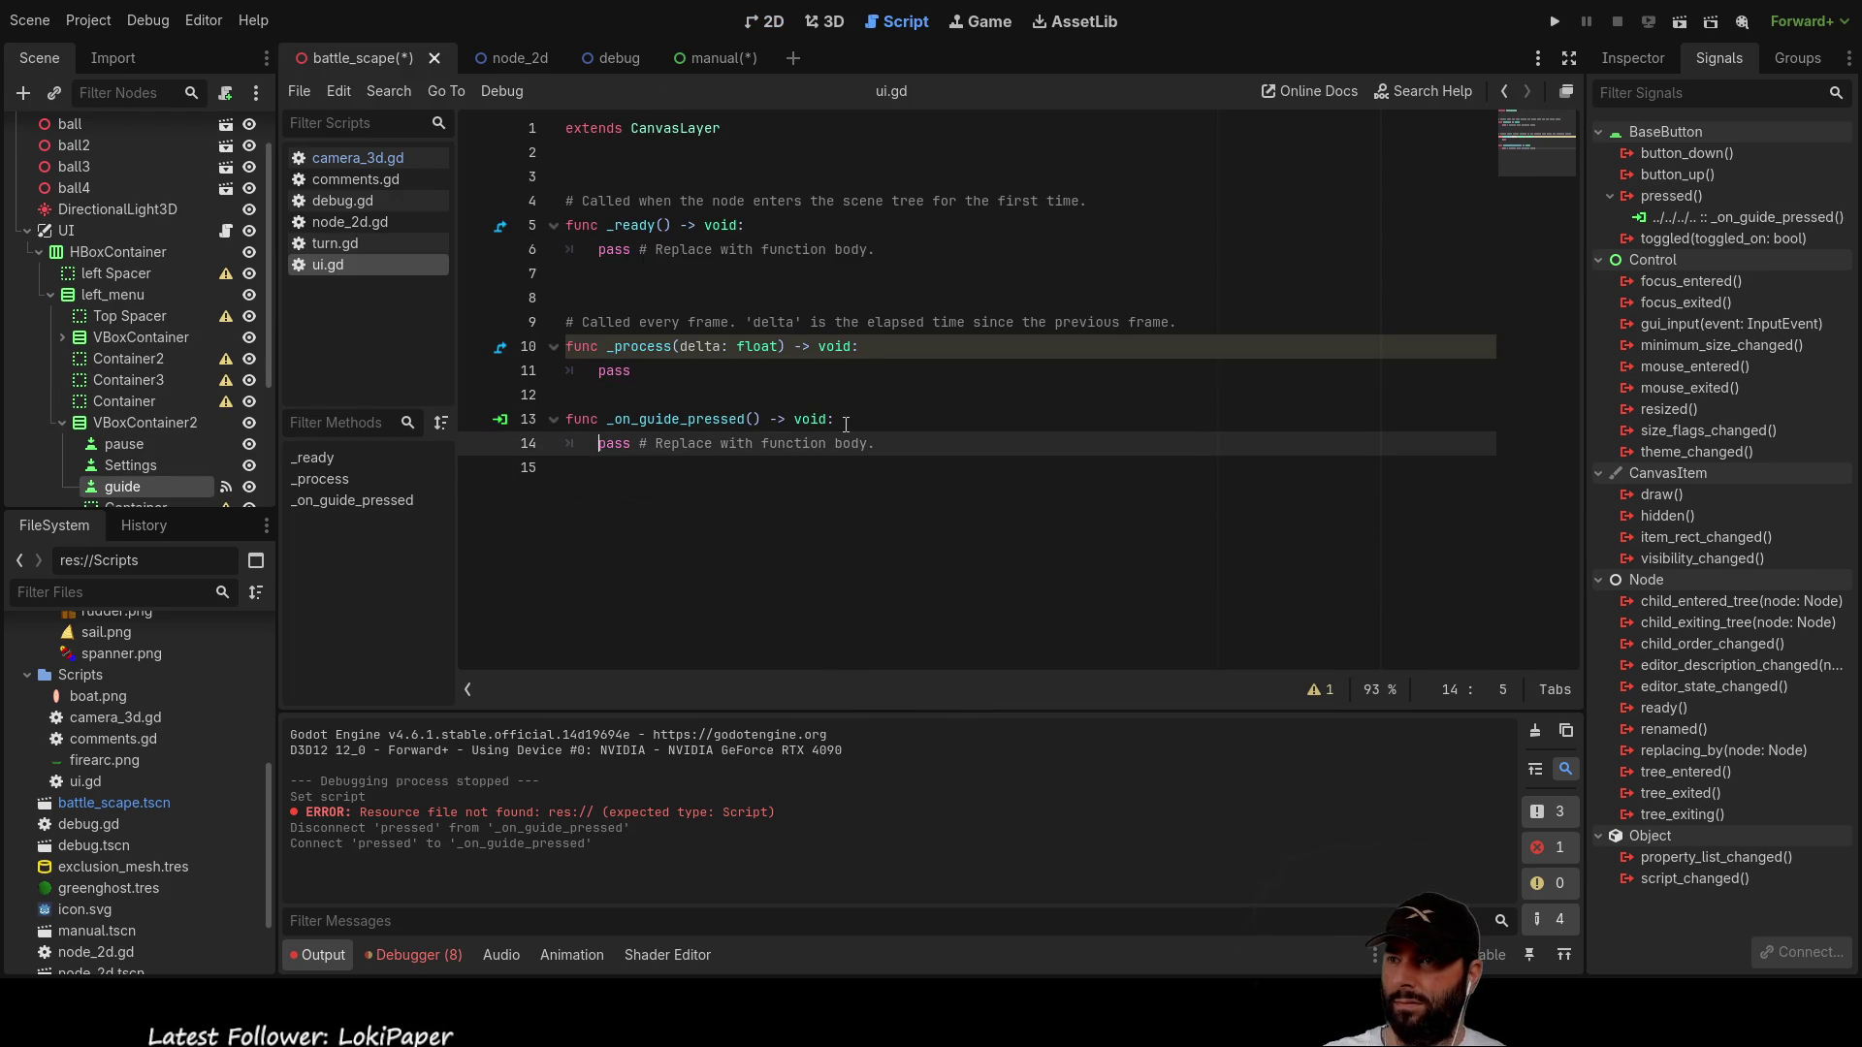
pyautogui.press('Return')
pyautogui.press('Up')
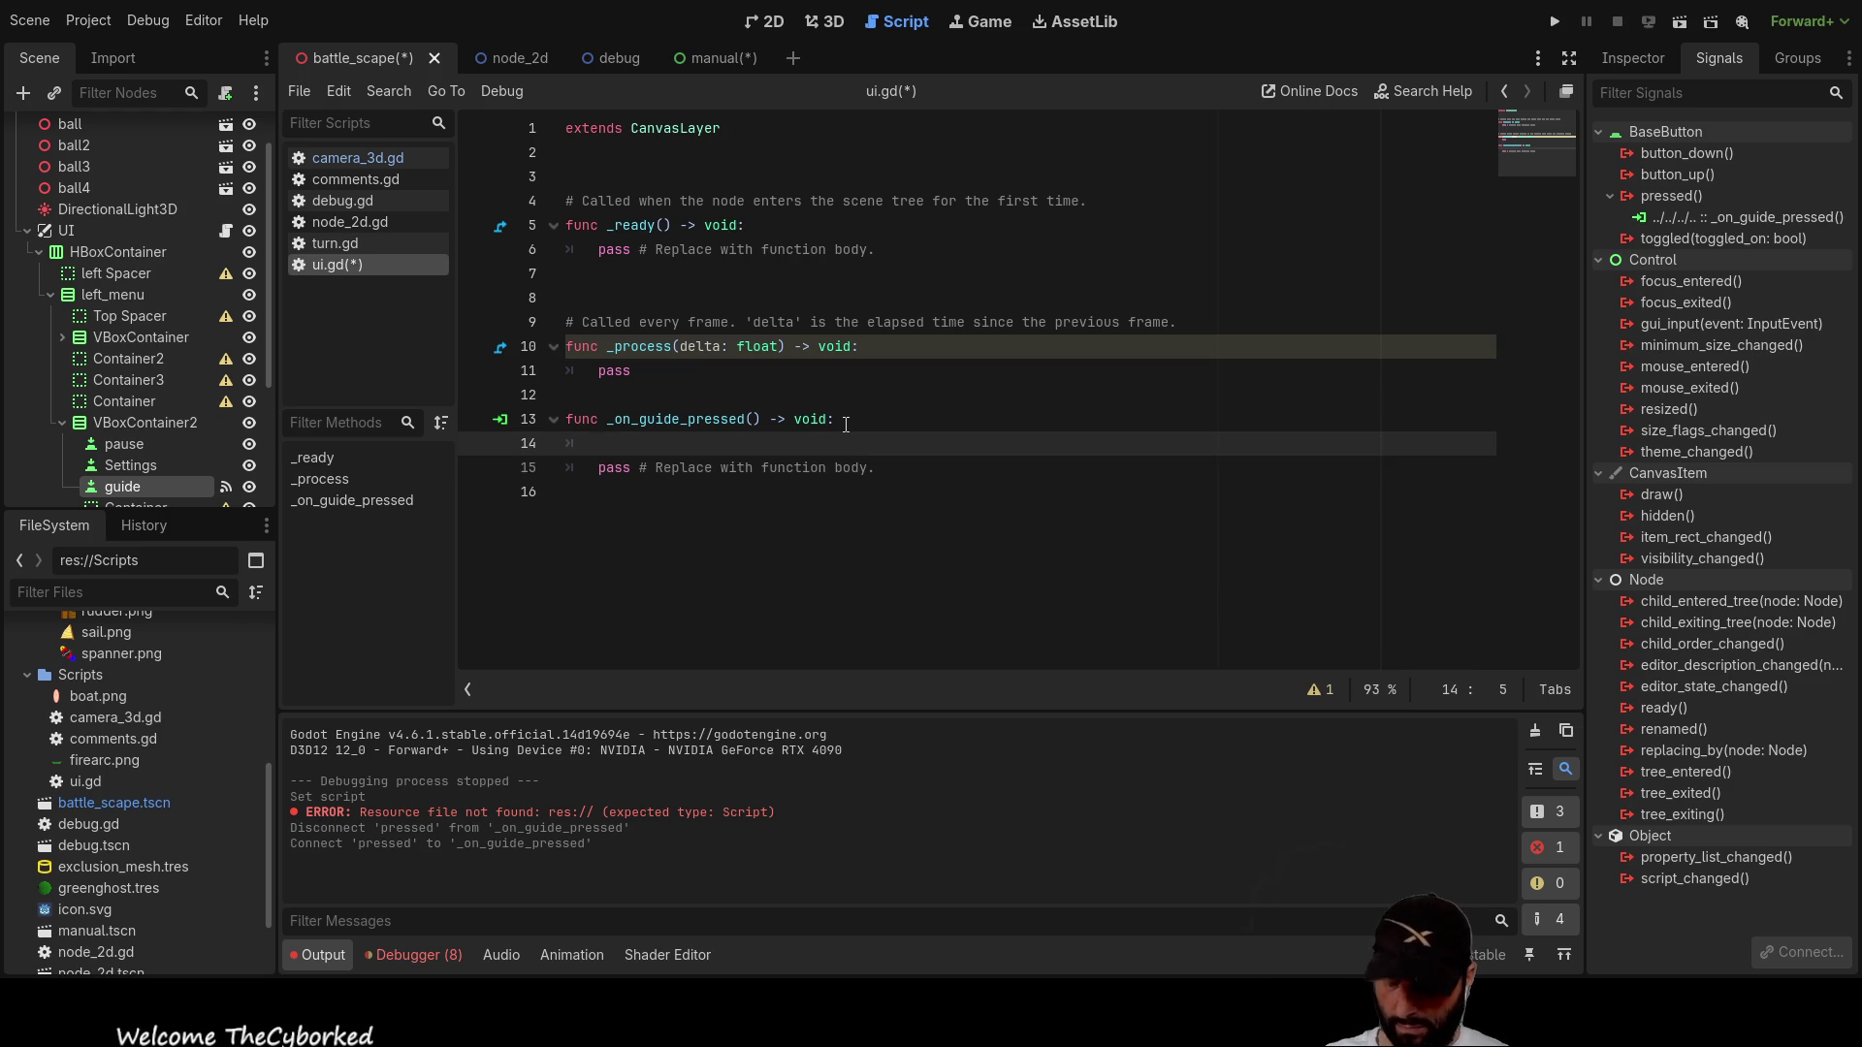
pyautogui.write('if')
# Step: Write an if condition testing whether the dragged-in Manual node's visible property is true
pyautogui.click(40, 253)
pyautogui.click(40, 302)
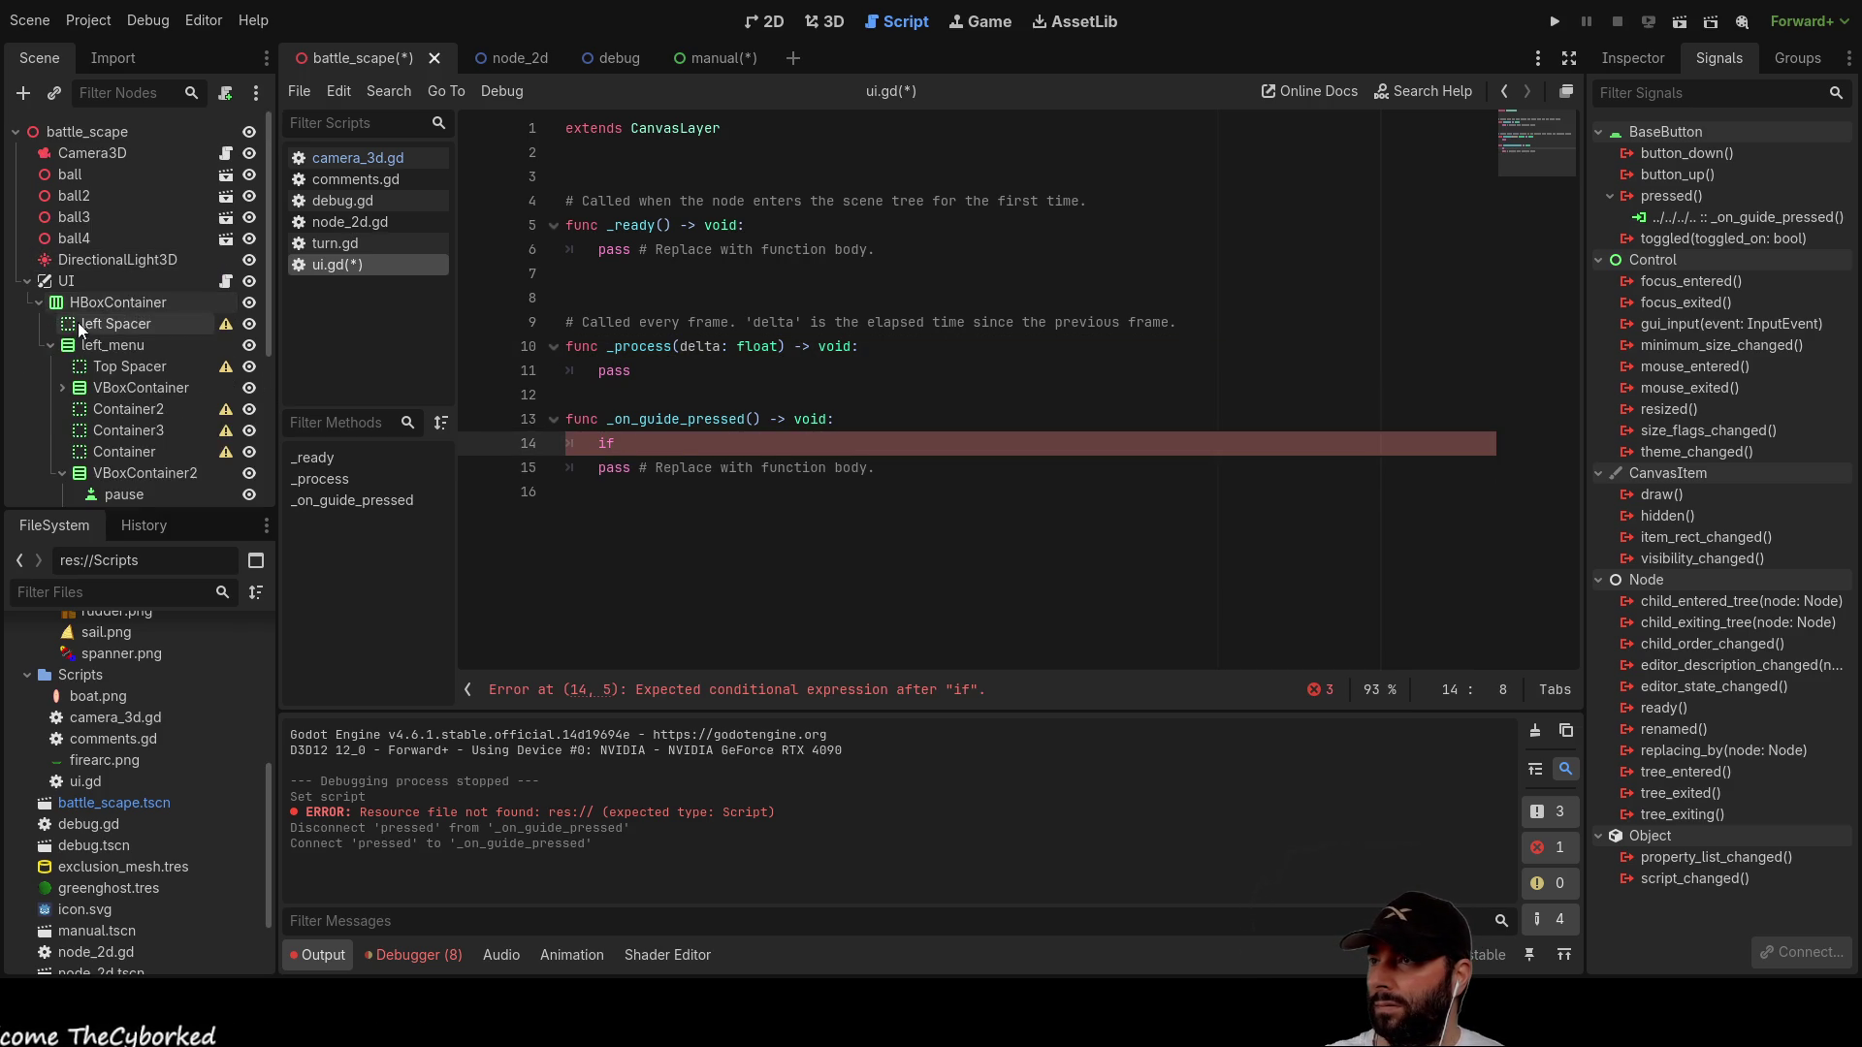
pyautogui.click(50, 297)
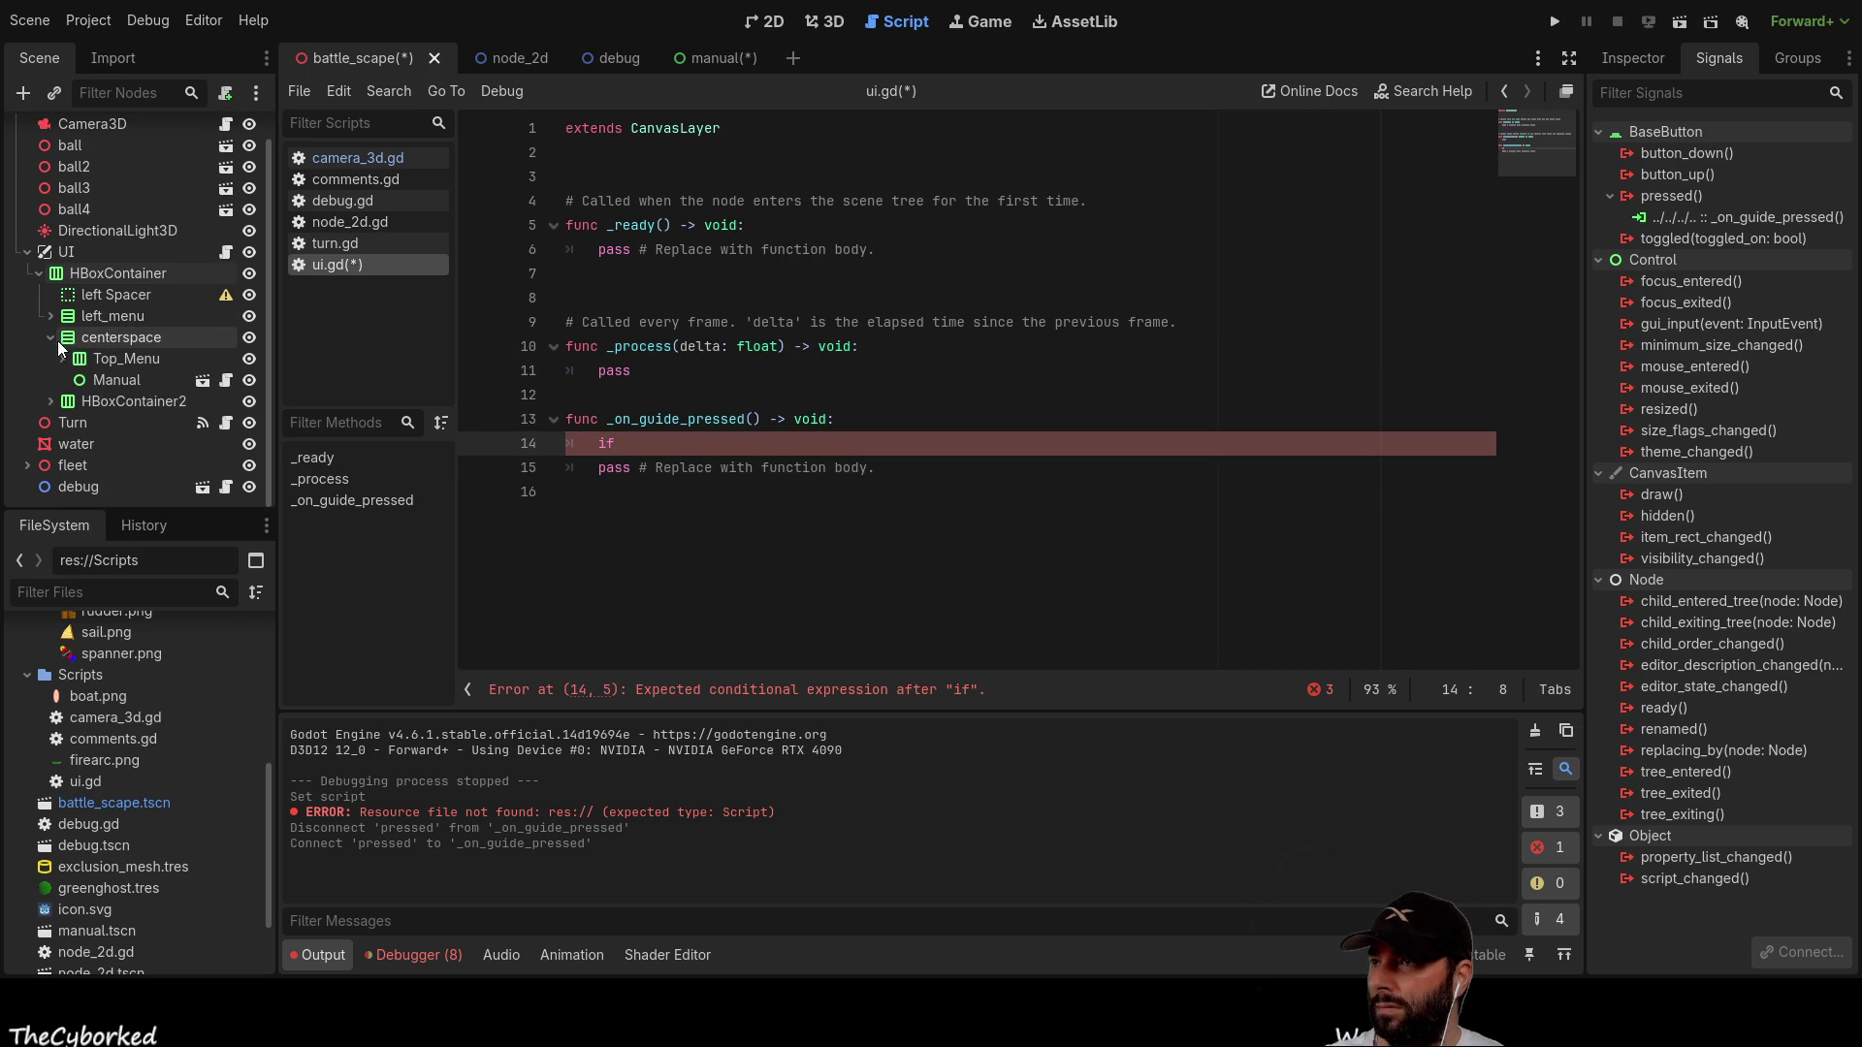
pyautogui.click(126, 381)
pyautogui.moveTo(124, 382)
pyautogui.mouseDown()
pyautogui.moveTo(643, 500)
pyautogui.moveTo(679, 481)
pyautogui.moveTo(666, 446)
pyautogui.mouseUp()
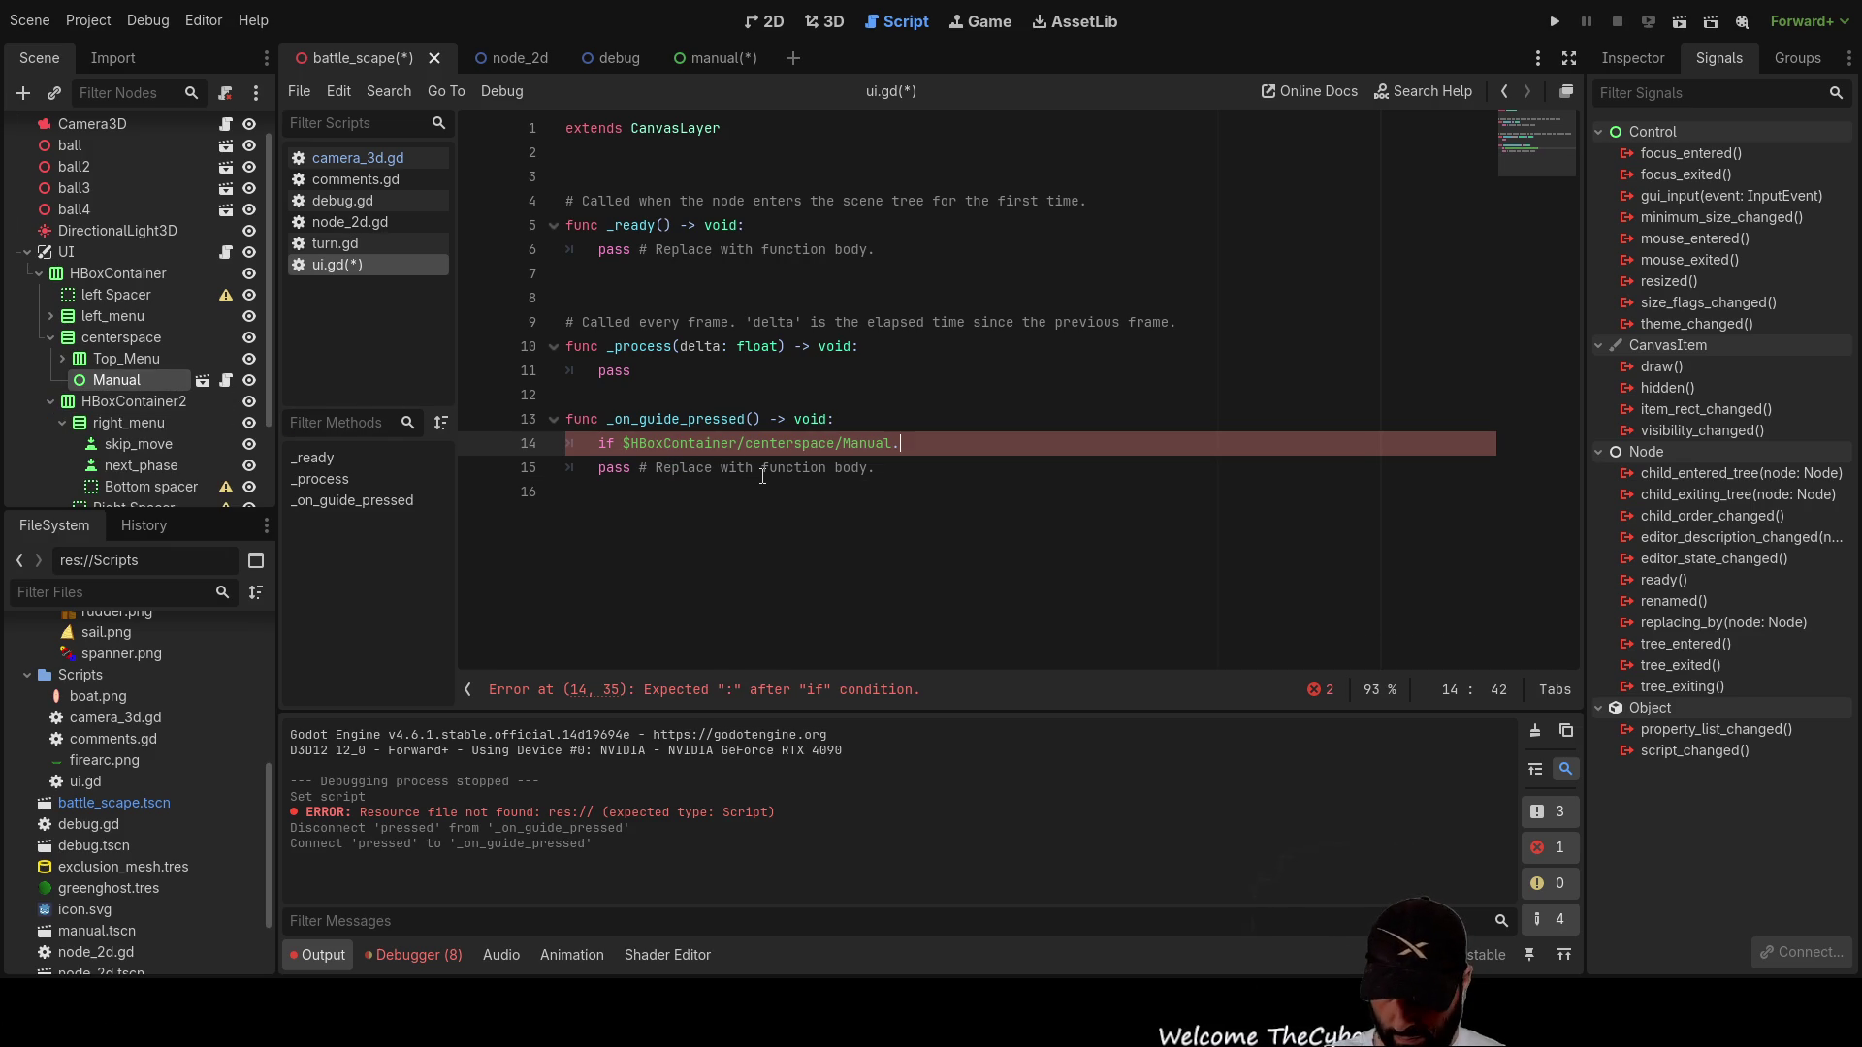
pyautogui.write('vis')
pyautogui.press('Down')
pyautogui.press('Down')
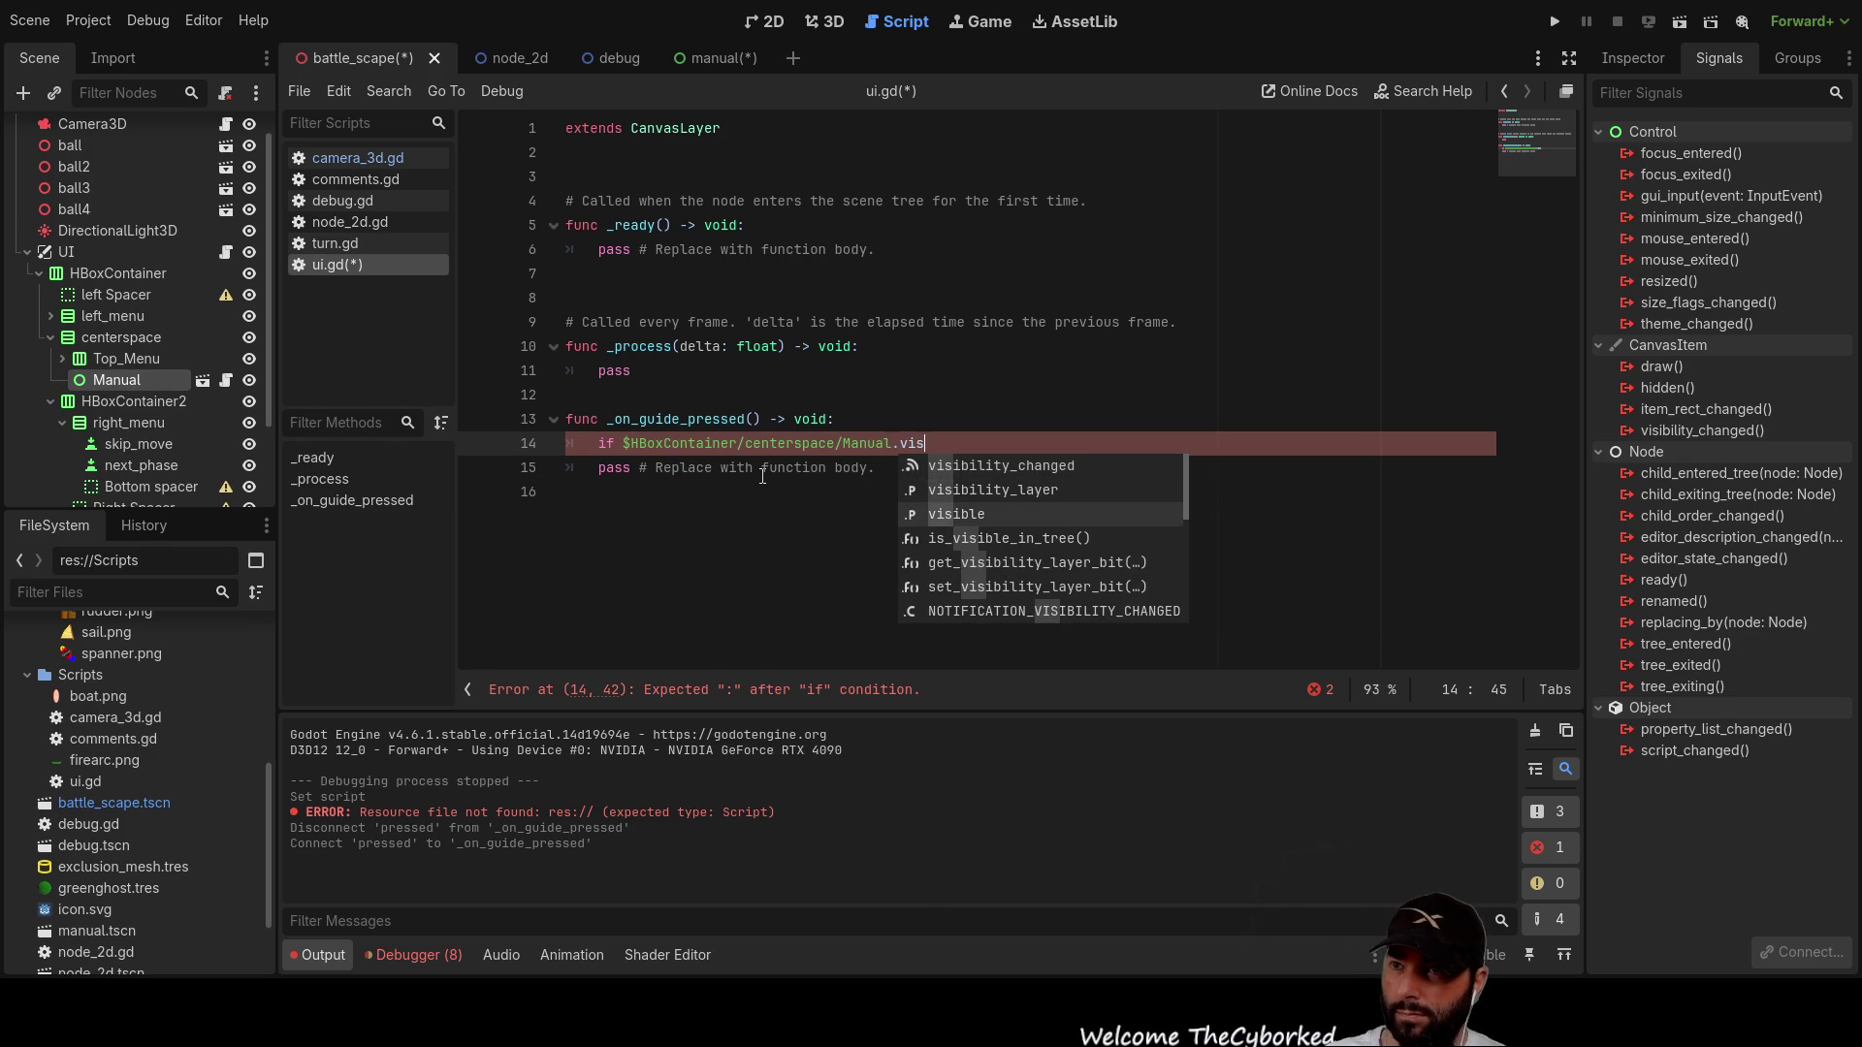
pyautogui.press('Return')
pyautogui.write('true')
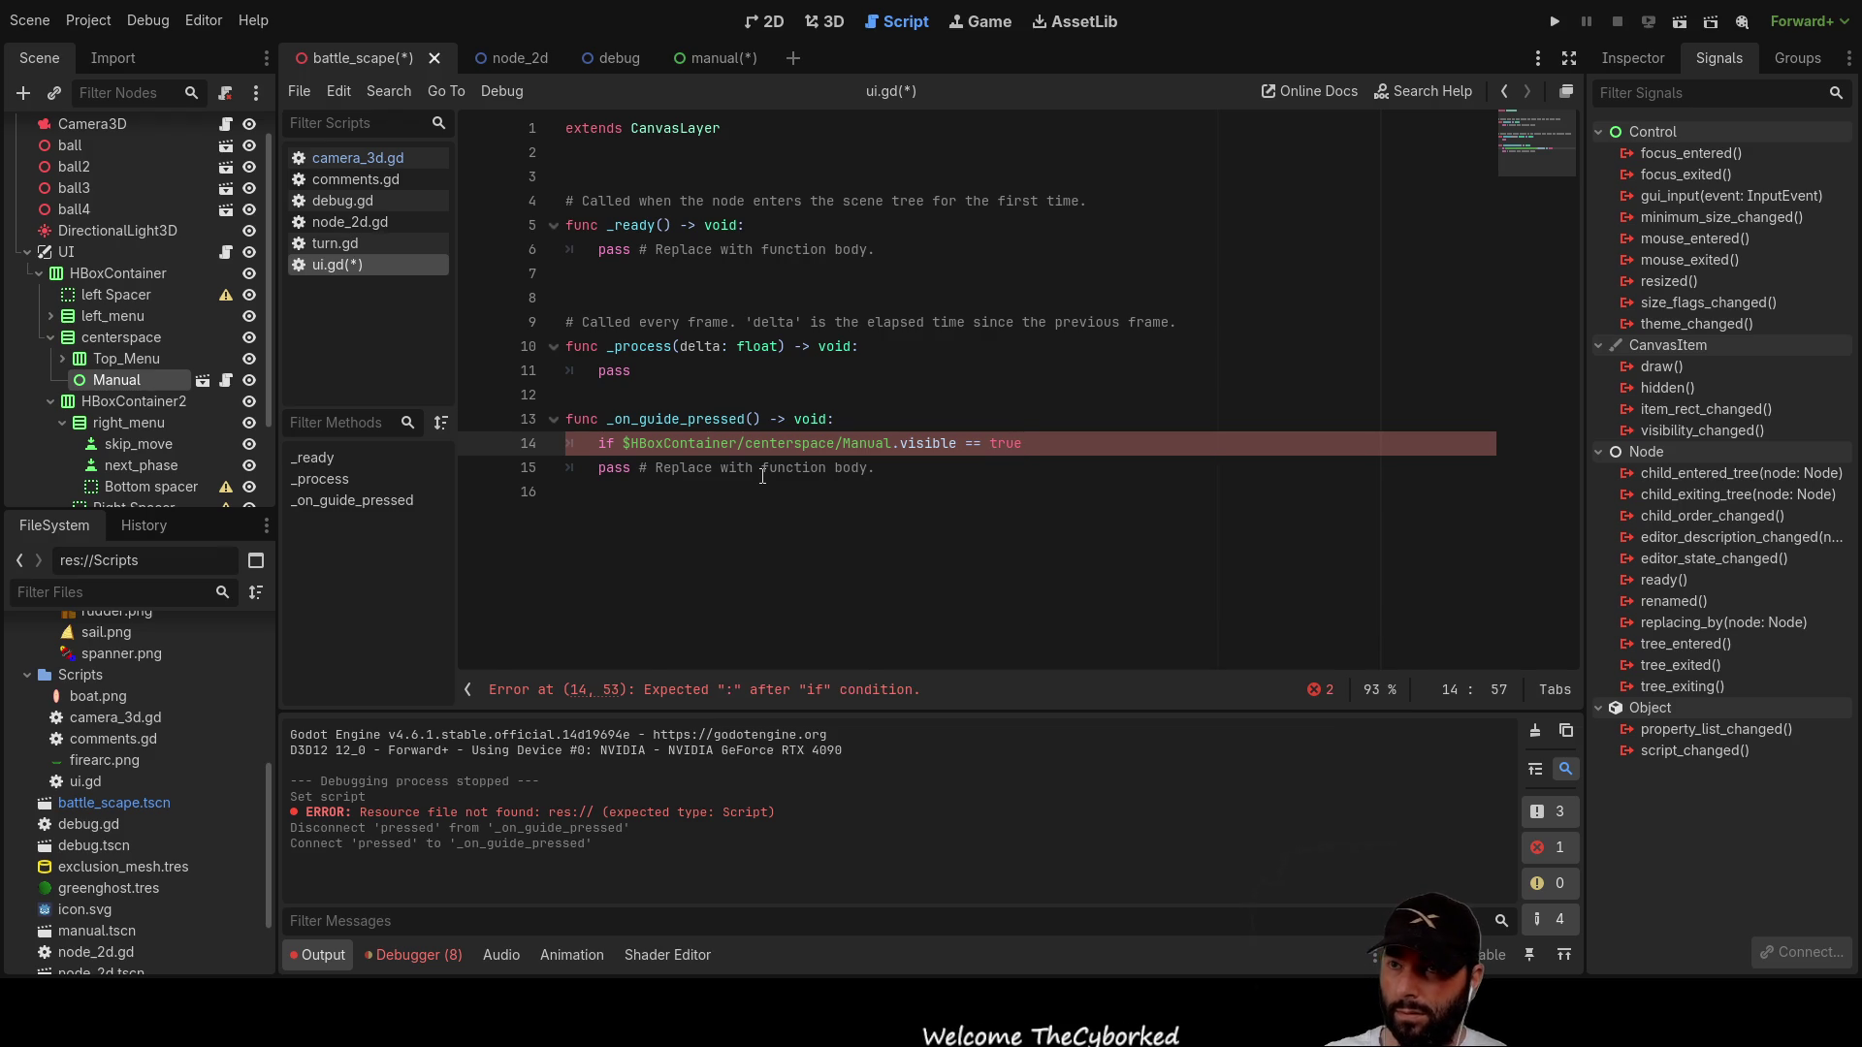
pyautogui.write(':')
pyautogui.press('Return')
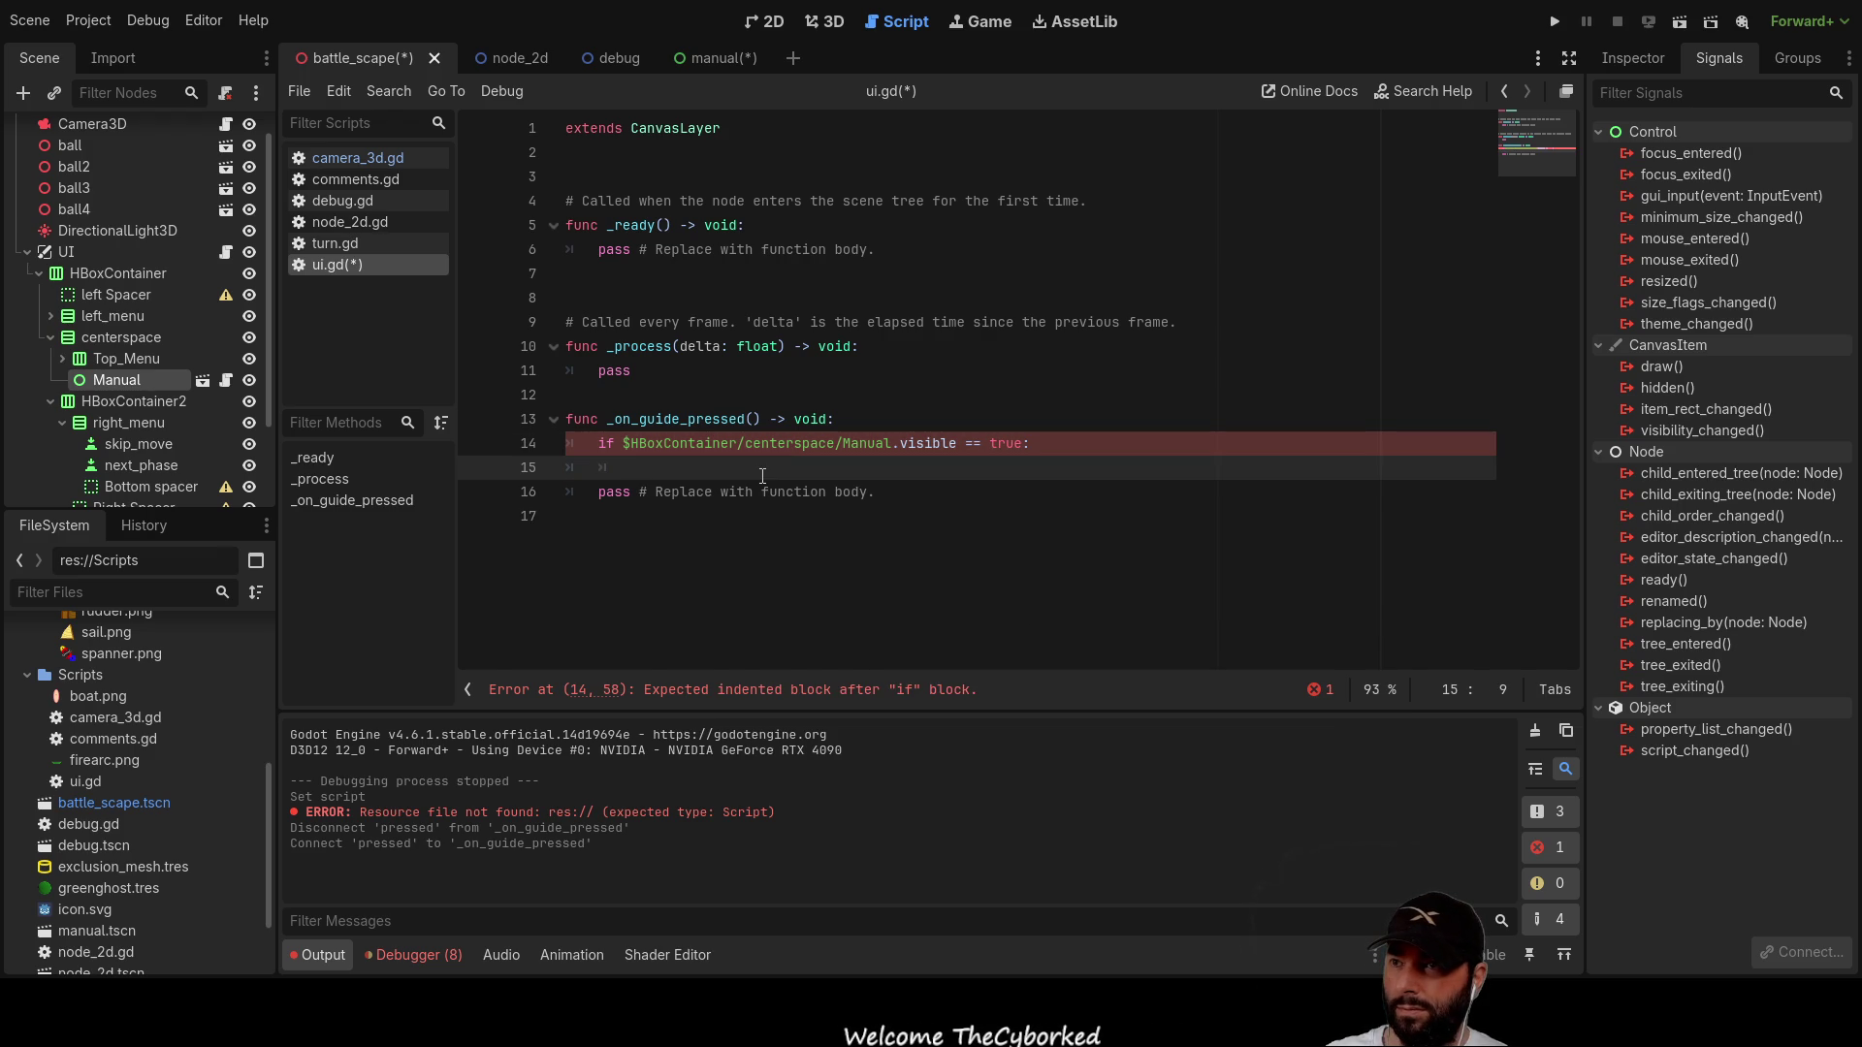
# Step: Set Manual visibility to false in the if body and true under else
pyautogui.moveTo(625, 443)
pyautogui.mouseDown()
pyautogui.moveTo(1037, 443)
pyautogui.moveTo(958, 439)
pyautogui.mouseUp()
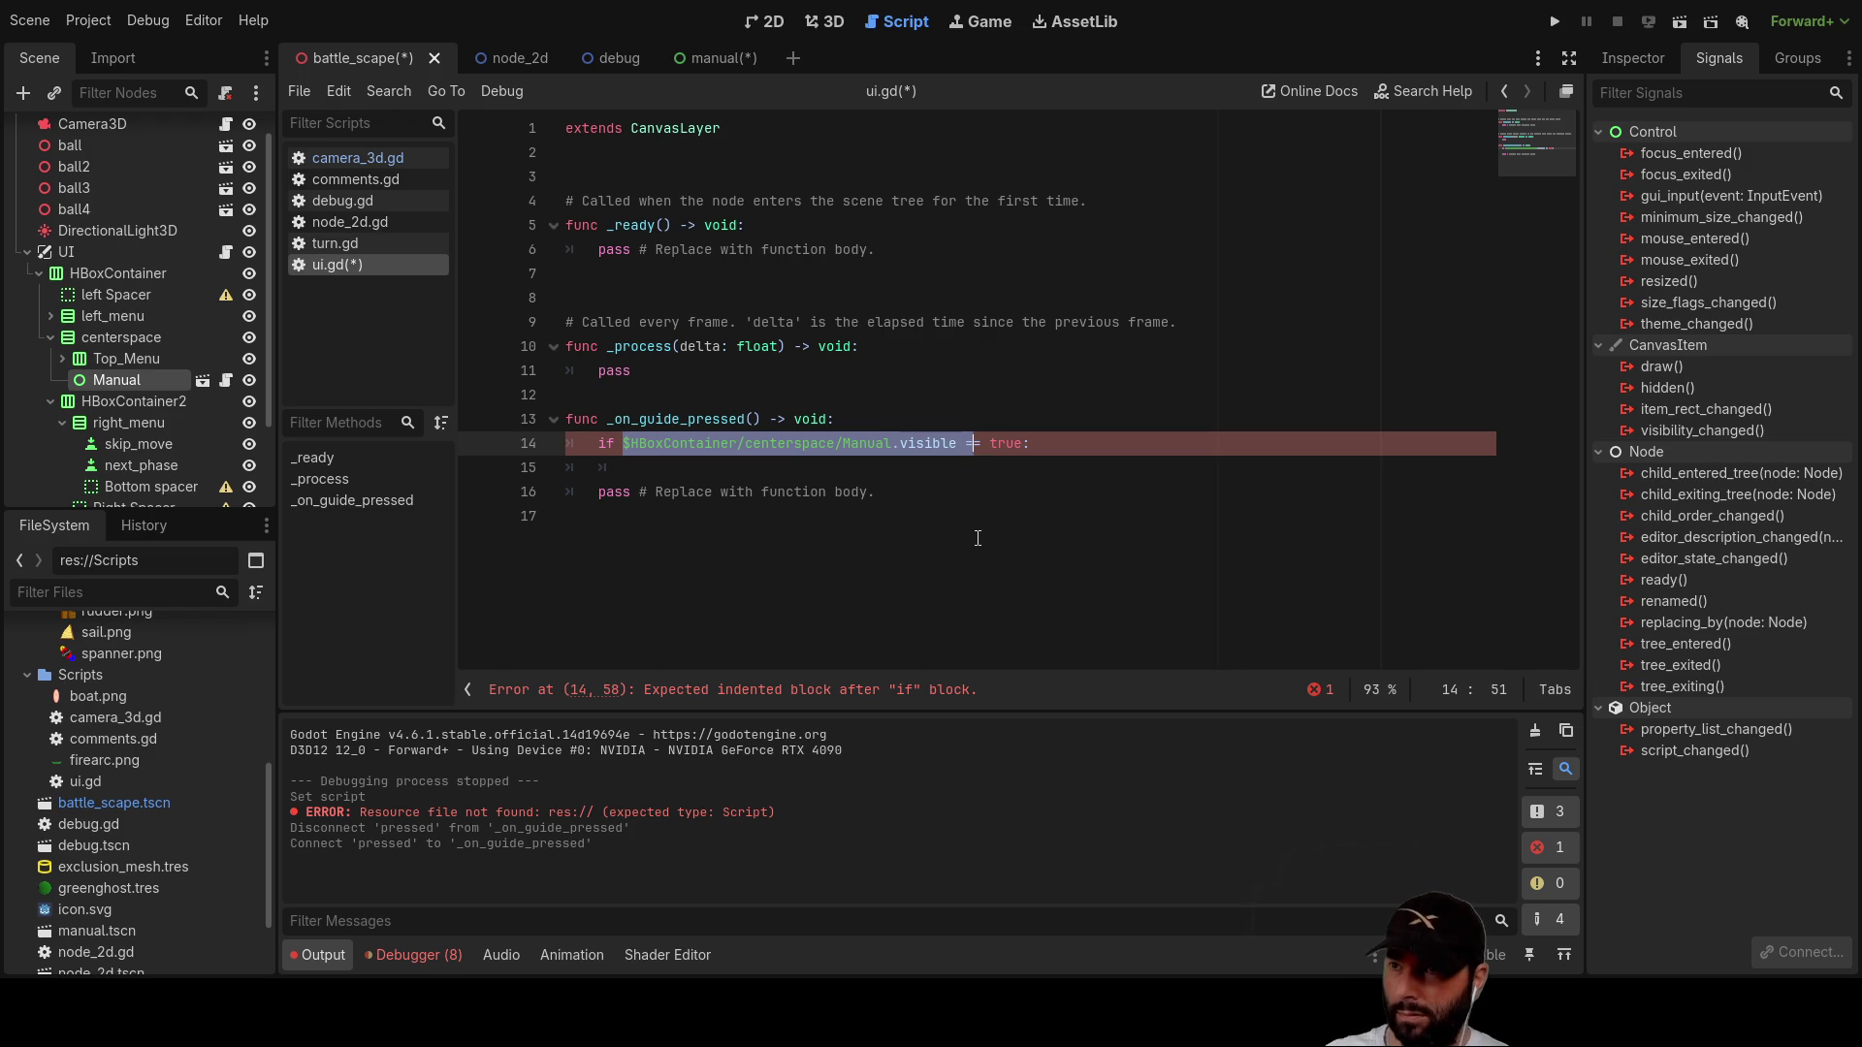
pyautogui.click(754, 470)
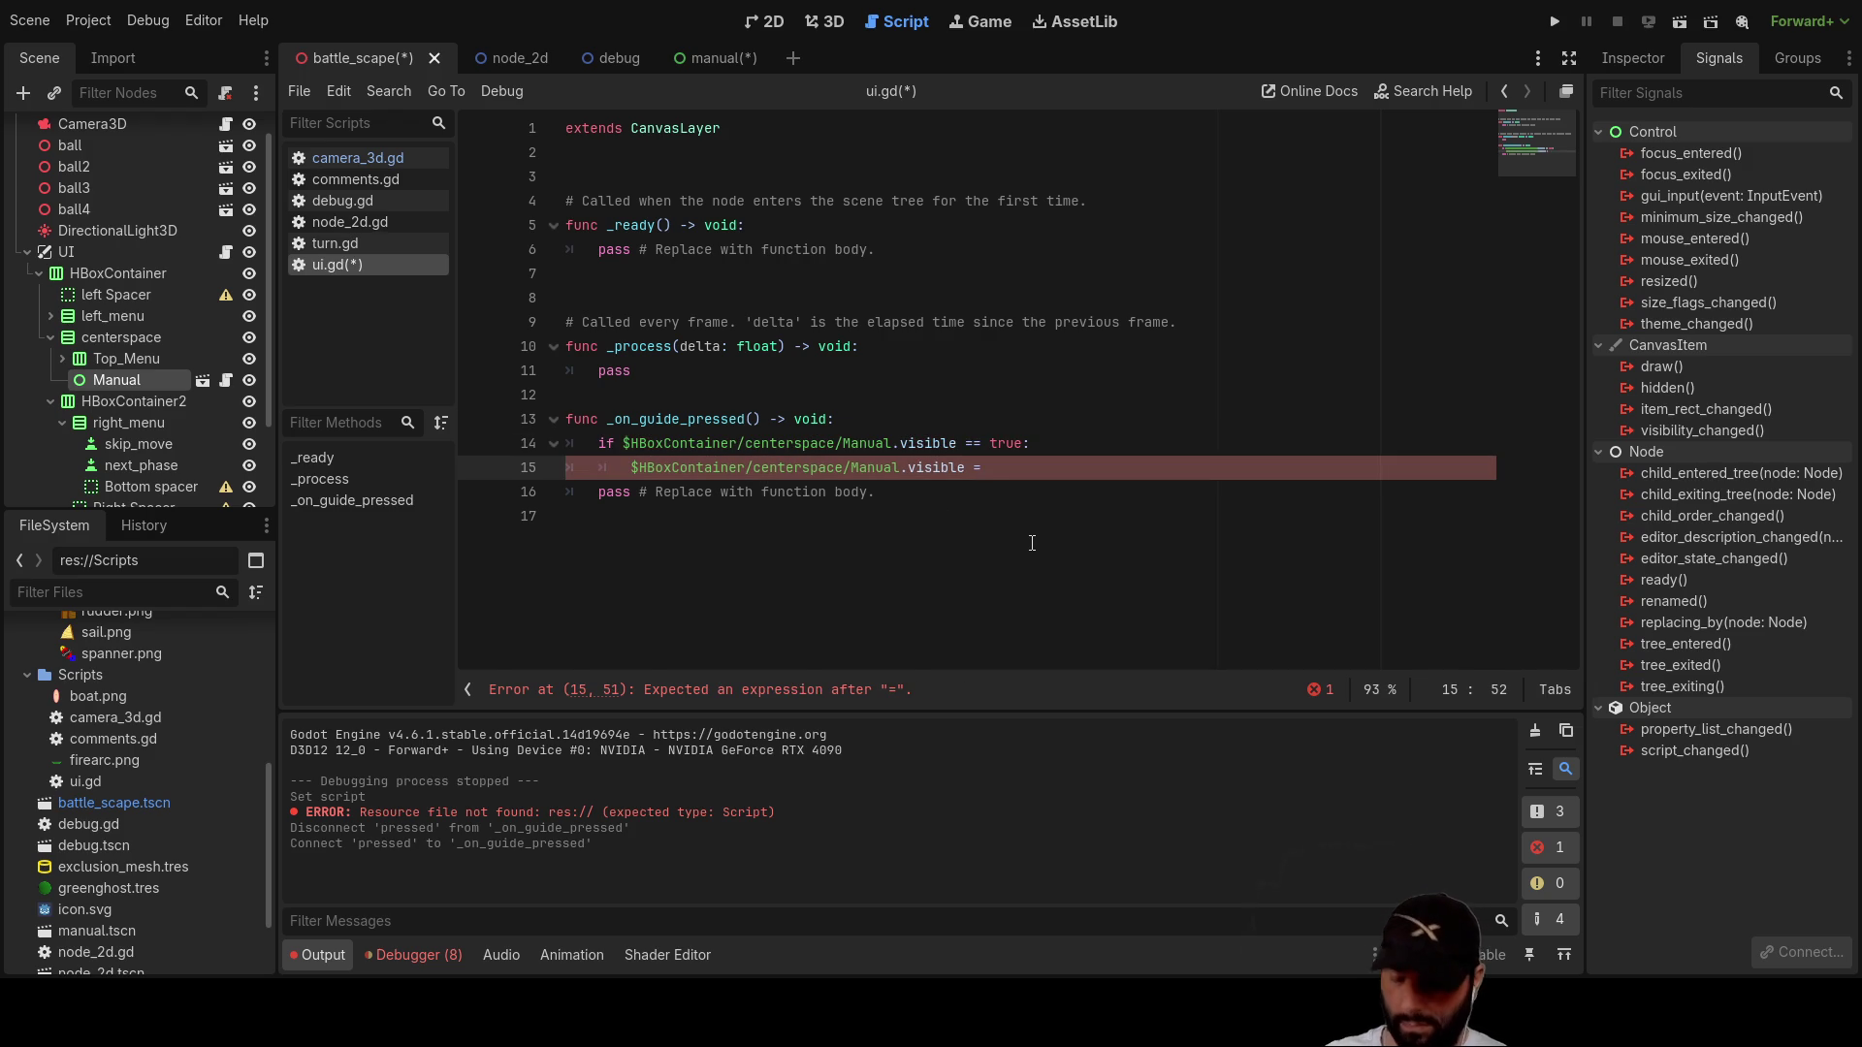
pyautogui.write('false')
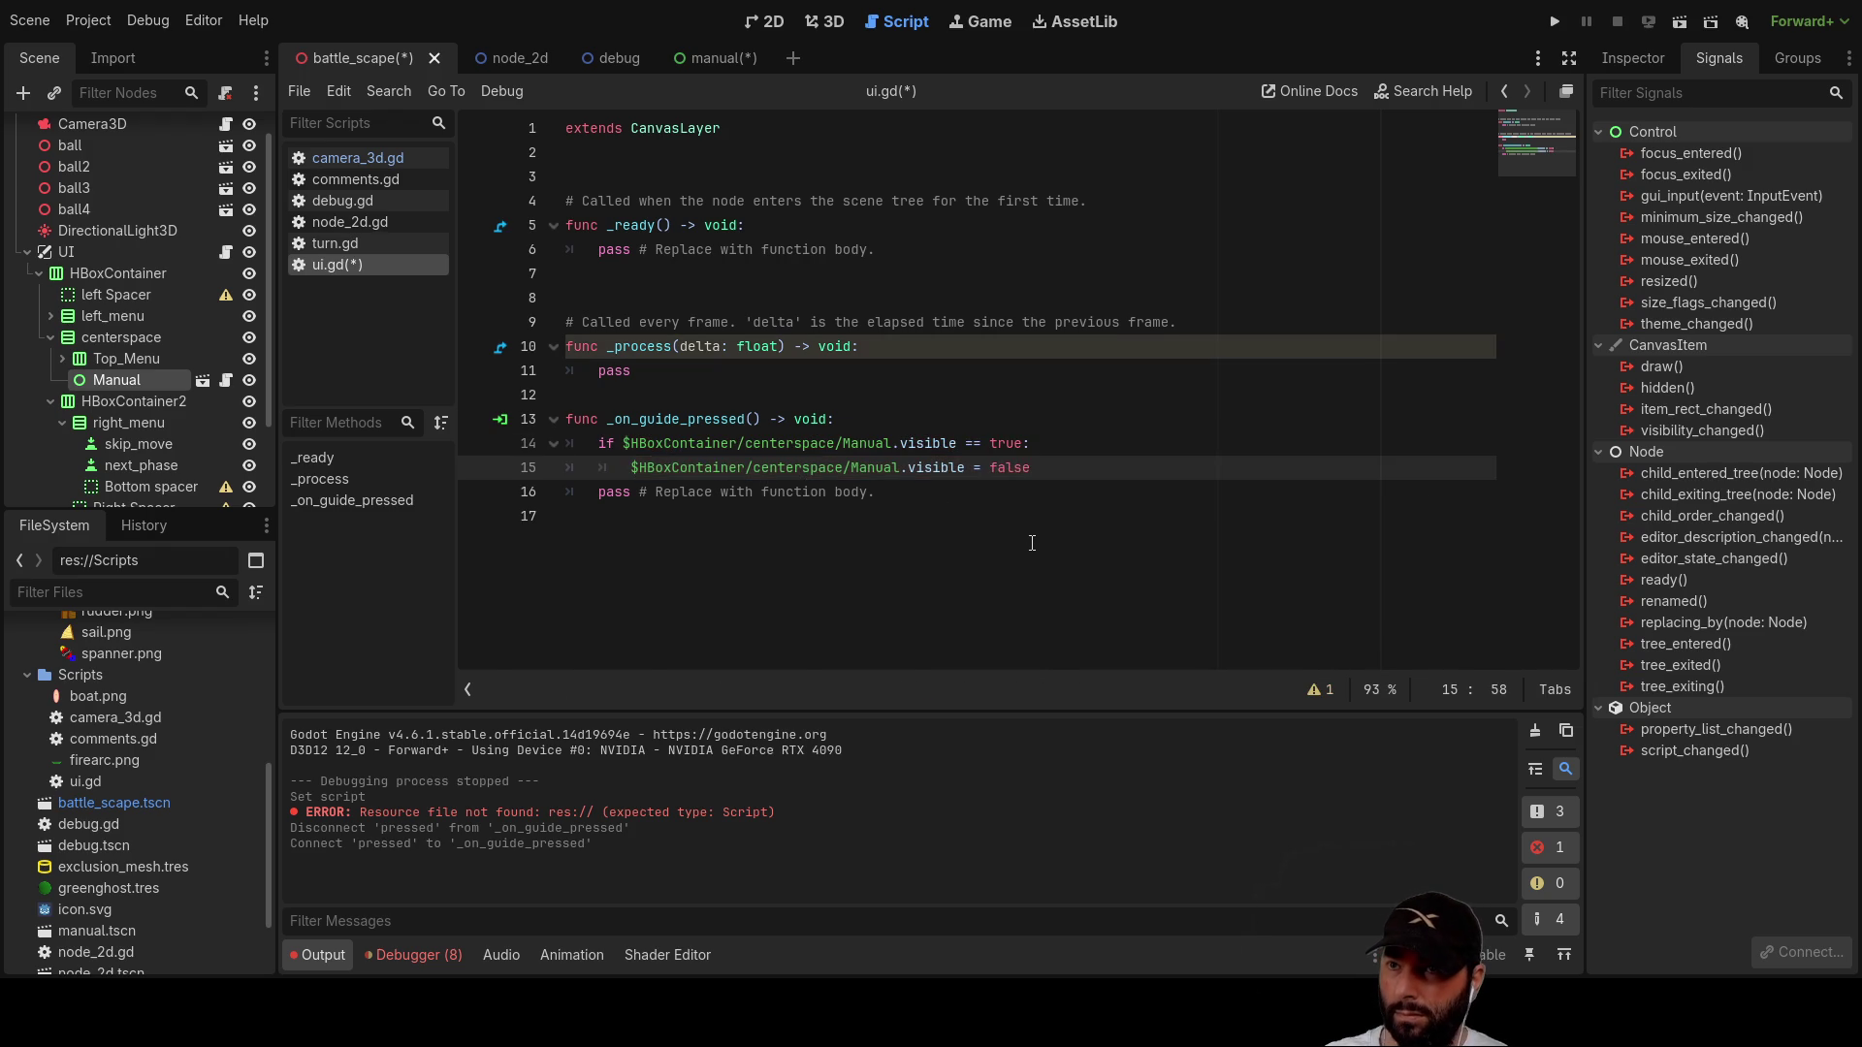
pyautogui.press('Return')
pyautogui.write('else')
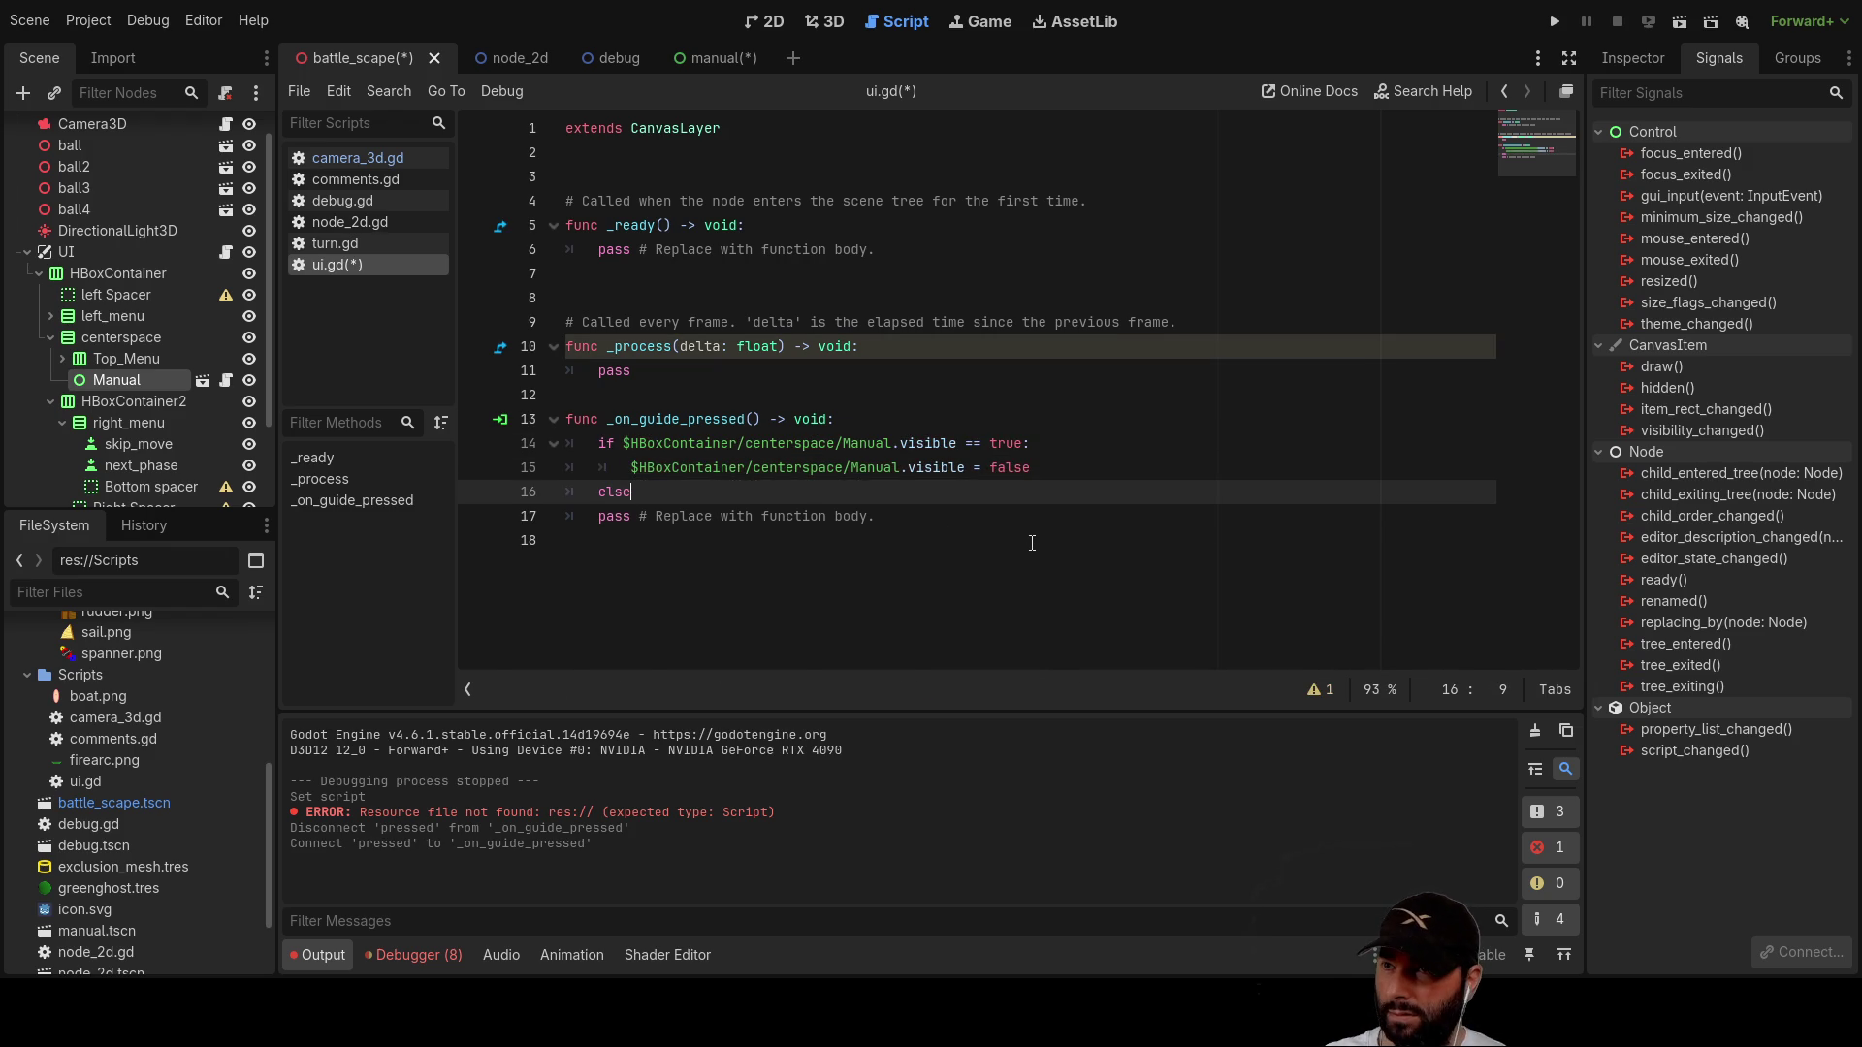
pyautogui.press('Return')
pyautogui.write('$HBoxContainer/centerspace/Manual.visible =')
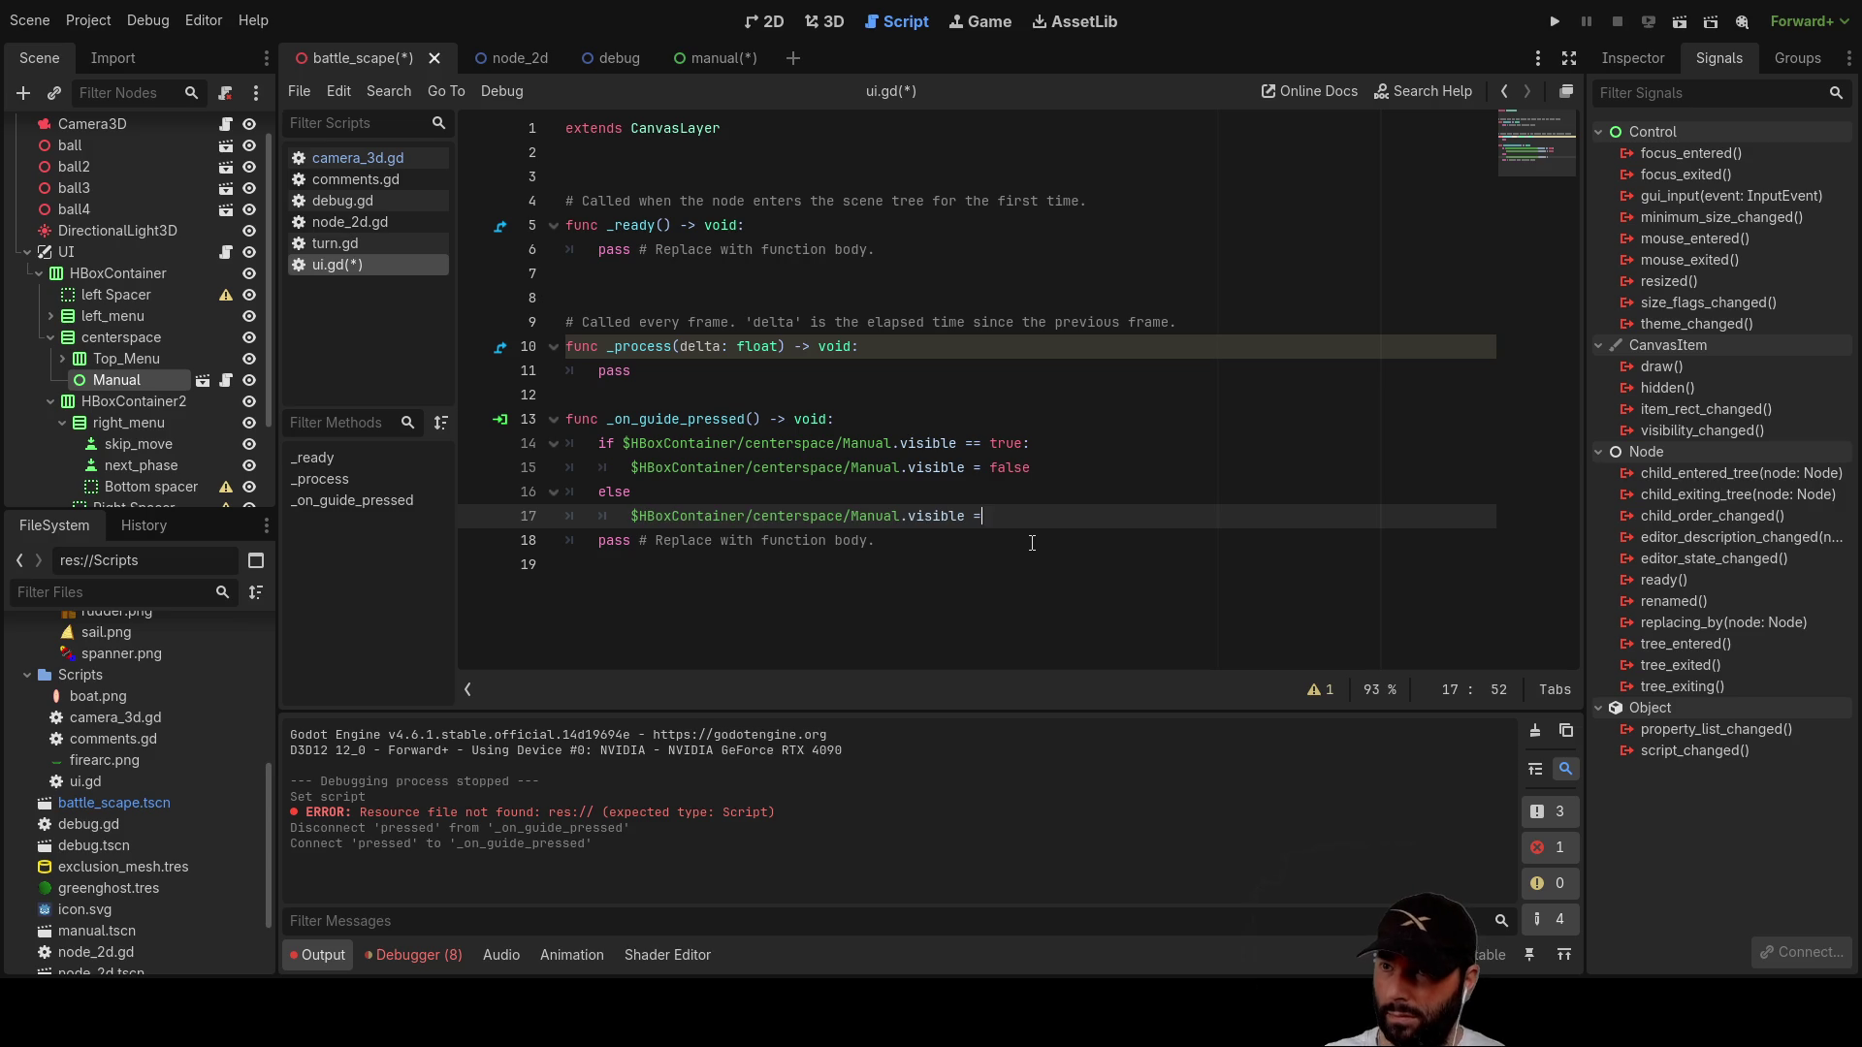
pyautogui.write(' true')
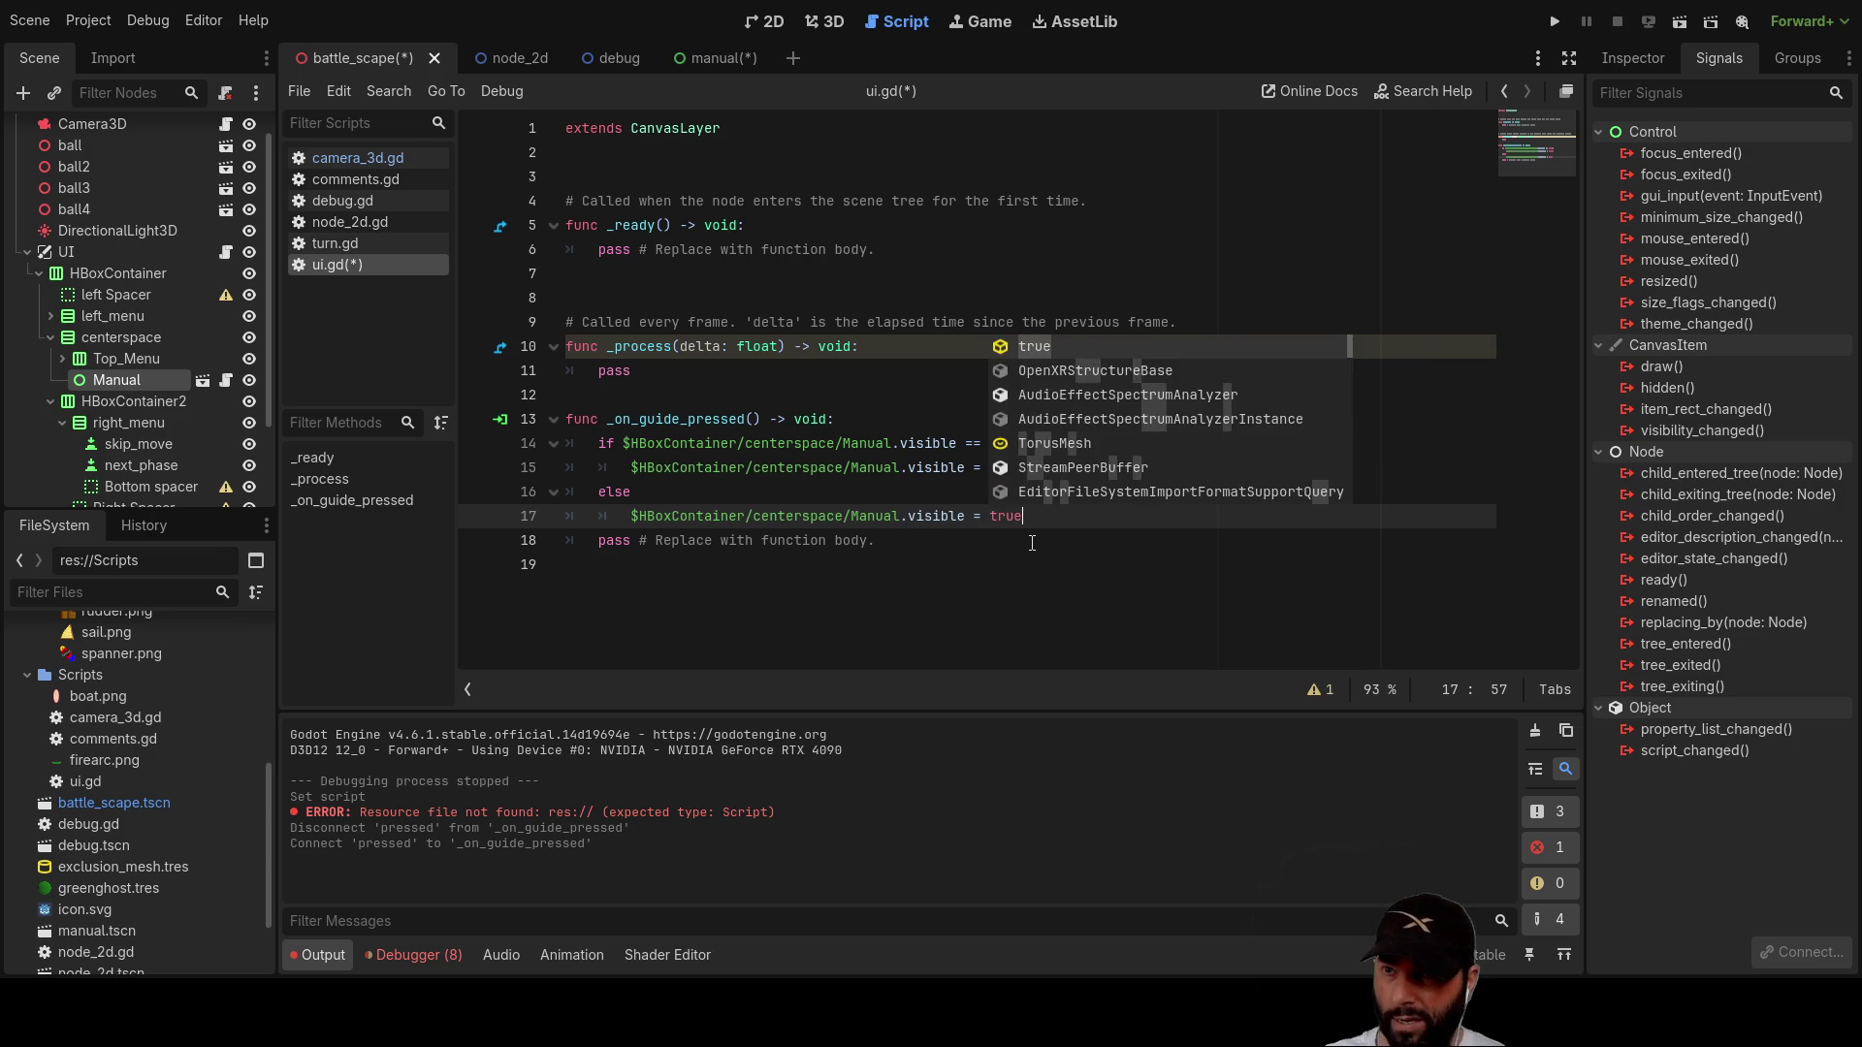
pyautogui.click(869, 637)
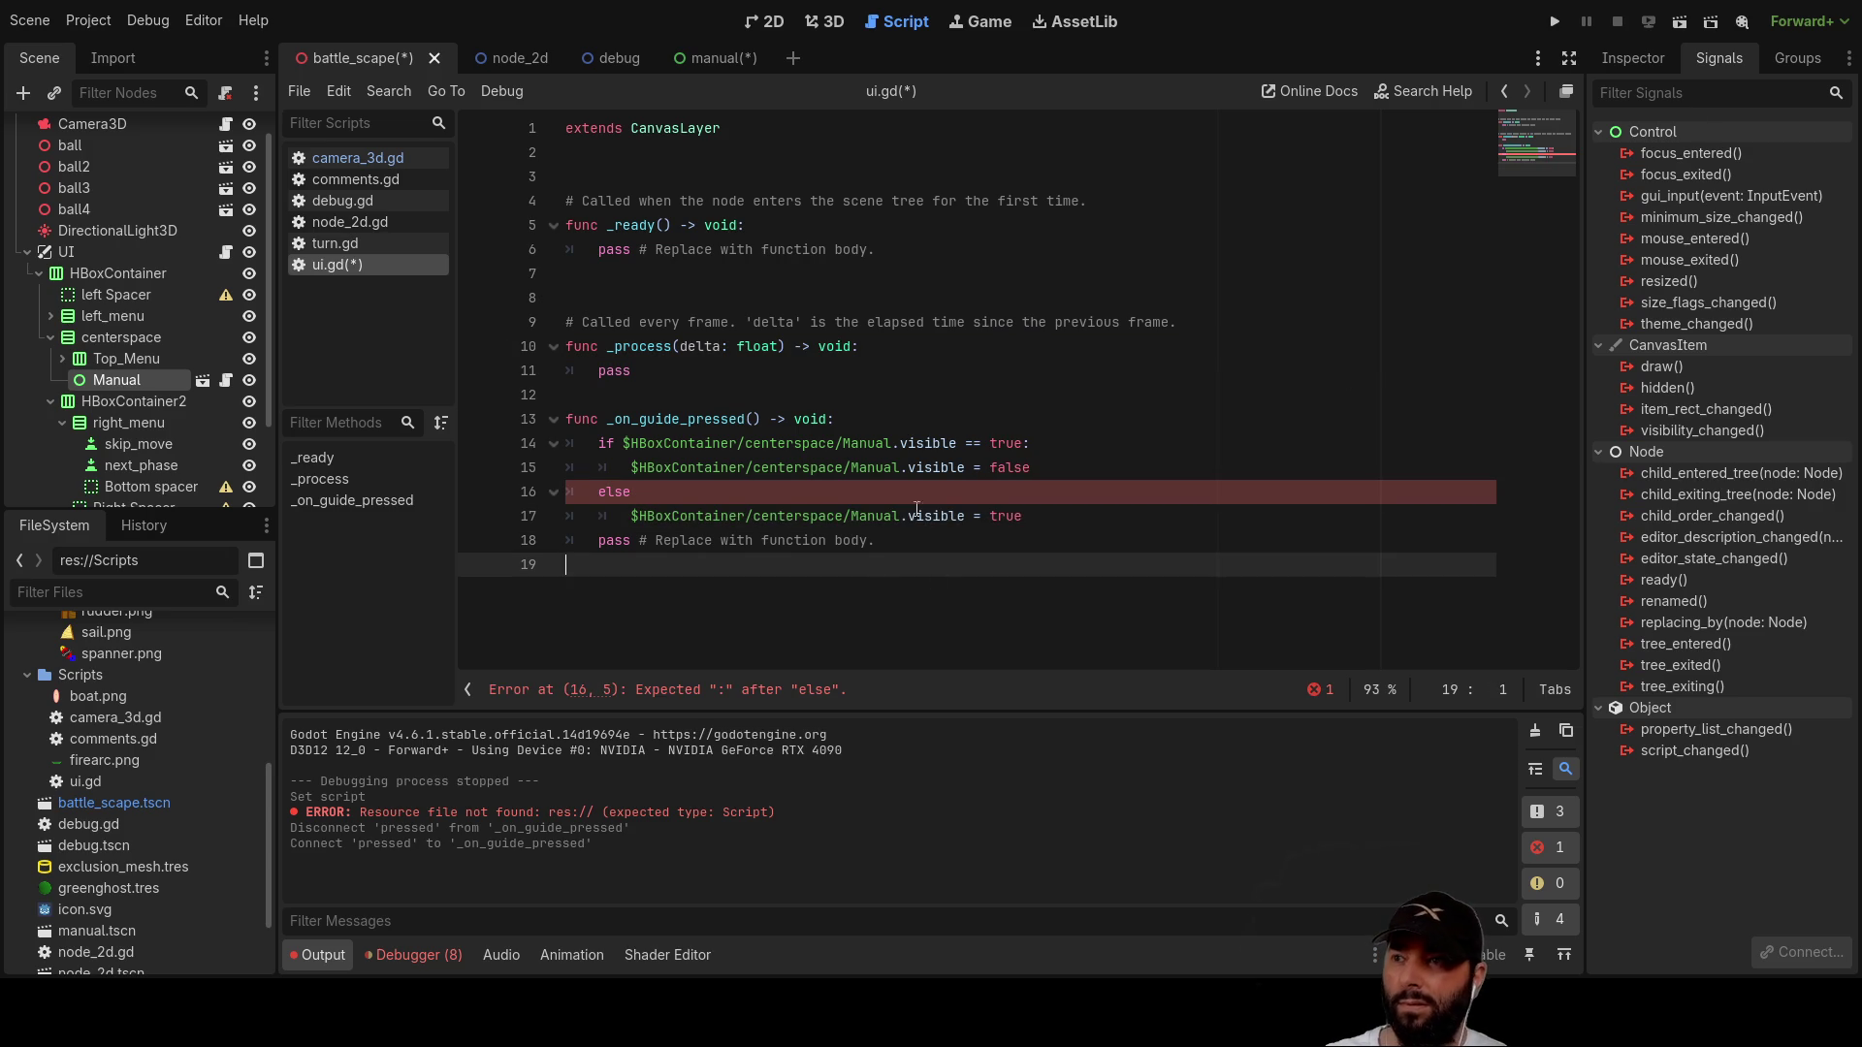
pyautogui.click(679, 495)
pyautogui.write(':')
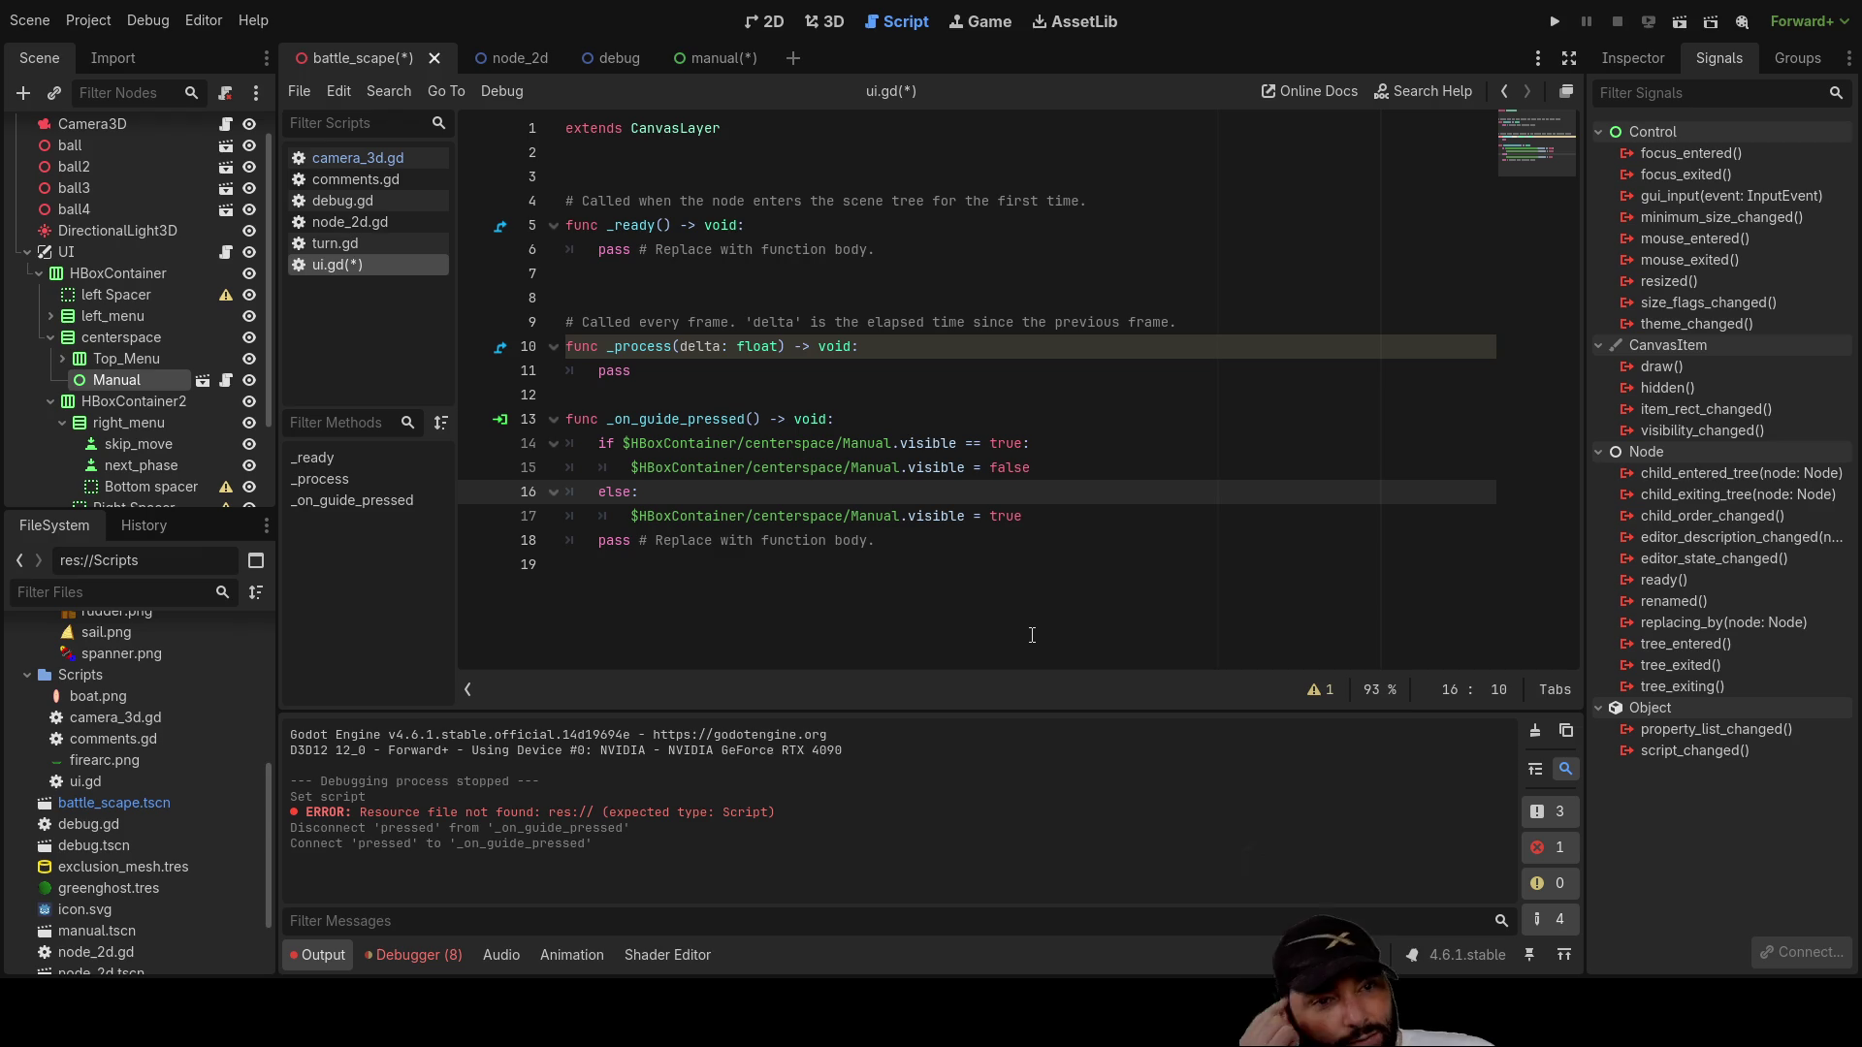
pyautogui.click(1555, 21)
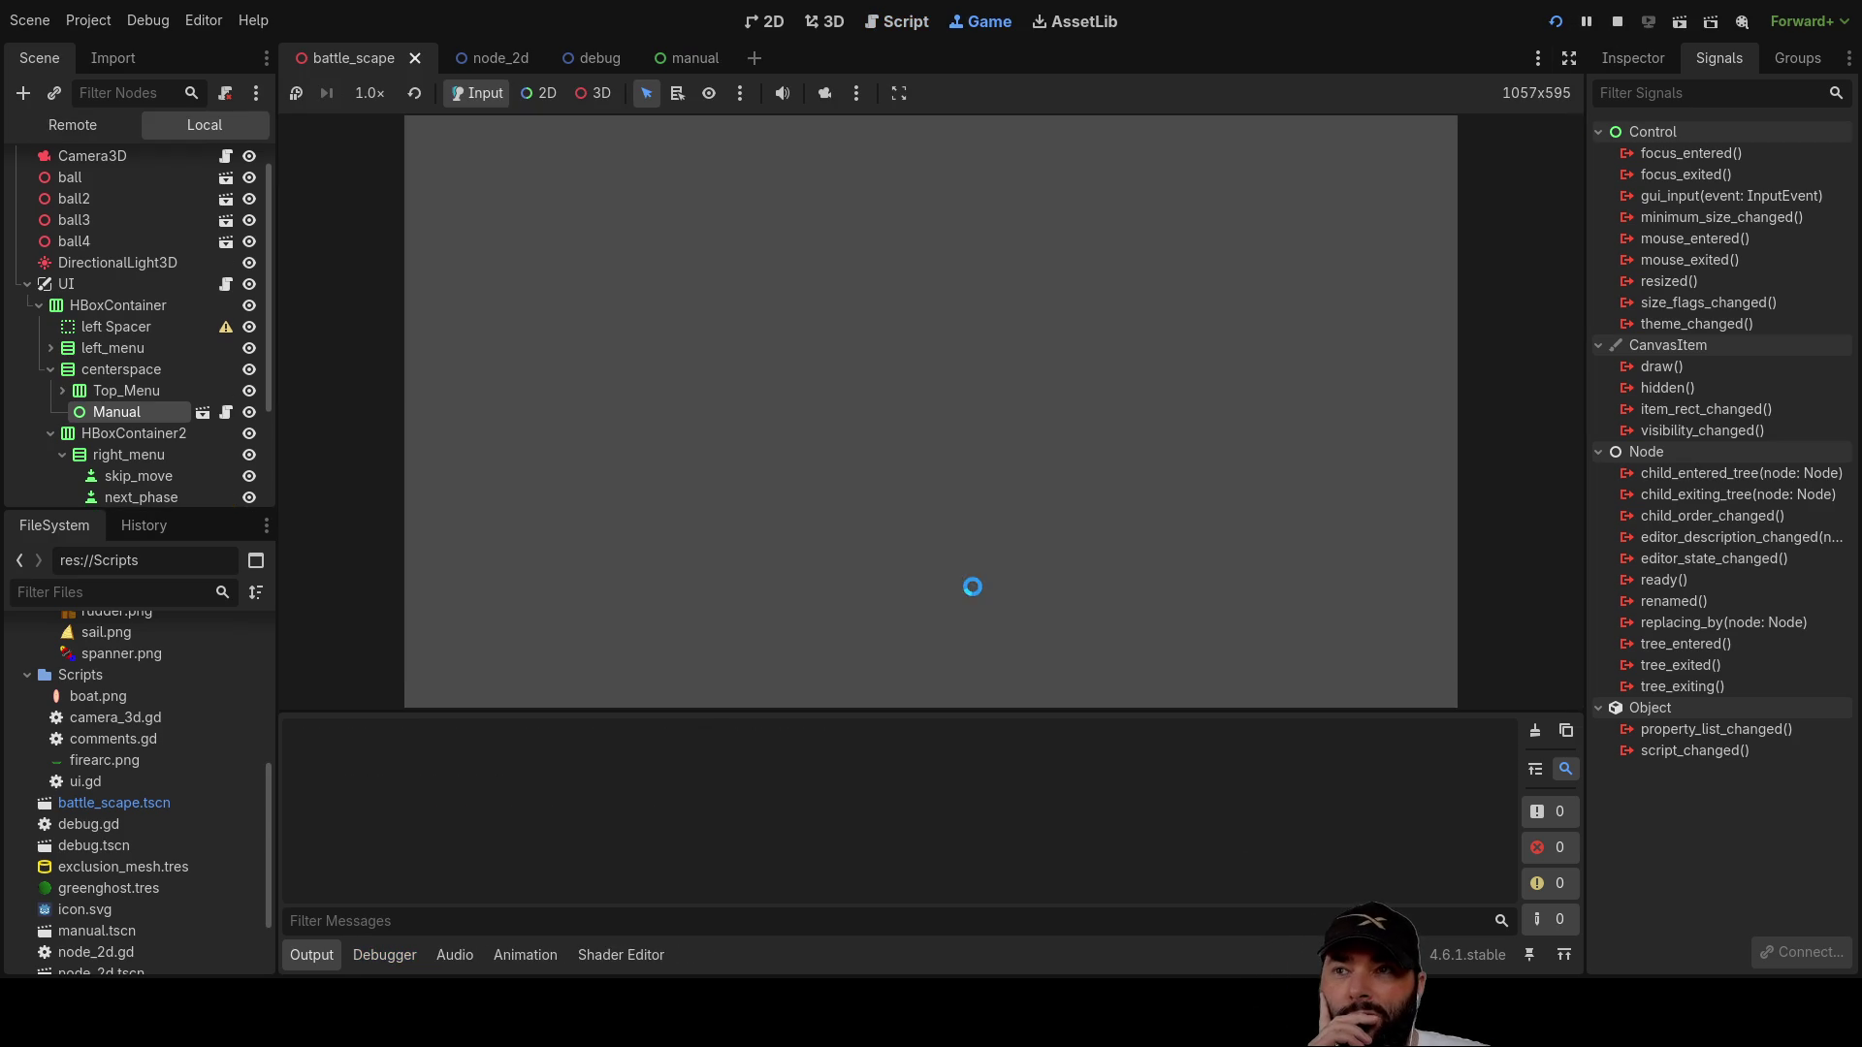
pyautogui.click(625, 667)
pyautogui.click(624, 667)
pyautogui.click(624, 667)
pyautogui.click(625, 667)
pyautogui.click(624, 667)
pyautogui.click(624, 667)
pyautogui.scroll(-5, 1028, 461)
pyautogui.scroll(-5, 1027, 462)
pyautogui.scroll(5, 1028, 474)
pyautogui.scroll(-5, 1028, 481)
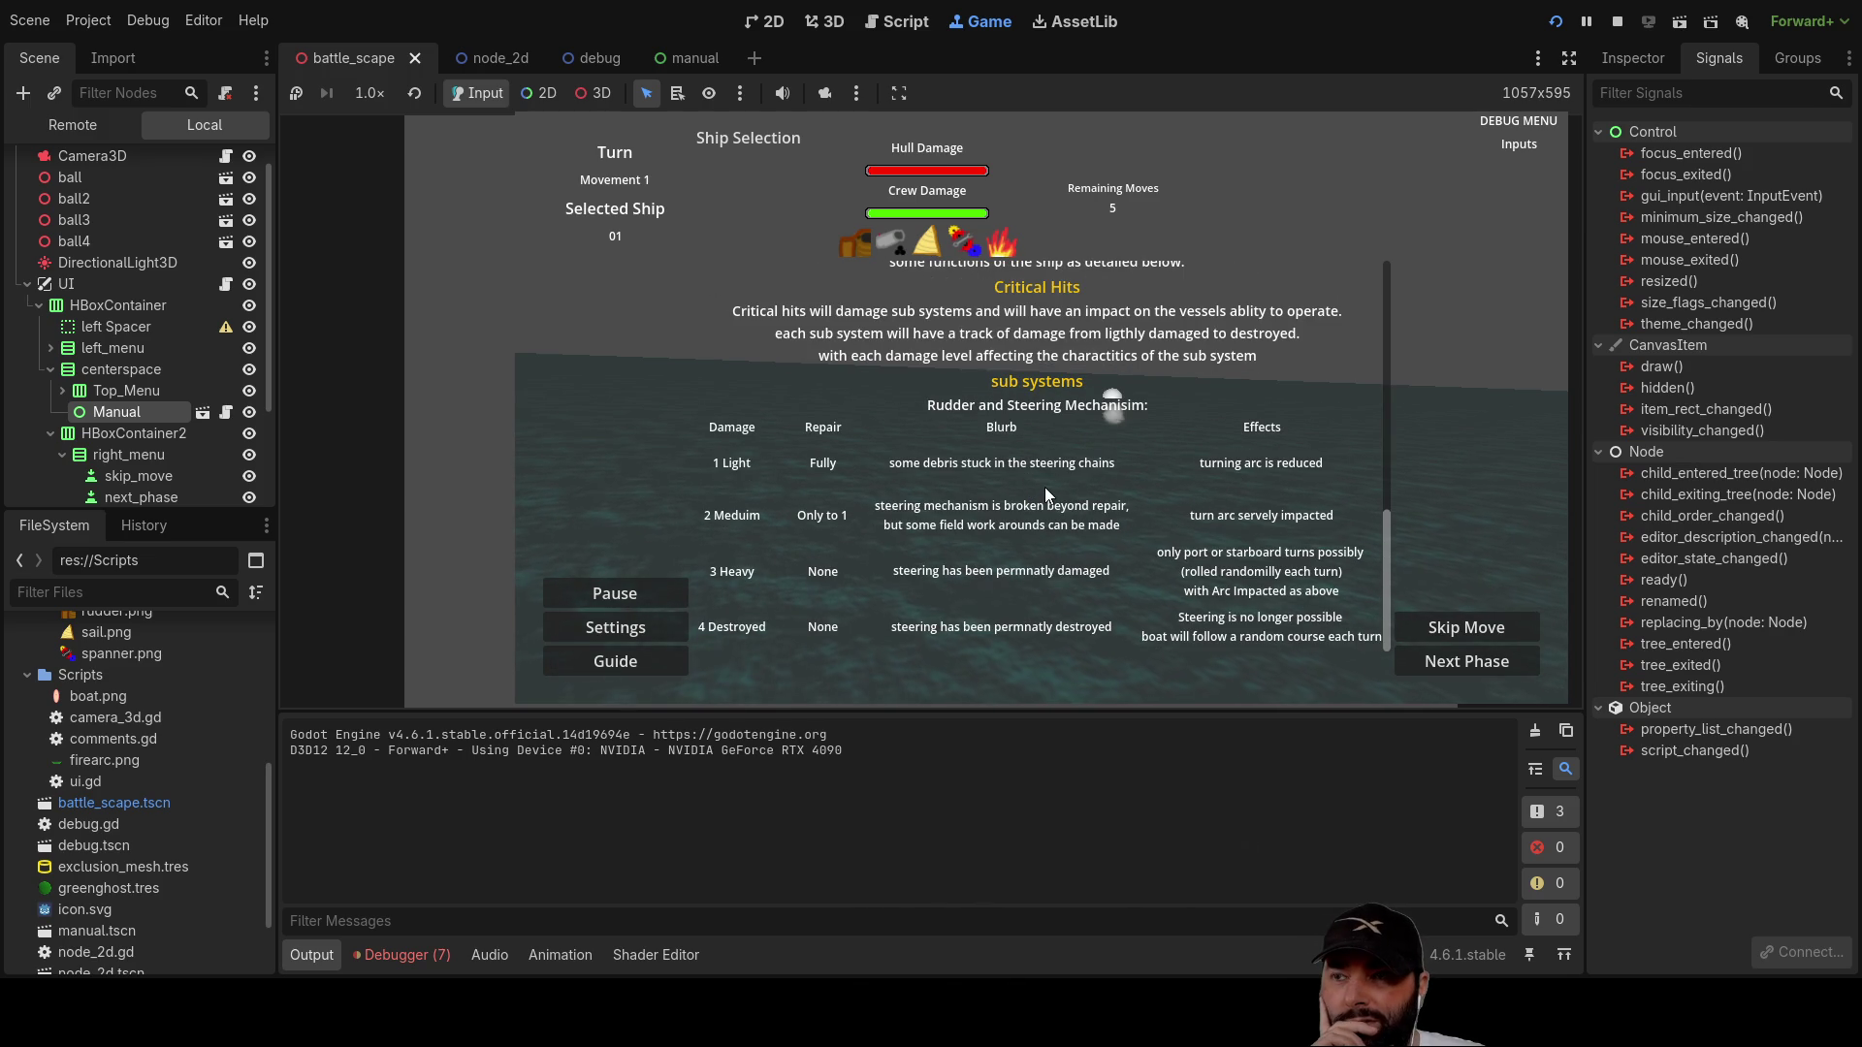
pyautogui.scroll(10, 1035, 493)
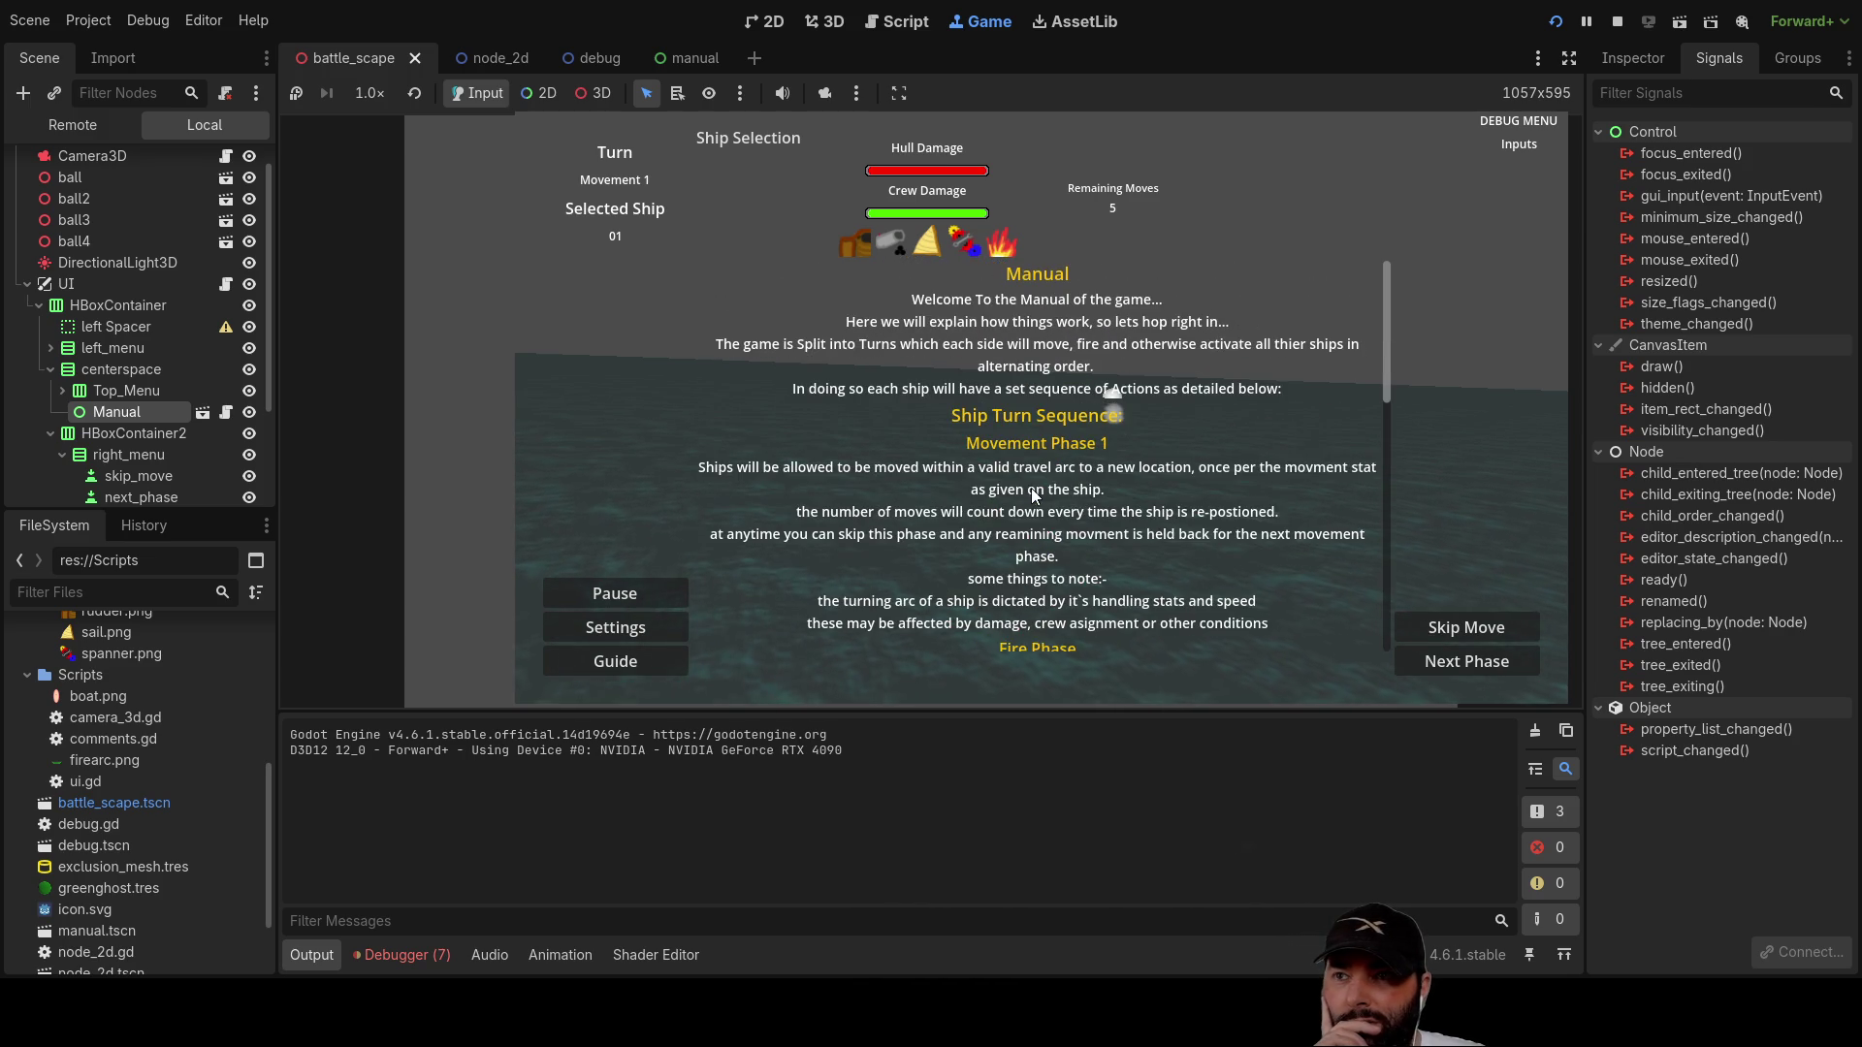
pyautogui.click(627, 664)
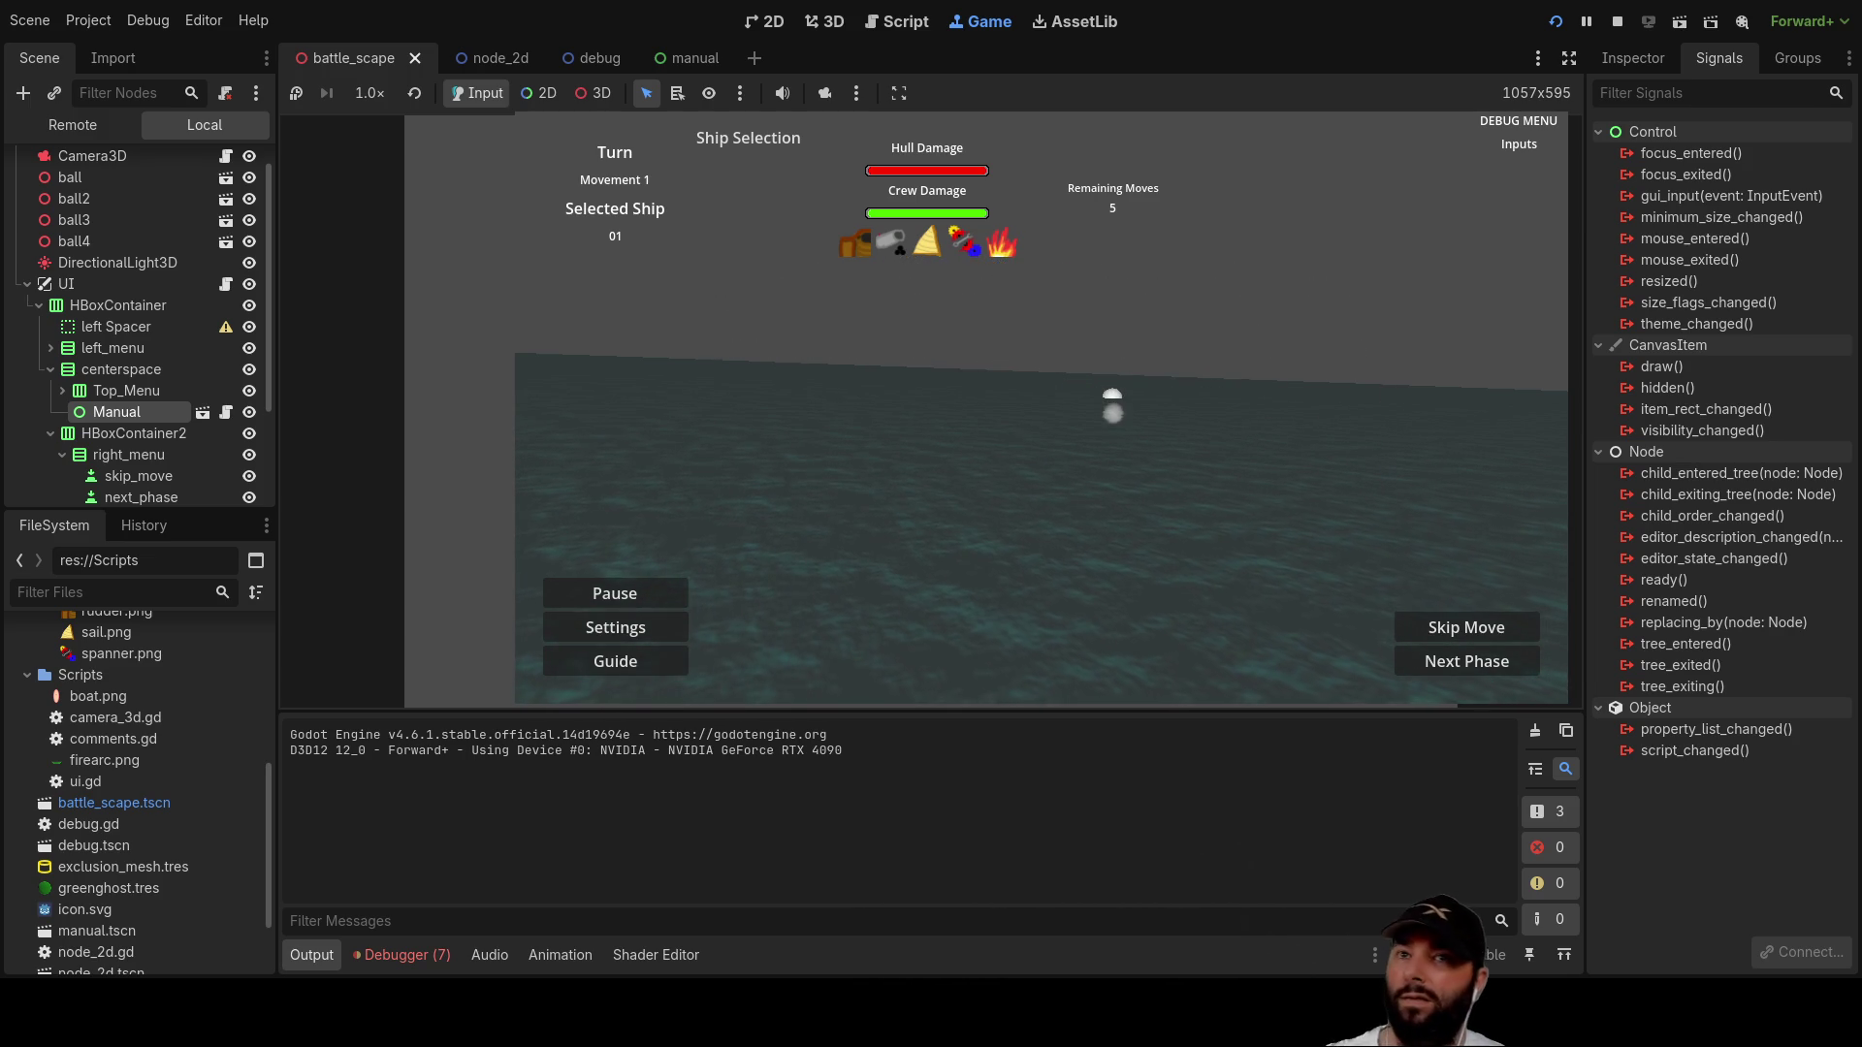
pyautogui.click(1617, 22)
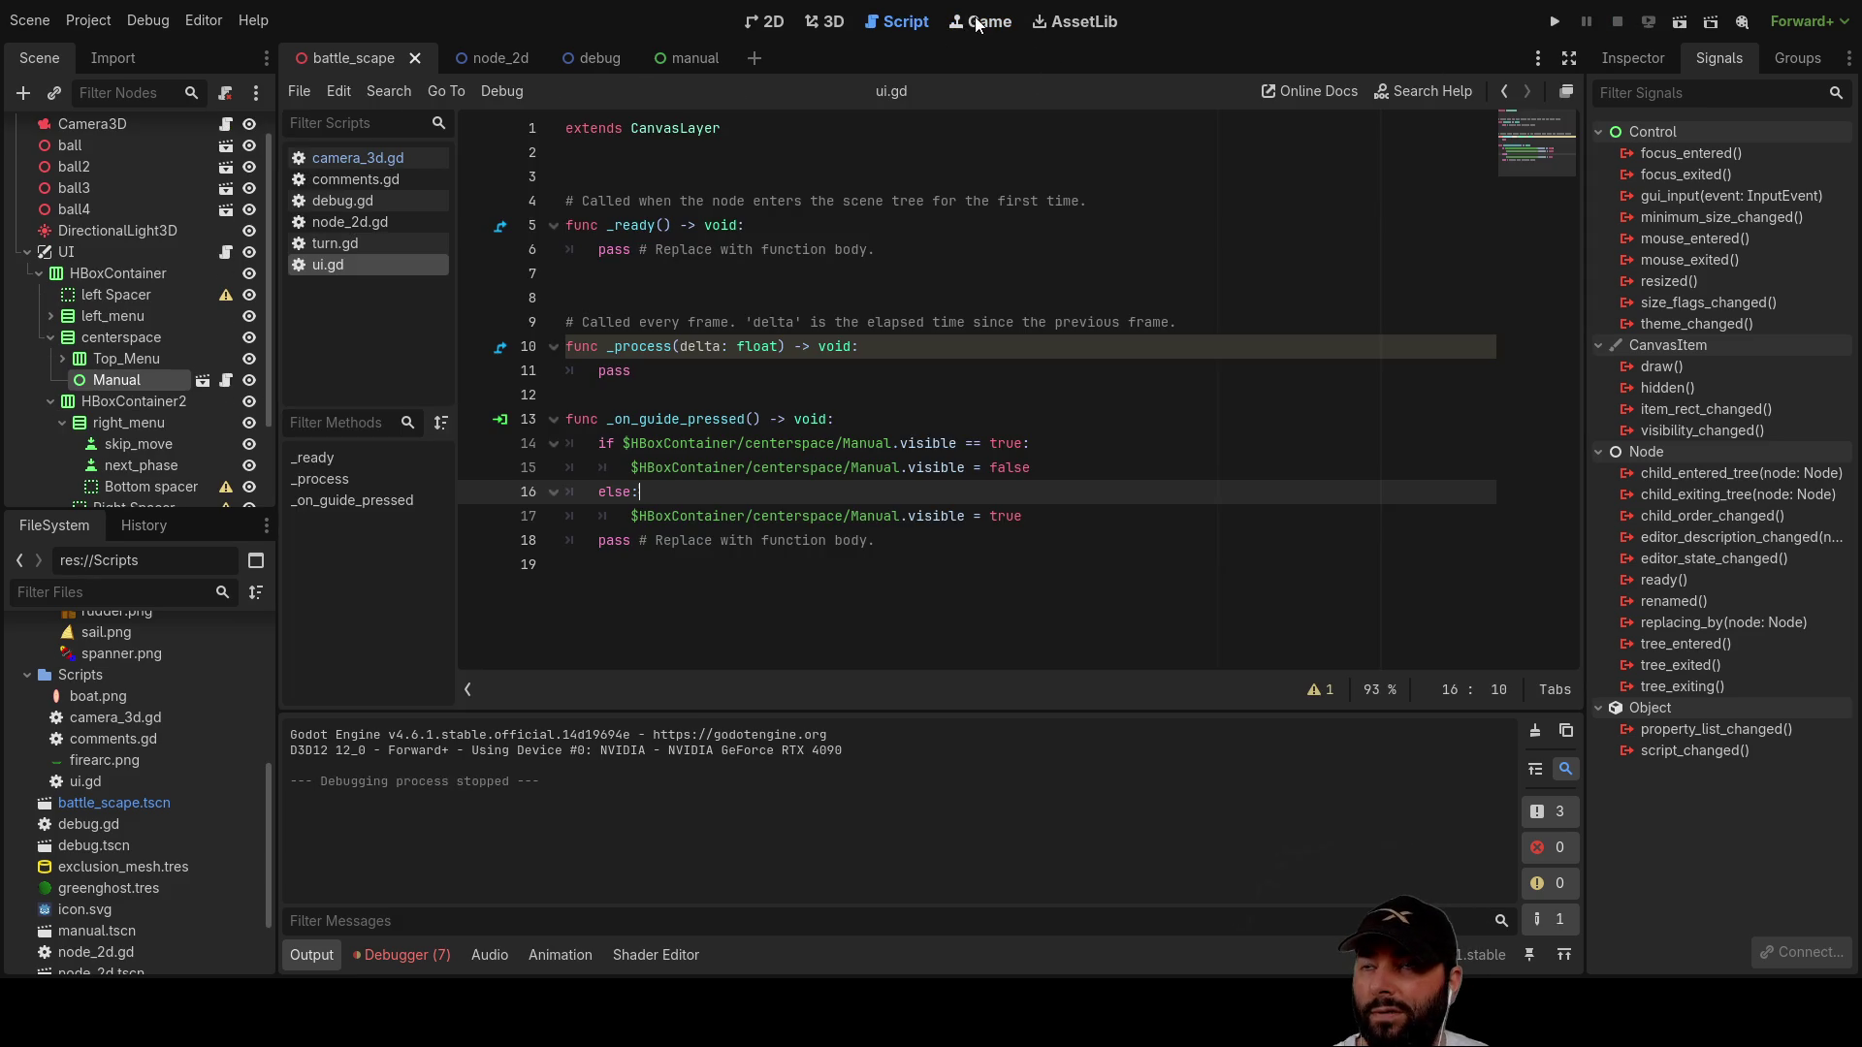
# Step: In the manual scene's 2D view, paste Label9 and GridContainer into the inner VBoxContainer as a copy
pyautogui.click(702, 58)
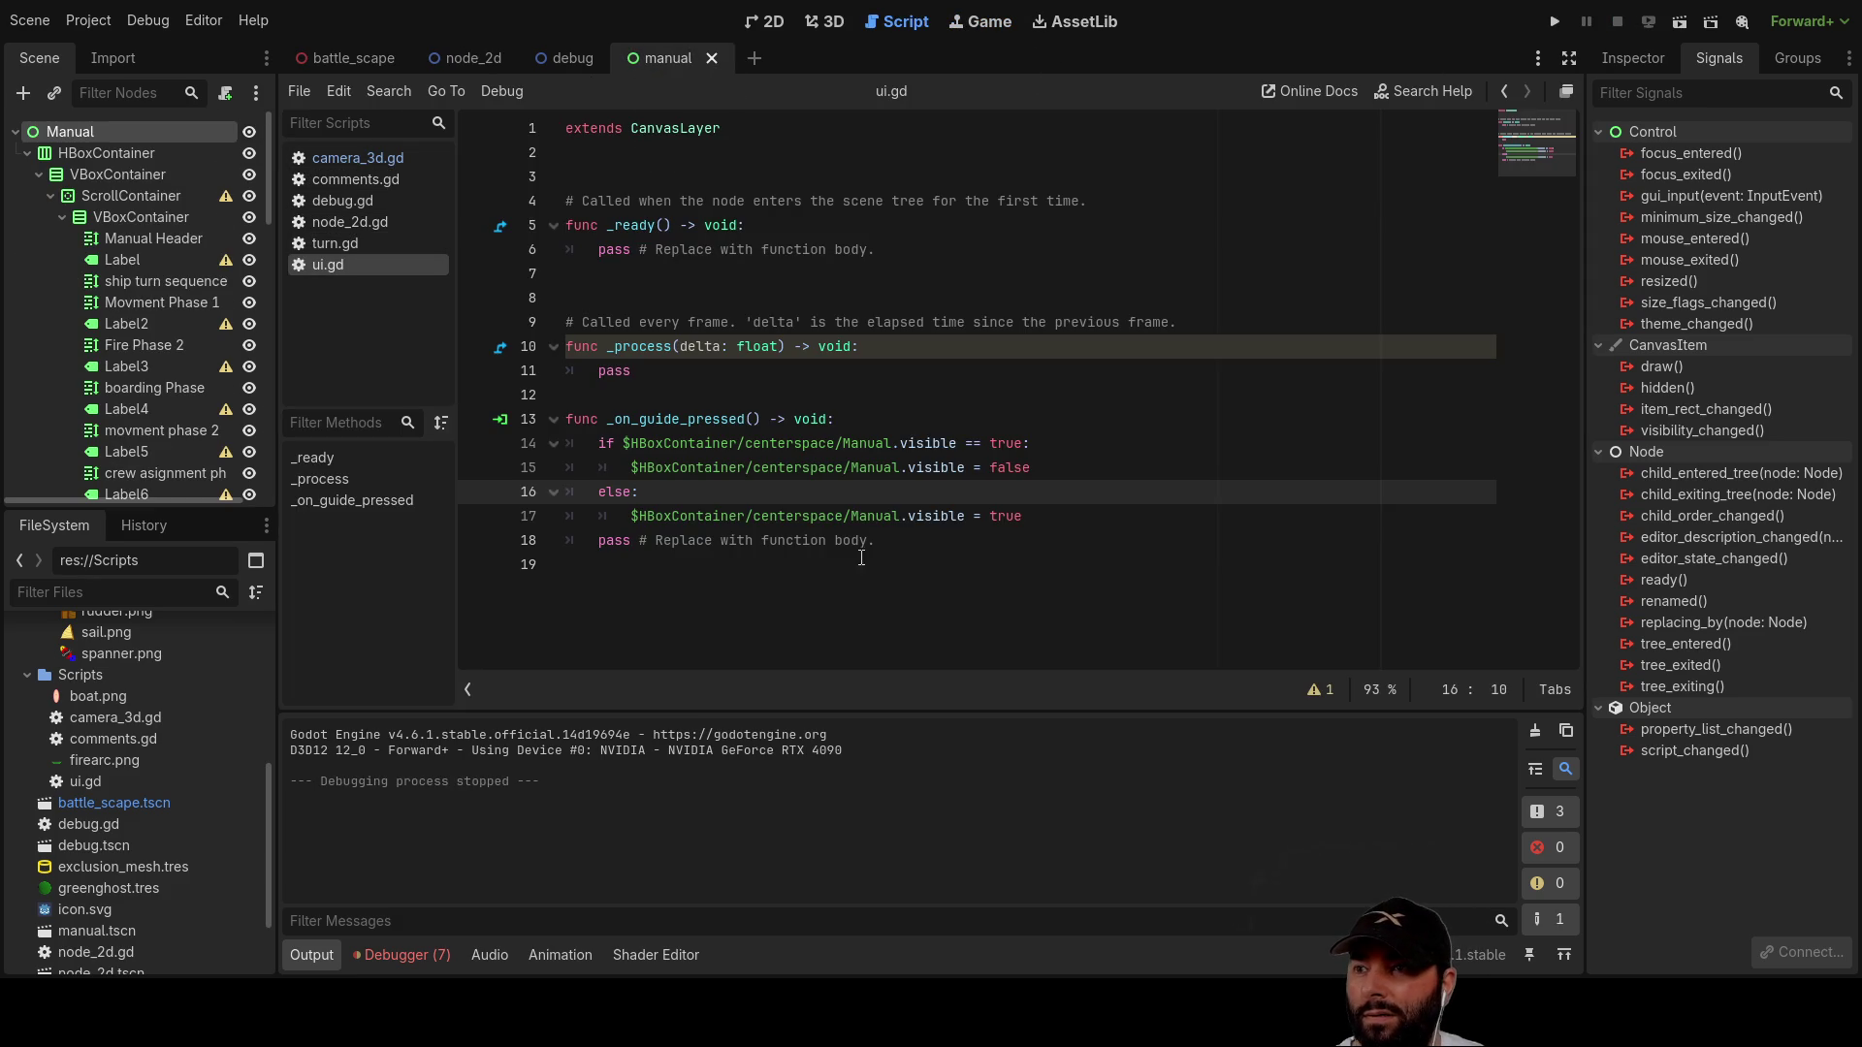
pyautogui.scroll(-10, 124, 330)
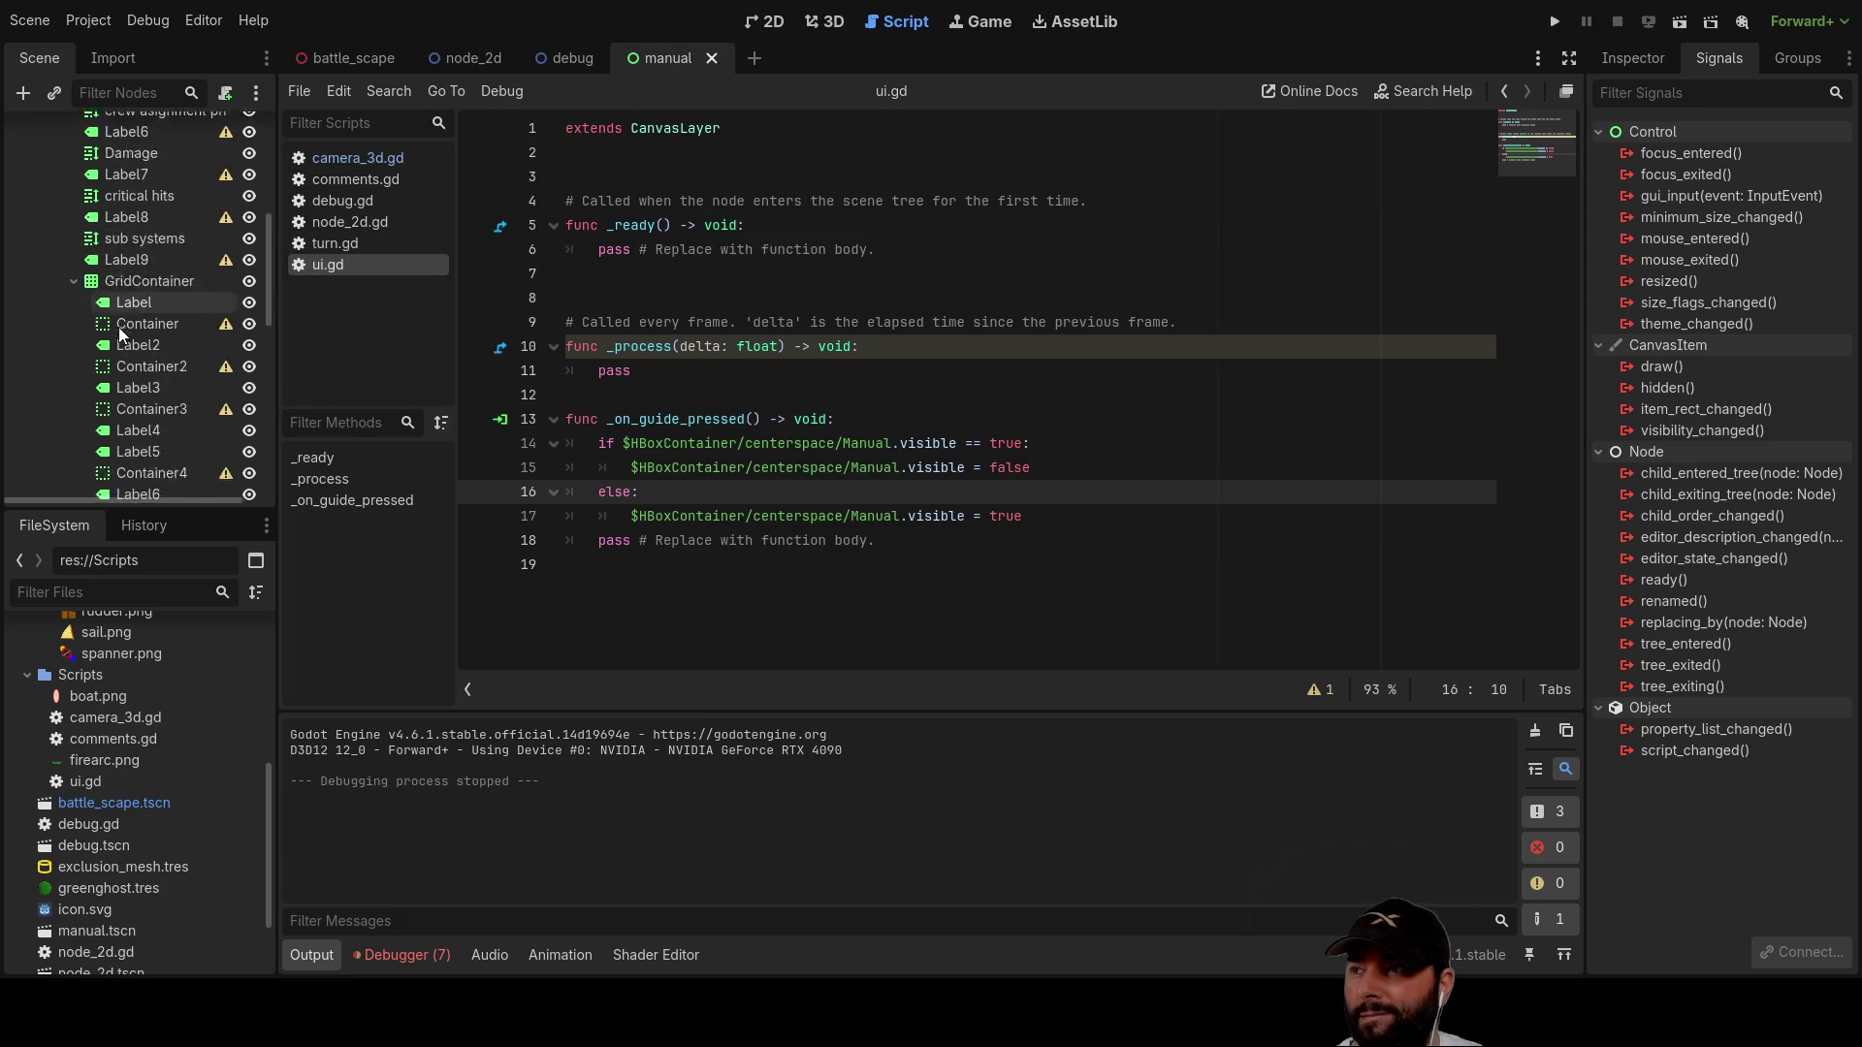
pyautogui.scroll(3, 179, 323)
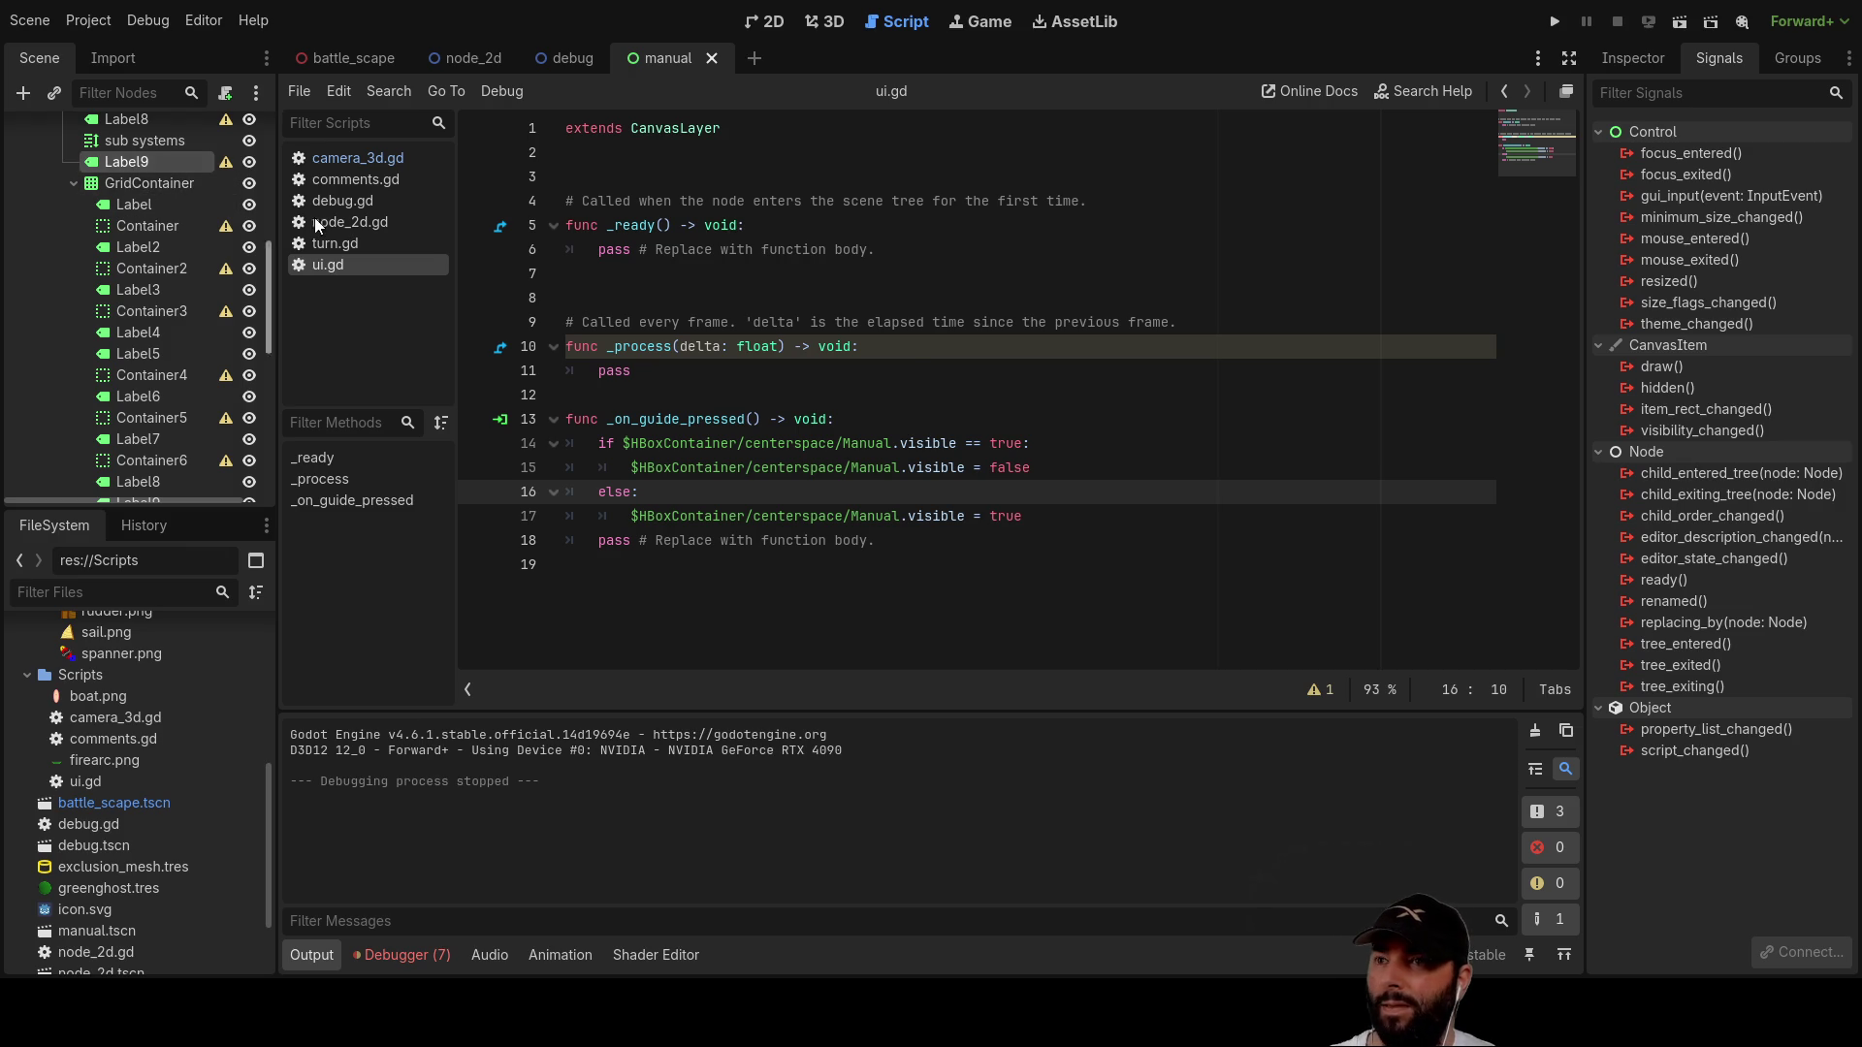
pyautogui.click(773, 21)
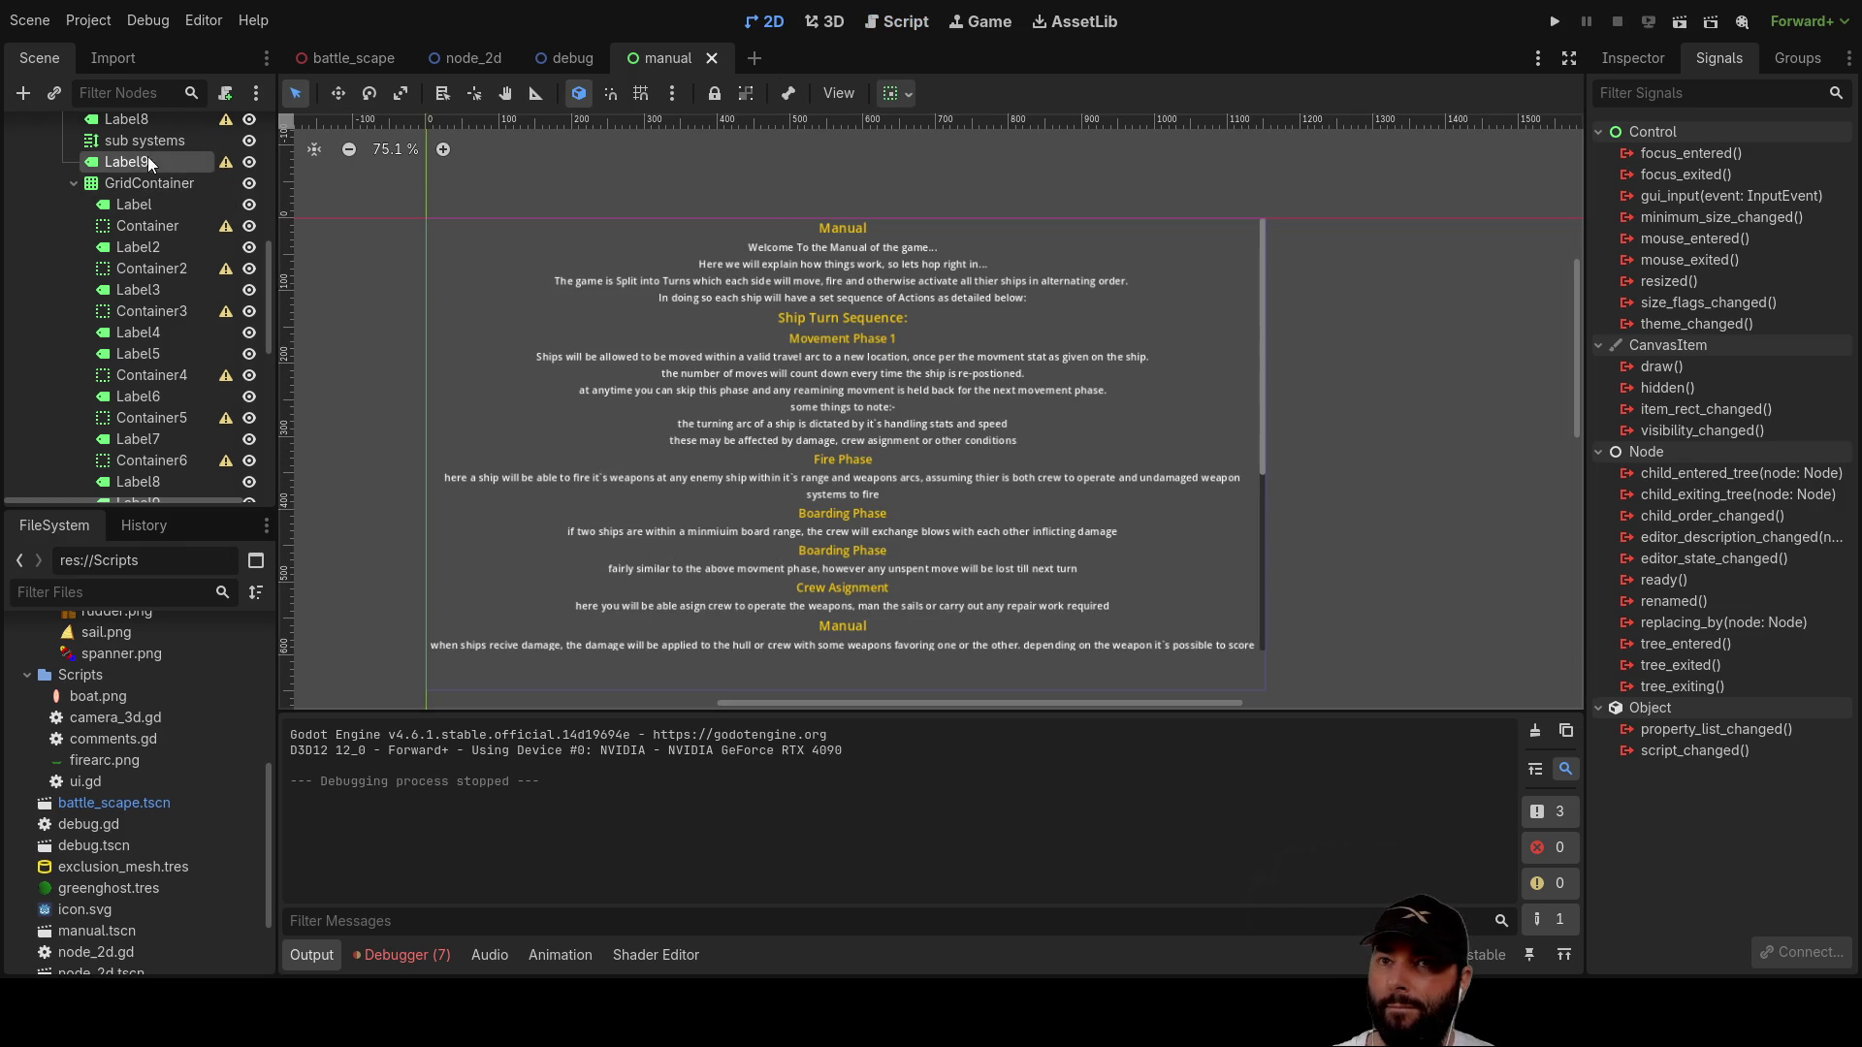
pyautogui.click(1632, 59)
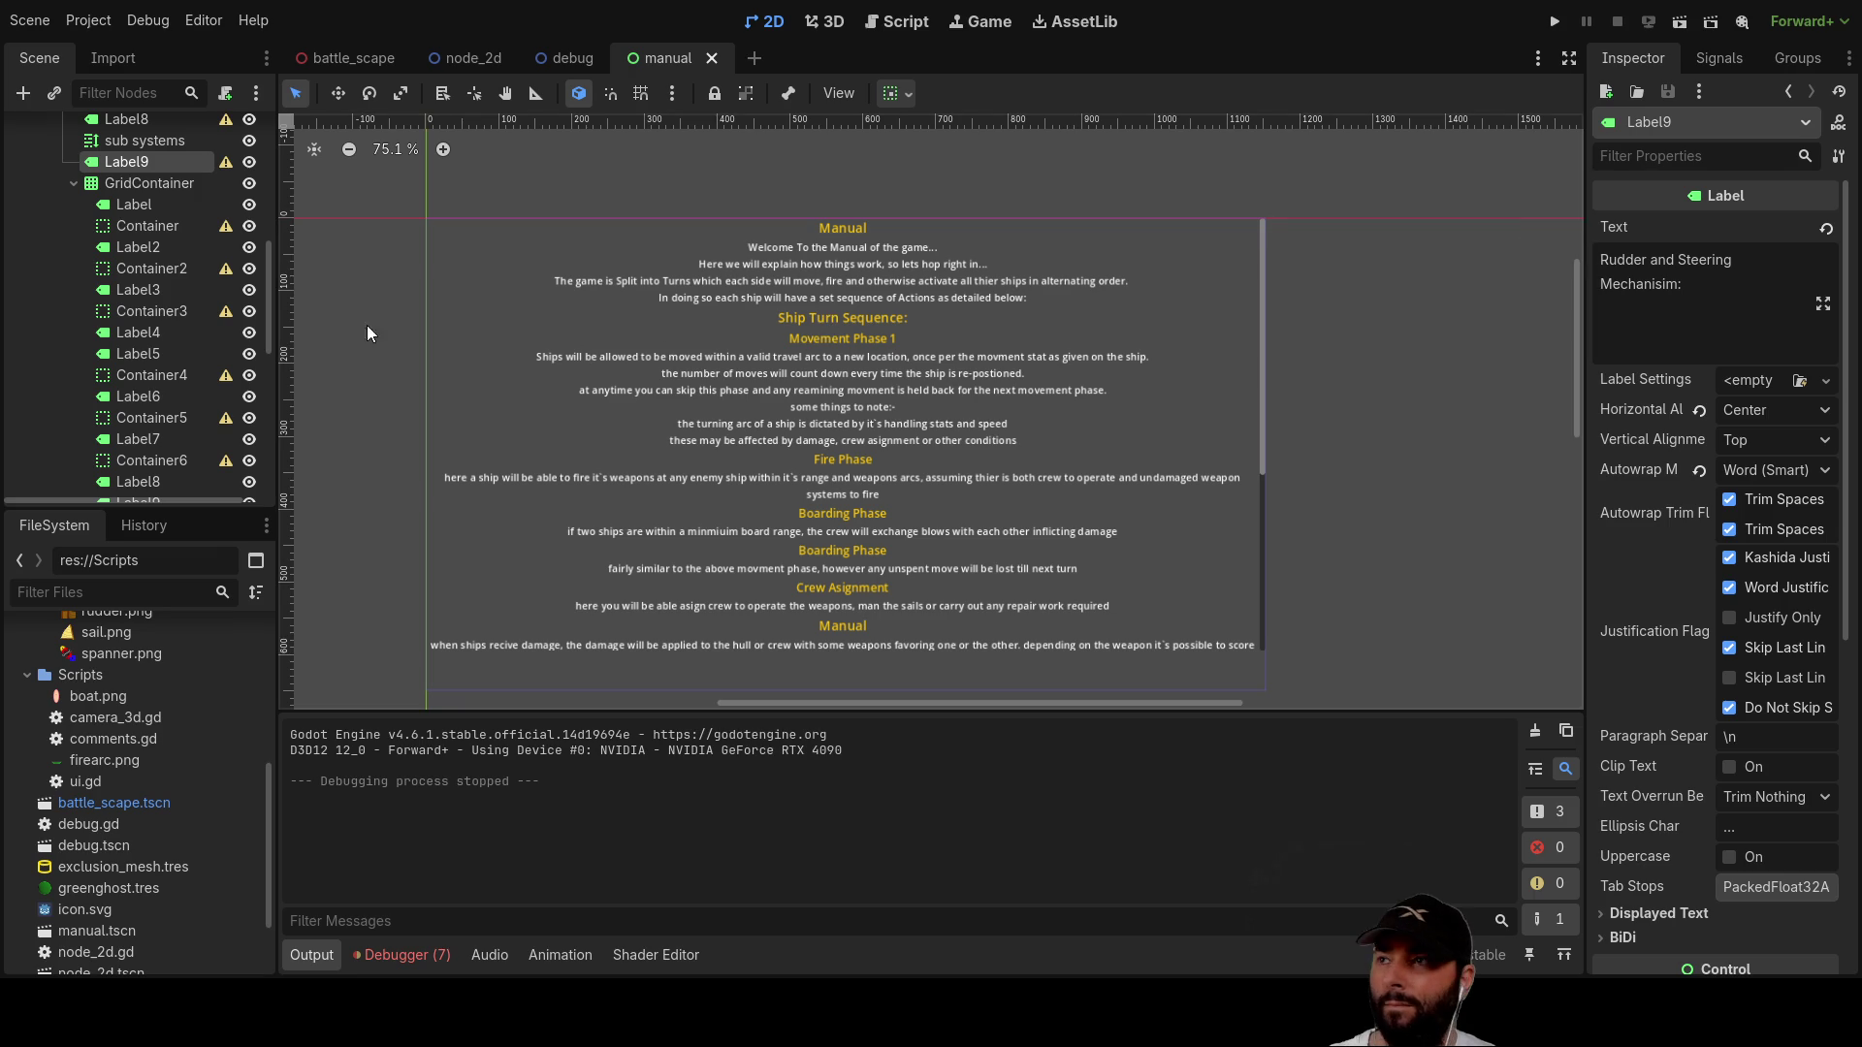
pyautogui.keyDown('ctrl'); pyautogui.click(138, 184); pyautogui.keyUp('ctrl')
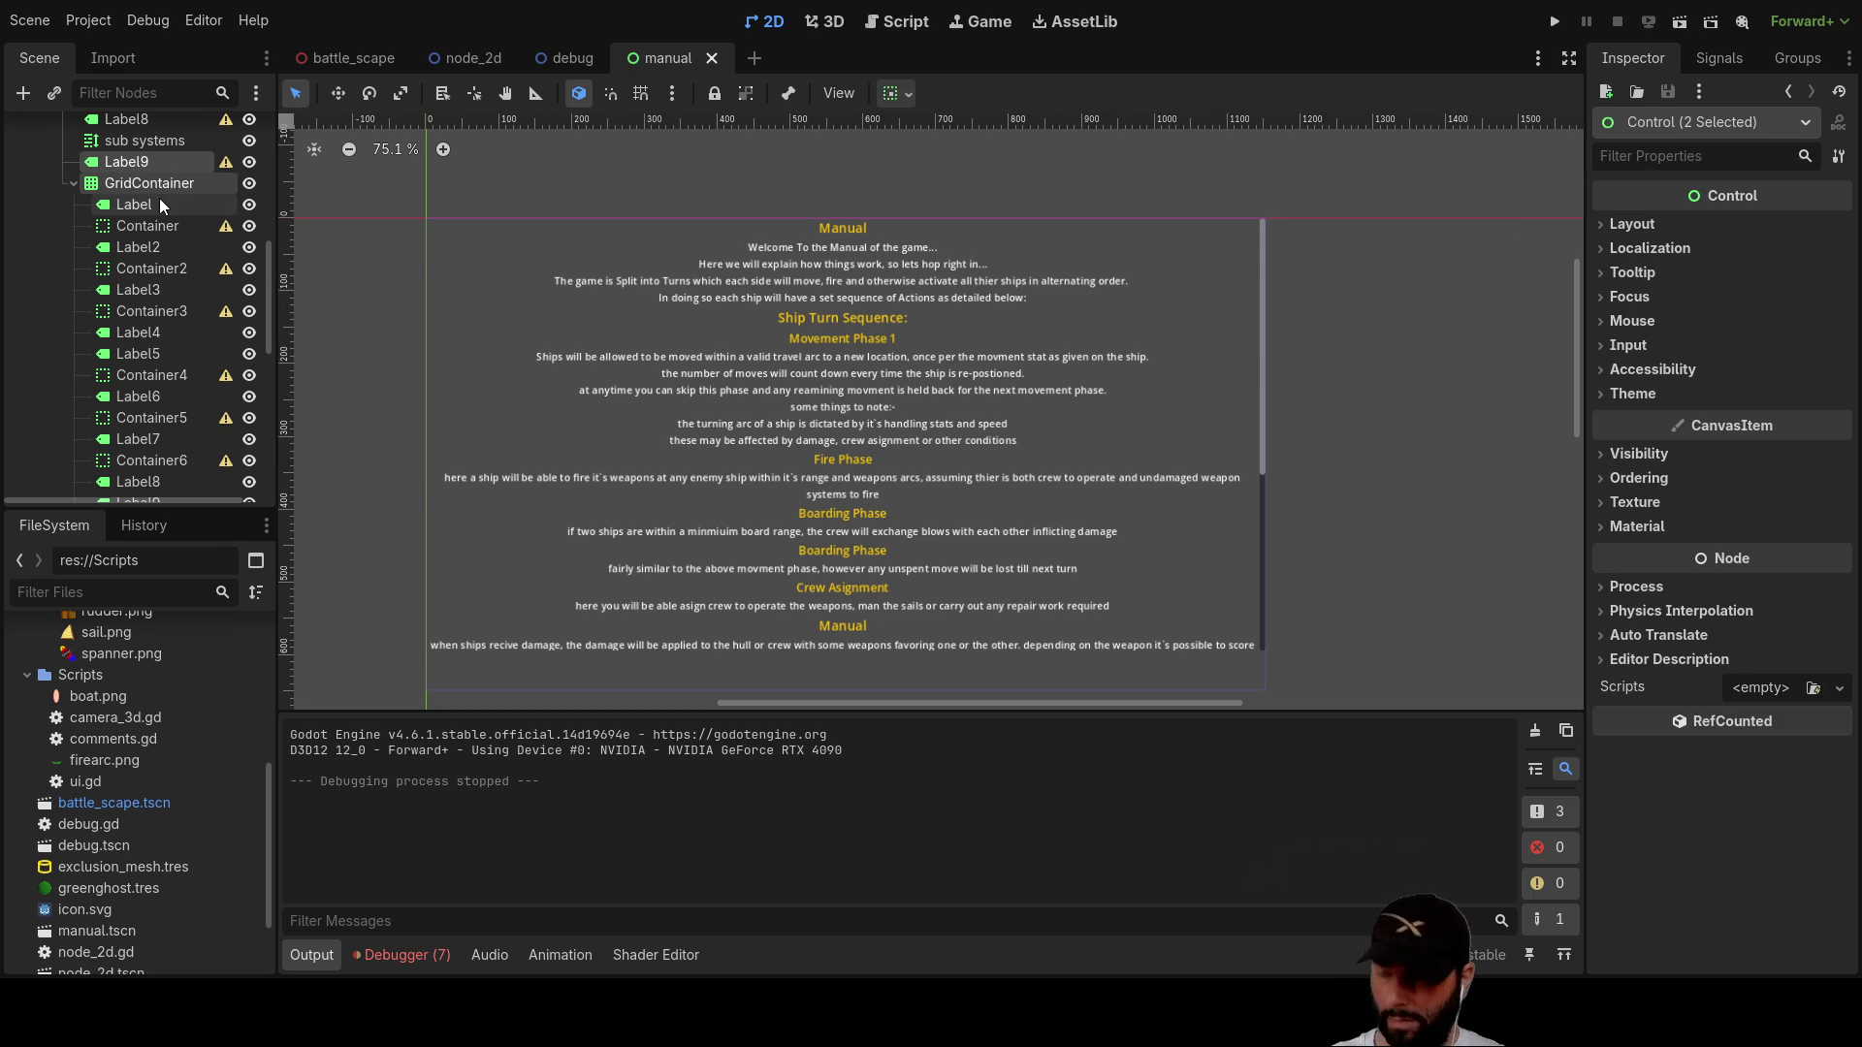
pyautogui.scroll(3, 124, 311)
pyautogui.scroll(5, 122, 330)
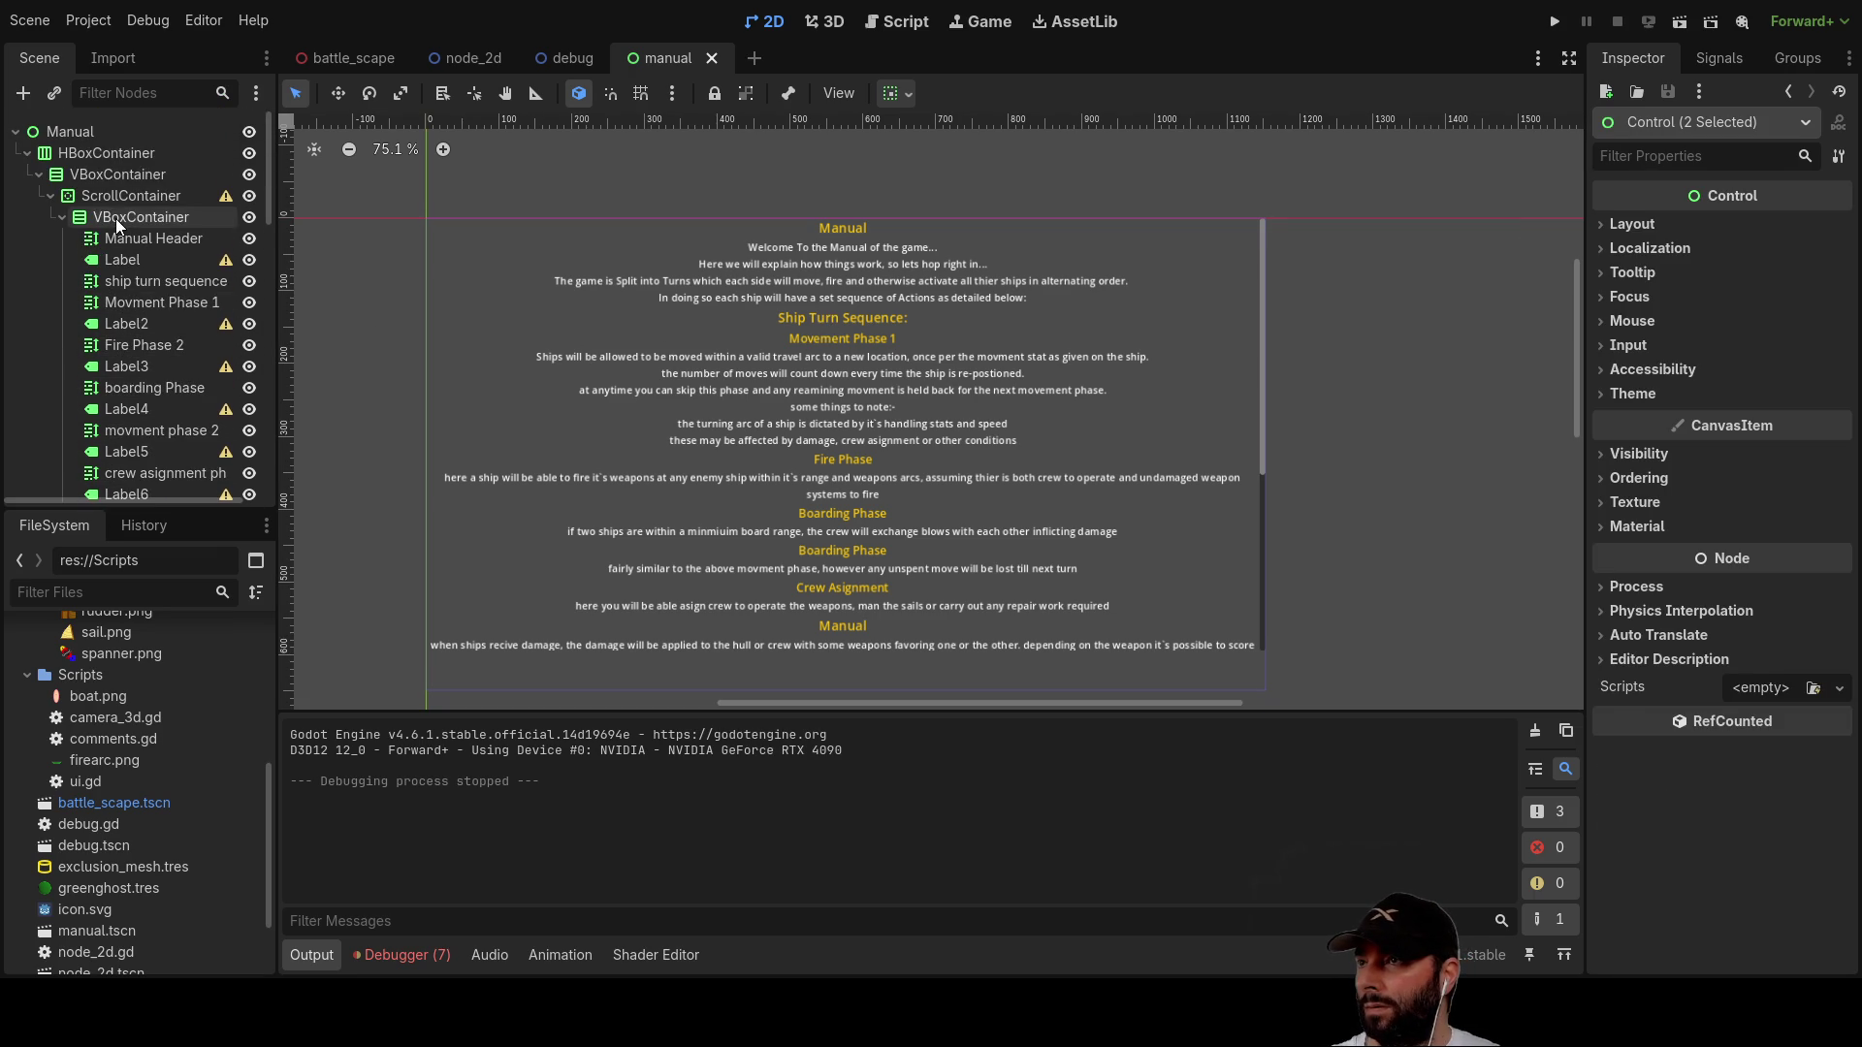
pyautogui.click(117, 220)
pyautogui.hotkey('ctrl', 'v')
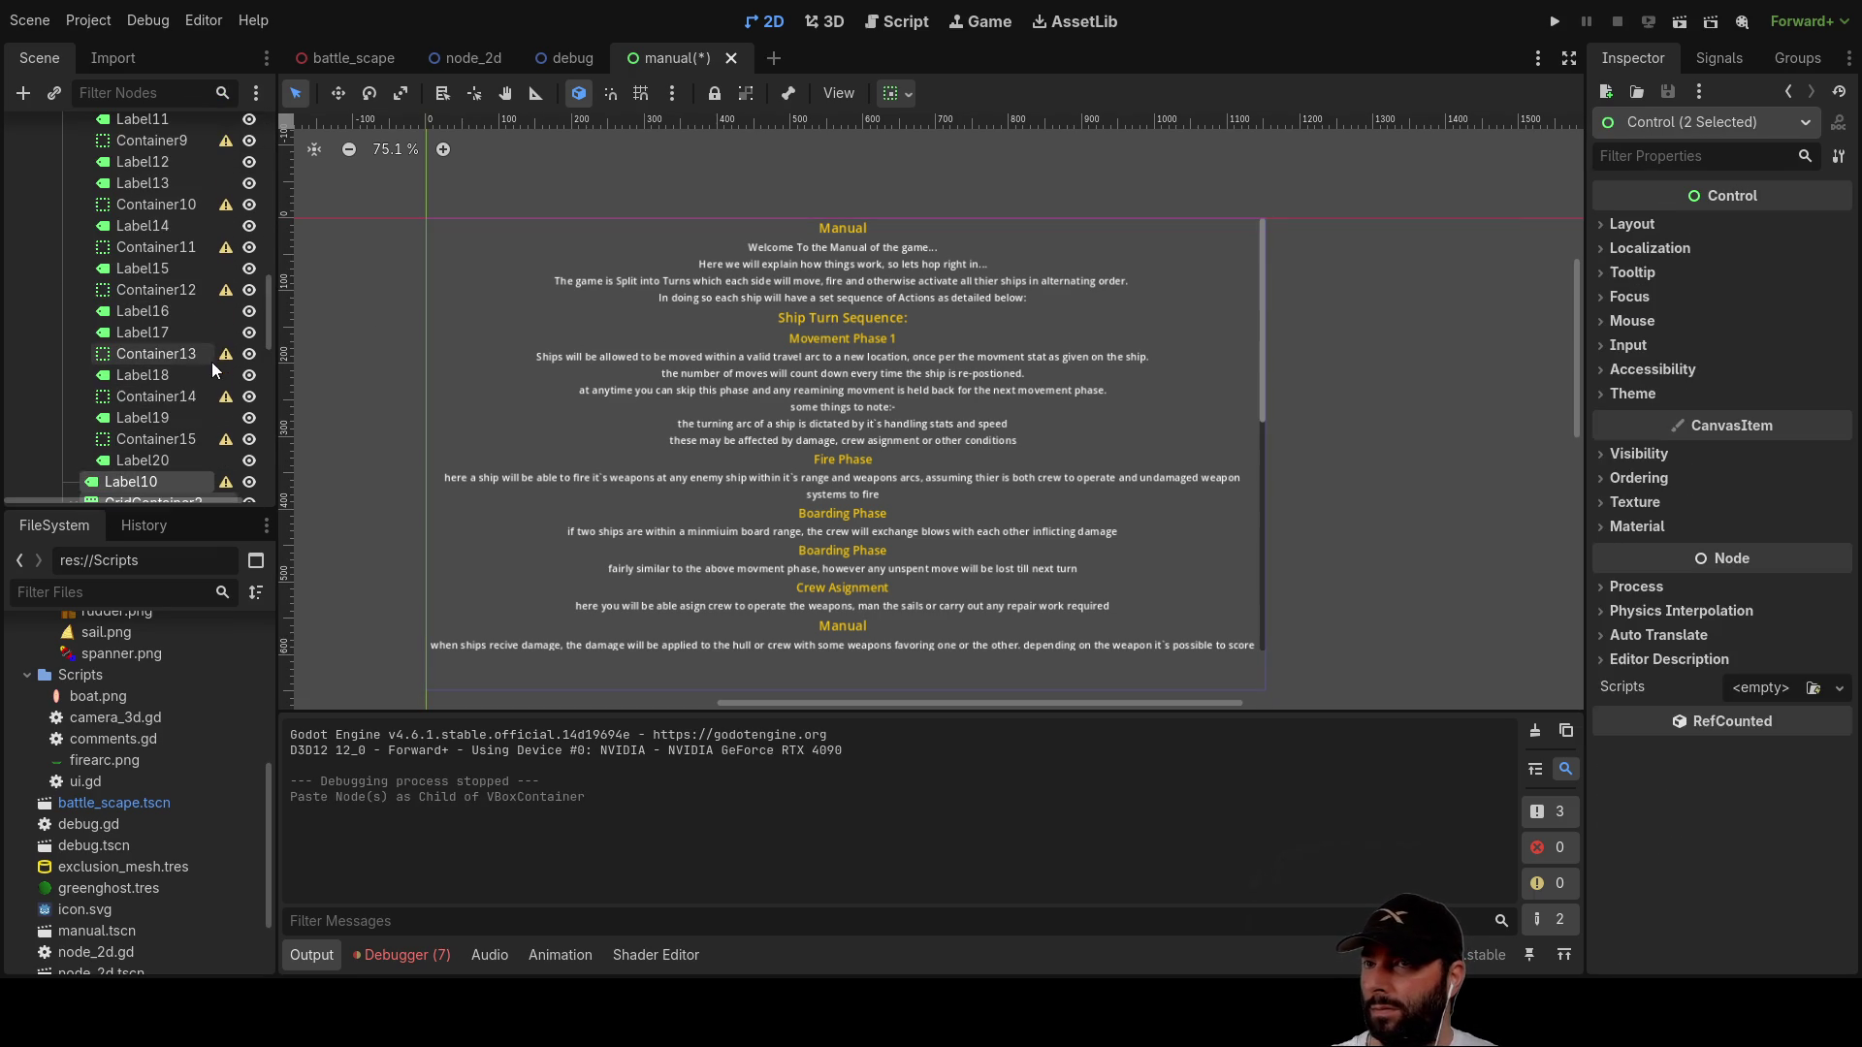
# Step: Hide the manual nodes from Manual Header through Label6, covering the turn phases and crew assignment
pyautogui.scroll(1, 925, 419)
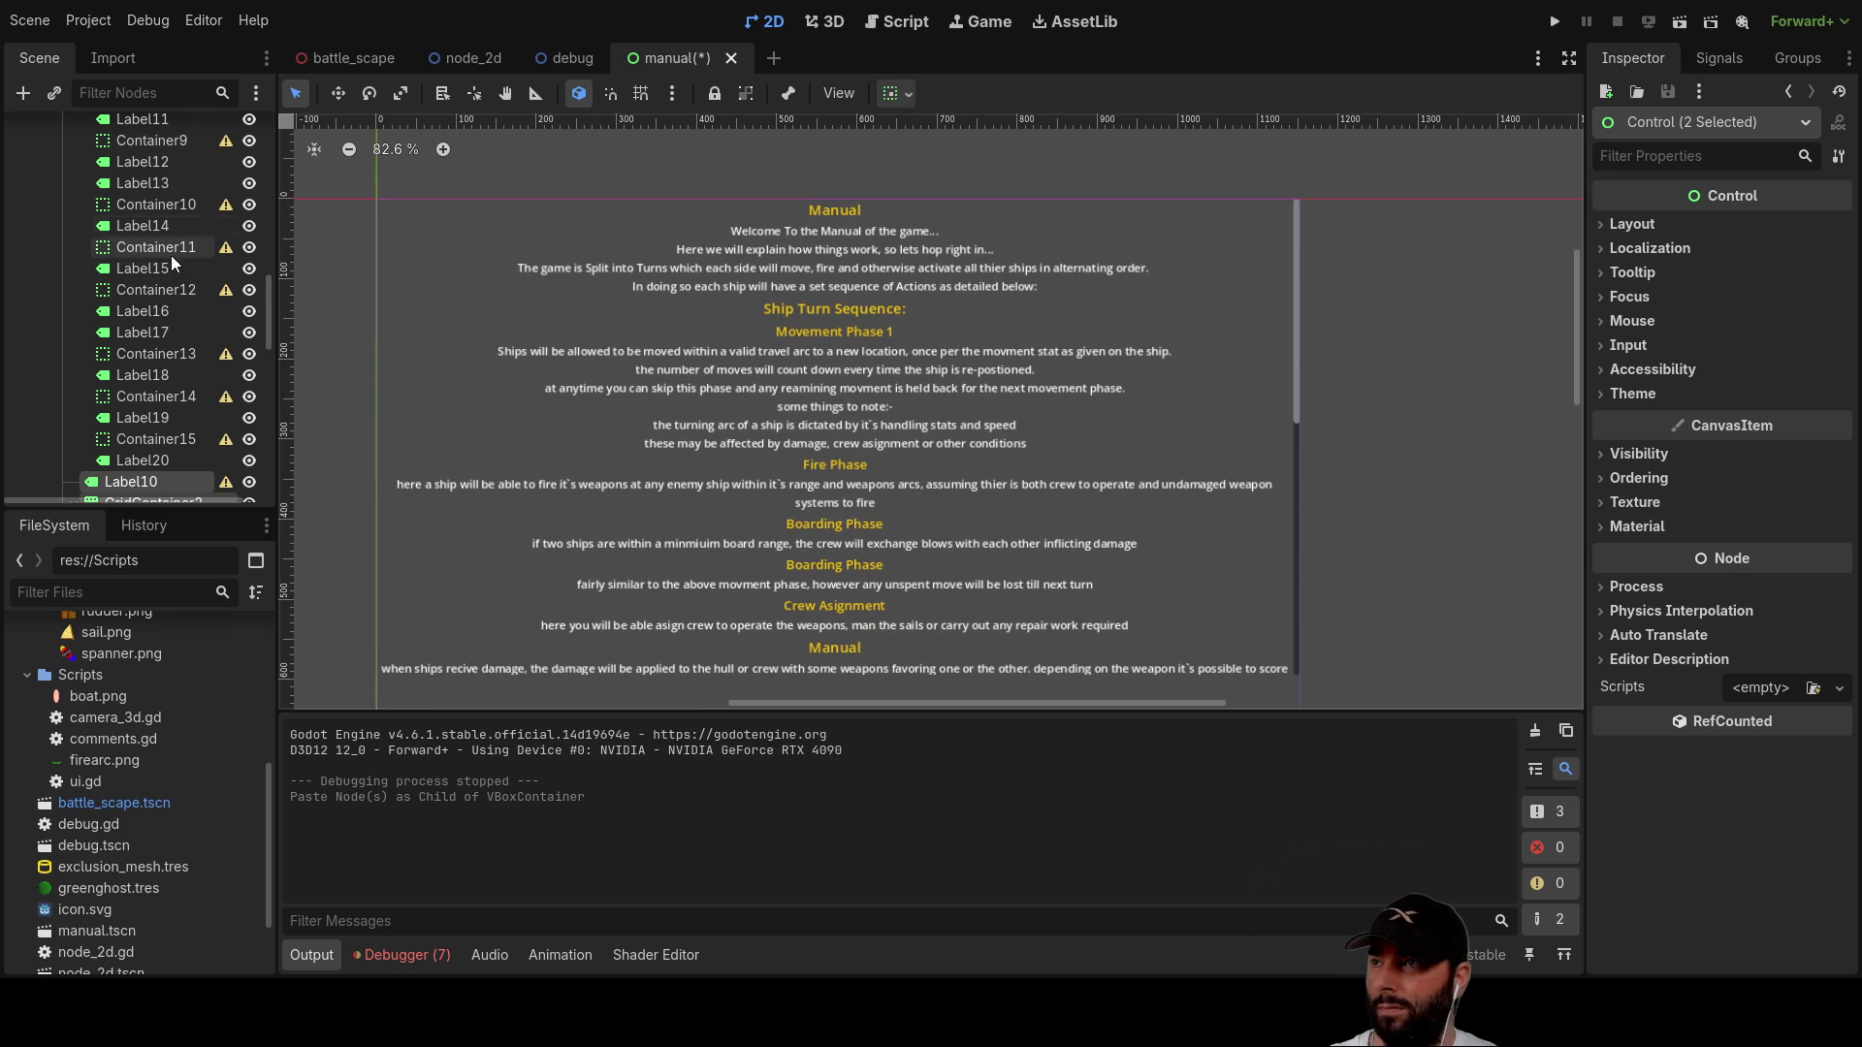
pyautogui.scroll(5, 171, 255)
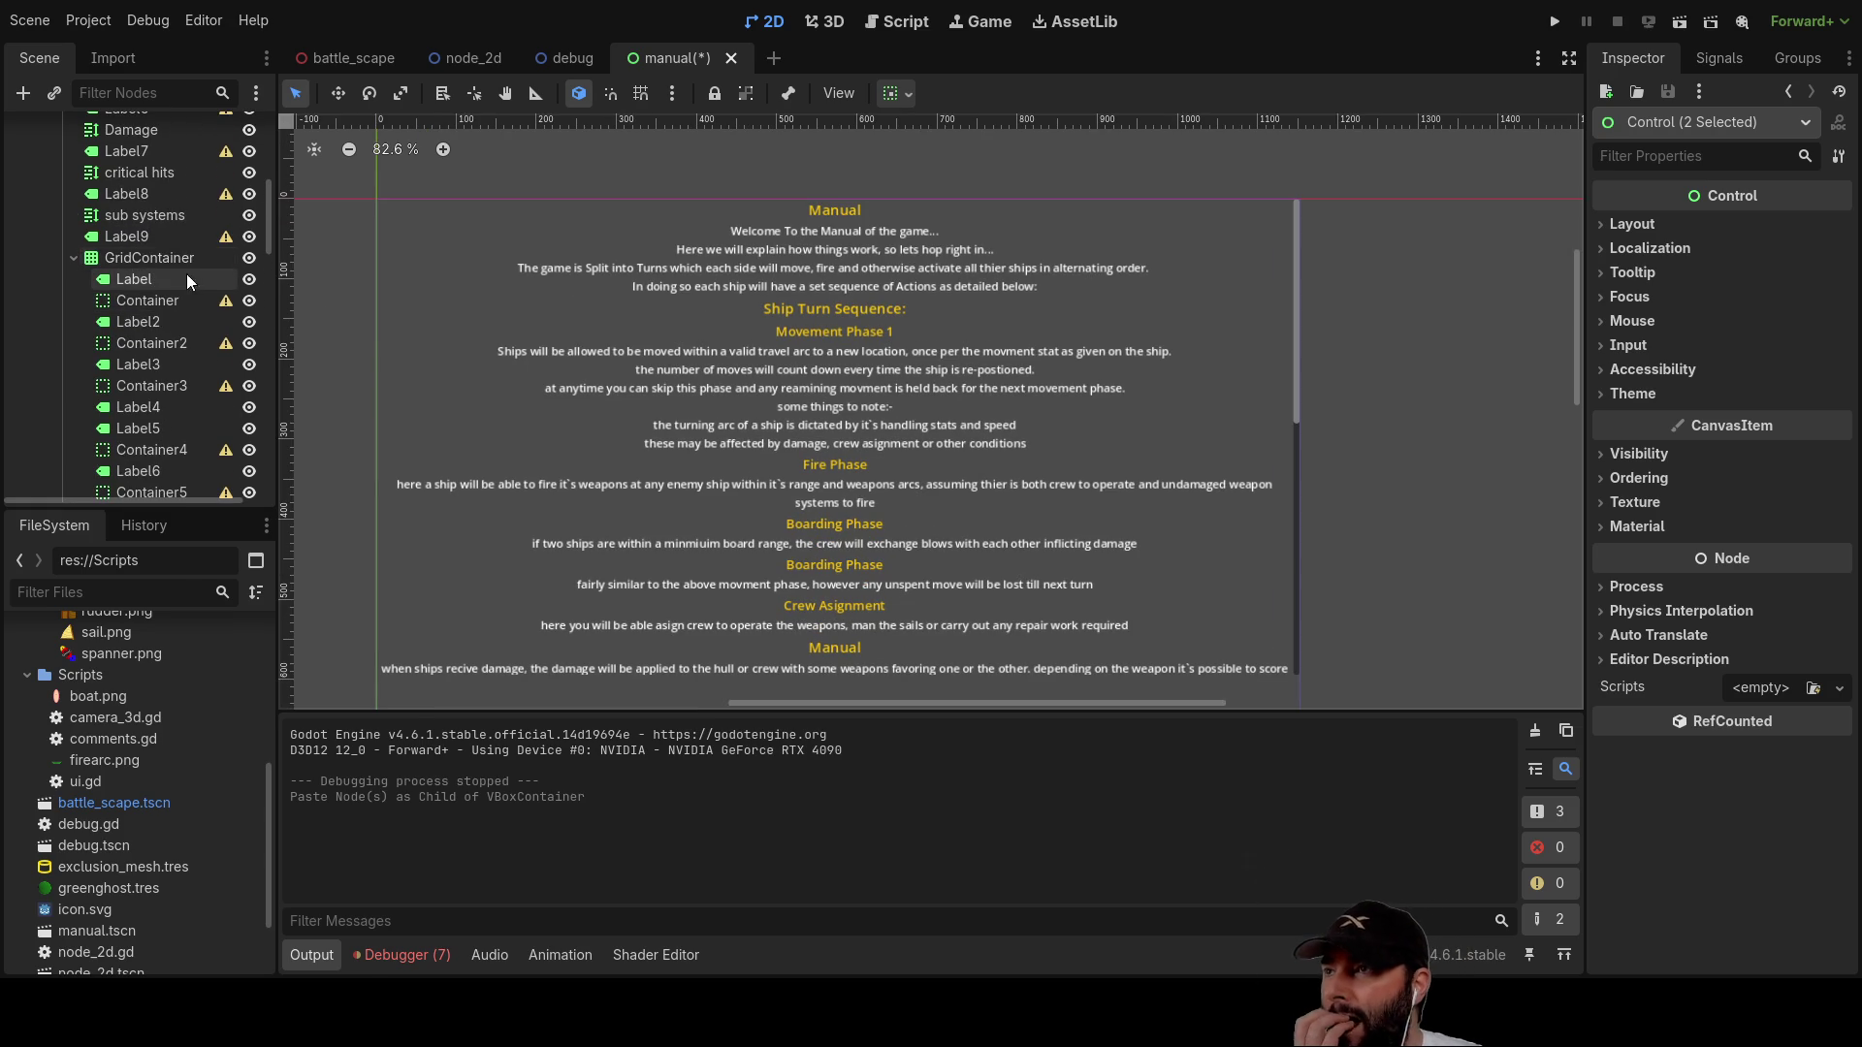
pyautogui.scroll(5, 204, 276)
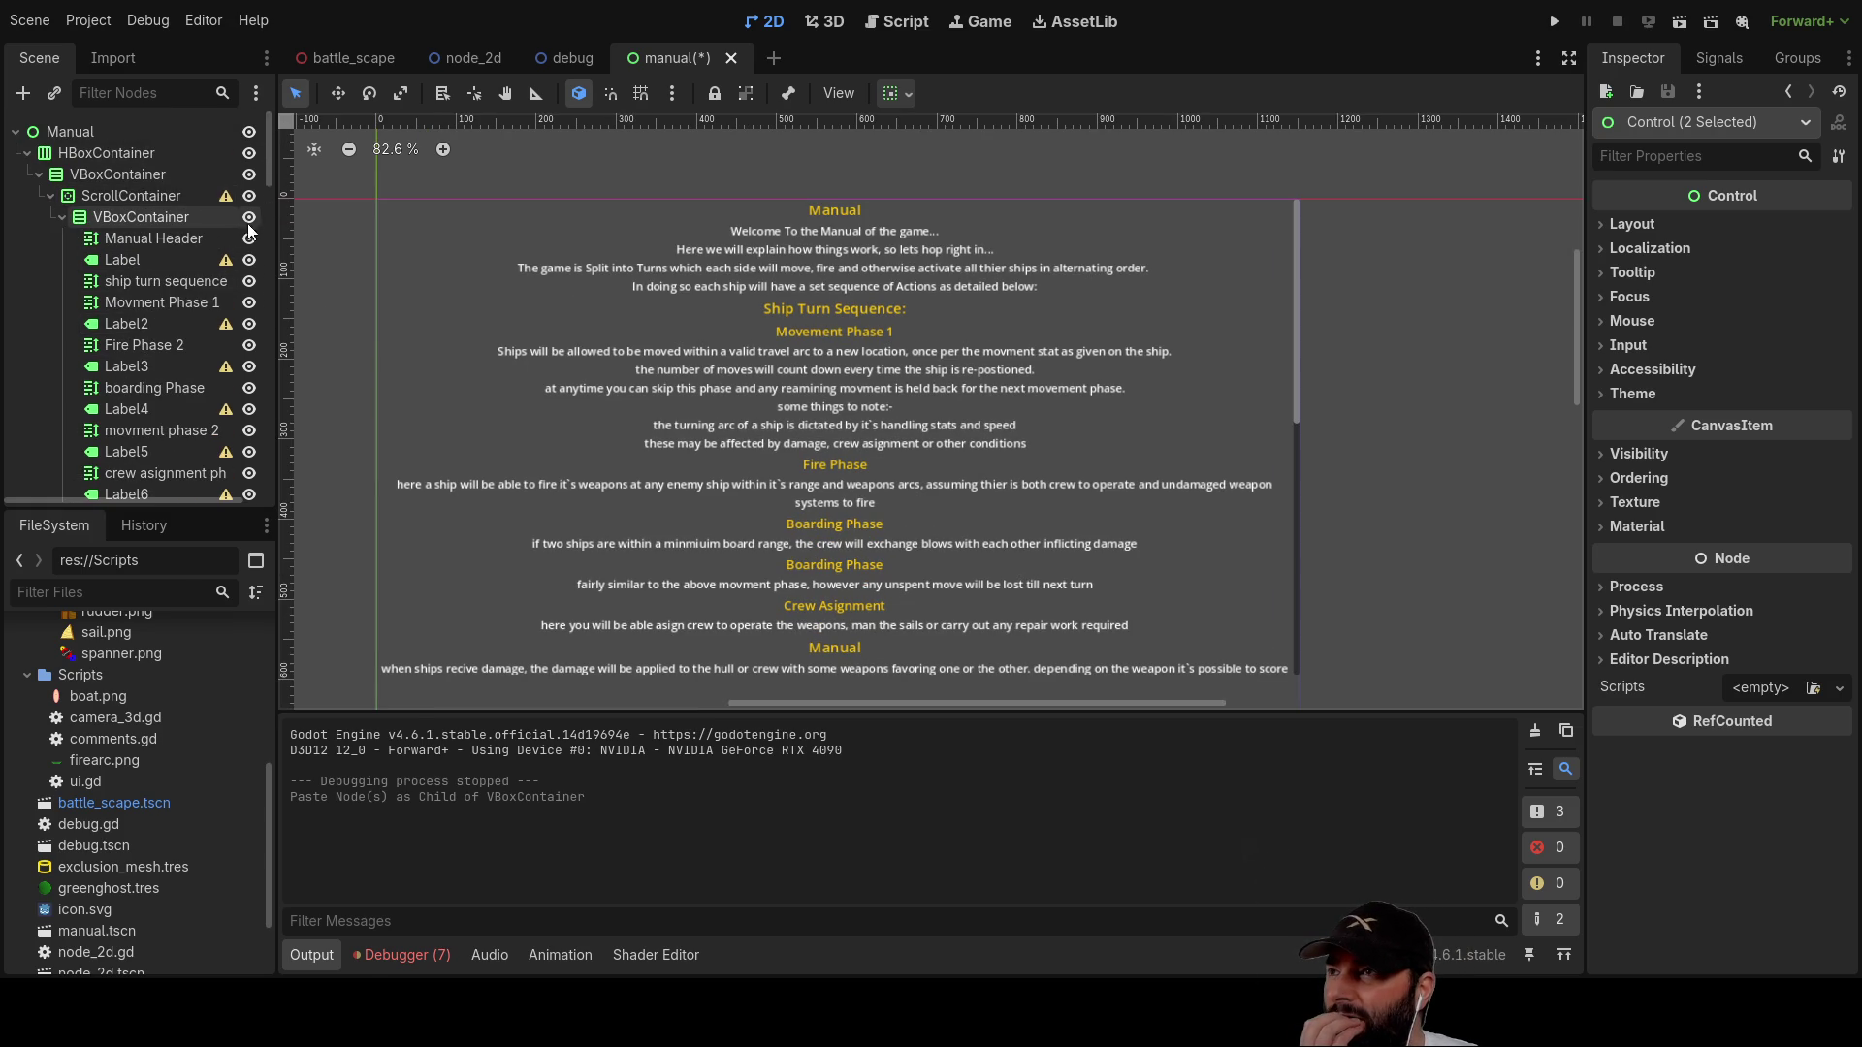
pyautogui.click(250, 238)
pyautogui.click(251, 260)
pyautogui.click(250, 282)
pyautogui.click(249, 303)
pyautogui.click(249, 324)
pyautogui.click(249, 345)
pyautogui.click(249, 366)
pyautogui.click(249, 388)
pyautogui.click(249, 410)
pyautogui.click(250, 430)
pyautogui.click(249, 452)
pyautogui.click(250, 473)
pyautogui.click(250, 494)
# Step: Hide the Damage, critical hits and sub systems nodes, Label7–Label9, and the original GridContainer
pyautogui.scroll(-3, 254, 436)
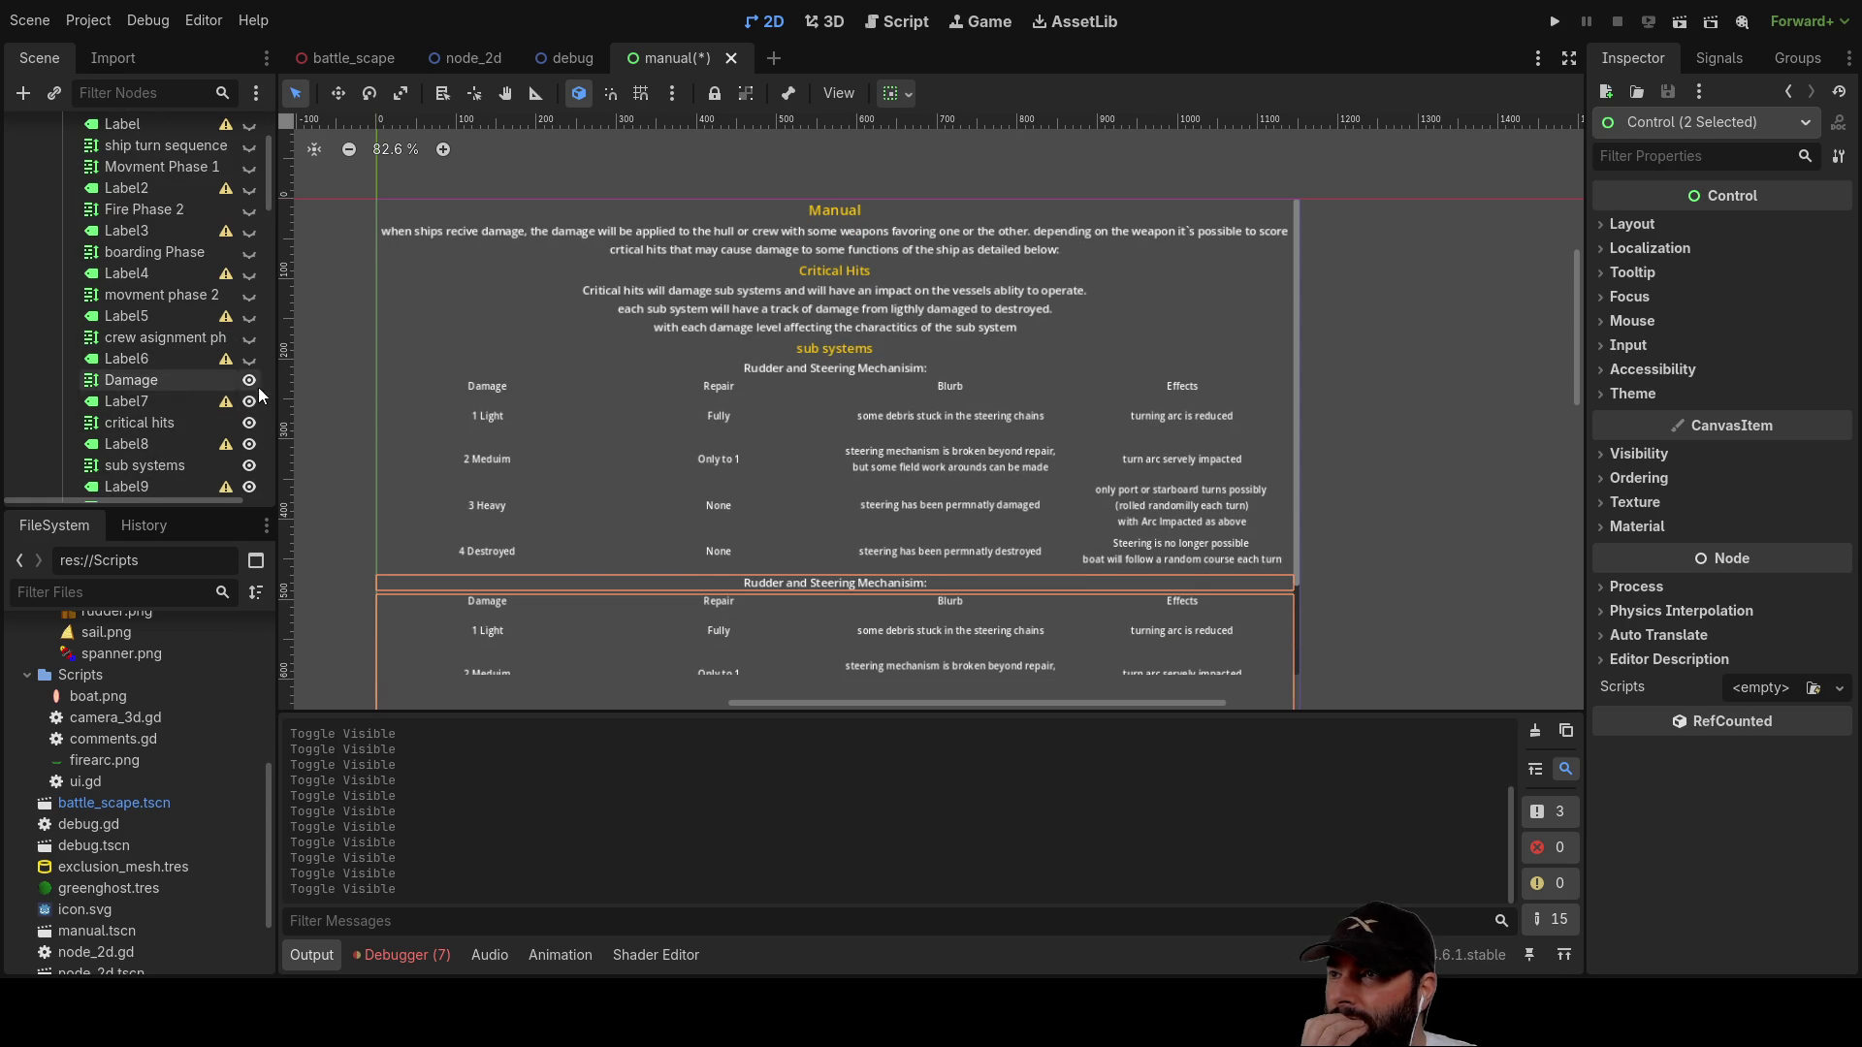
pyautogui.click(249, 381)
pyautogui.click(249, 401)
pyautogui.click(249, 423)
pyautogui.click(250, 444)
pyautogui.click(249, 466)
pyautogui.click(249, 487)
pyautogui.scroll(-3, 205, 363)
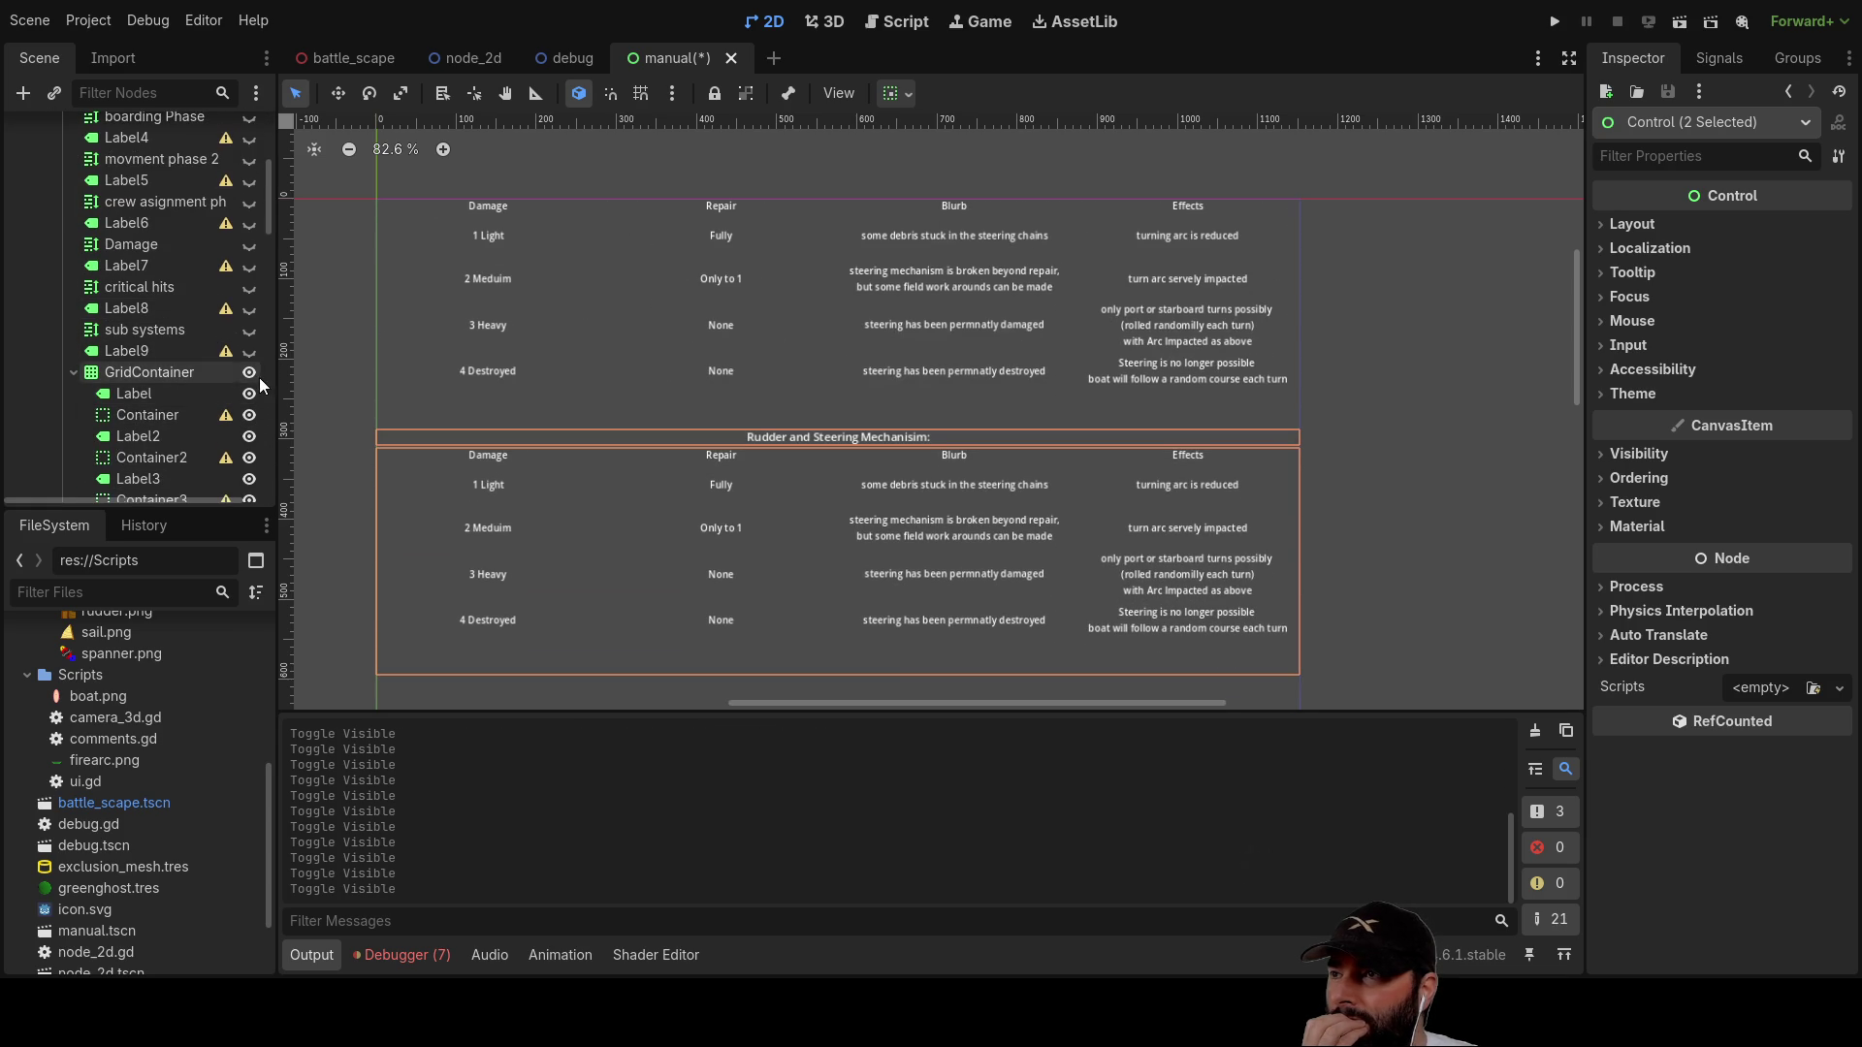
pyautogui.click(249, 374)
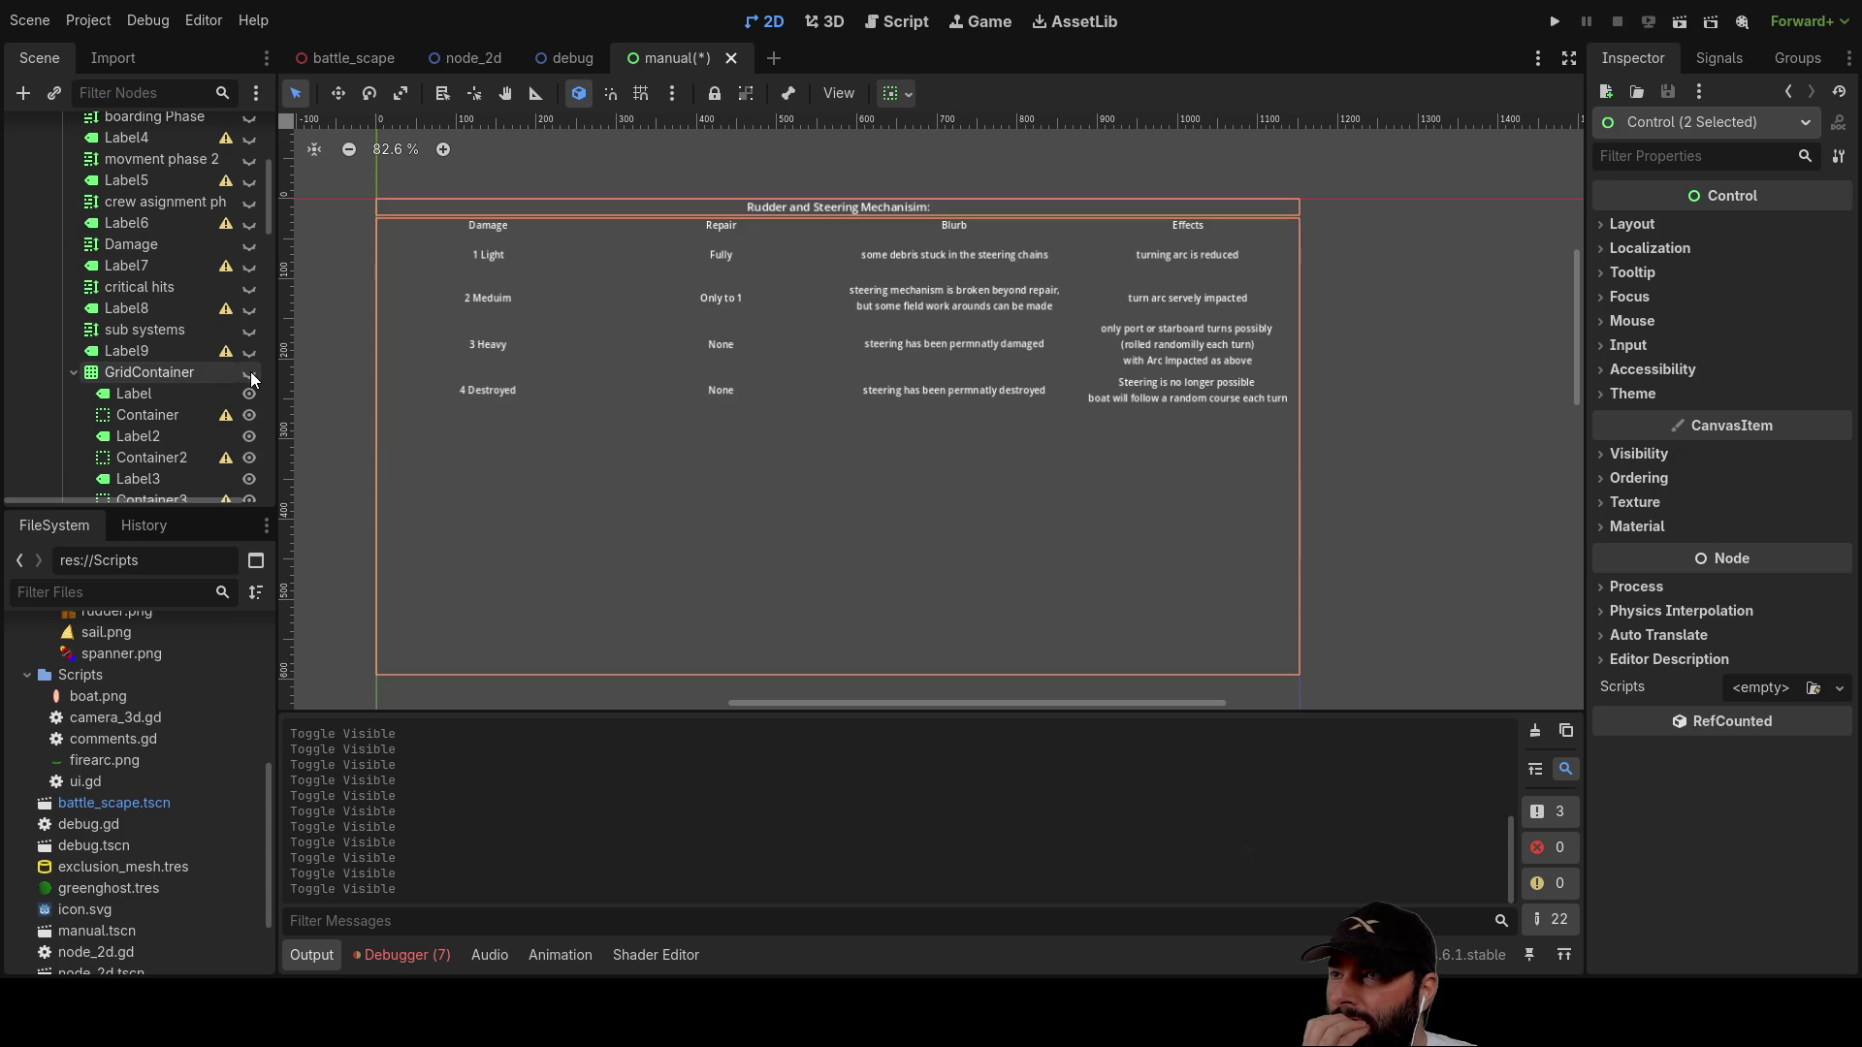
# Step: Collapse the original GridContainer, select Label10, and return to the ui.gd script
pyautogui.scroll(-2, 194, 383)
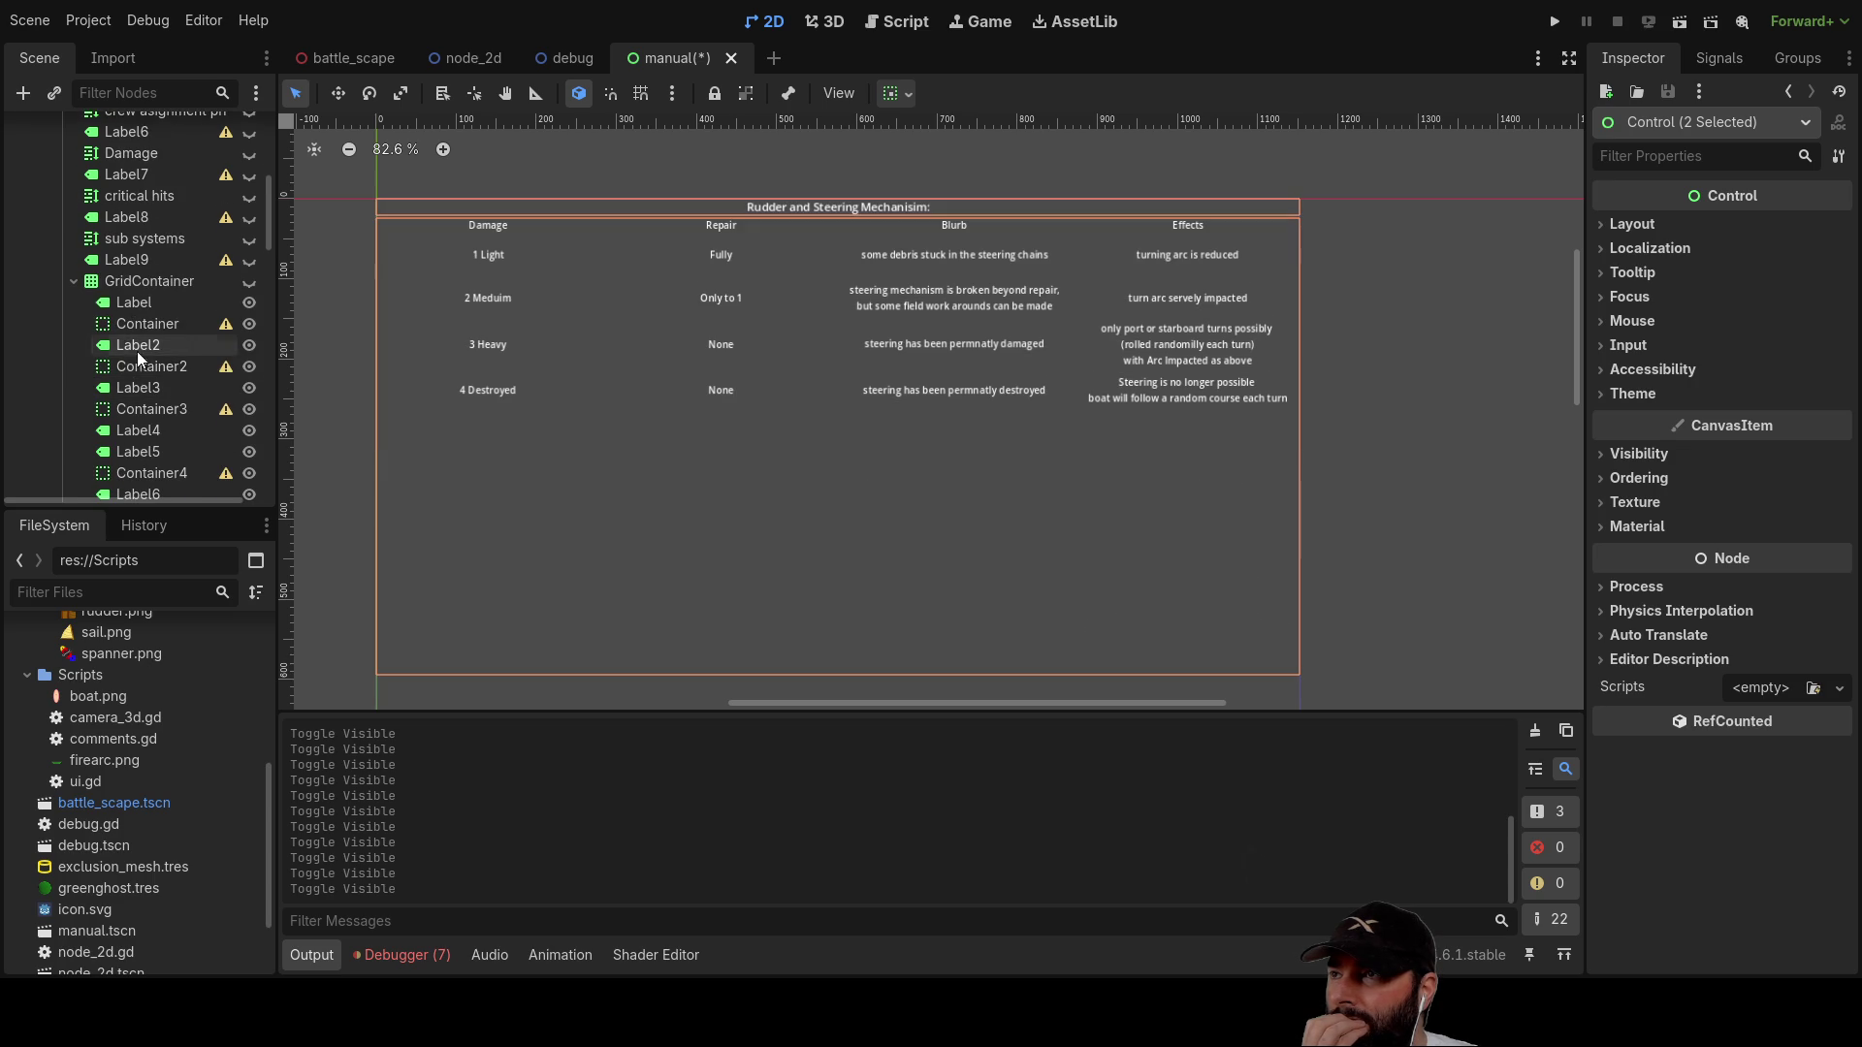
pyautogui.click(74, 281)
pyautogui.click(130, 300)
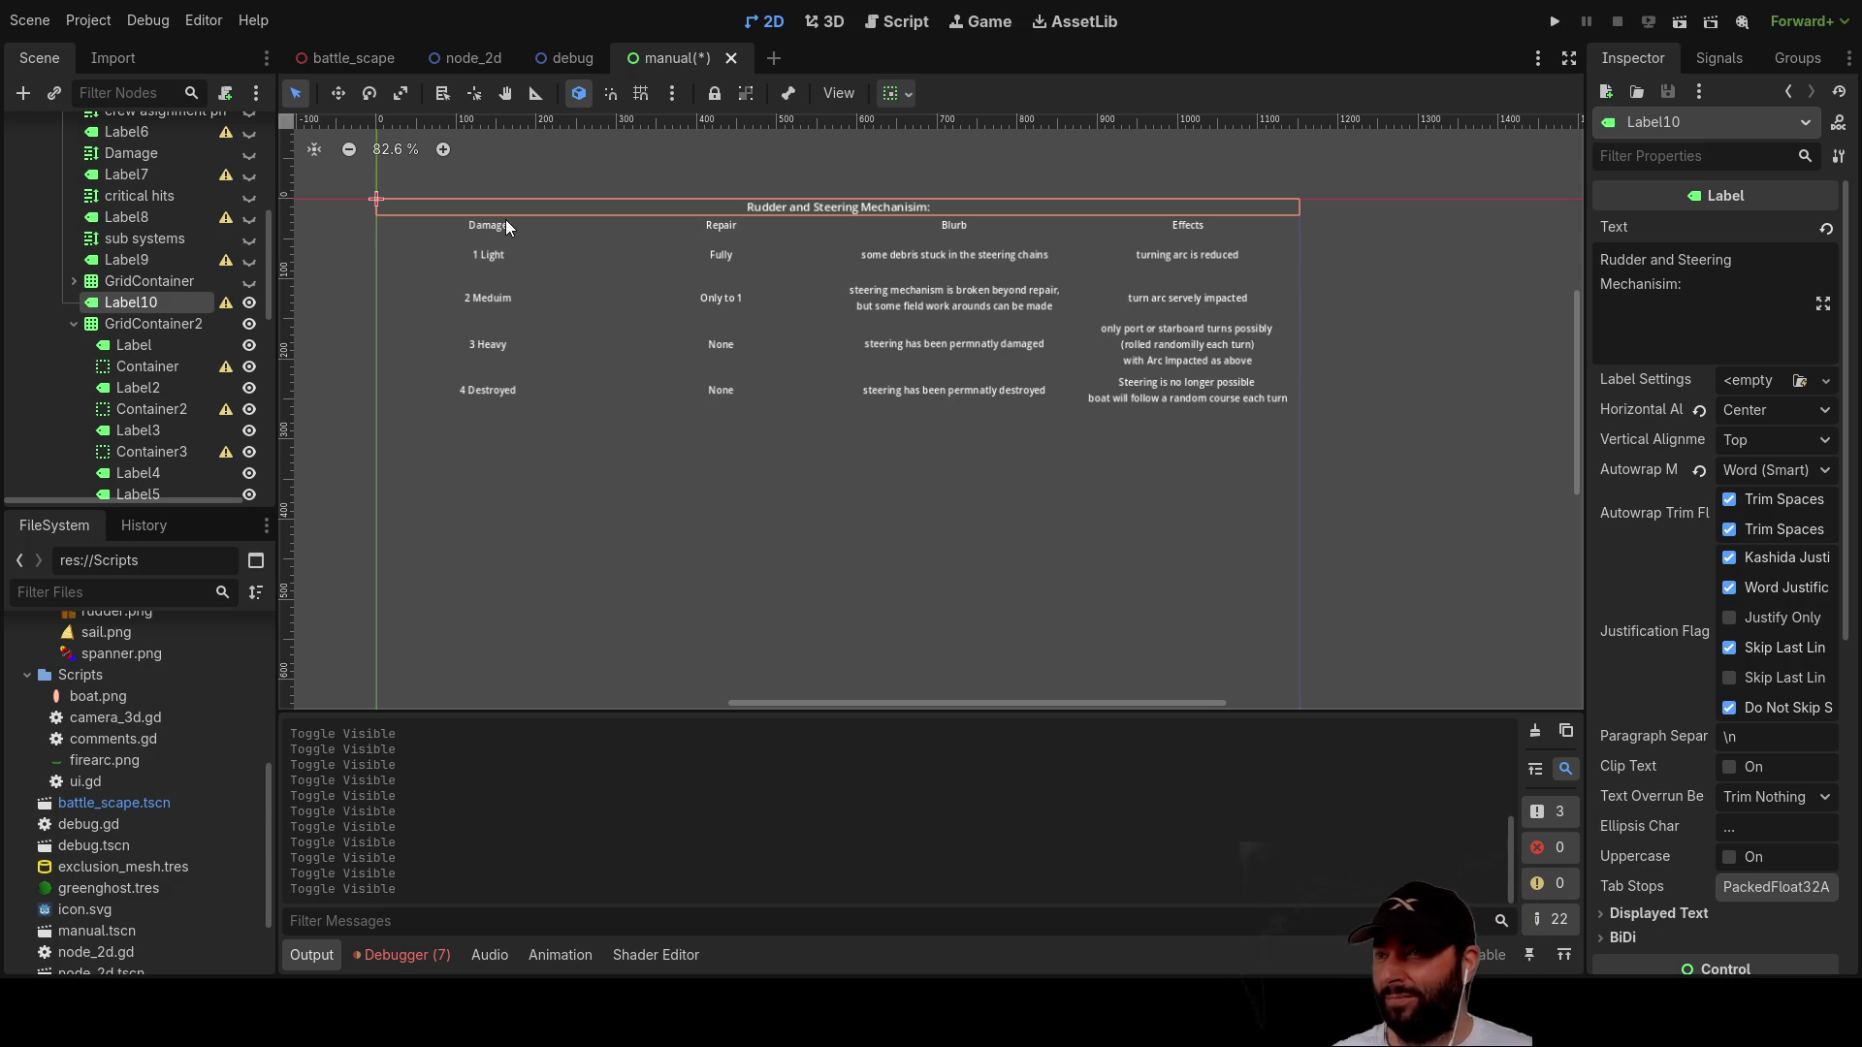
pyautogui.click(899, 29)
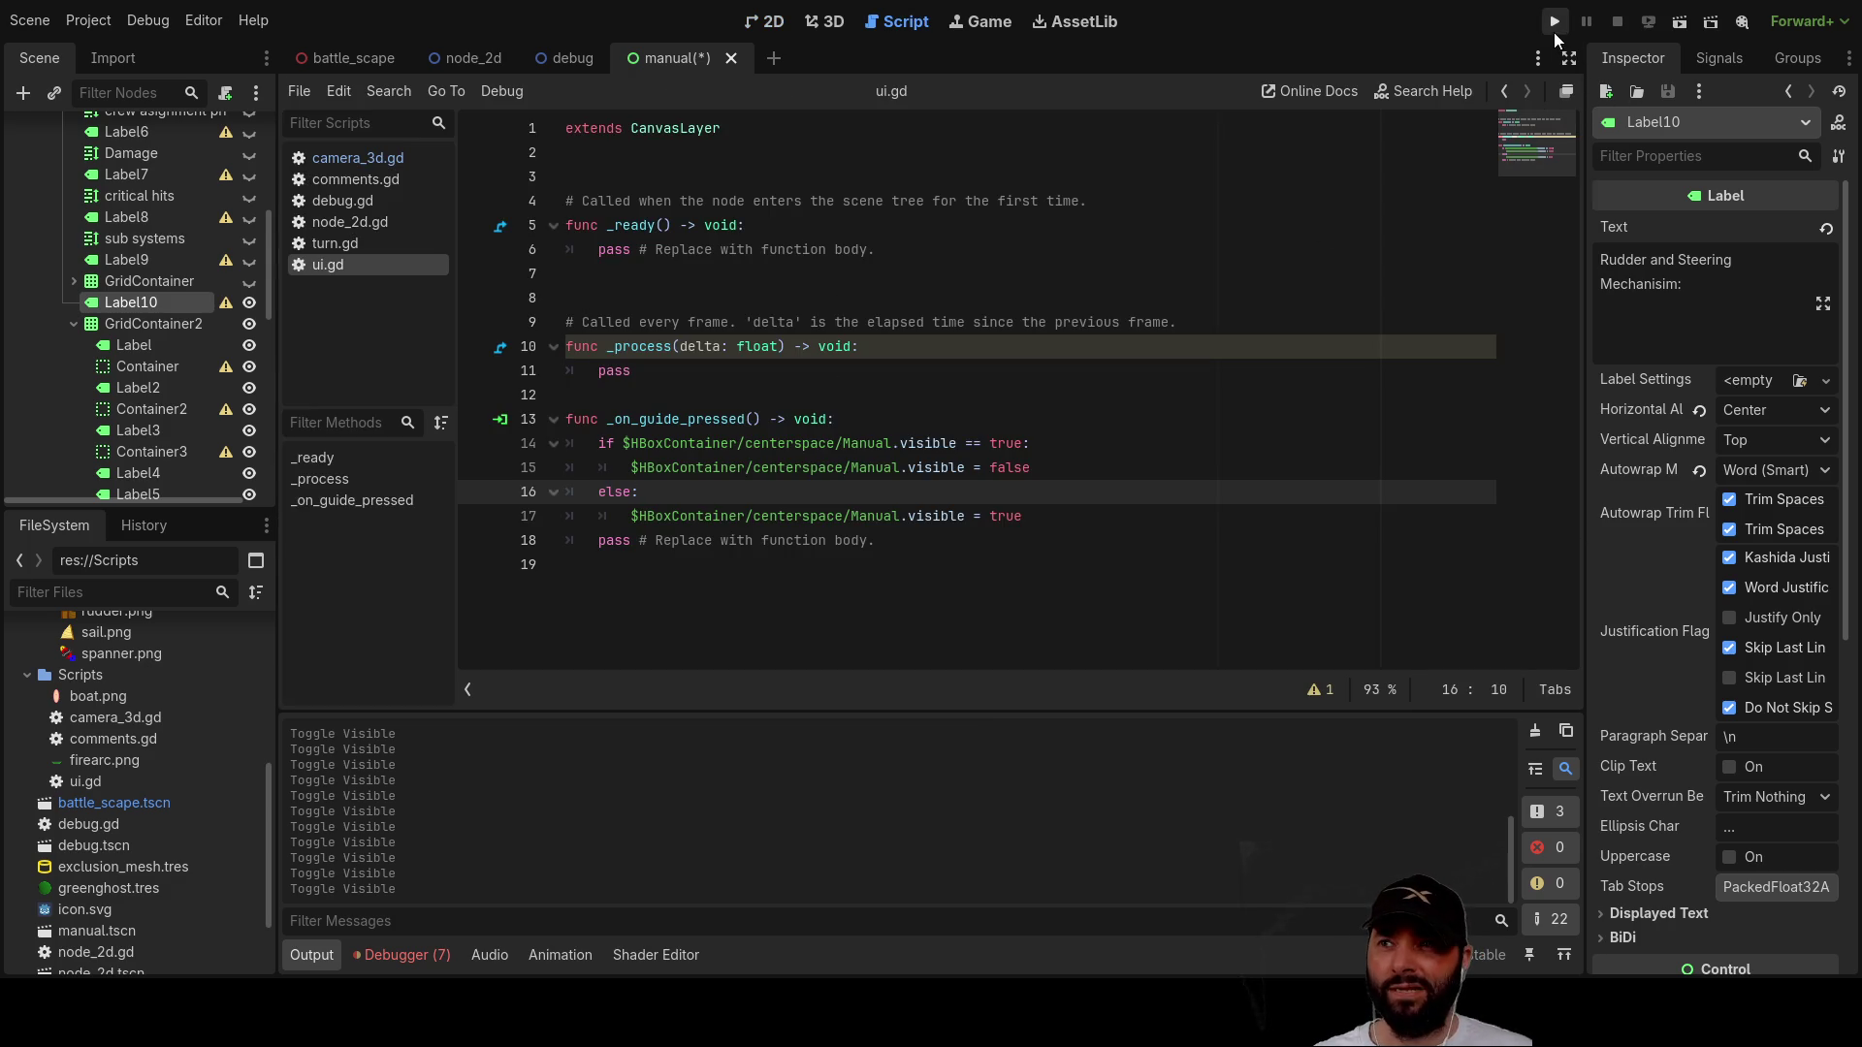
# Step: Run the game, close the guide table, and swing the camera around the ship with Q/A/D/S
pyautogui.click(1554, 25)
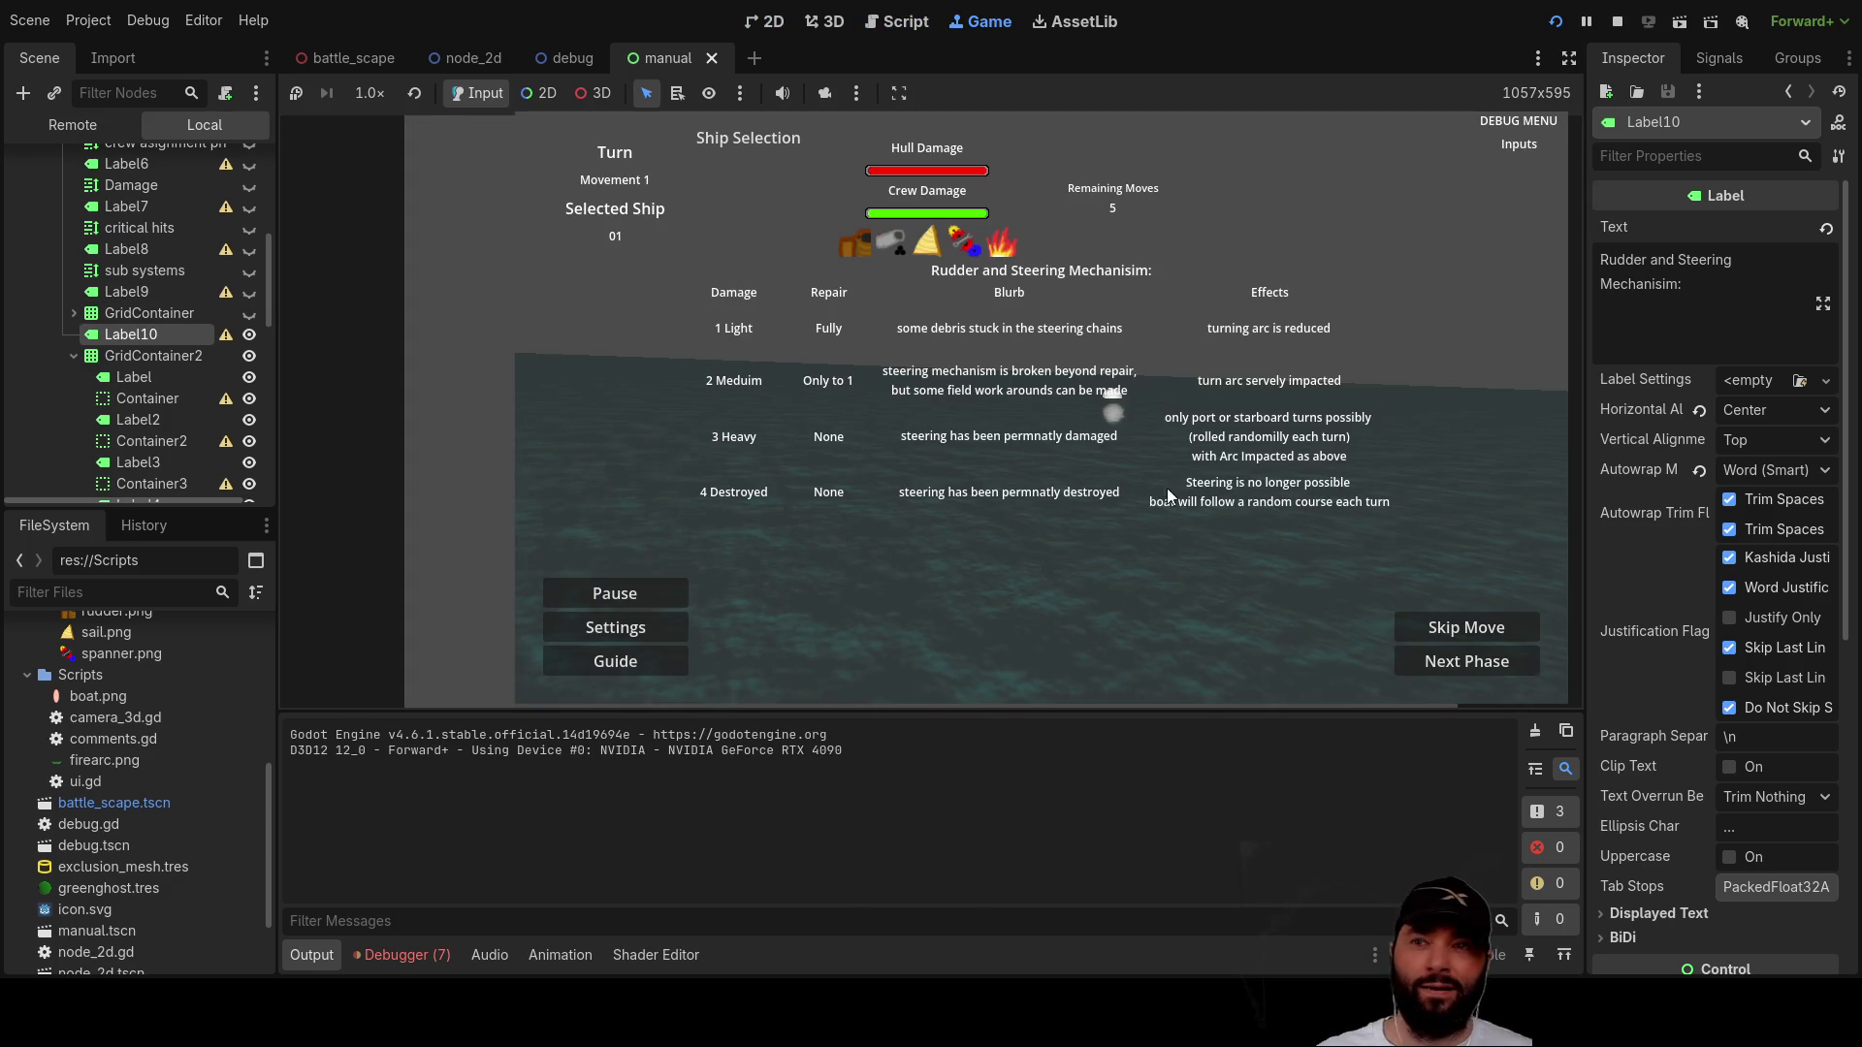
pyautogui.click(615, 661)
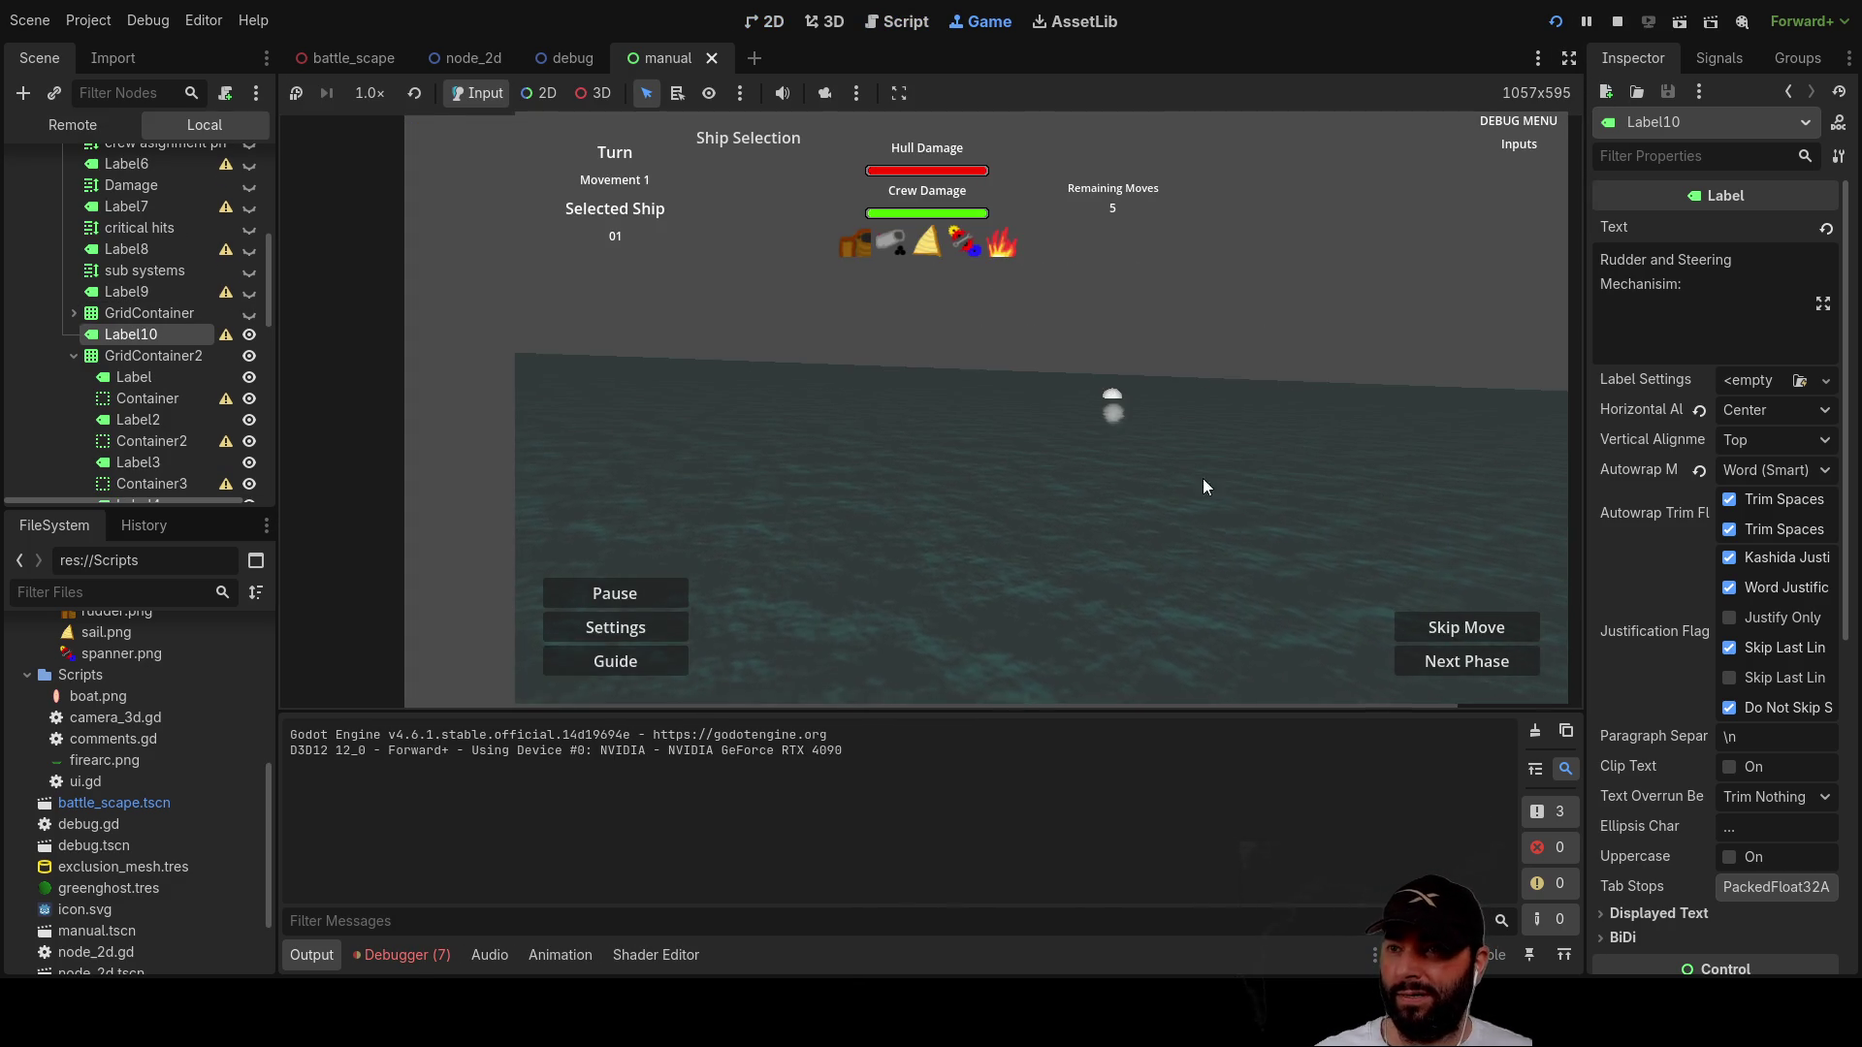
pyautogui.press('q')
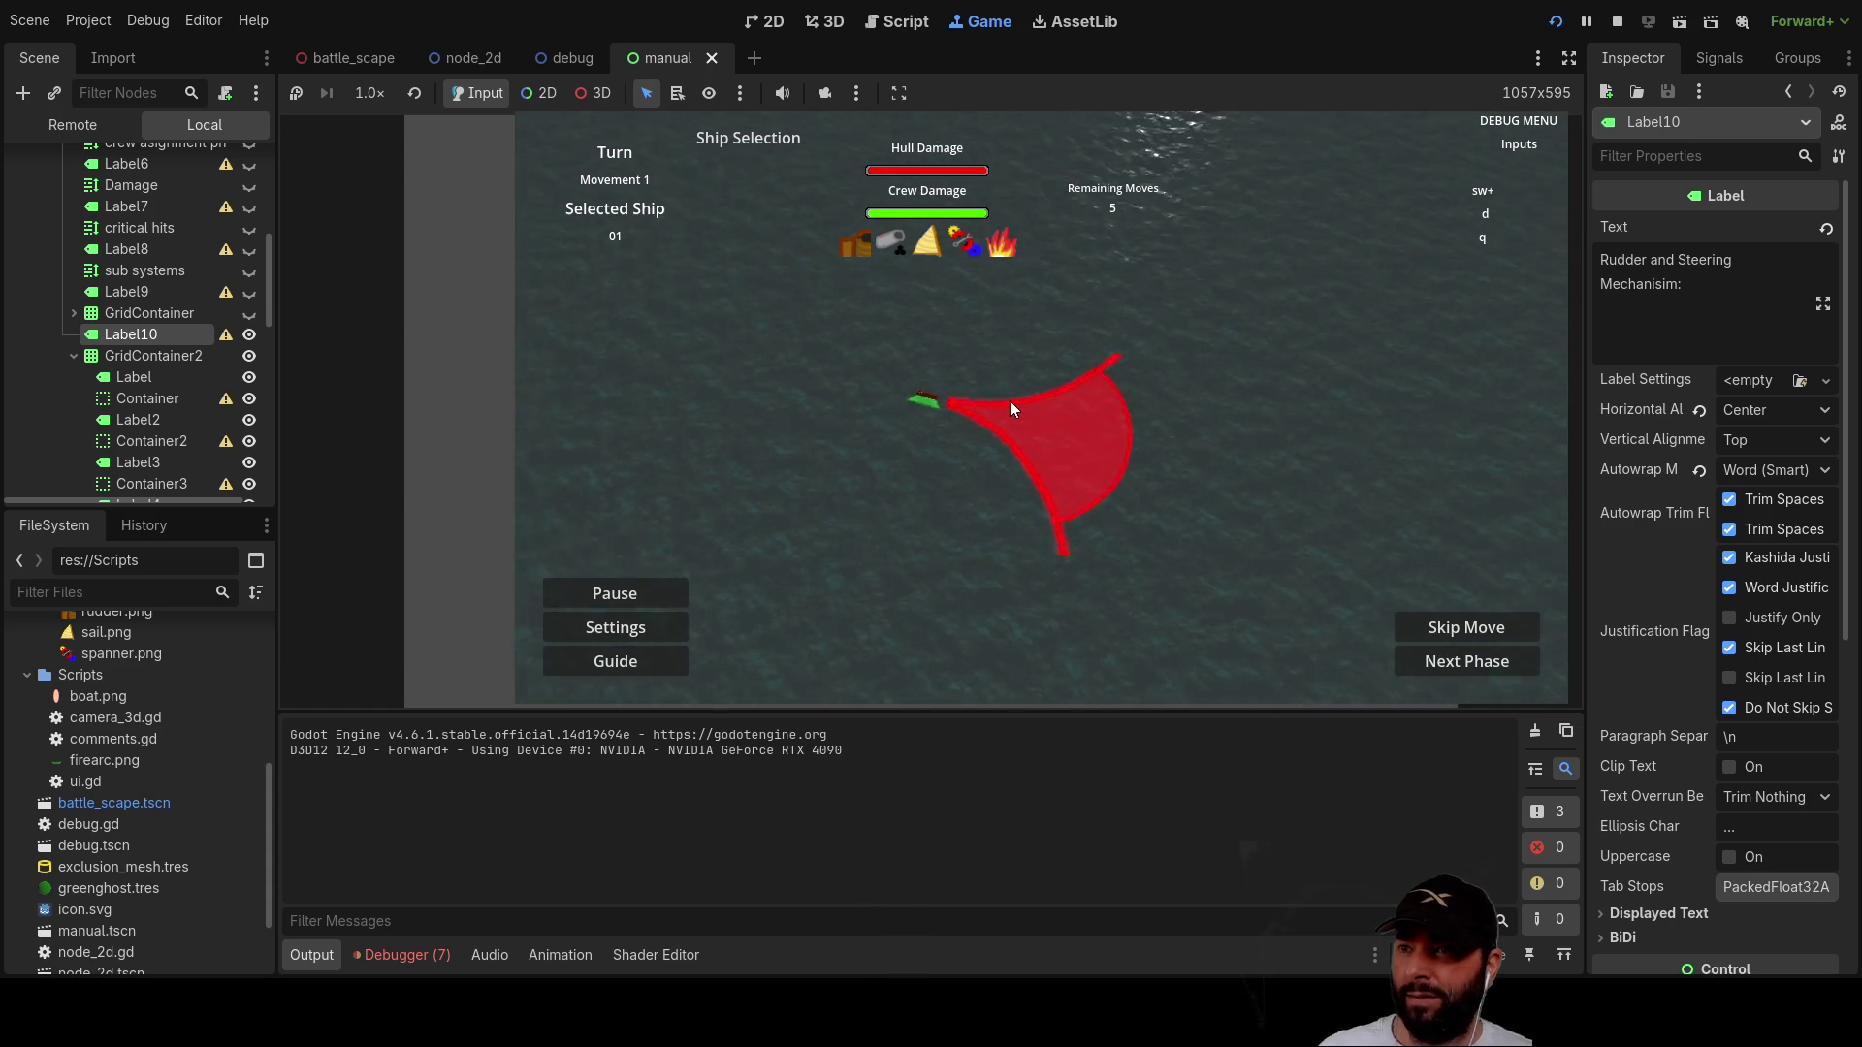
pyautogui.press('a')
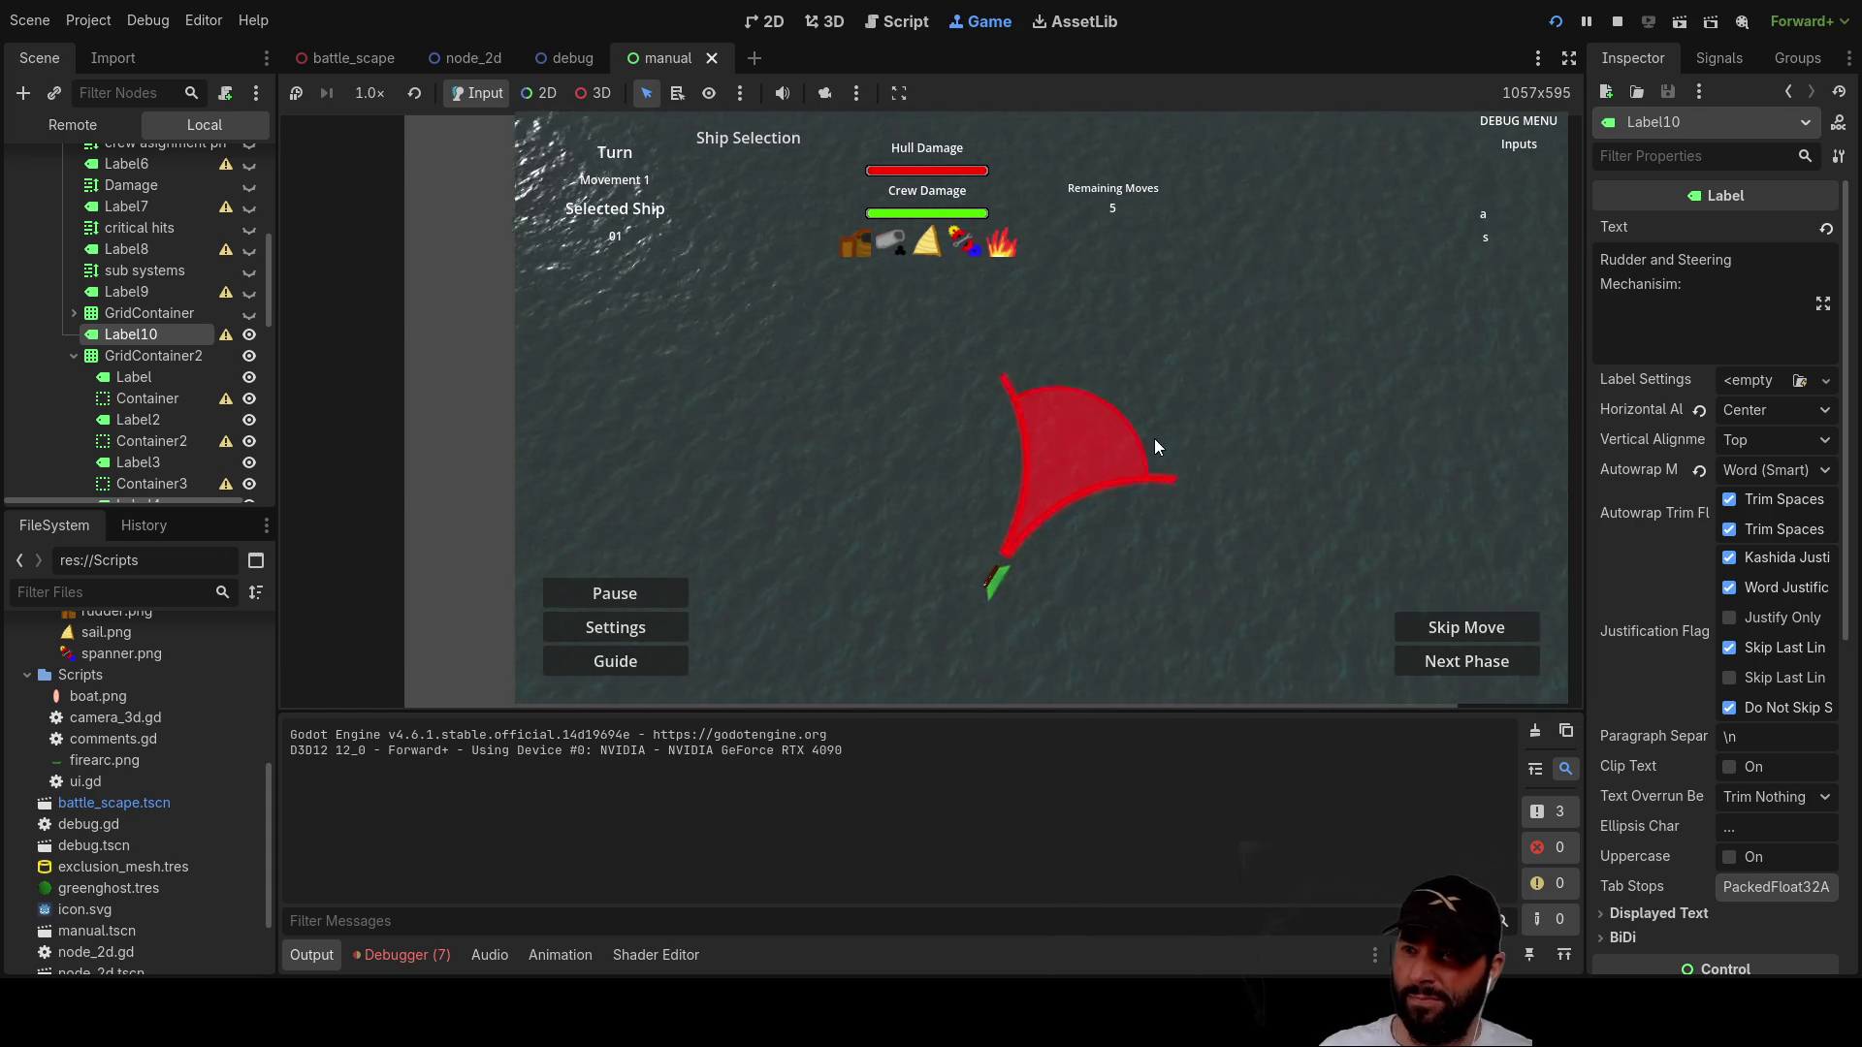
pyautogui.press('d')
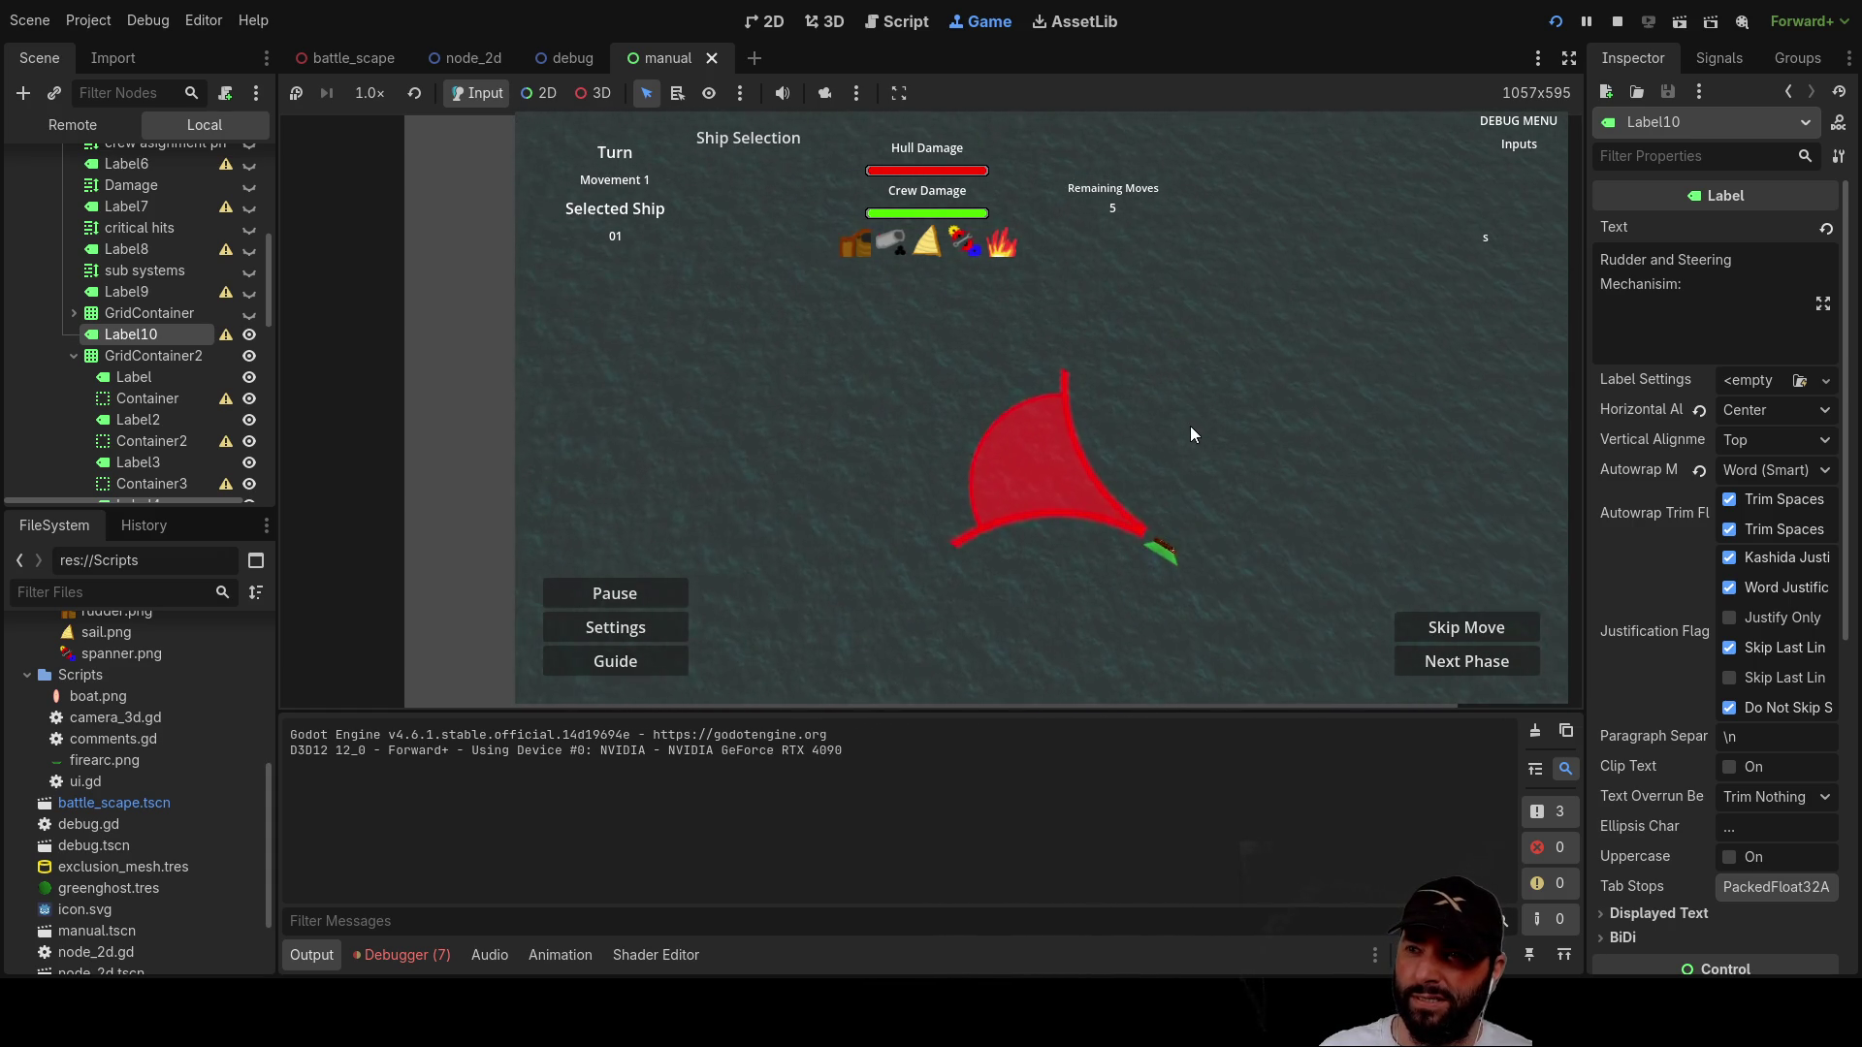
pyautogui.press('s')
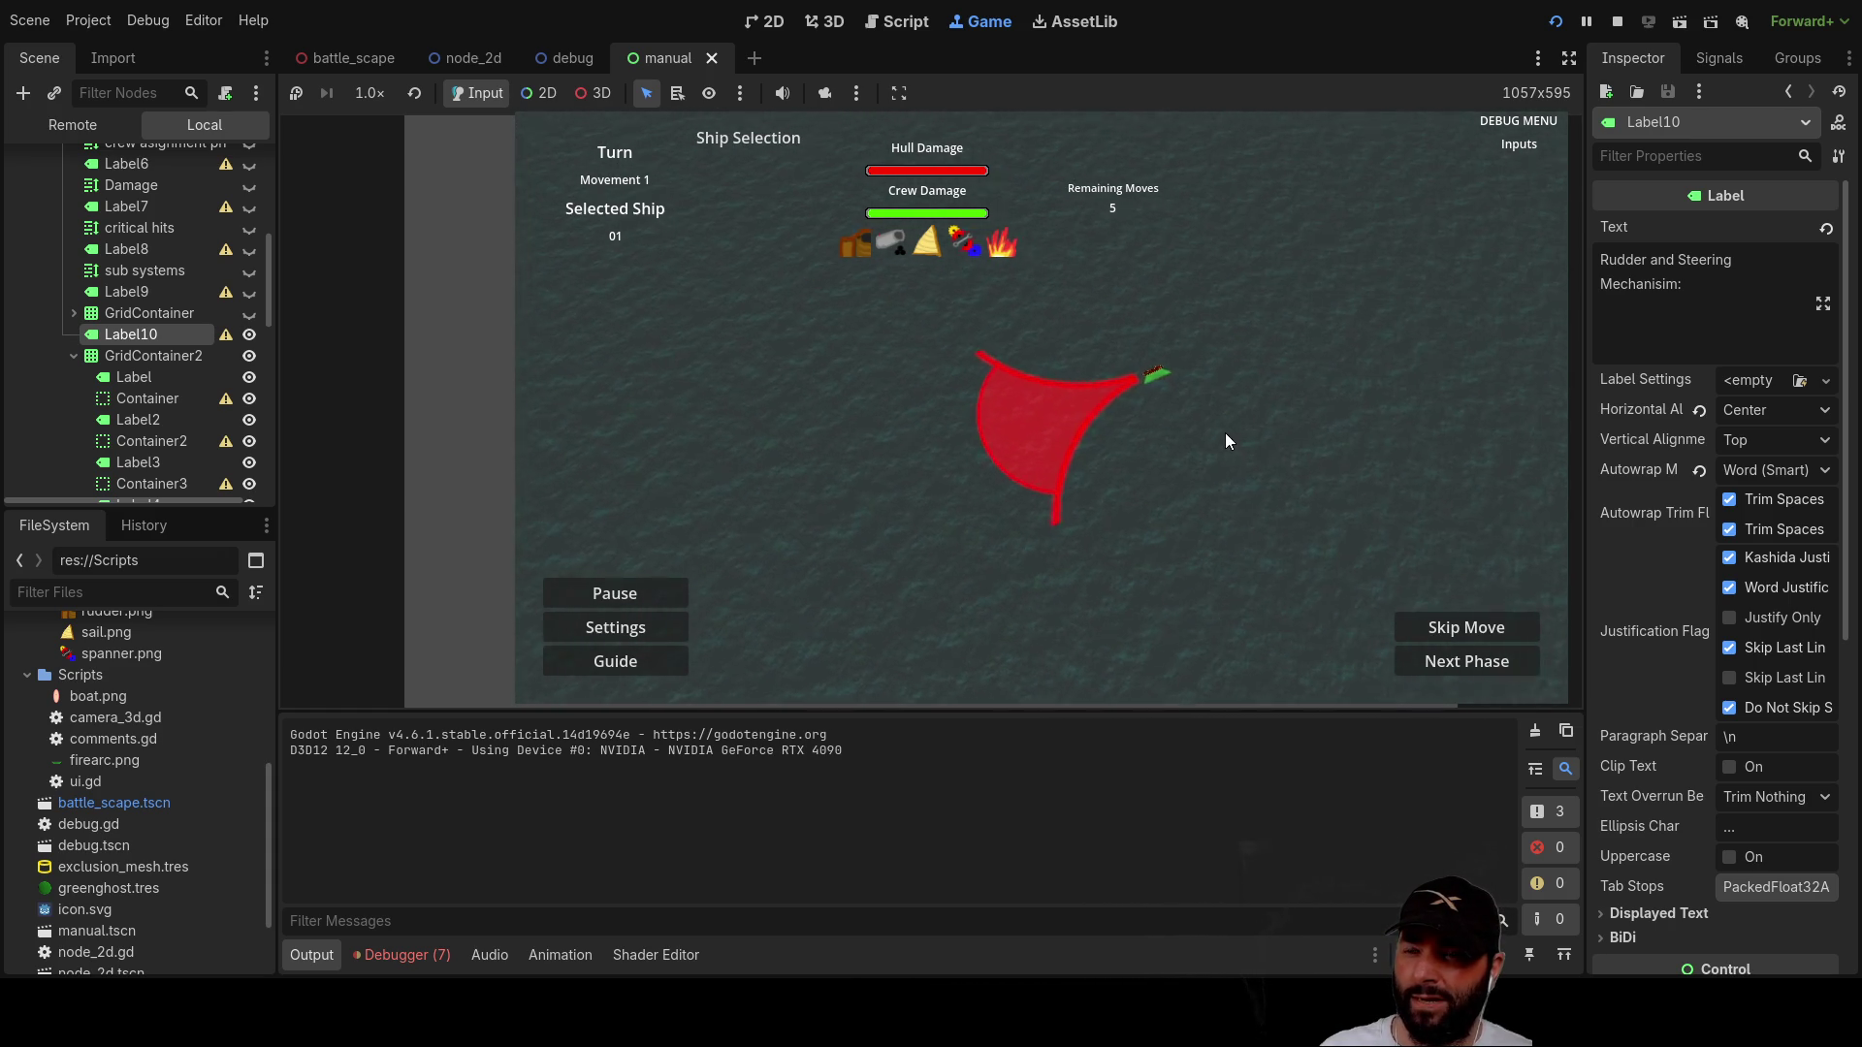
# Step: Test the arrow keys by shifting the ship marker around inside the red arc
pyautogui.press('Up')
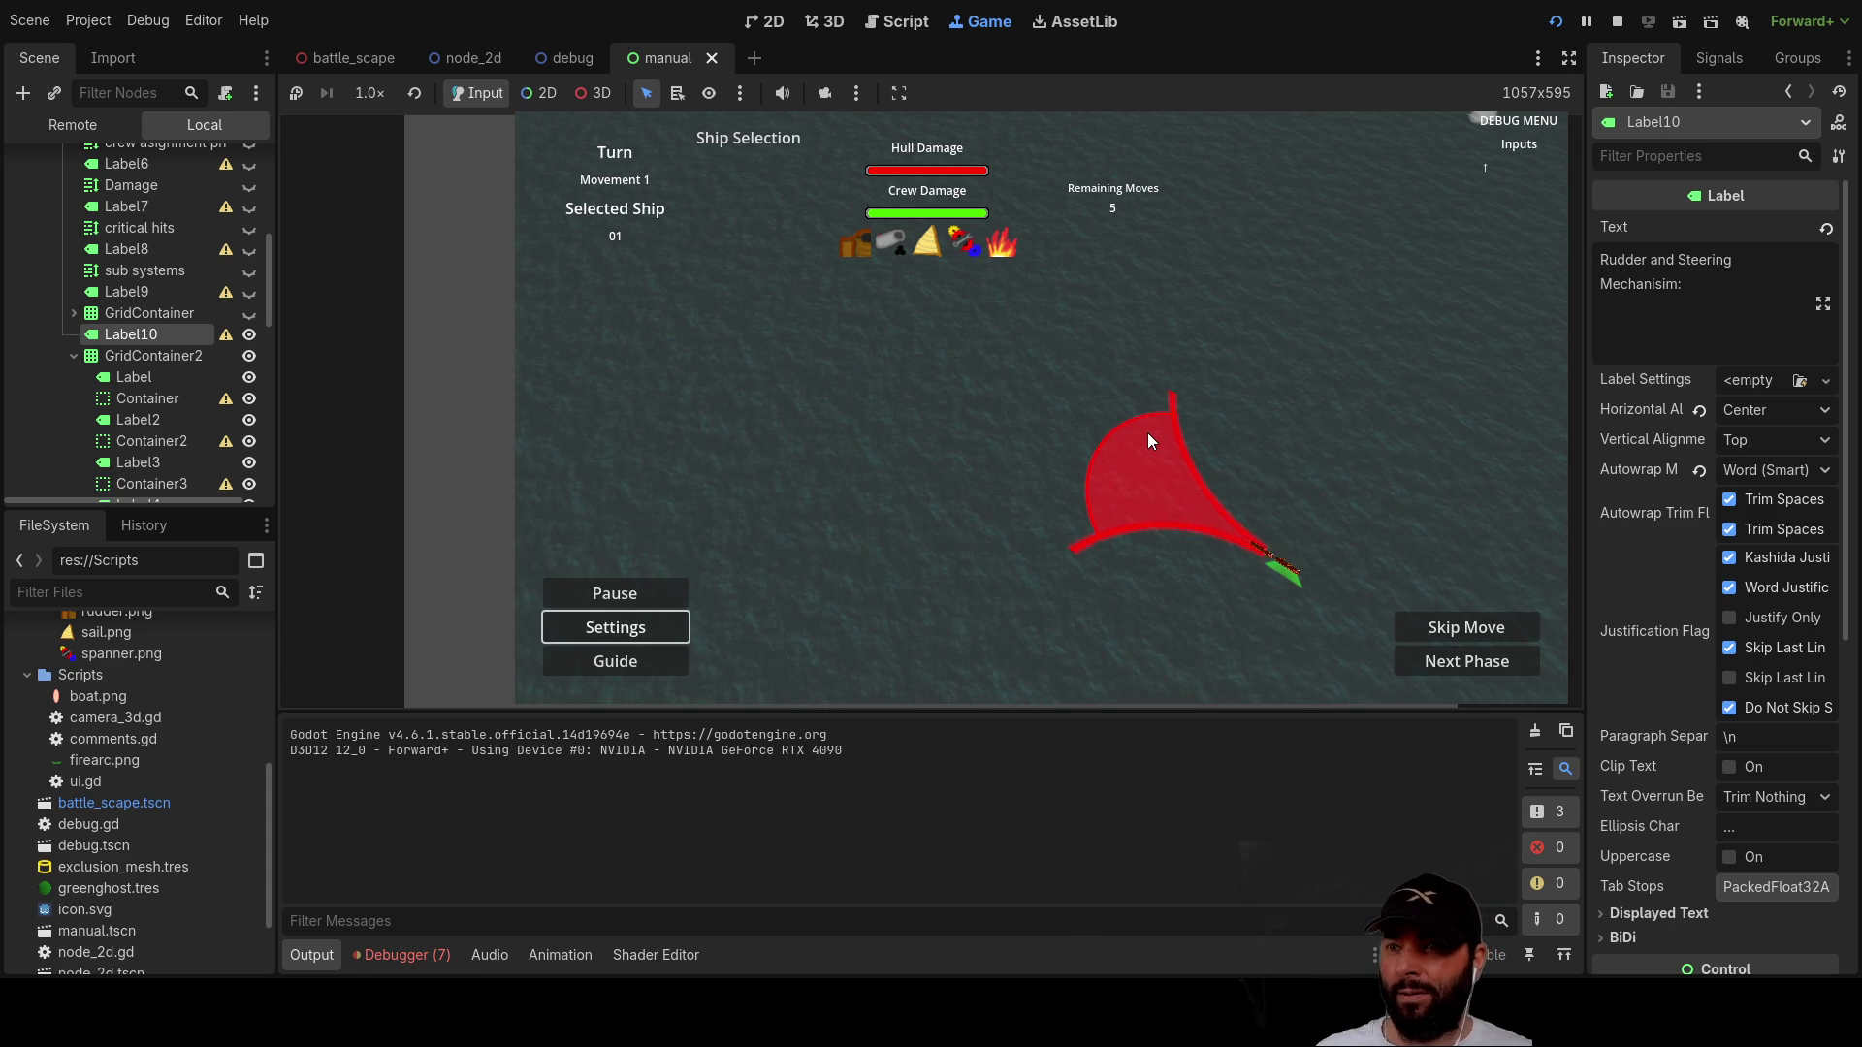
pyautogui.press('Left')
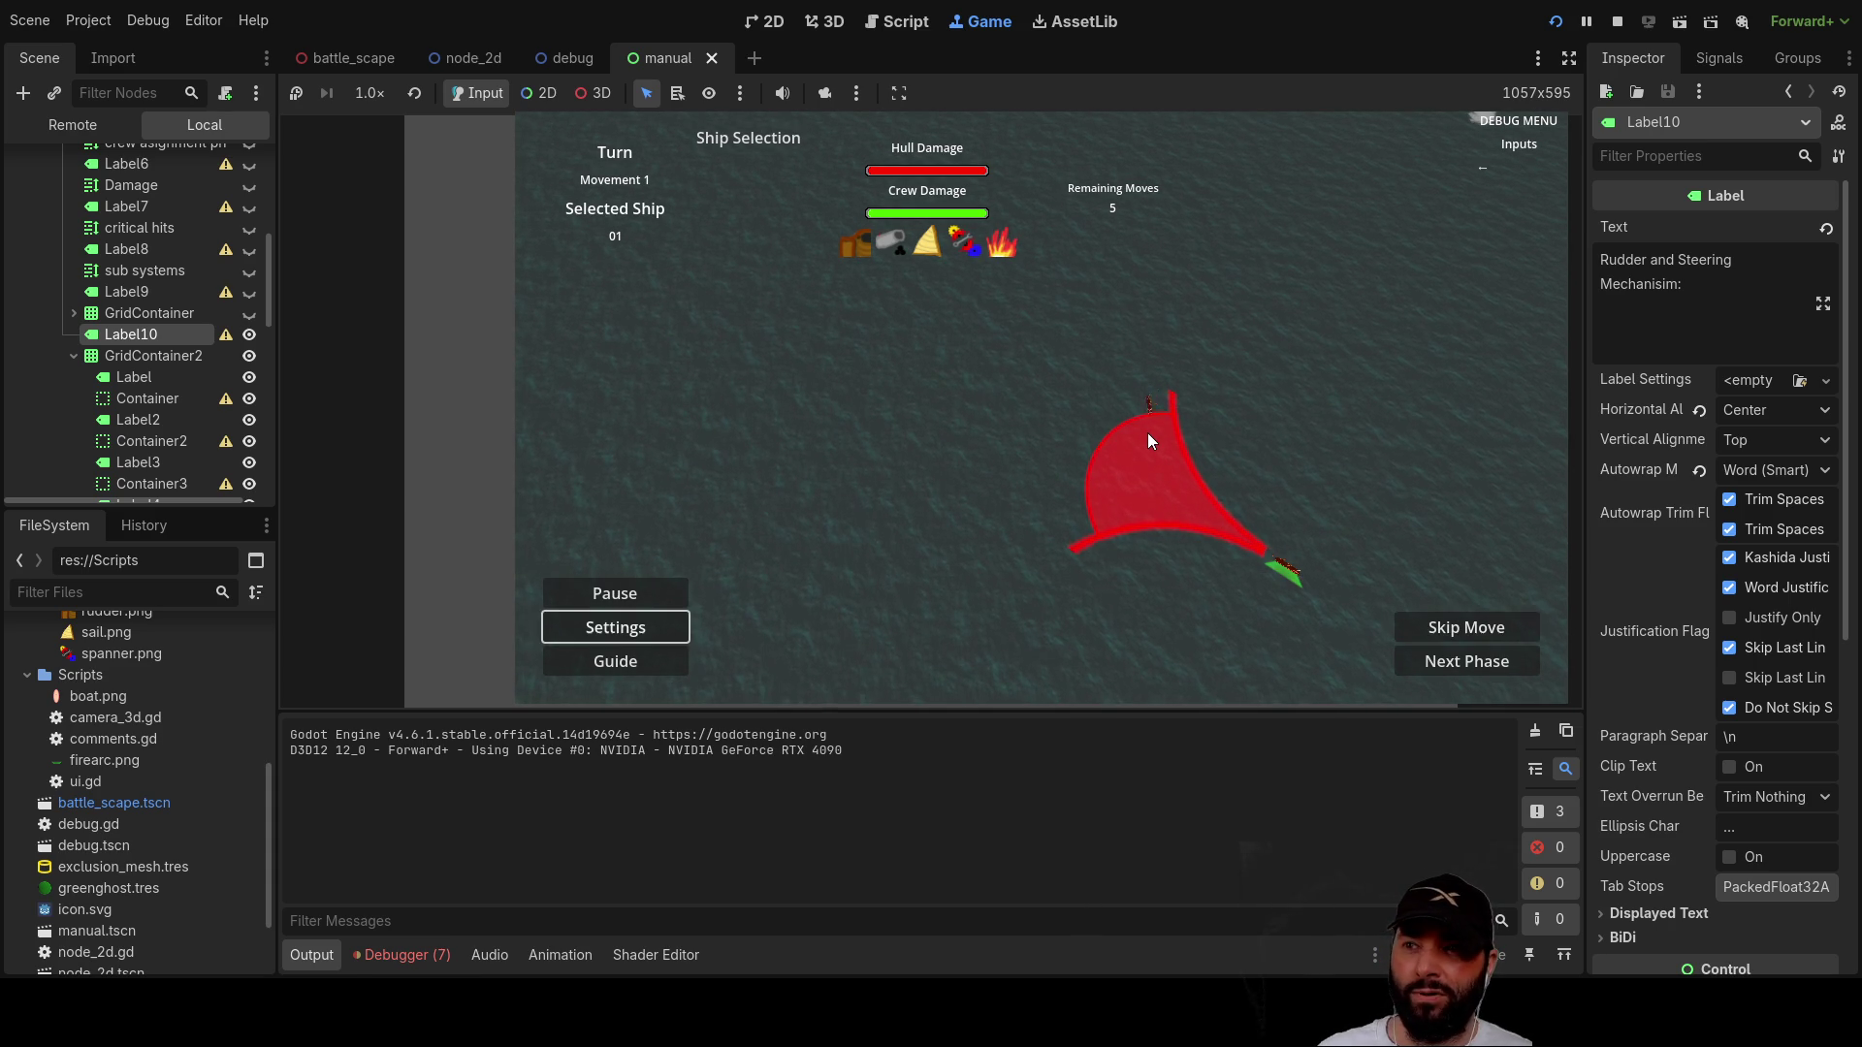
pyautogui.press('Right')
pyautogui.press('Down')
pyautogui.press('Left')
pyautogui.press('Up')
pyautogui.press('Up')
pyautogui.press('Right')
pyautogui.press('Up')
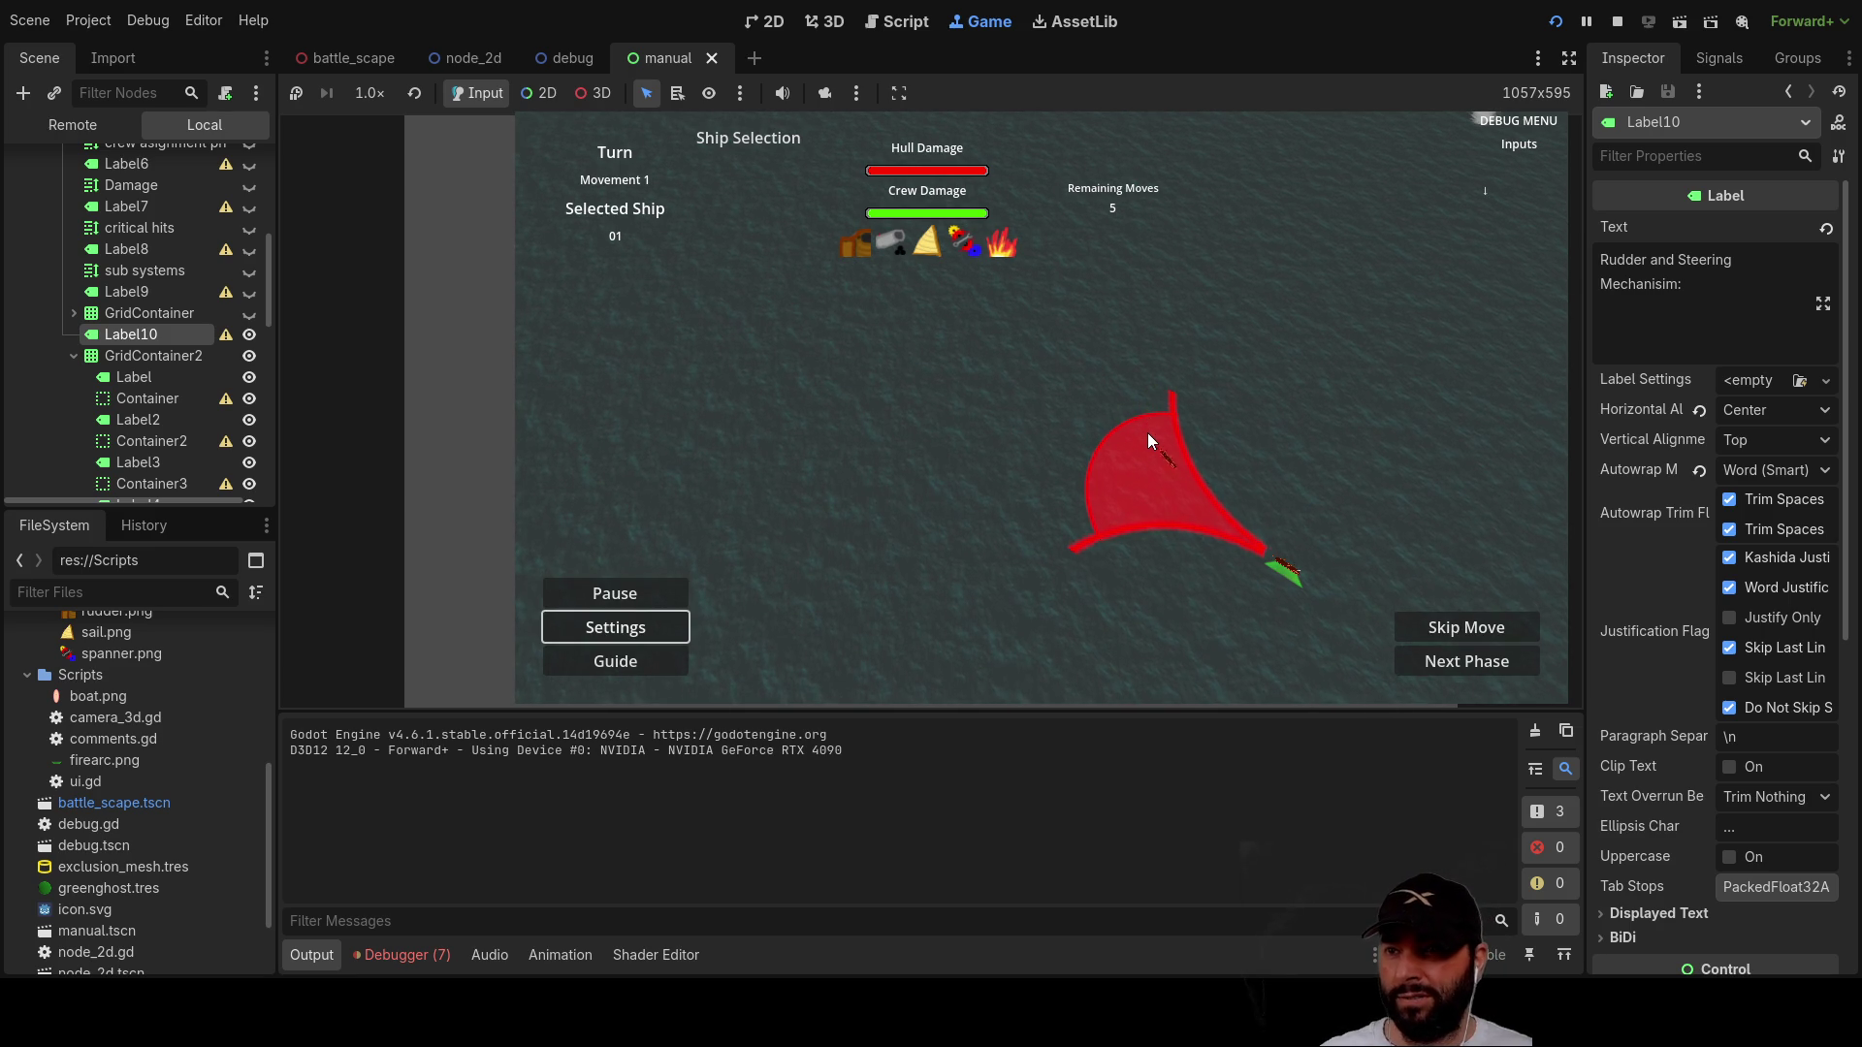
pyautogui.press('Up')
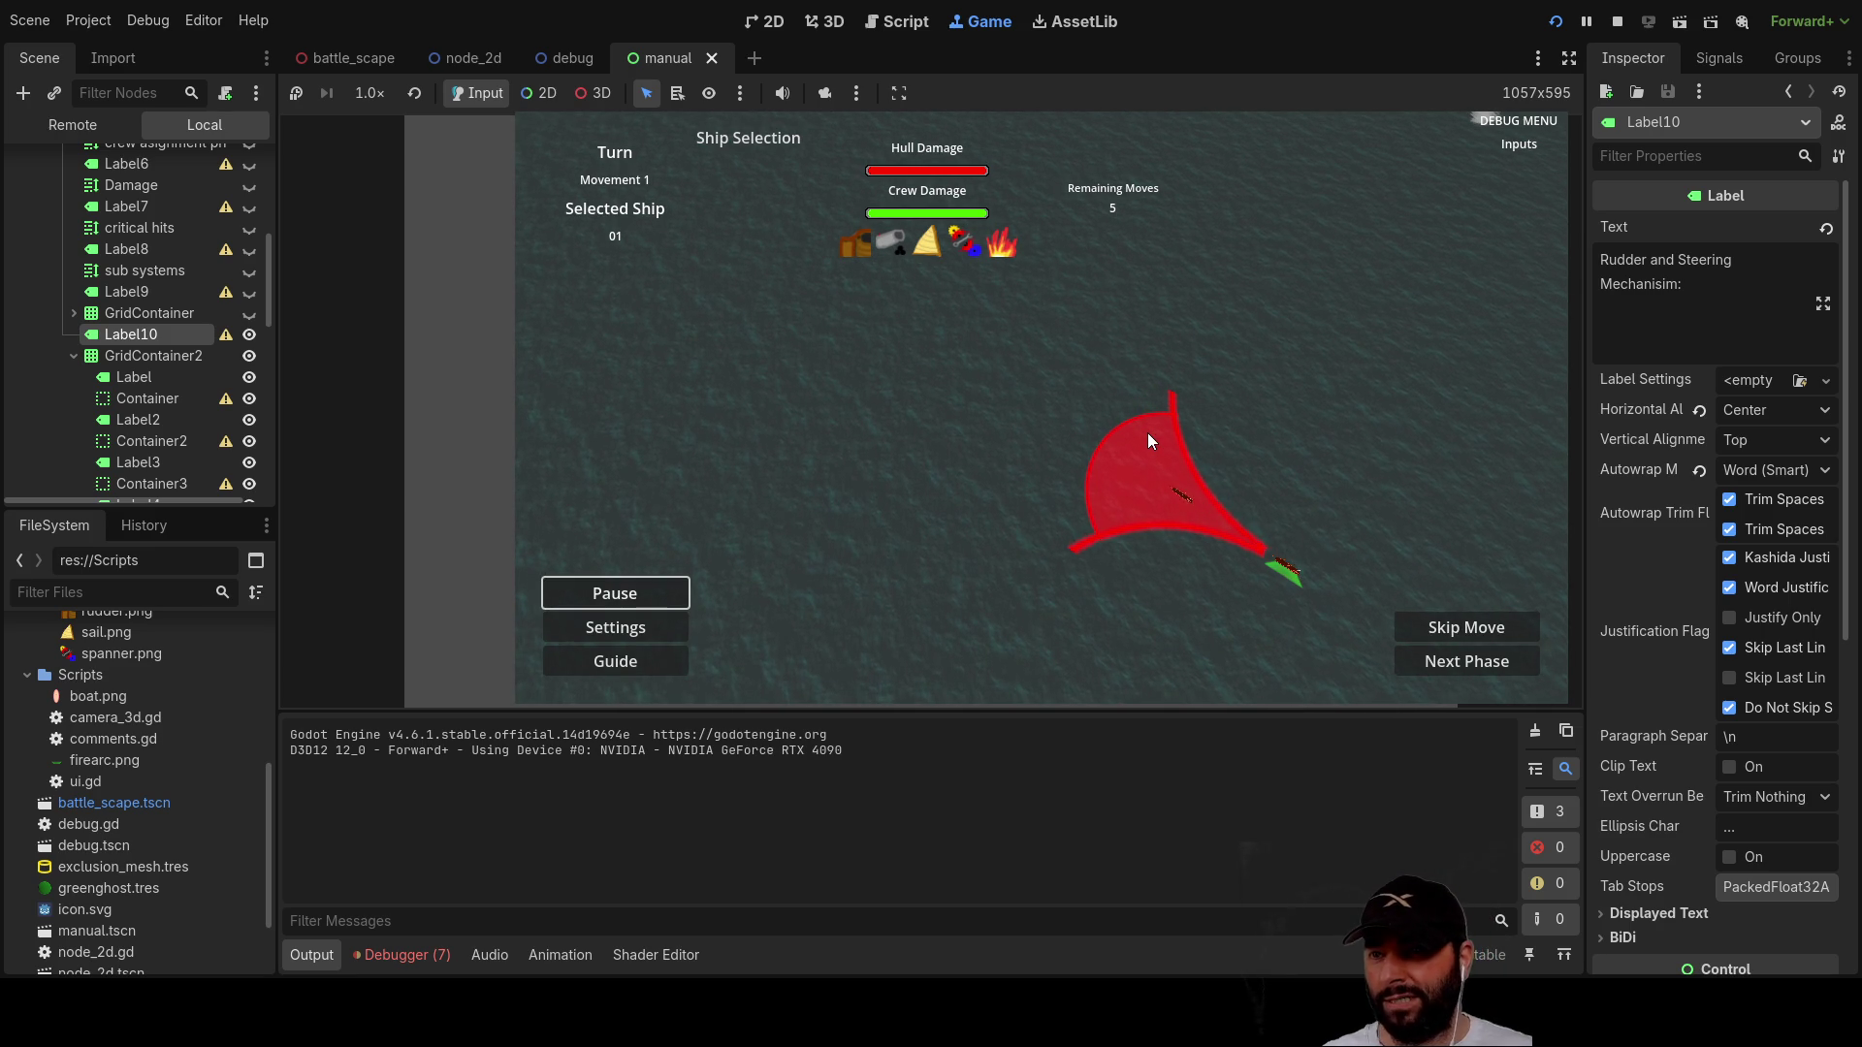
pyautogui.press('Right')
pyautogui.press('Left')
pyautogui.press('Right')
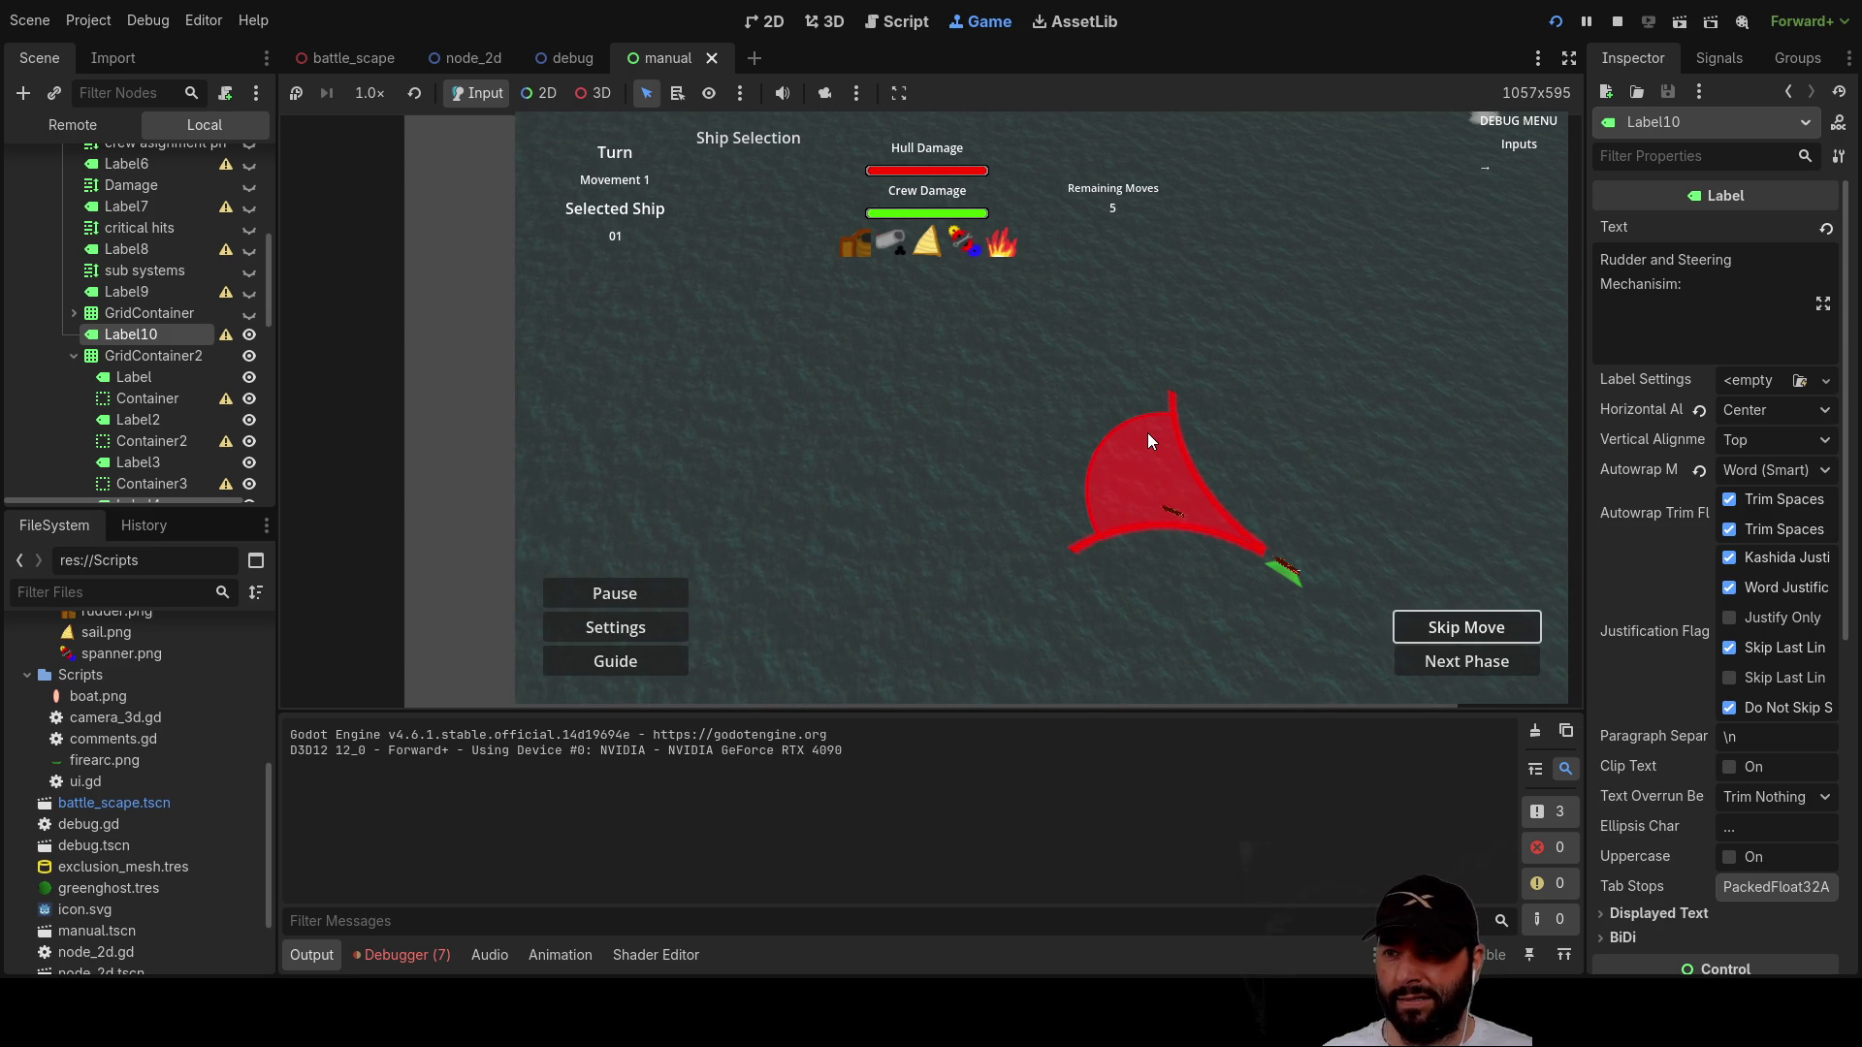
pyautogui.press('Left')
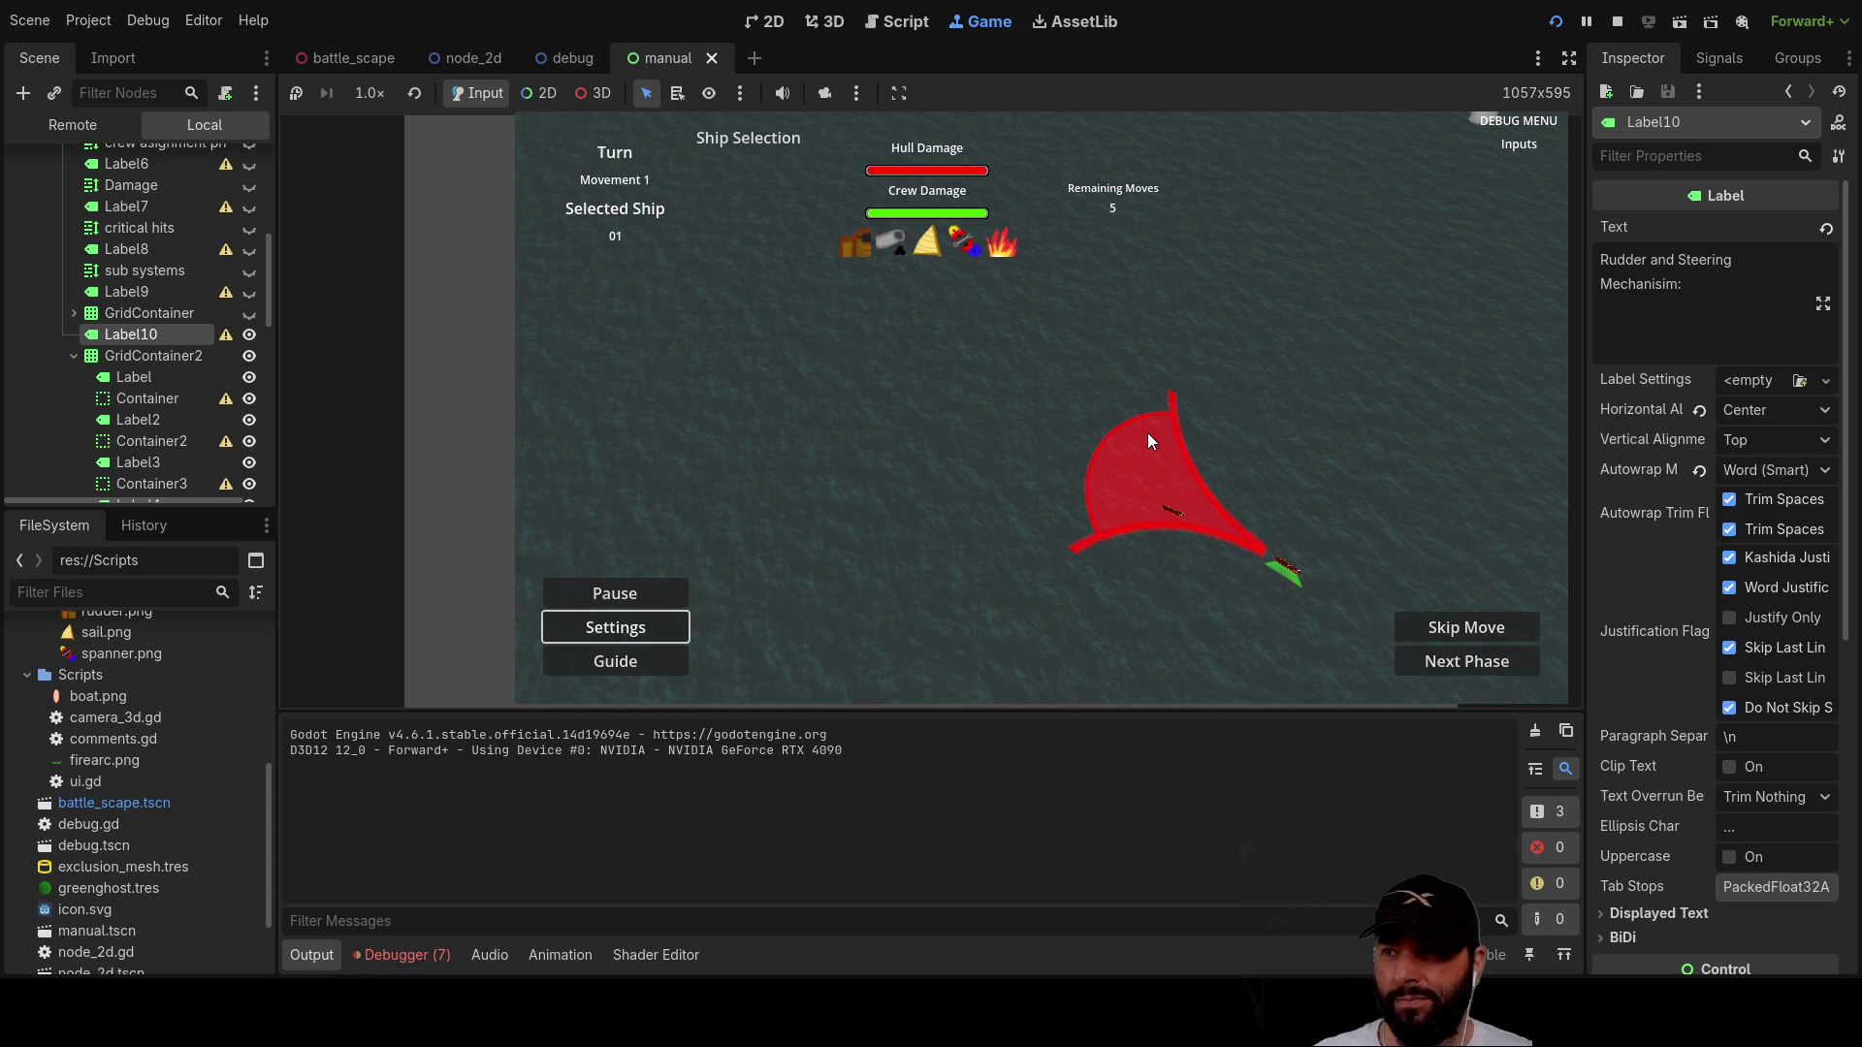
pyautogui.press('Up')
pyautogui.press('Right')
pyautogui.press('Left')
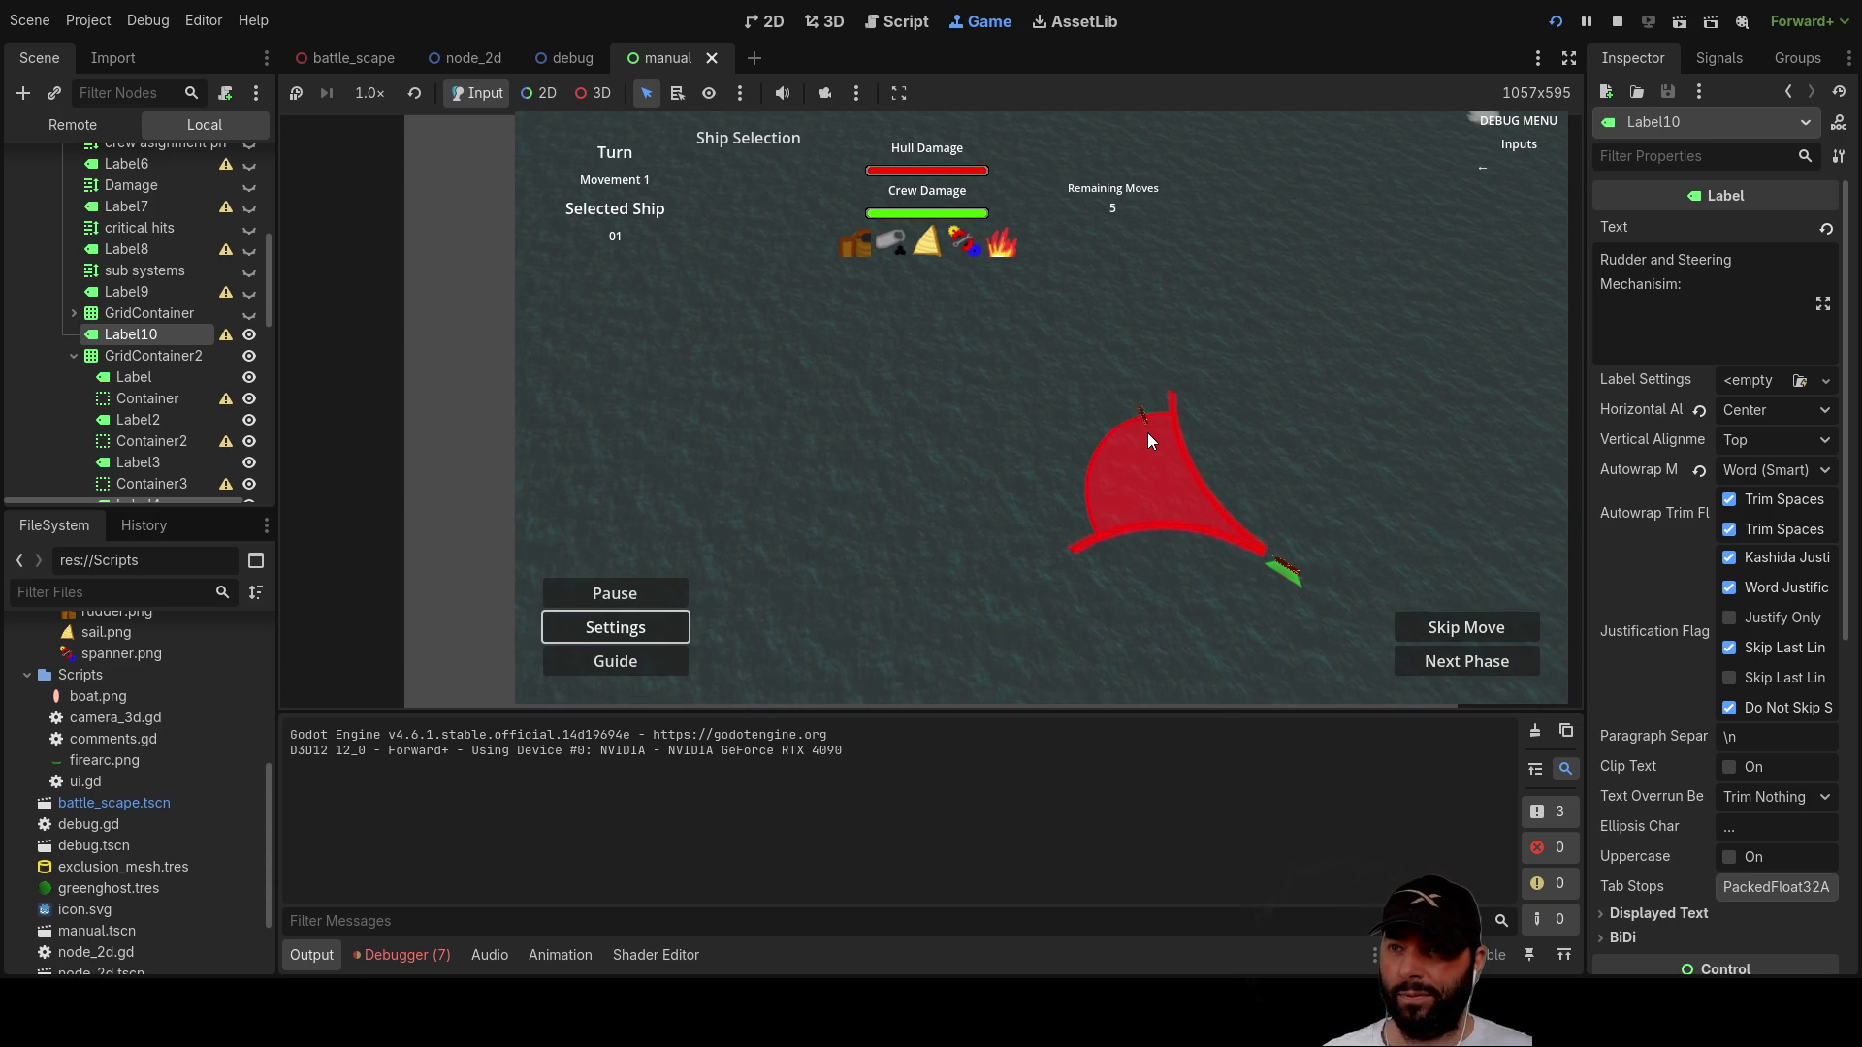
pyautogui.press('Right')
pyautogui.press('Up')
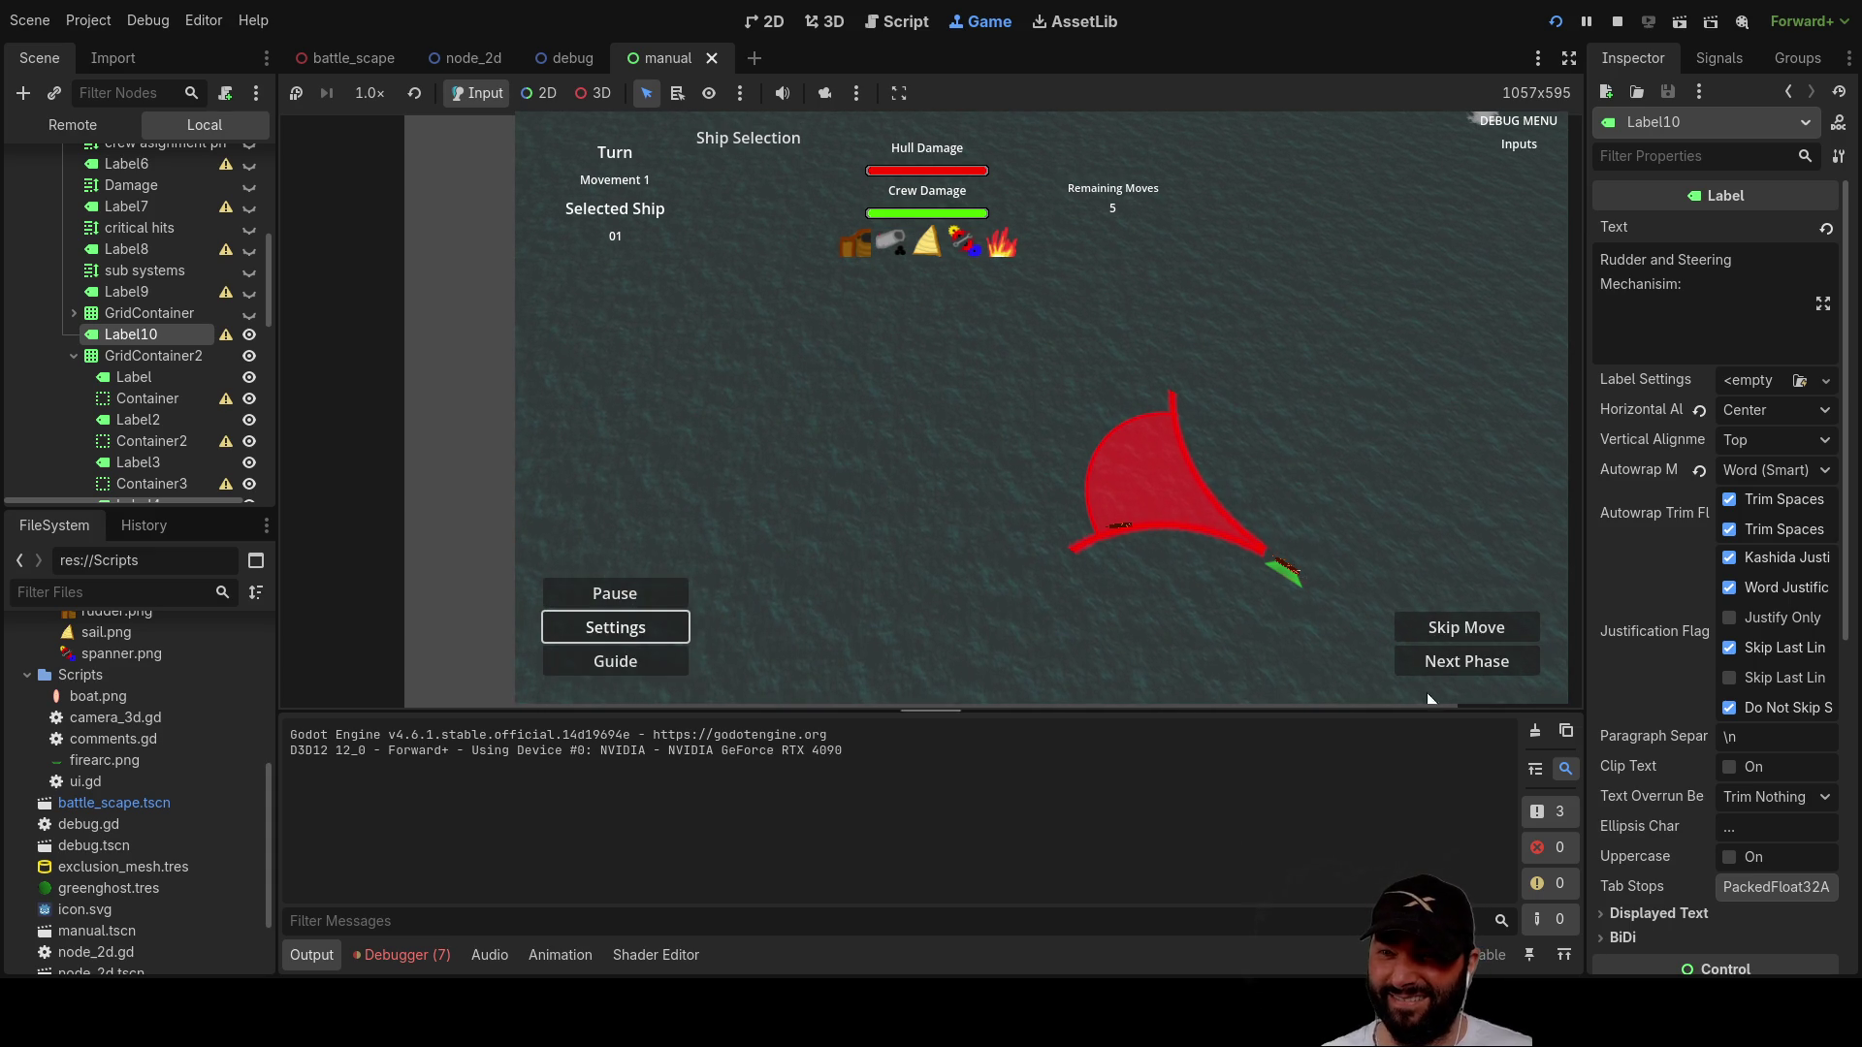
# Step: Turn the ship, spend its moves, and sail it around the movement fan
pyautogui.press('d')
pyautogui.press('s')
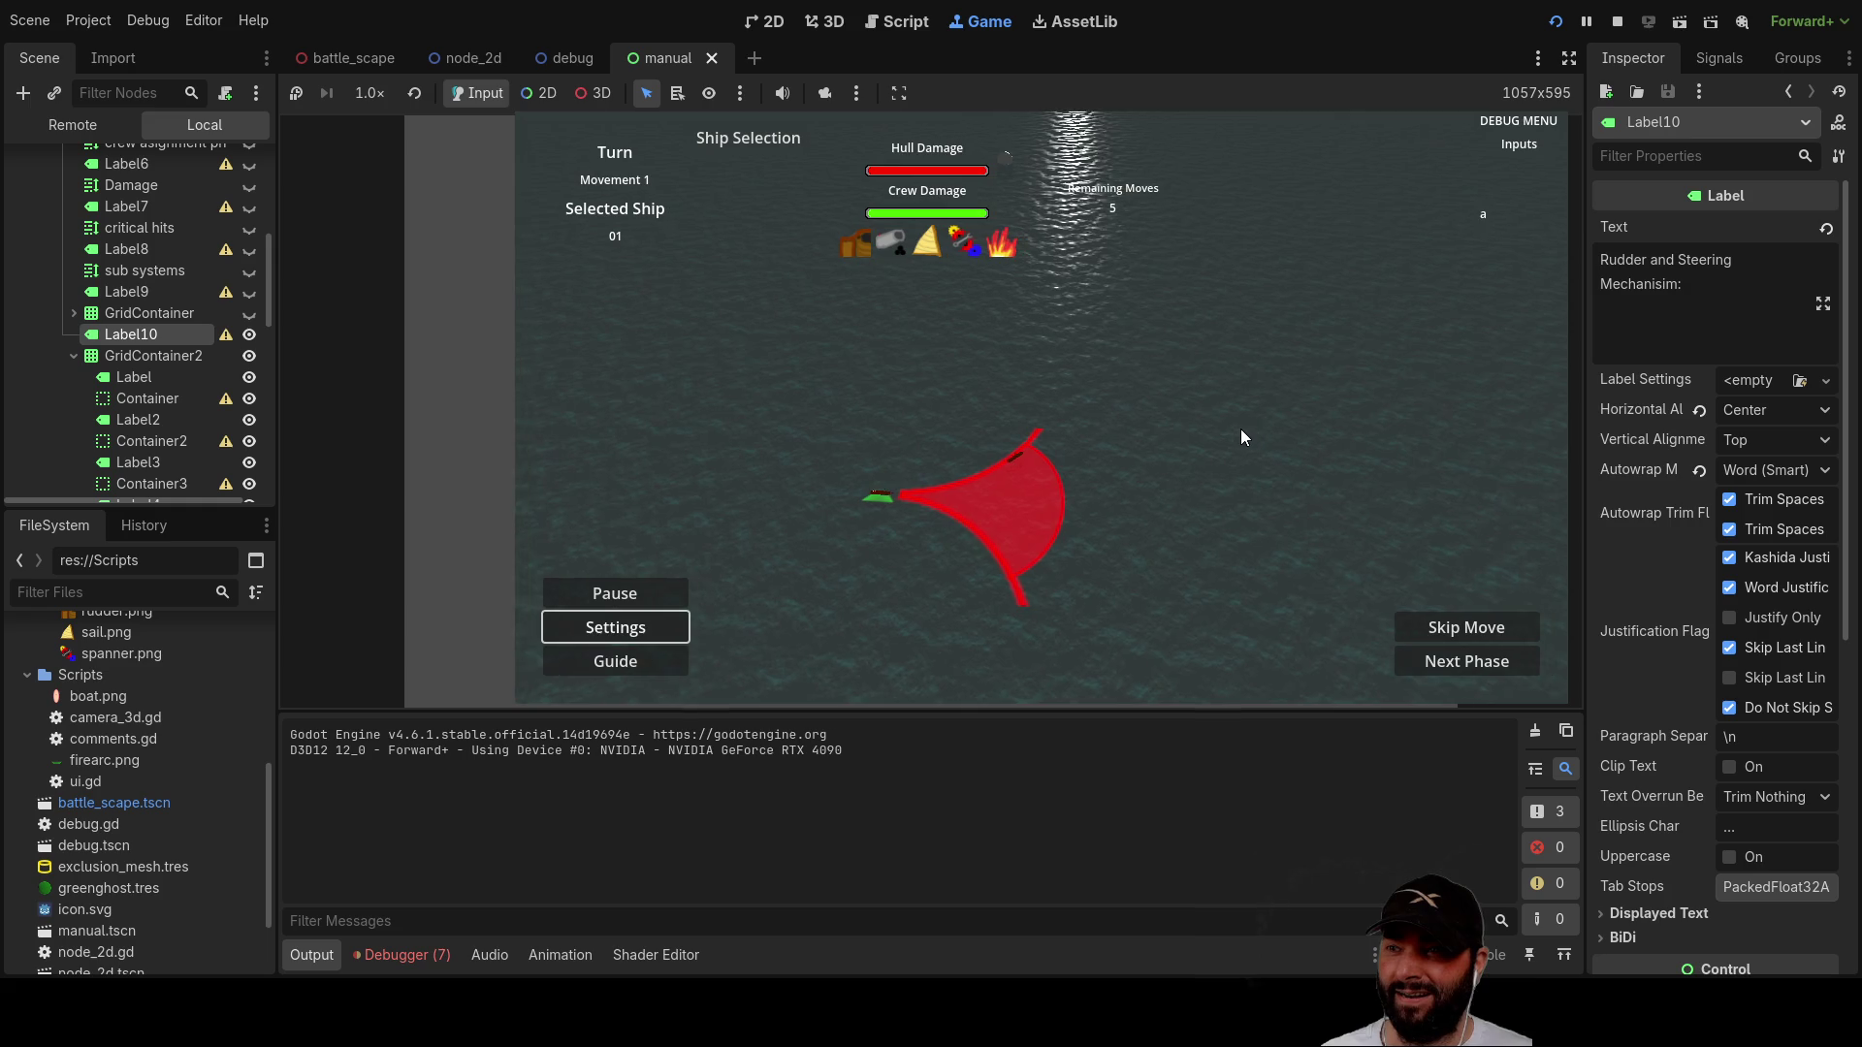
pyautogui.press('Right')
pyautogui.press('Left')
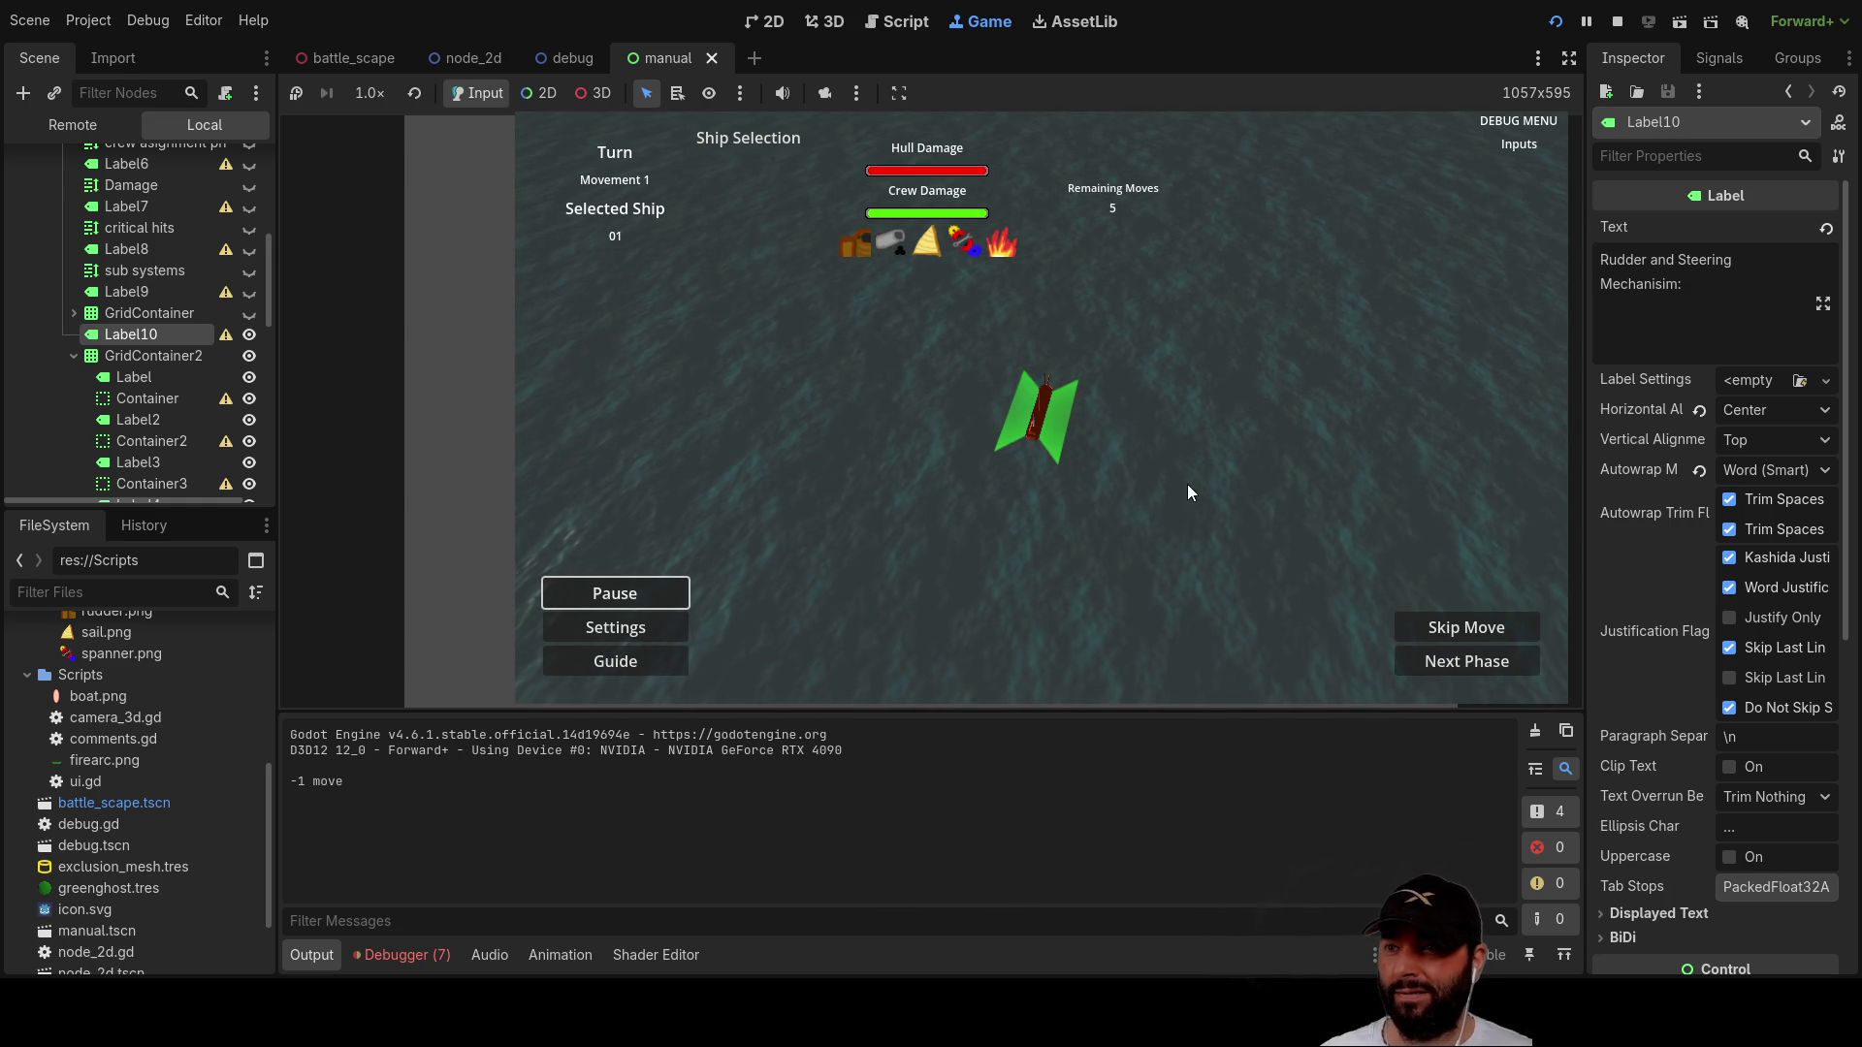
pyautogui.press('Up')
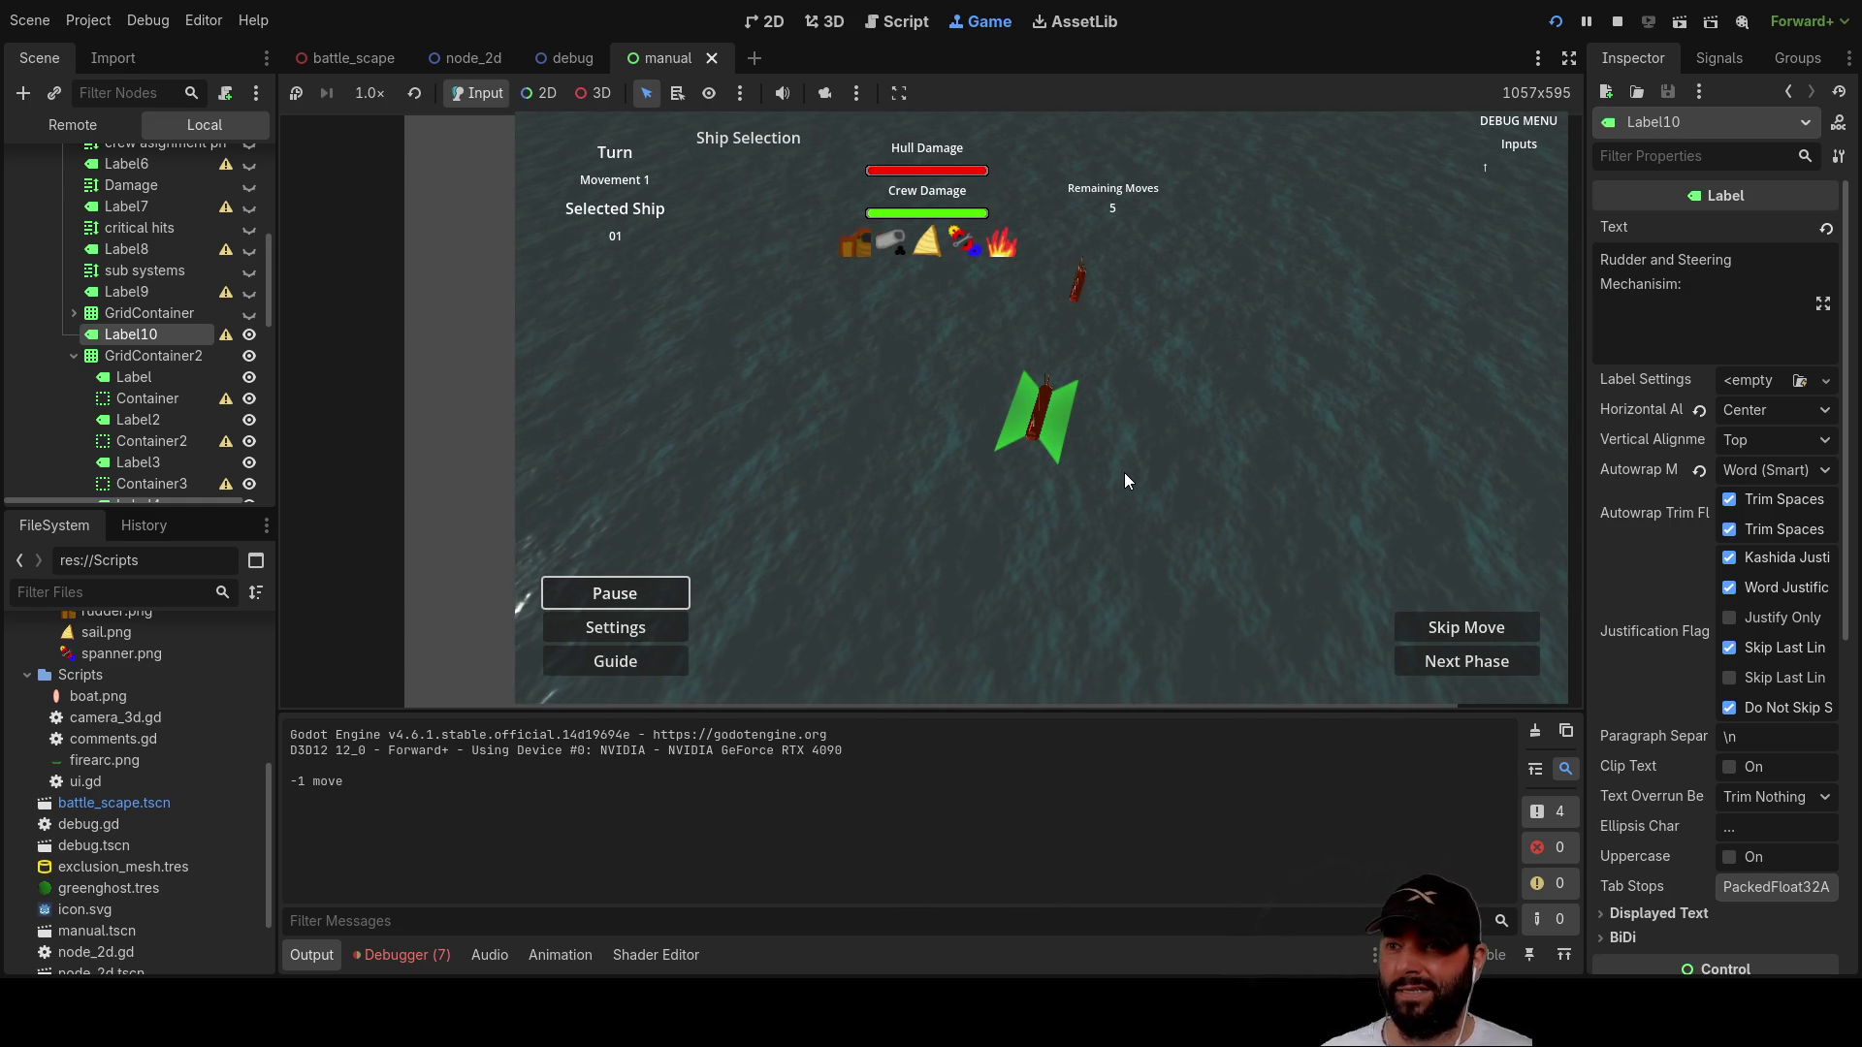
pyautogui.press('Up')
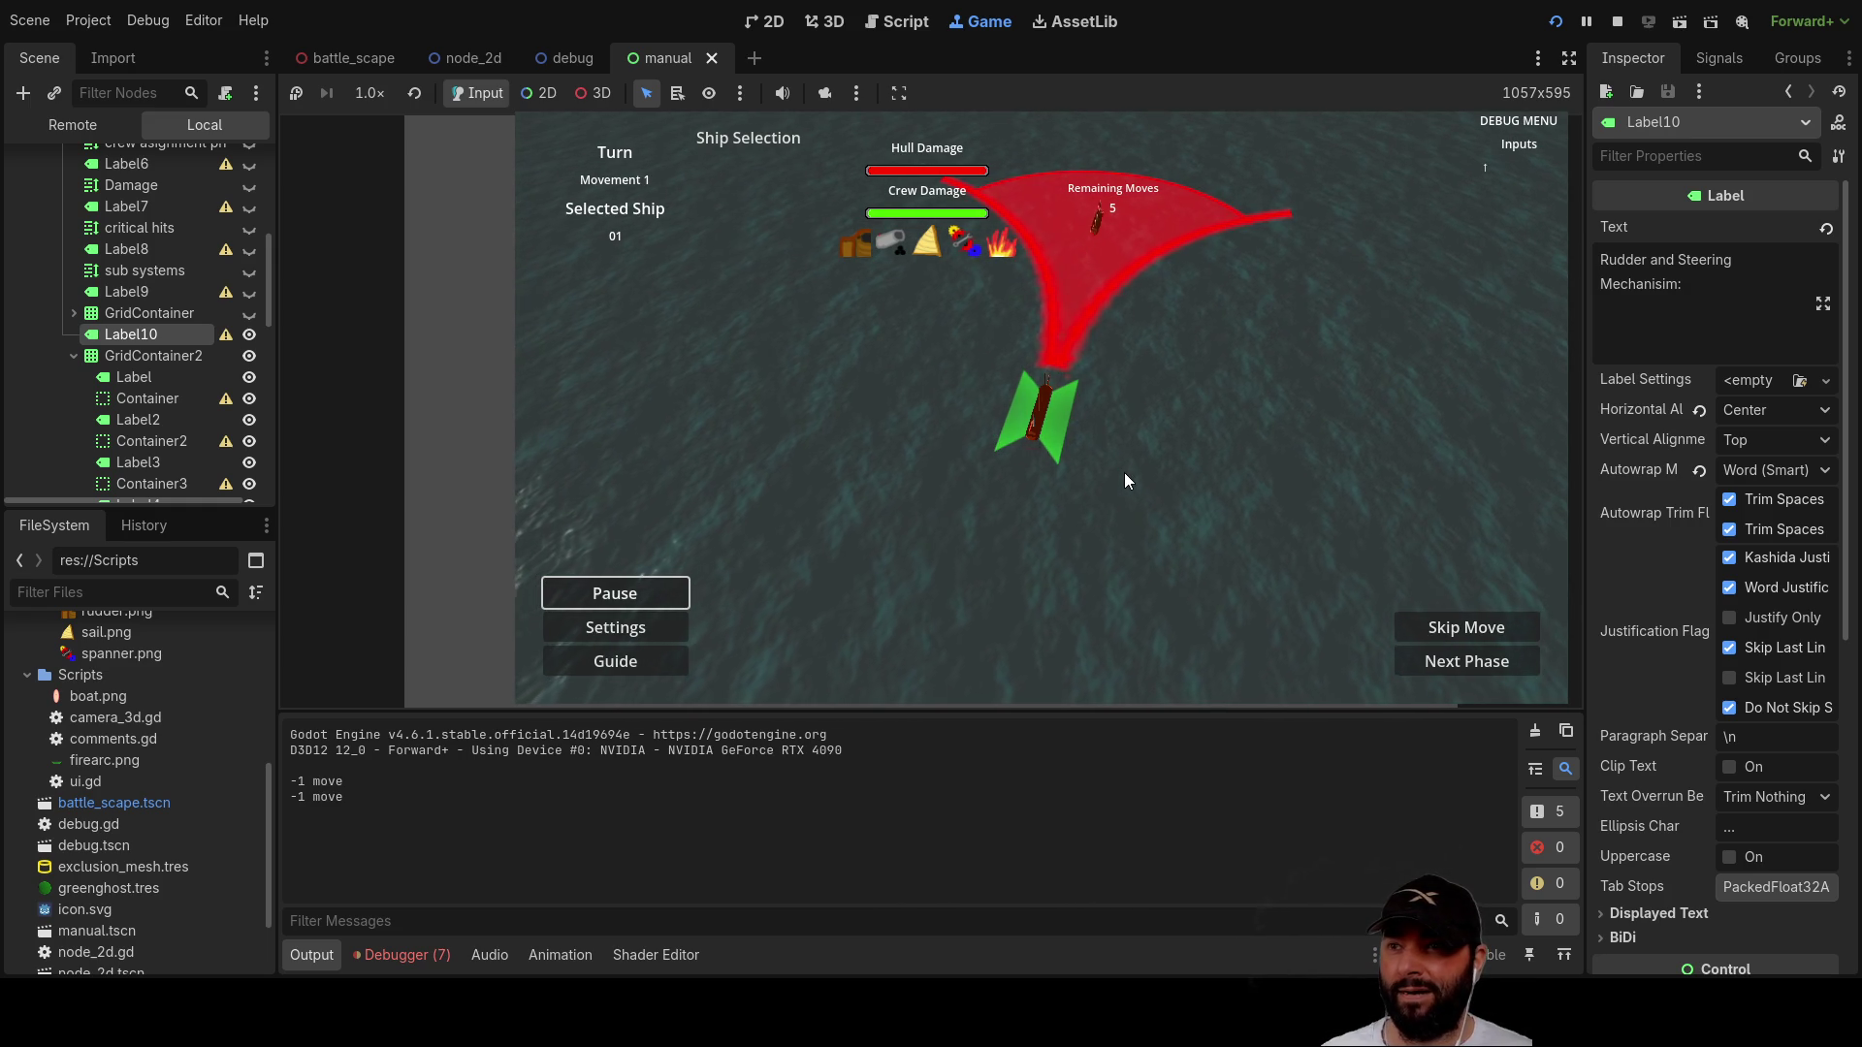
pyautogui.press('Up')
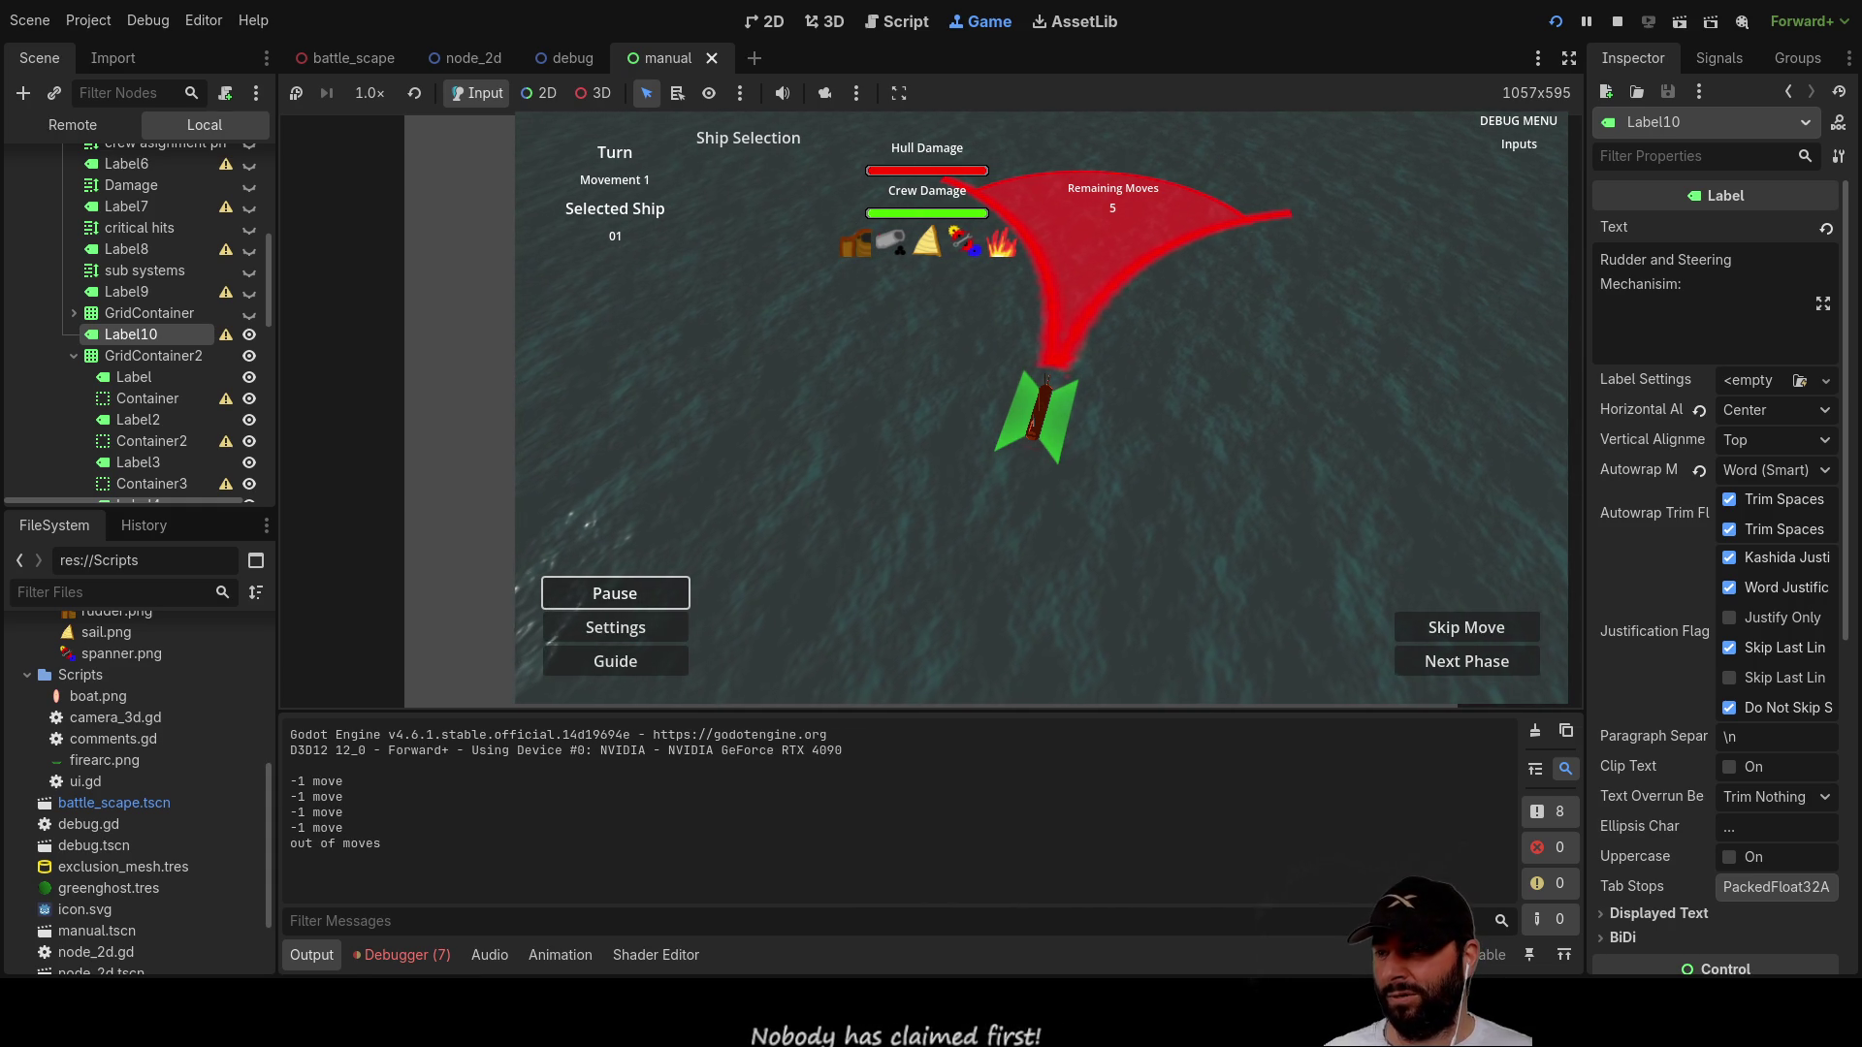
pyautogui.press('Up')
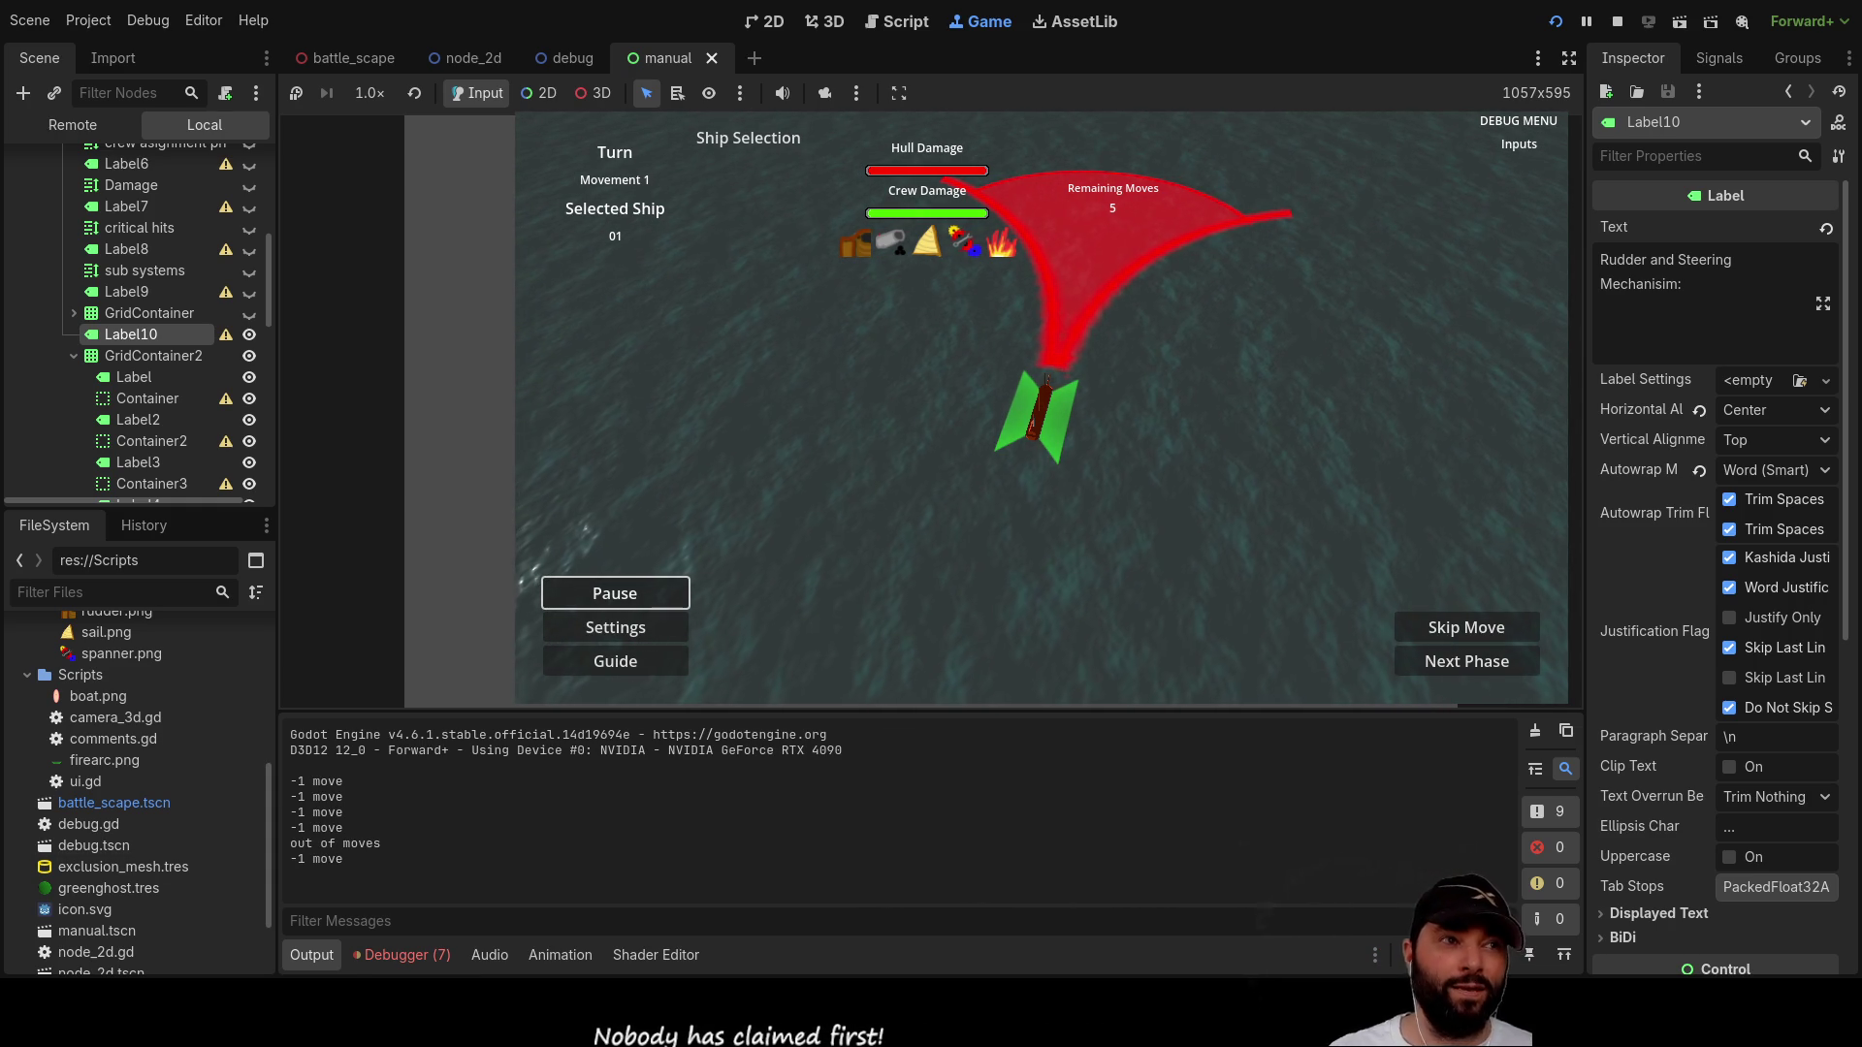
pyautogui.press('a')
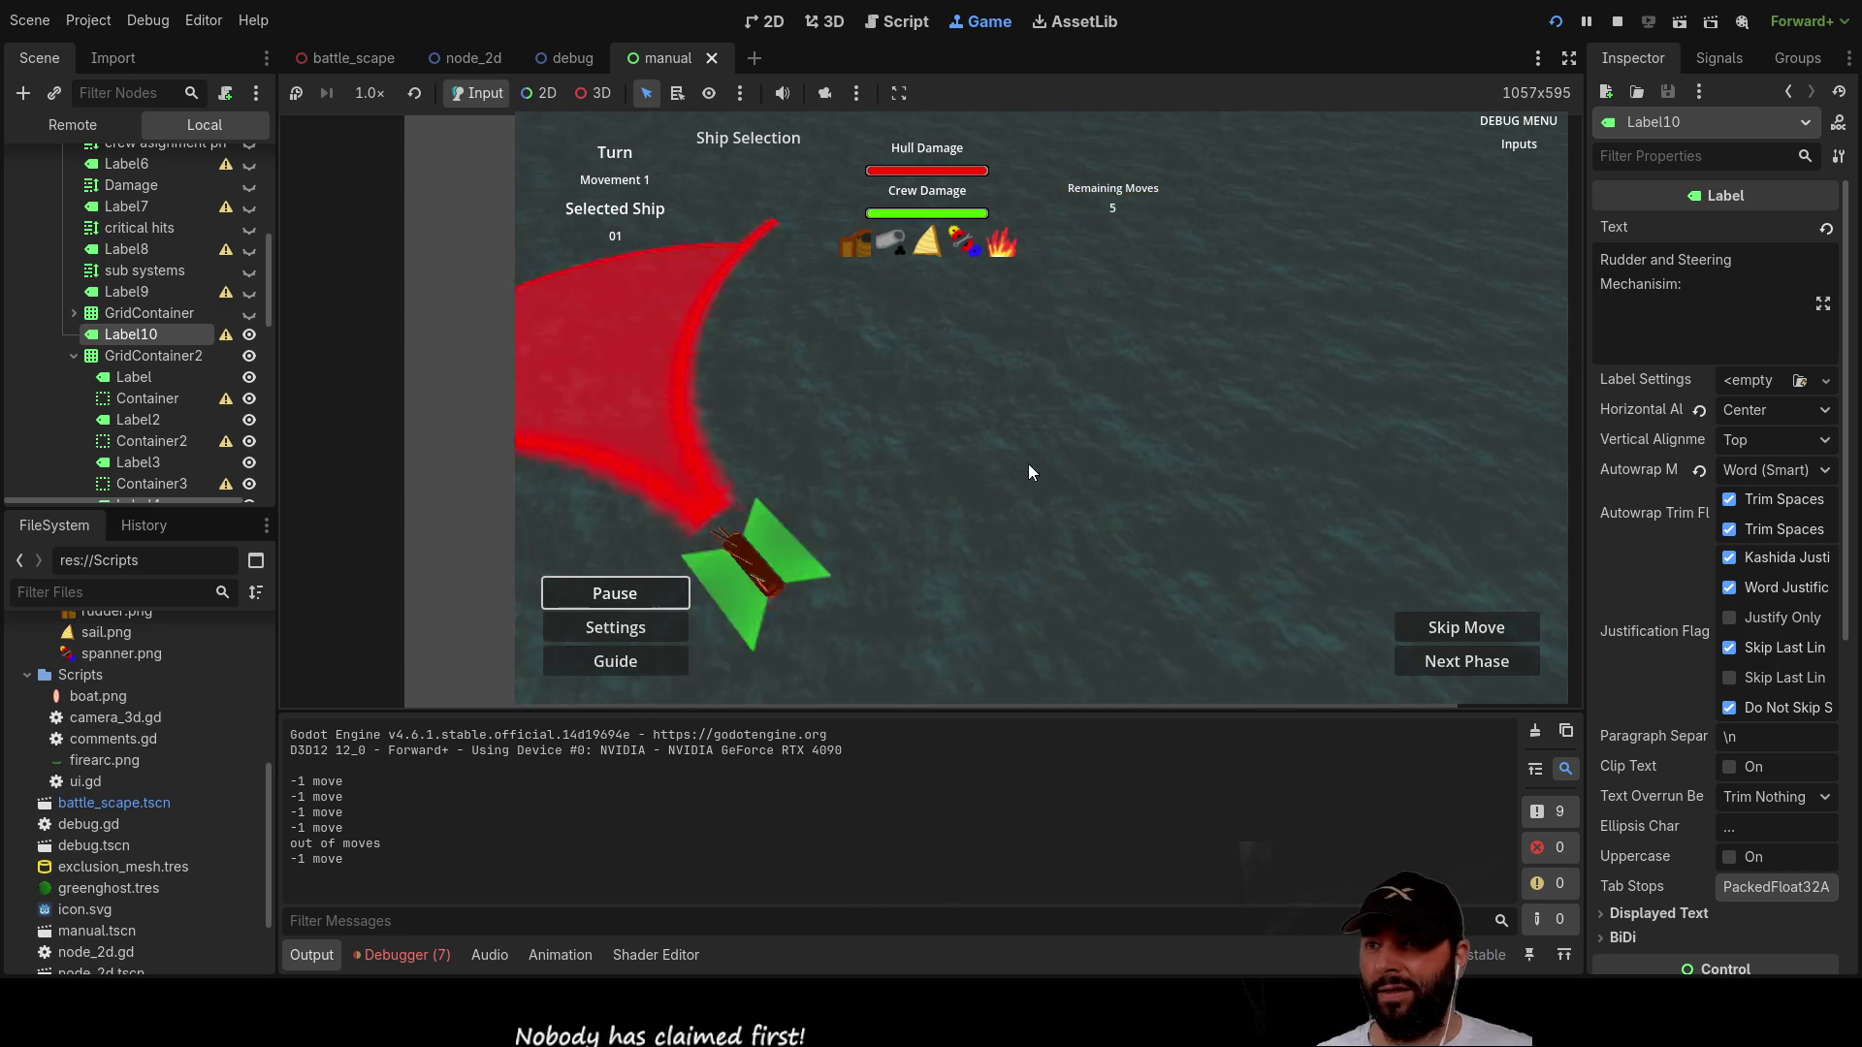
pyautogui.press('Right')
pyautogui.press('Up')
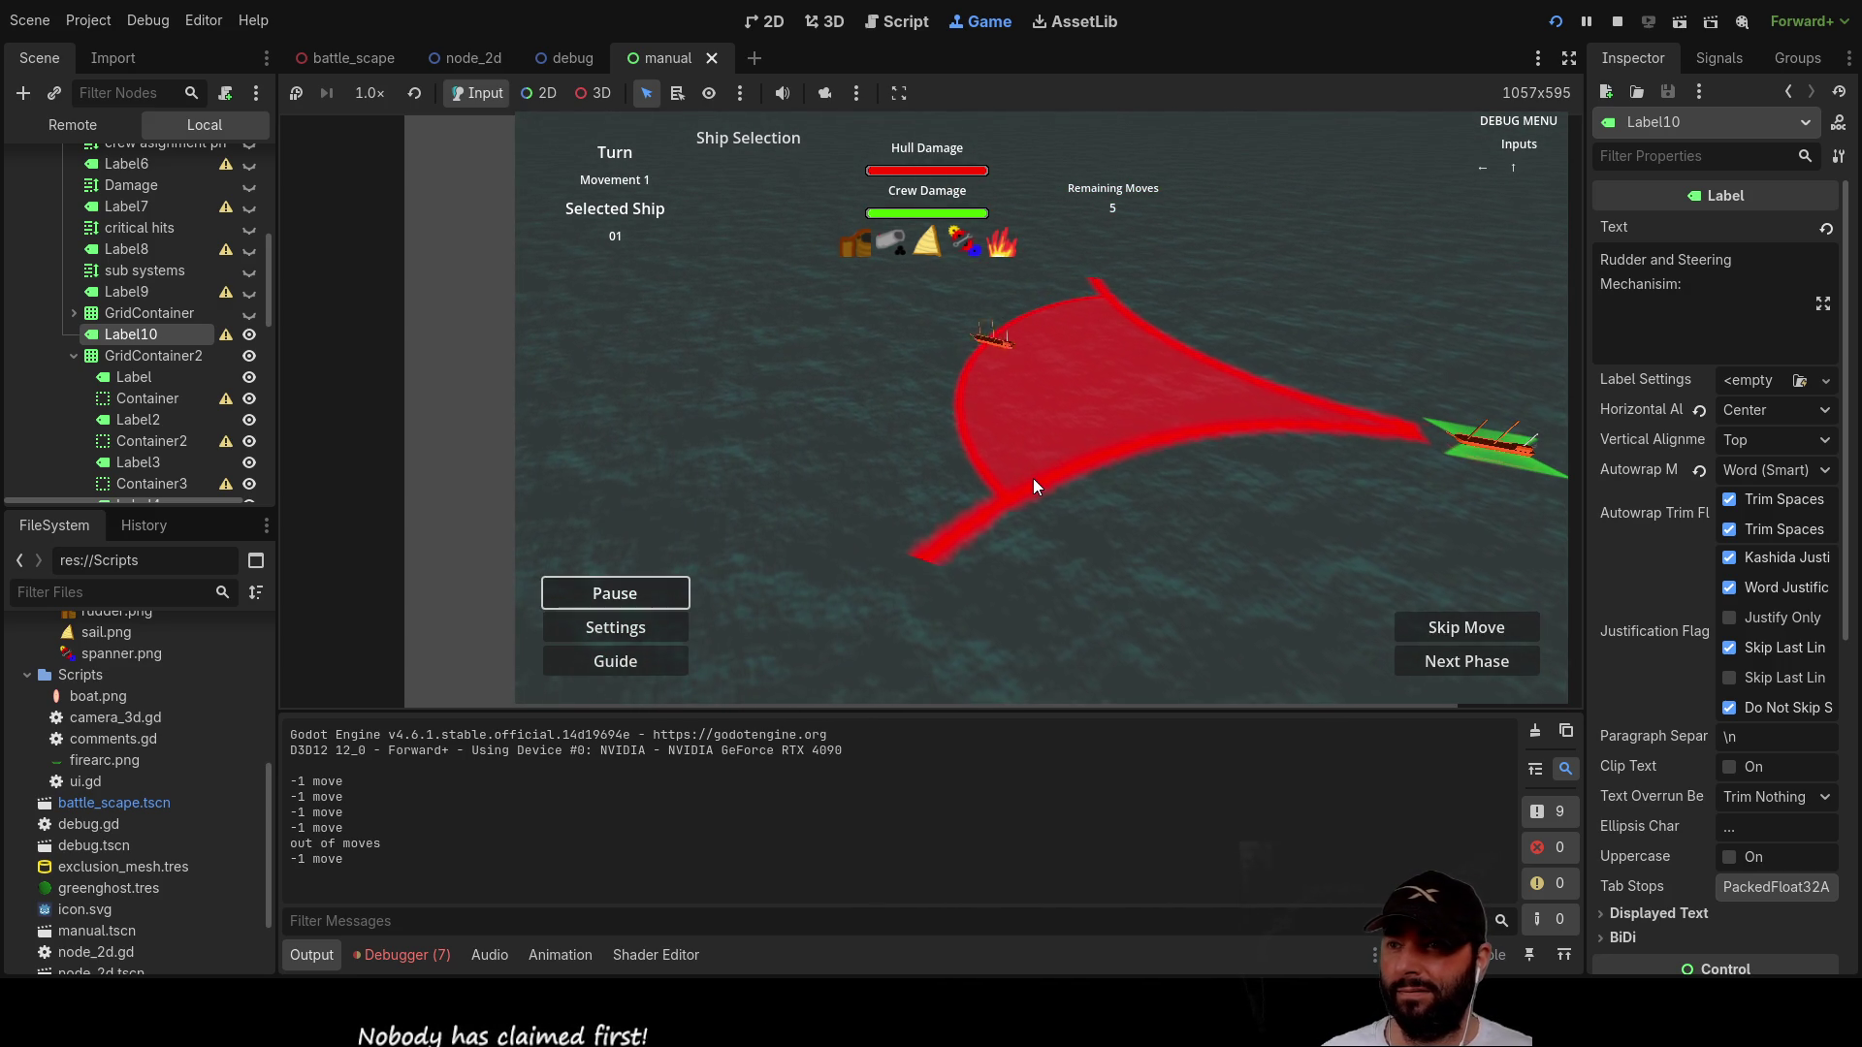
pyautogui.press('Right')
pyautogui.press('Down')
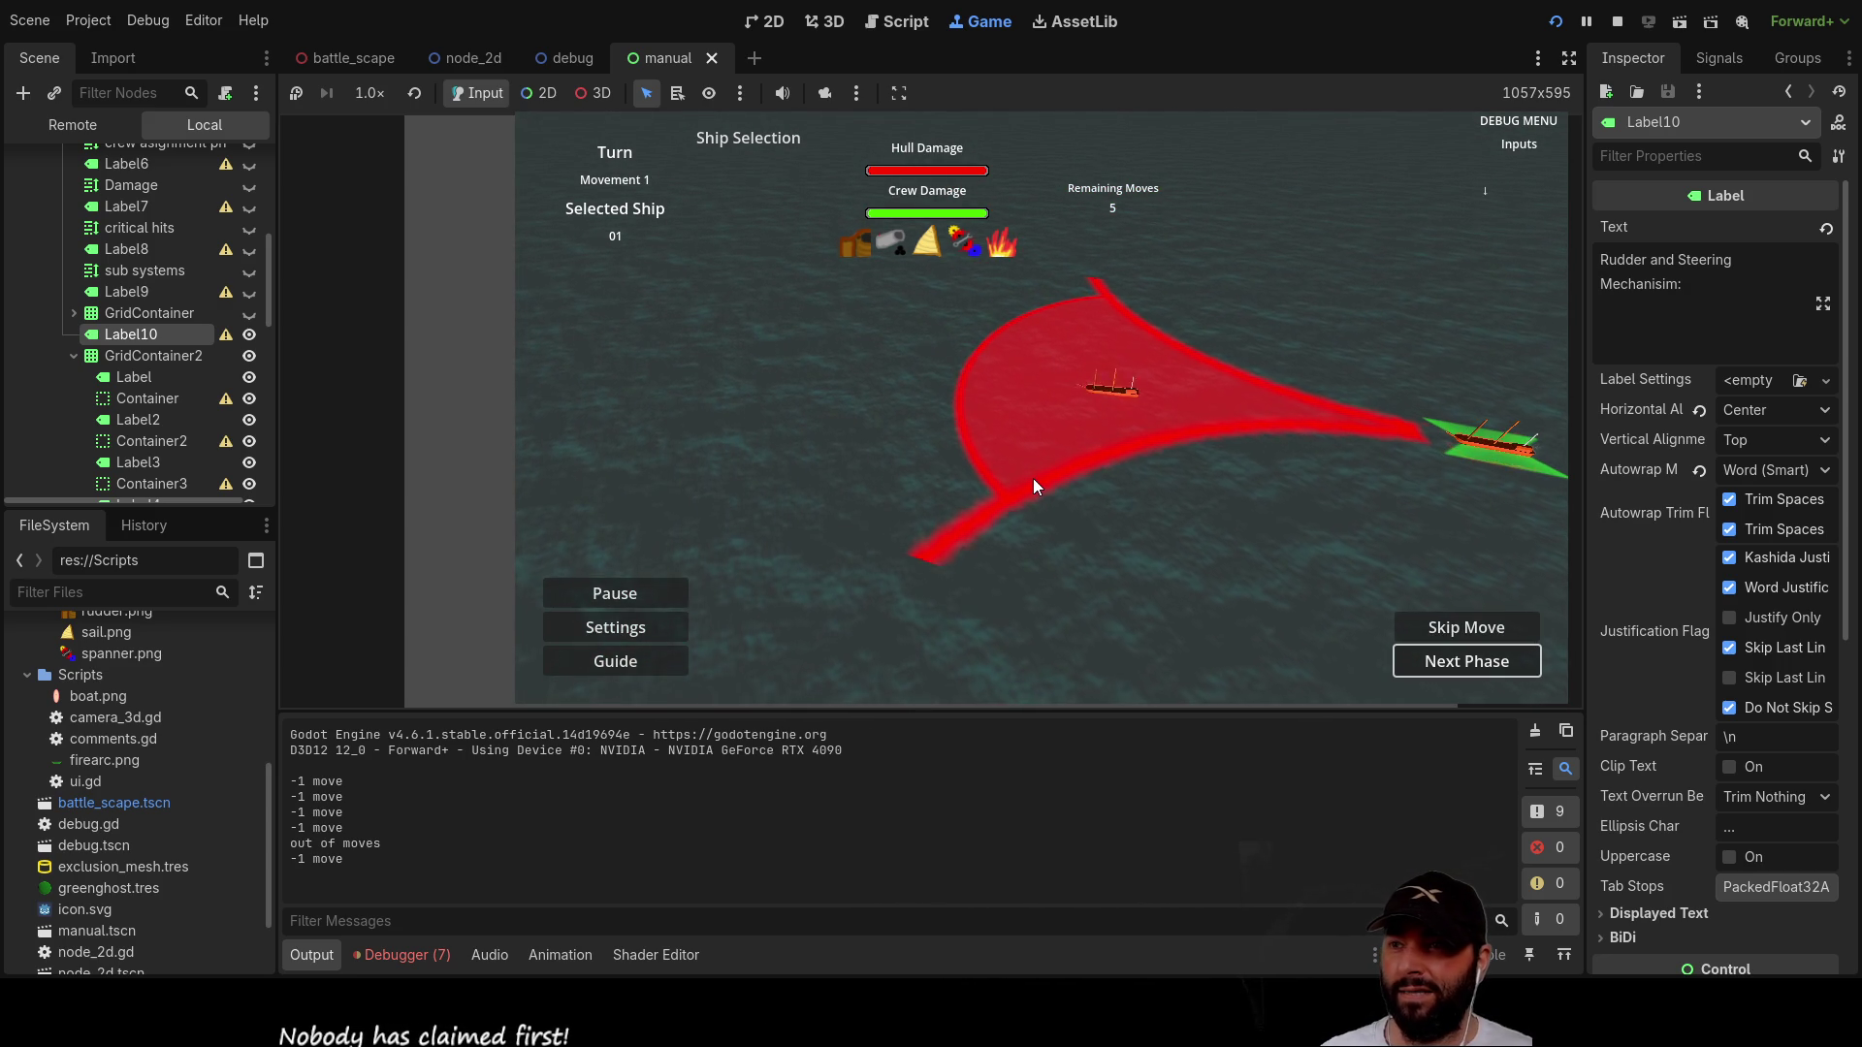
pyautogui.press('Up')
pyautogui.press('Left')
pyautogui.press('Right')
pyautogui.press('Left')
pyautogui.press('Left')
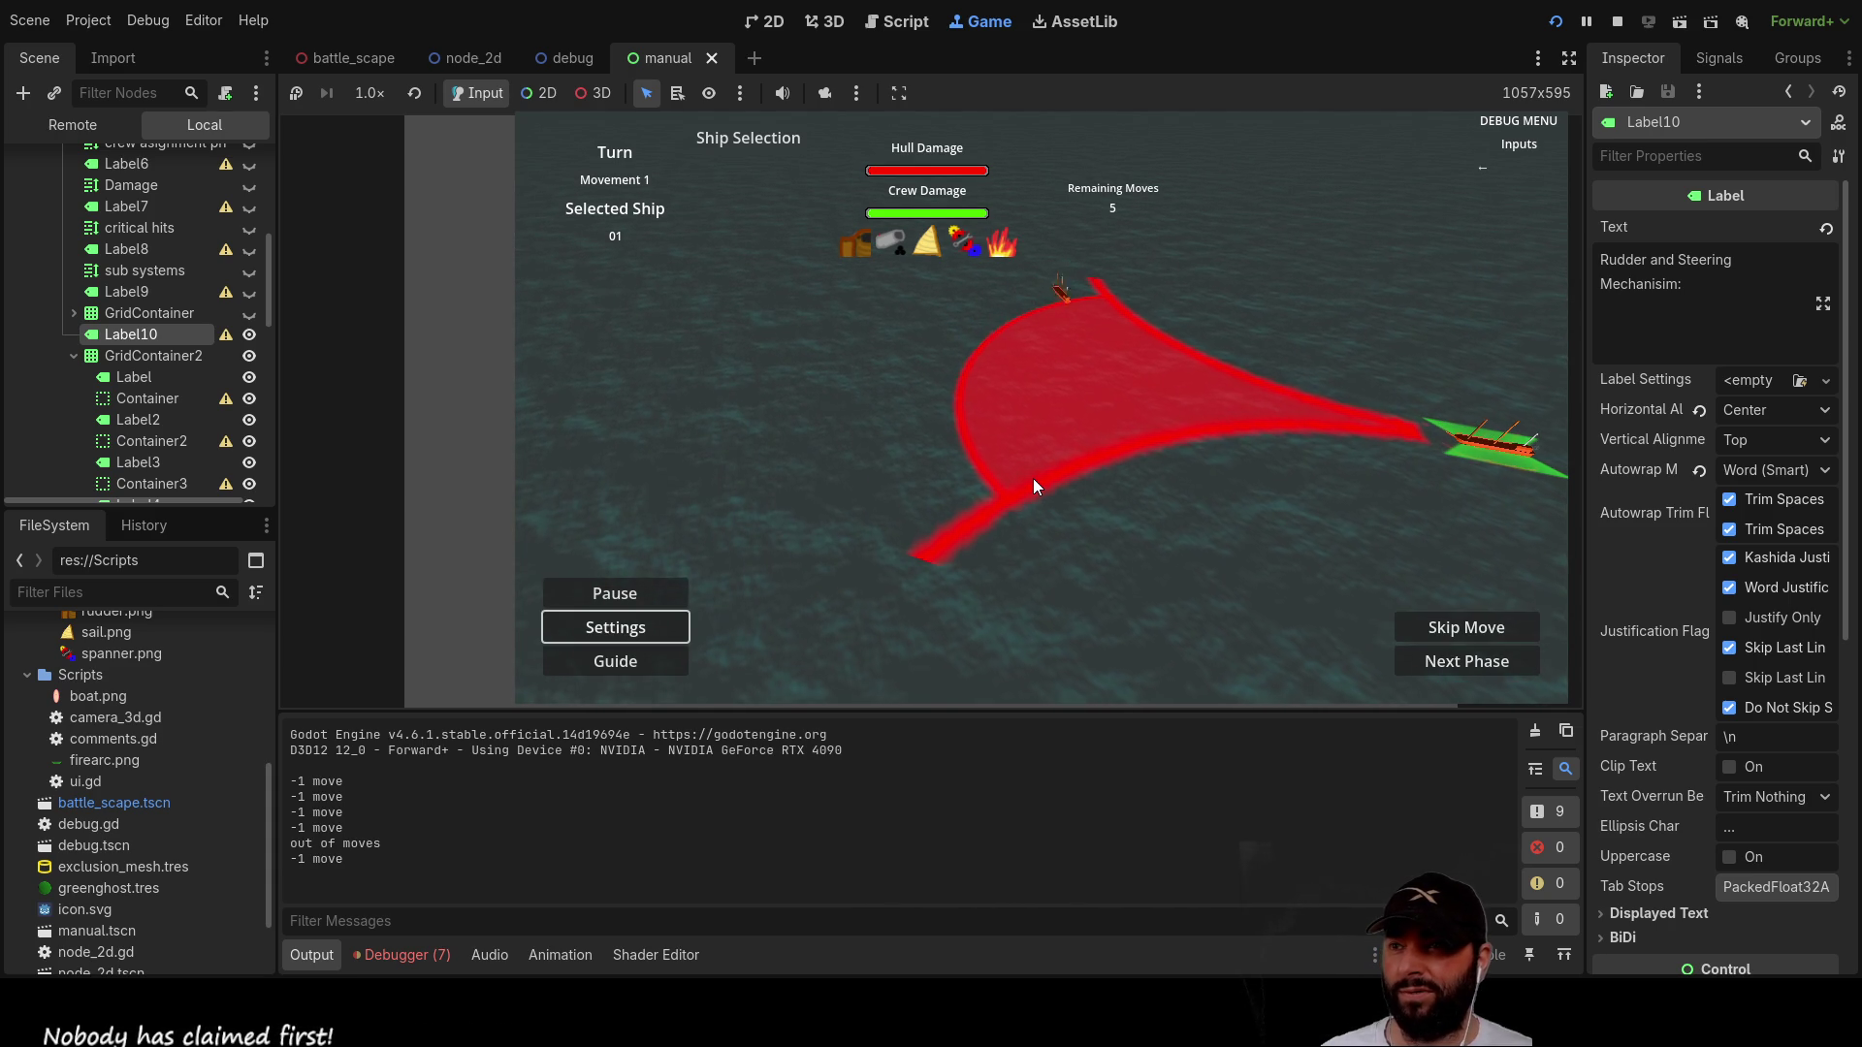
pyautogui.press('Right')
pyautogui.press('Down')
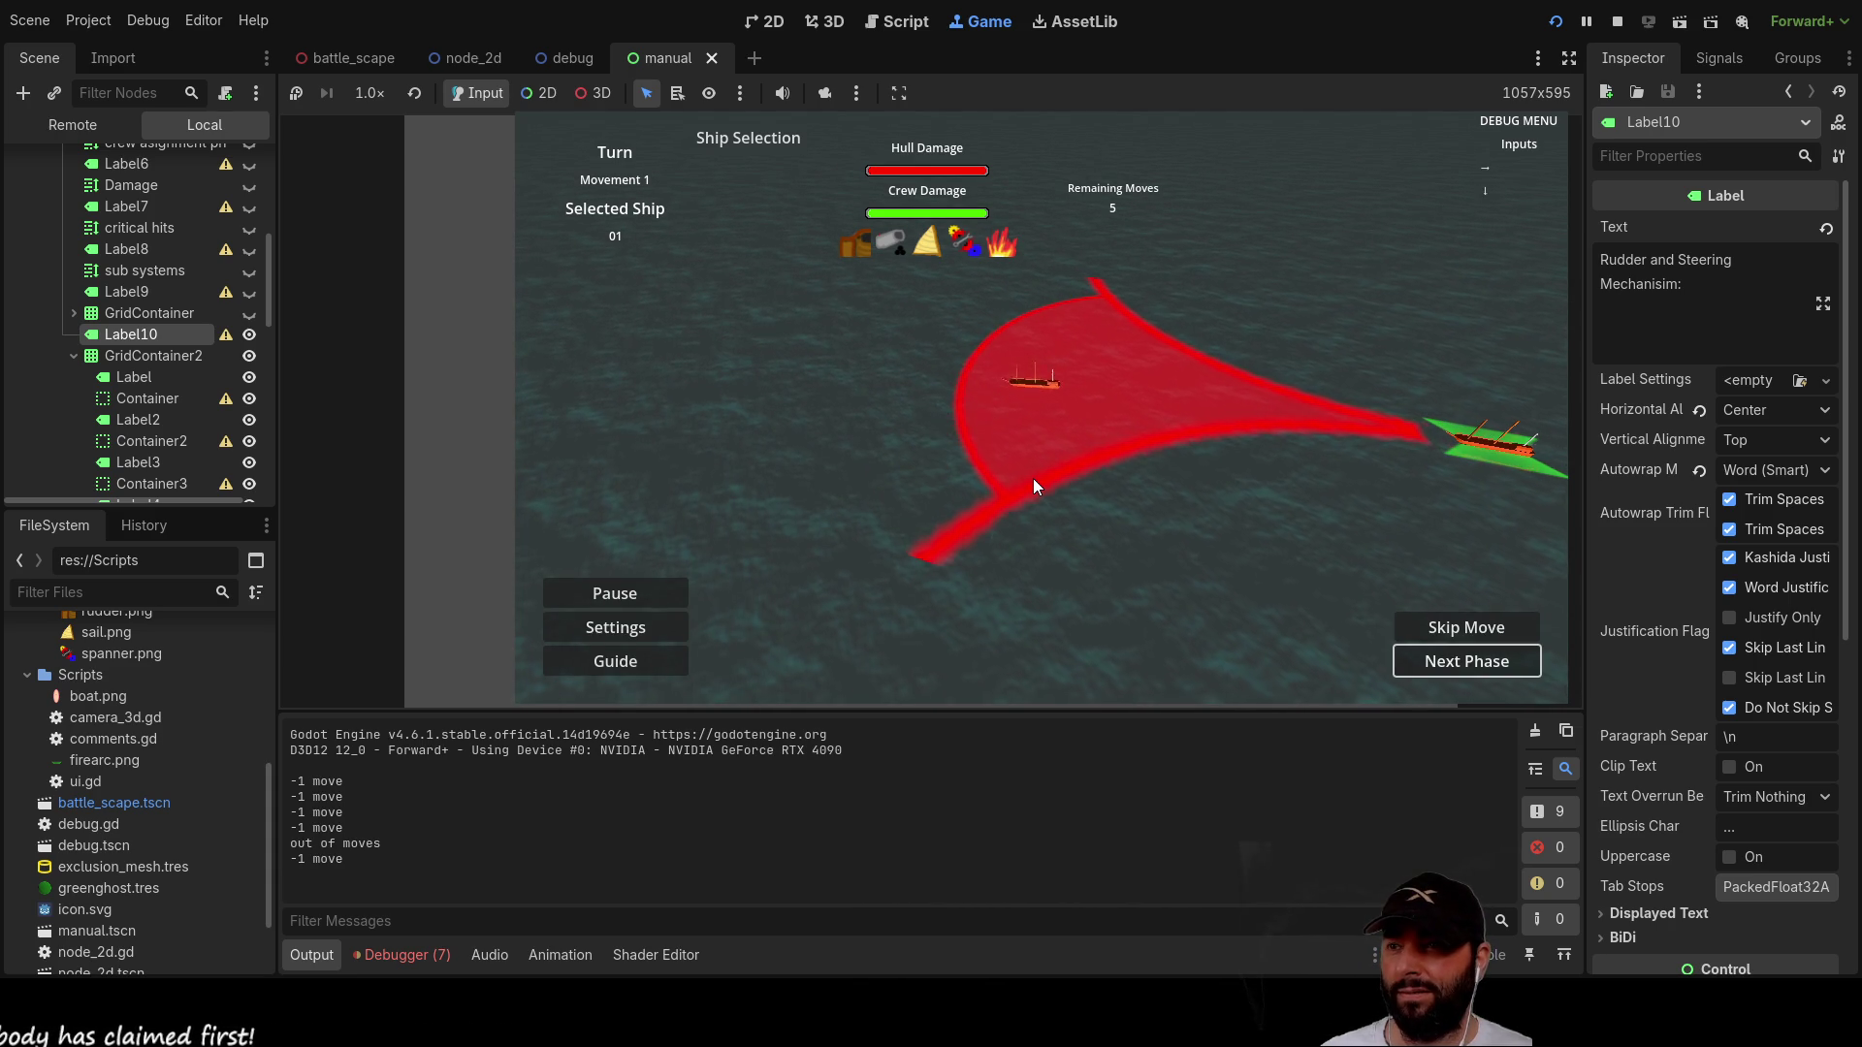
pyautogui.press('Left')
# Step: Show and hide the rudder and steering damage guide, then swing the camera with WASD/QE
pyautogui.press('Return')
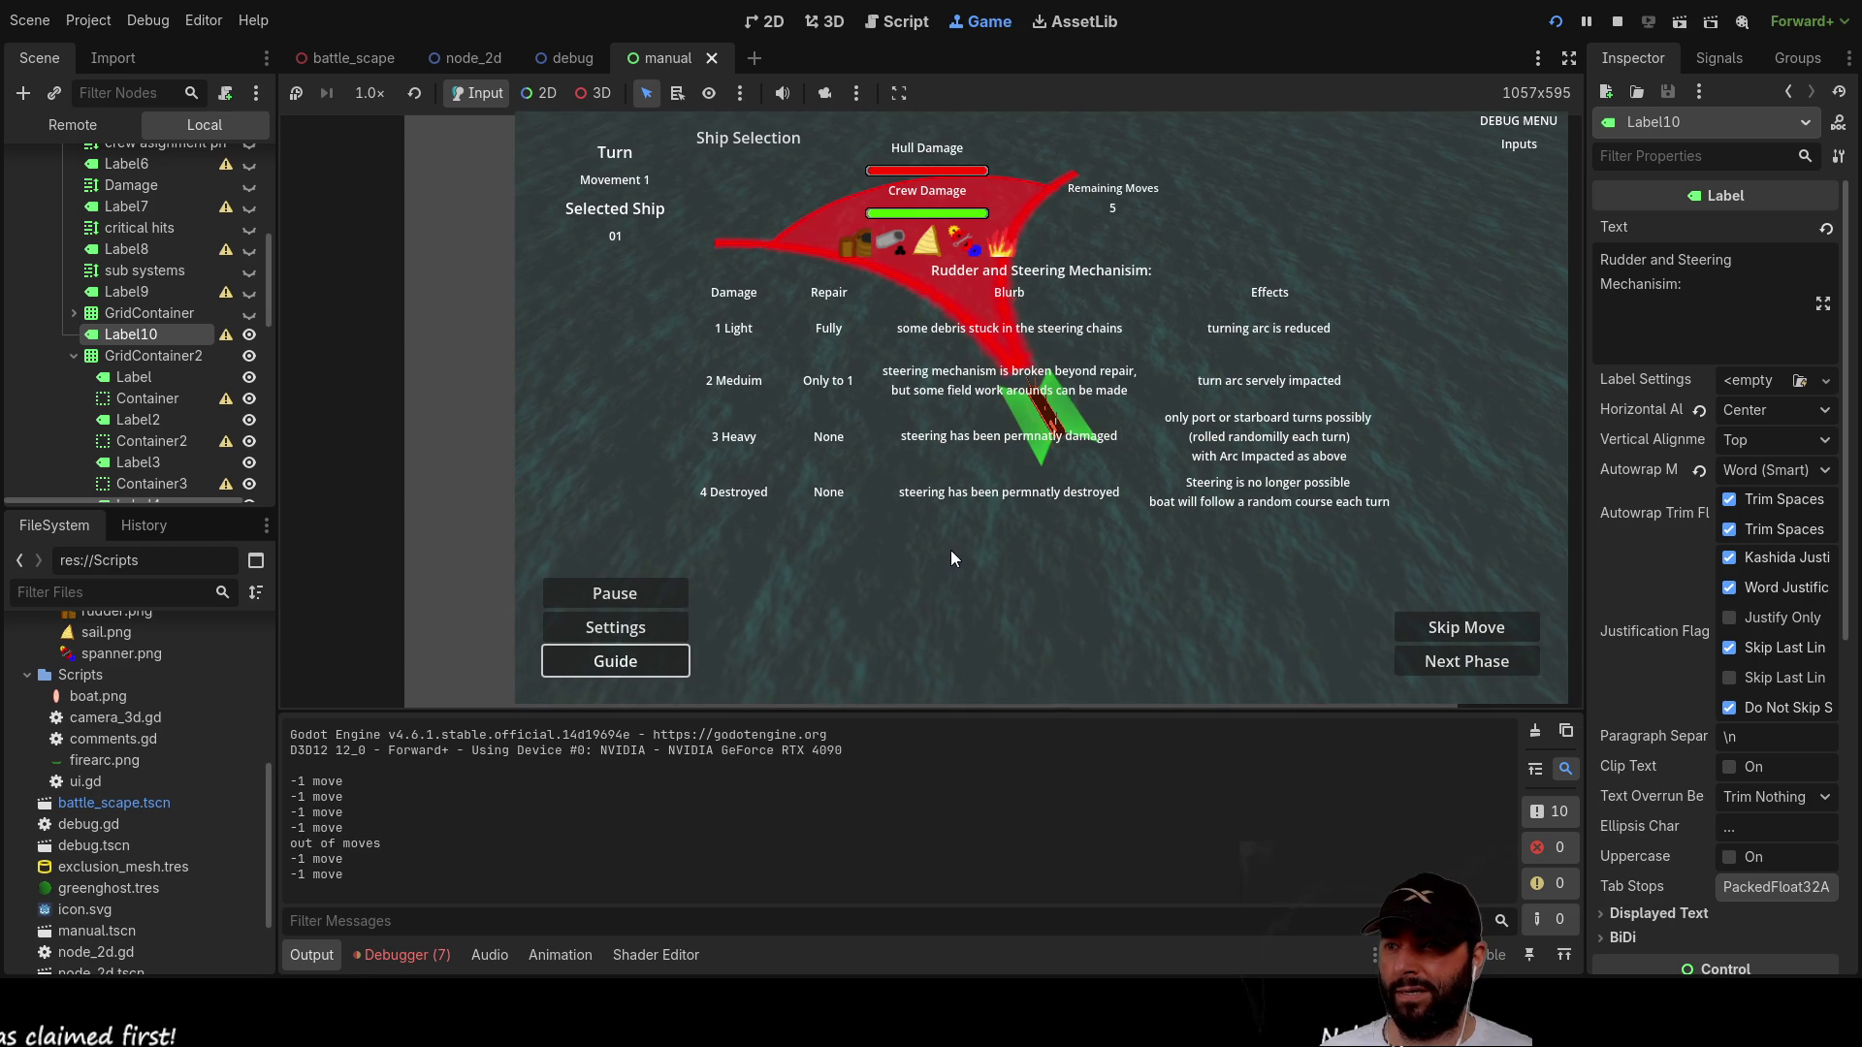
pyautogui.click(665, 661)
pyautogui.press('a')
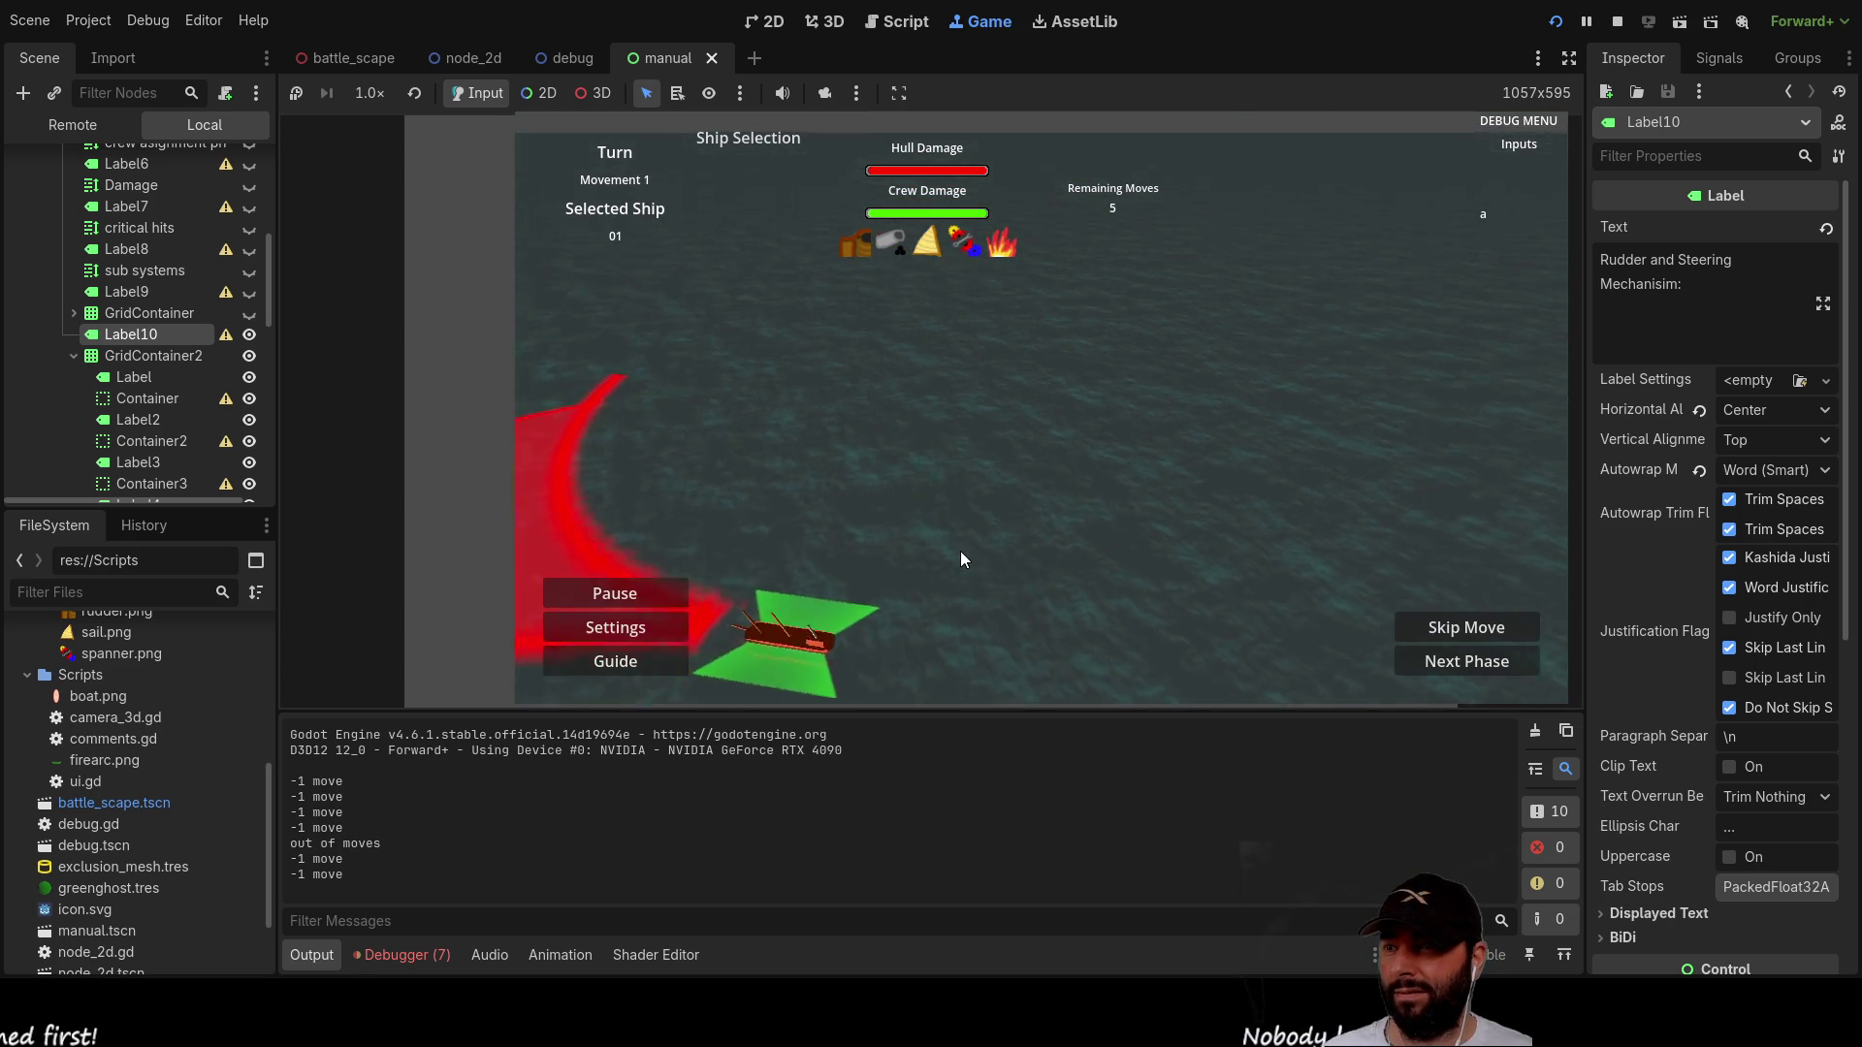
pyautogui.press('e')
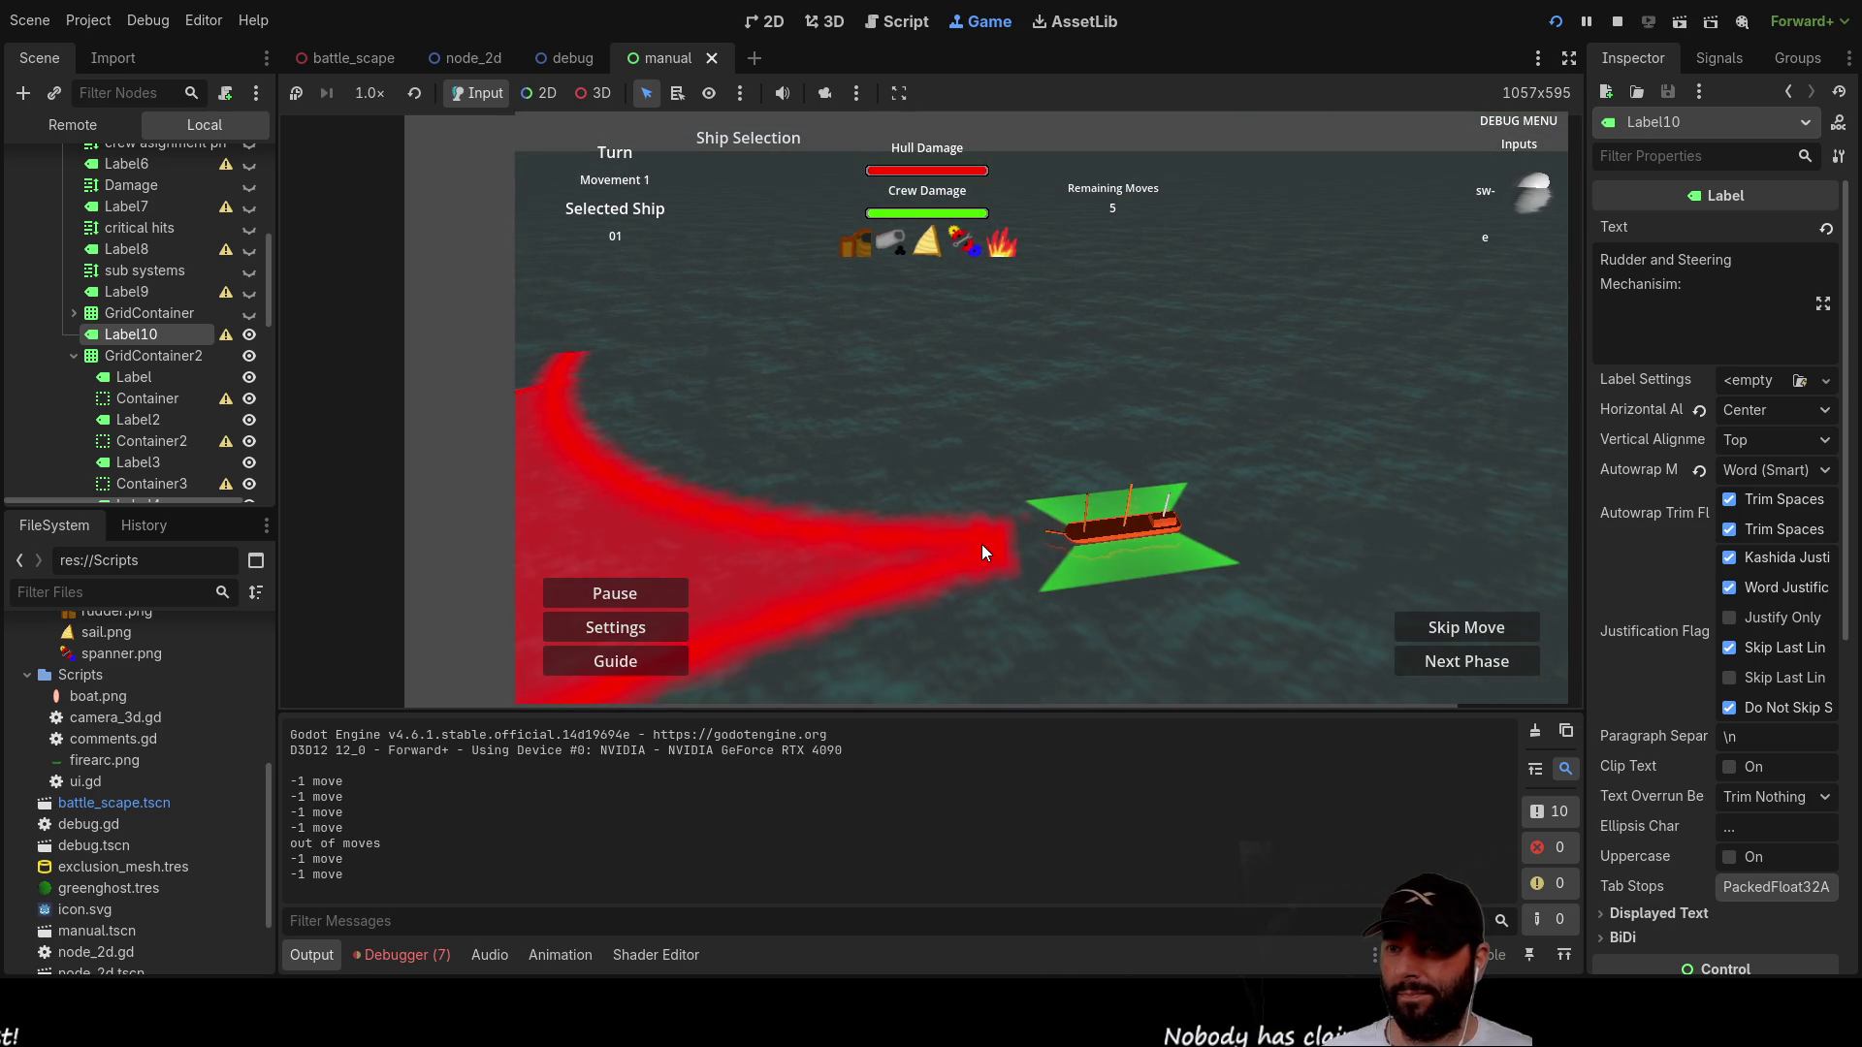
pyautogui.press('a')
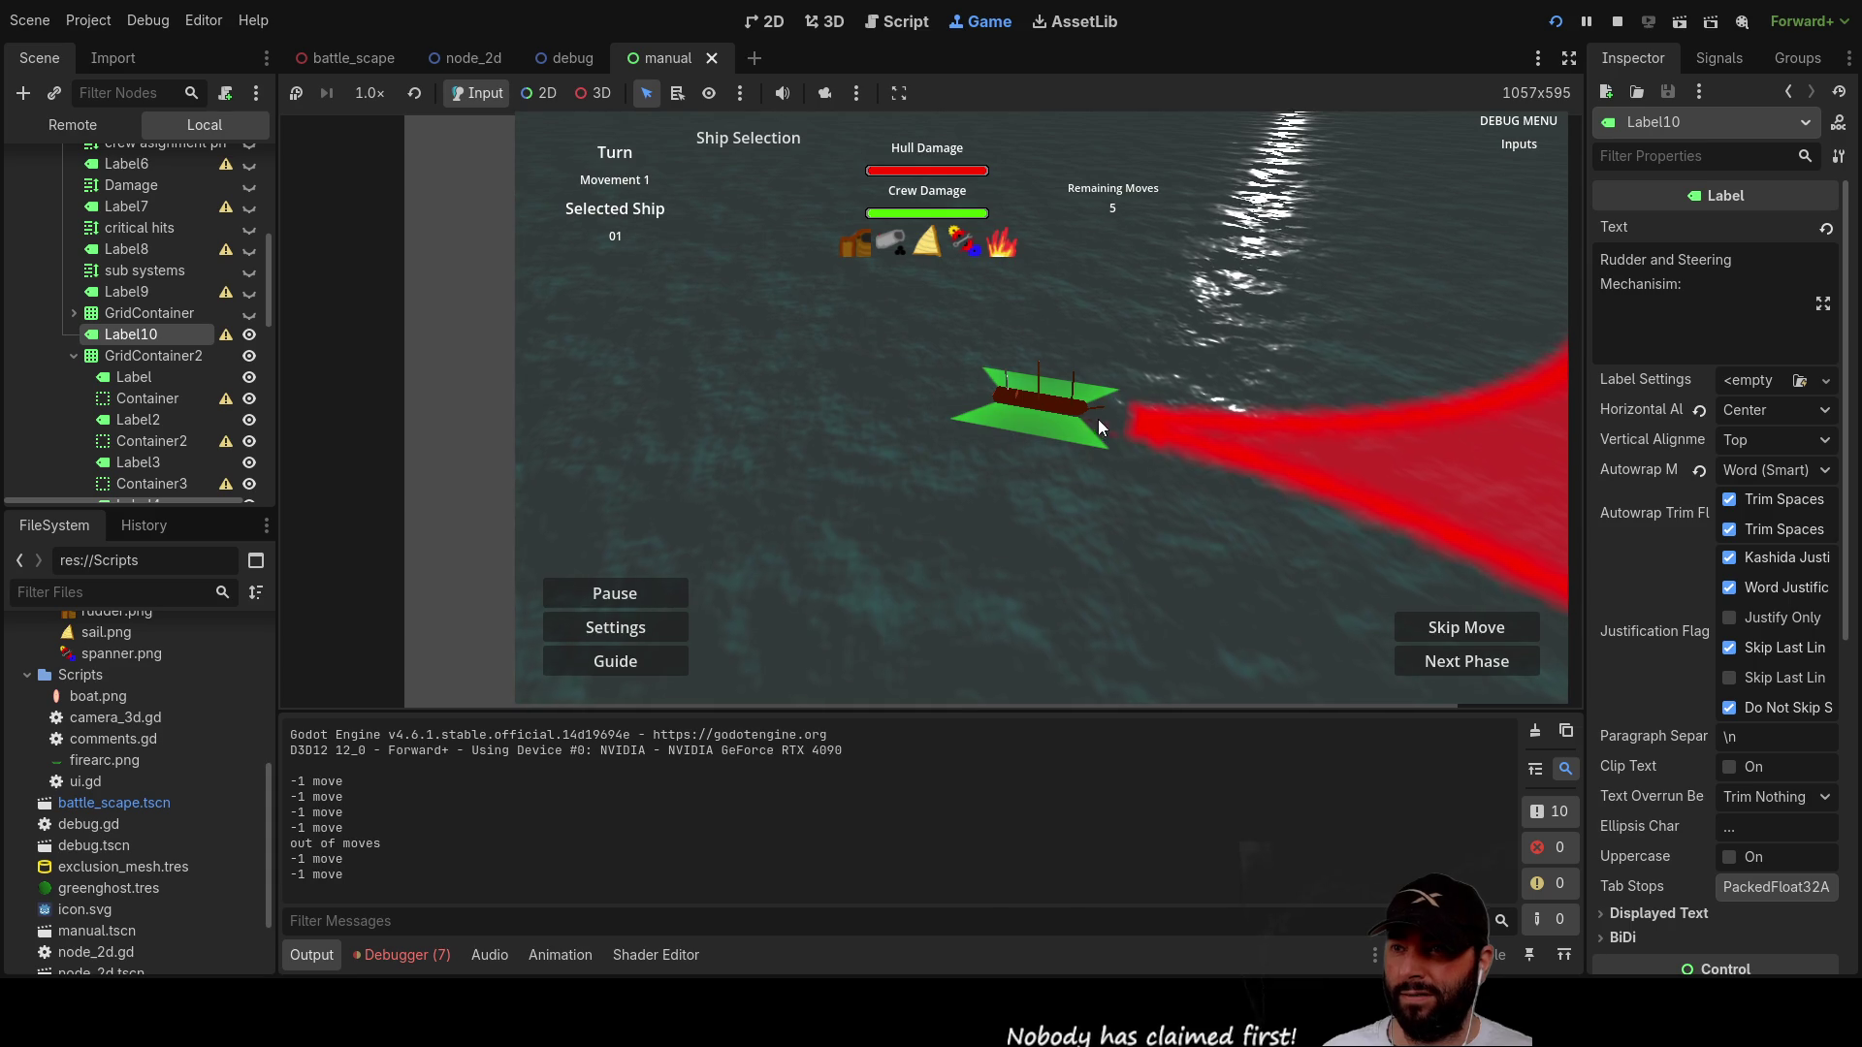
pyautogui.press('d')
pyautogui.press('s')
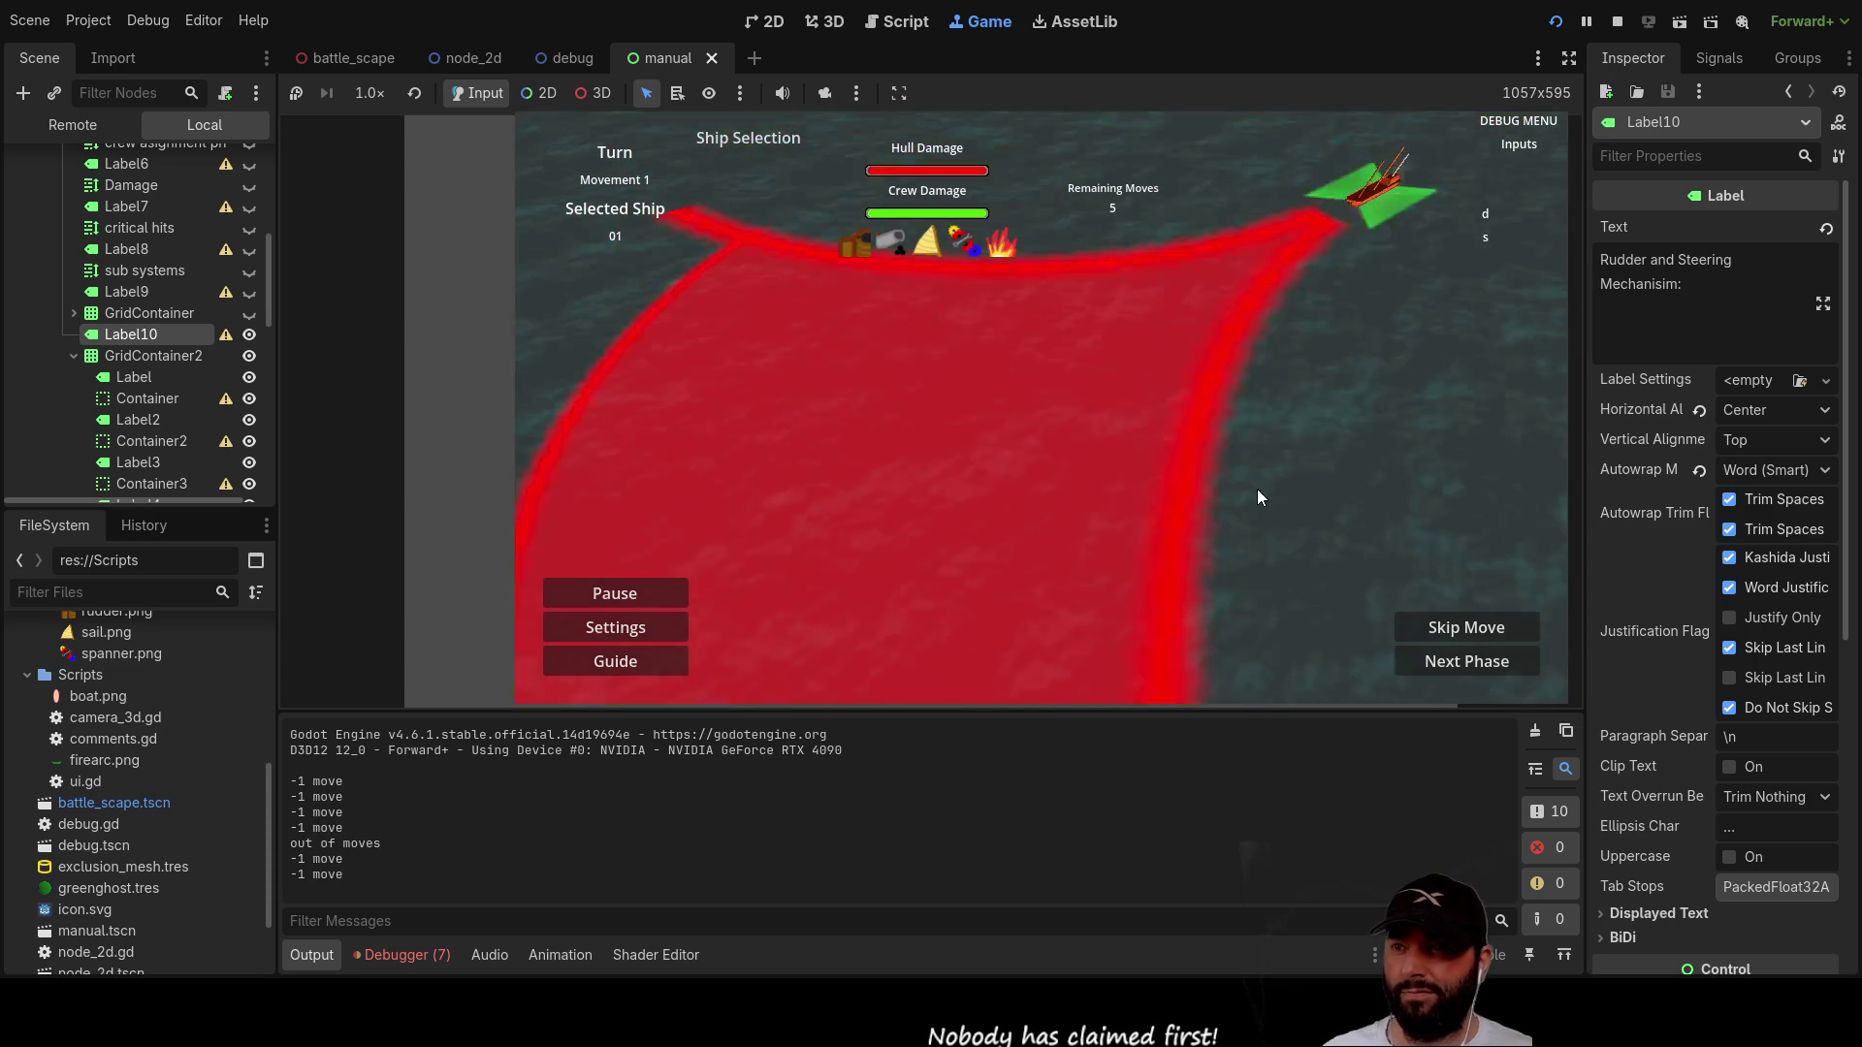
pyautogui.press('q')
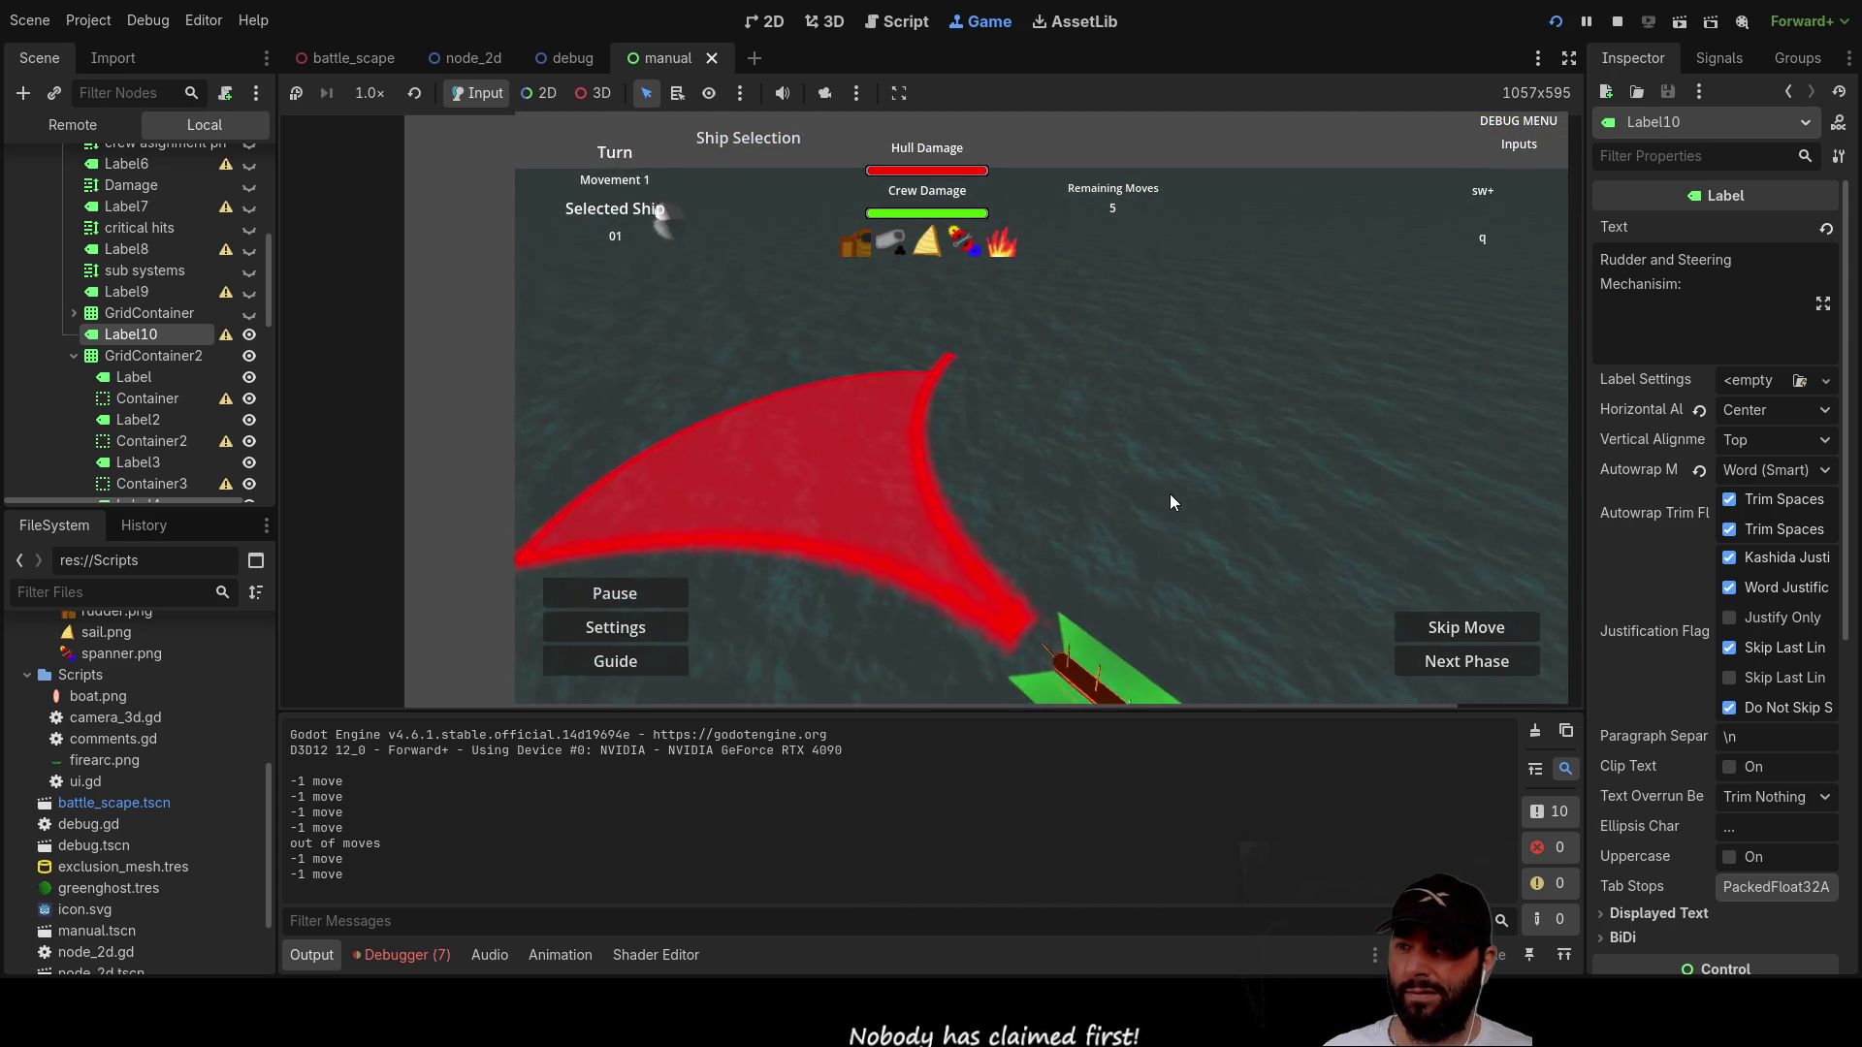
pyautogui.press('s')
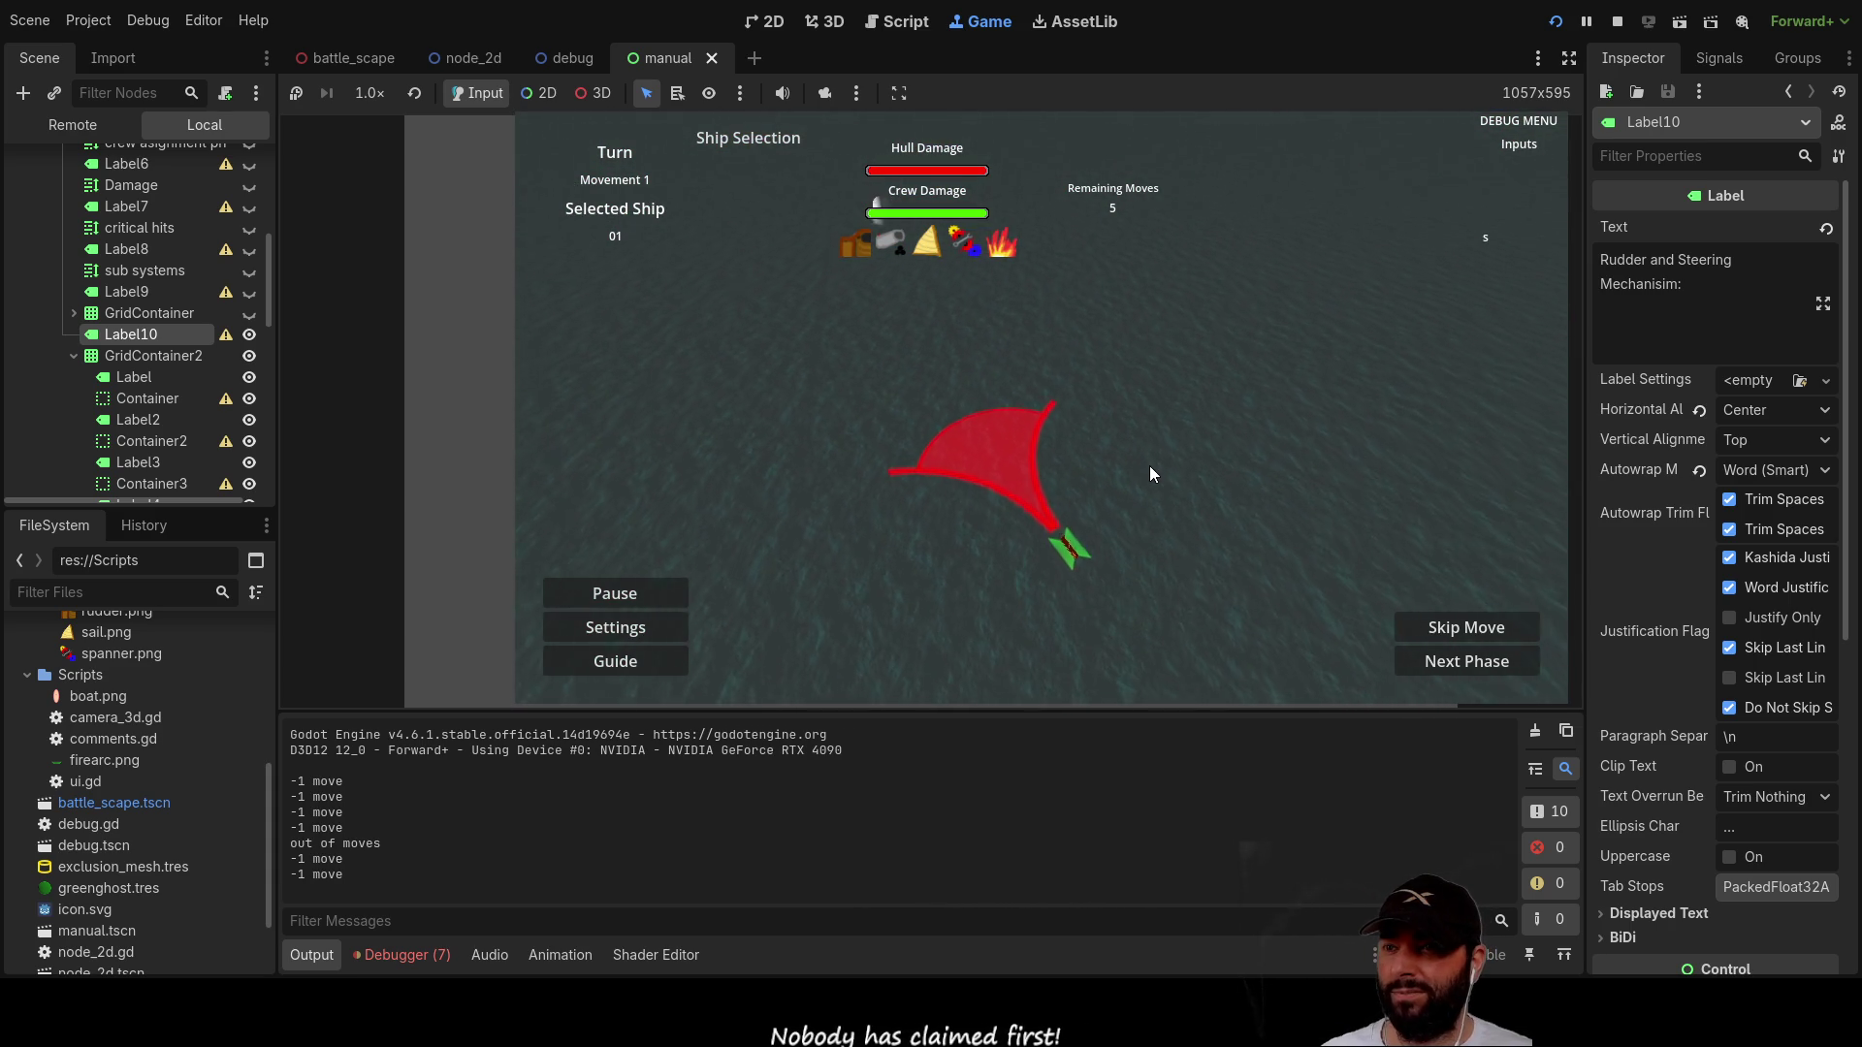
pyautogui.press('w')
pyautogui.press('e')
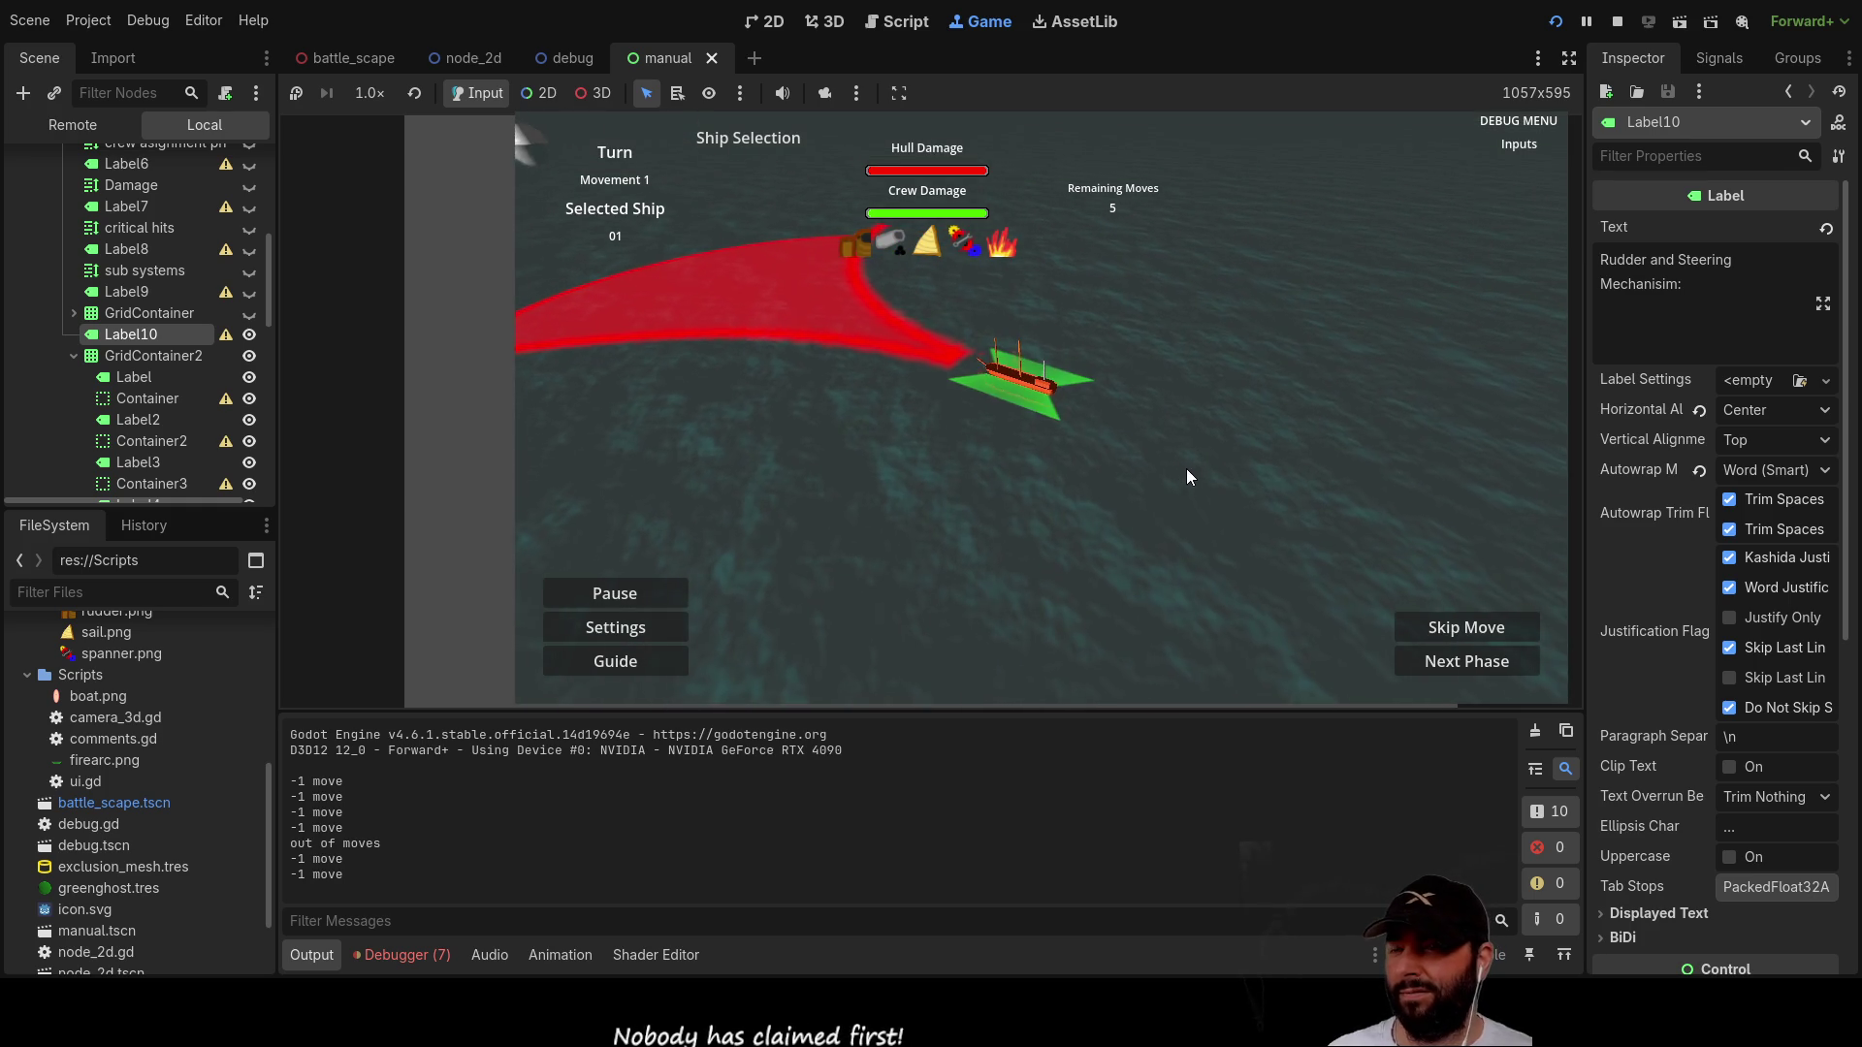
pyautogui.press('d')
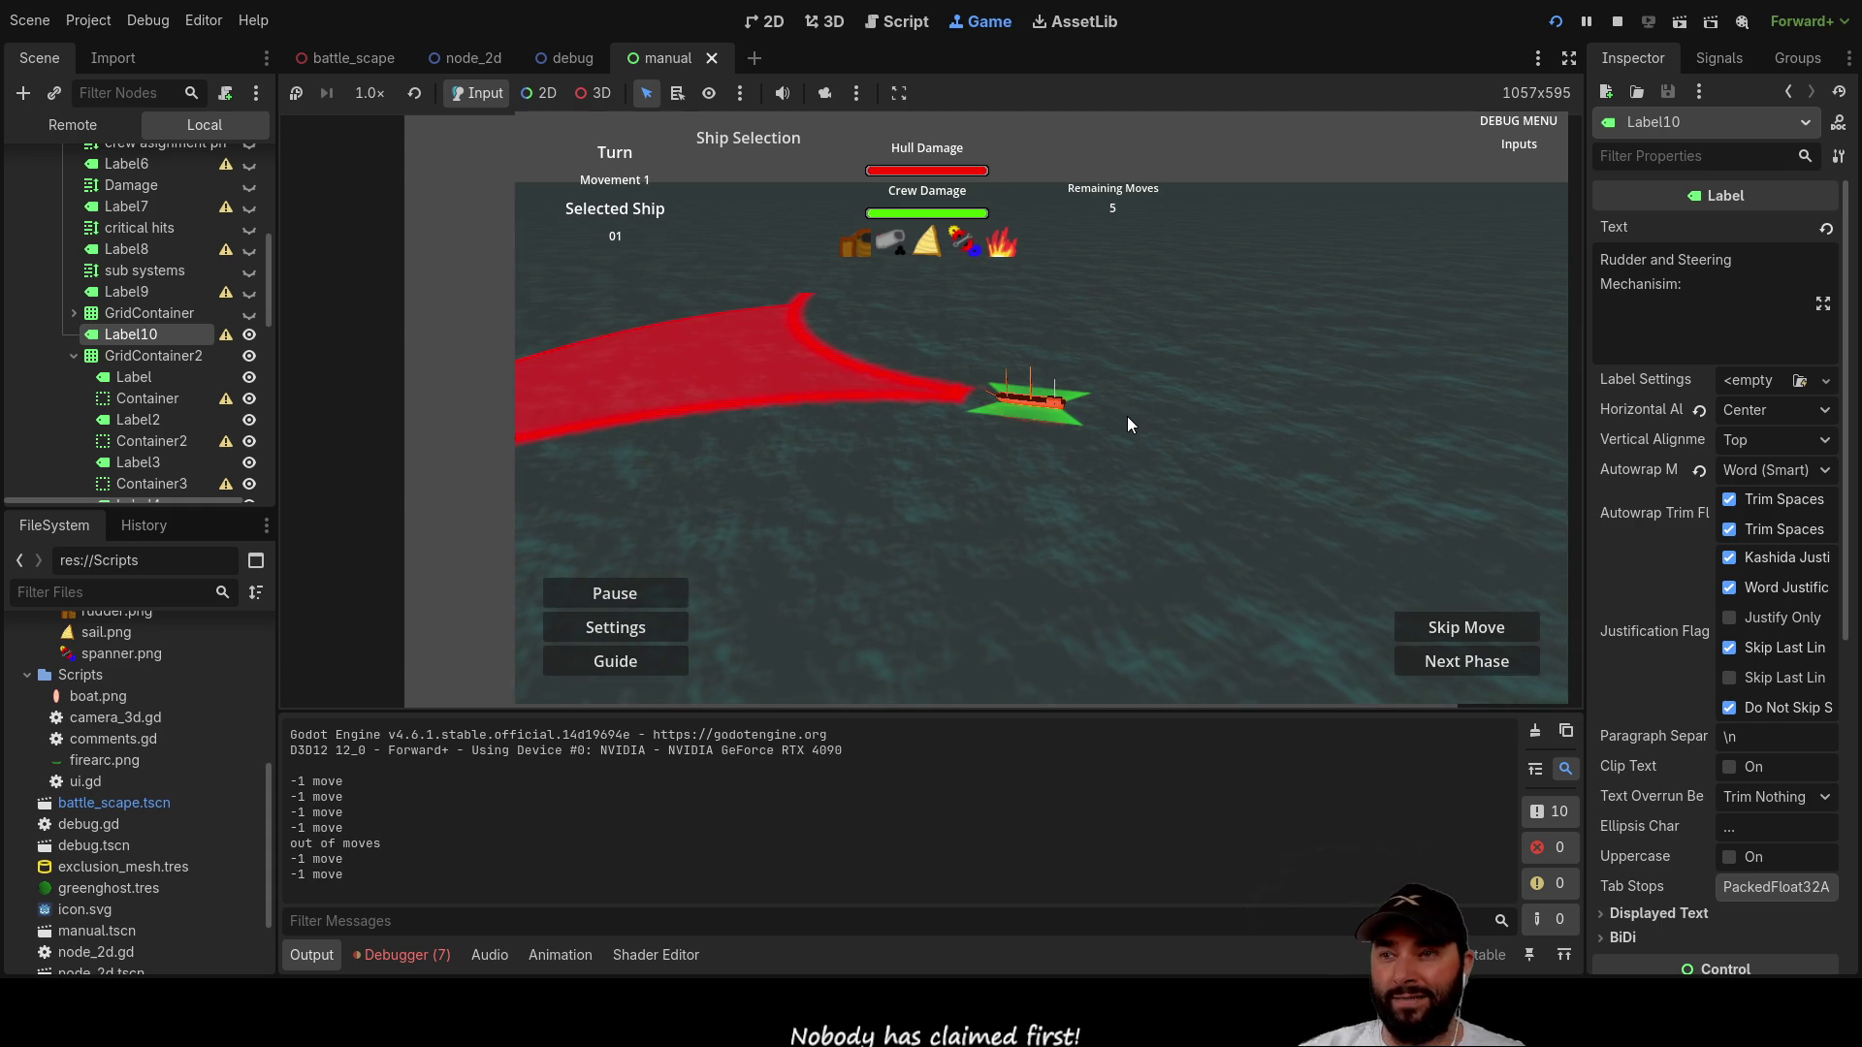
# Step: Toggle the damage guide table on and off several times, then stop the game
pyautogui.click(648, 666)
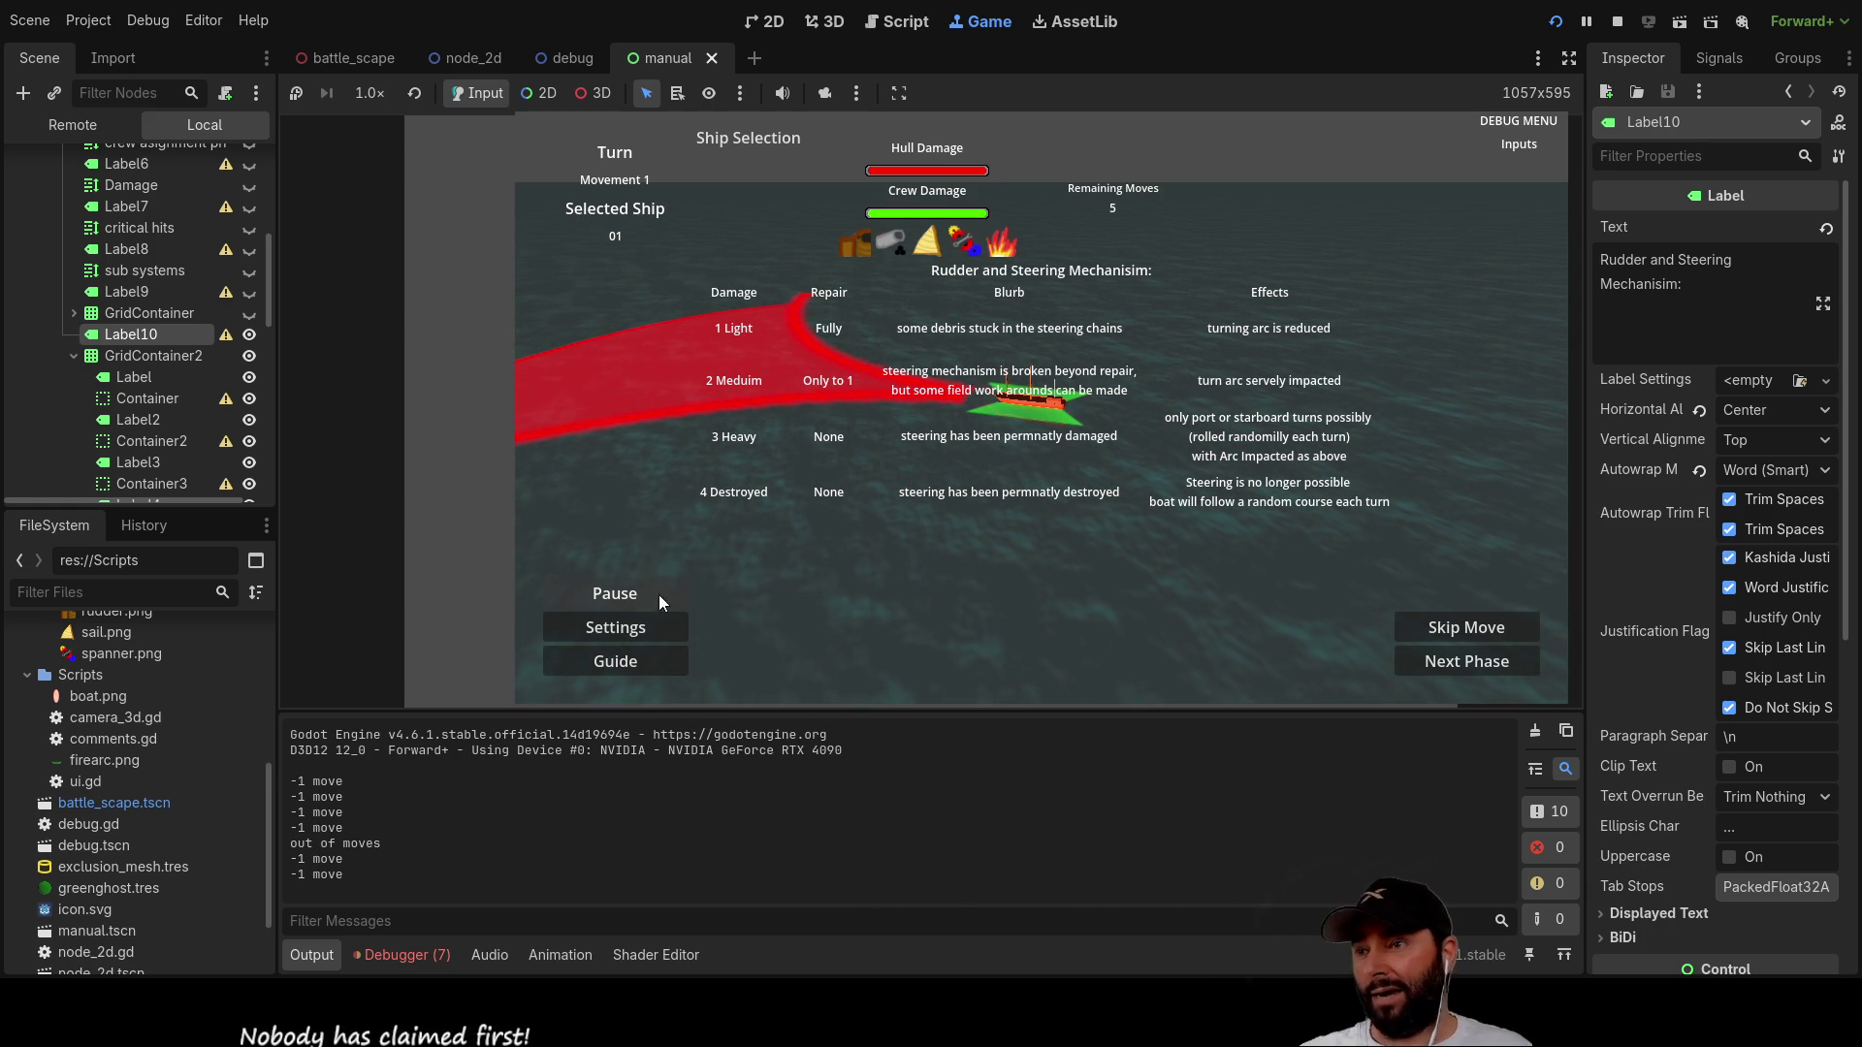
pyautogui.click(631, 667)
pyautogui.click(631, 667)
pyautogui.click(631, 667)
pyautogui.click(631, 667)
pyautogui.click(631, 667)
pyautogui.click(630, 665)
pyautogui.click(630, 665)
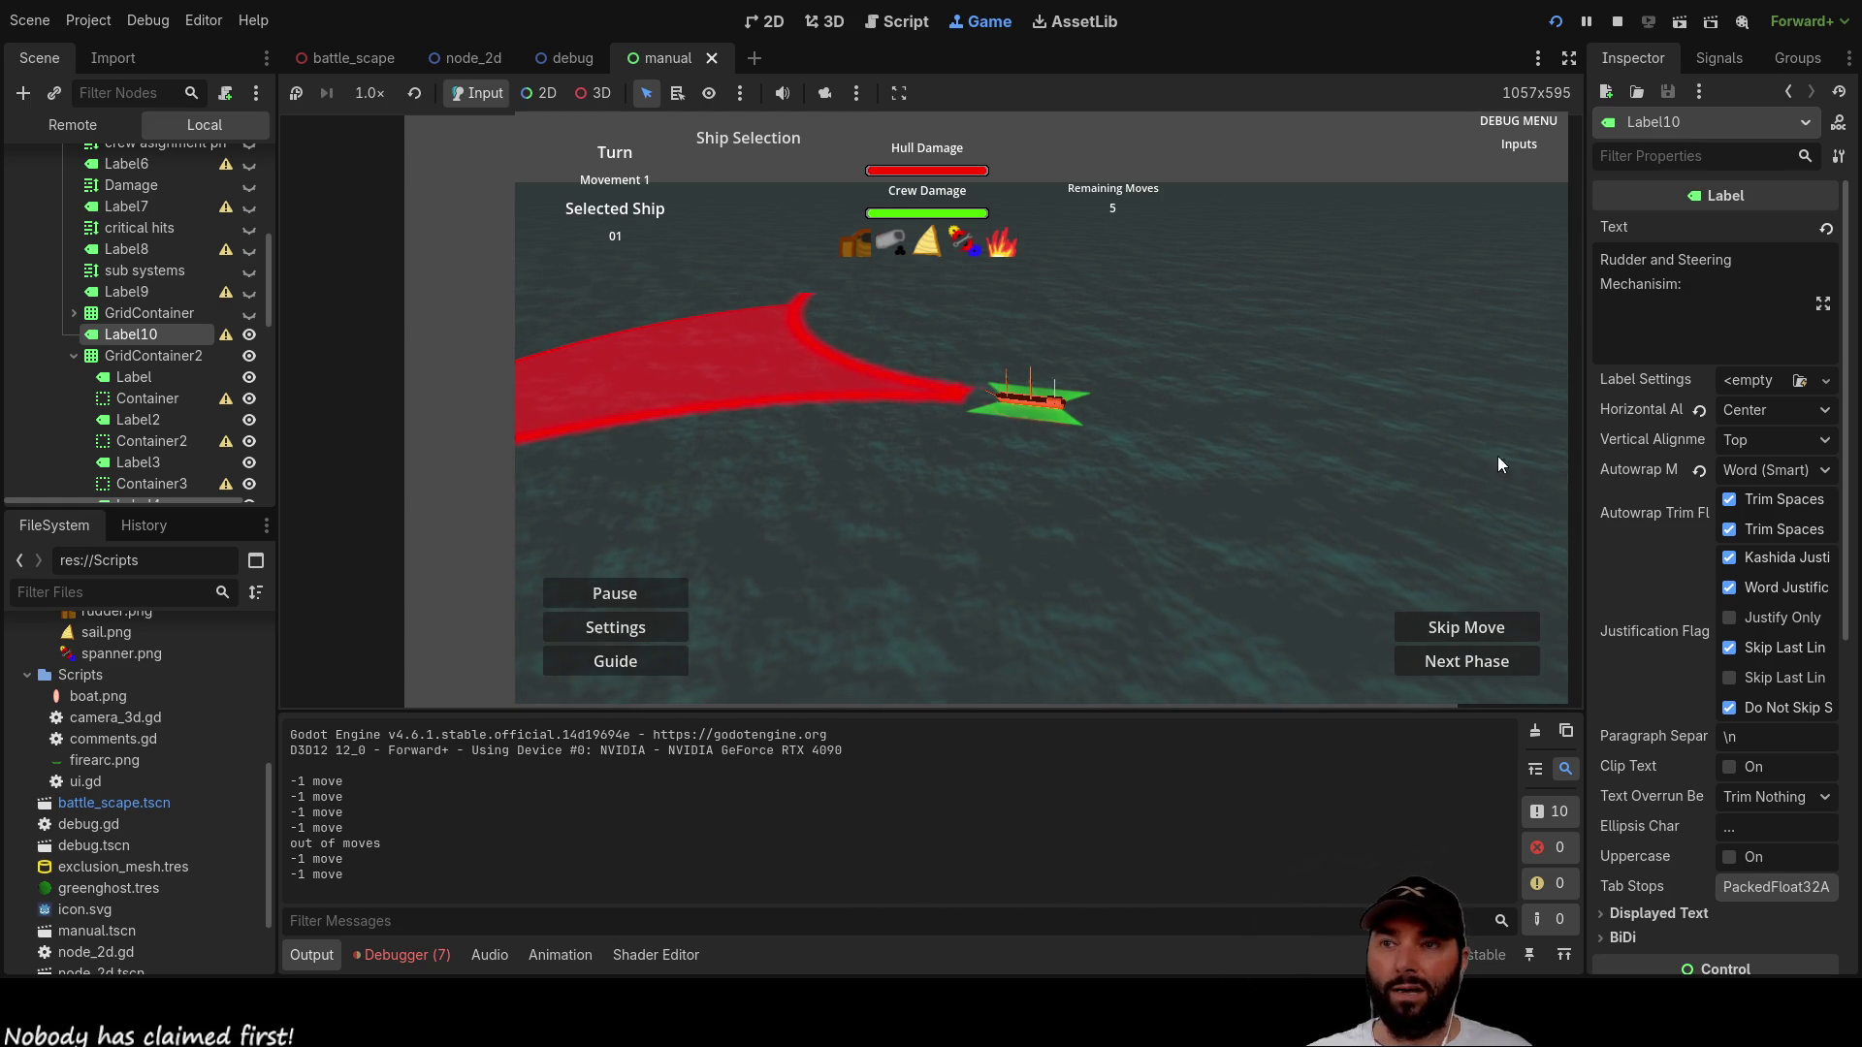
pyautogui.click(1616, 21)
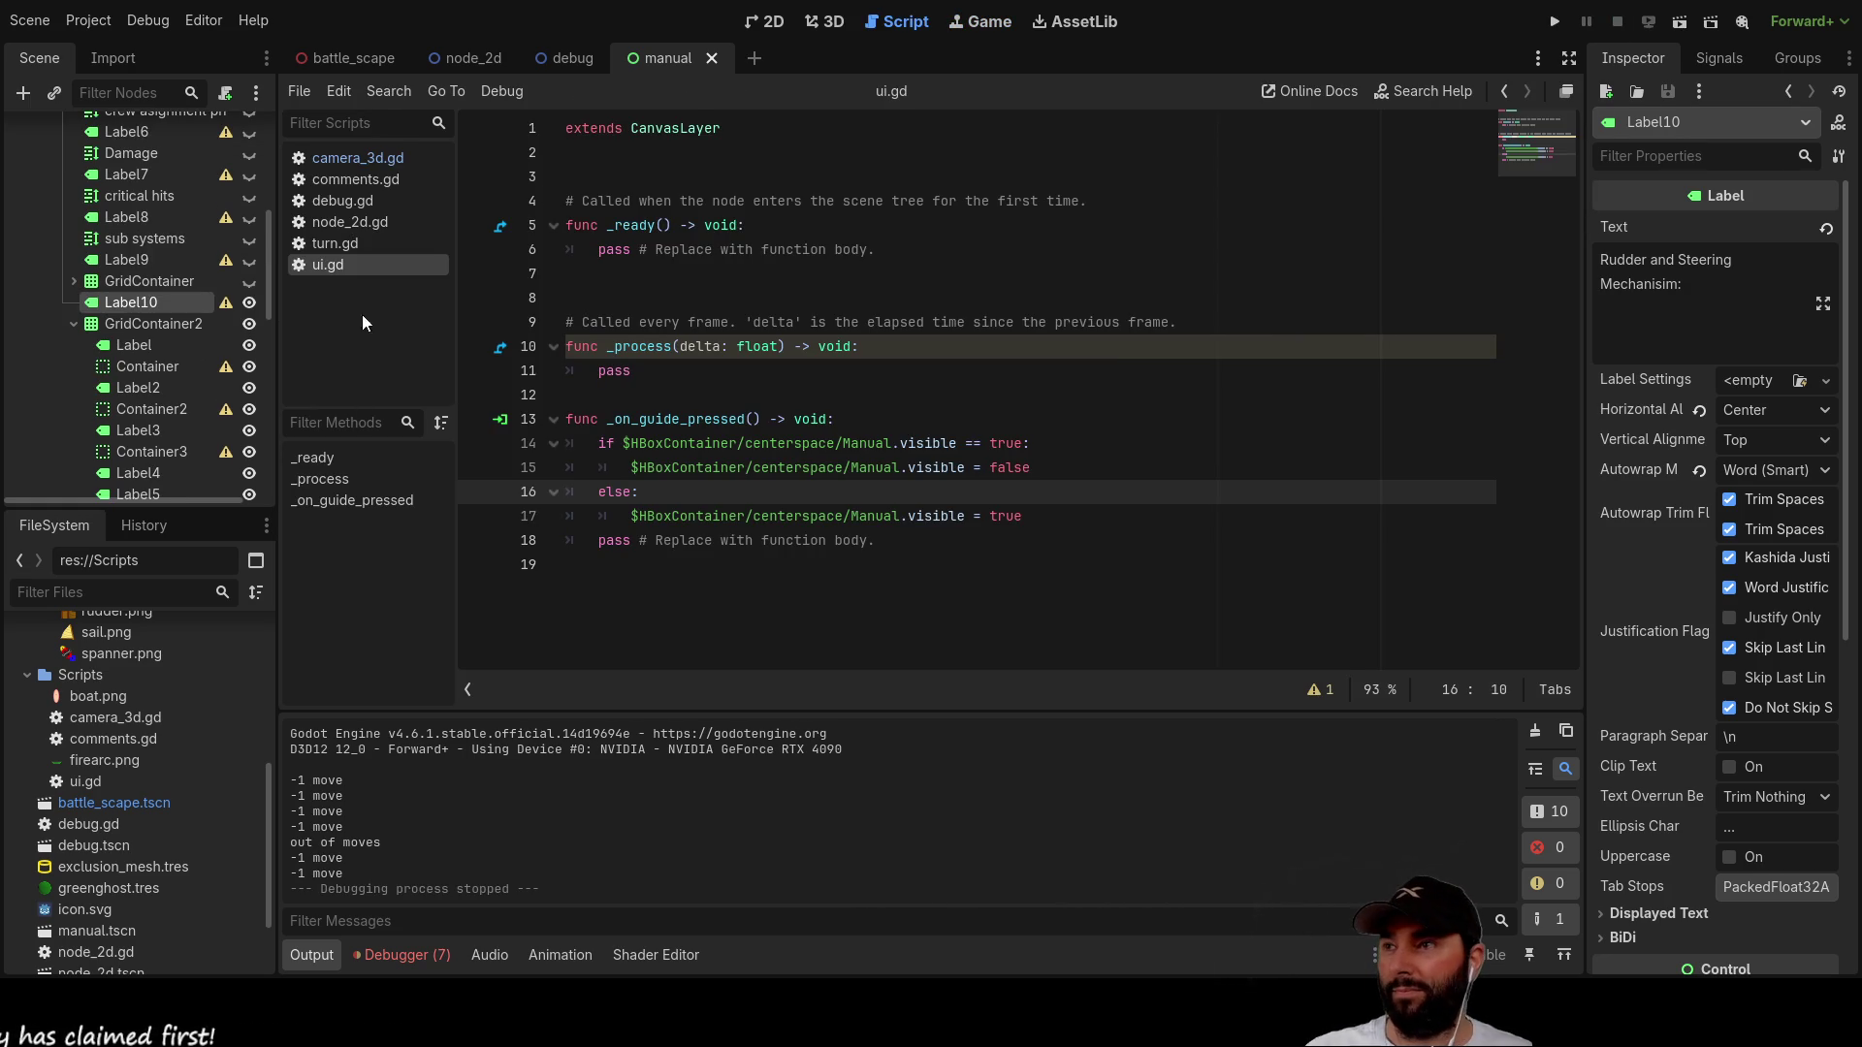
# Step: Rename the Label9 node to 'crit Rudder', then select the table's title label
pyautogui.click(761, 23)
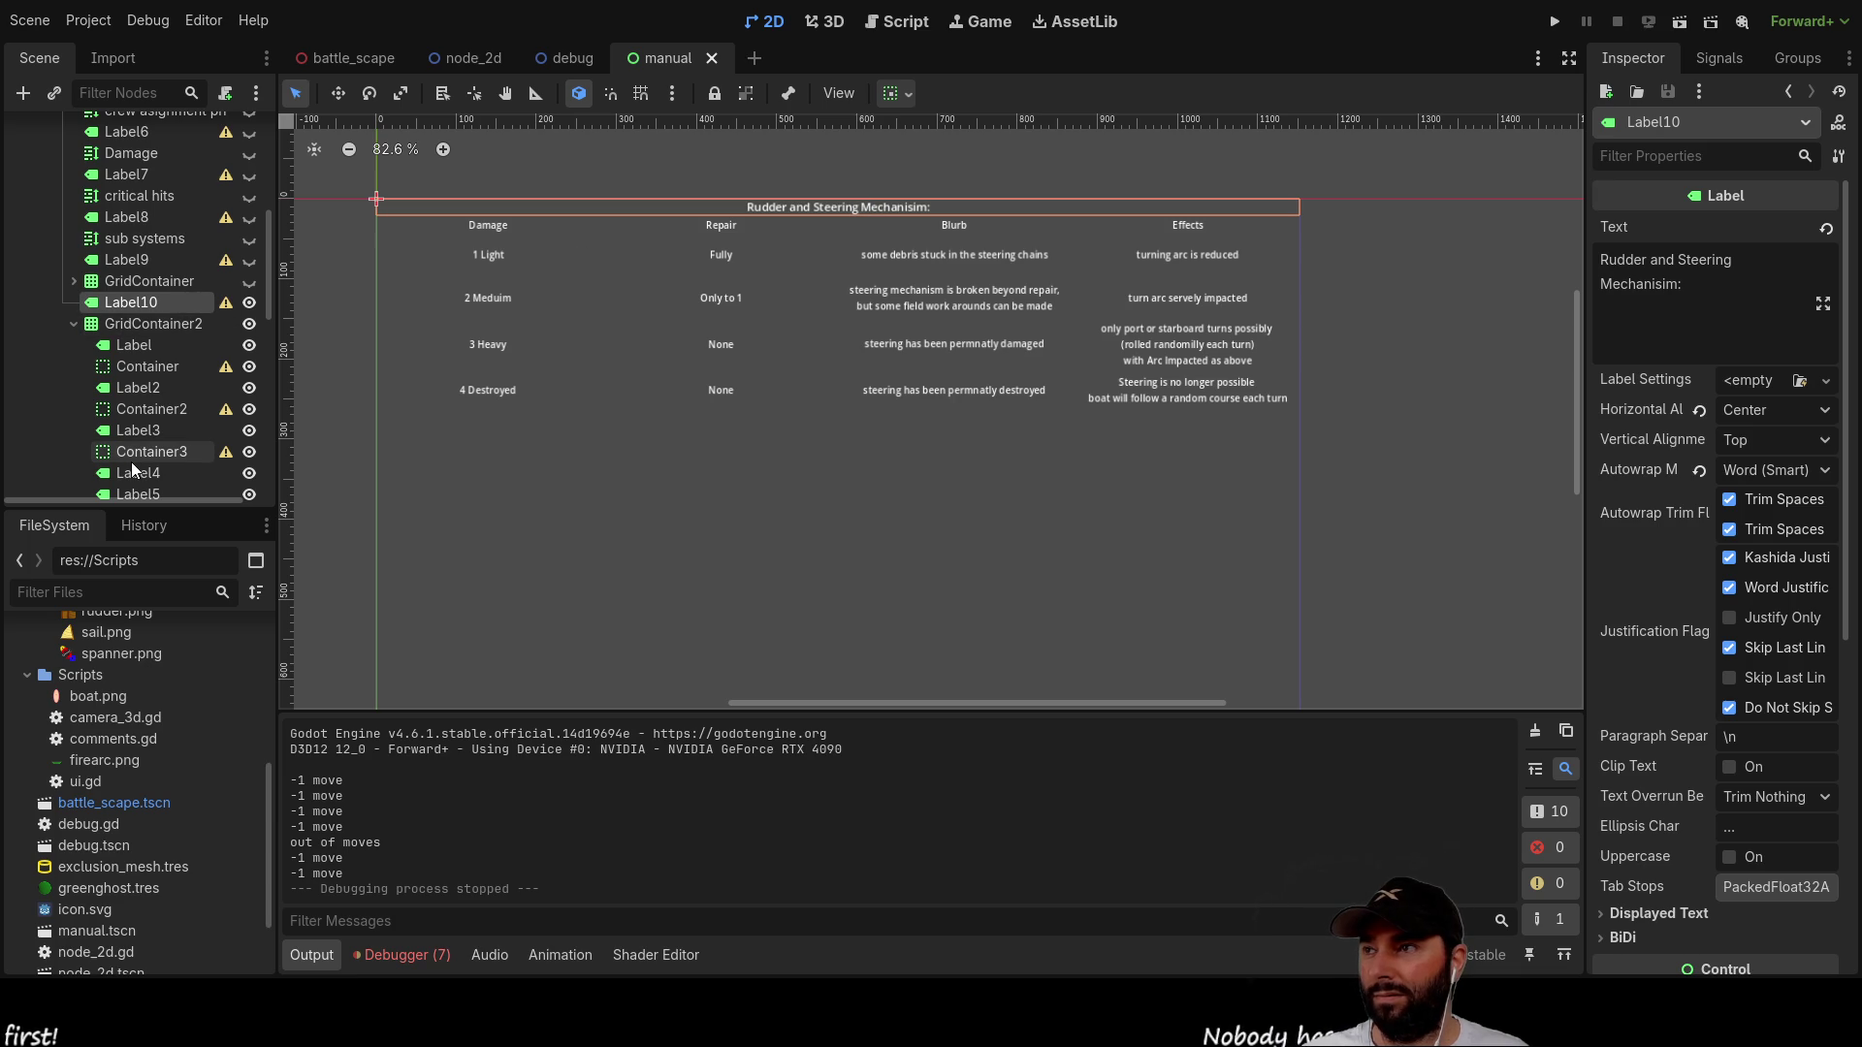
pyautogui.scroll(3, 141, 376)
pyautogui.scroll(1, 142, 371)
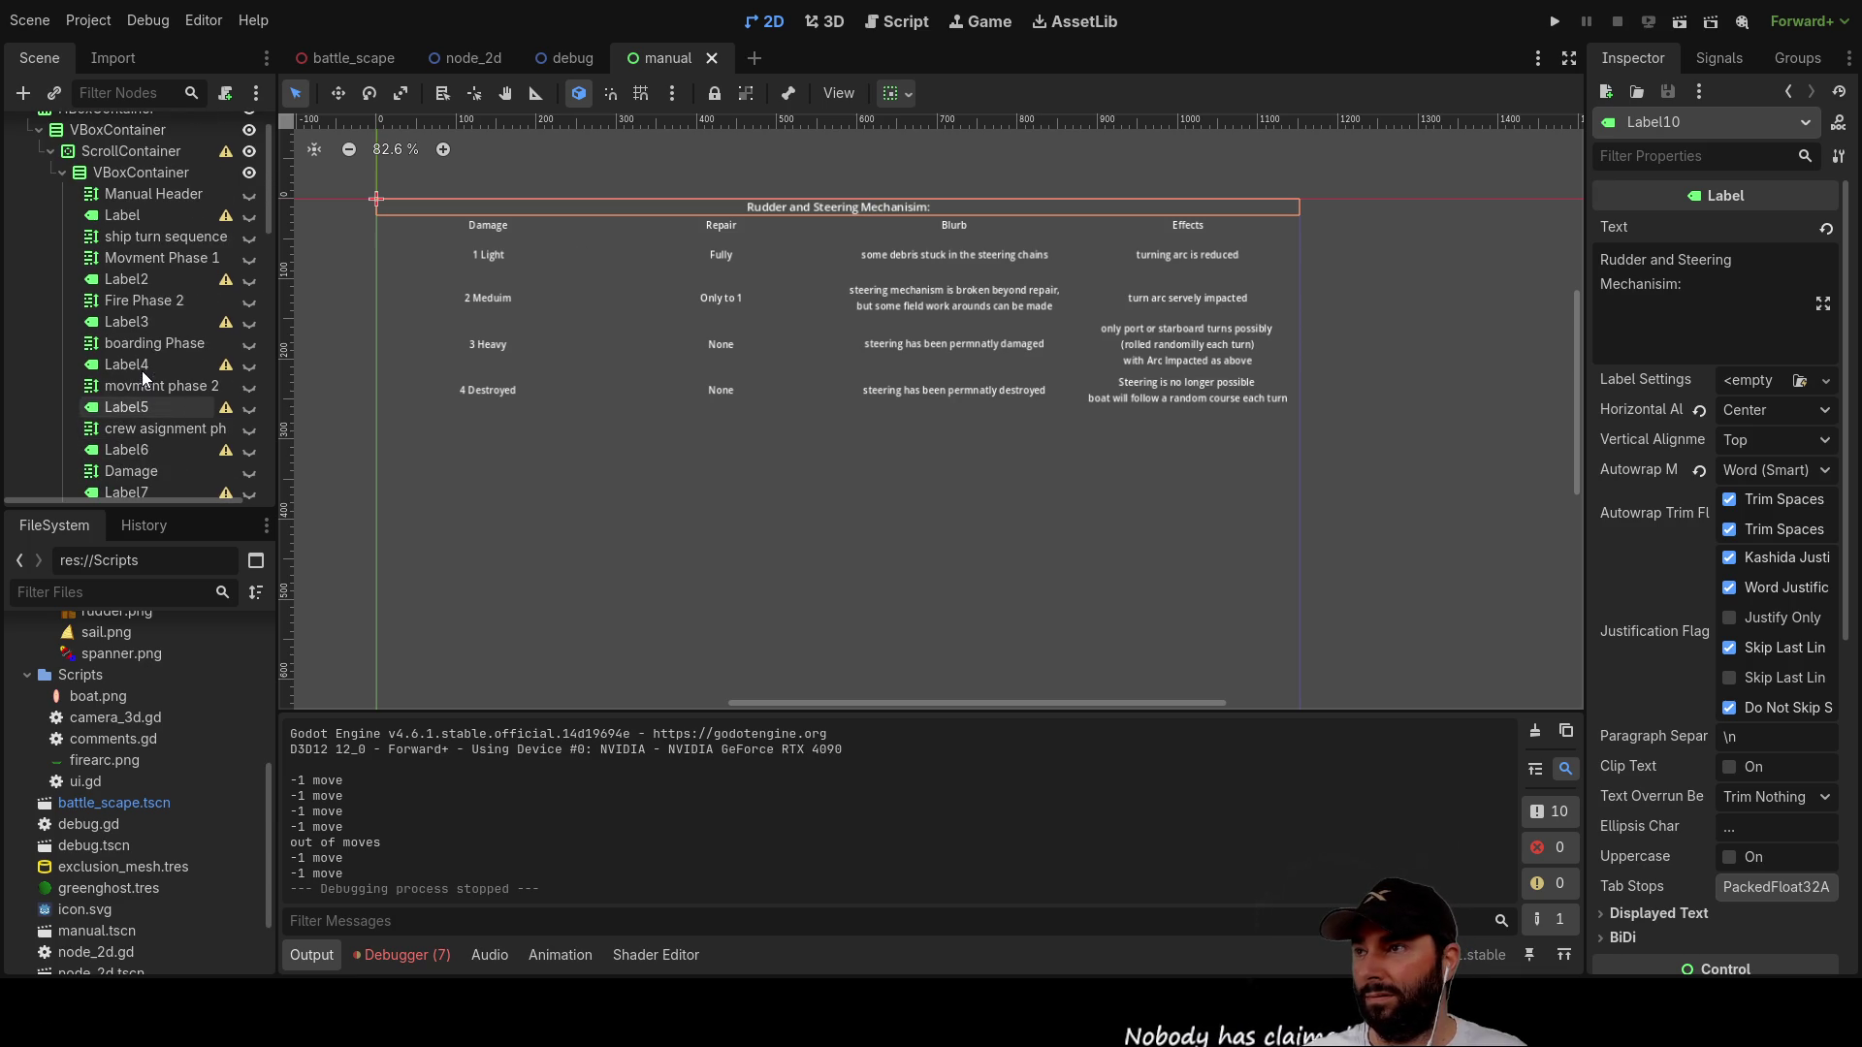
pyautogui.scroll(1, 151, 281)
pyautogui.scroll(-2, 134, 397)
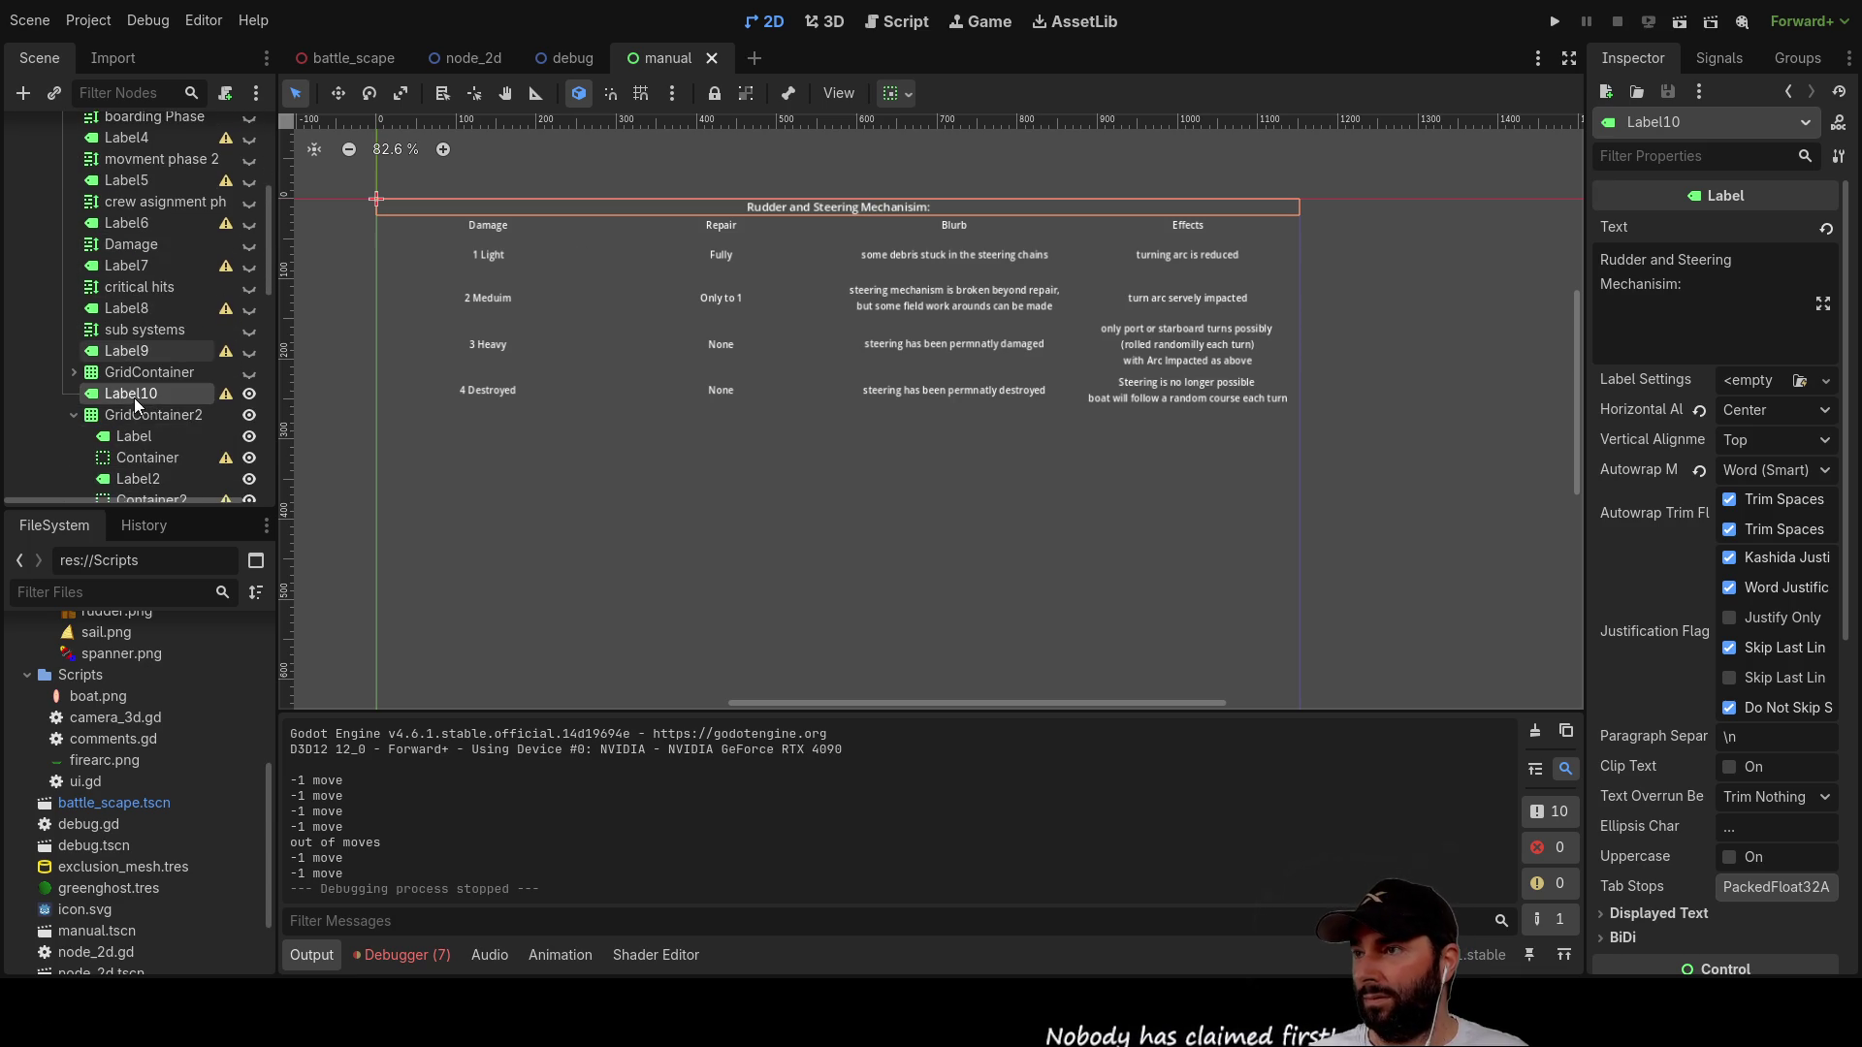
pyautogui.click(146, 353)
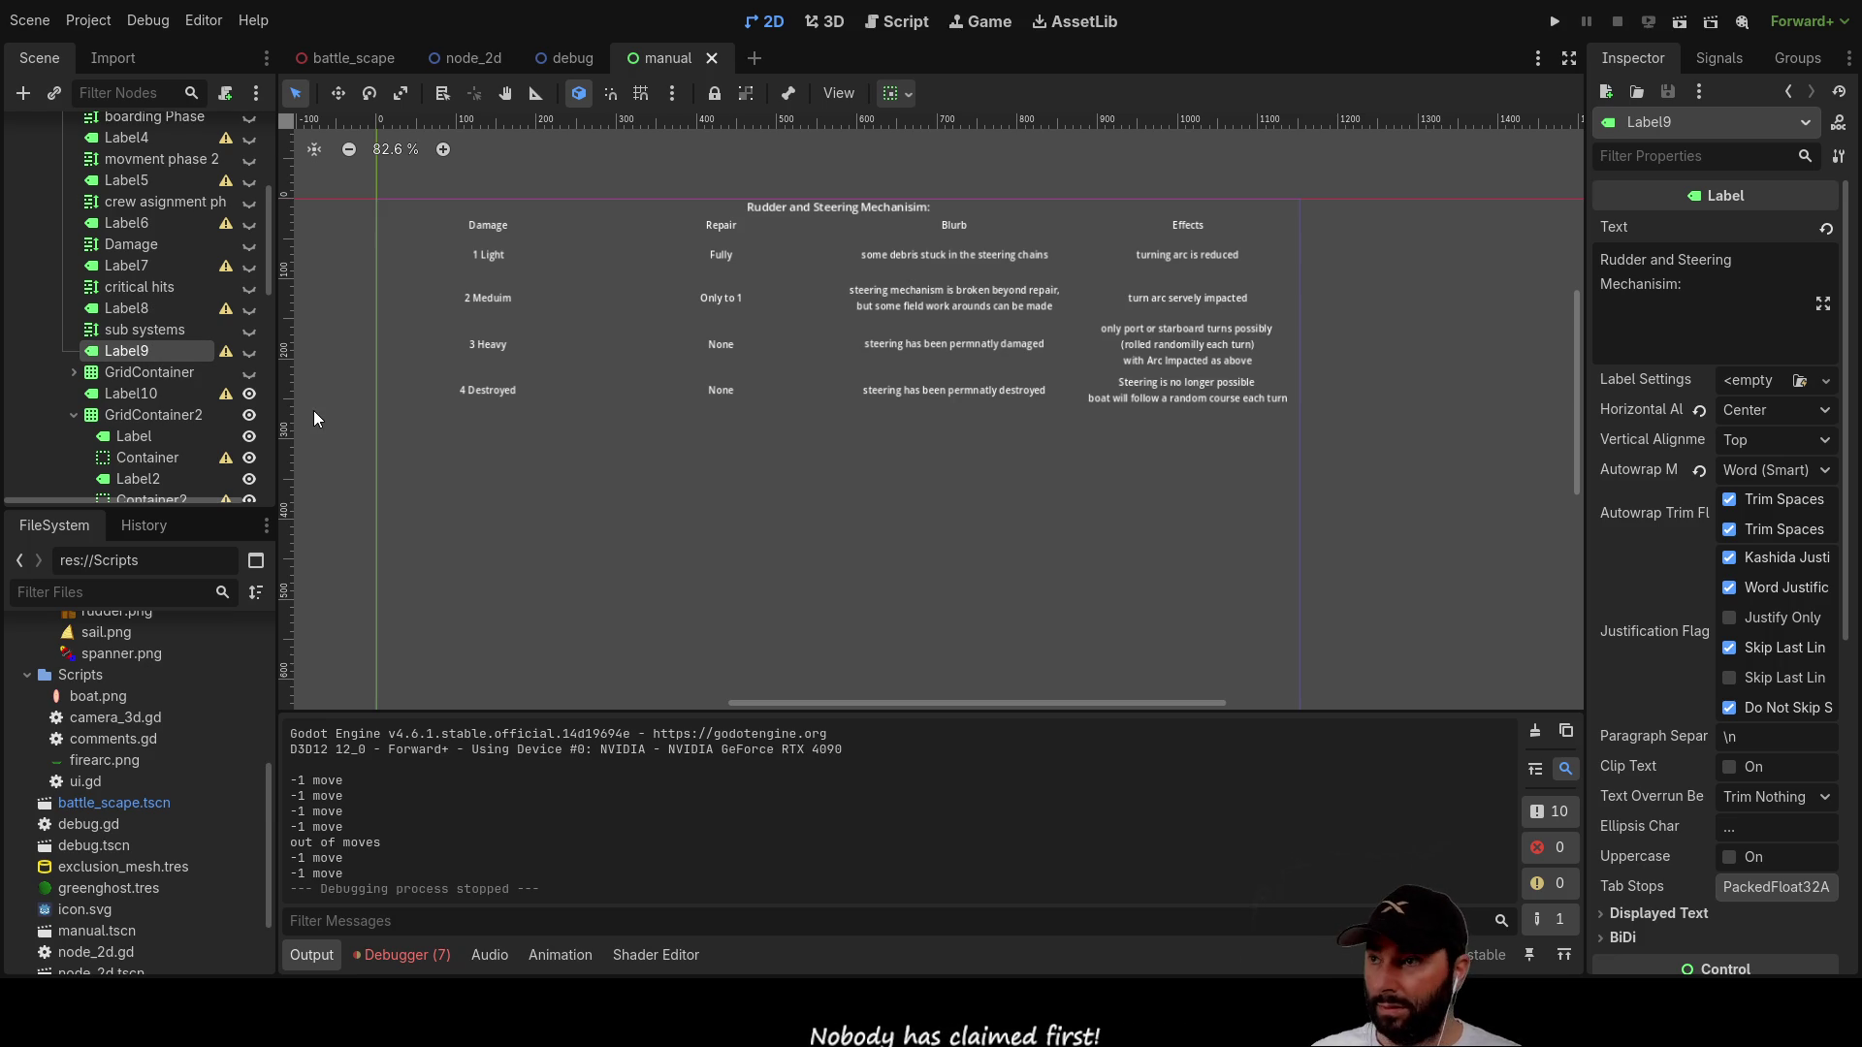
pyautogui.press('F2')
pyautogui.write('crit Rudder')
pyautogui.press('Return')
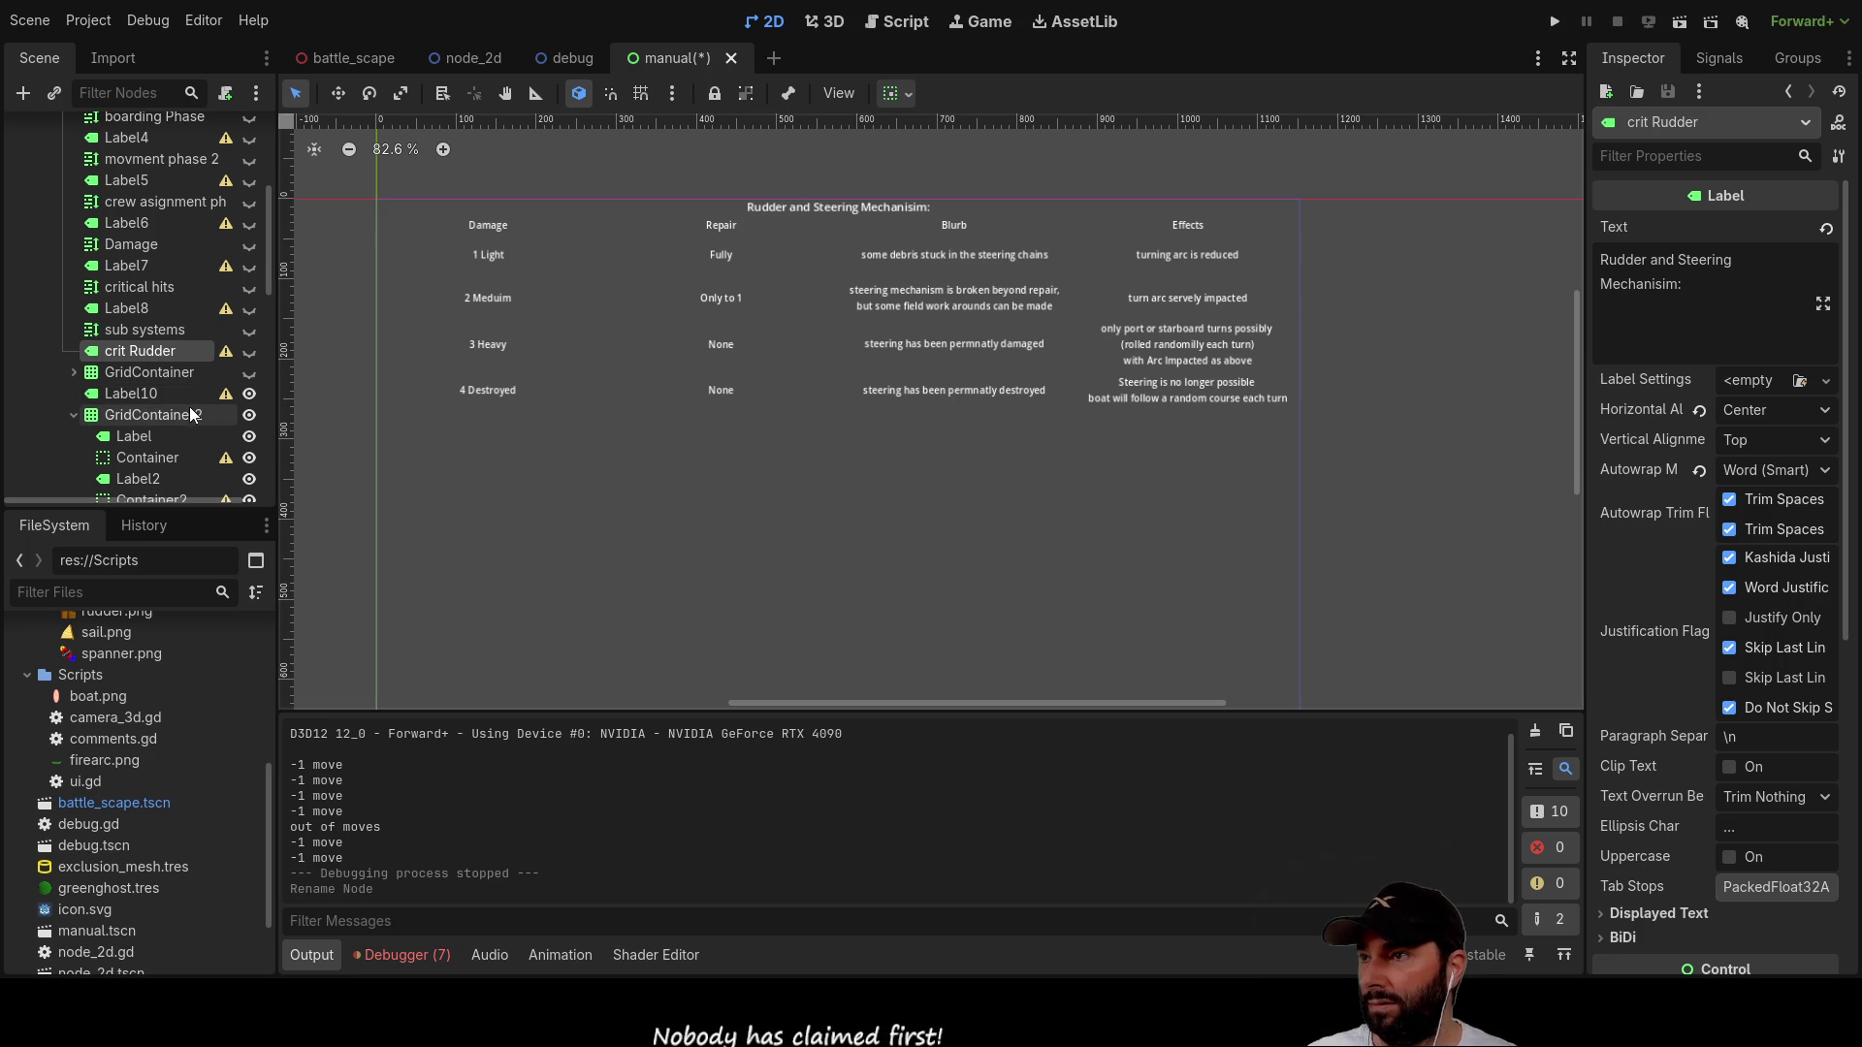
pyautogui.click(150, 393)
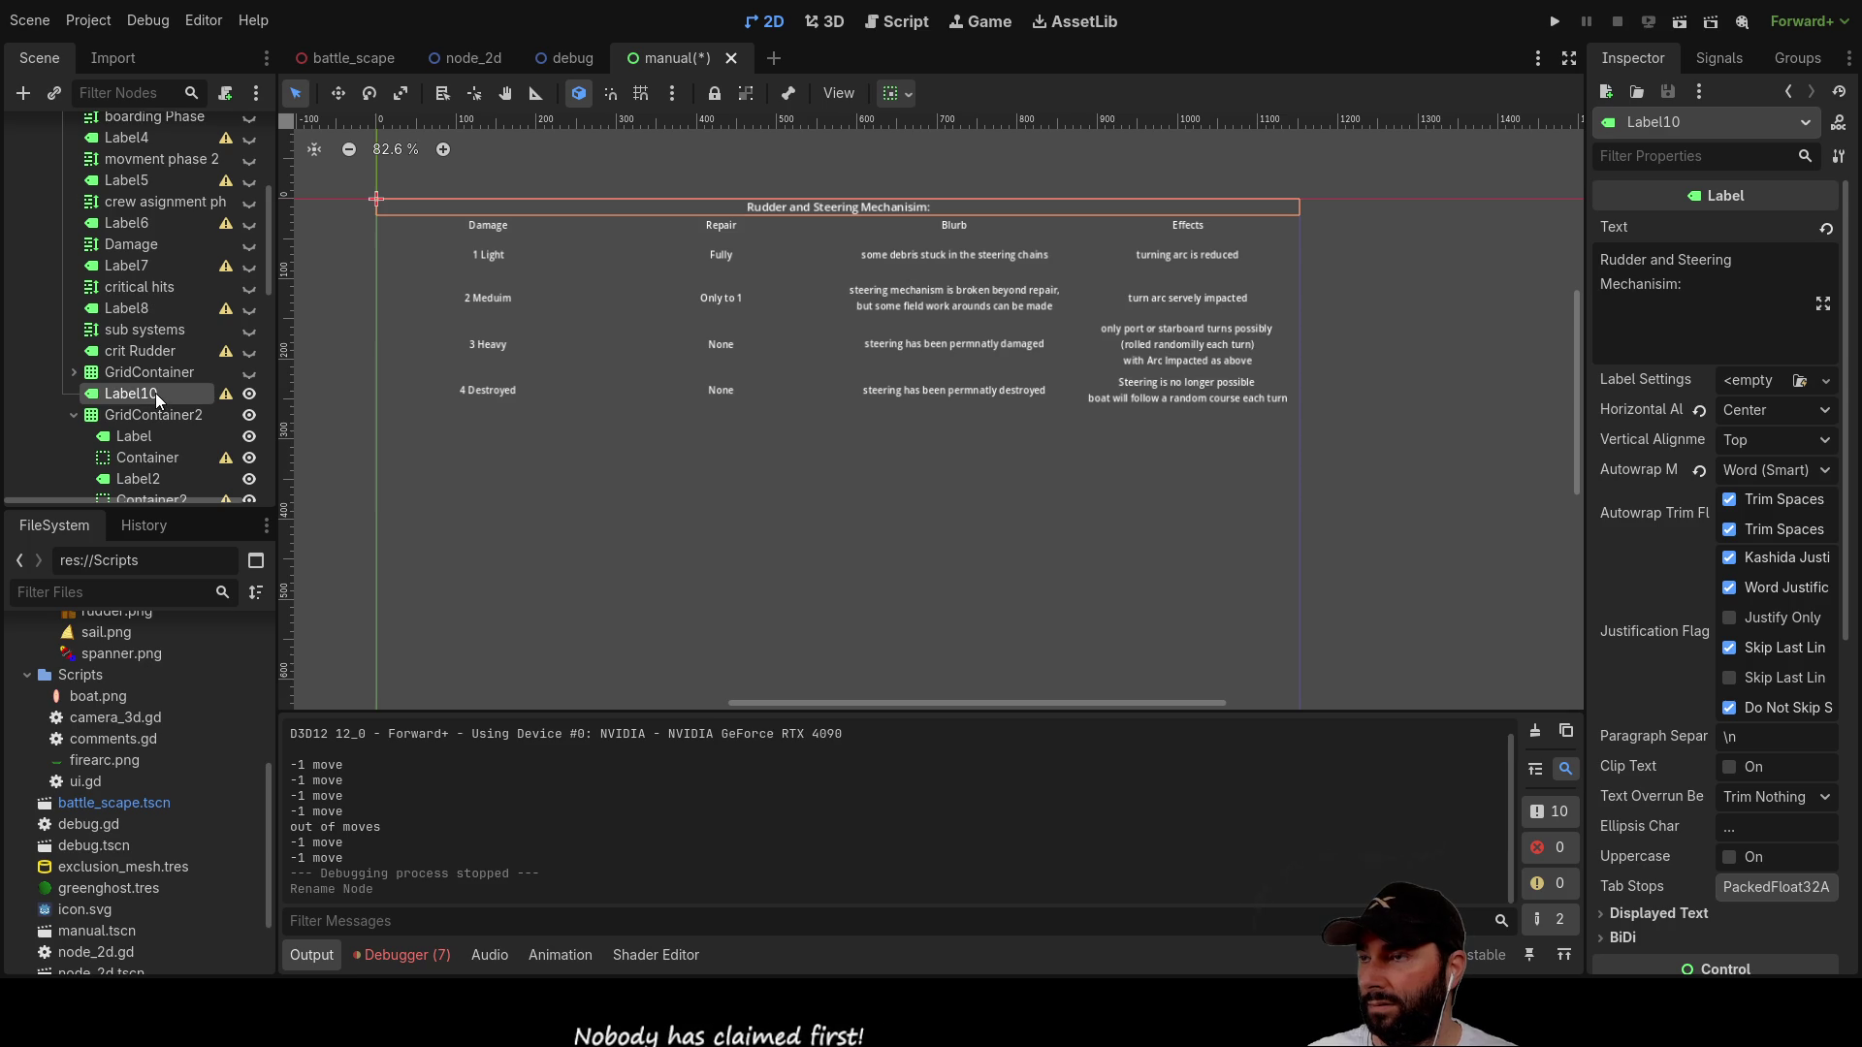
pyautogui.click(832, 23)
pyautogui.click(773, 24)
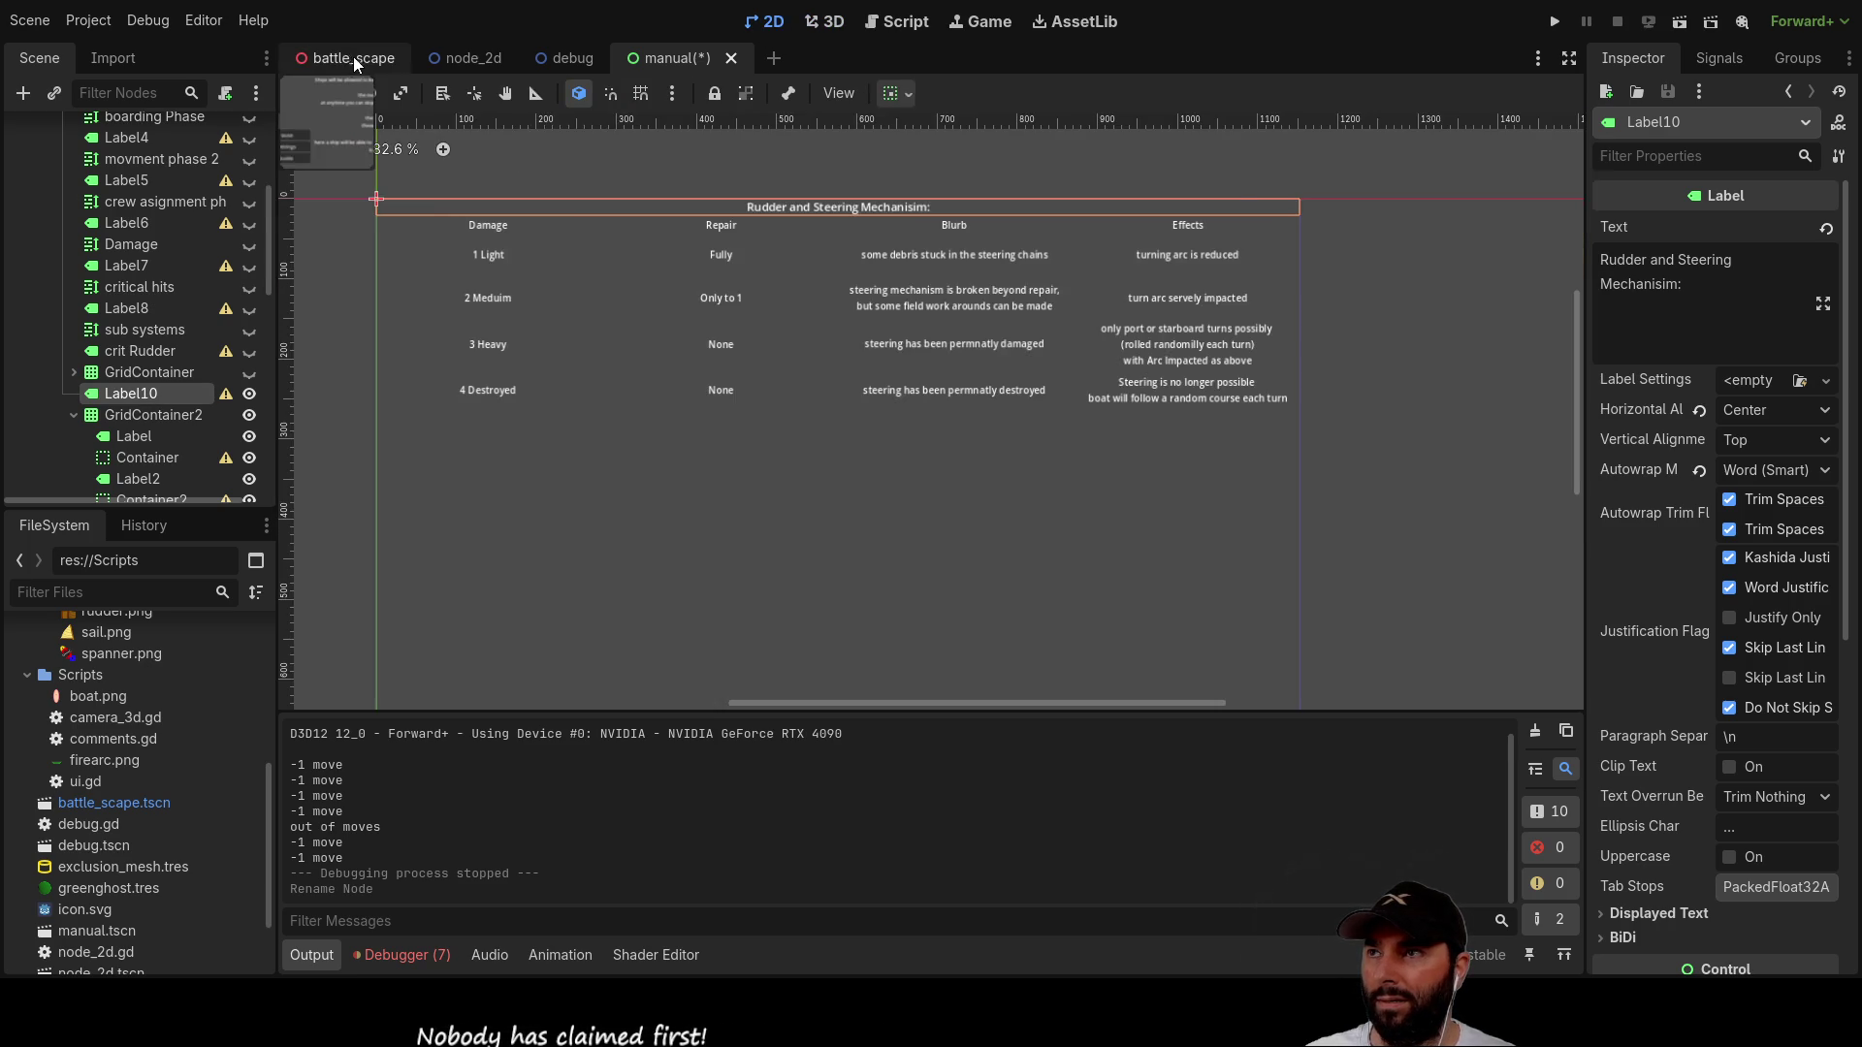
# Step: View the Manual panel within battle_scape's Turn and Ship Selection UI, then return to the manual scene
pyautogui.click(351, 56)
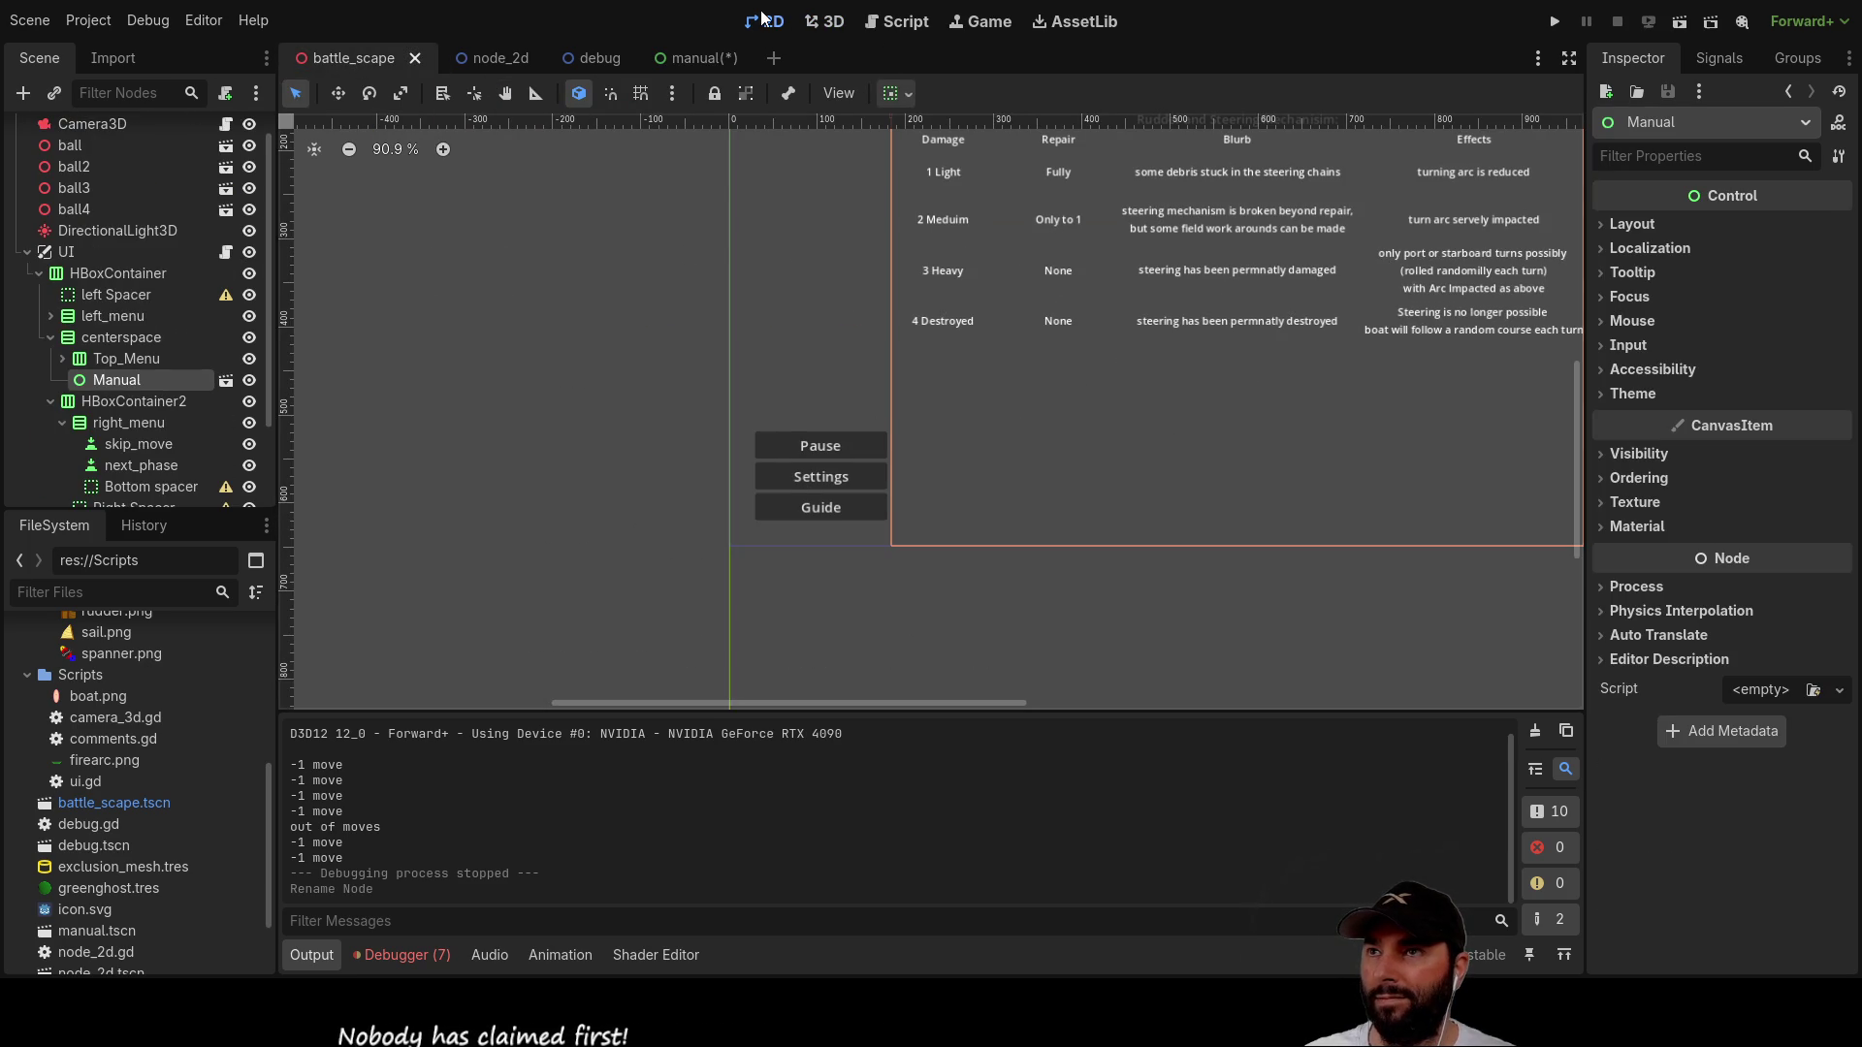
pyautogui.moveTo(942, 171)
pyautogui.mouseDown()
pyautogui.moveTo(841, 248)
pyautogui.moveTo(698, 471)
pyautogui.mouseUp()
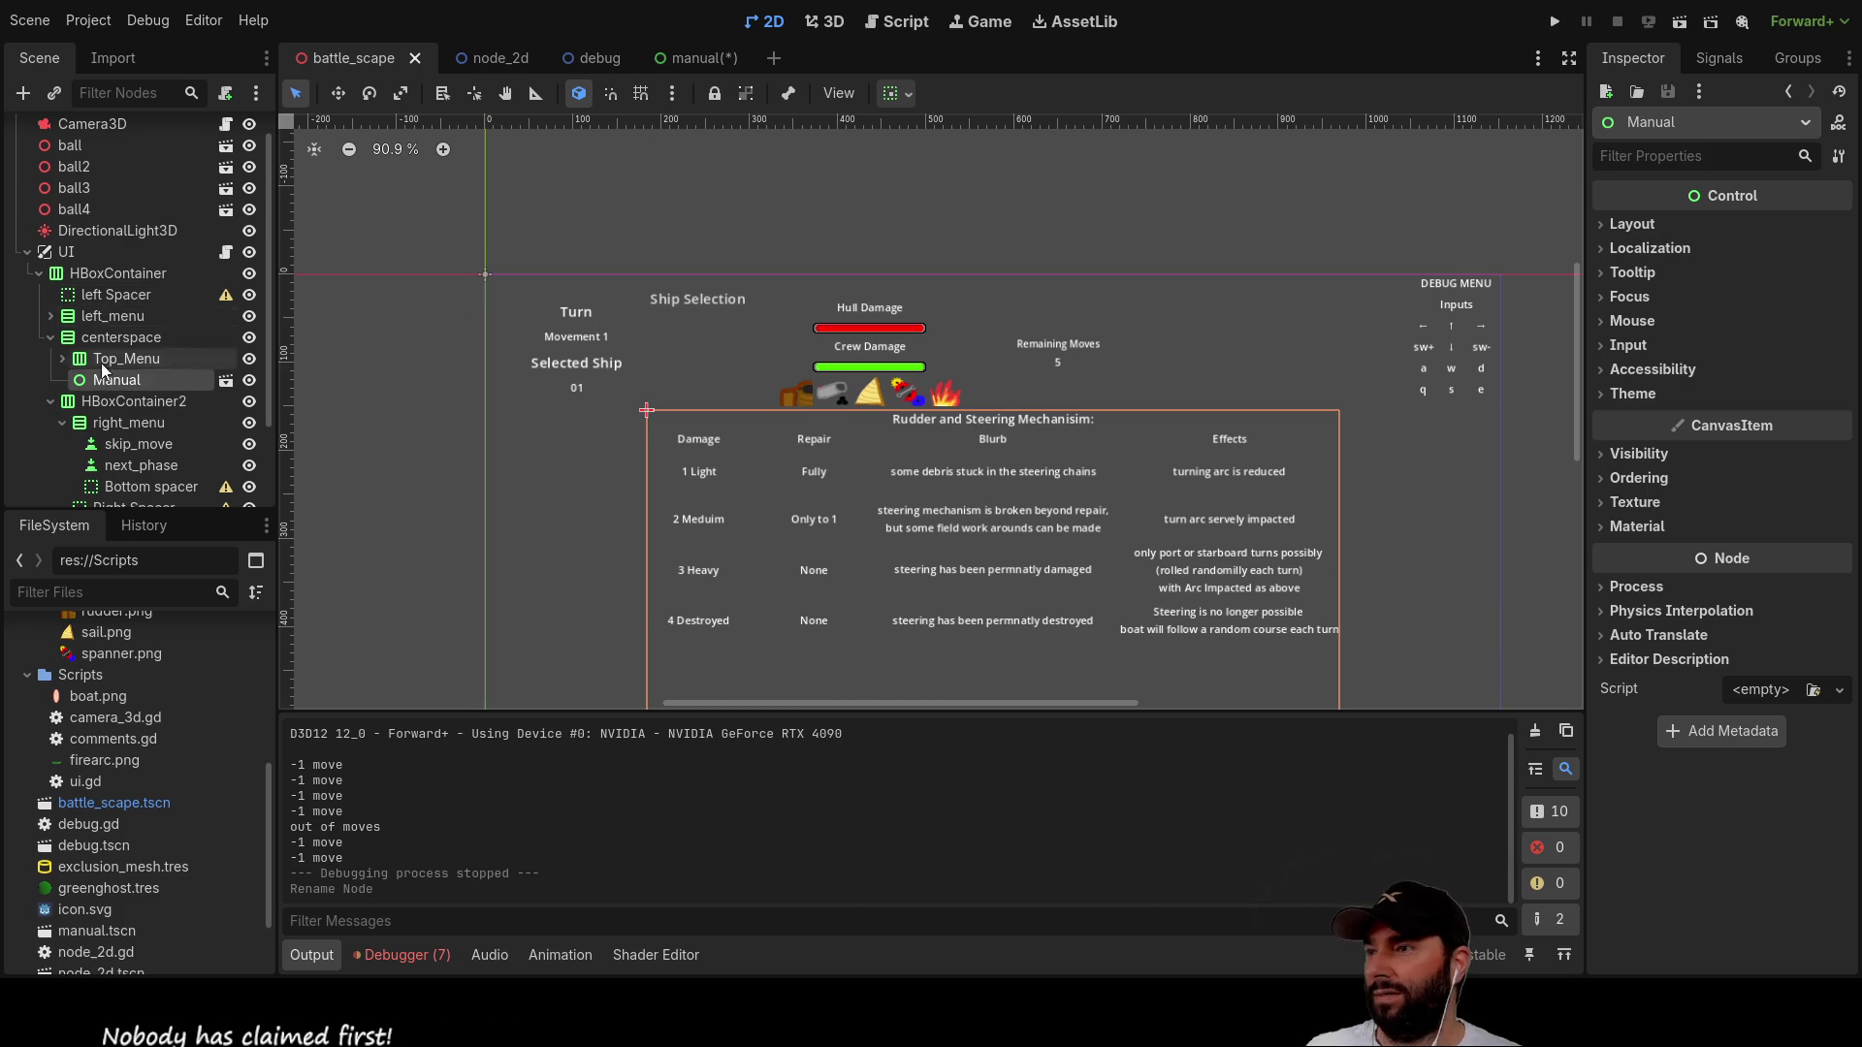
pyautogui.scroll(-3, 126, 393)
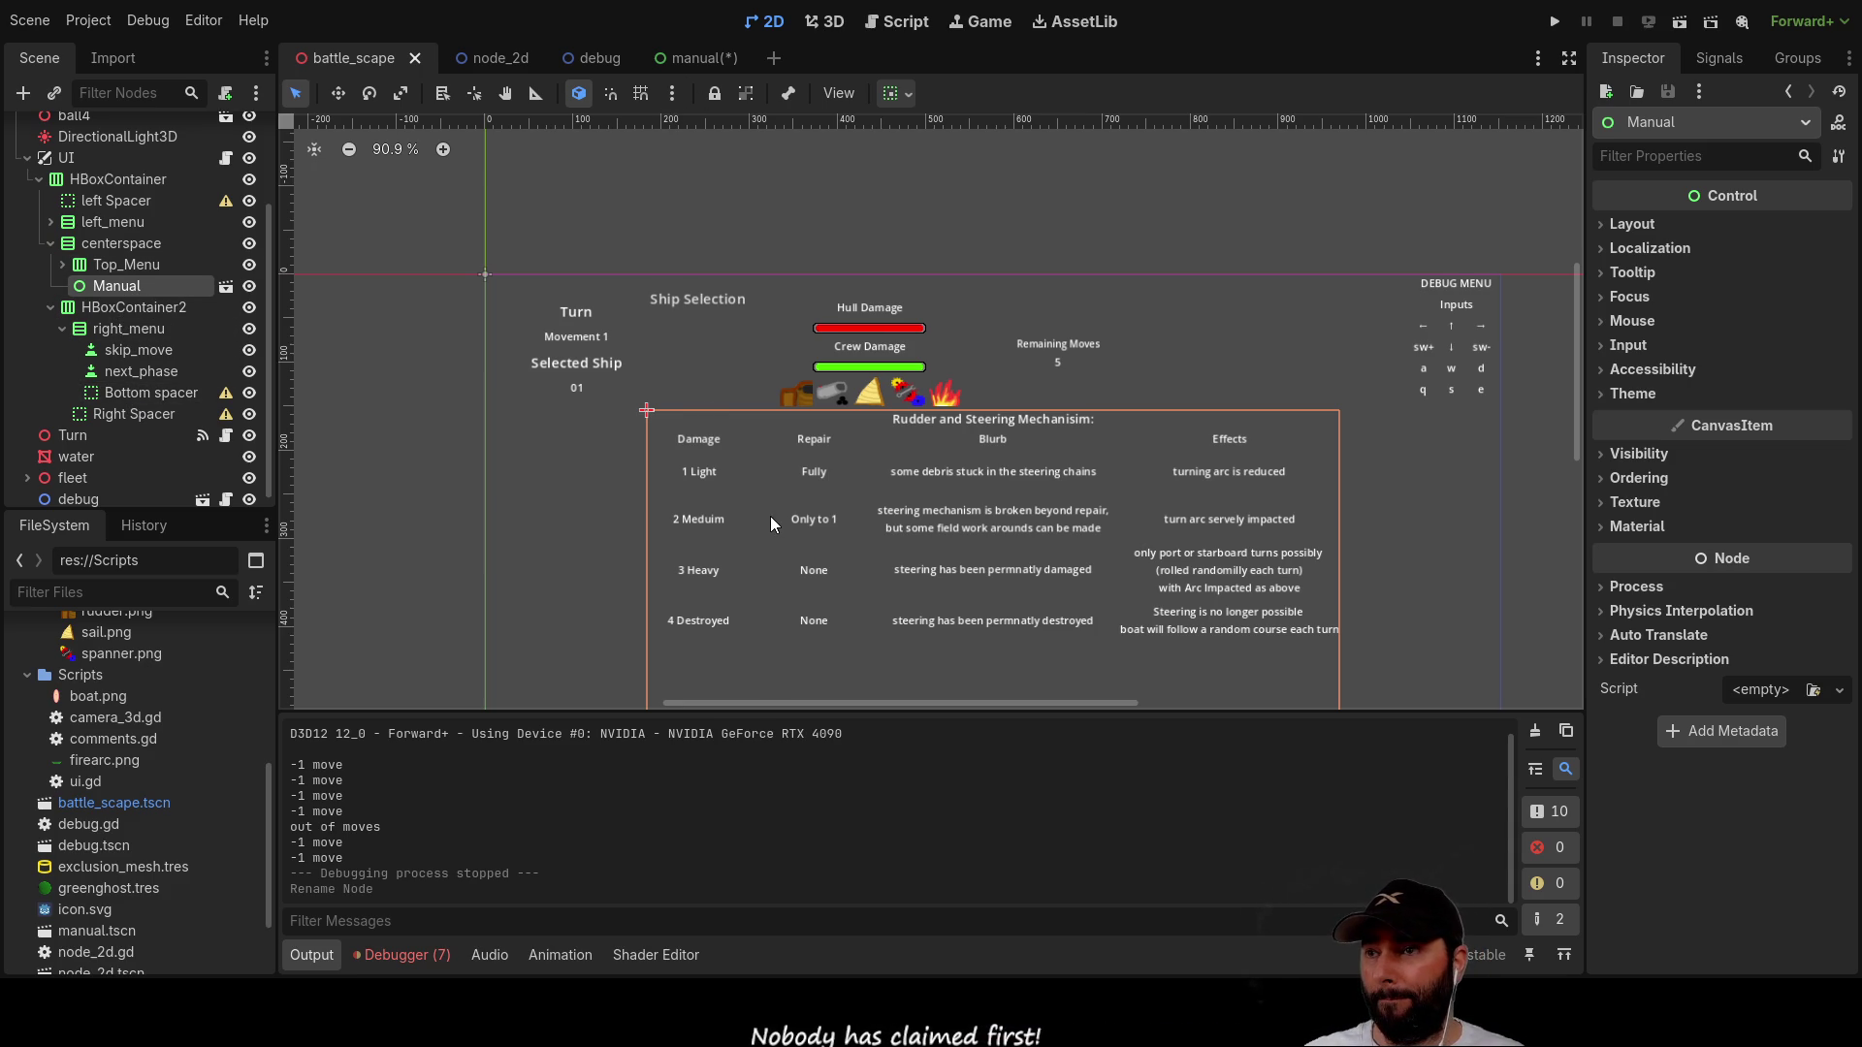
pyautogui.scroll(-5, 690, 369)
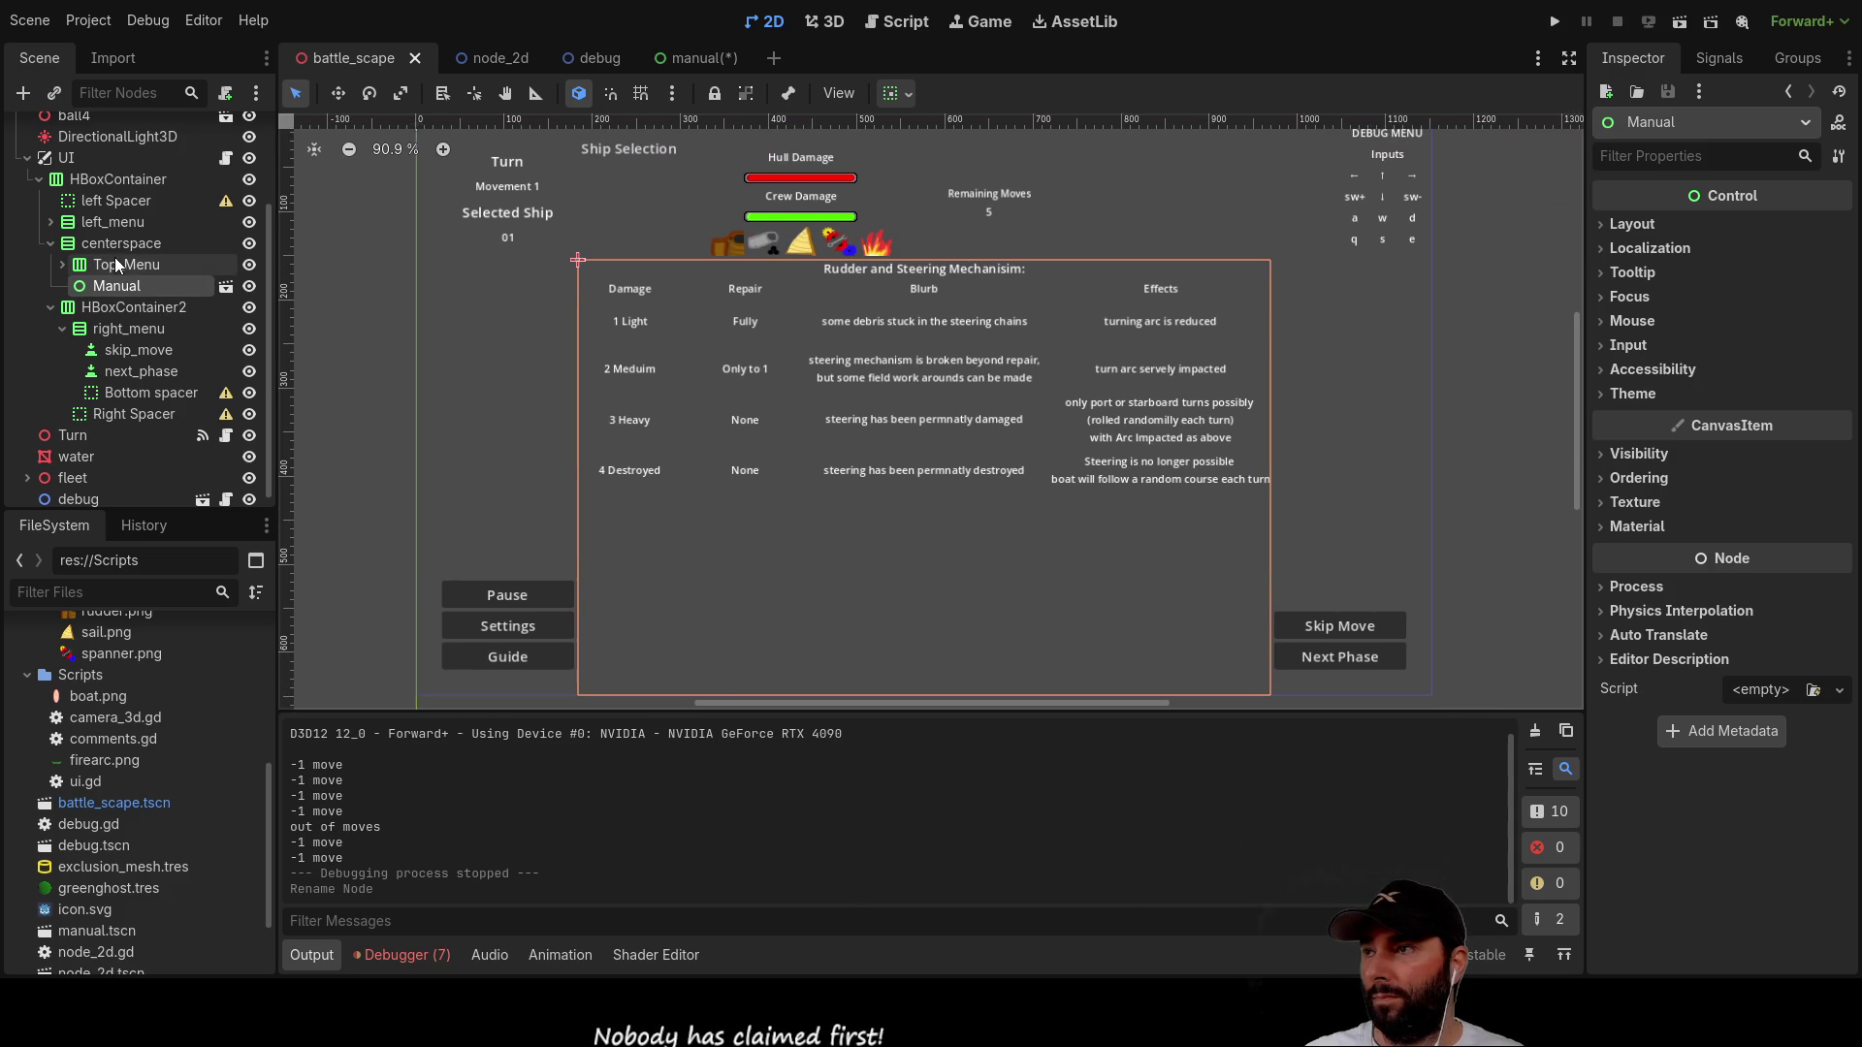
pyautogui.click(700, 58)
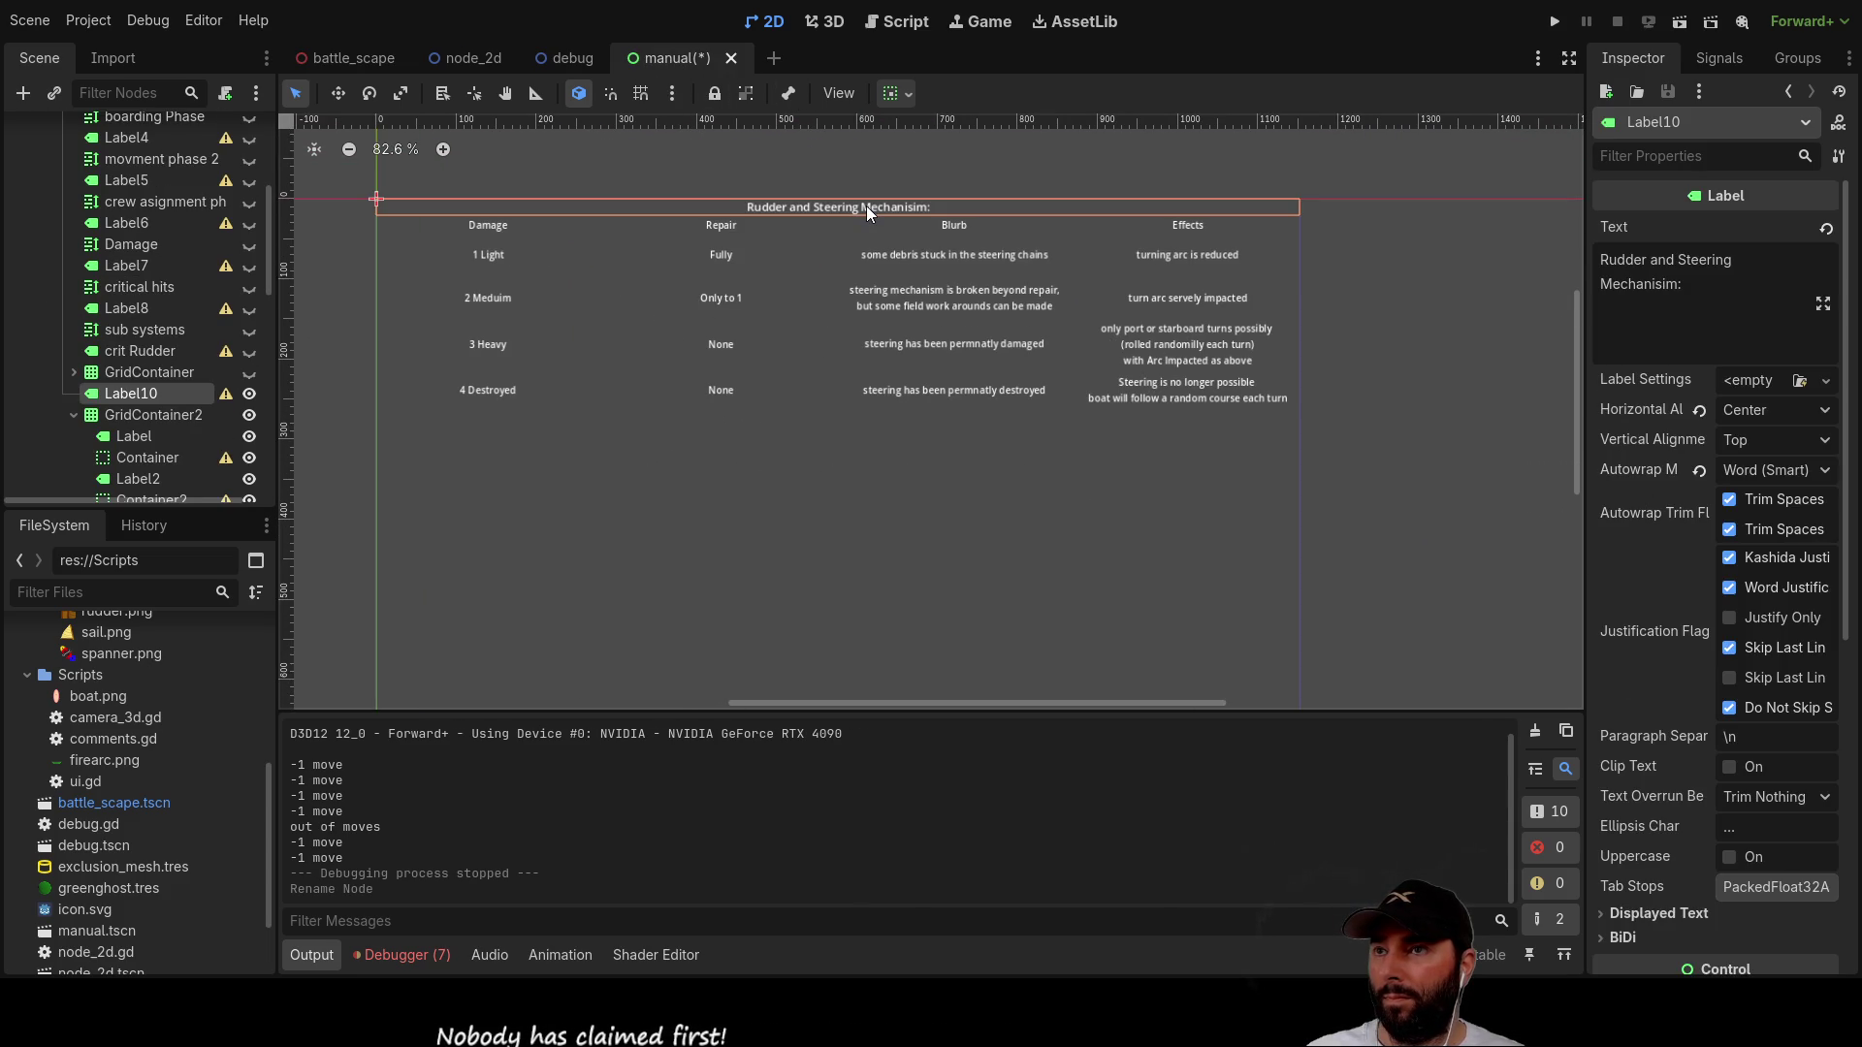
# Step: Retitle the copied table 'Weapon Systems' and look over its damage and repair cells
pyautogui.tripleClick(1689, 271)
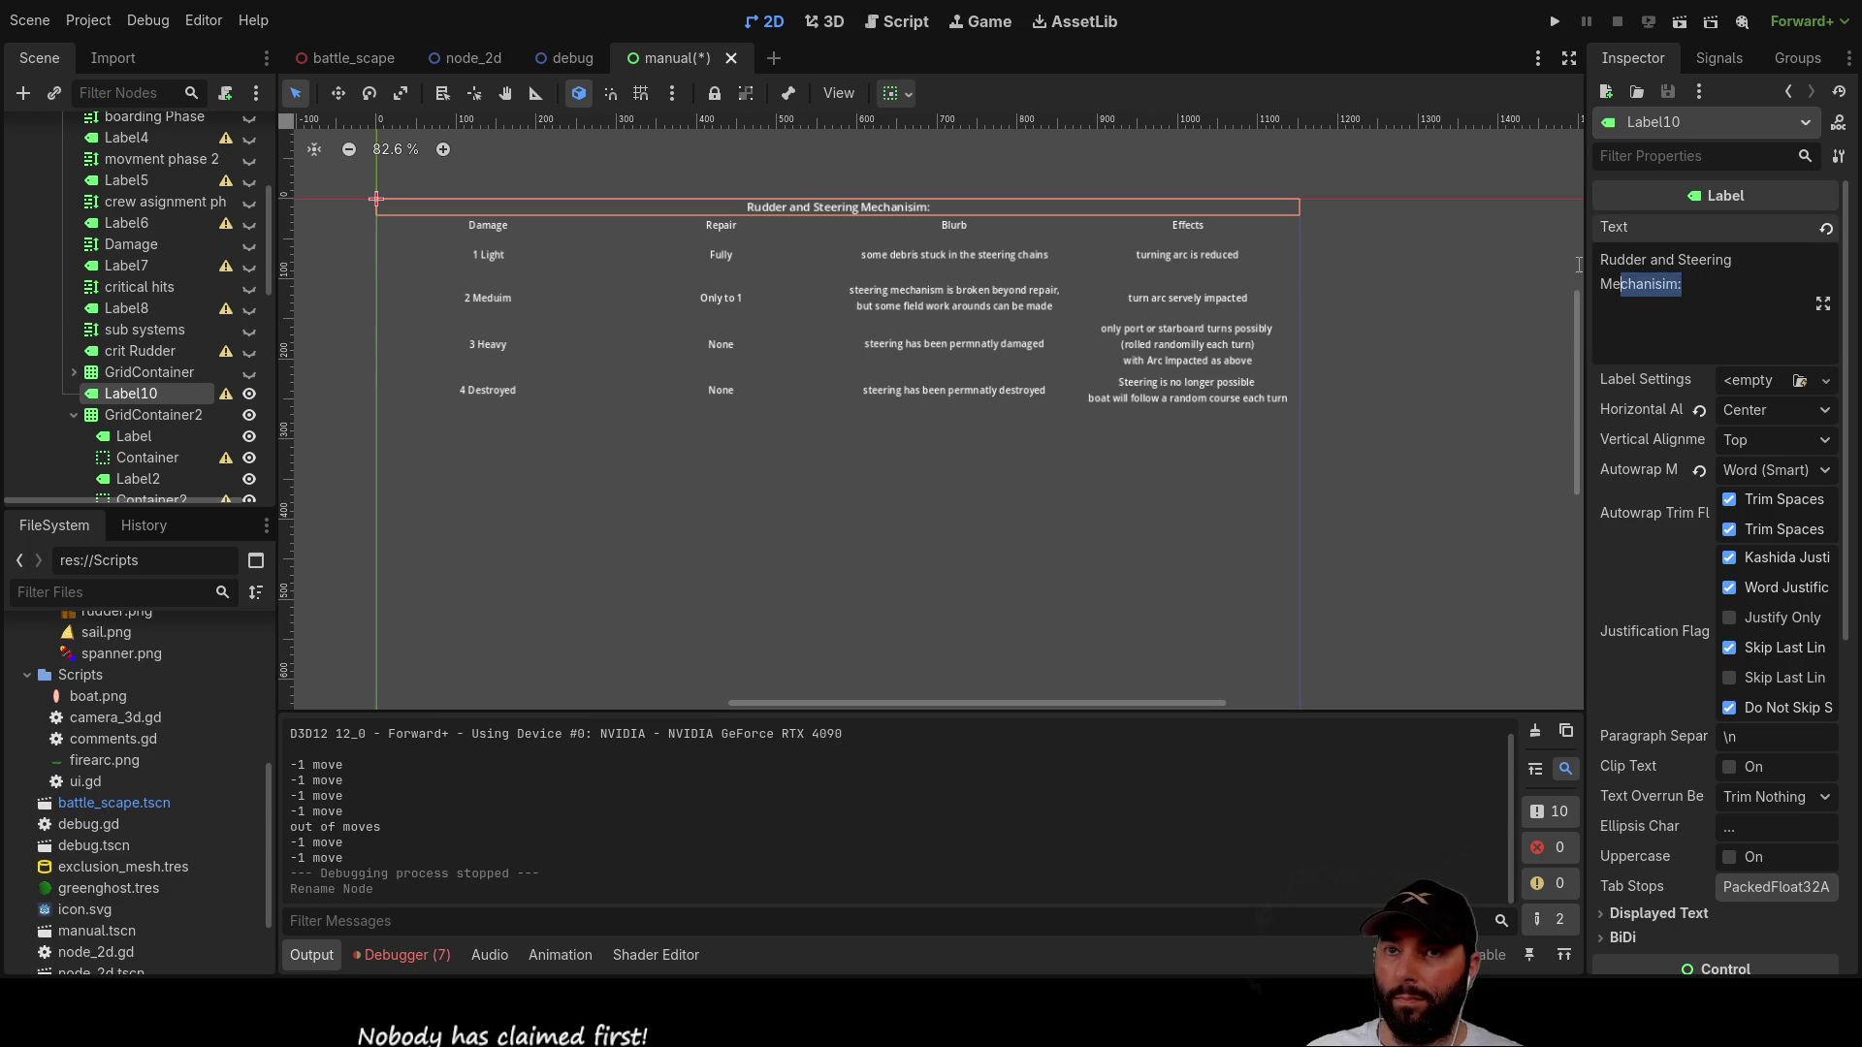
pyautogui.write('Wea')
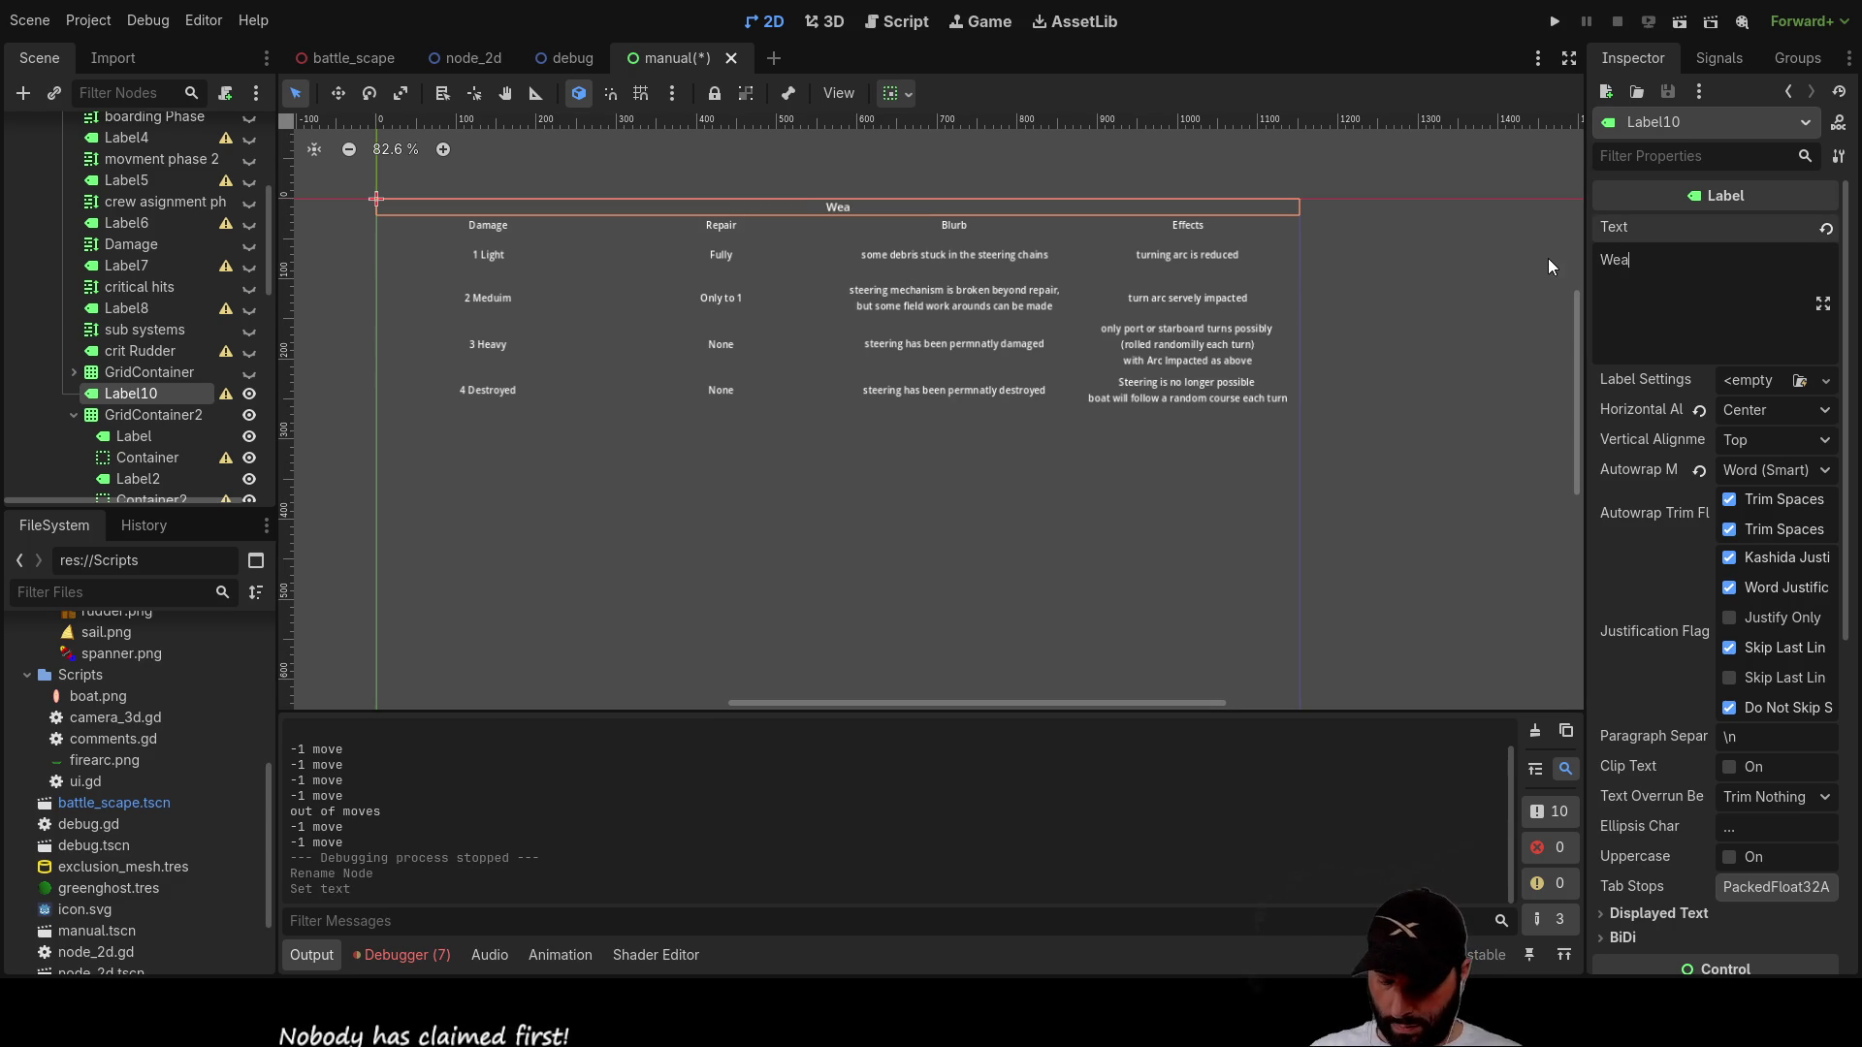
pyautogui.write('pon Systems')
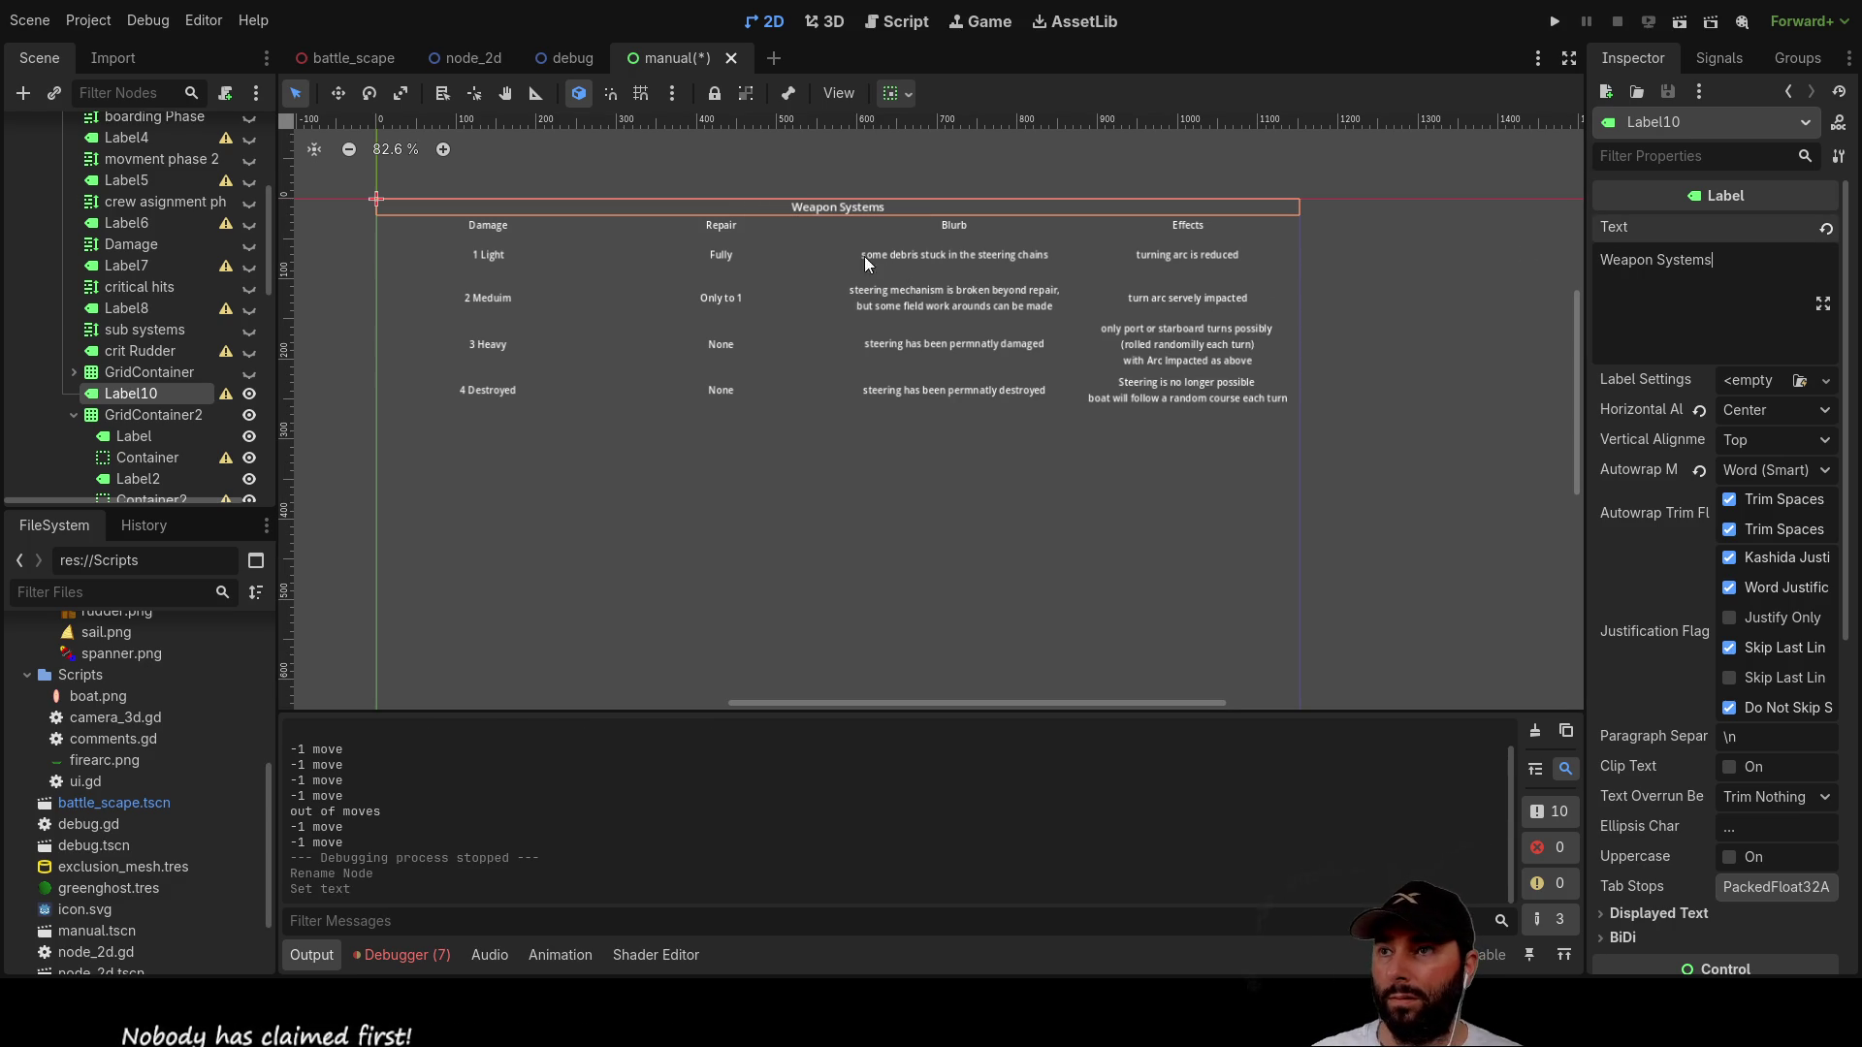
pyautogui.click(503, 252)
pyautogui.click(499, 299)
pyautogui.click(504, 322)
pyautogui.click(498, 392)
pyautogui.click(719, 258)
pyautogui.click(721, 298)
pyautogui.click(722, 345)
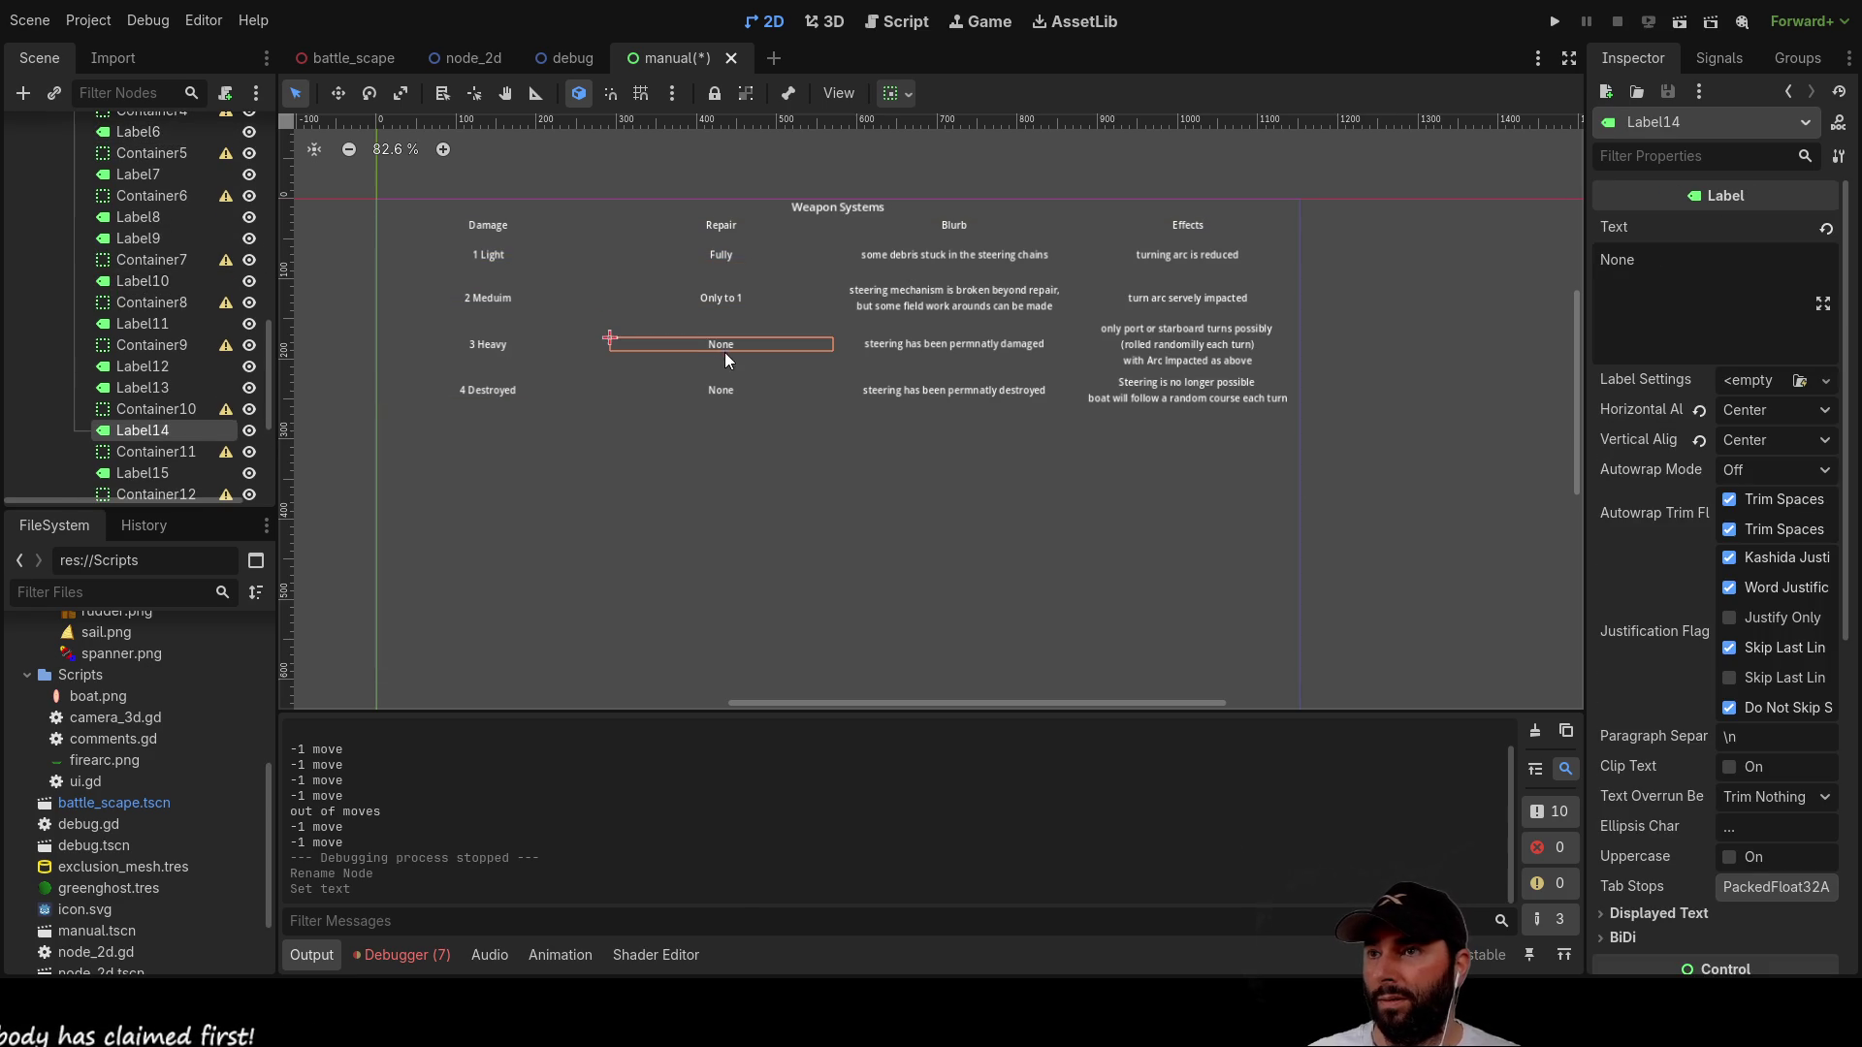
pyautogui.click(720, 390)
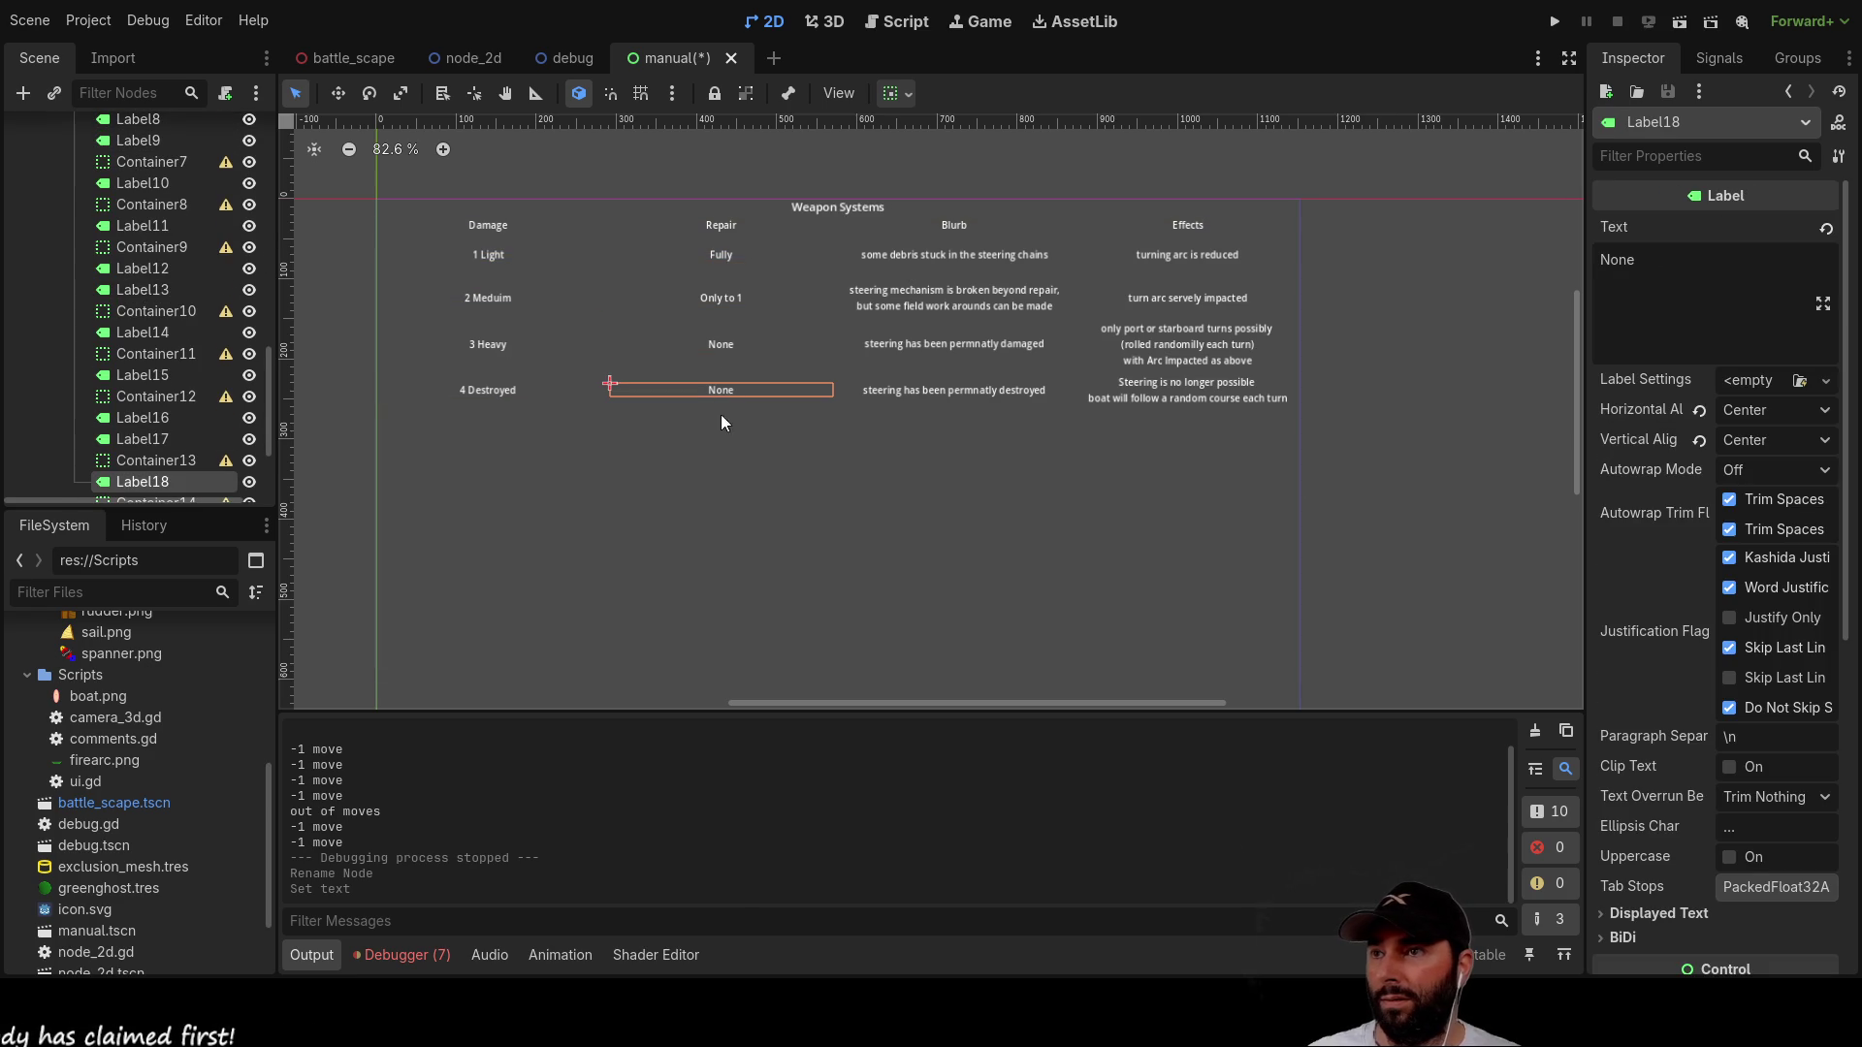
# Step: Replace the Light row's effect text with 'reduced damage'
pyautogui.click(970, 256)
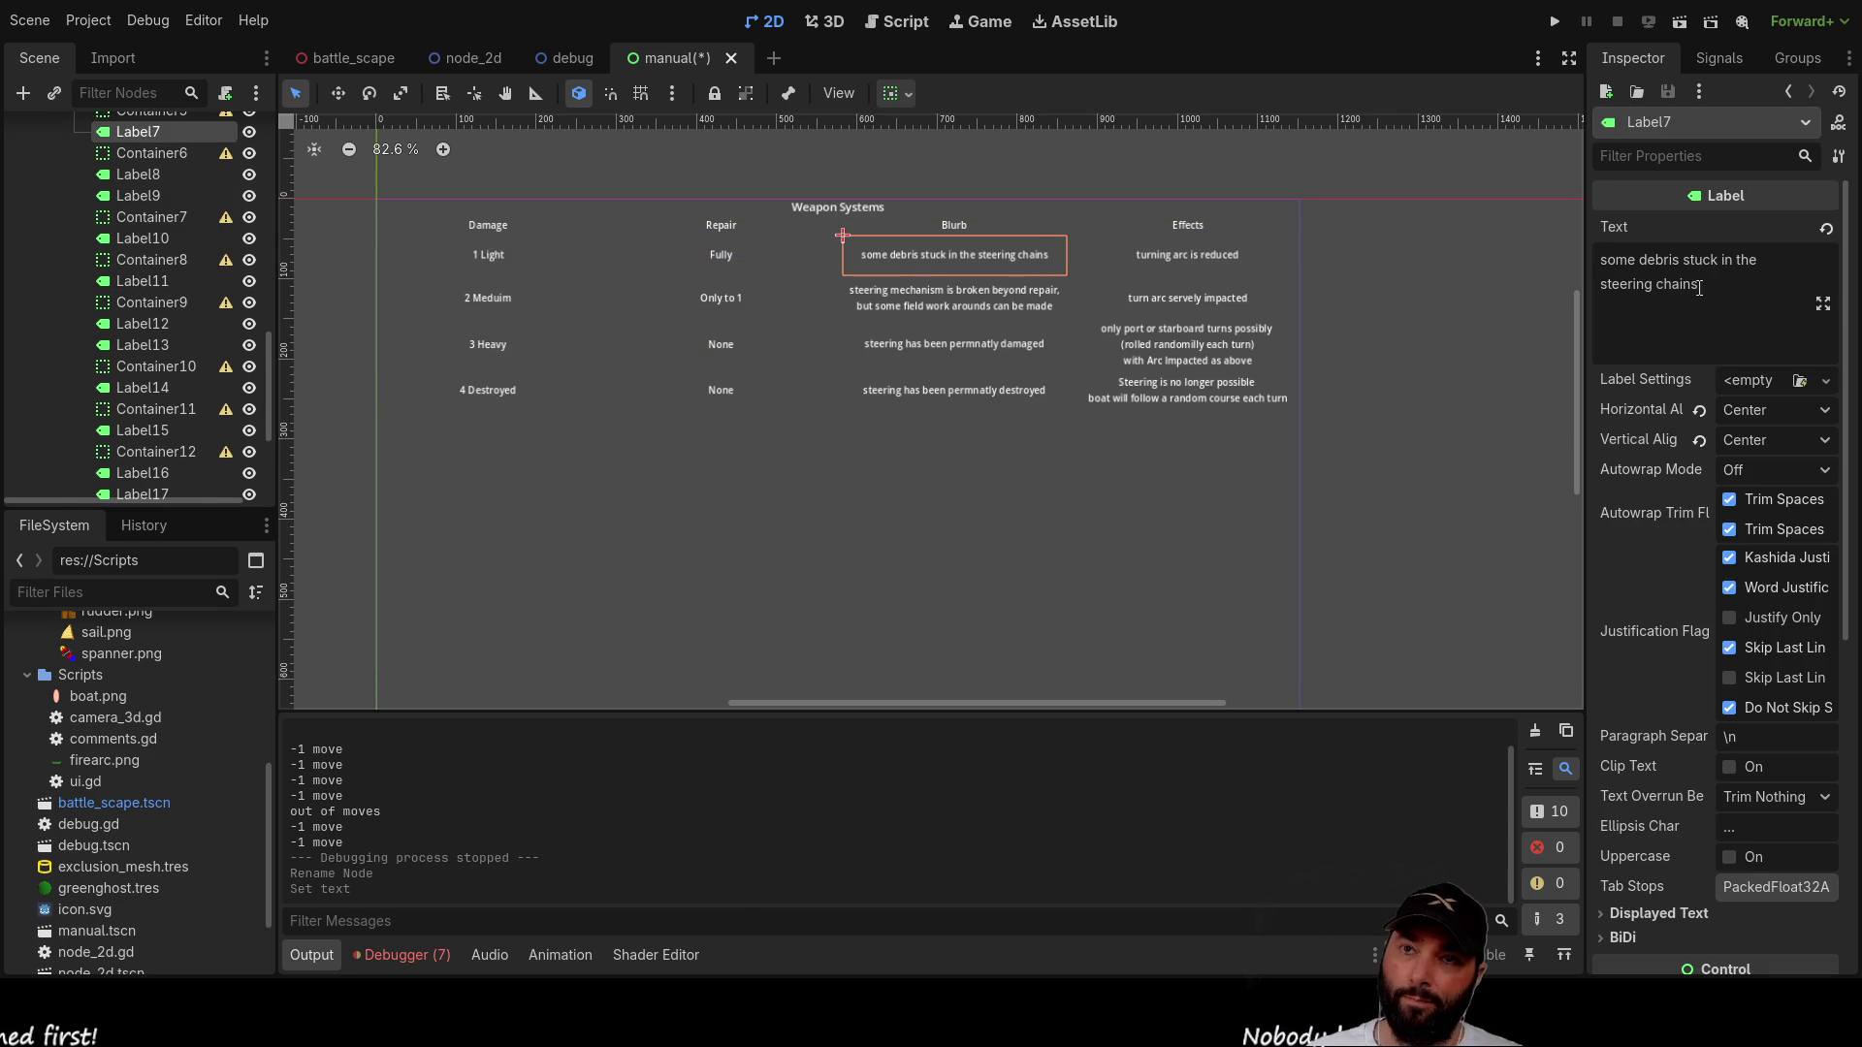
pyautogui.click(1189, 247)
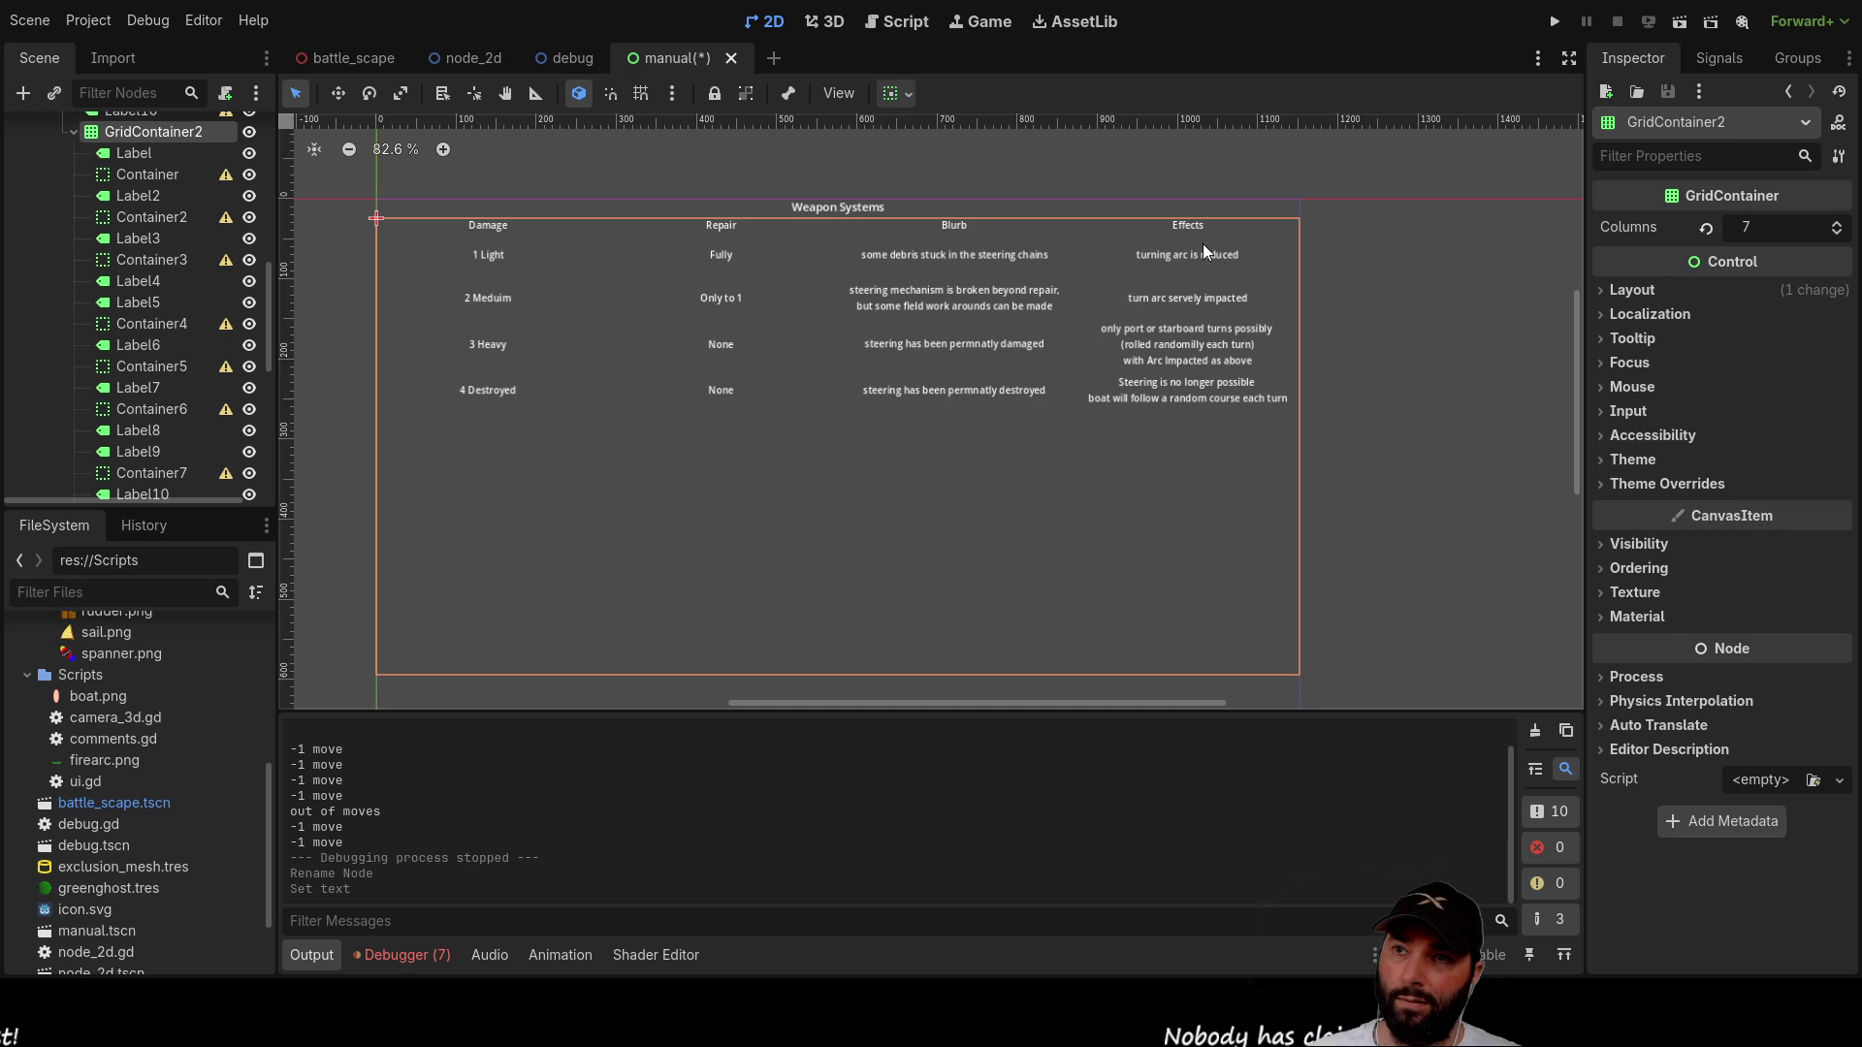
pyautogui.click(1183, 256)
pyautogui.click(1684, 308)
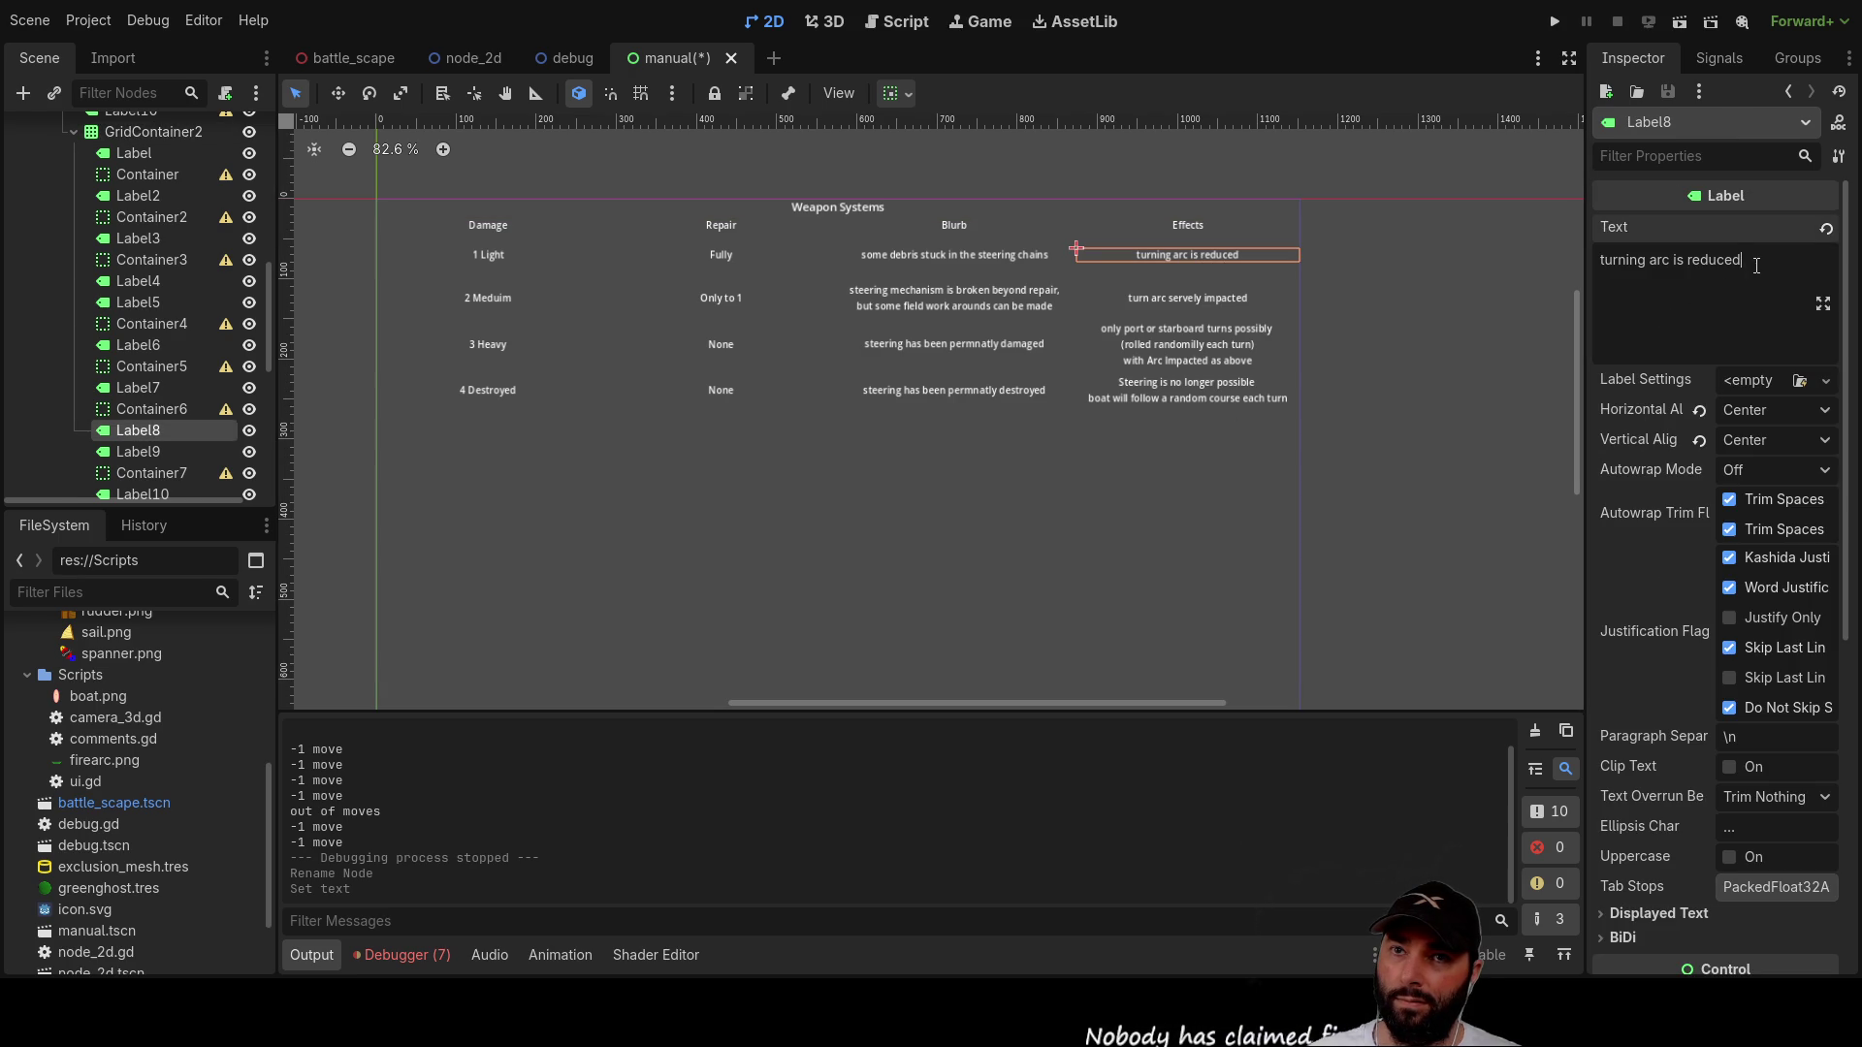
pyautogui.hotkey('ctrl', 'shift', 'Left')
pyautogui.hotkey('ctrl', 'shift', 'Left')
pyautogui.hotkey('ctrl', 'shift', 'Left')
pyautogui.write('re')
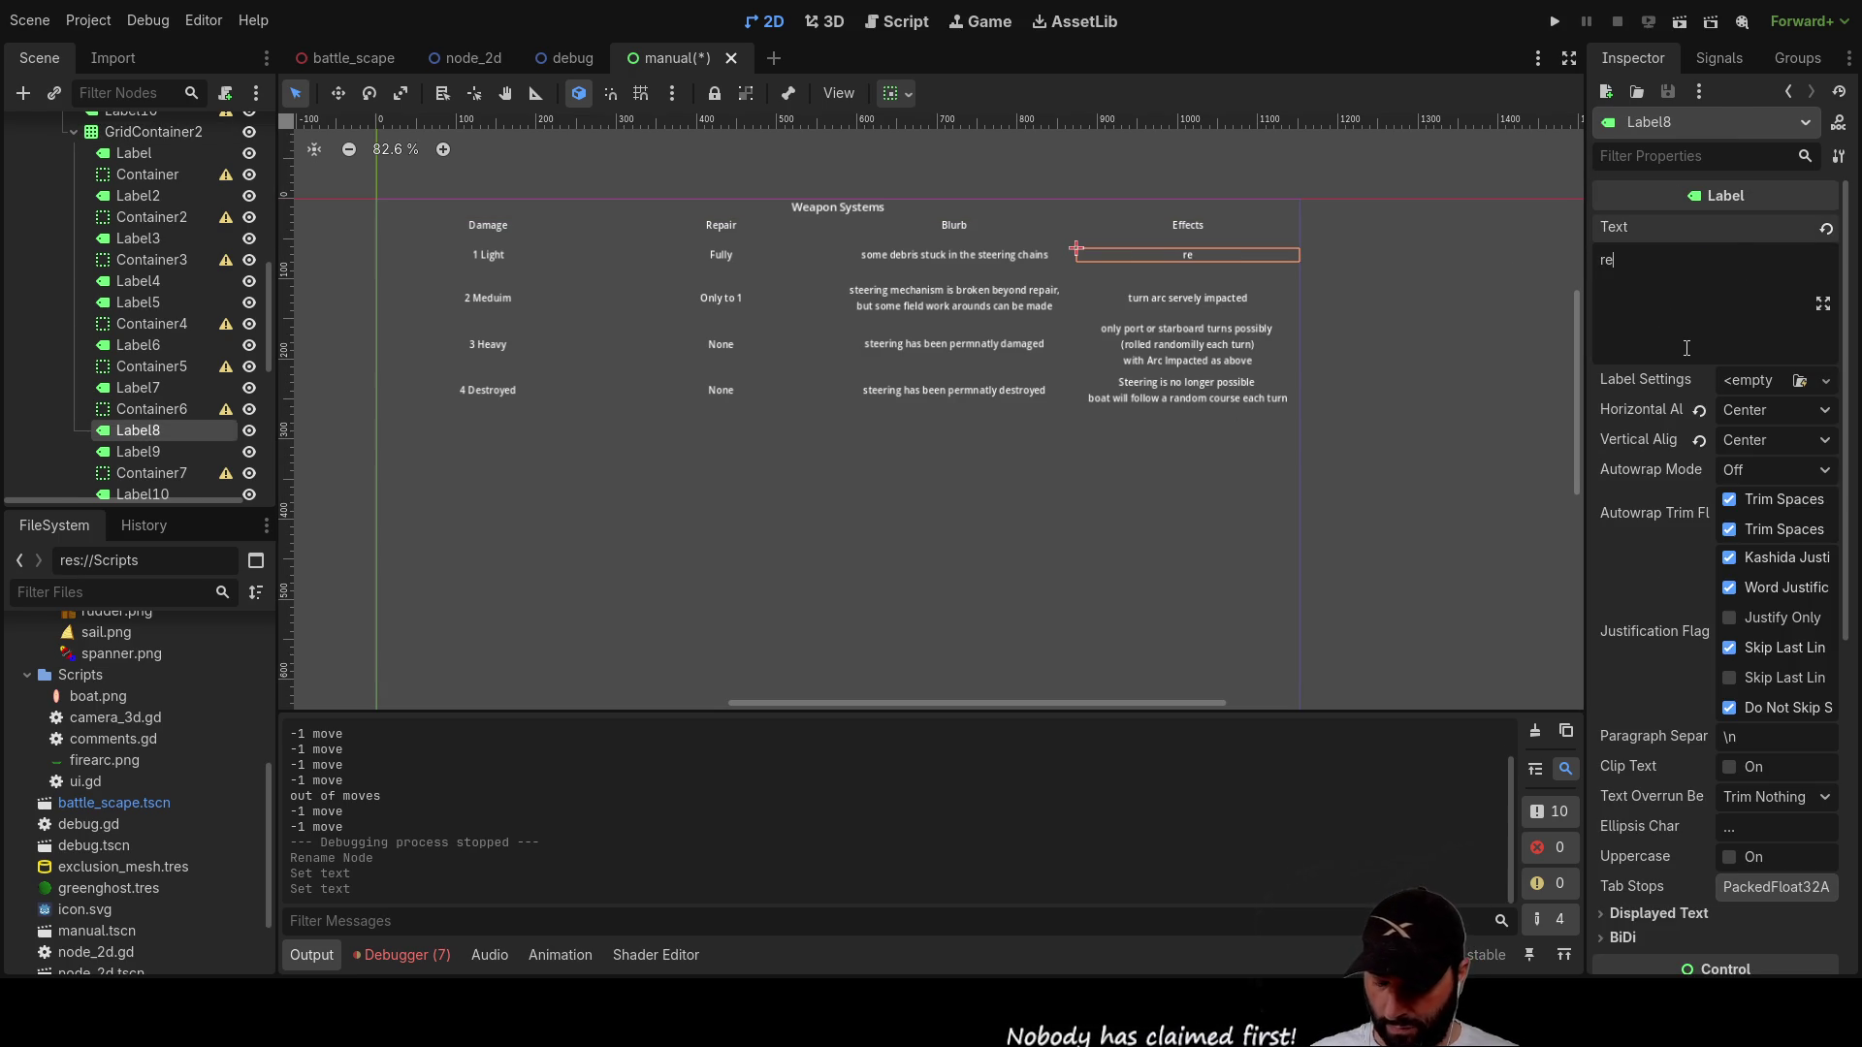
pyautogui.write('duced damage')
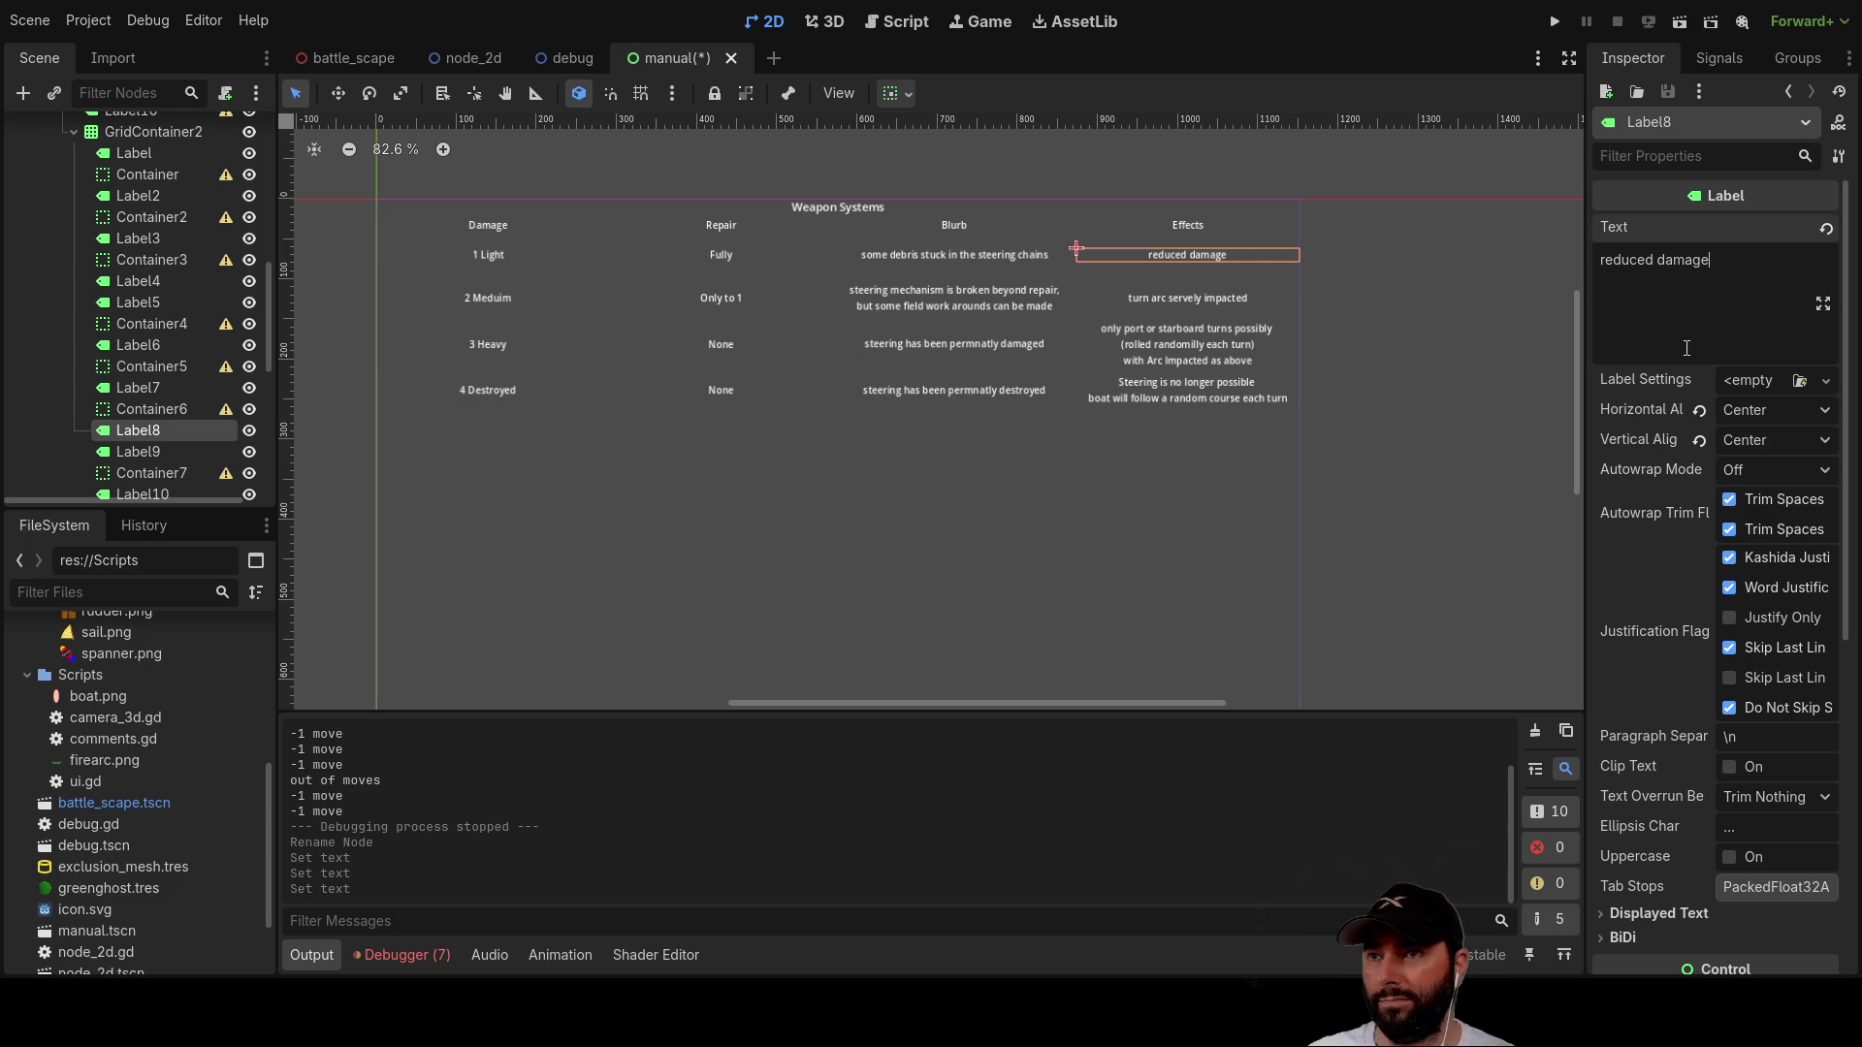
# Step: Rewrite the Light row's blurb to refer to the 'firing mechnism' instead of steering chains
pyautogui.click(1001, 262)
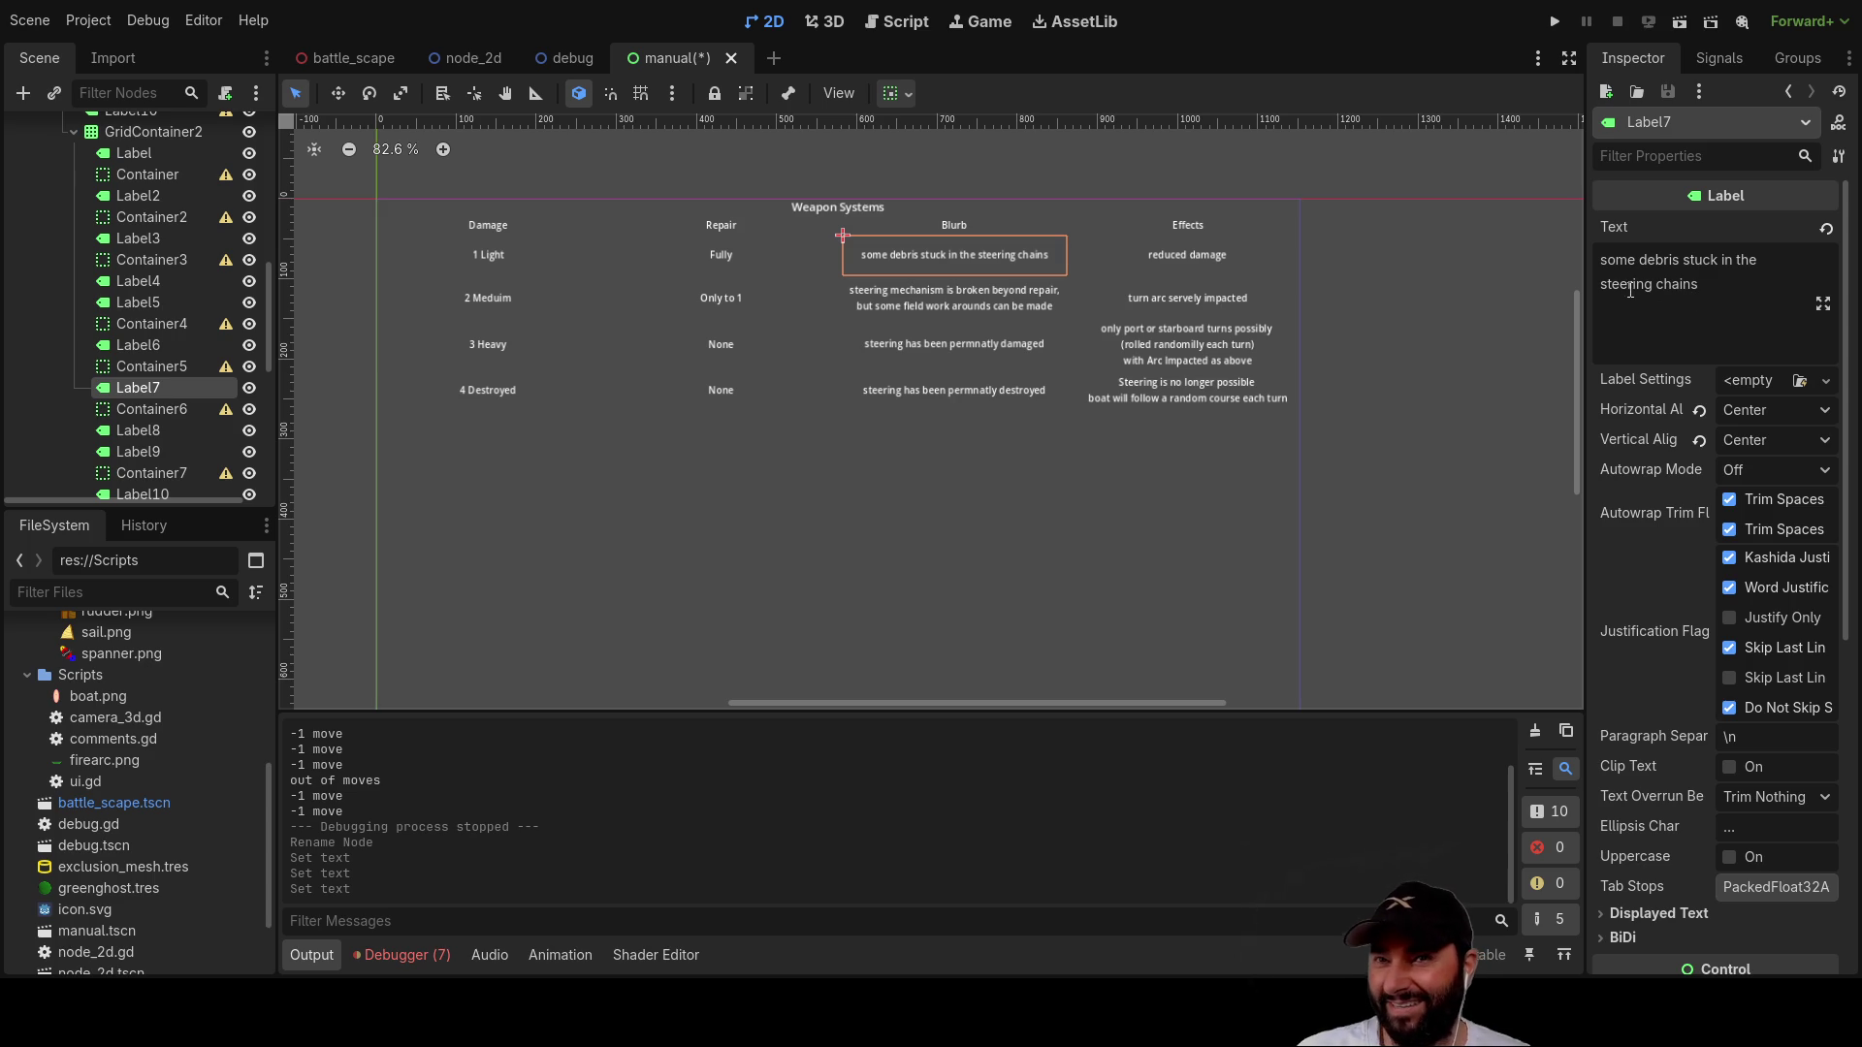
pyautogui.click(1711, 290)
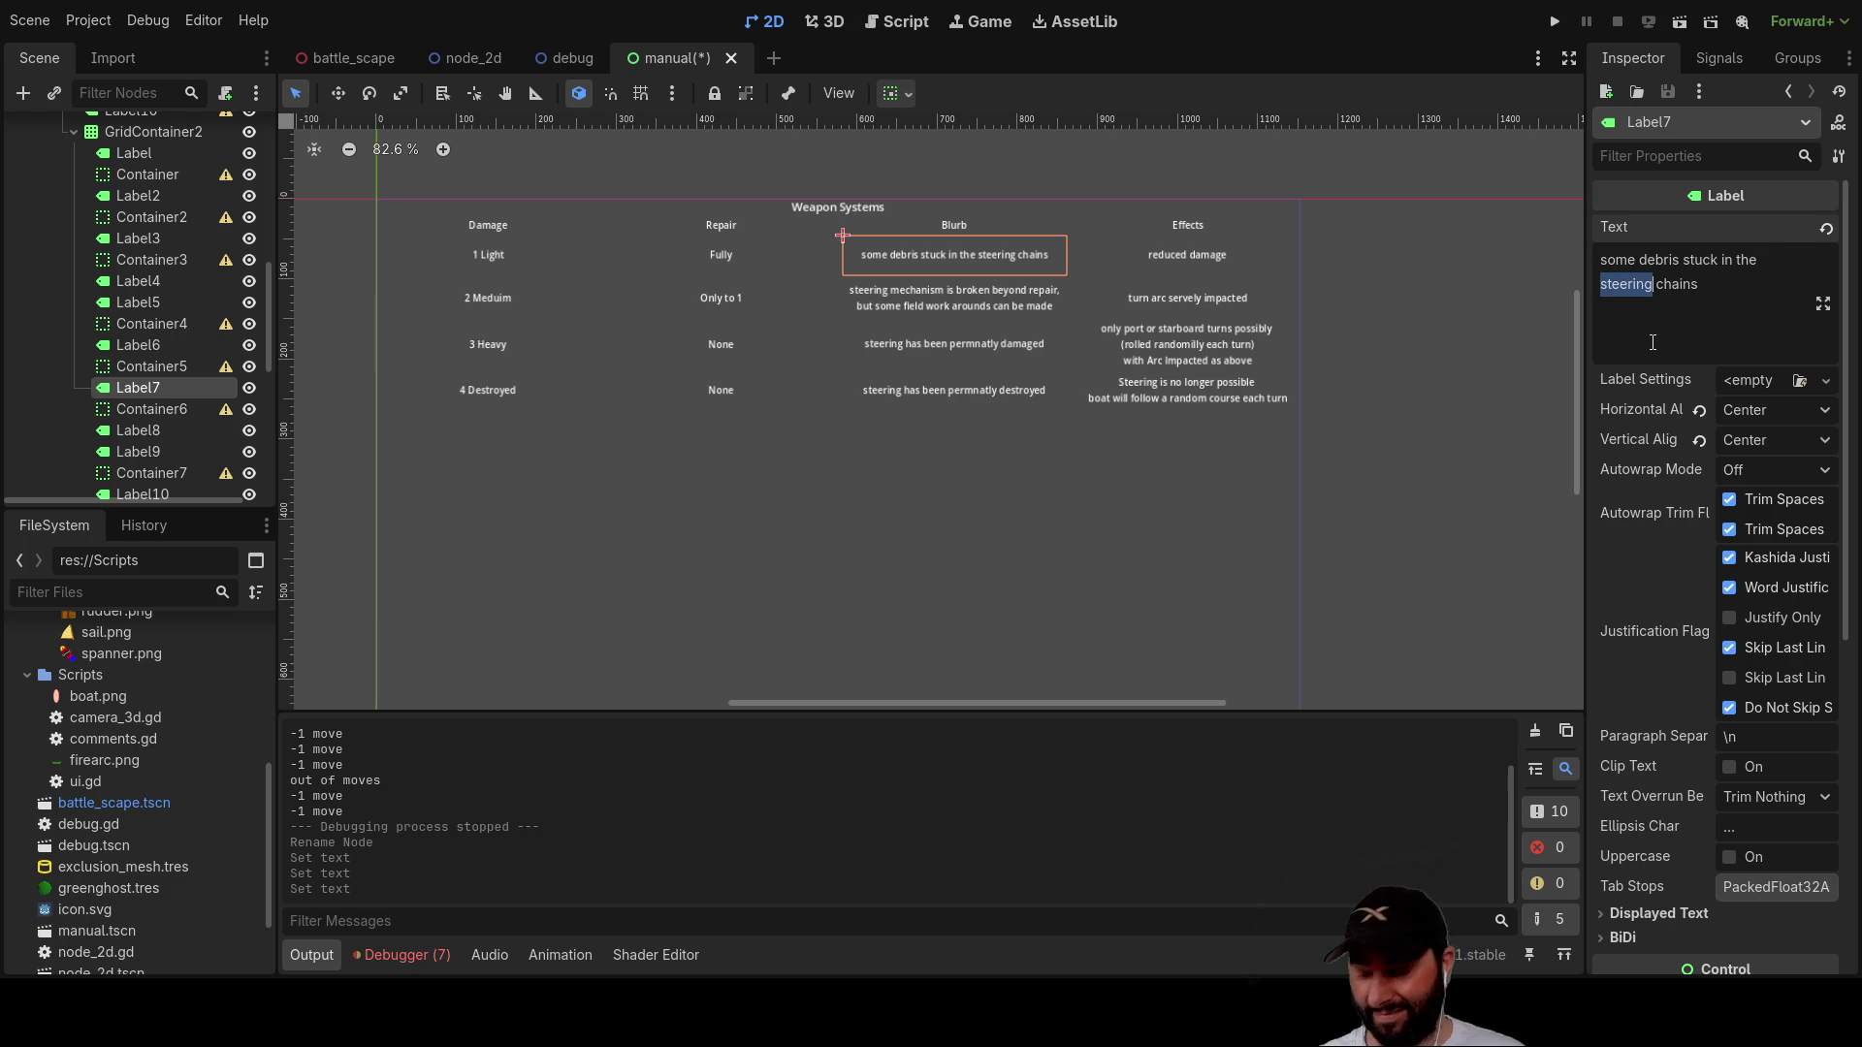
pyautogui.write('firing')
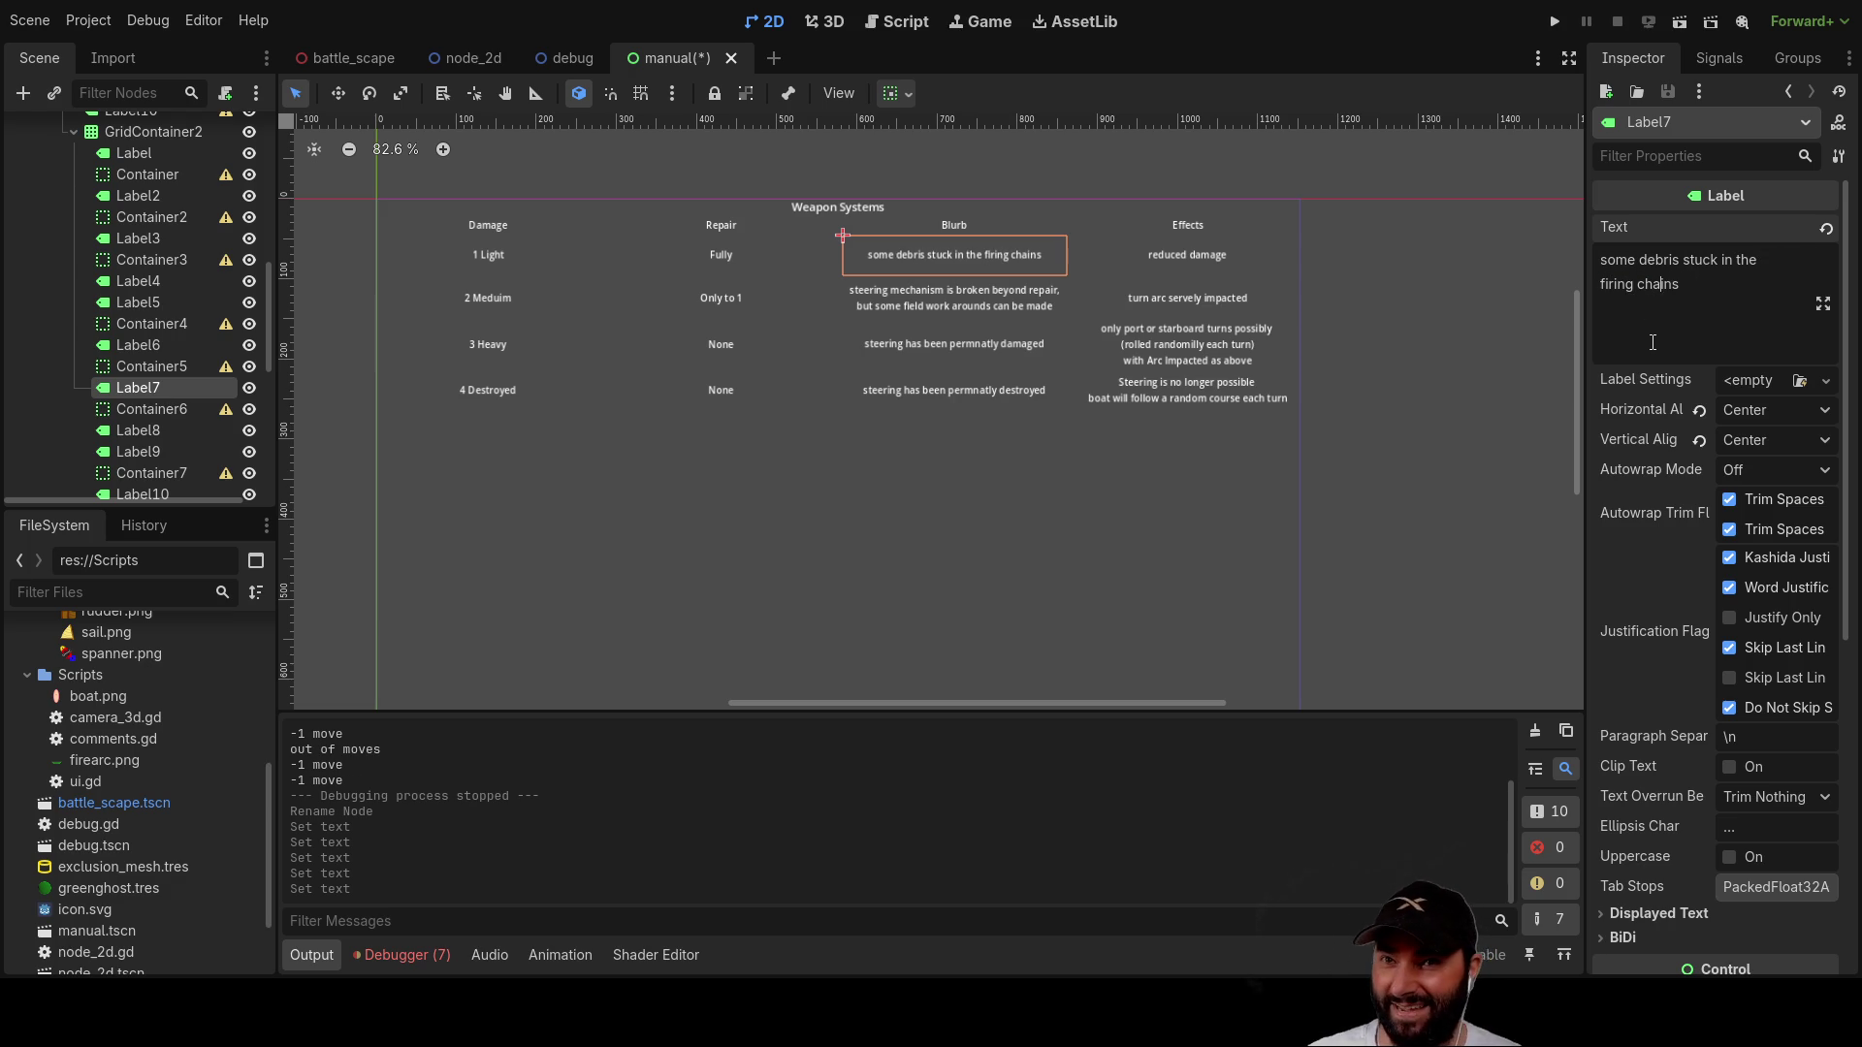
pyautogui.press('BackSpace')
pyautogui.press('BackSpace')
pyautogui.press('BackSpace')
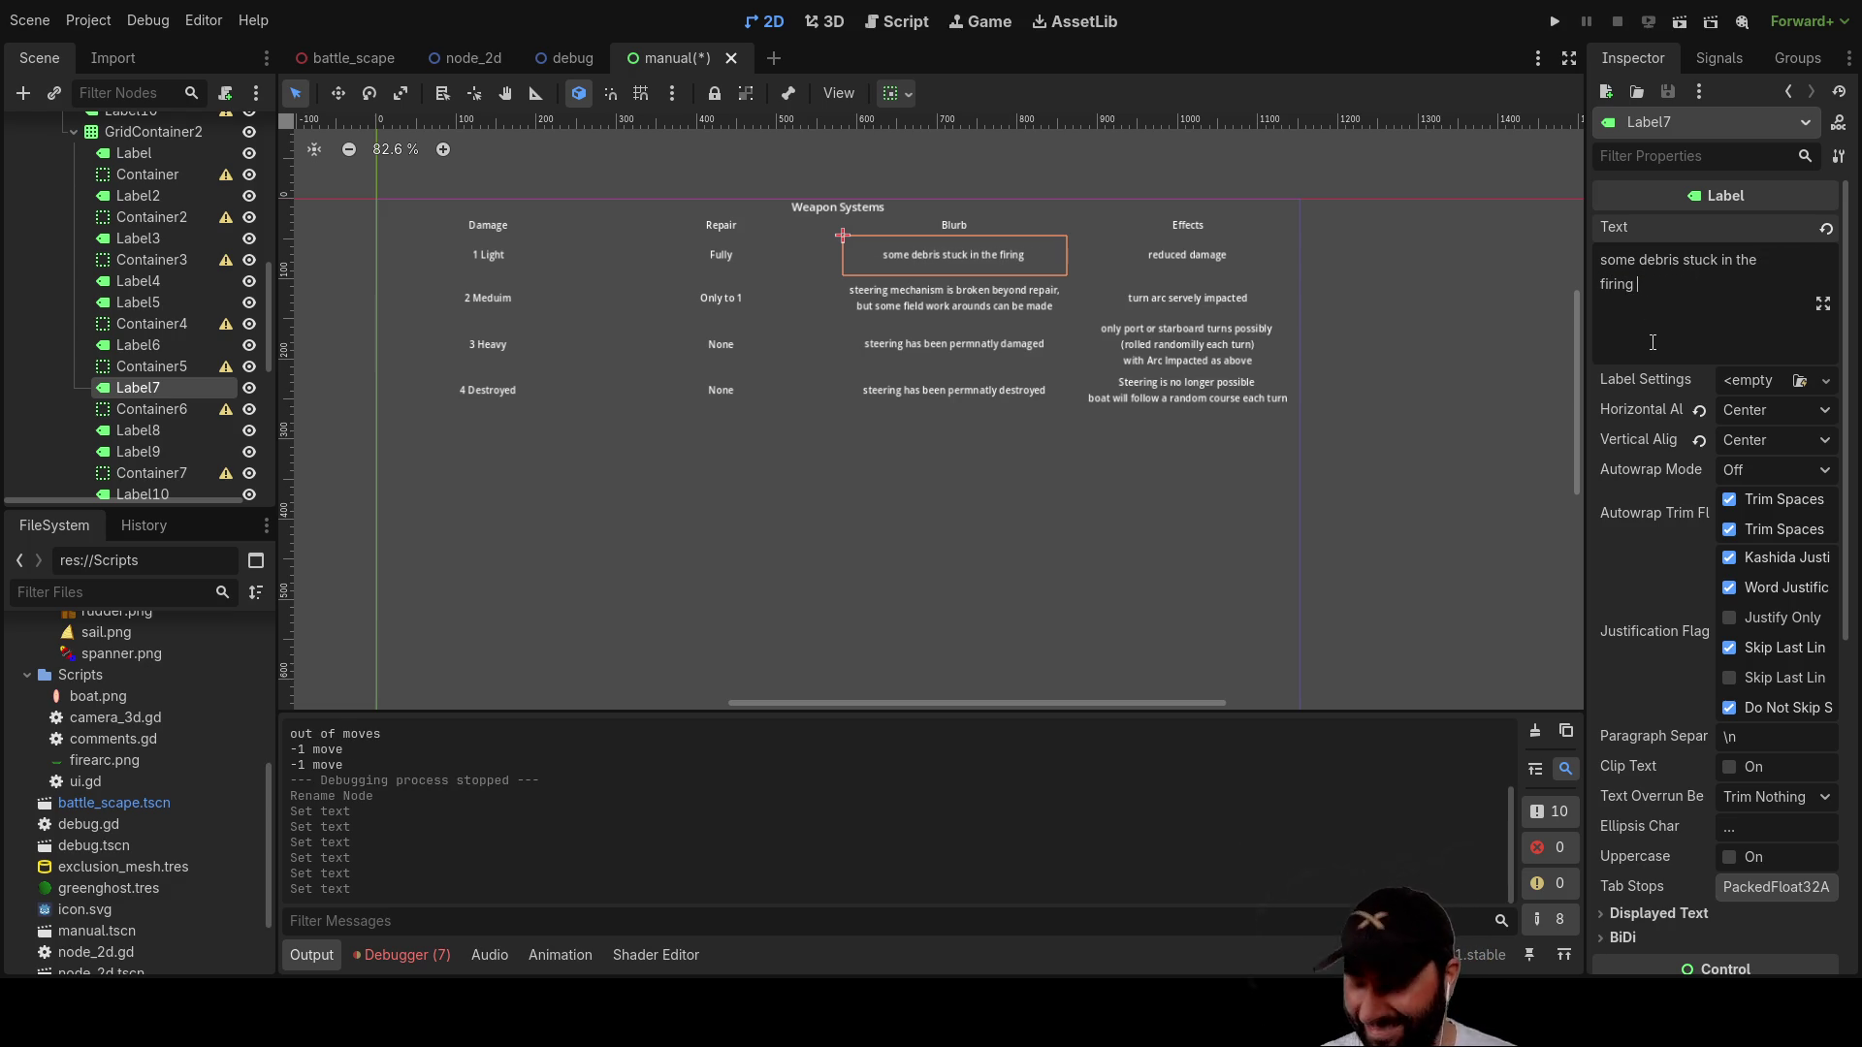
pyautogui.write('mech')
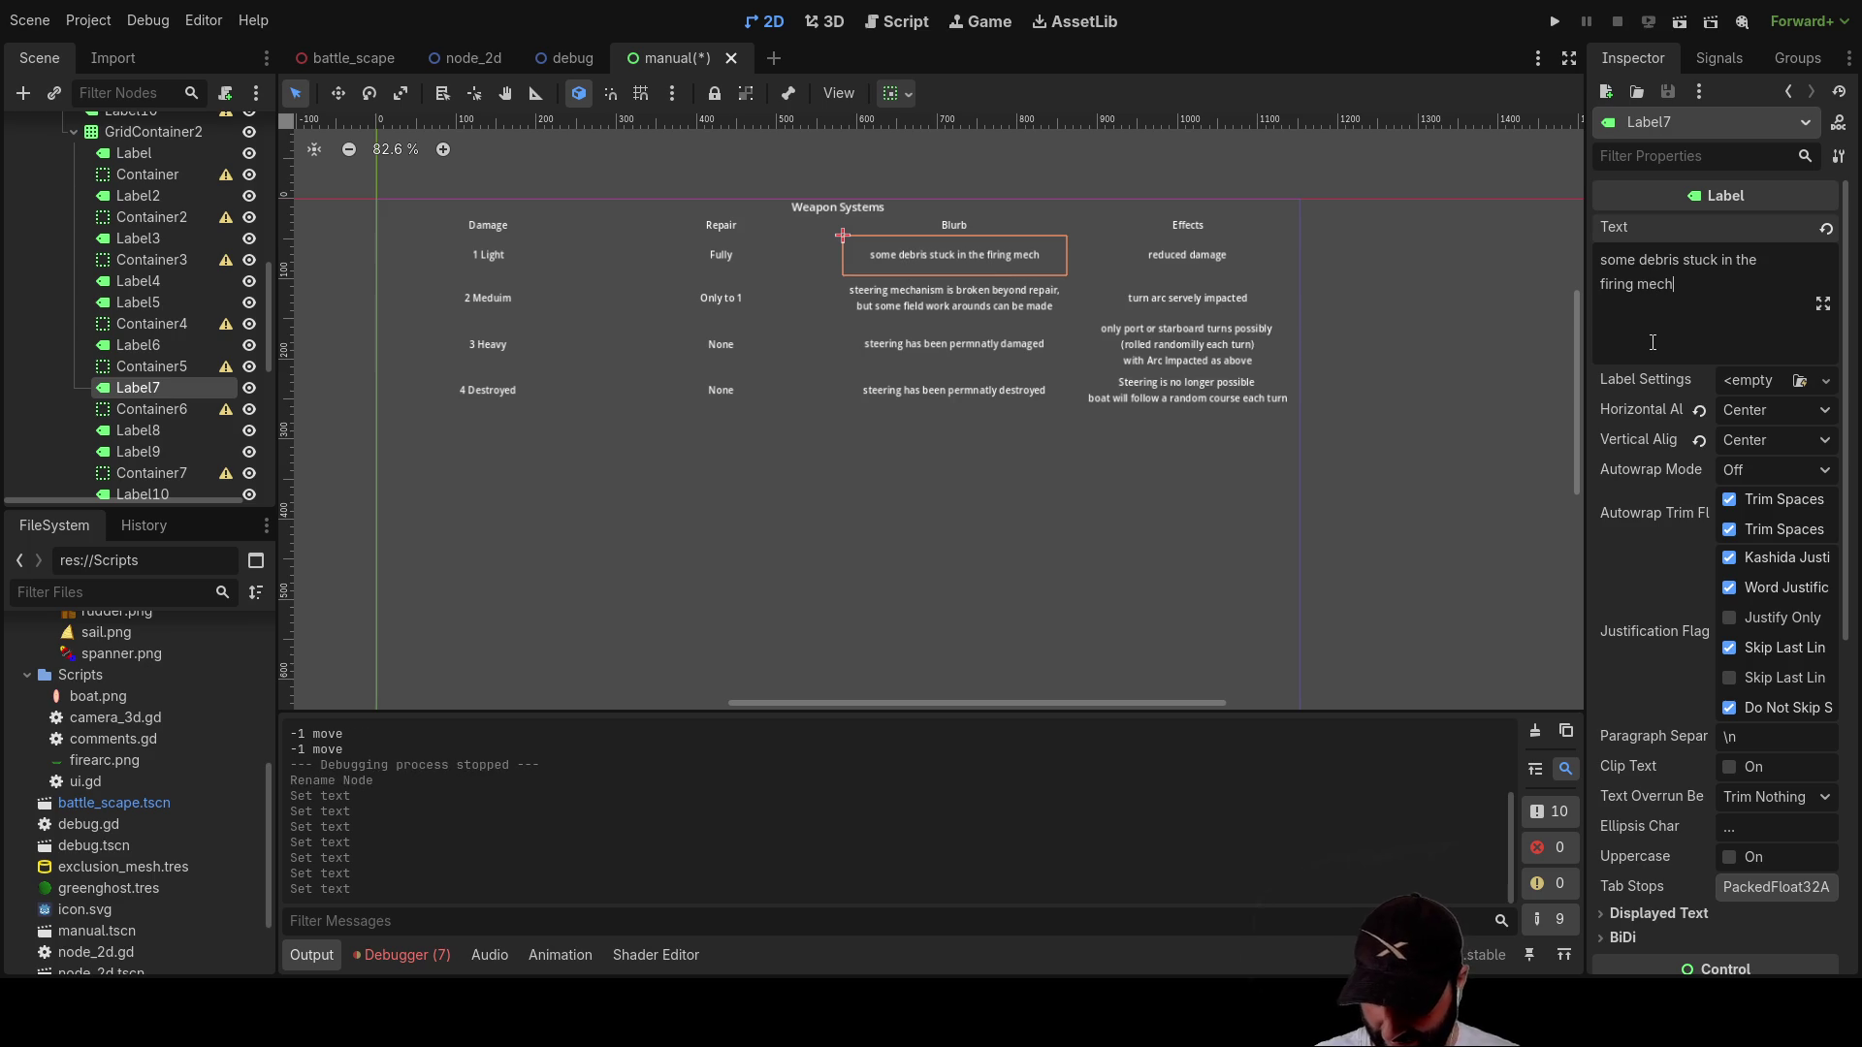
pyautogui.write('n')
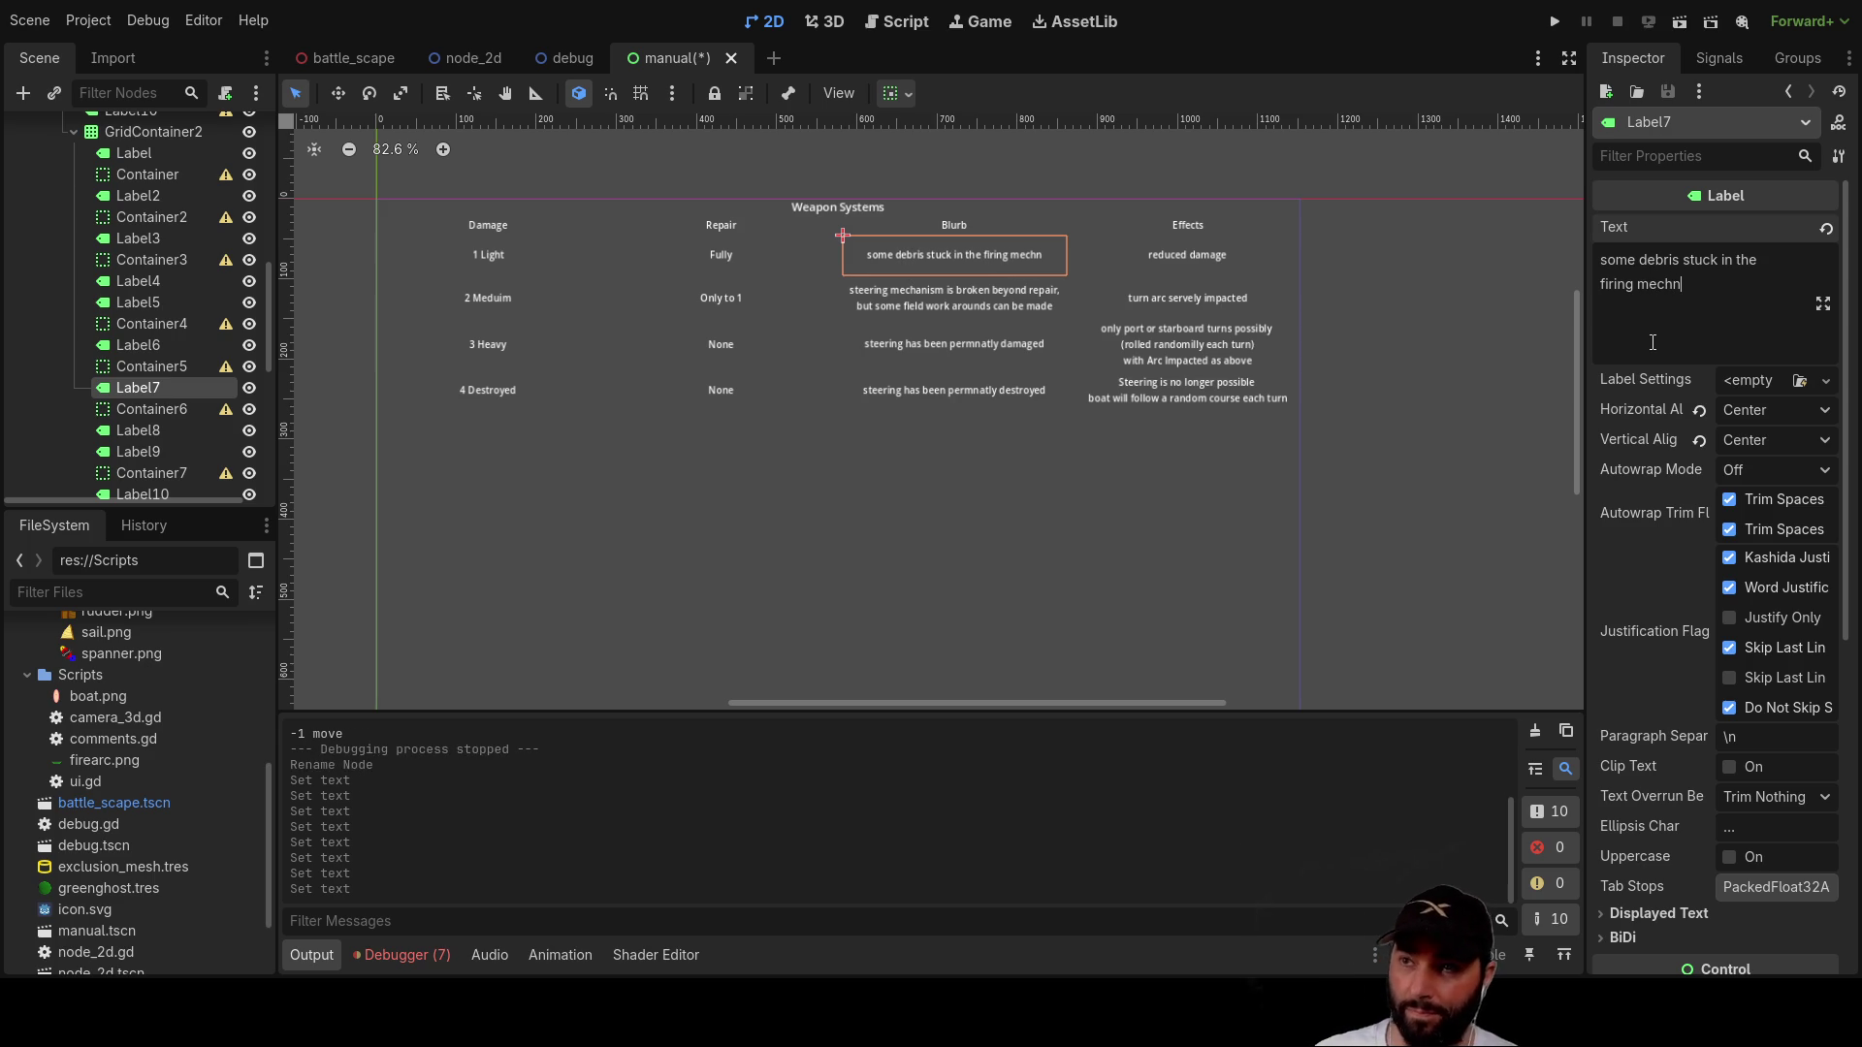
pyautogui.write('ism')
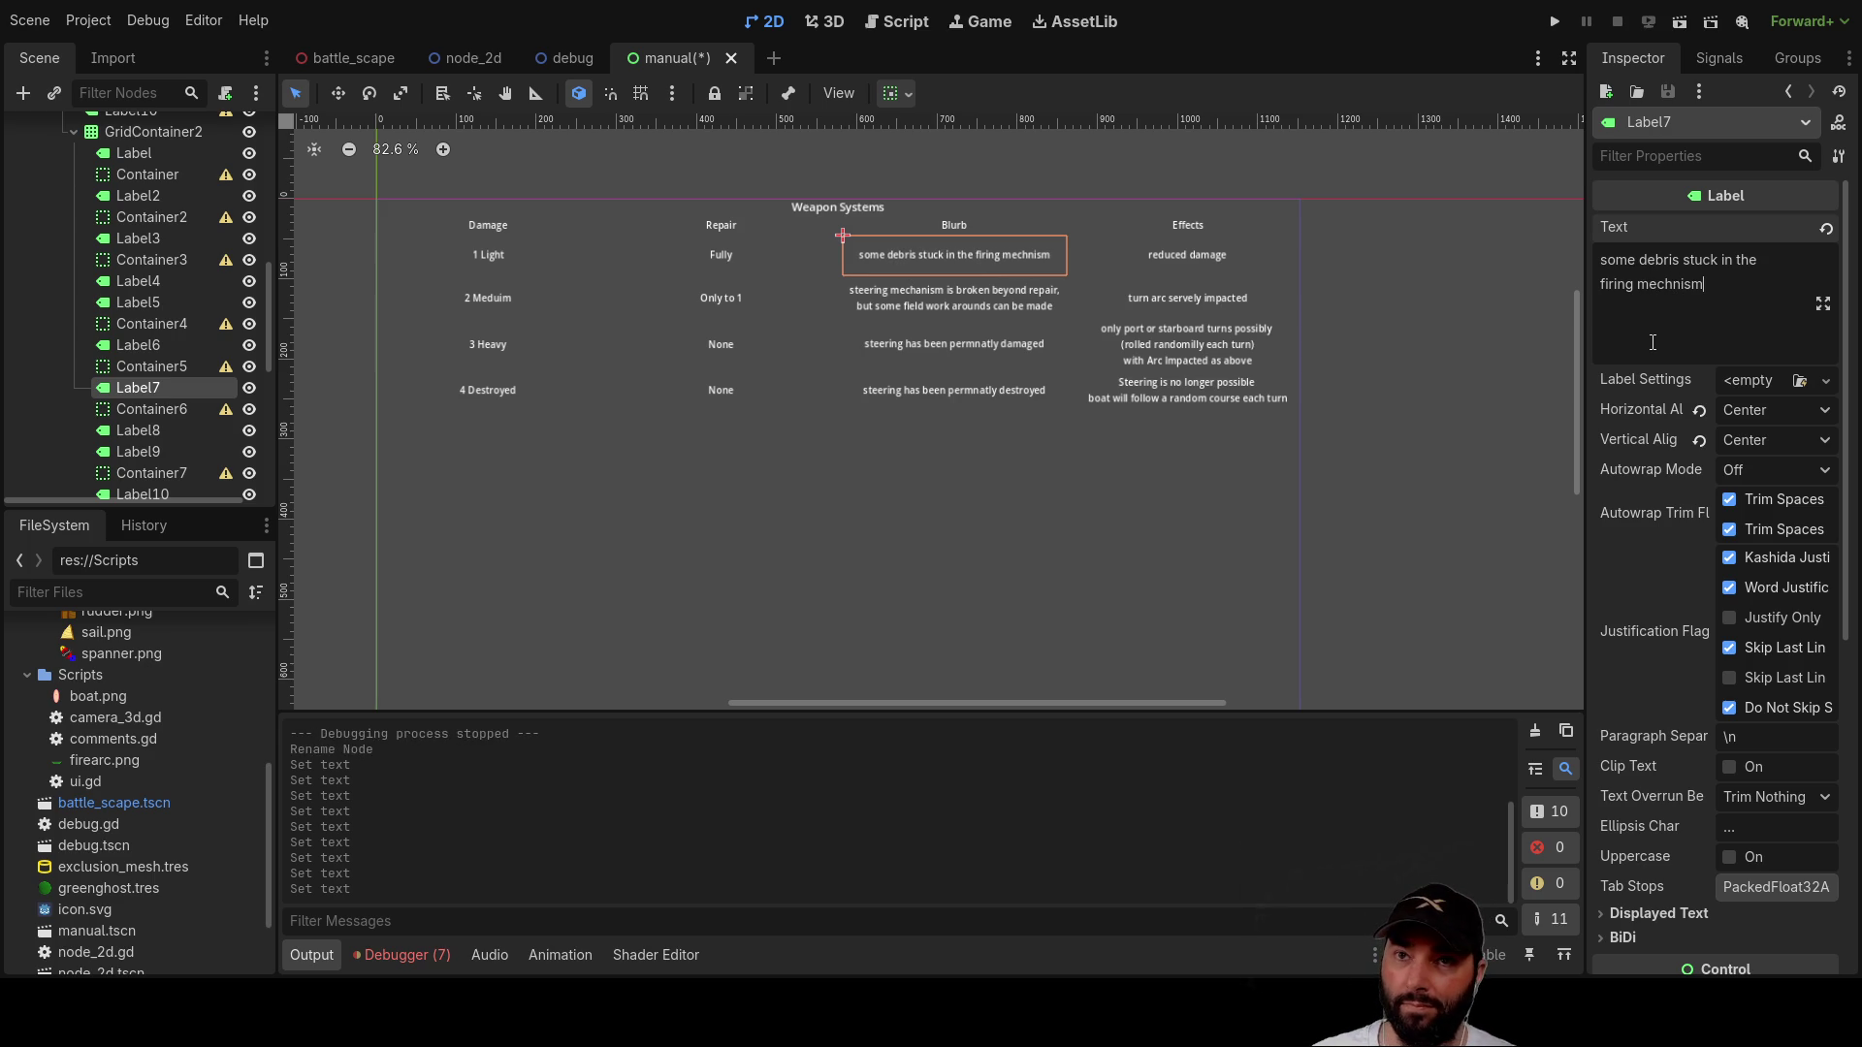
pyautogui.click(1474, 308)
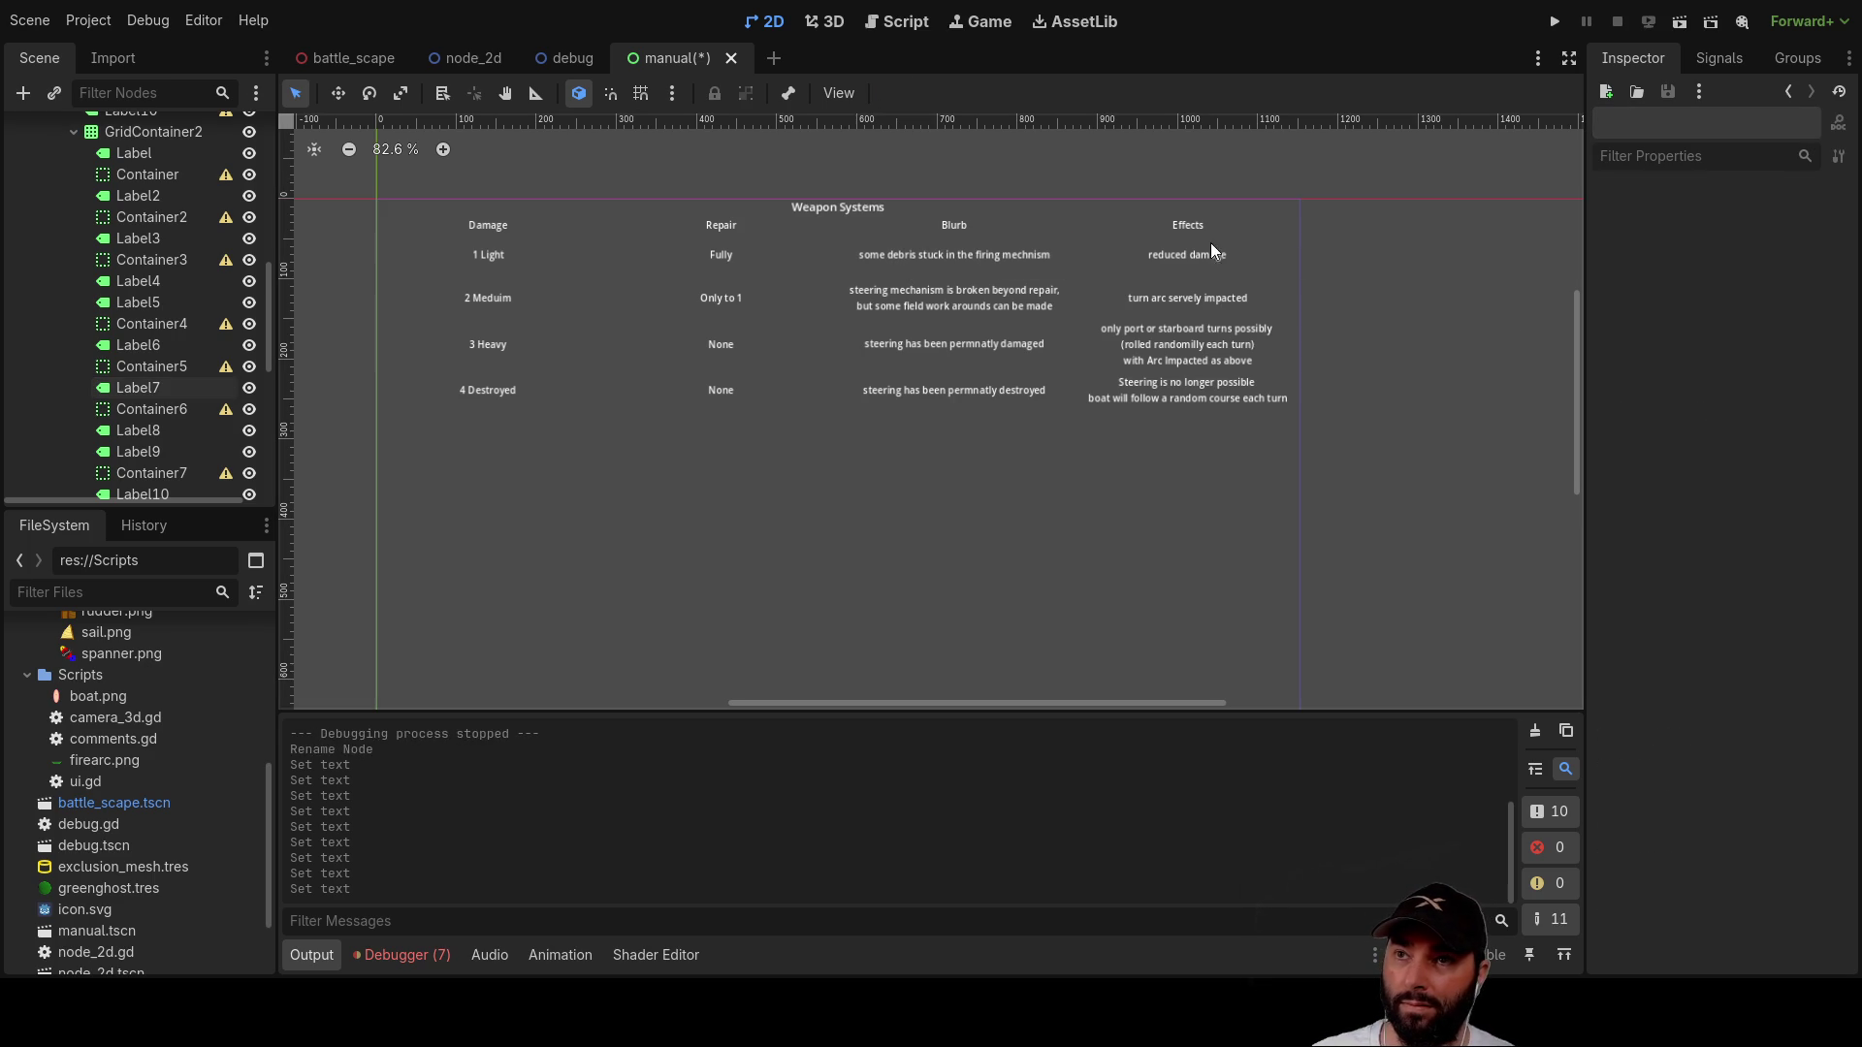
# Step: Replace the Medium row's effect label text with 'reduced range'
pyautogui.click(1202, 258)
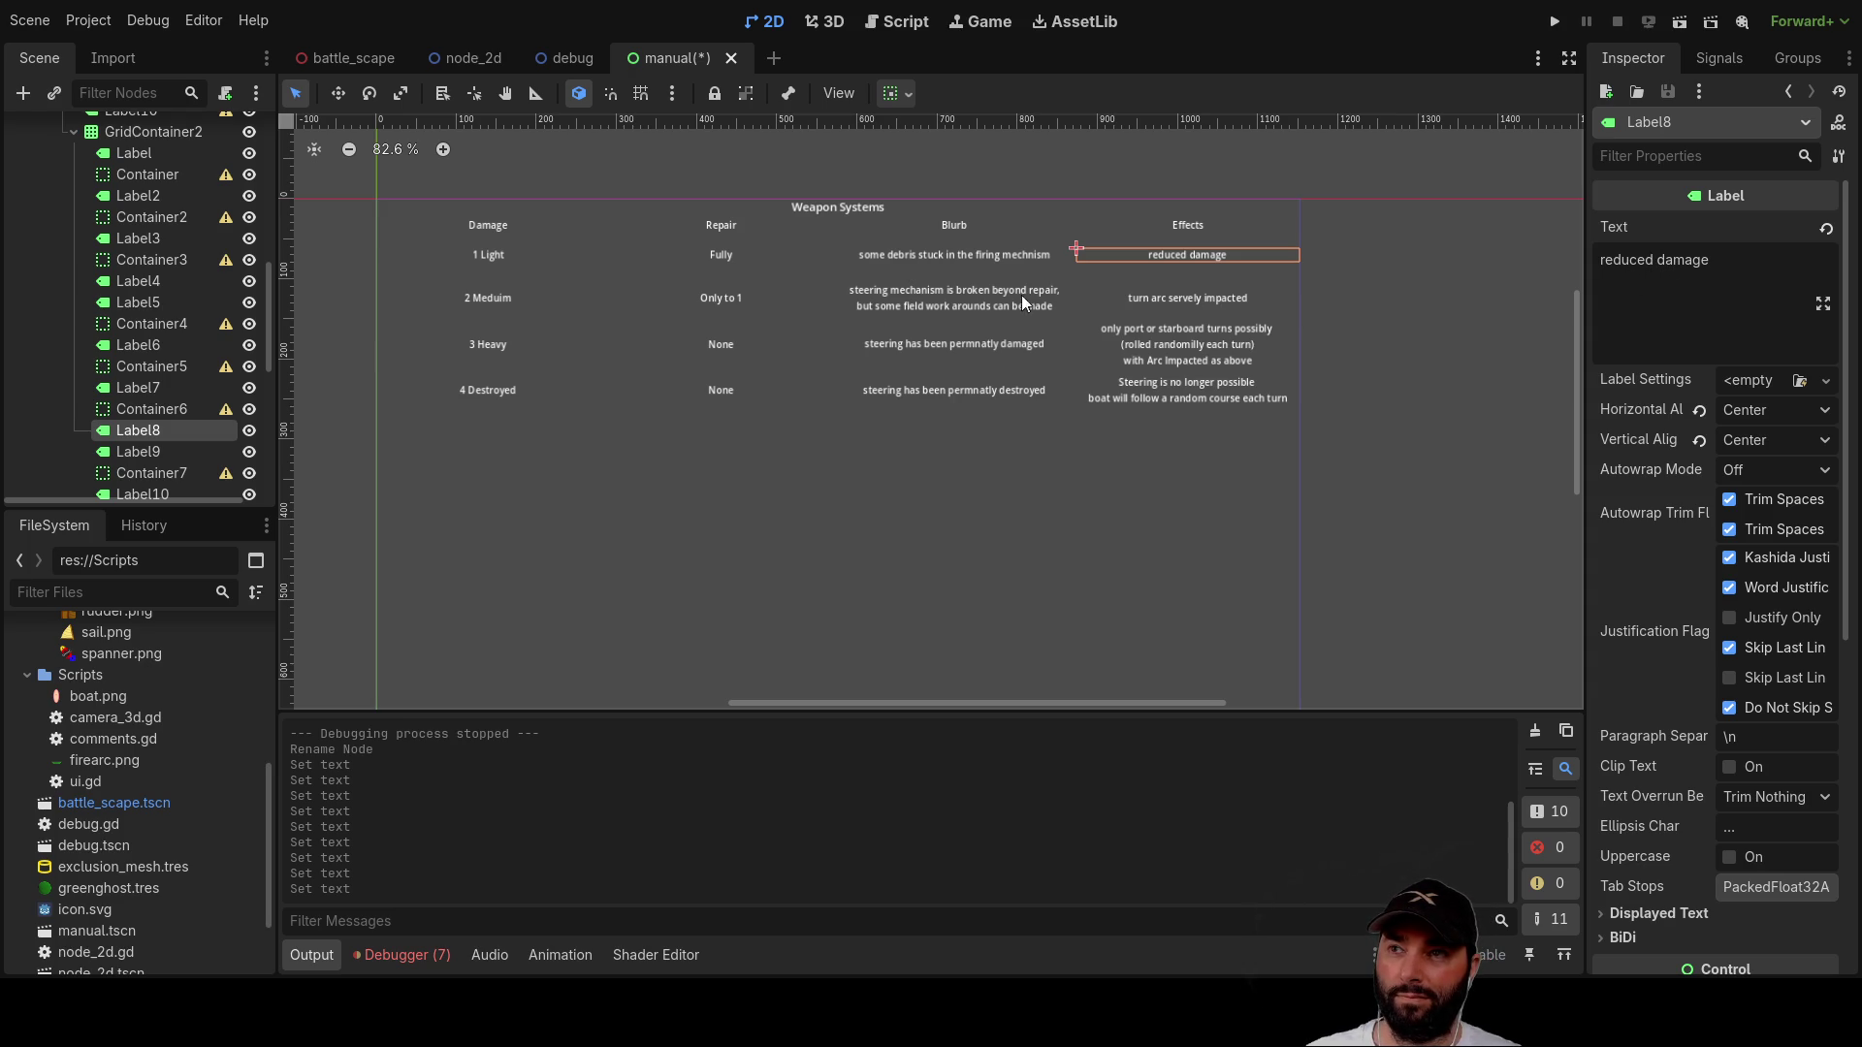
pyautogui.click(969, 256)
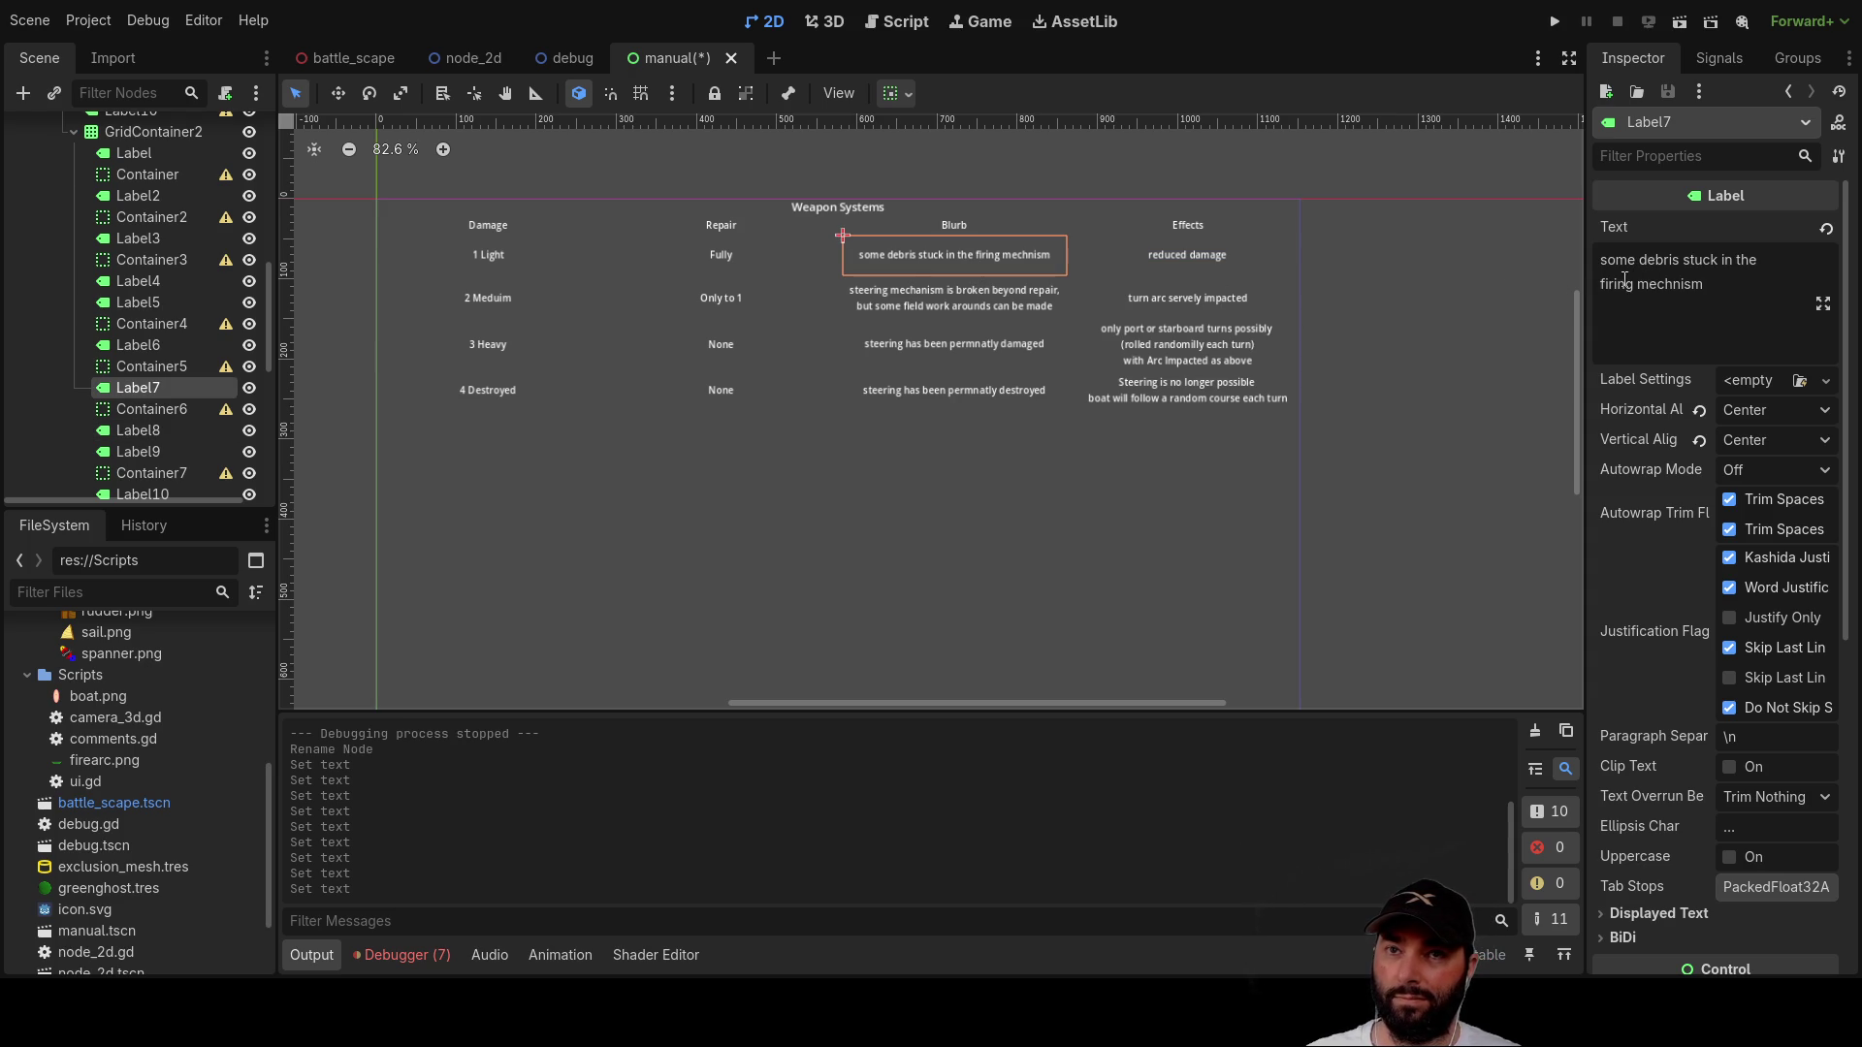
pyautogui.click(1199, 268)
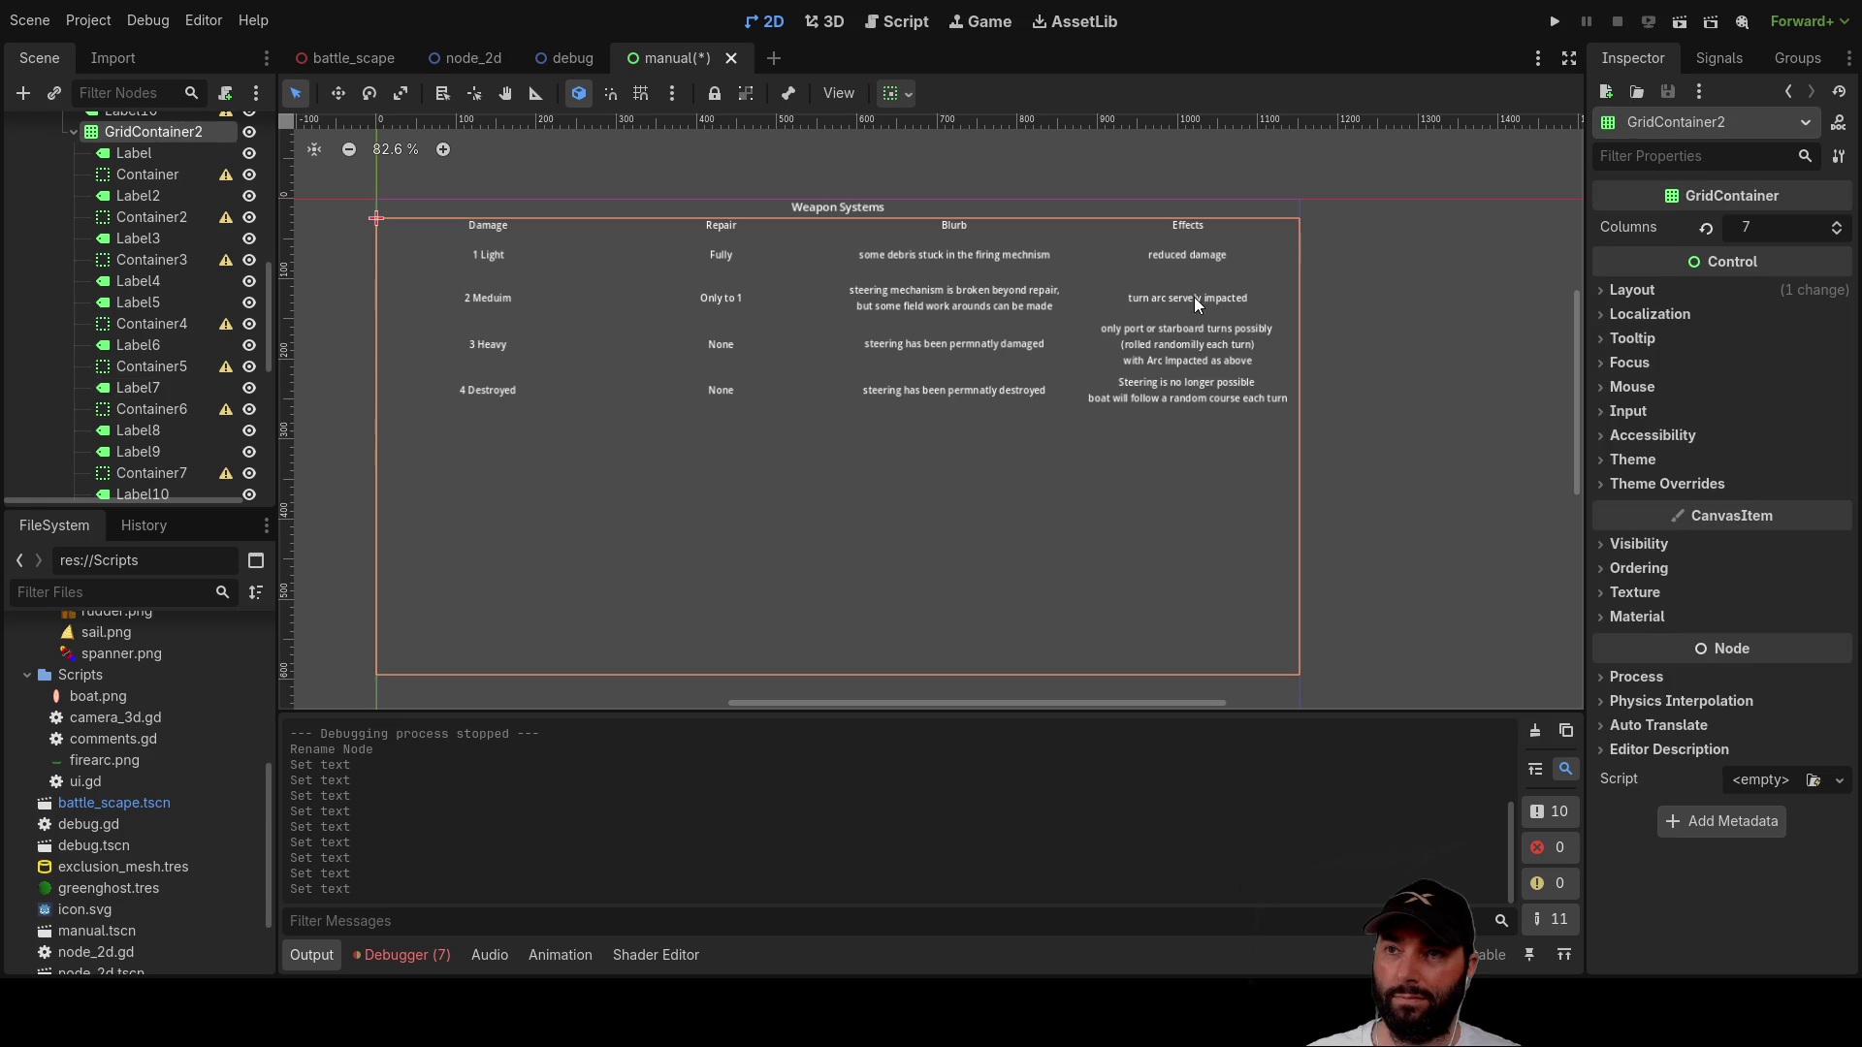
pyautogui.click(1185, 254)
pyautogui.click(1173, 301)
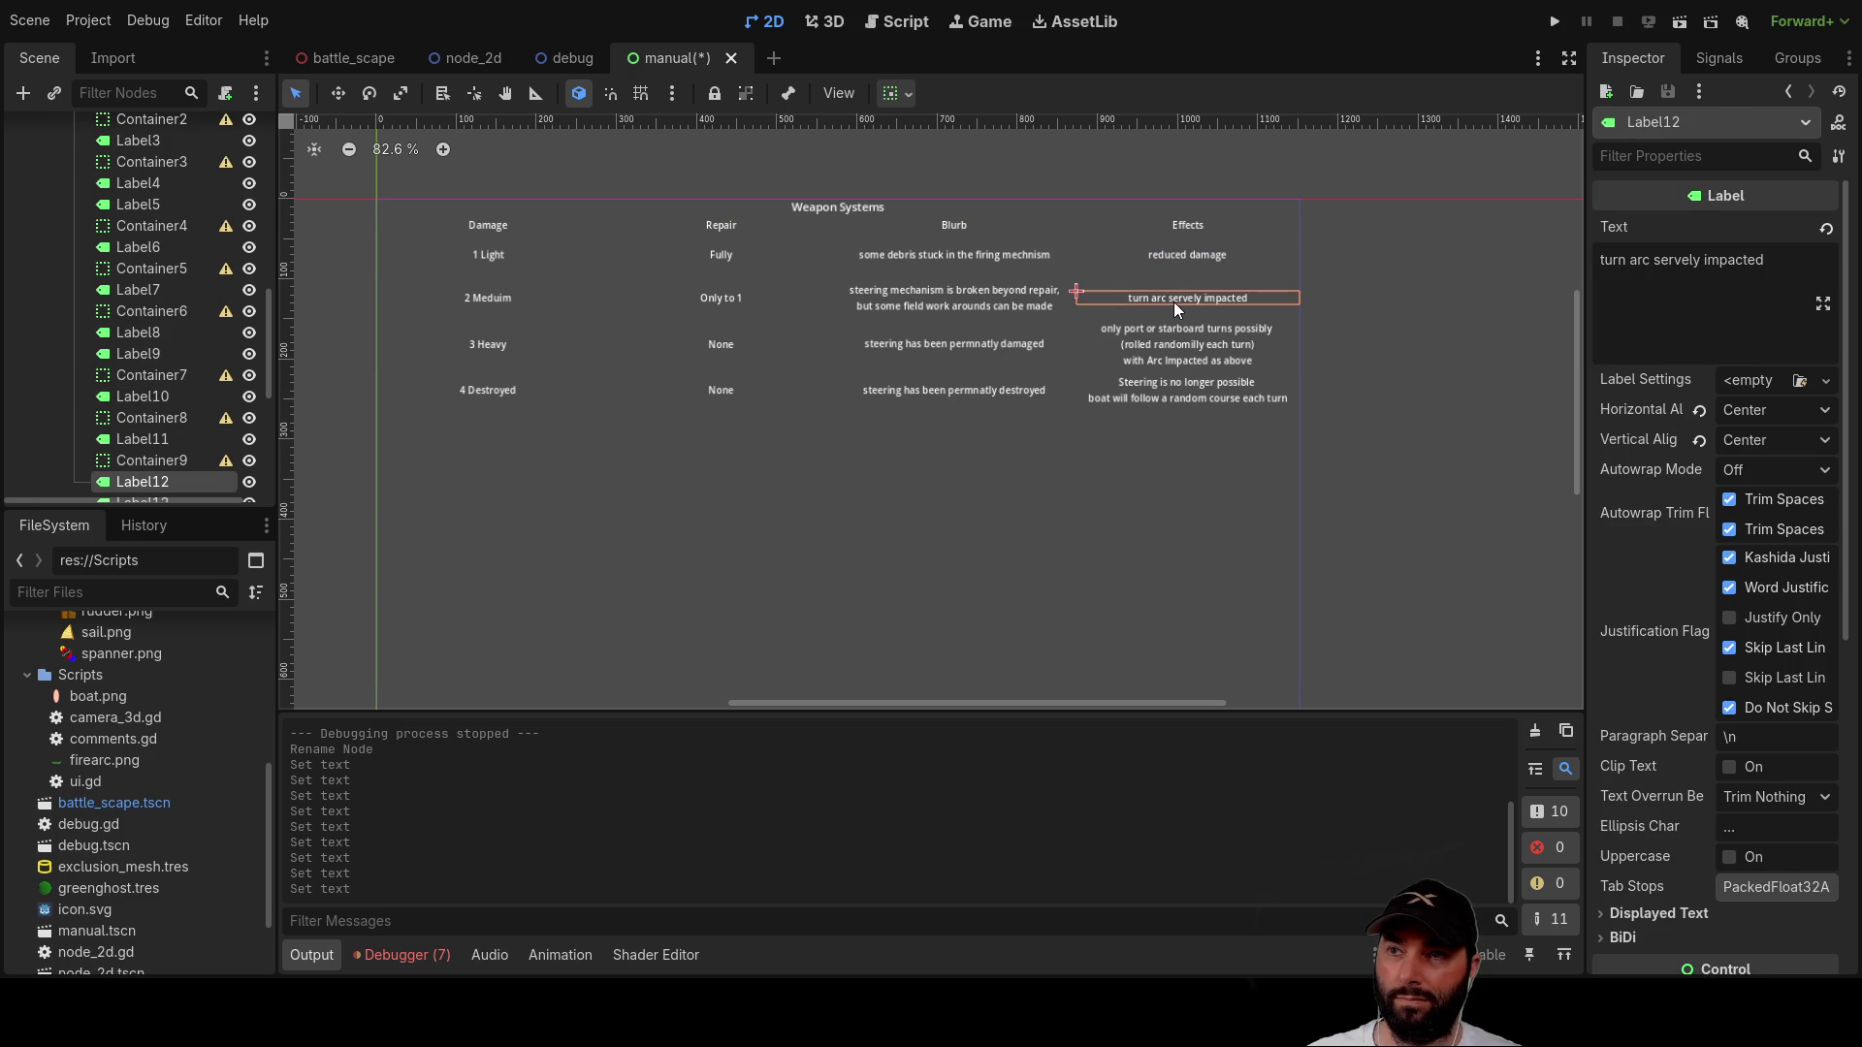
pyautogui.click(1681, 307)
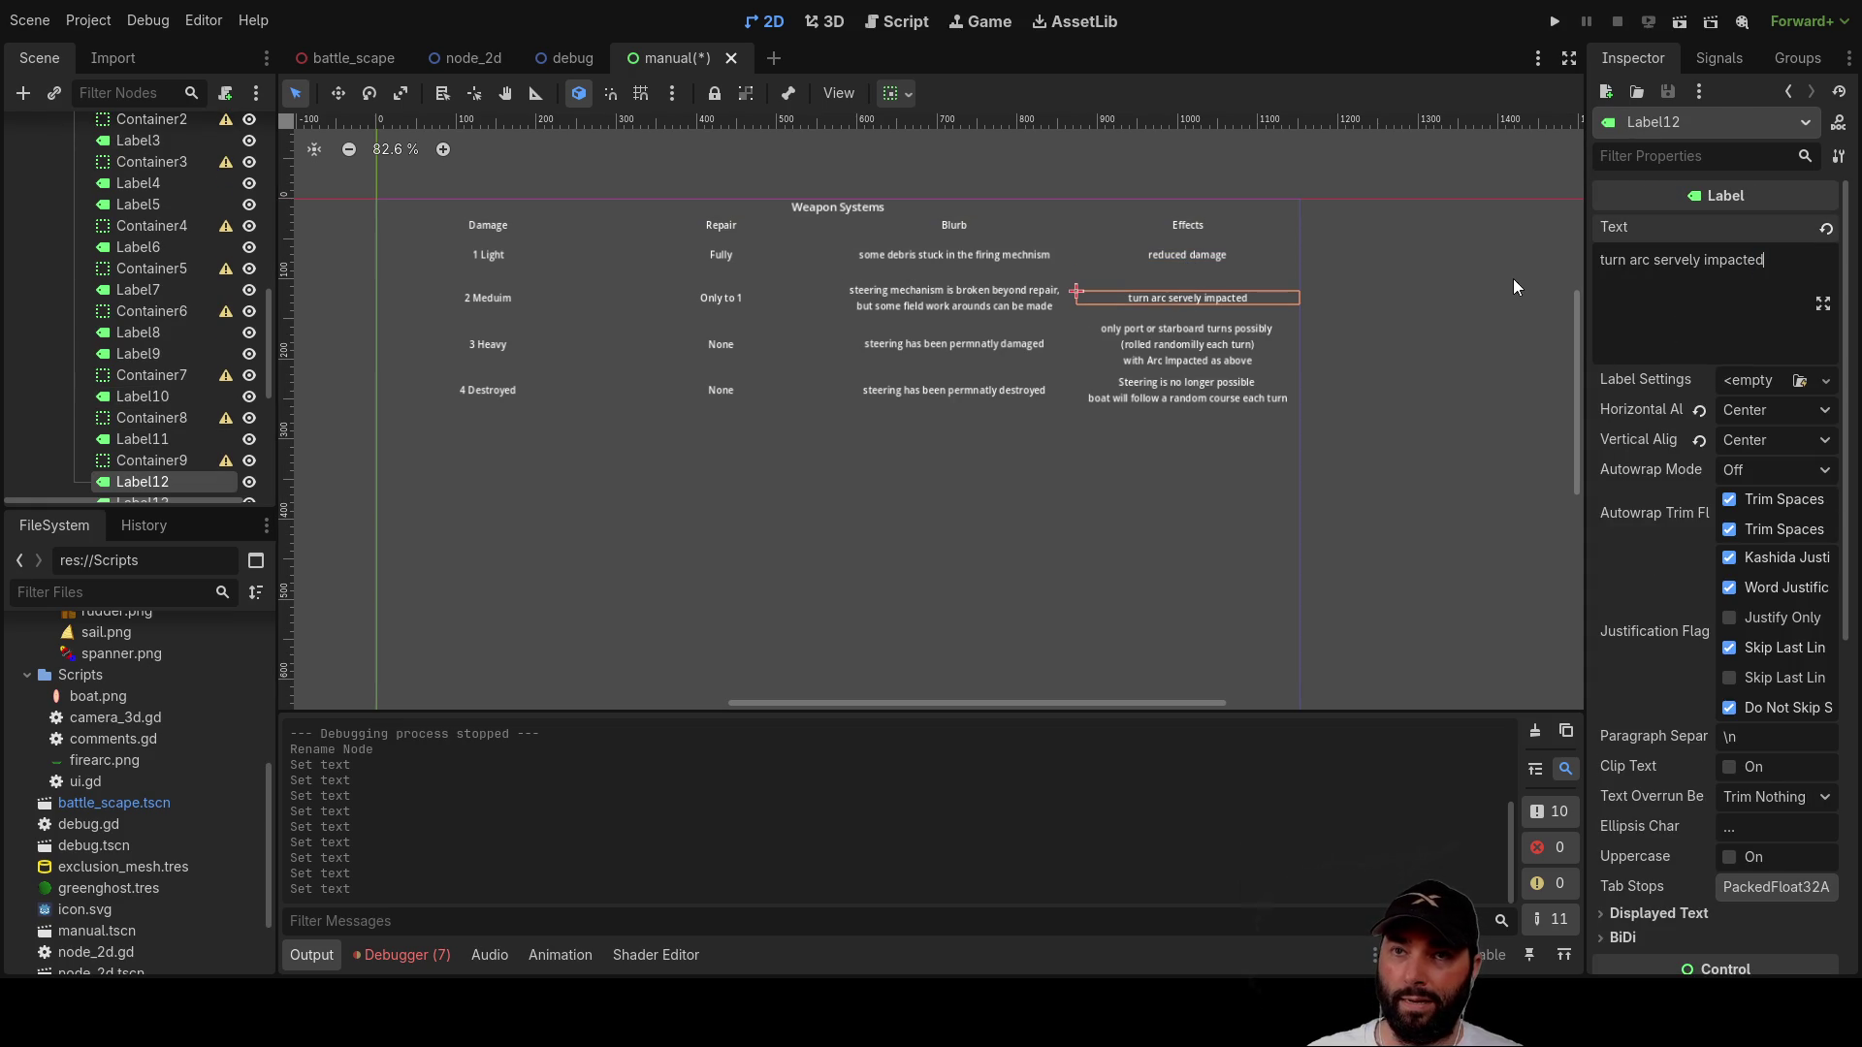
pyautogui.hotkey('ctrl', 'shift', 'Left')
pyautogui.hotkey('ctrl', 'shift', 'Left')
pyautogui.hotkey('ctrl', 'shift', 'Left')
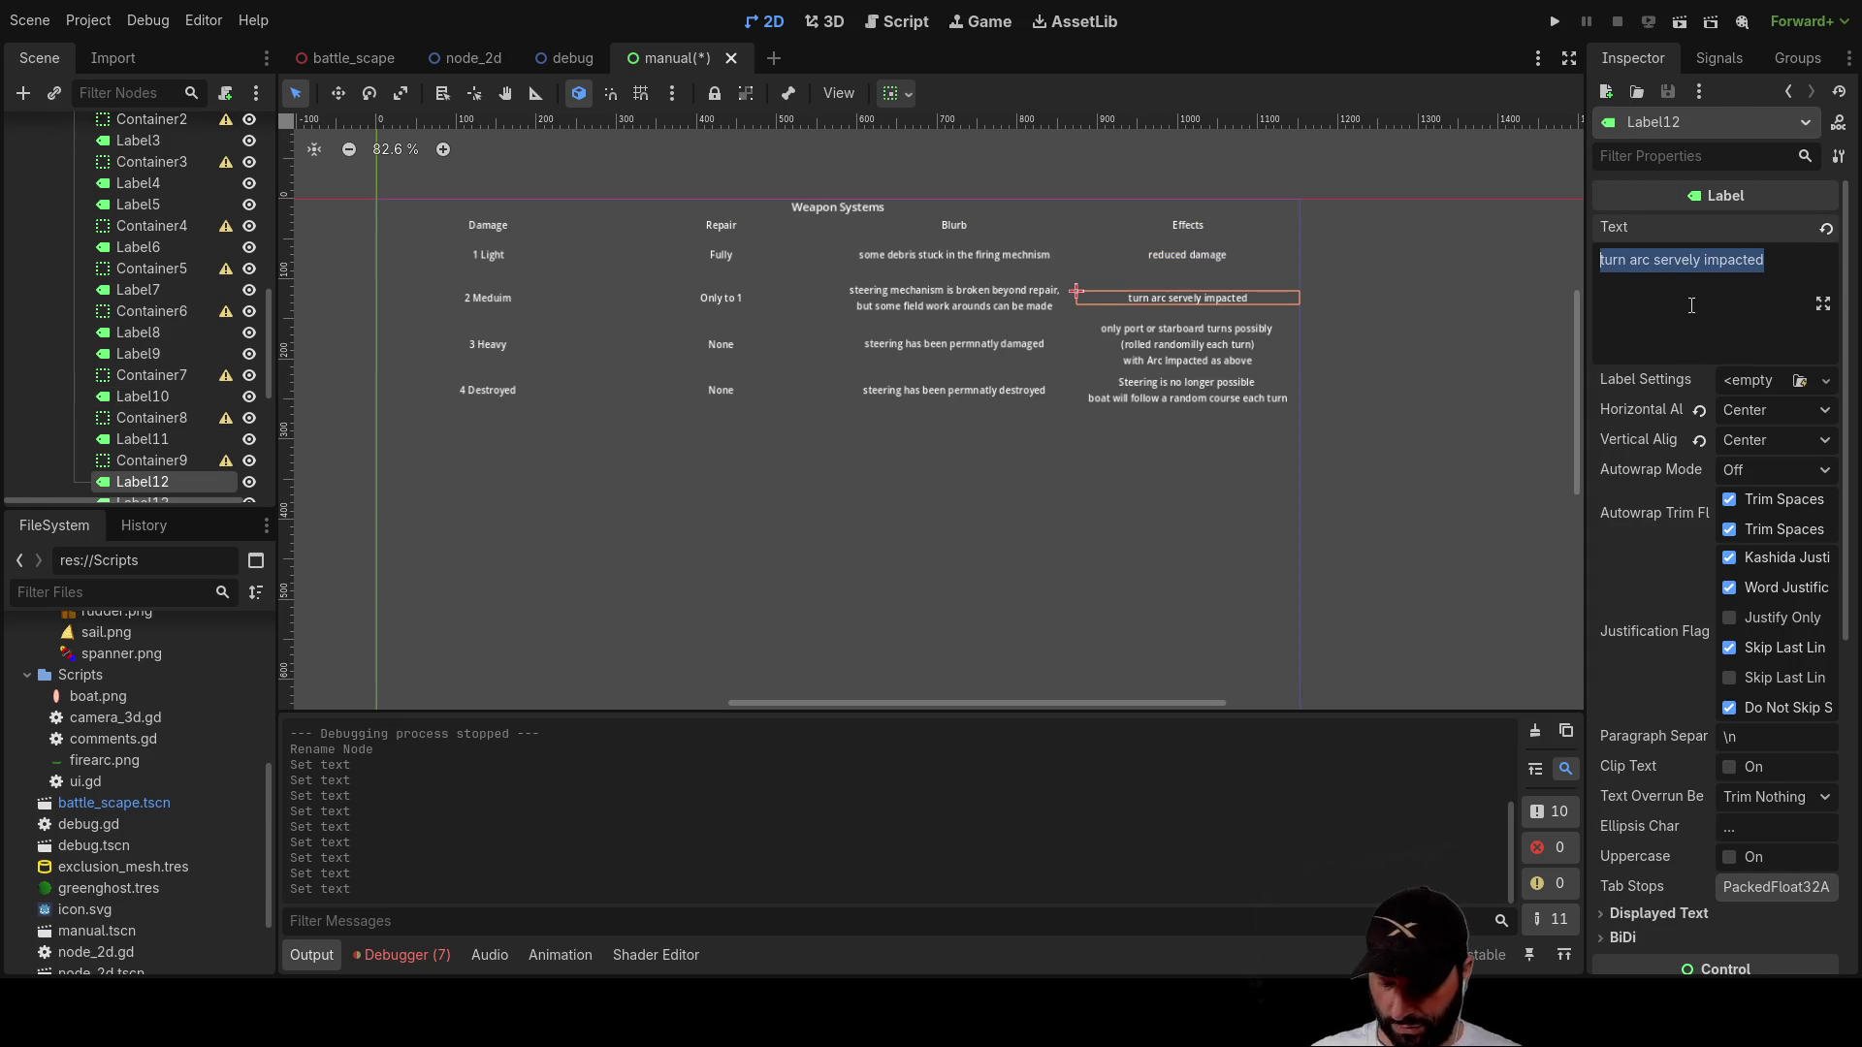
pyautogui.write('reduced range')
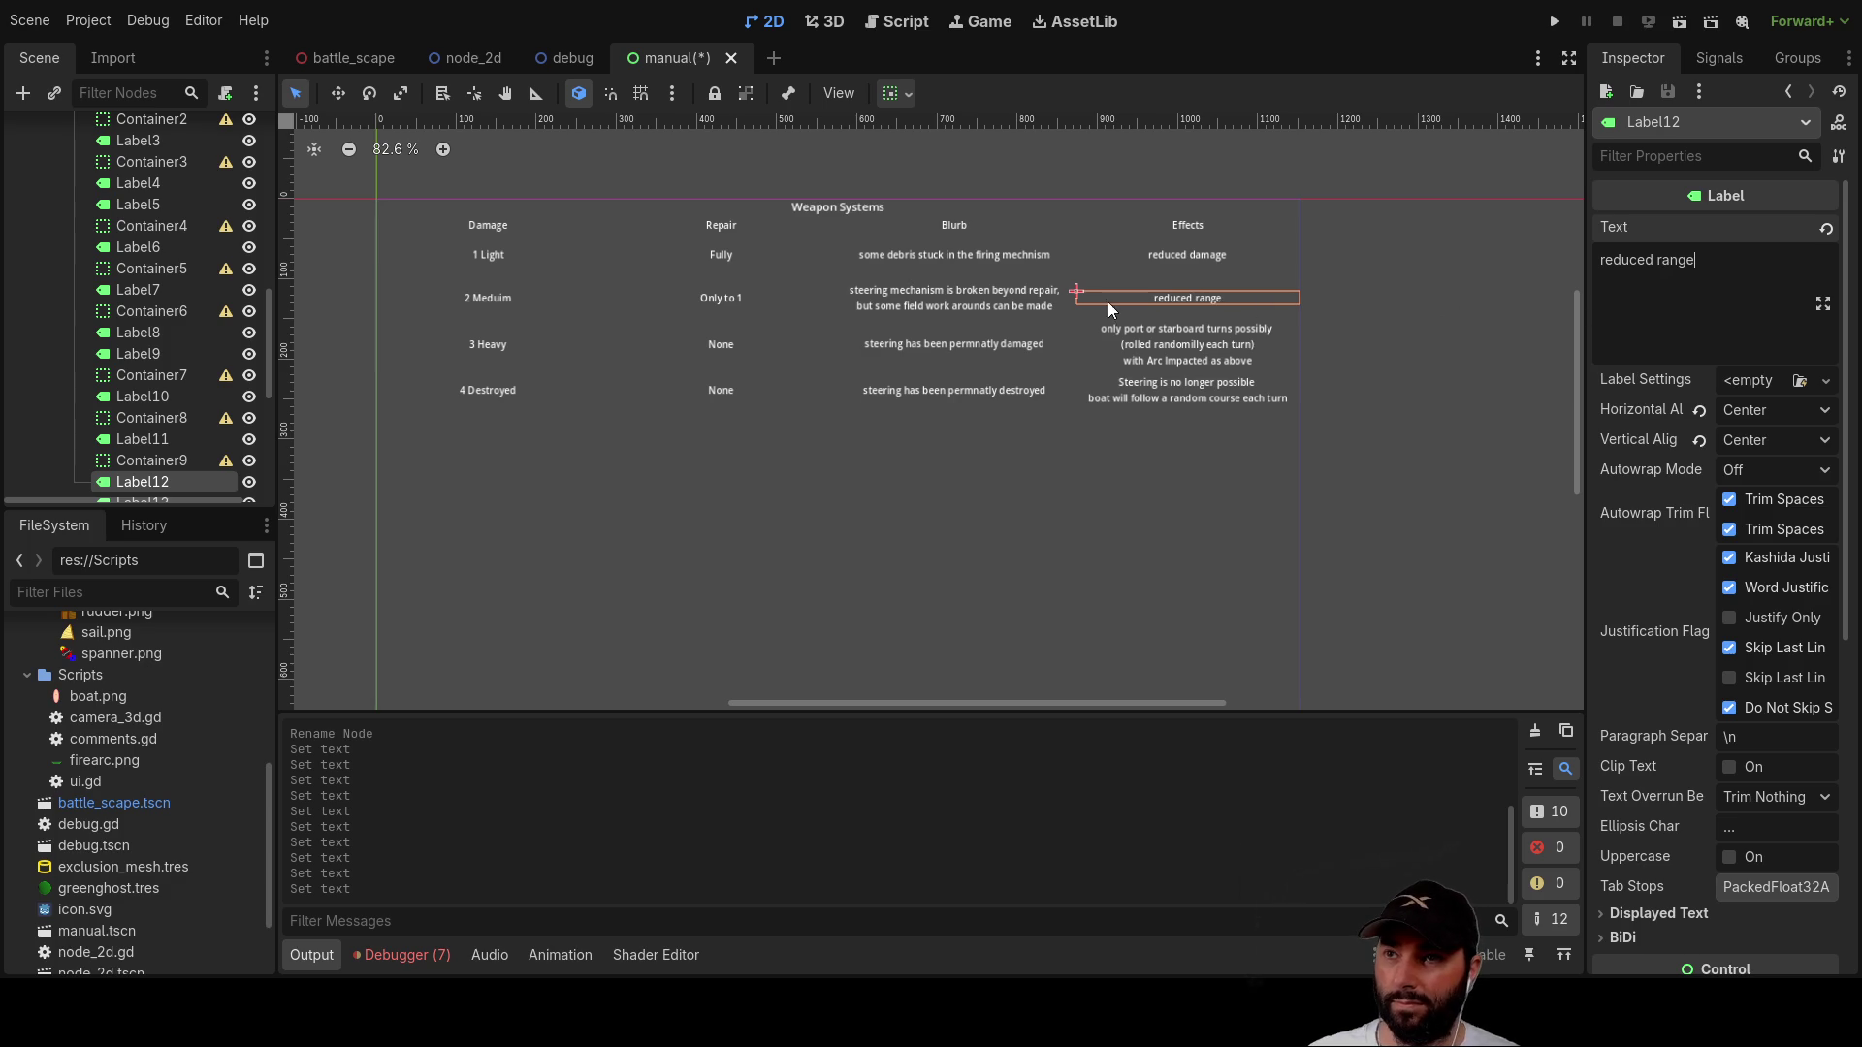
# Step: Rewrite the Medium row's description to 'unable to pitch the gun to fire,'
pyautogui.click(982, 303)
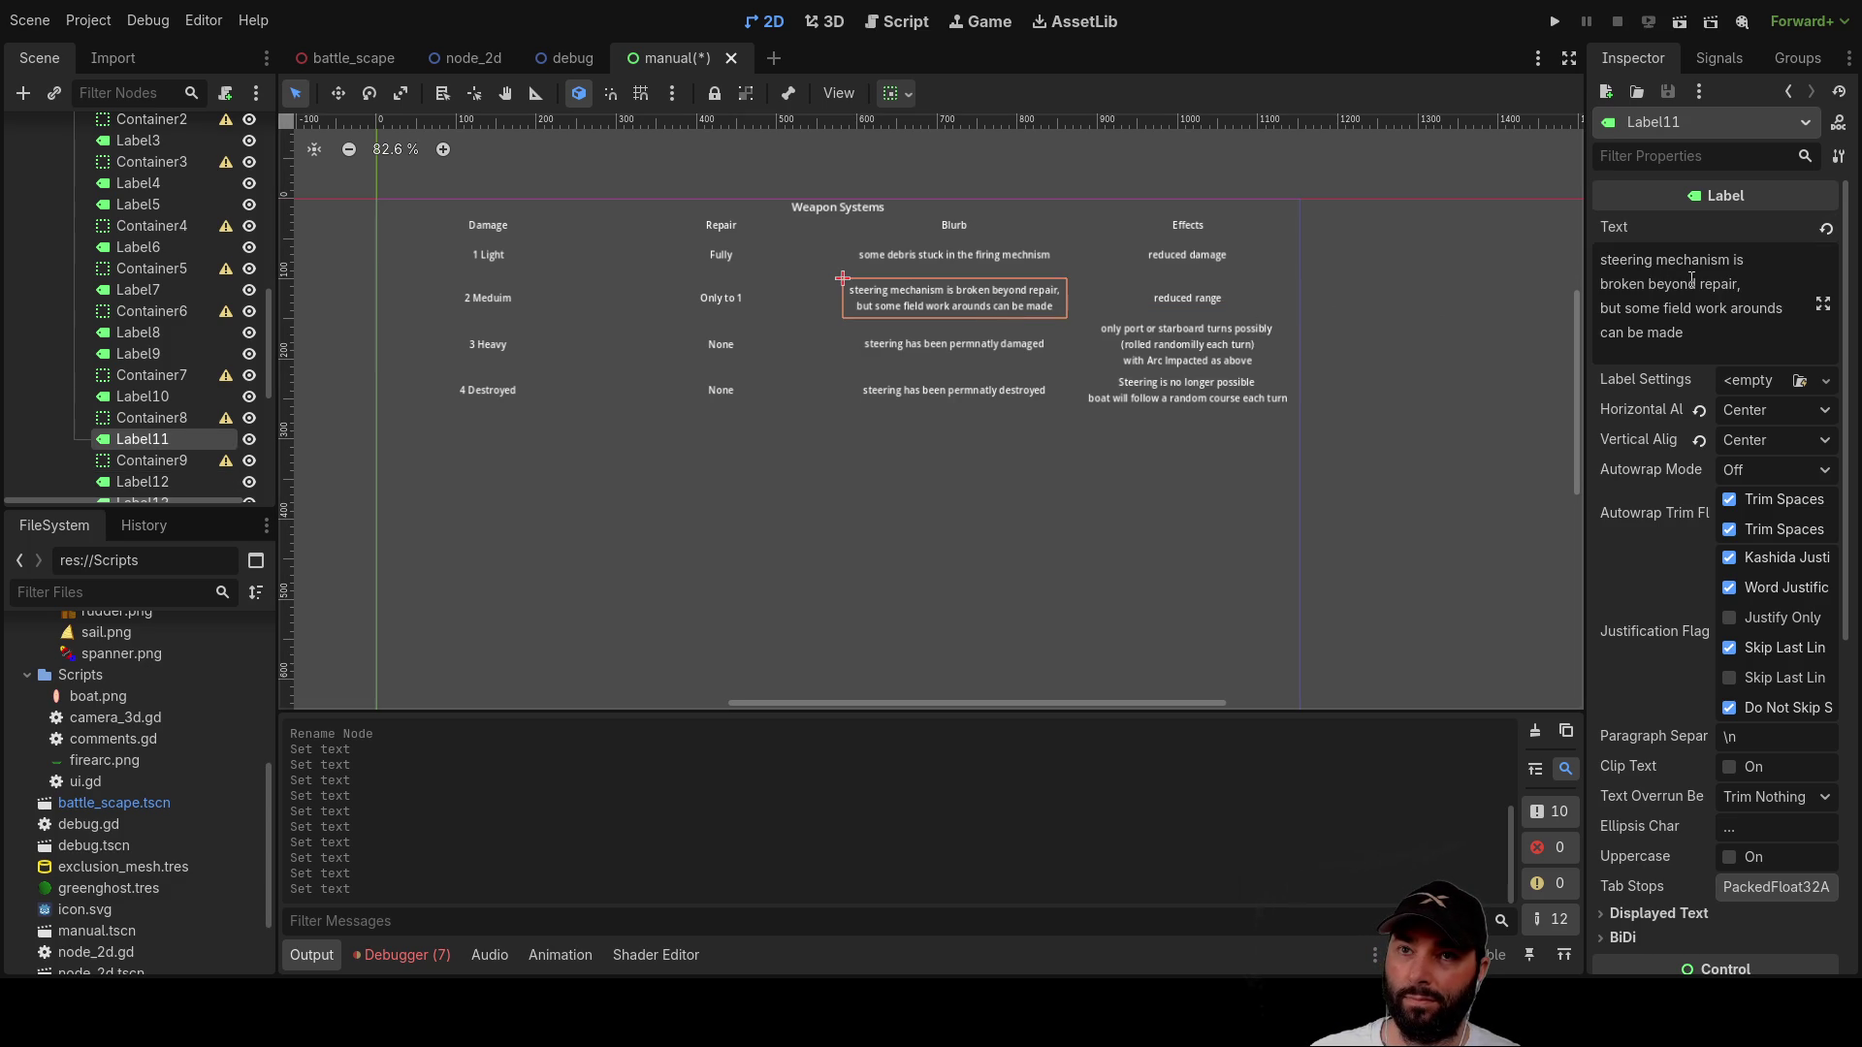
pyautogui.scroll(-2, 1697, 334)
pyautogui.scroll(2, 1695, 334)
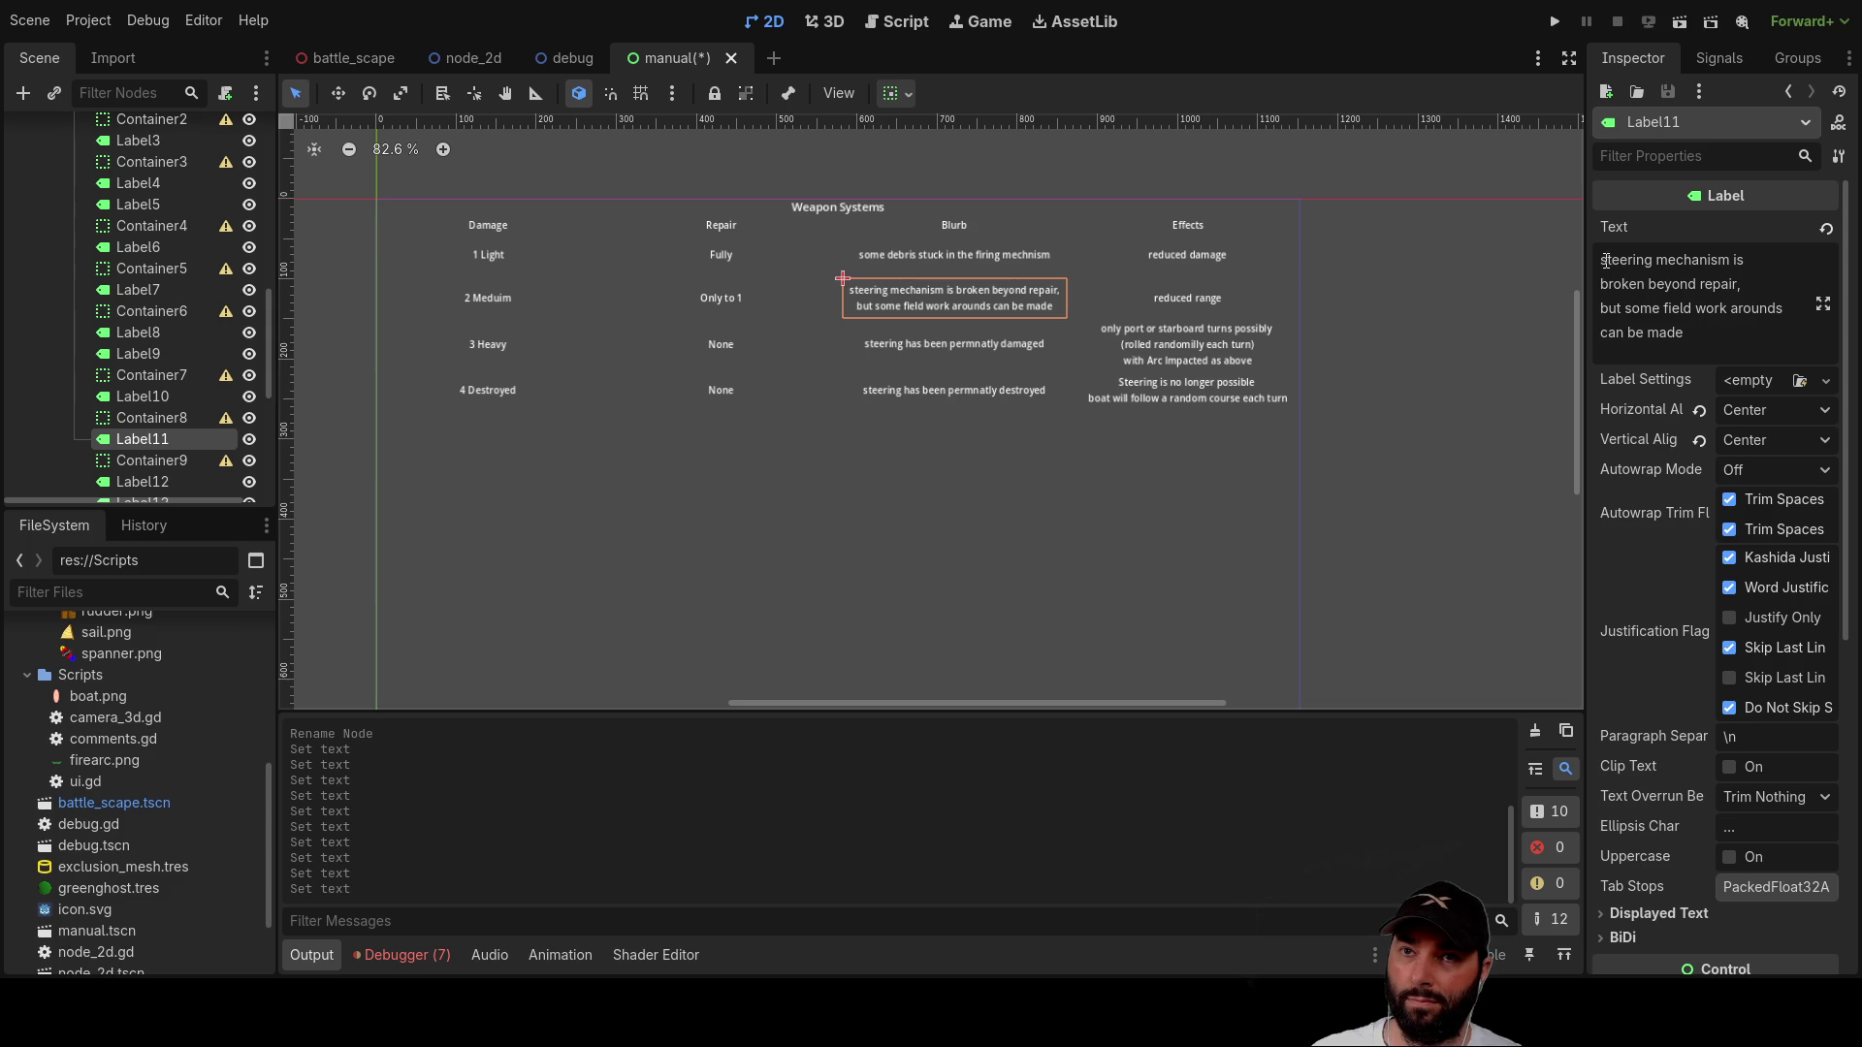
pyautogui.moveTo(1603, 261); pyautogui.dragTo(1744, 277)
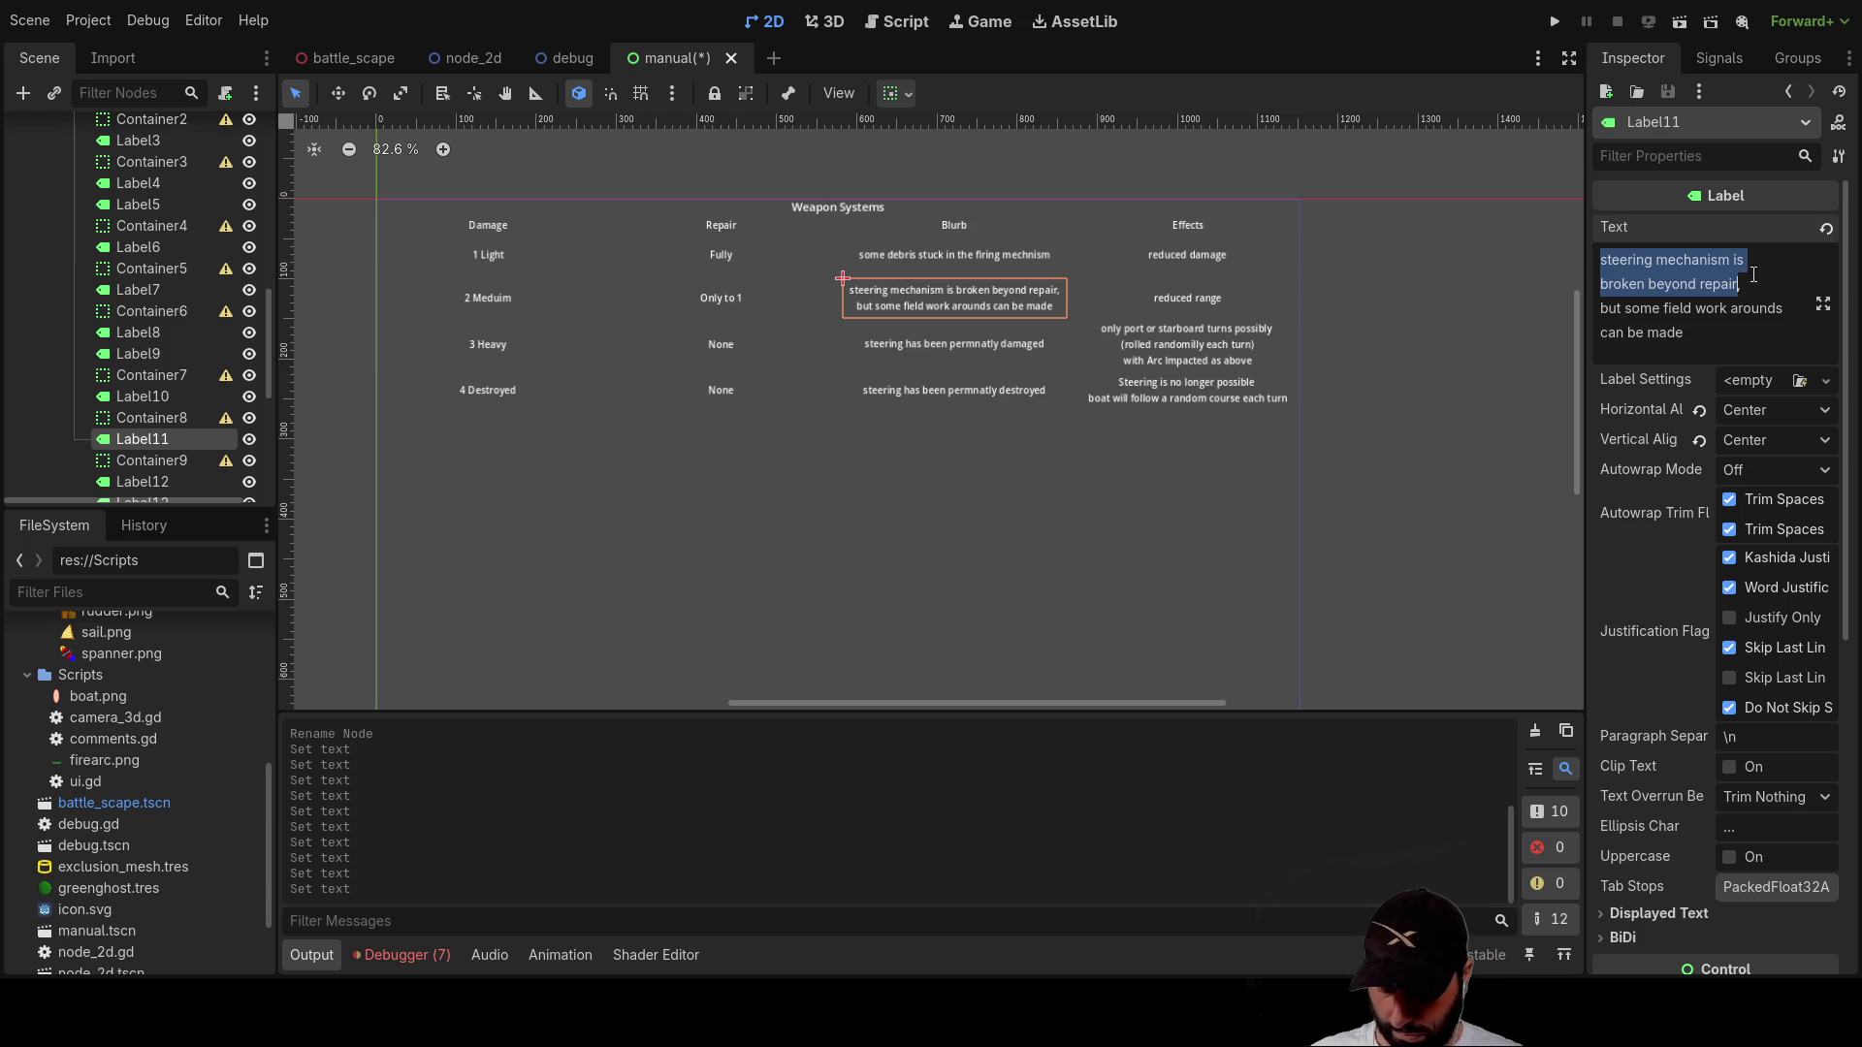
pyautogui.write('unable to pitch the gun to ,')
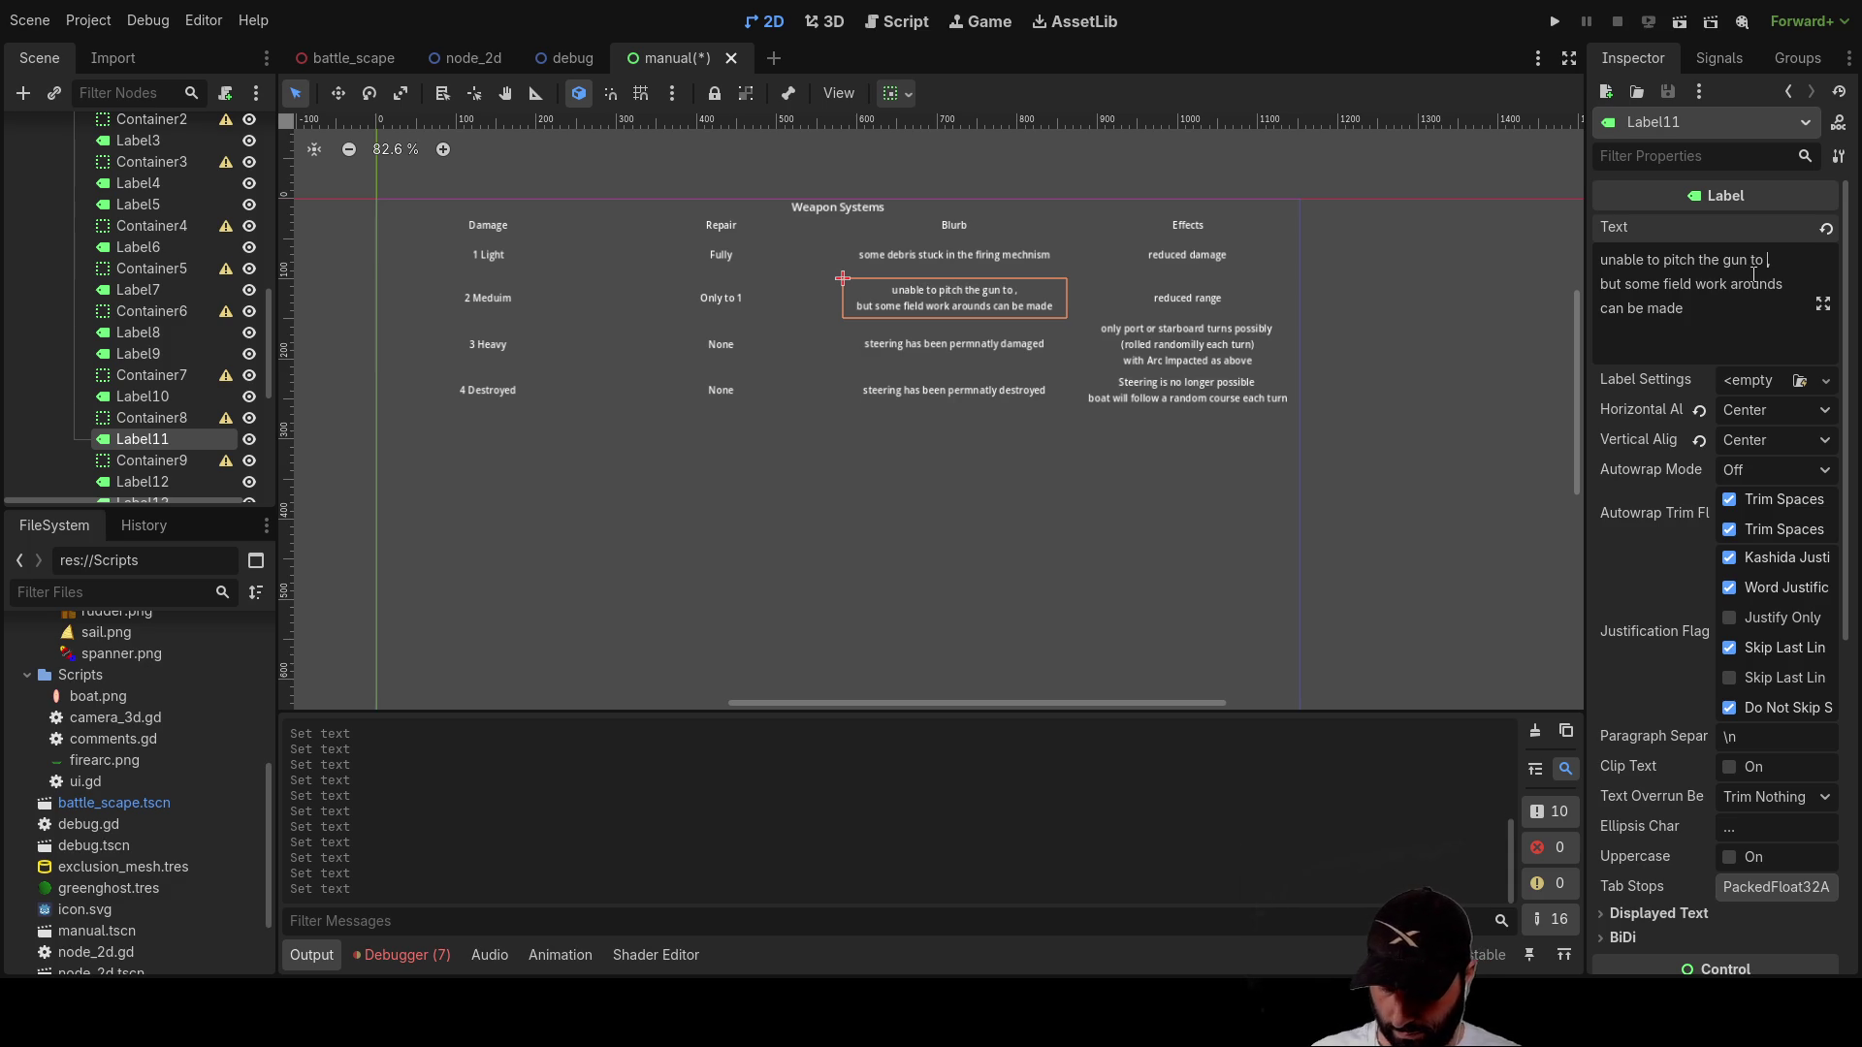
pyautogui.write('fire')
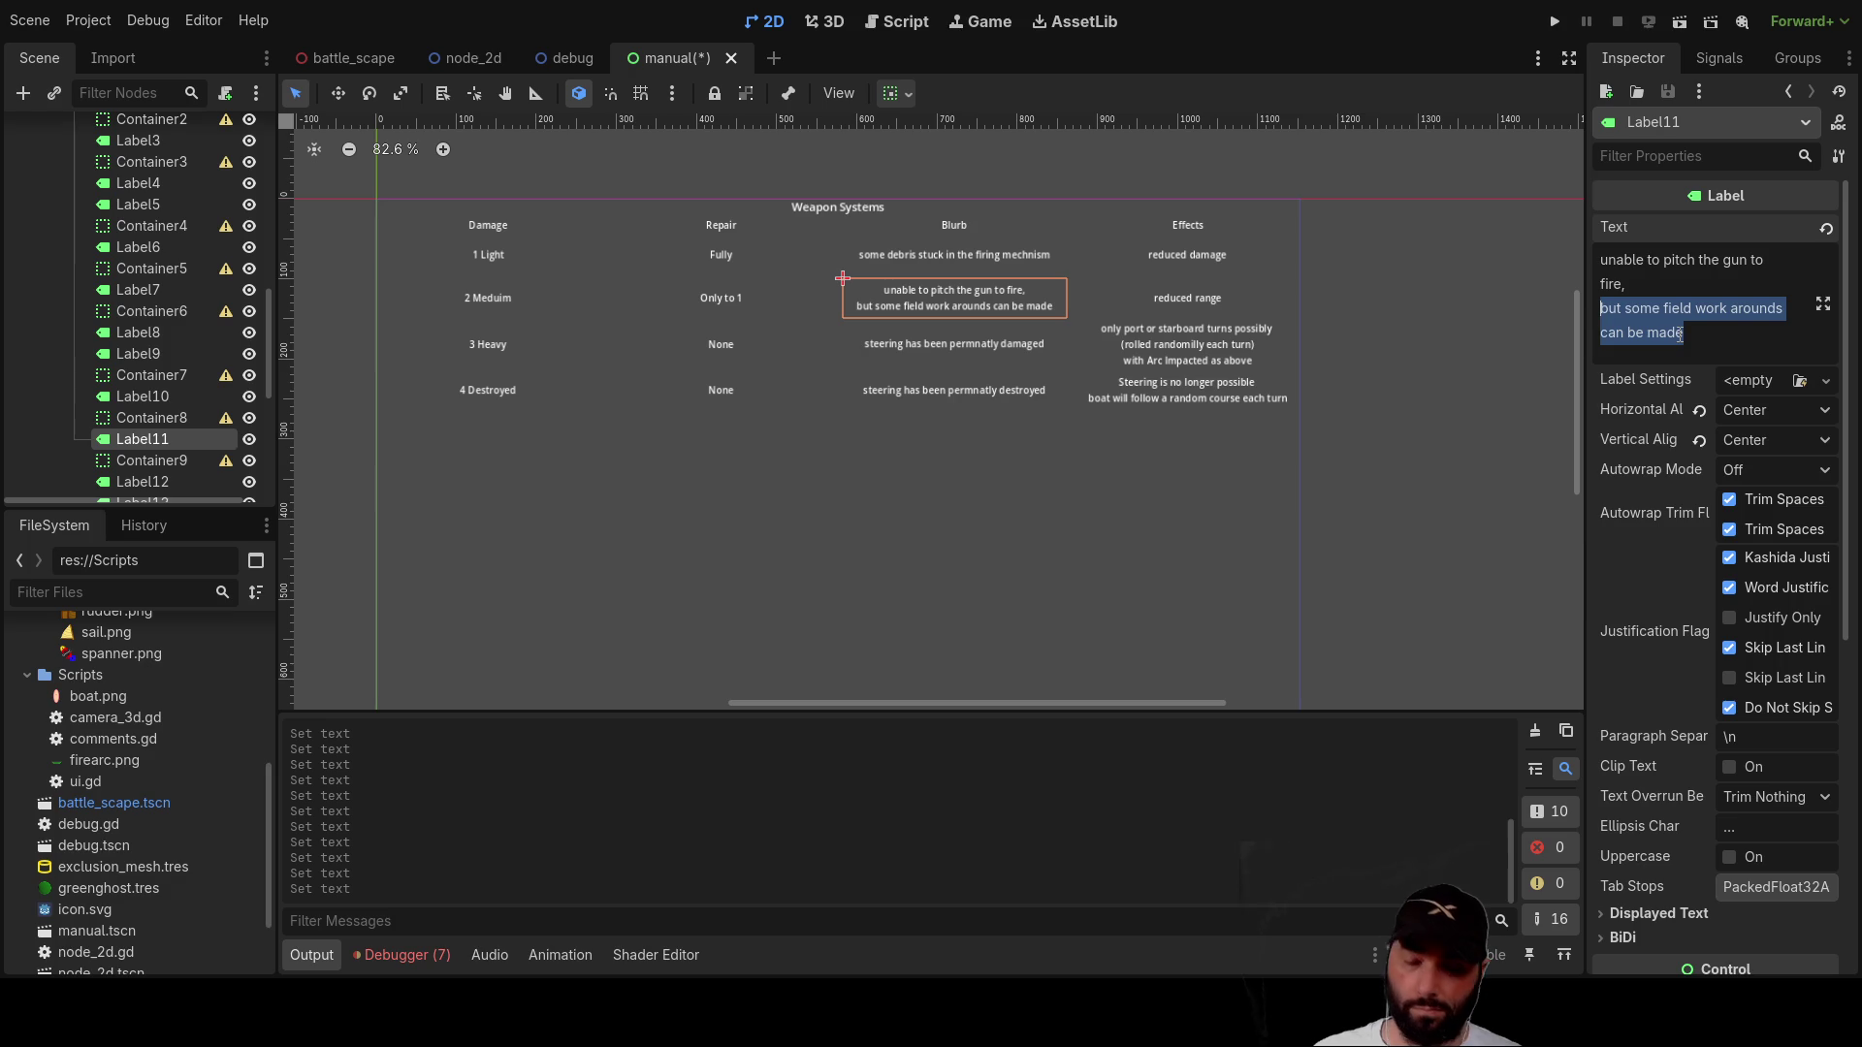
pyautogui.press('BackSpace')
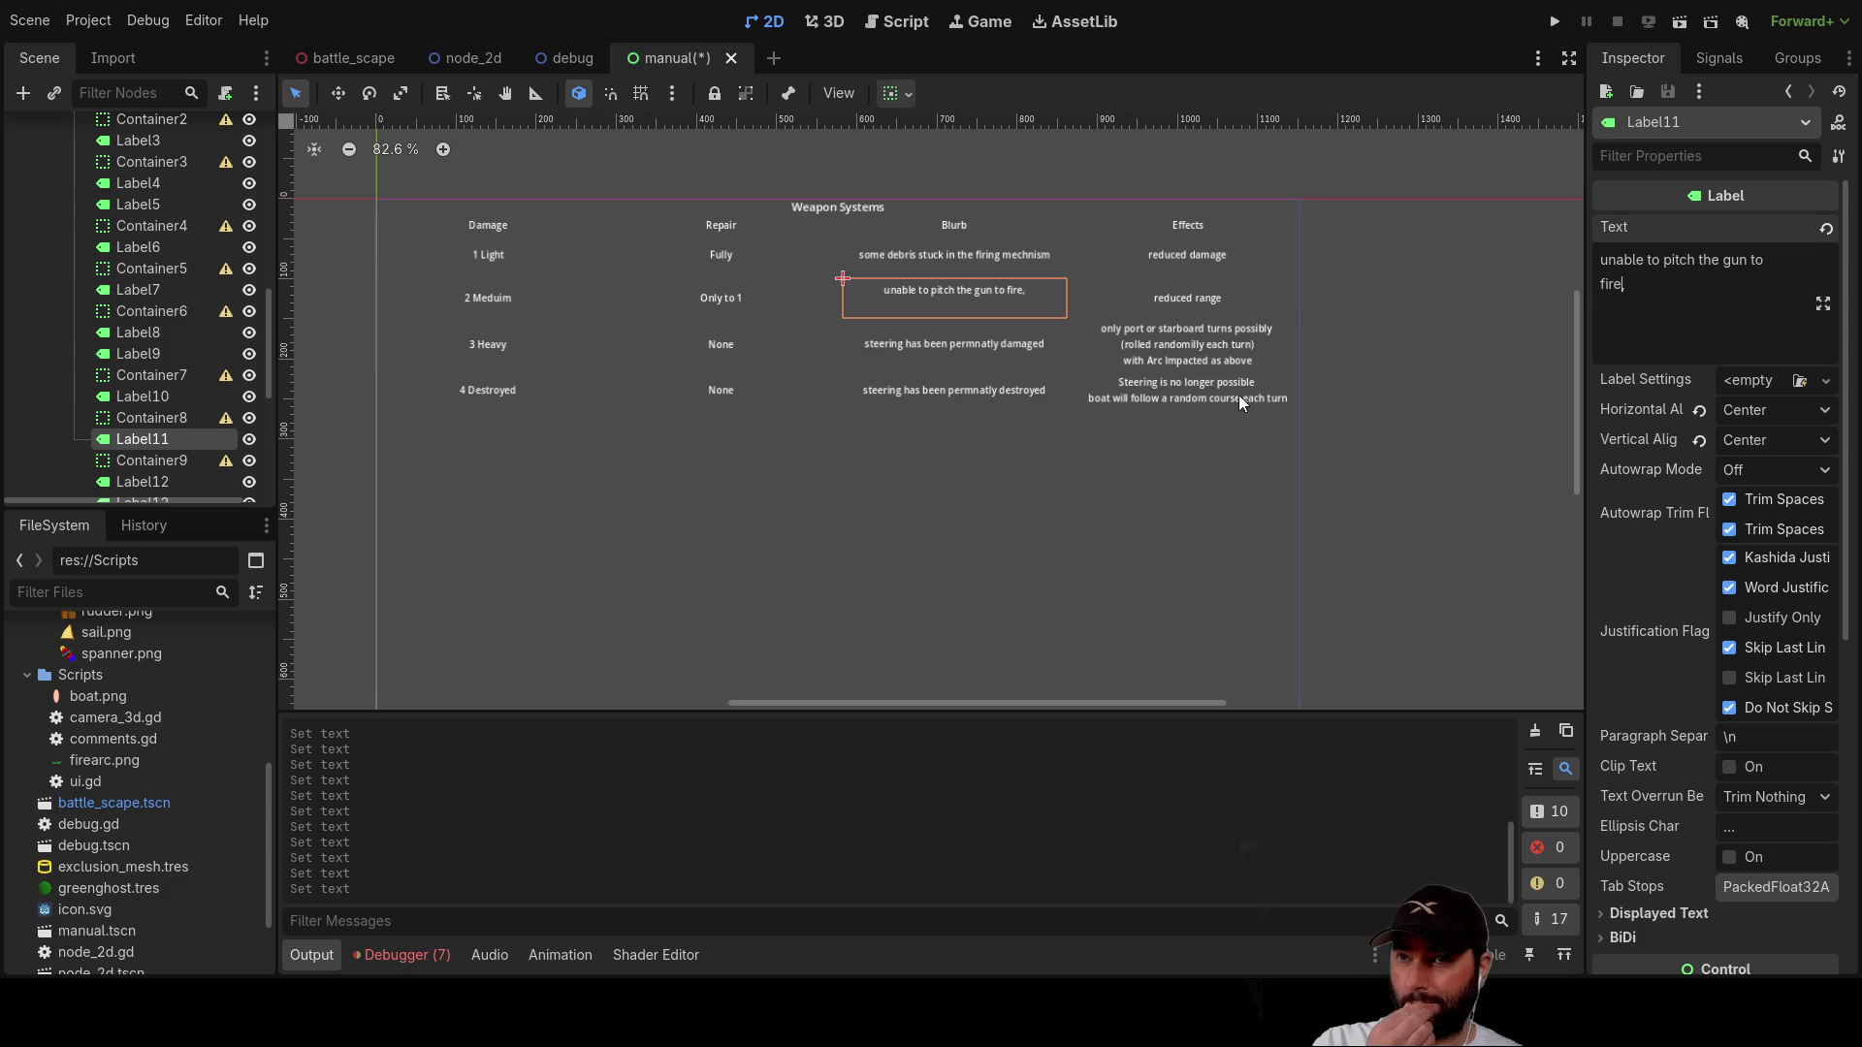
pyautogui.click(1173, 339)
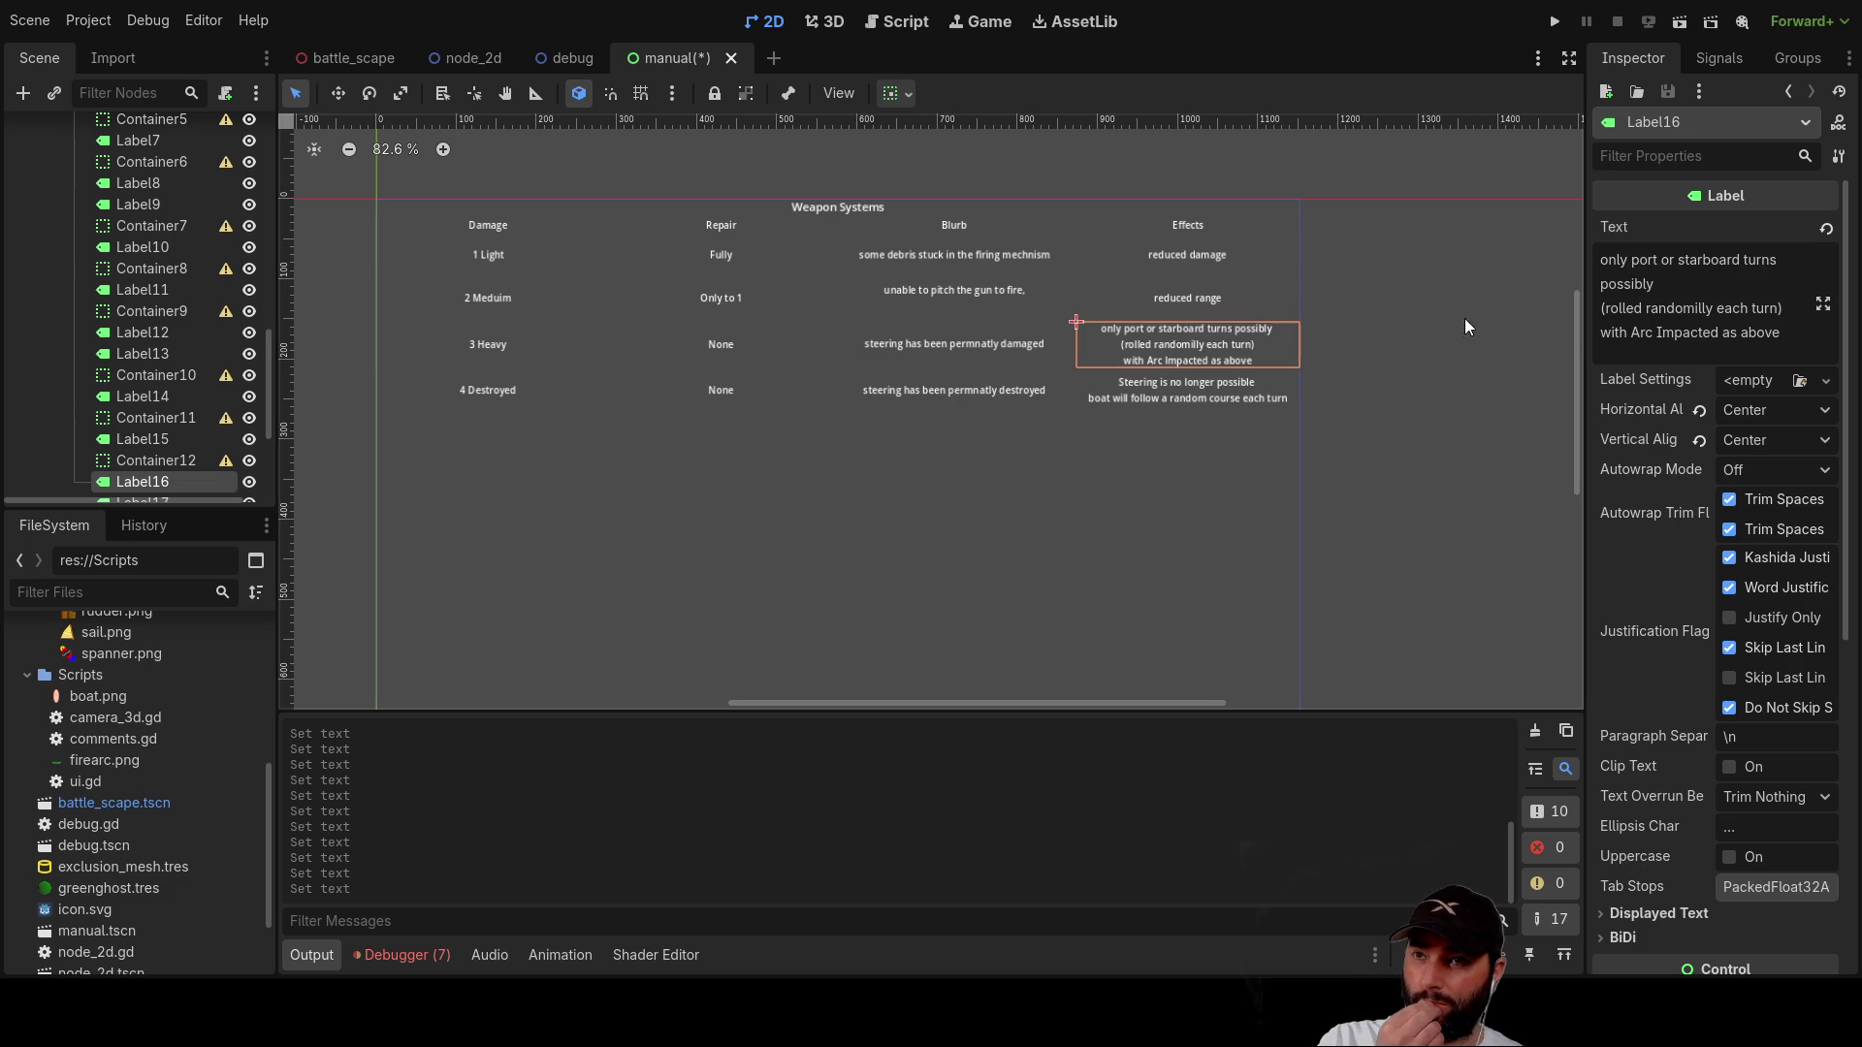
# Step: Unhide the Fire Phase 2 heading and its Label3 description in the Scene tree
pyautogui.click(1198, 254)
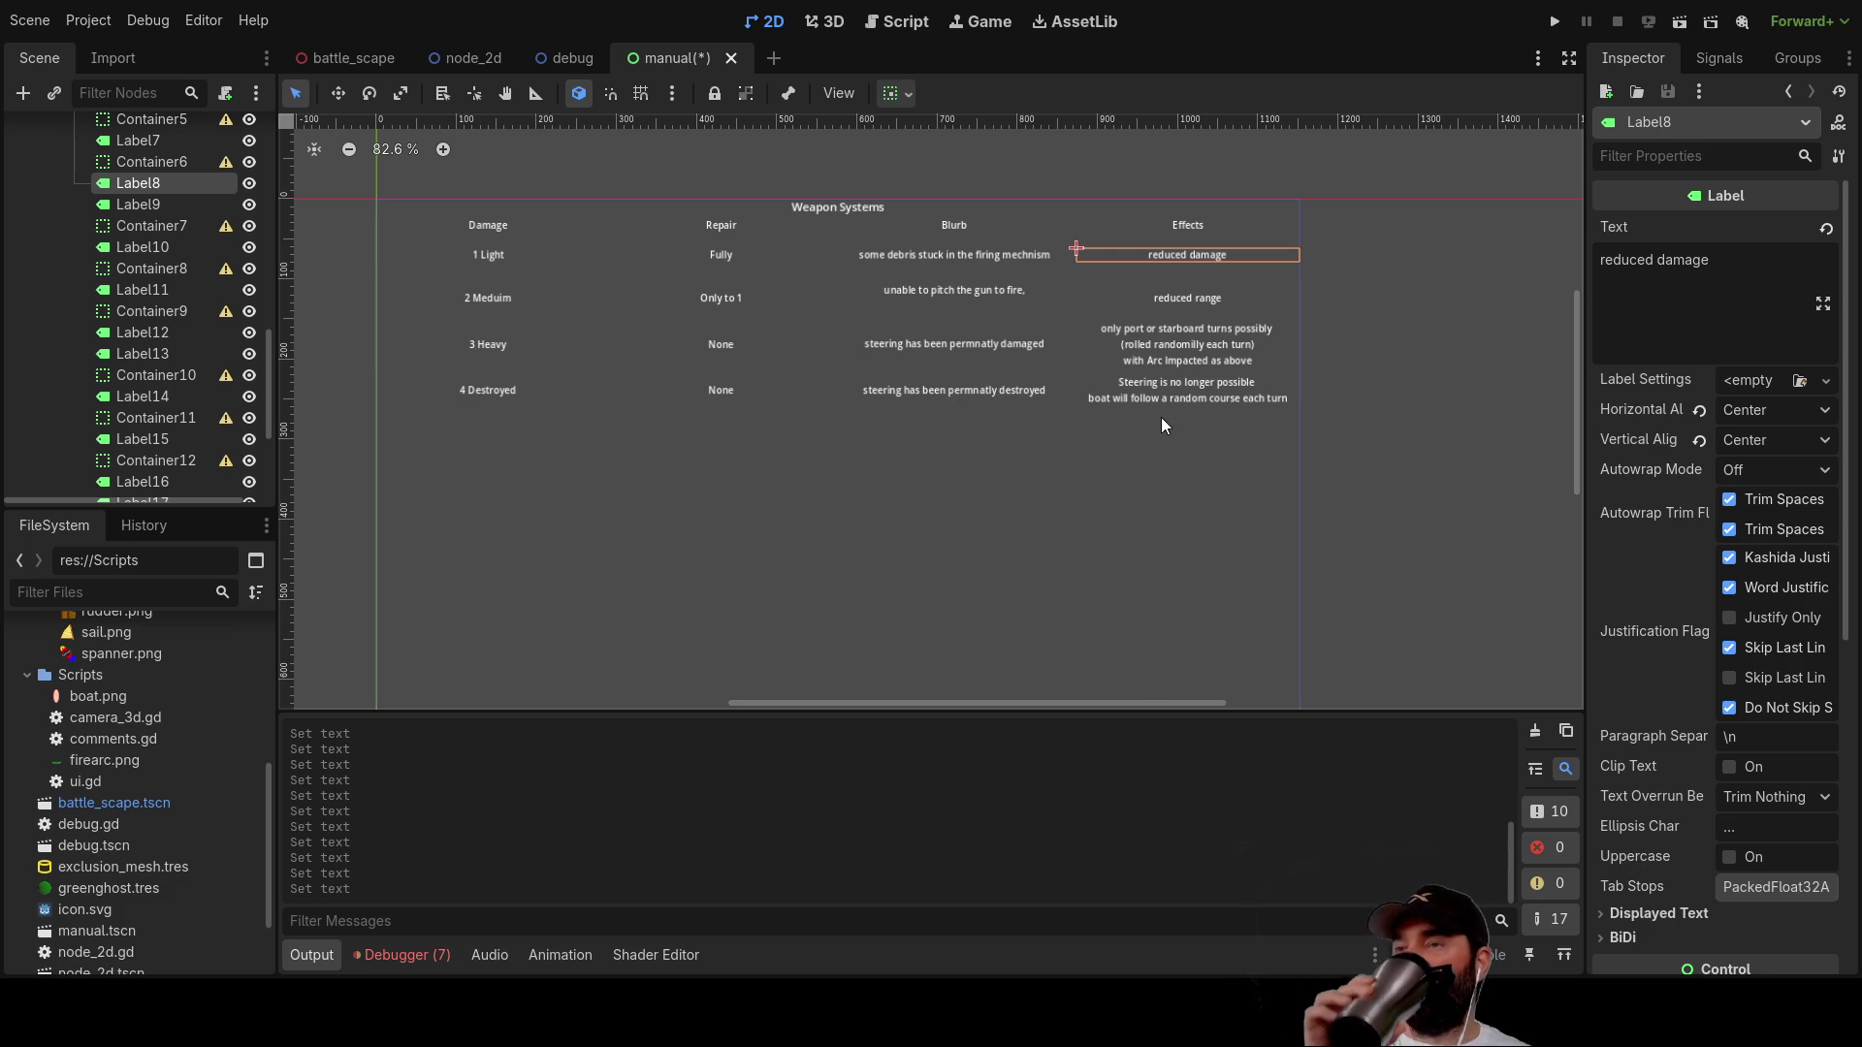
pyautogui.scroll(10, 212, 392)
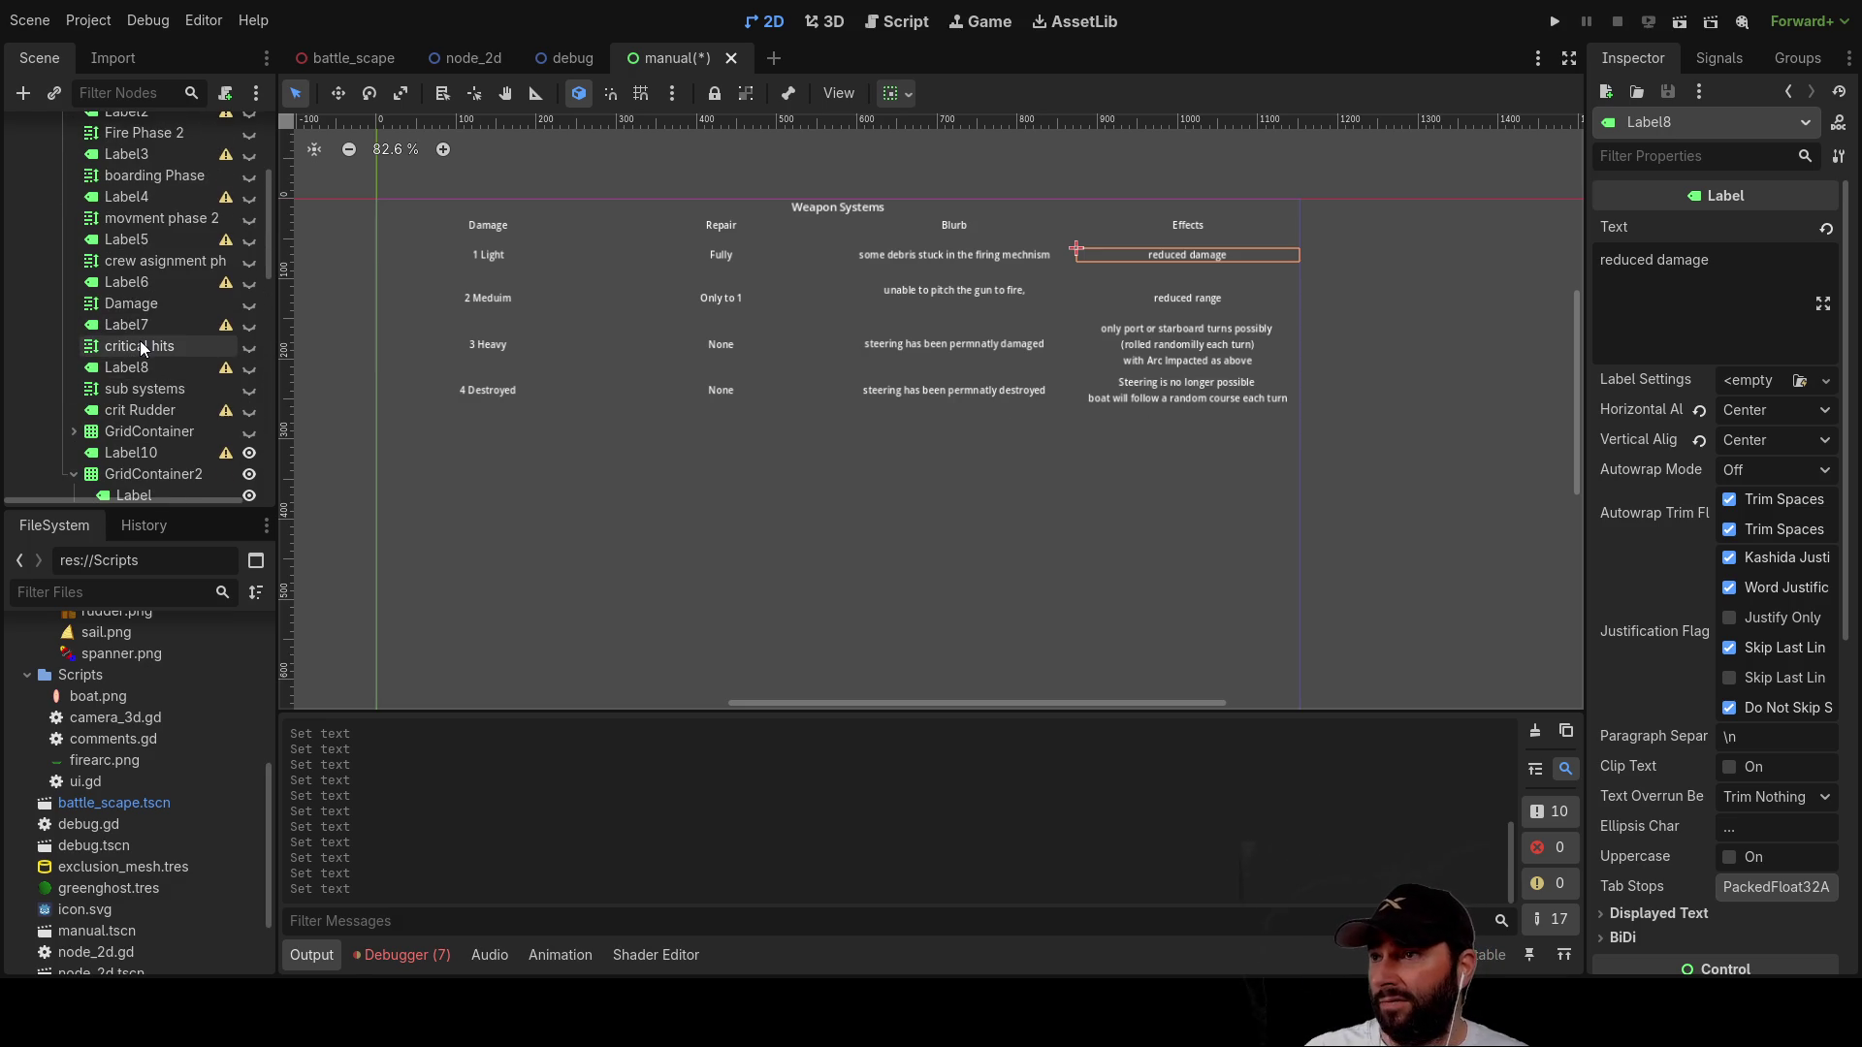
pyautogui.scroll(2, 144, 308)
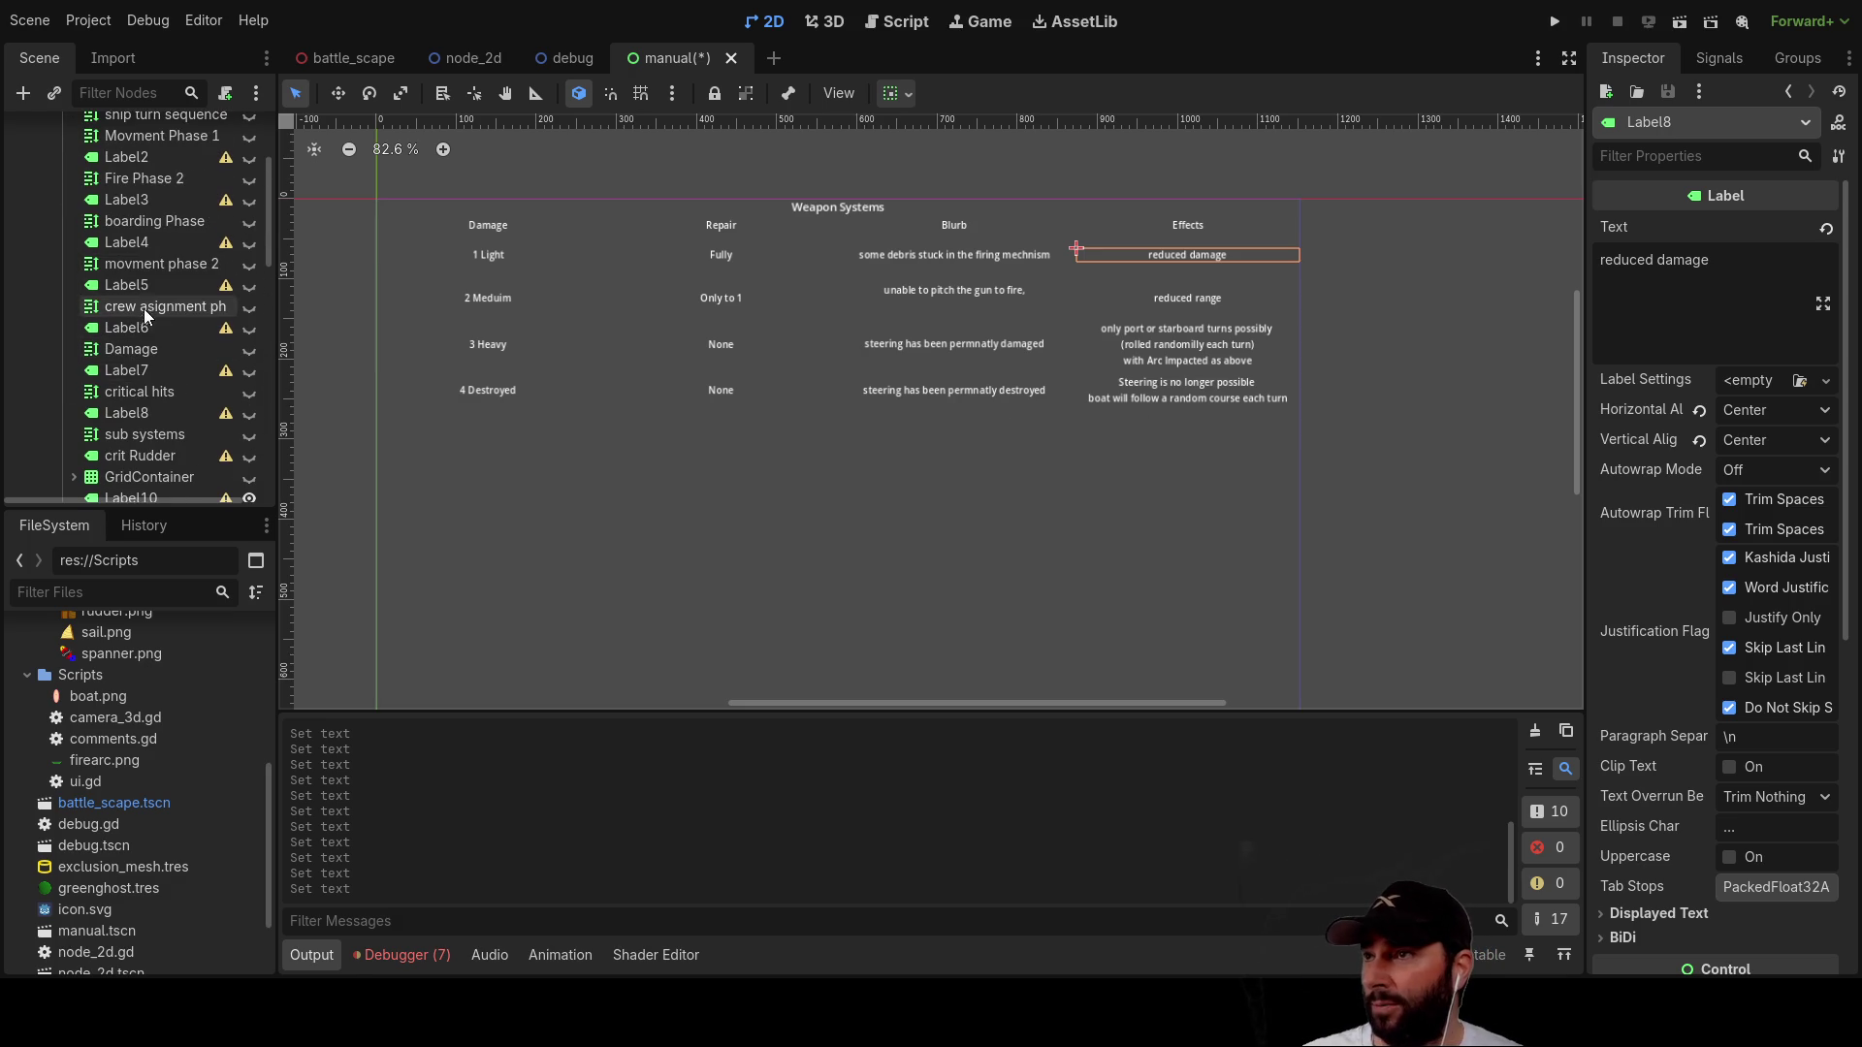
pyautogui.click(148, 180)
pyautogui.click(249, 178)
pyautogui.click(249, 200)
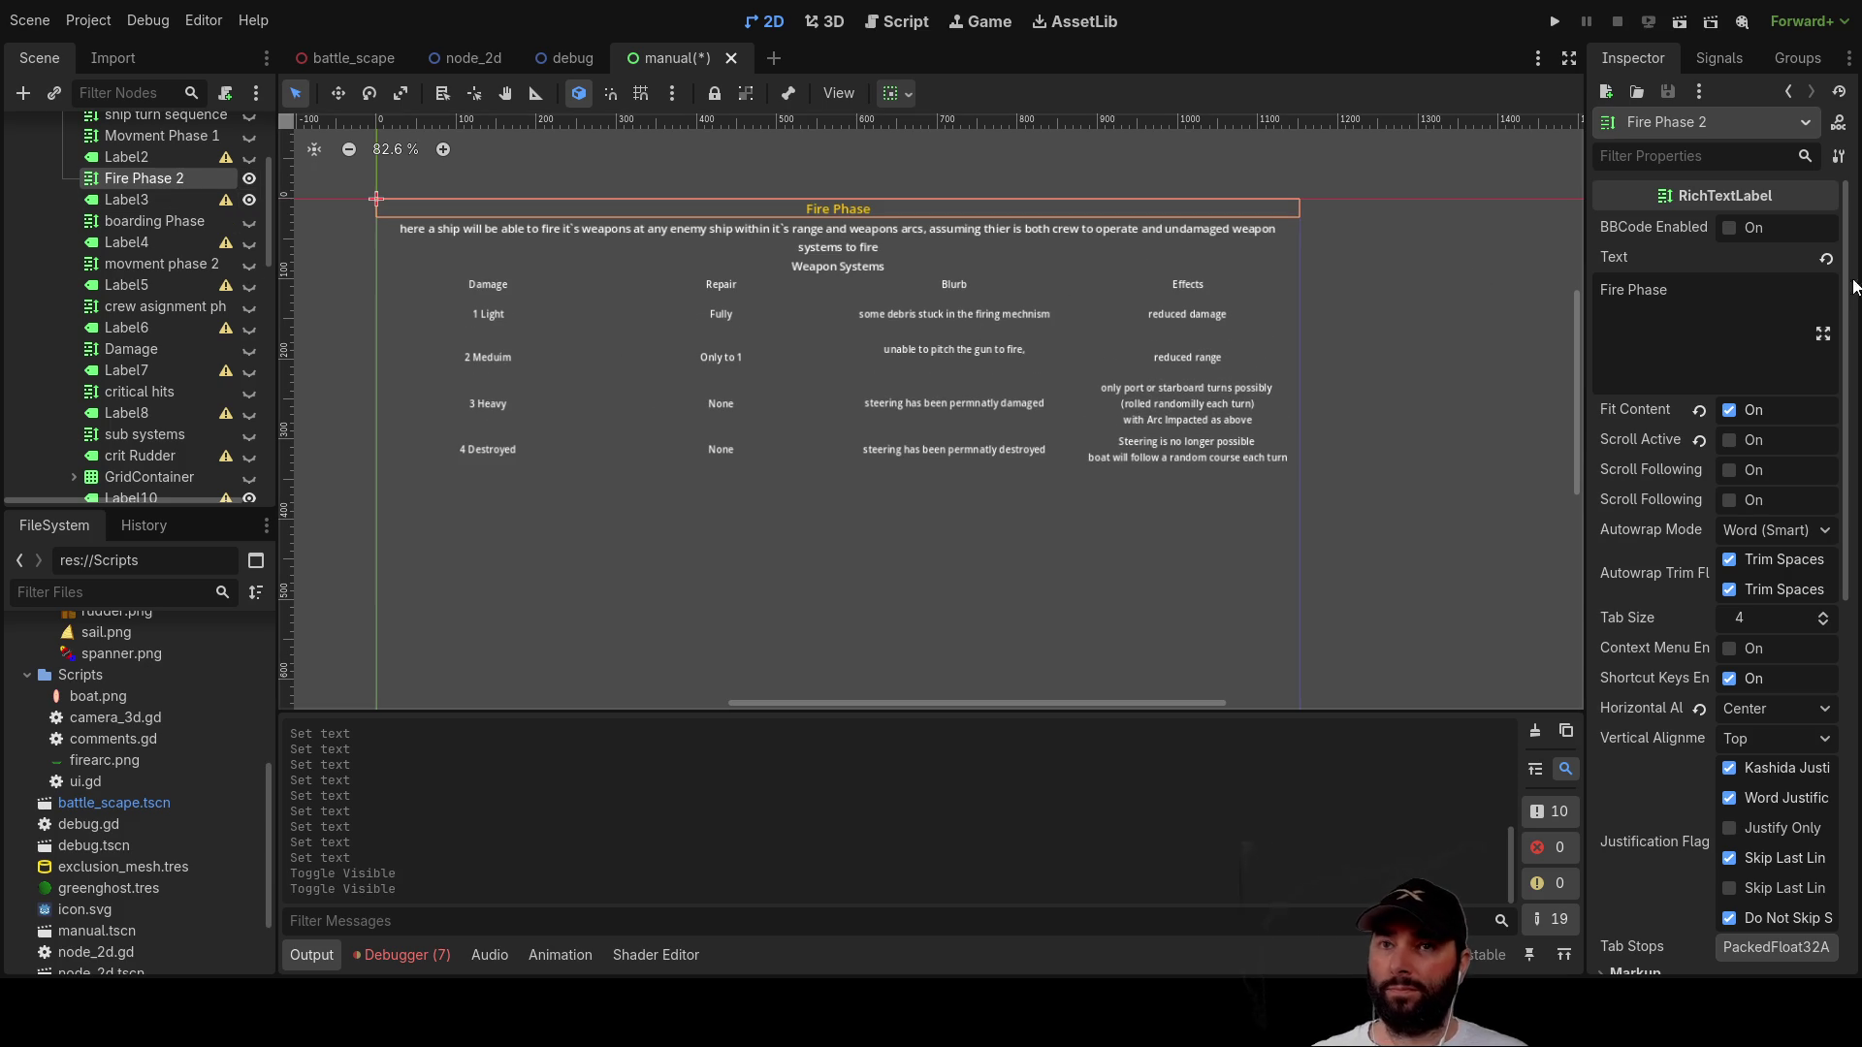
# Step: Append a new line to Label3's text: weapons deal damage by type, needing a hit, with critical-hit chance
pyautogui.click(811, 242)
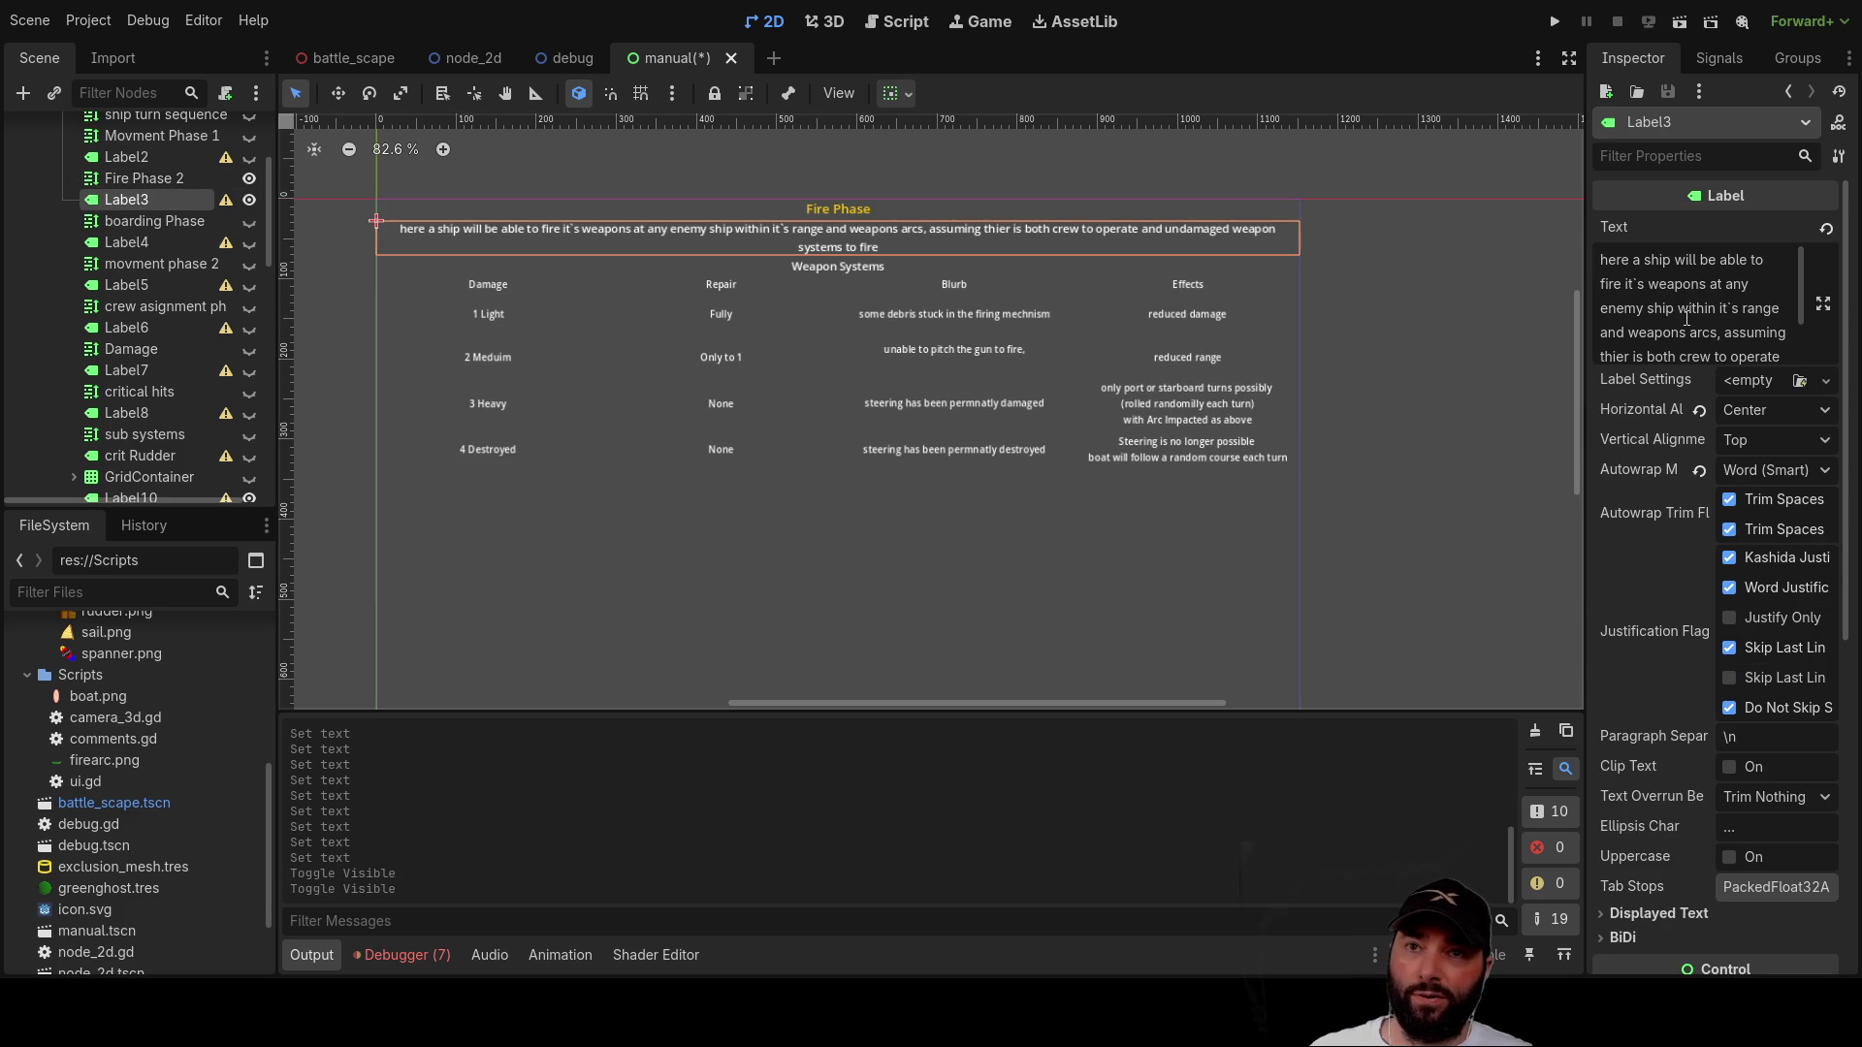
pyautogui.click(1656, 323)
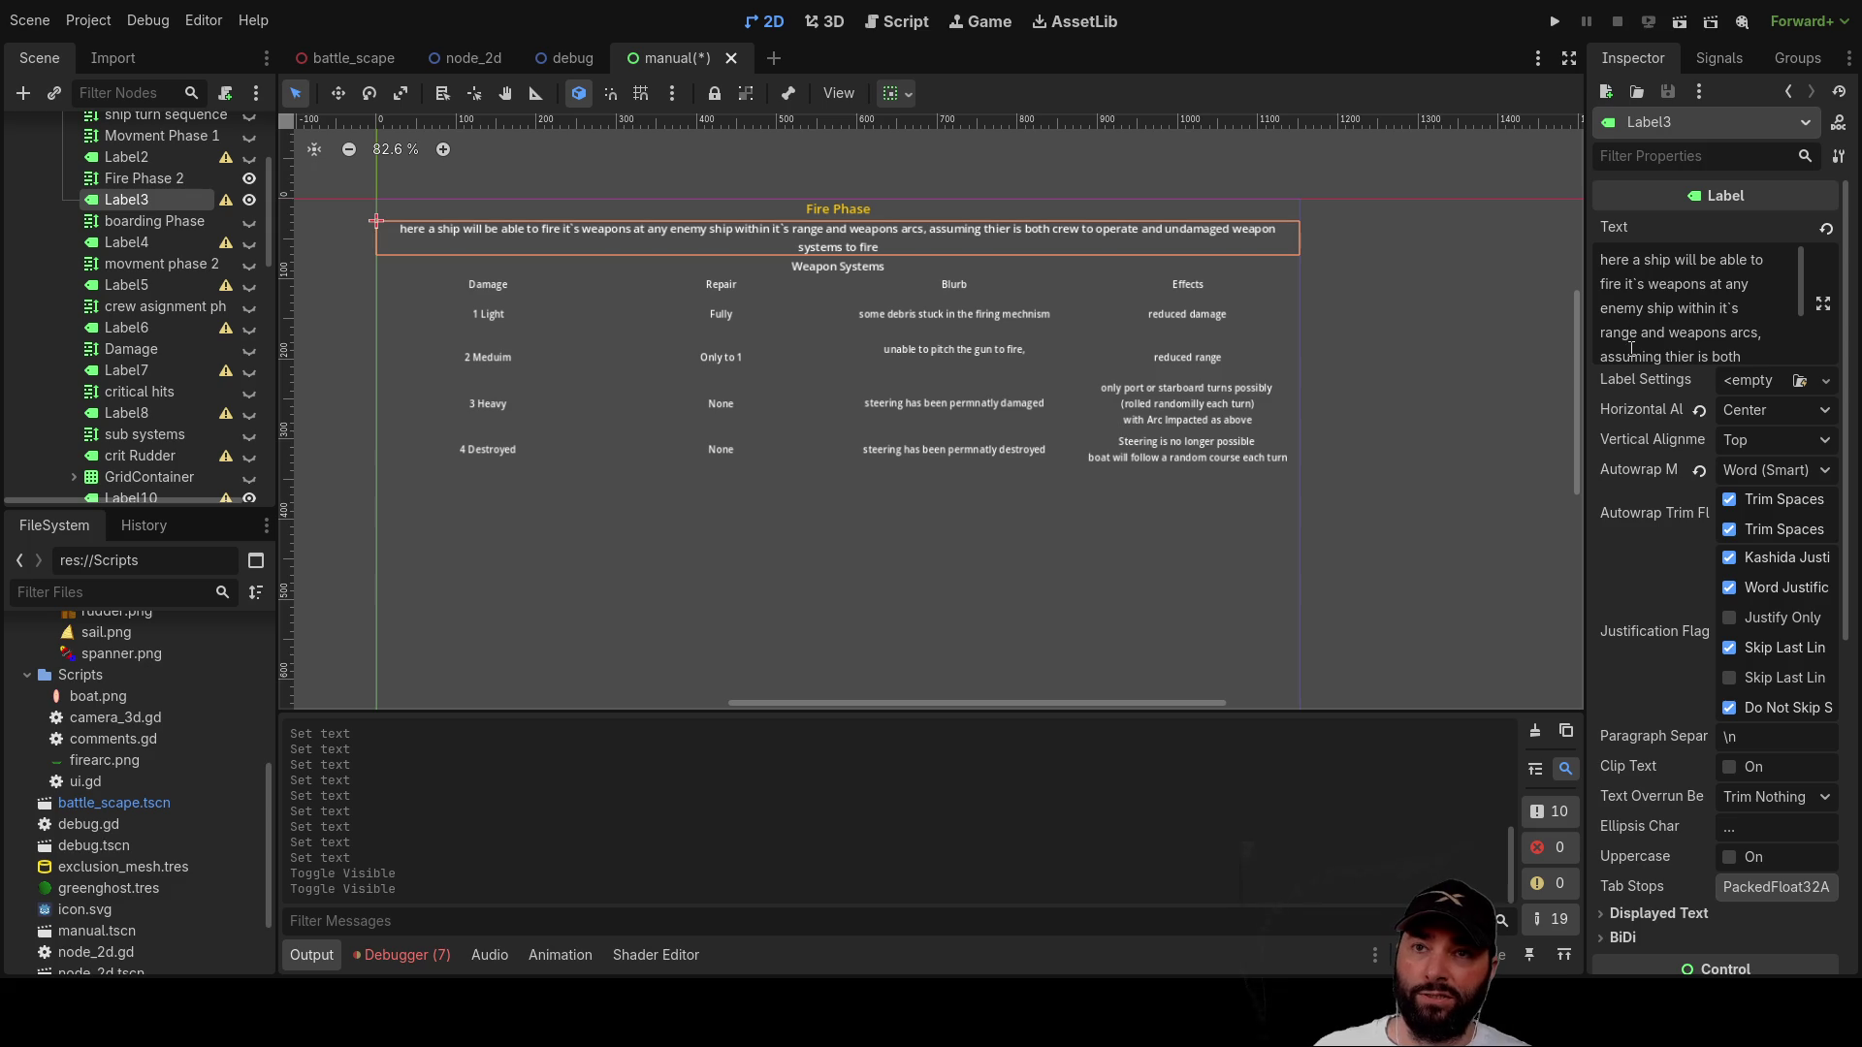
pyautogui.scroll(-2, 1695, 296)
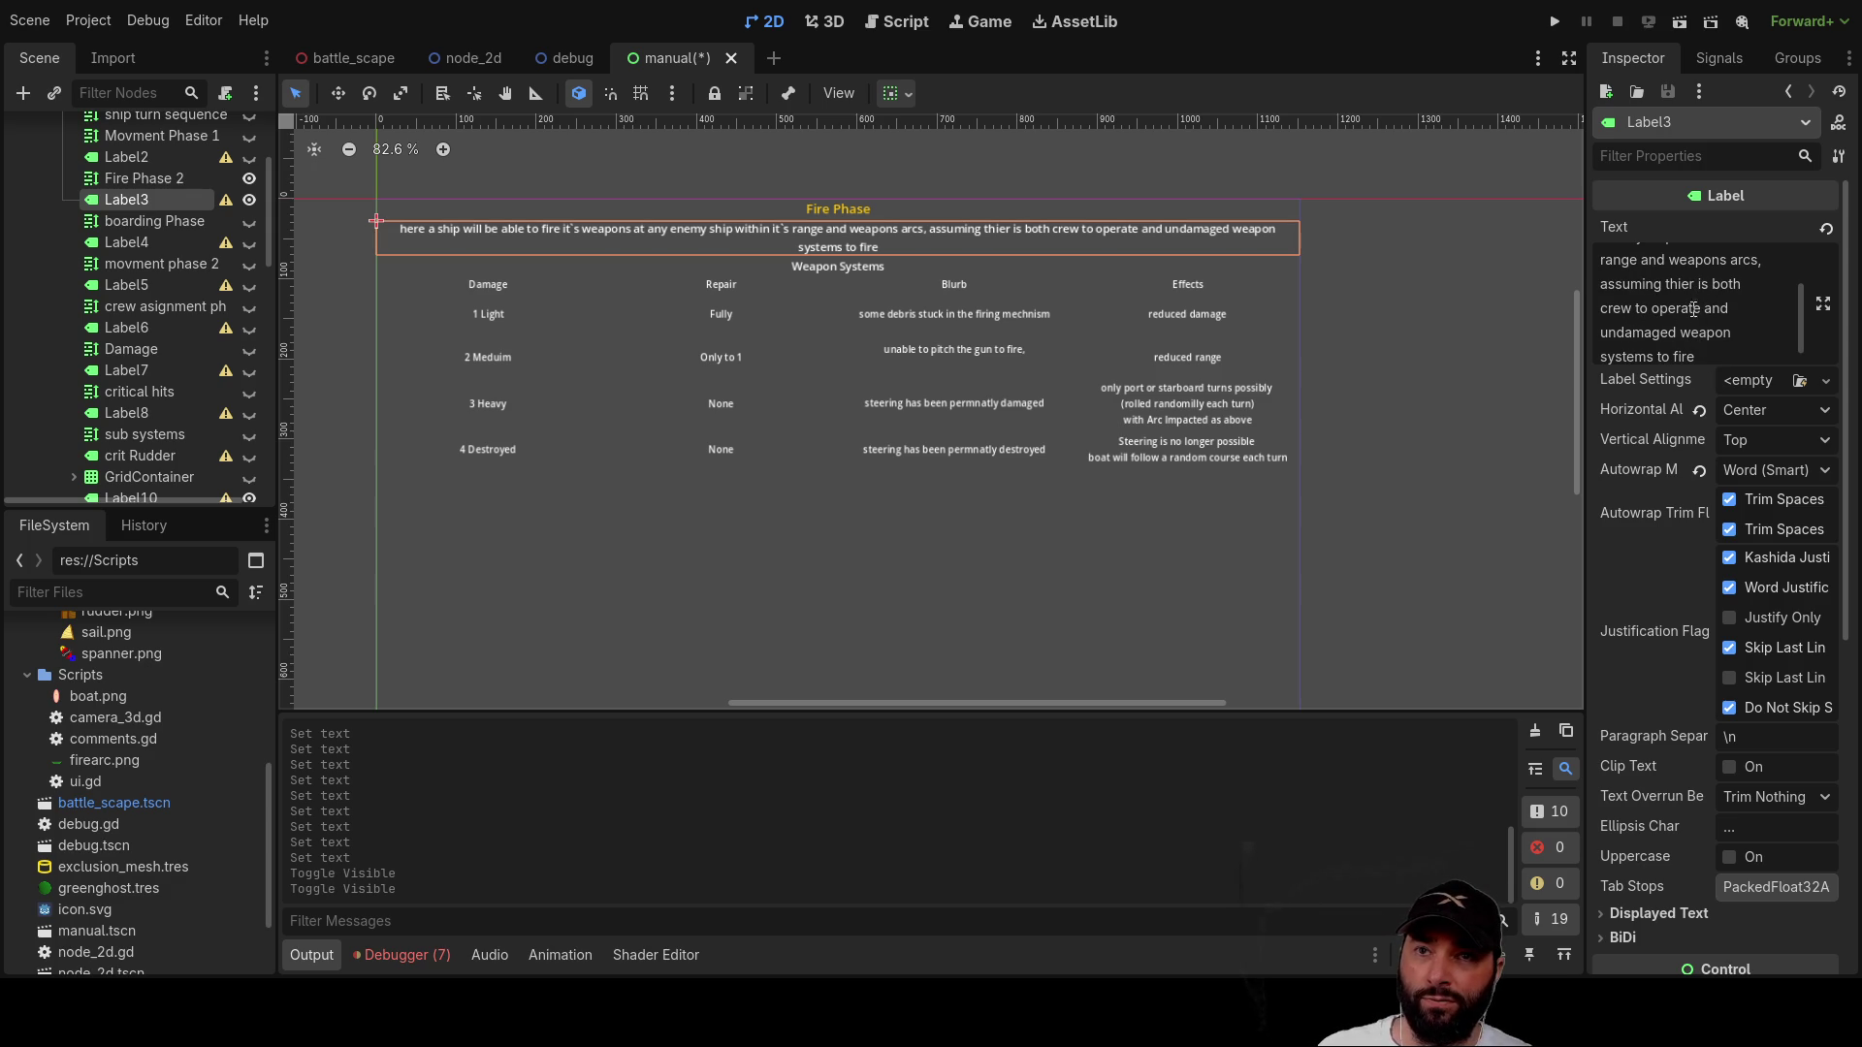
pyautogui.scroll(-1, 1738, 315)
pyautogui.click(1697, 351)
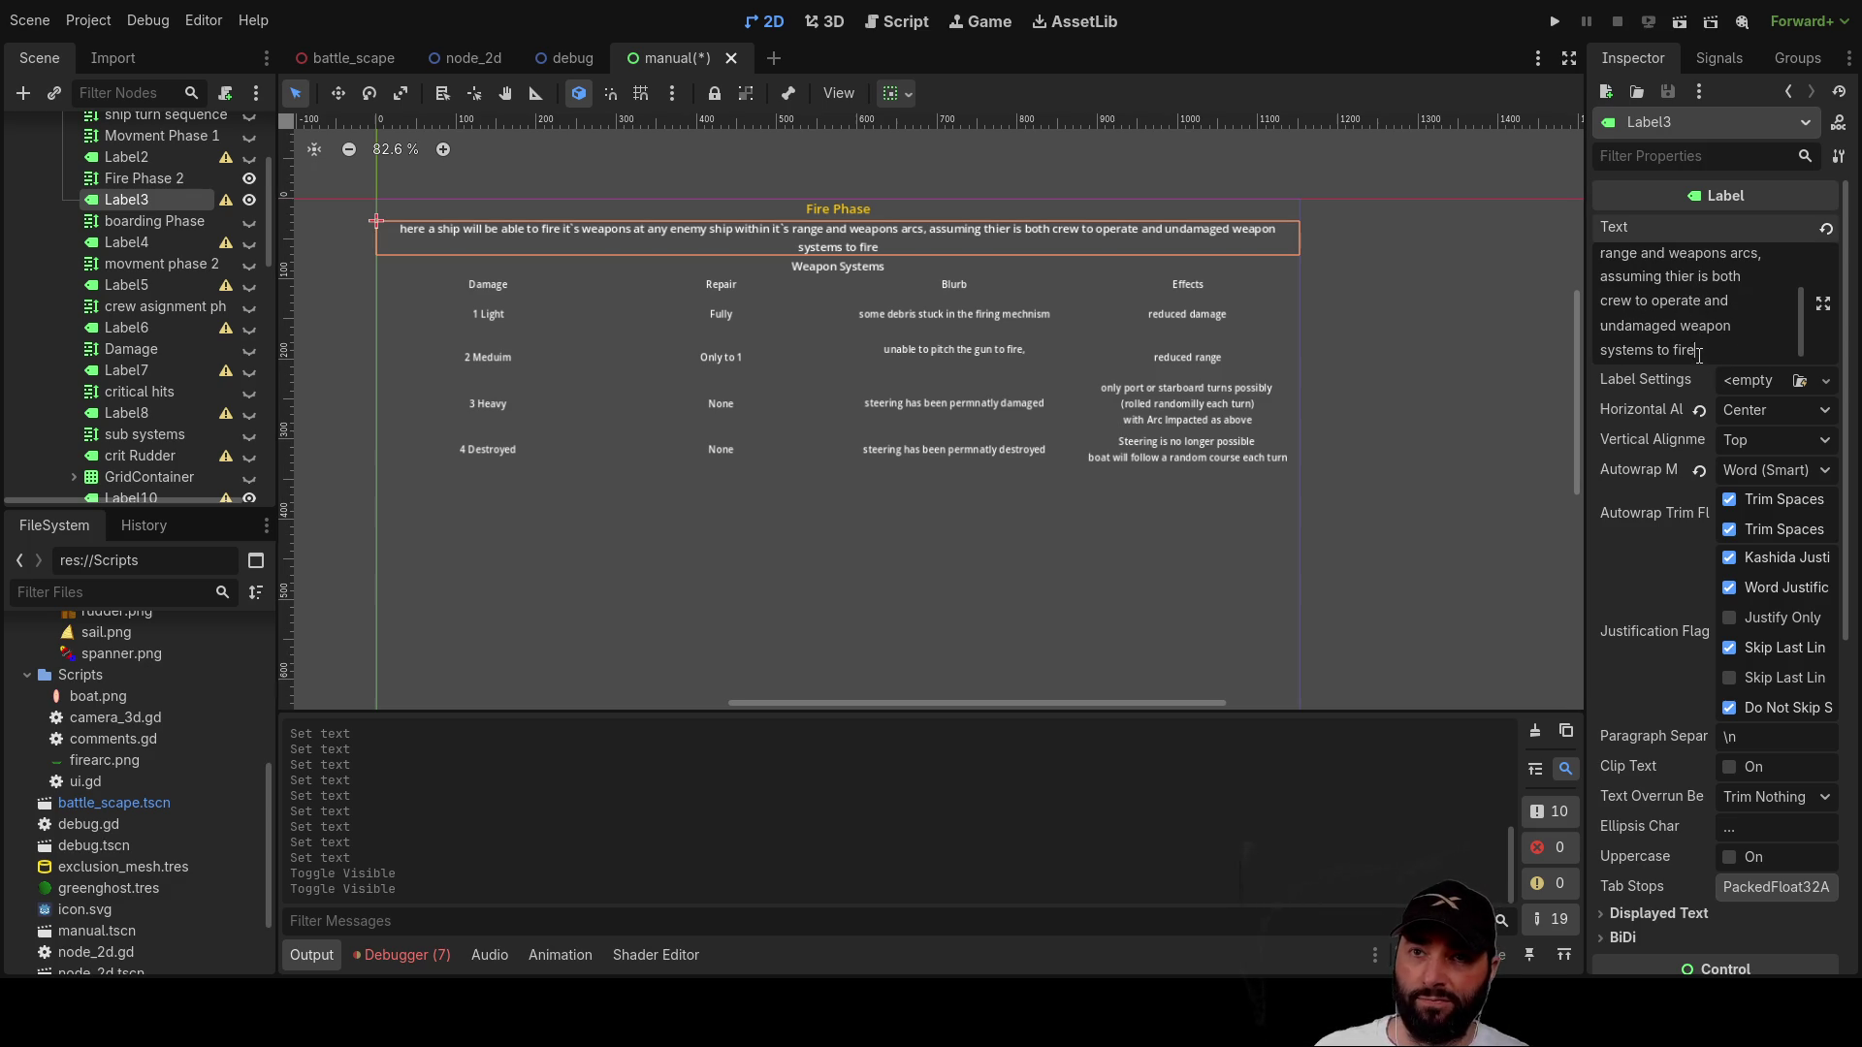
pyautogui.press('Return')
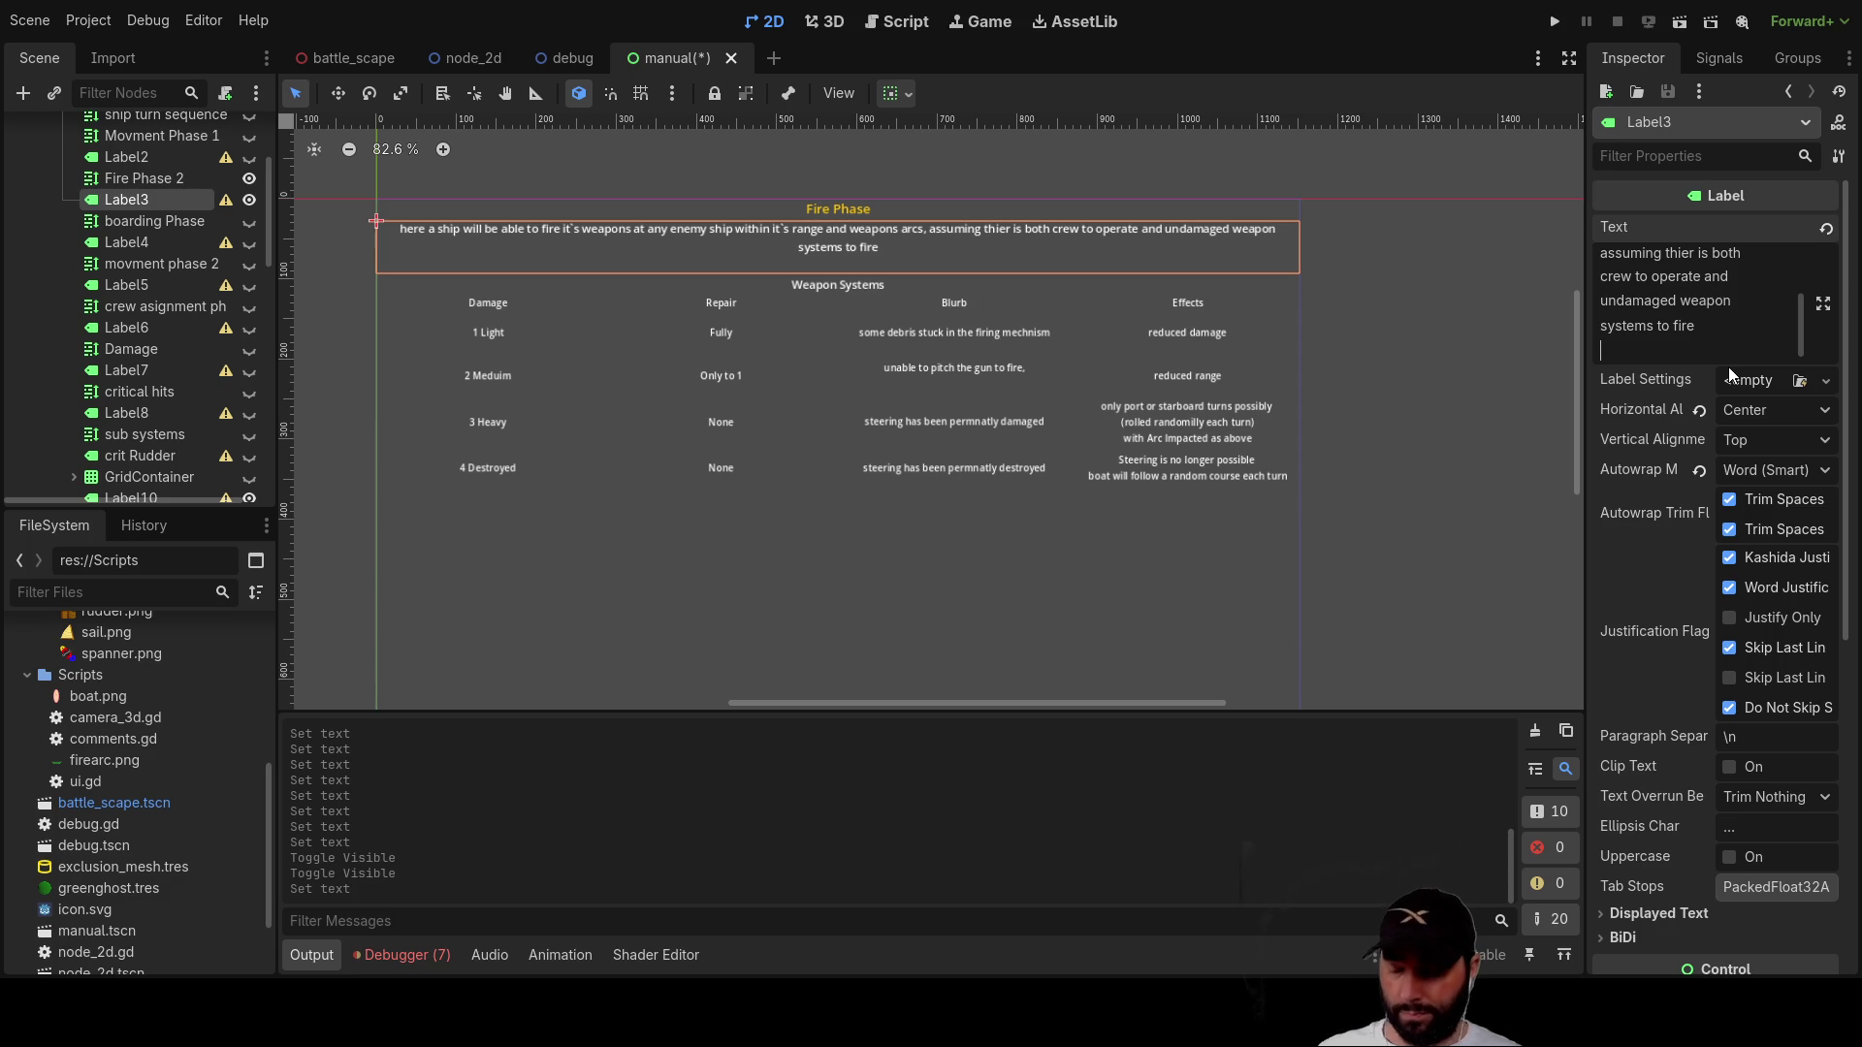
pyautogui.write('weapons deal dam')
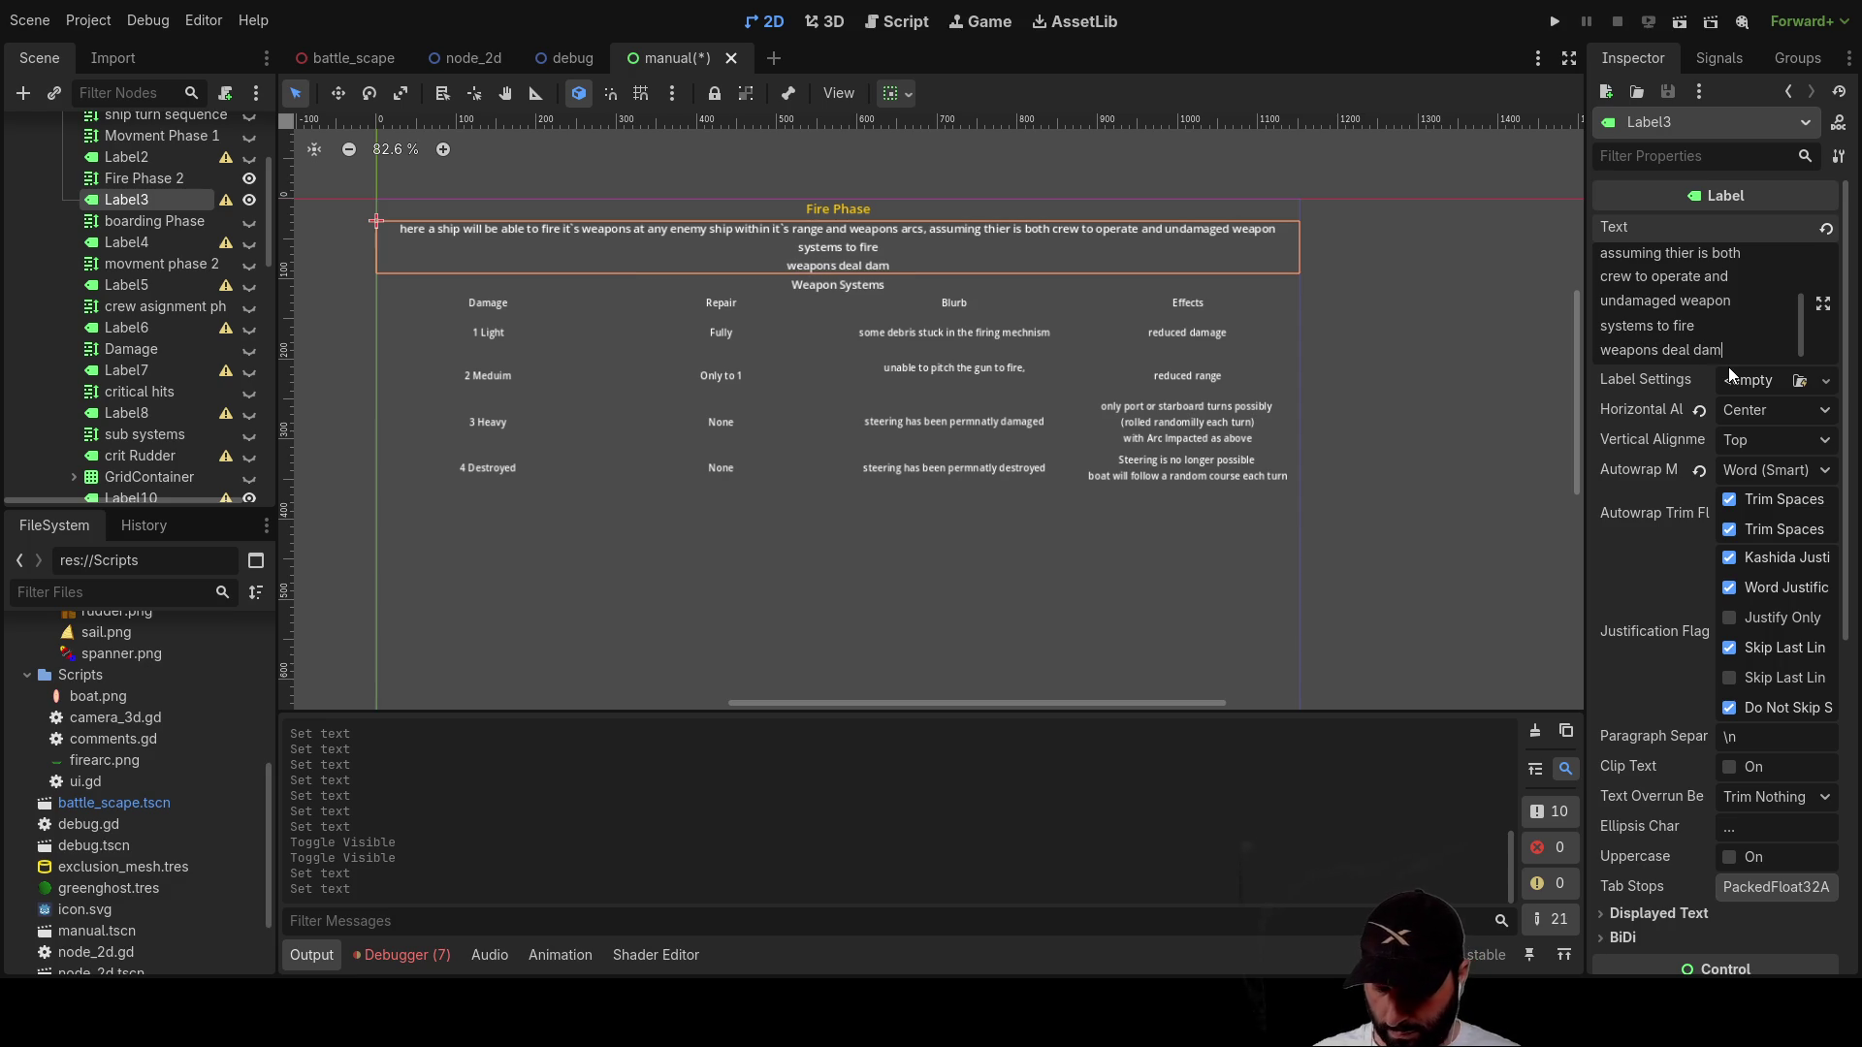
pyautogui.write('age based on ')
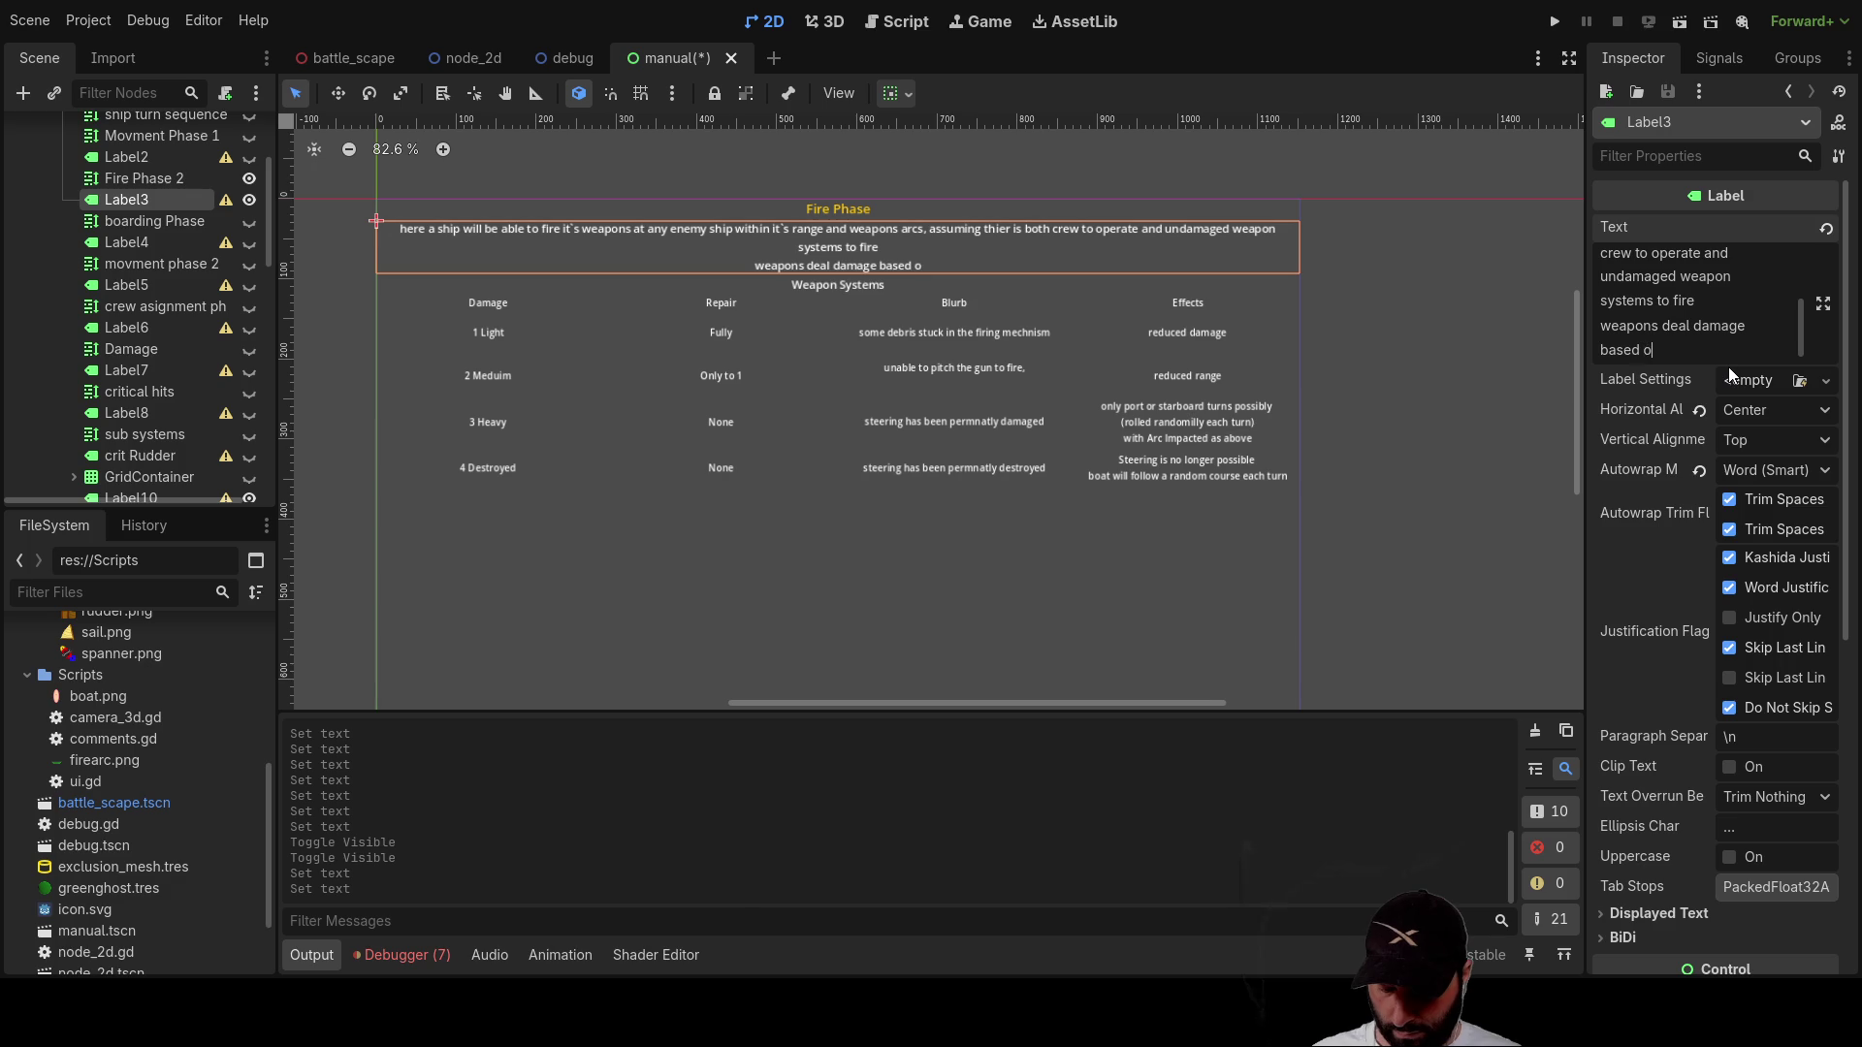
pyautogui.write('type')
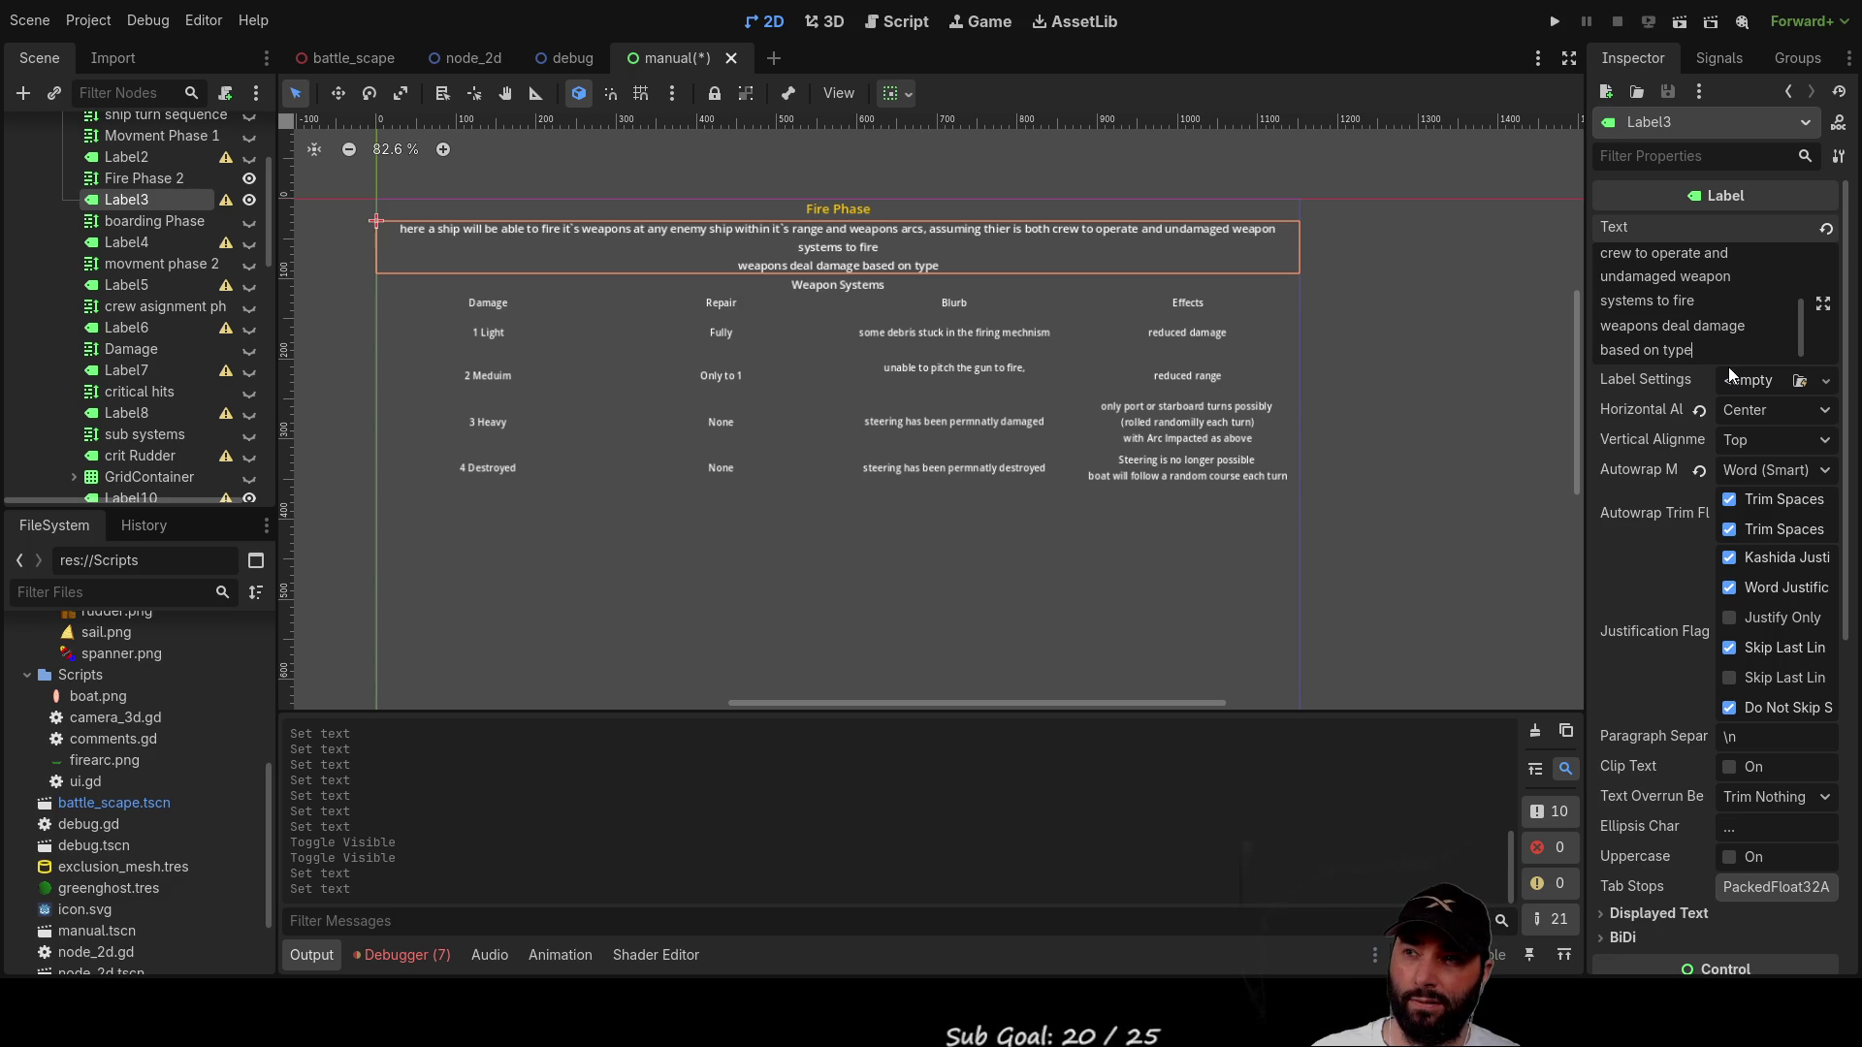
pyautogui.write(' nee')
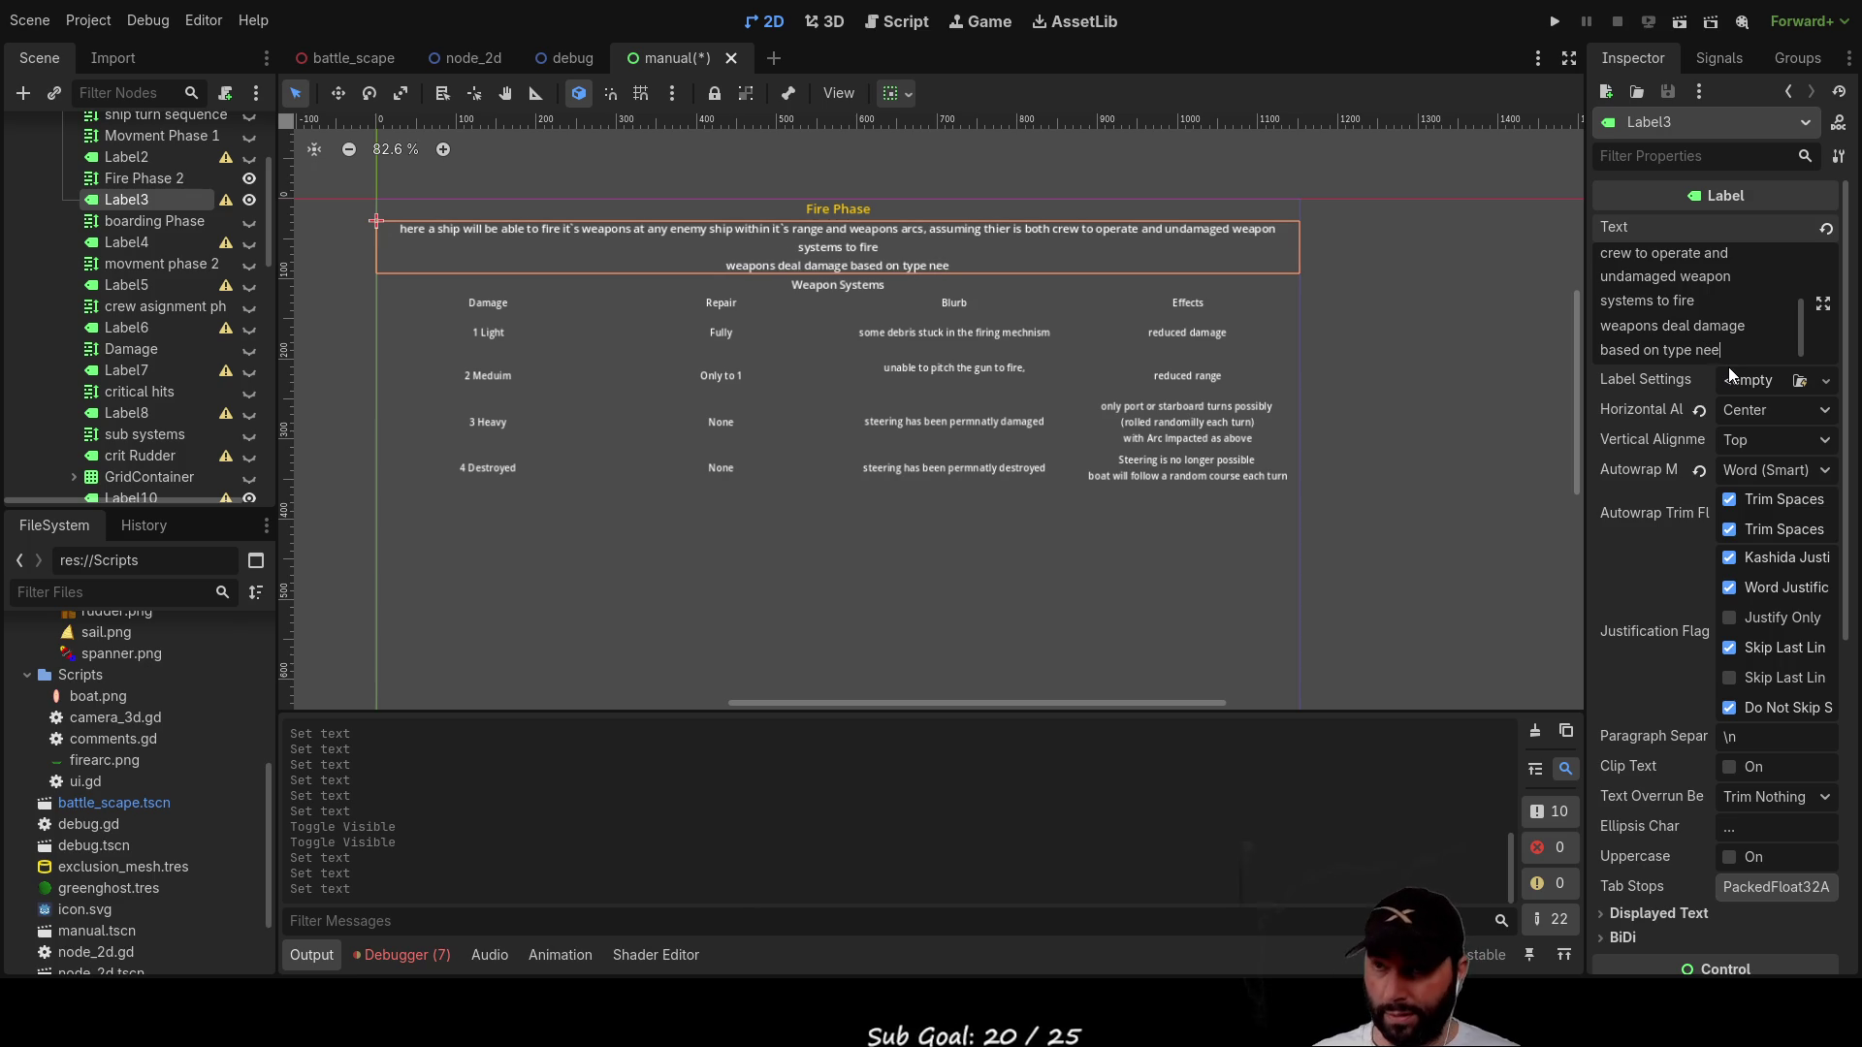
pyautogui.write('d to sco')
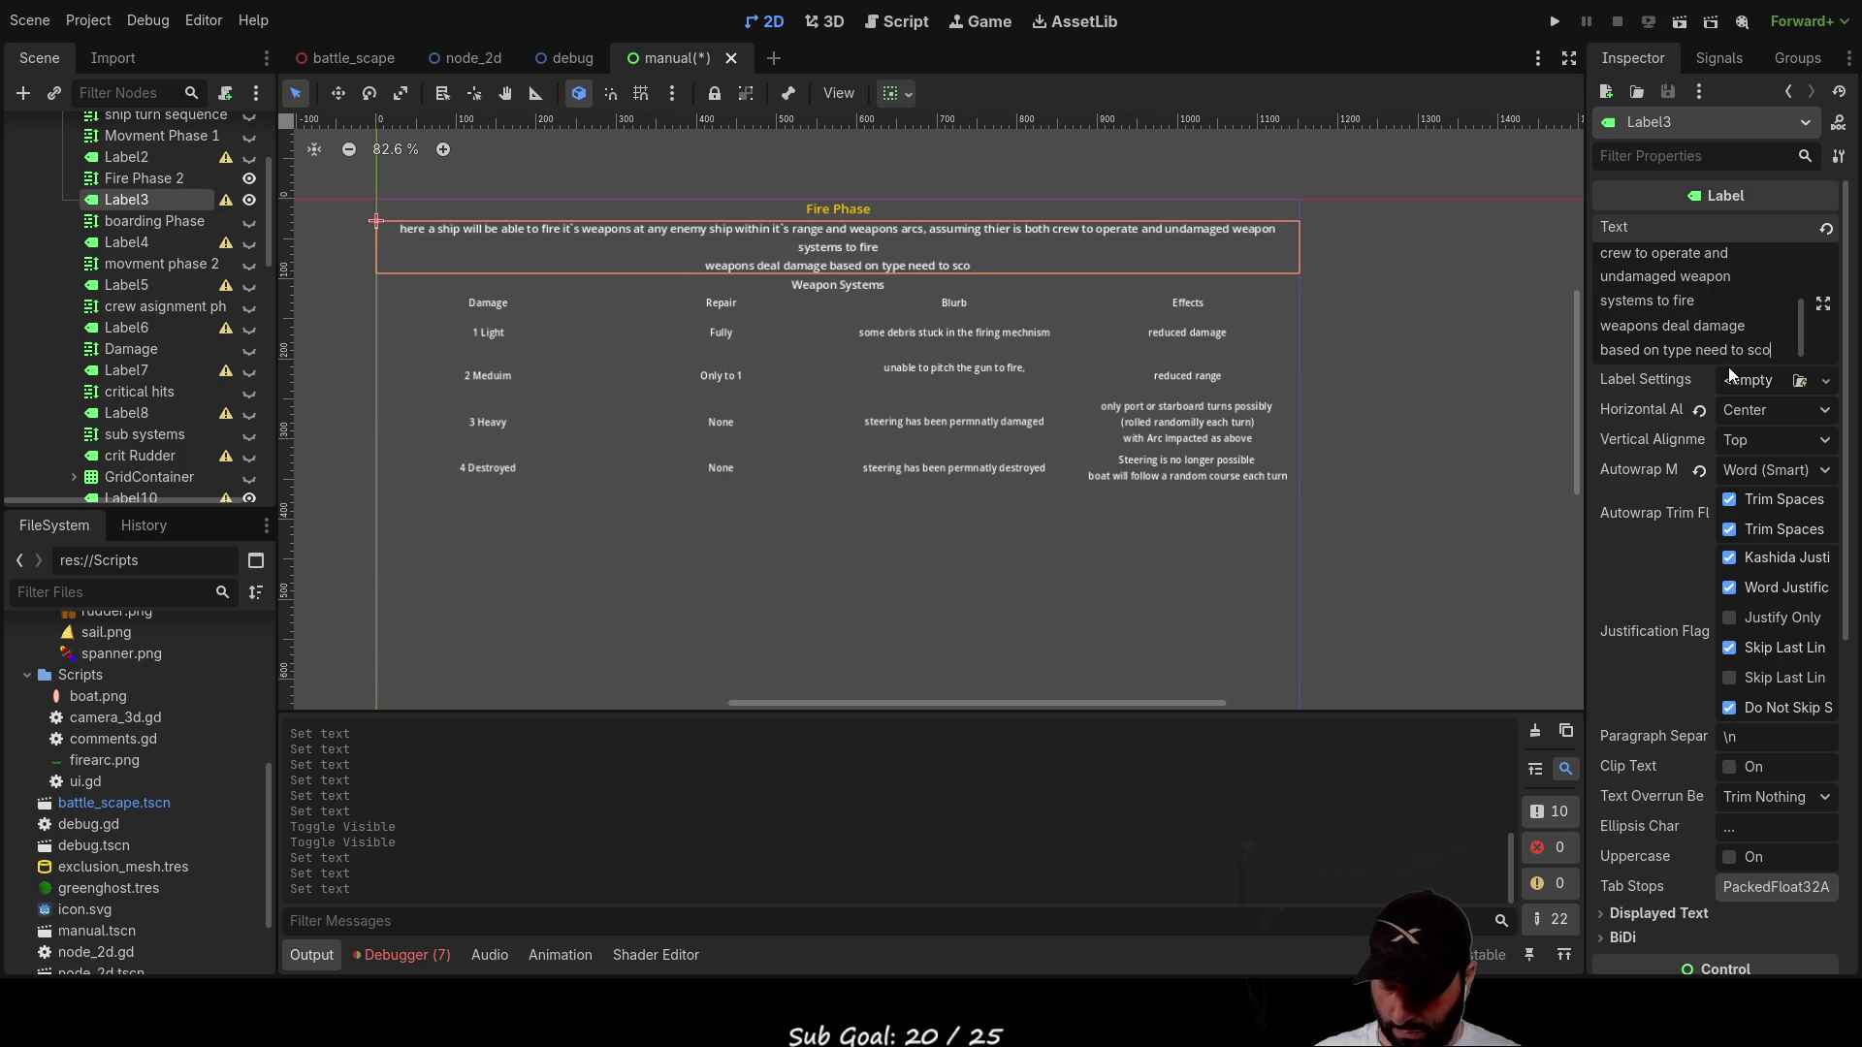
pyautogui.write('re a hit')
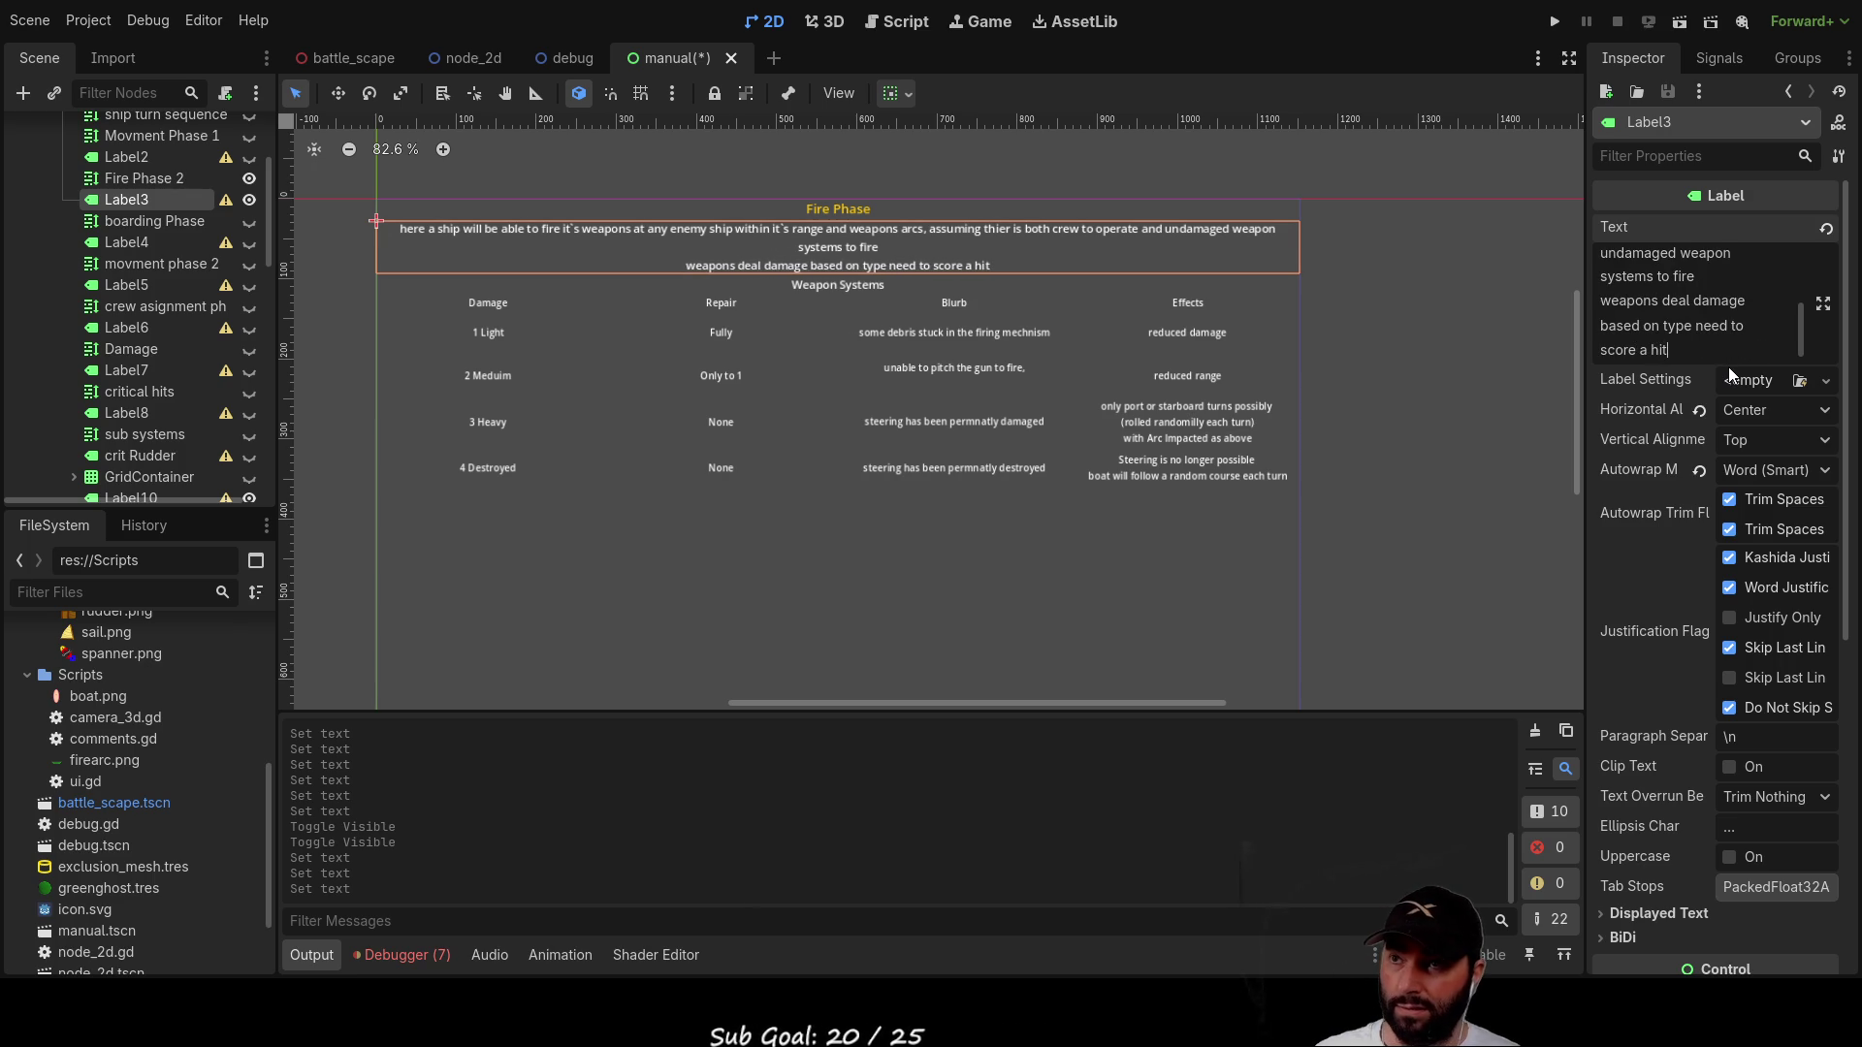
pyautogui.write(' with the chan')
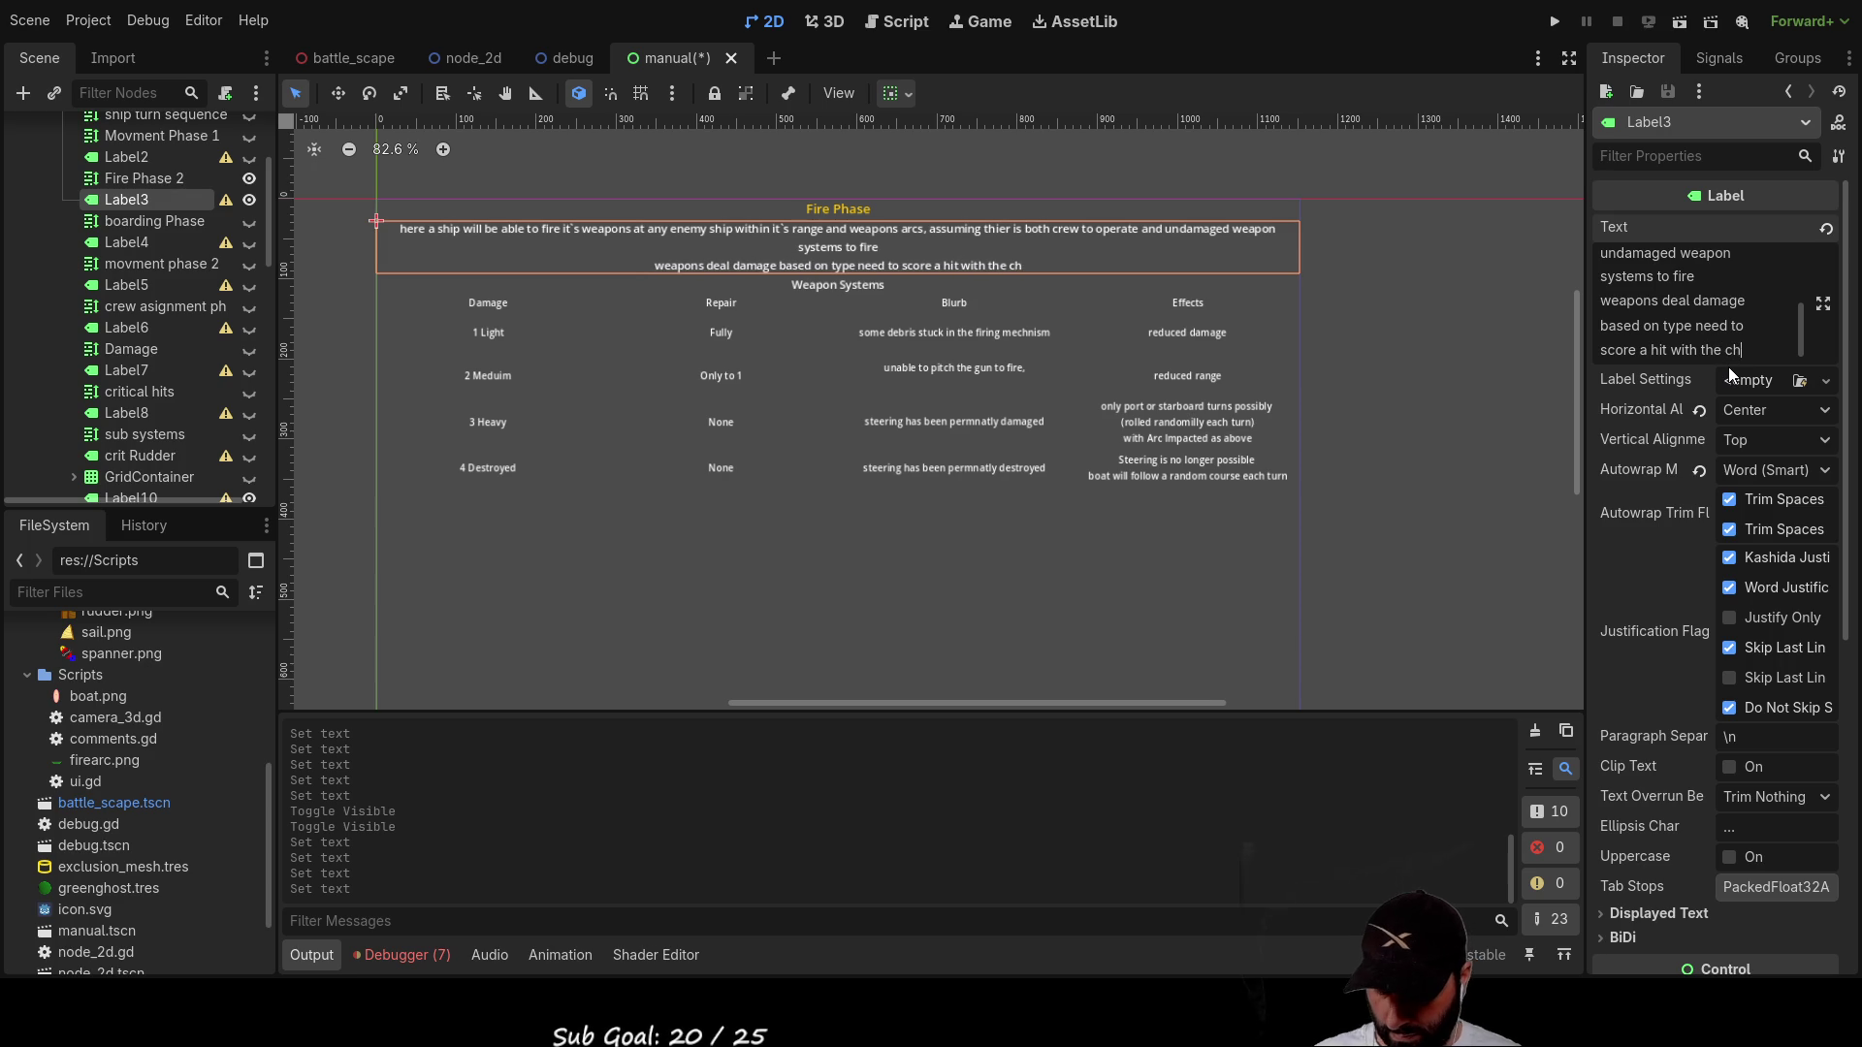
pyautogui.write('ce to do a cri')
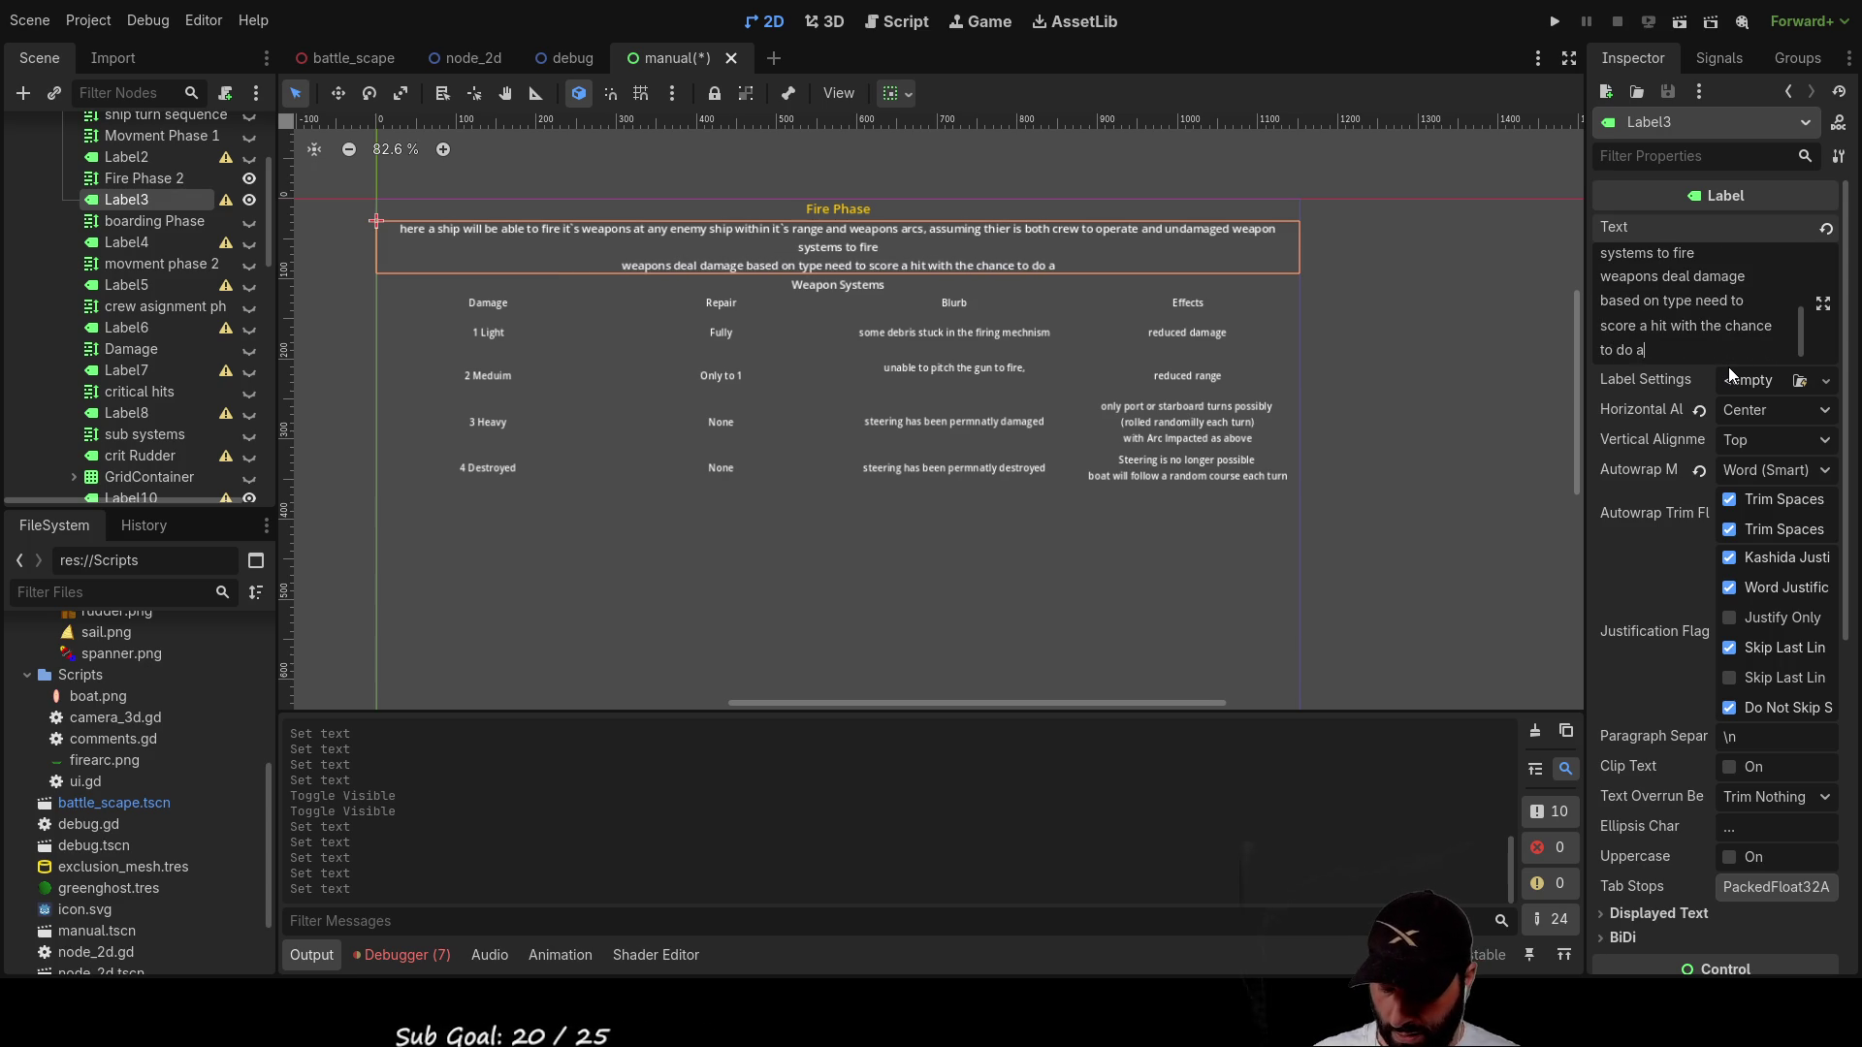
pyautogui.write('tical hit')
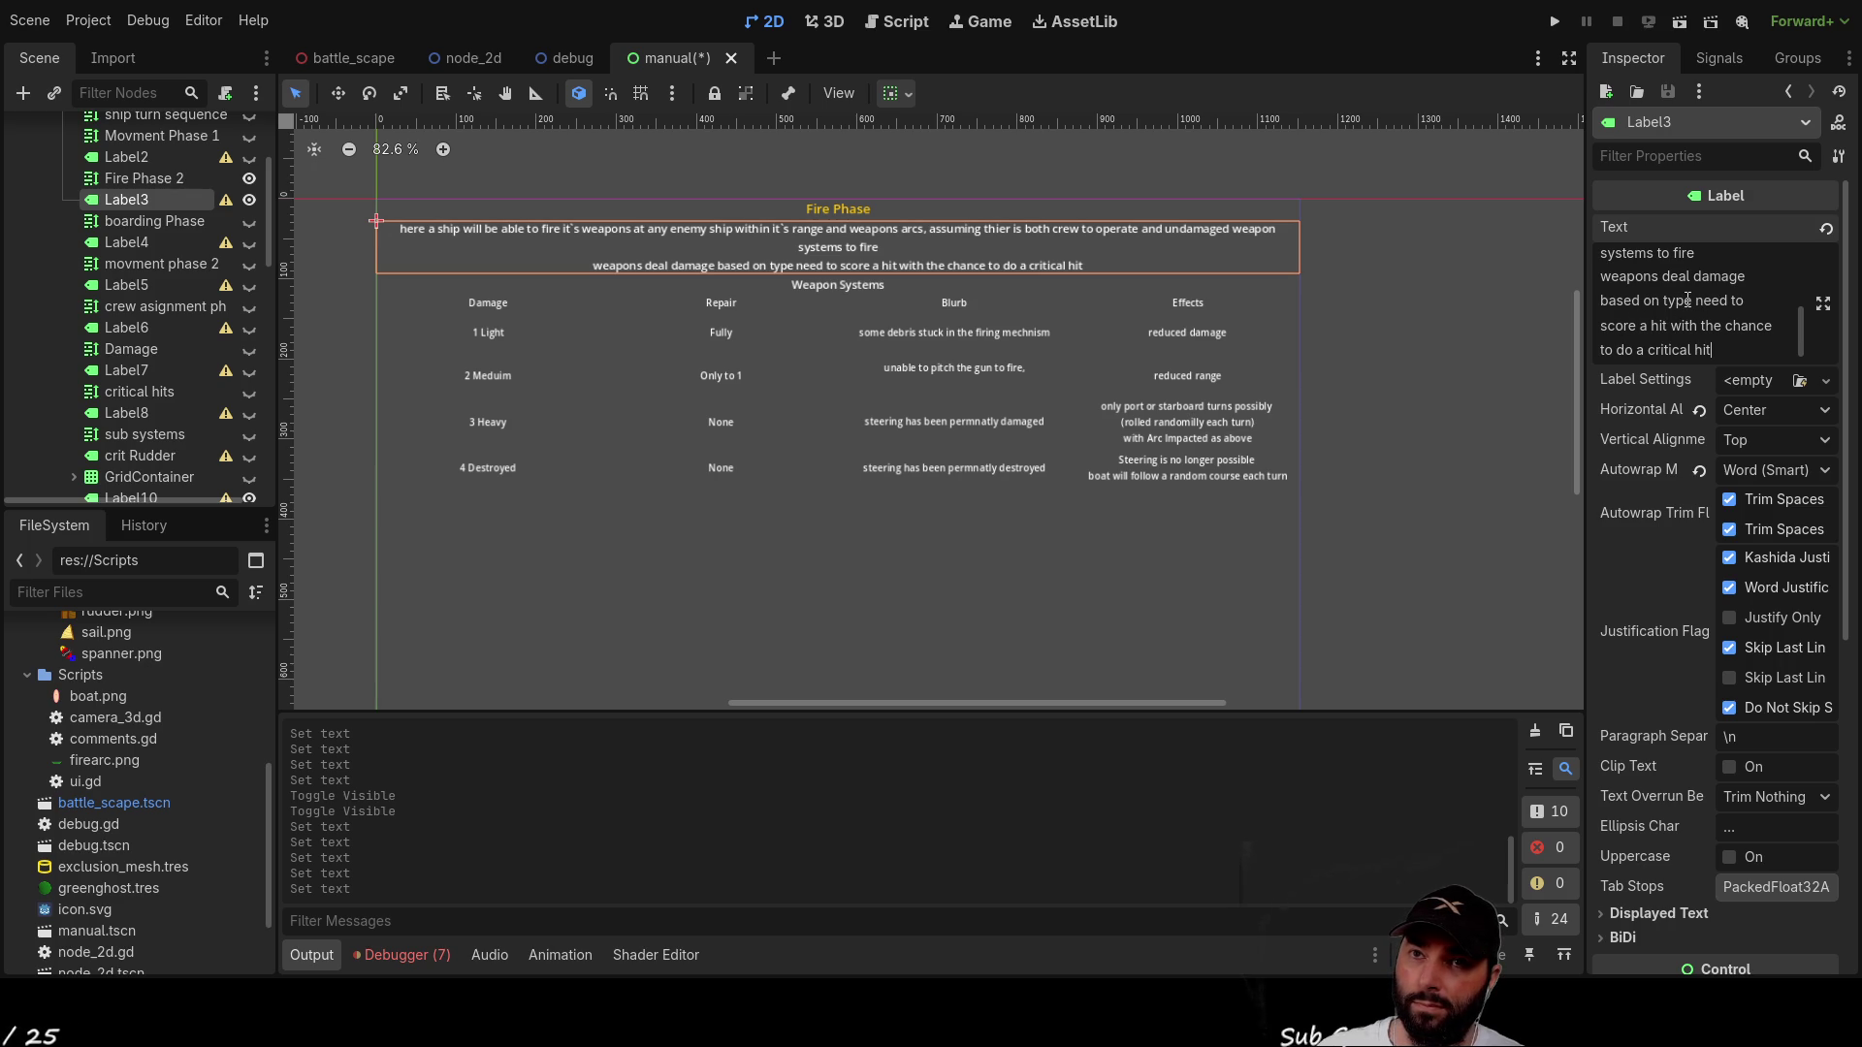
pyautogui.write('and')
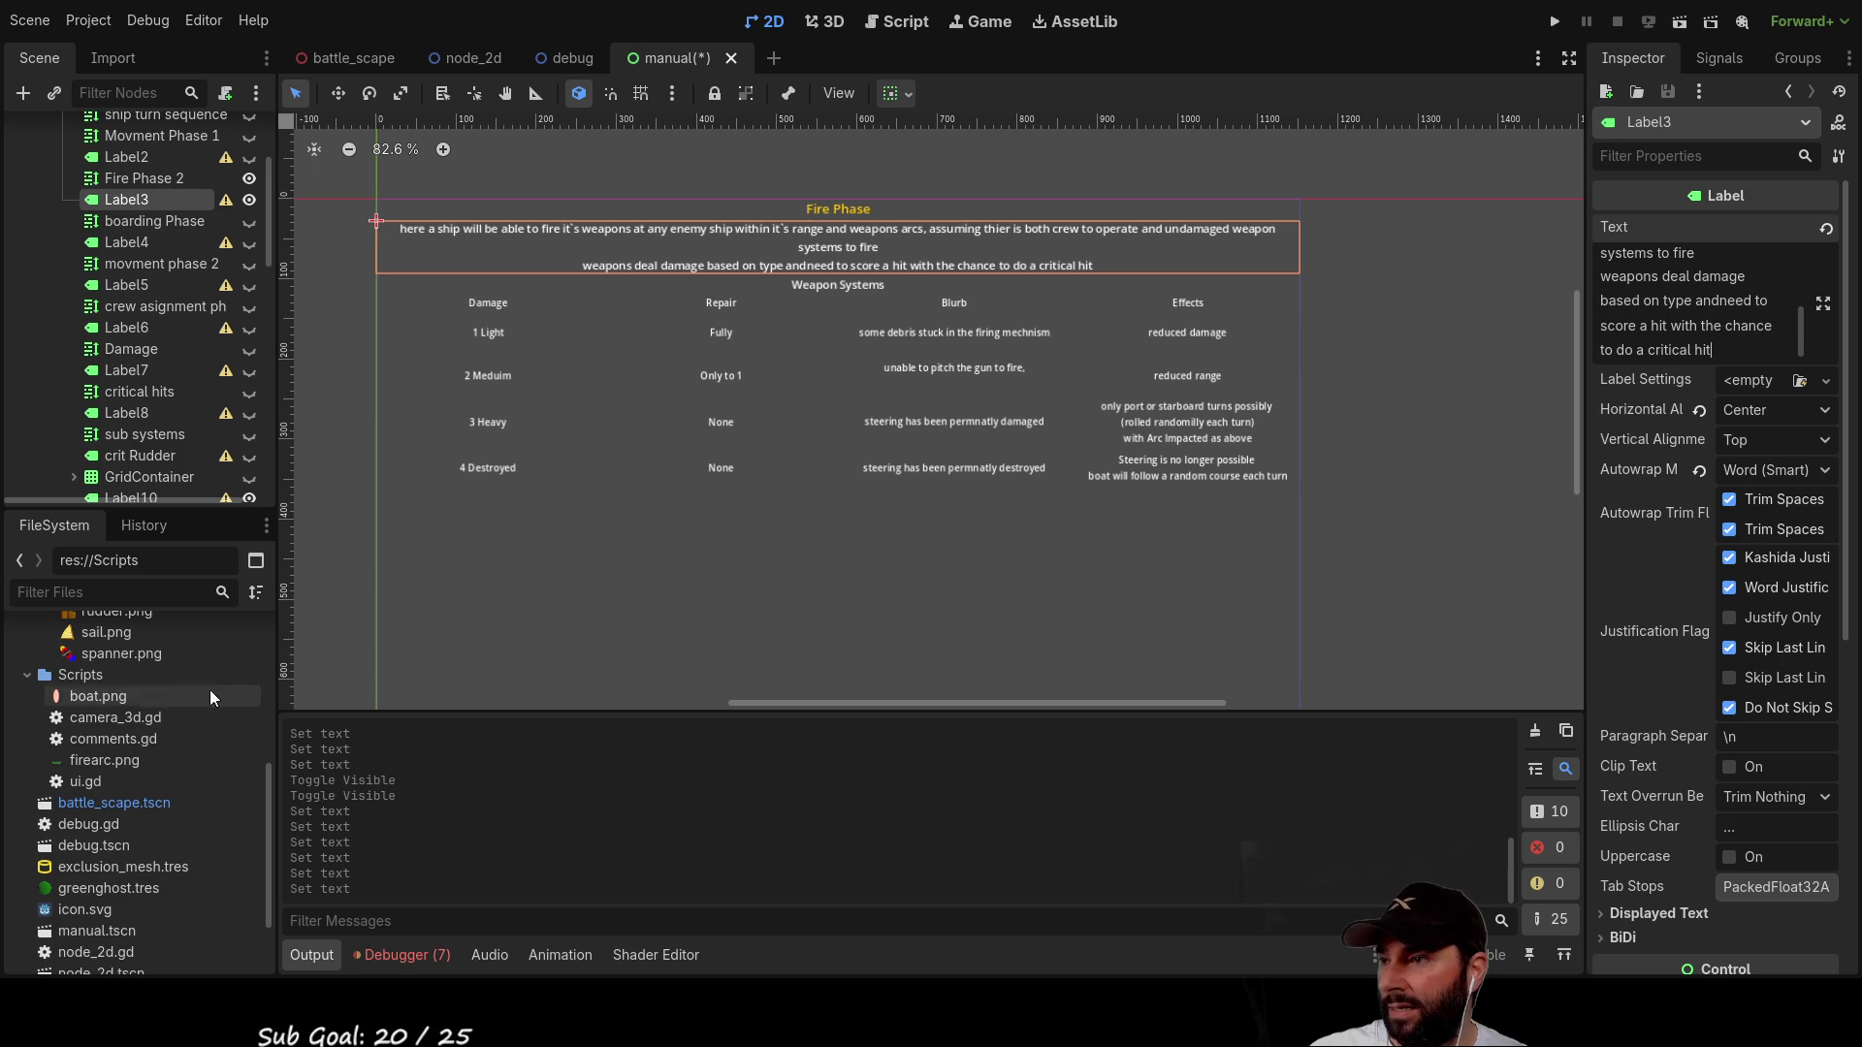
# Step: Open comments.gd in the Script workspace
pyautogui.click(112, 738)
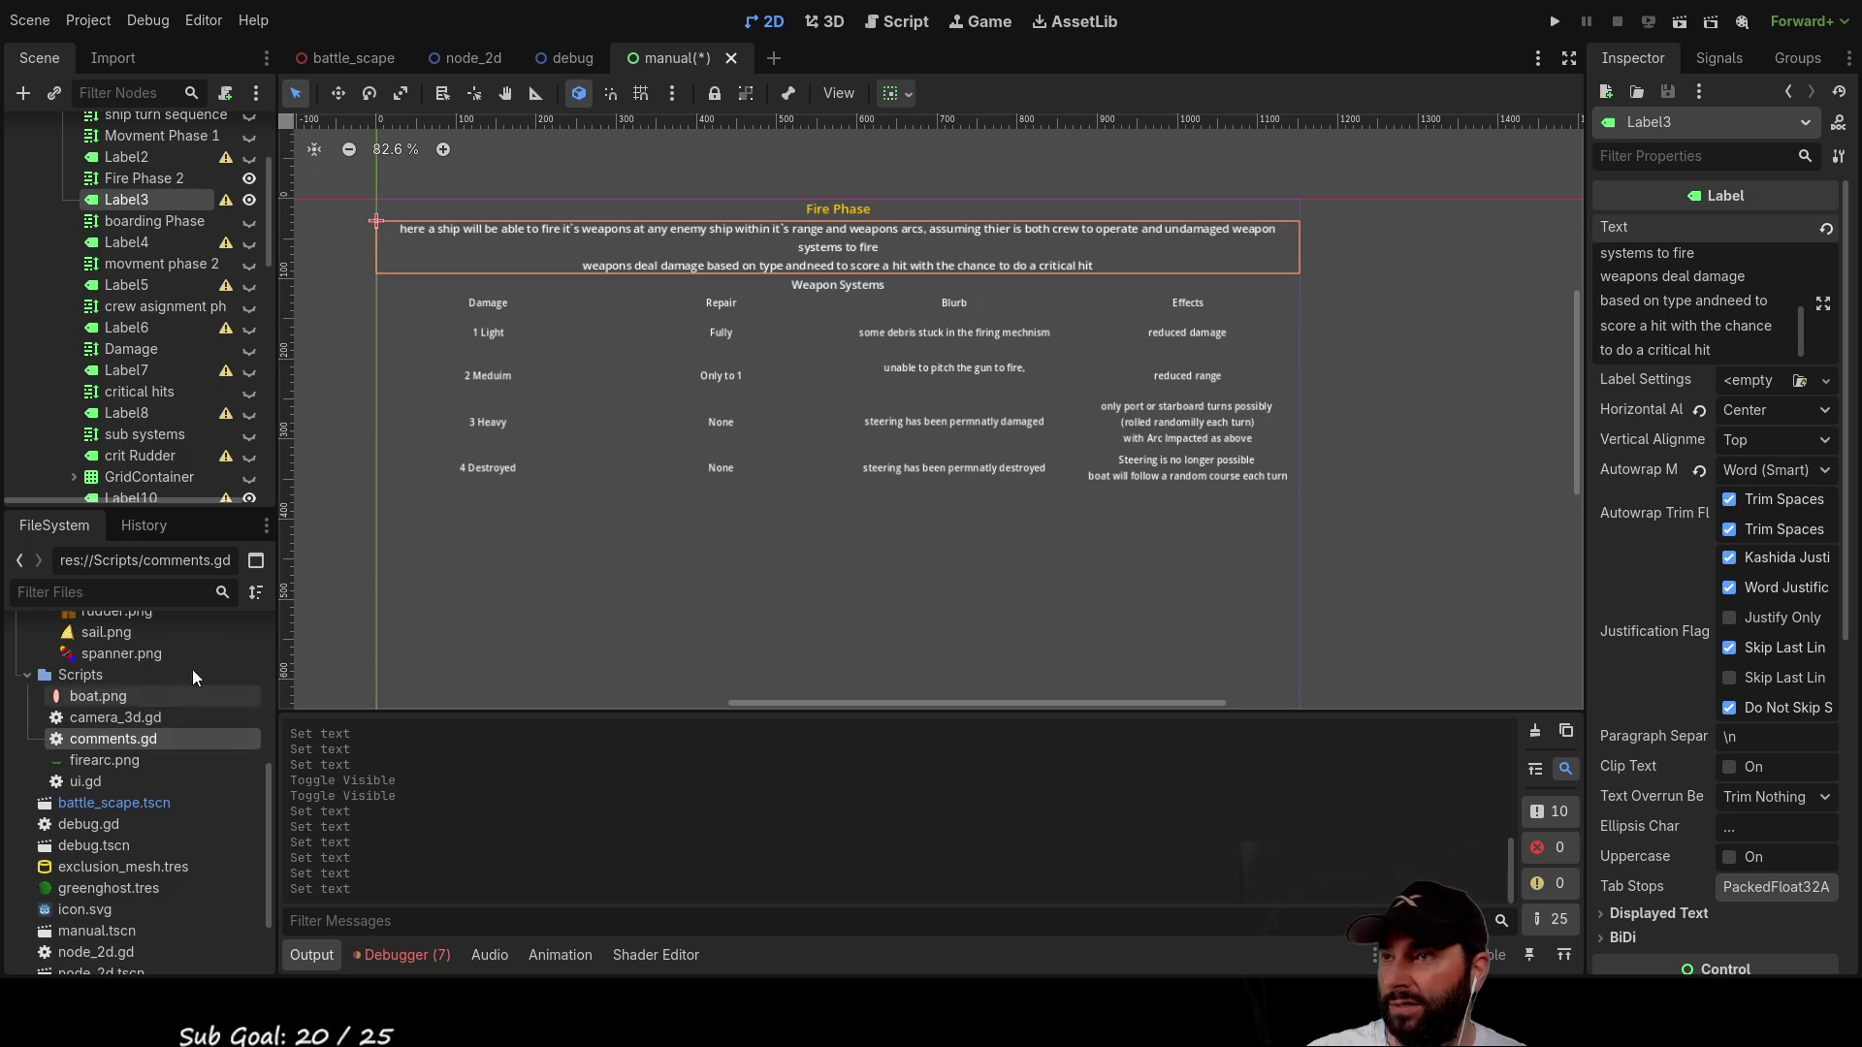
pyautogui.click(910, 23)
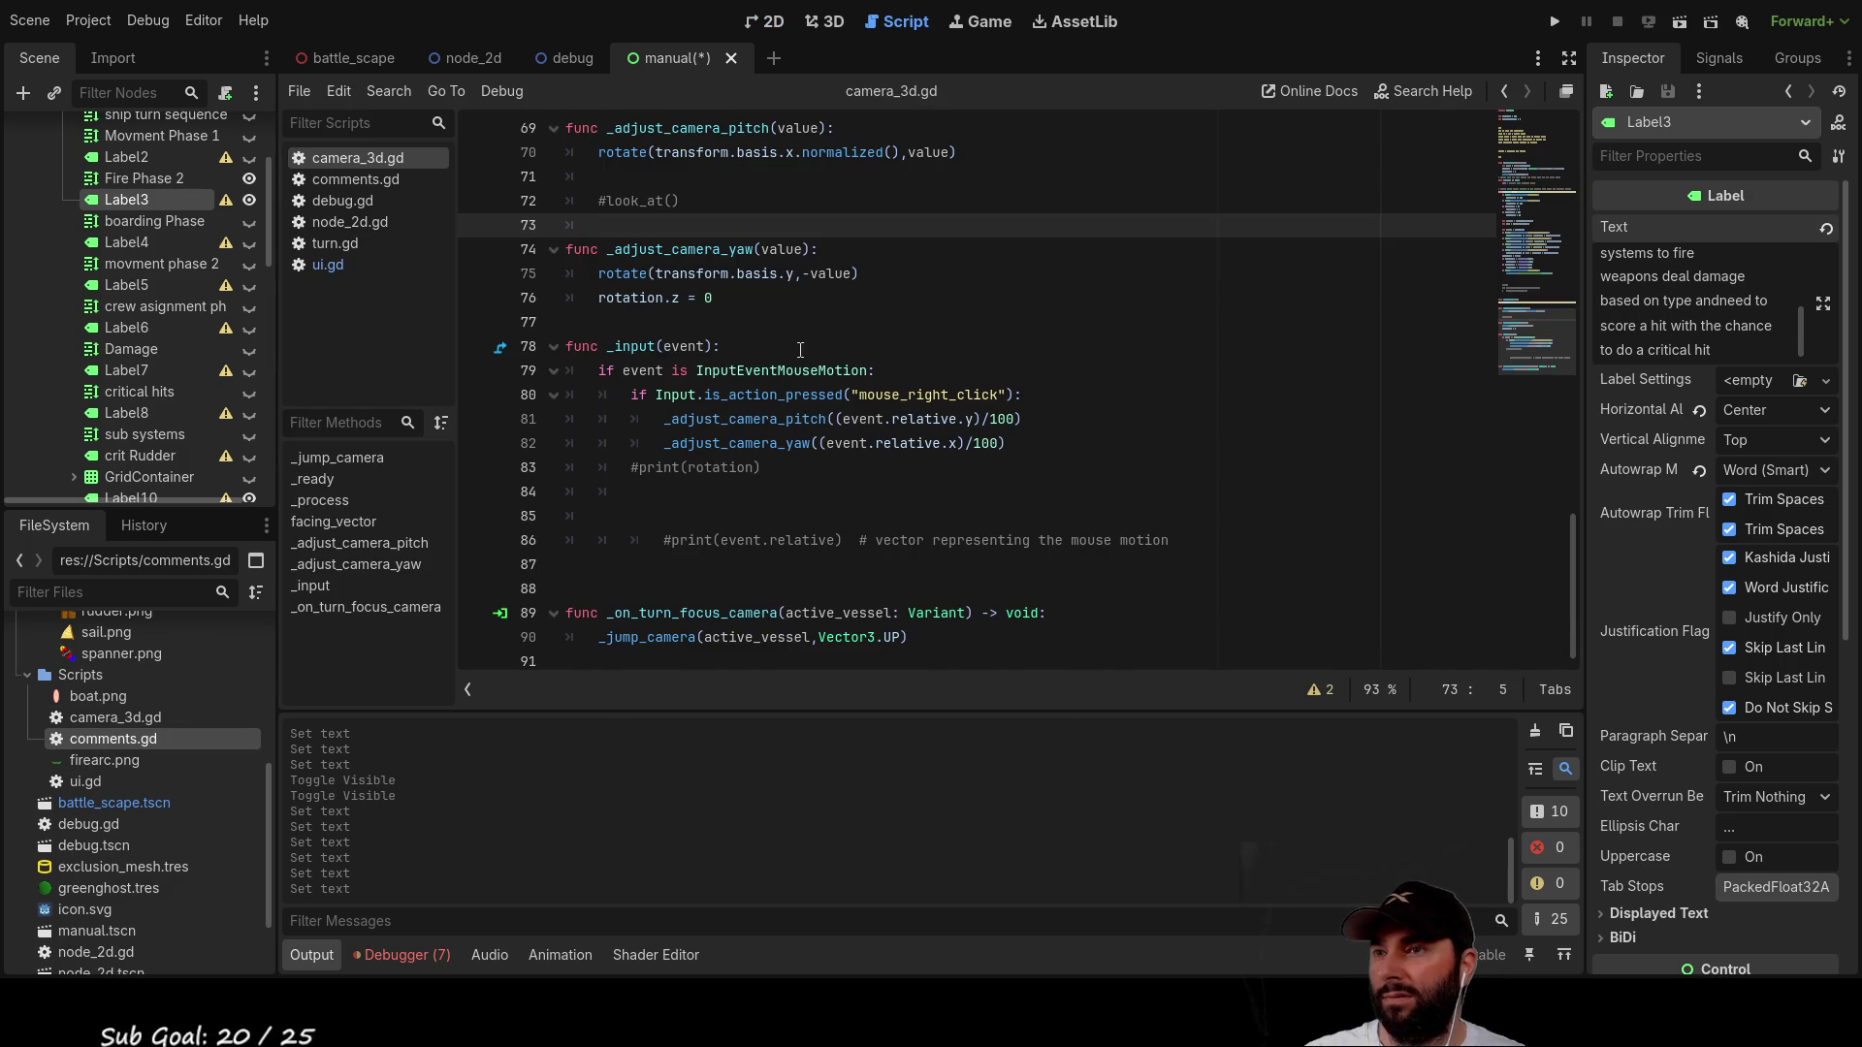
pyautogui.scroll(14, 946, 269)
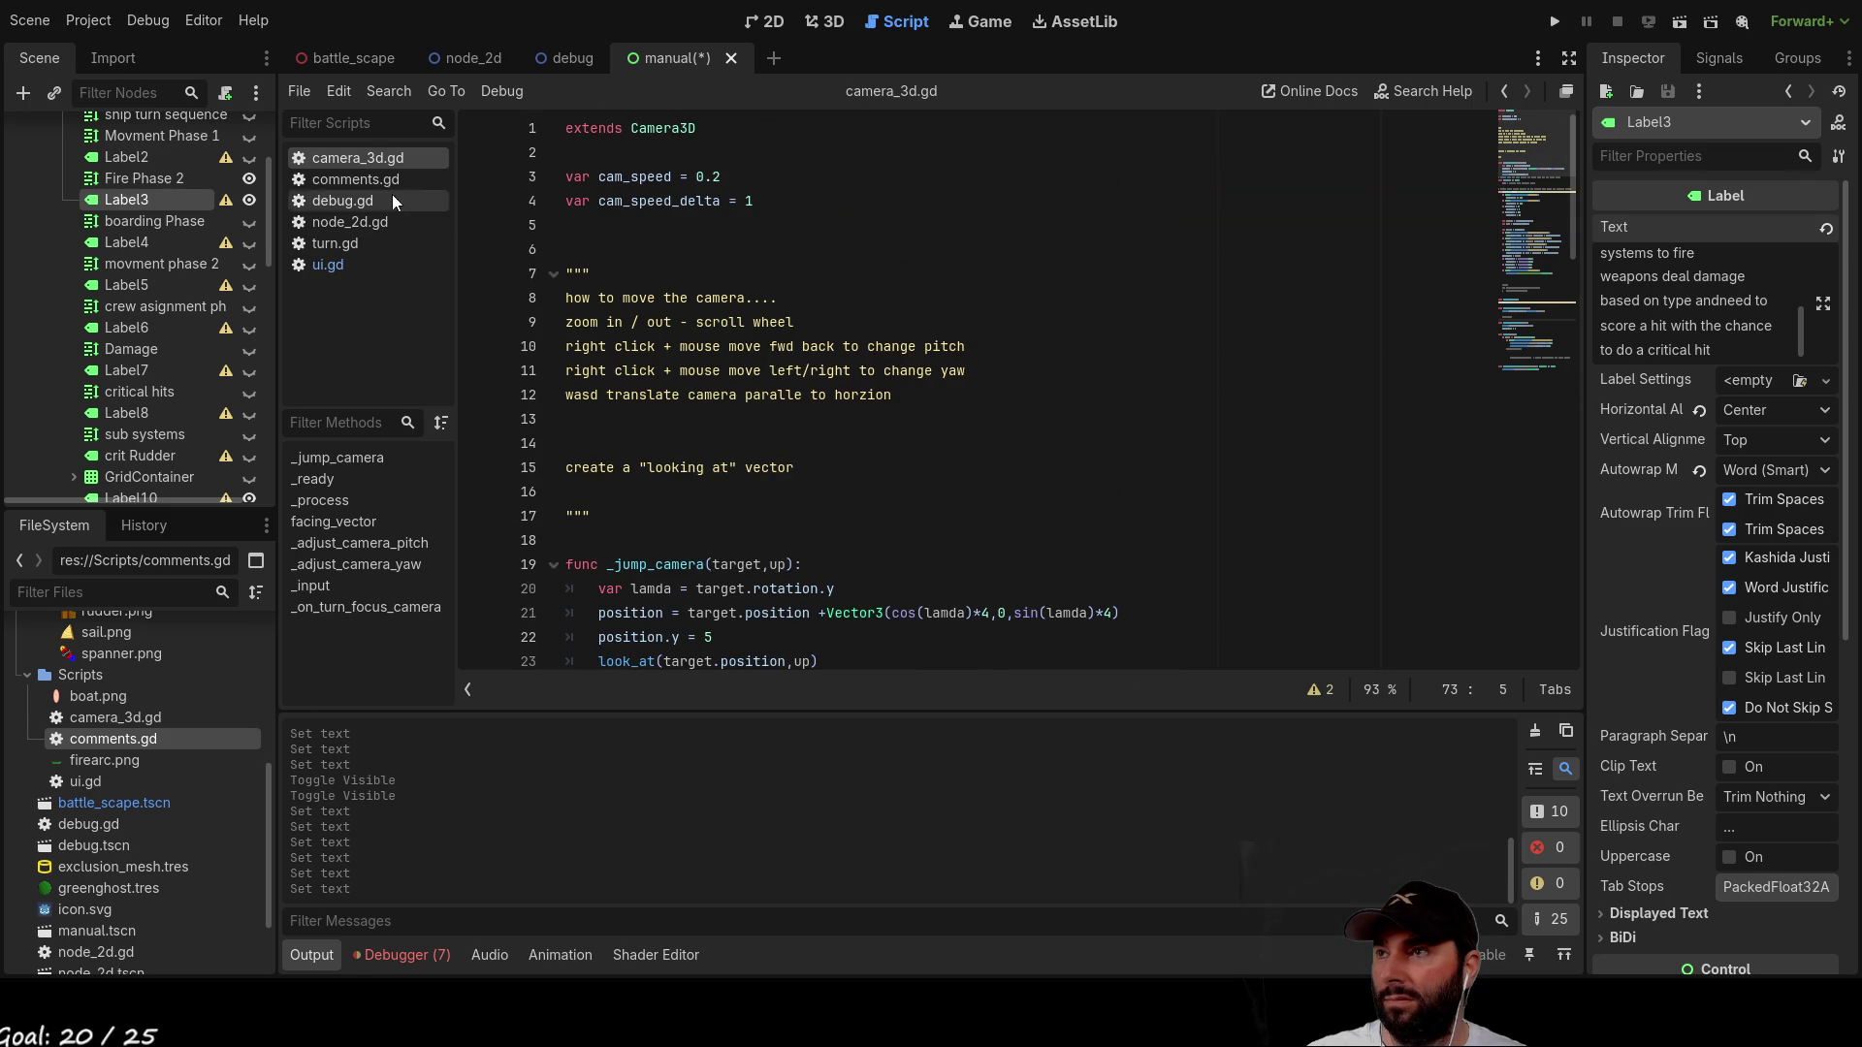
pyautogui.click(362, 174)
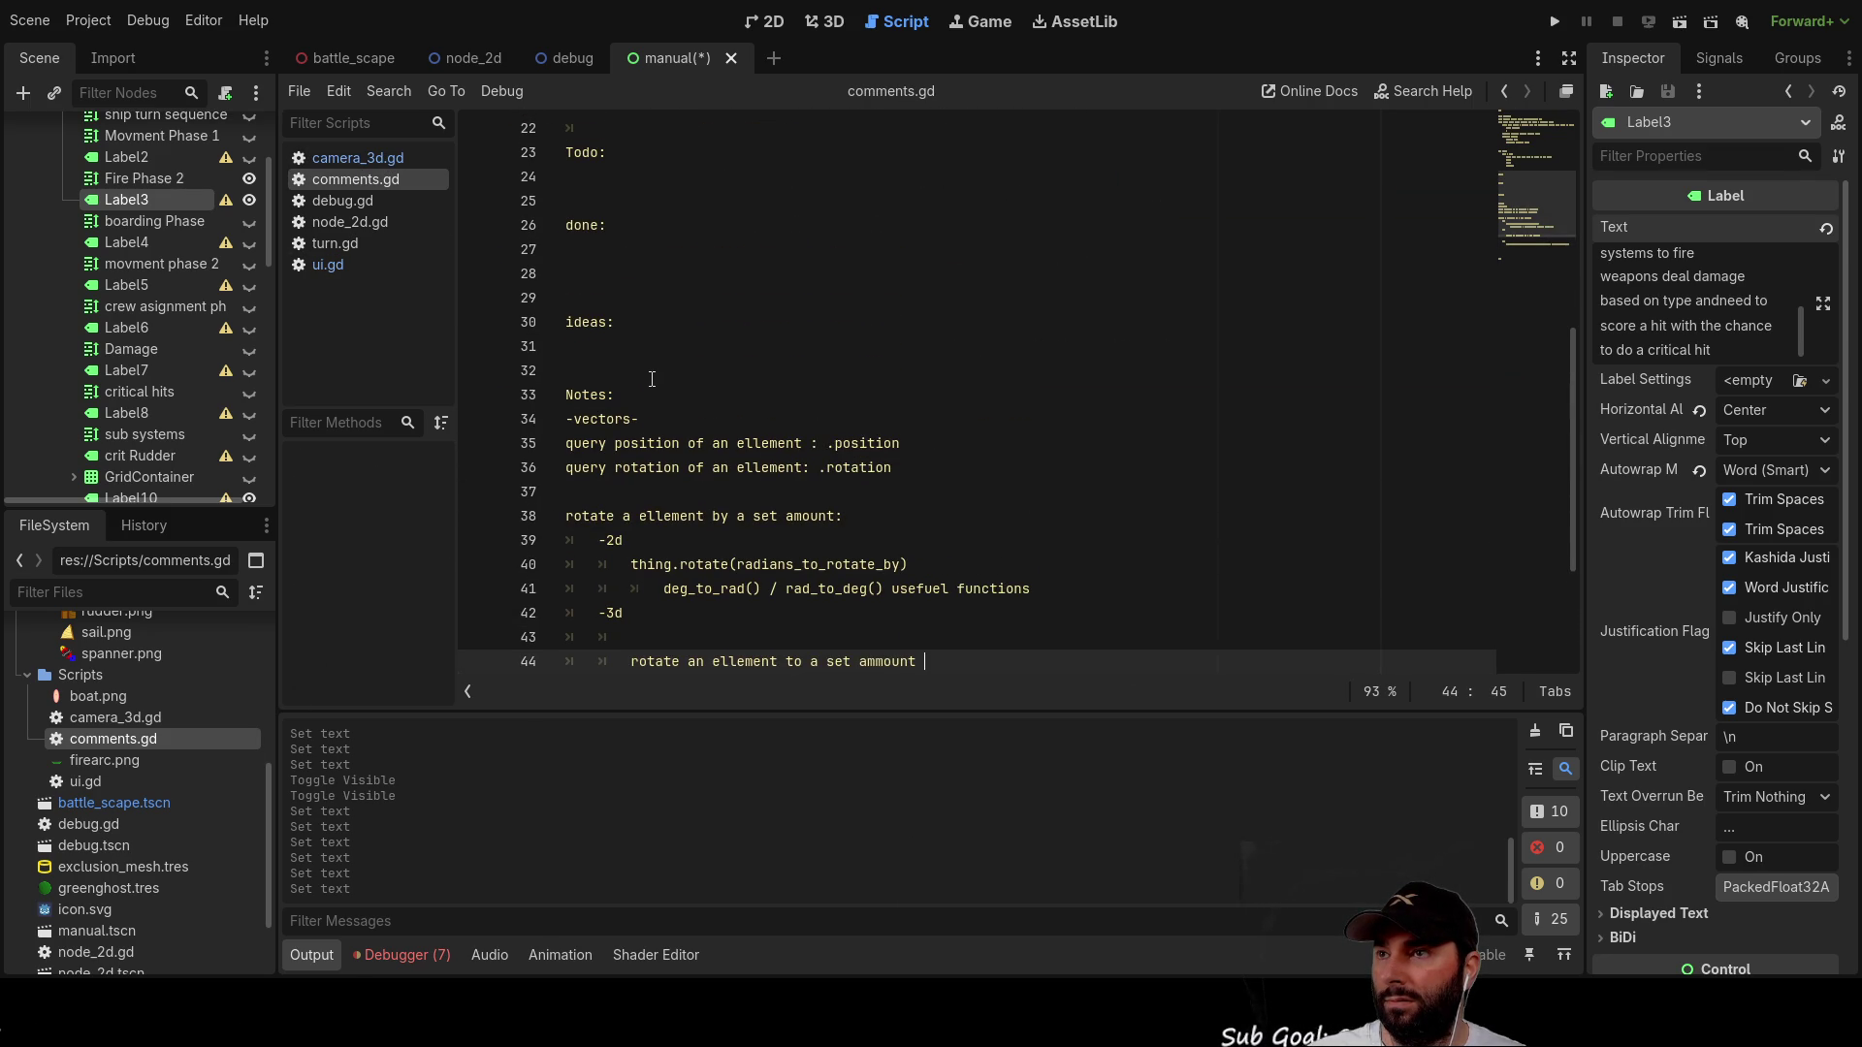
pyautogui.scroll(7, 651, 378)
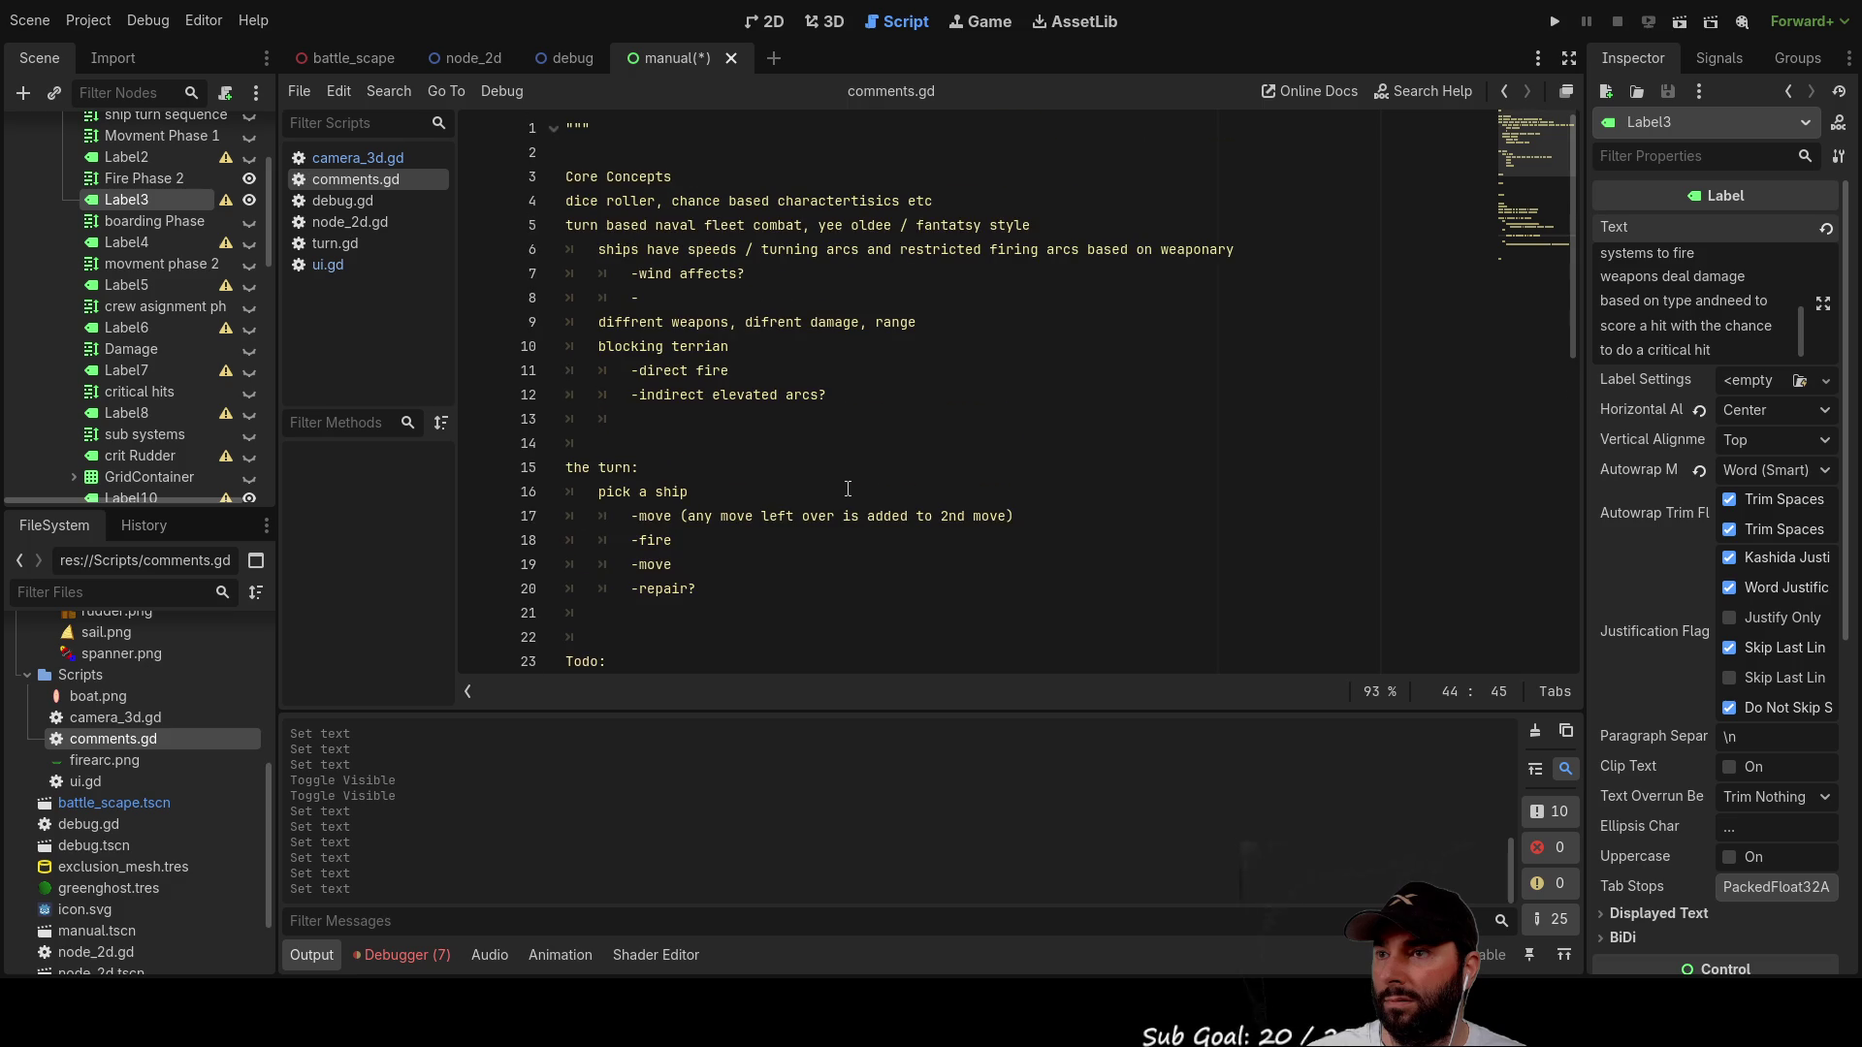
pyautogui.scroll(-2, 853, 485)
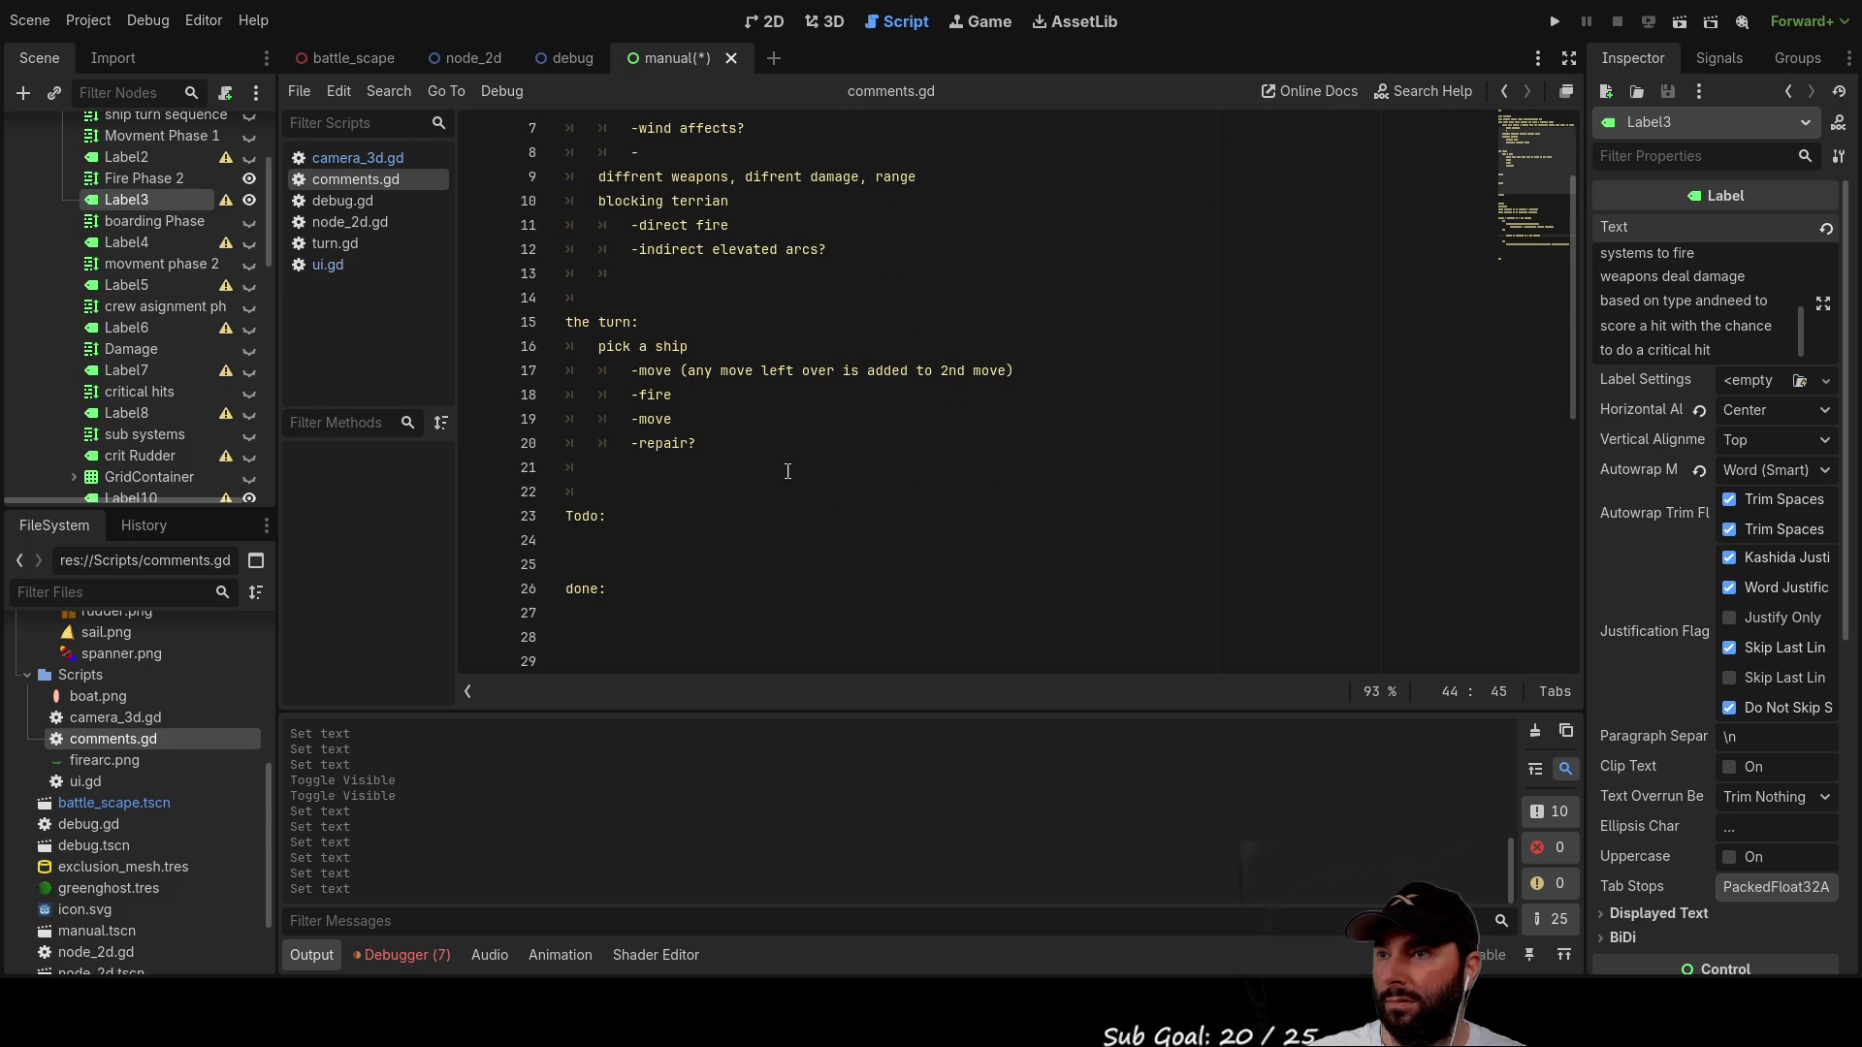
# Step: Insert a '-board' step between '-fire' and '-move' in the turn list
pyautogui.click(642, 442)
pyautogui.press('Up')
pyautogui.press('Return')
pyautogui.press('Up')
pyautogui.write('-boa')
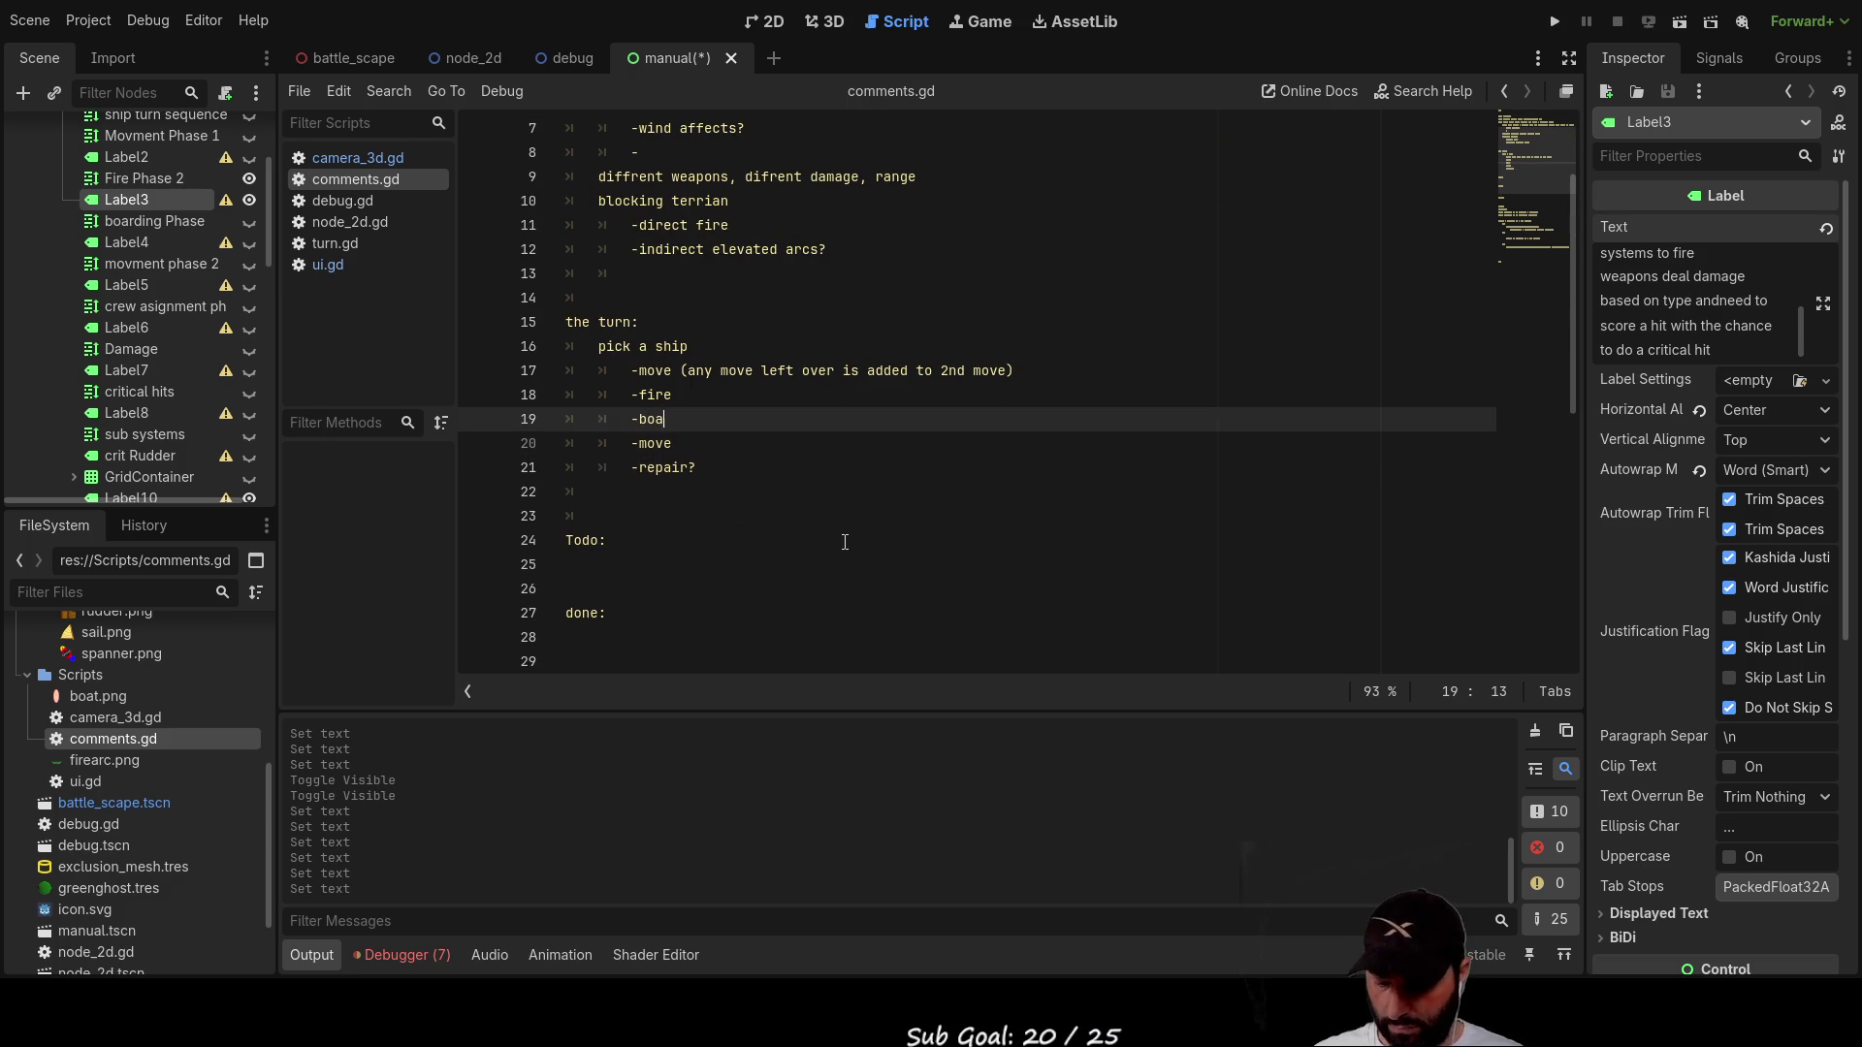
pyautogui.write('rd')
pyautogui.press('Down')
pyautogui.press('Down')
pyautogui.press('Down')
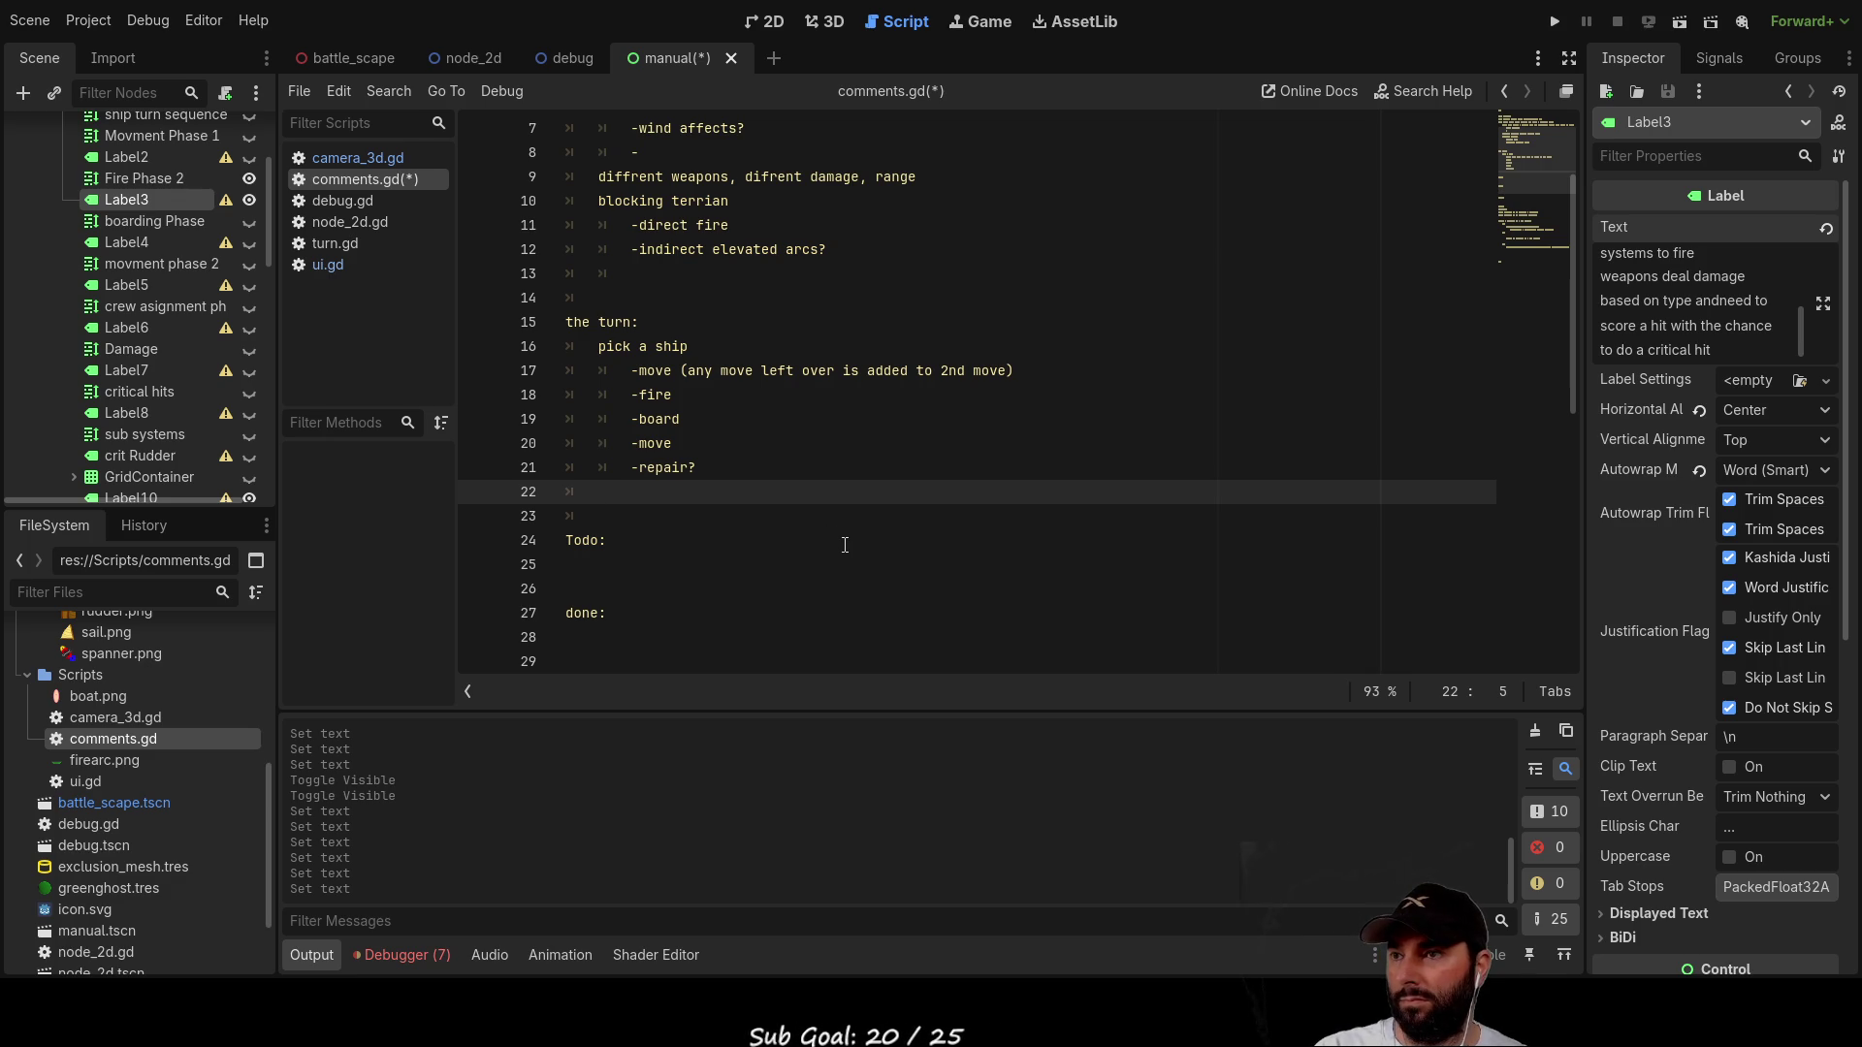
pyautogui.scroll(2, 970, 475)
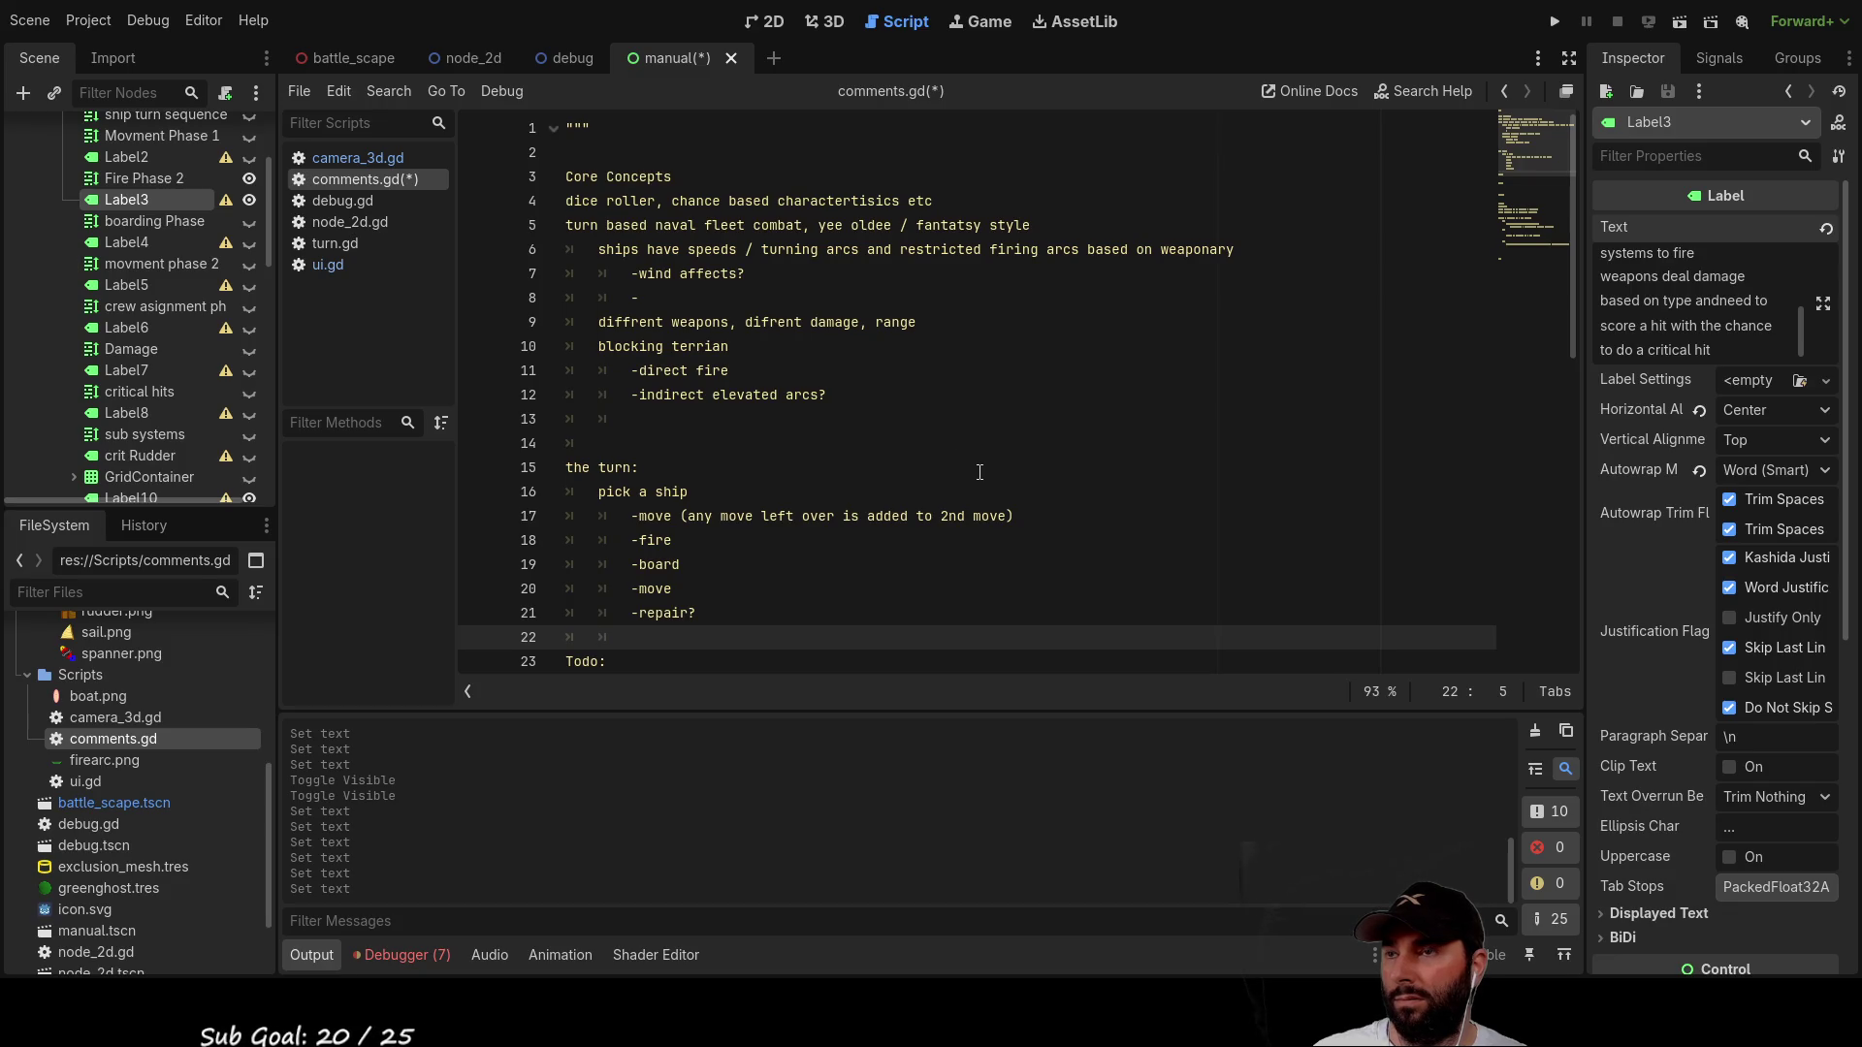
pyautogui.click(873, 297)
pyautogui.scroll(-5, 863, 445)
pyautogui.scroll(-2, 863, 445)
pyautogui.scroll(4, 690, 268)
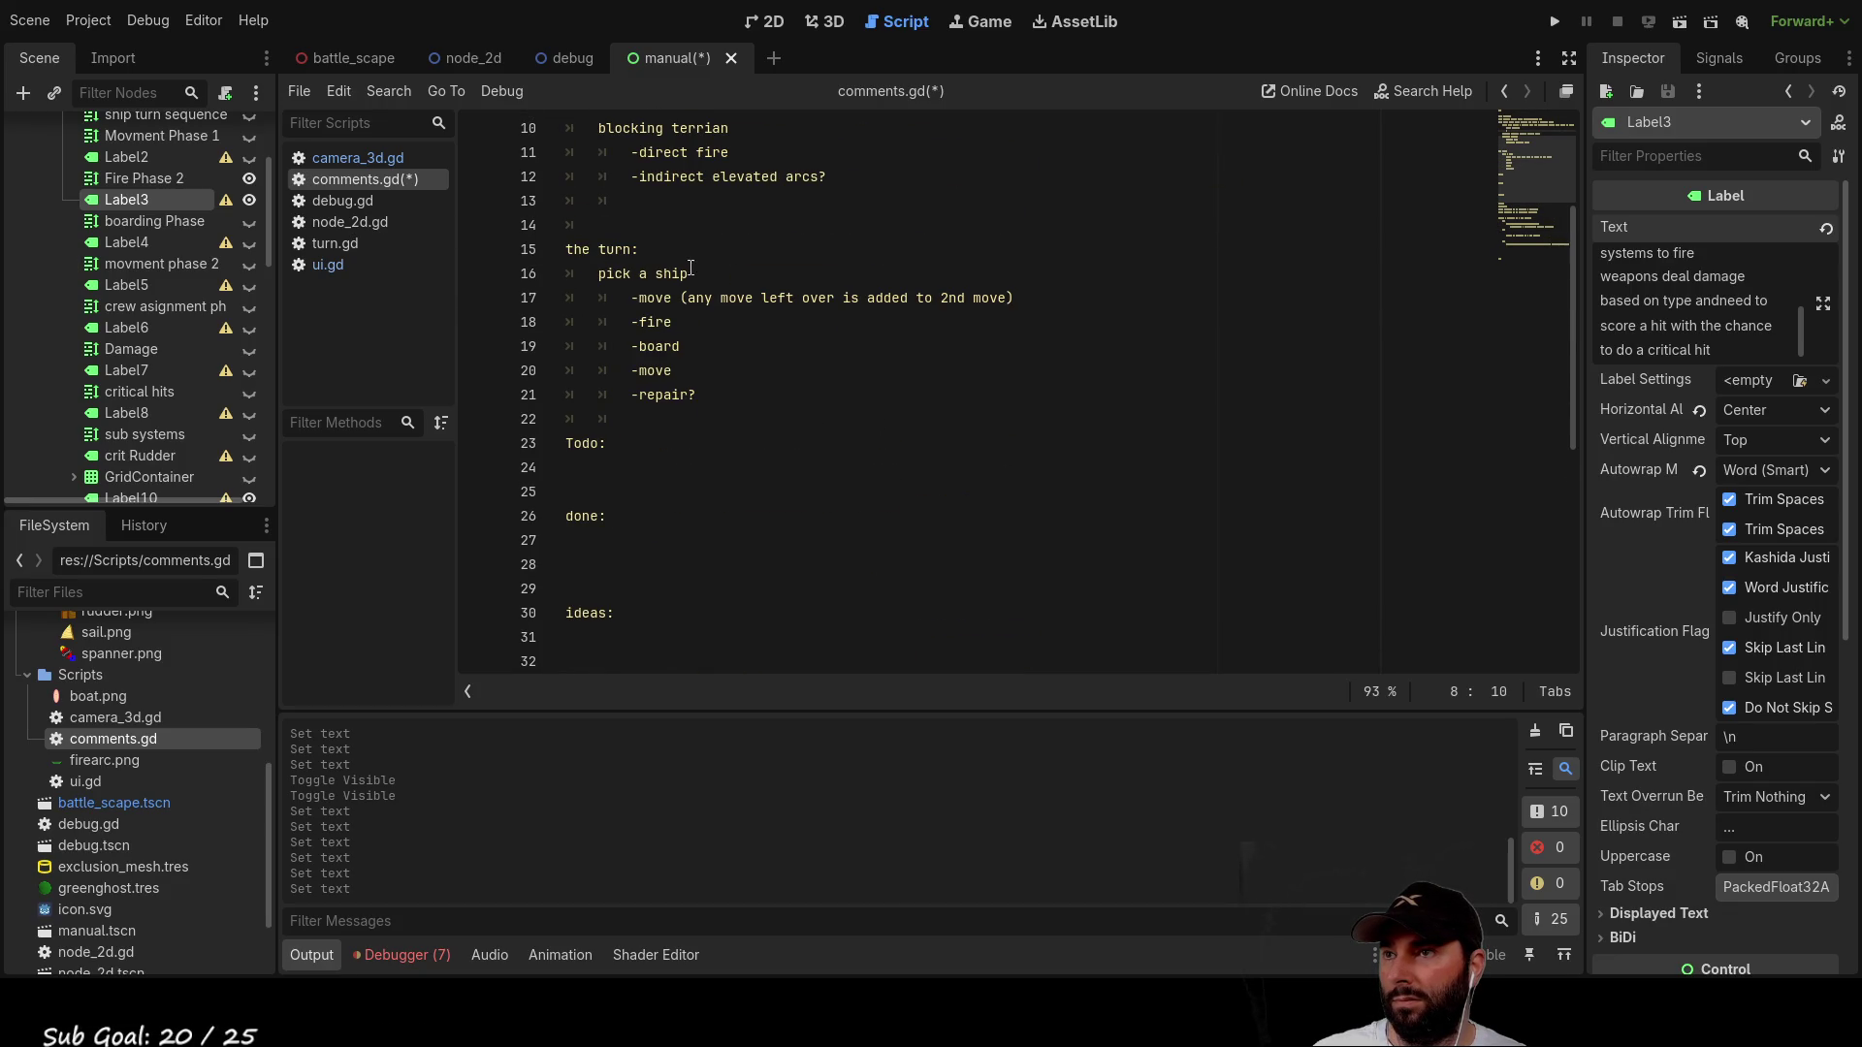
pyautogui.click(746, 419)
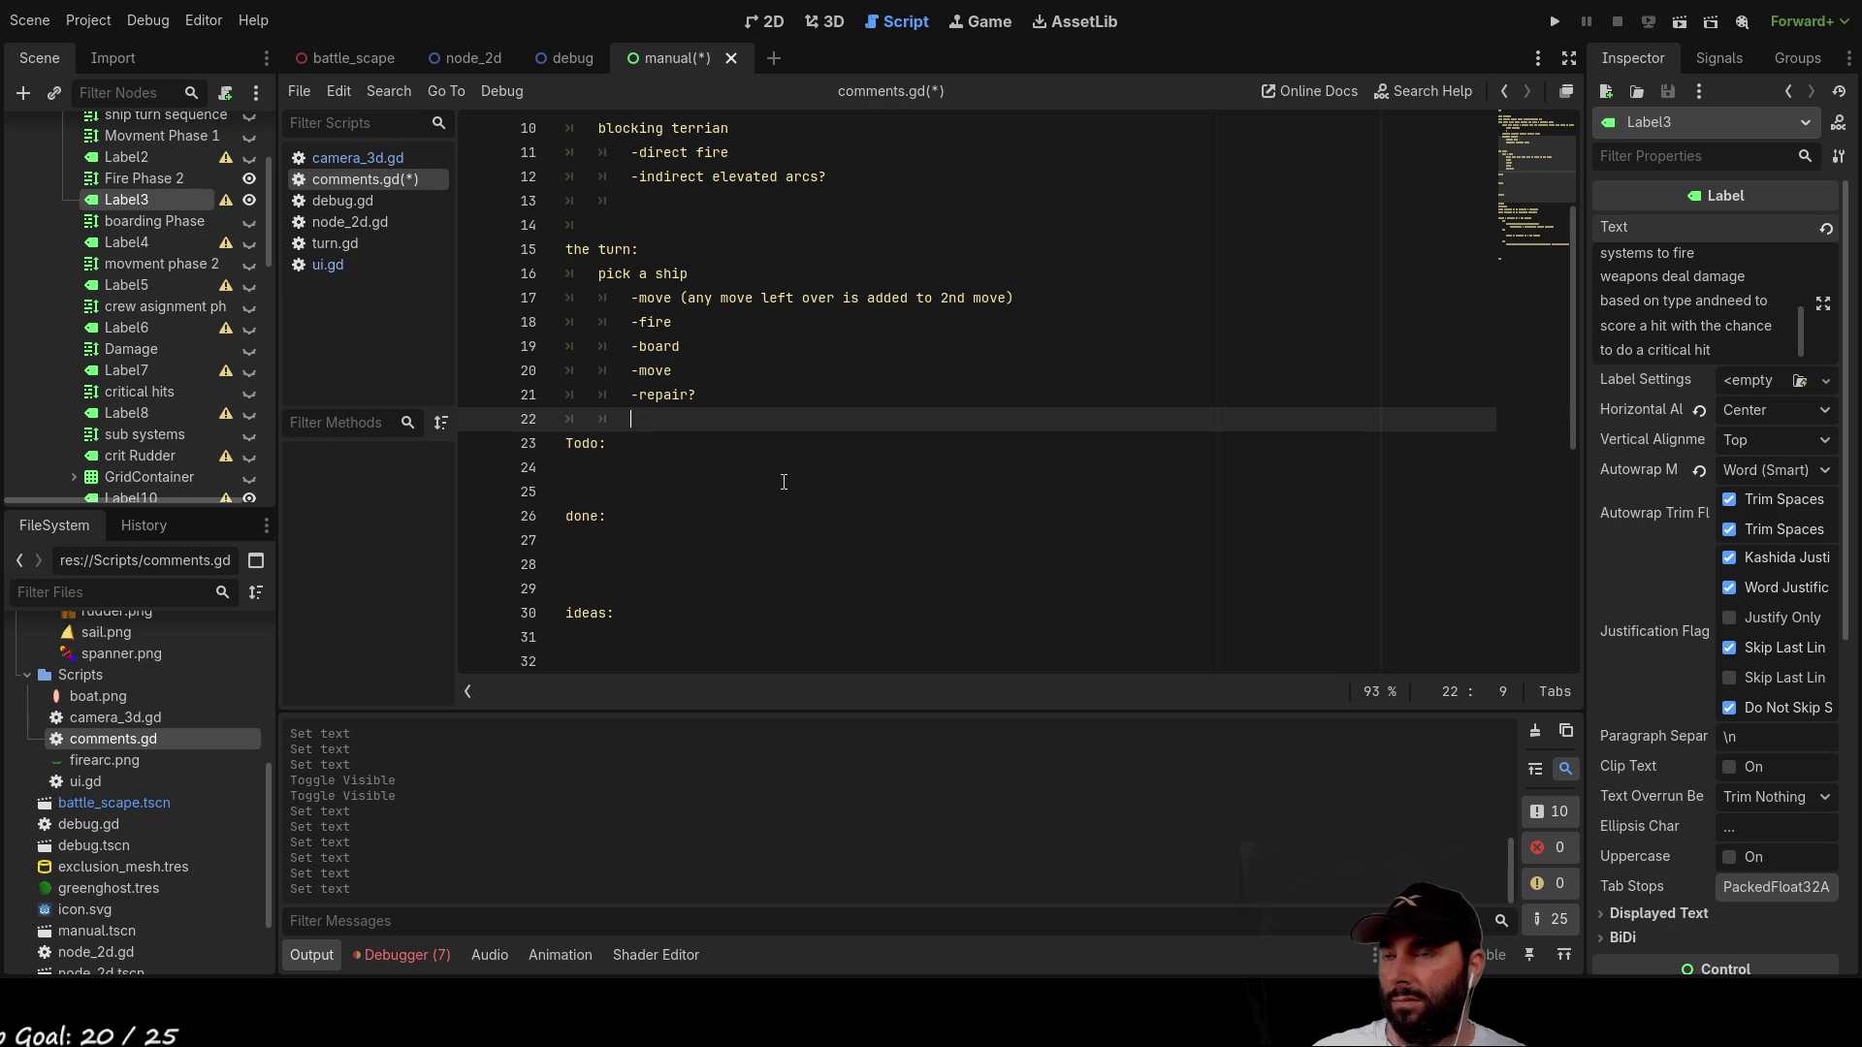
pyautogui.press('Down')
pyautogui.click(783, 482)
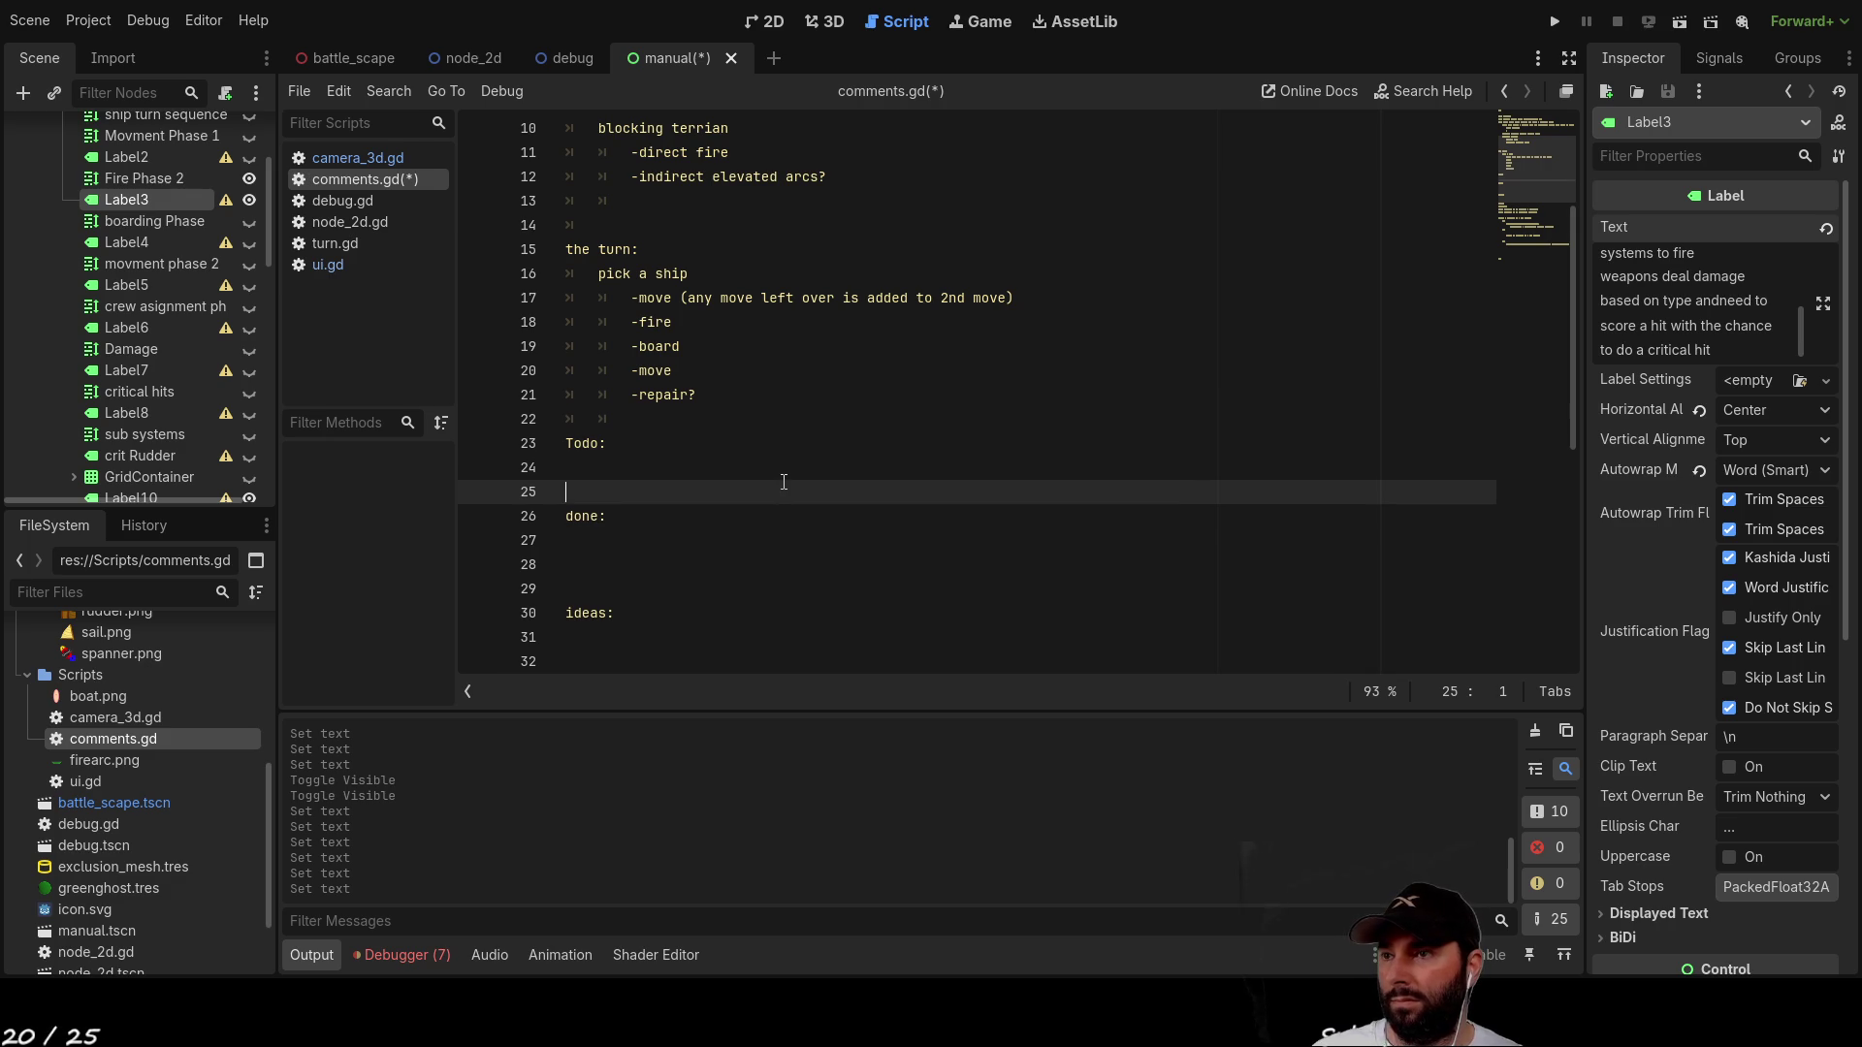
pyautogui.scroll(-4, 766, 477)
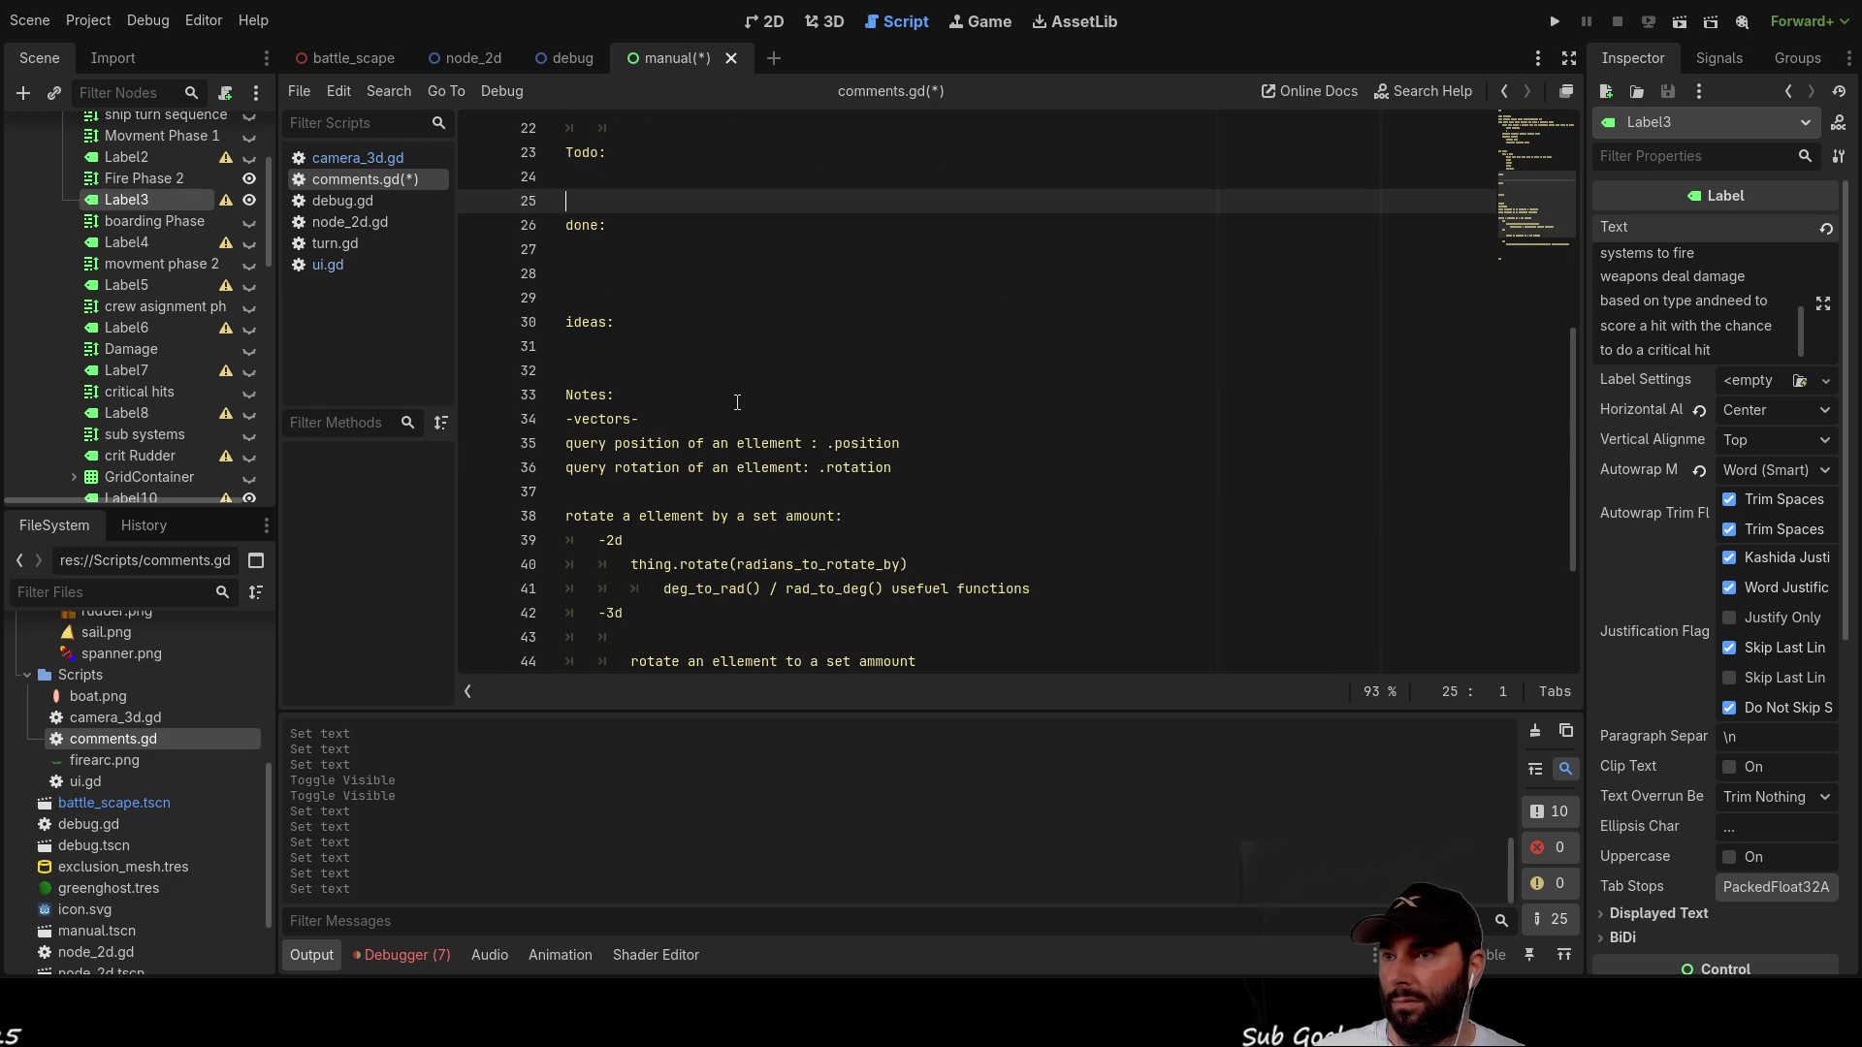
pyautogui.scroll(-3, 739, 407)
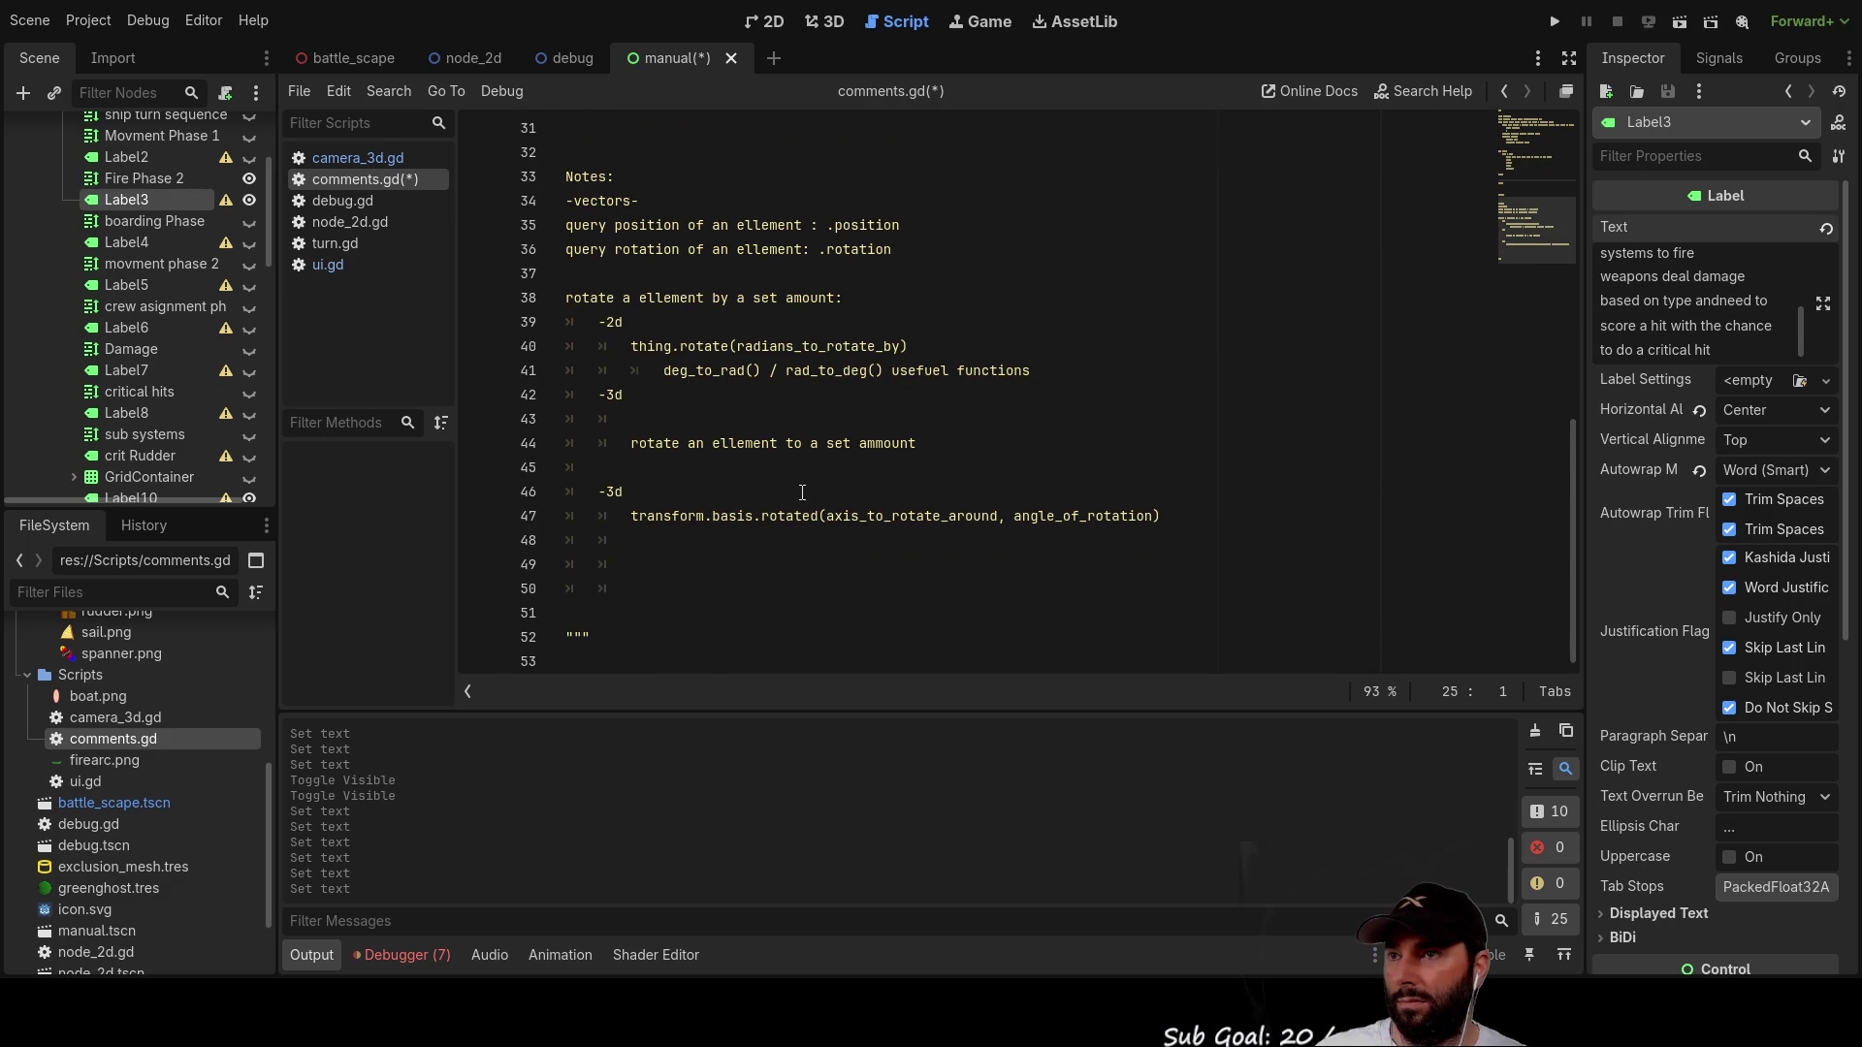
# Step: Add an unindented 'firing Weapons' heading on a new line below the turn list
pyautogui.scroll(7, 803, 491)
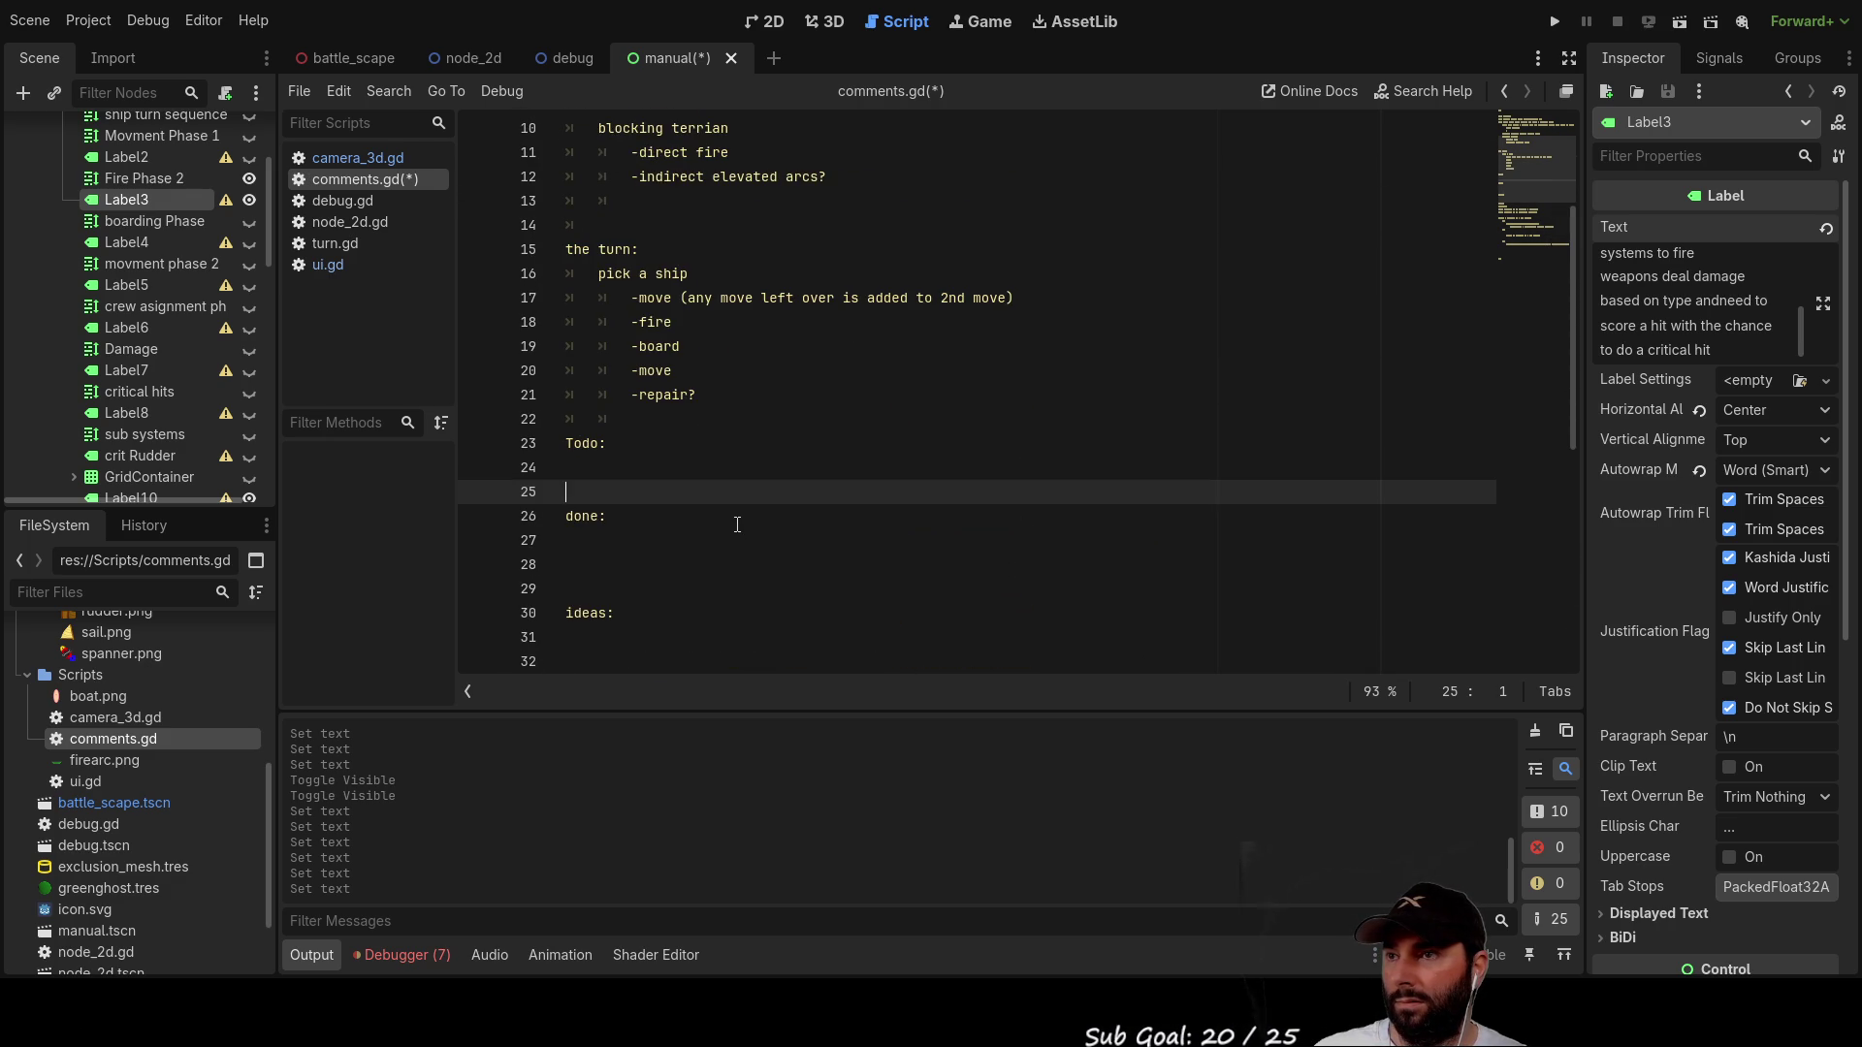
pyautogui.scroll(2, 737, 524)
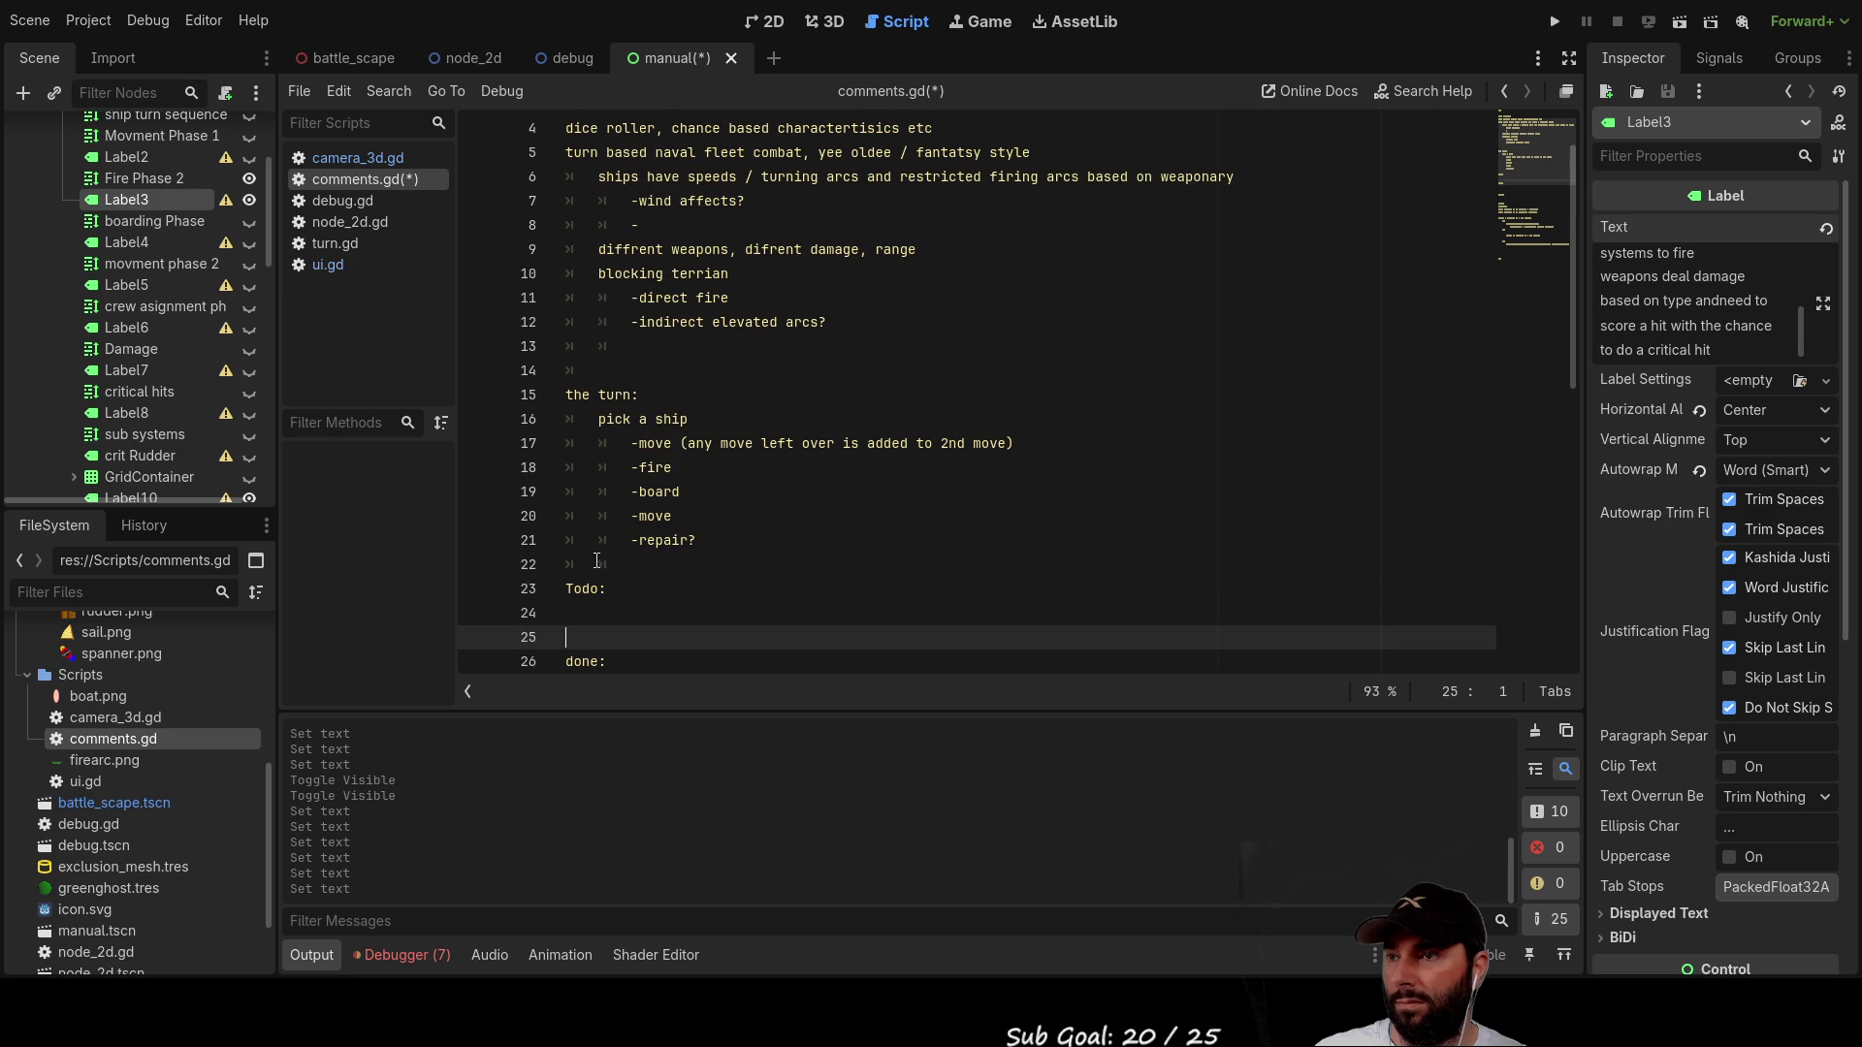
pyautogui.click(723, 572)
pyautogui.press('Return')
pyautogui.press('Return')
pyautogui.press('Return')
pyautogui.press('Tab')
pyautogui.press('Up')
pyautogui.press('Up')
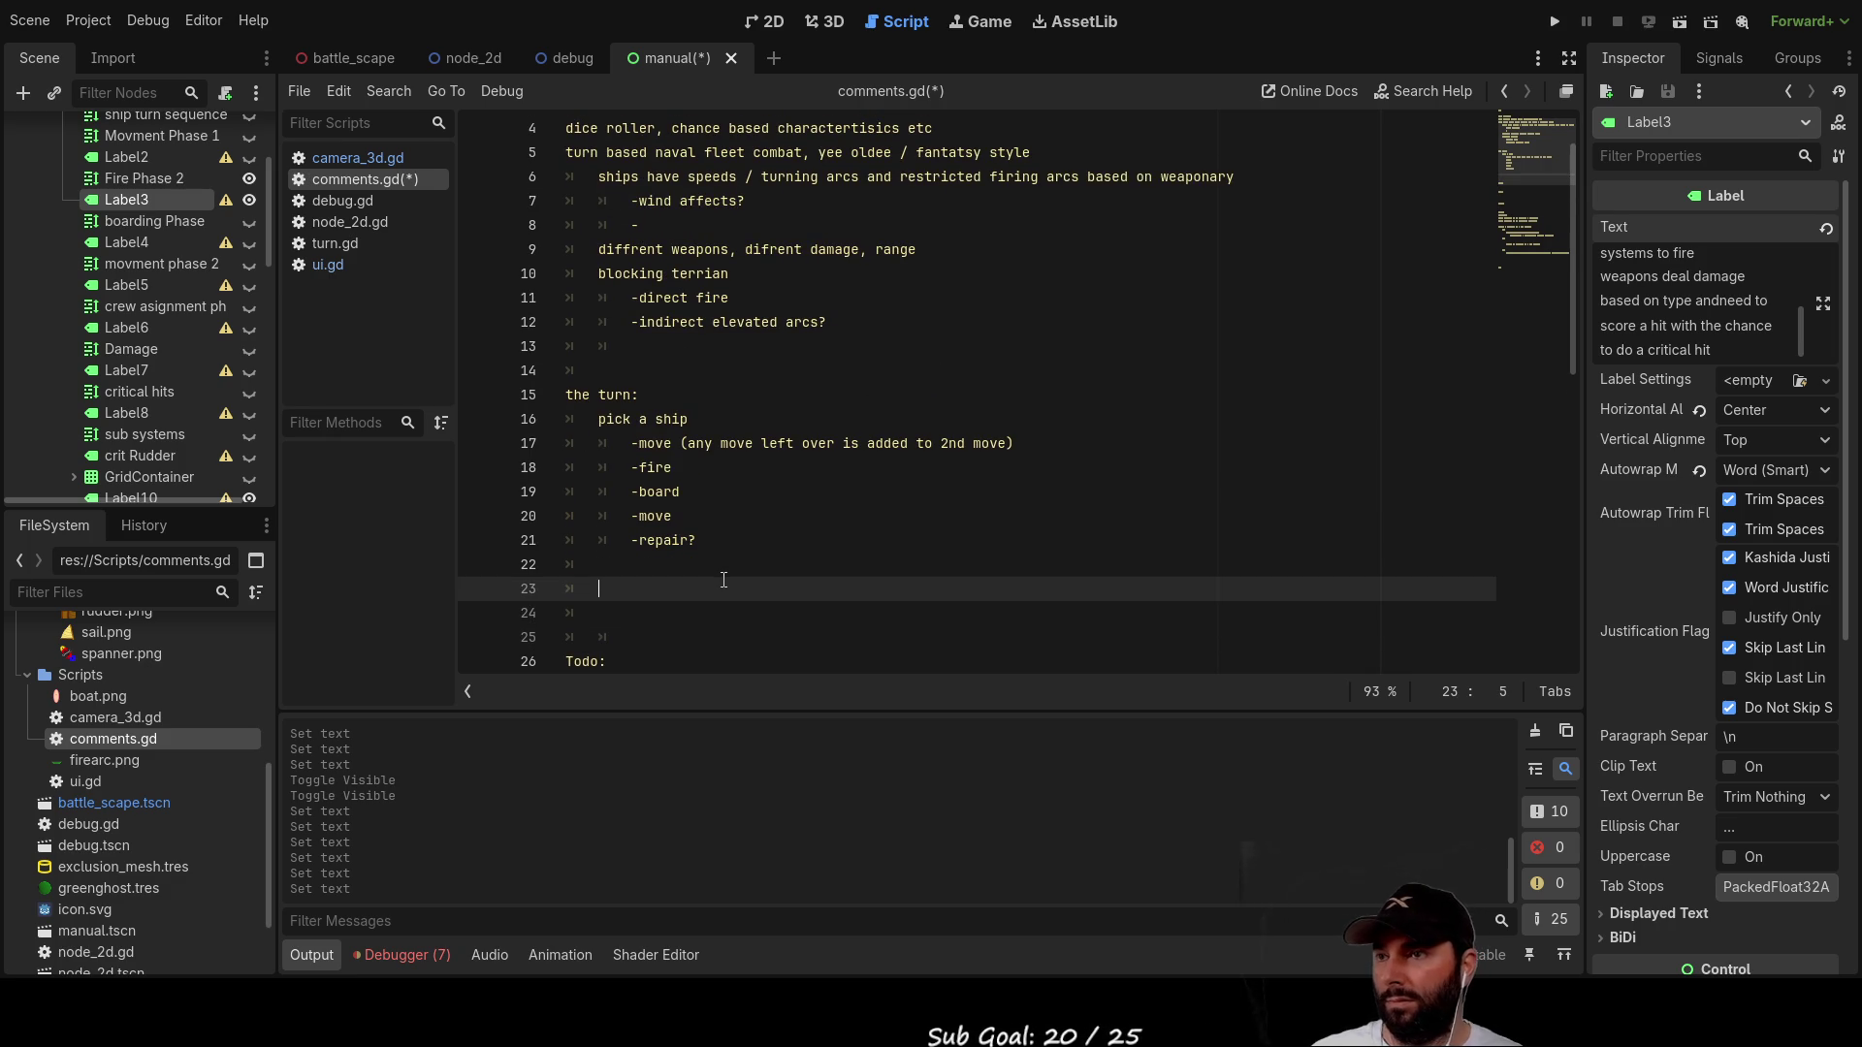
pyautogui.press('BackSpace')
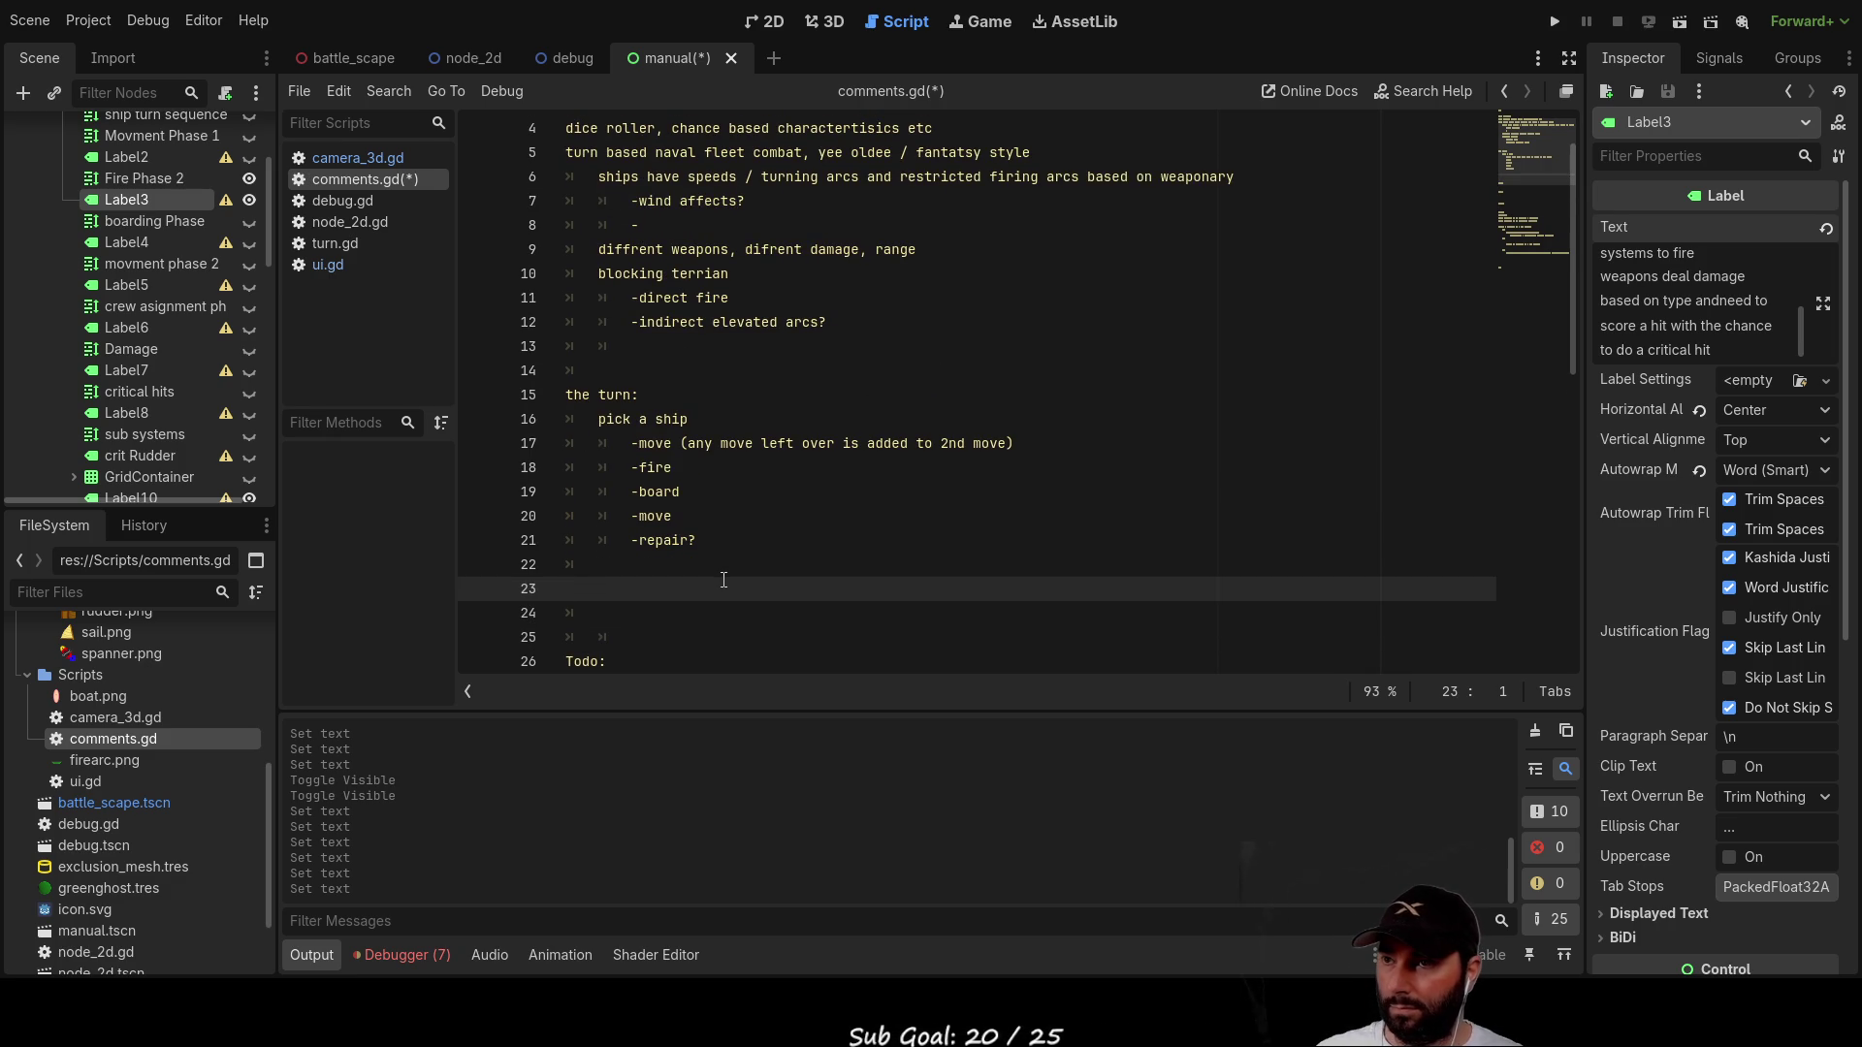
pyautogui.write('weapons')
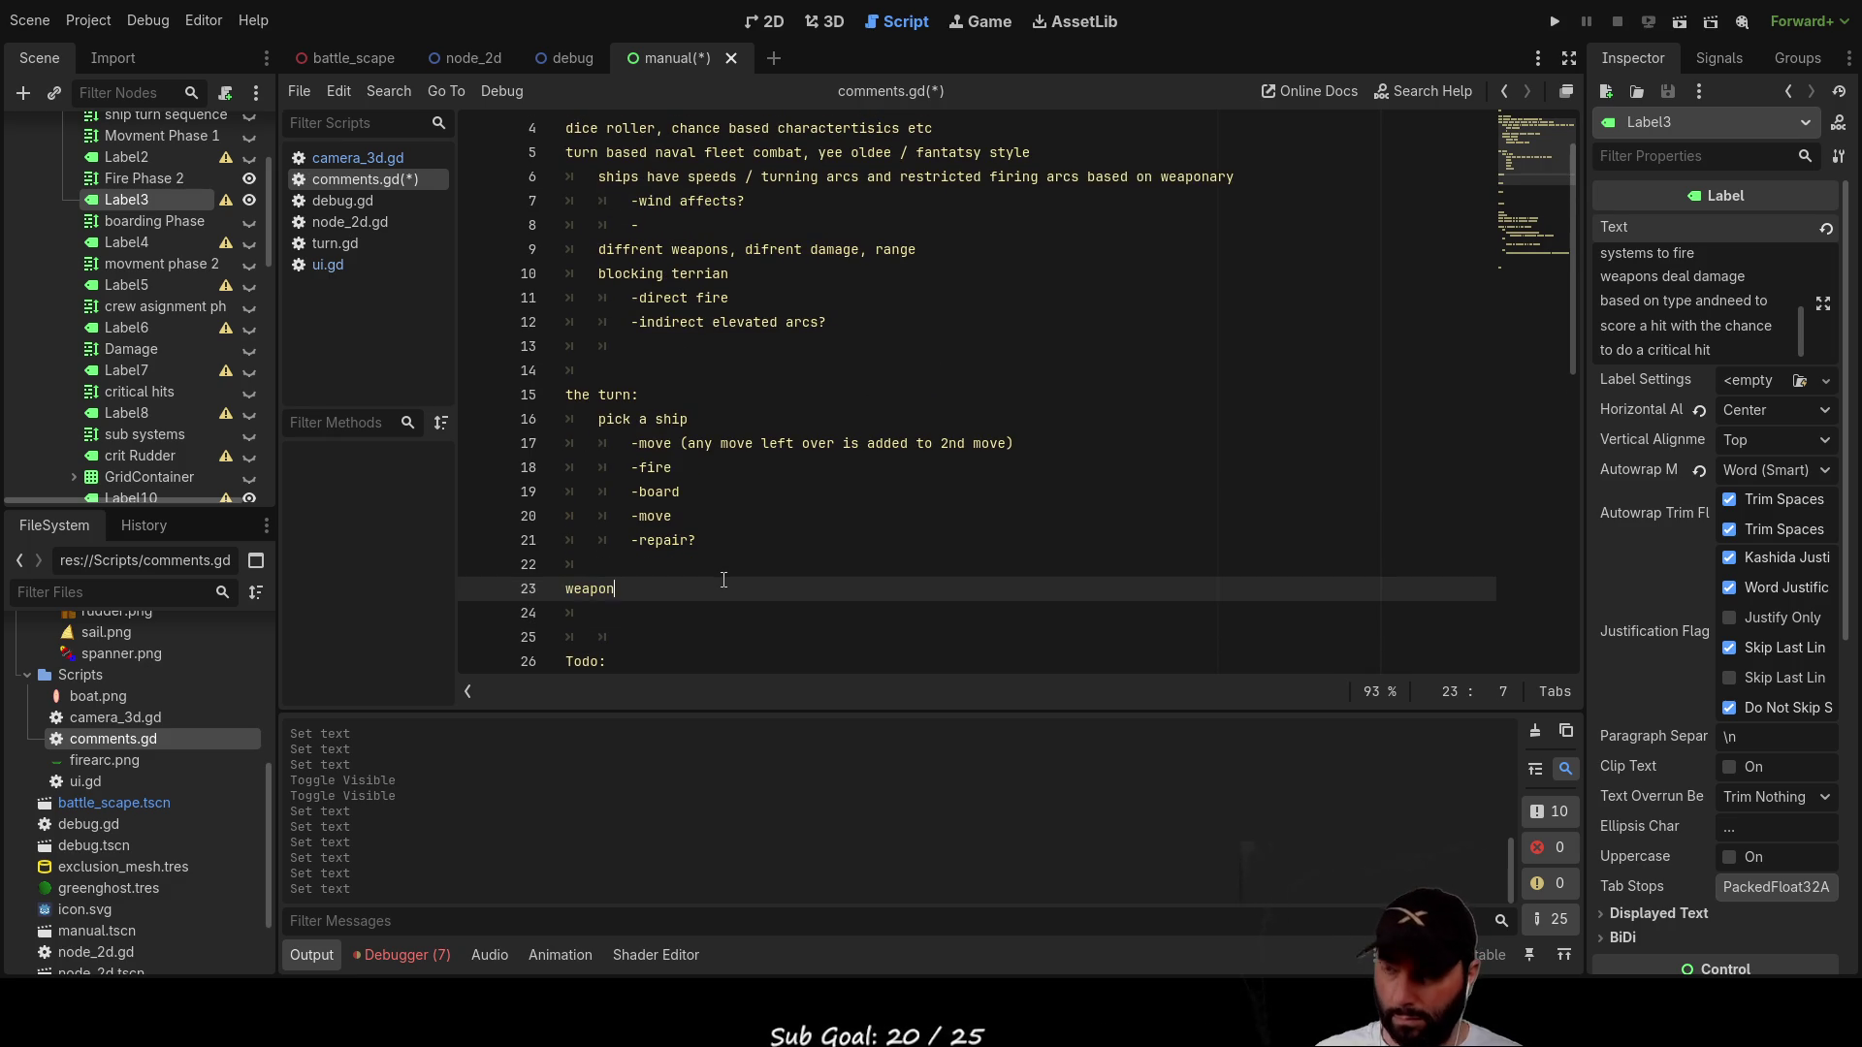
pyautogui.press('Home')
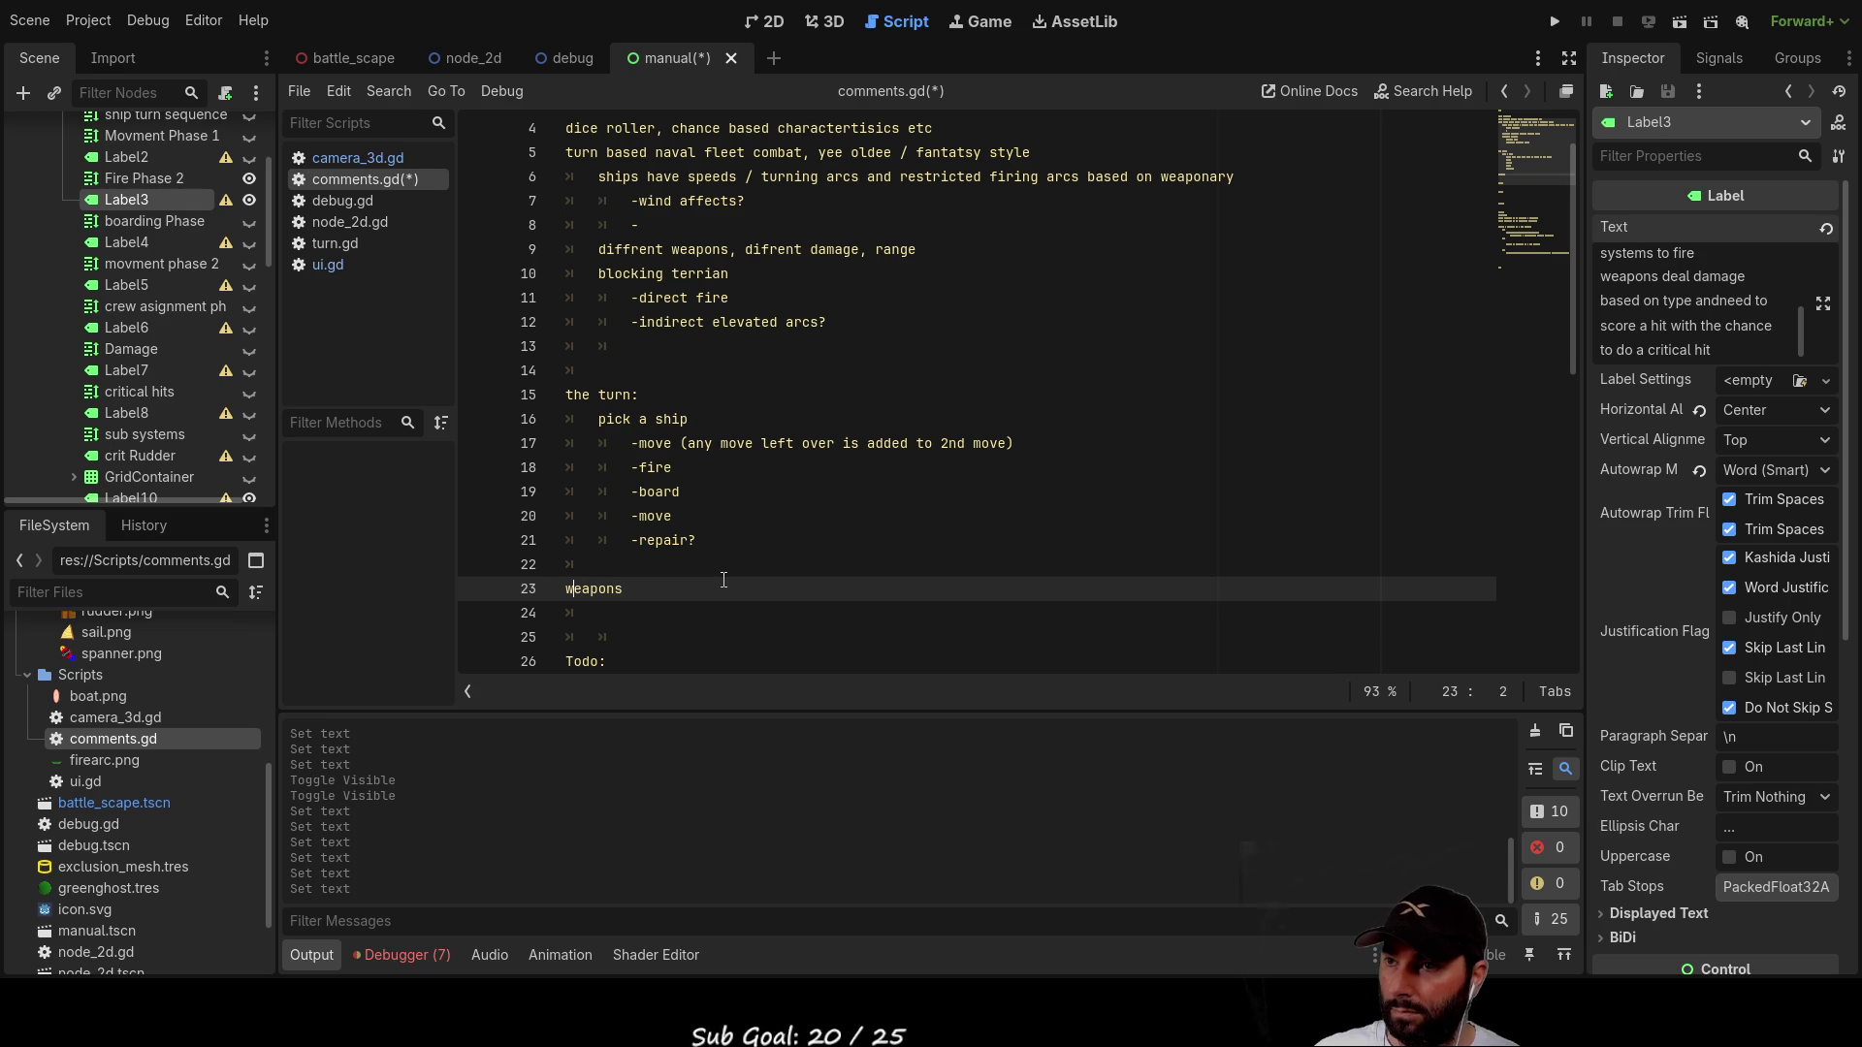
pyautogui.write('firing')
pyautogui.press('Left')
pyautogui.press('Left')
pyautogui.press('Left')
pyautogui.press('Right')
pyautogui.press('Right')
pyautogui.press('Right')
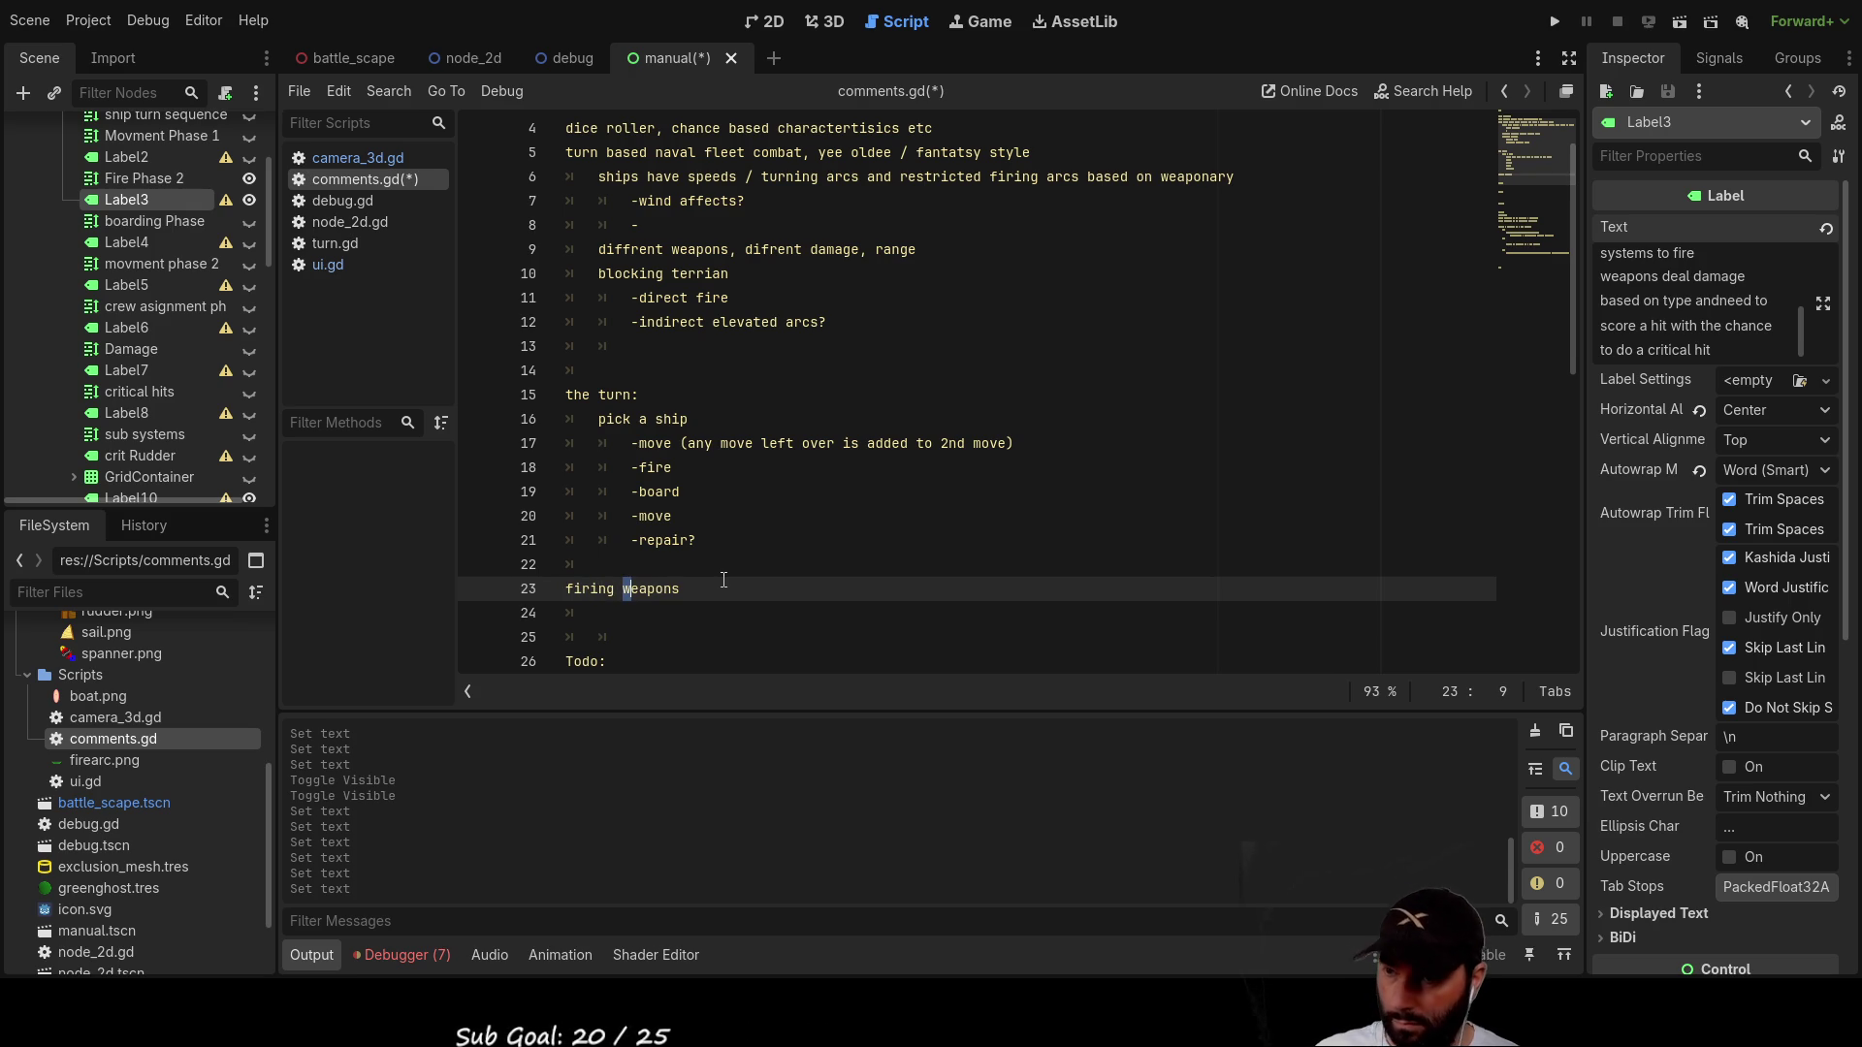
pyautogui.write('W')
pyautogui.press('Left')
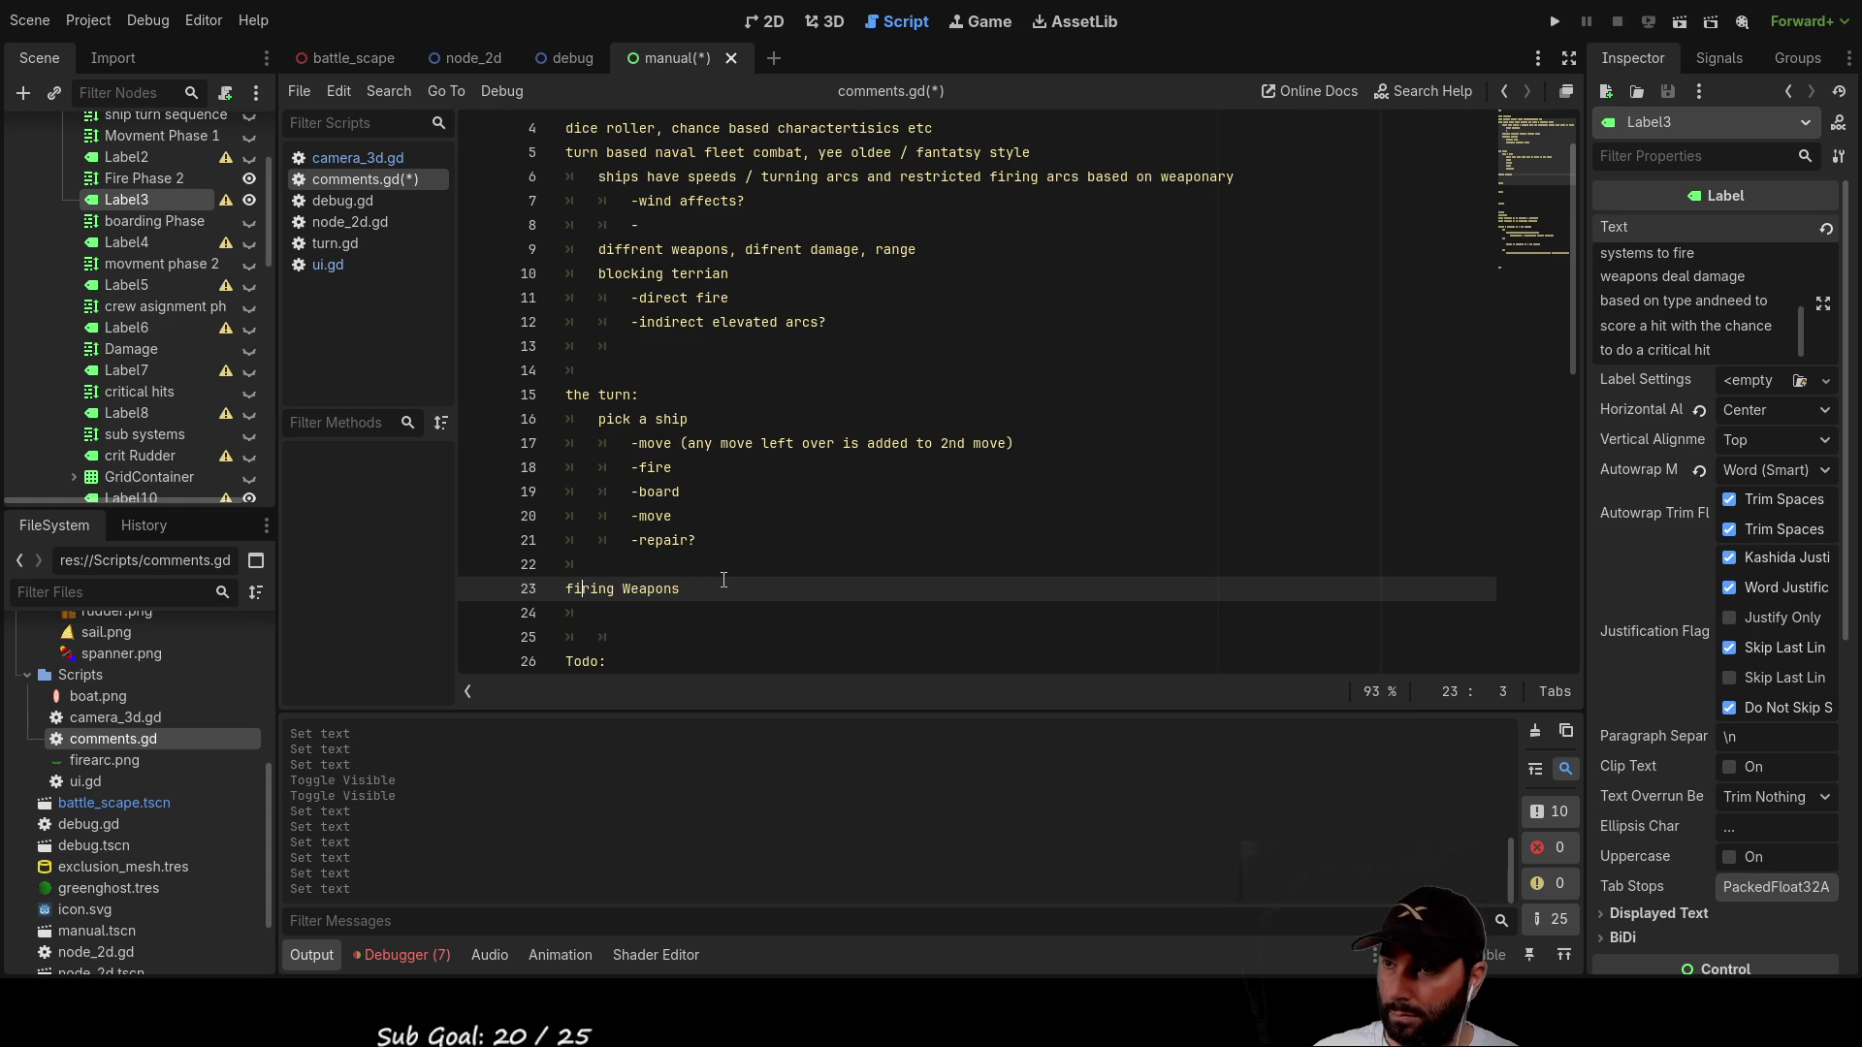
pyautogui.press('Down')
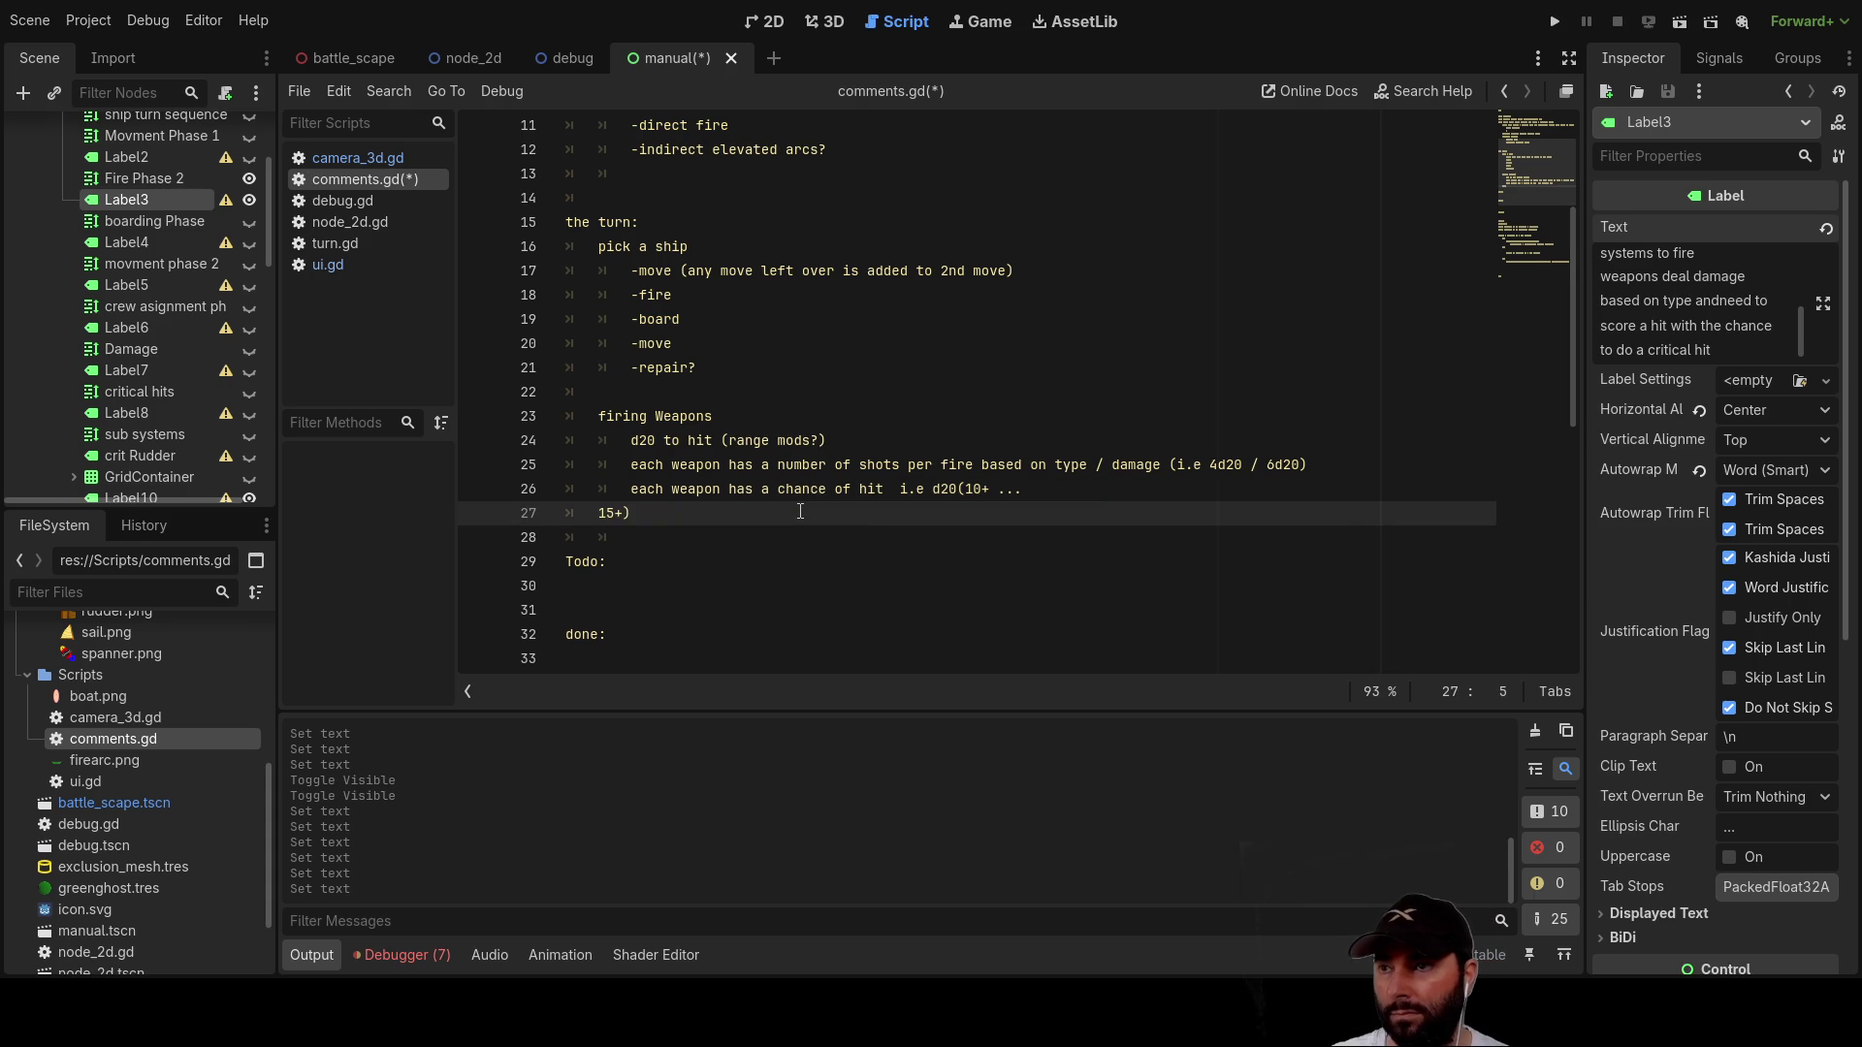
# Step: Join '15+)' onto the hit-chance line and add a sub-point that damage and non-full crew reduce shots
pyautogui.press('BackSpace')
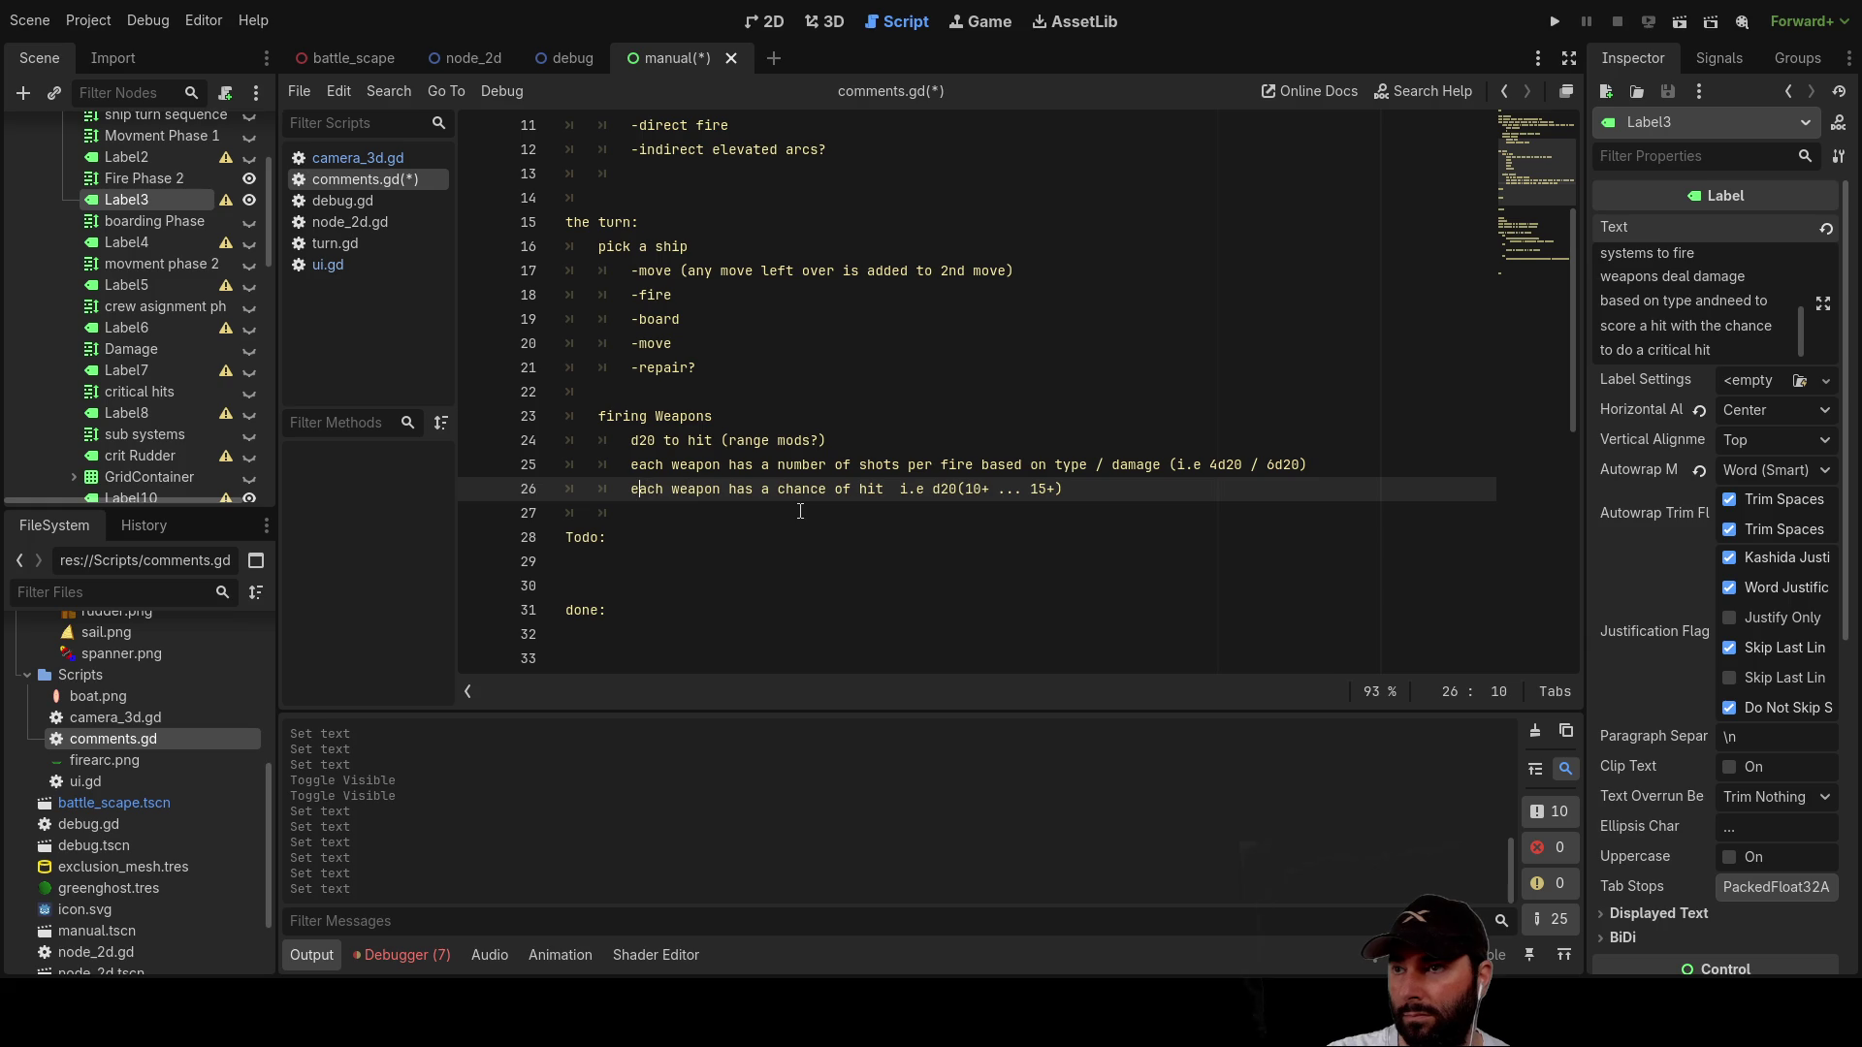
pyautogui.press('Return')
pyautogui.write('-damage and non full crew operation reduces number of shots')
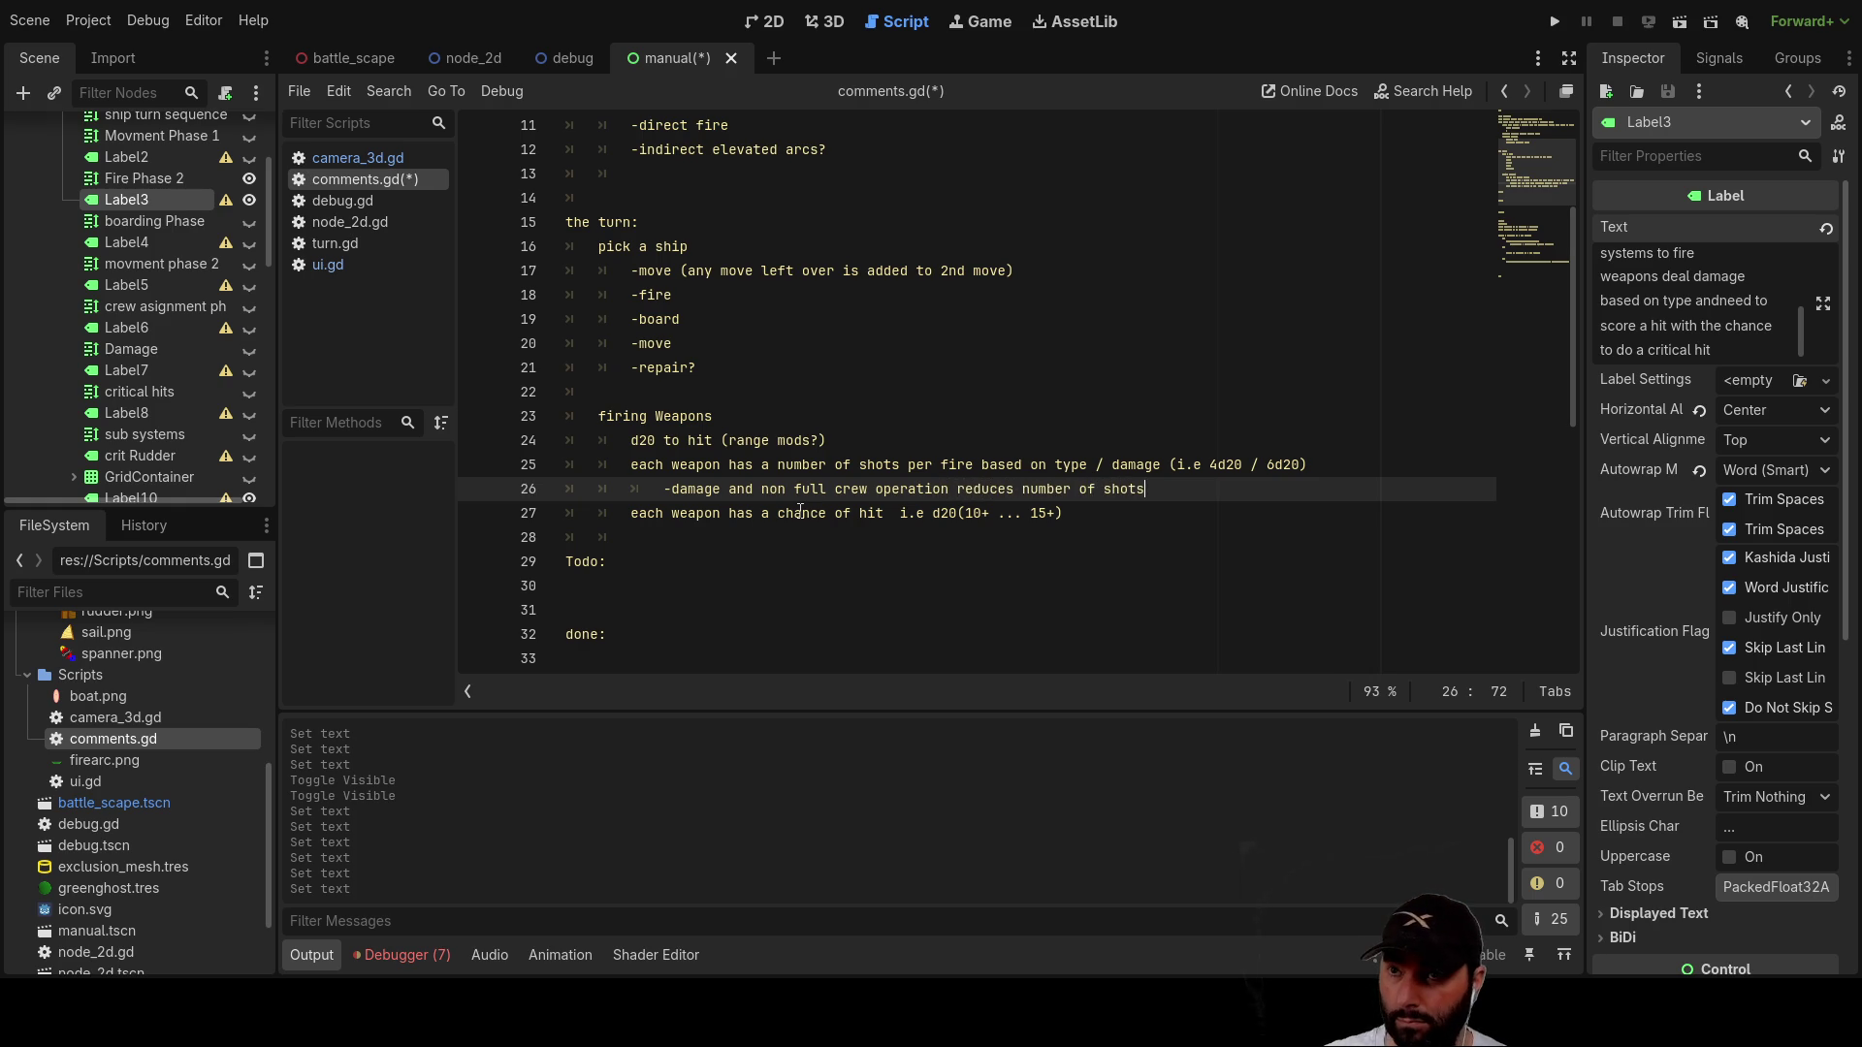
pyautogui.press('Down')
pyautogui.press('Down')
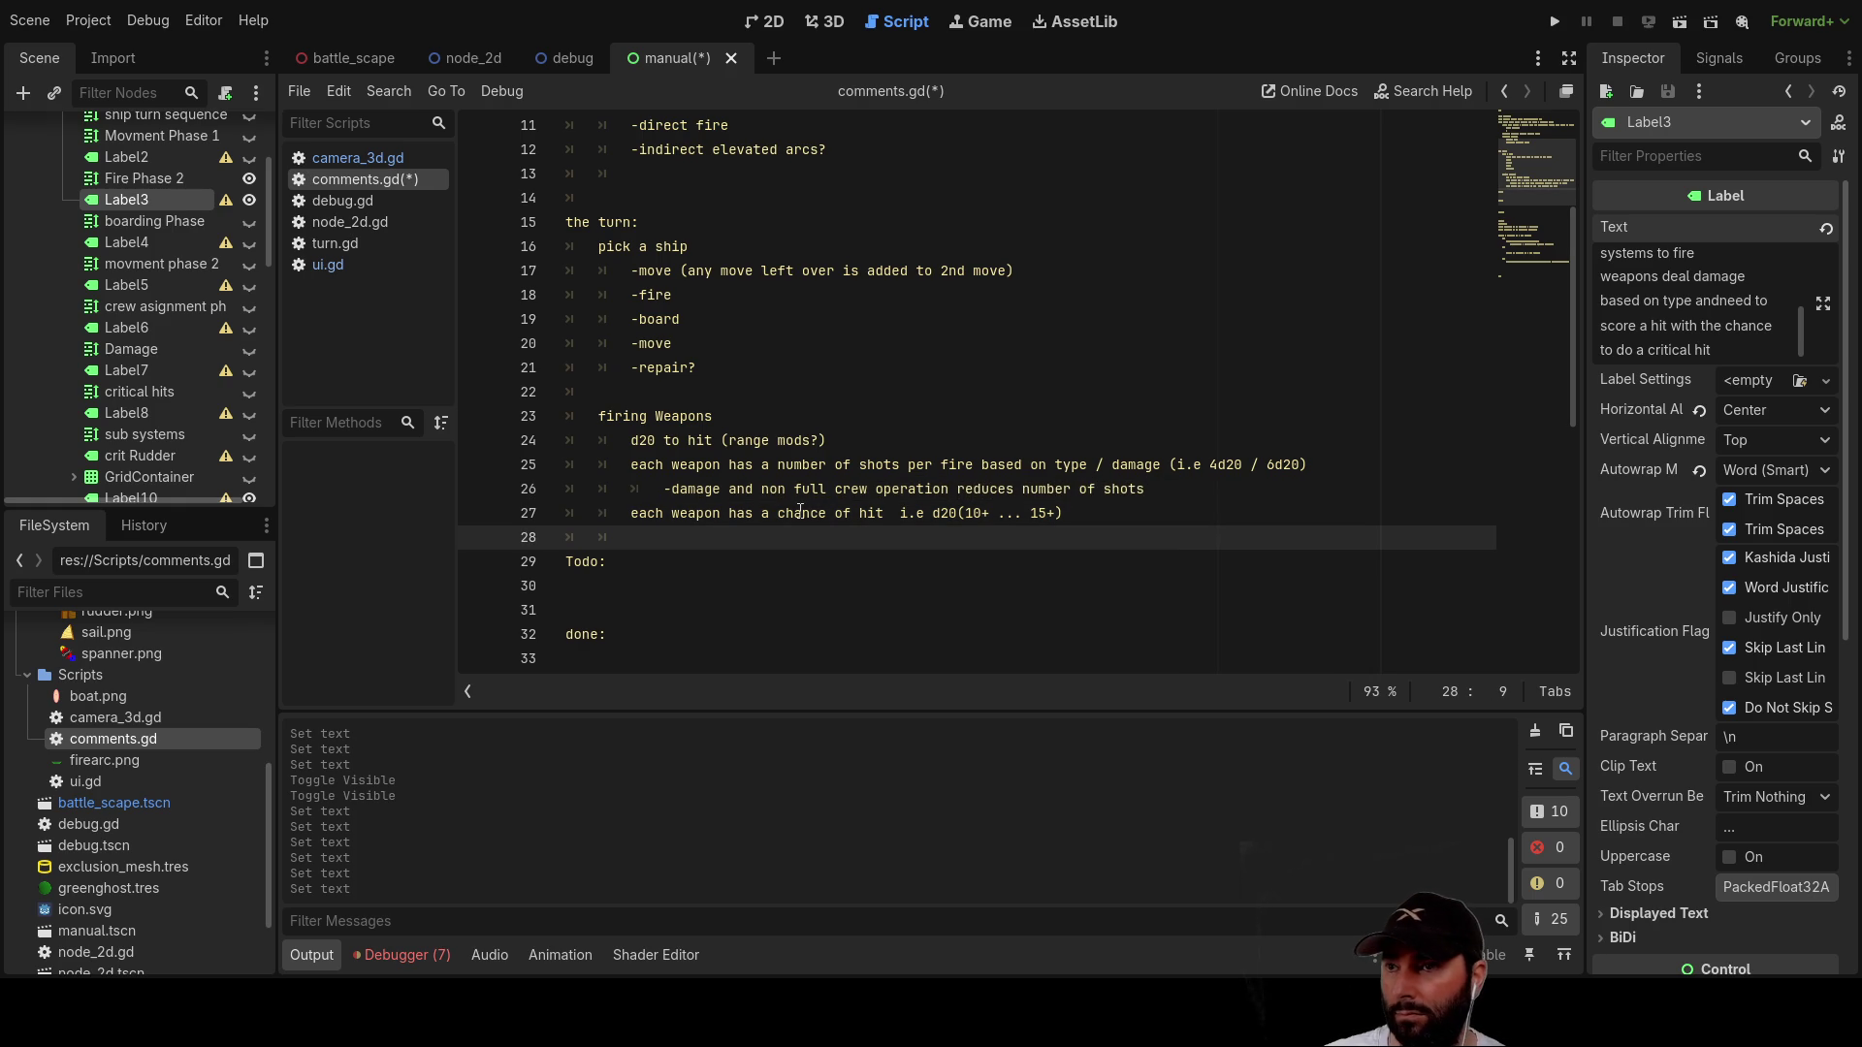
pyautogui.press('Up')
pyautogui.press('Up')
pyautogui.press('Up')
pyautogui.press('End')
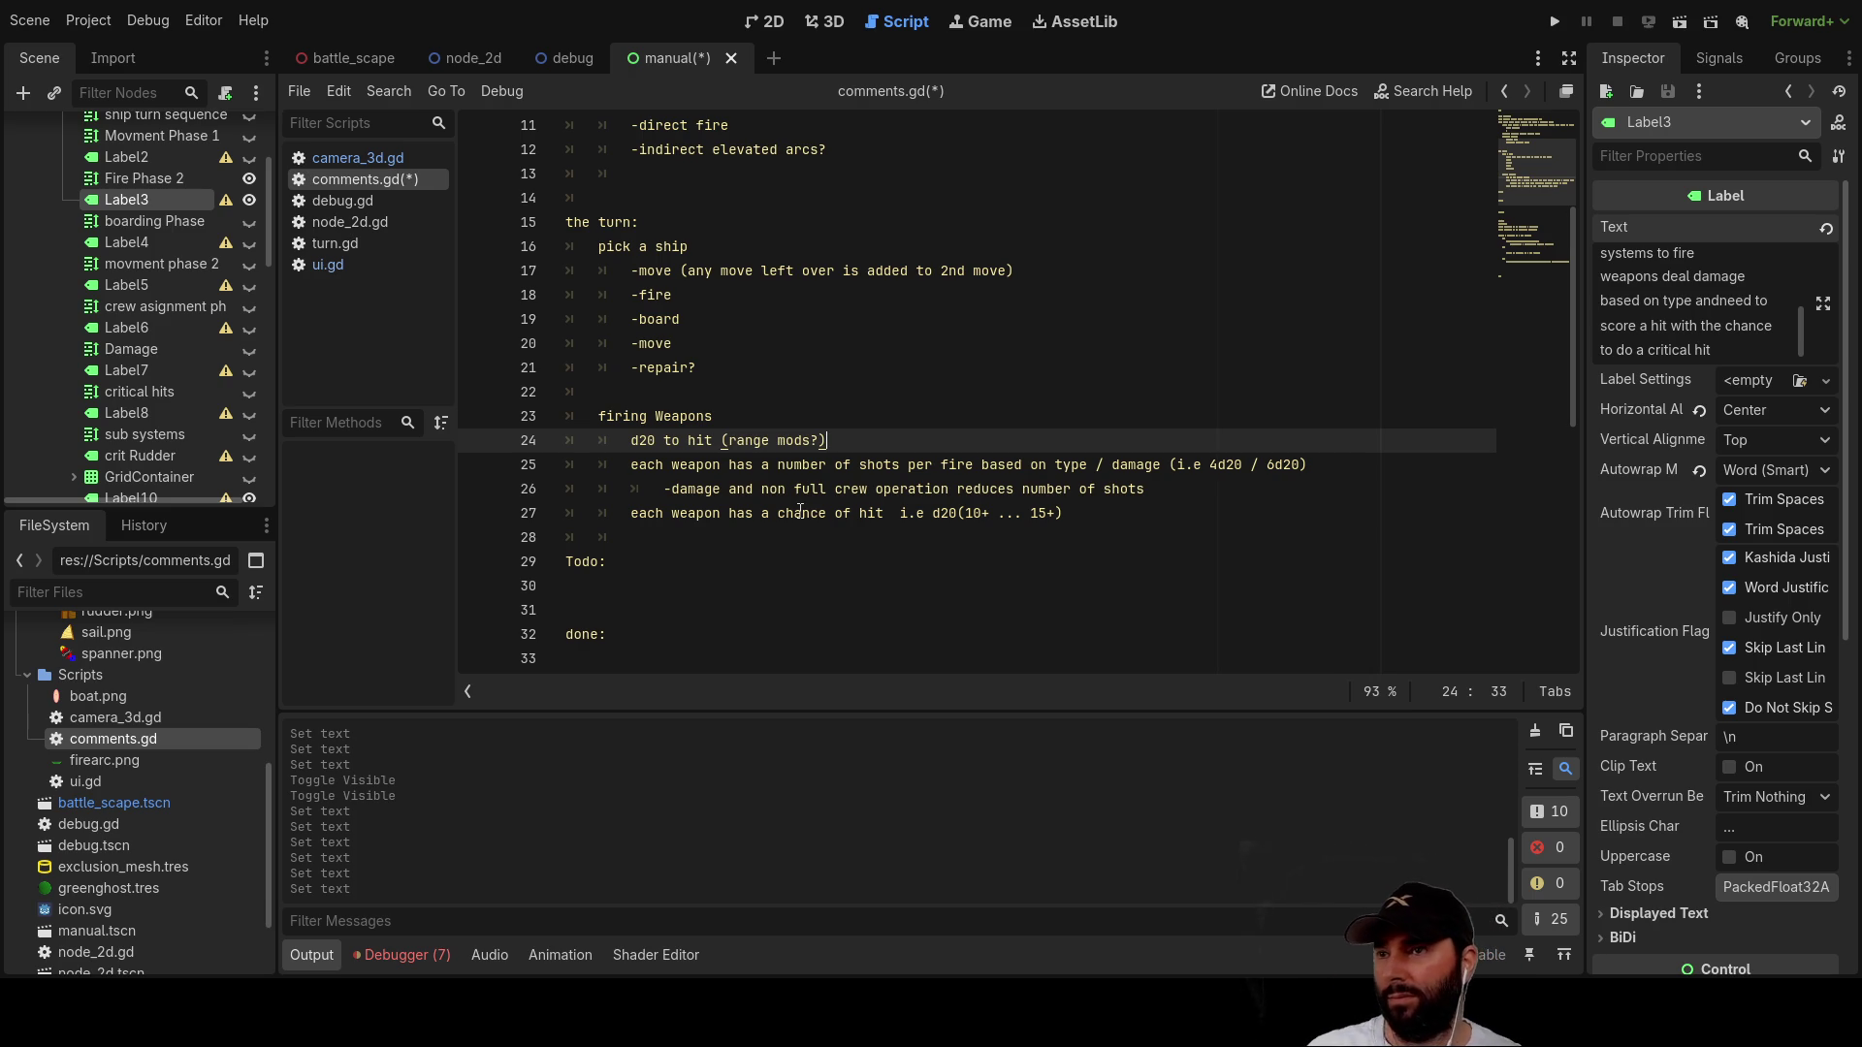
pyautogui.press('Down')
pyautogui.press('Down')
pyautogui.press('Up')
pyautogui.press('Up')
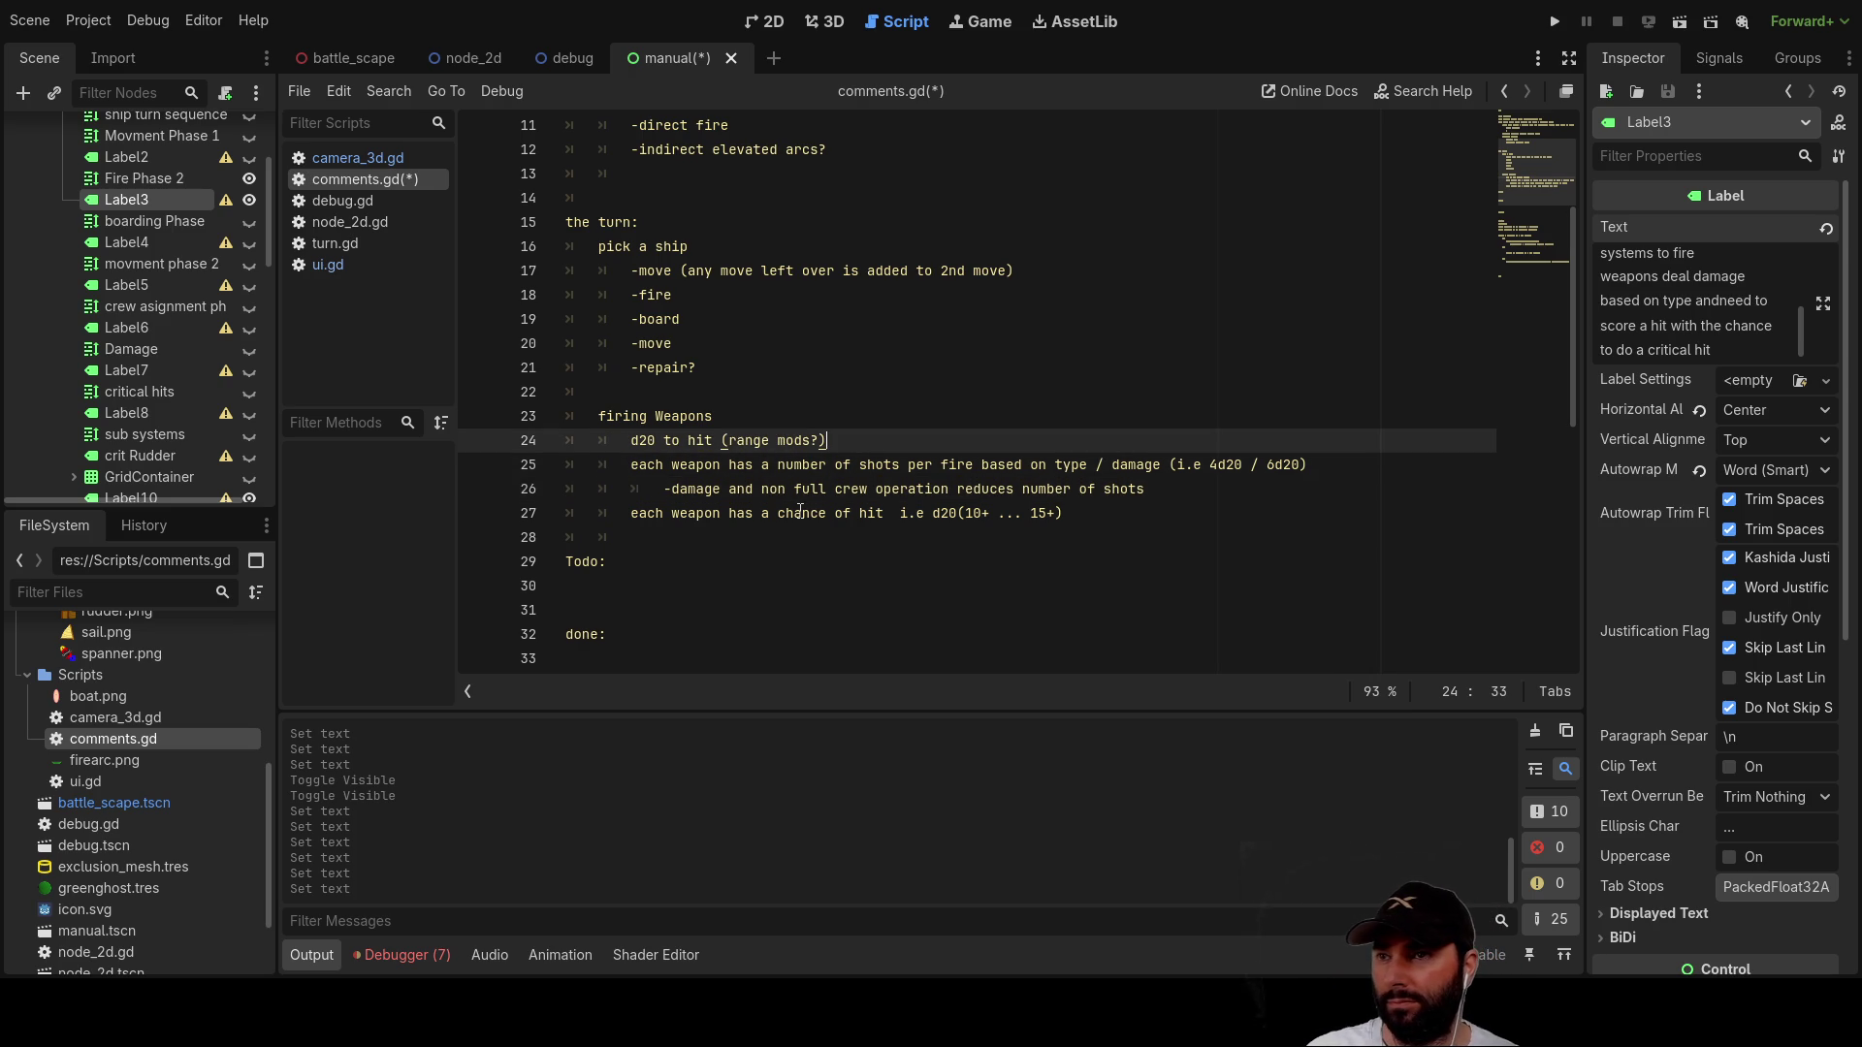
pyautogui.hotkey('shift', 'Left')
pyautogui.hotkey('shift', 'Left')
pyautogui.hotkey('shift', 'Left')
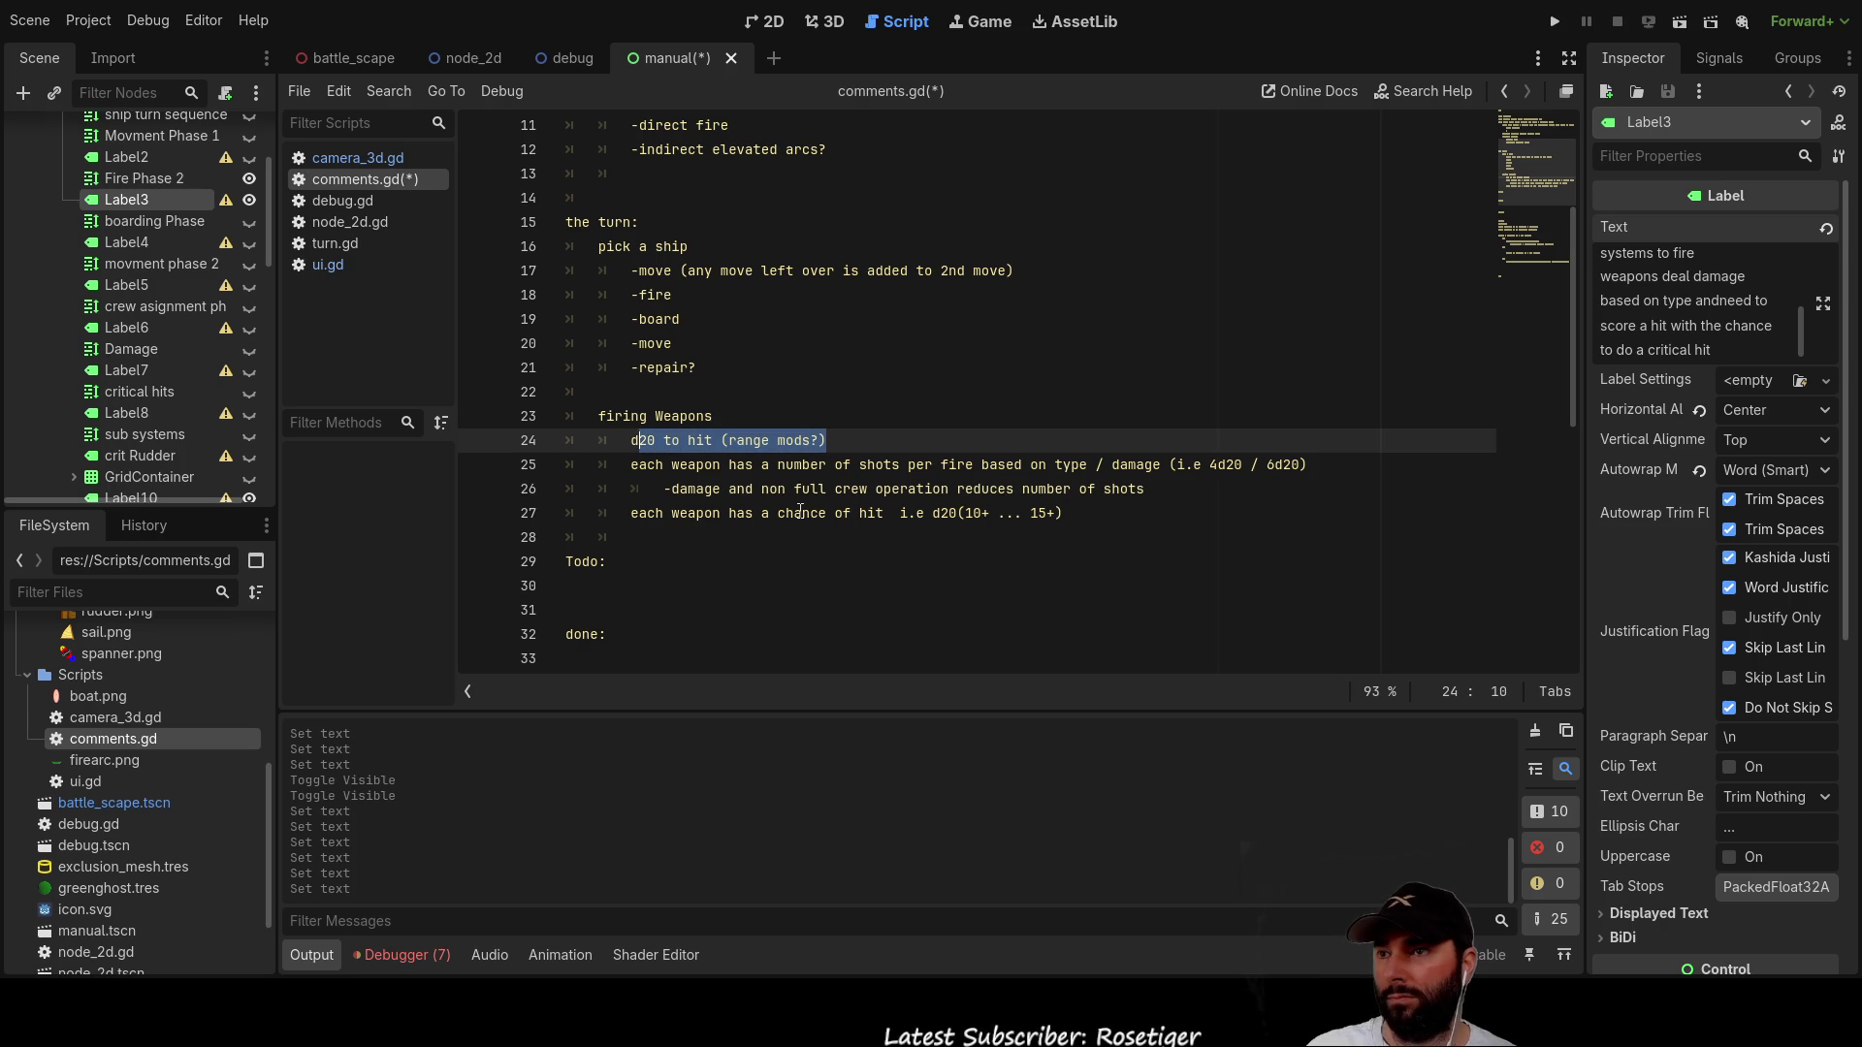
# Step: Delete the 'd20 to hit (range mods?)' line and tidy the shots rule's indentation
pyautogui.press('BackSpace')
pyautogui.press('BackSpace')
pyautogui.press('Delete')
pyautogui.press('Delete')
pyautogui.press('Delete')
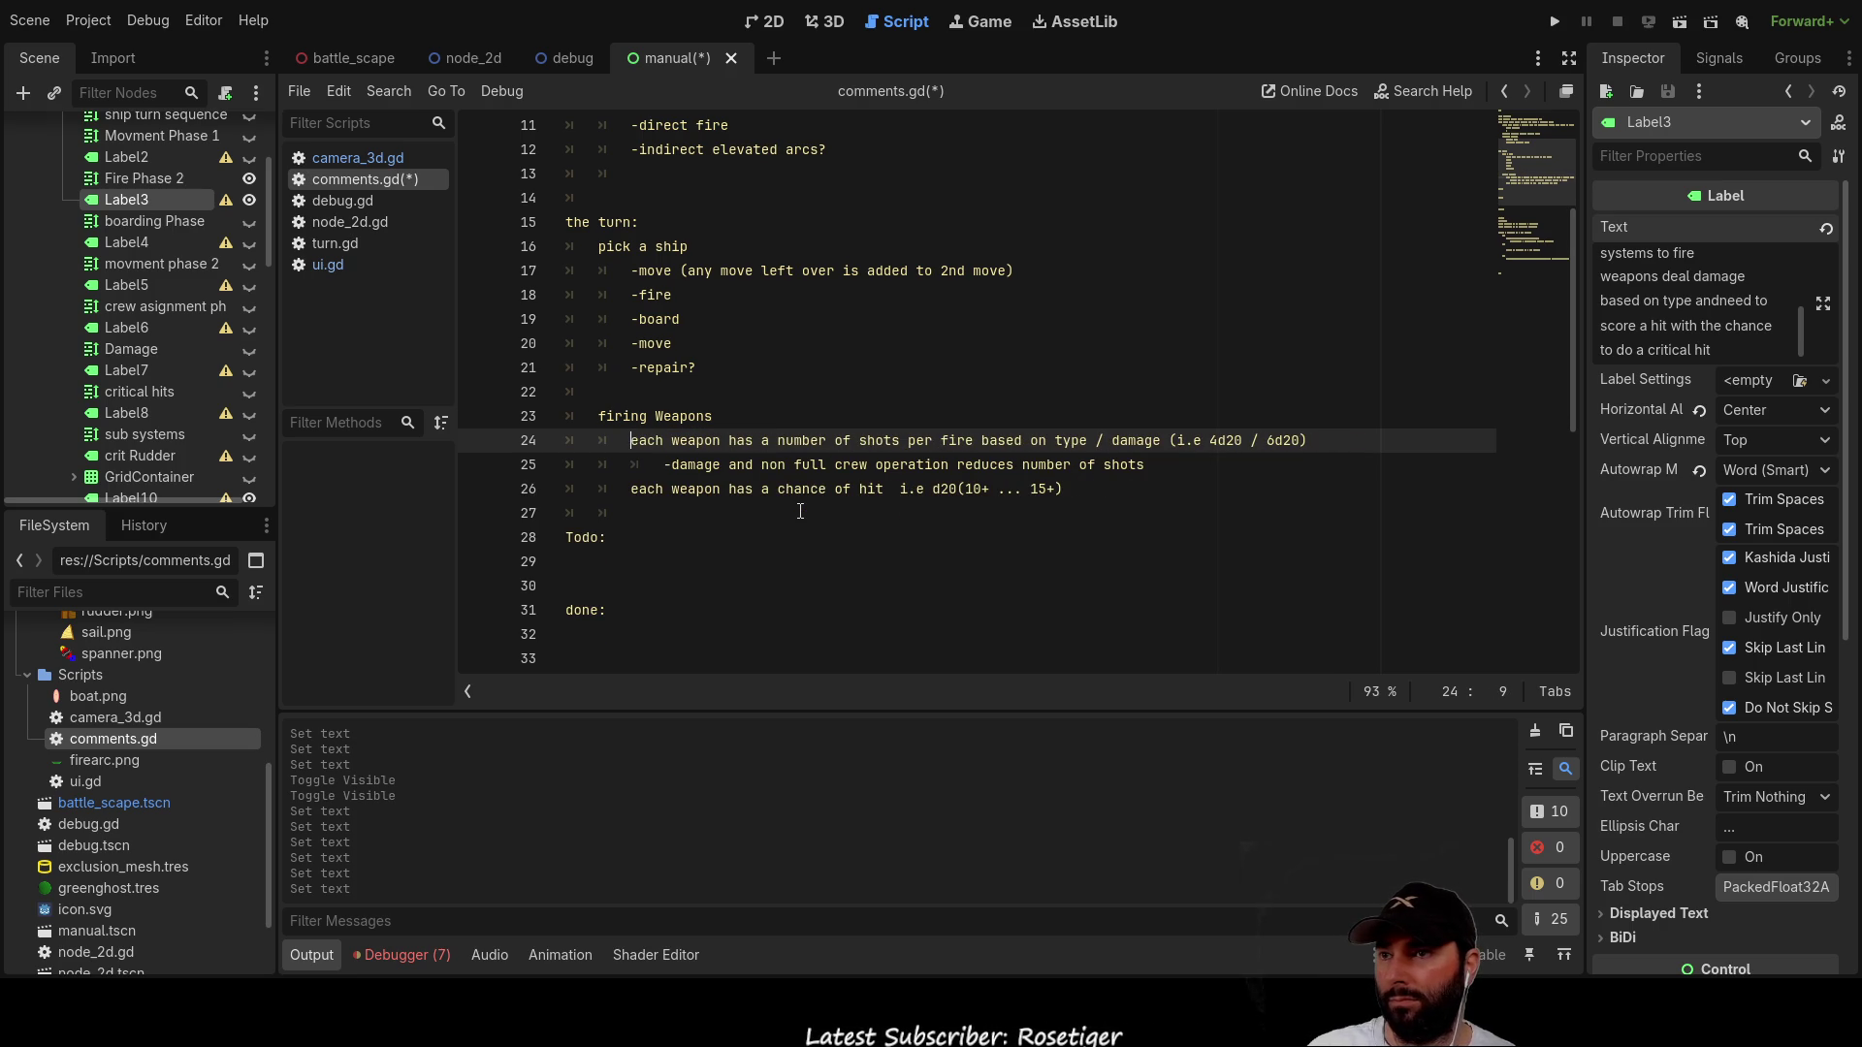
pyautogui.press('Down')
pyautogui.press('Down')
pyautogui.press('Up')
pyautogui.press('Up')
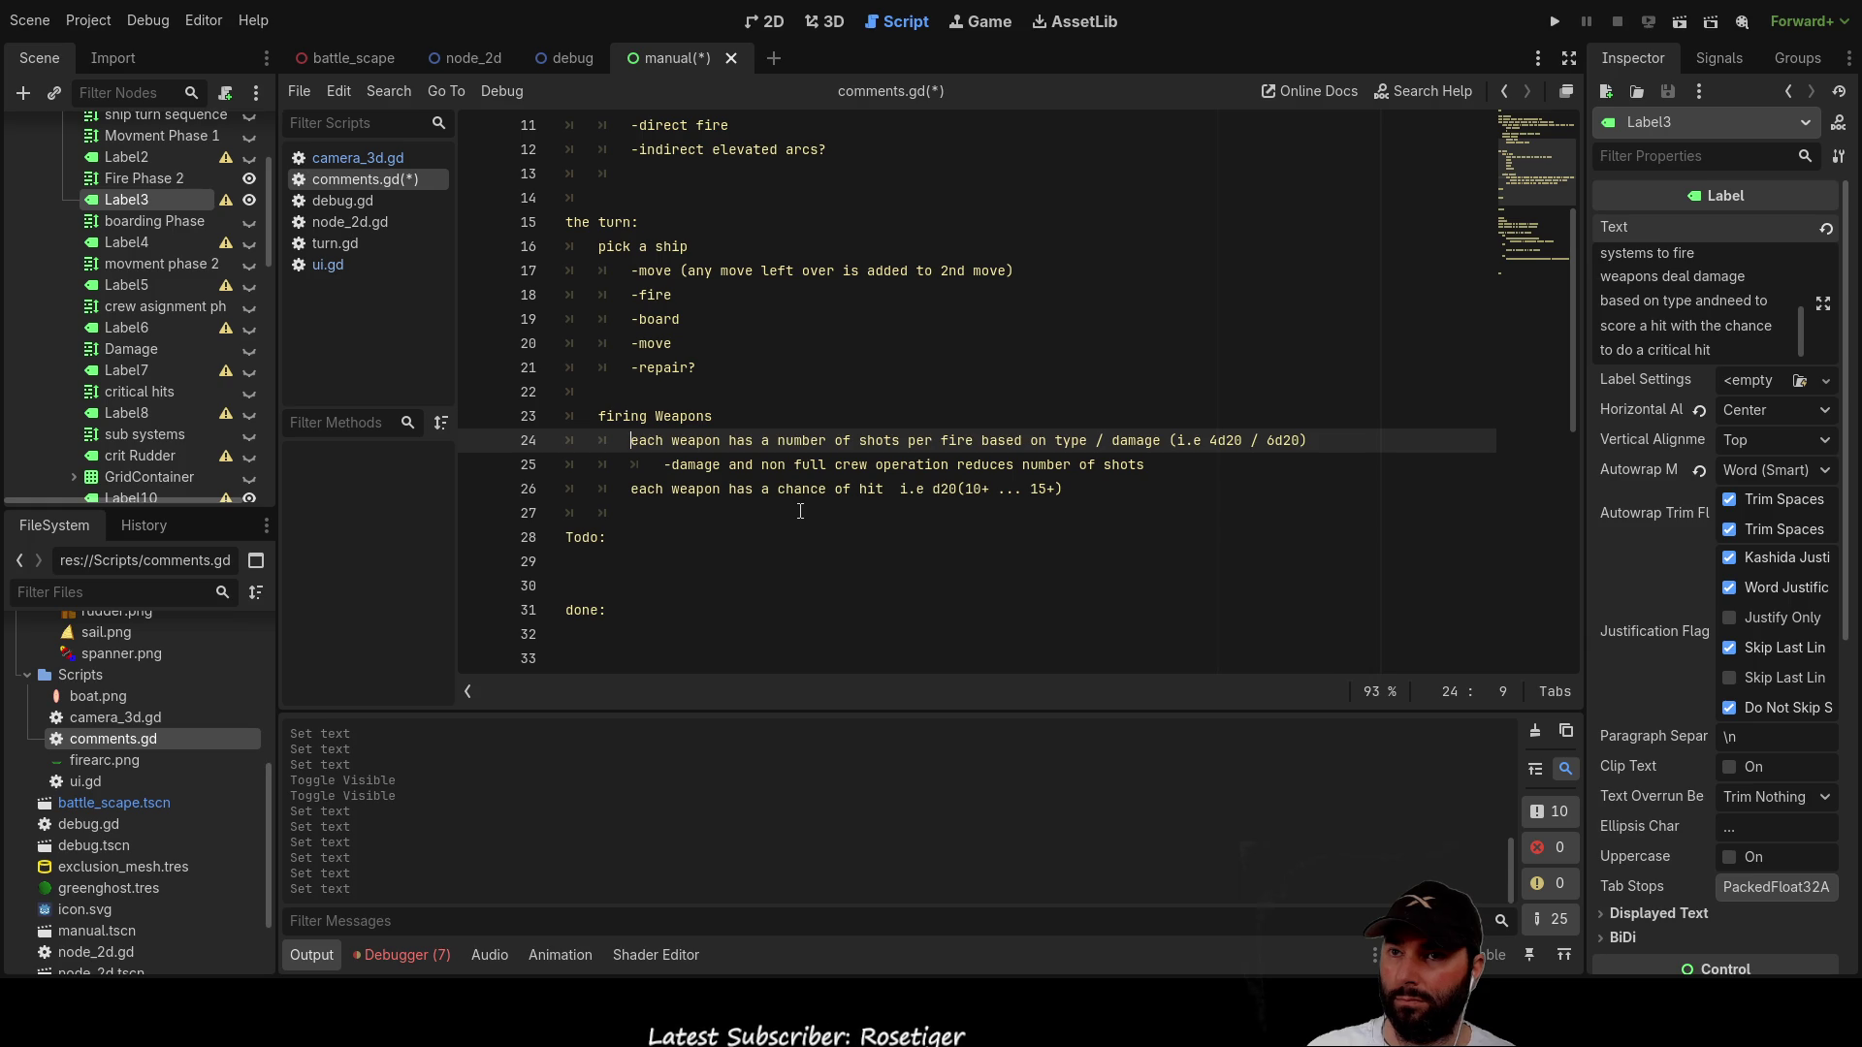
pyautogui.press('Down')
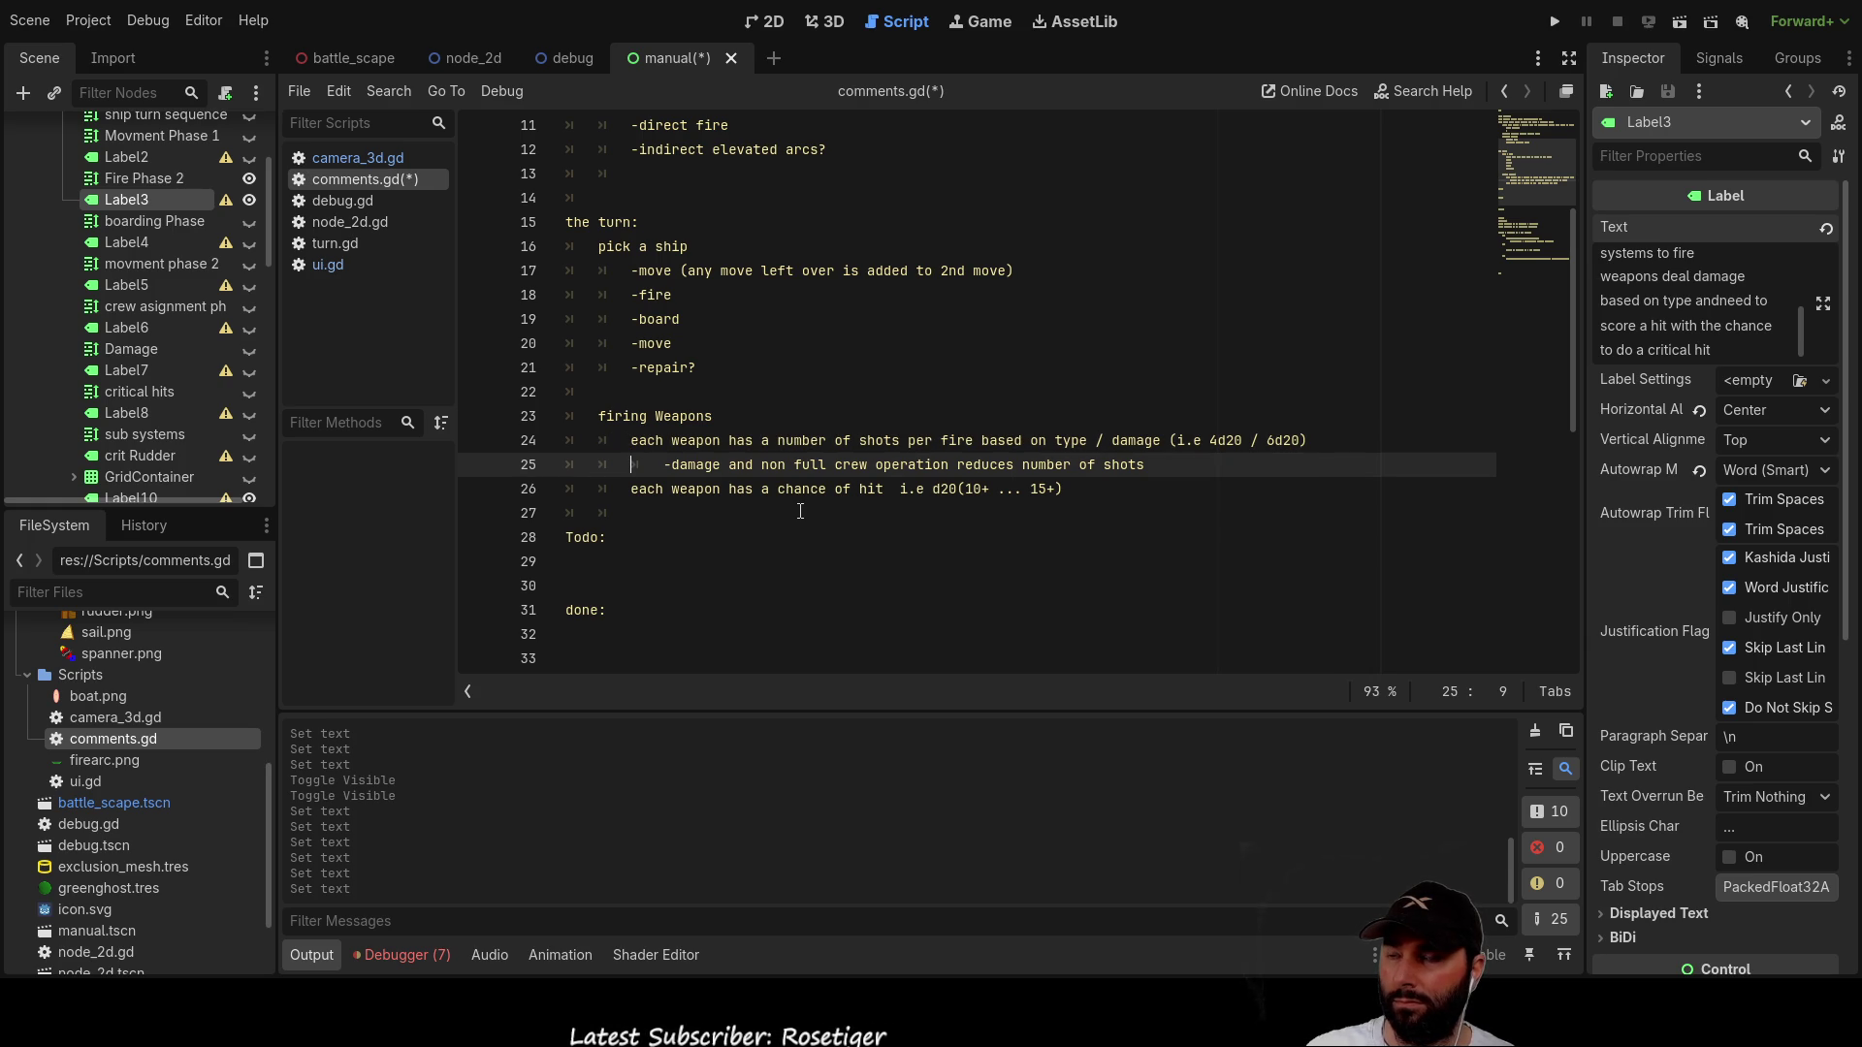
pyautogui.press('Down')
pyautogui.press('Up')
pyautogui.press('Right')
pyautogui.press('Down')
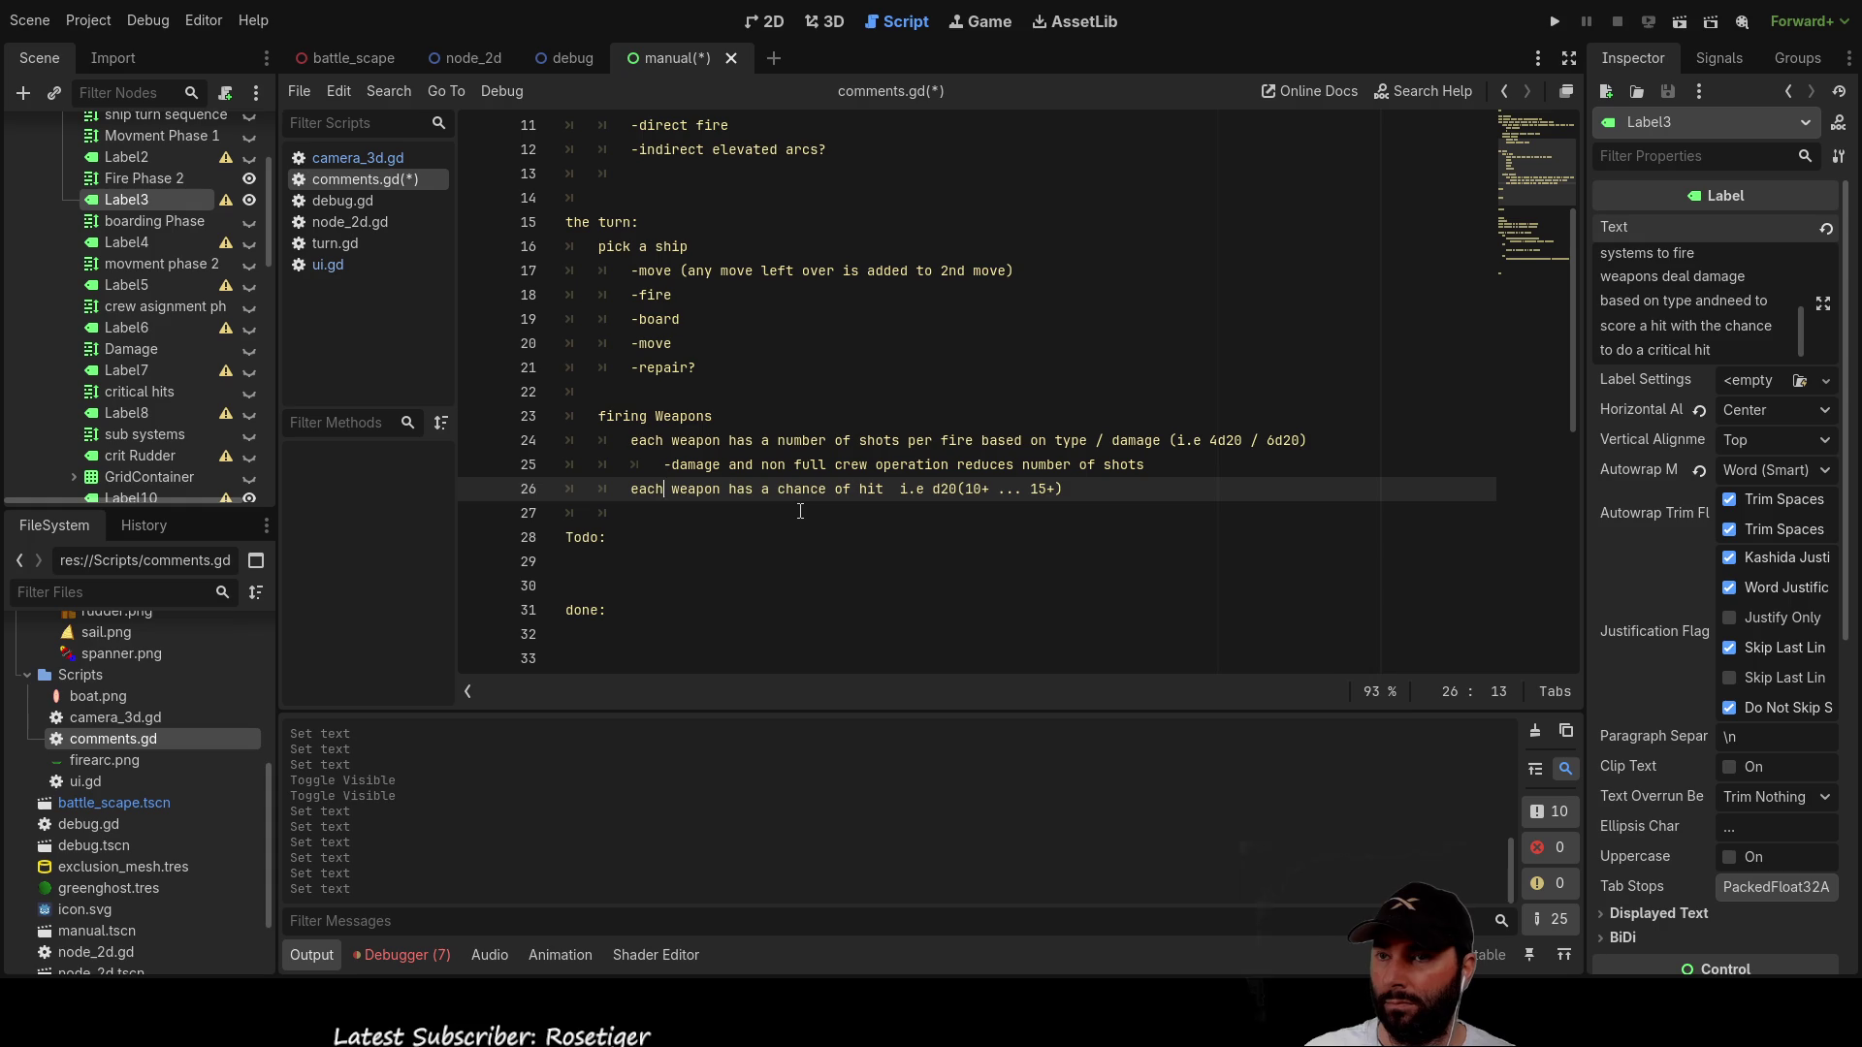
pyautogui.press('Down')
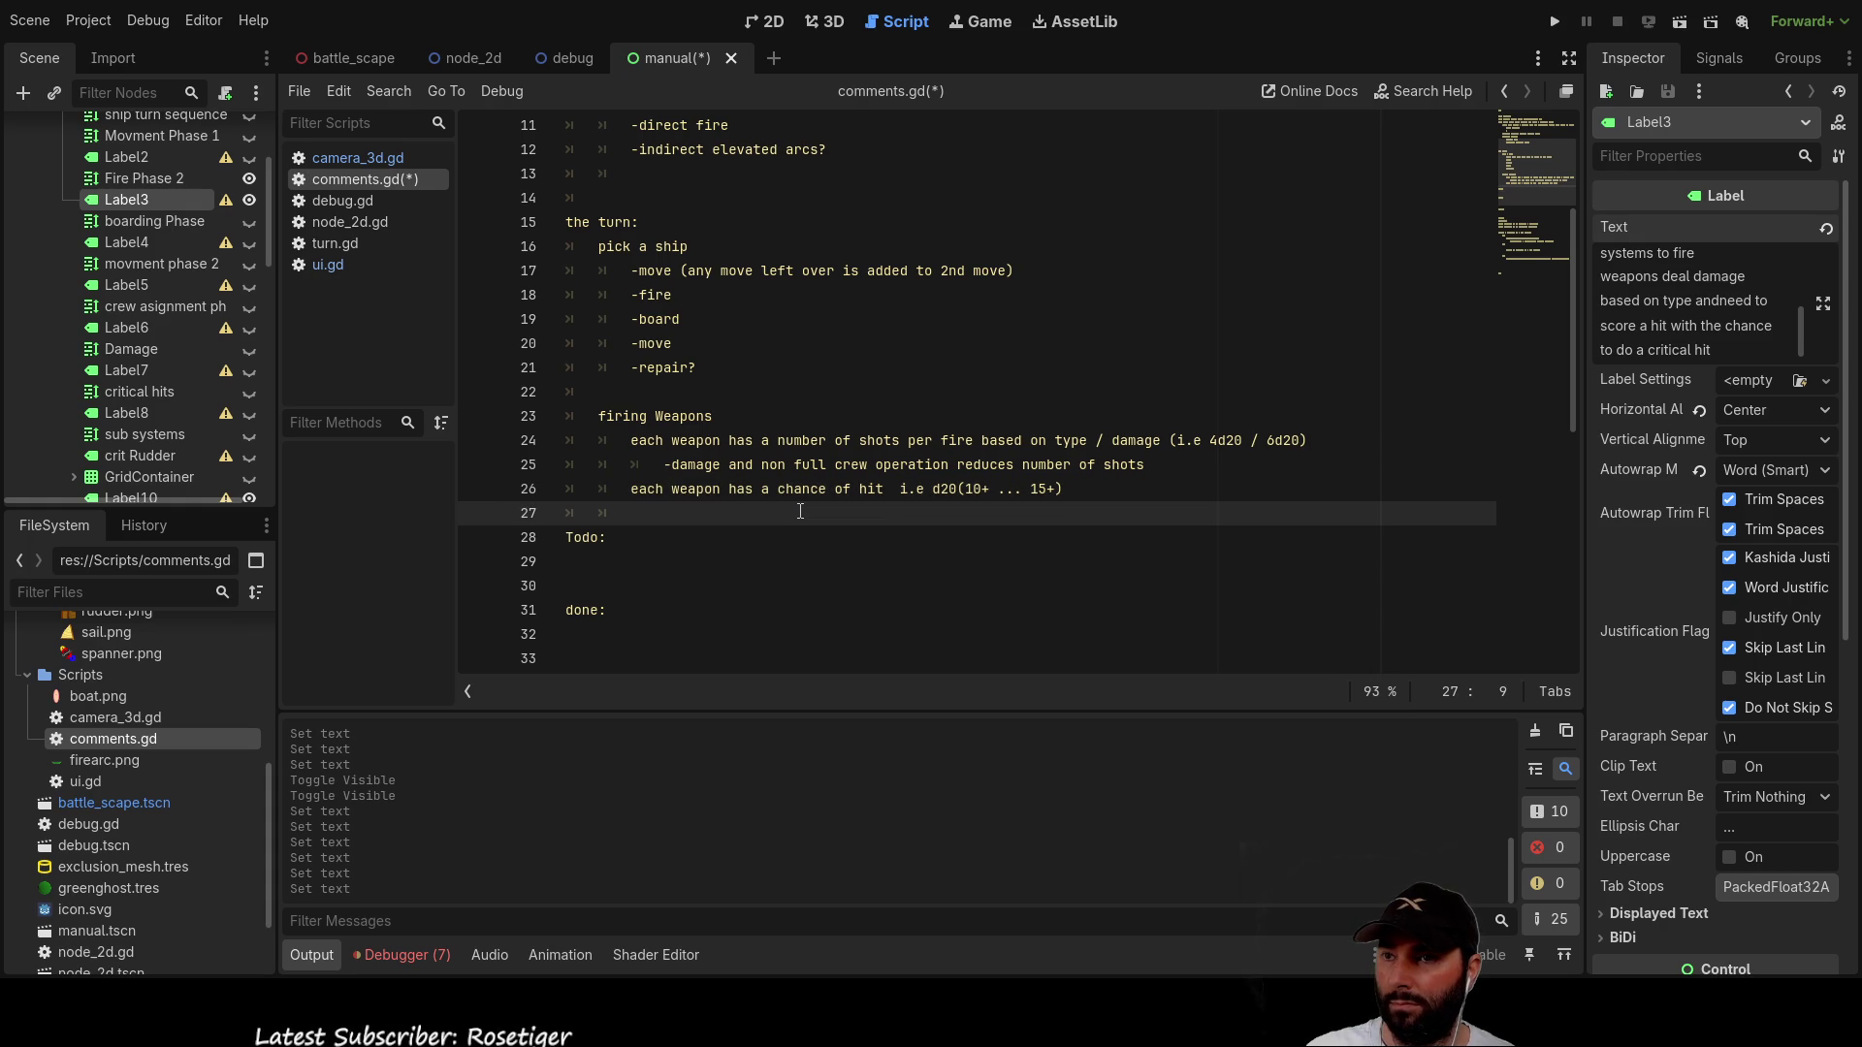
pyautogui.press('Down')
pyautogui.press('Up')
pyautogui.press('Down')
pyautogui.press('Up')
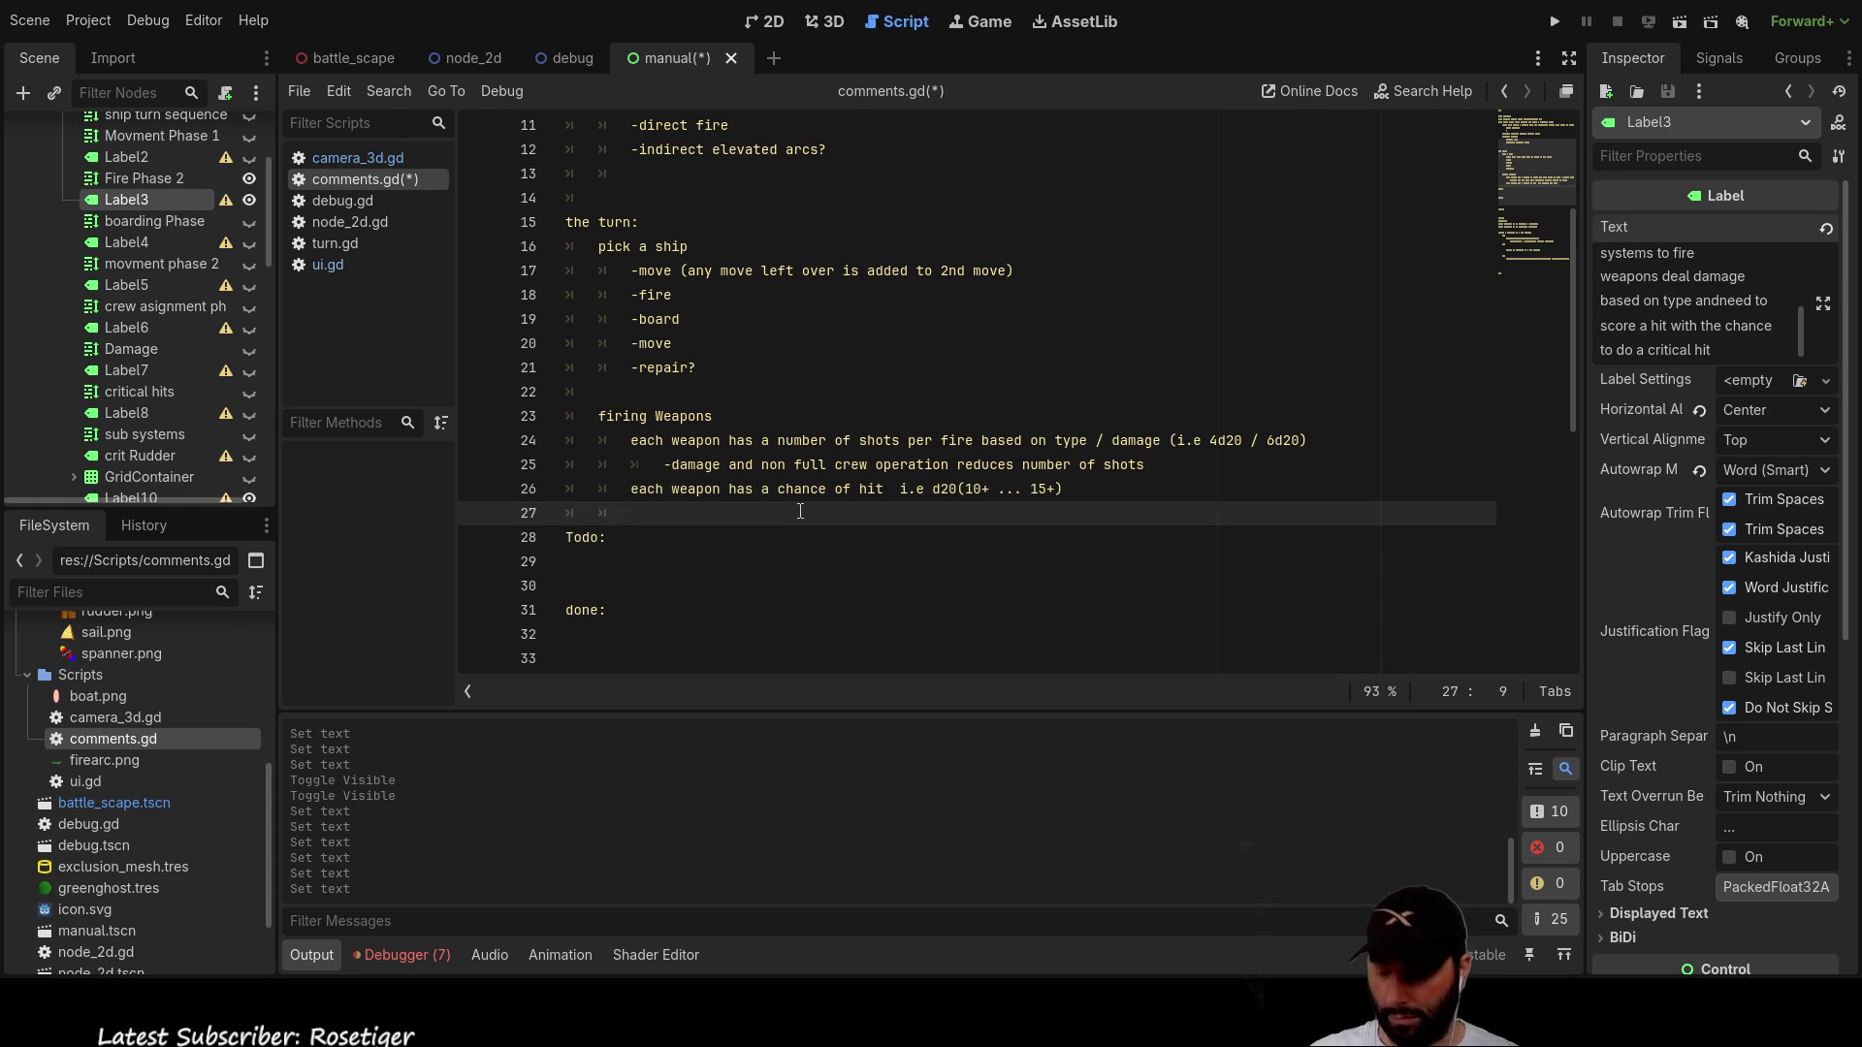
# Step: Add the rule that each weapon has an armour piercing value and a damage value
pyautogui.write('each weapon will have an armour piercing')
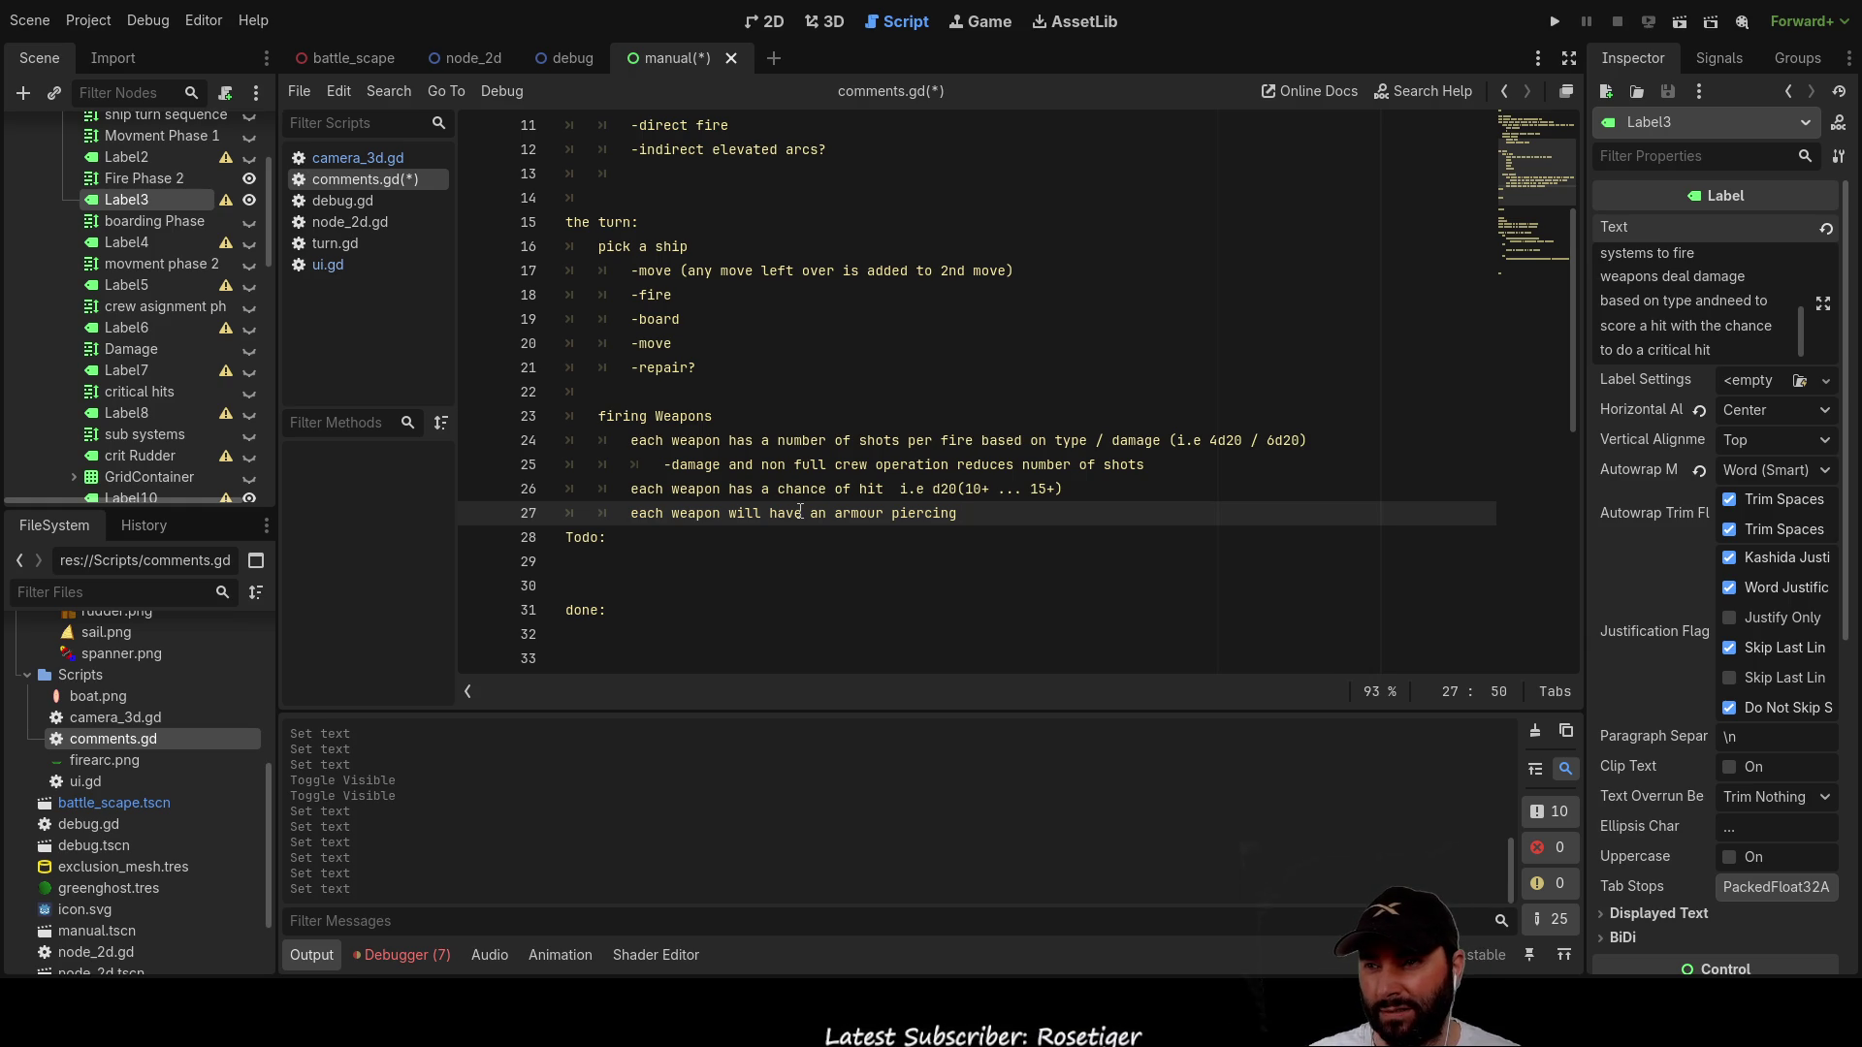
pyautogui.write('value')
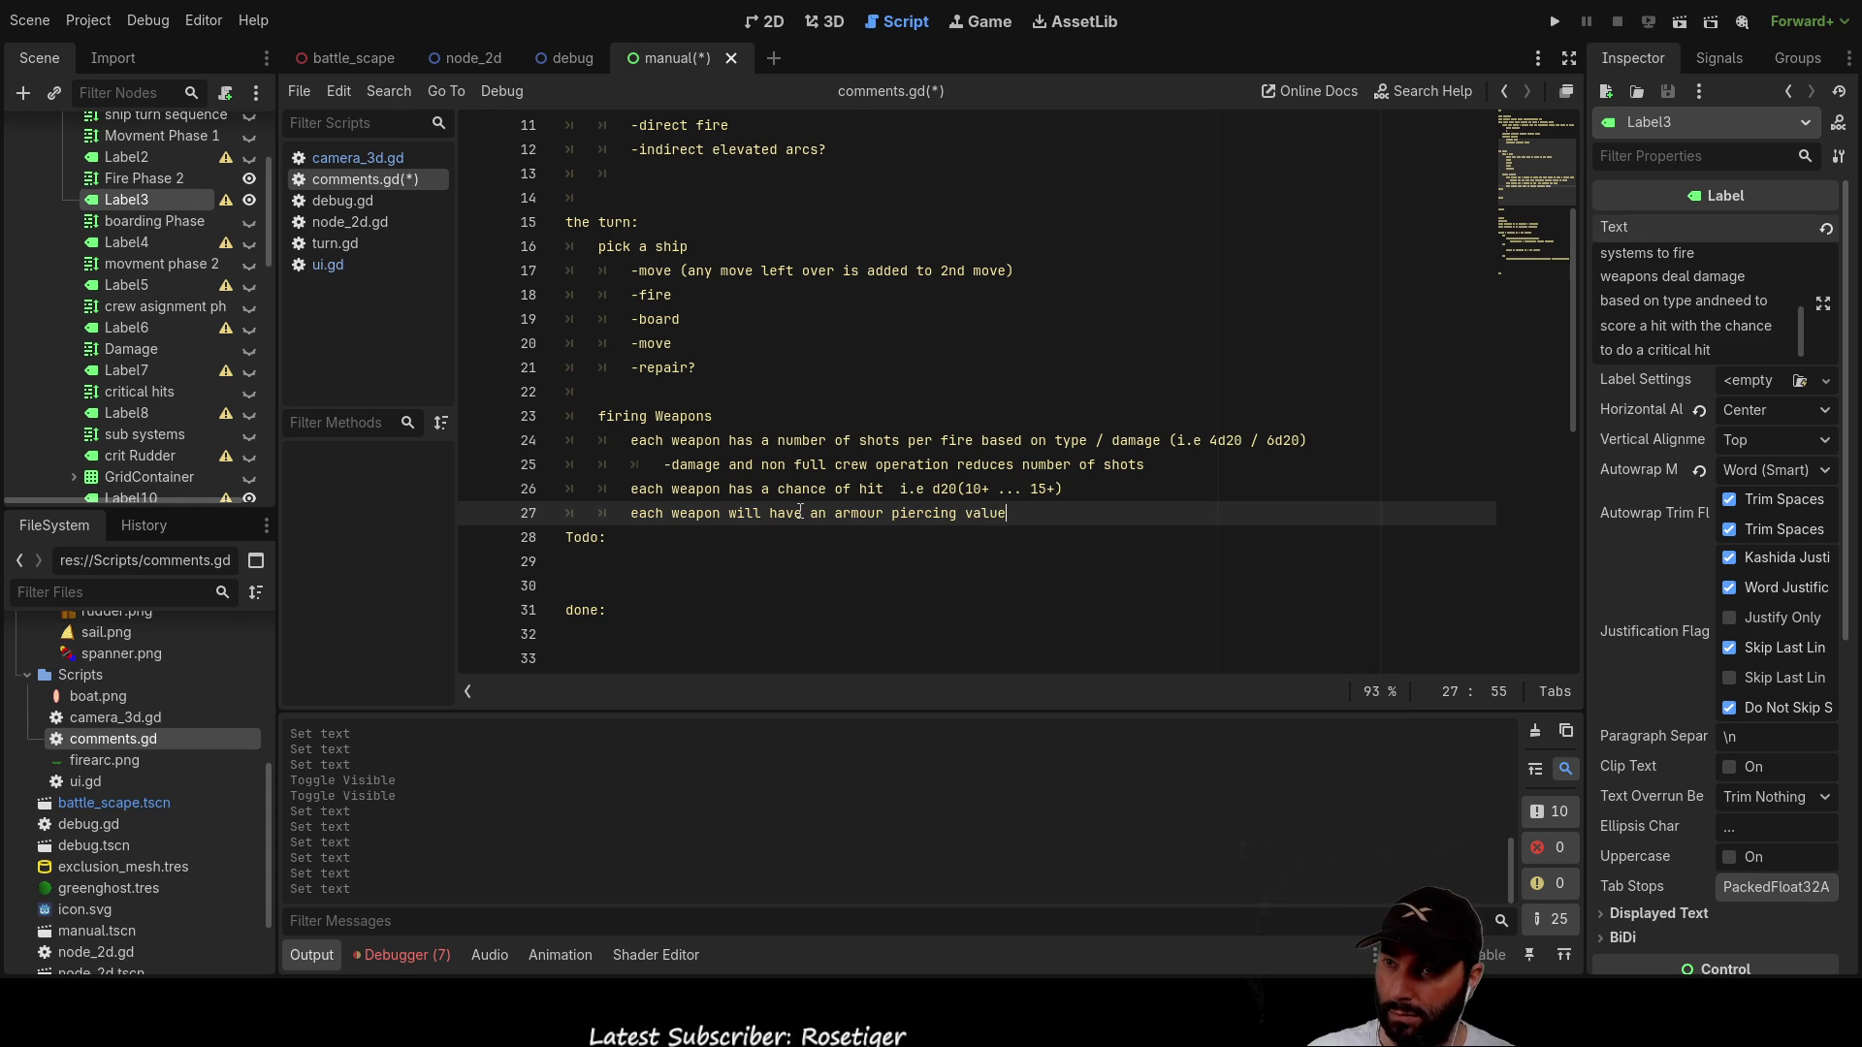
pyautogui.press('Return')
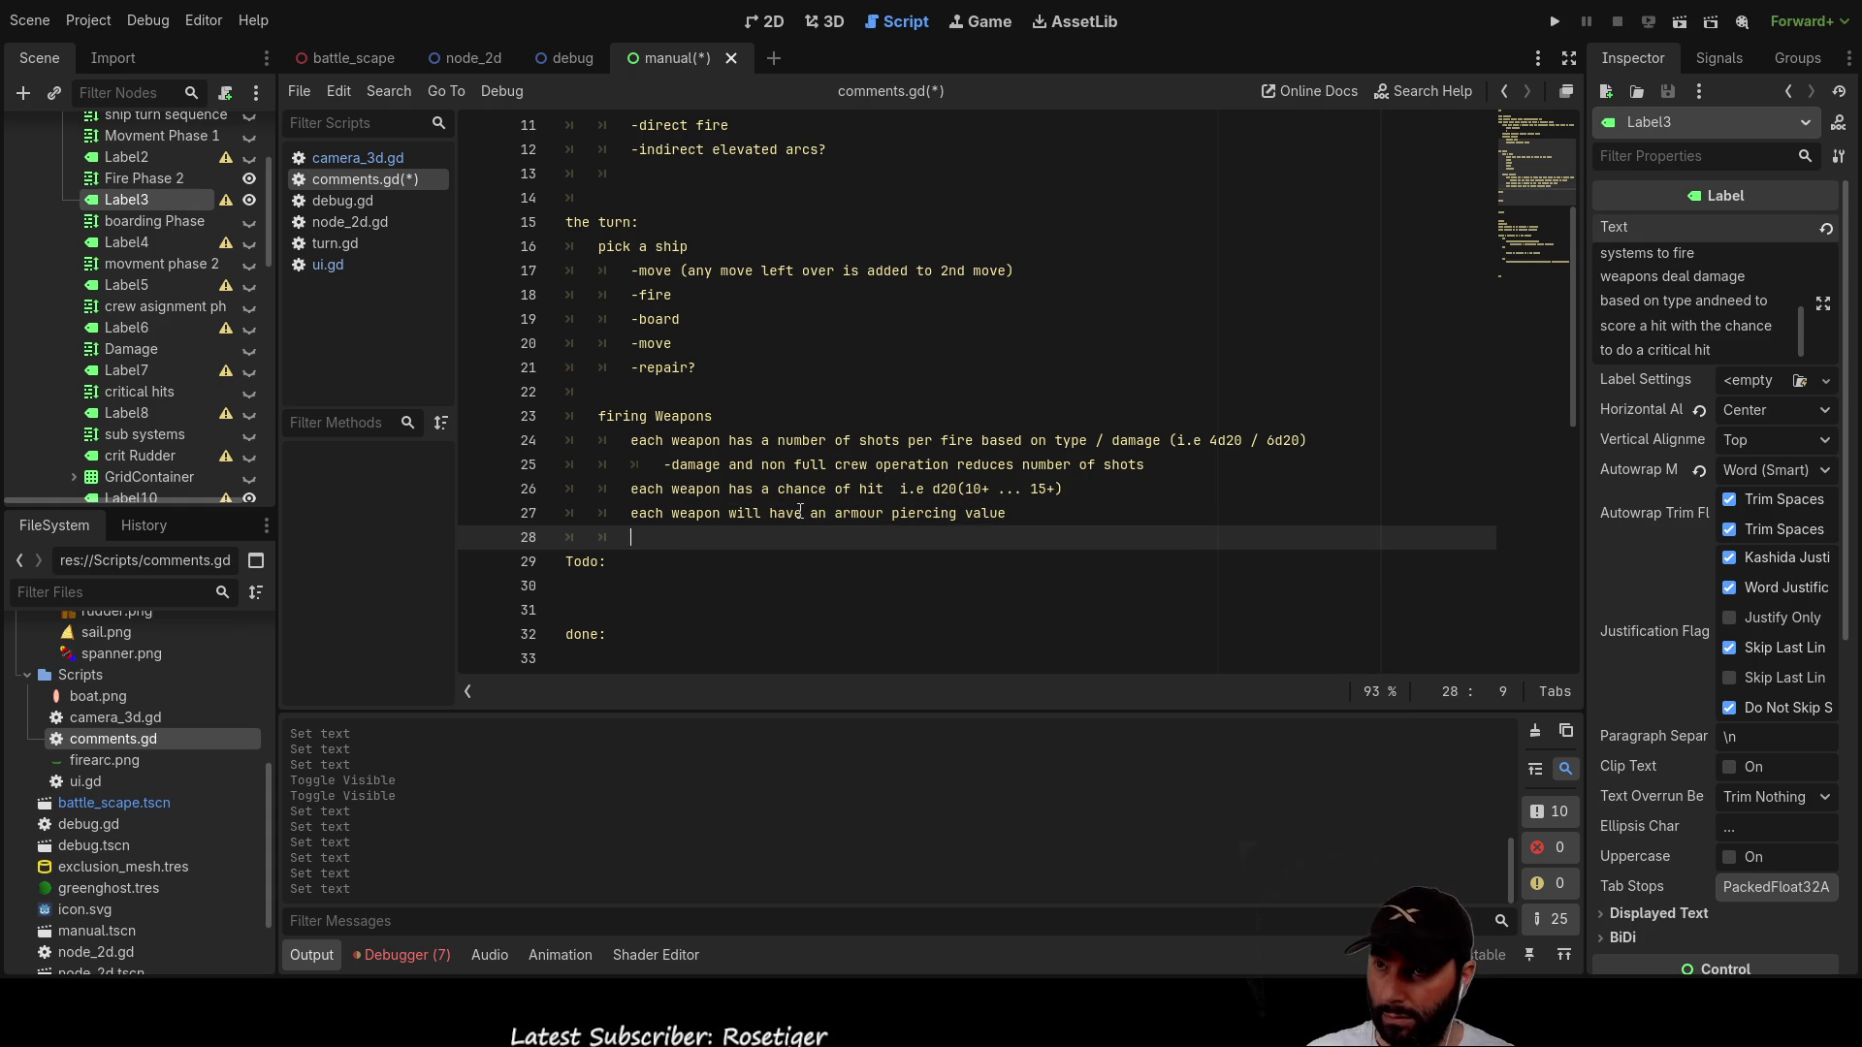
pyautogui.press('Up')
pyautogui.press('Right')
pyautogui.hotkey('ctrl', 'shift', 'Right')
pyautogui.hotkey('ctrl', 'shift', 'Right')
pyautogui.hotkey('ctrl', 'shift', 'Right')
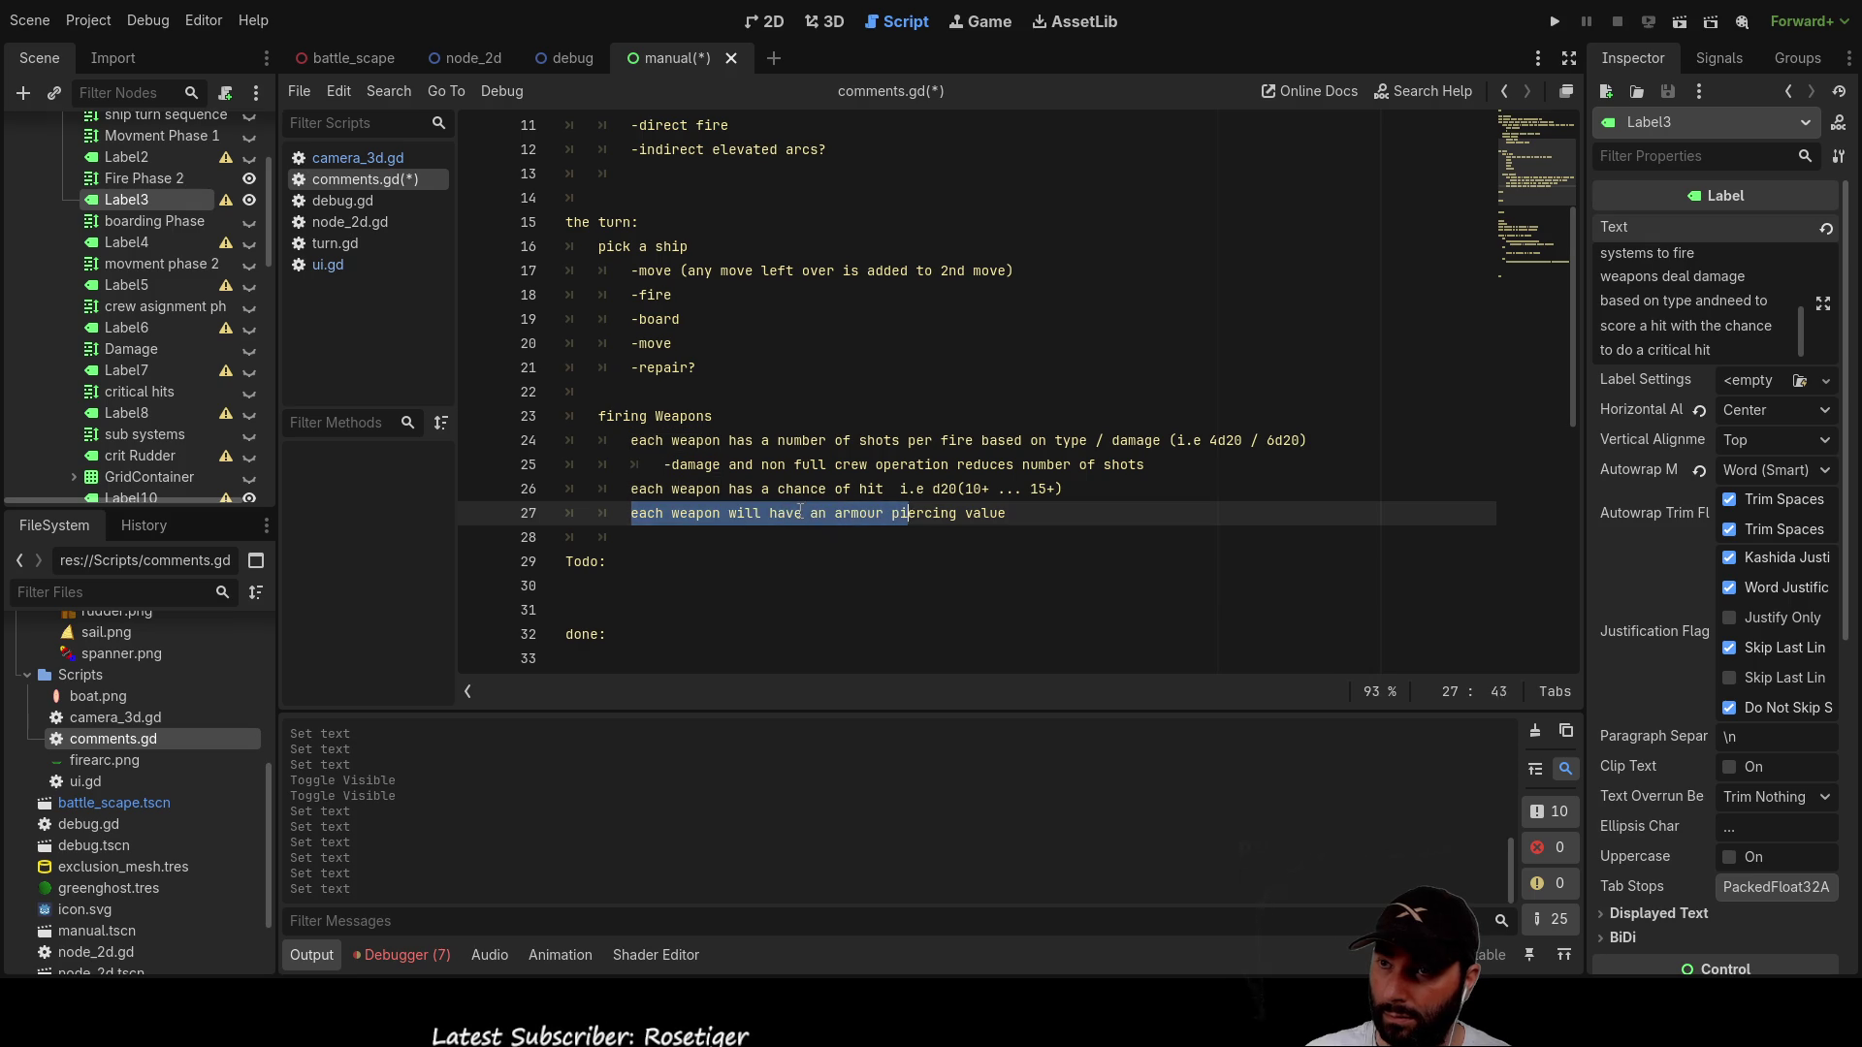
pyautogui.press('Right')
pyautogui.write('and ad')
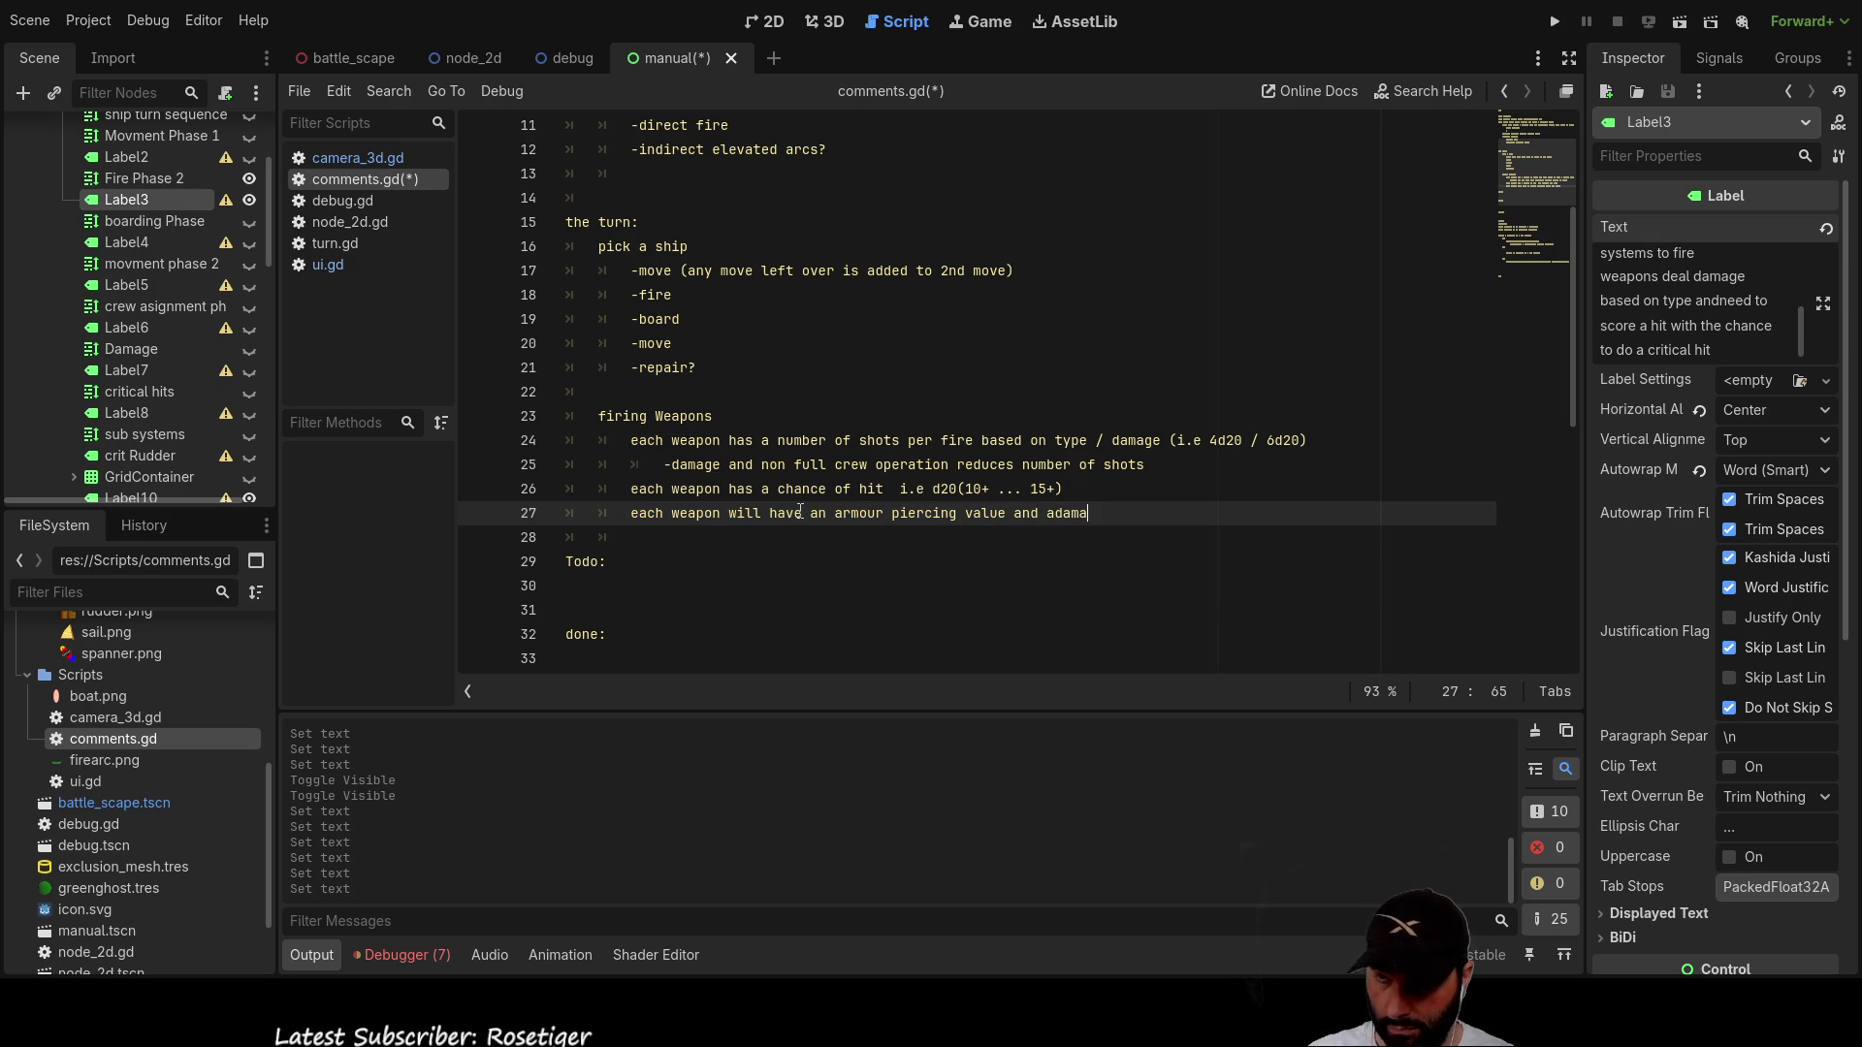
pyautogui.press('BackSpace')
pyautogui.write('damage value')
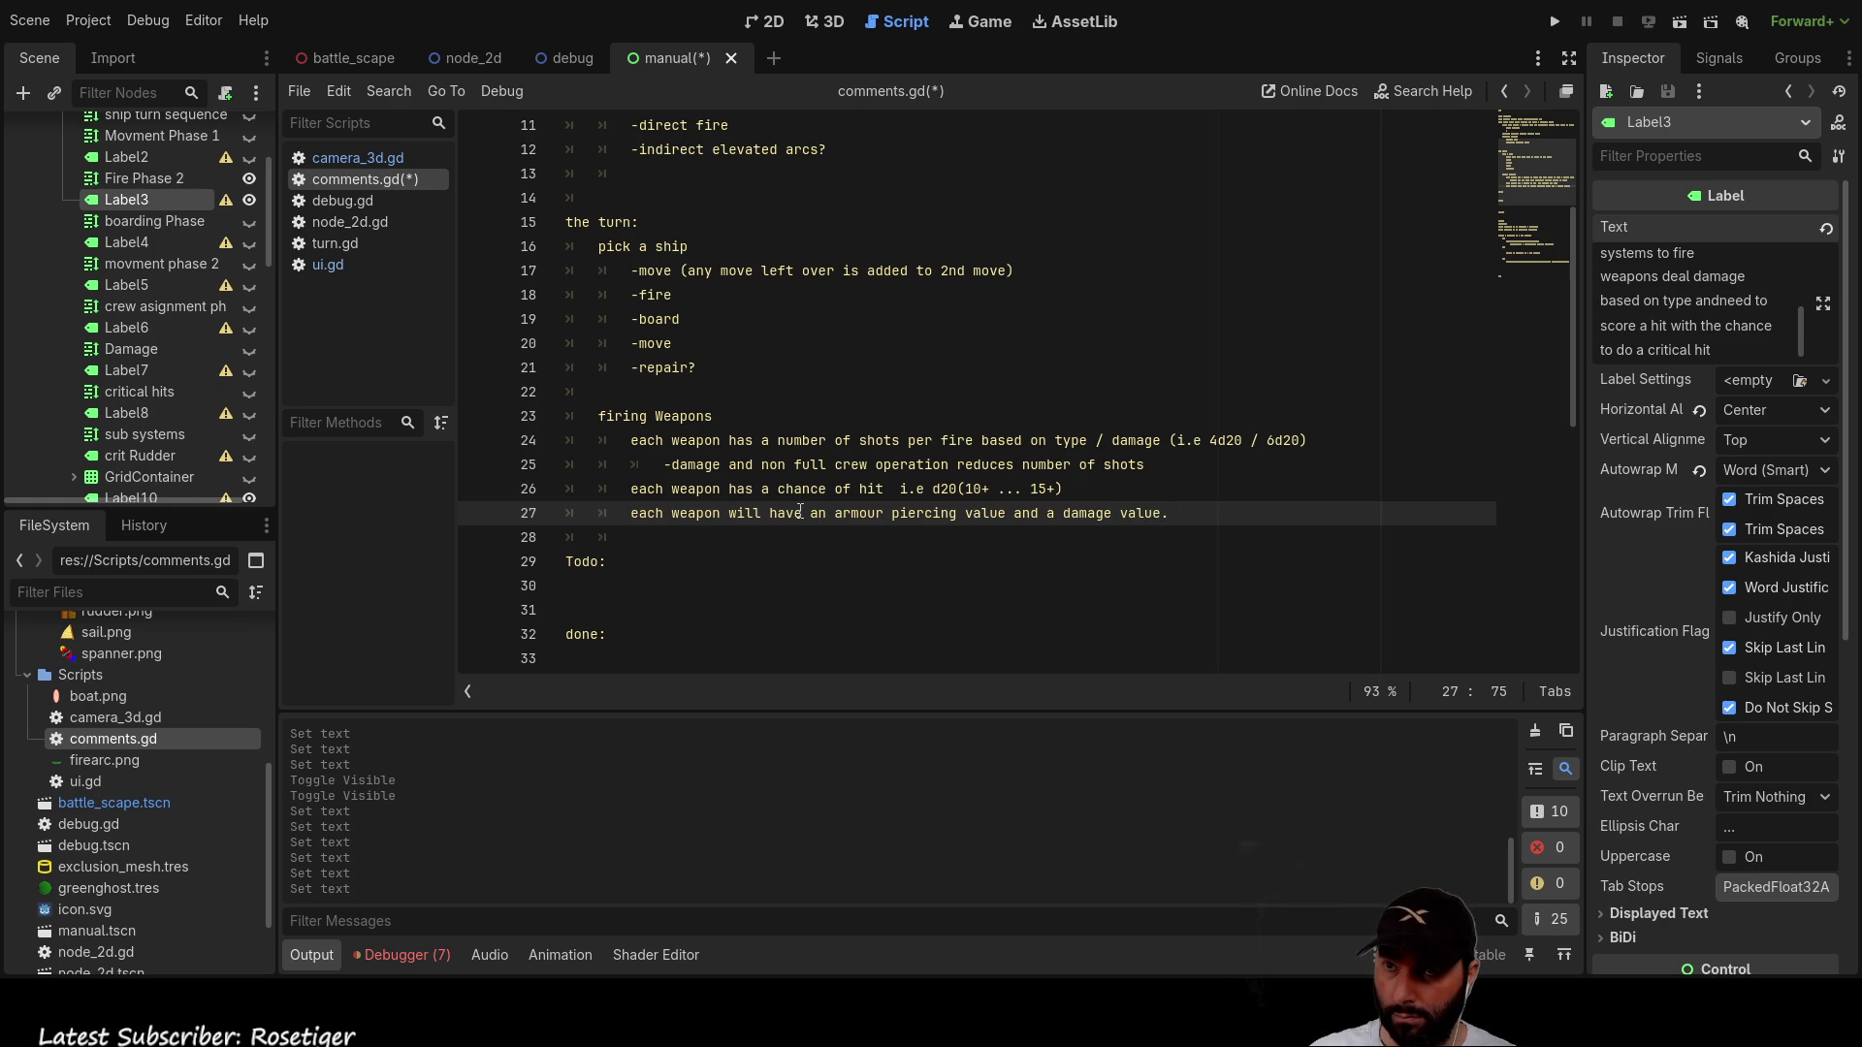
pyautogui.write('.')
pyautogui.press('Return')
pyautogui.press('Return')
# Step: Insert blank lines above the 'firing Weapons' heading
pyautogui.press('Up')
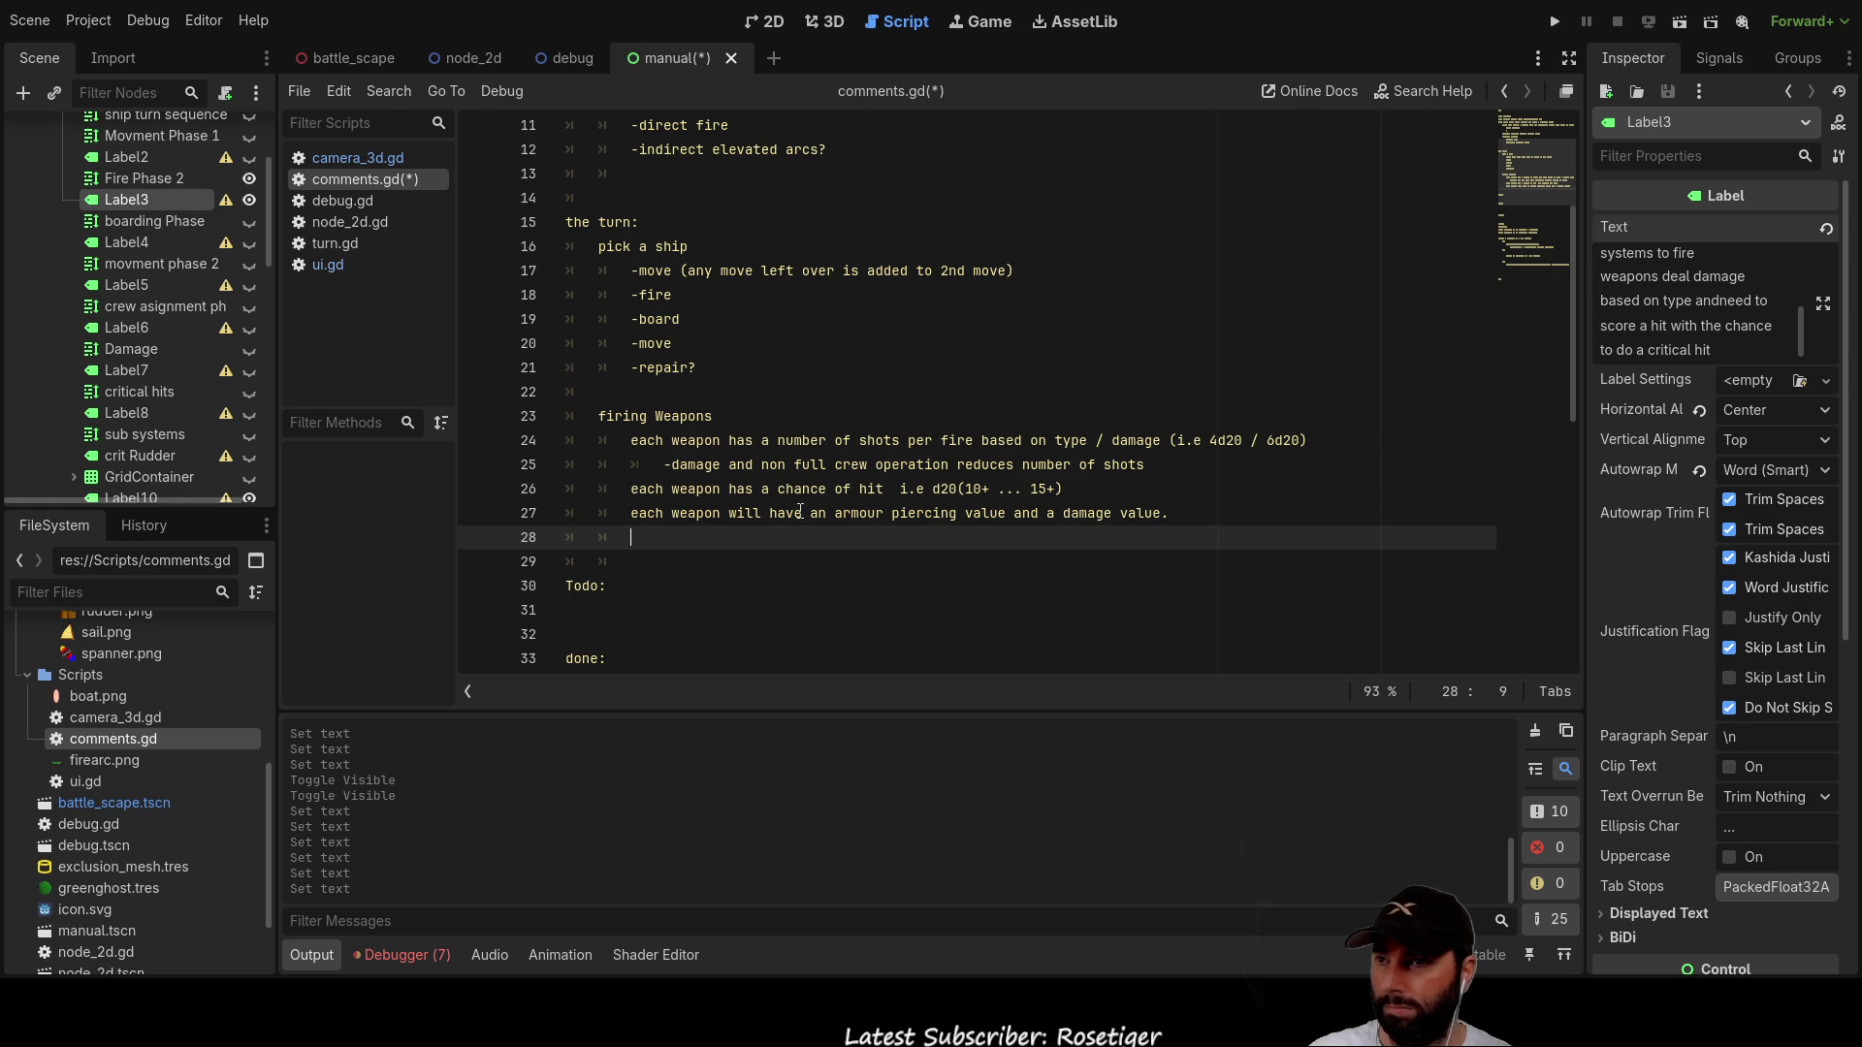
pyautogui.press('Up')
pyautogui.press('Up')
pyautogui.press('Up')
pyautogui.press('Home')
pyautogui.press('Return')
pyautogui.press('Return')
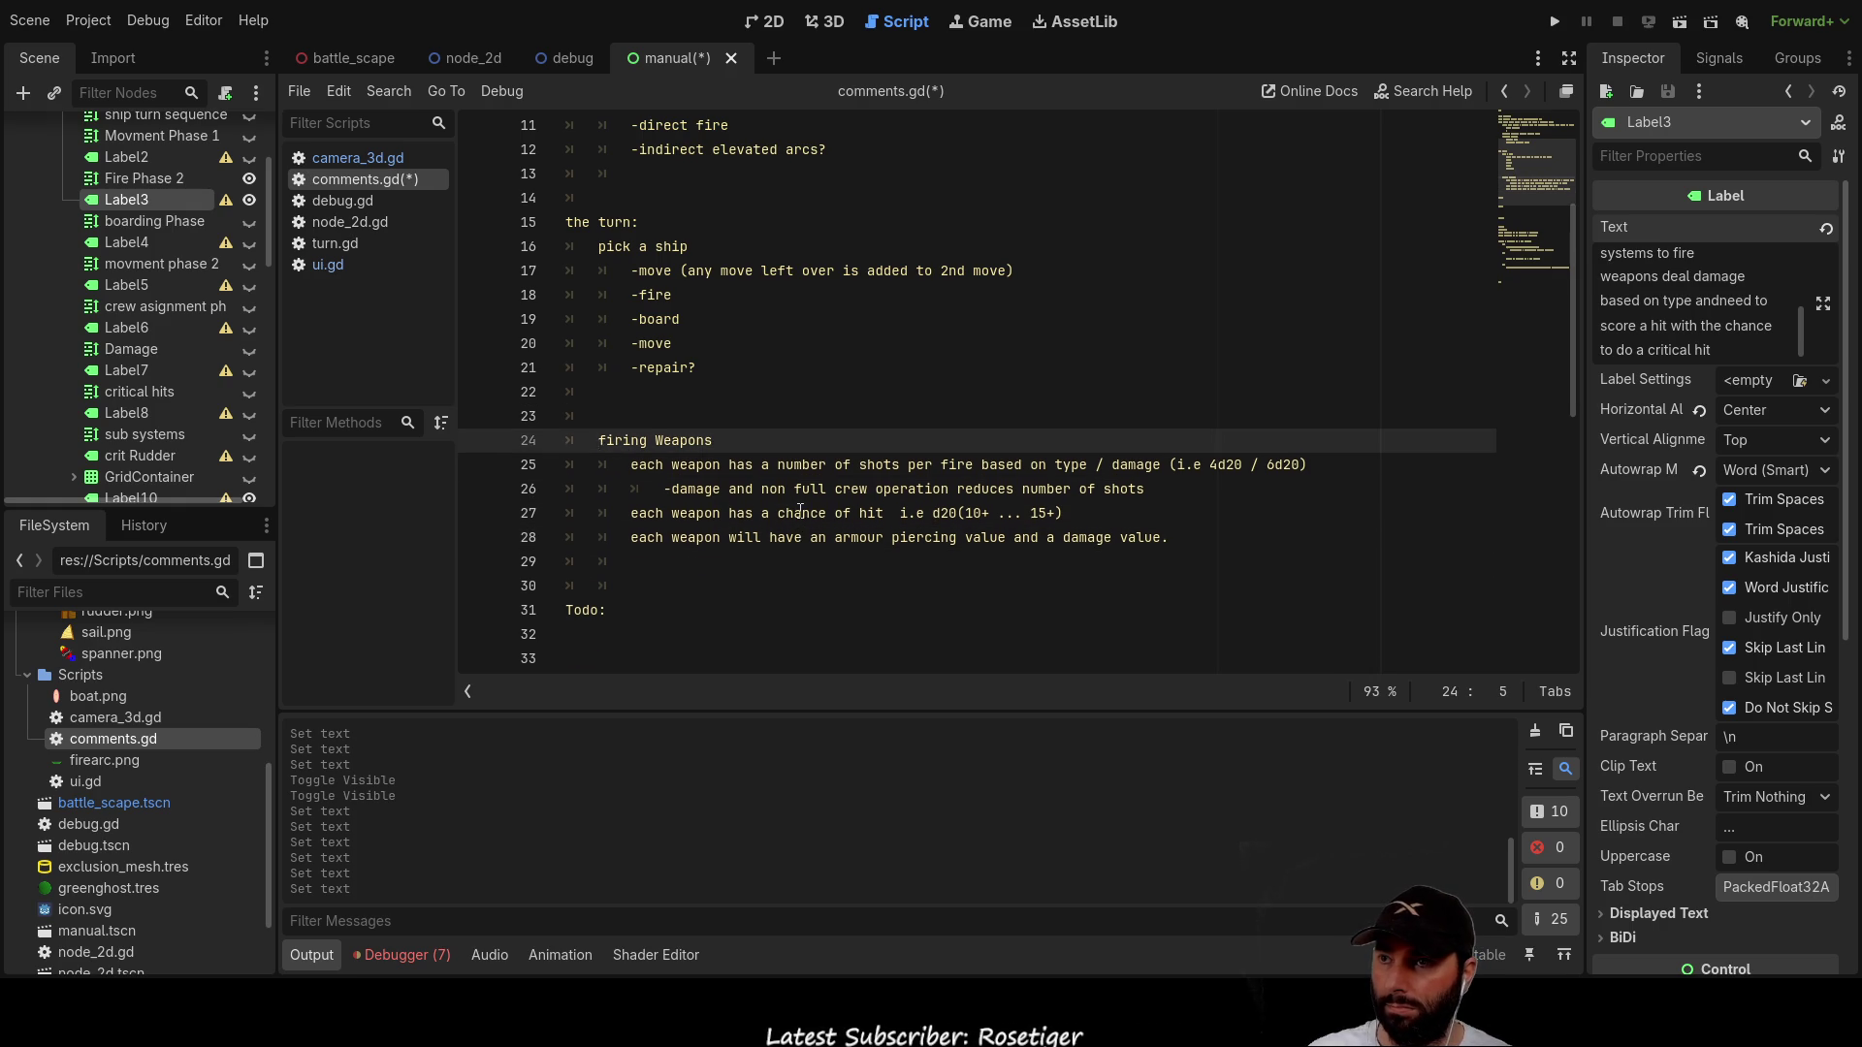
# Step: Add an 'armour:' heading above firing Weapons with the rule 'reduced over time with shots'
pyautogui.press('Up')
pyautogui.press('Up')
pyautogui.write('armour')
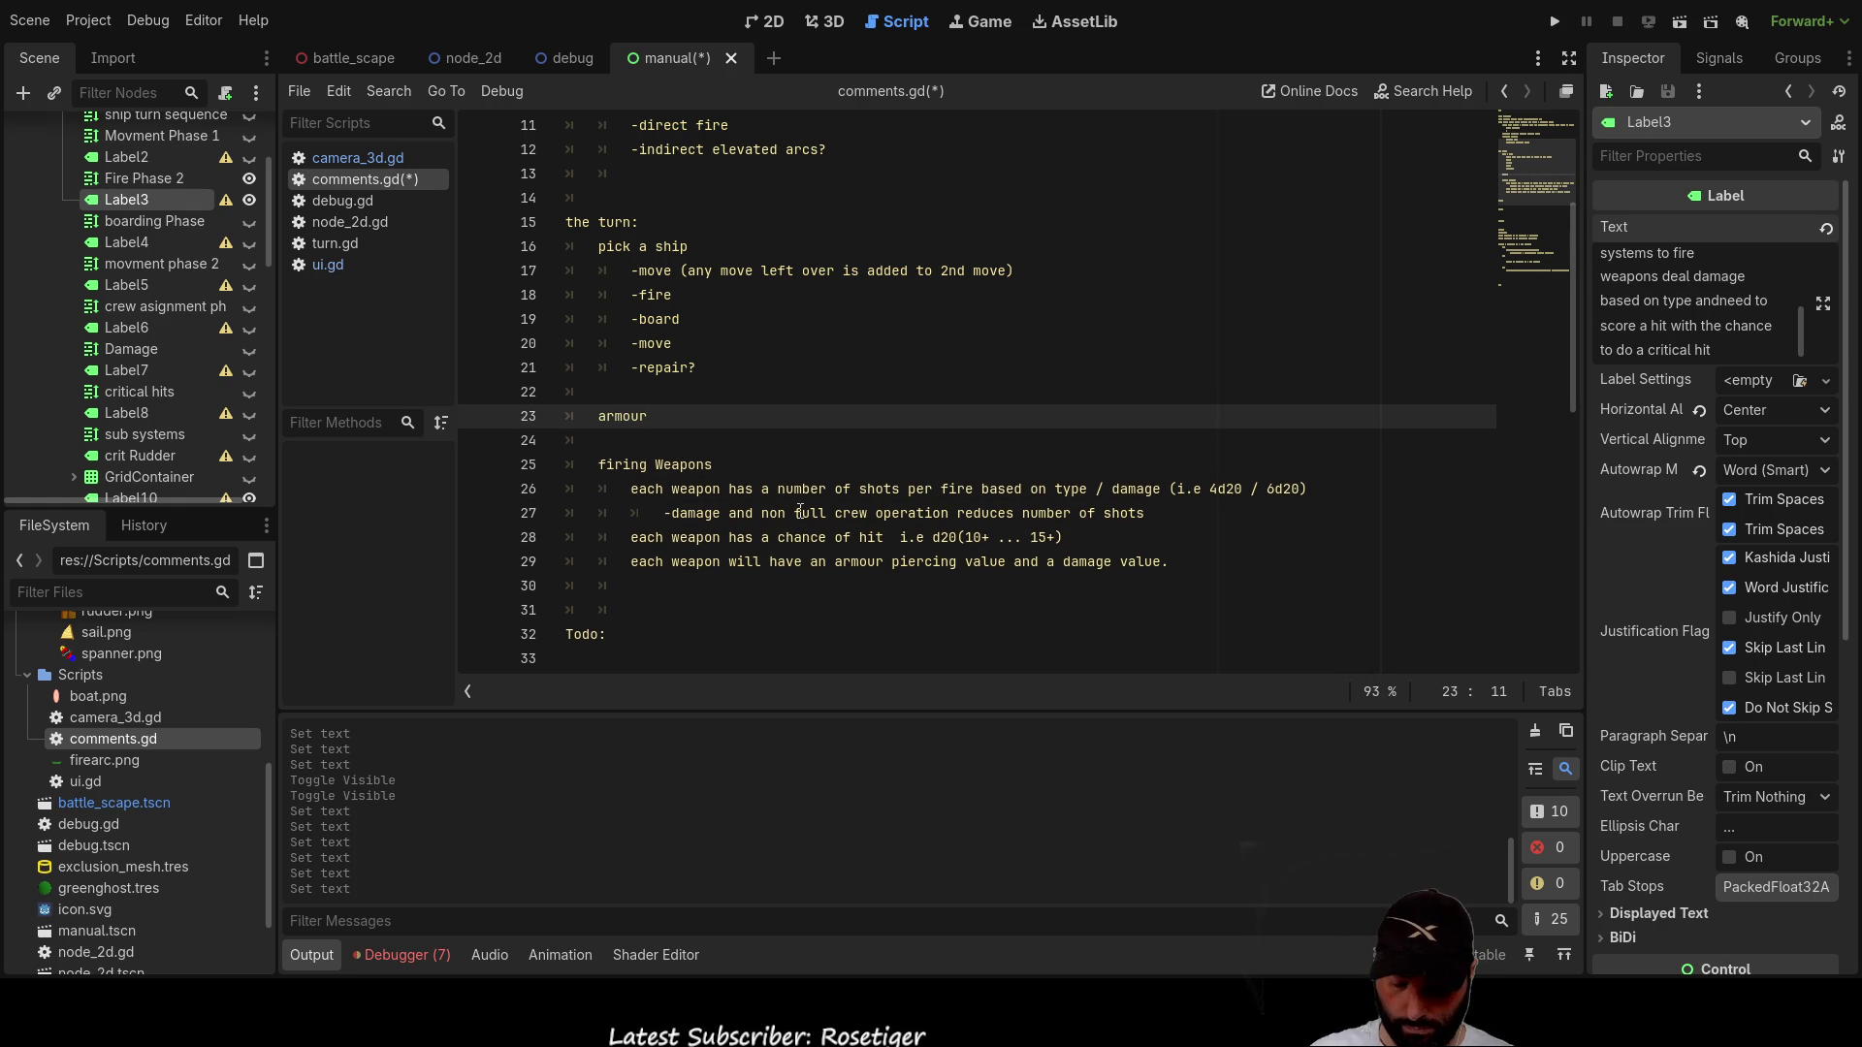
pyautogui.write(':')
pyautogui.press('Return')
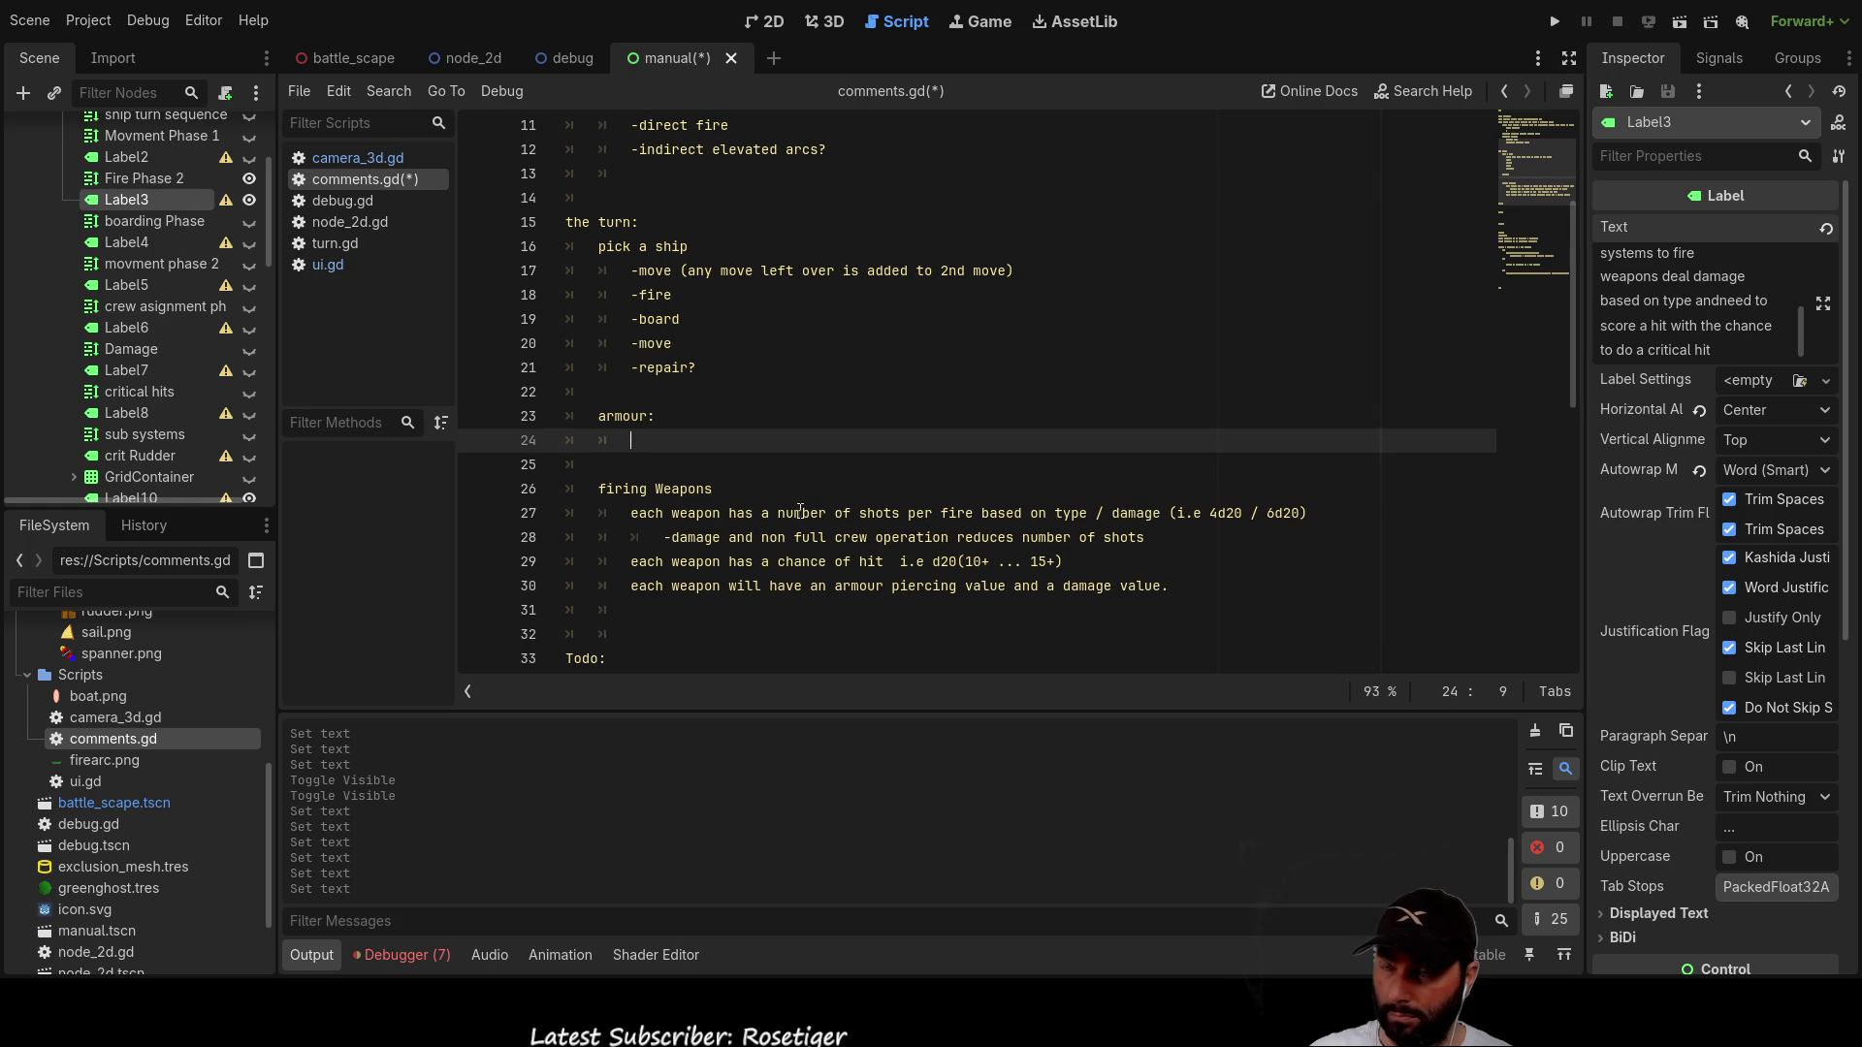
pyautogui.write('reduced over time with sho')
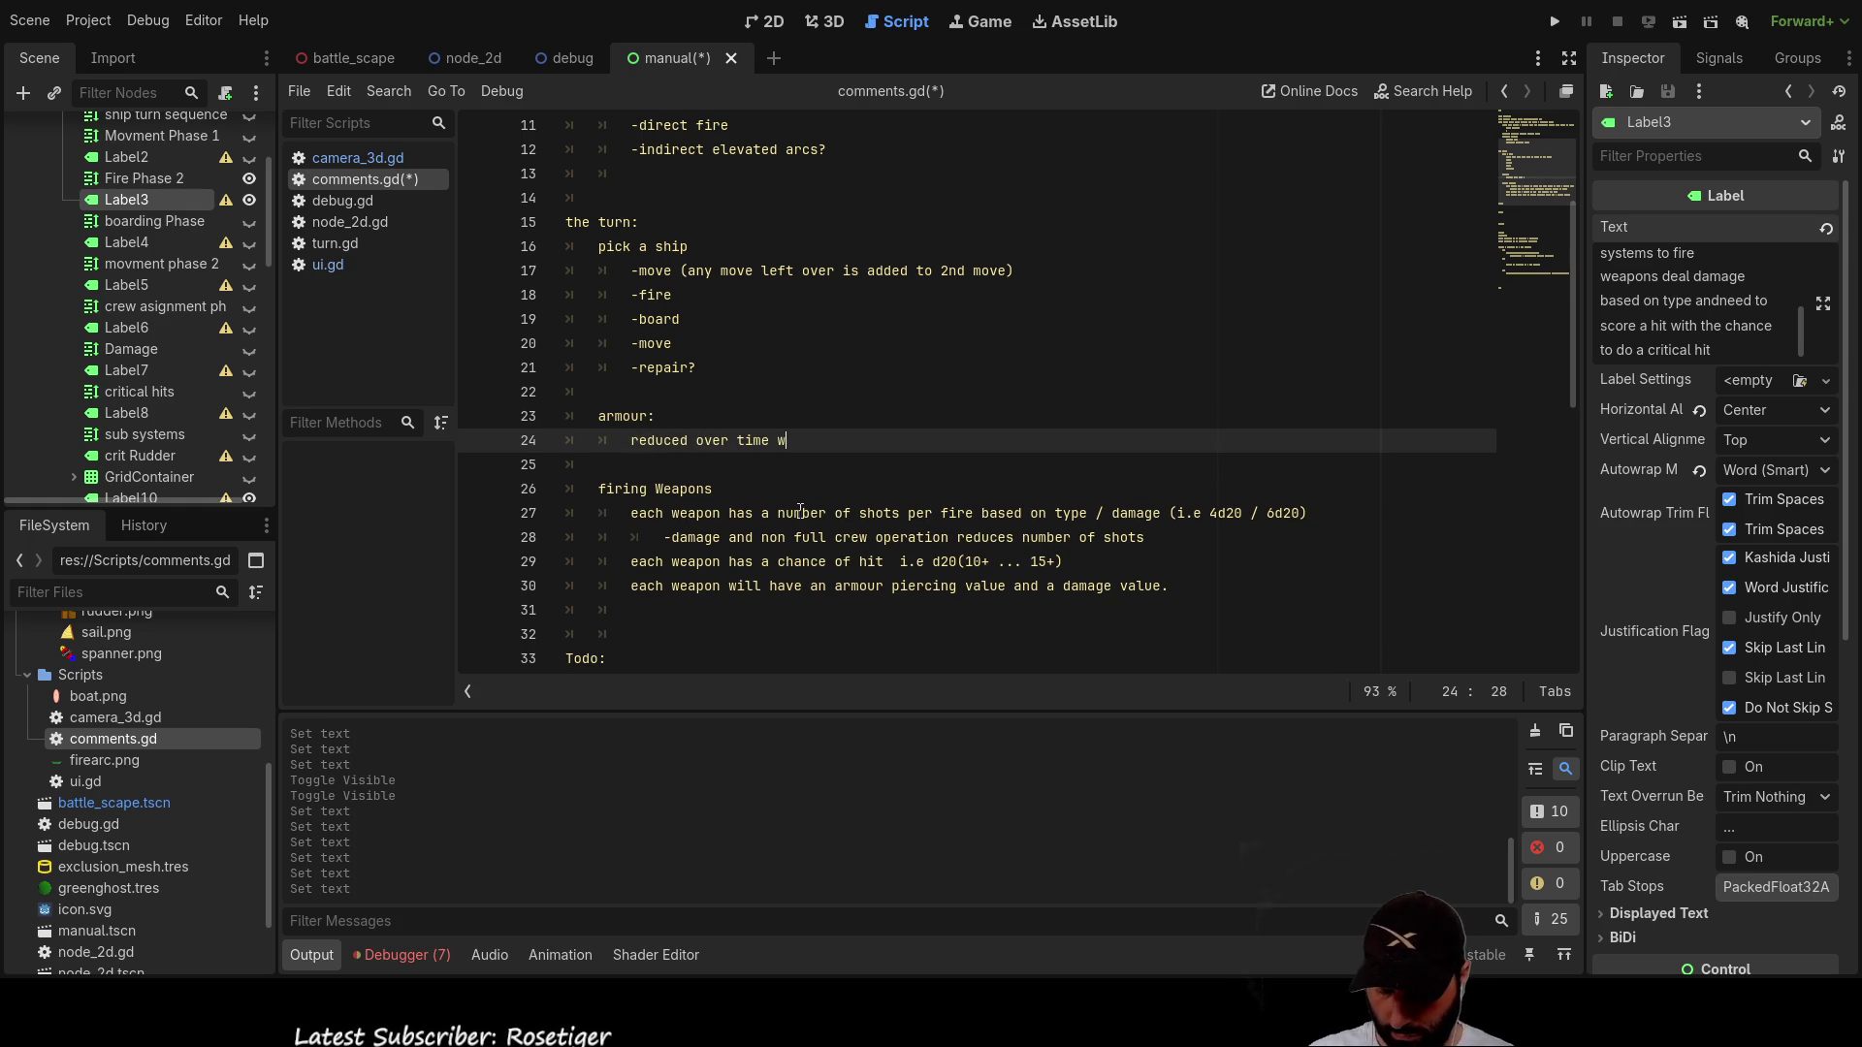
pyautogui.write('ts')
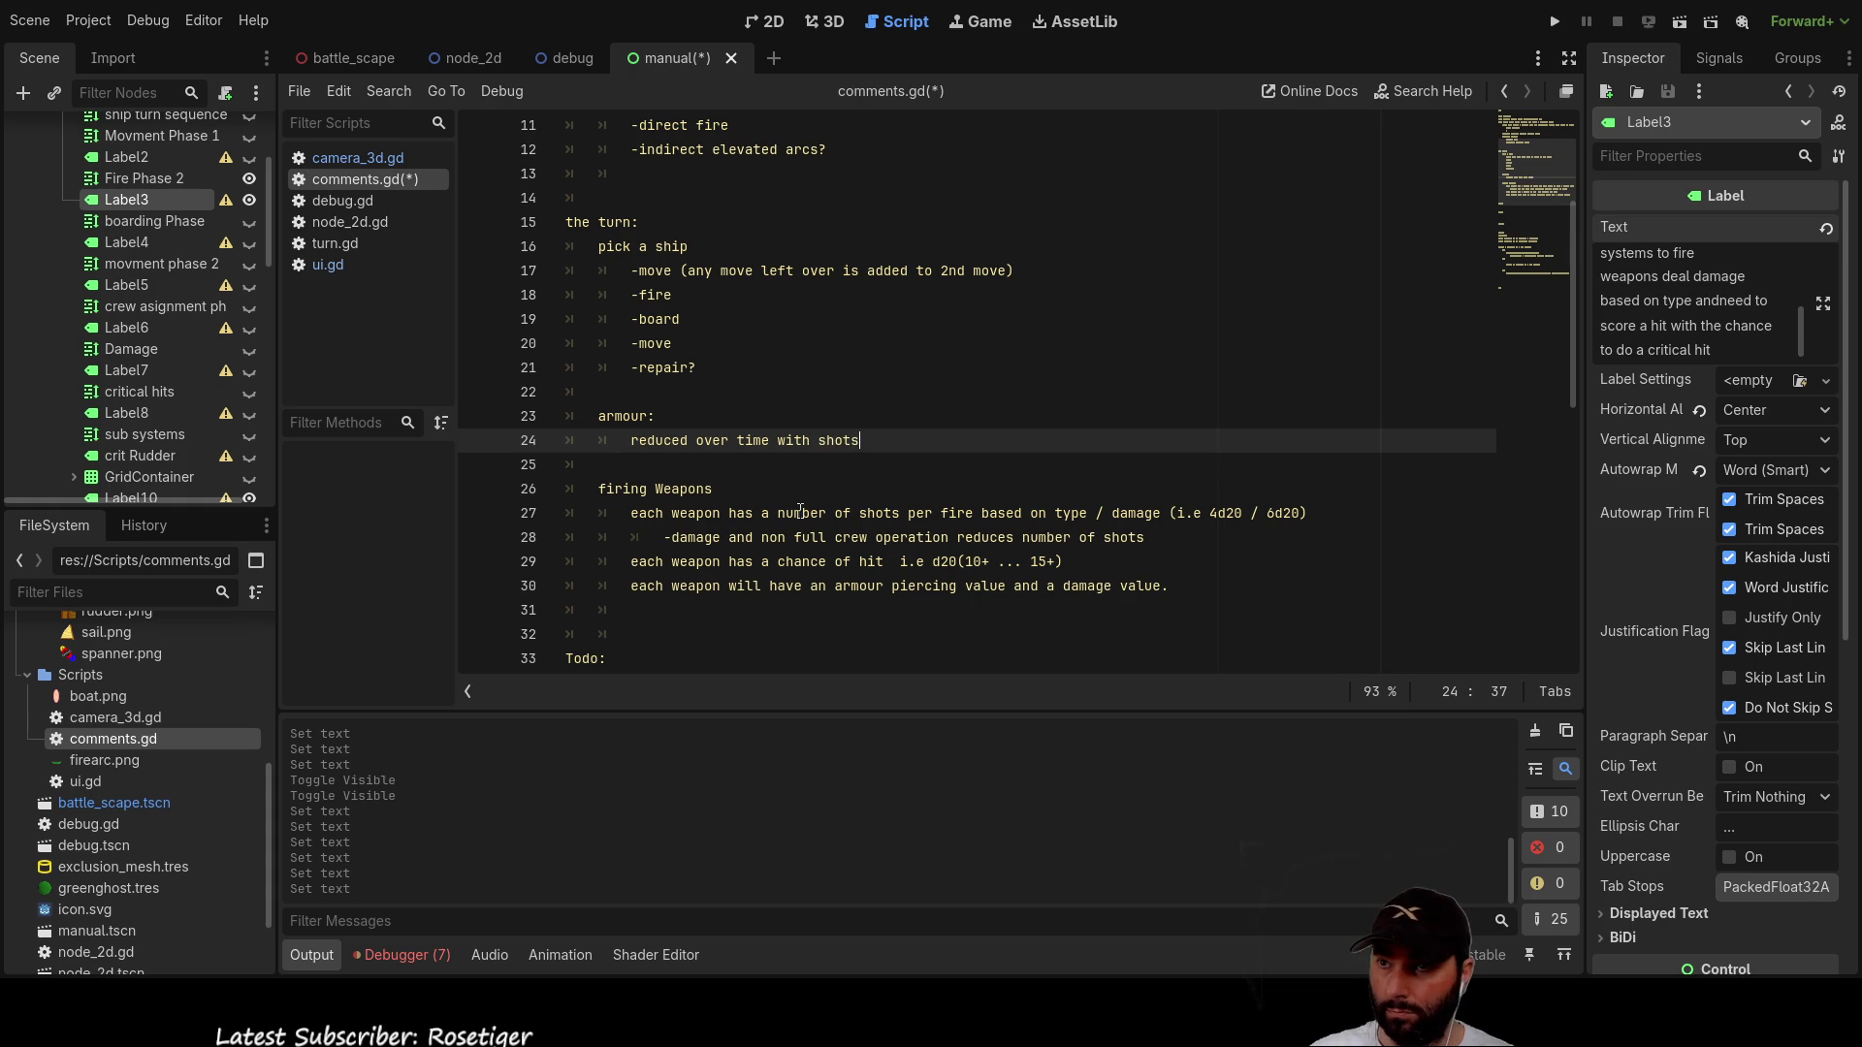
pyautogui.press('Return')
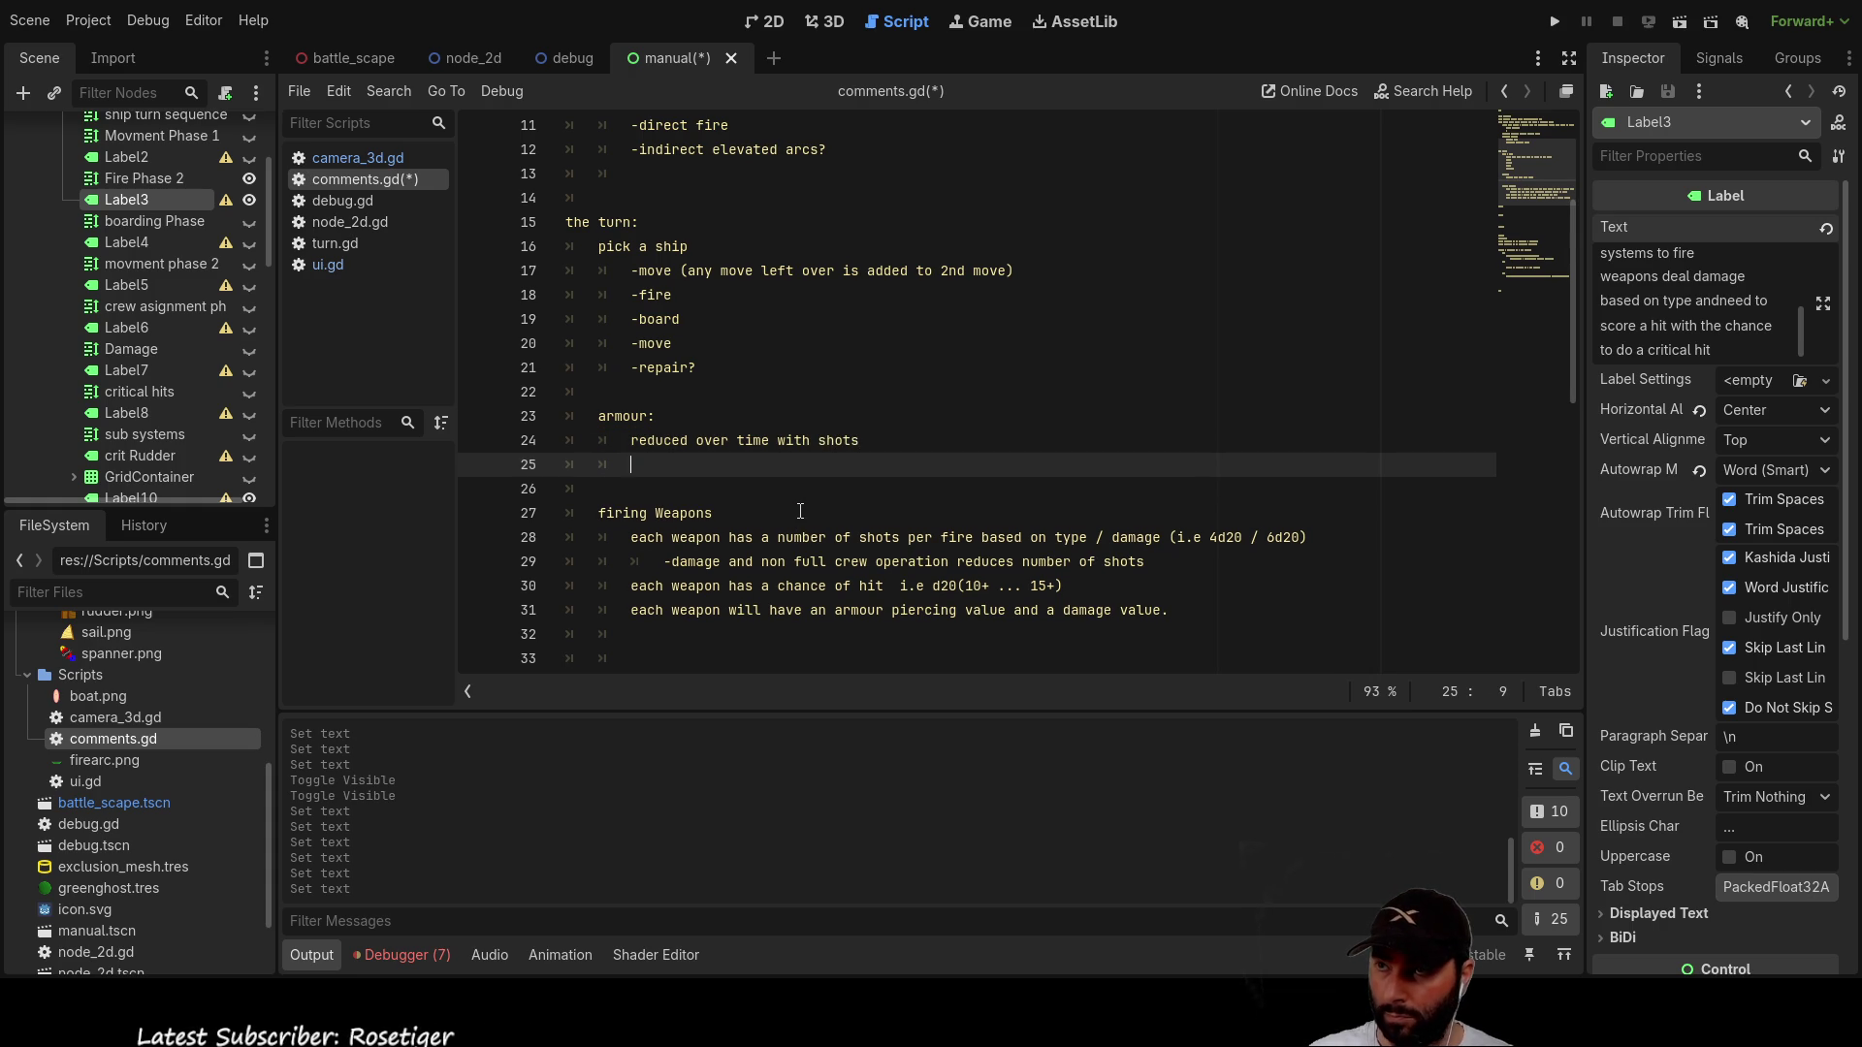
# Step: Add the '% chance' blocking rule and remove its trailing question mark
pyautogui.write('% chance of blocking a shot')
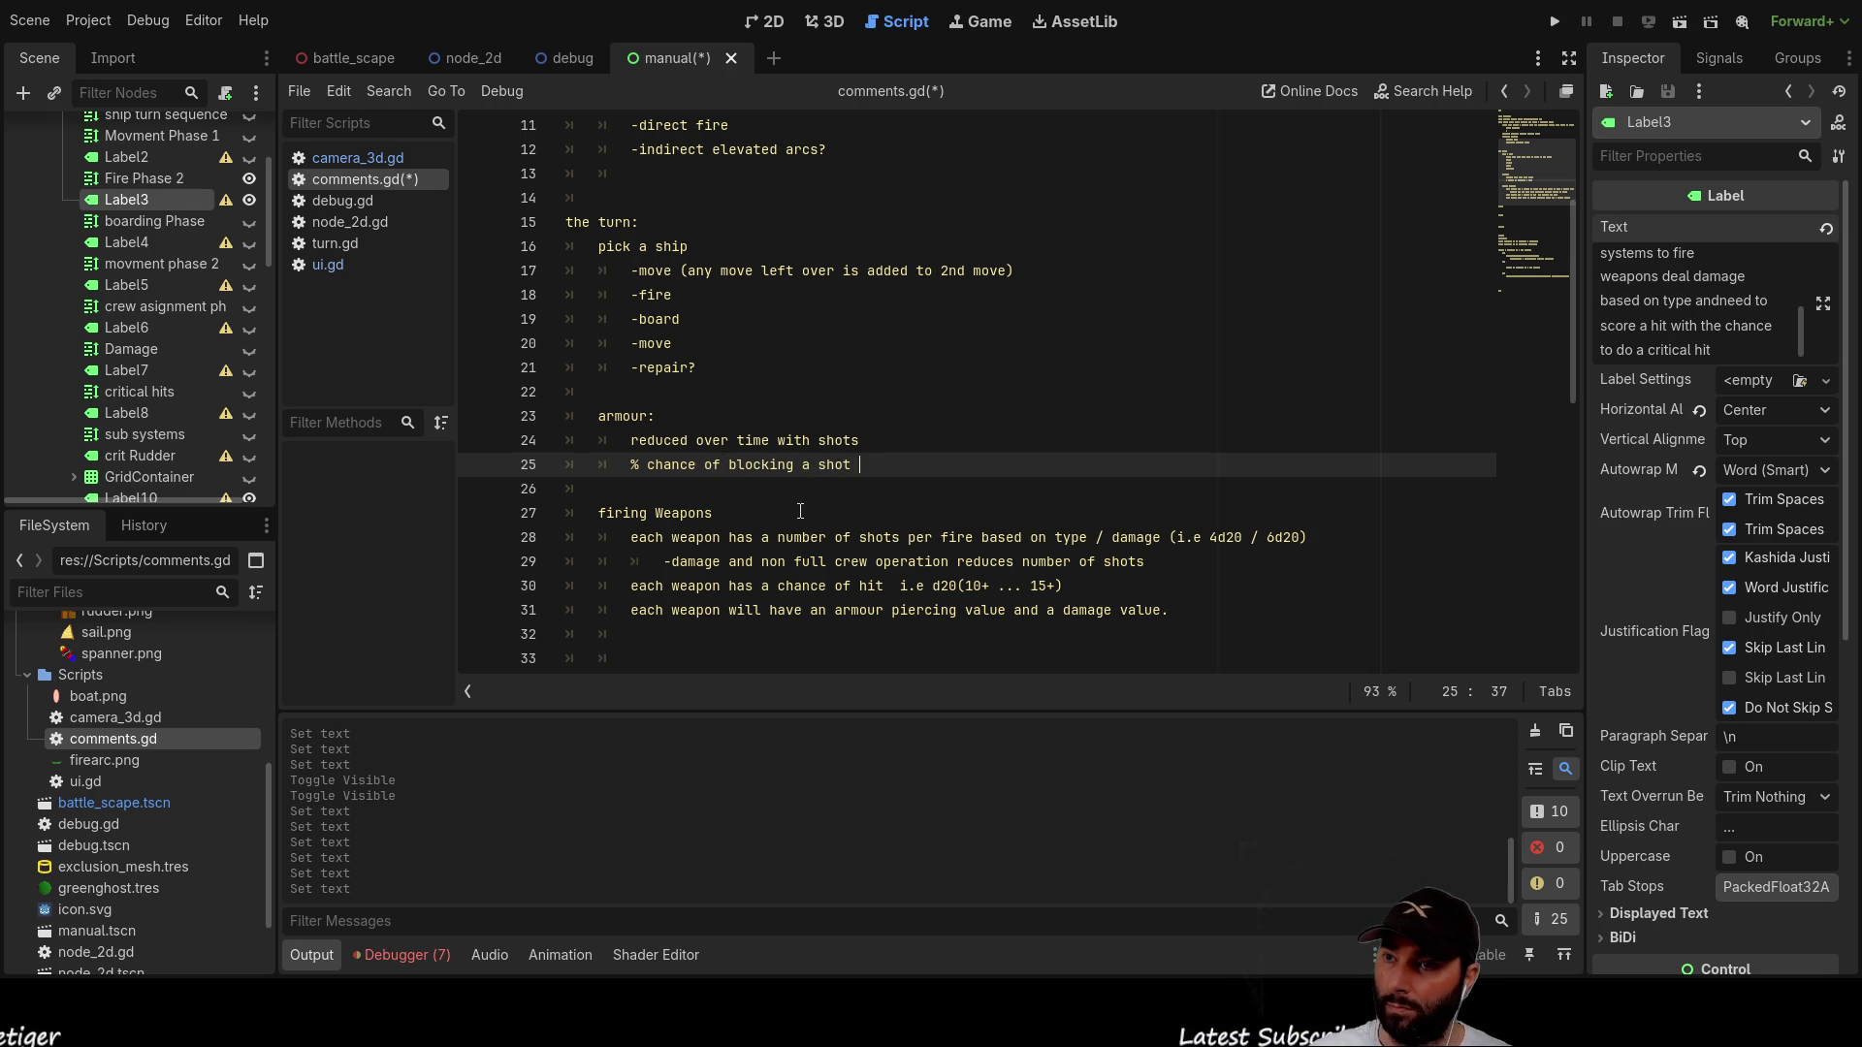
pyautogui.write('?')
pyautogui.press('Return')
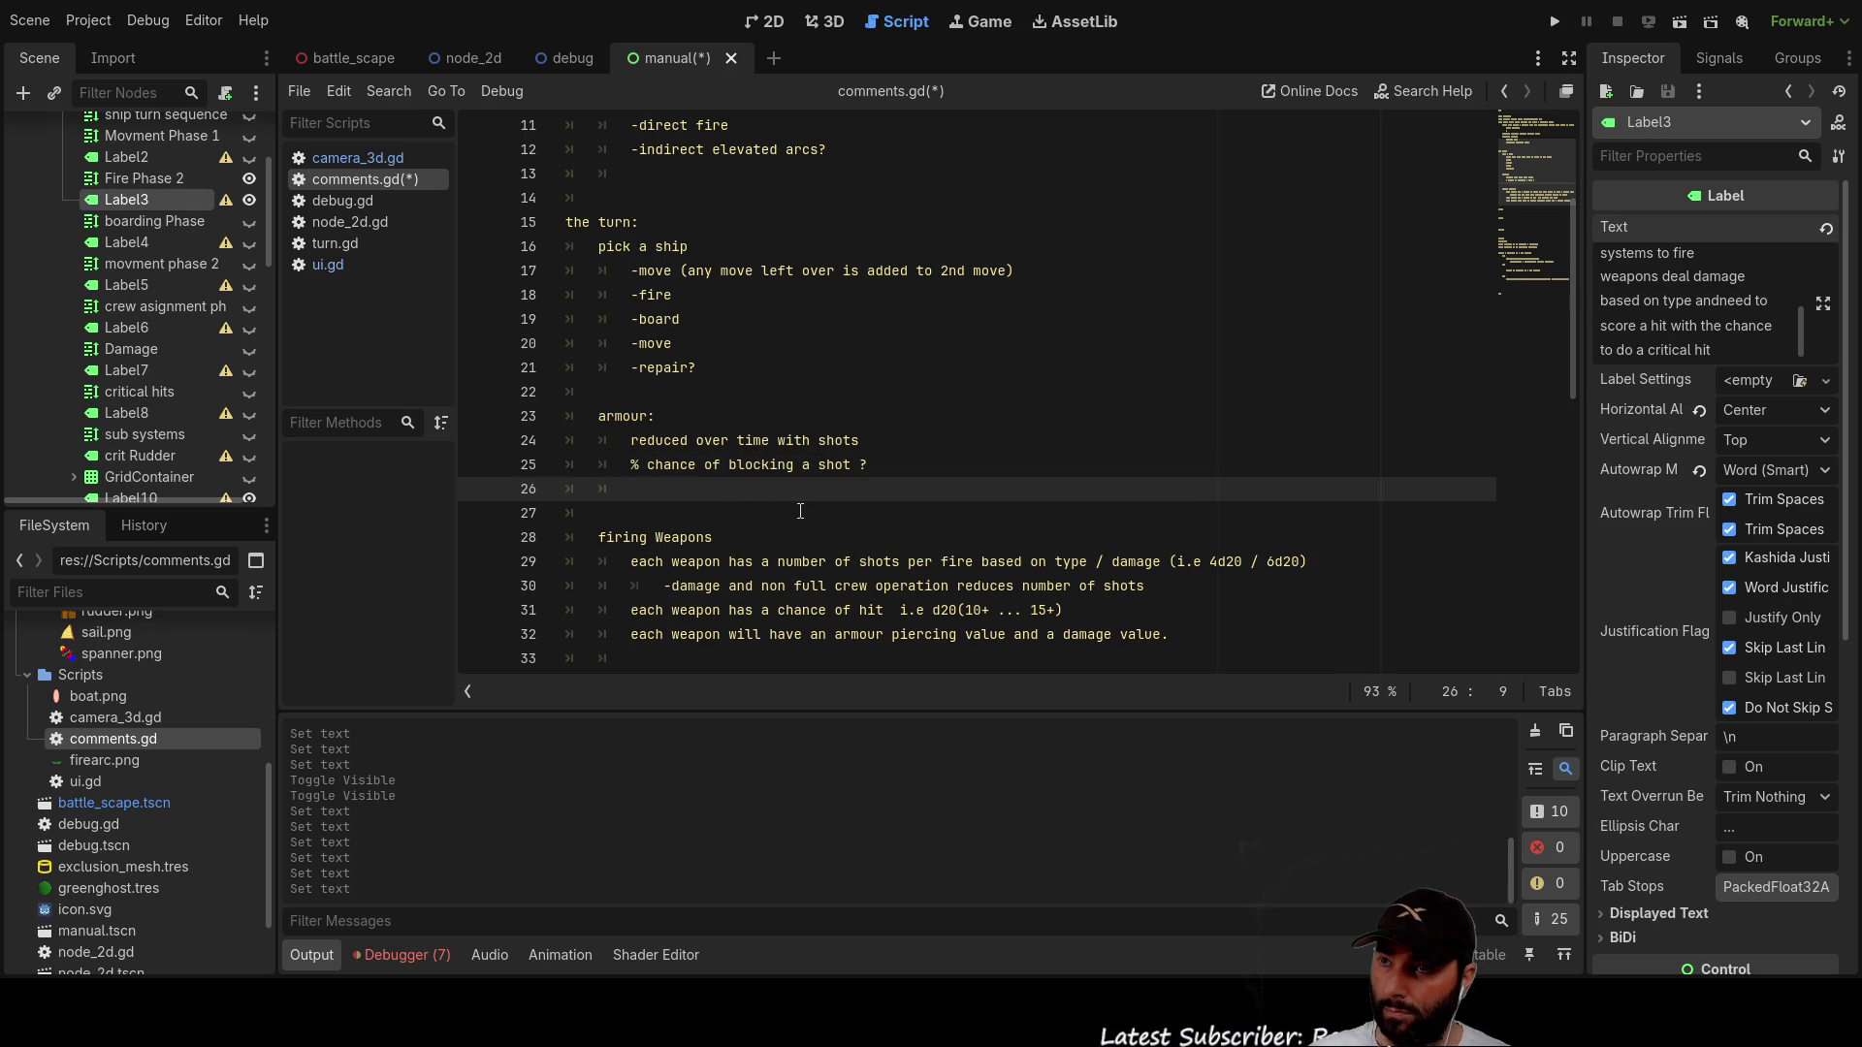
pyautogui.press('Up')
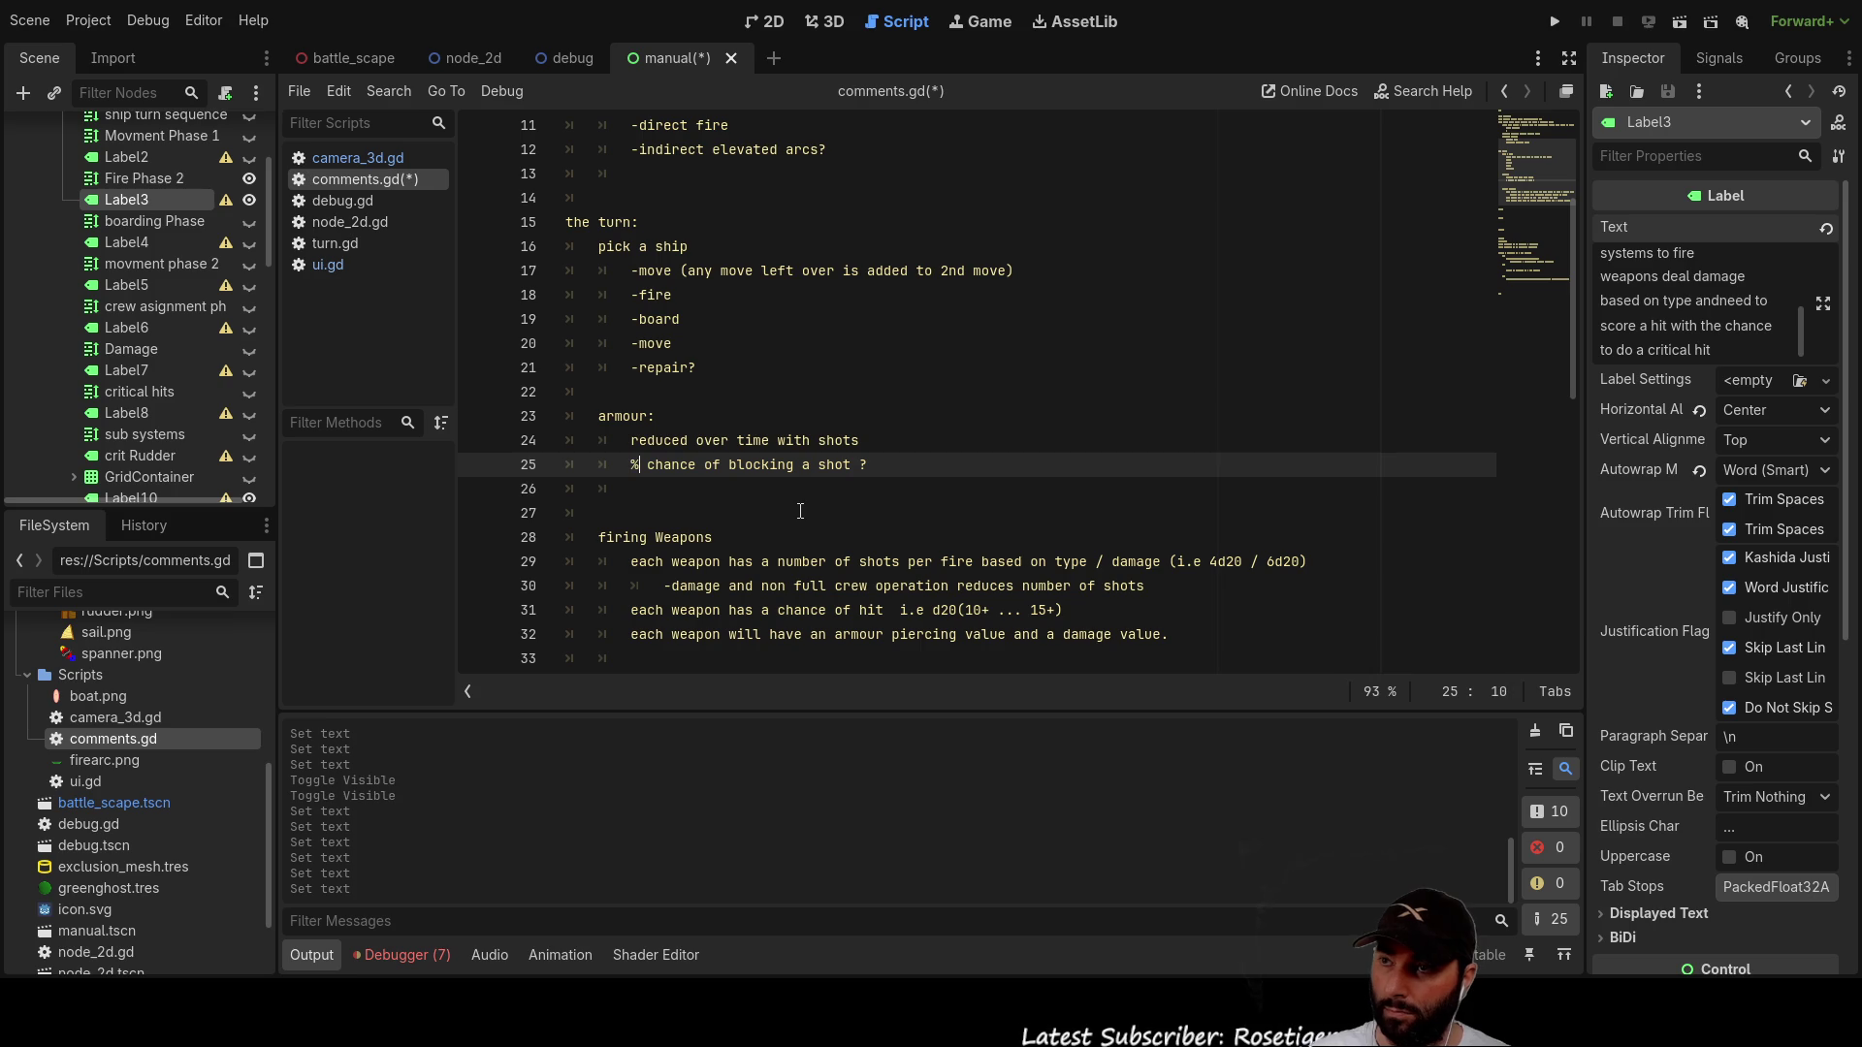
pyautogui.press('End')
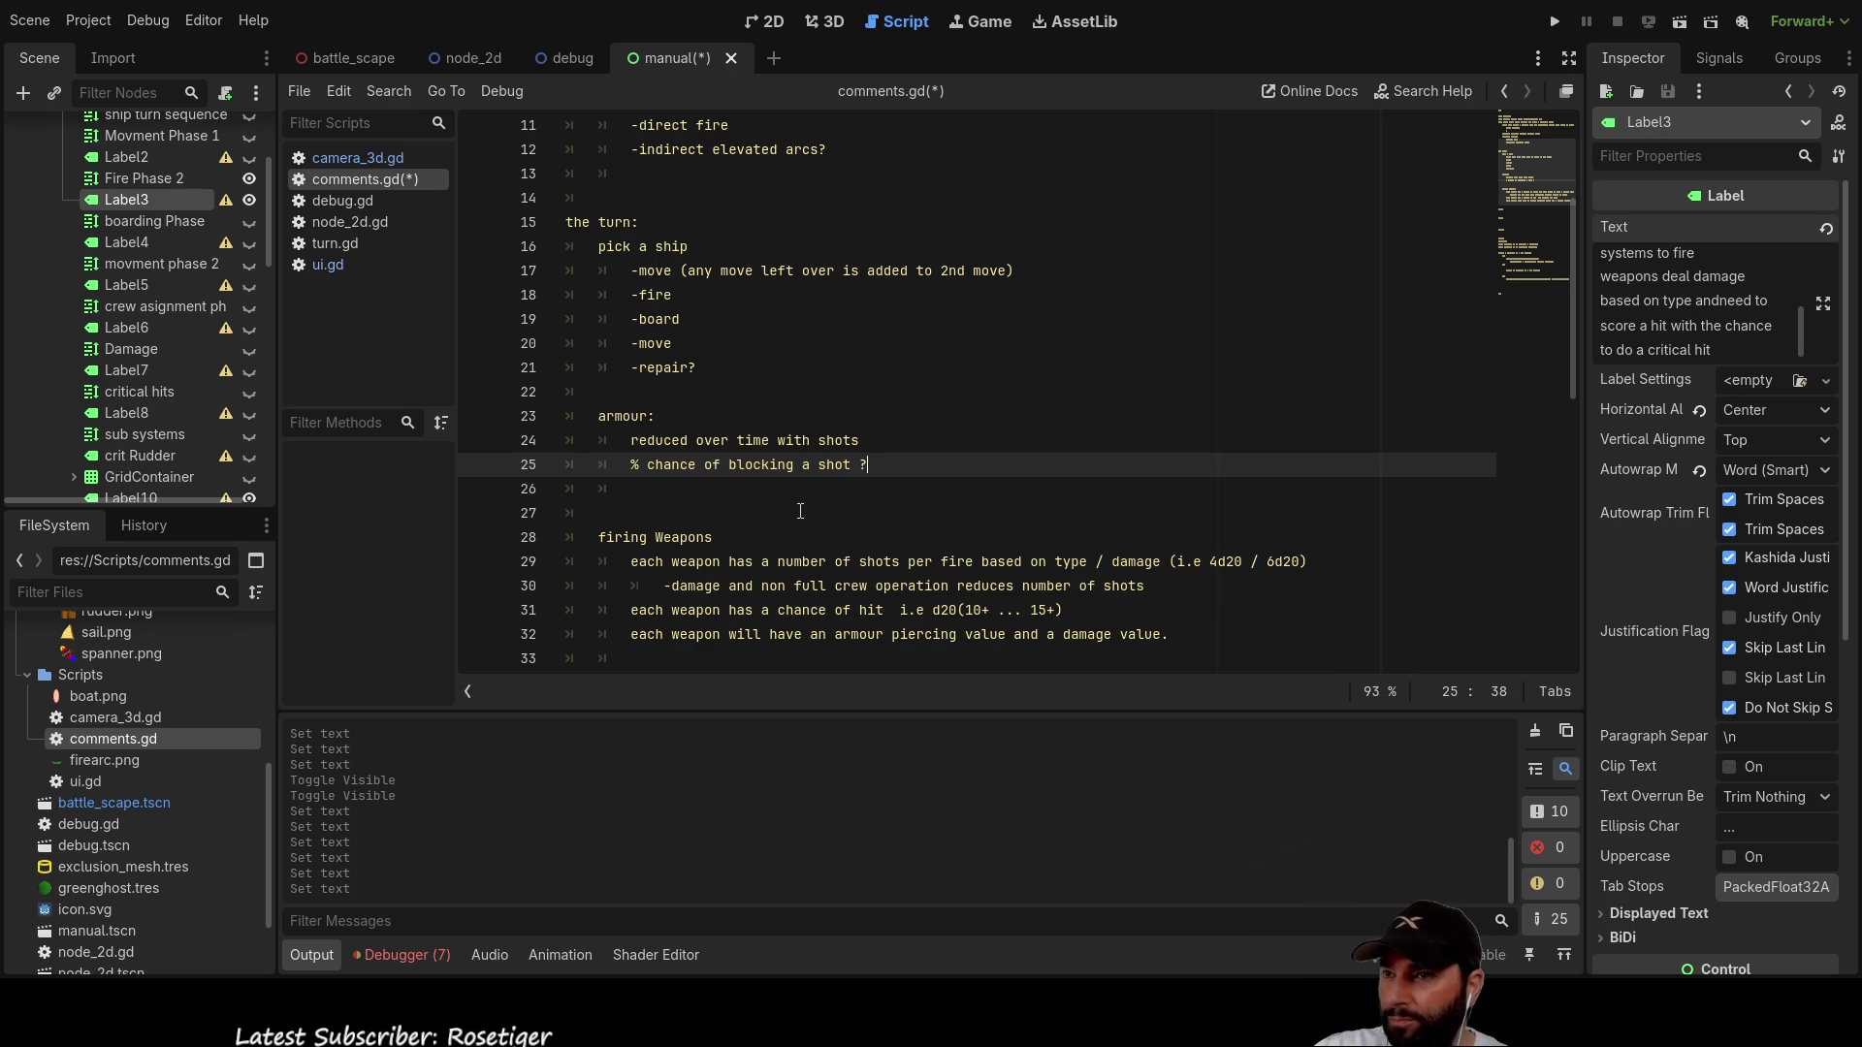
pyautogui.press('BackSpace')
pyautogui.press('BackSpace')
# Step: Add the blocked-shot damage rule, correcting the misspelled 'aroumer' to 'armour'
pyautogui.press('Down')
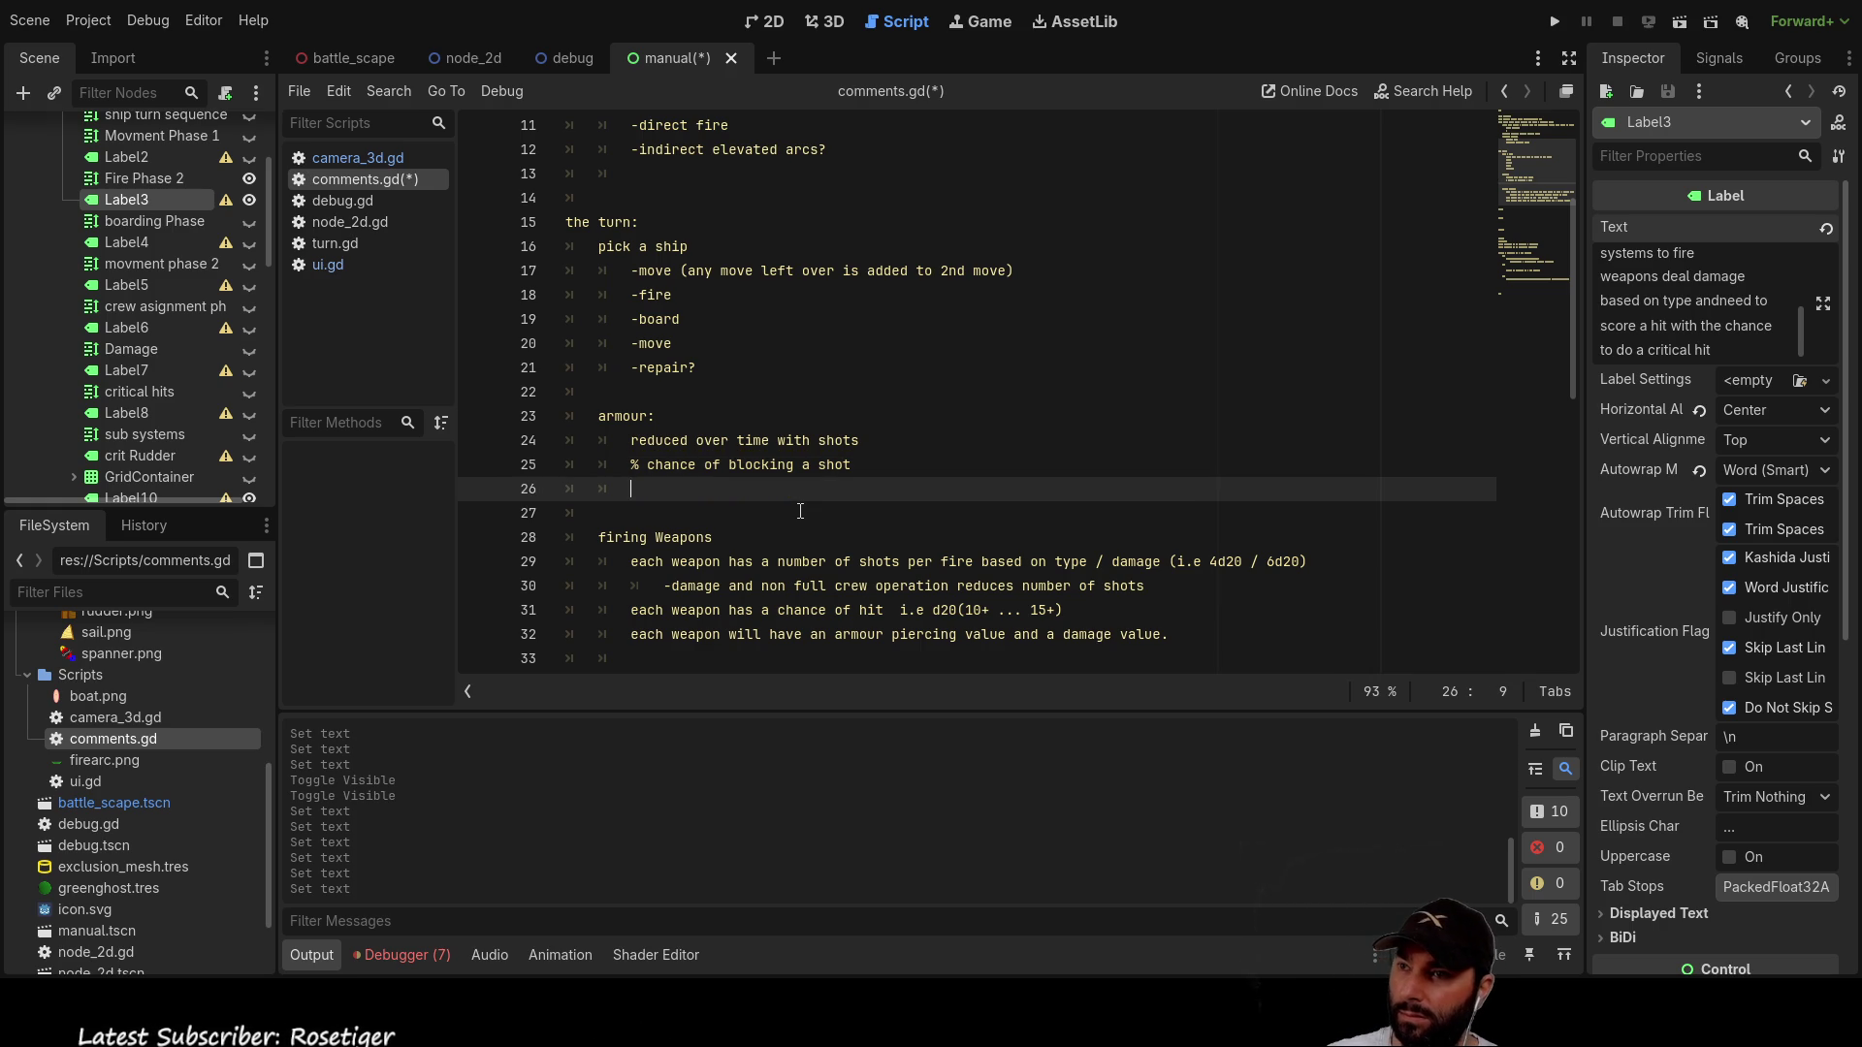
pyautogui.write('blocked shots deal damage t')
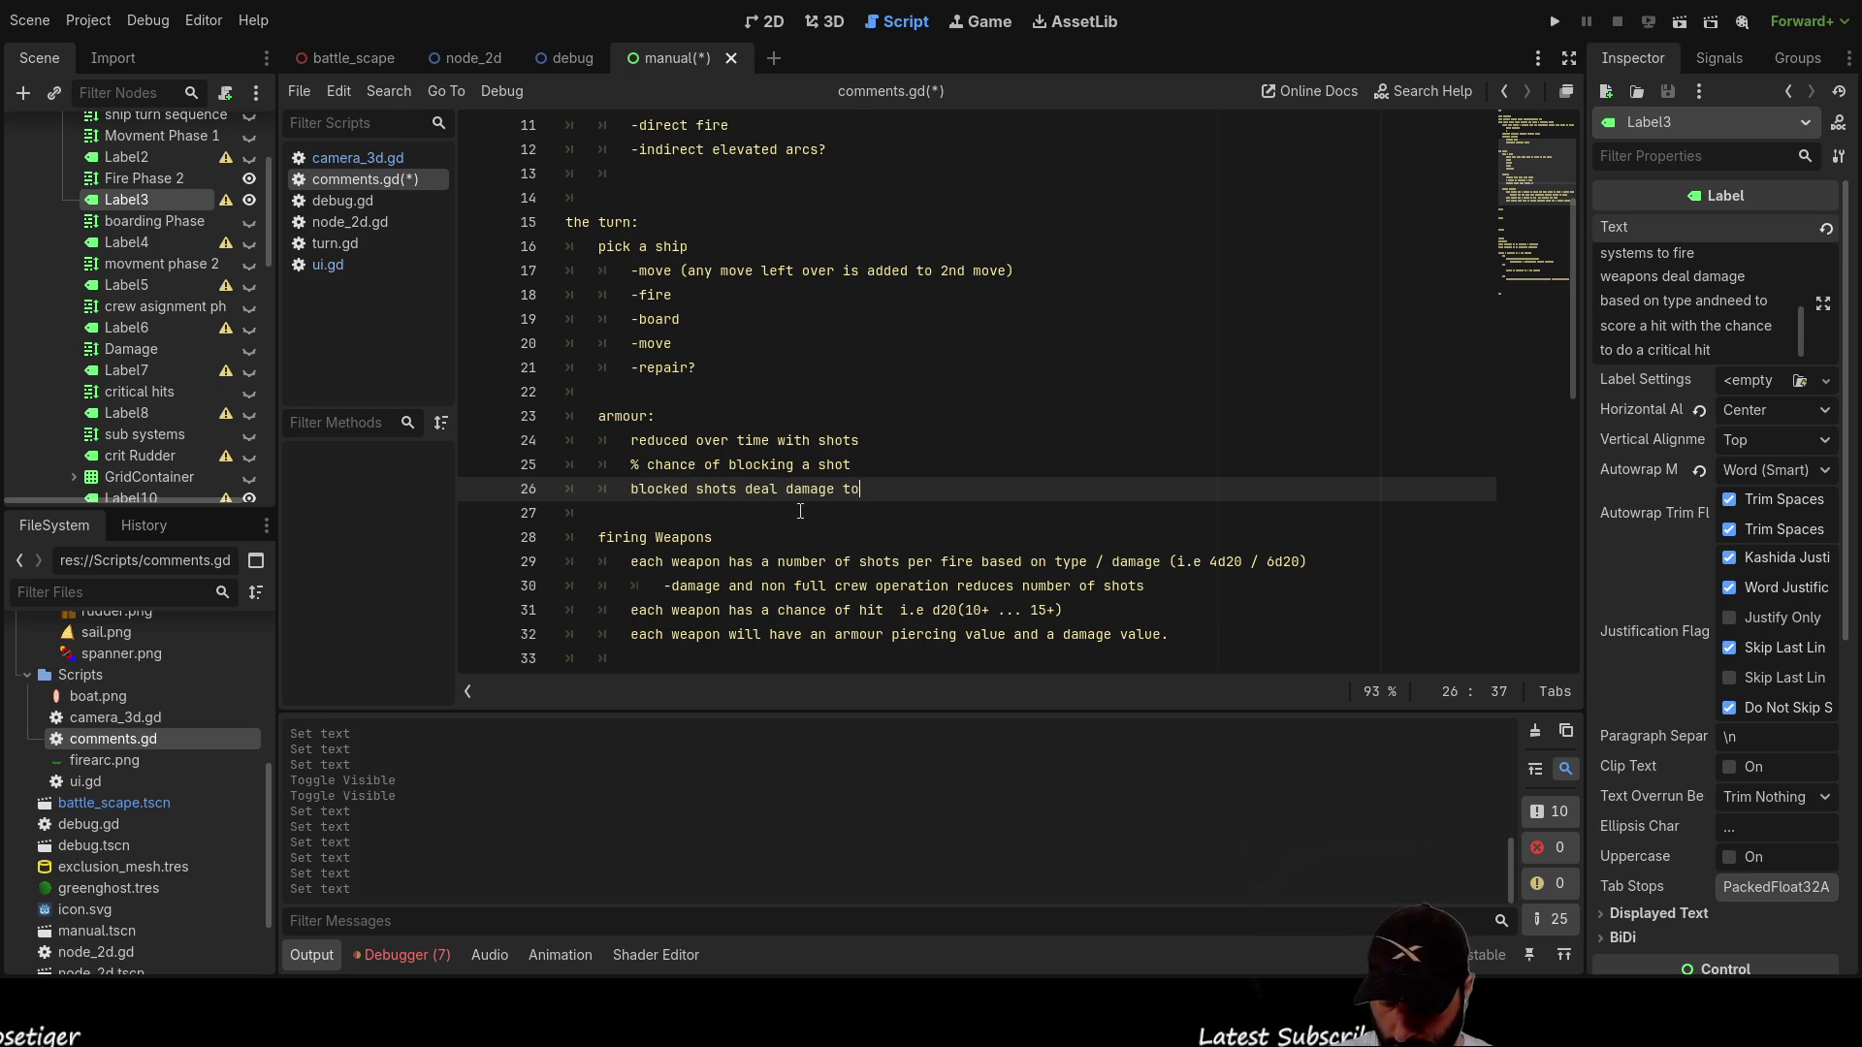
pyautogui.write('o')
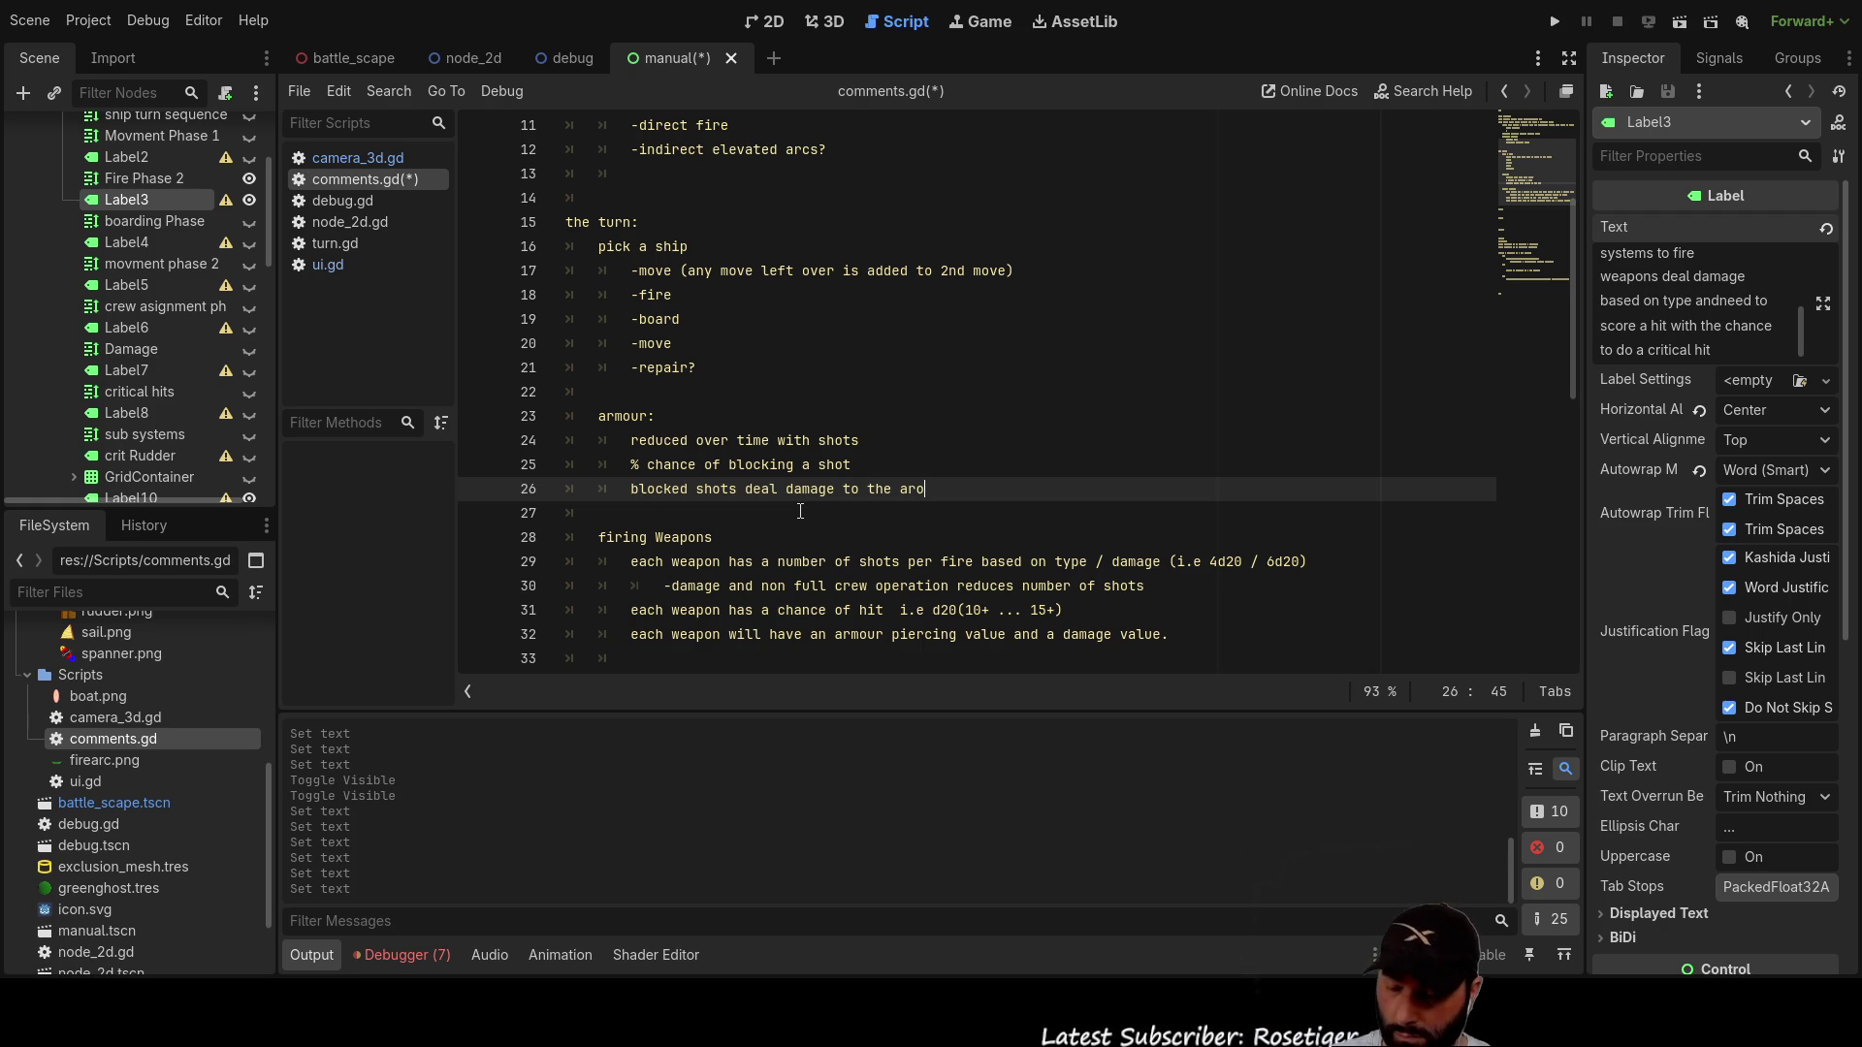
pyautogui.write('umer')
pyautogui.press('Left')
pyautogui.press('Left')
pyautogui.press('Left')
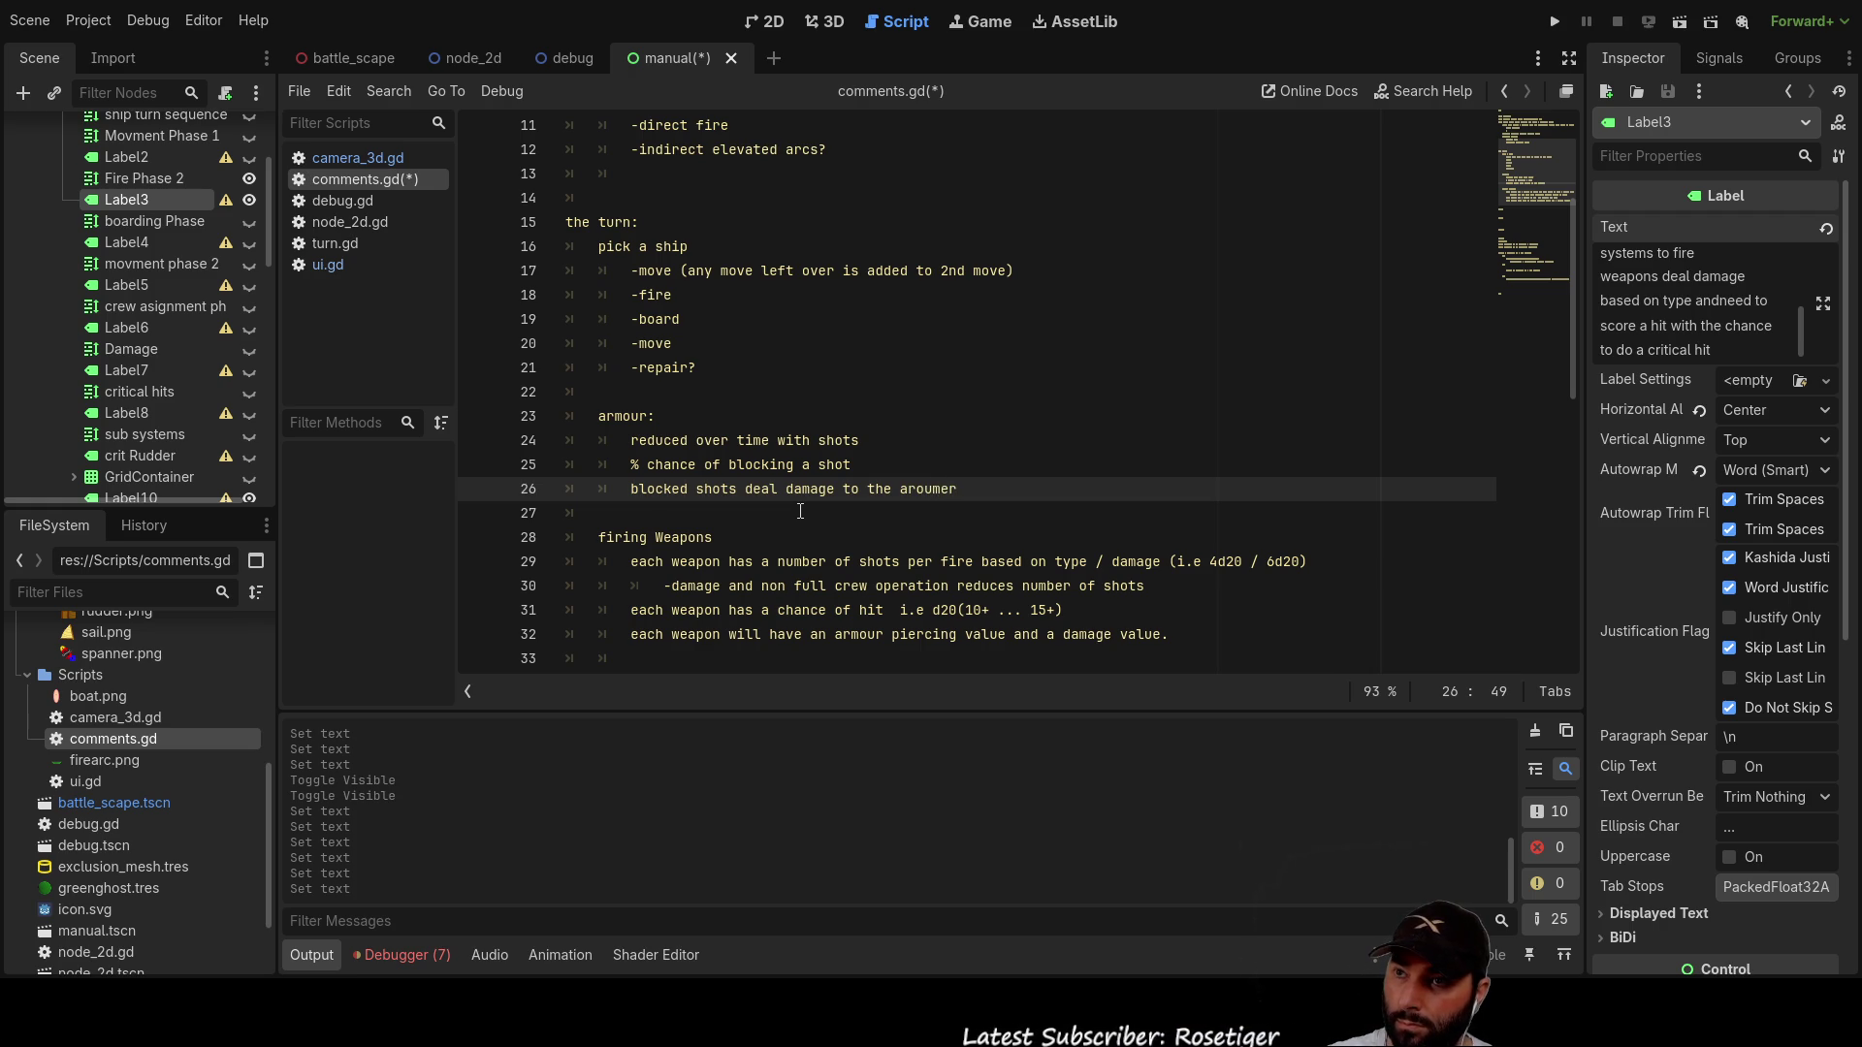
pyautogui.press('Right')
pyautogui.press('Right')
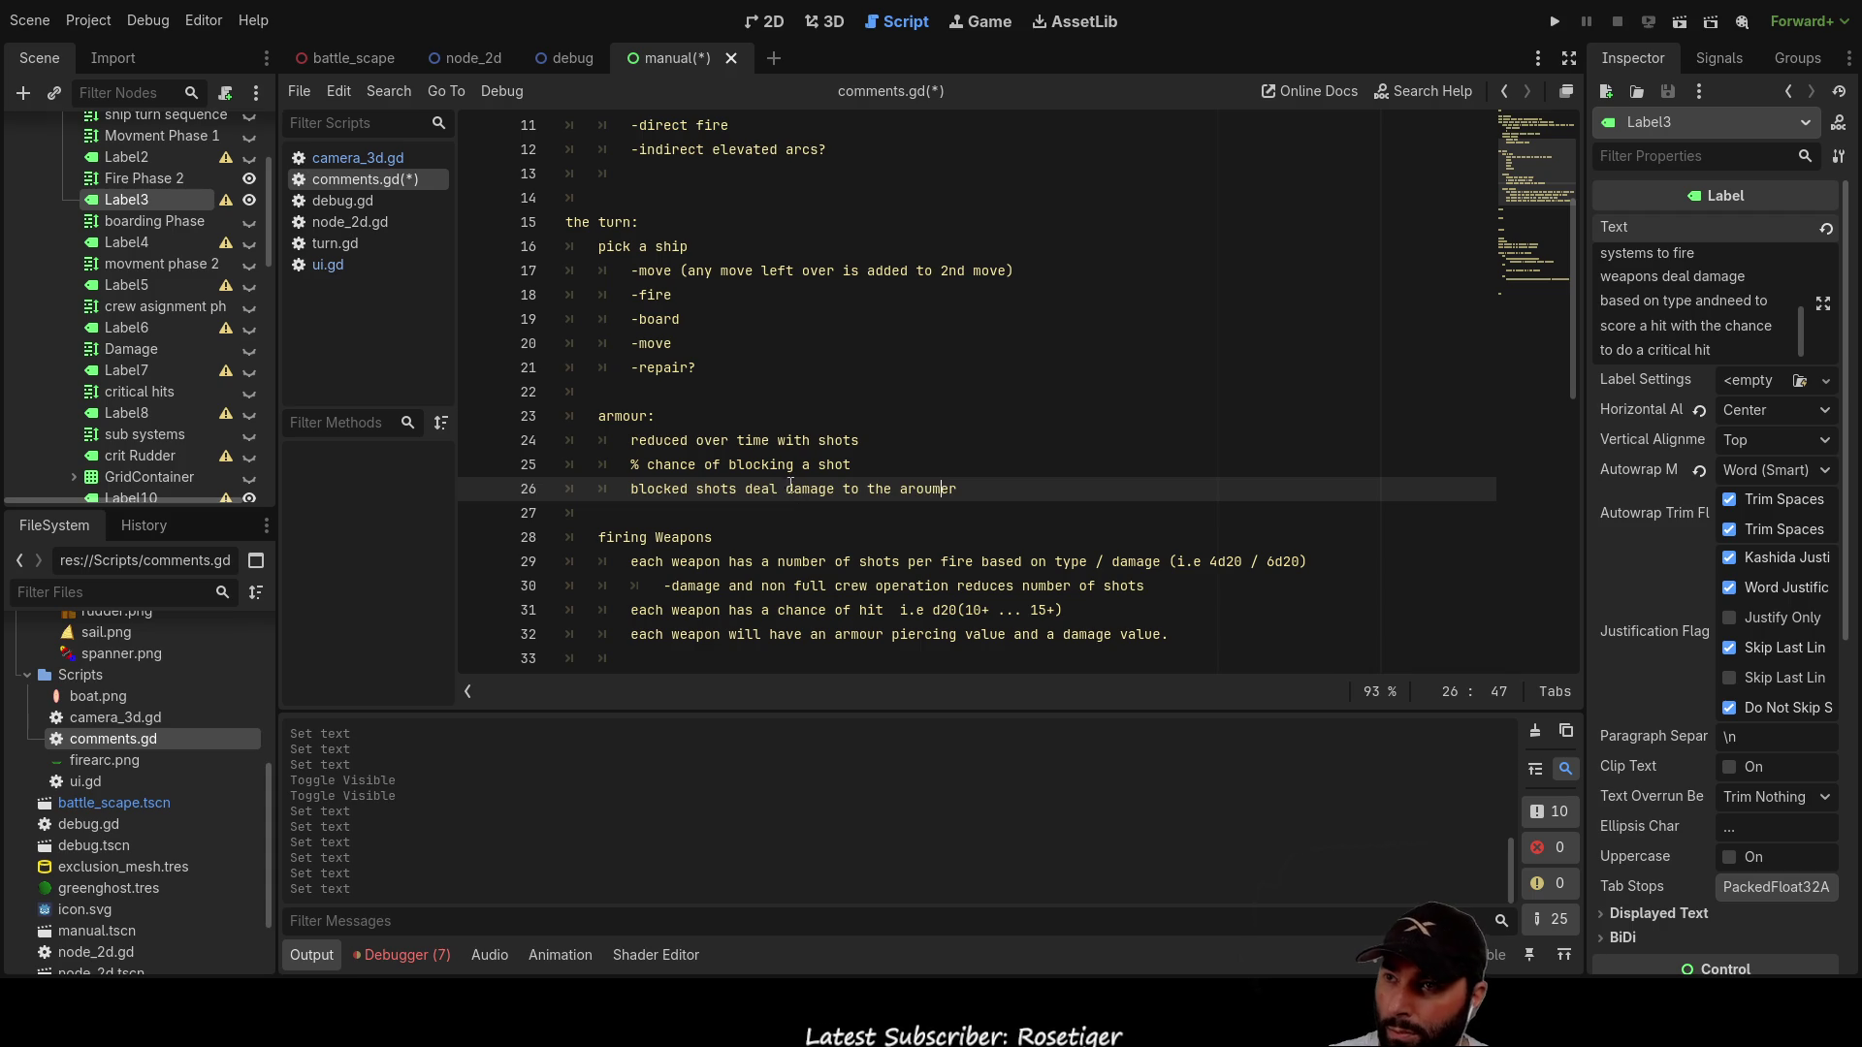
pyautogui.click(630, 415)
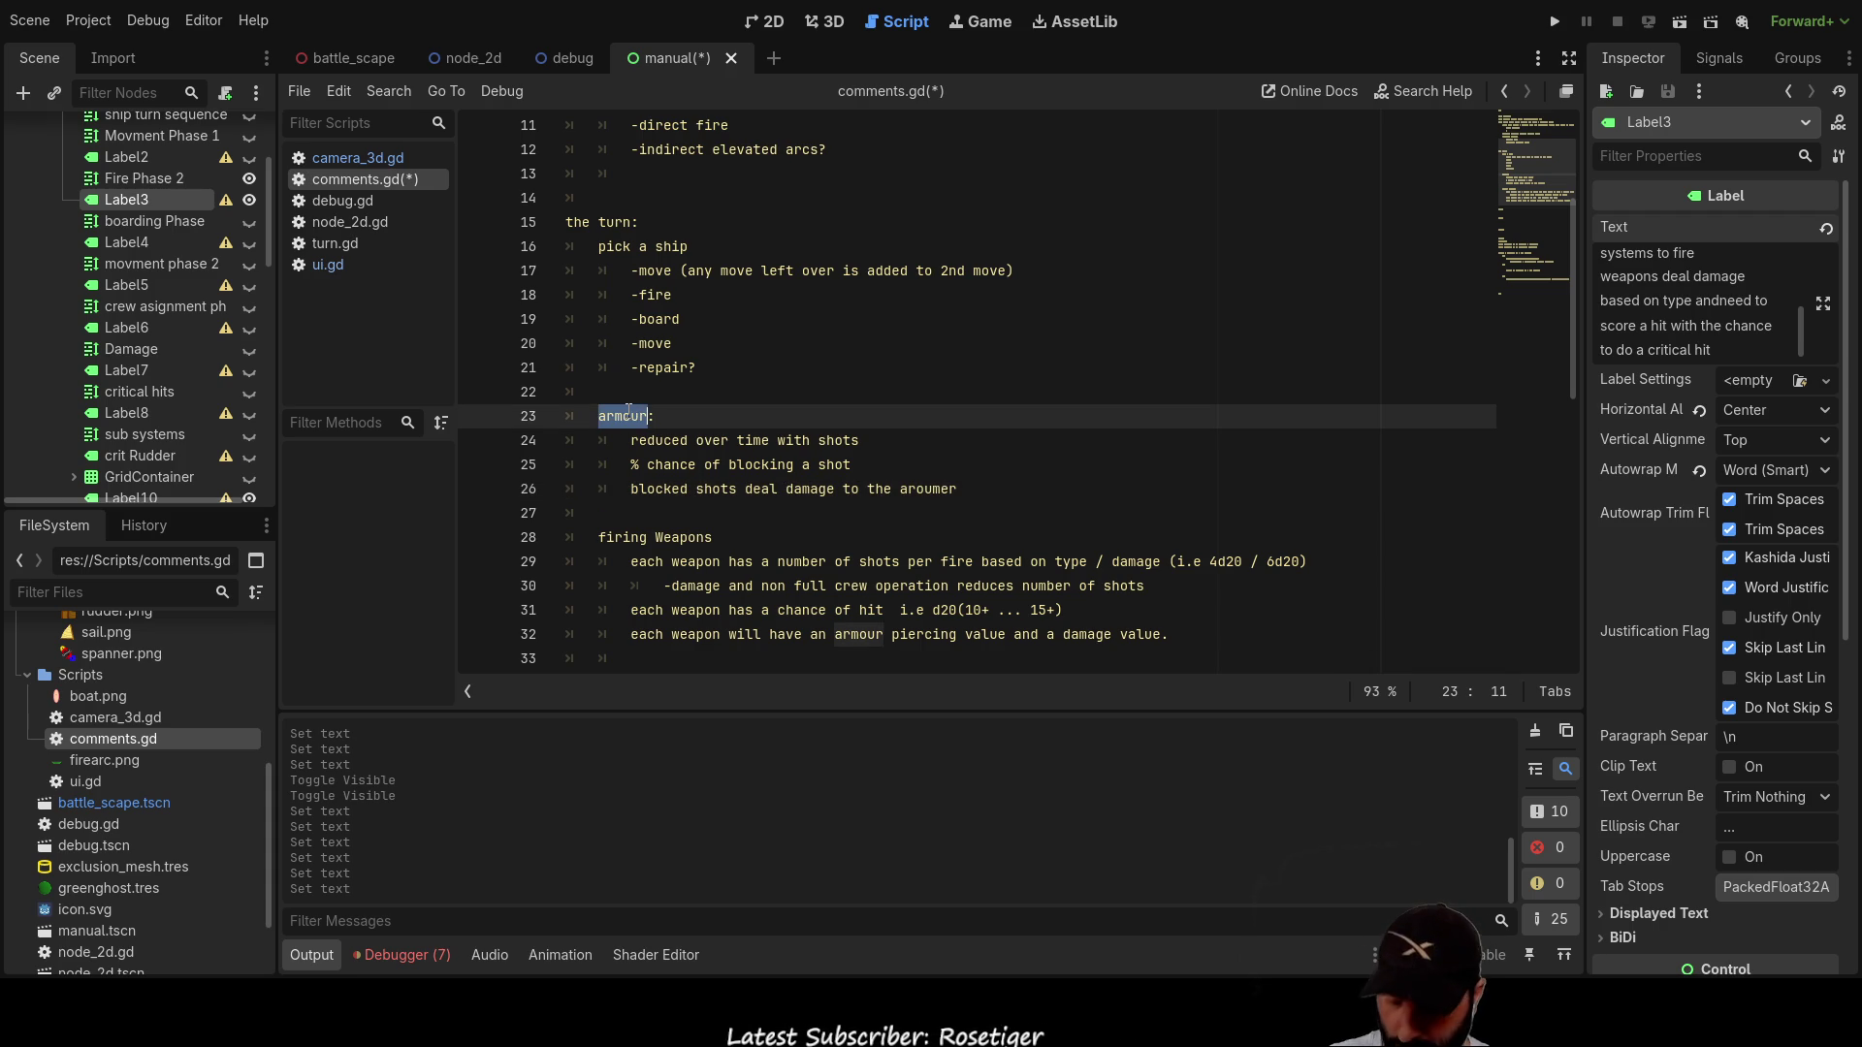
pyautogui.doubleClick(928, 488)
pyautogui.write('armour equal to thier damage')
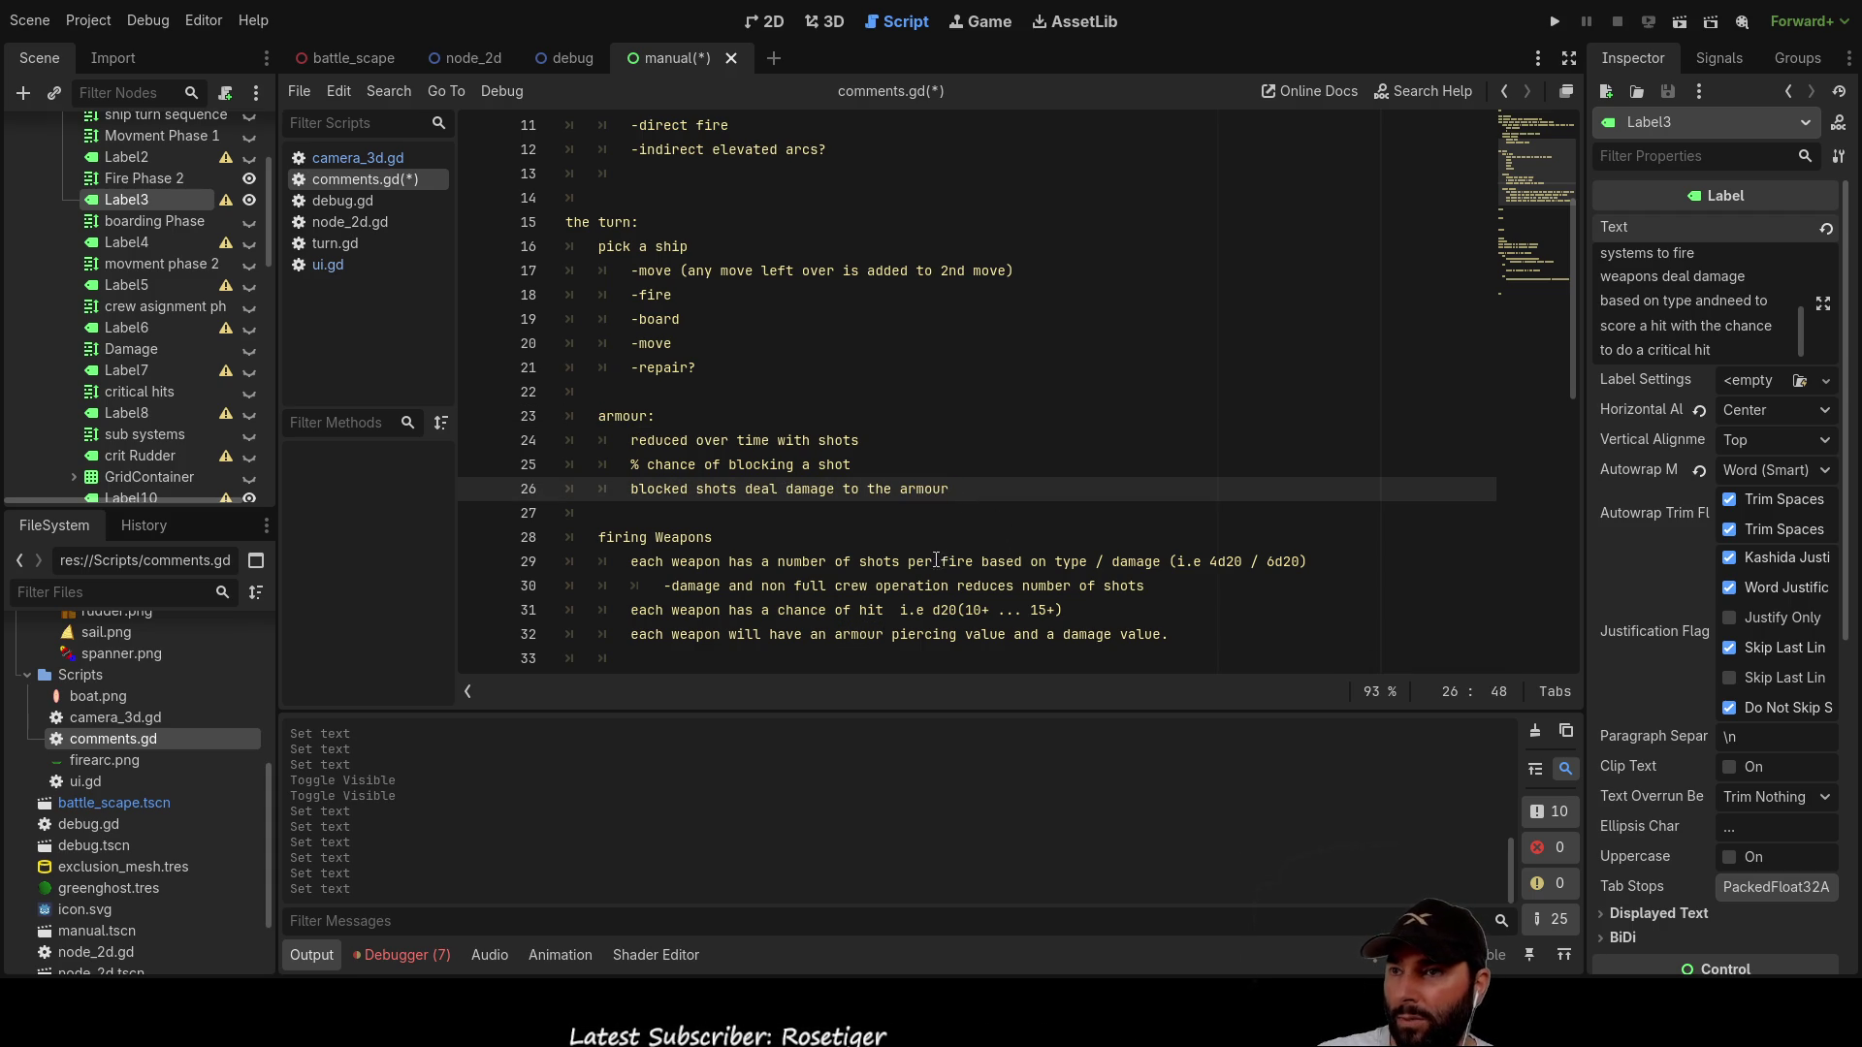
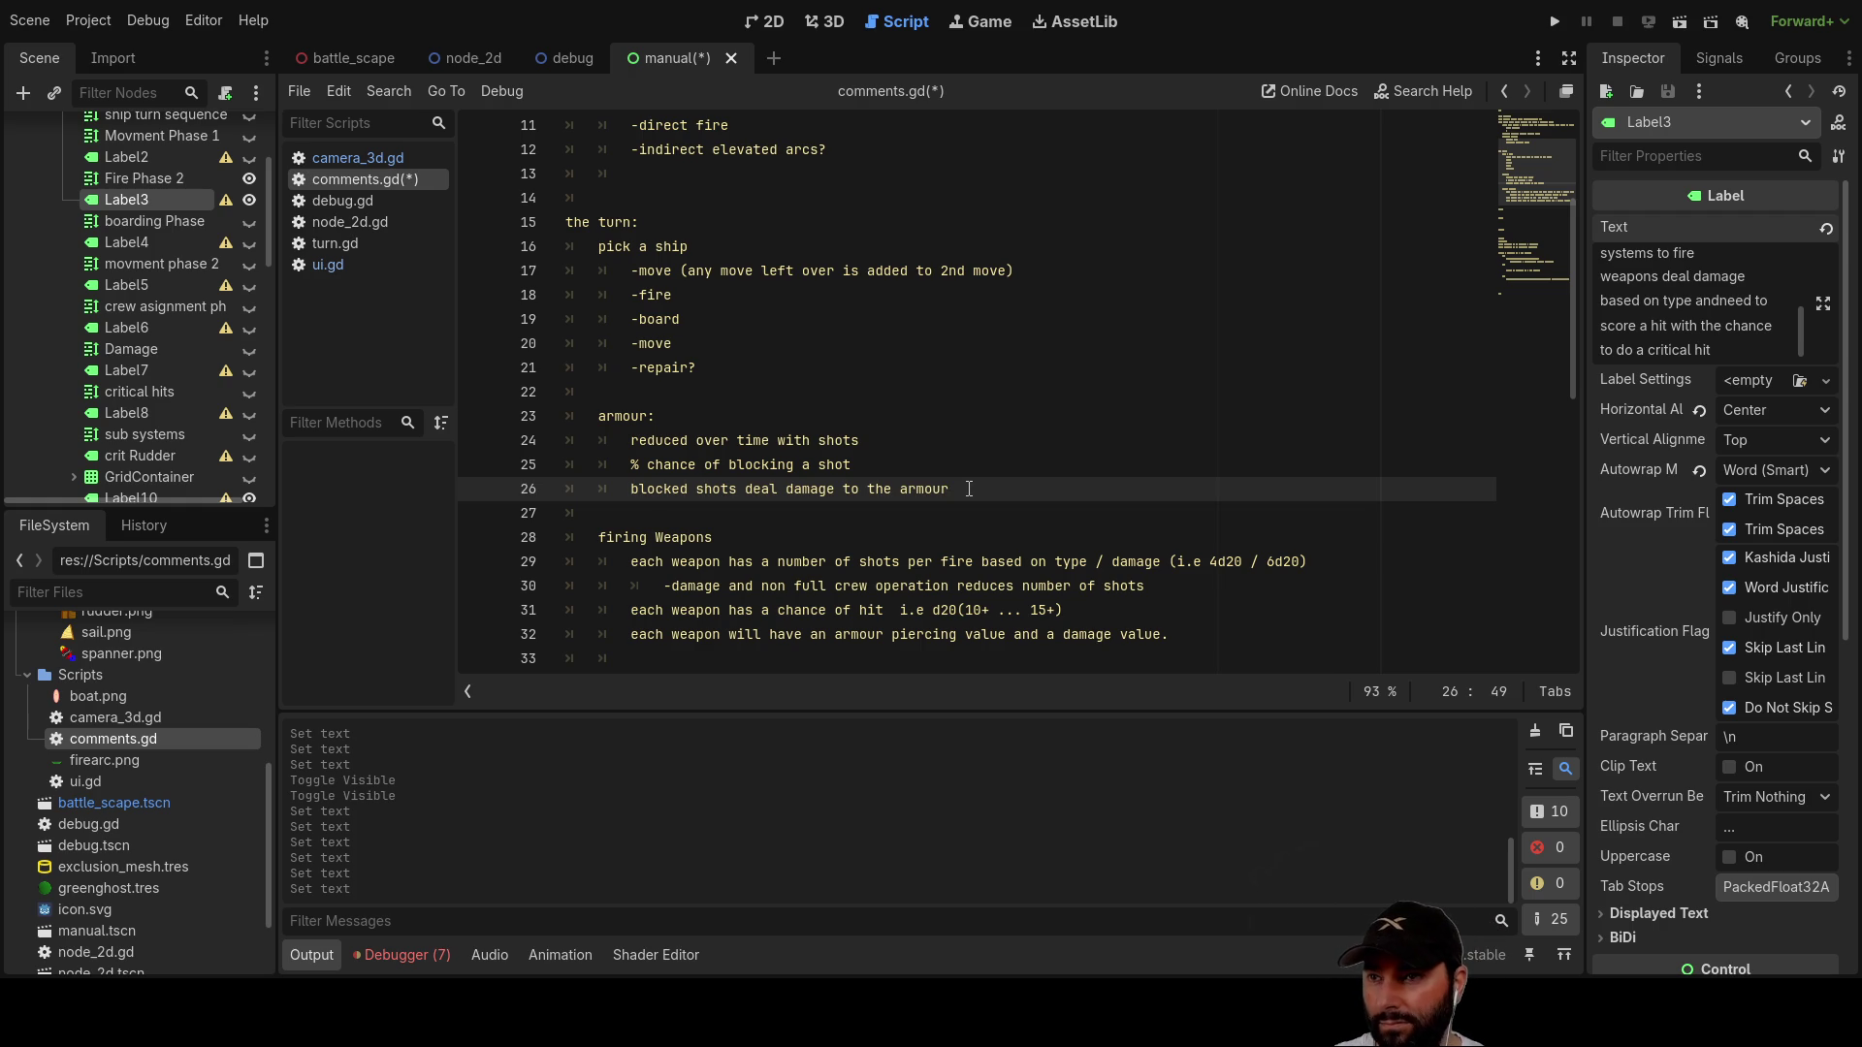
# Step: Finish line 26 of the armour notes with 'equal to thier damage'
pyautogui.write('eq')
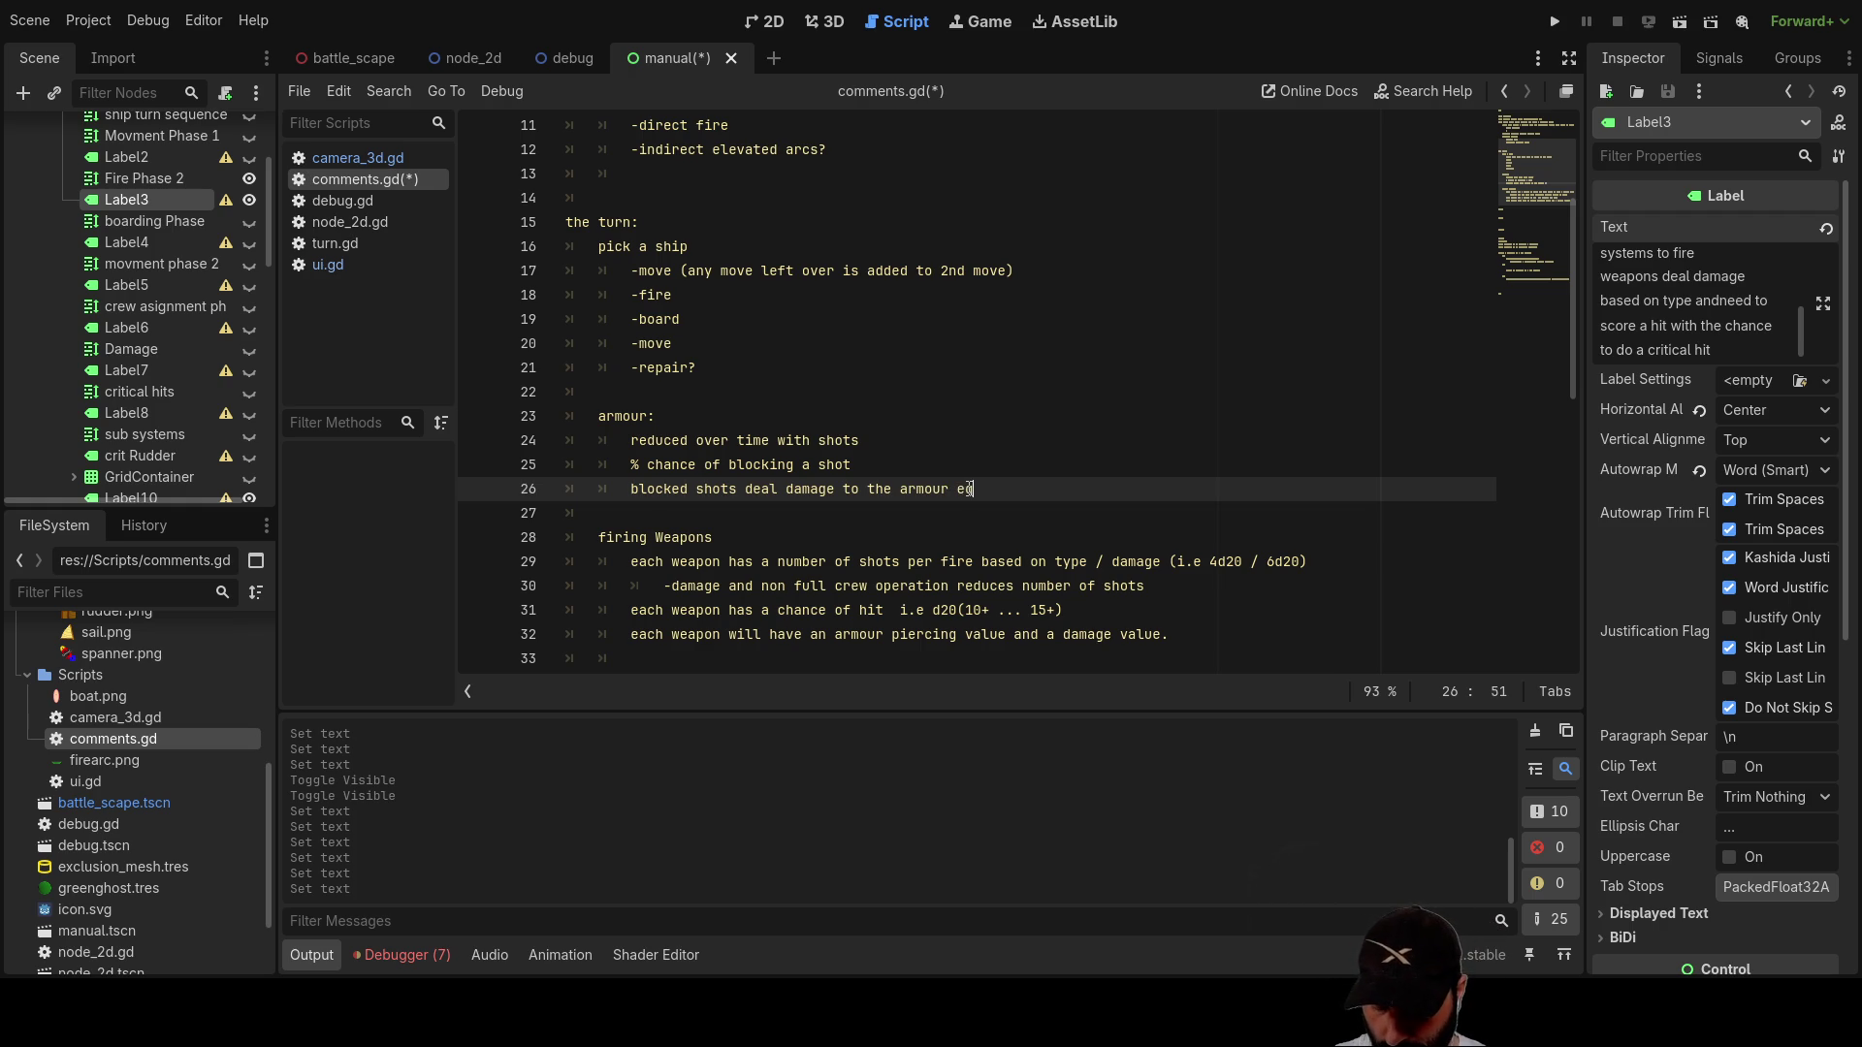
pyautogui.write('ual to thier damage')
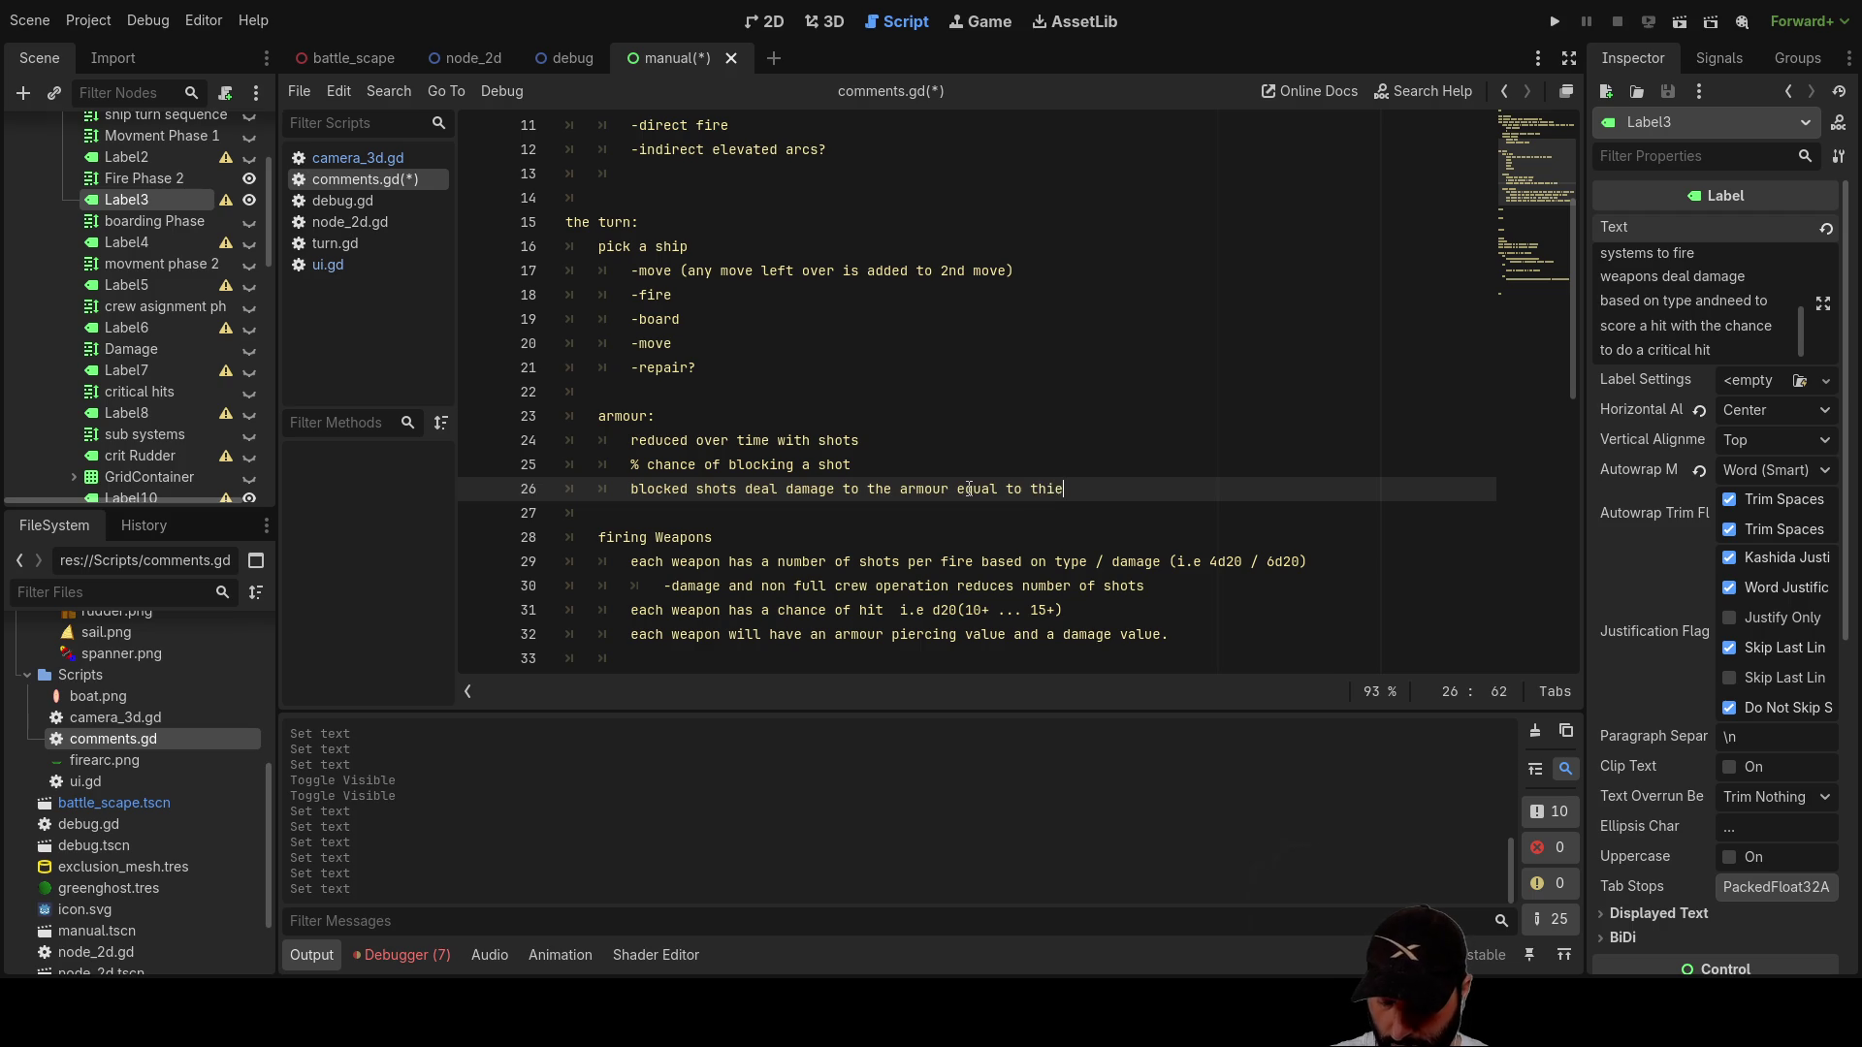
pyautogui.press('Down')
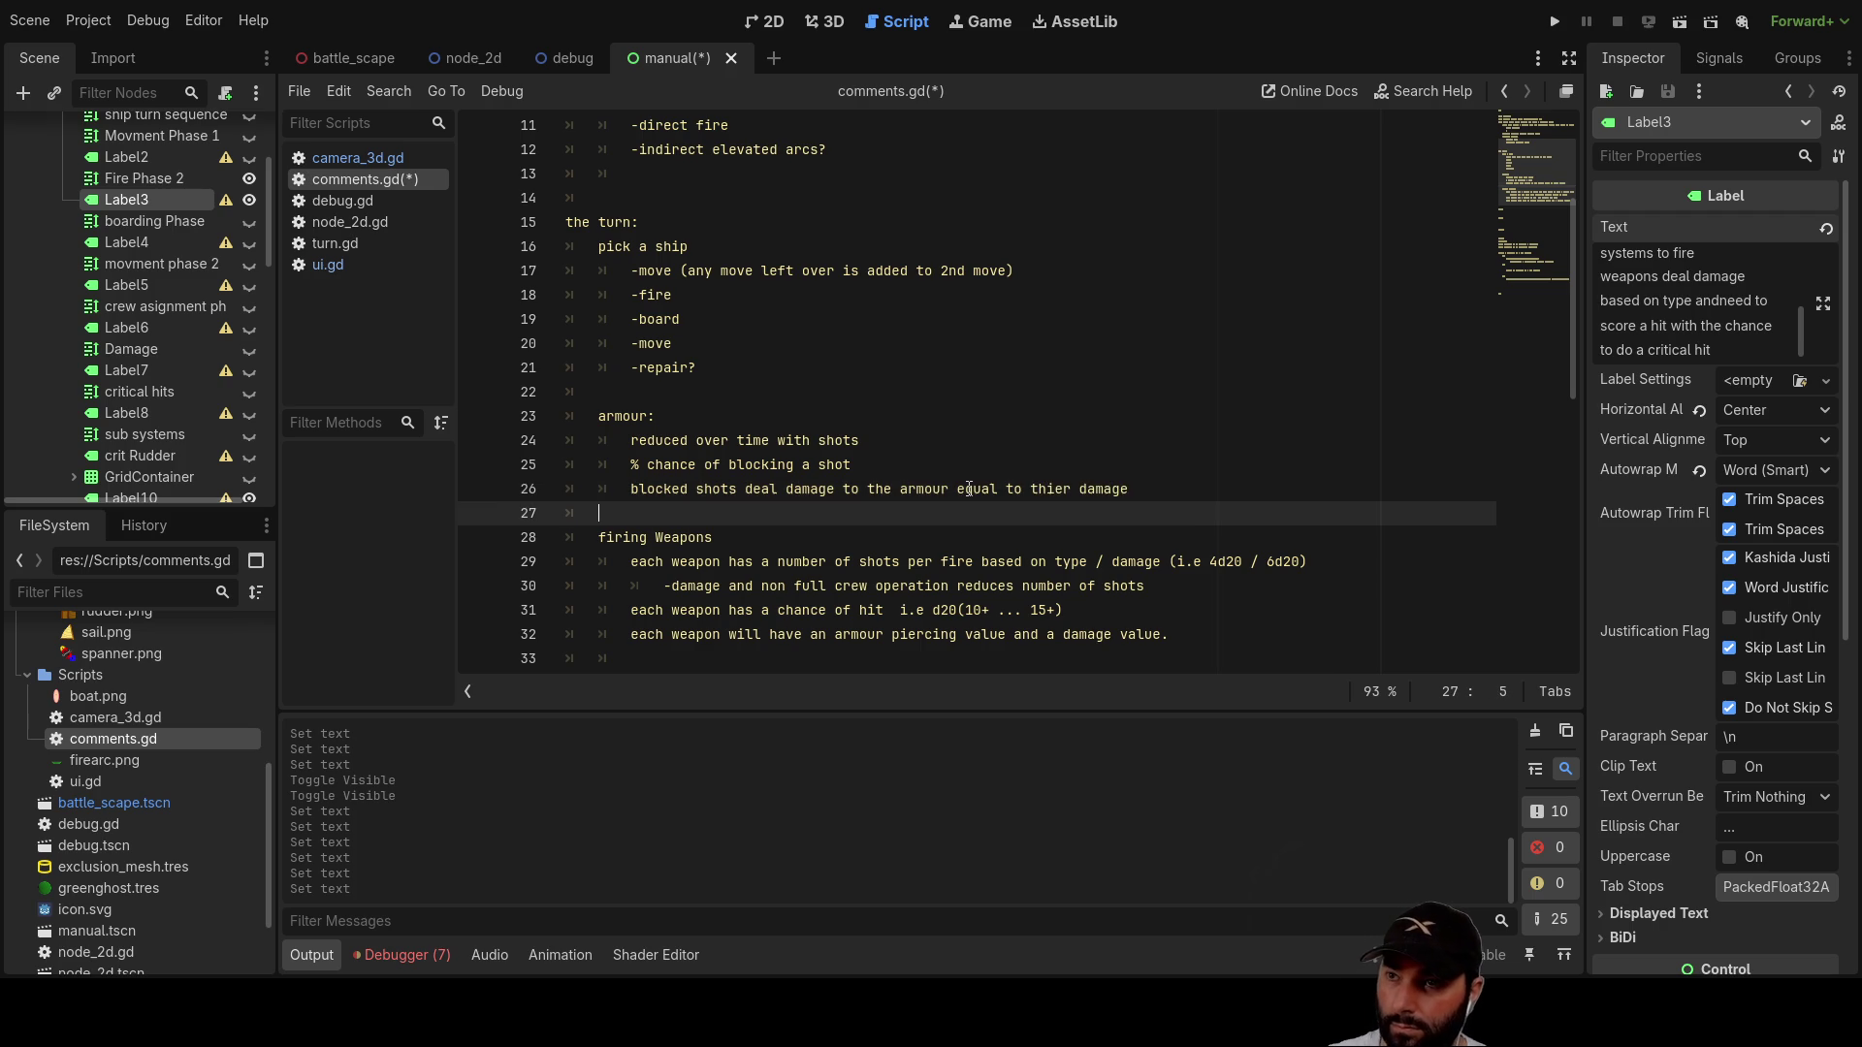
pyautogui.press('Up')
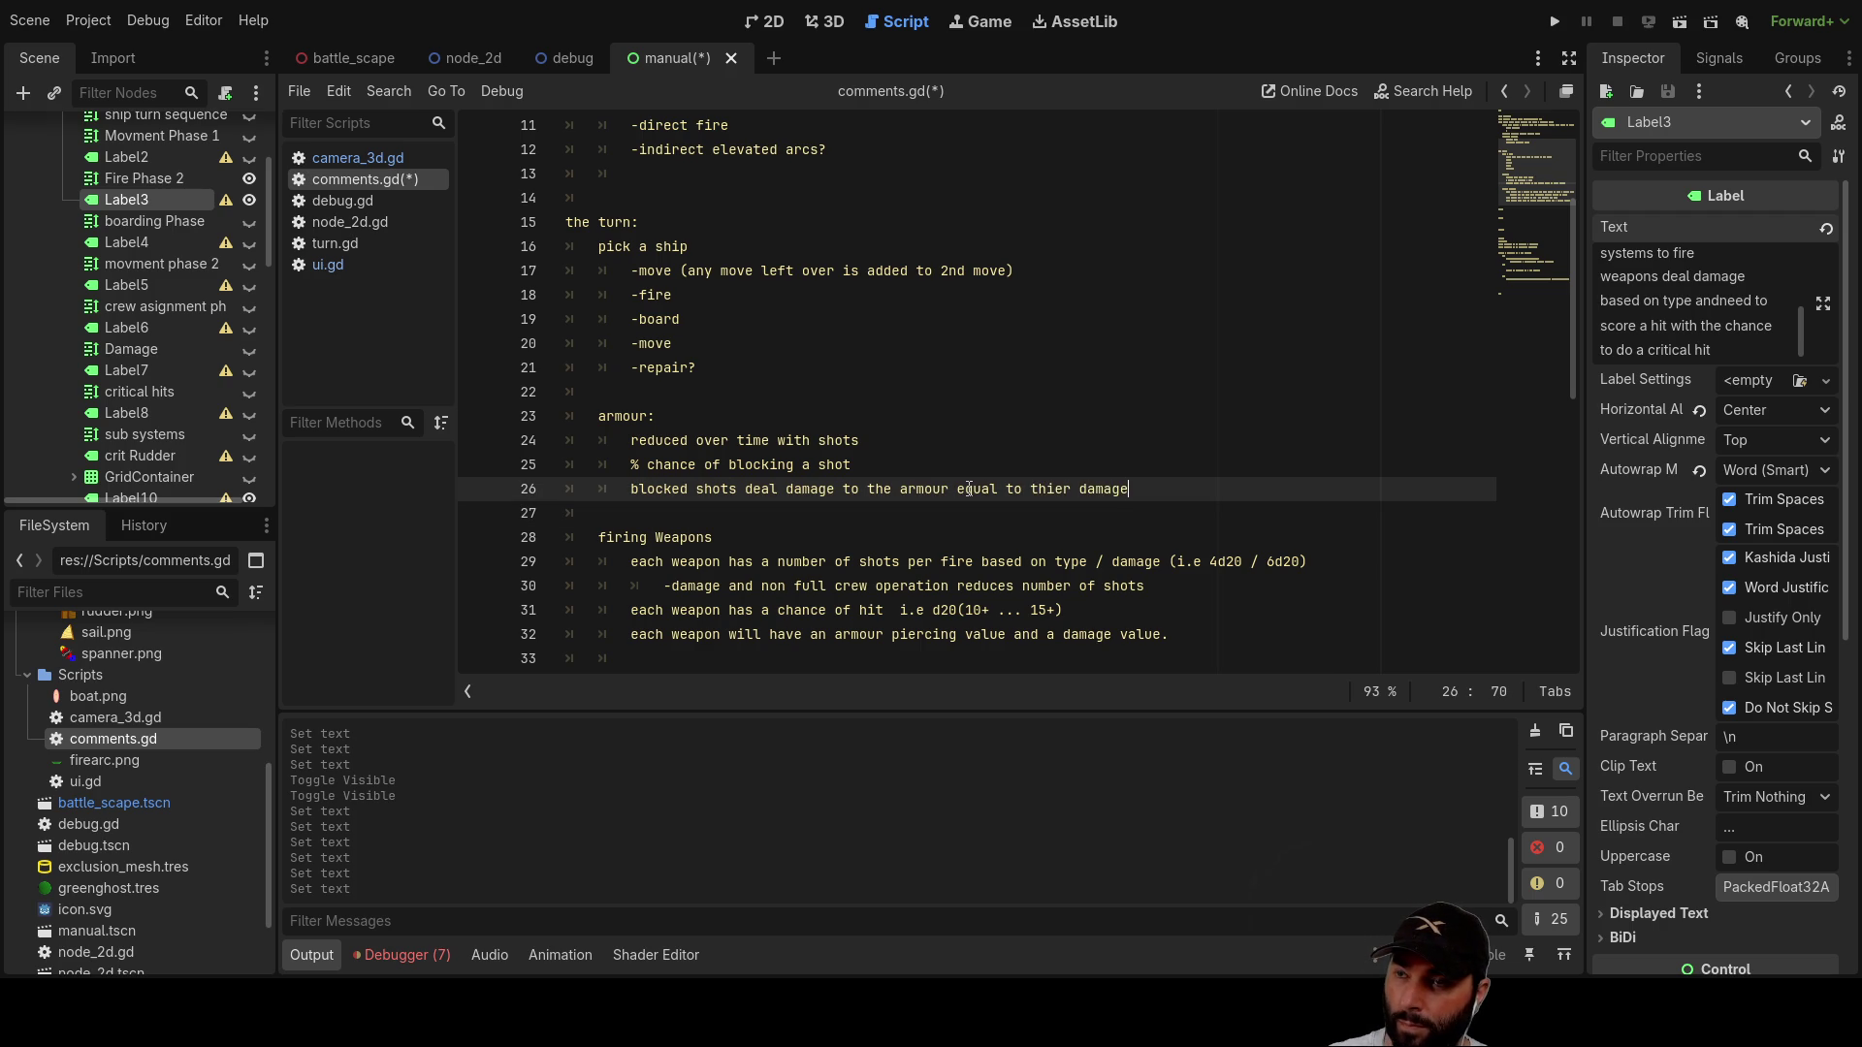
pyautogui.press('Down')
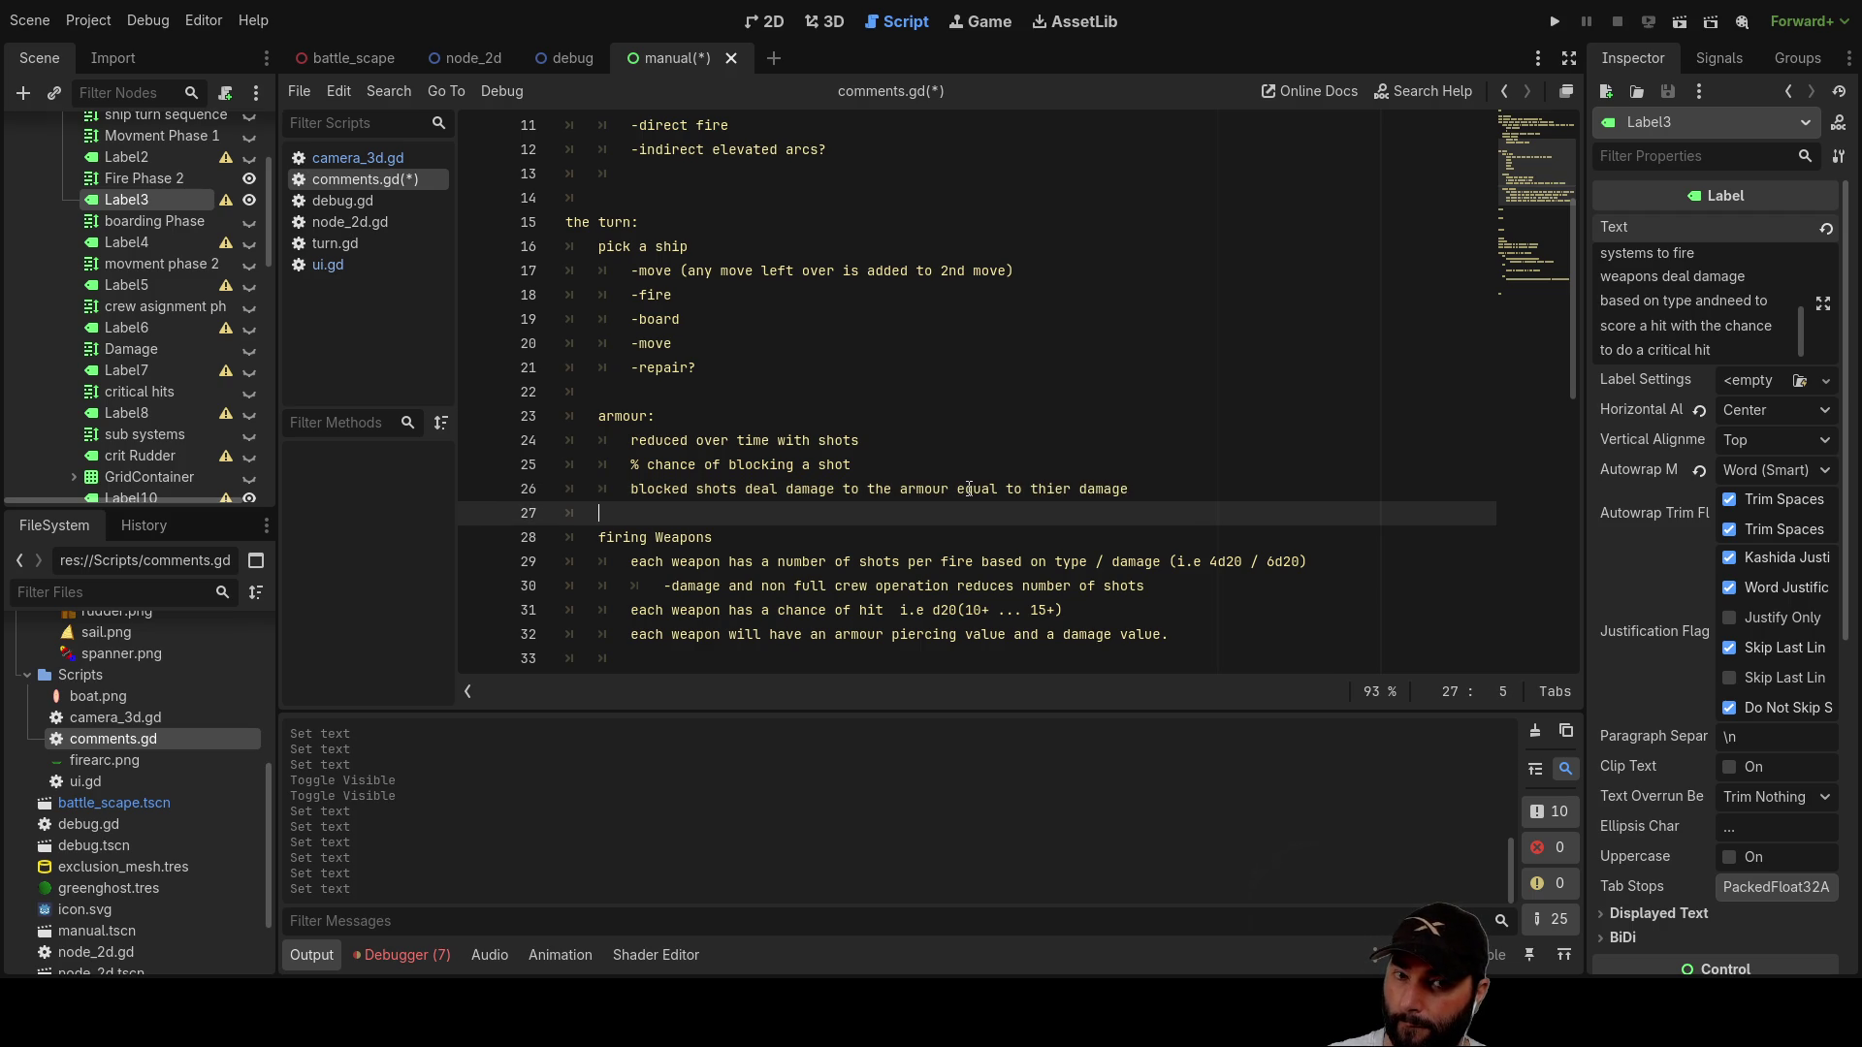
# Step: Add an indented line 27 reading 'armour piercing stat will modify'
pyautogui.press('Return')
pyautogui.press('Up')
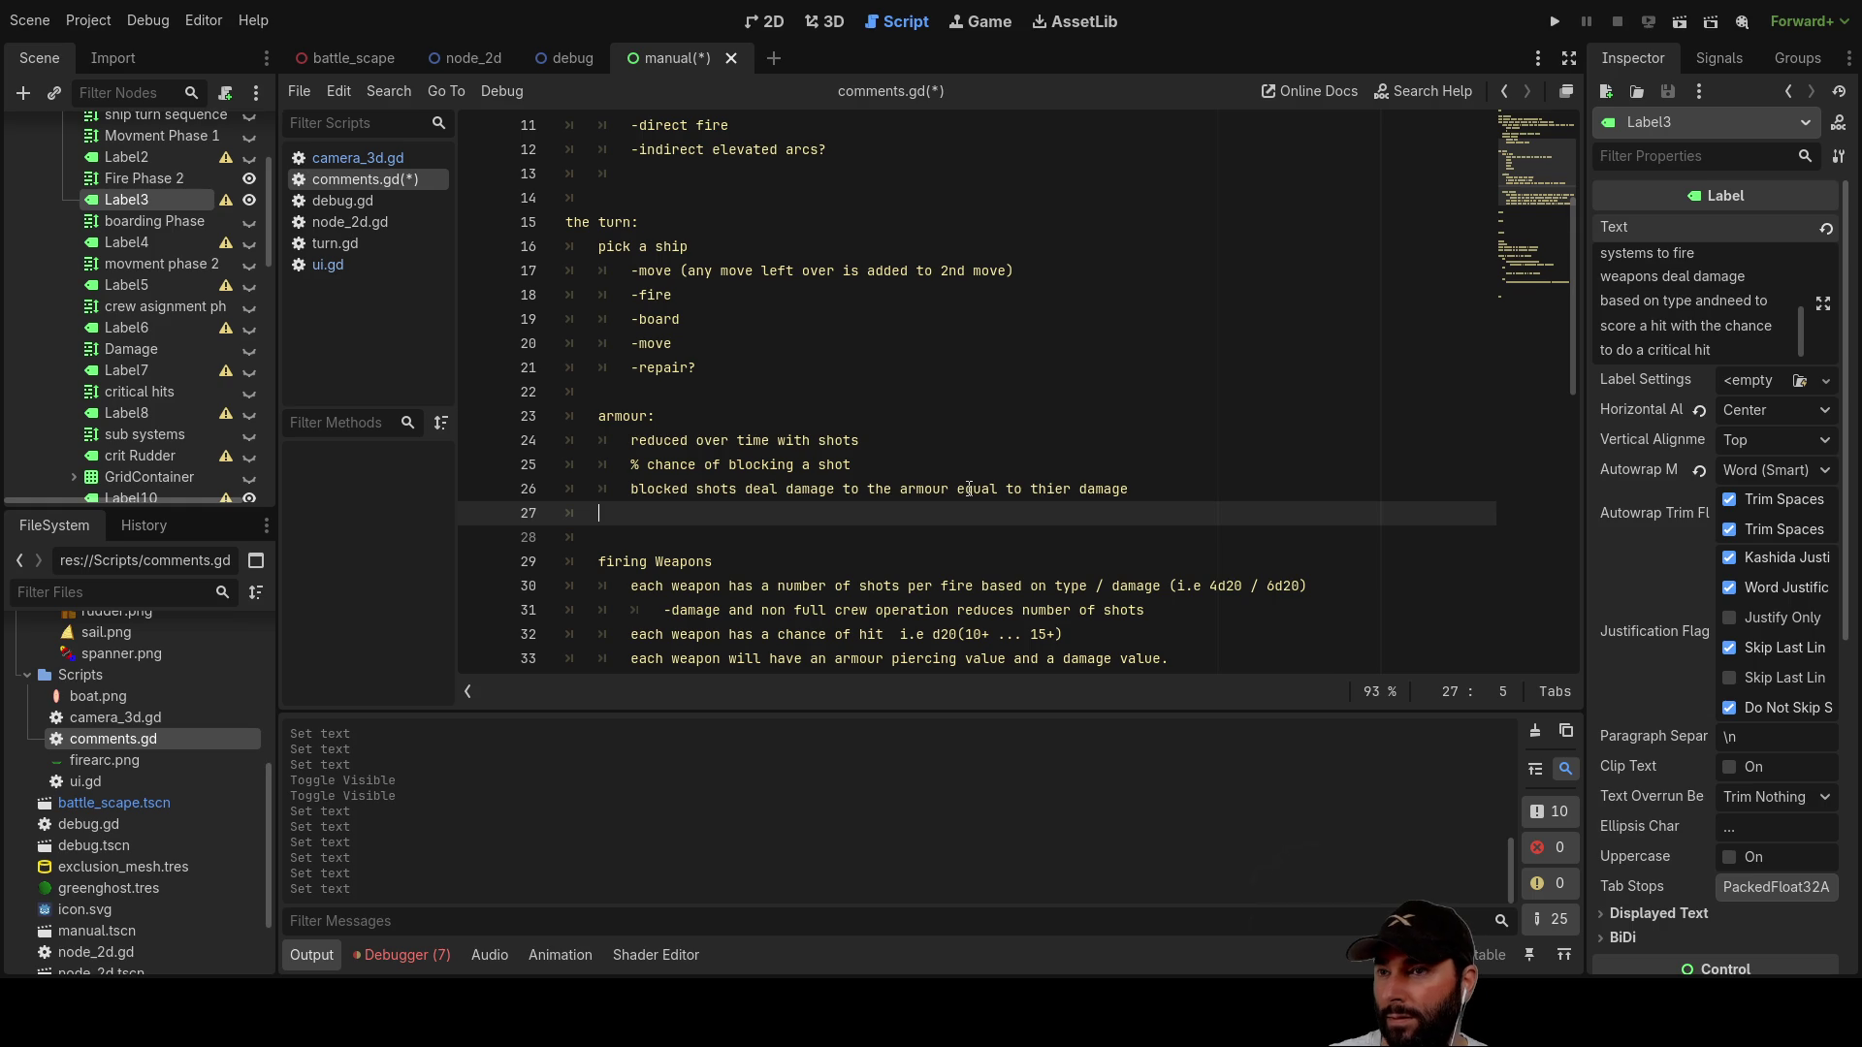
pyautogui.press('Tab')
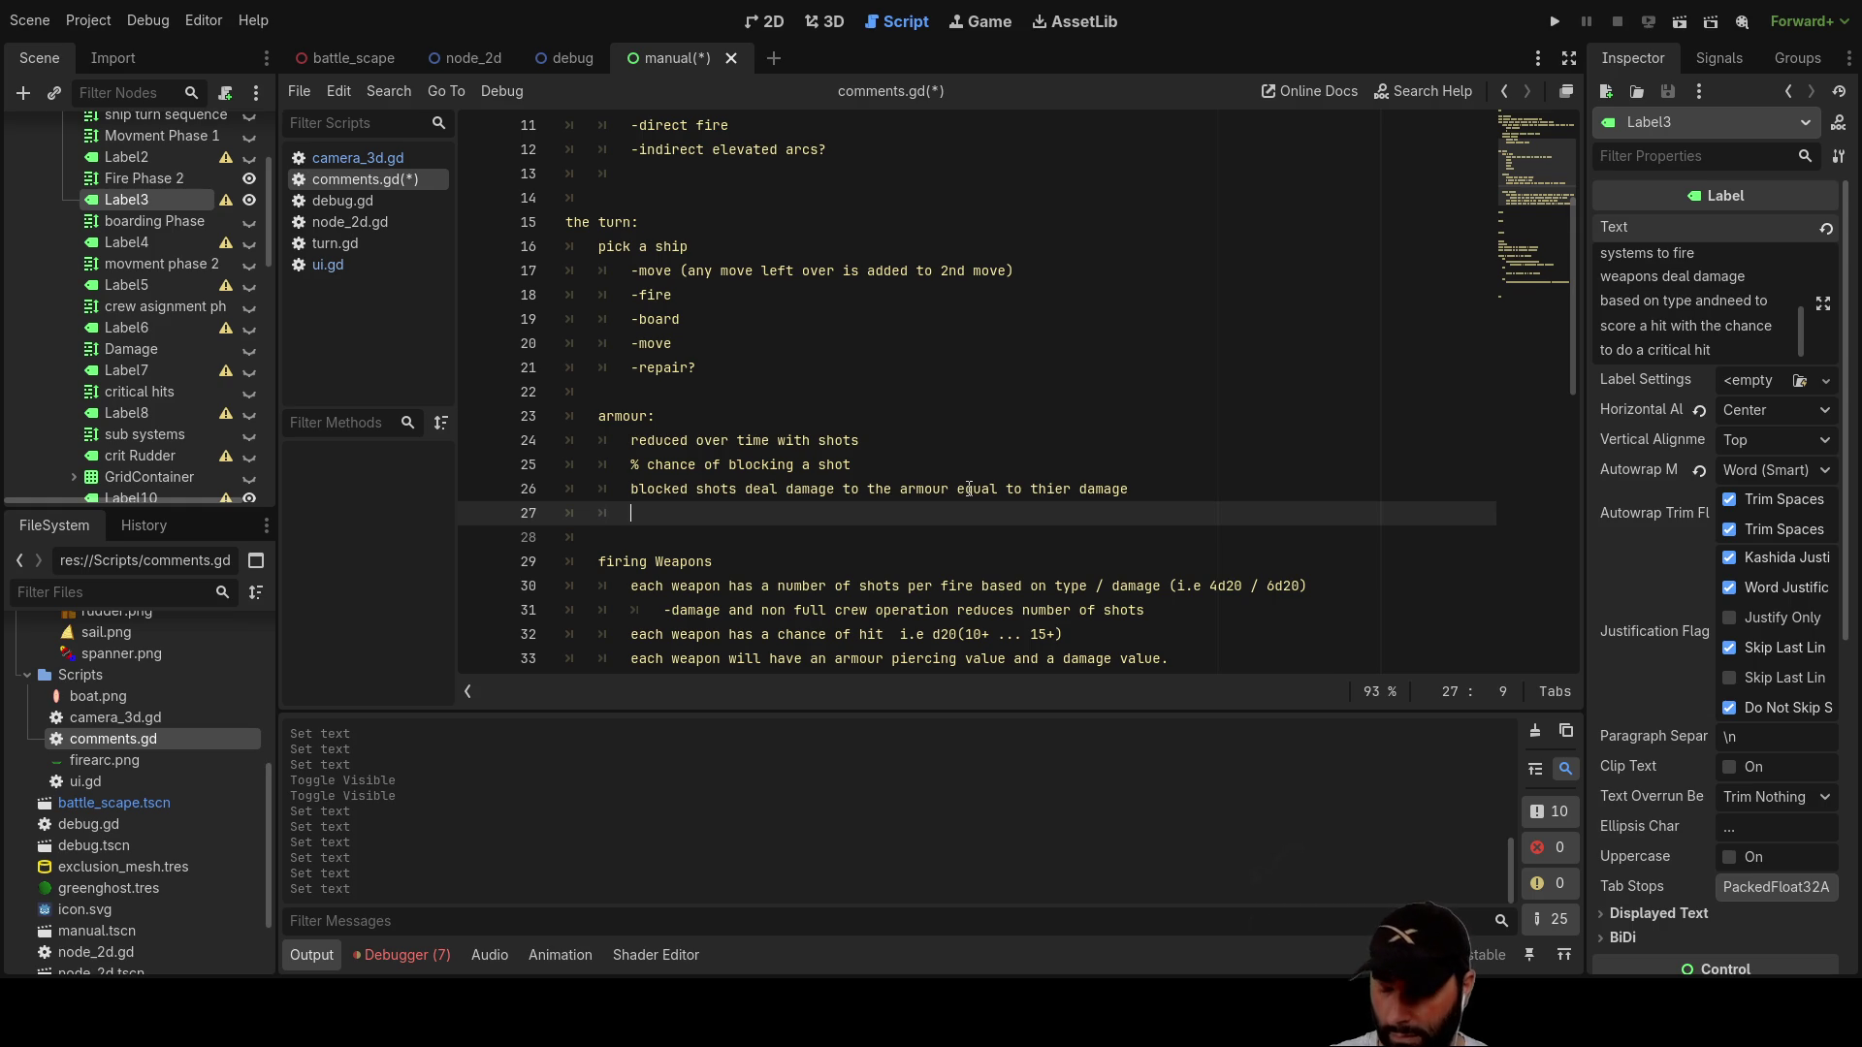
pyautogui.write('armour piercing ')
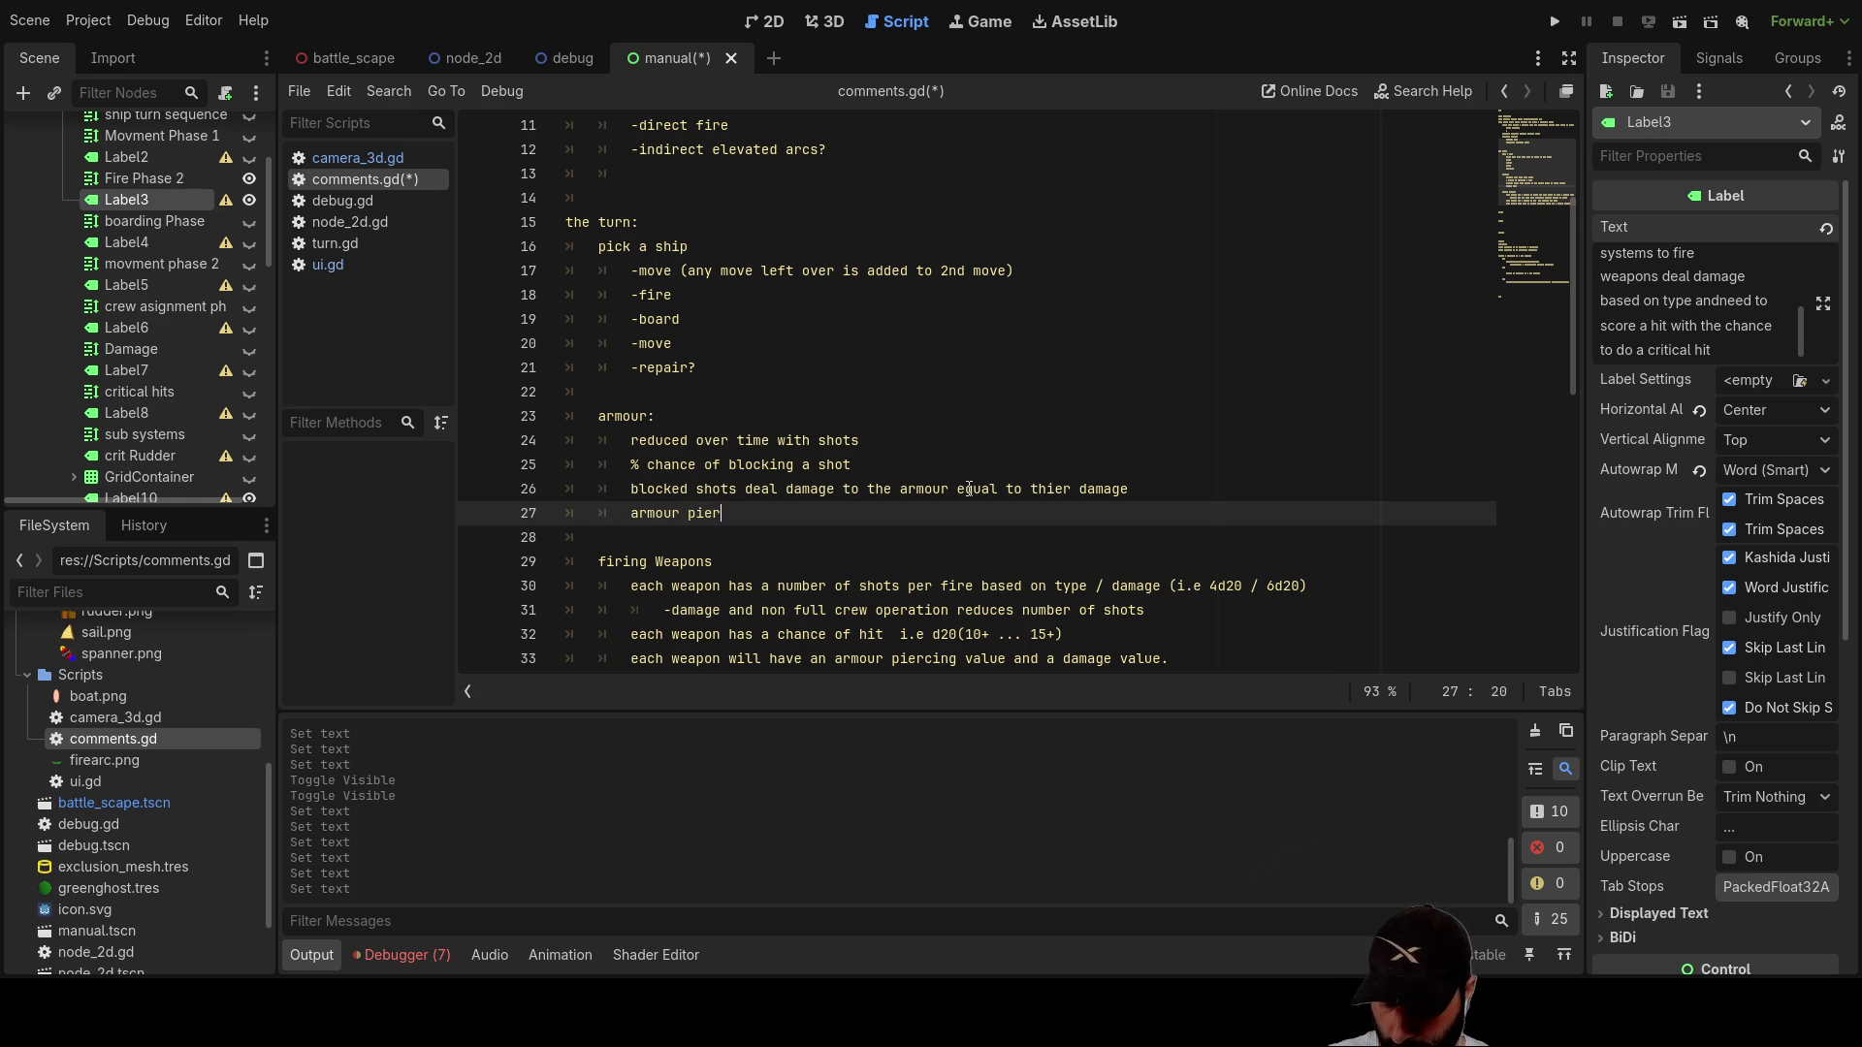
pyautogui.write('stat')
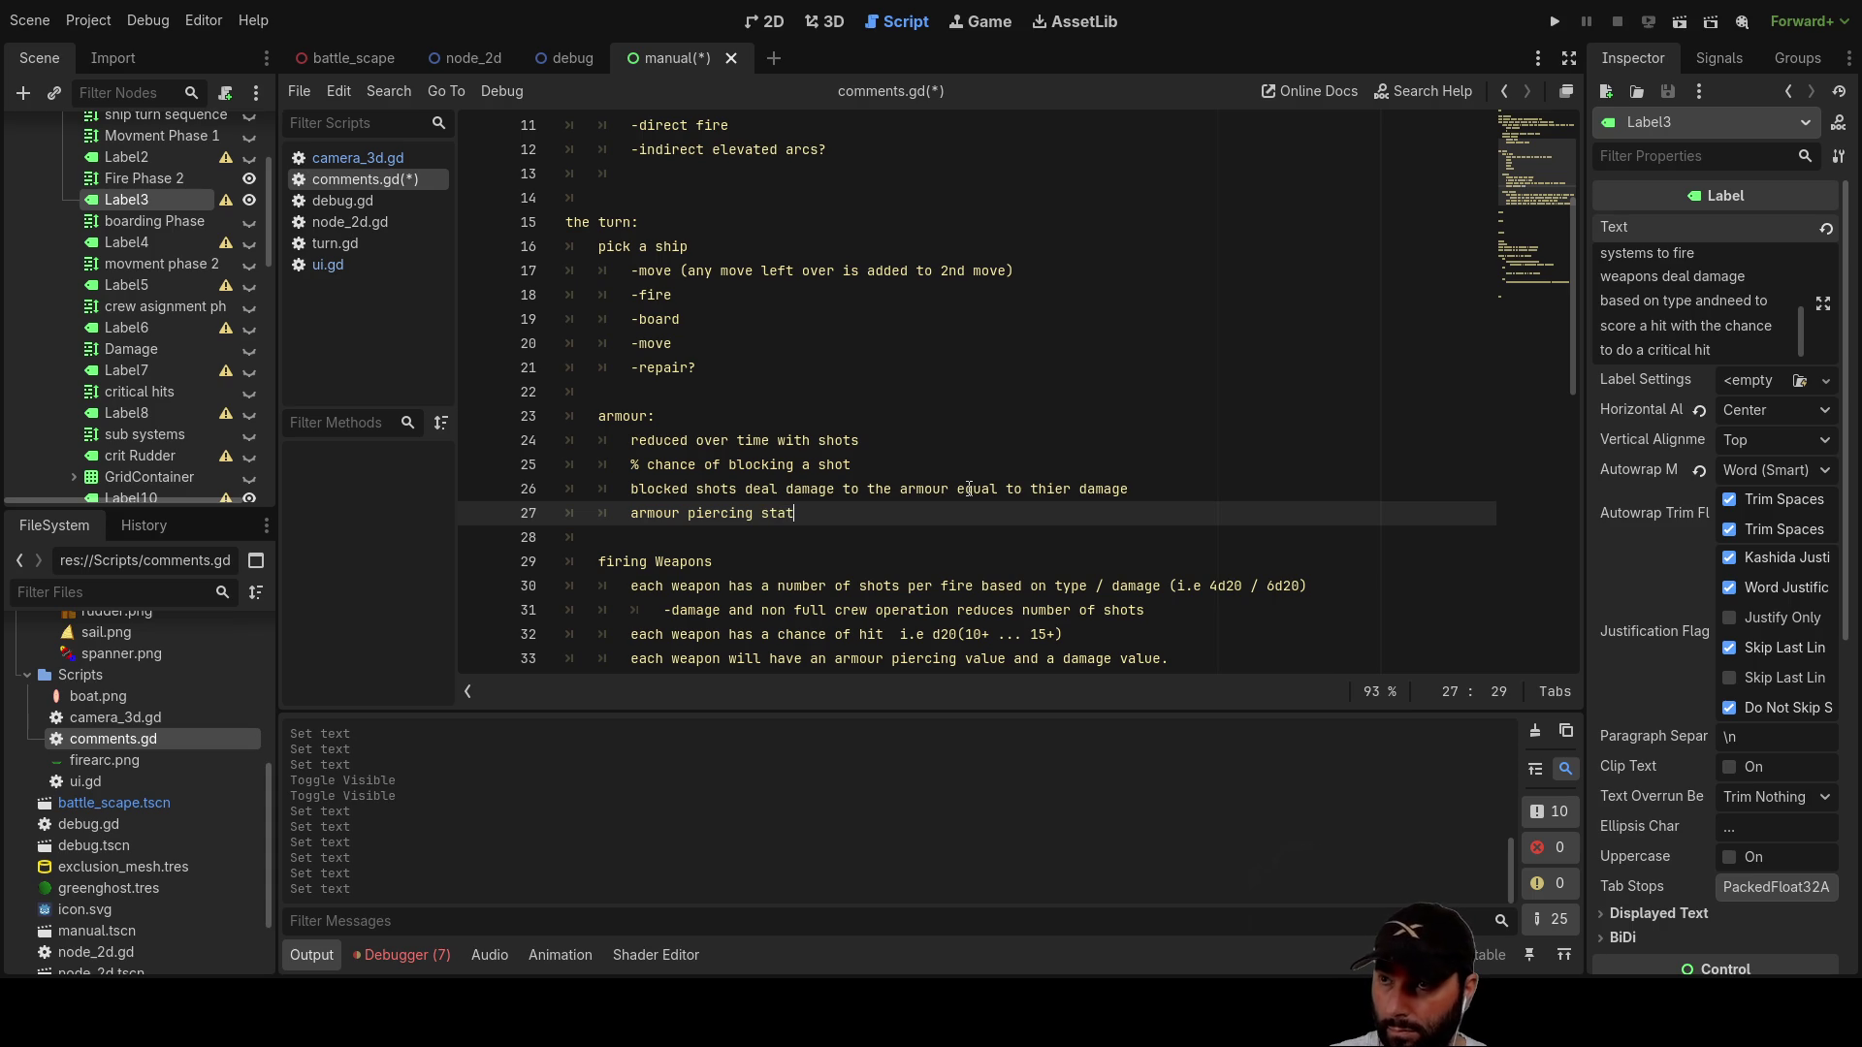
pyautogui.write(' will ')
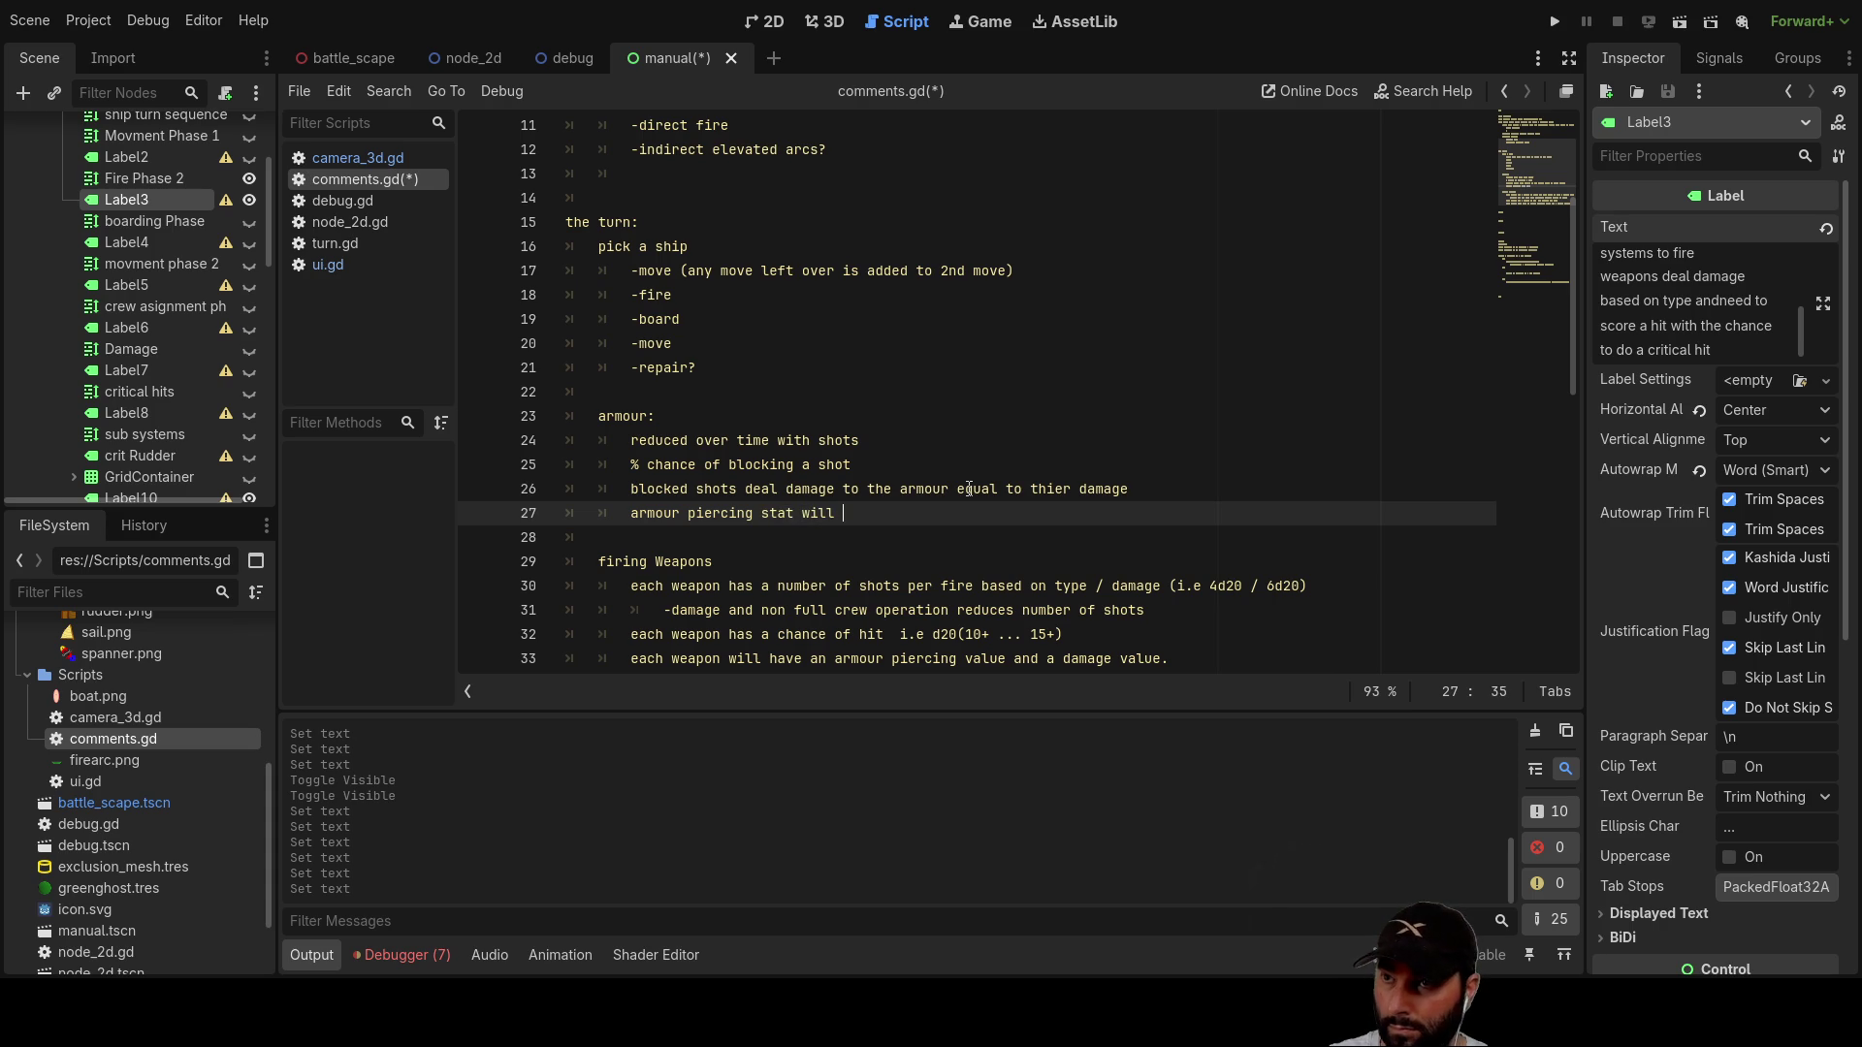
pyautogui.write('mod')
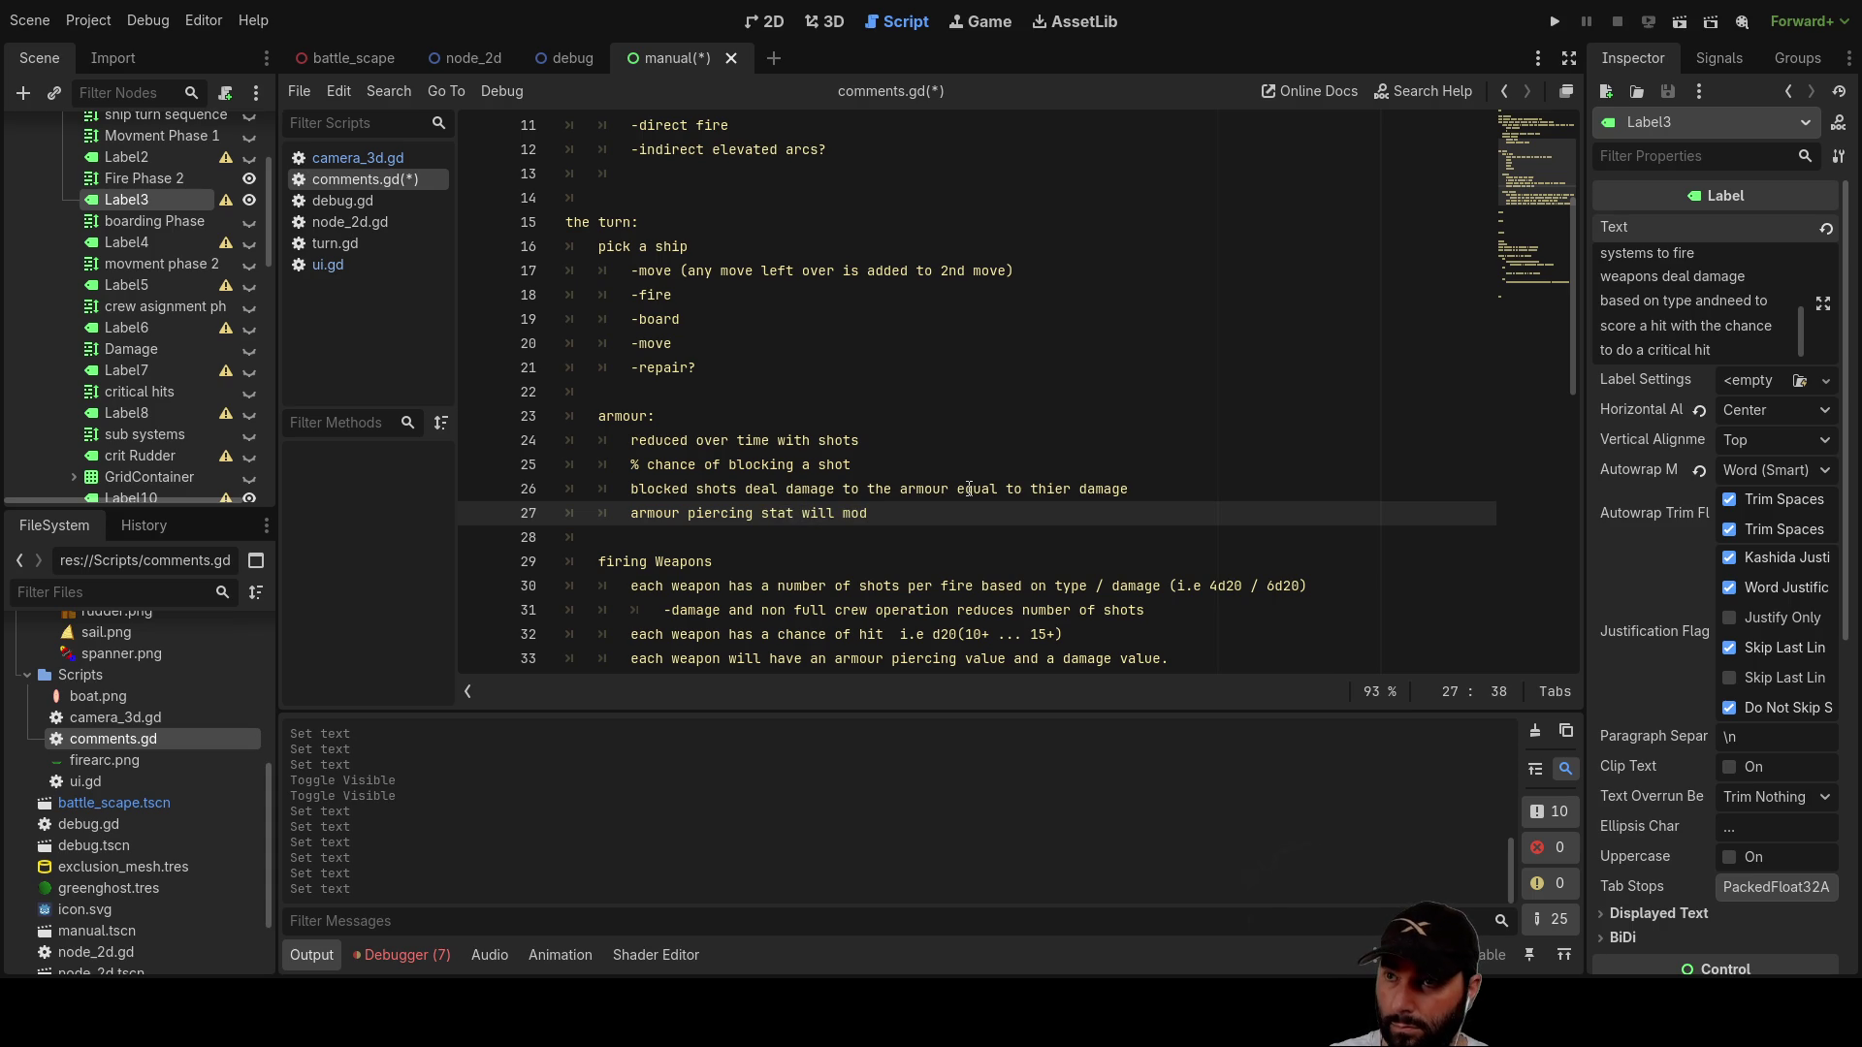
pyautogui.write('ifye')
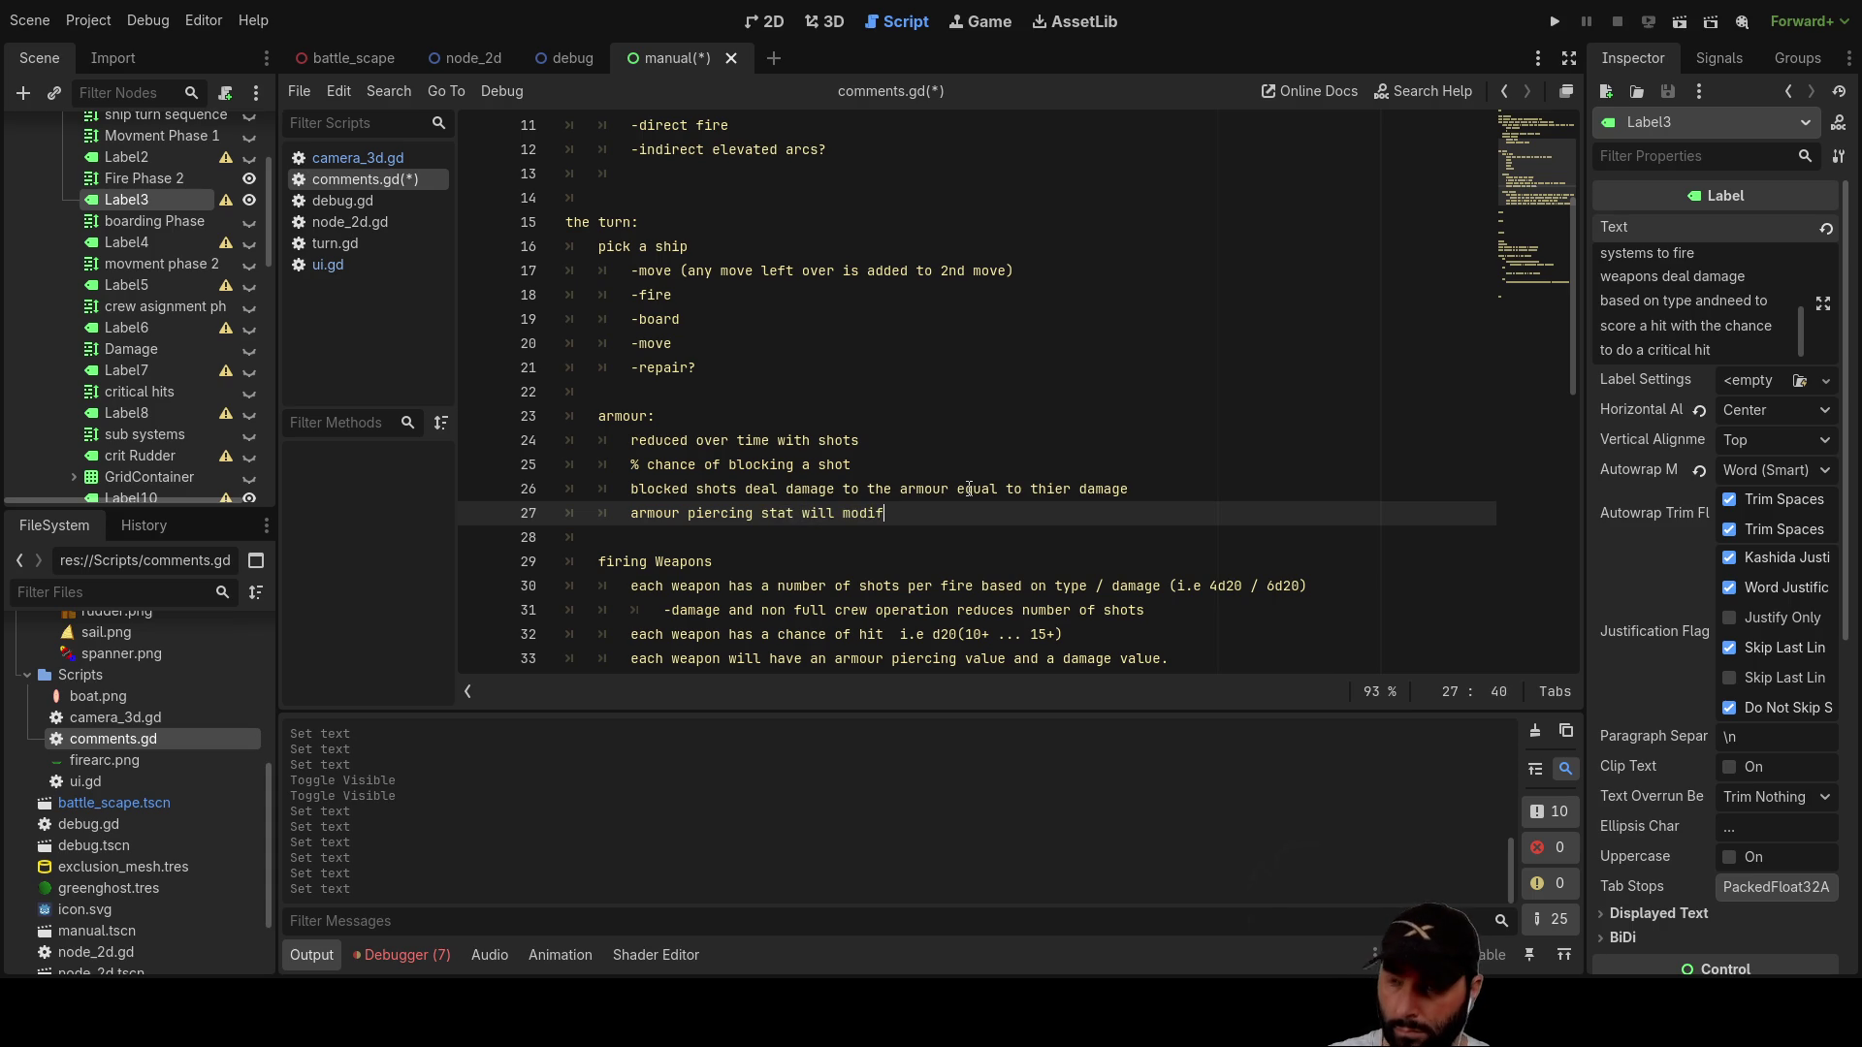
pyautogui.press('BackSpace')
pyautogui.press('BackSpace')
pyautogui.press('BackSpace')
pyautogui.write('ie')
pyautogui.press('BackSpace')
pyautogui.press('BackSpace')
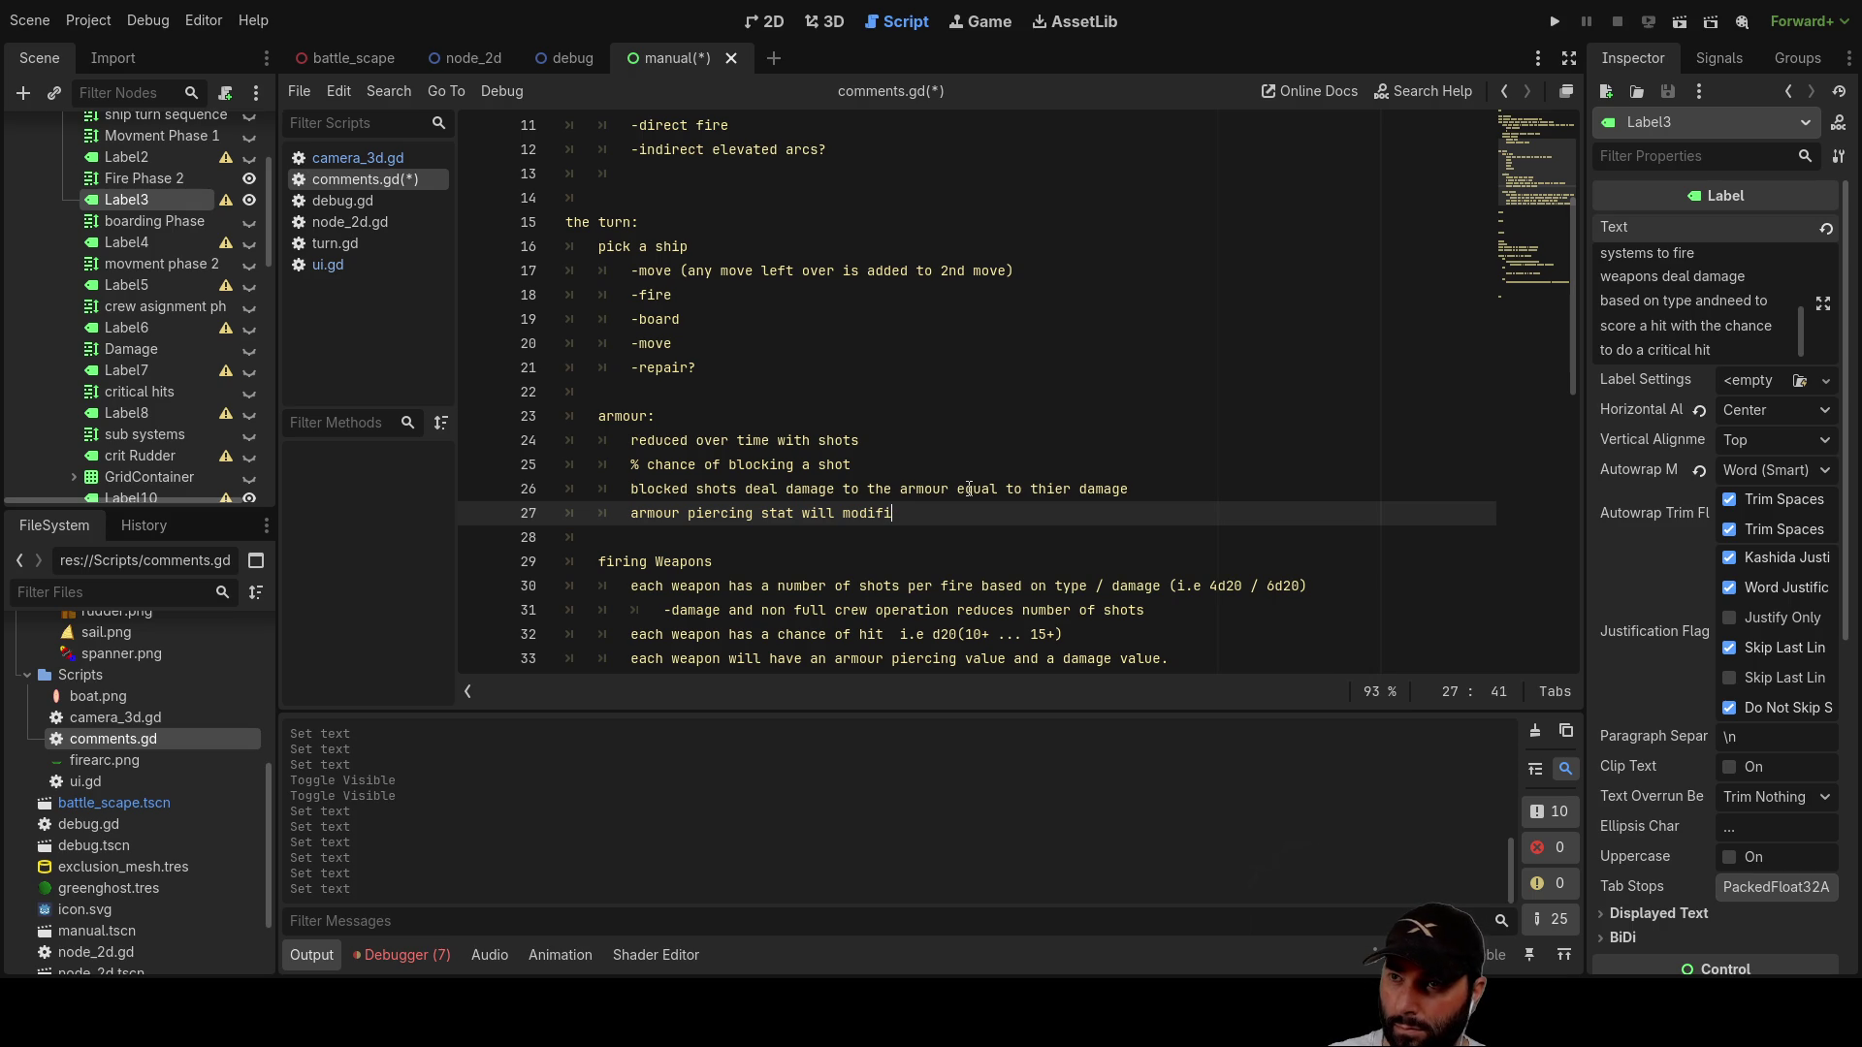
pyautogui.write('y')
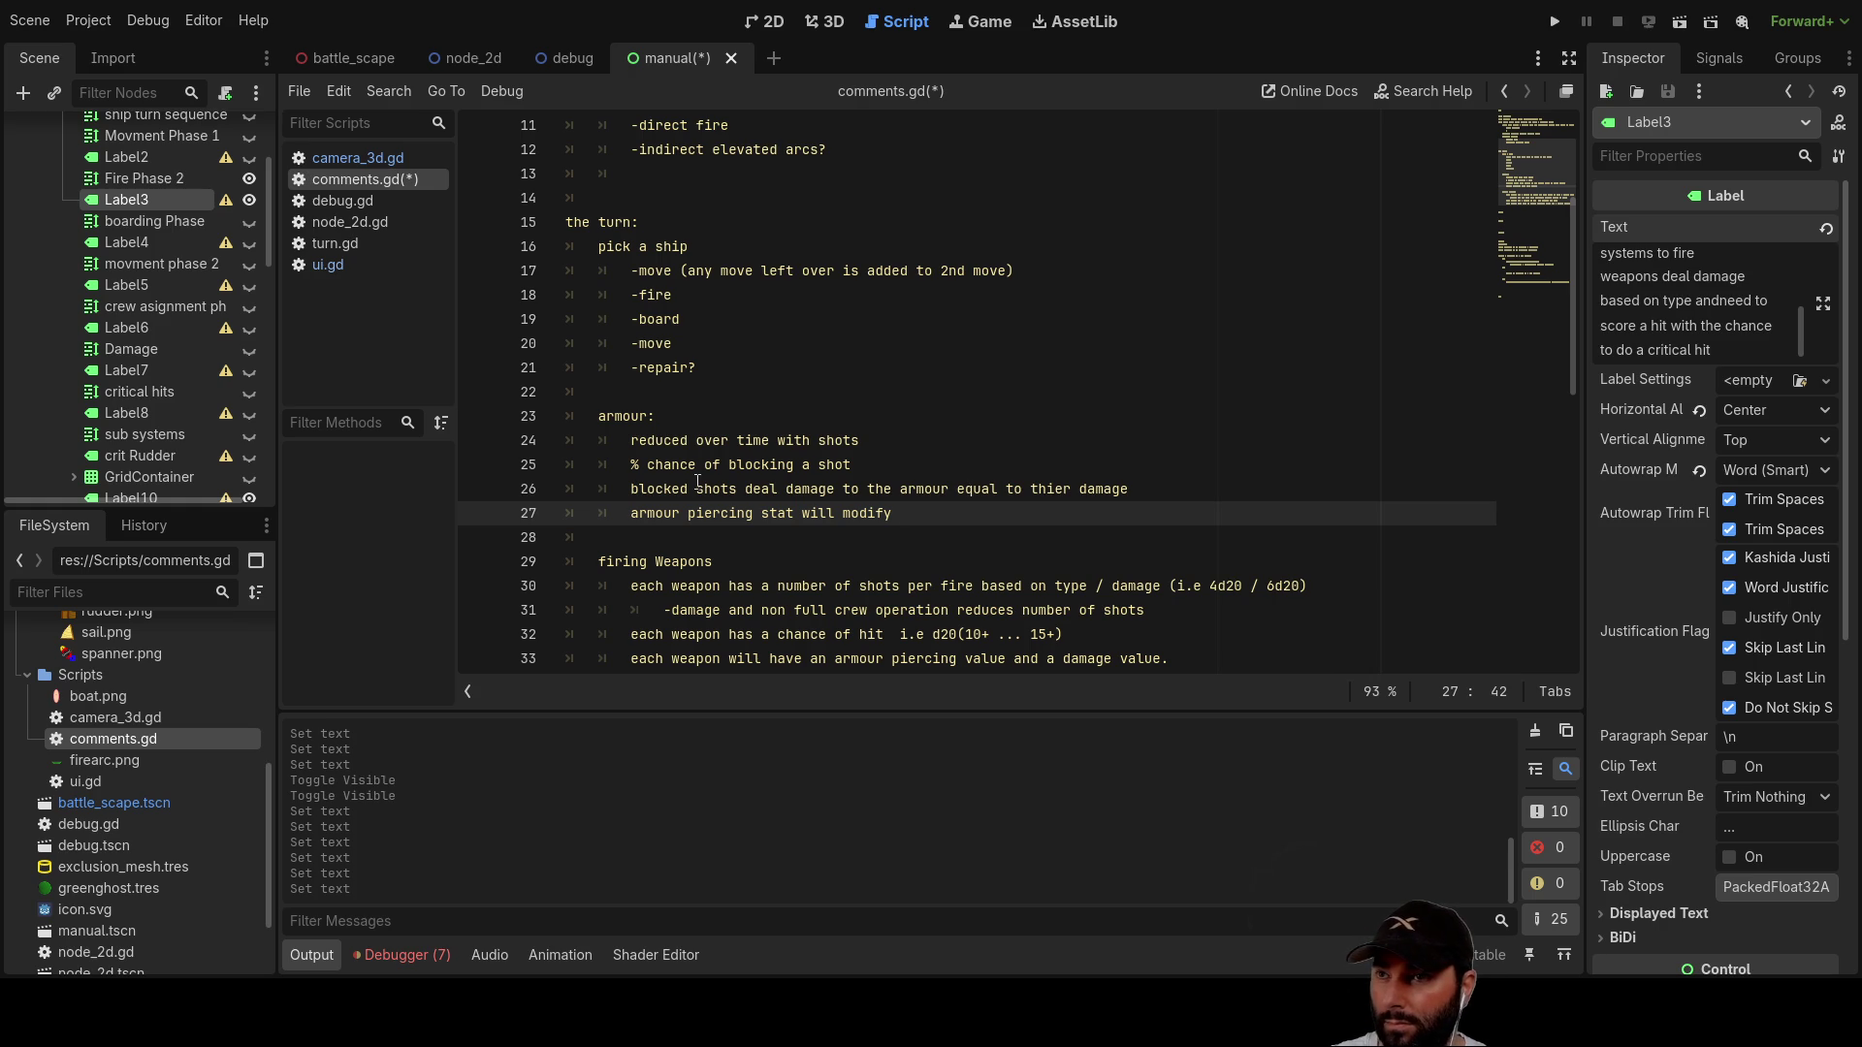
pyautogui.moveTo(628, 464); pyautogui.dragTo(795, 468)
pyautogui.hotkey('ctrl', 'c')
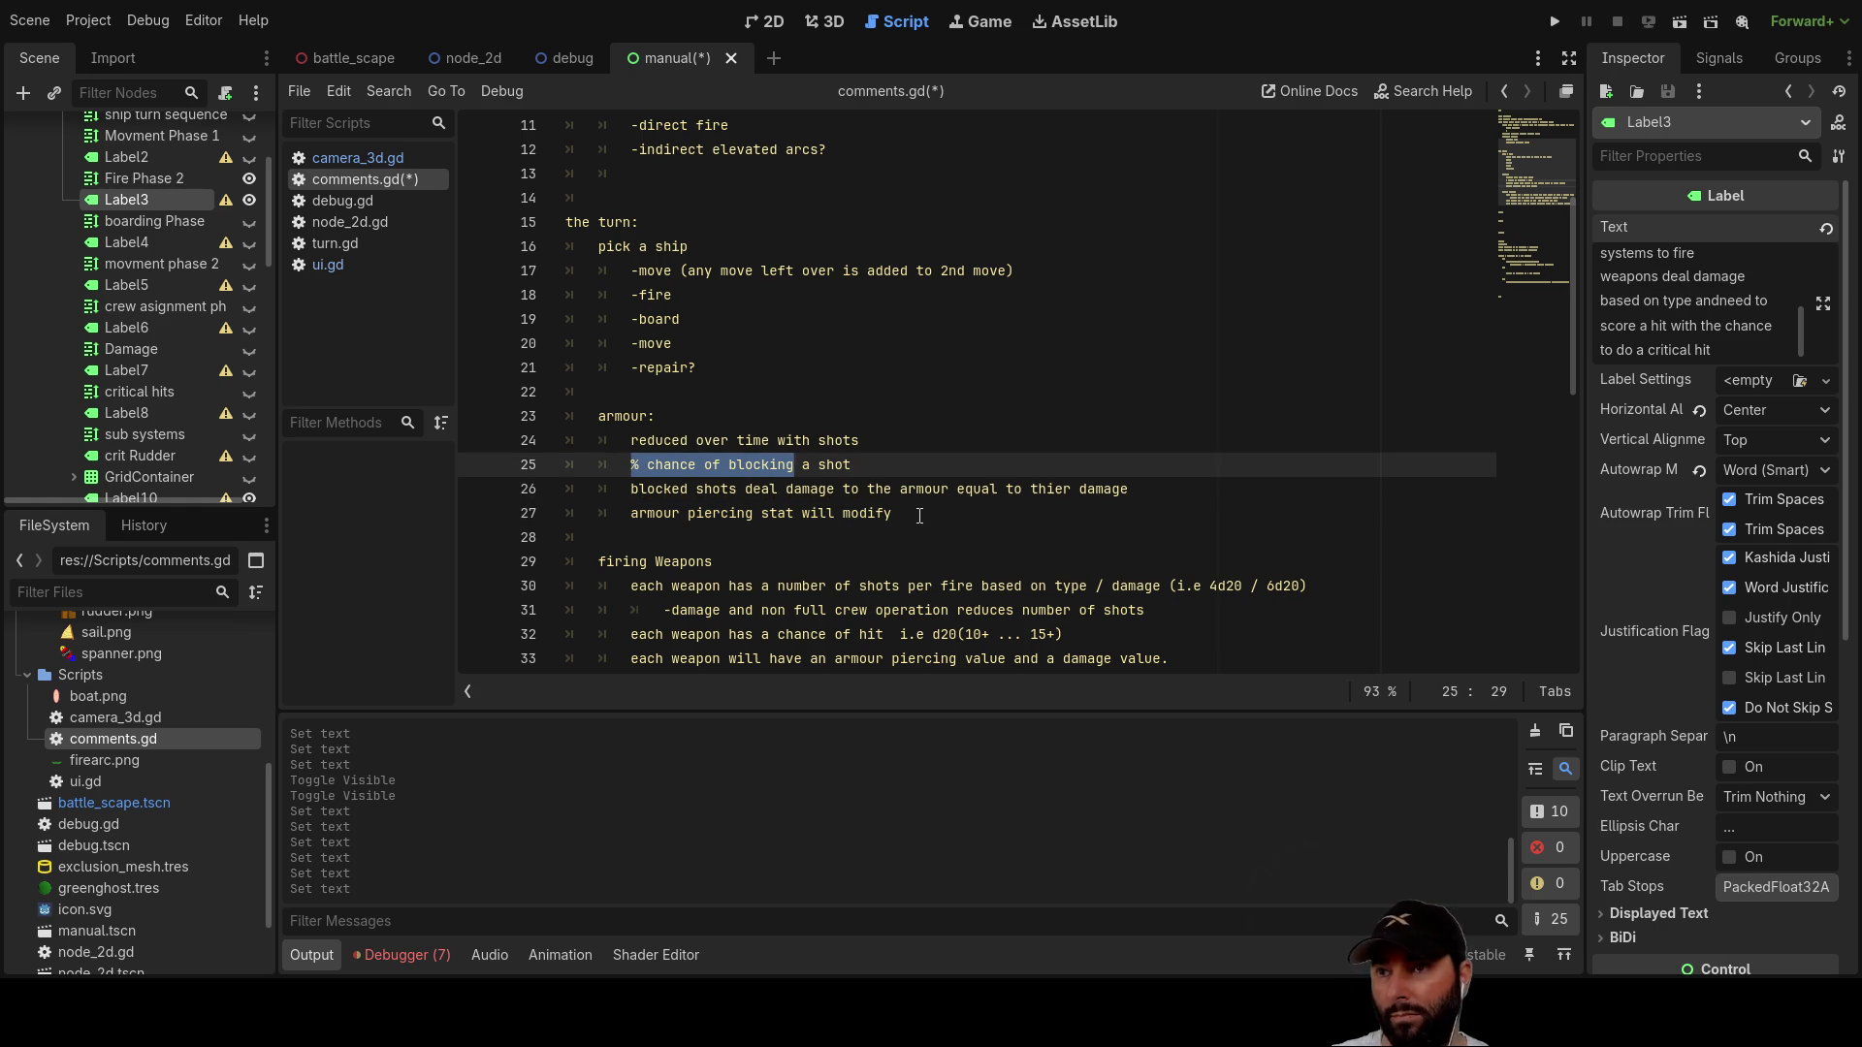
# Step: Append '% chance of blocking i.e 1 will reduce block chance by 10%, 2 20% etc' to line 27
pyautogui.click(947, 528)
pyautogui.hotkey('ctrl', 'v')
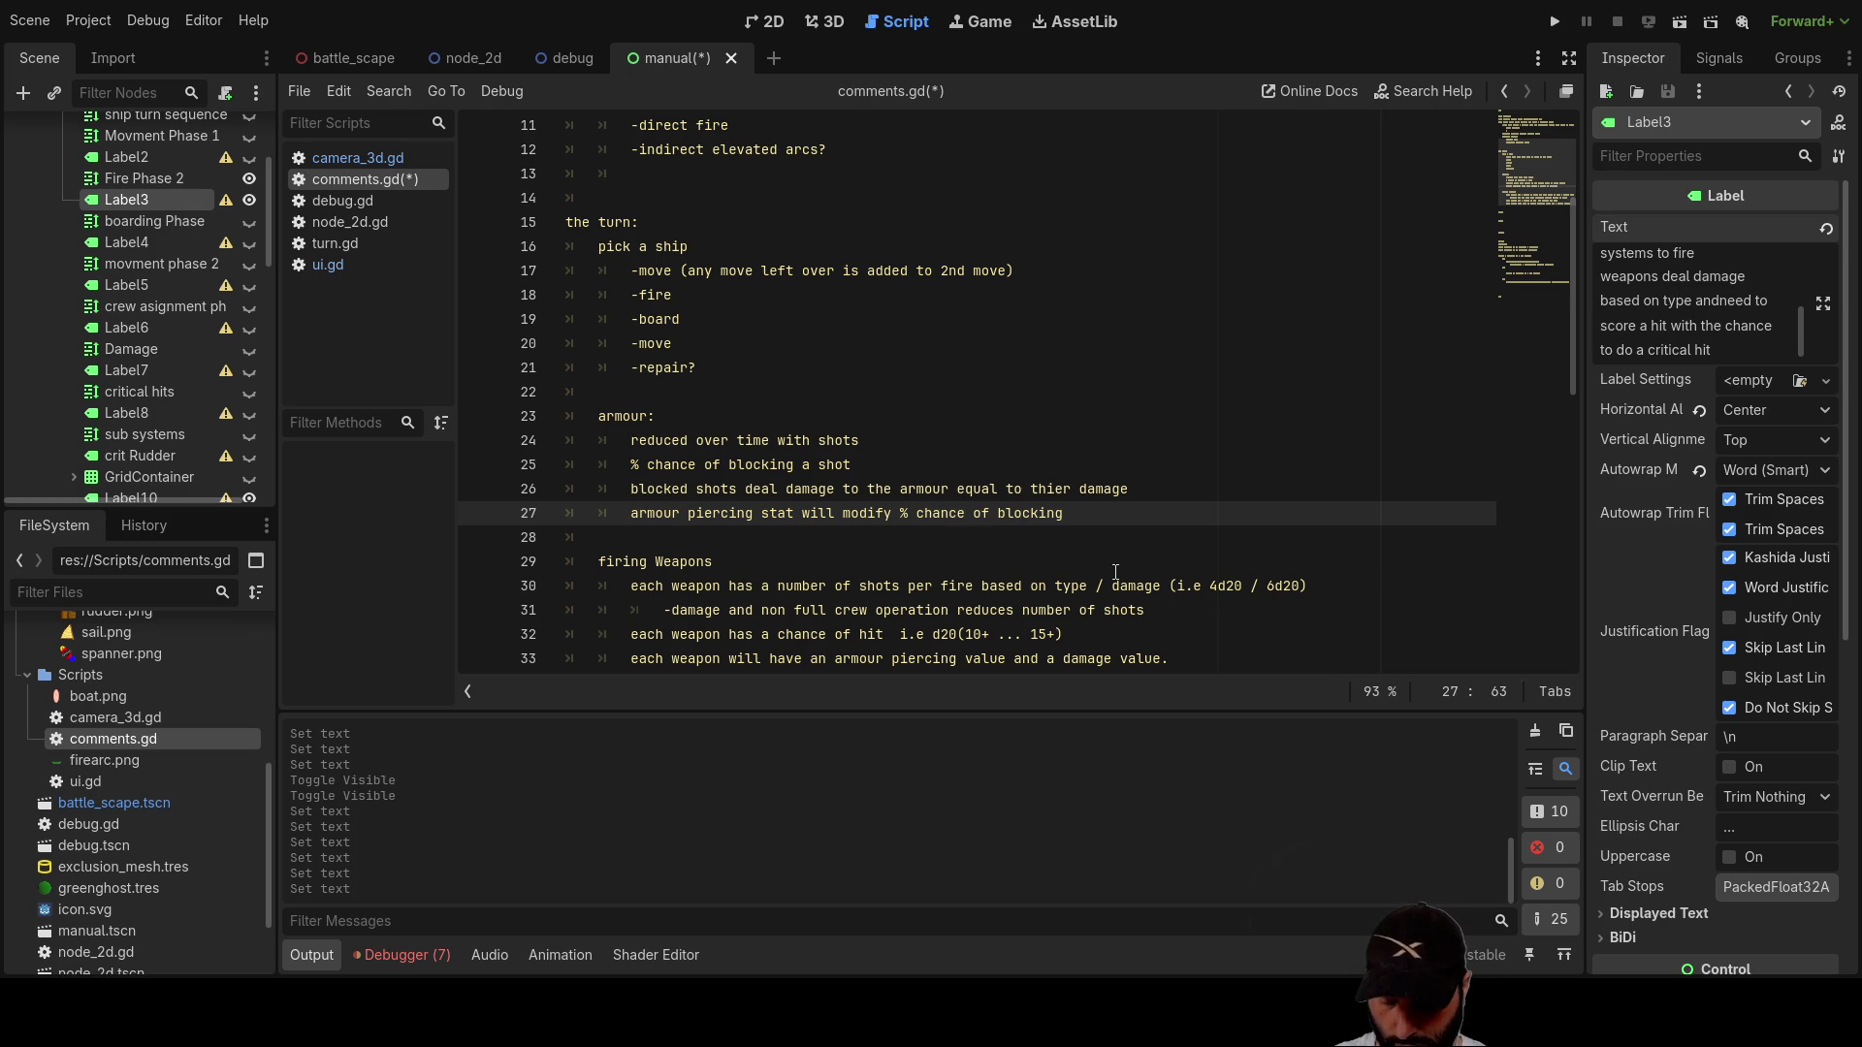
pyautogui.write('i.e ')
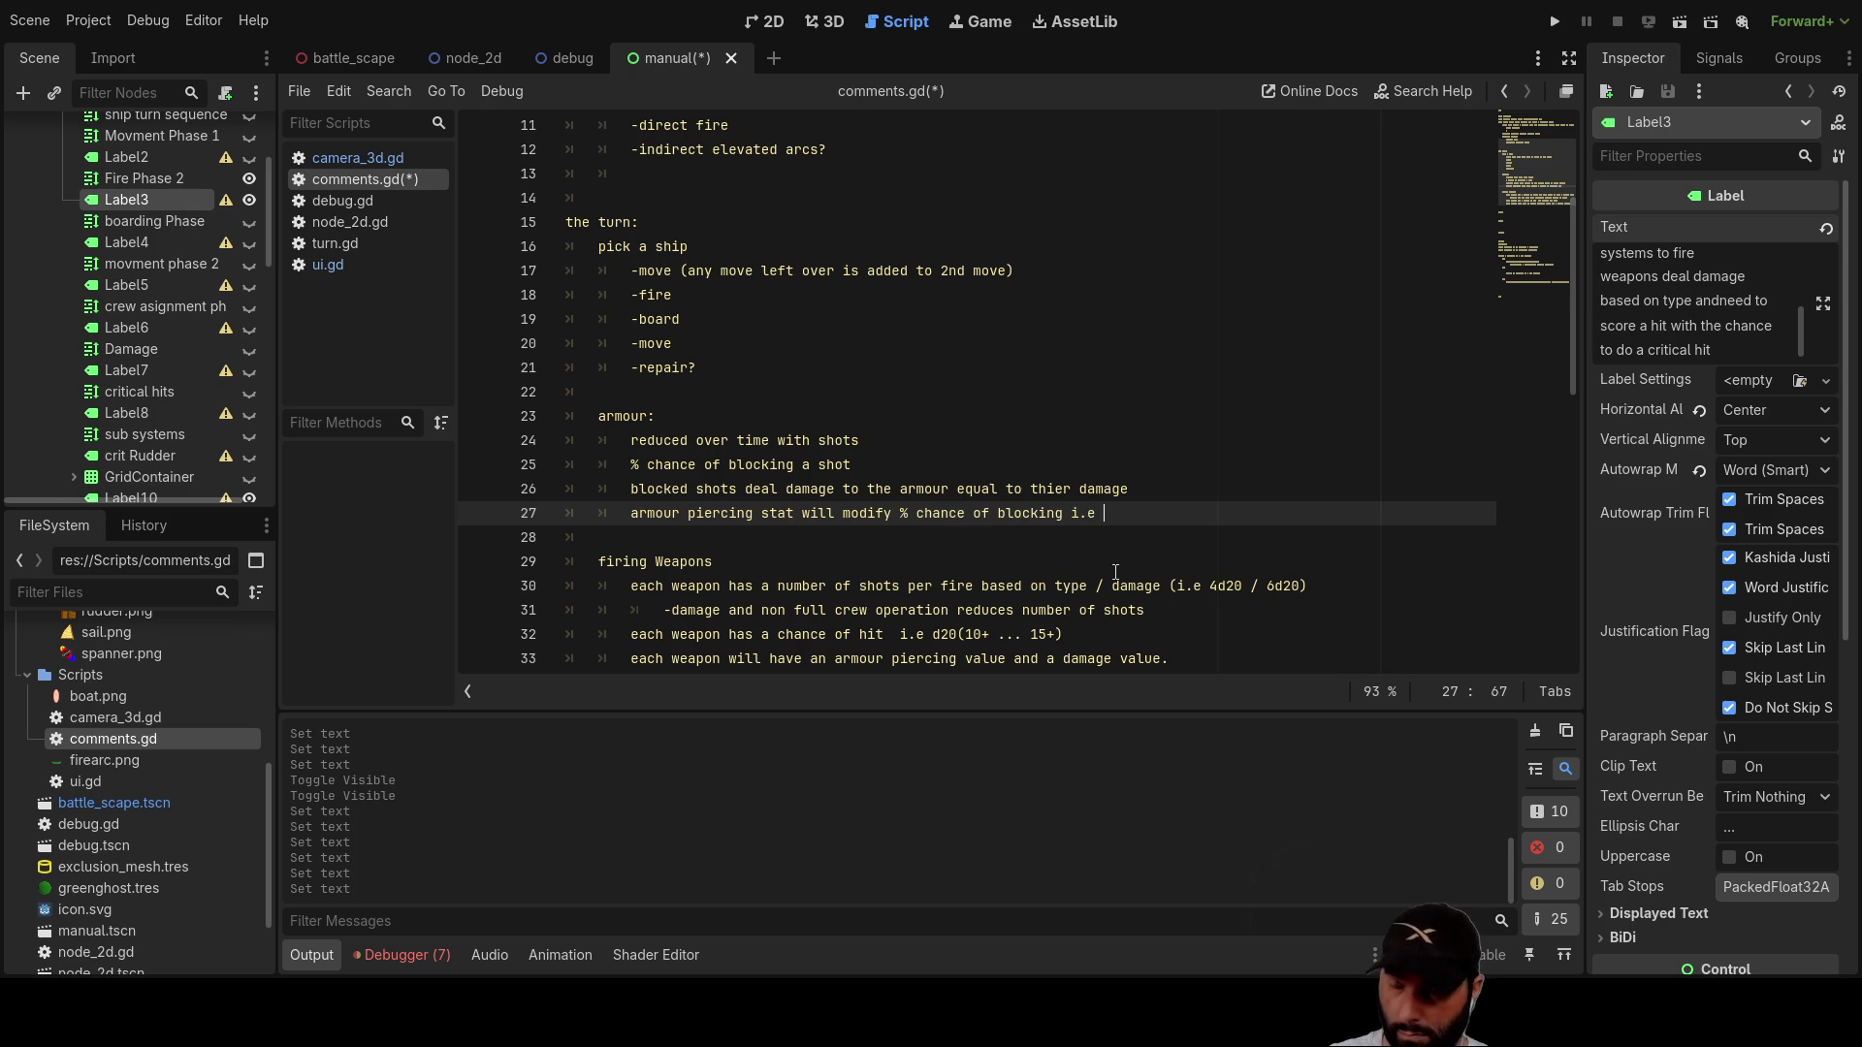
pyautogui.write('1 will ign')
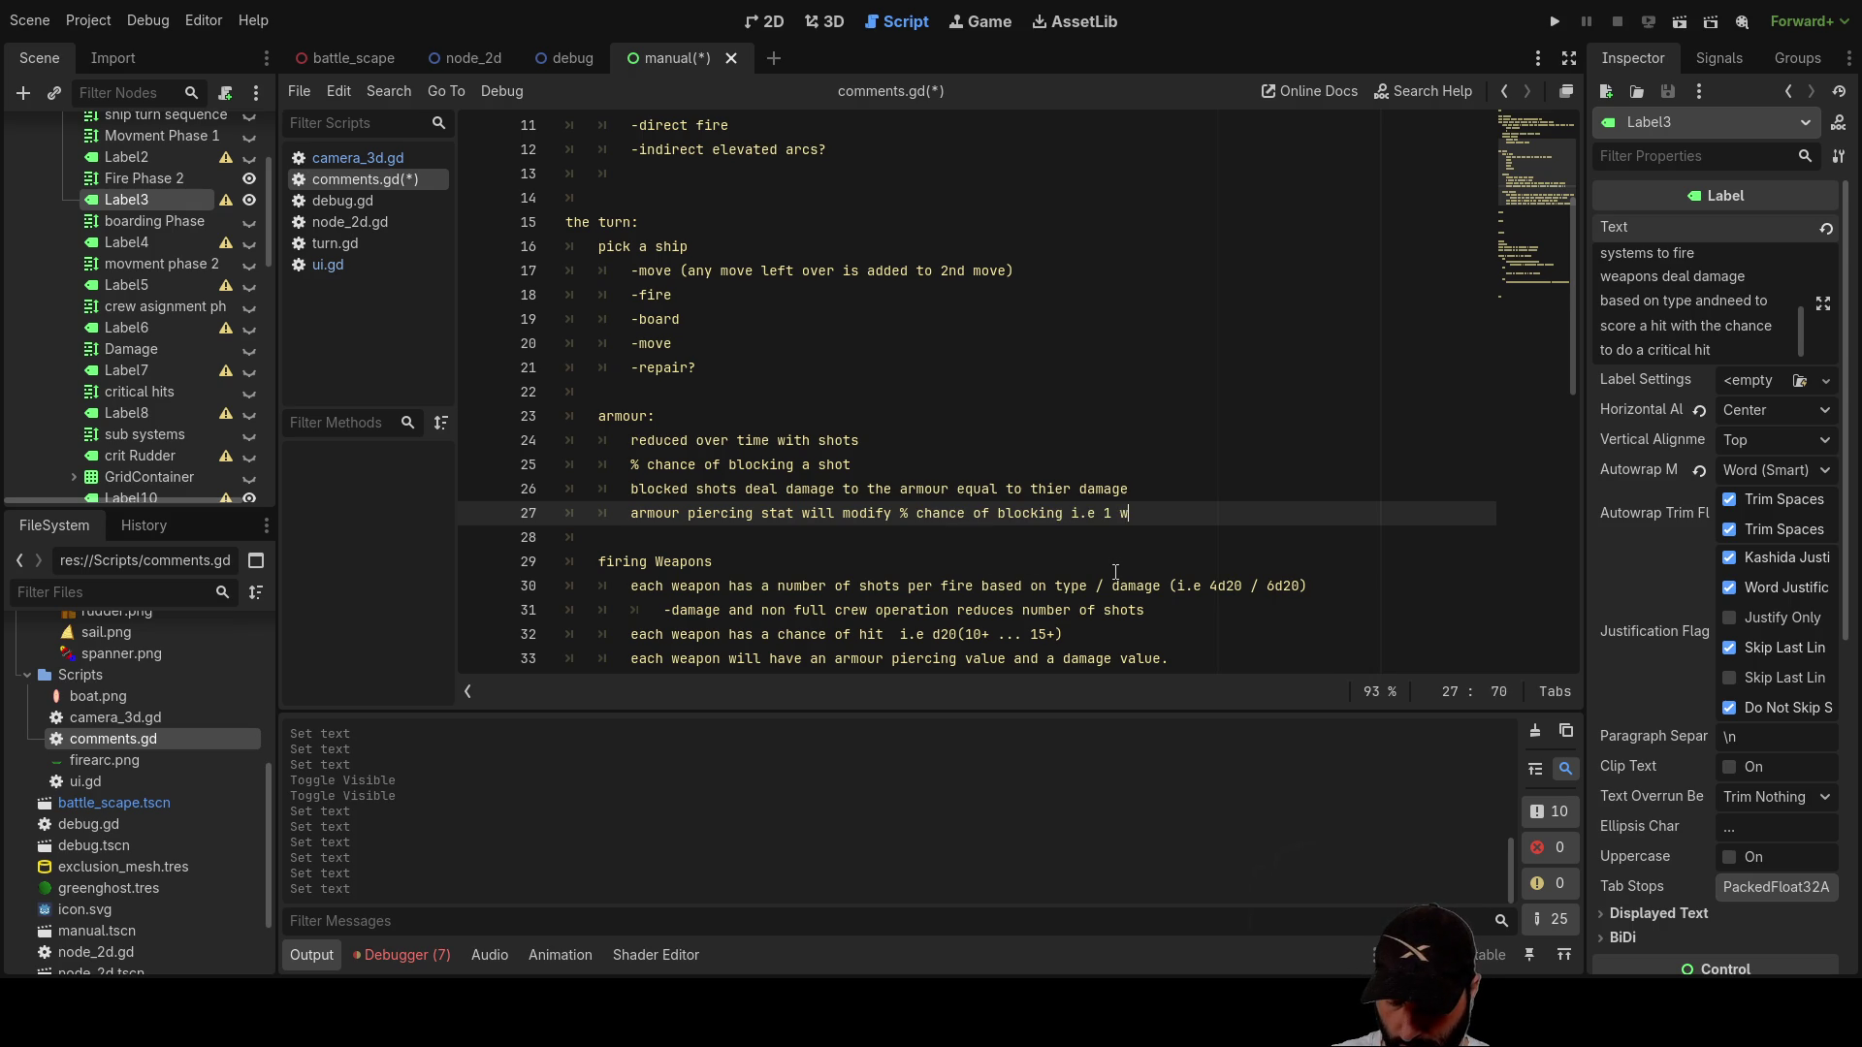
pyautogui.write('ore 10')
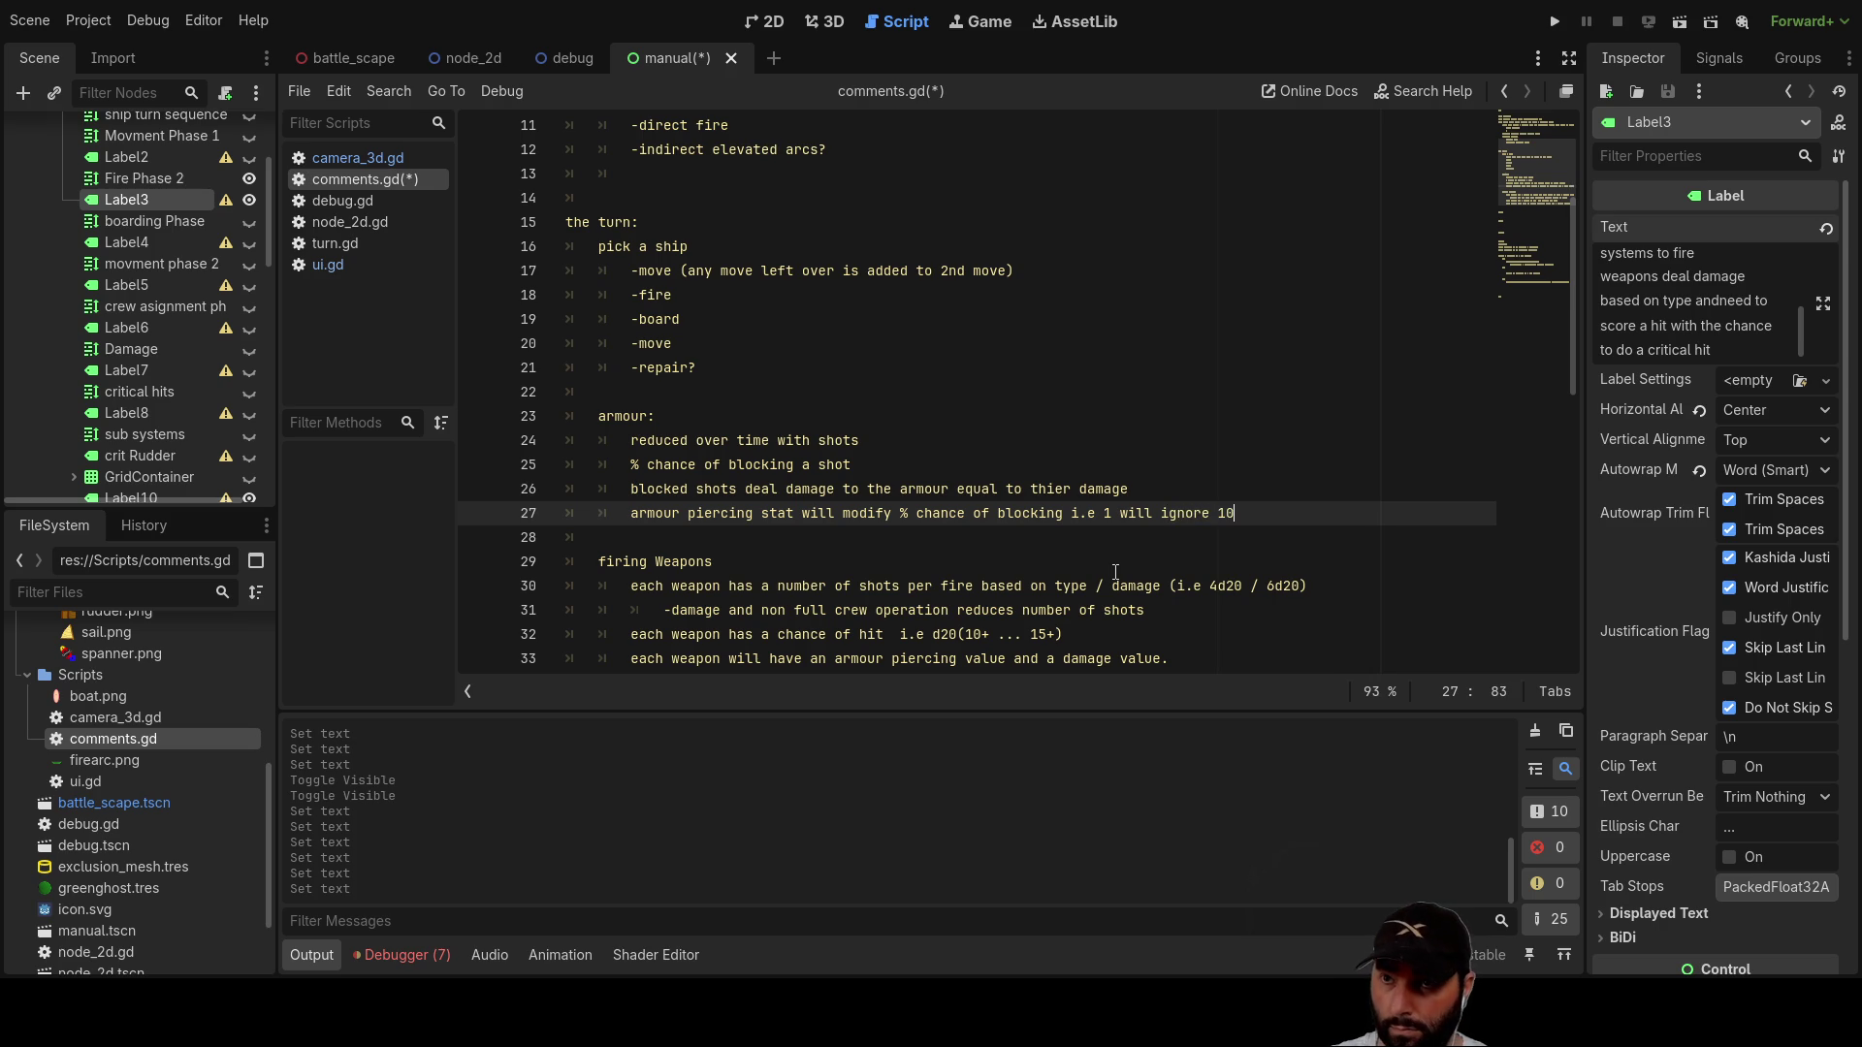
pyautogui.press('BackSpace')
pyautogui.press('BackSpace')
pyautogui.press('BackSpace')
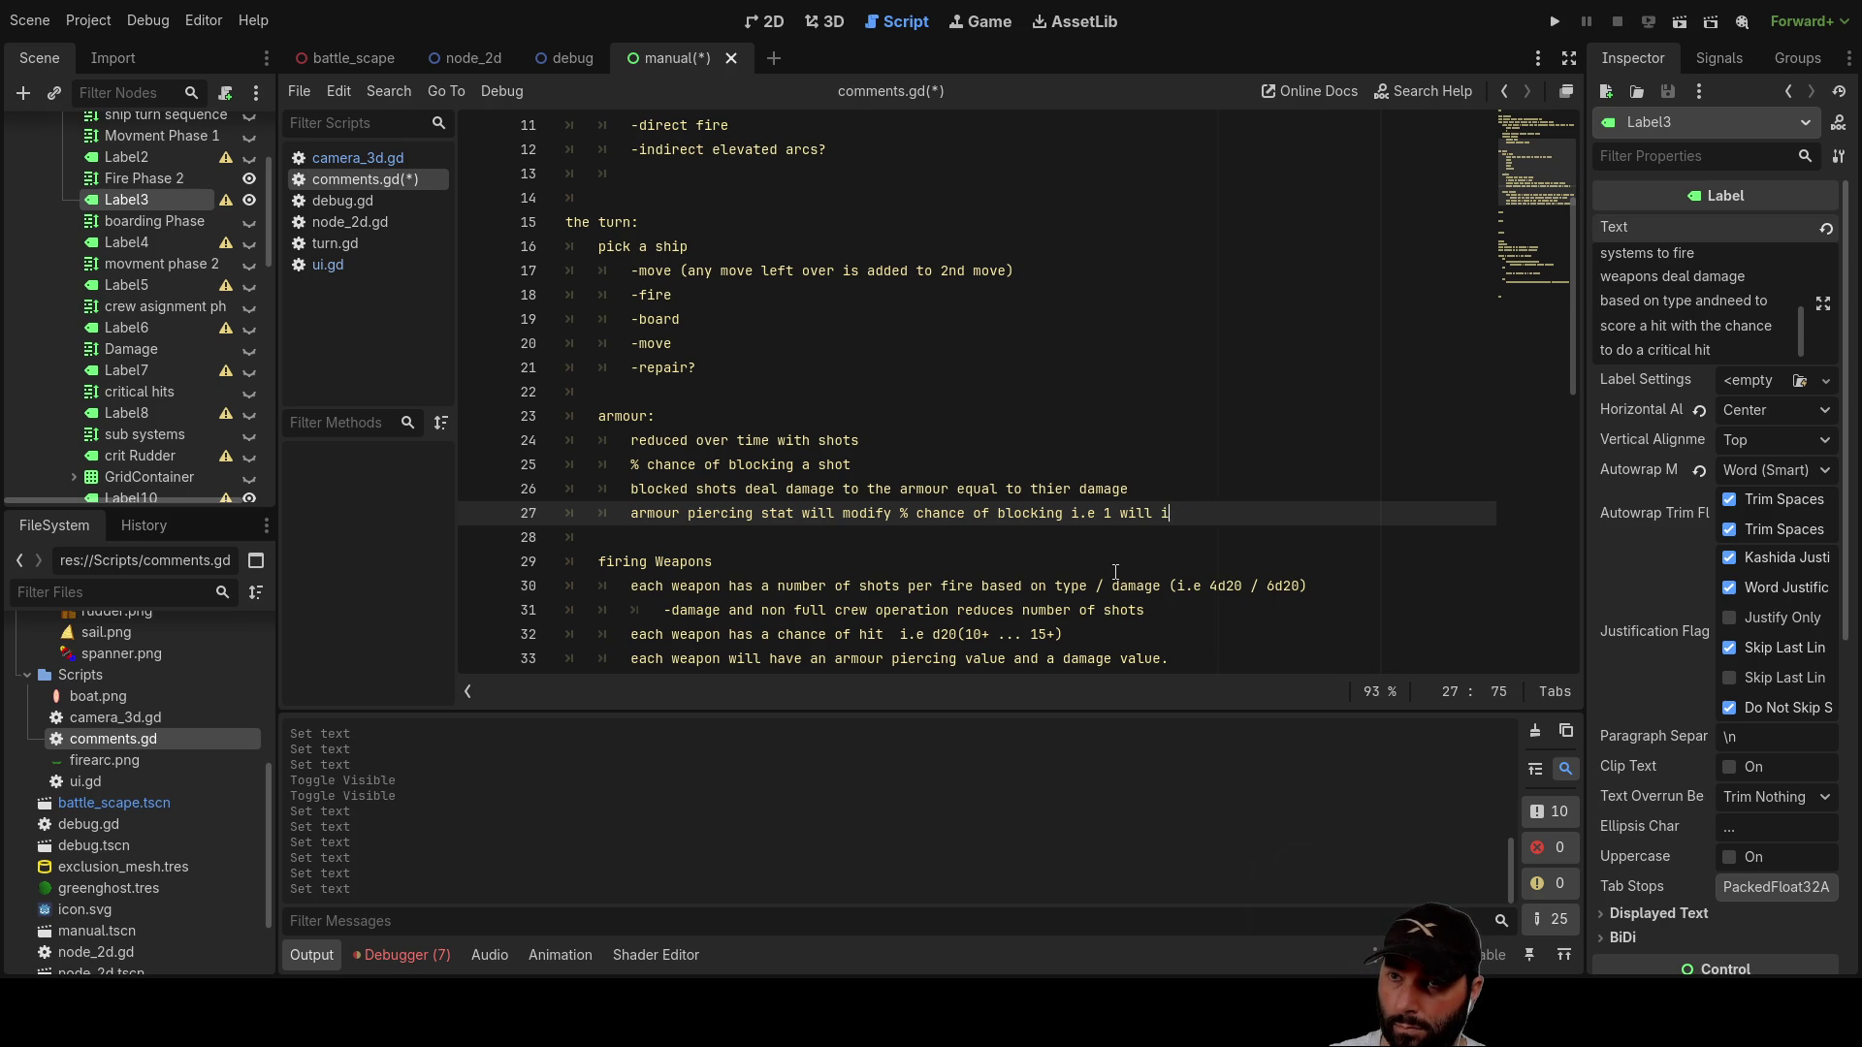
pyautogui.write('reduce ')
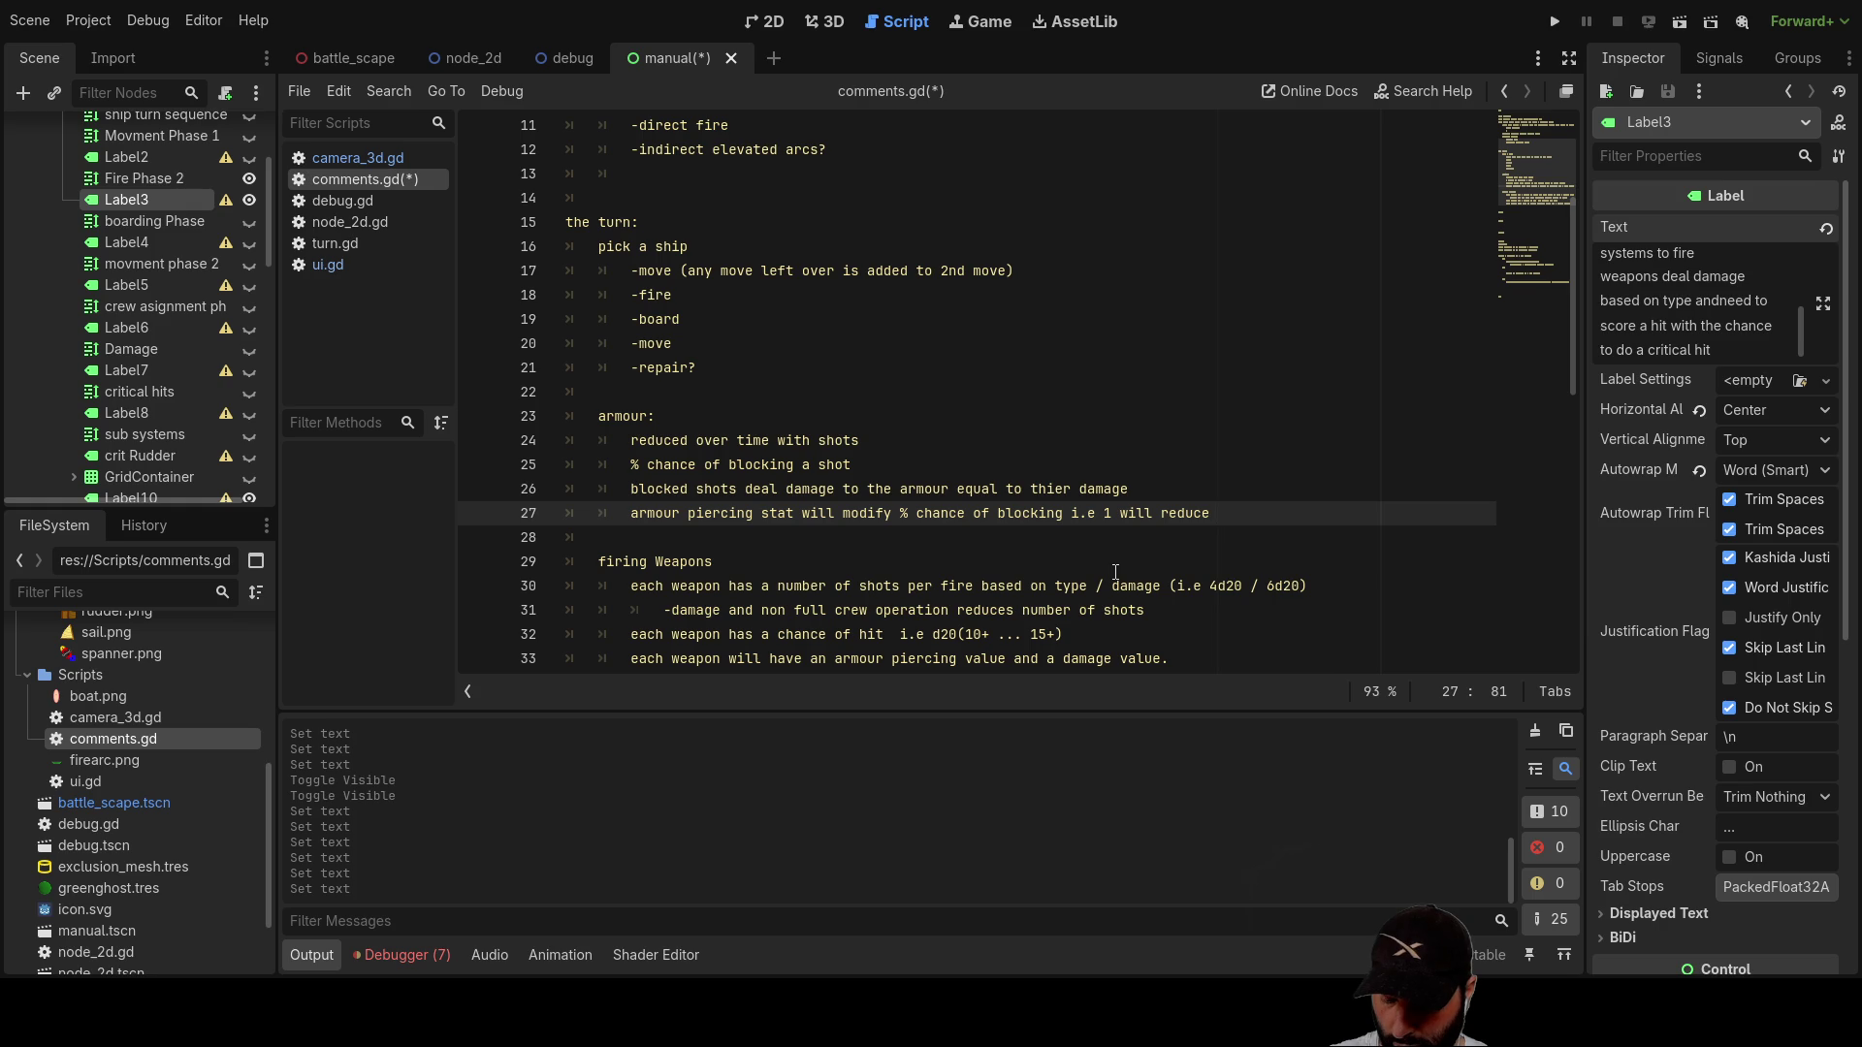
pyautogui.write('block c')
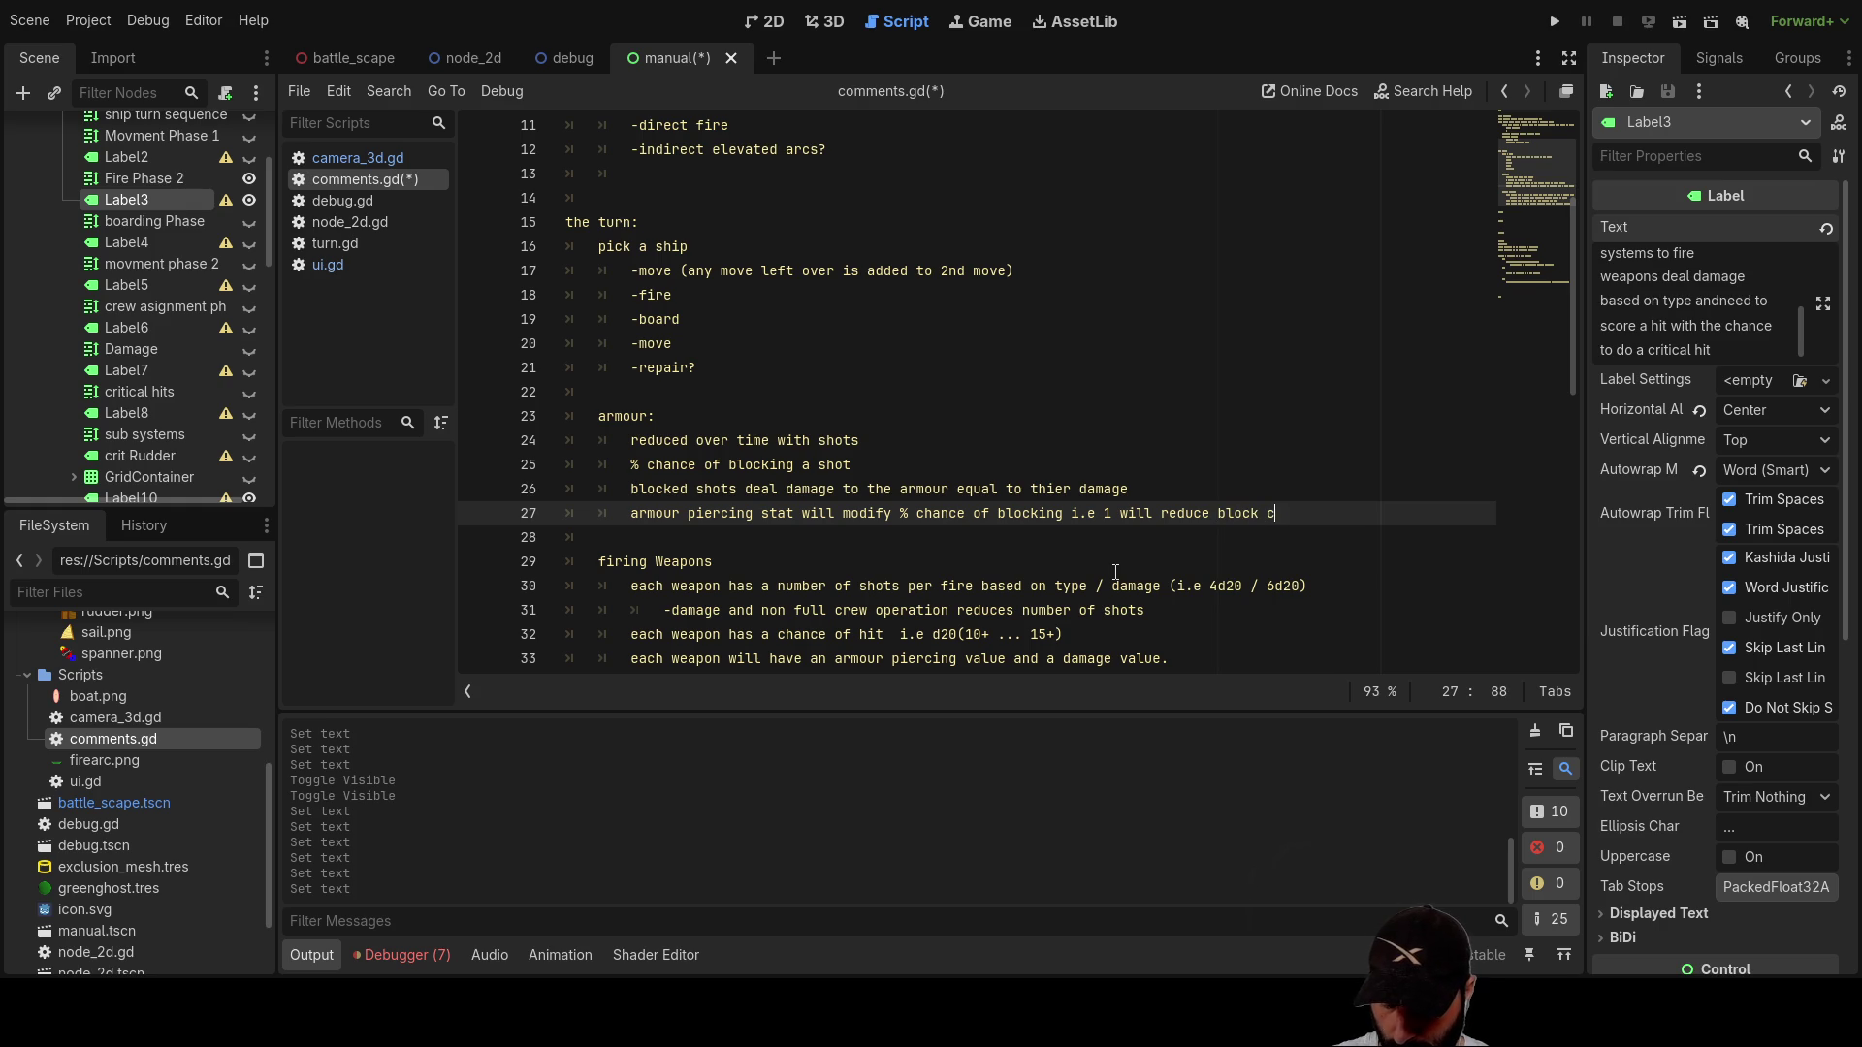
pyautogui.write('hance by 10%')
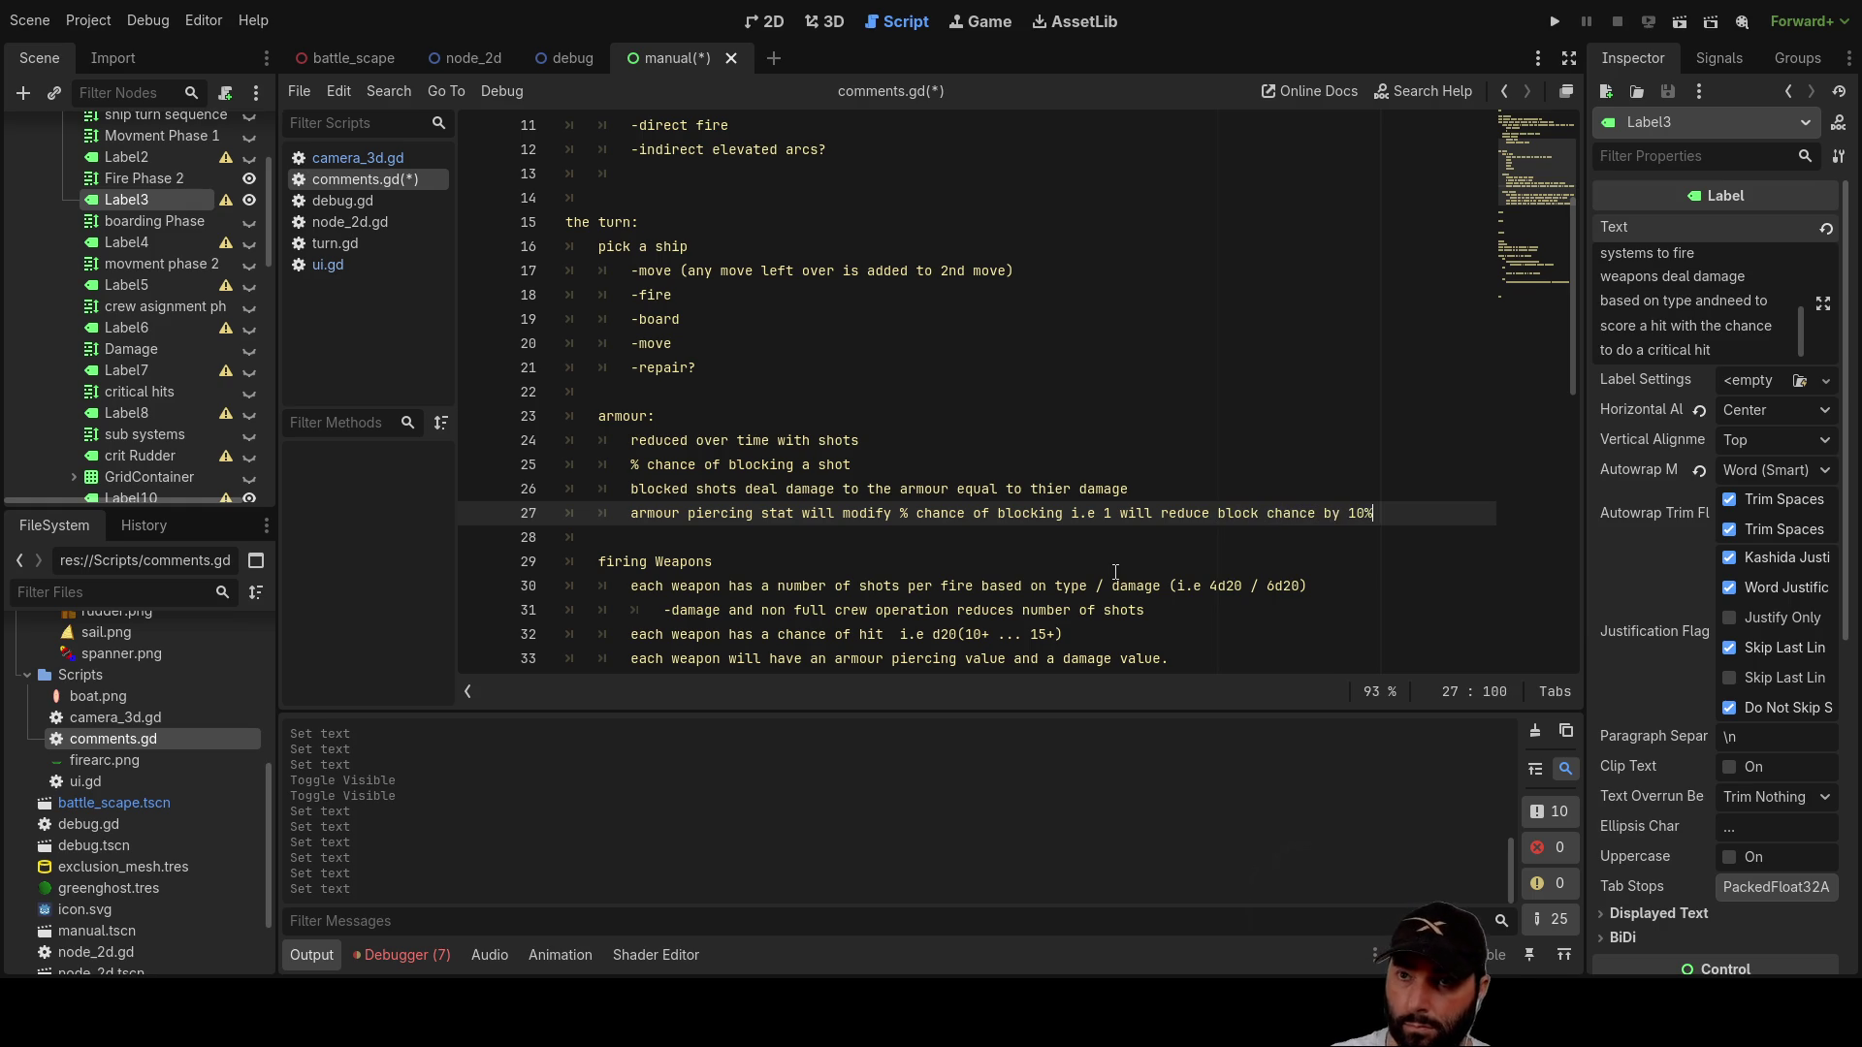
pyautogui.press('Down')
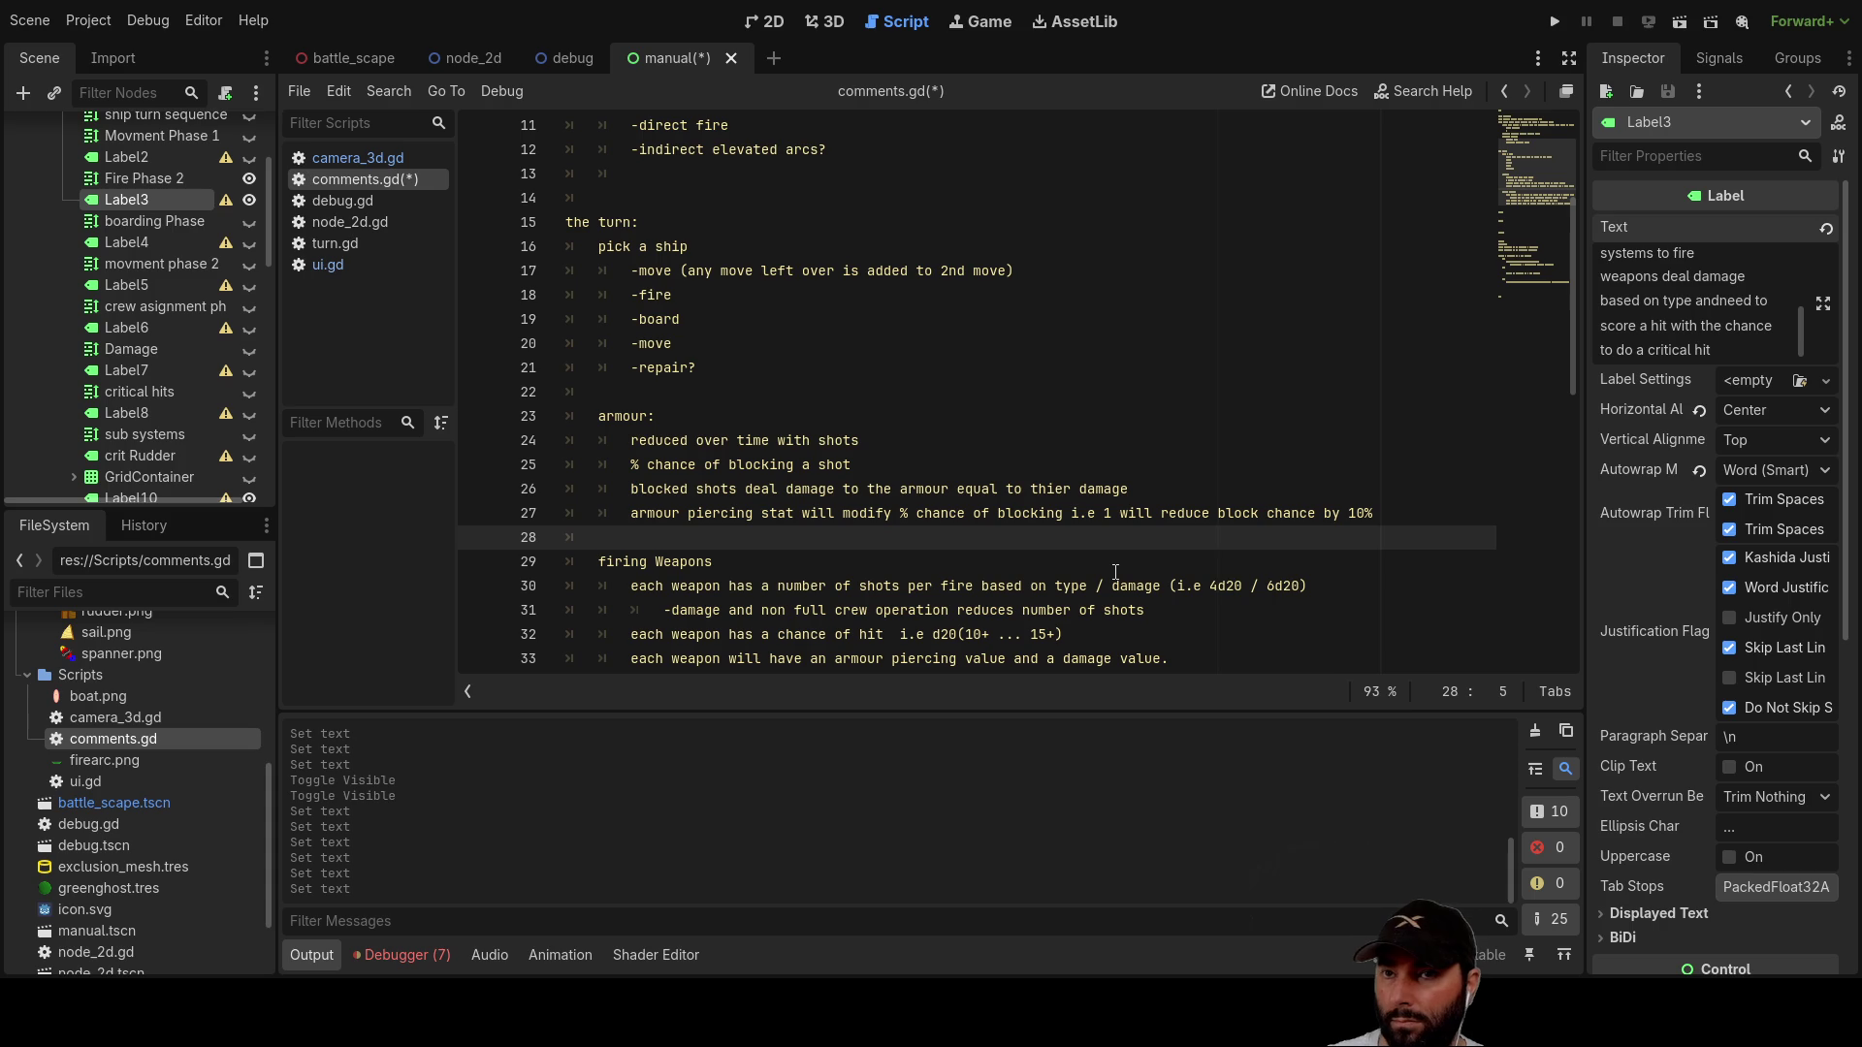
pyautogui.press('Up')
pyautogui.write(', 2 20% etc')
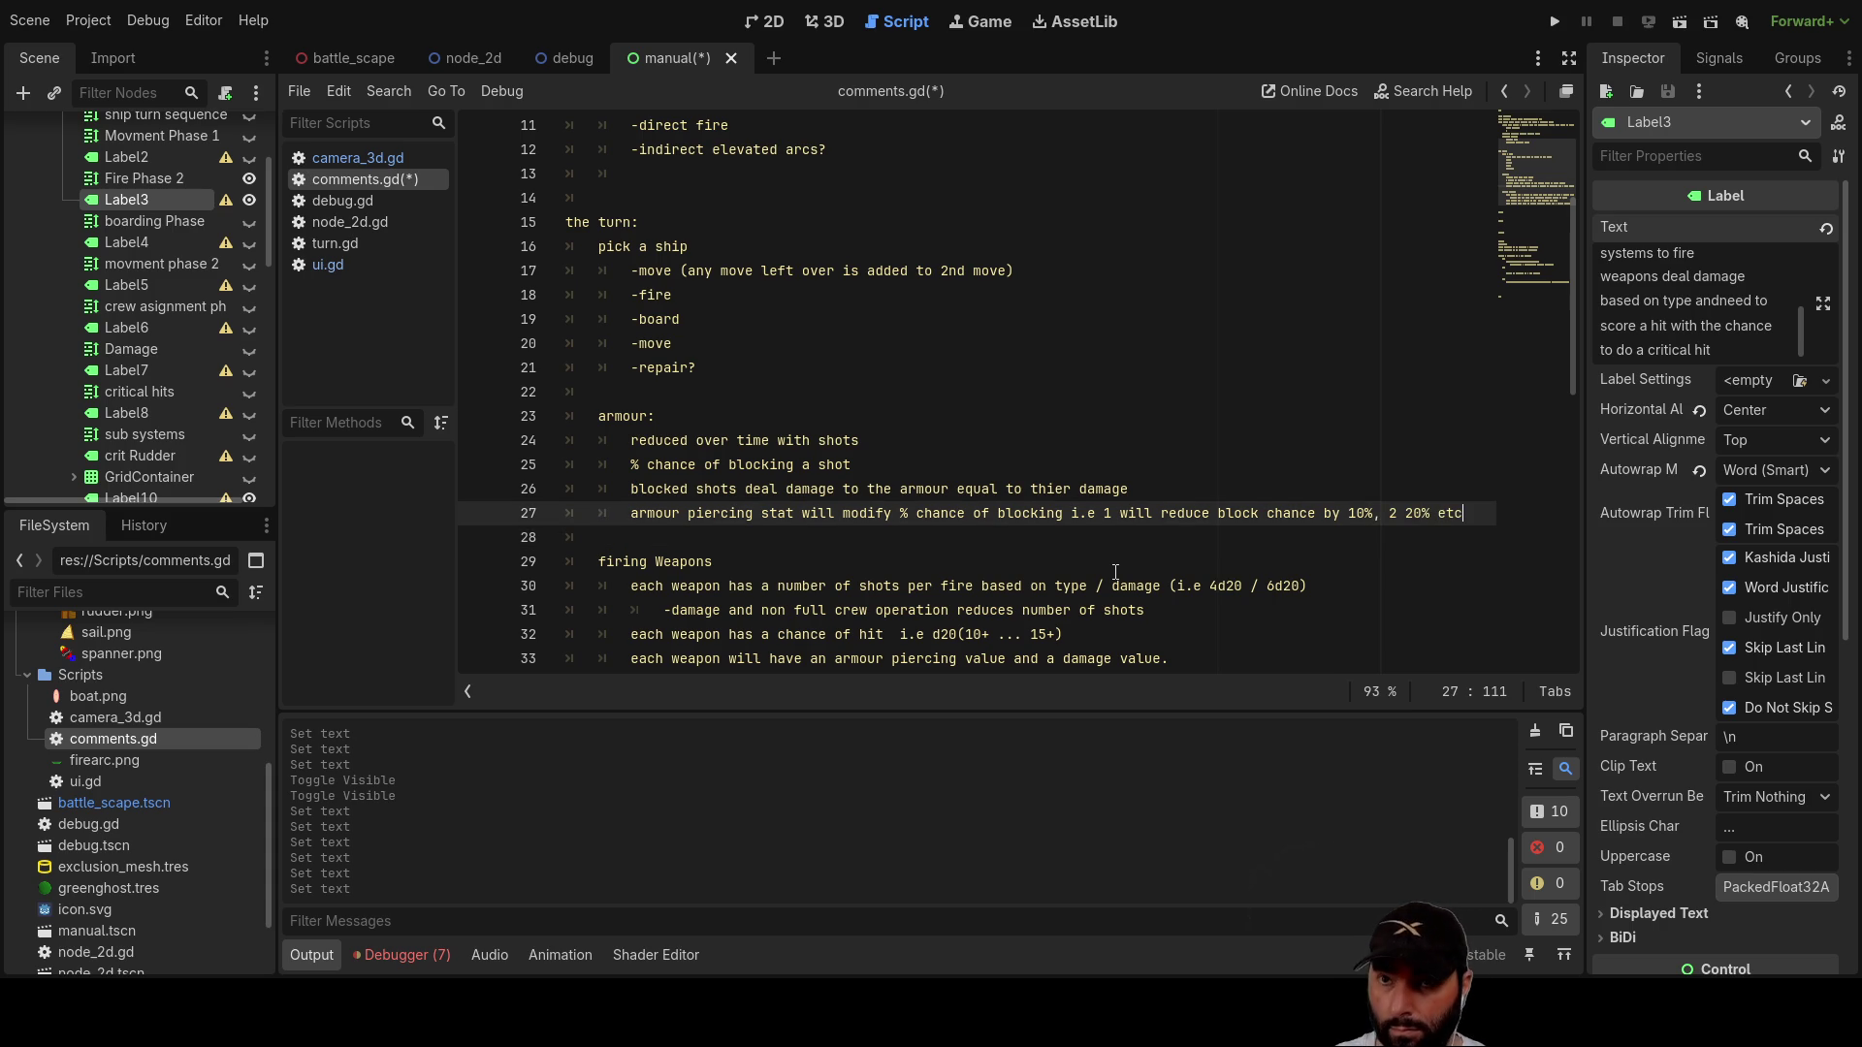
pyautogui.press('Down')
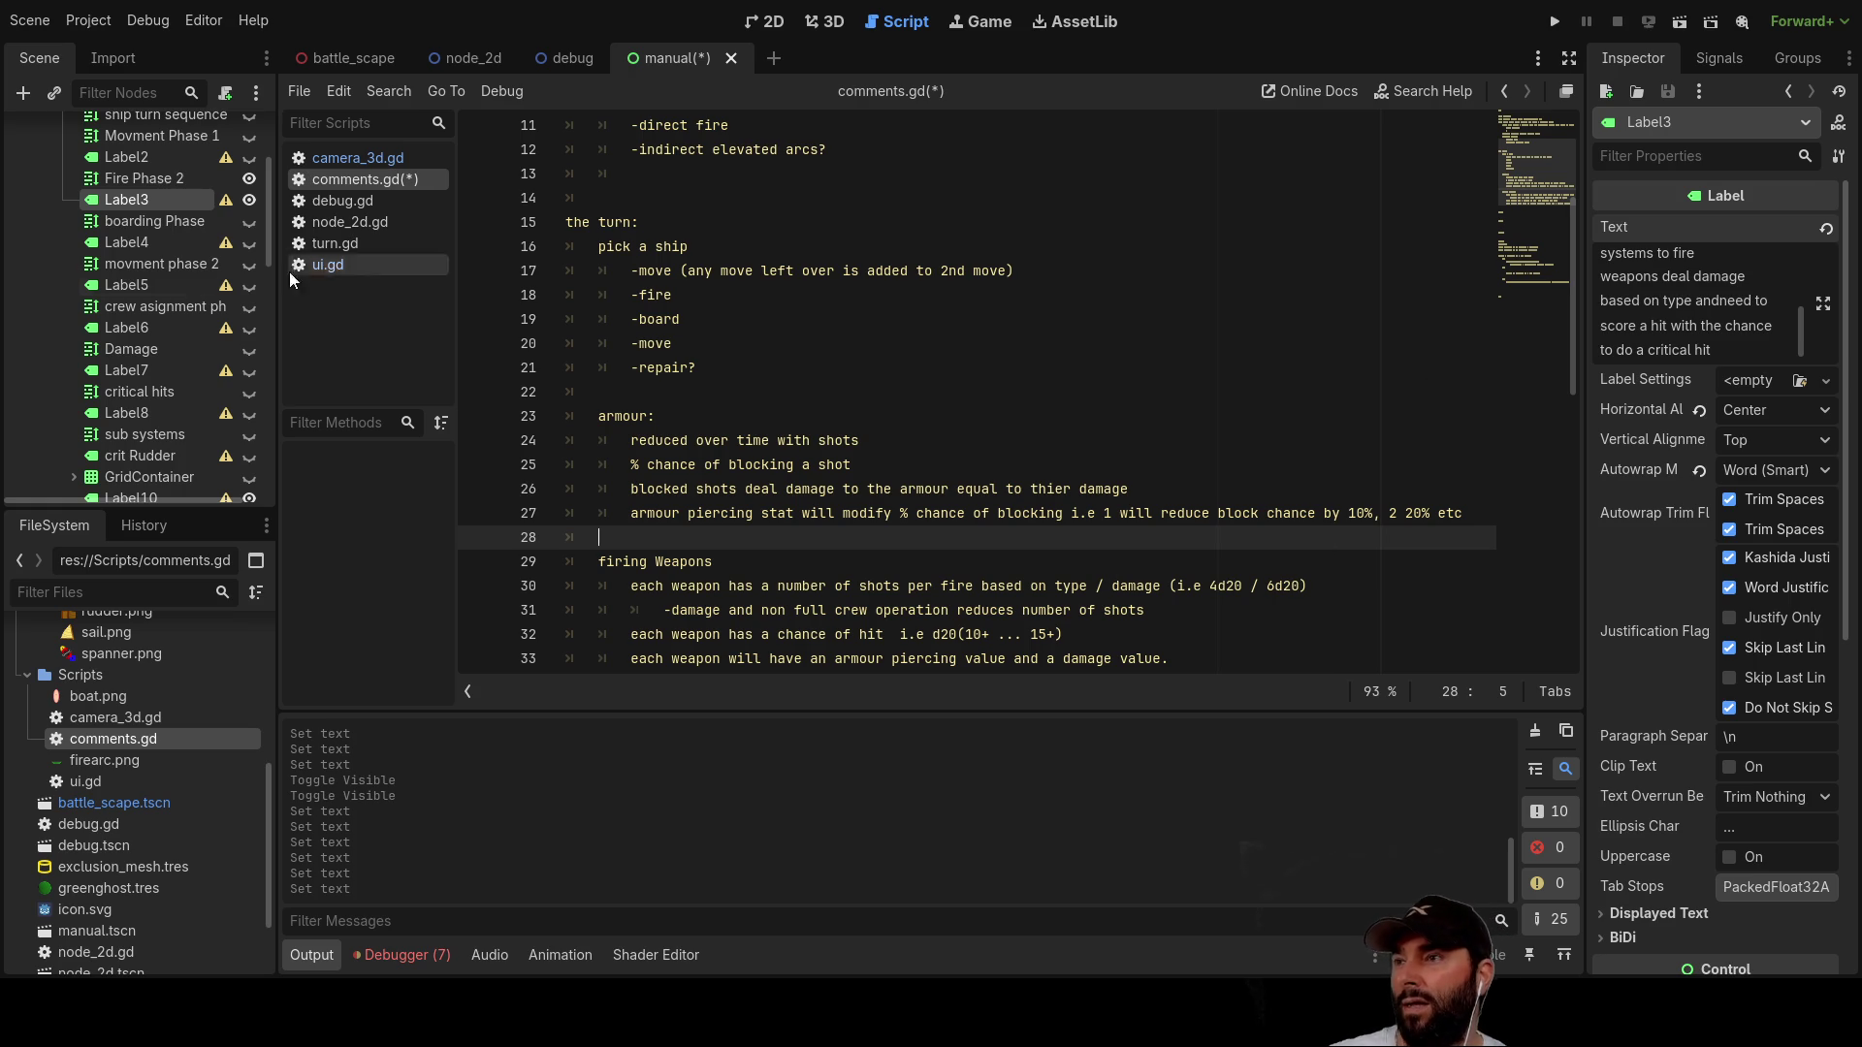
pyautogui.scroll(5, 184, 296)
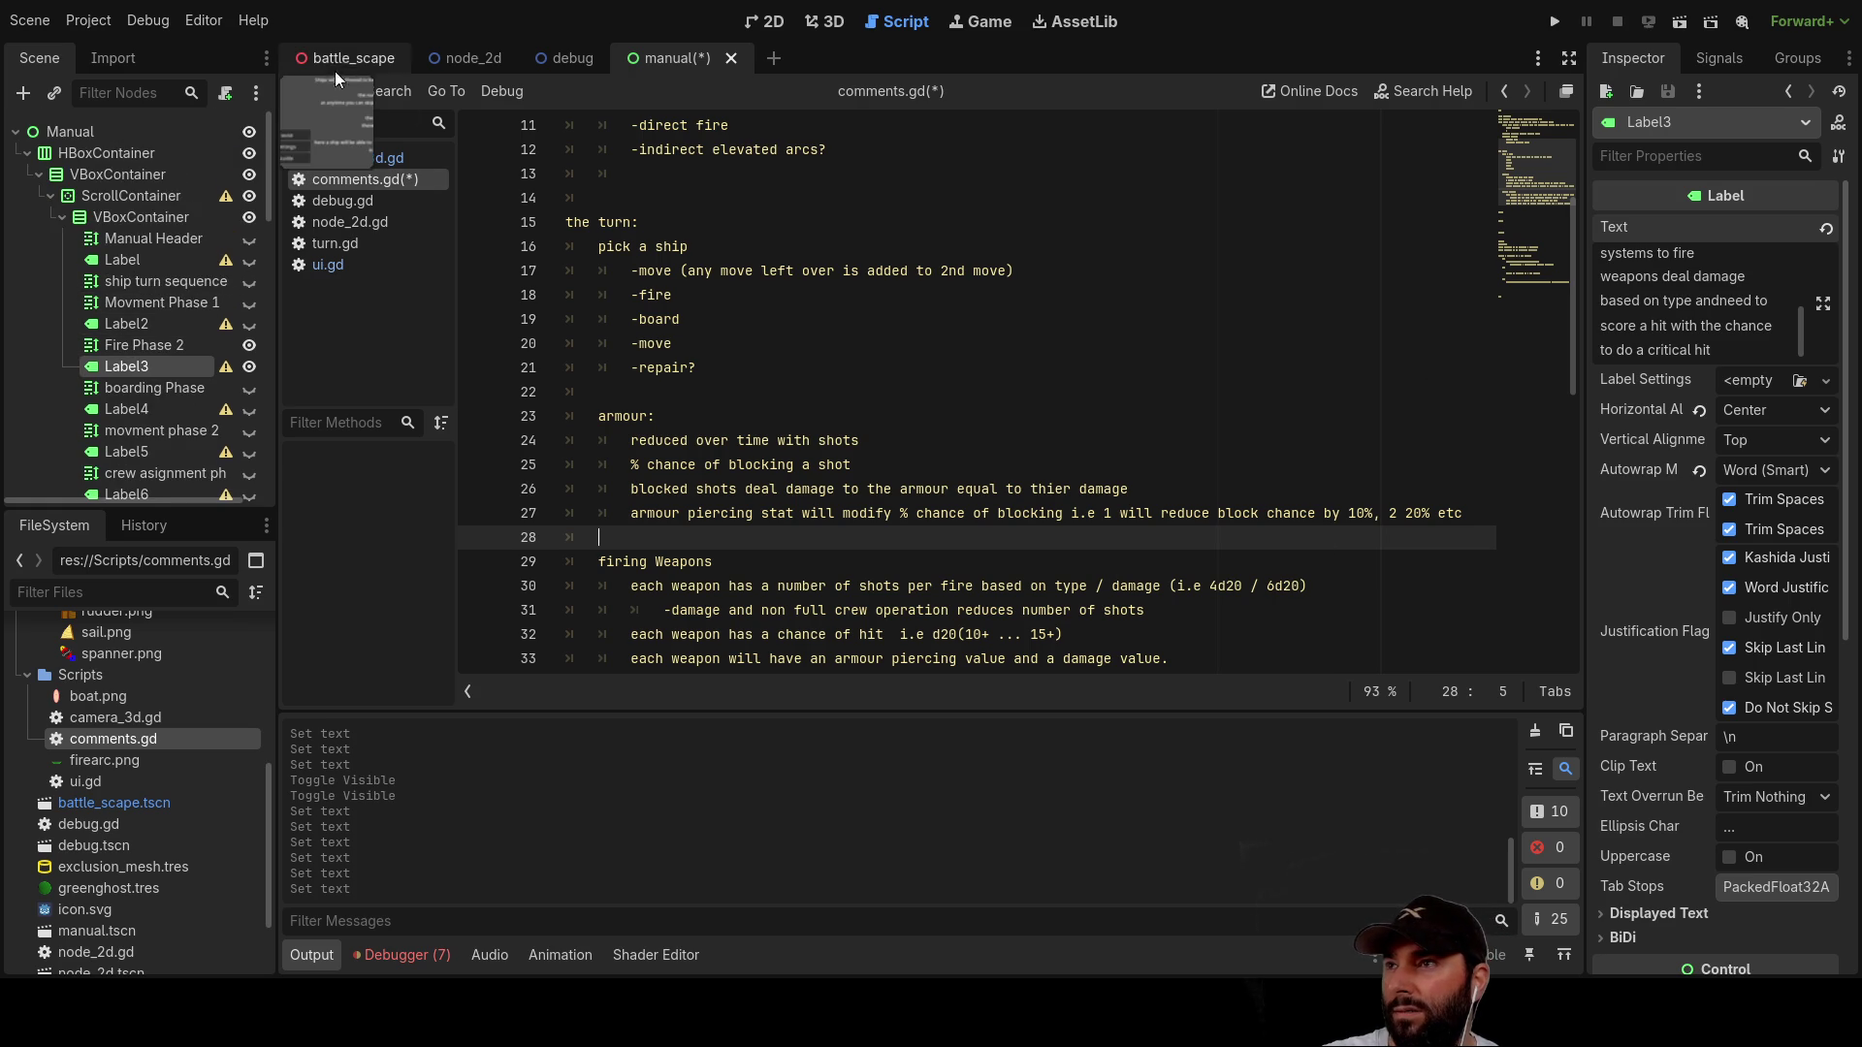
# Step: Switch to the battle_scape scene's 2D view and look over the damage labels and bars
pyautogui.click(345, 58)
pyautogui.click(811, 22)
pyautogui.click(766, 21)
pyautogui.click(797, 171)
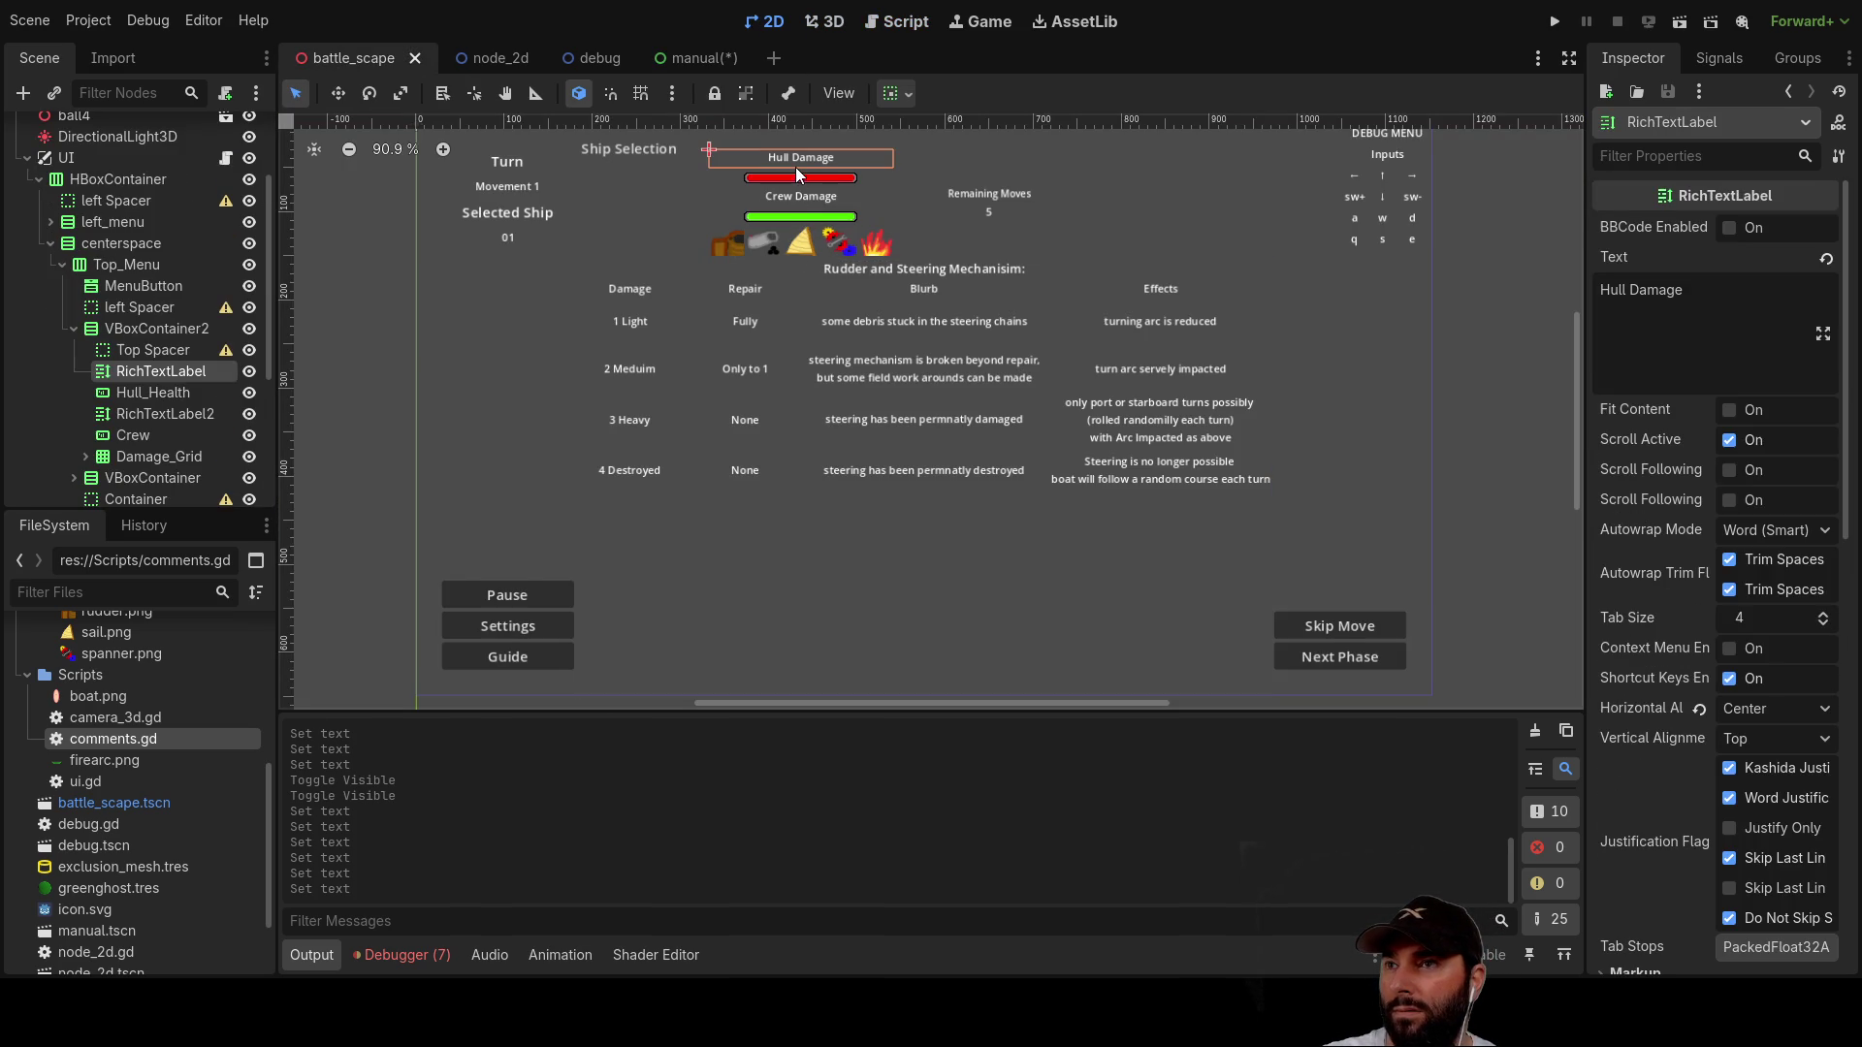
pyautogui.click(793, 181)
pyautogui.click(793, 200)
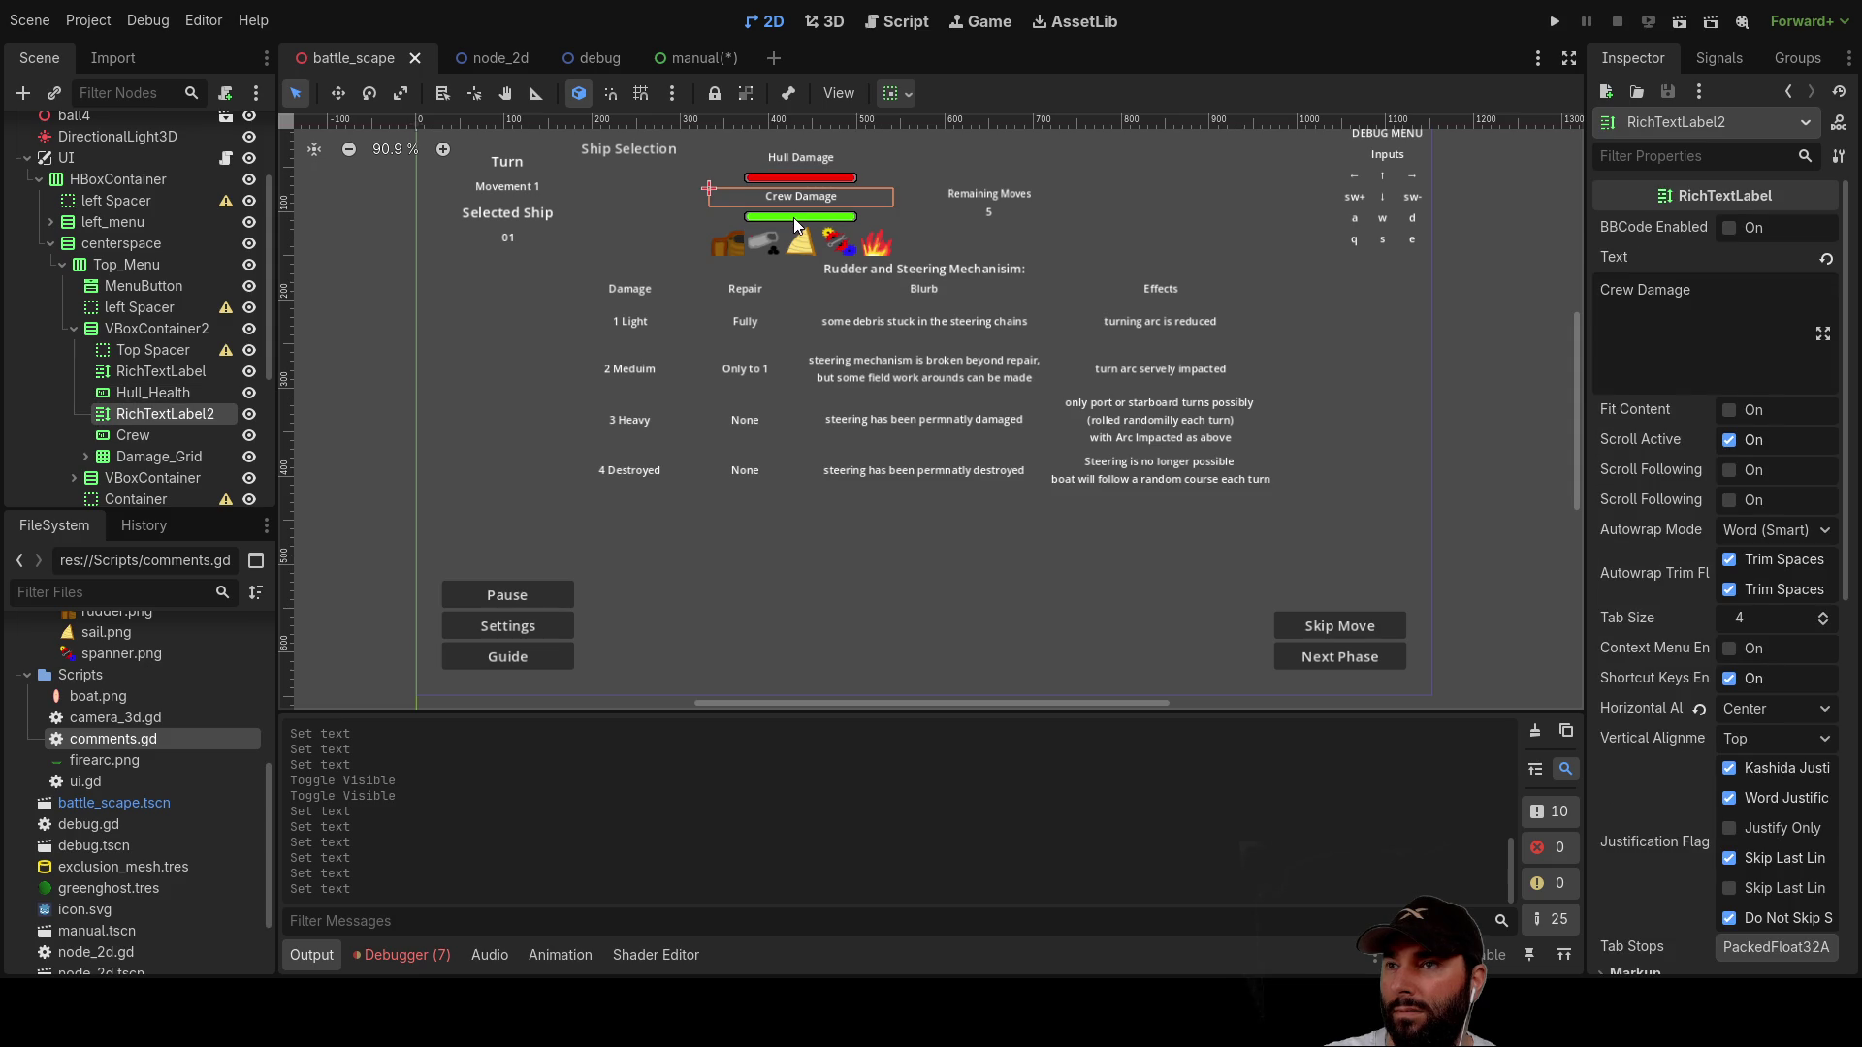
pyautogui.click(794, 218)
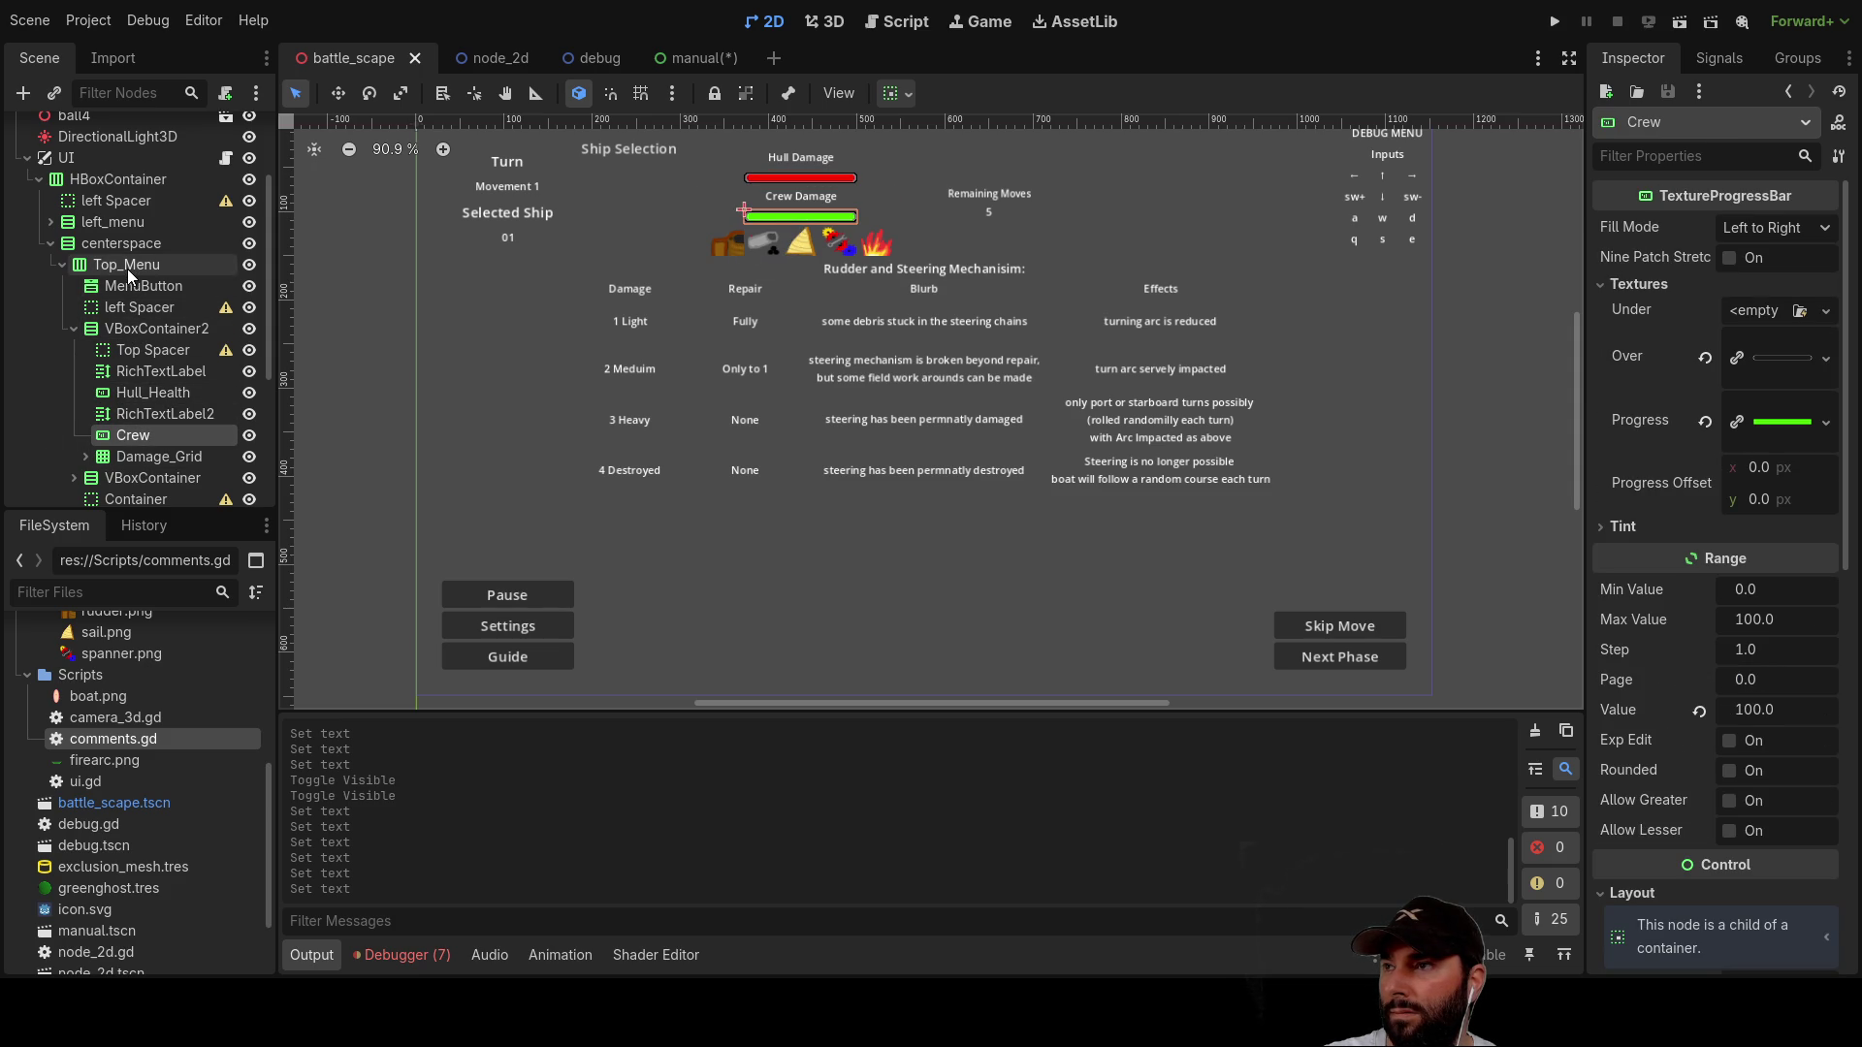
pyautogui.click(799, 171)
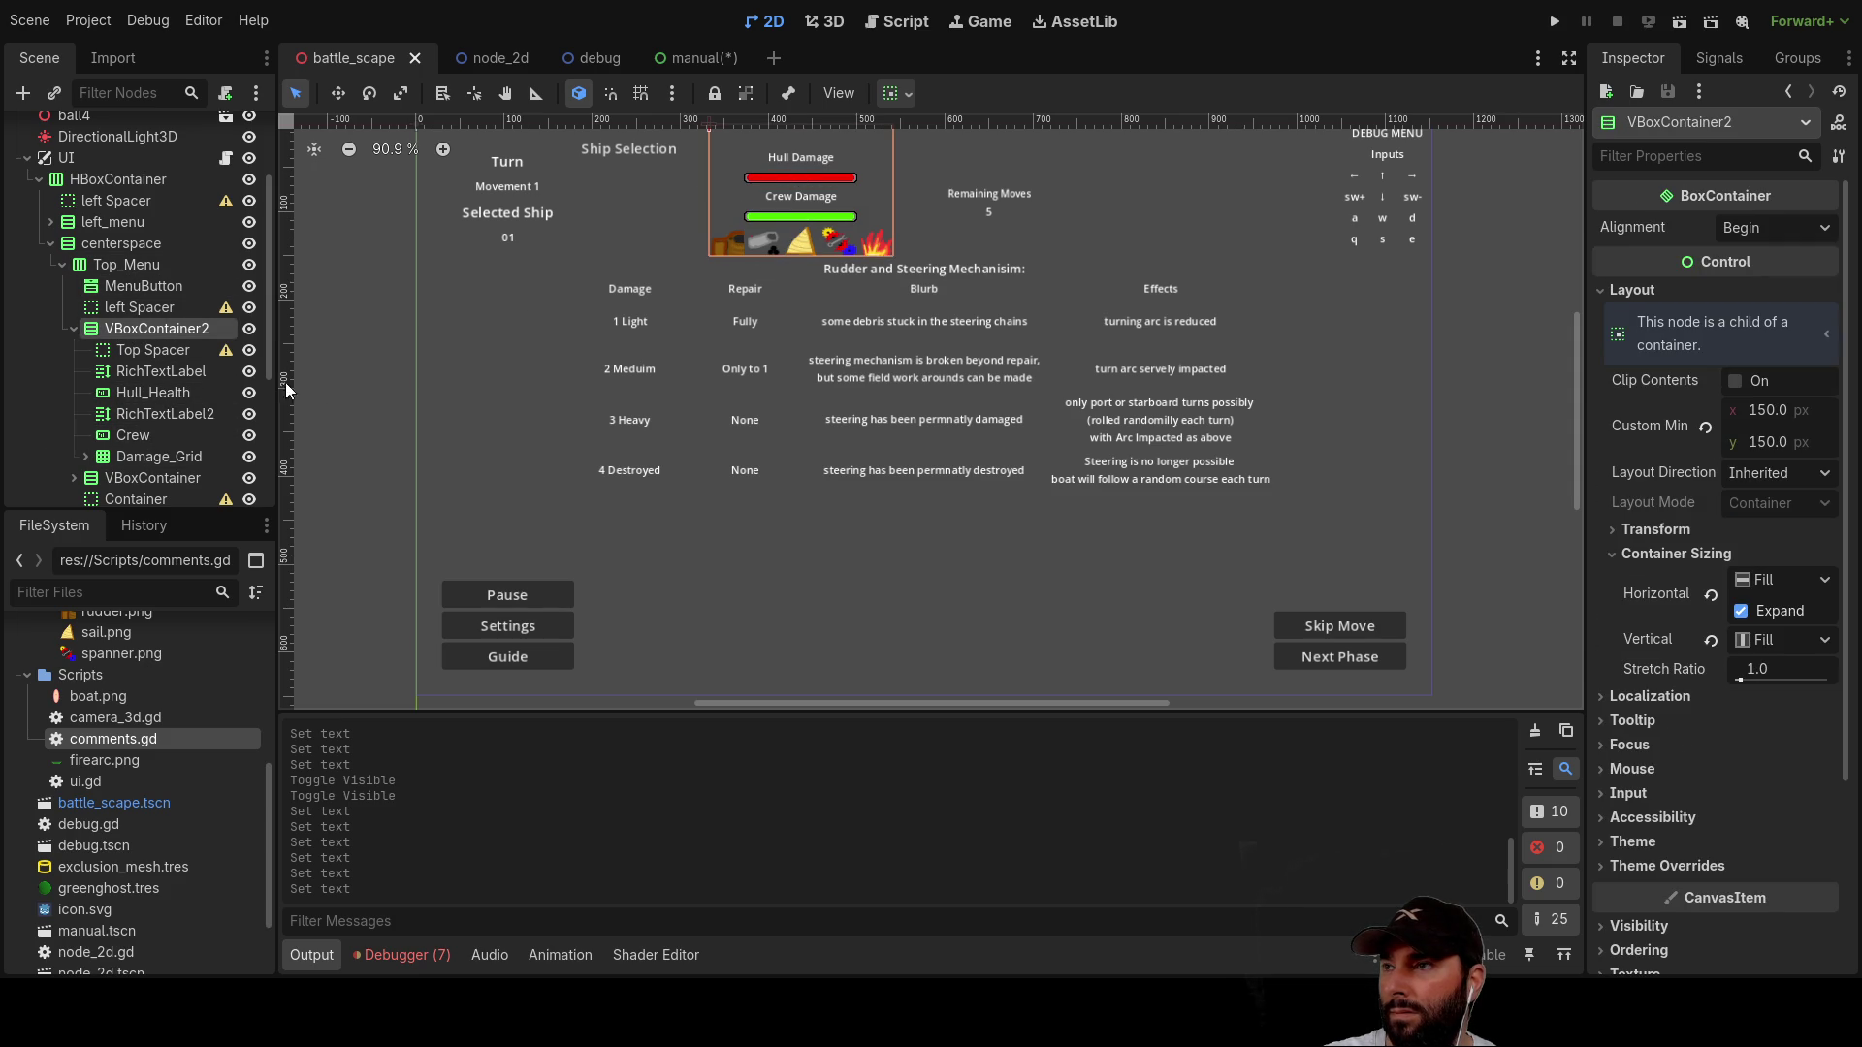
# Step: Copy the Hull Damage label and Hull_Health bar into VBoxContainer2
pyautogui.click(155, 354)
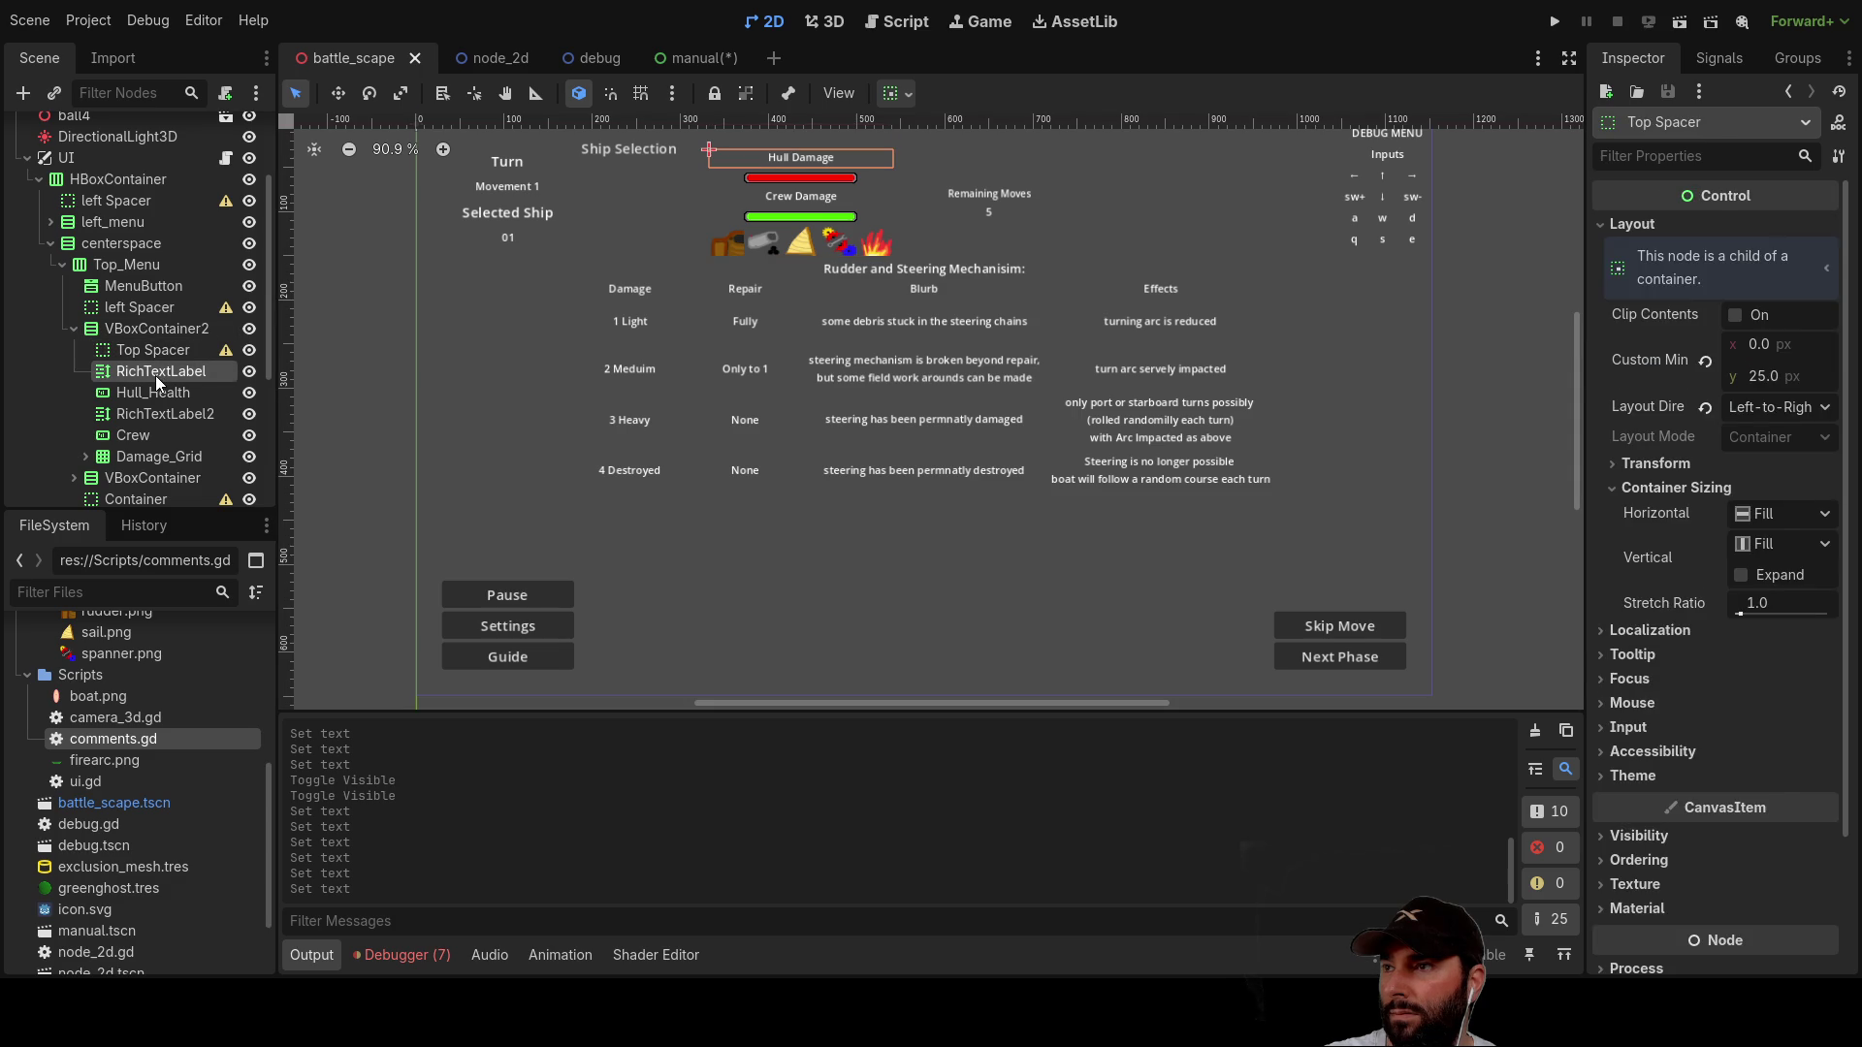
pyautogui.click(155, 377)
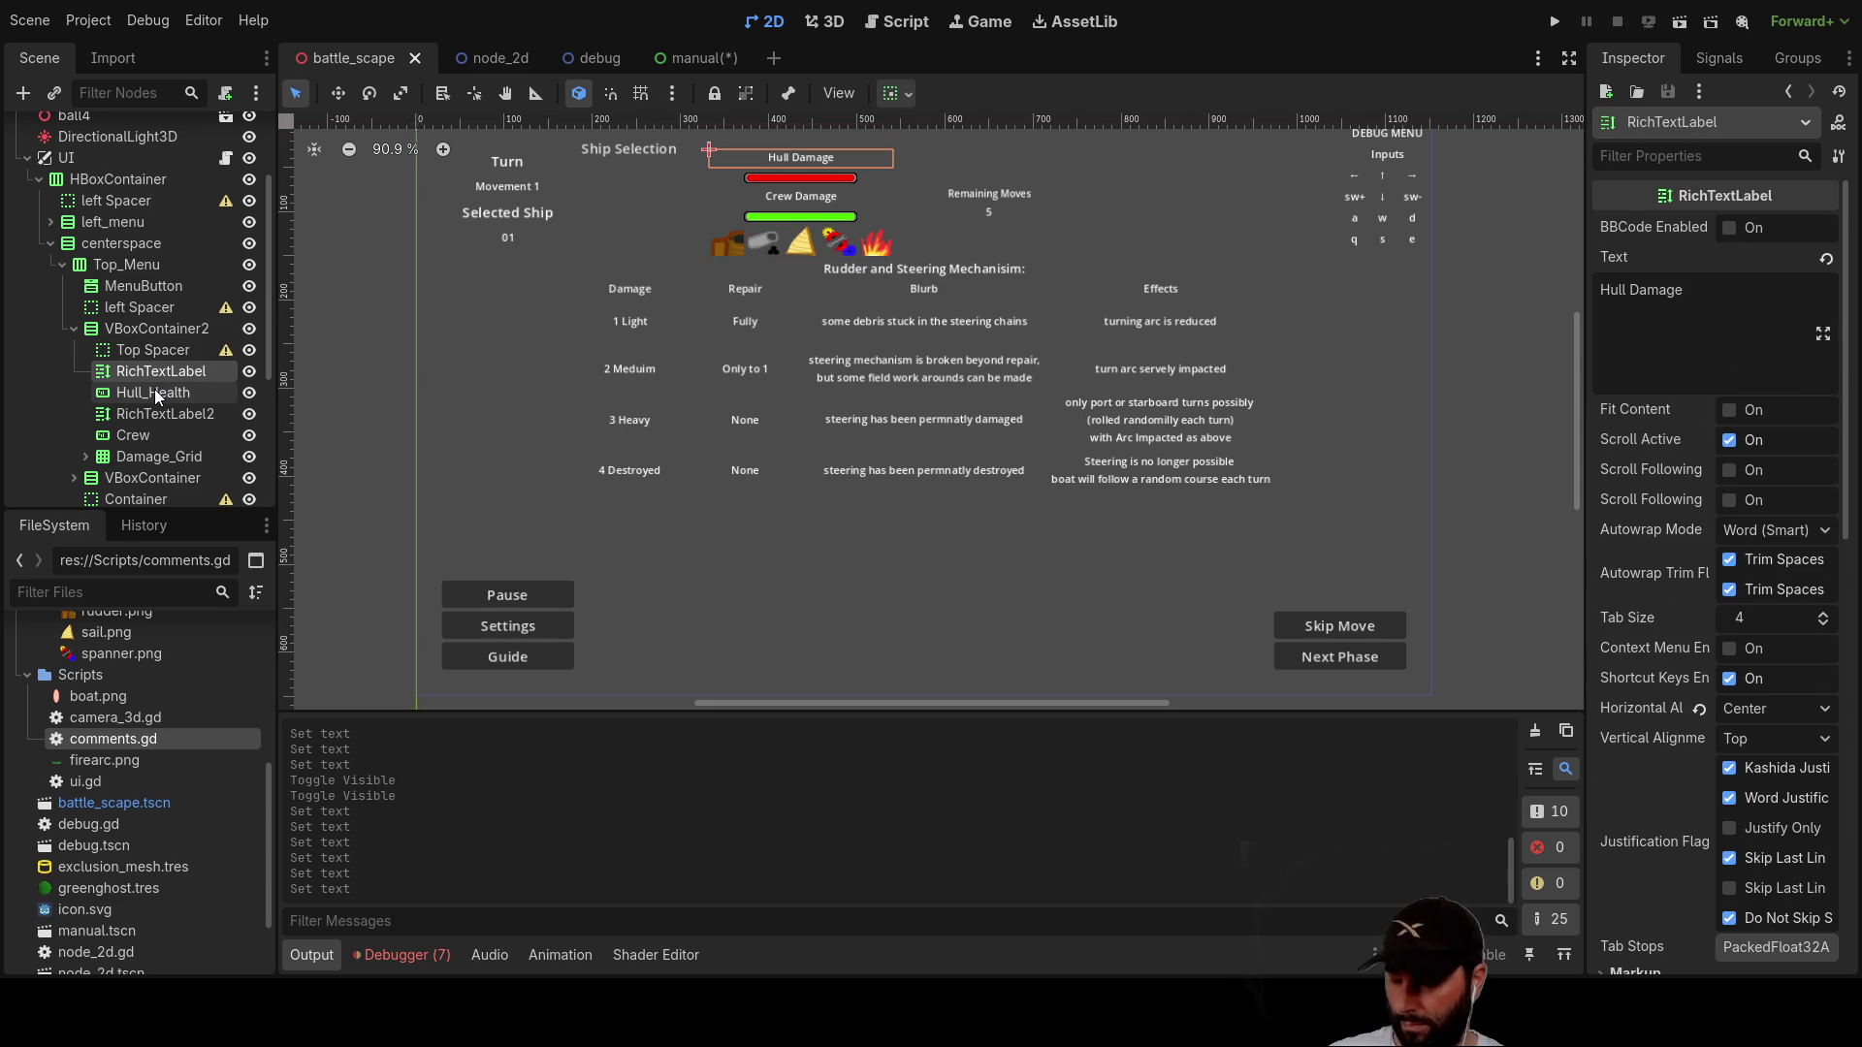
pyautogui.keyDown('shift'); pyautogui.click(155, 393); pyautogui.keyUp('shift')
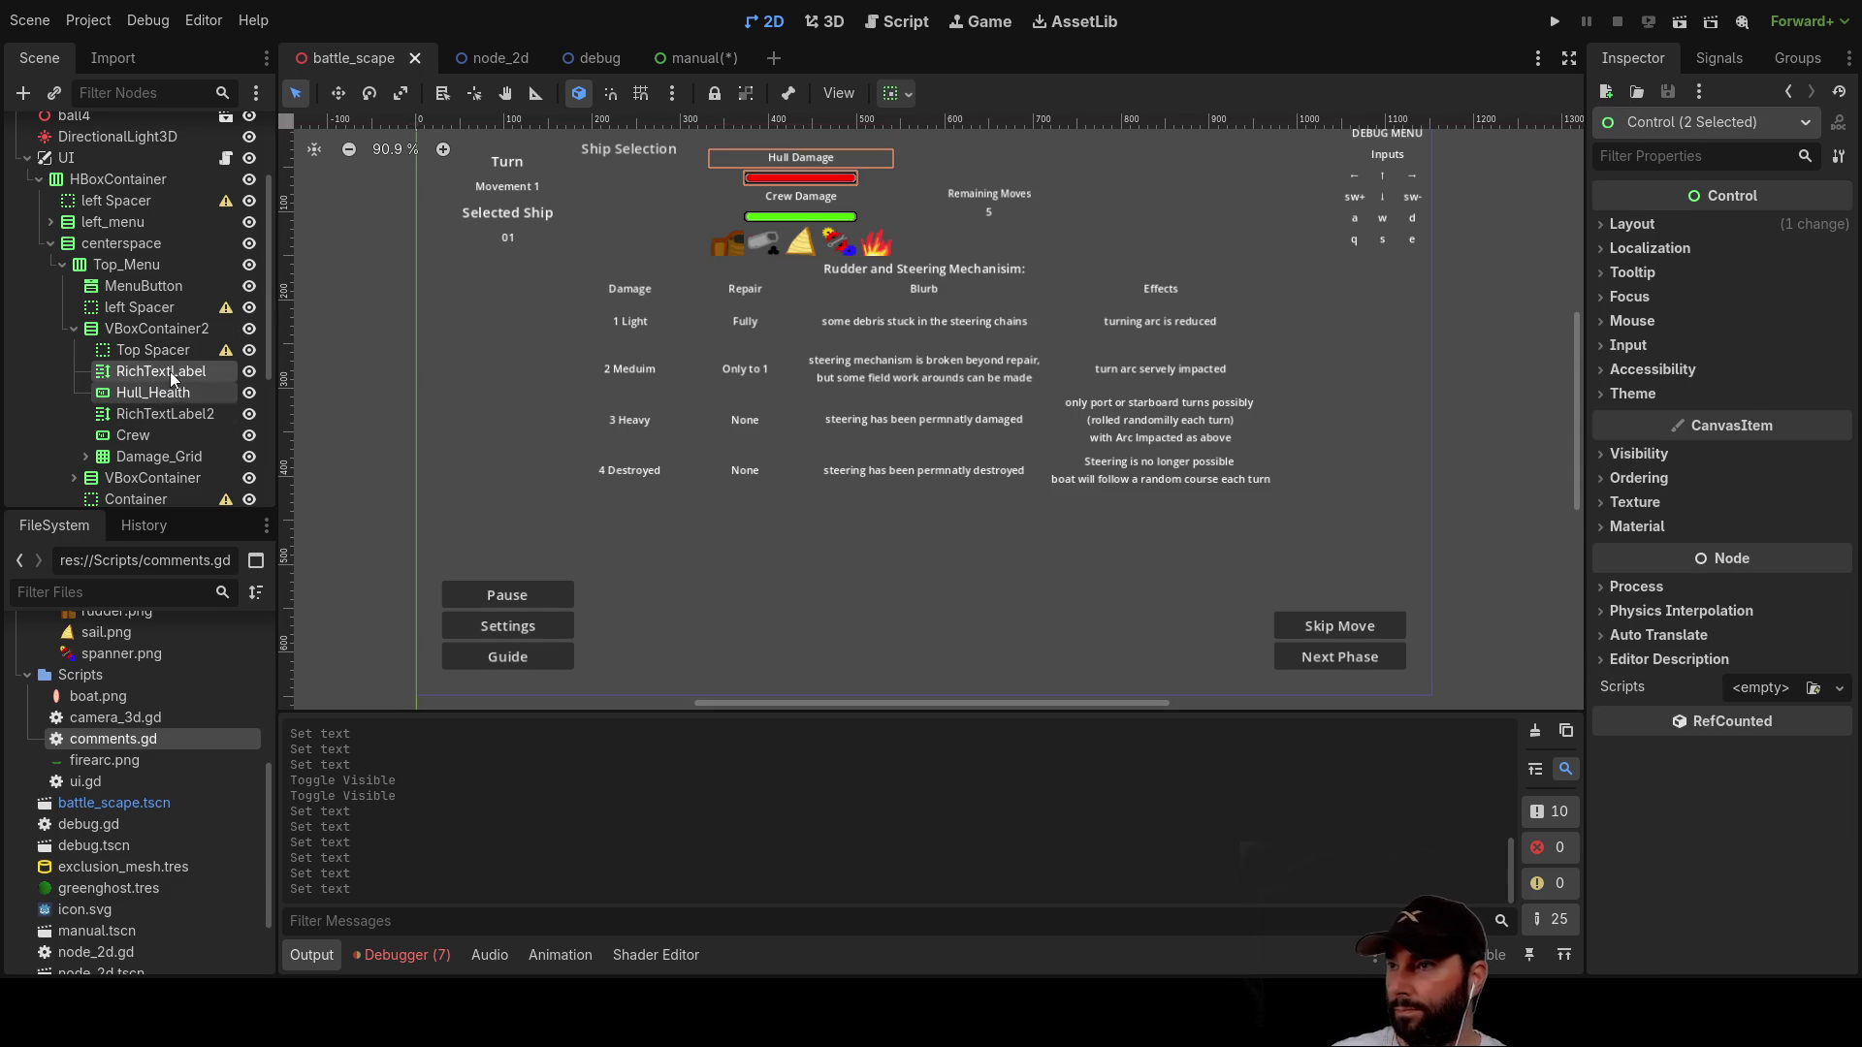
pyautogui.click(147, 329)
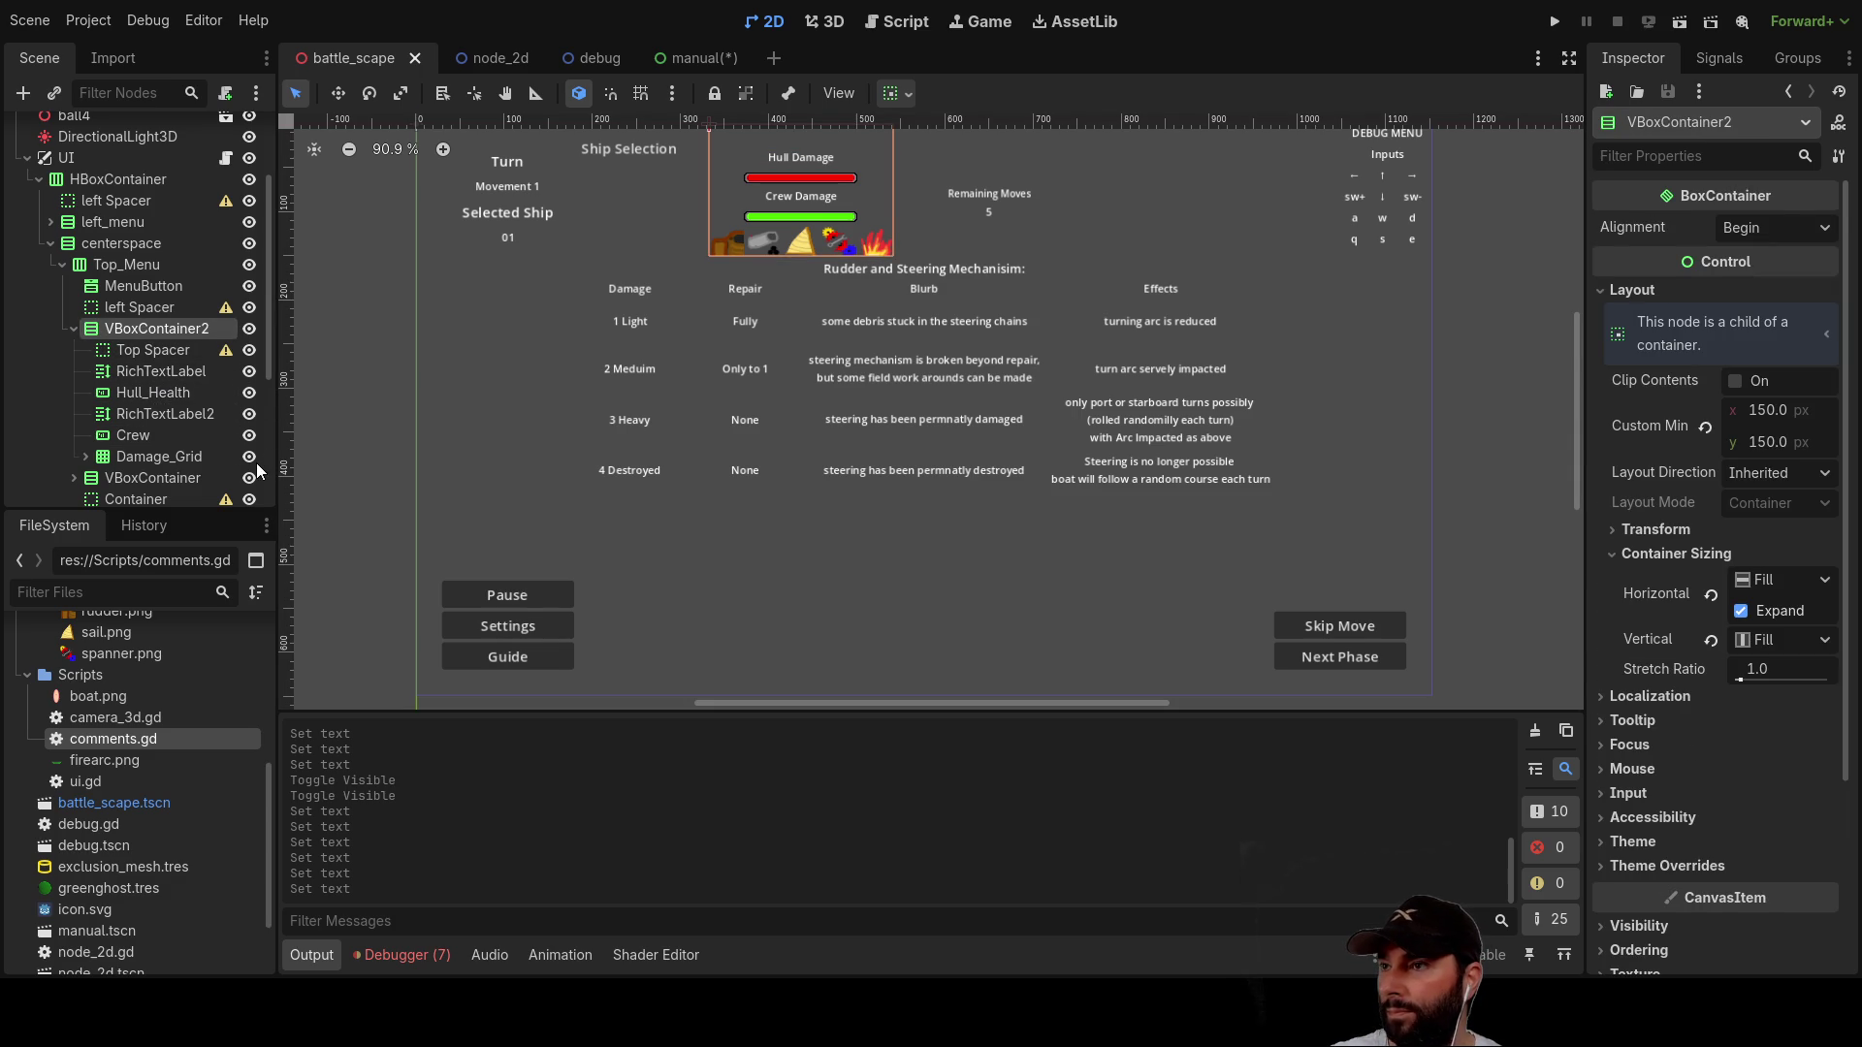
pyautogui.hotkey('ctrl', 'v')
pyautogui.scroll(-2, 140, 441)
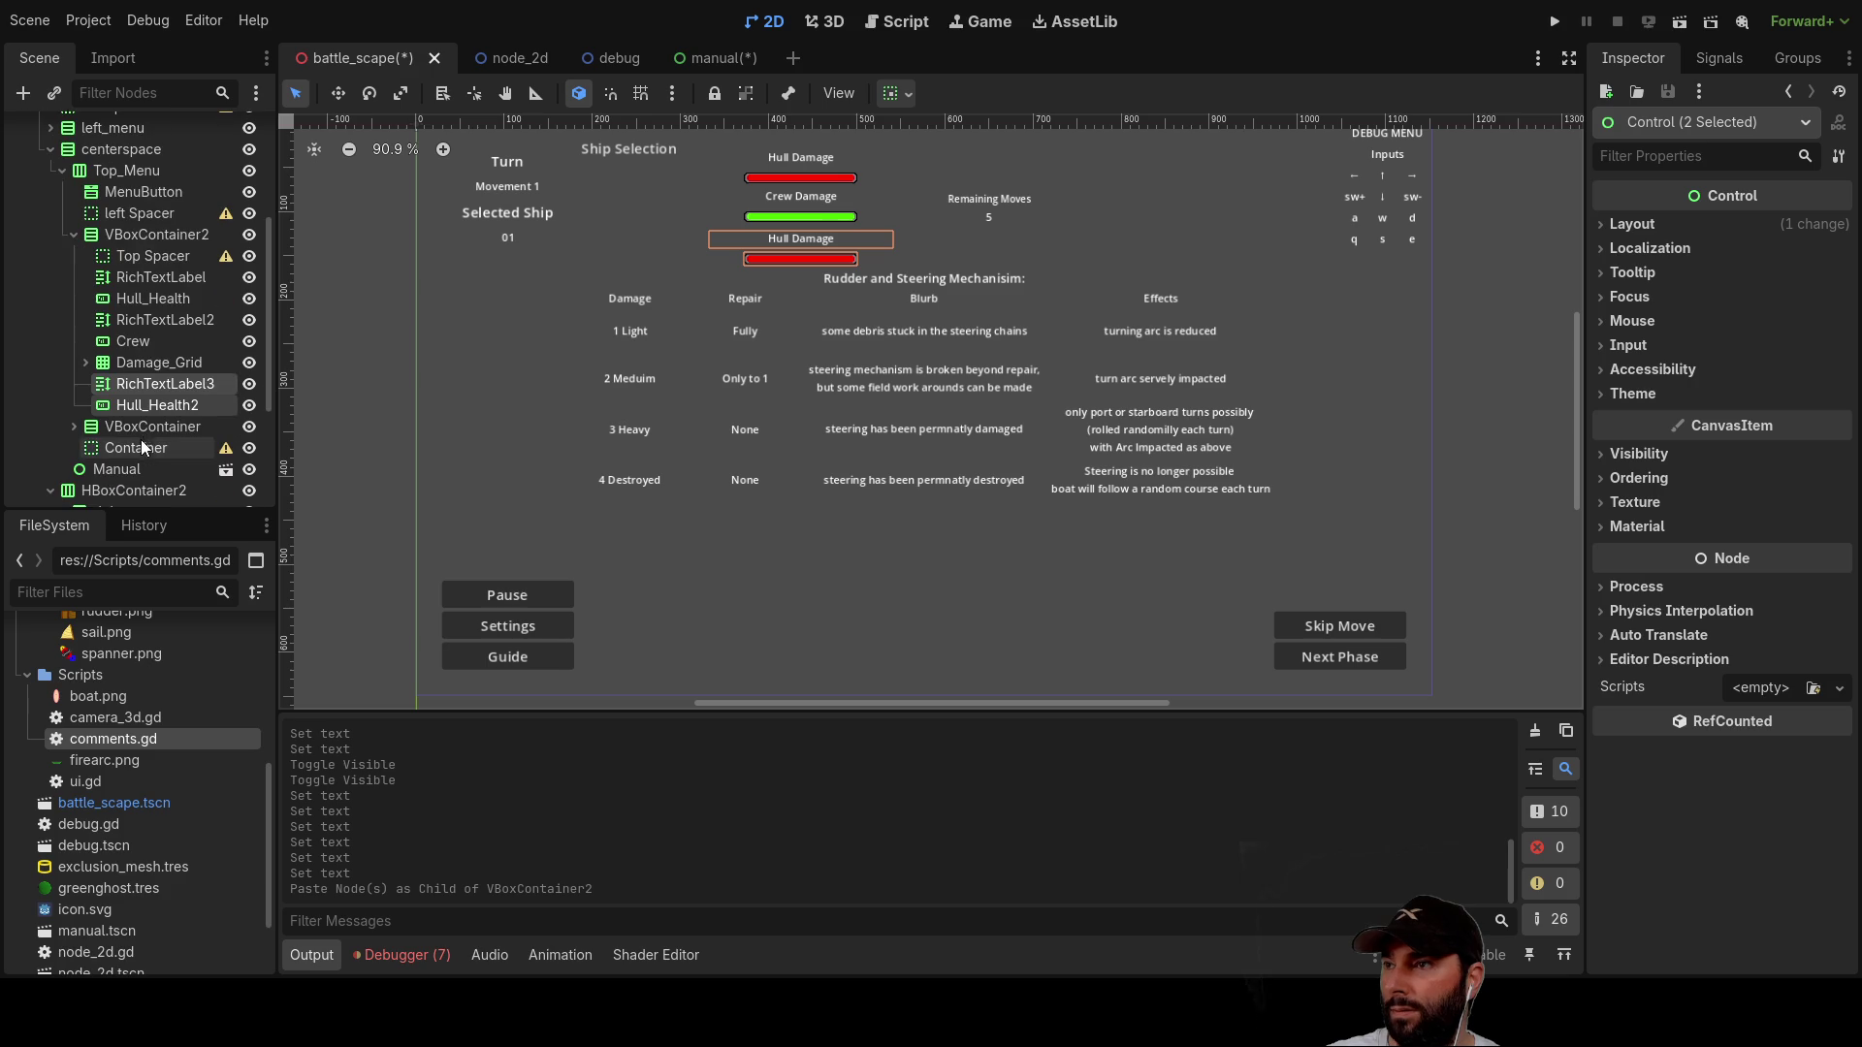
# Step: Move Damage_Grid below Hull_Health2 and rename the copied bar to armour
pyautogui.click(132, 365)
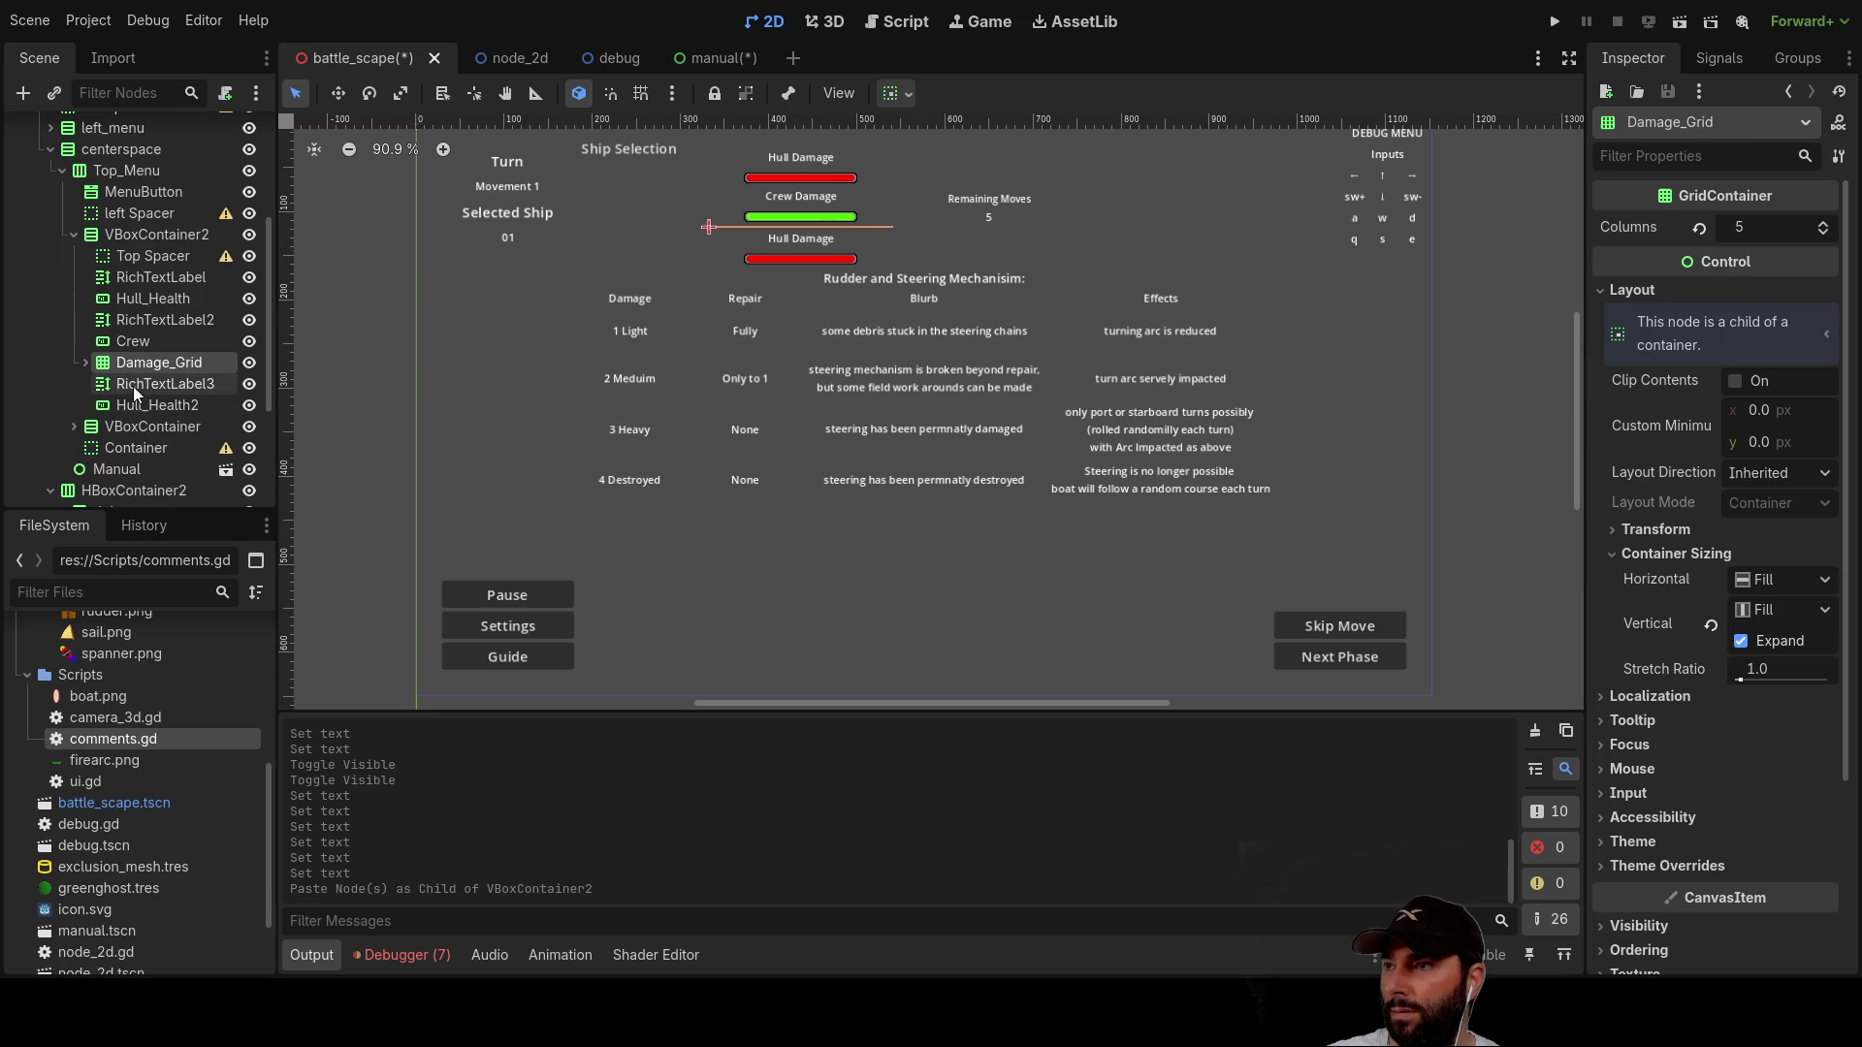
pyautogui.click(87, 363)
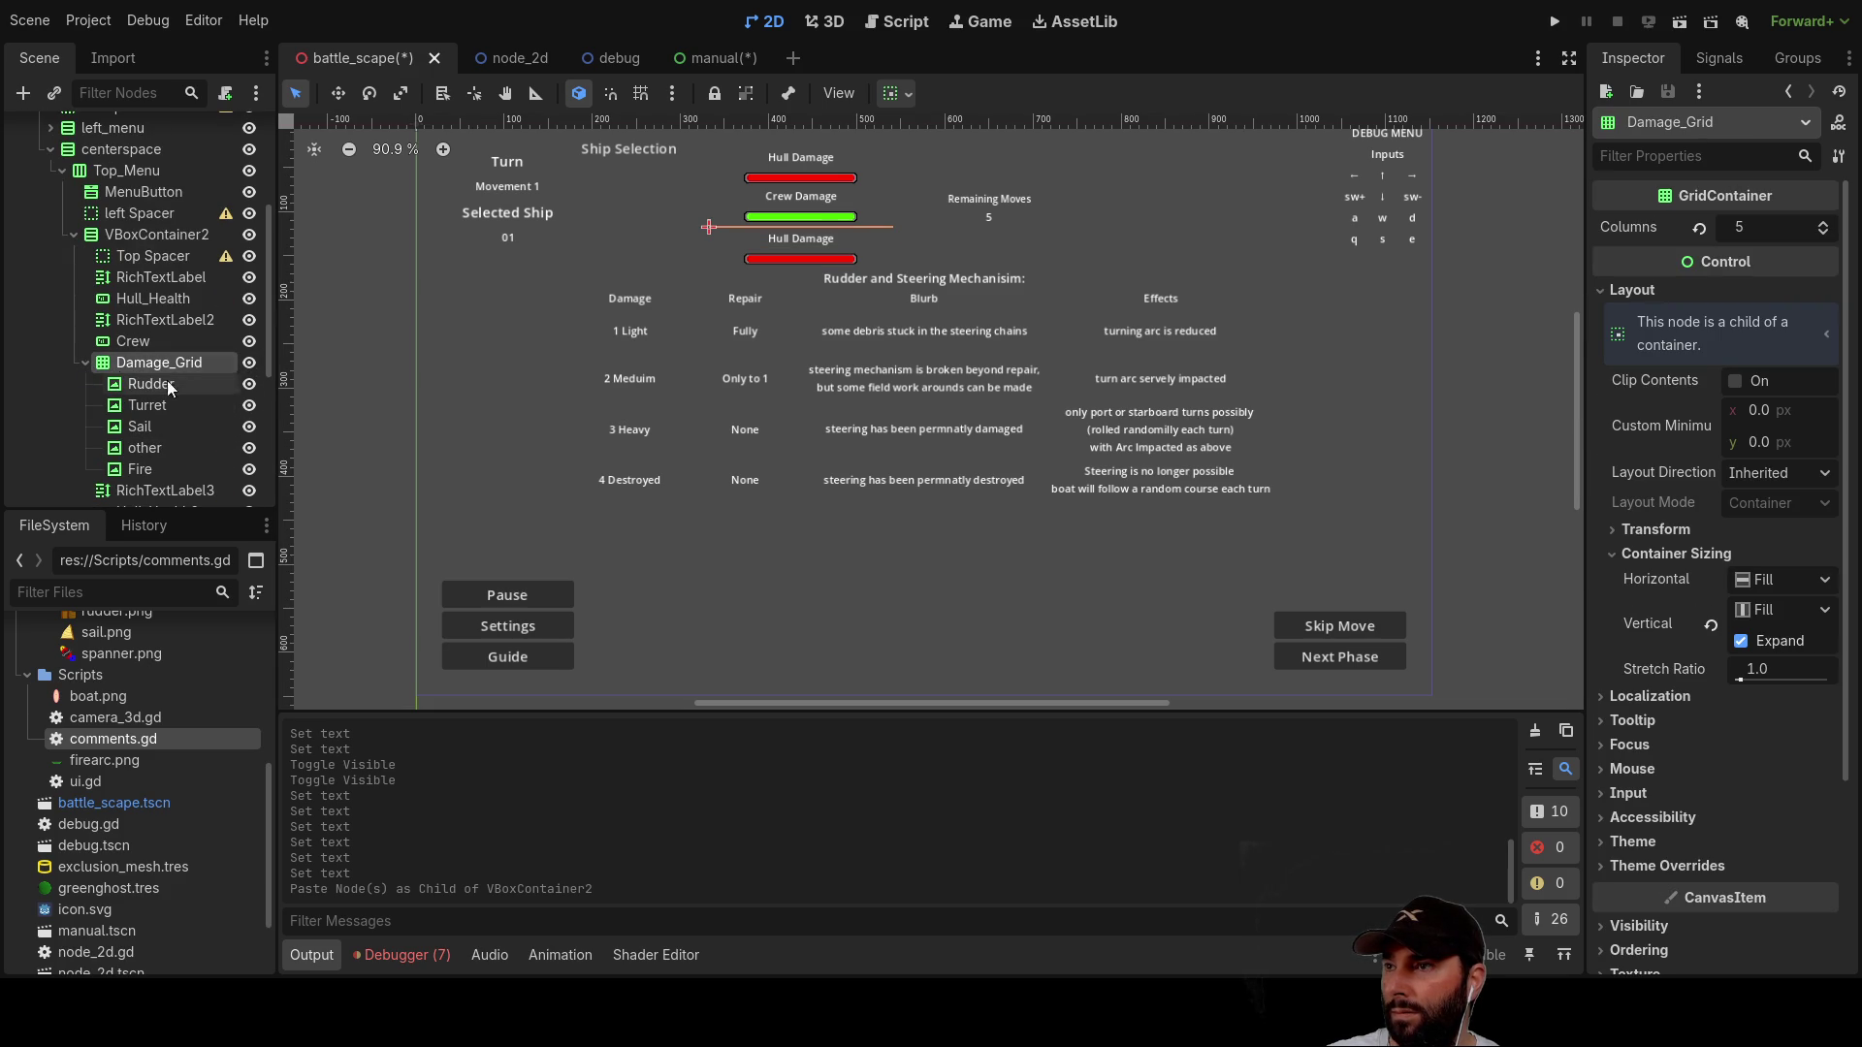
pyautogui.click(87, 363)
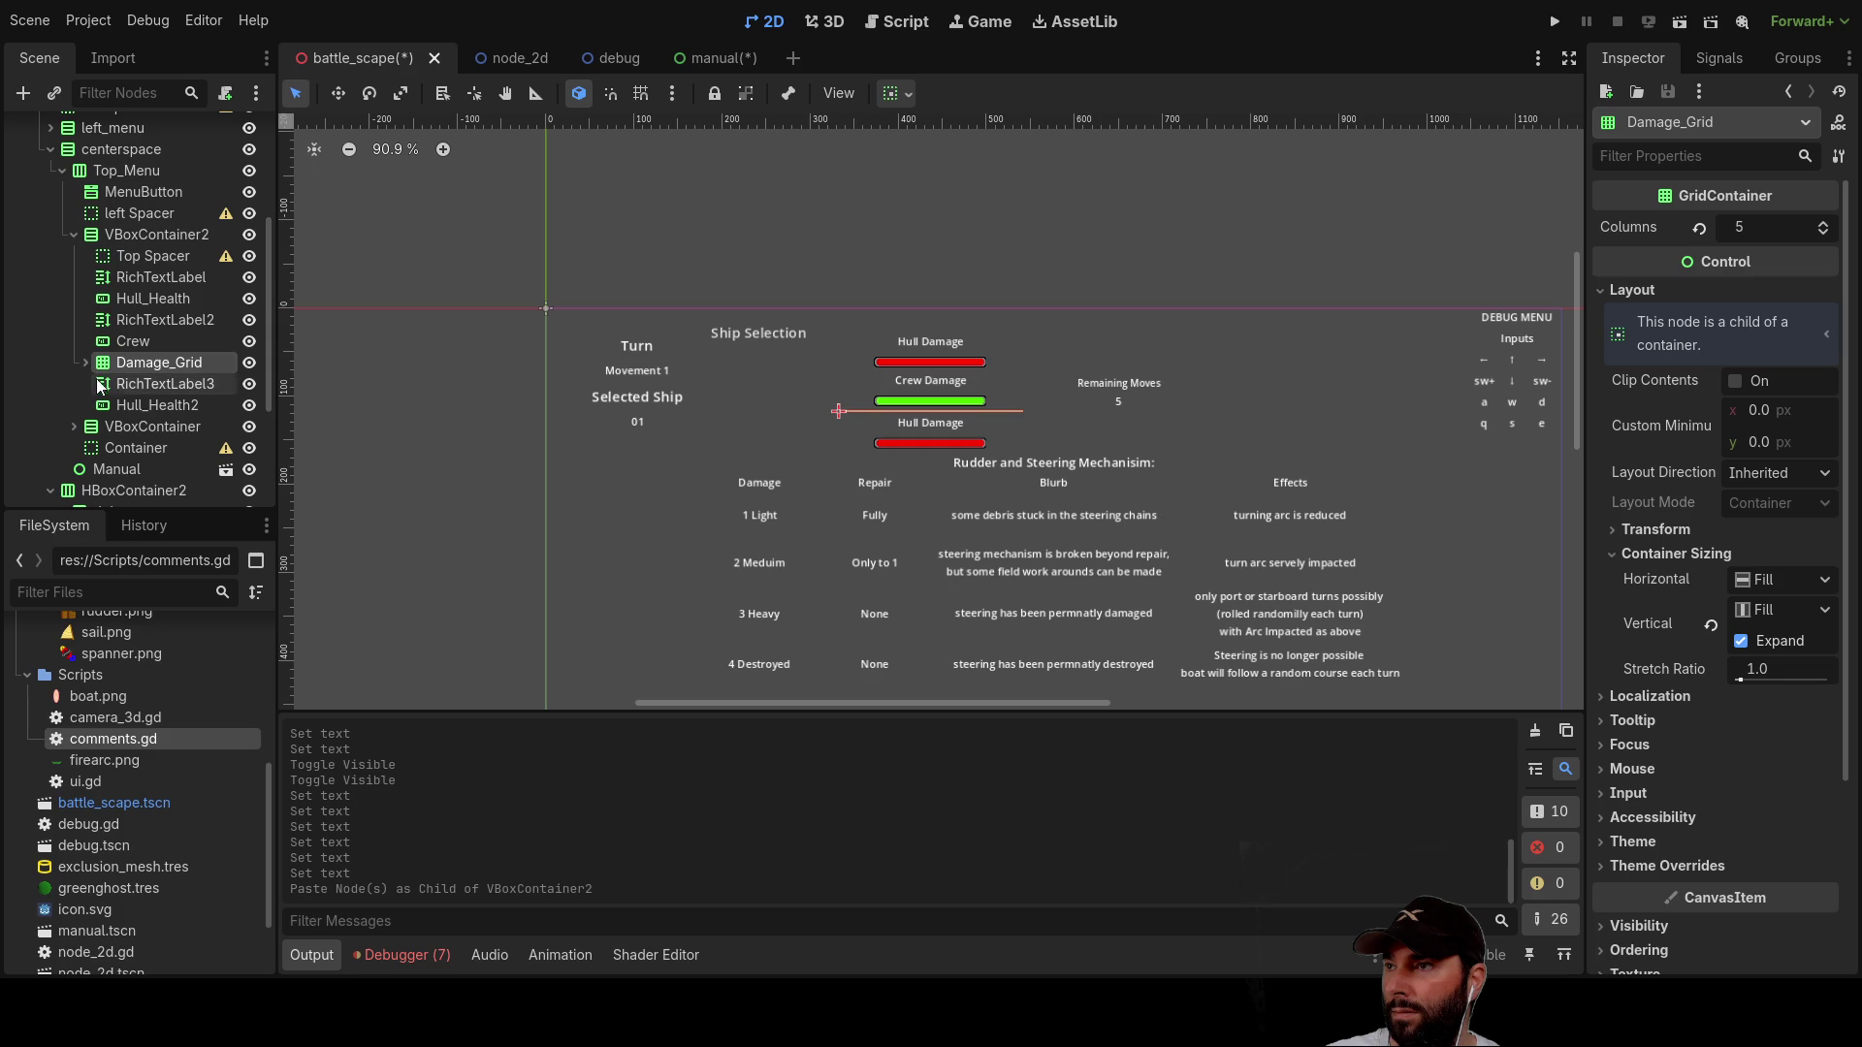
pyautogui.moveTo(143, 363); pyautogui.dragTo(143, 243)
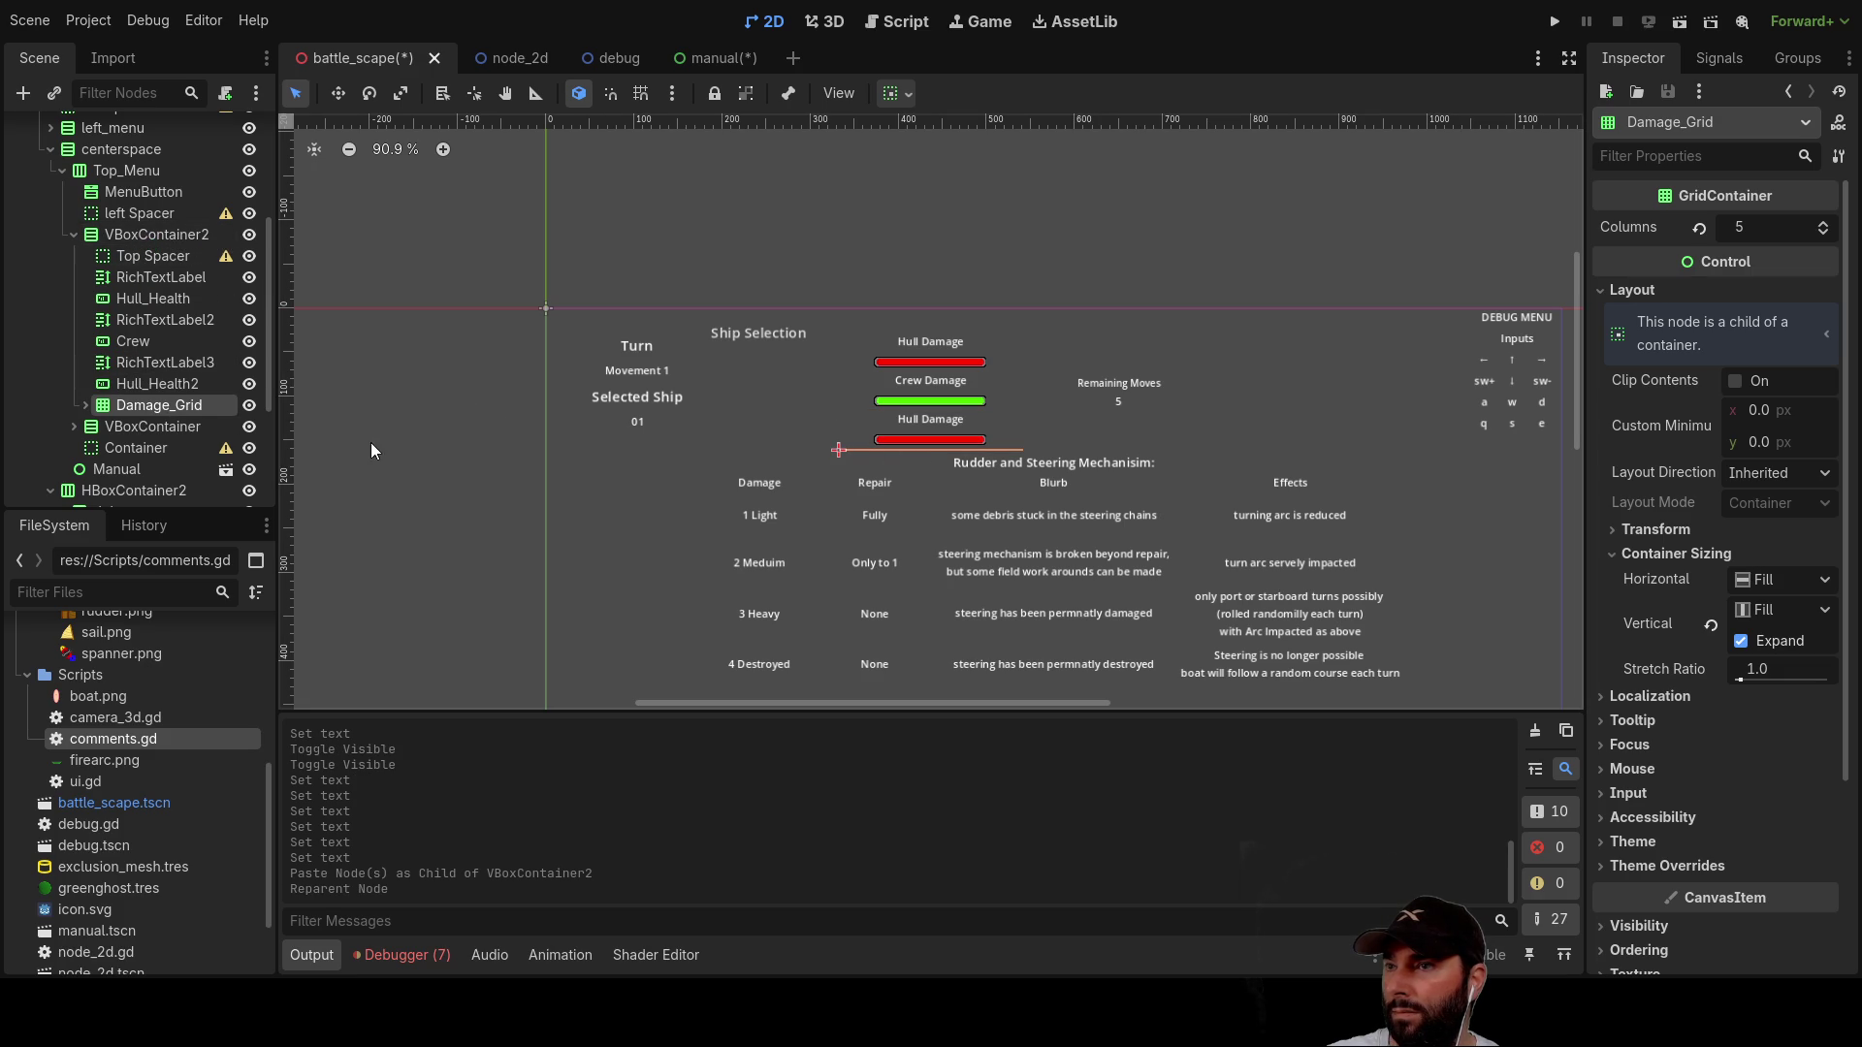
pyautogui.scroll(-2, 155, 409)
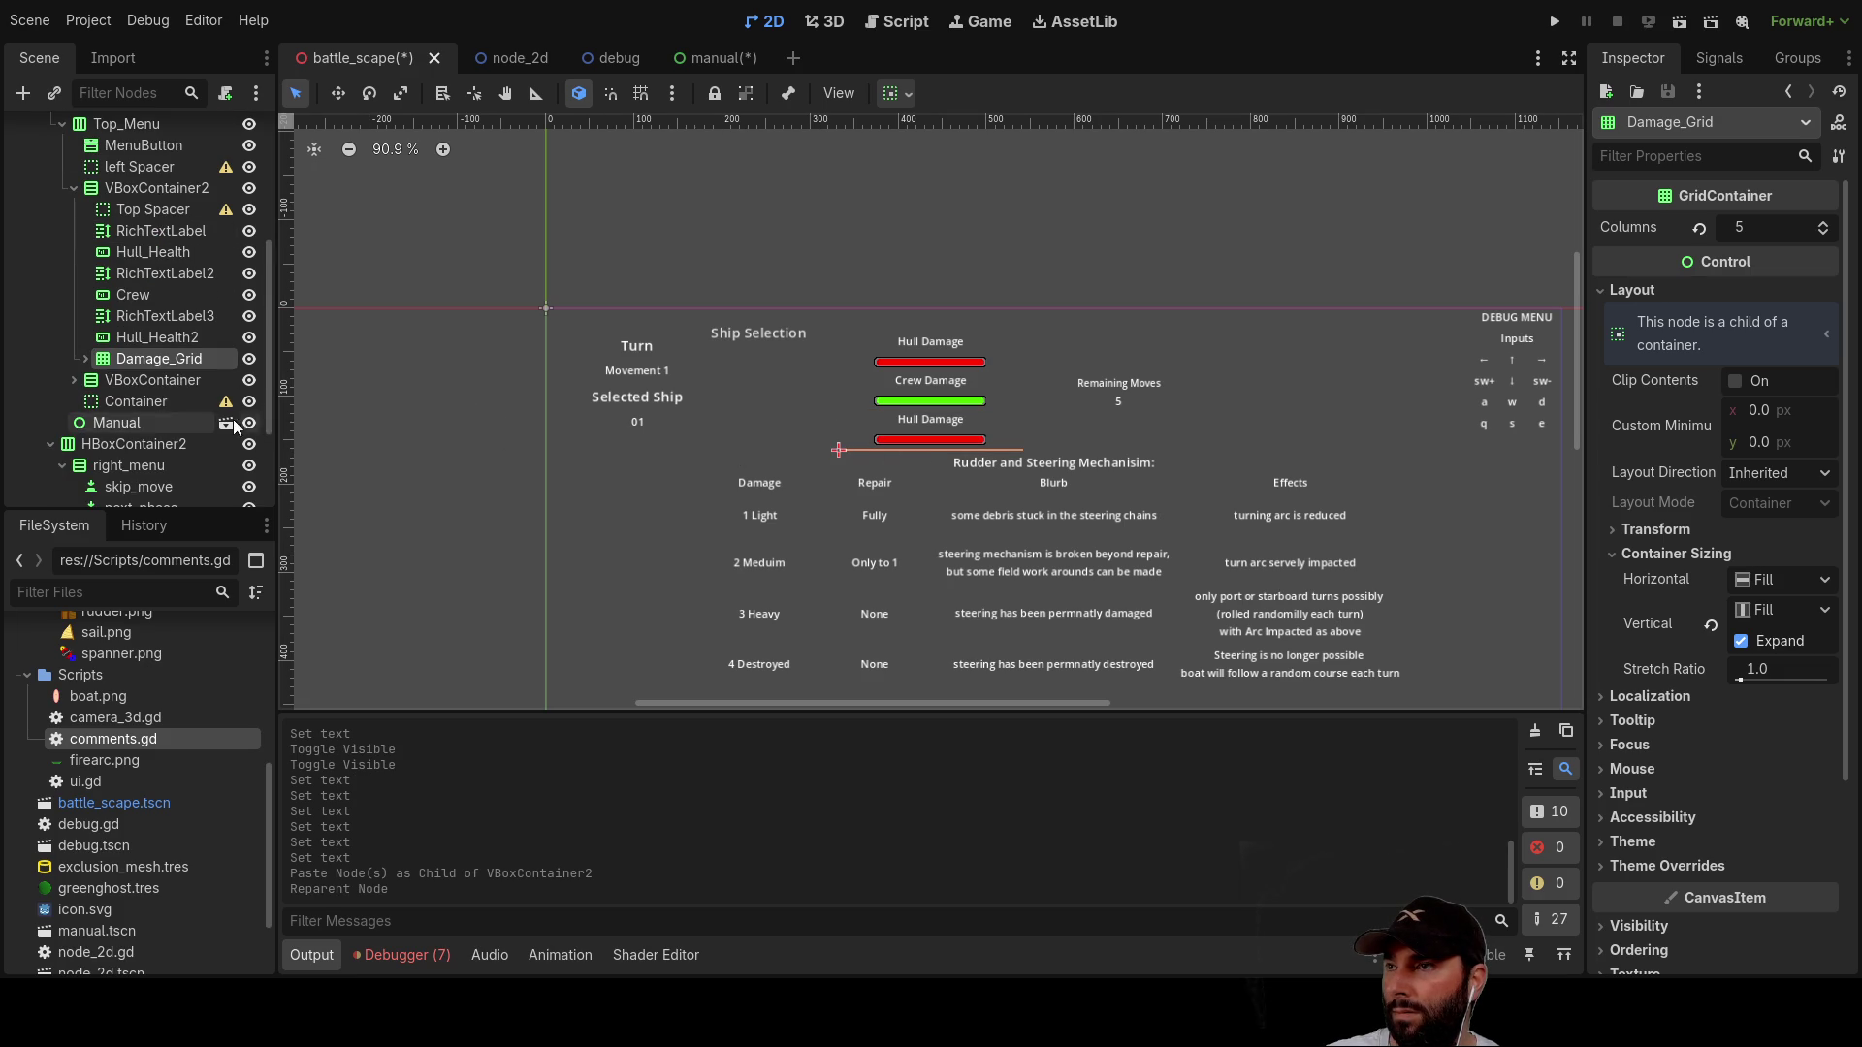
pyautogui.click(158, 339)
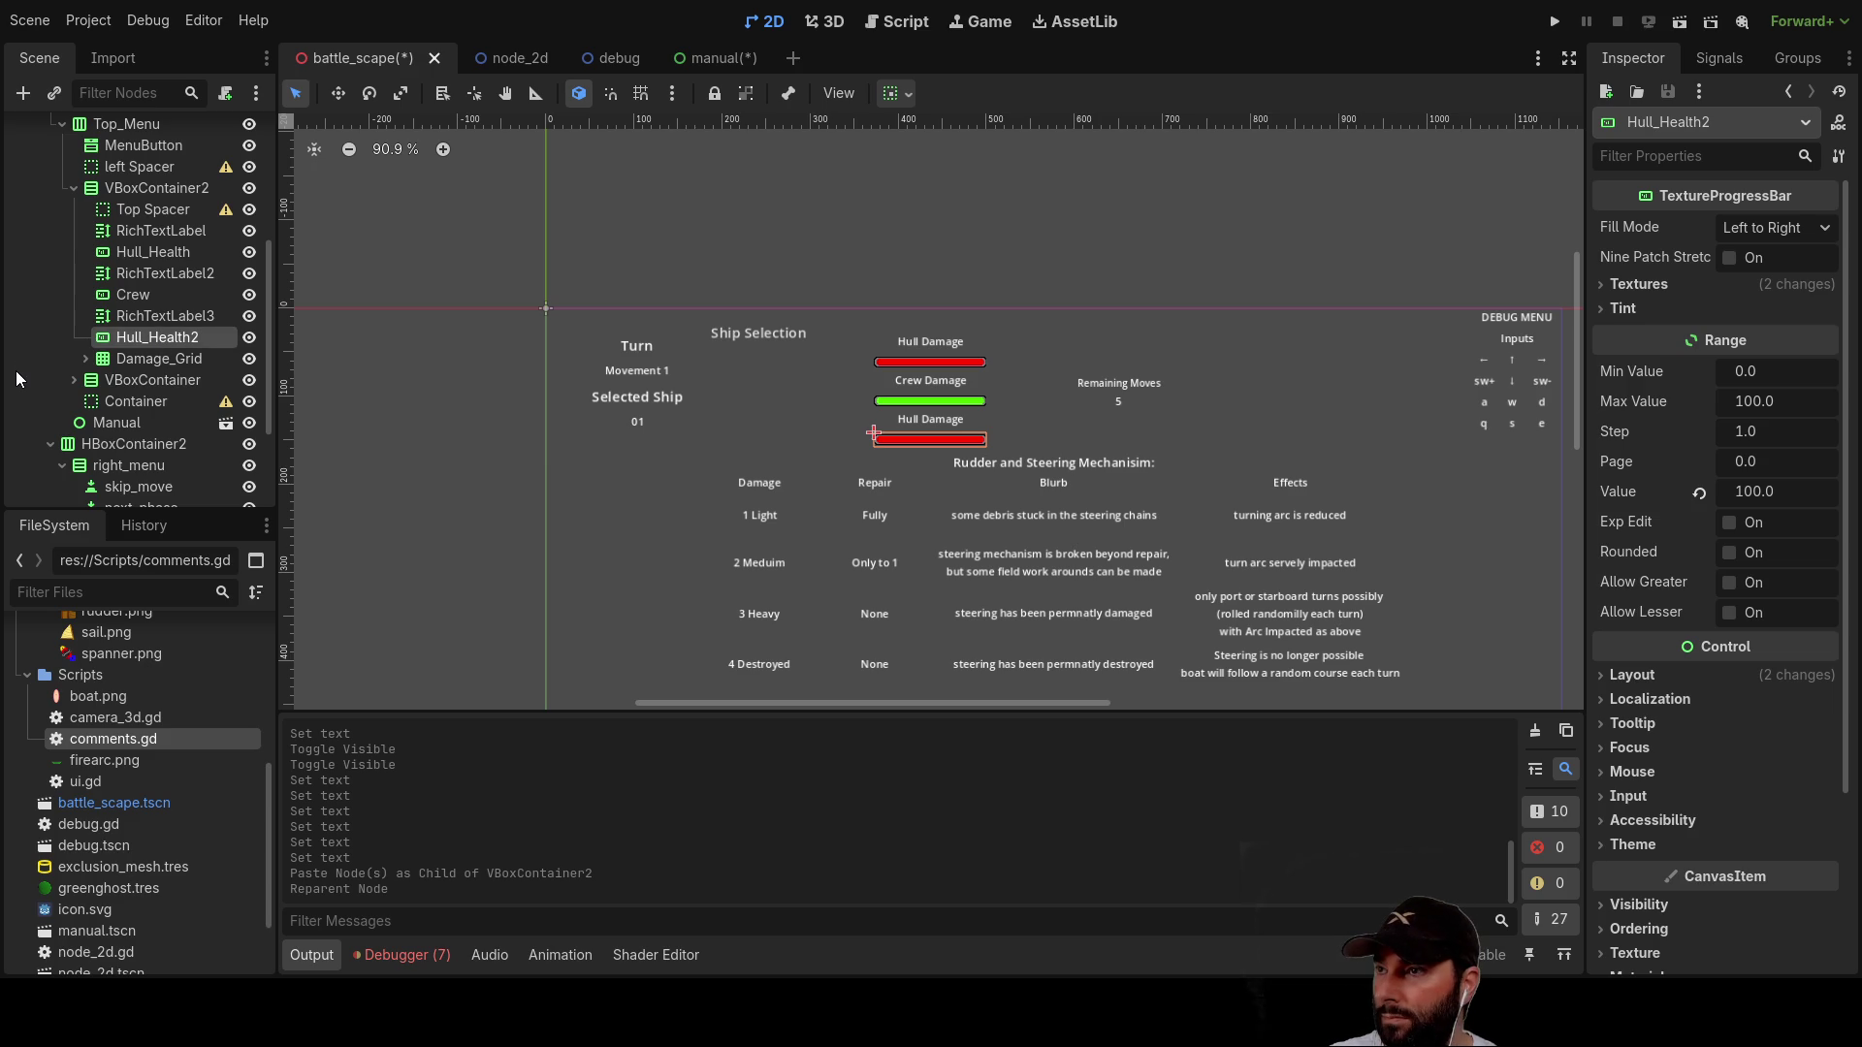
pyautogui.click(167, 316)
# Step: Change the copied label's text from Hull Damage to Armour
pyautogui.click(1711, 296)
pyautogui.hotkey('ctrl', 'a')
pyautogui.press('BackSpace')
pyautogui.write('Armo')
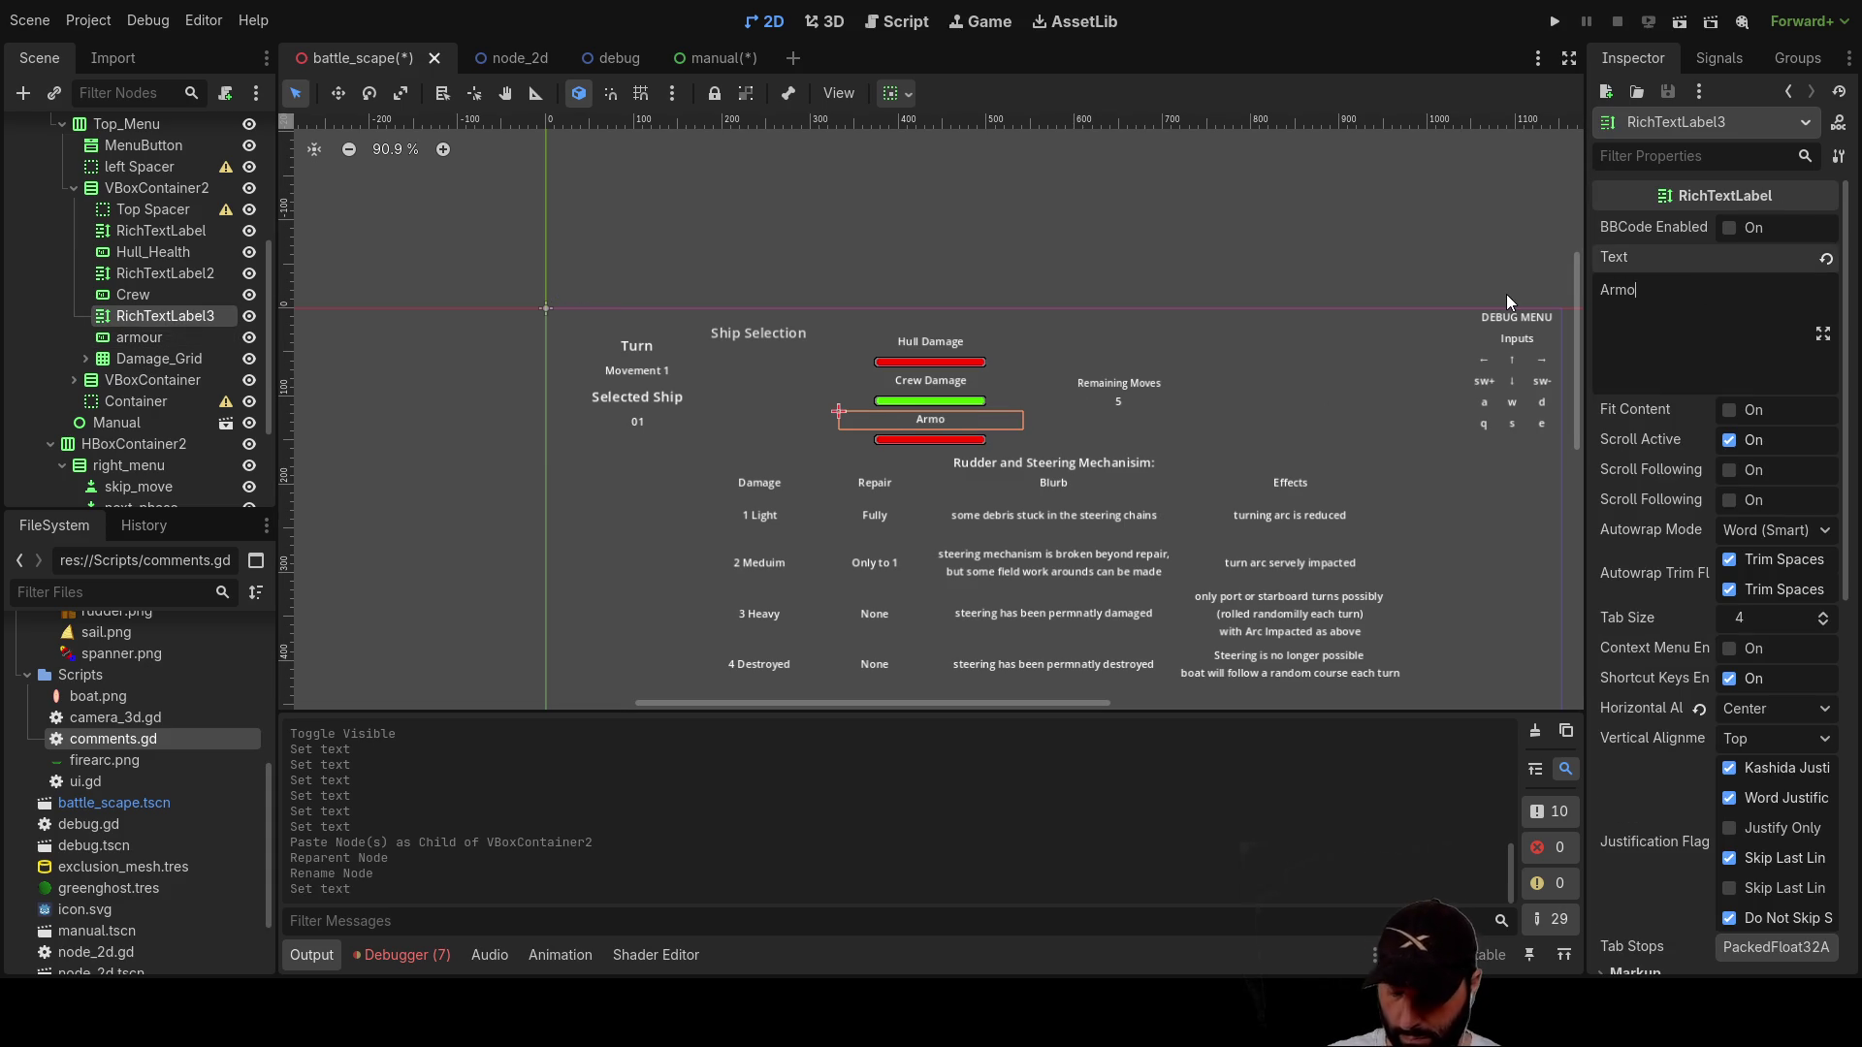
pyautogui.write('ur')
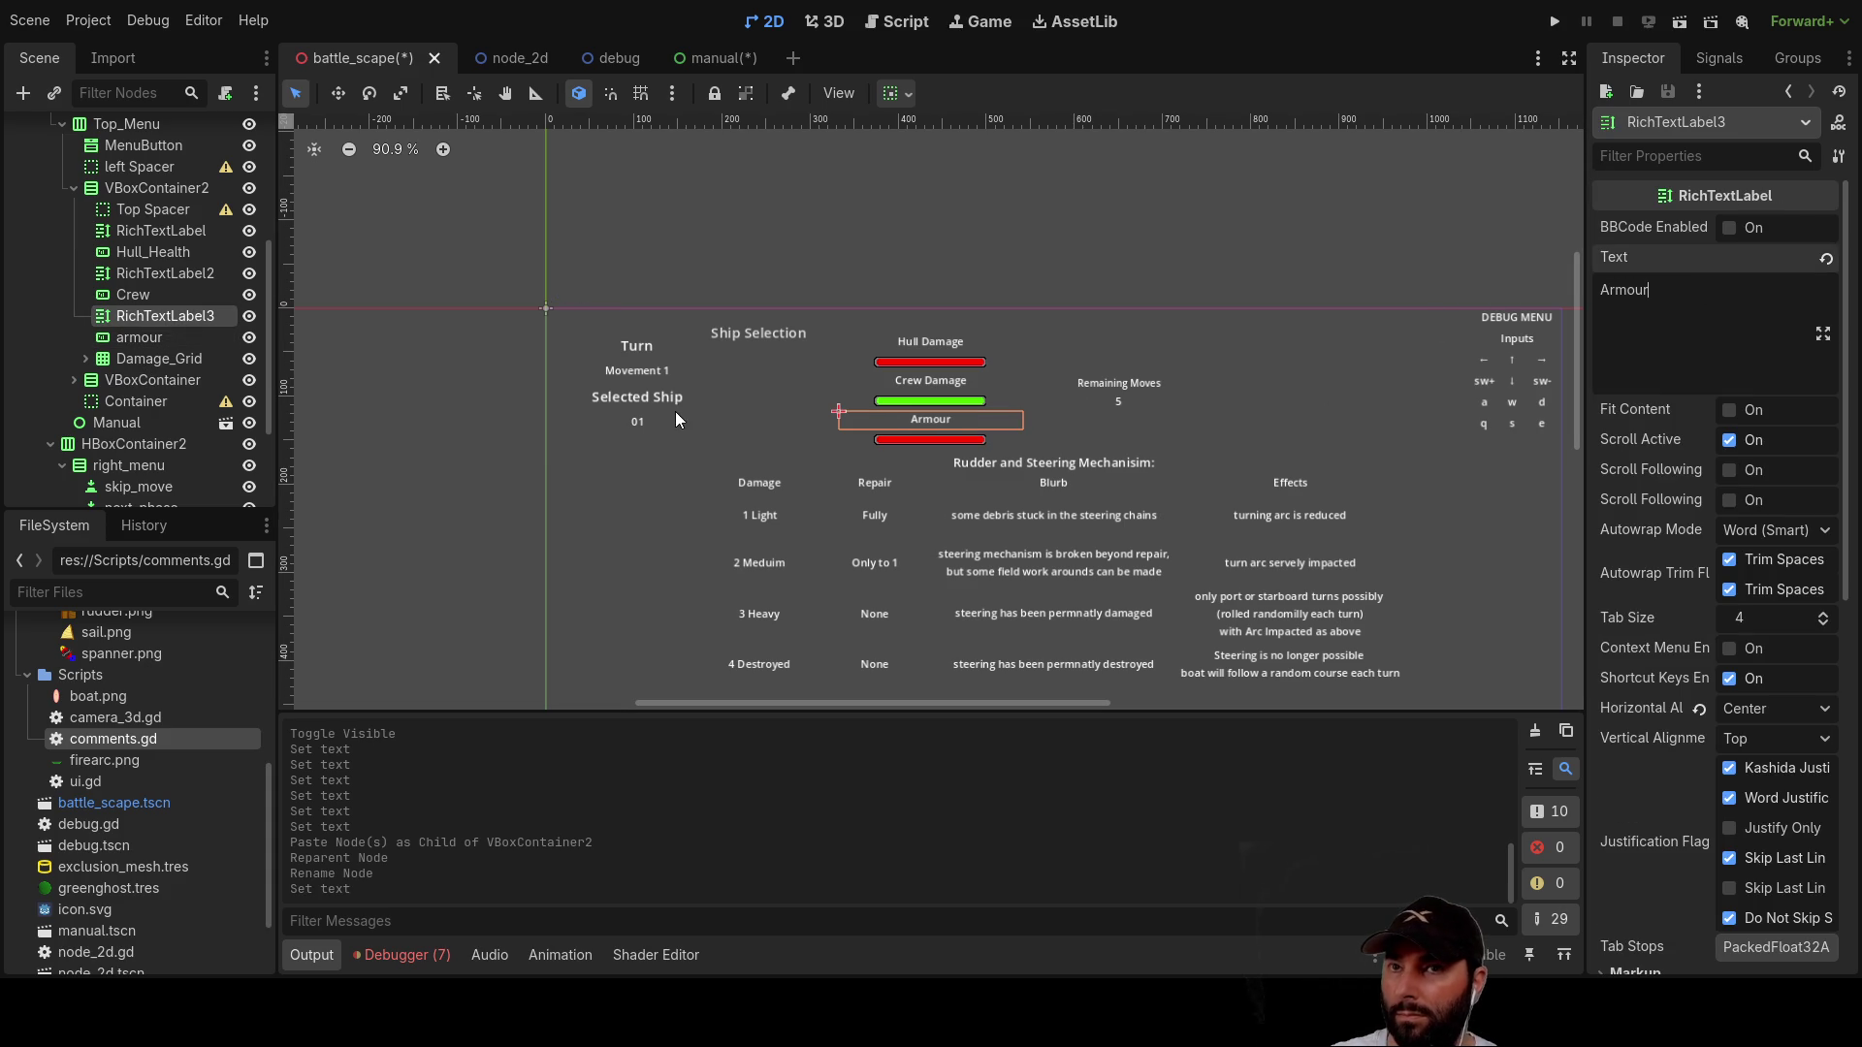
# Step: Set pbarigr.png as the armour bar's progress texture
pyautogui.click(155, 339)
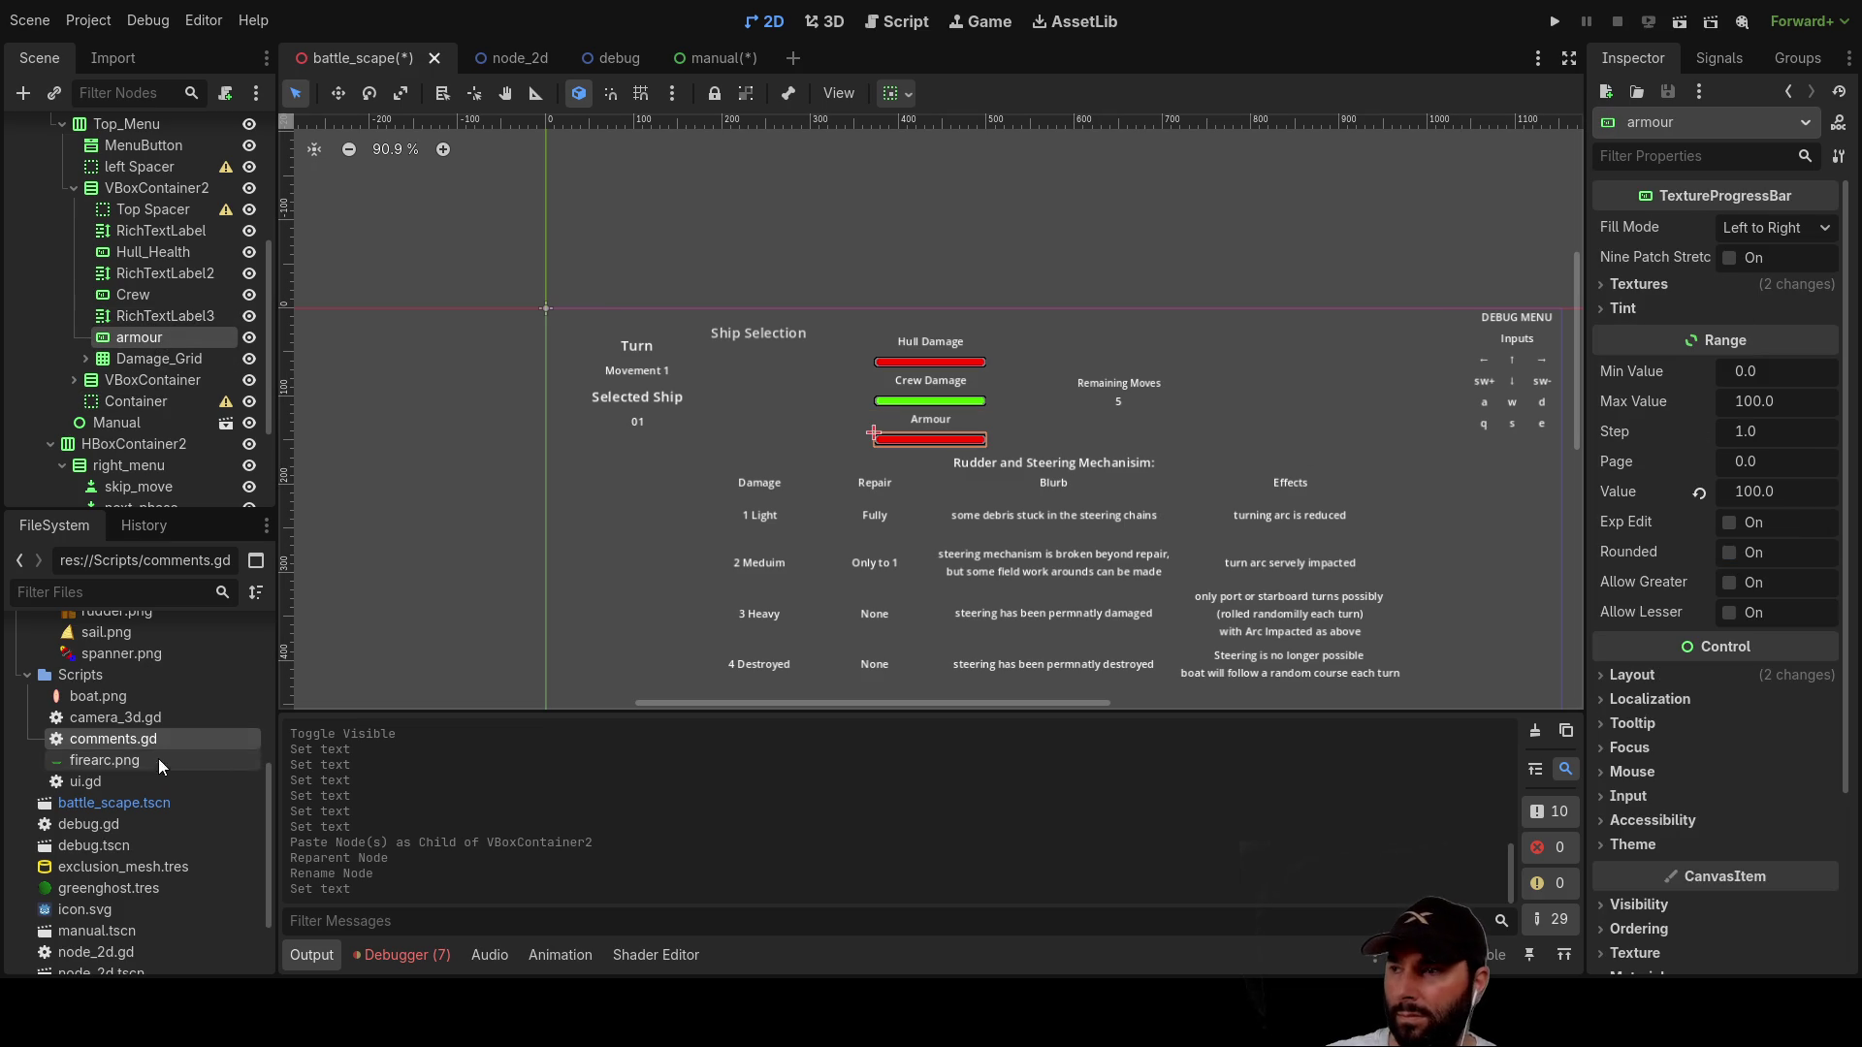
pyautogui.scroll(-1, 128, 800)
pyautogui.scroll(3, 128, 800)
pyautogui.scroll(3, 105, 754)
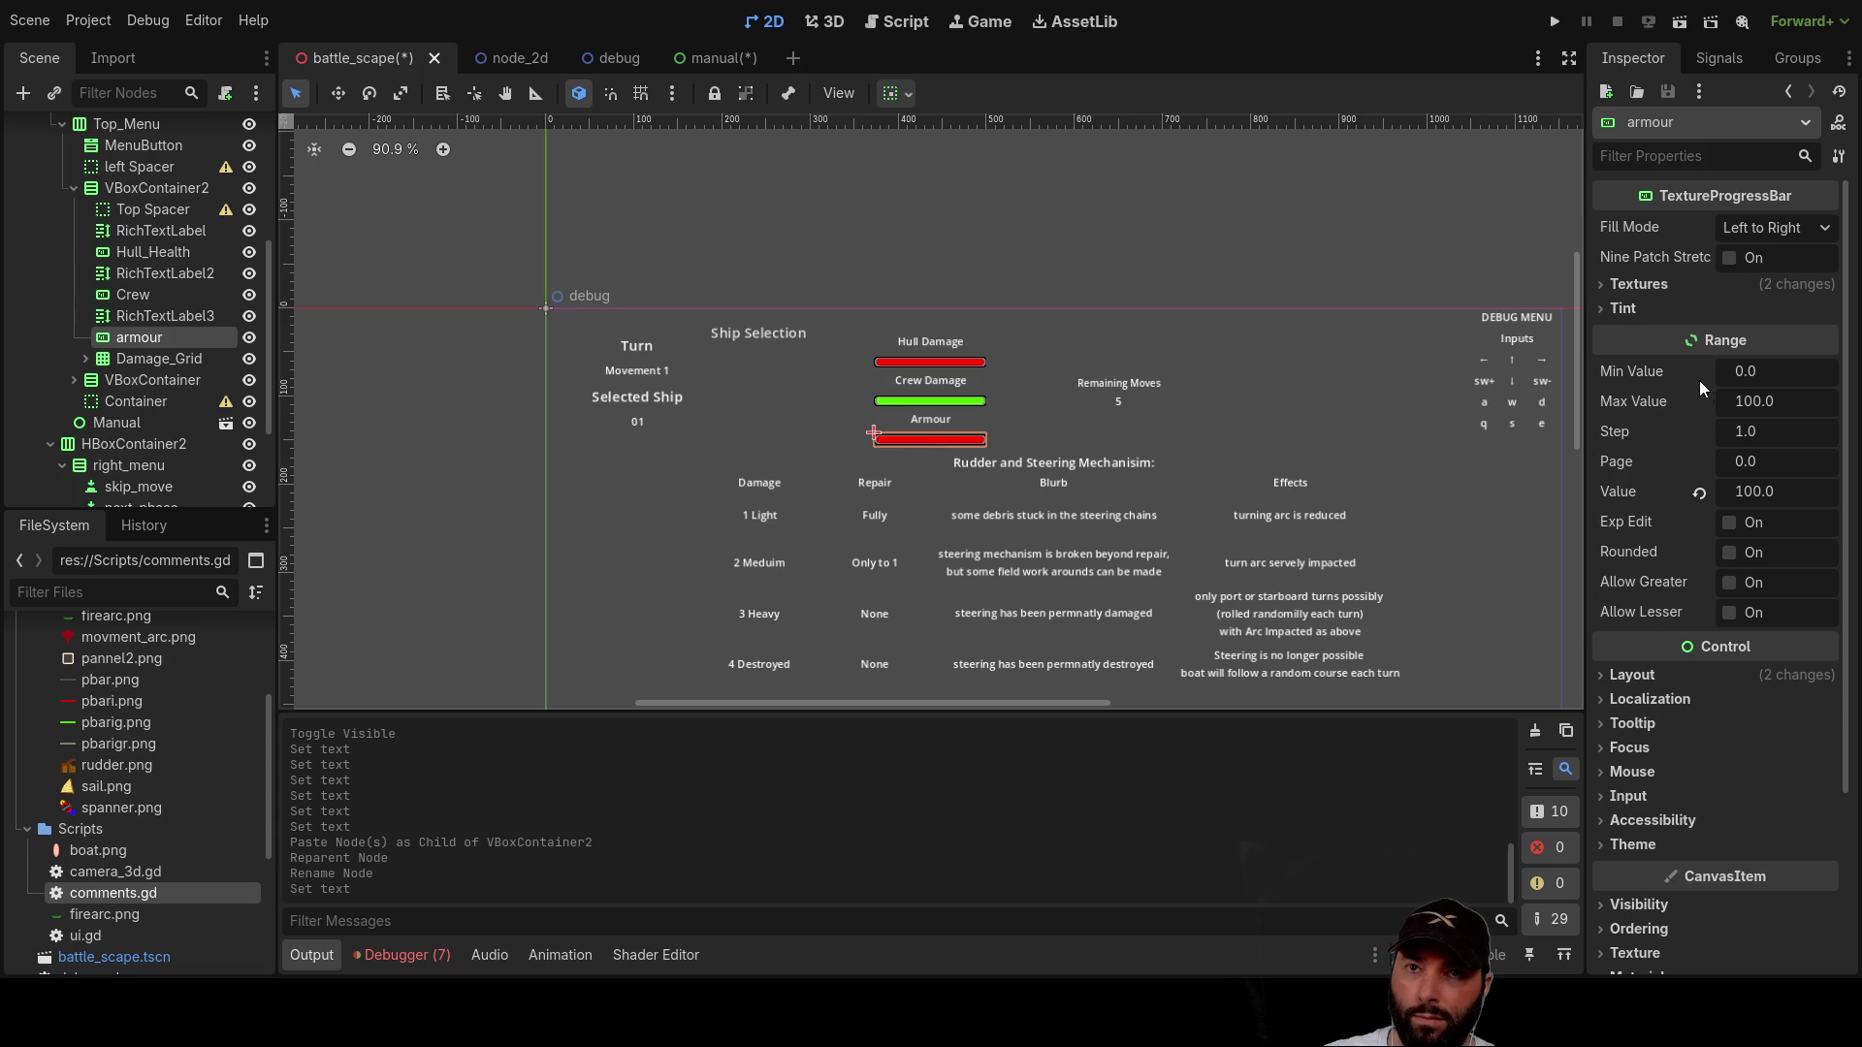
pyautogui.click(1604, 283)
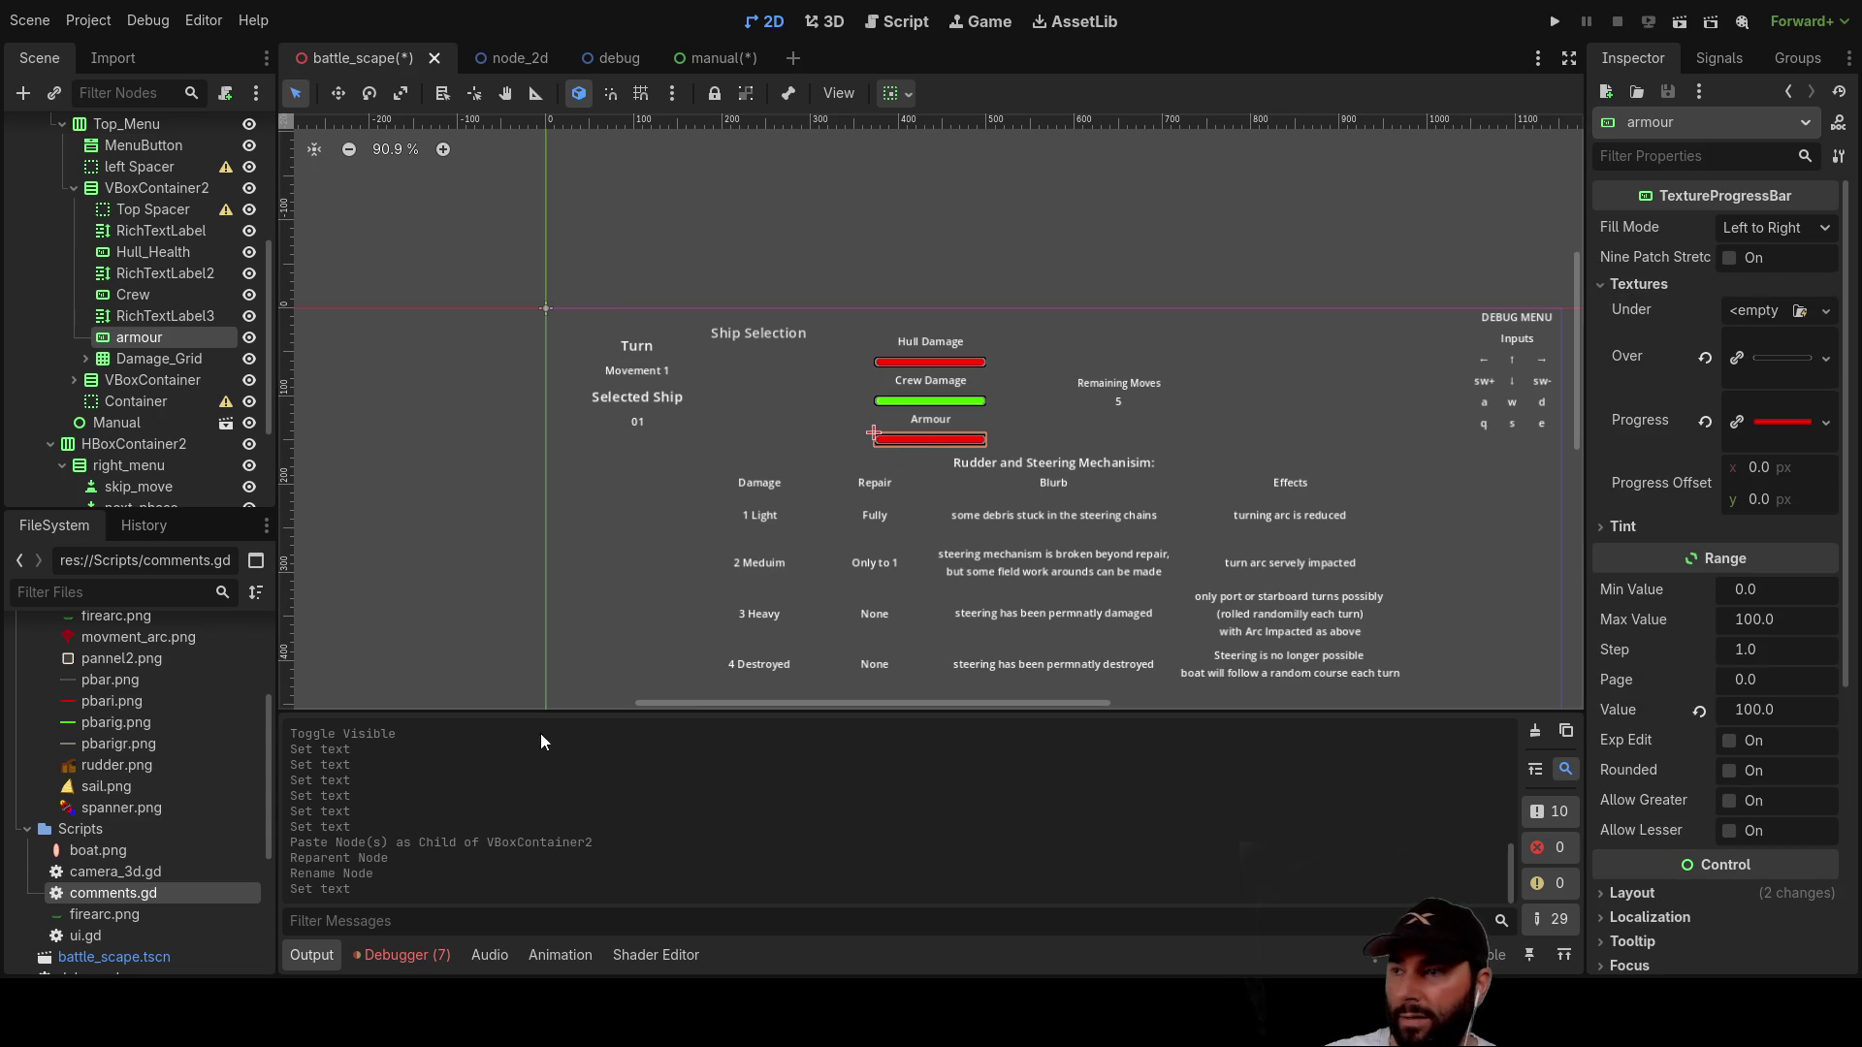
pyautogui.moveTo(105, 743)
pyautogui.mouseDown()
pyautogui.moveTo(89, 741)
pyautogui.moveTo(1791, 415)
pyautogui.moveTo(1779, 427)
pyautogui.mouseUp()
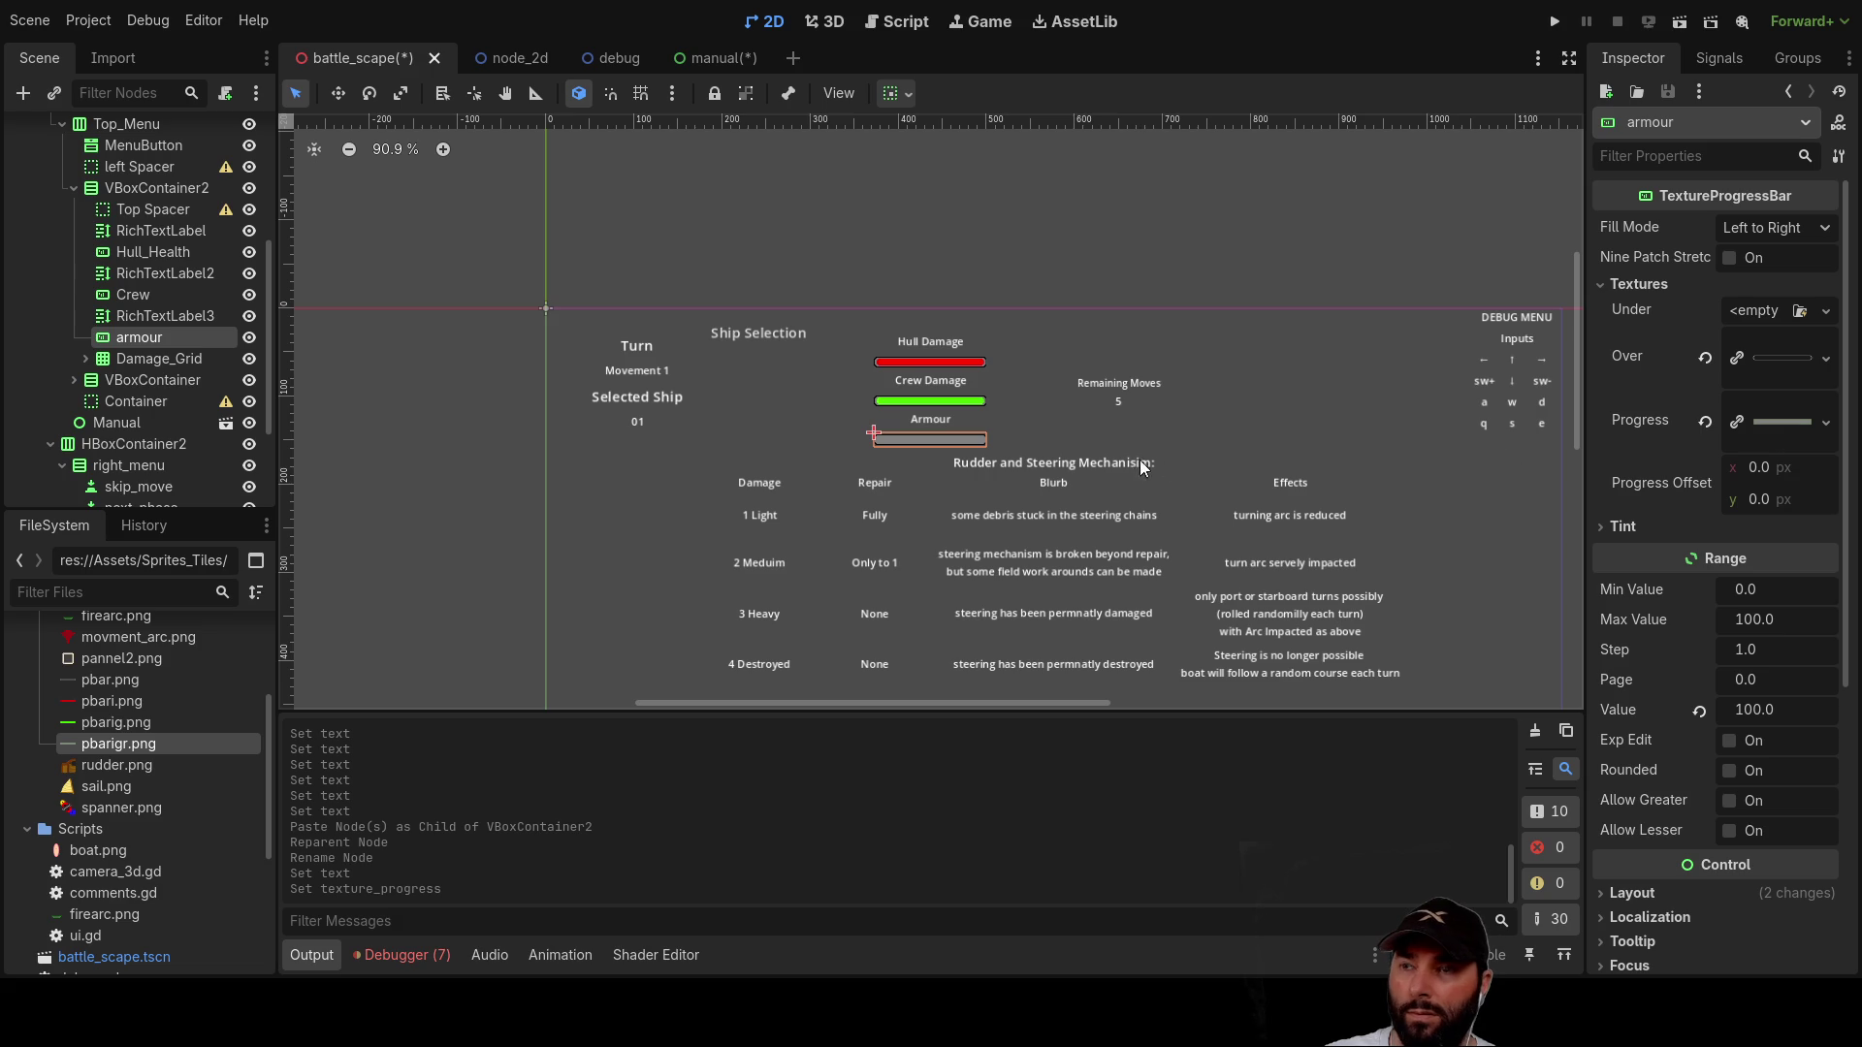
pyautogui.scroll(5, 1038, 444)
pyautogui.scroll(3, 1021, 446)
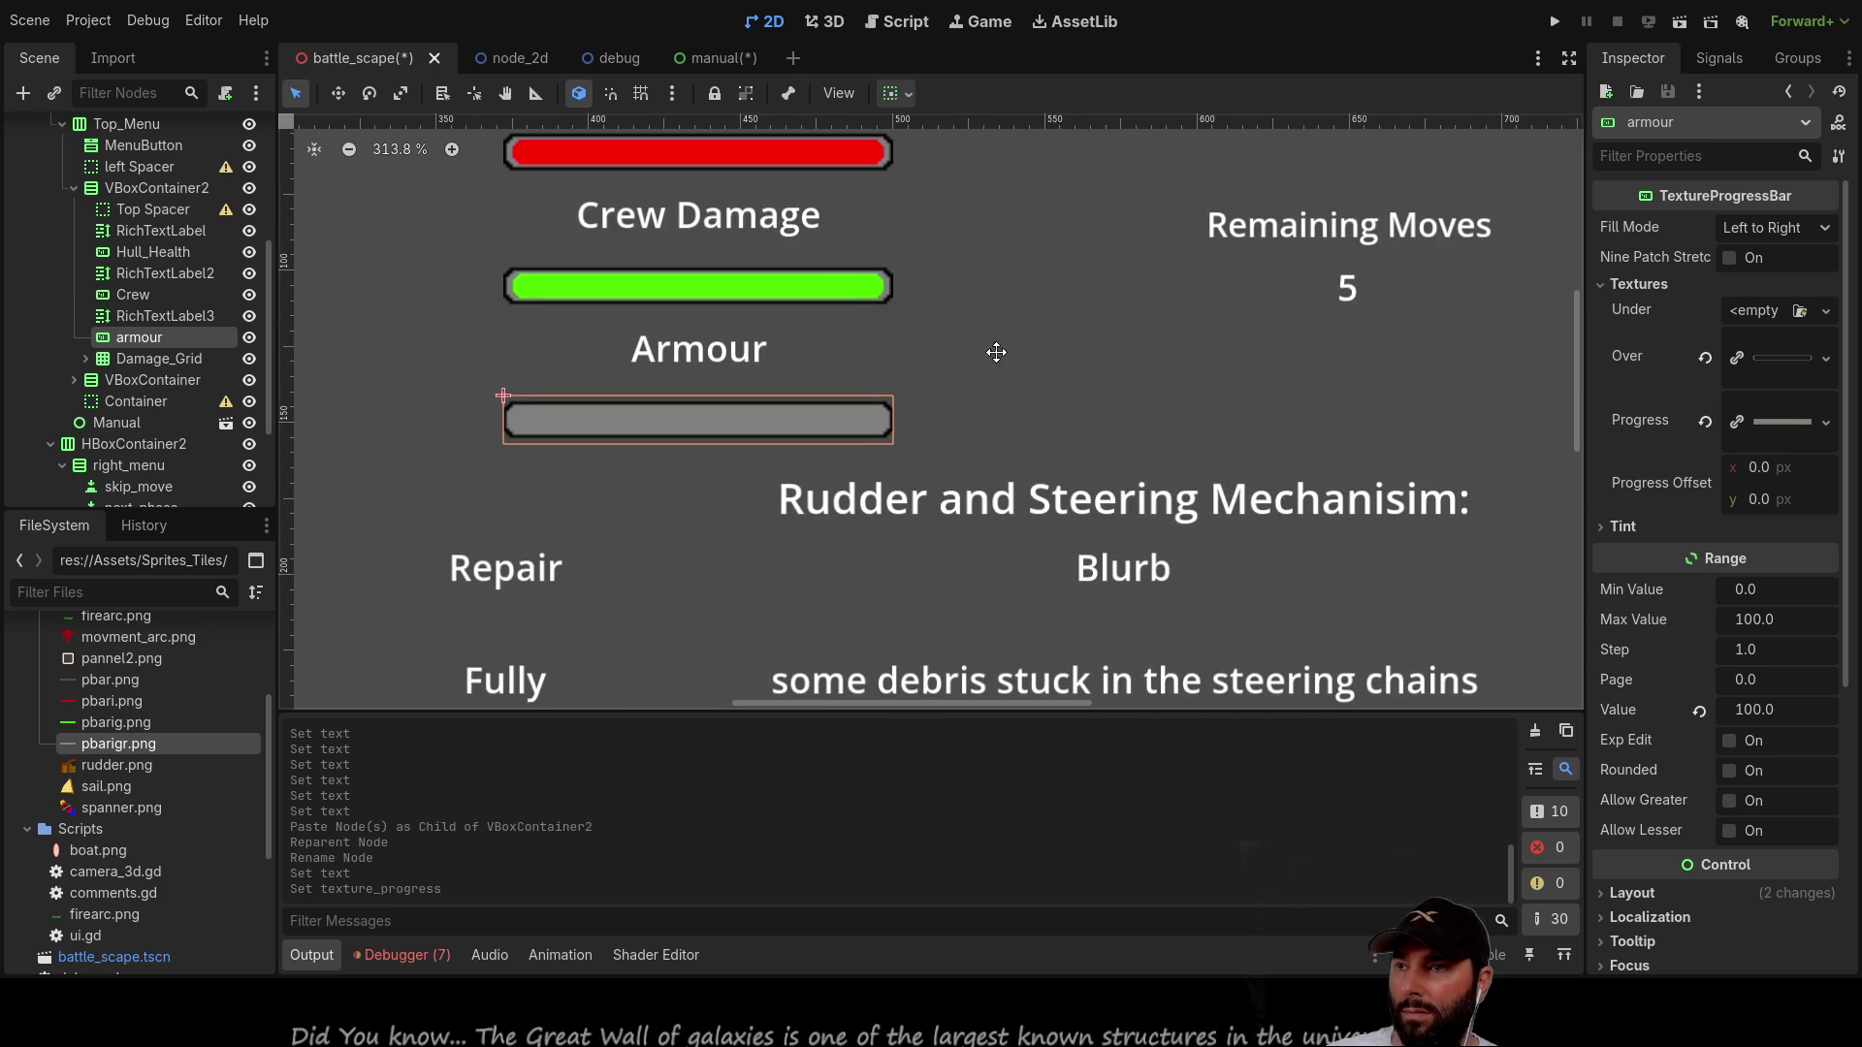
pyautogui.scroll(-2, 1093, 461)
pyautogui.scroll(-2, 1088, 468)
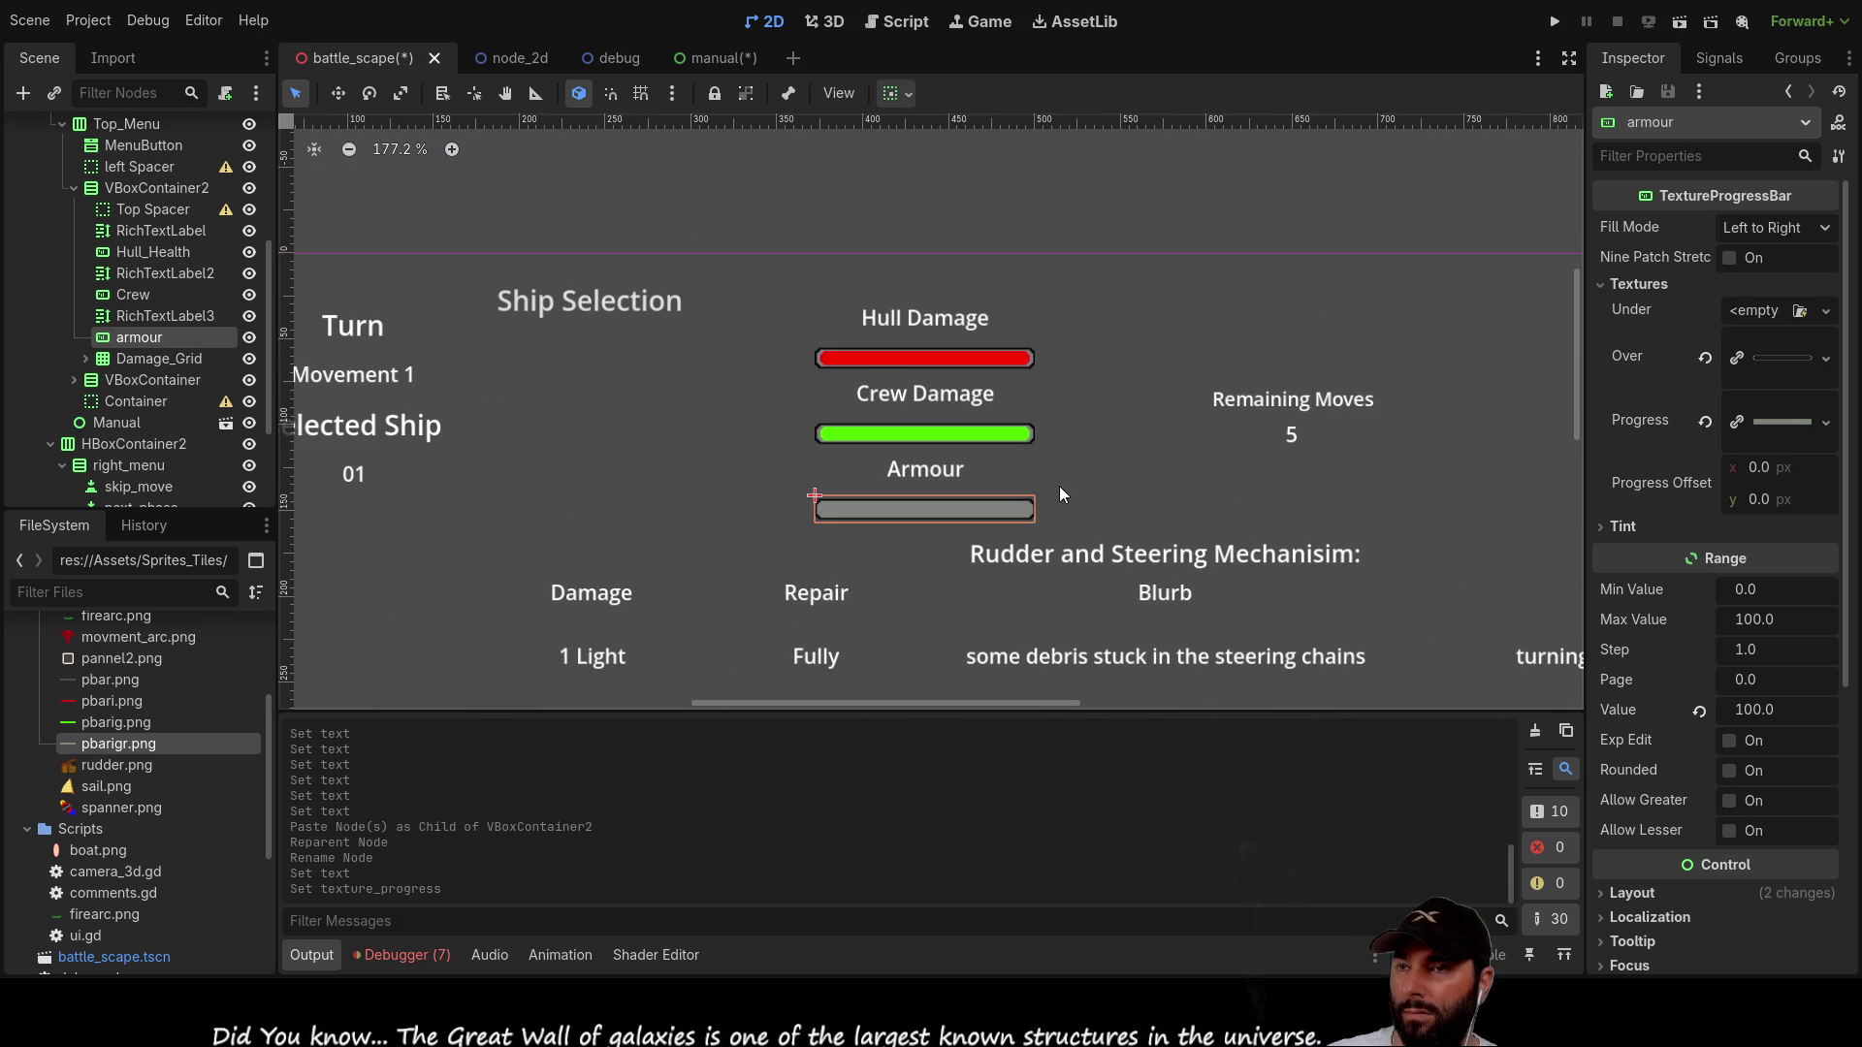
pyautogui.scroll(-7, 1064, 468)
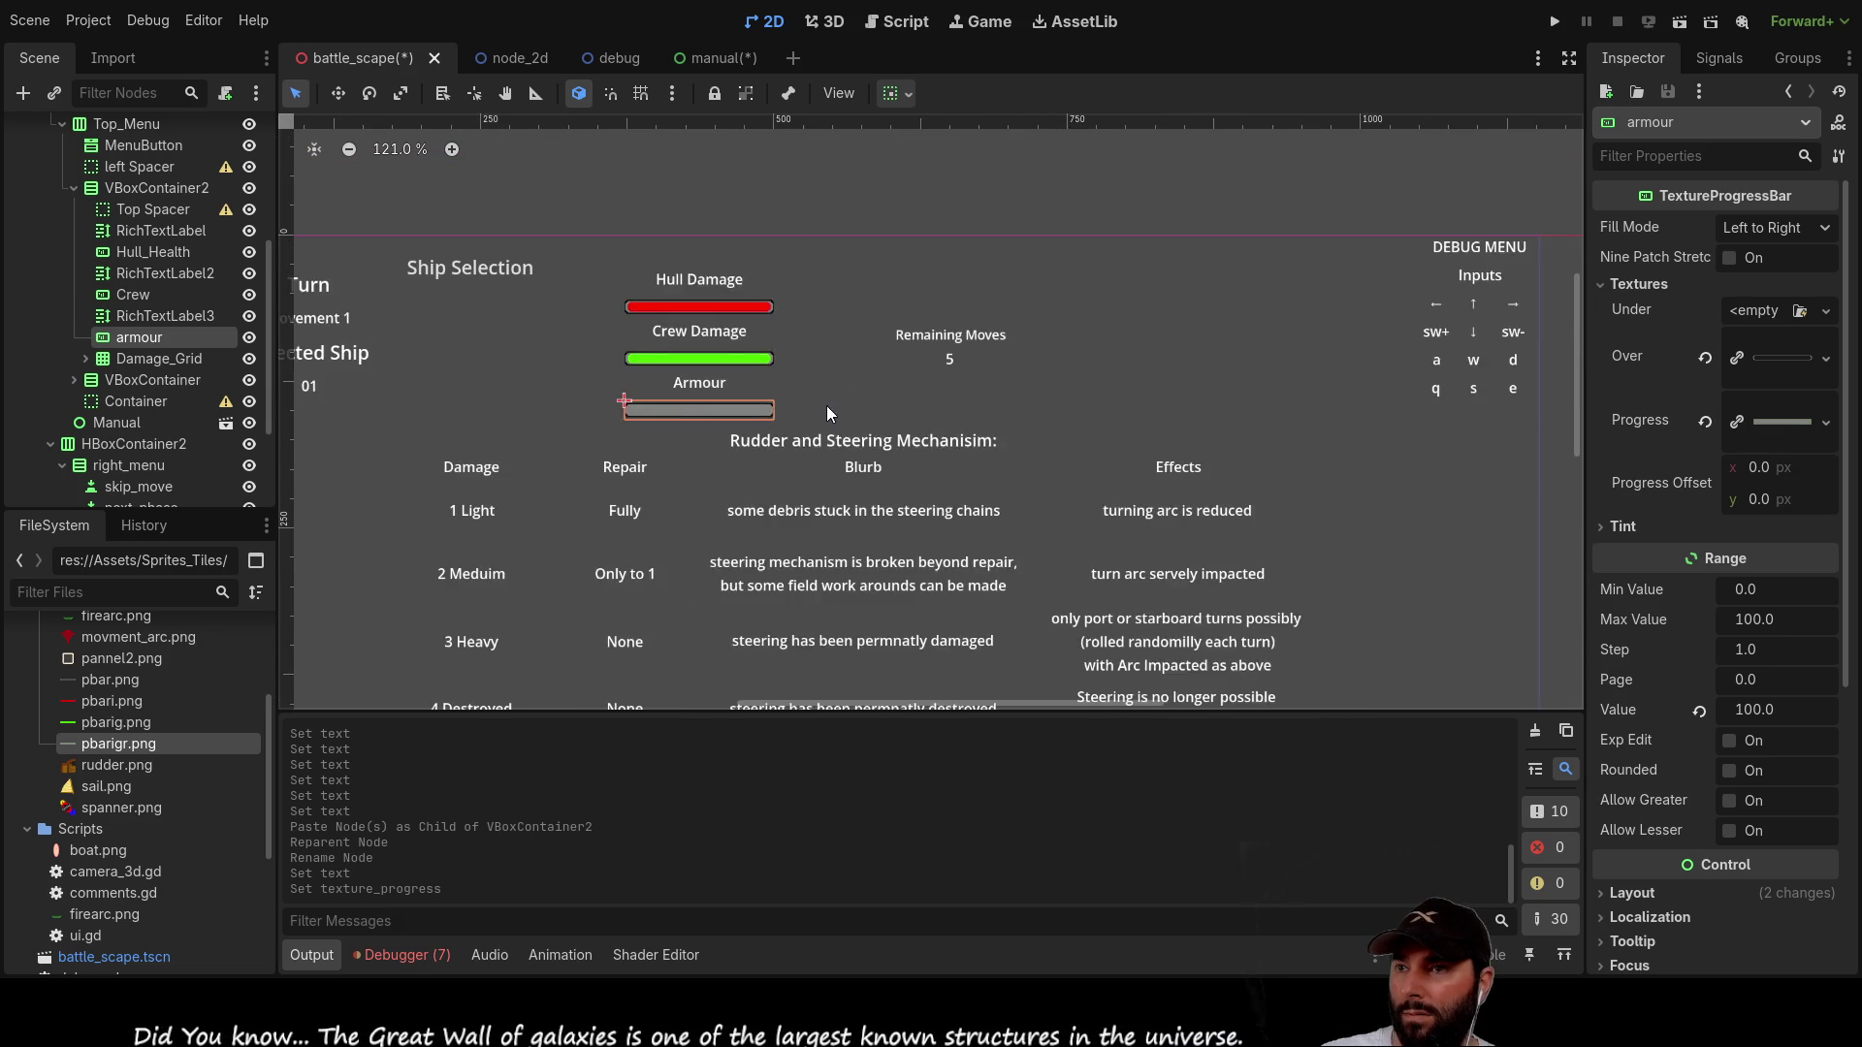
pyautogui.scroll(1, 595, 481)
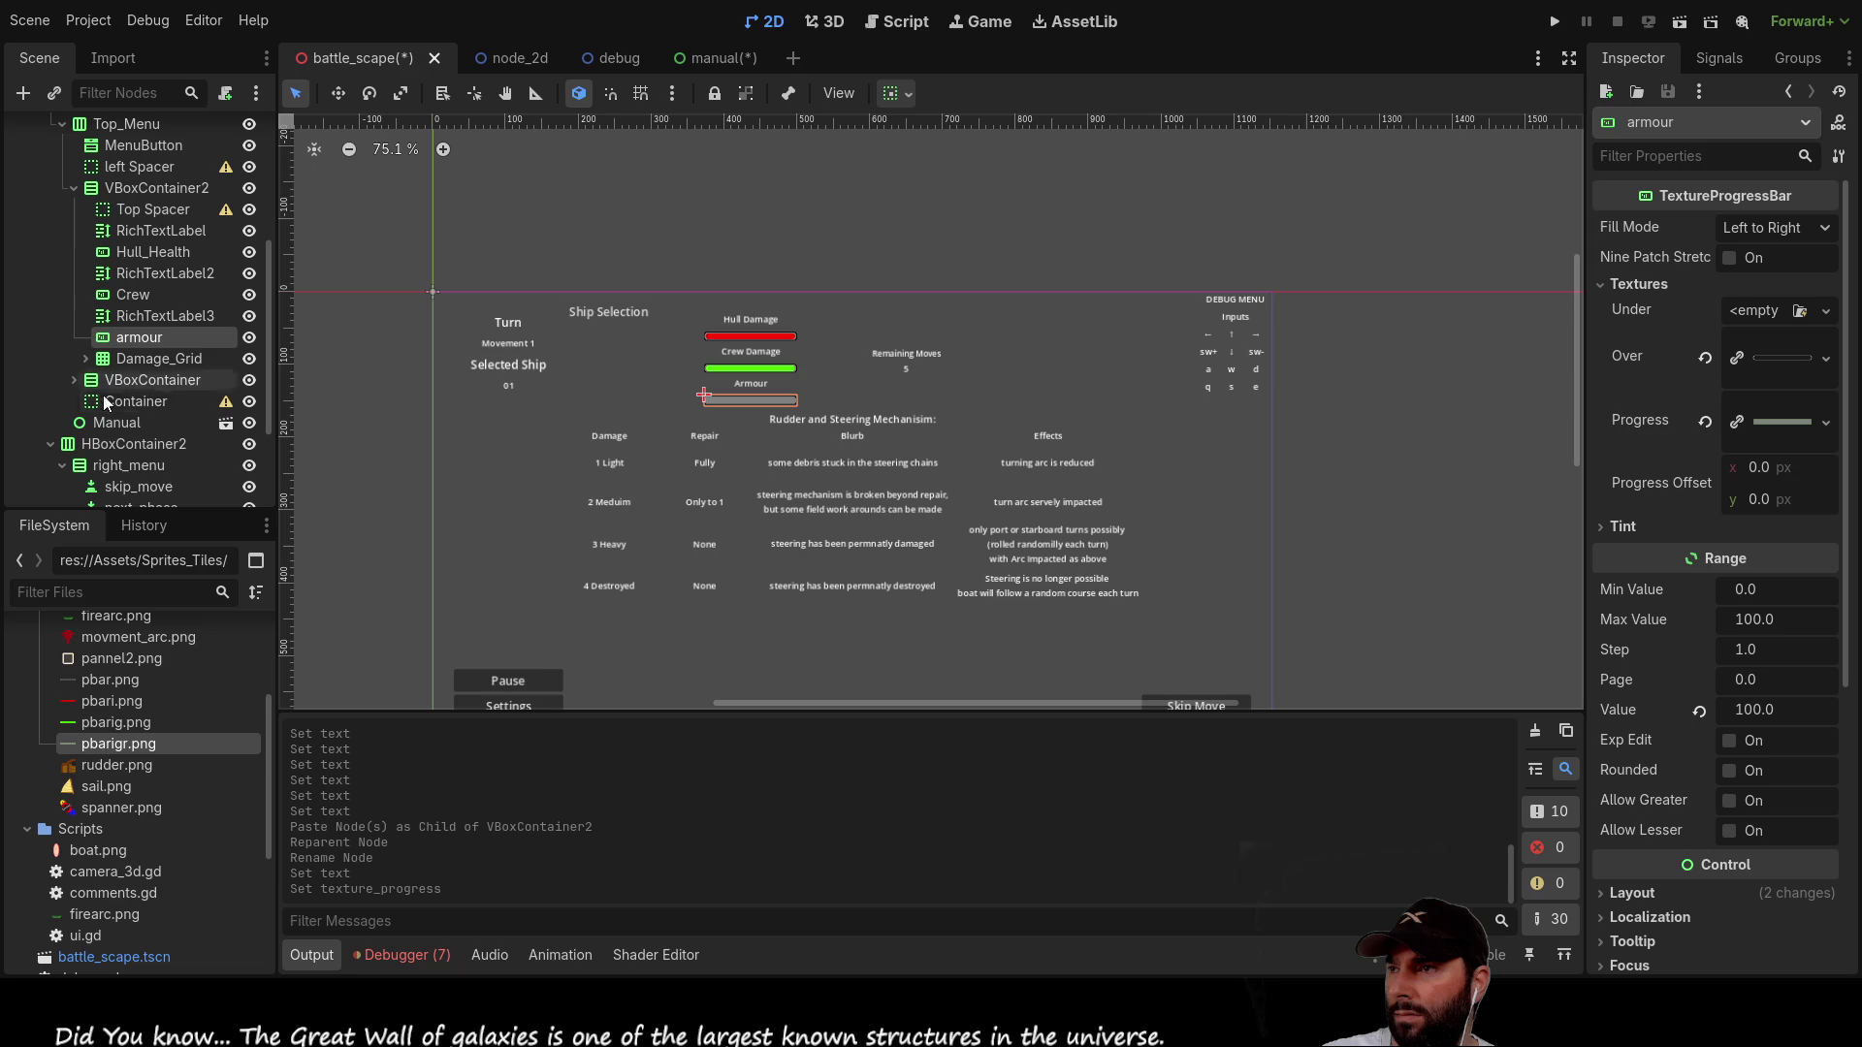
# Step: Hide the Manual damage table and select the centerspace container
pyautogui.click(249, 425)
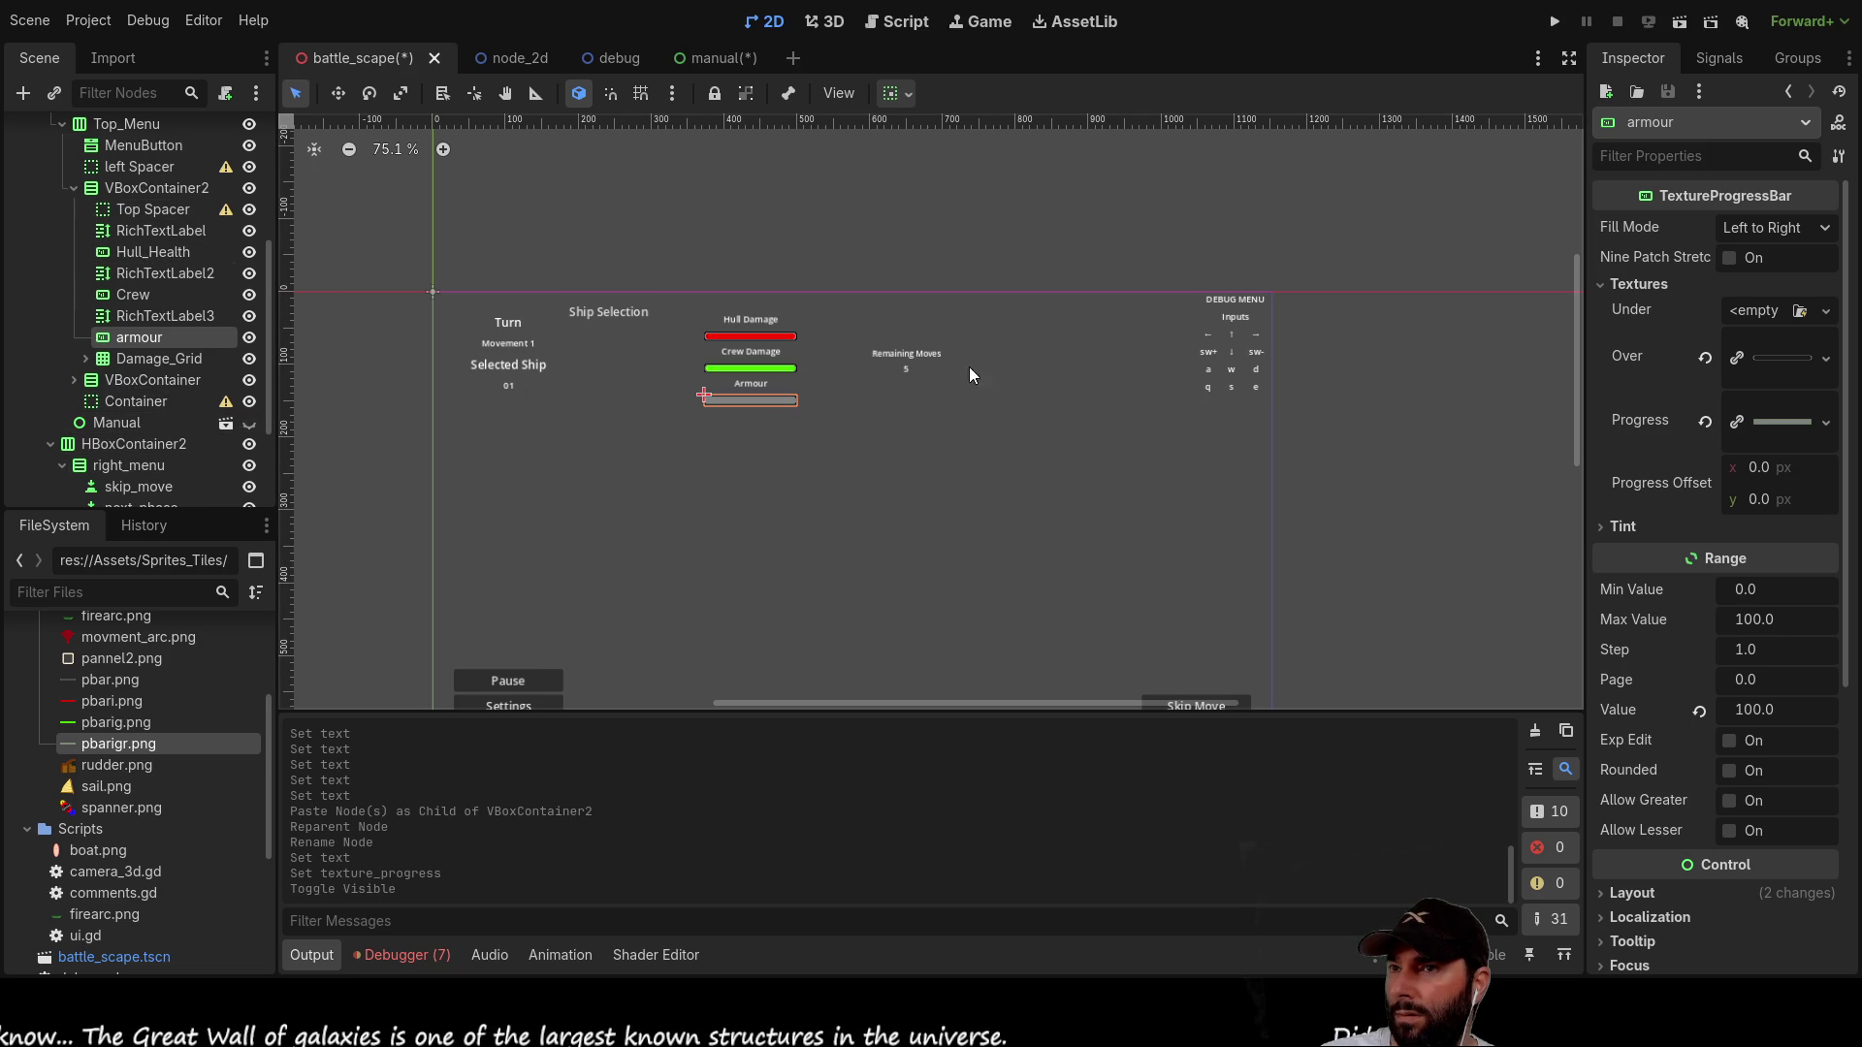
pyautogui.click(880, 451)
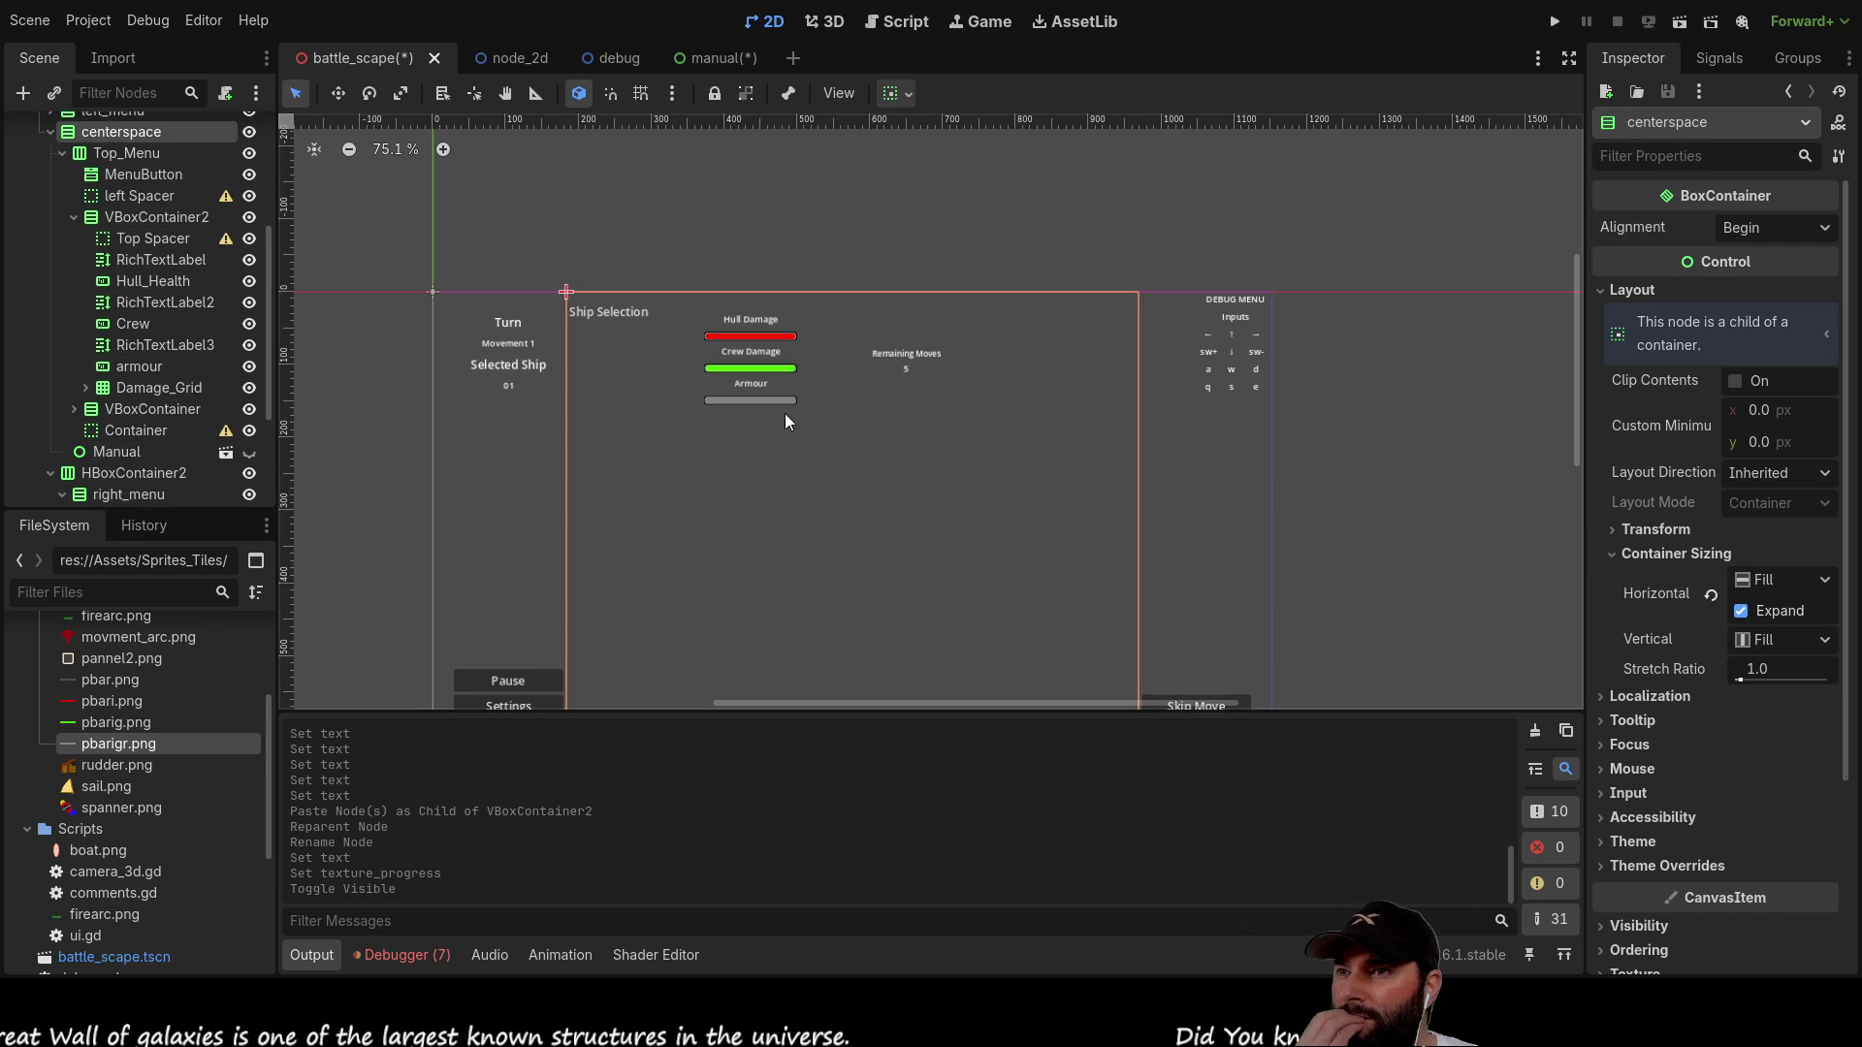
pyautogui.scroll(5, 147, 352)
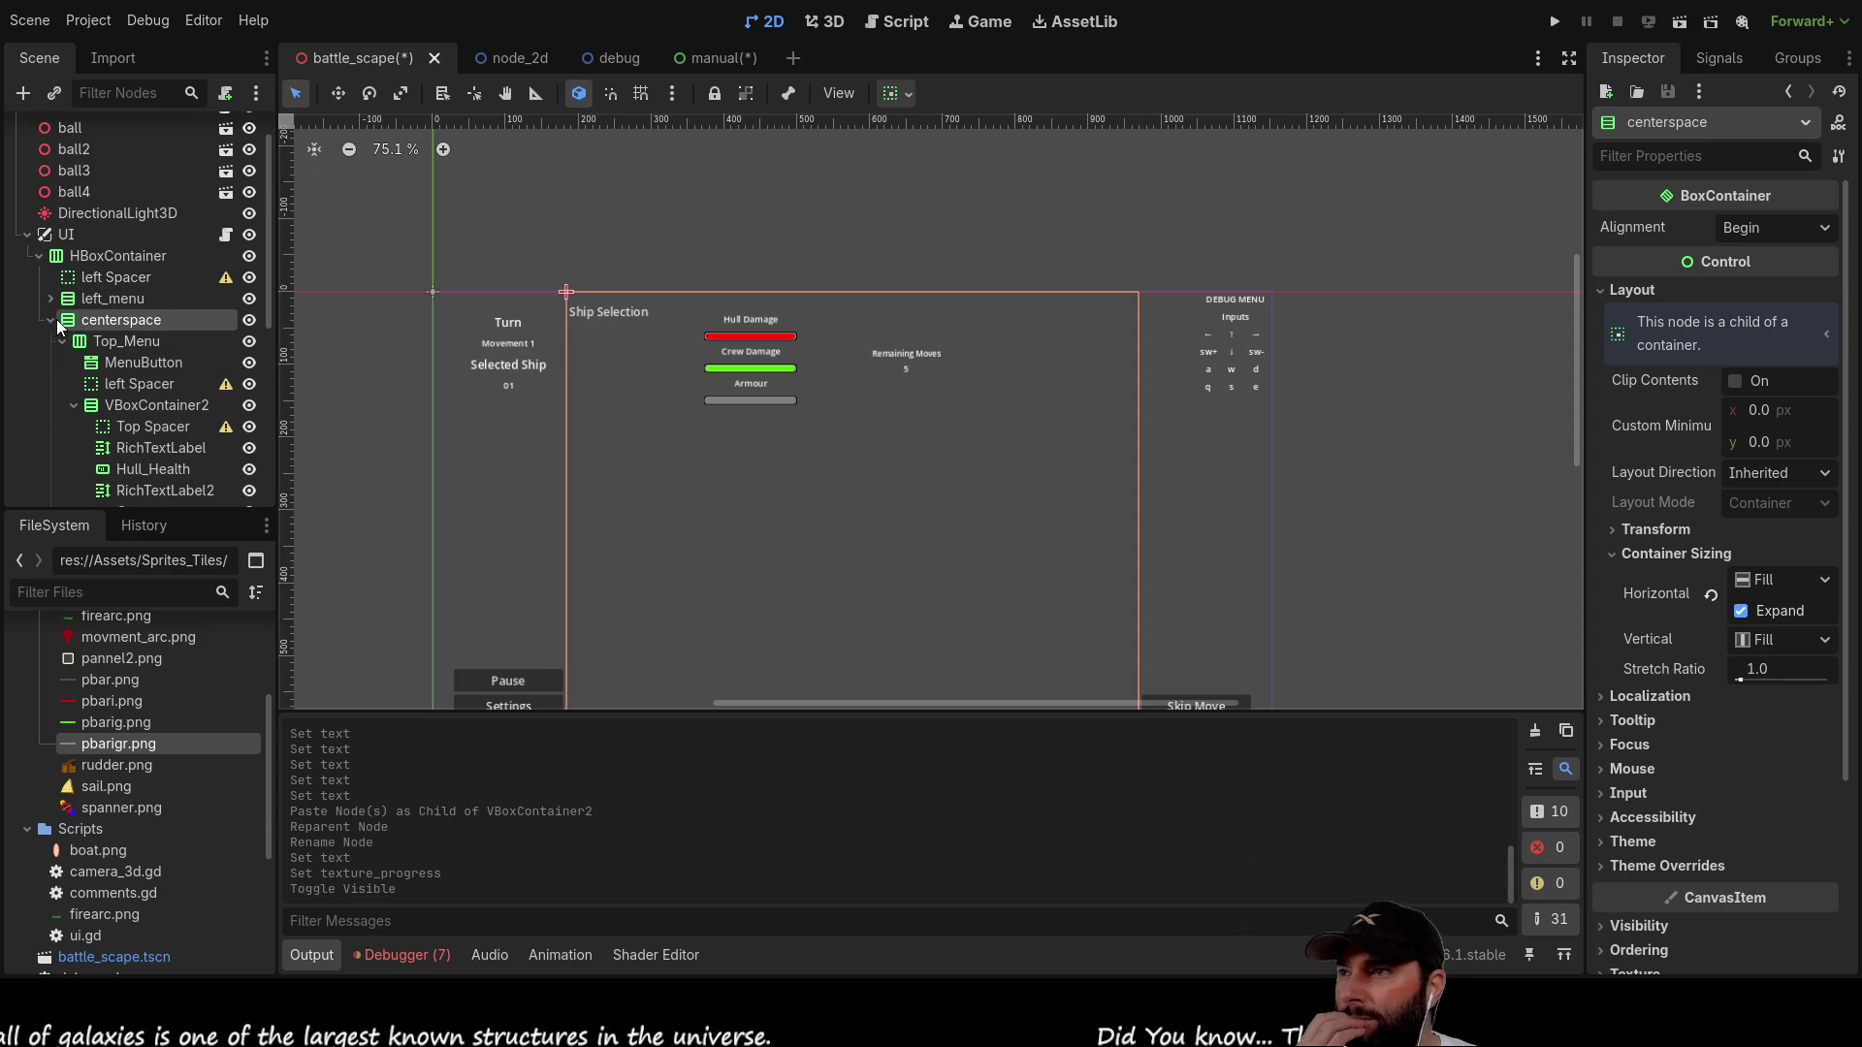
pyautogui.scroll(-5, 147, 360)
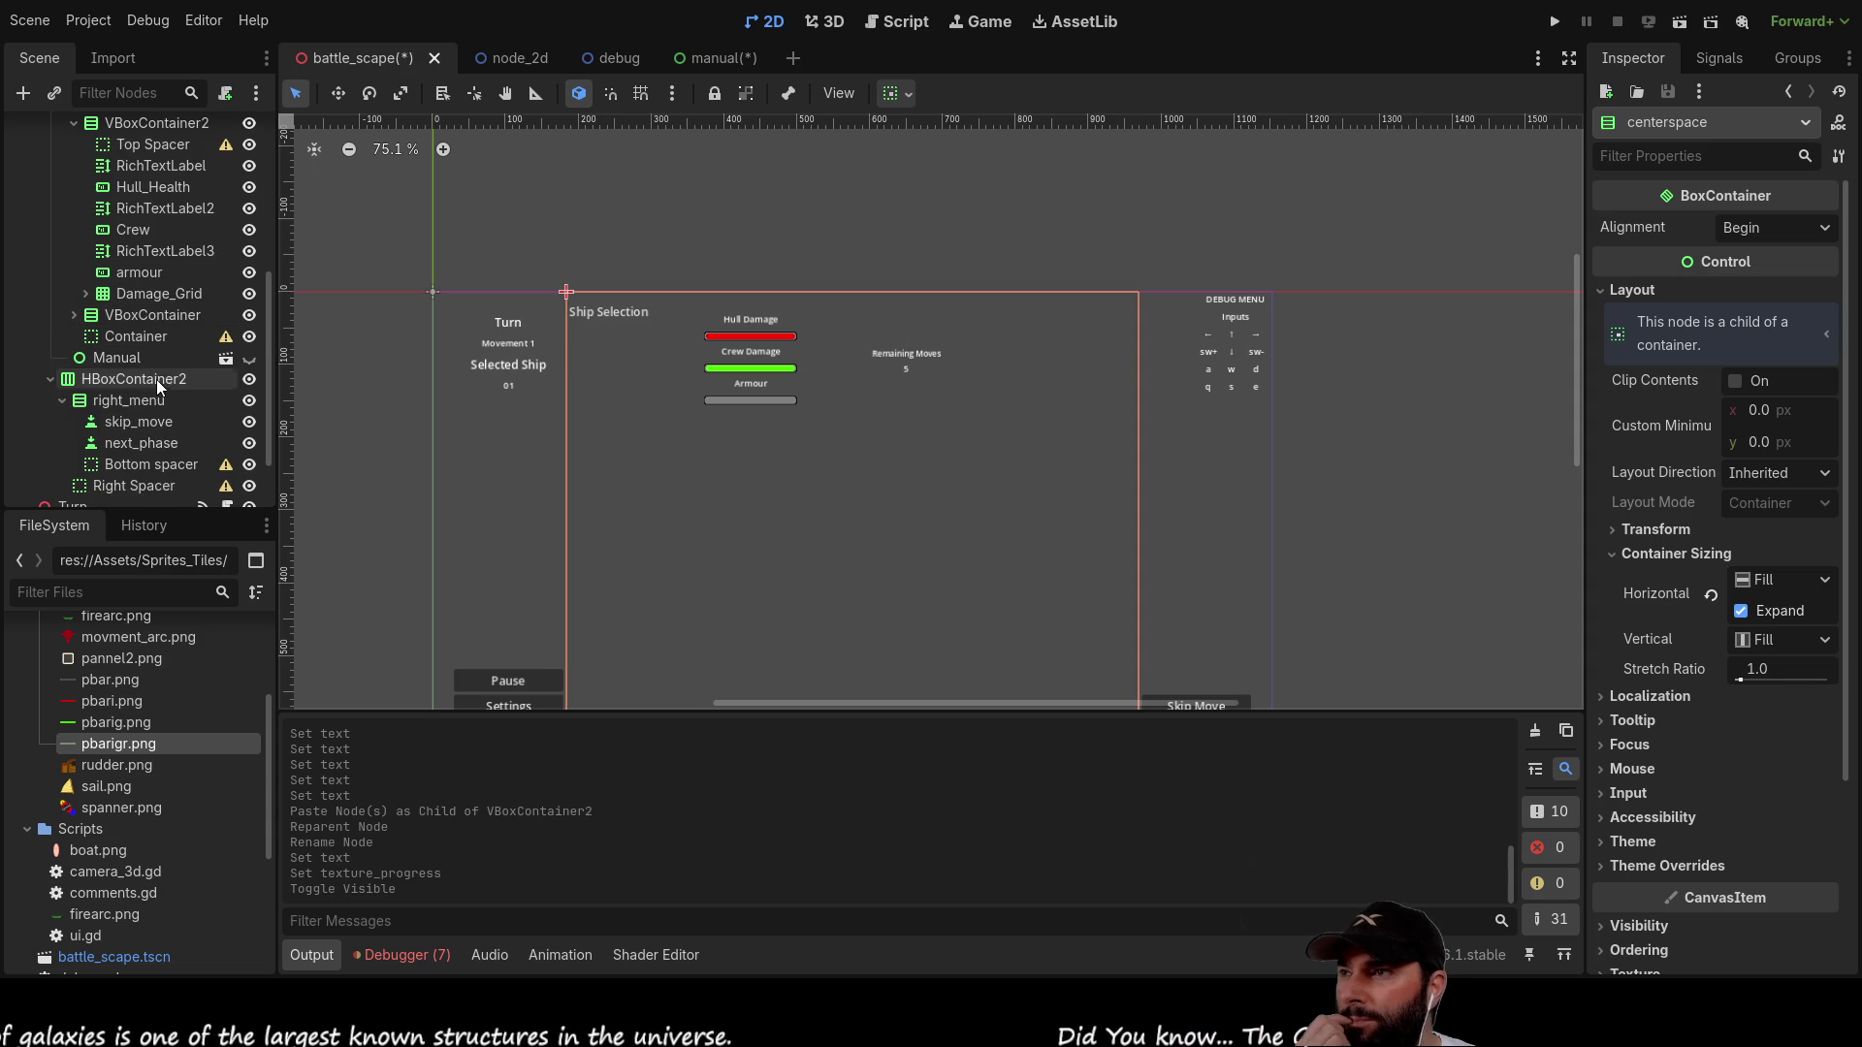
# Step: Cut Damage_Grid and paste it at the top of the VBoxContainer, above Remaining Moves
pyautogui.click(153, 296)
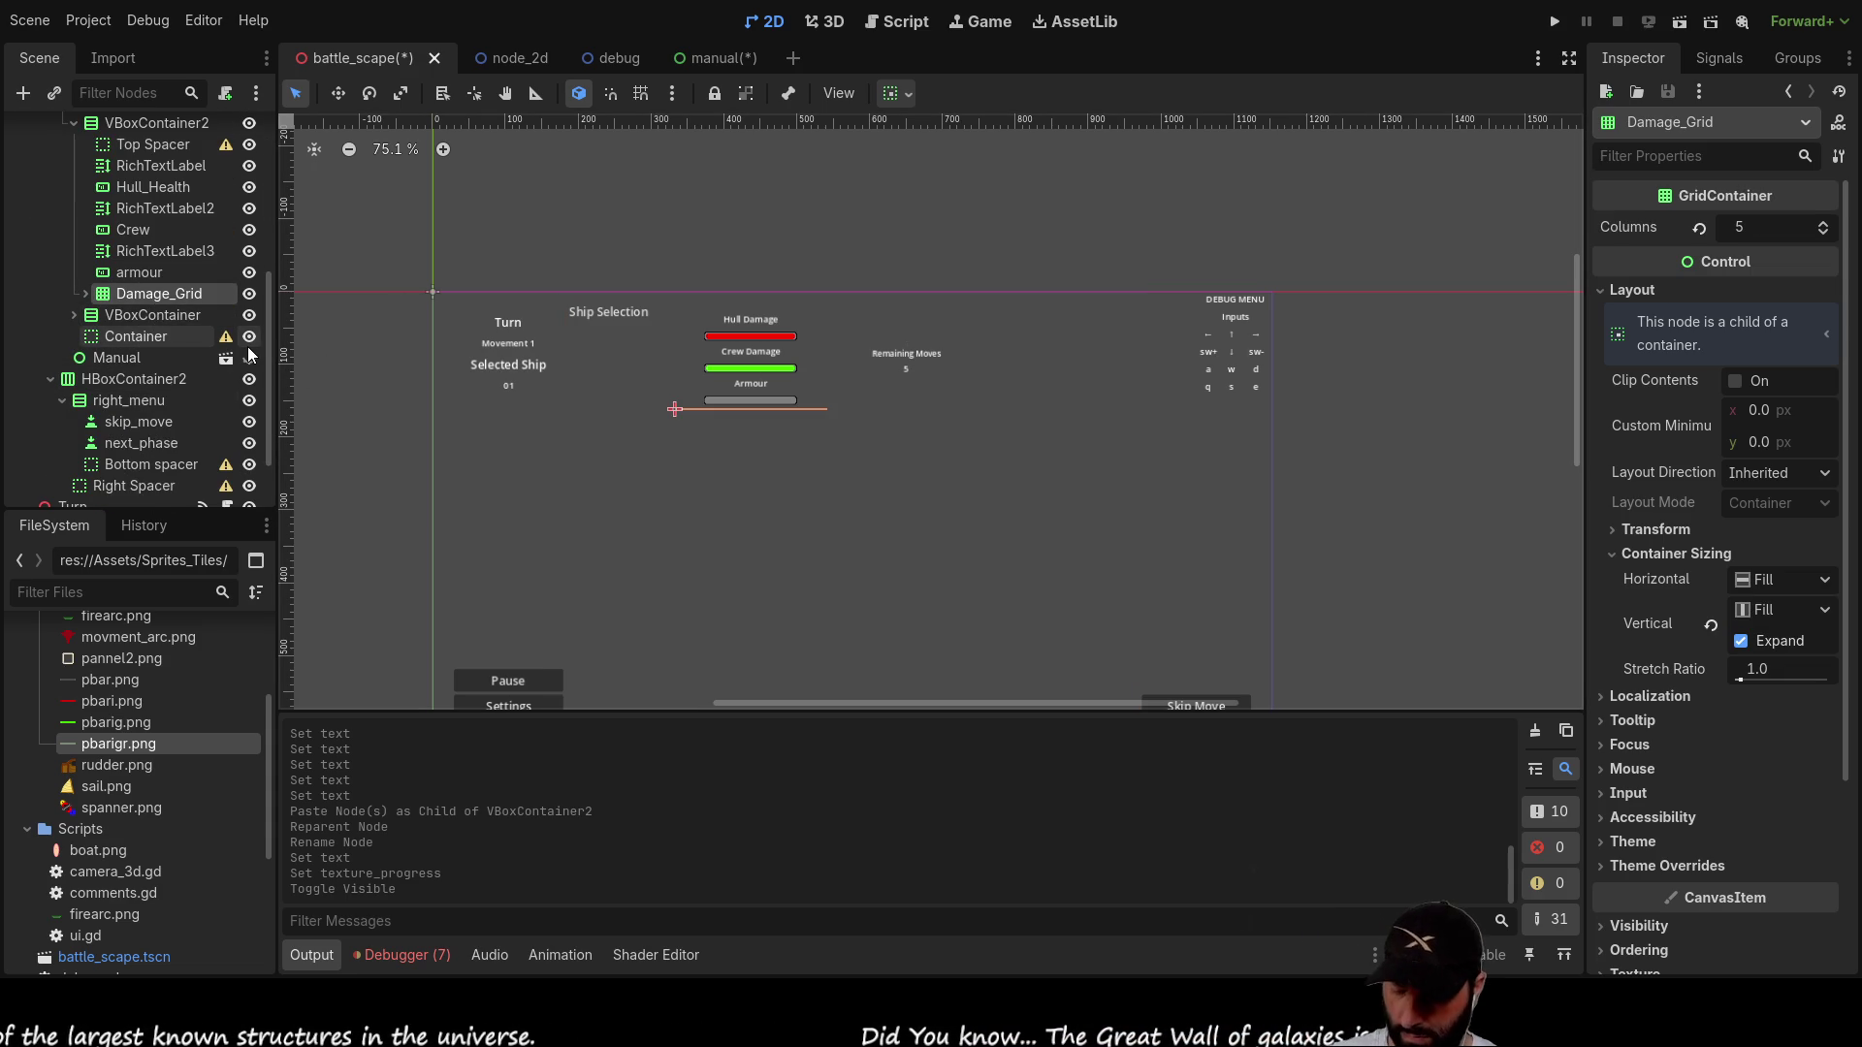
pyautogui.hotkey('ctrl', 'x')
pyautogui.scroll(3, 154, 341)
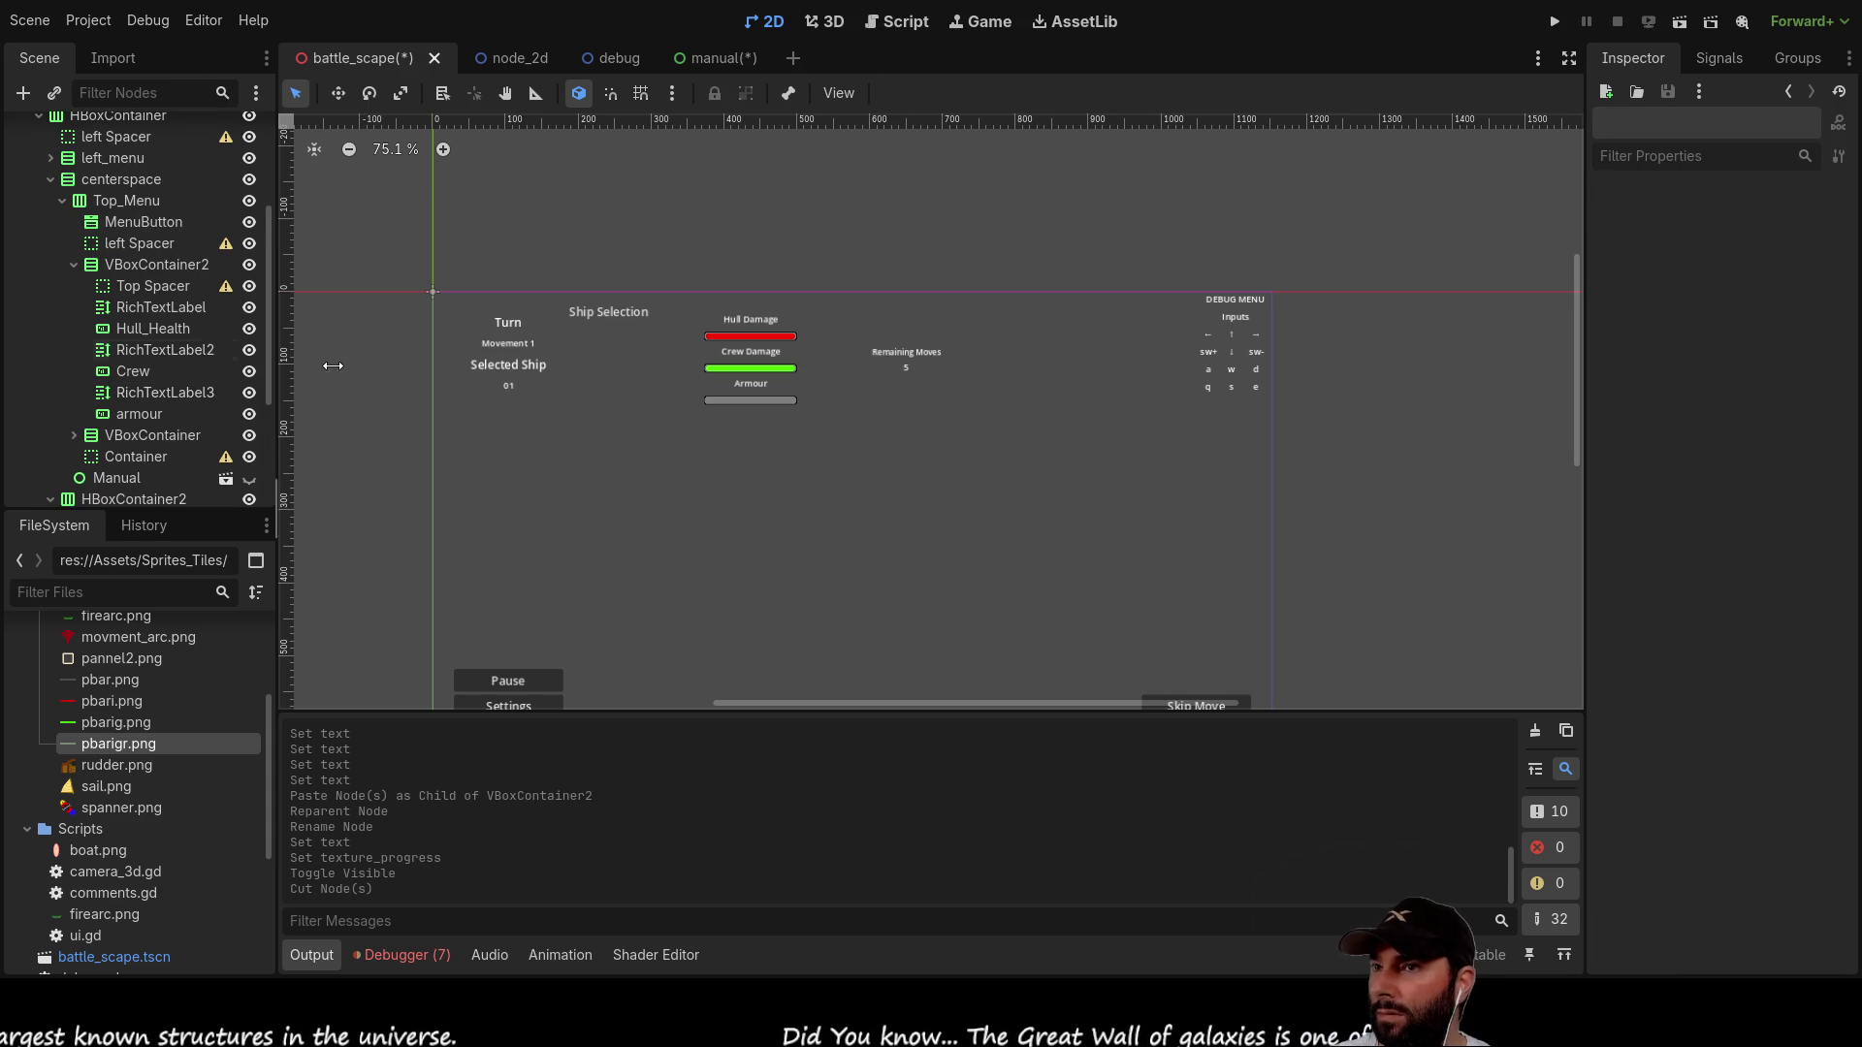
pyautogui.click(926, 361)
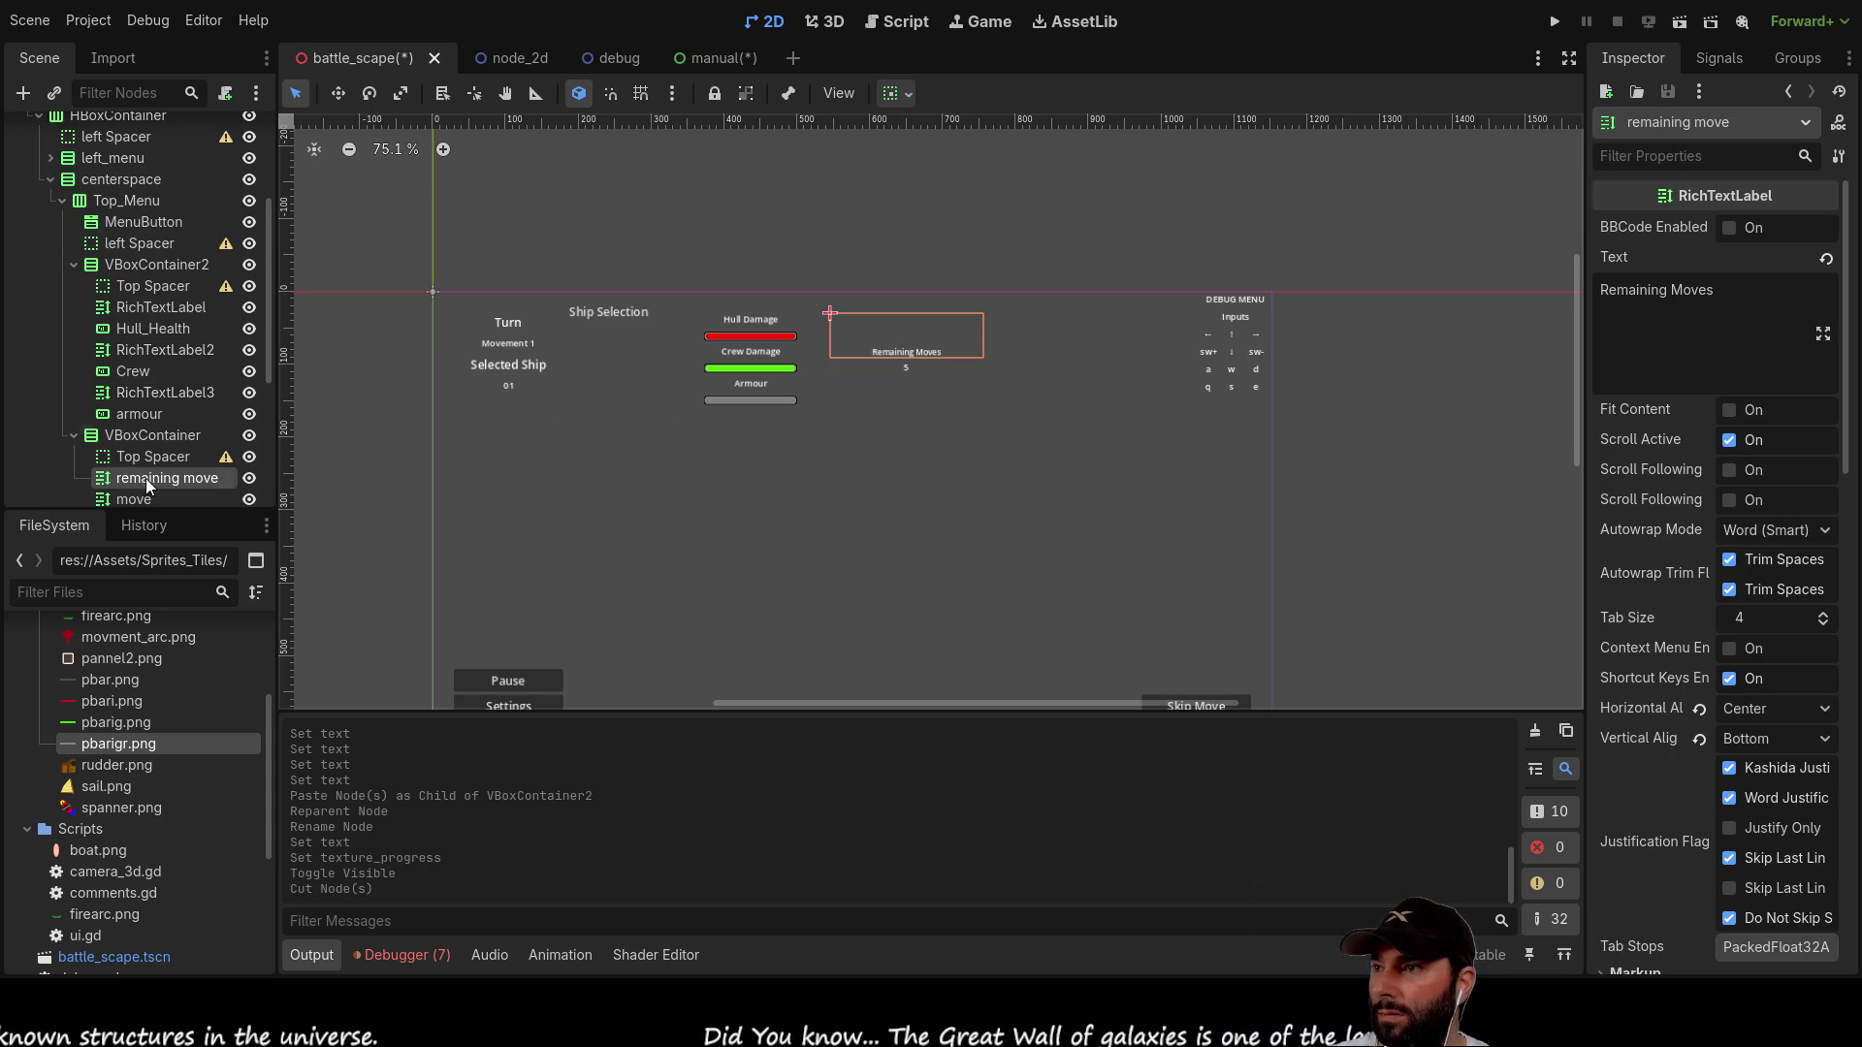
pyautogui.click(137, 441)
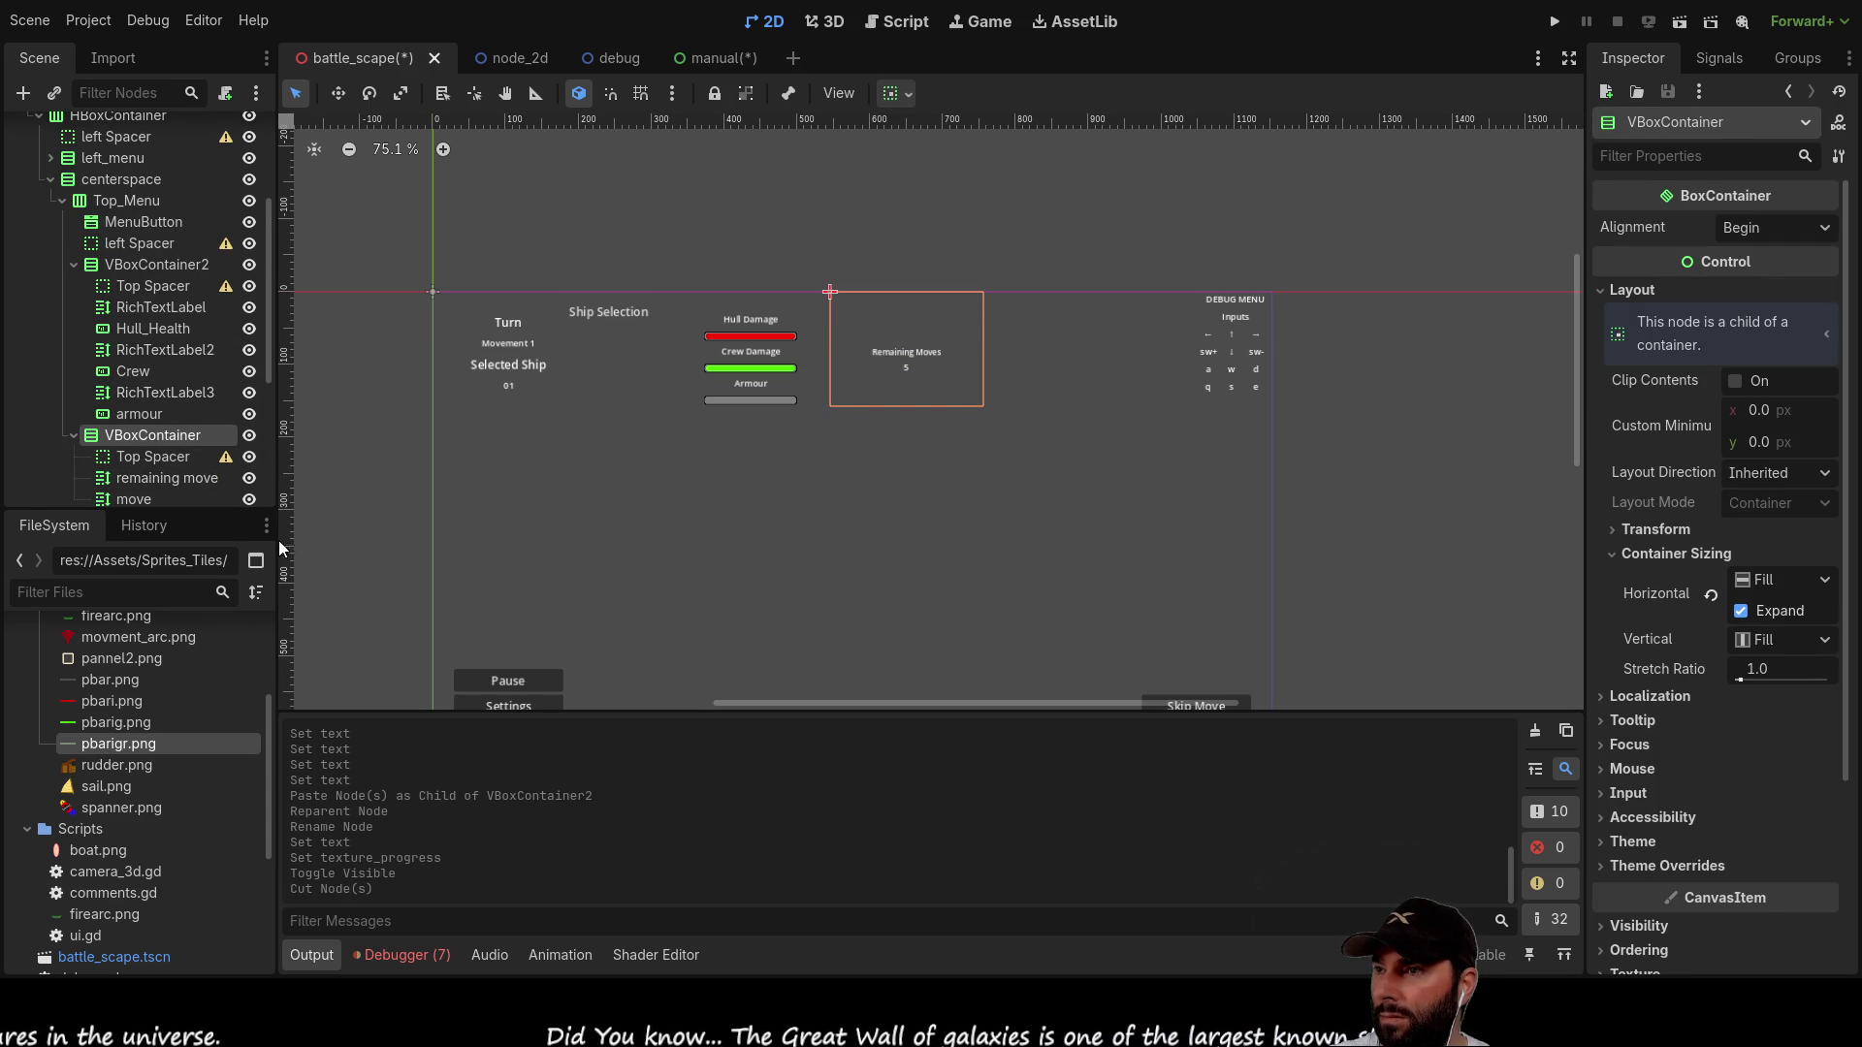
pyautogui.hotkey('ctrl', 'v')
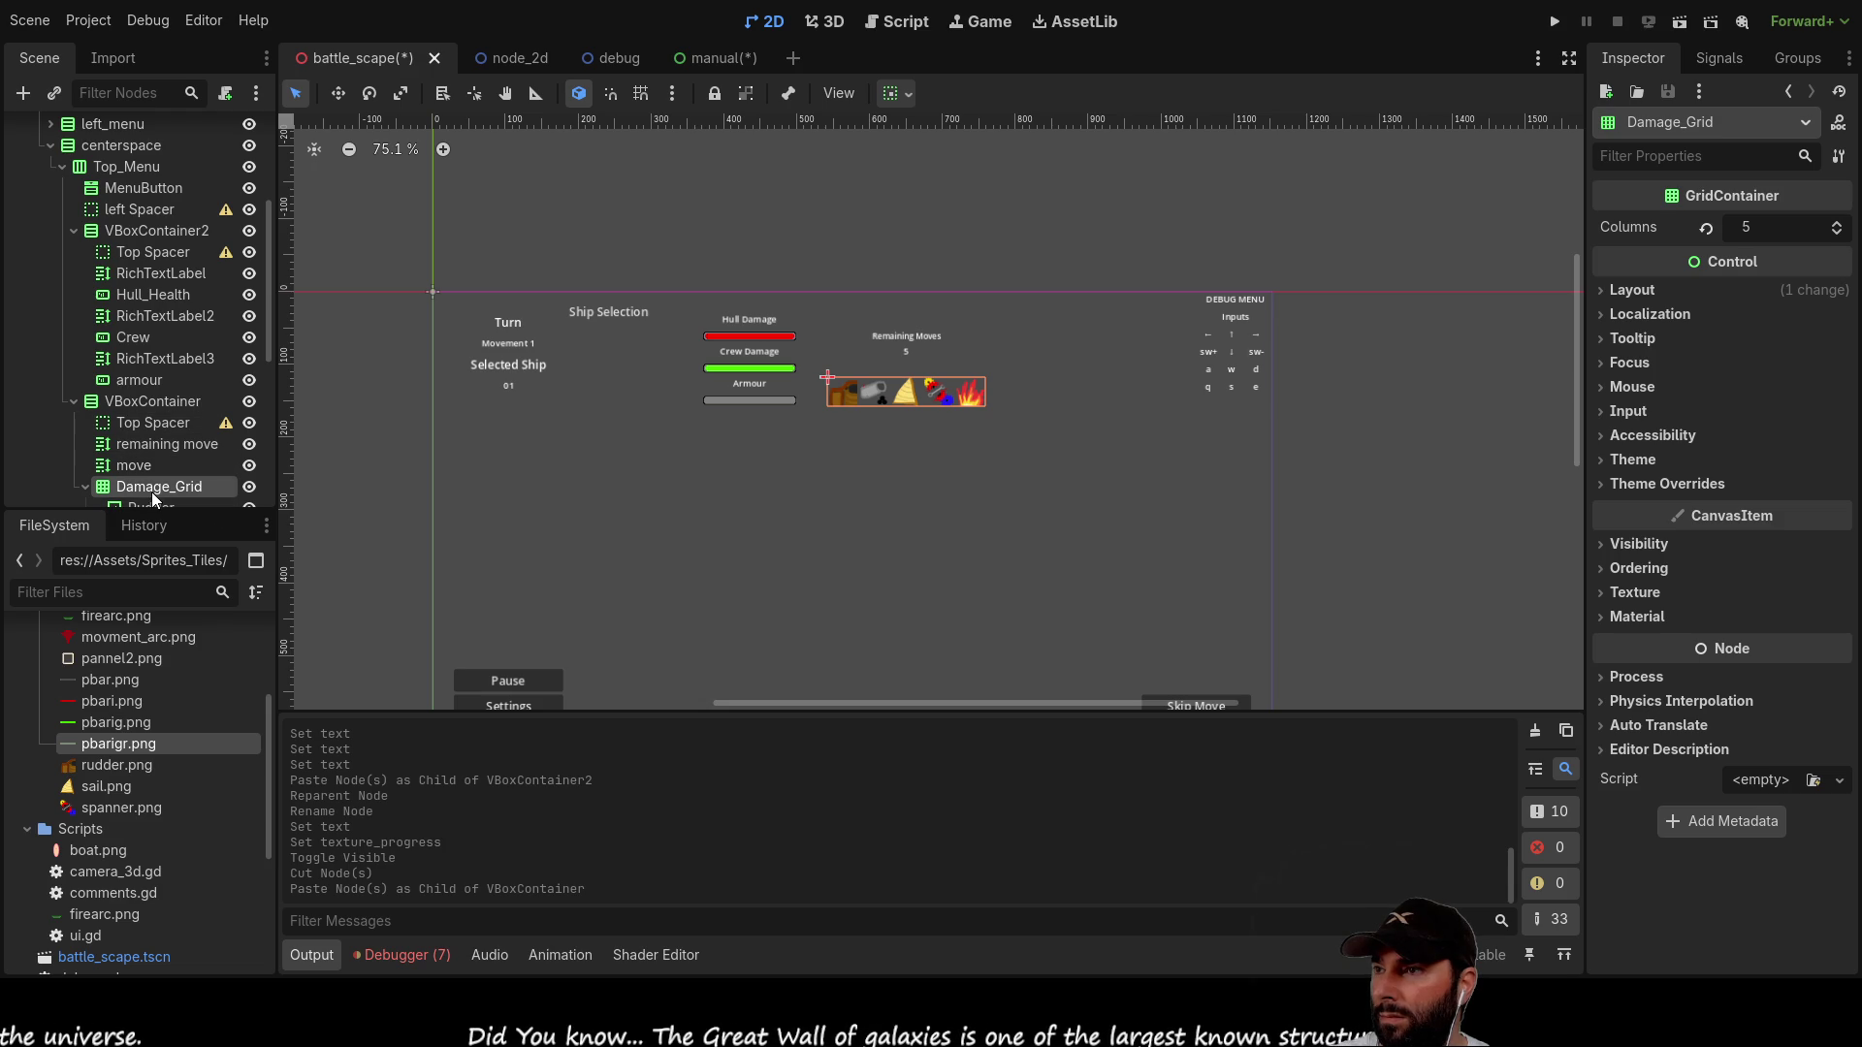
pyautogui.moveTo(143, 489); pyautogui.dragTo(152, 415)
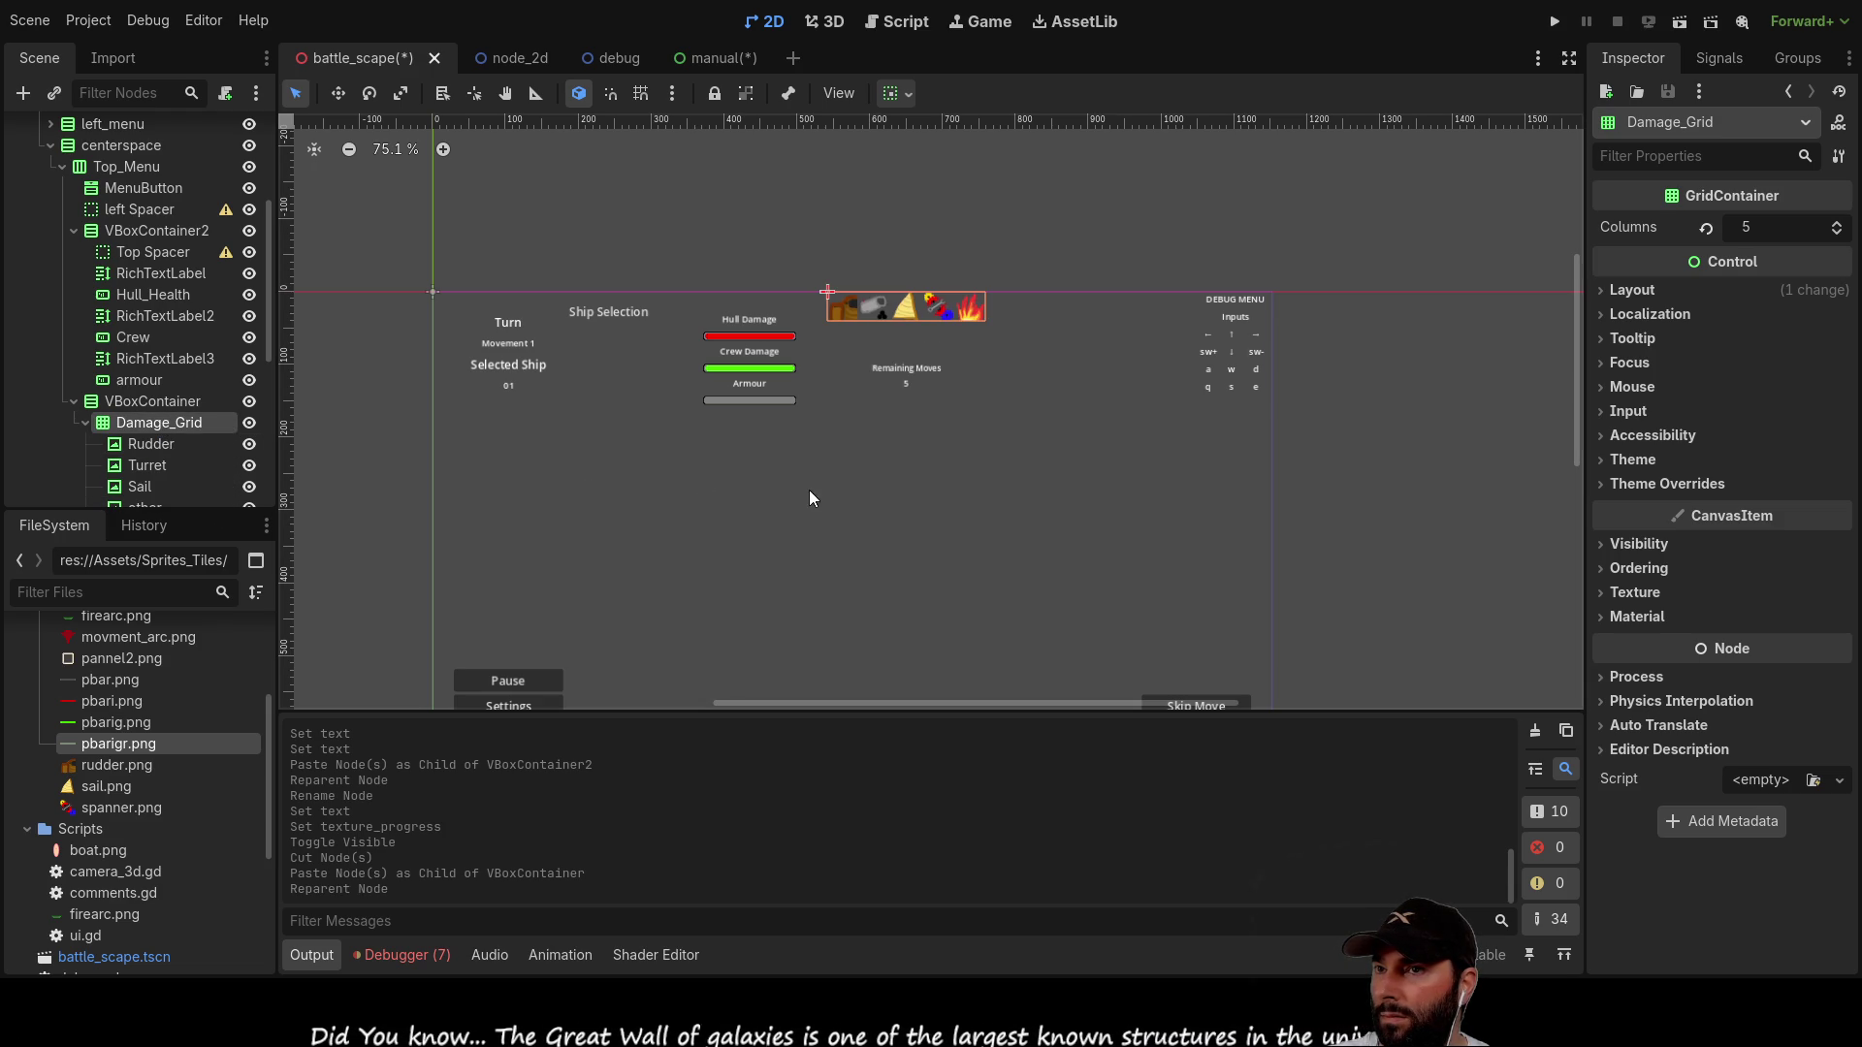
pyautogui.click(865, 498)
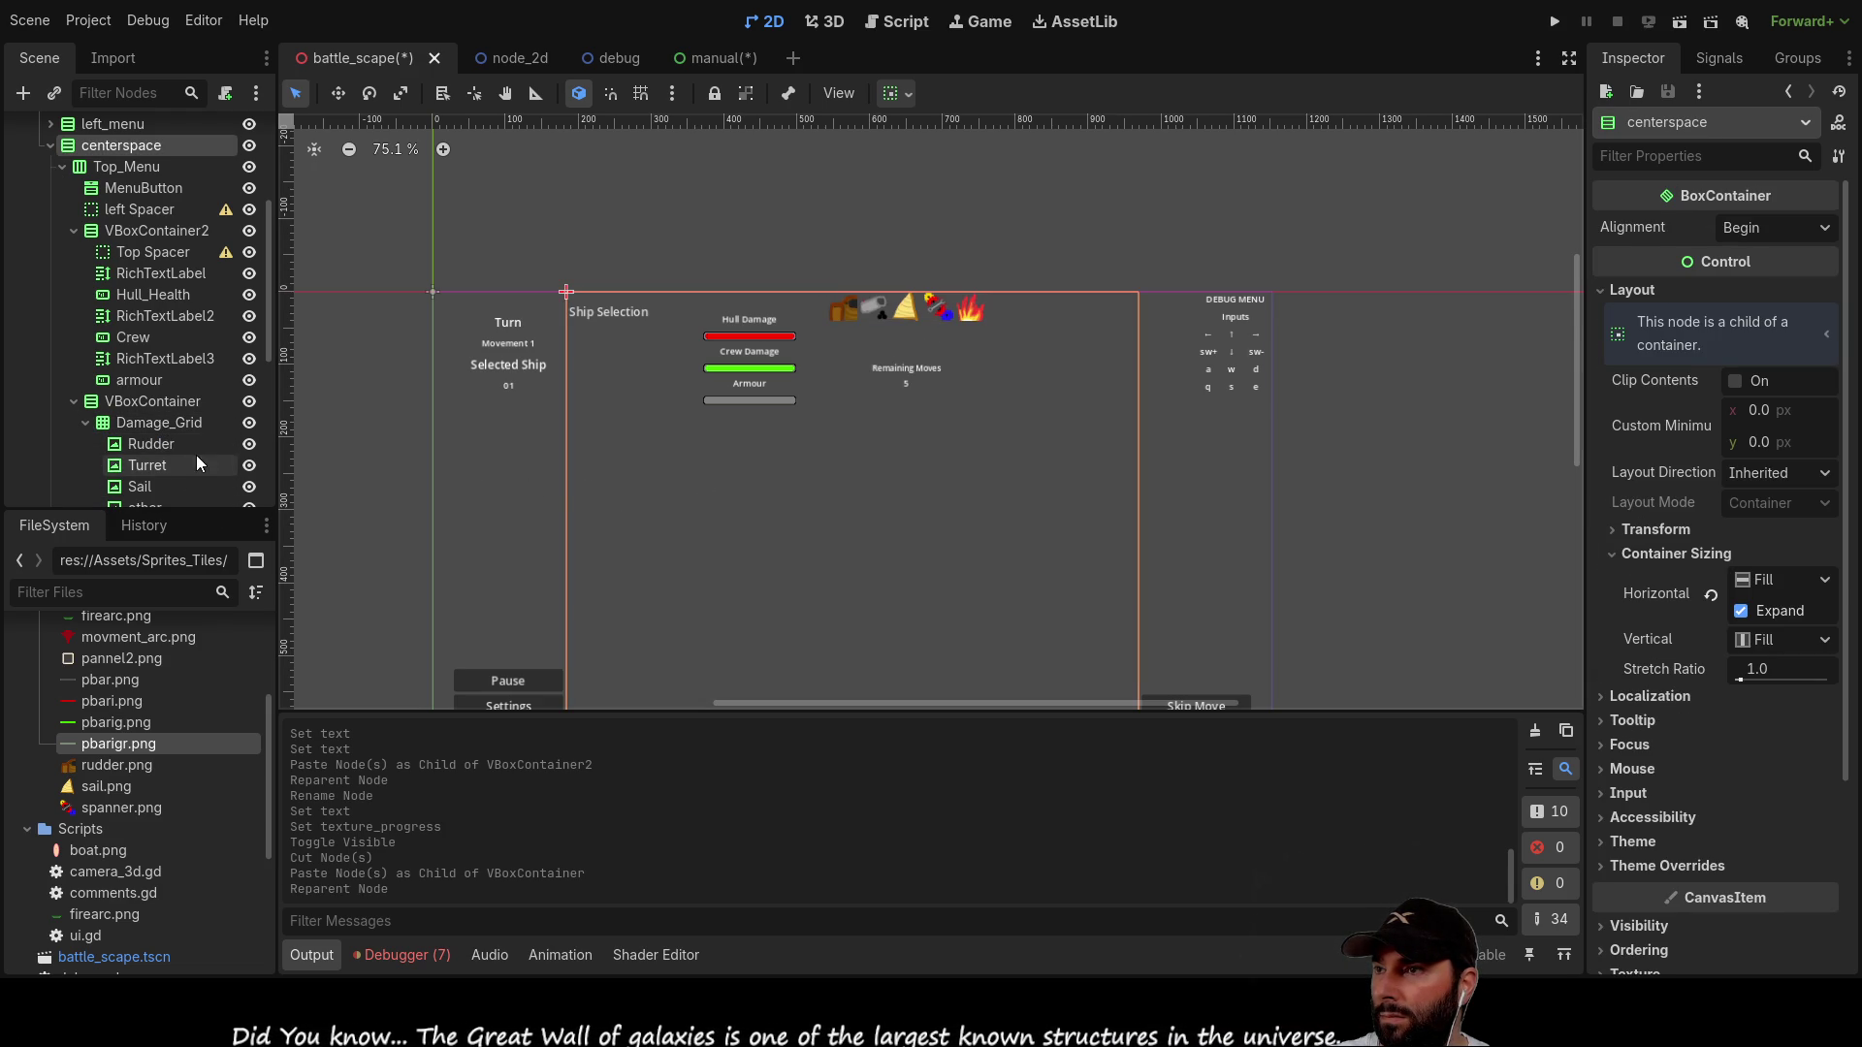
pyautogui.click(249, 444)
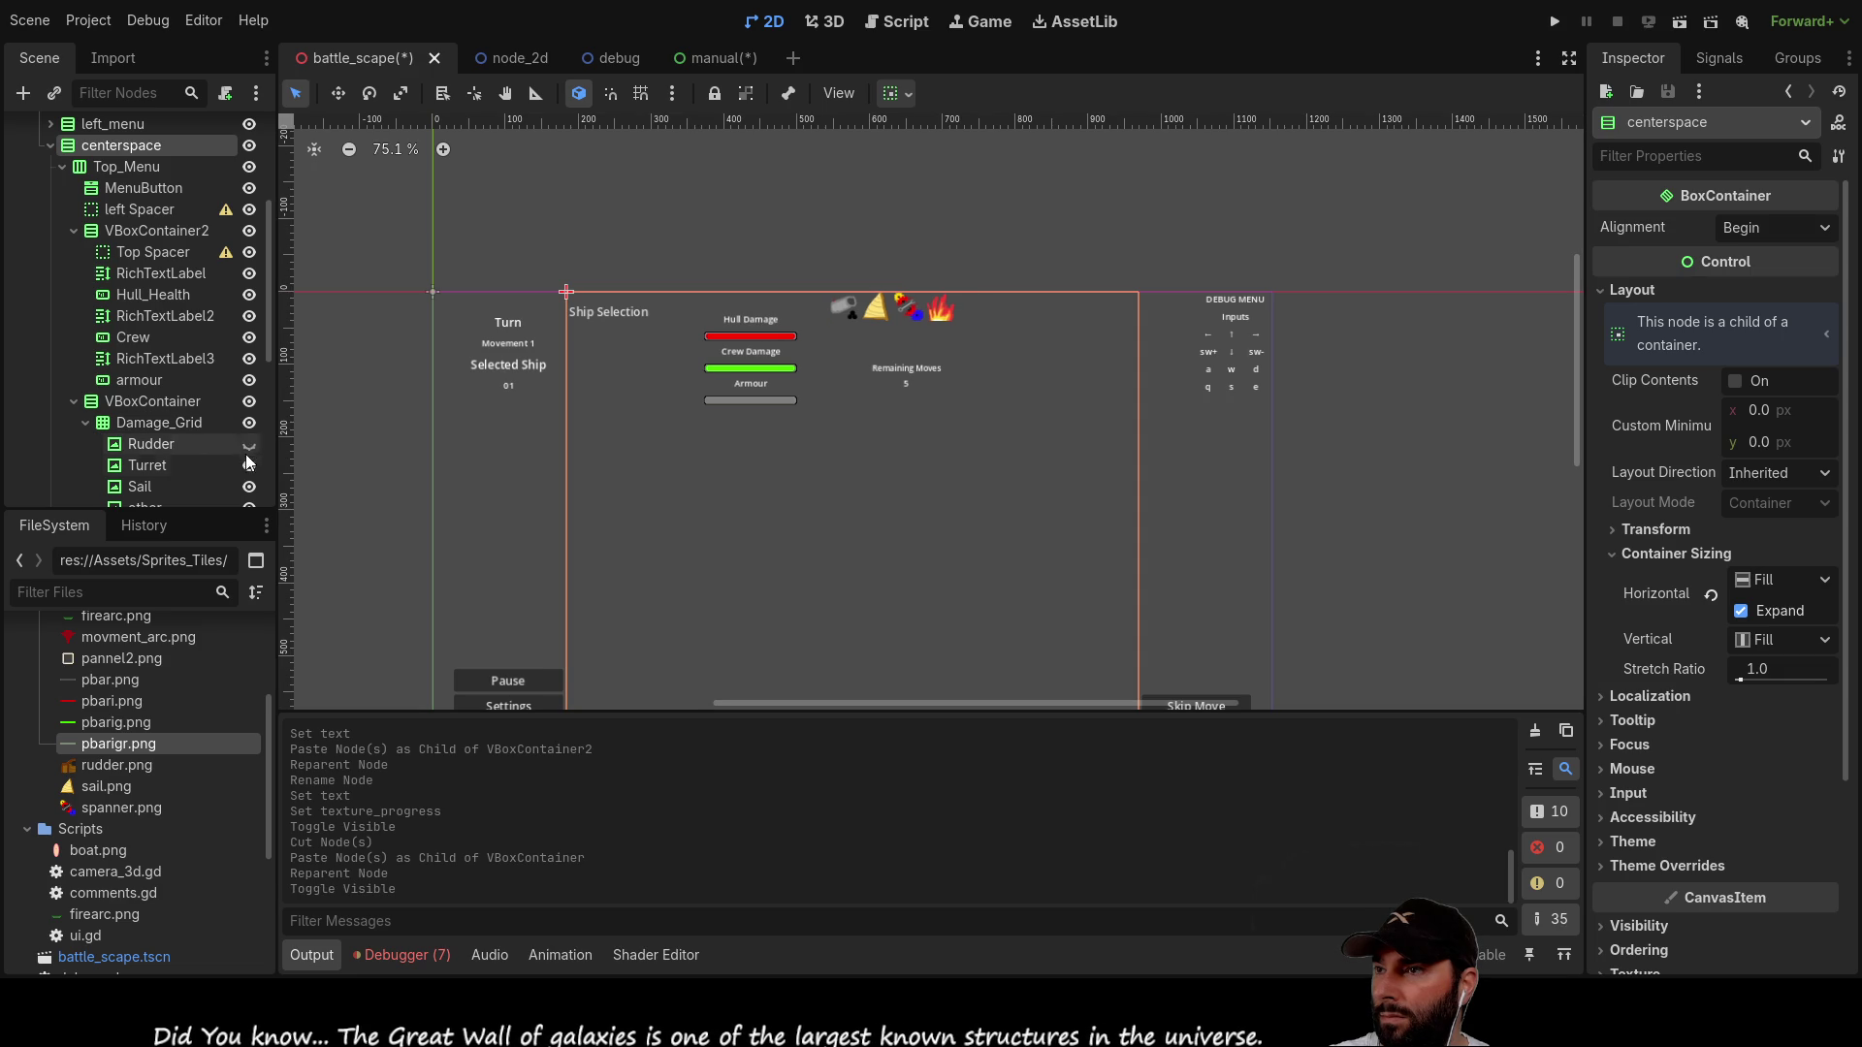
# Step: Hide the Turret, Sail, other and Fire damage icons, then show all the icons again
pyautogui.click(250, 466)
pyautogui.click(250, 487)
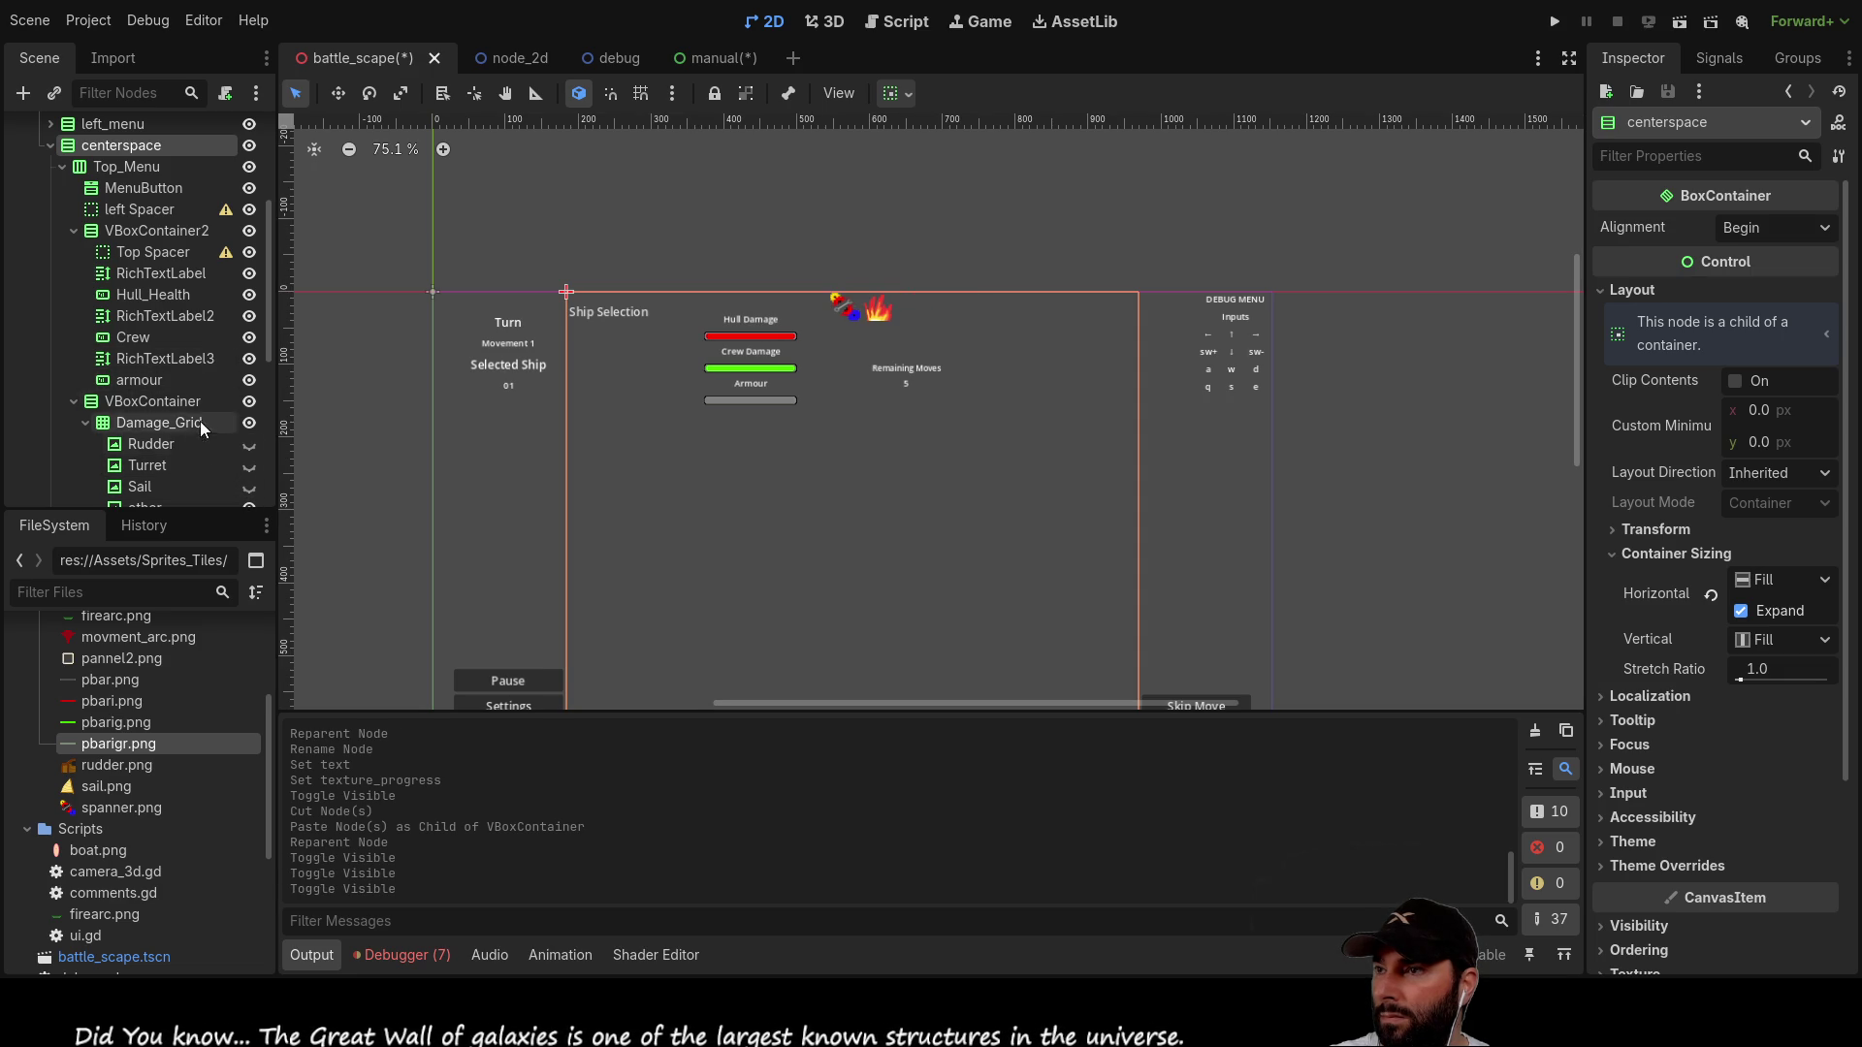
pyautogui.scroll(-2, 200, 421)
pyautogui.click(250, 414)
pyautogui.click(249, 436)
pyautogui.click(164, 329)
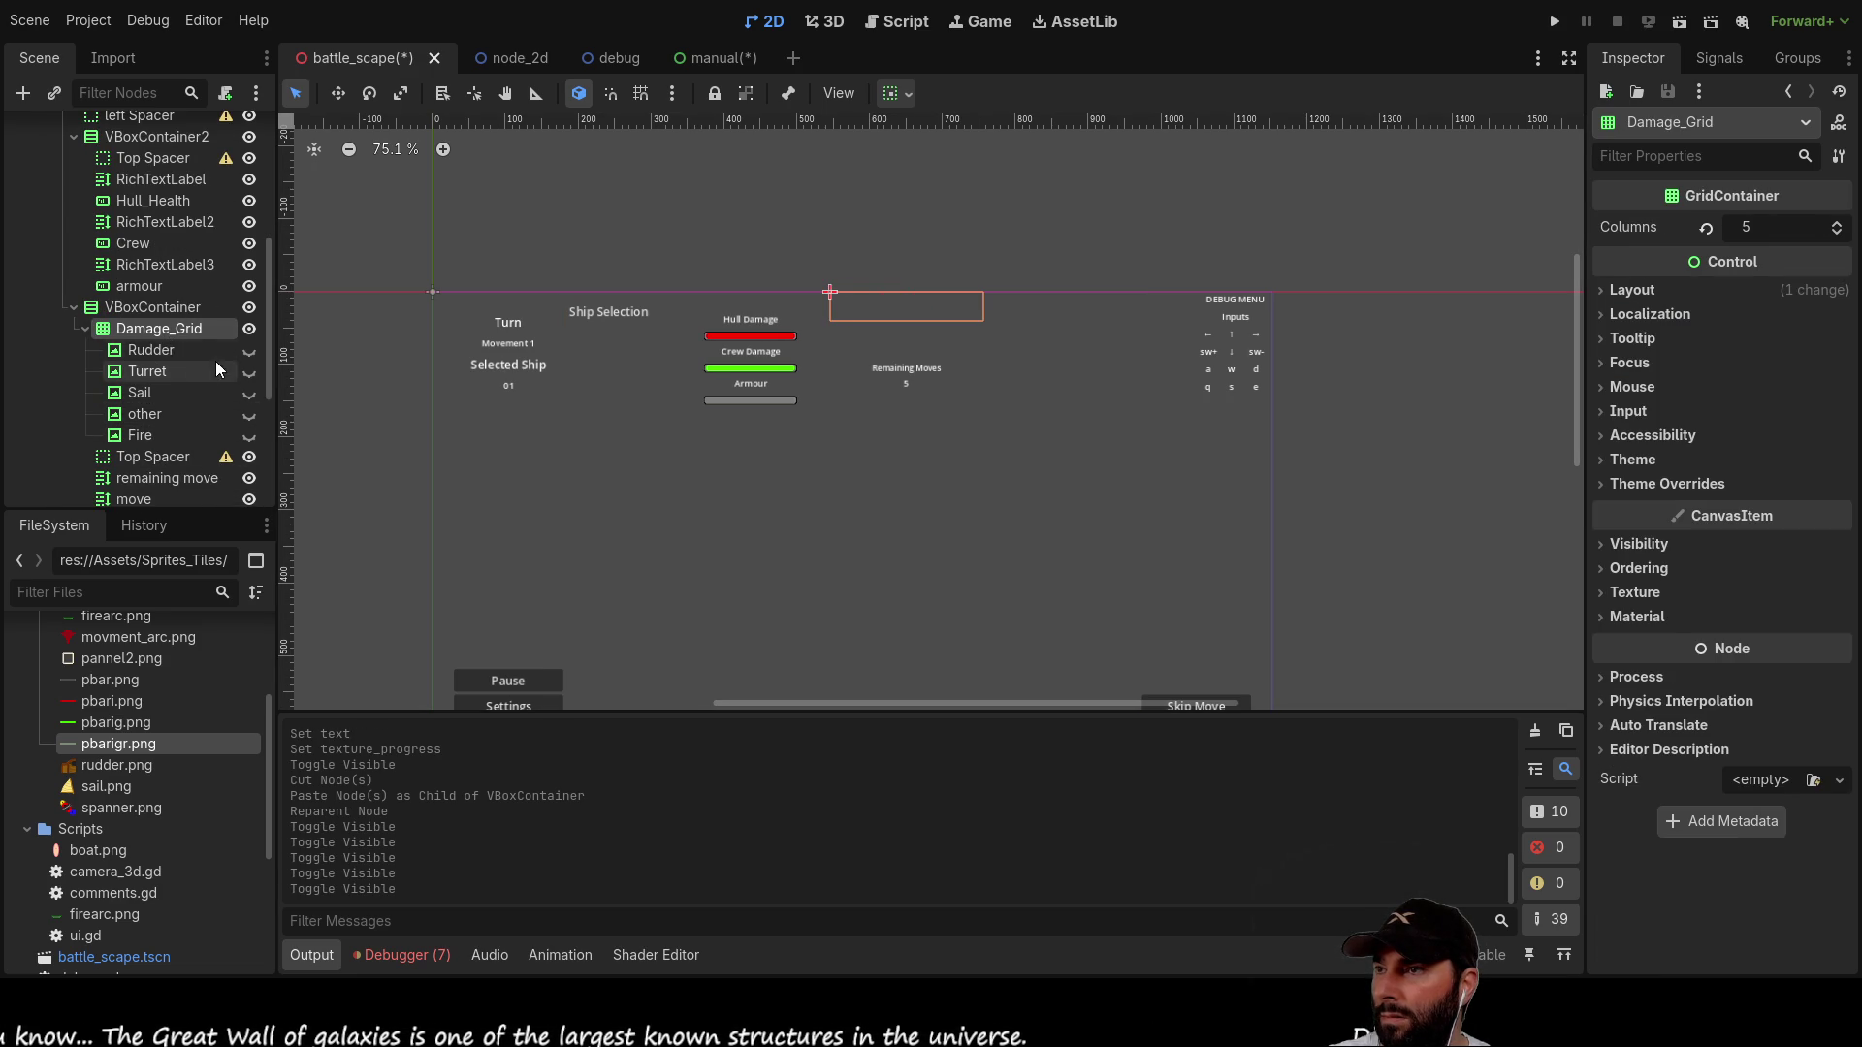
pyautogui.click(249, 350)
pyautogui.click(250, 371)
pyautogui.click(249, 393)
pyautogui.click(249, 414)
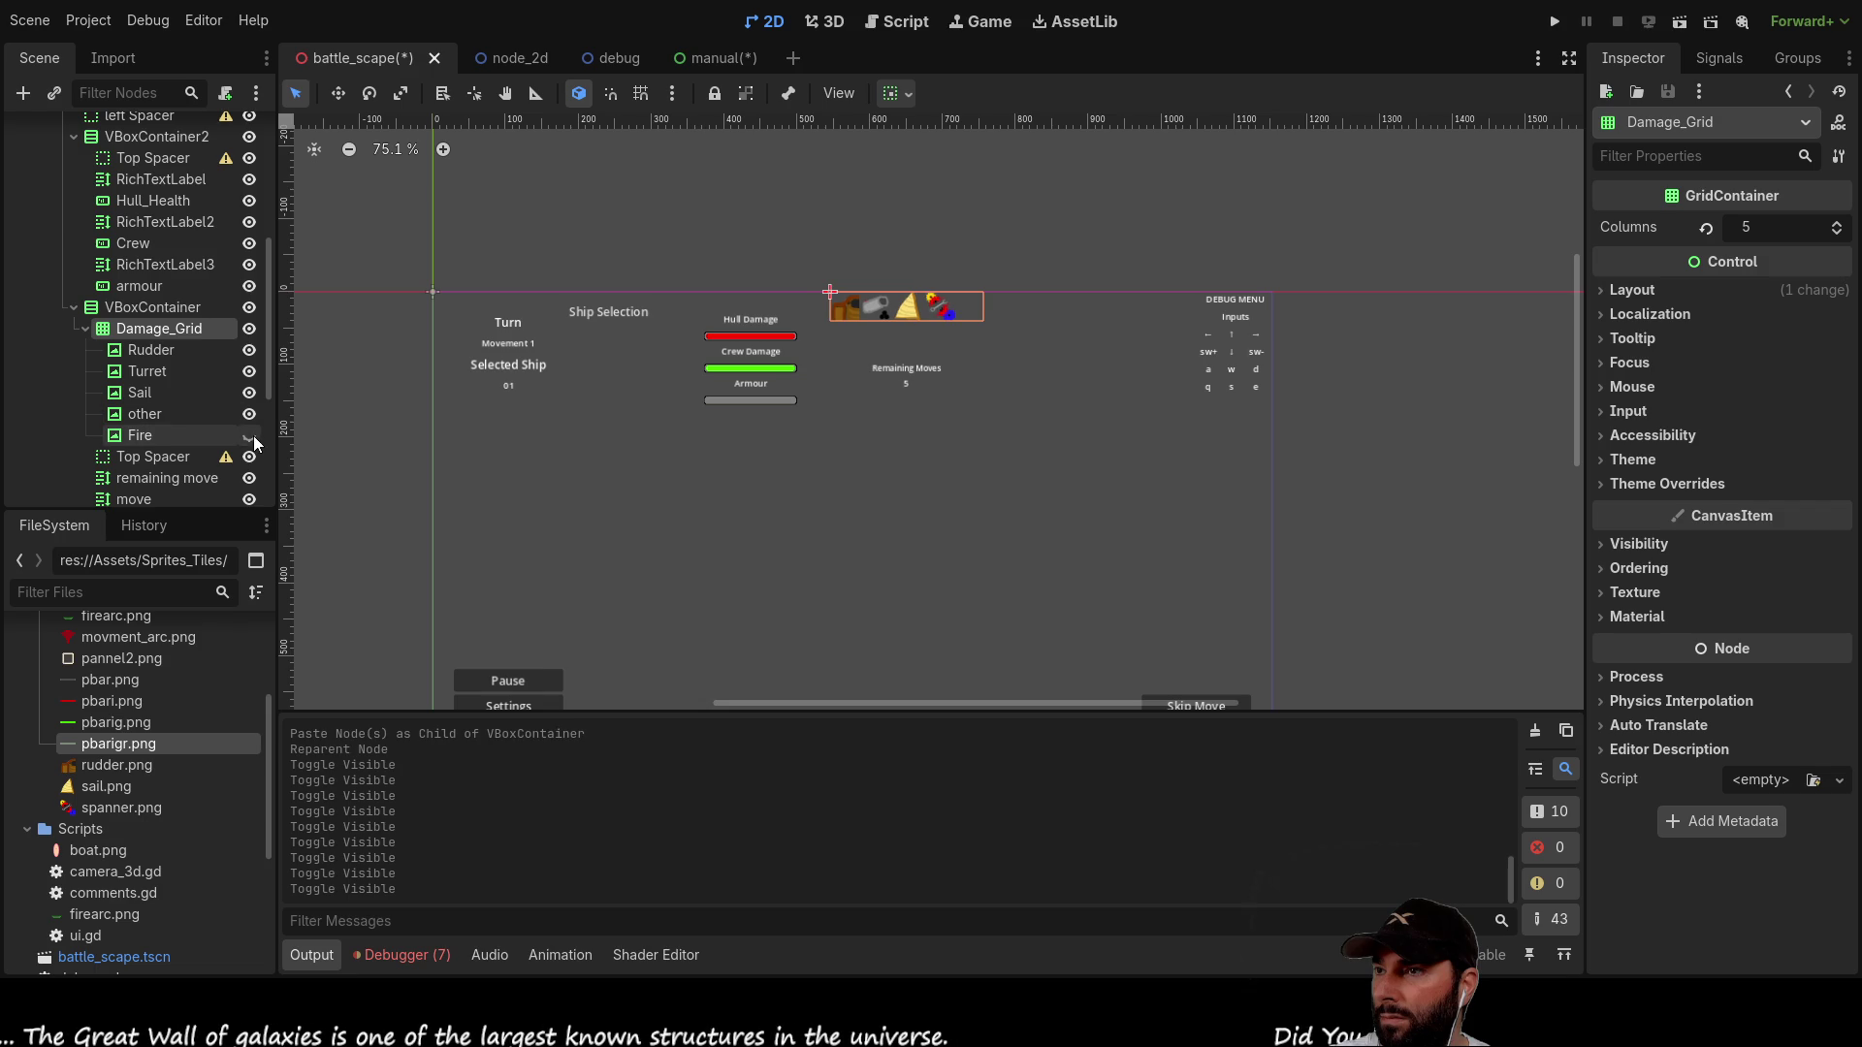
pyautogui.click(250, 436)
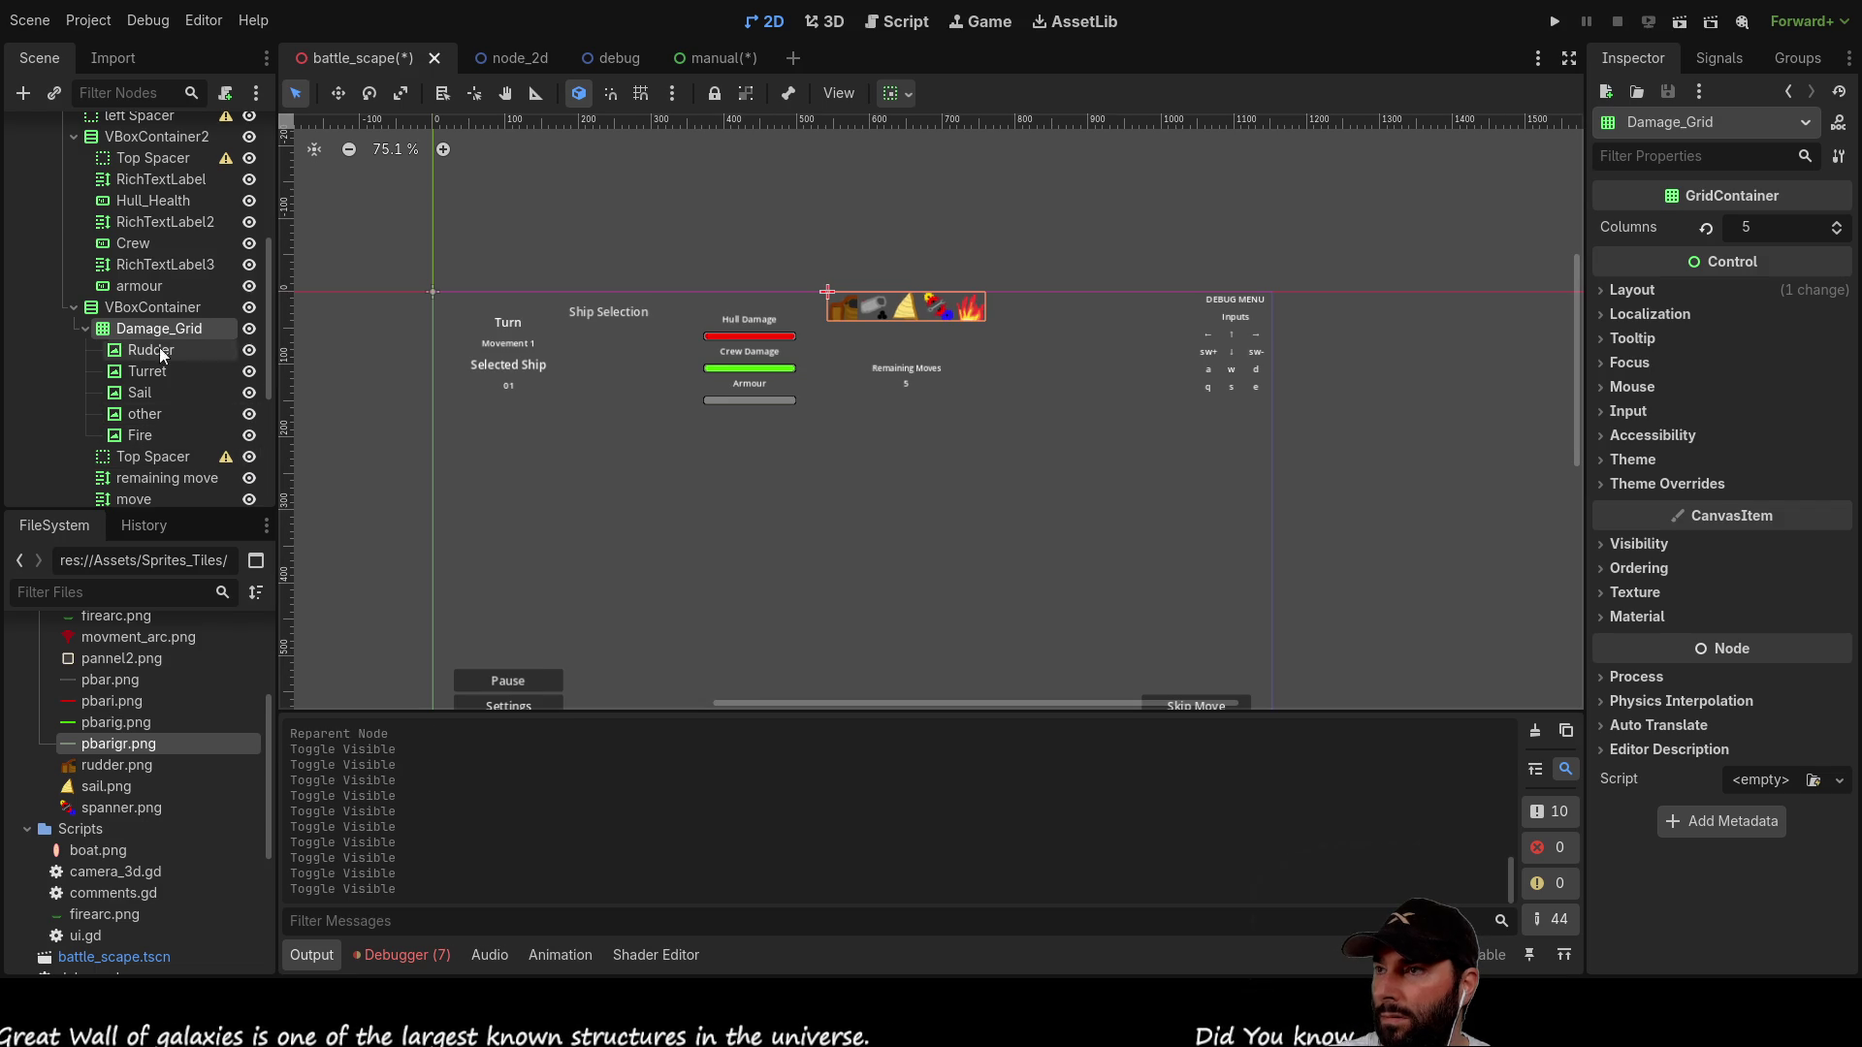
# Step: Move Top Spacer above Damage_Grid
pyautogui.click(152, 460)
pyautogui.moveTo(154, 456)
pyautogui.mouseDown()
pyautogui.moveTo(160, 351)
pyautogui.moveTo(137, 318)
pyautogui.mouseUp()
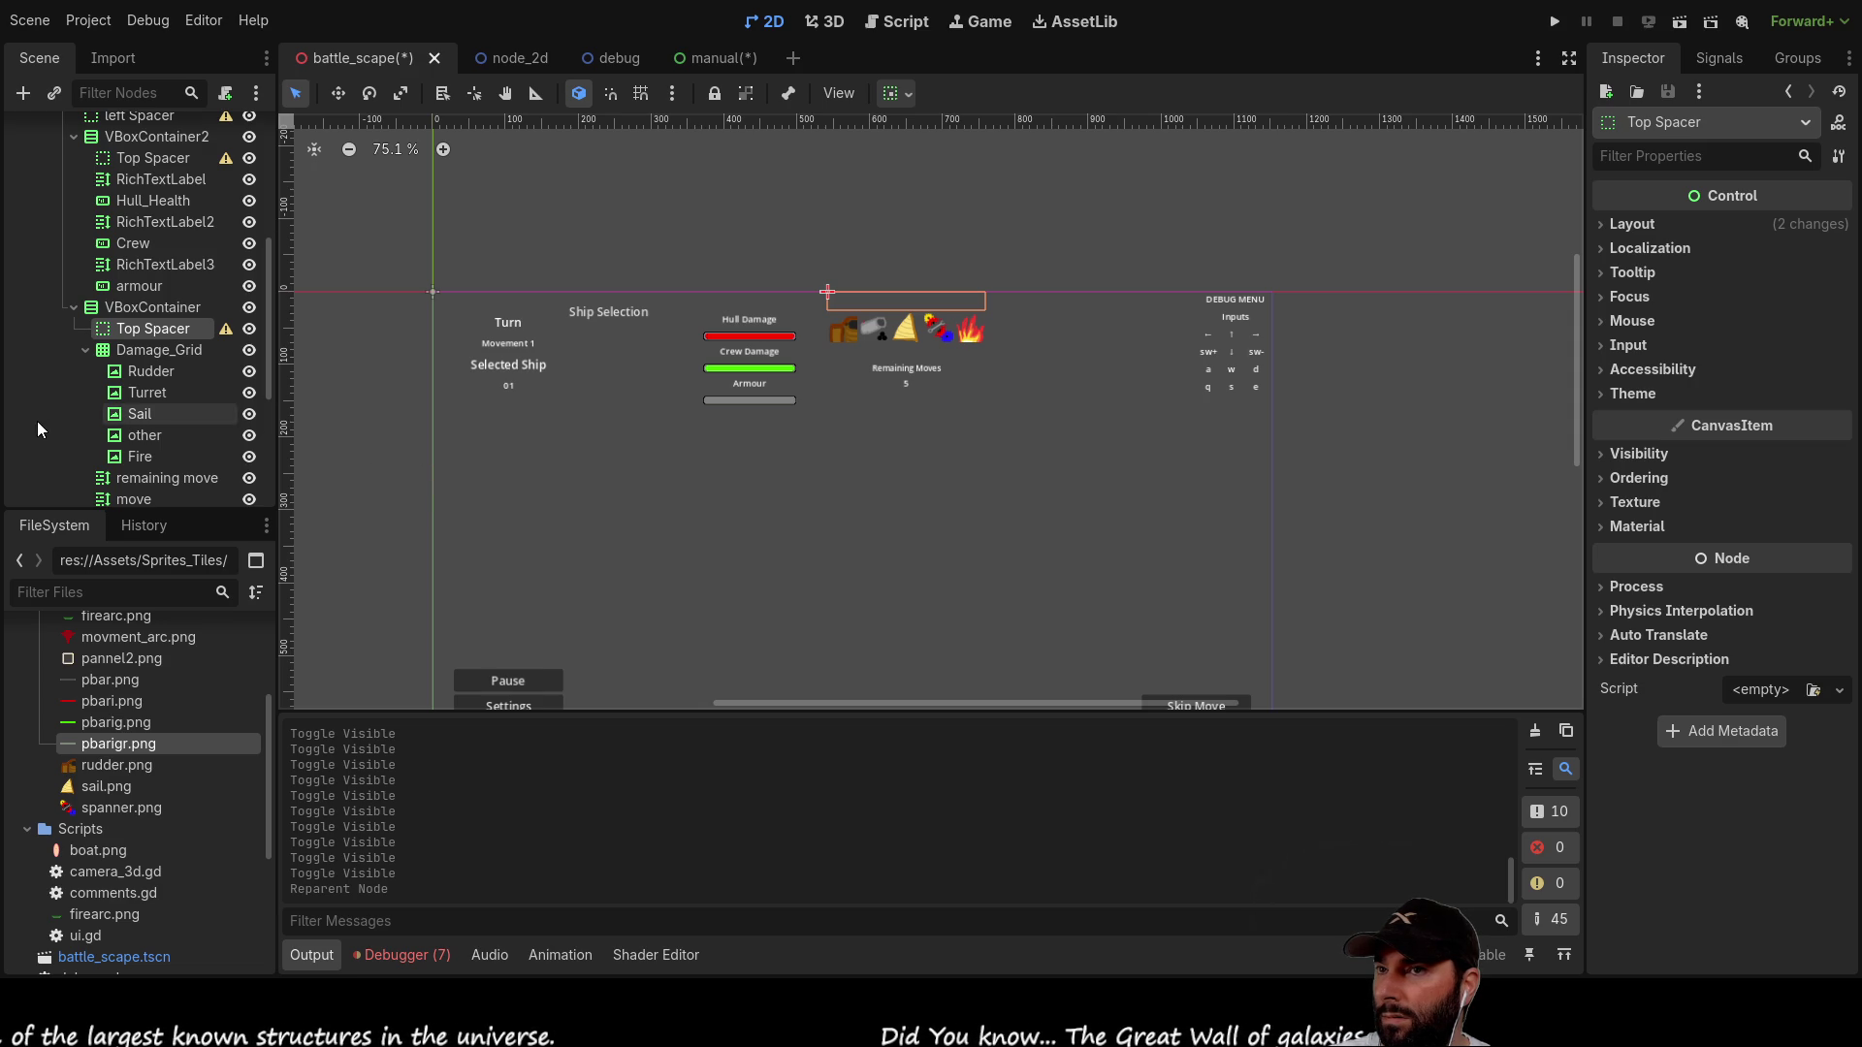
pyautogui.click(149, 350)
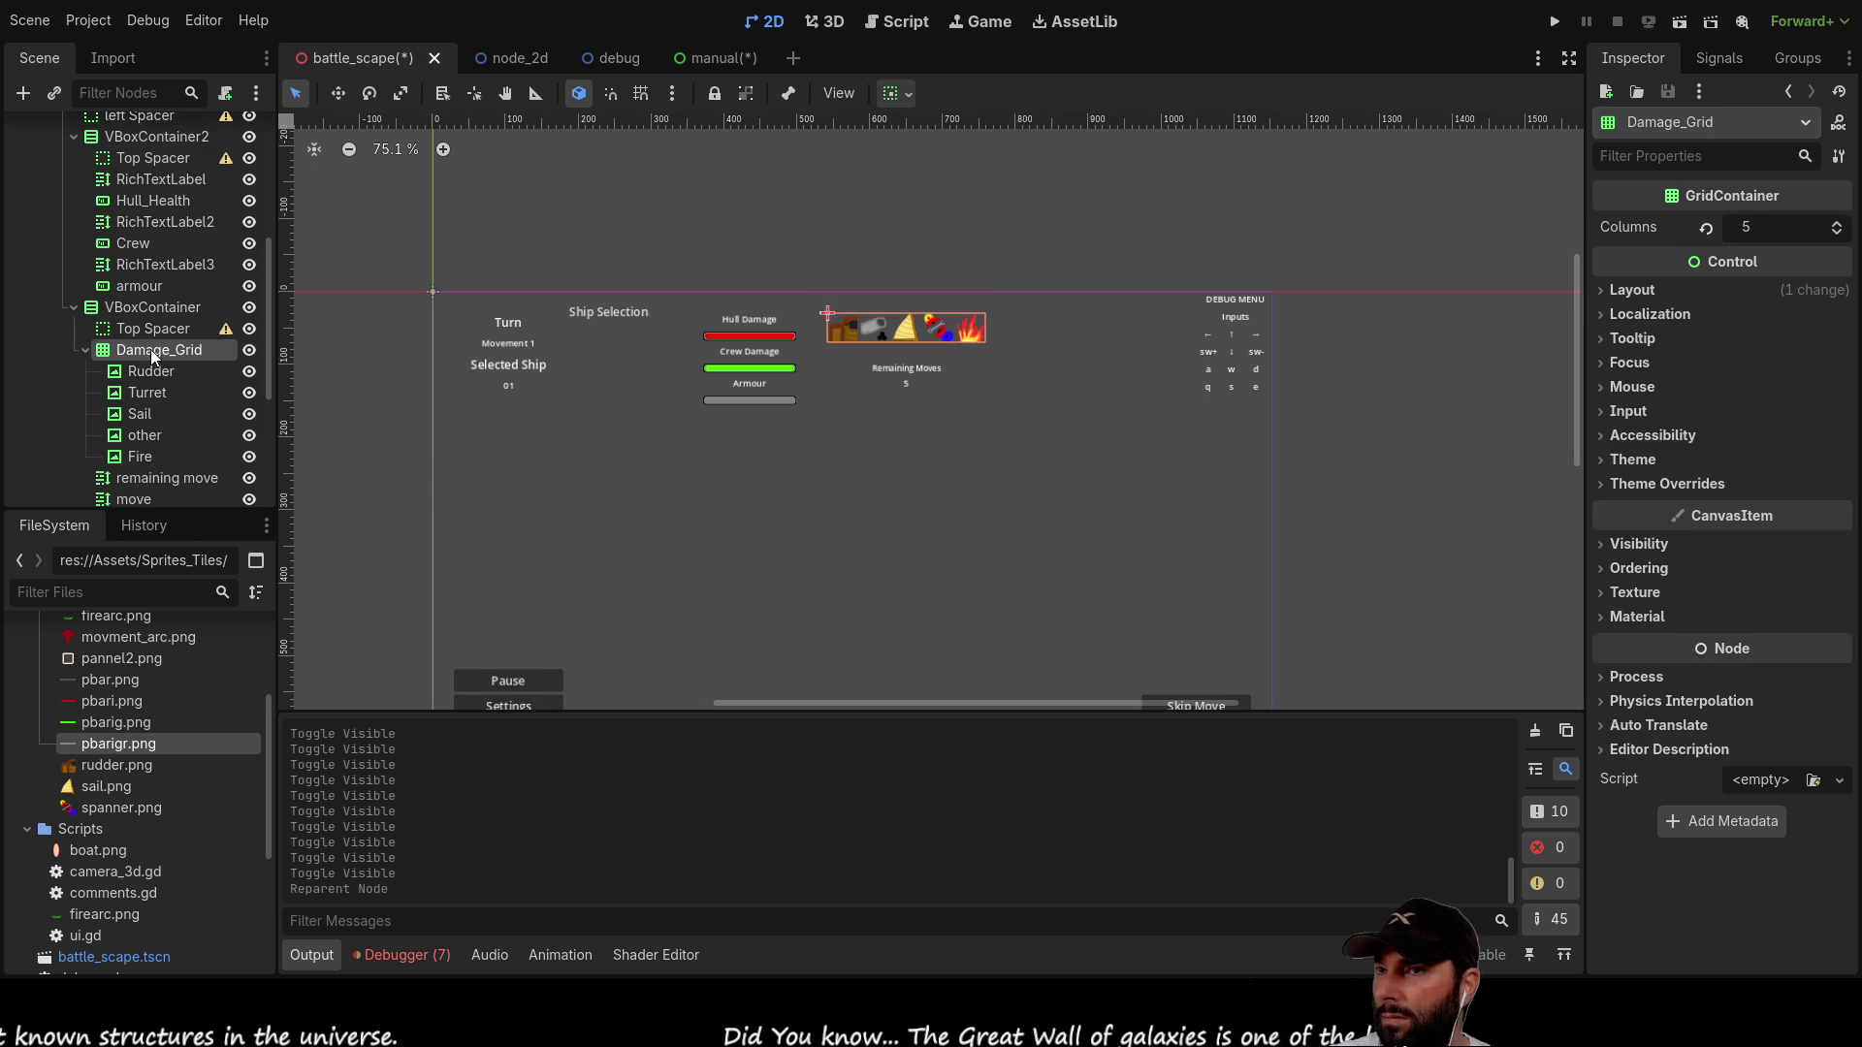
pyautogui.scroll(-2, 165, 468)
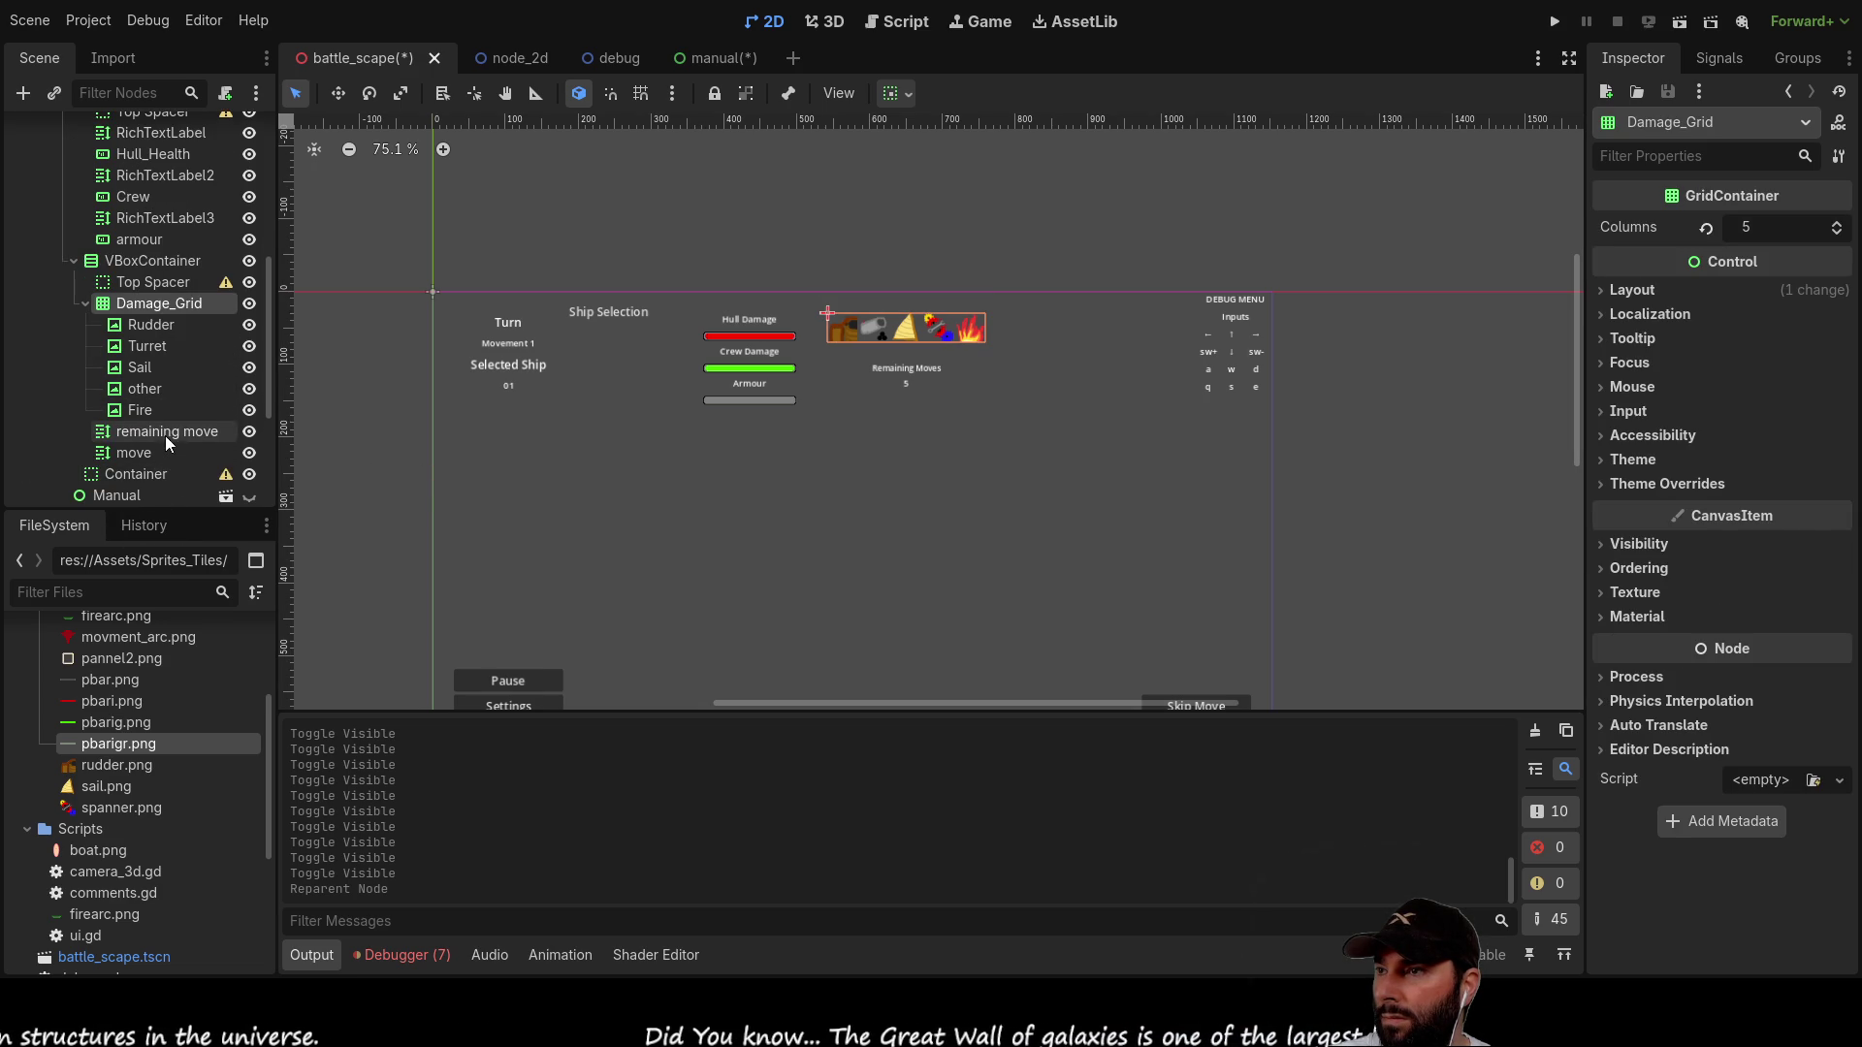
# Step: Set the remaining move label's minimum height to 10 and collapse Damage_Grid
pyautogui.click(167, 430)
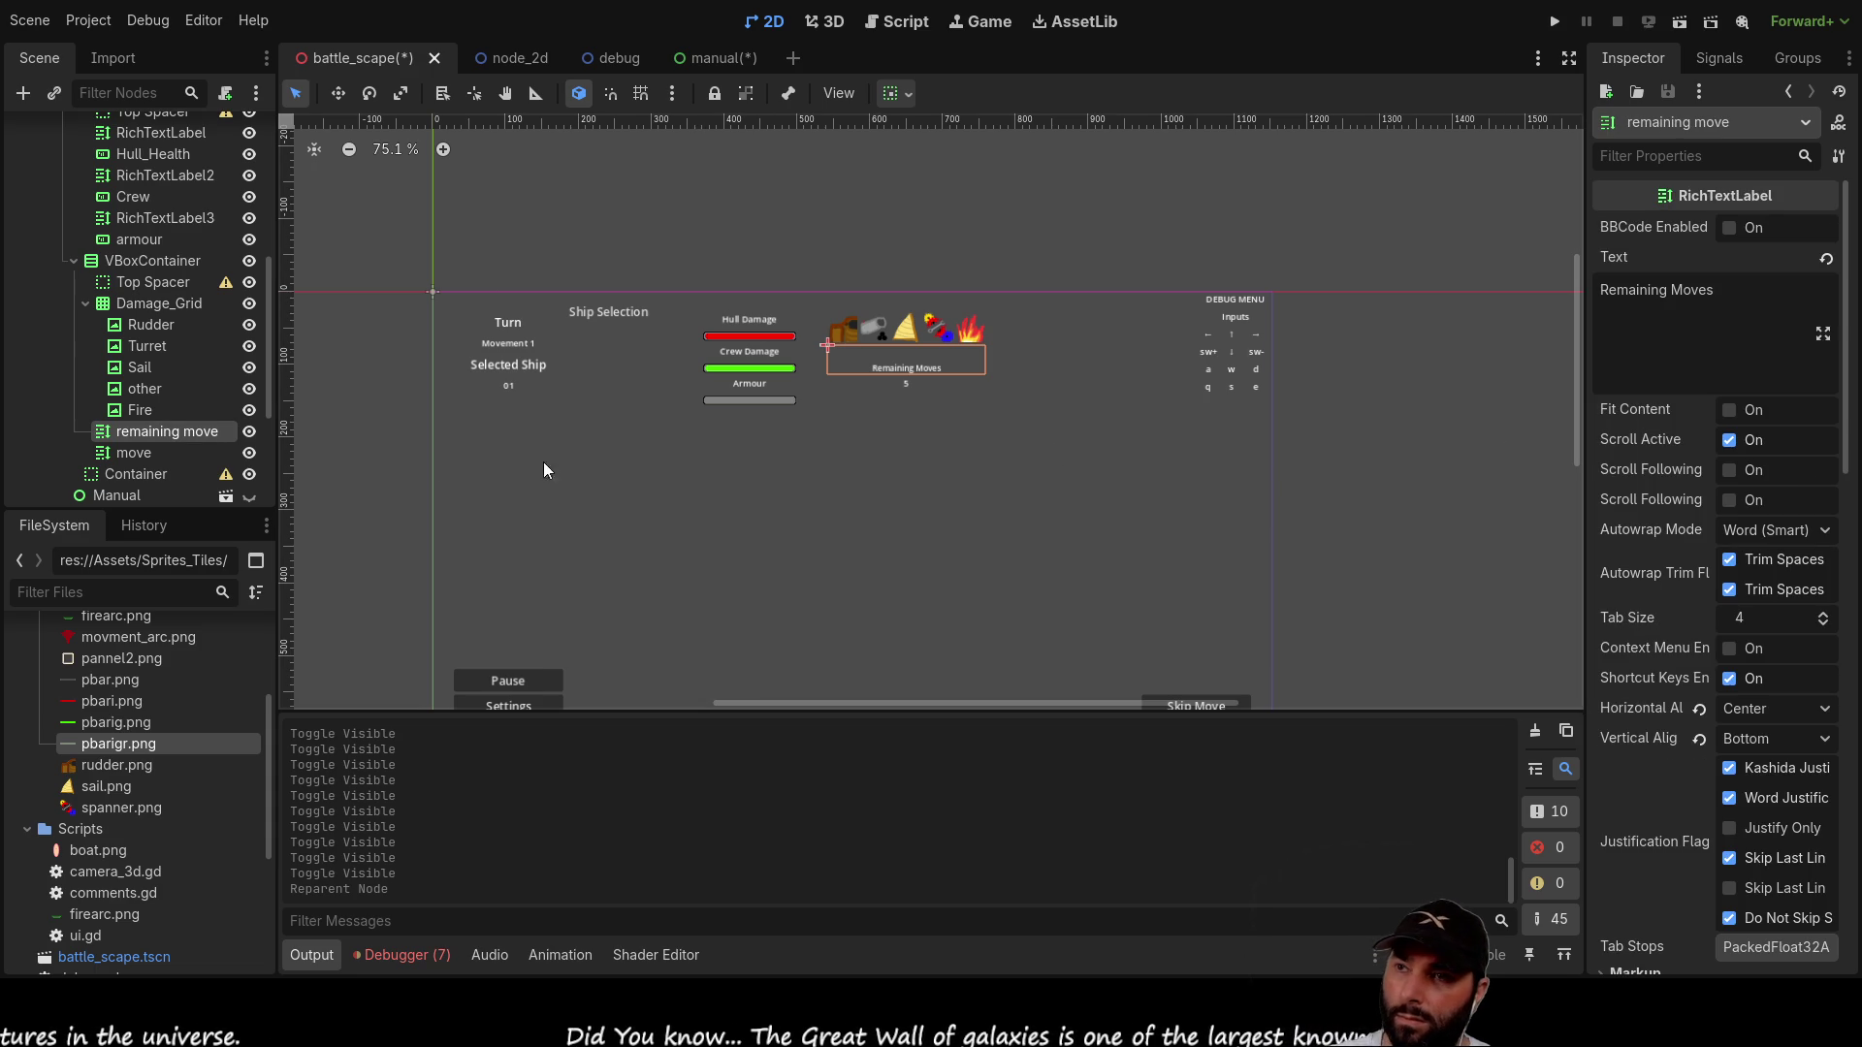
pyautogui.scroll(-5, 1674, 439)
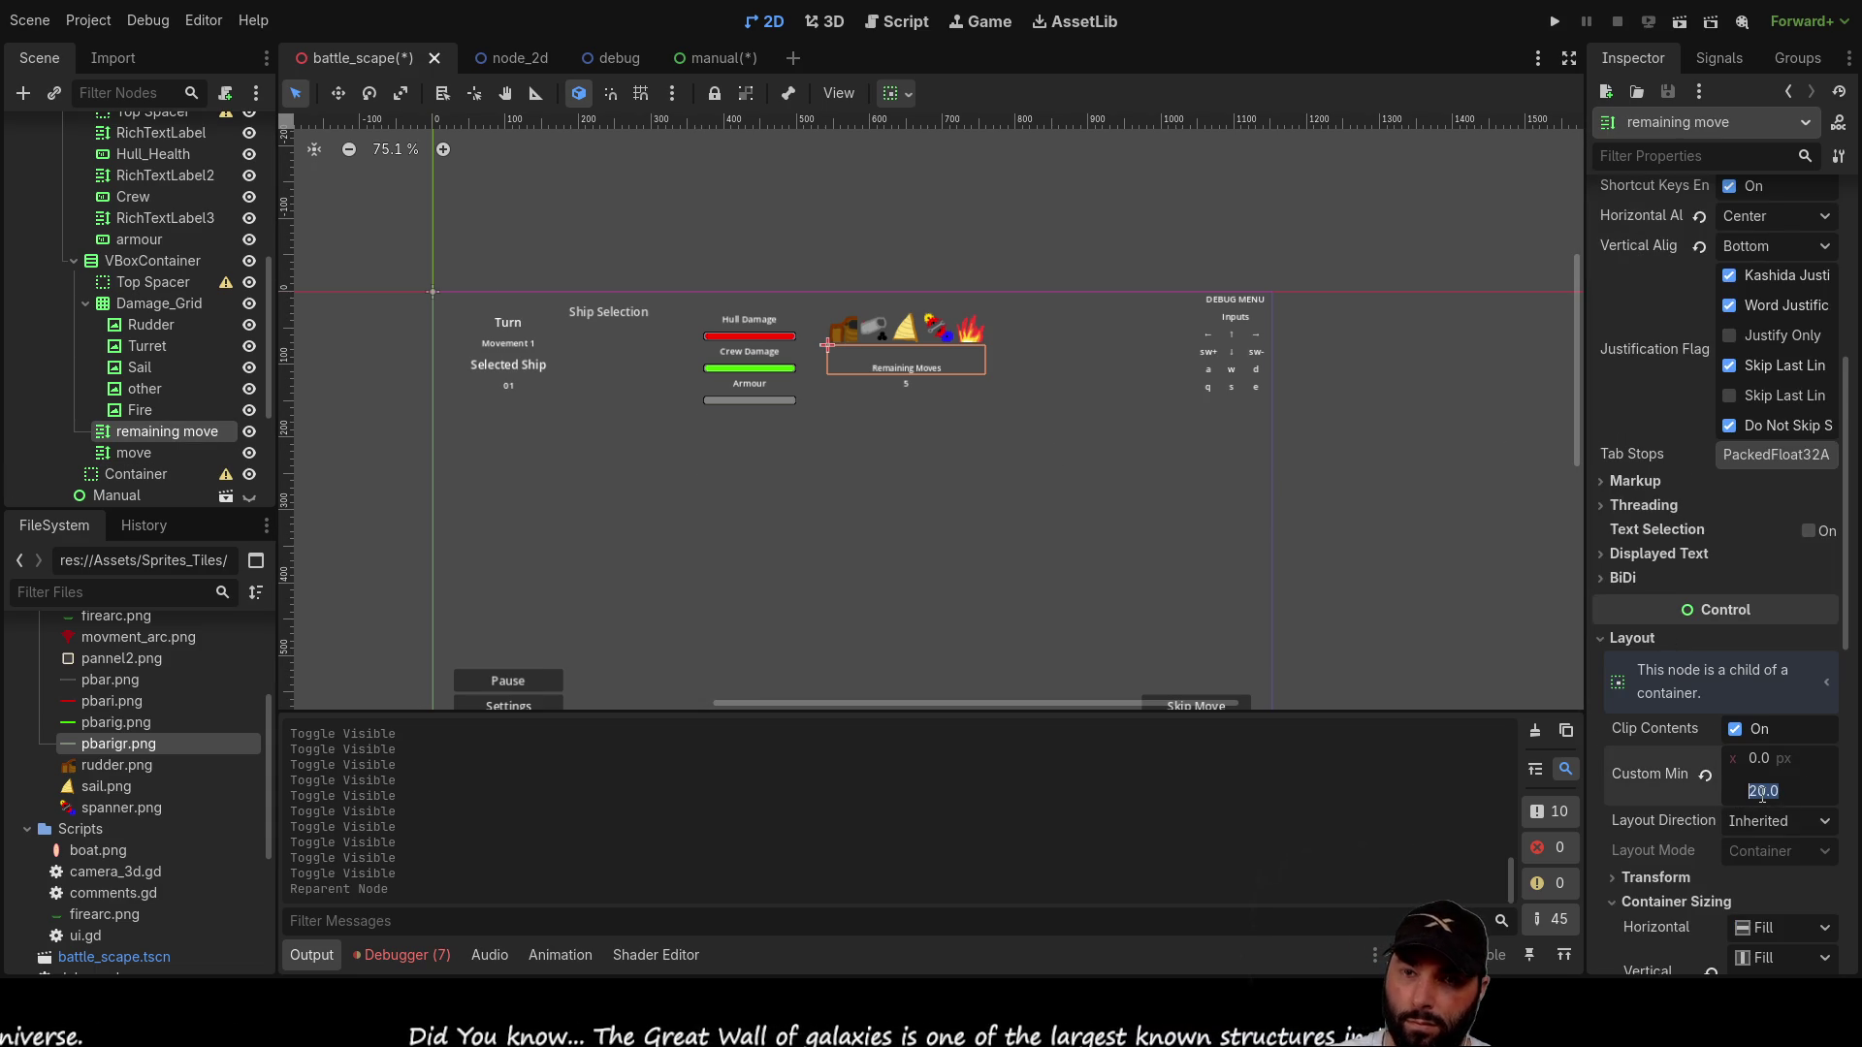
pyautogui.write('10')
pyautogui.press('Return')
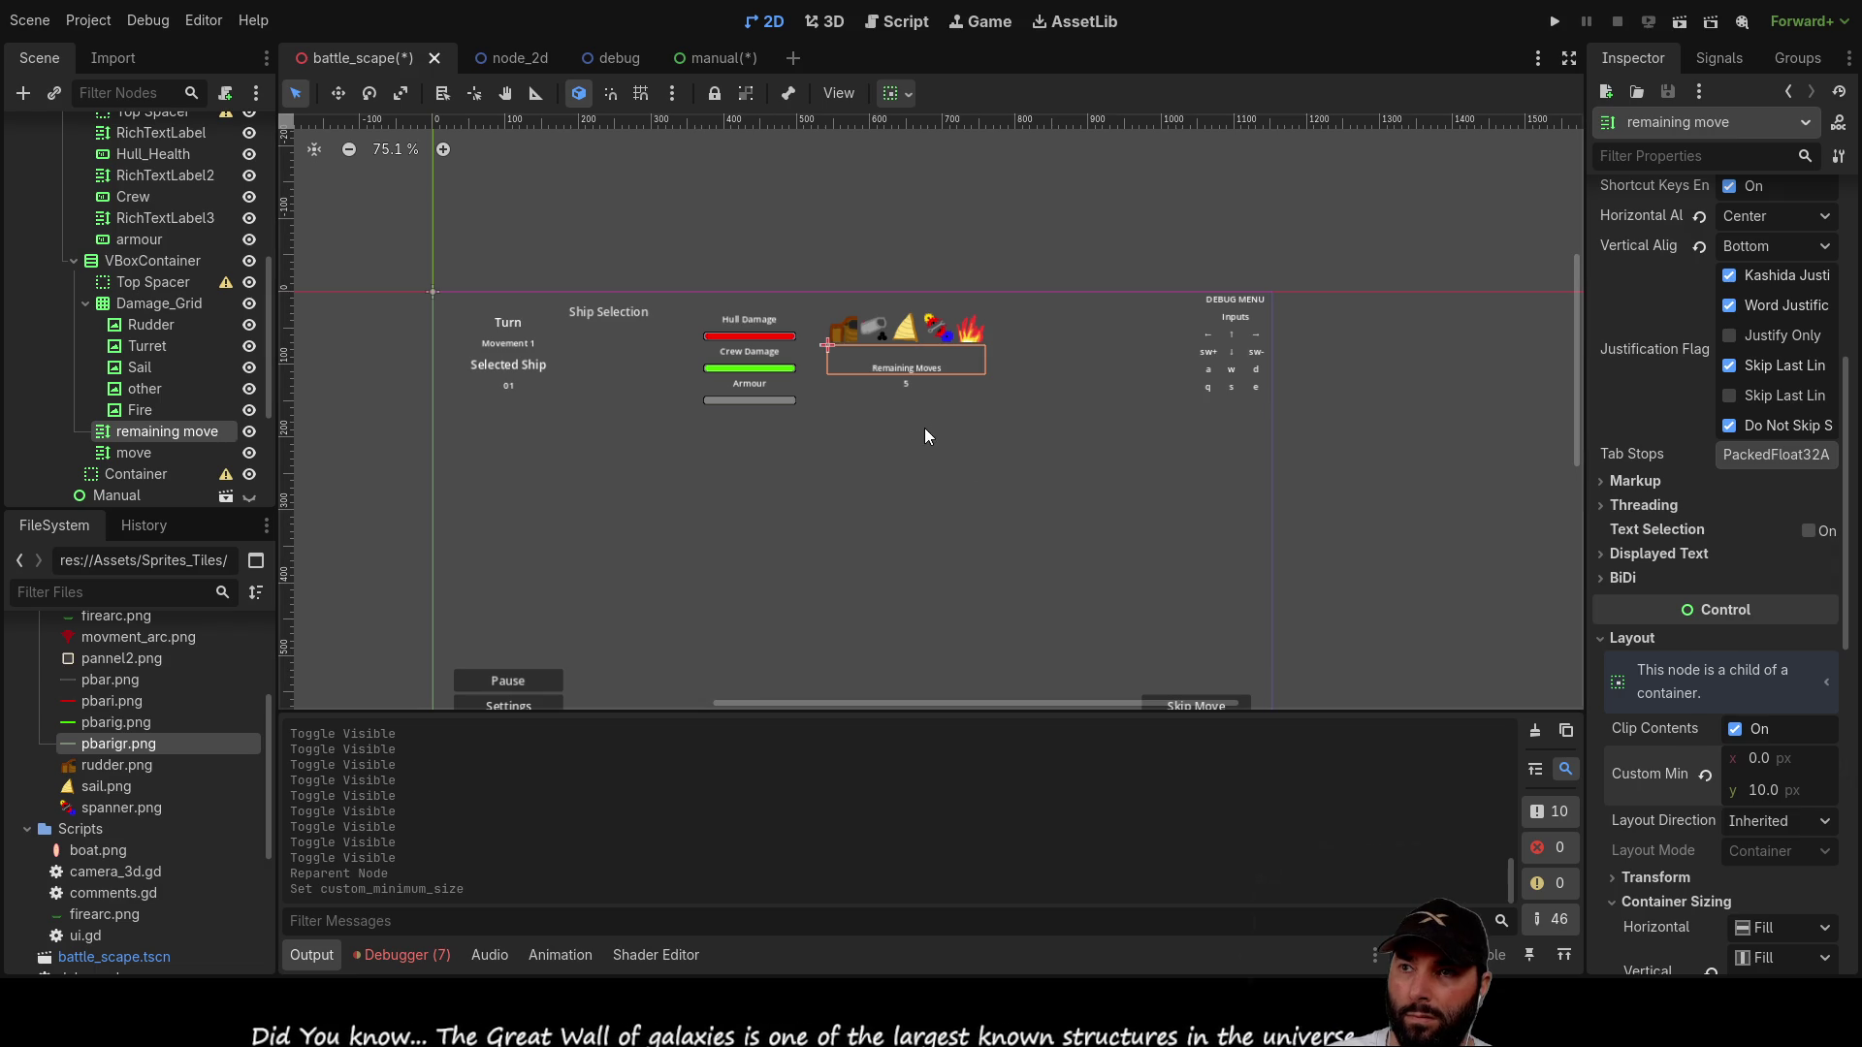
pyautogui.click(900, 388)
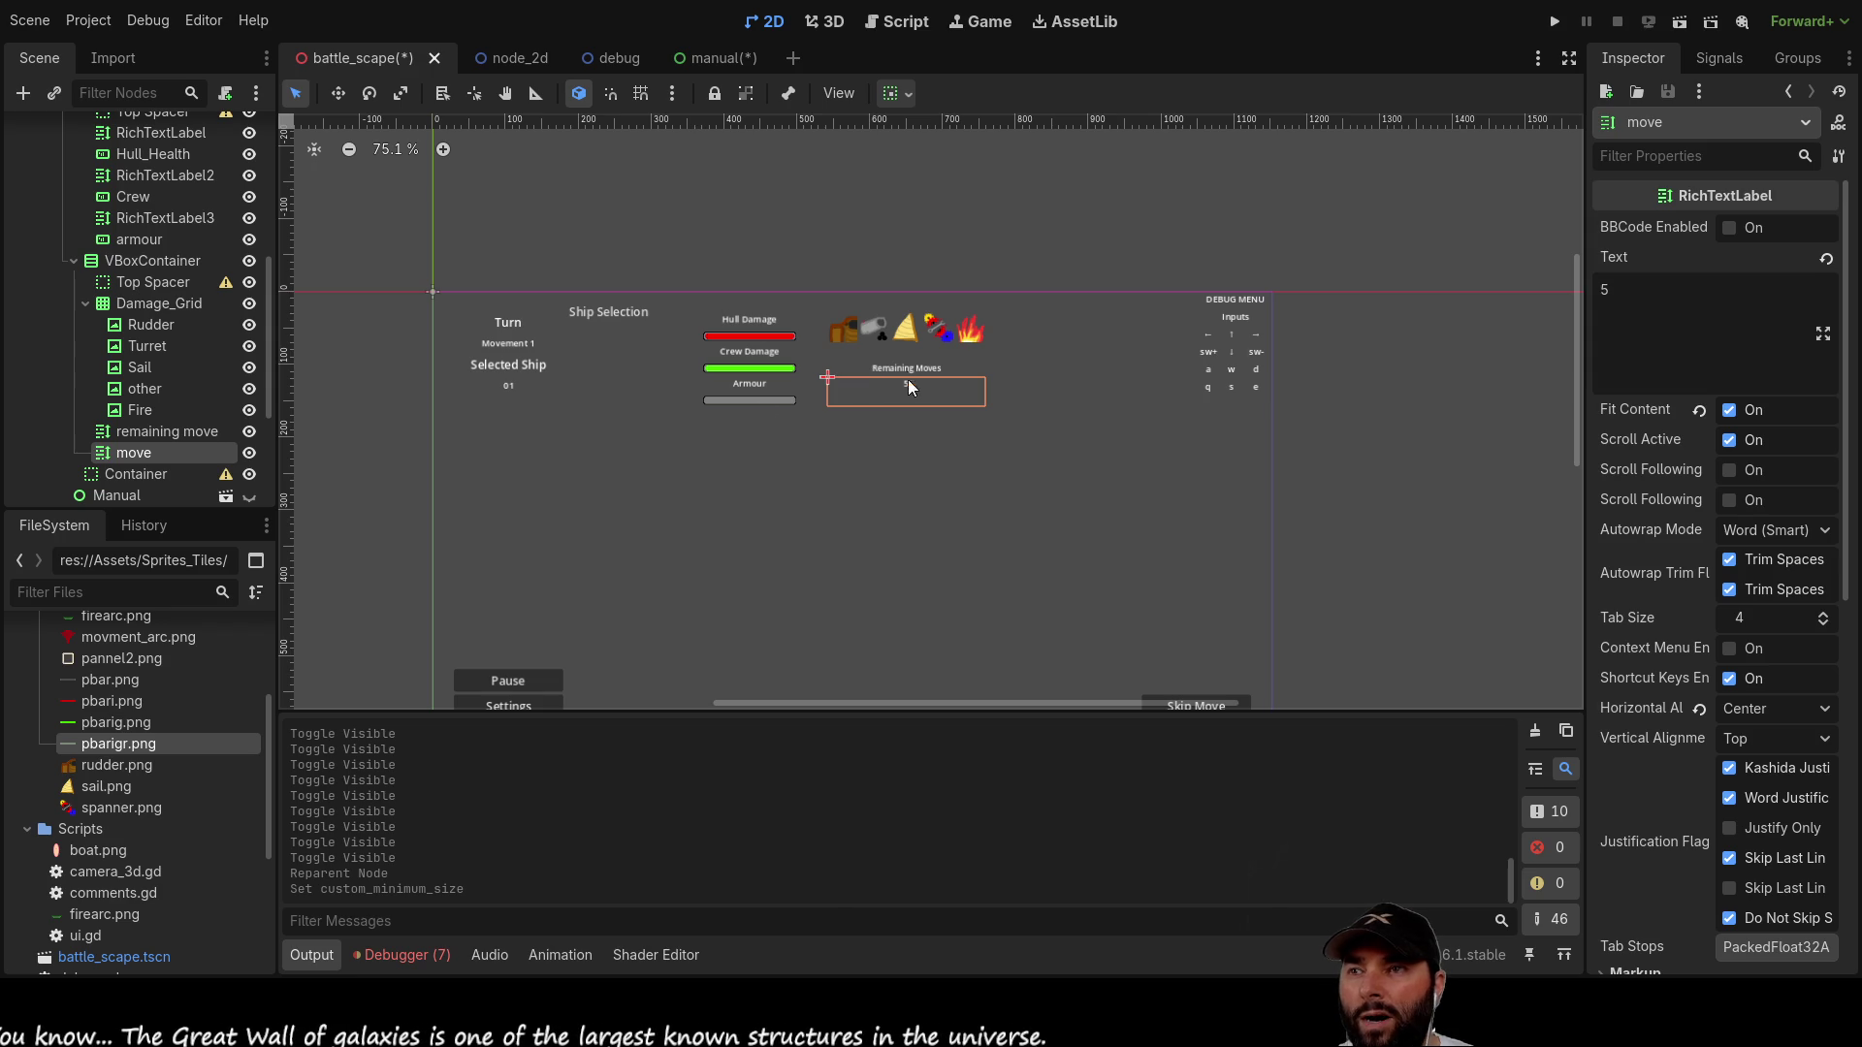
pyautogui.click(86, 302)
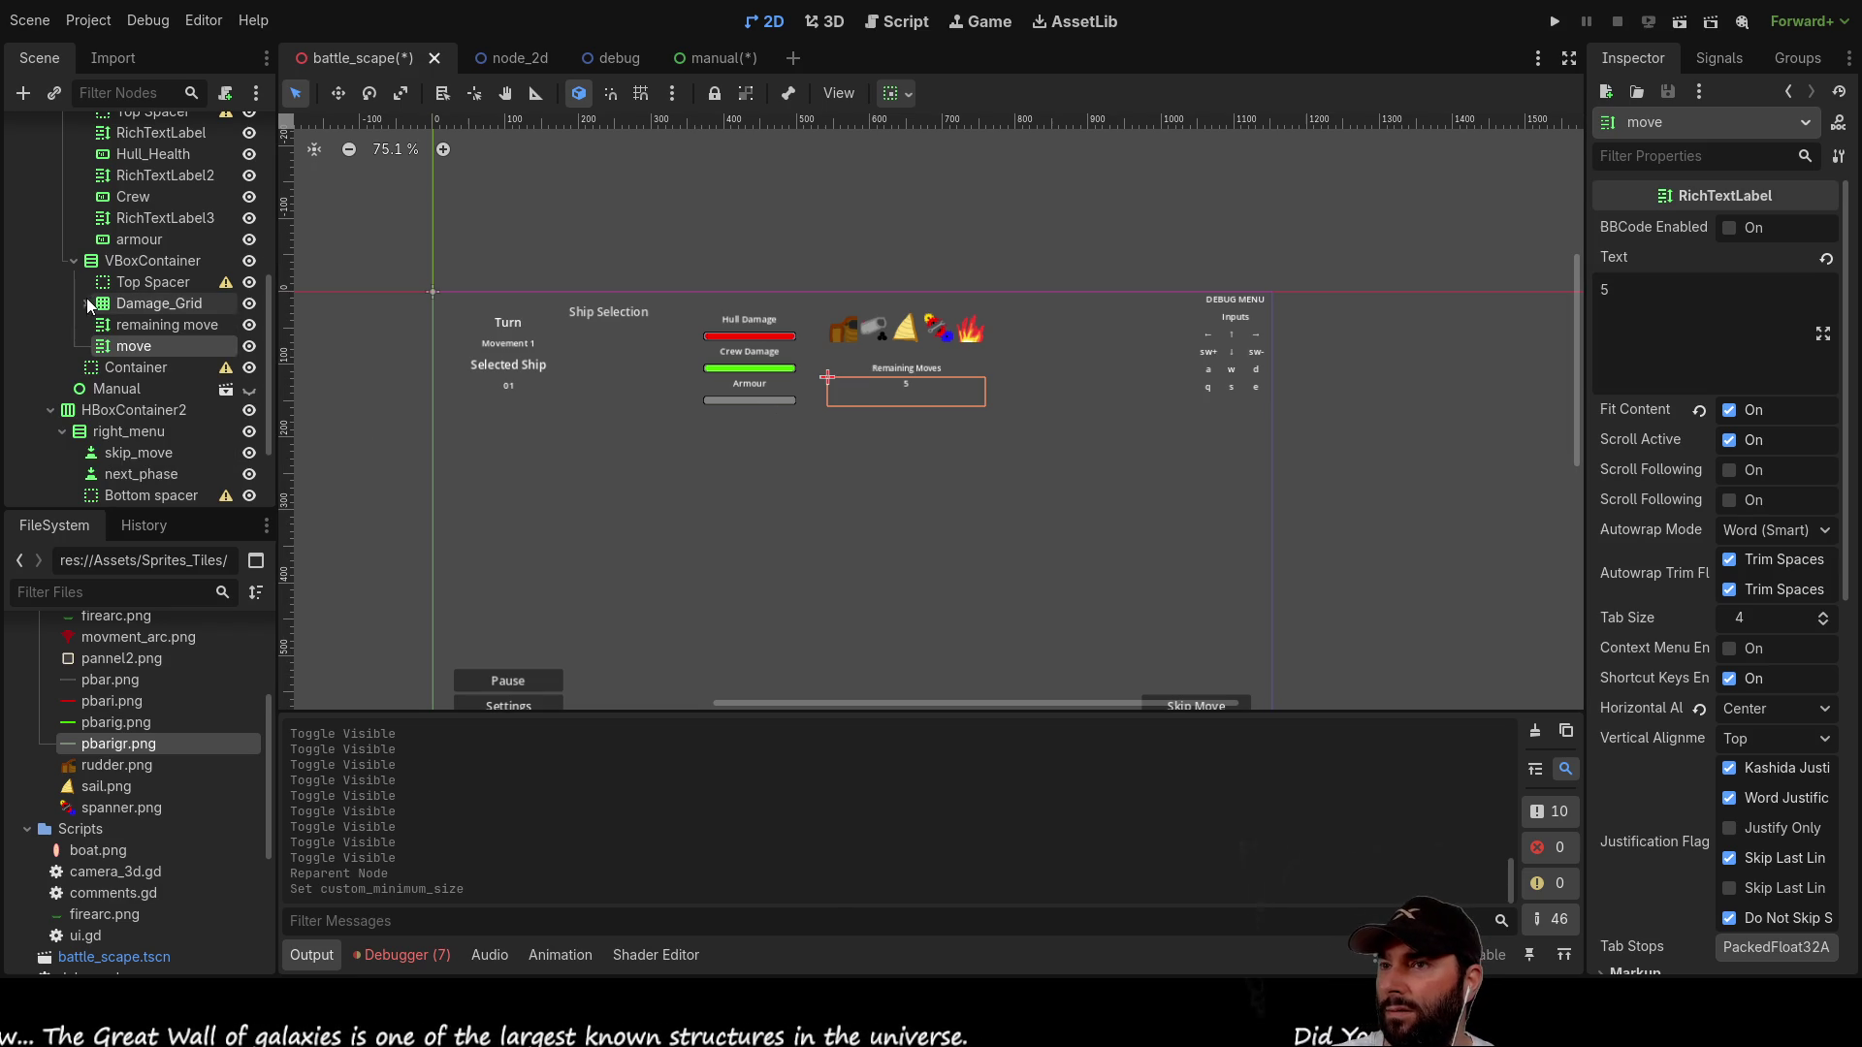
pyautogui.scroll(3, 124, 369)
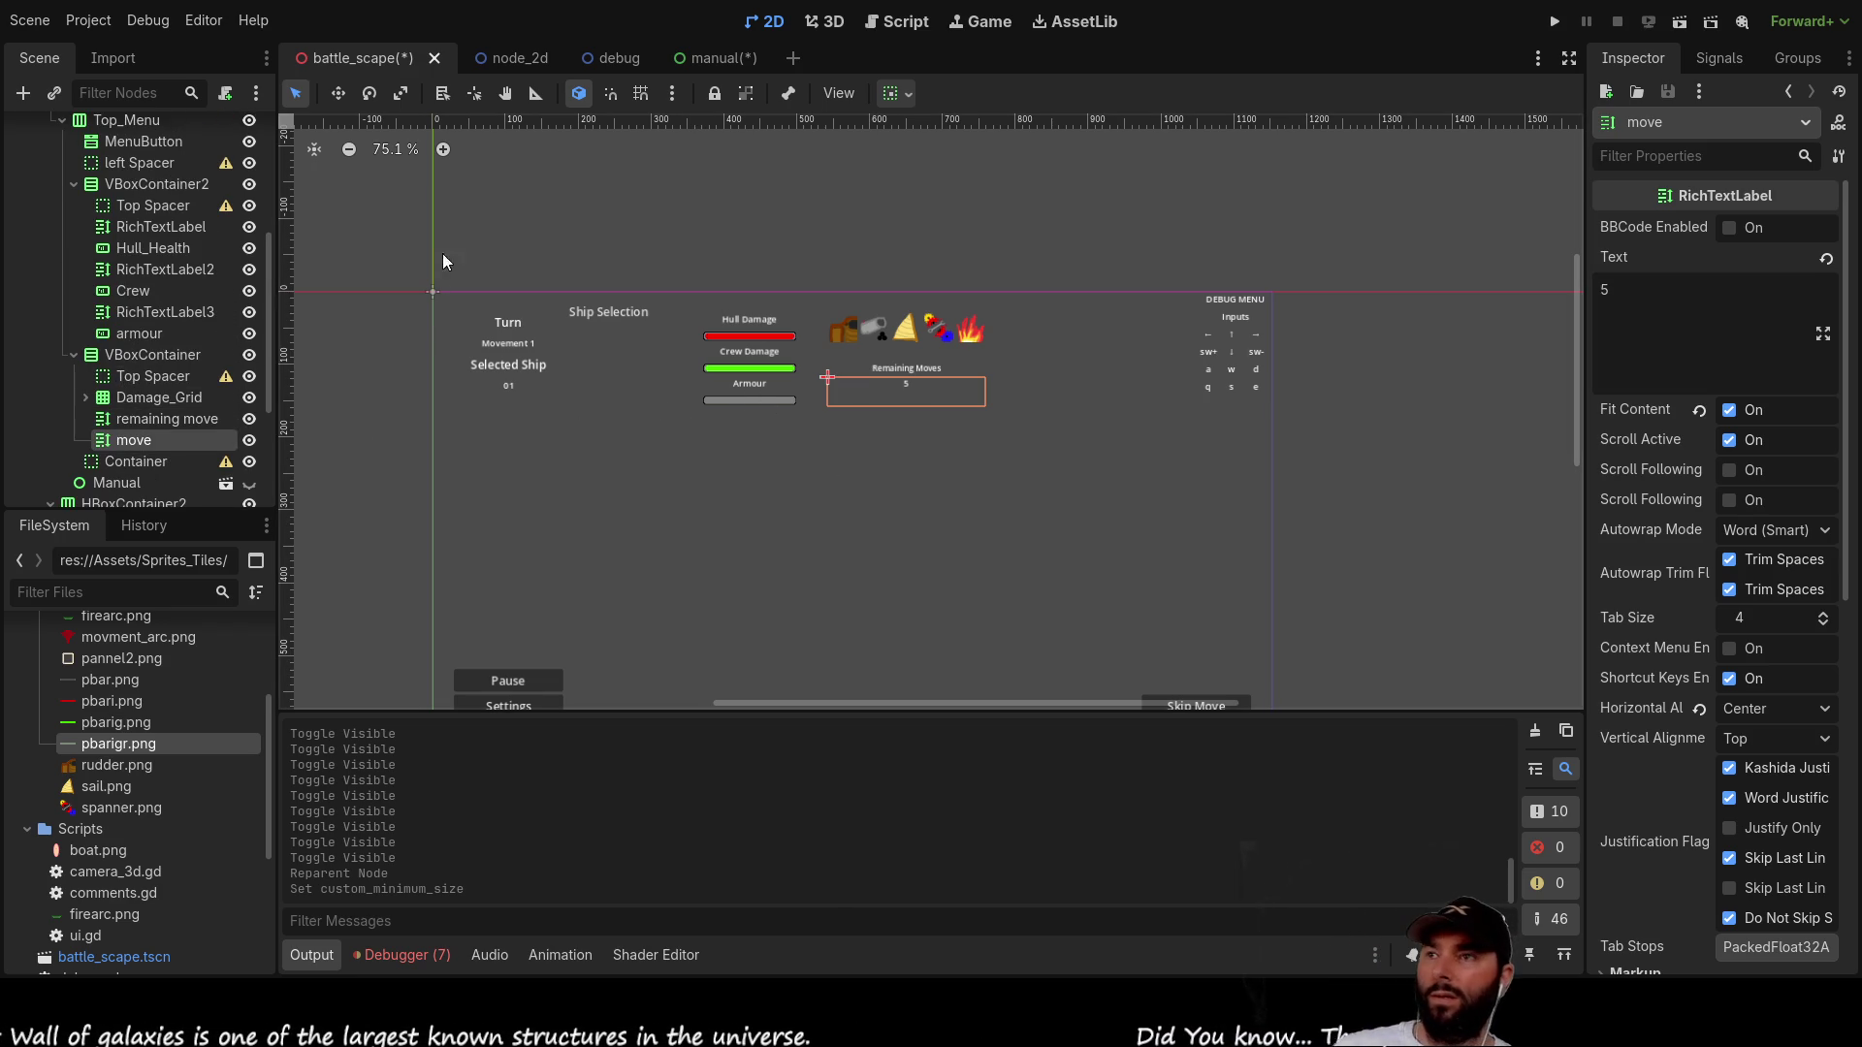
# Step: Open the comments.gd script and add a blank line after line 34
pyautogui.click(898, 29)
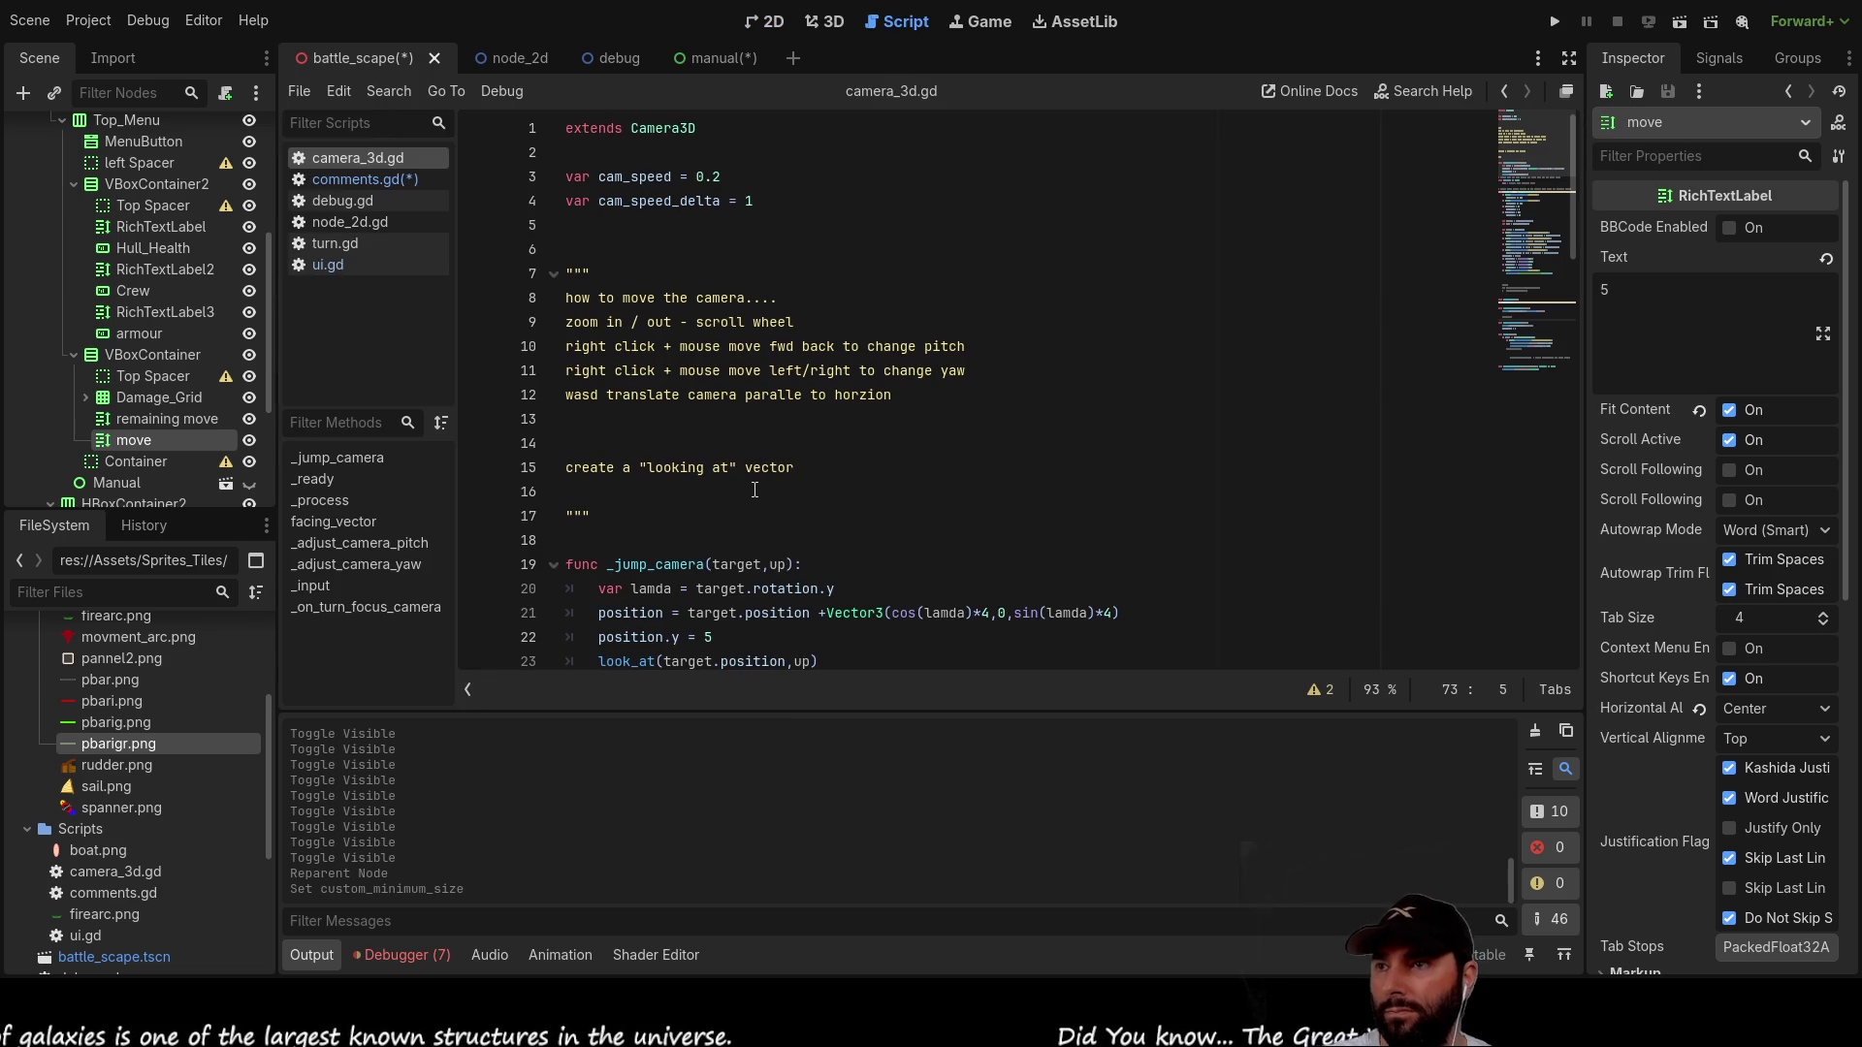
pyautogui.click(353, 180)
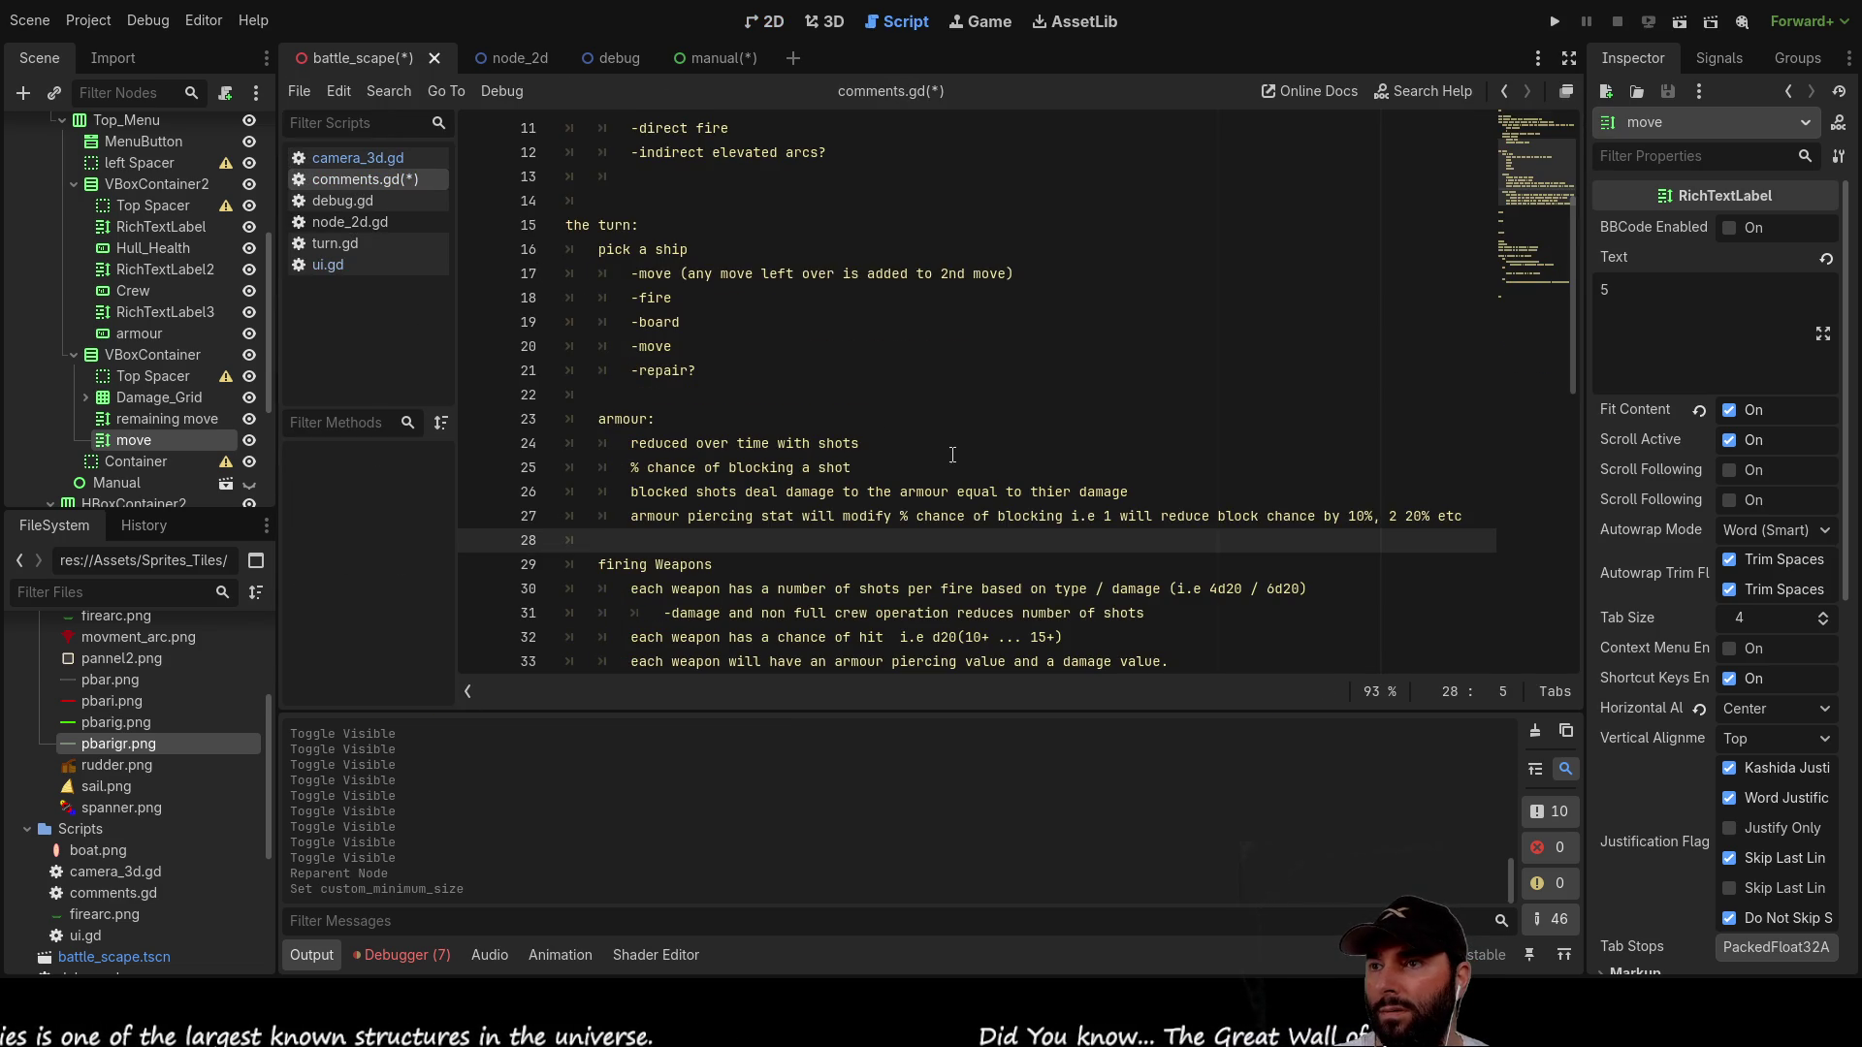
pyautogui.scroll(-3, 952, 455)
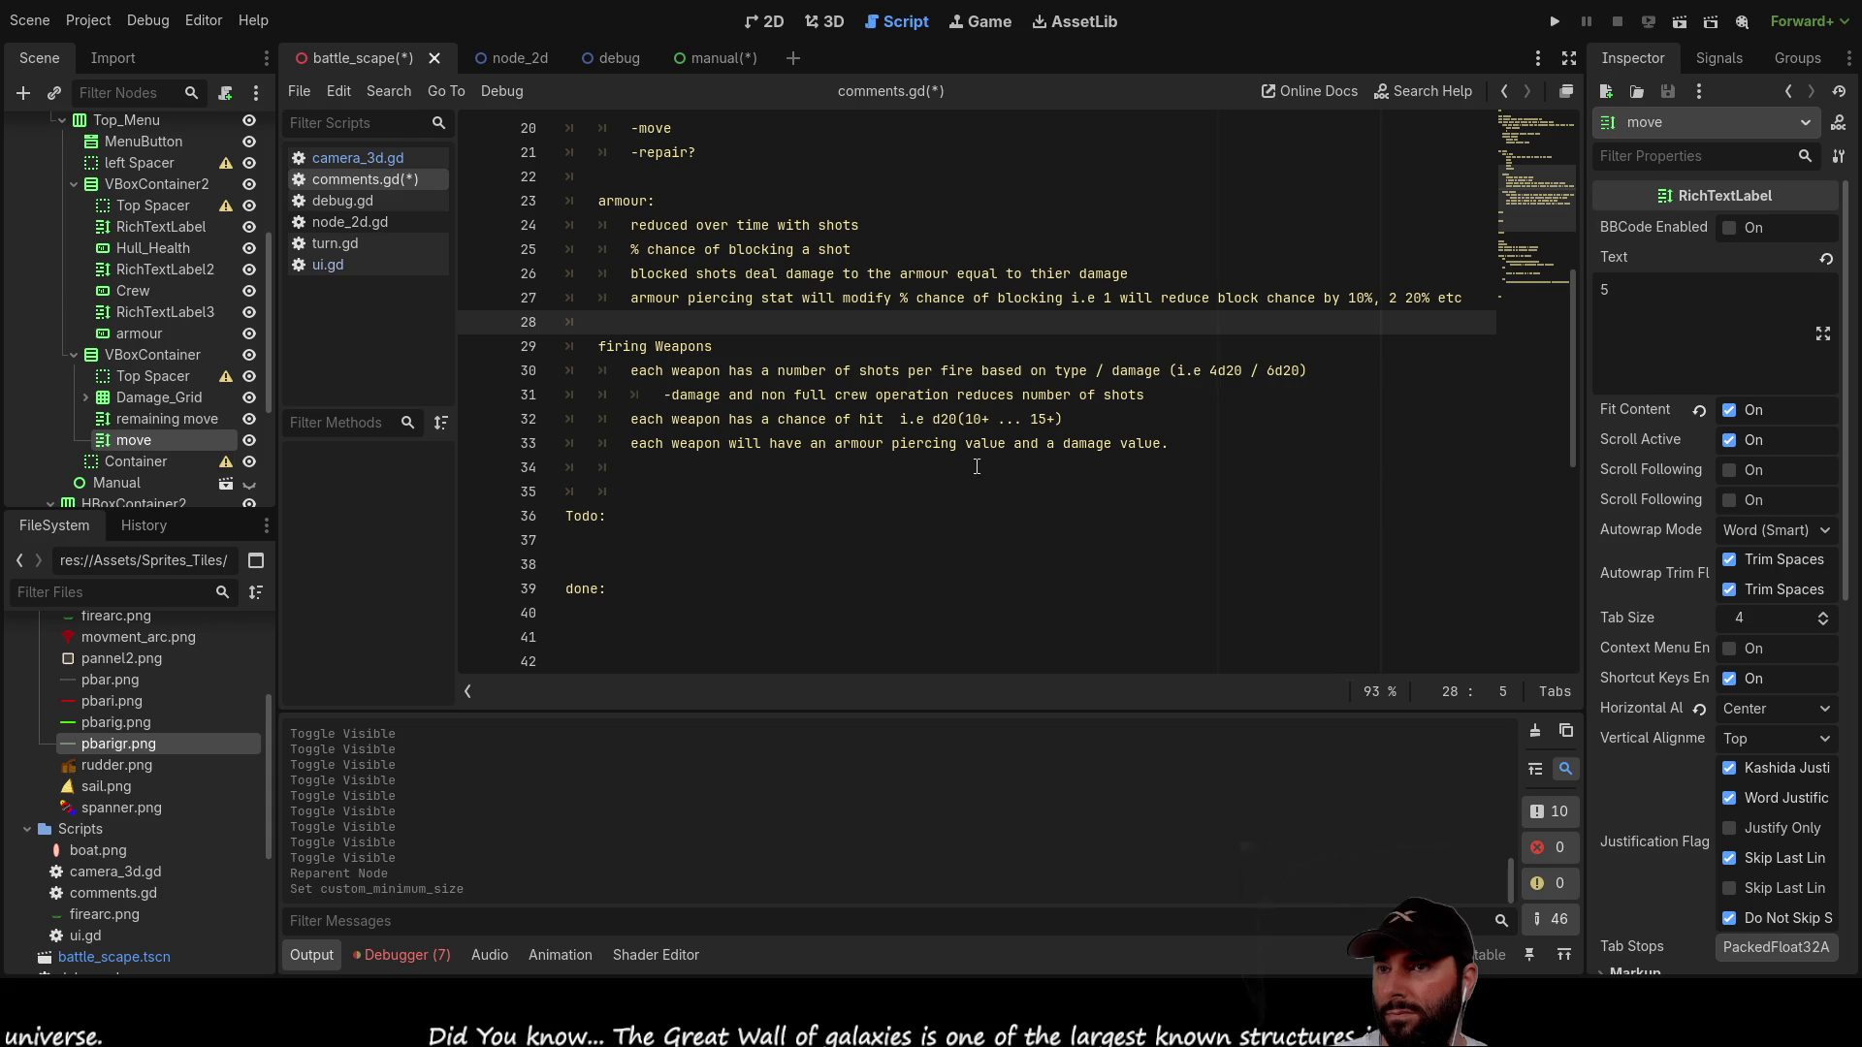
pyautogui.click(636, 457)
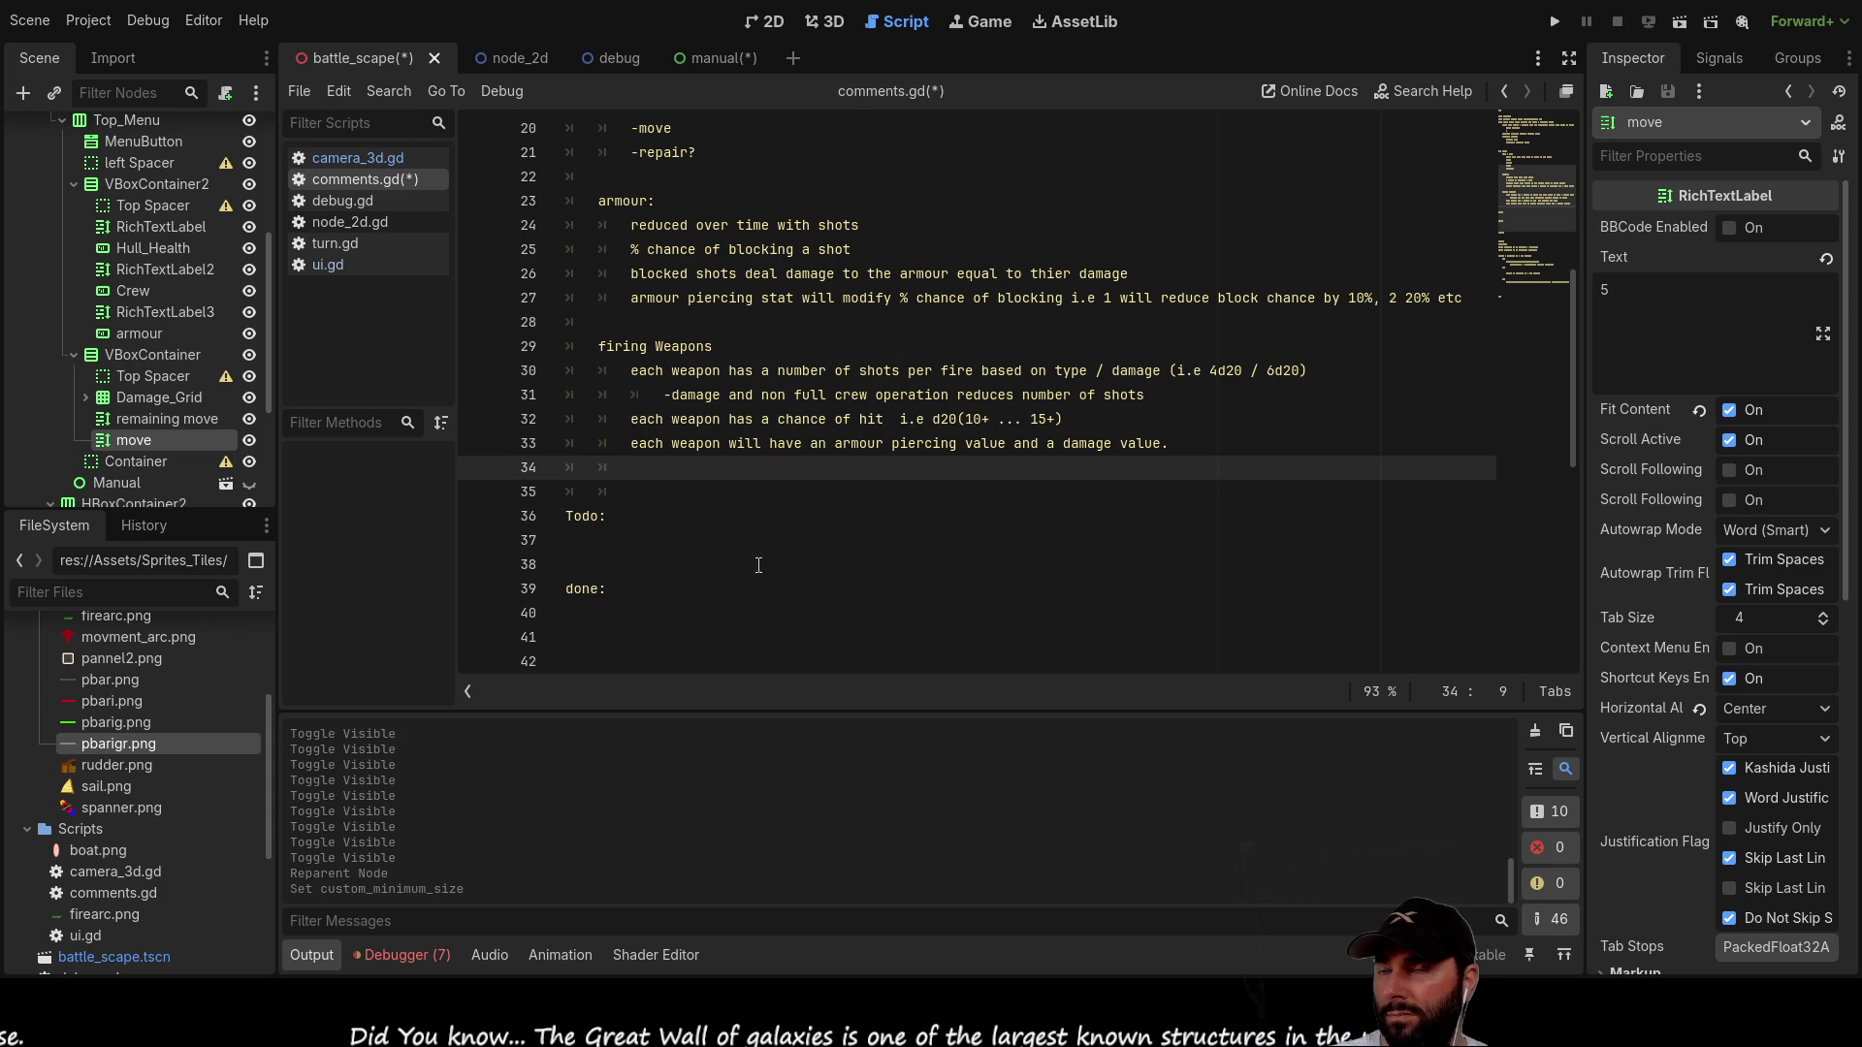
pyautogui.press('Return')
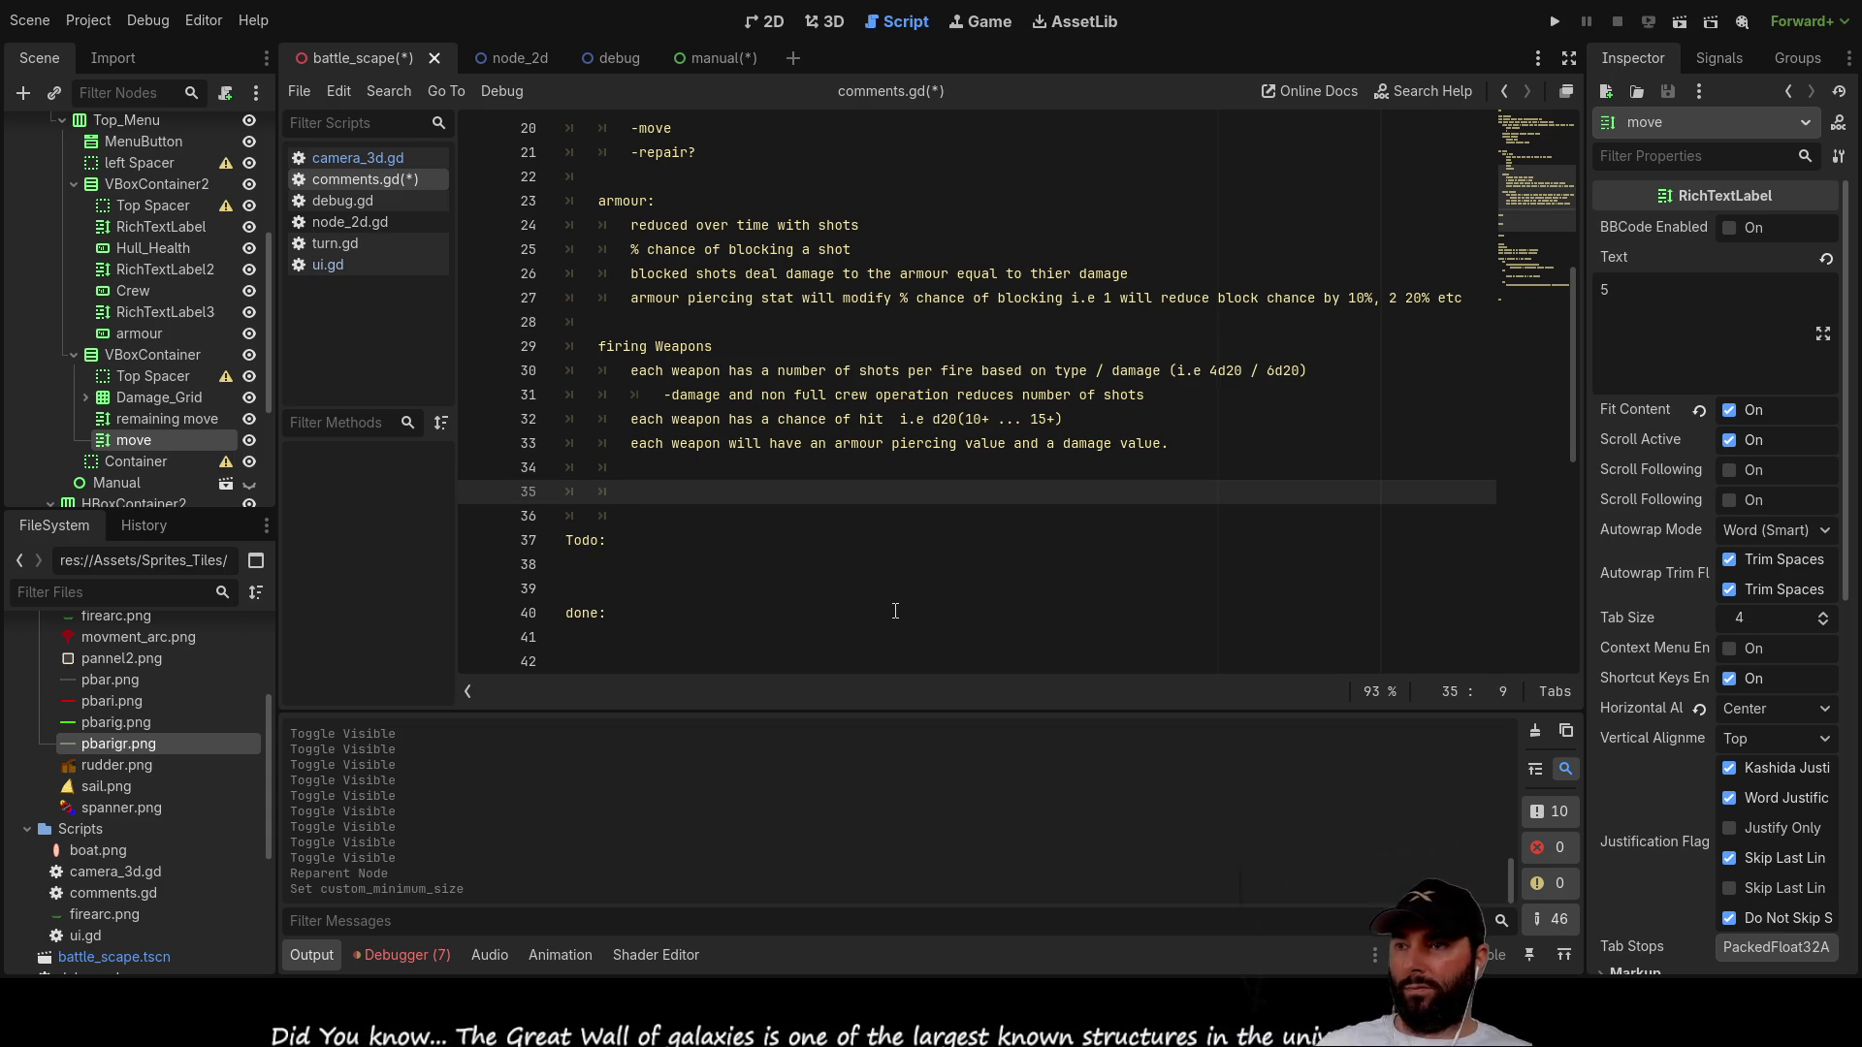
pyautogui.press('Up')
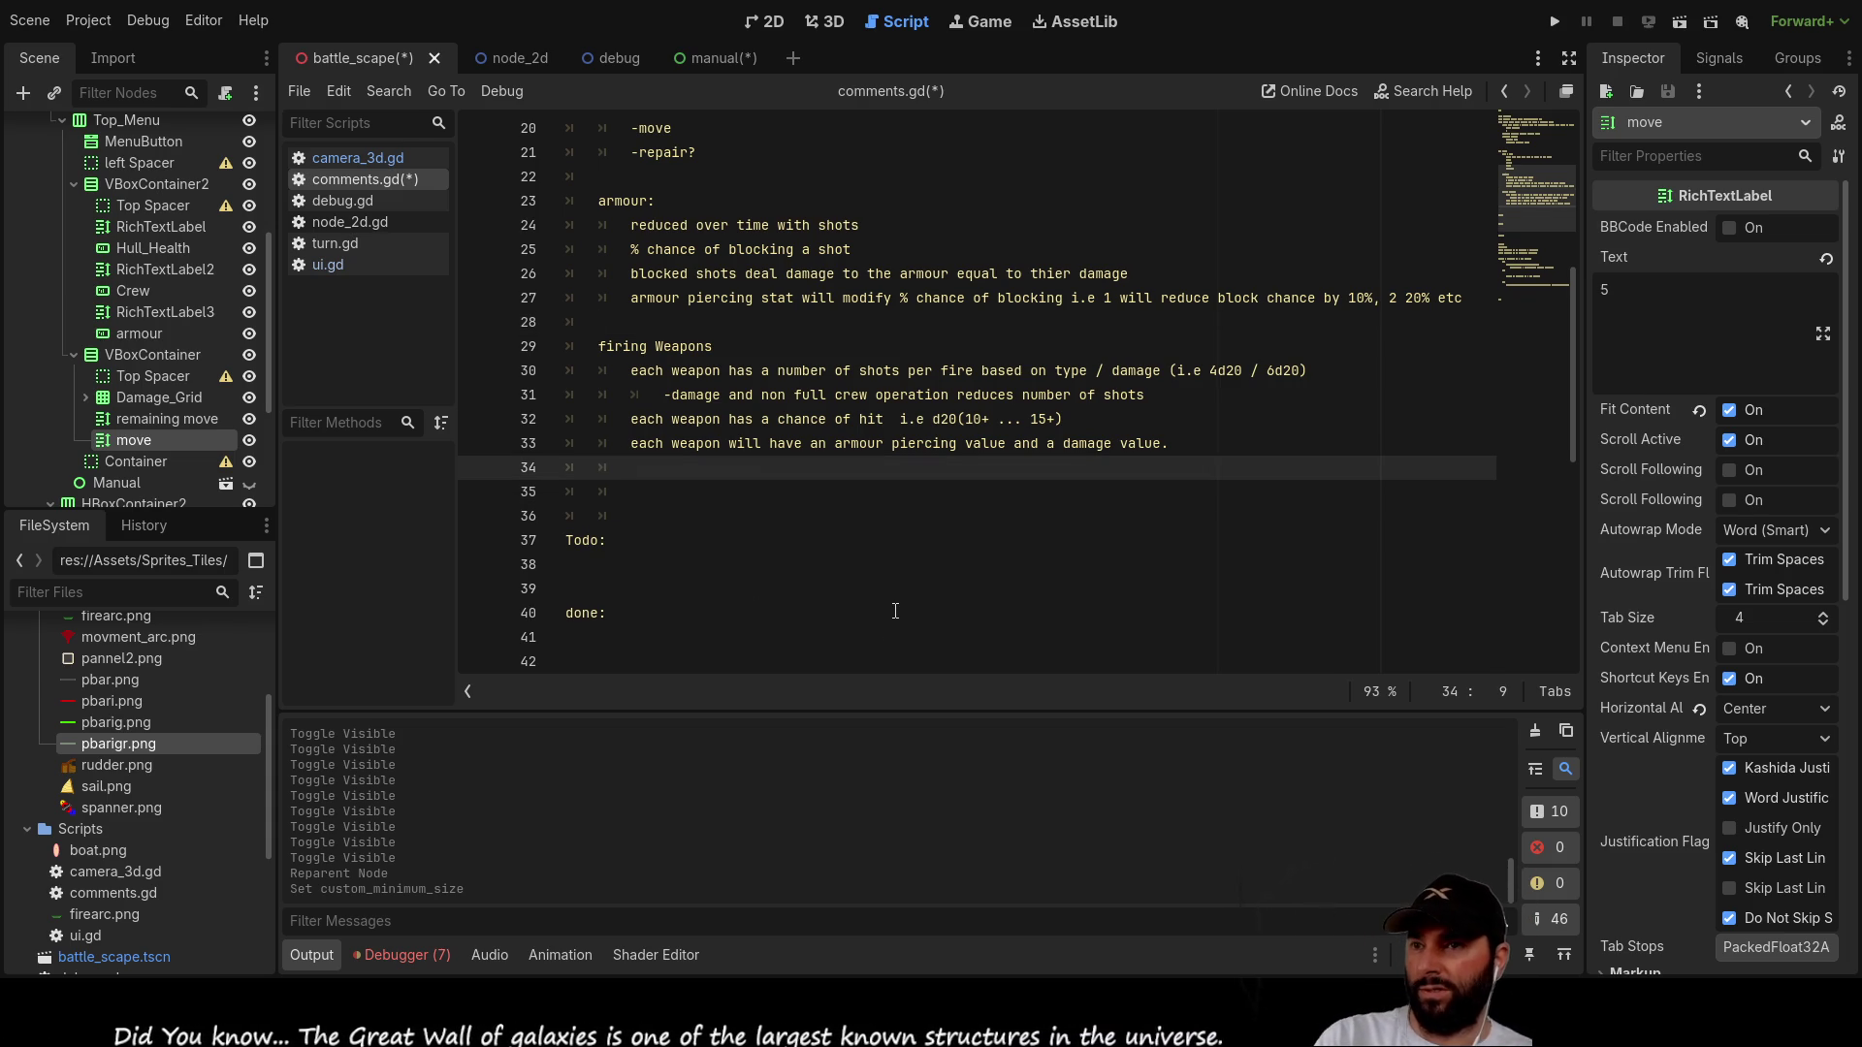
pyautogui.press('Up')
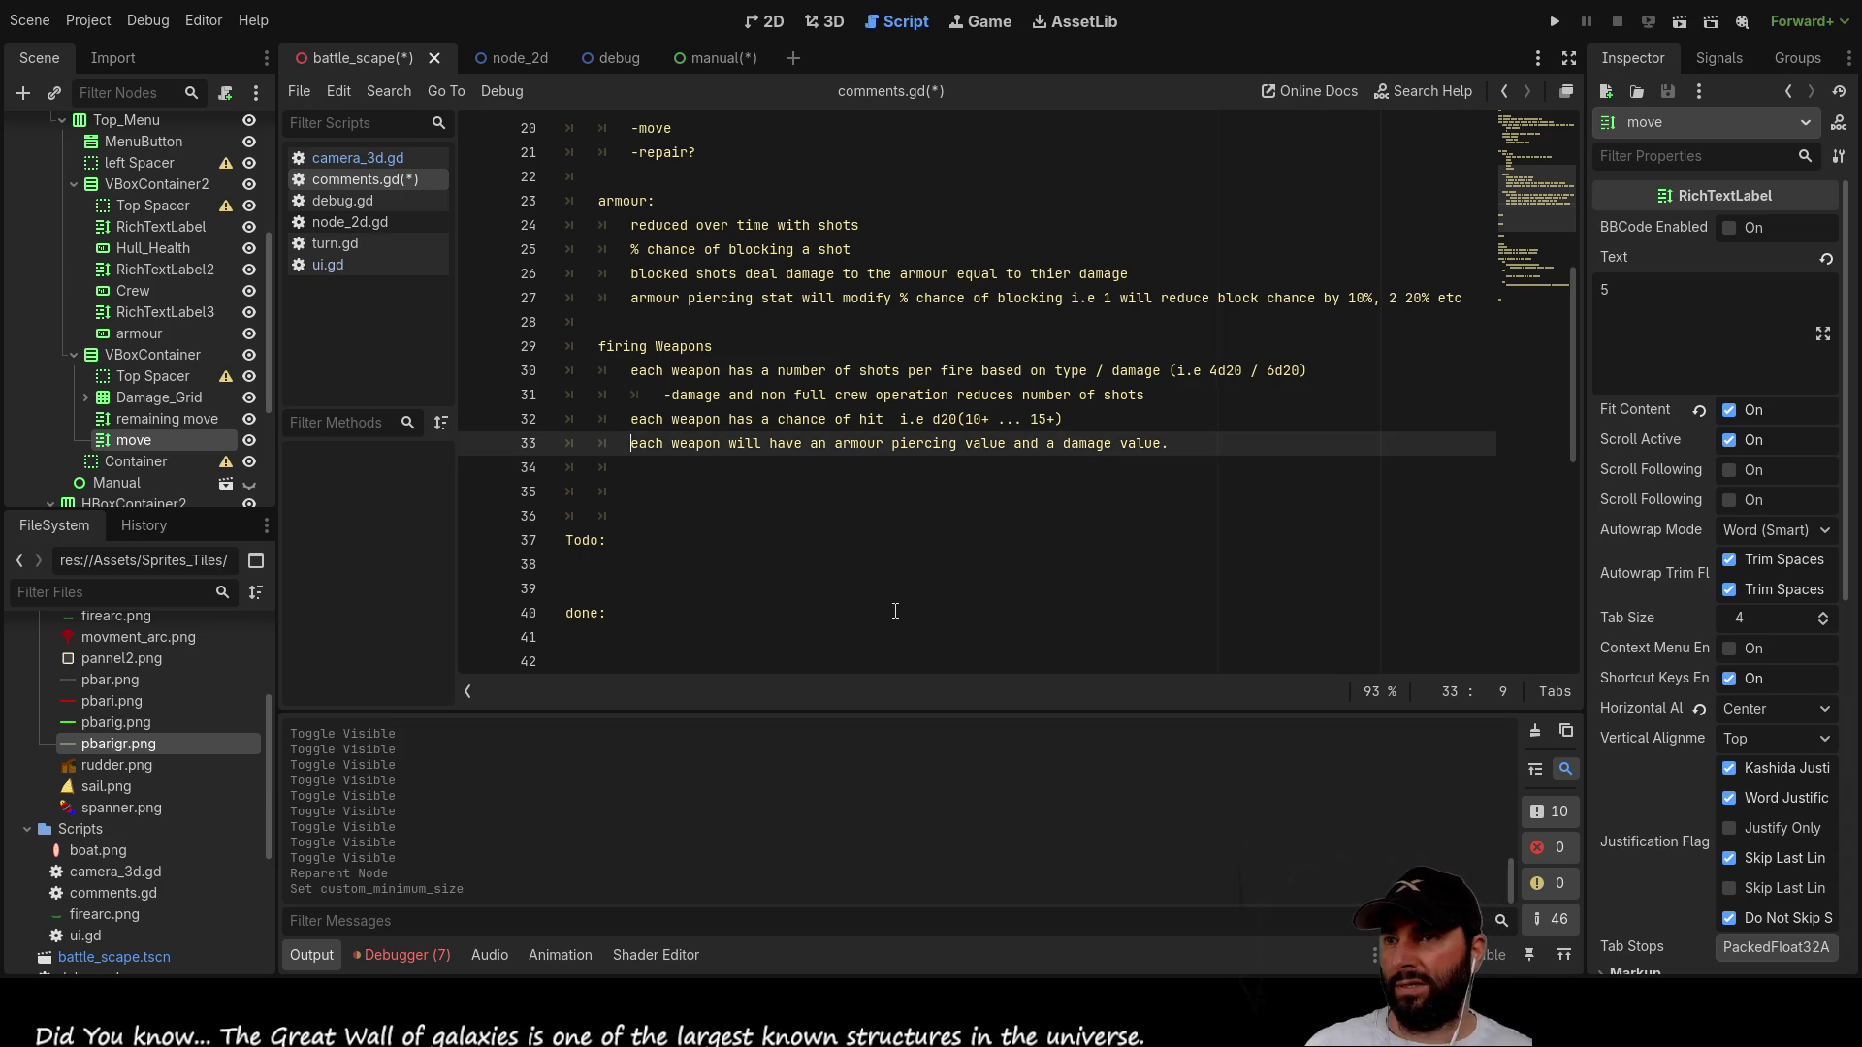
# Step: Add indented notes '-damage might reduce chance to hit' and '-range wil mod chance to hit'
pyautogui.press('Return')
pyautogui.press('Up')
pyautogui.press('Tab')
pyautogui.write('-damage might reduce chance to hit')
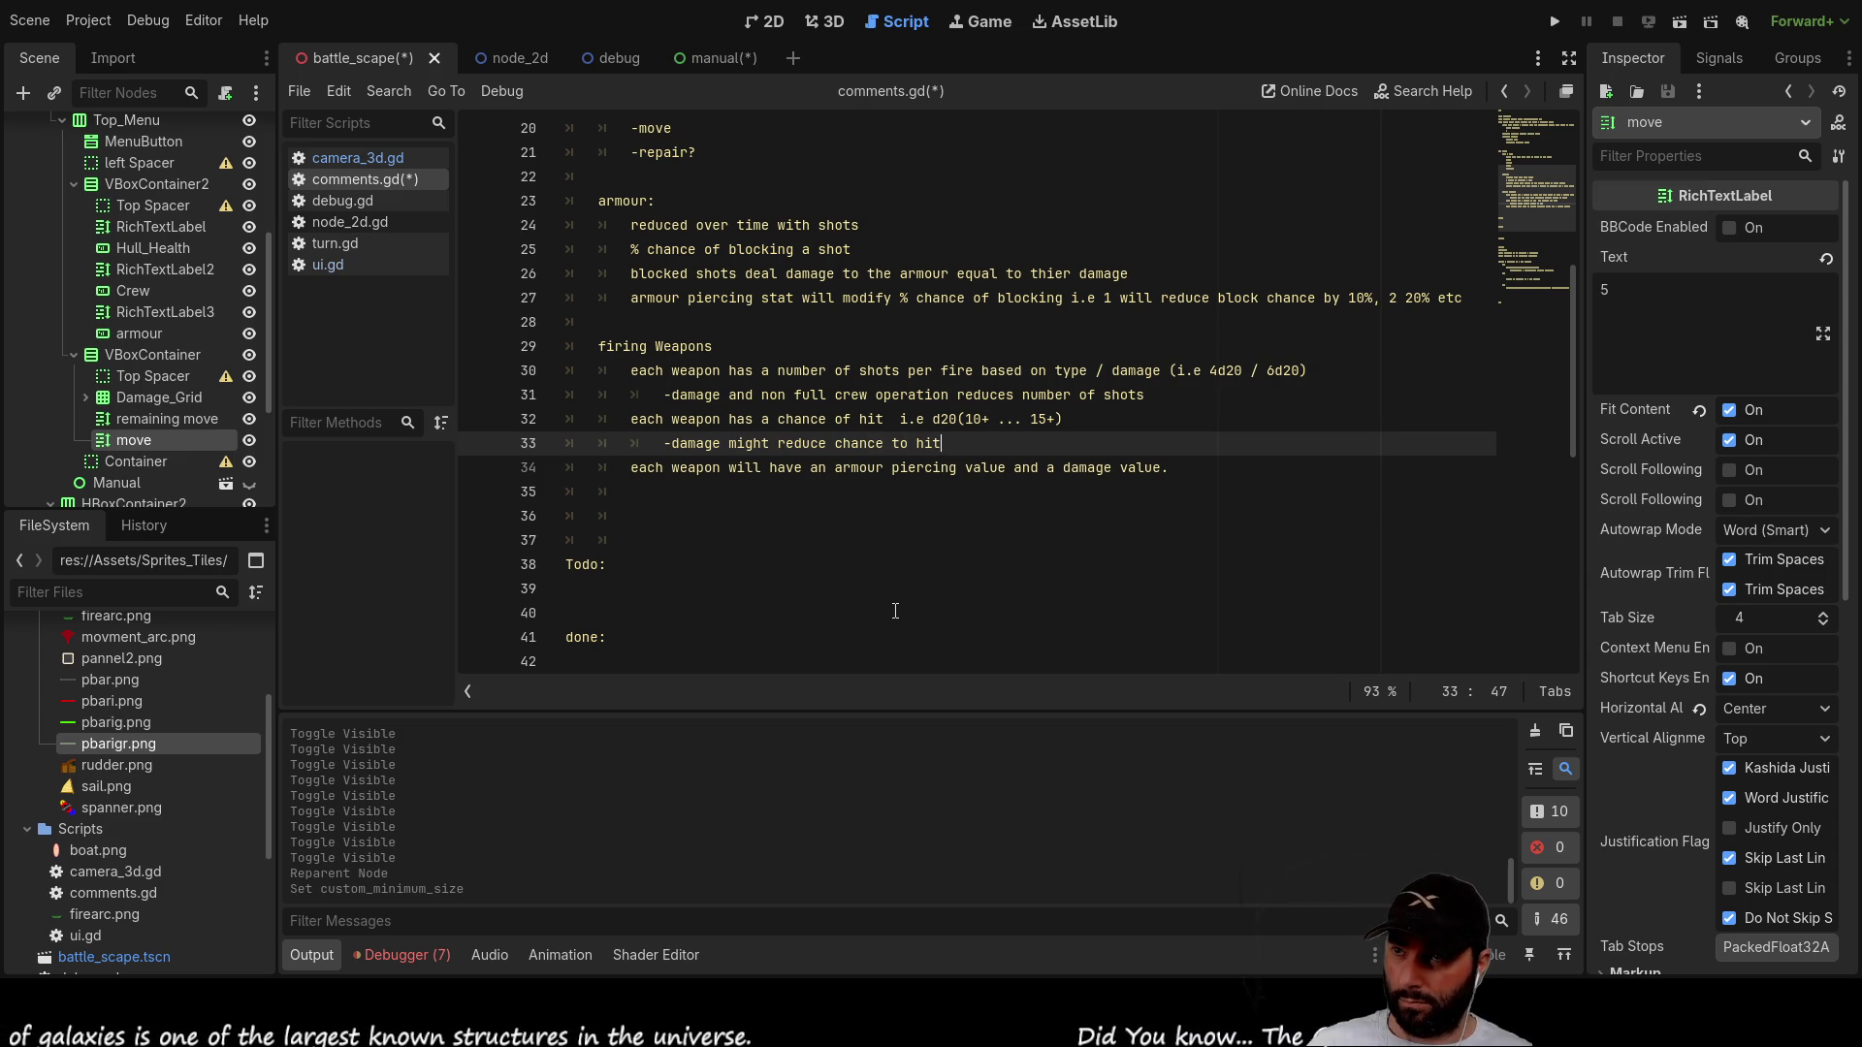
pyautogui.press('Return')
pyautogui.write('-')
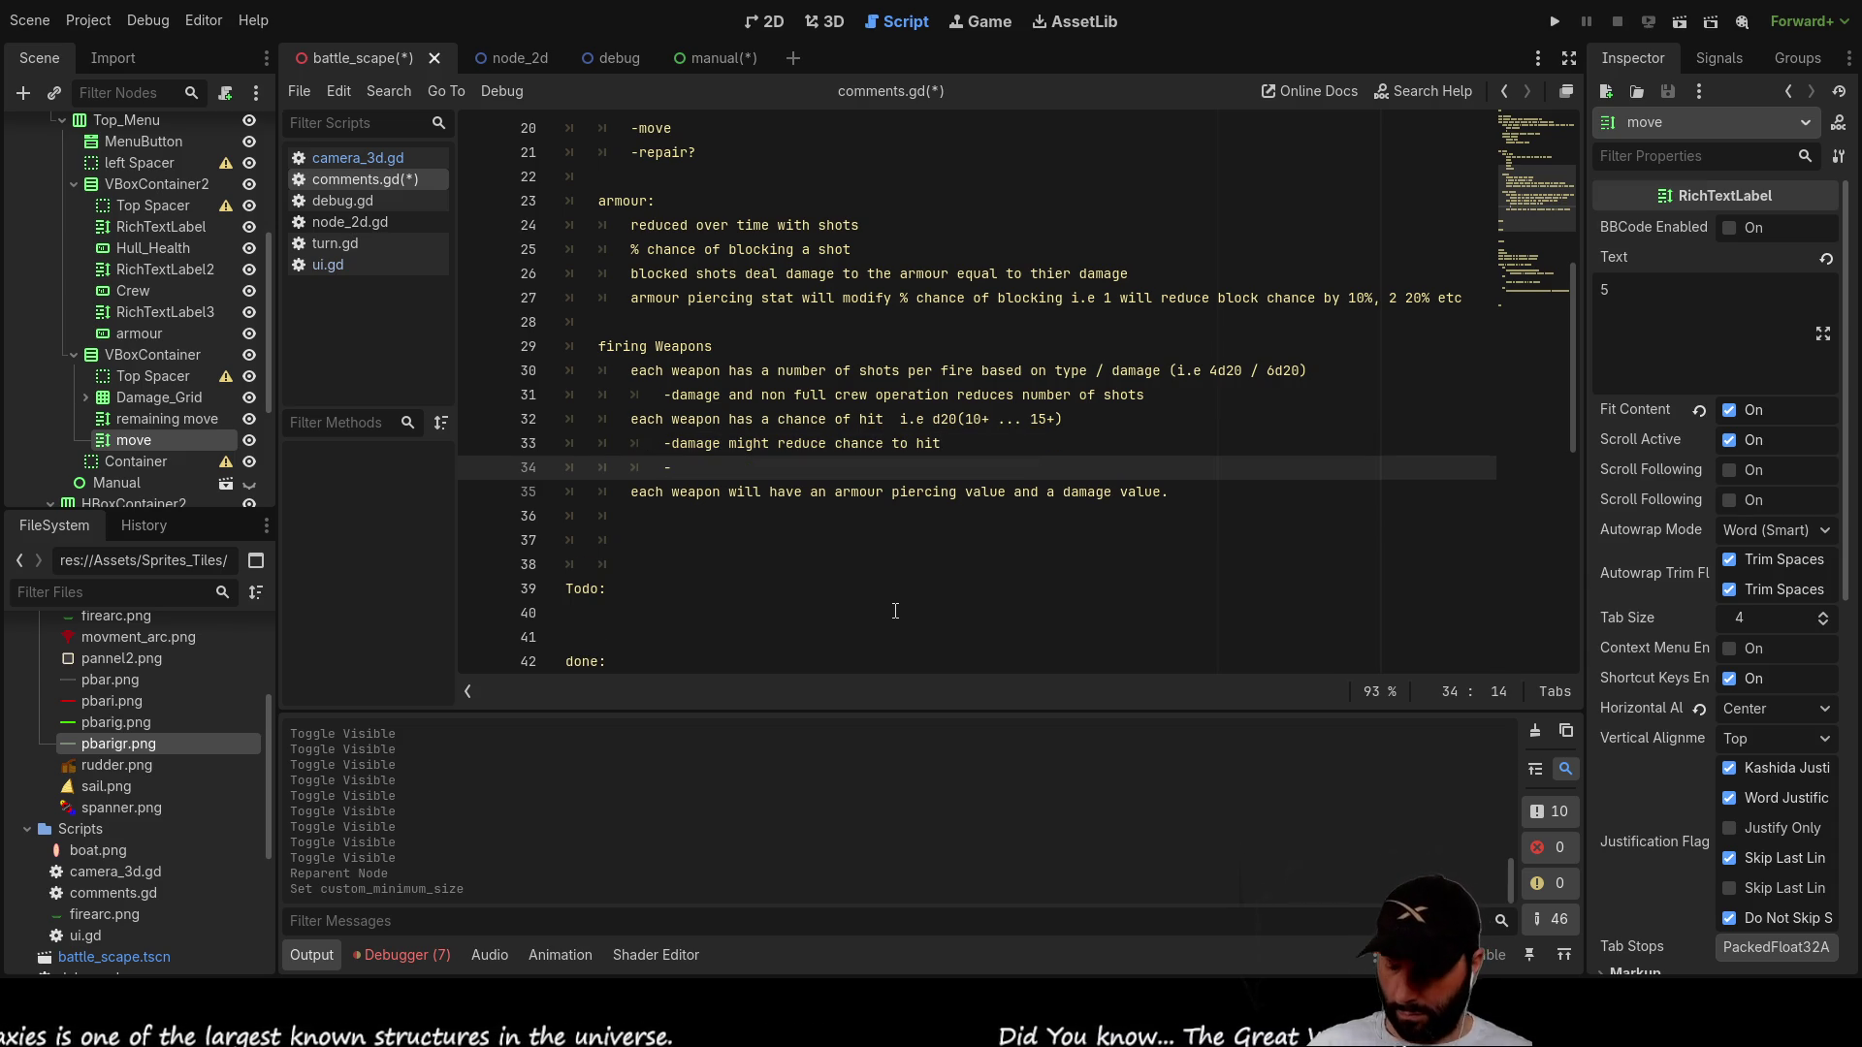
pyautogui.write('range wil mn')
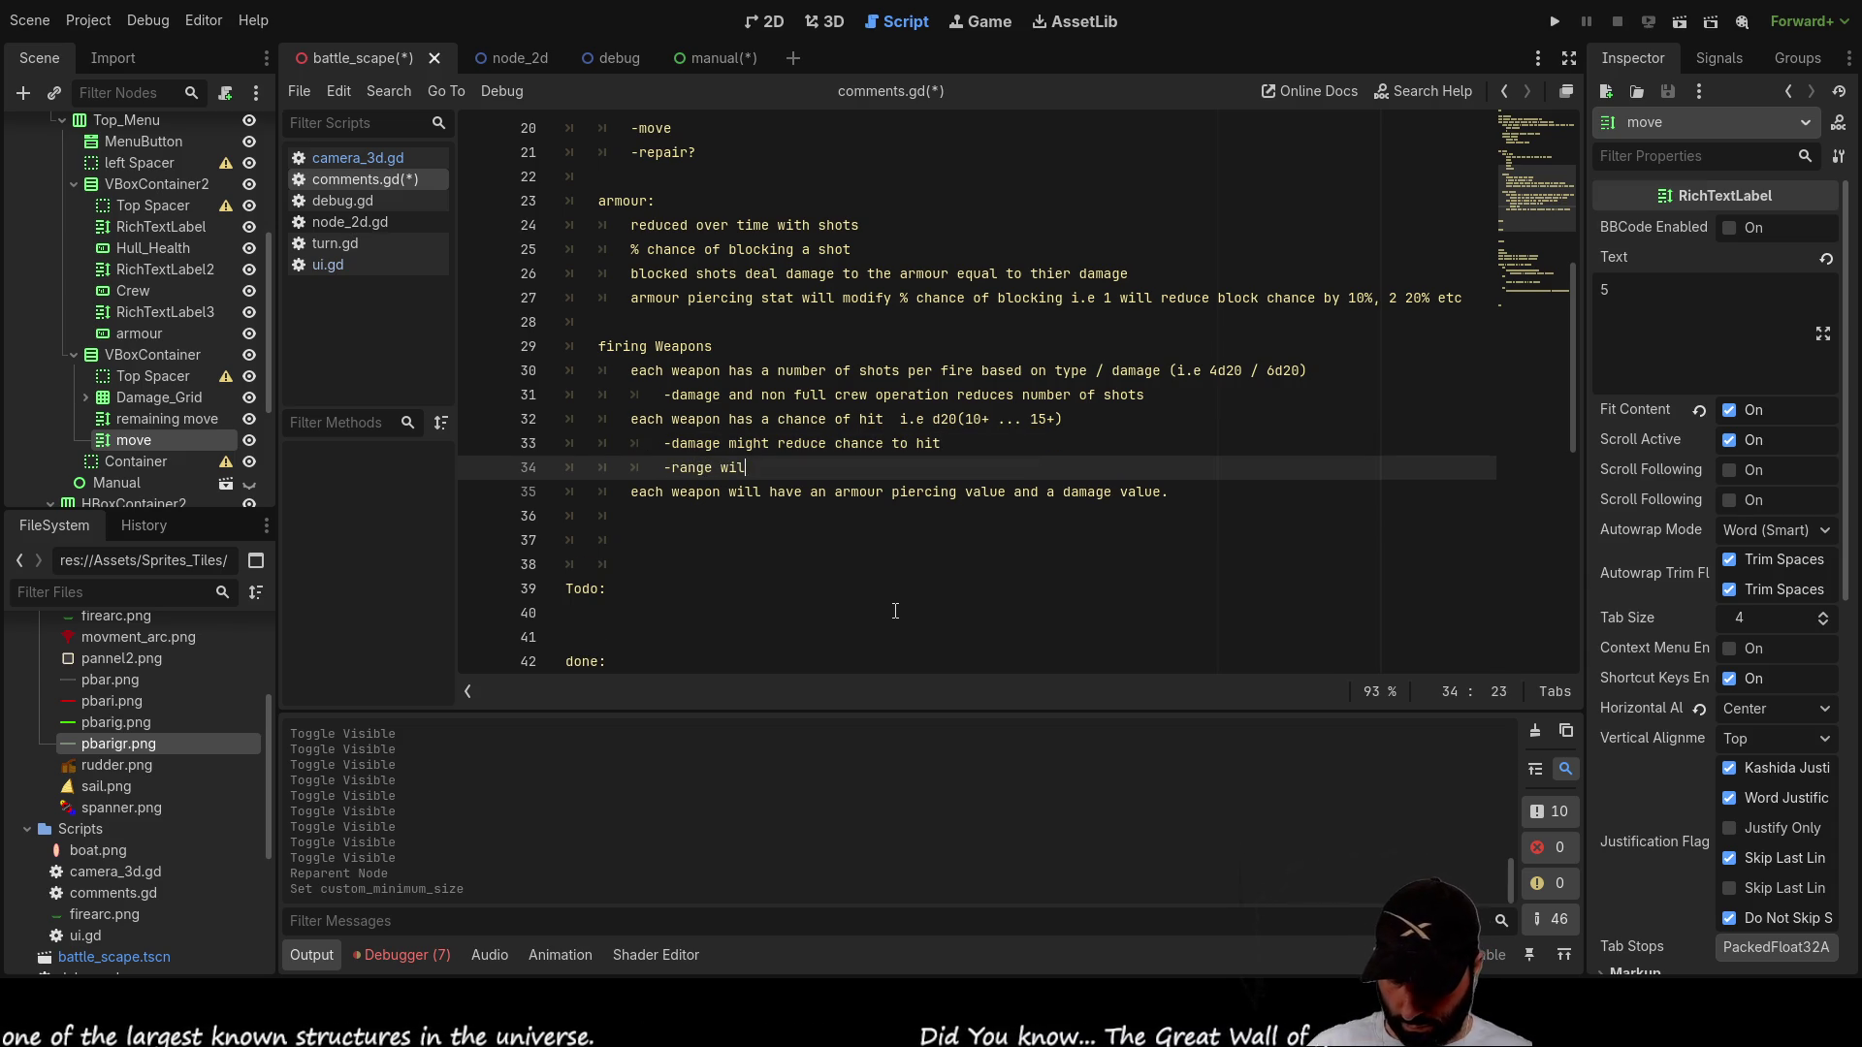
pyautogui.press('BackSpace')
pyautogui.press('BackSpace')
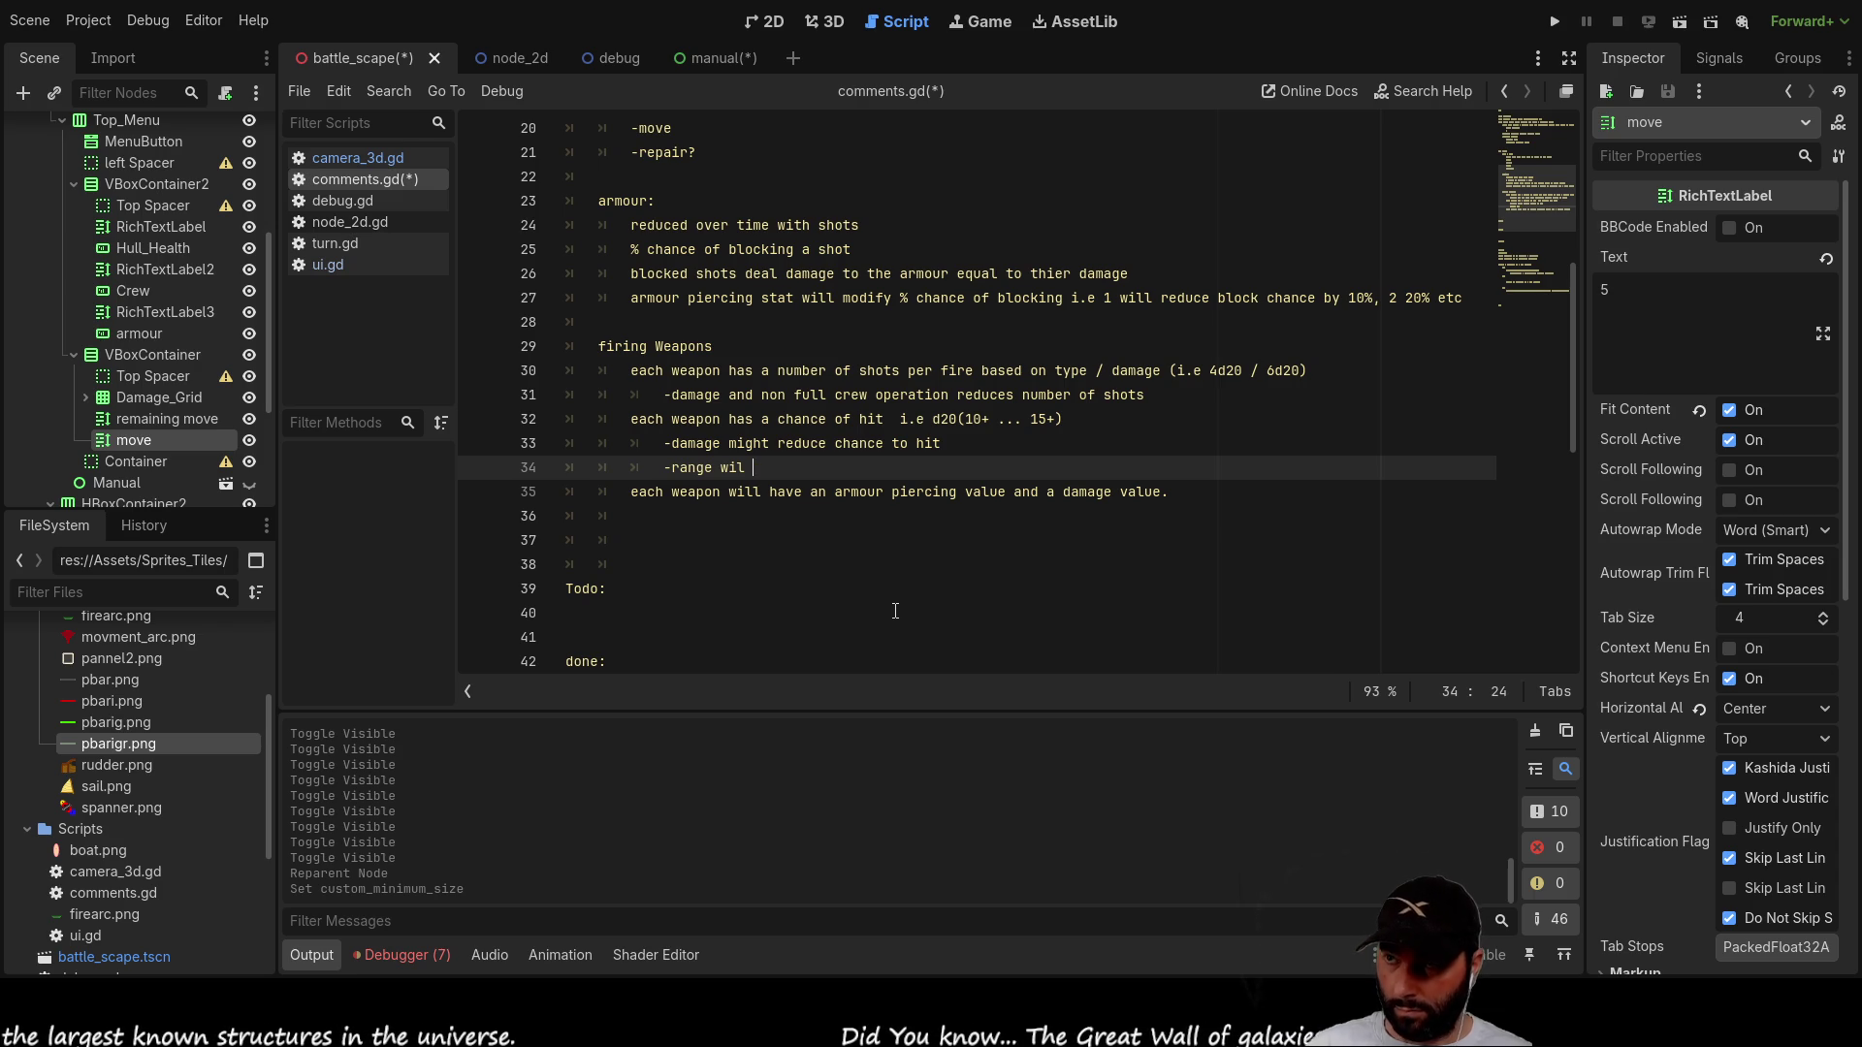
pyautogui.write('mod c')
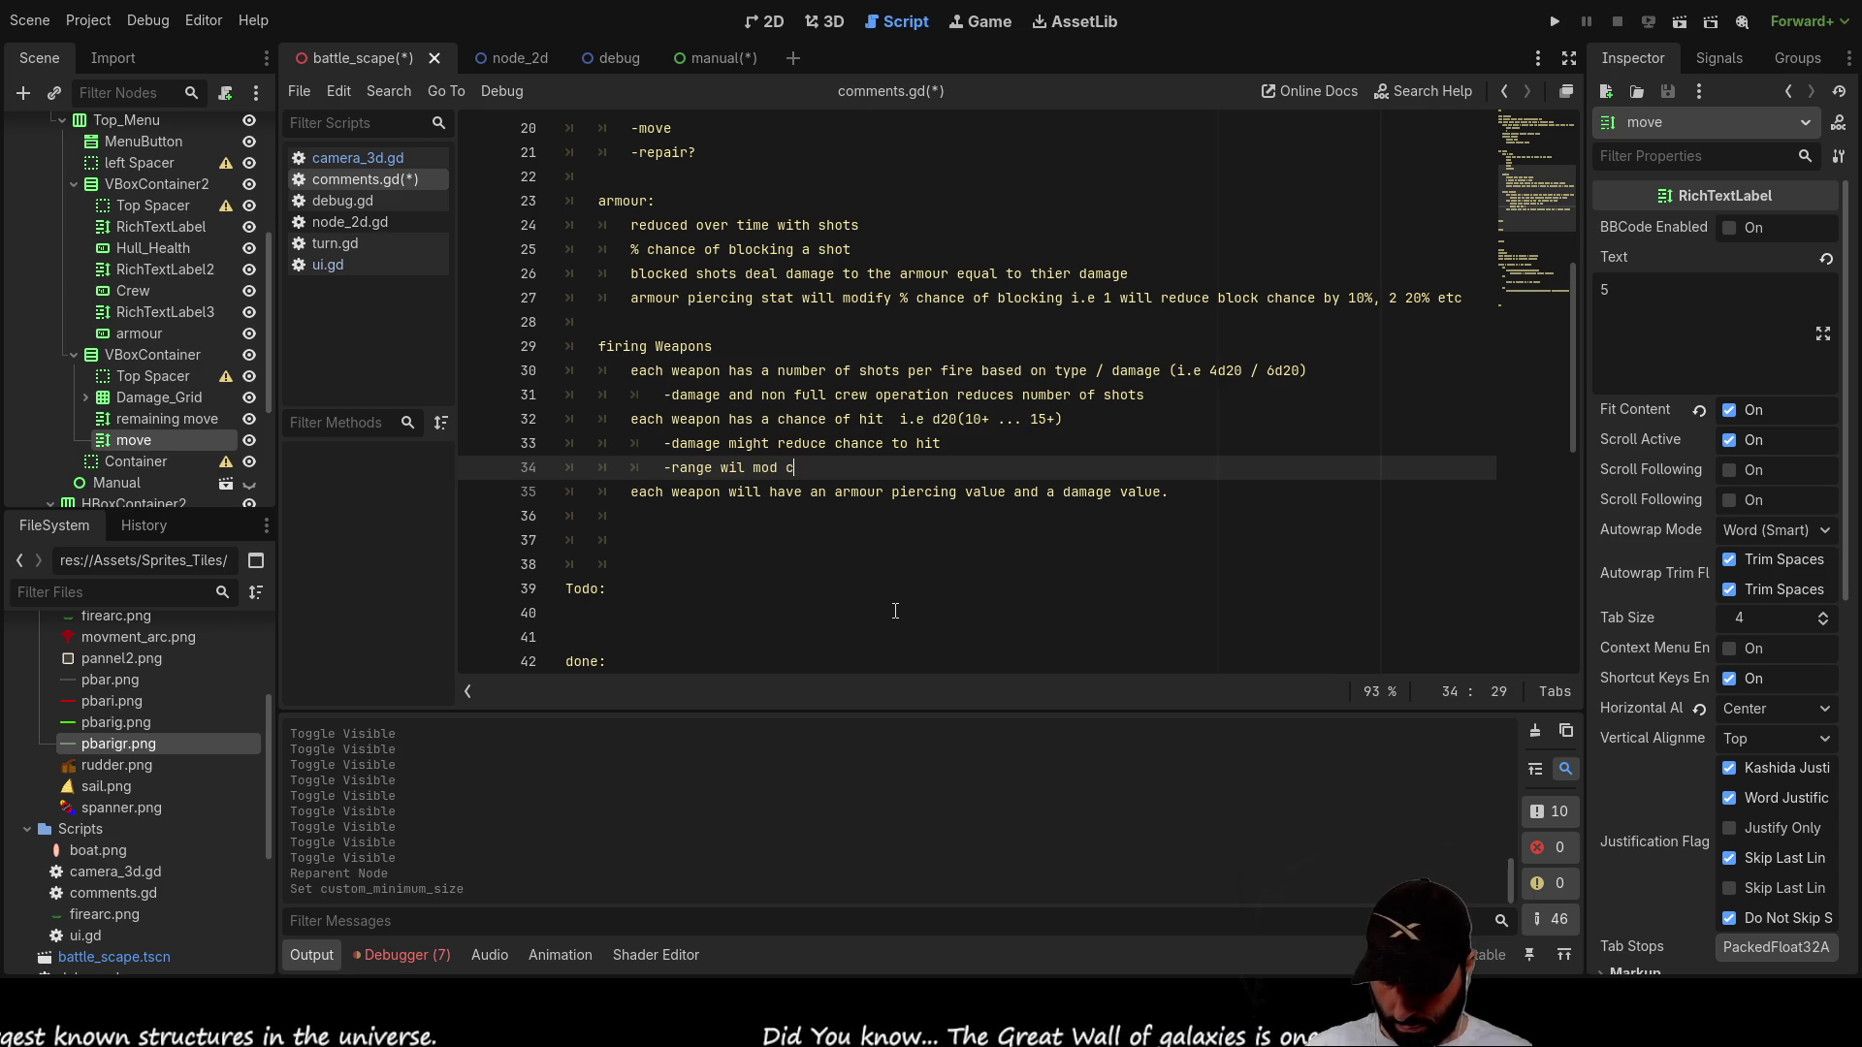
pyautogui.write('hance to hit')
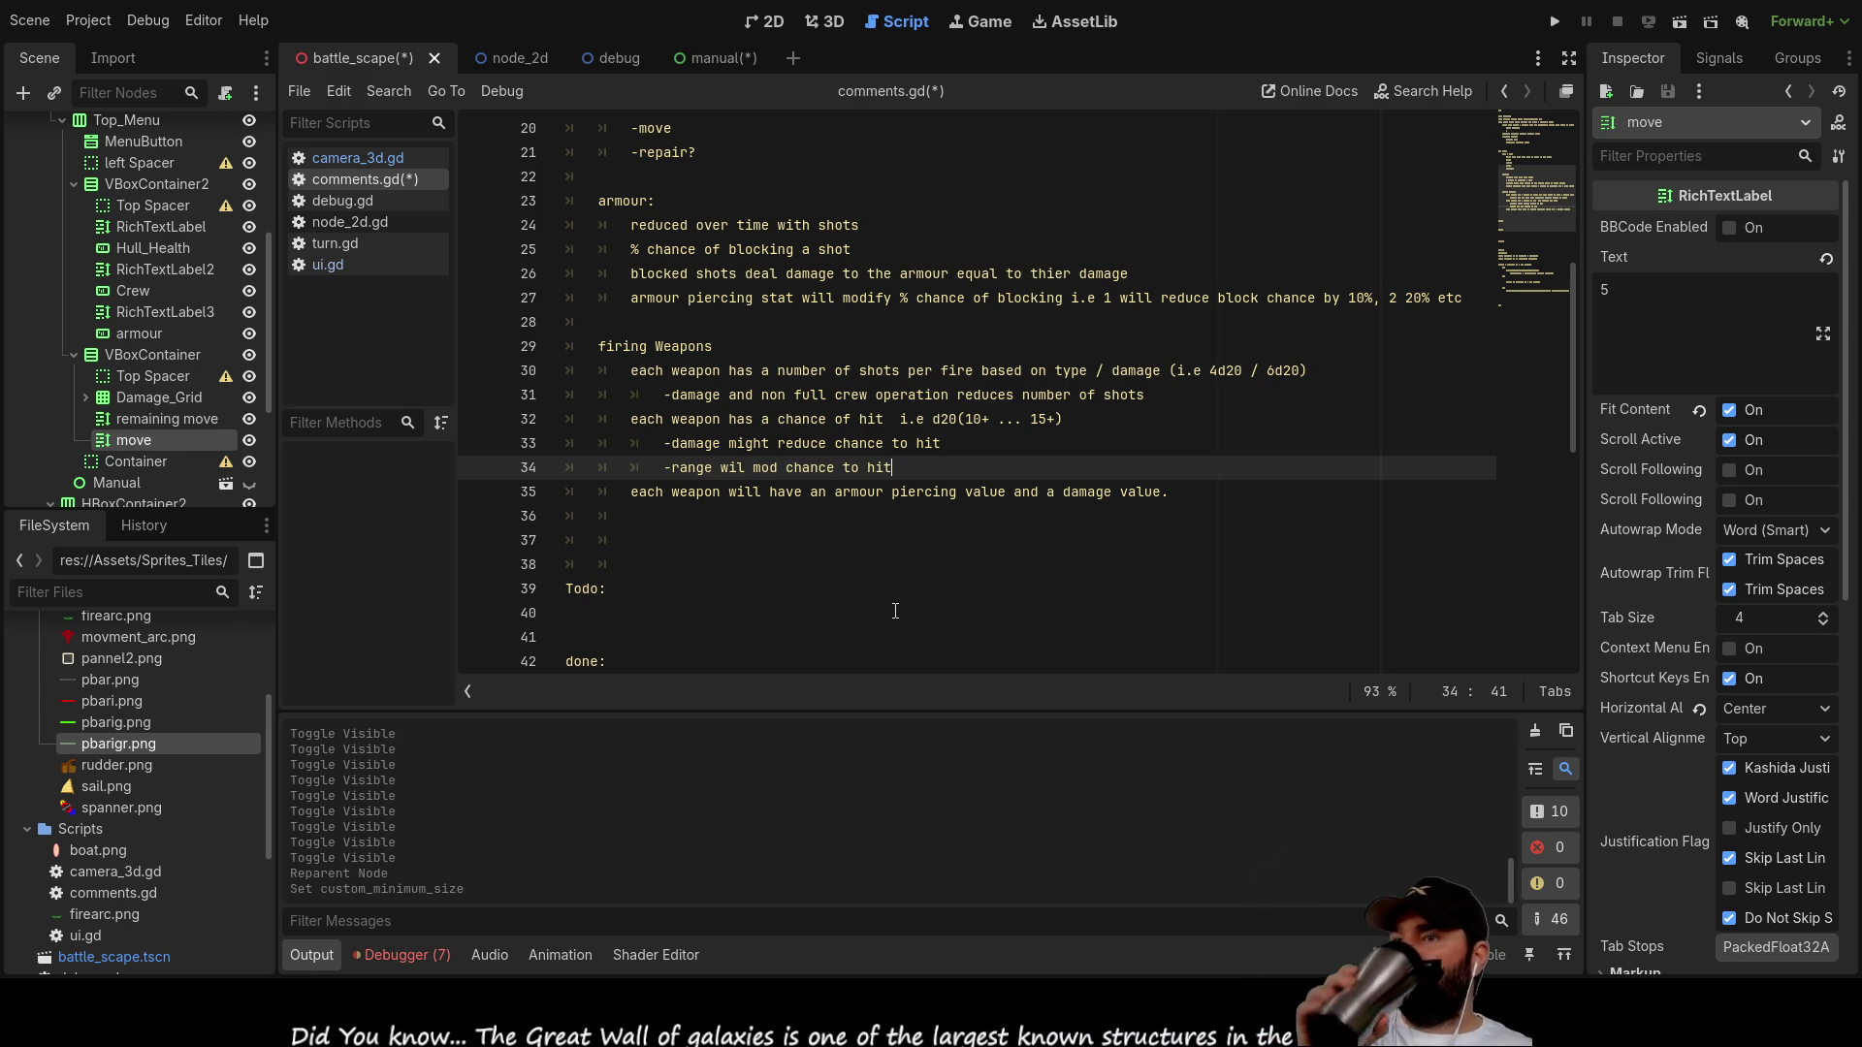
# Step: Edit line 35 to list an armour piercing value, a hull damage, and crew damage value
pyautogui.press('Down')
pyautogui.press('Down')
pyautogui.press('Down')
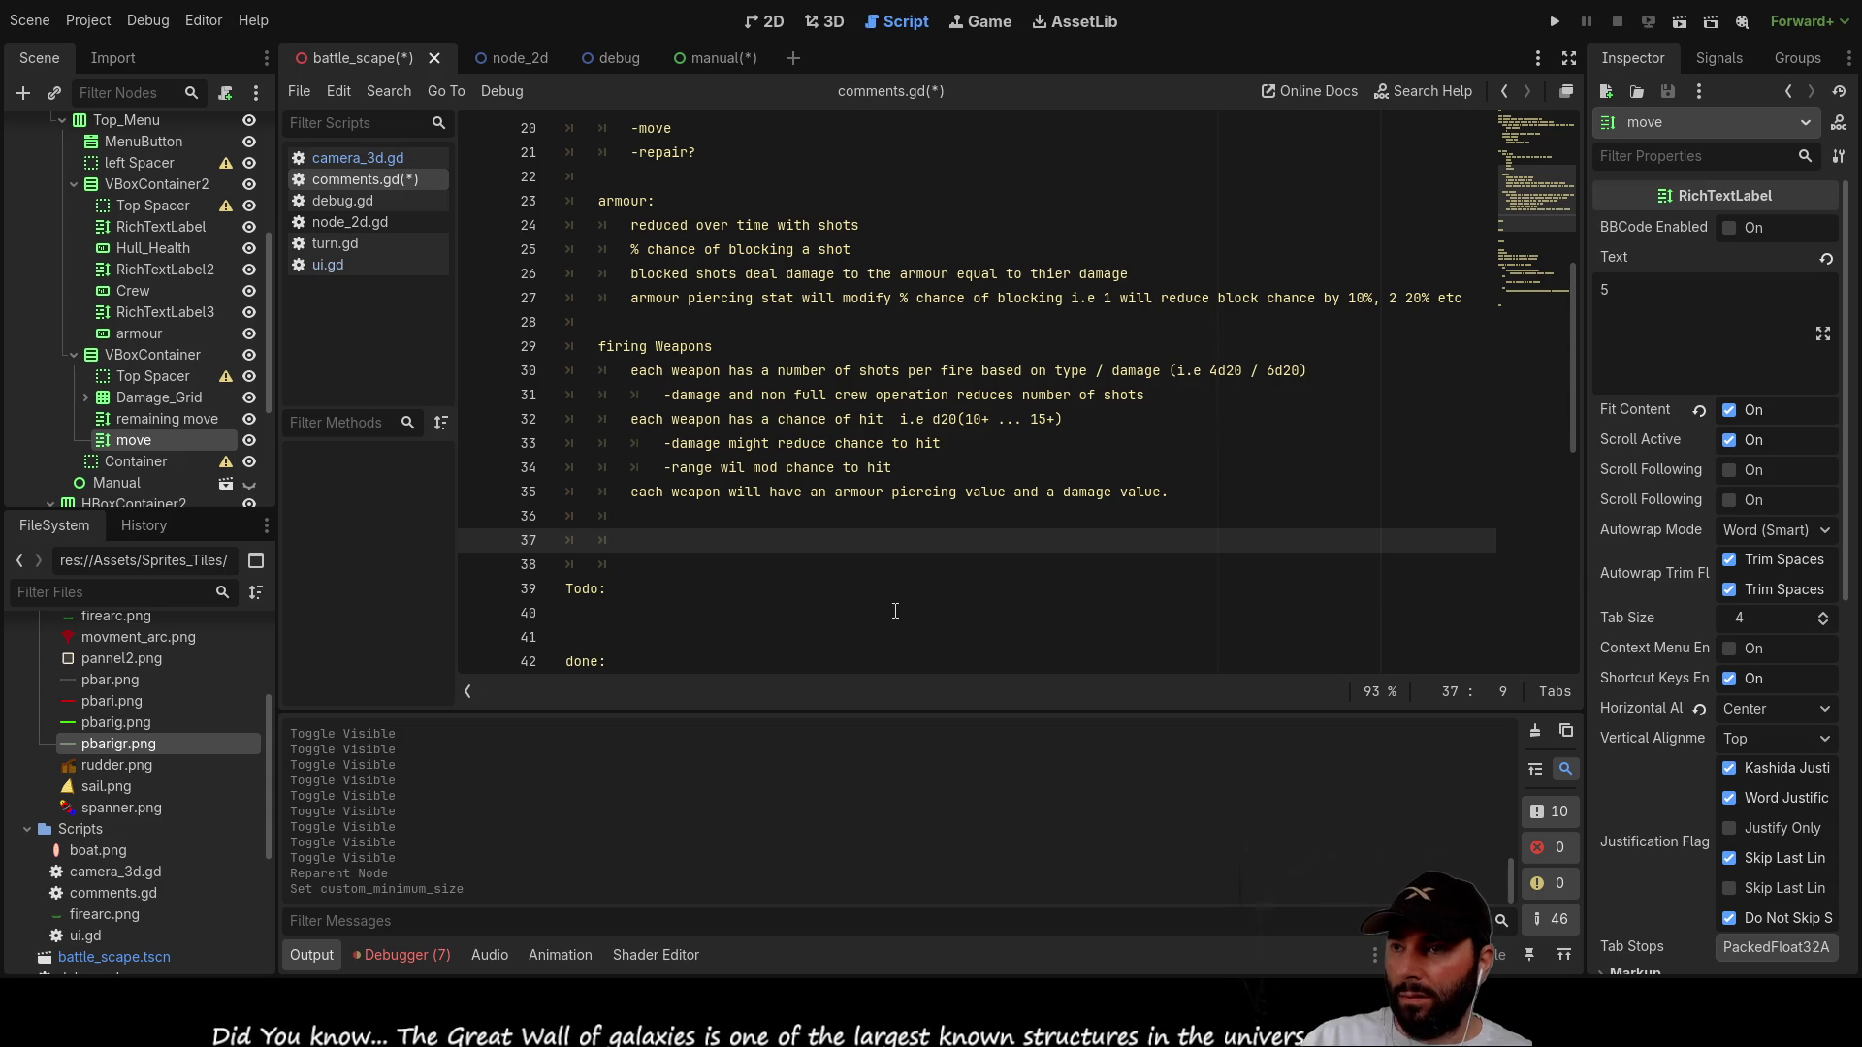
pyautogui.press('Up')
pyautogui.press('Up')
pyautogui.press('Down')
pyautogui.press('Up')
pyautogui.press('Right')
pyautogui.press('Right')
pyautogui.press('Right')
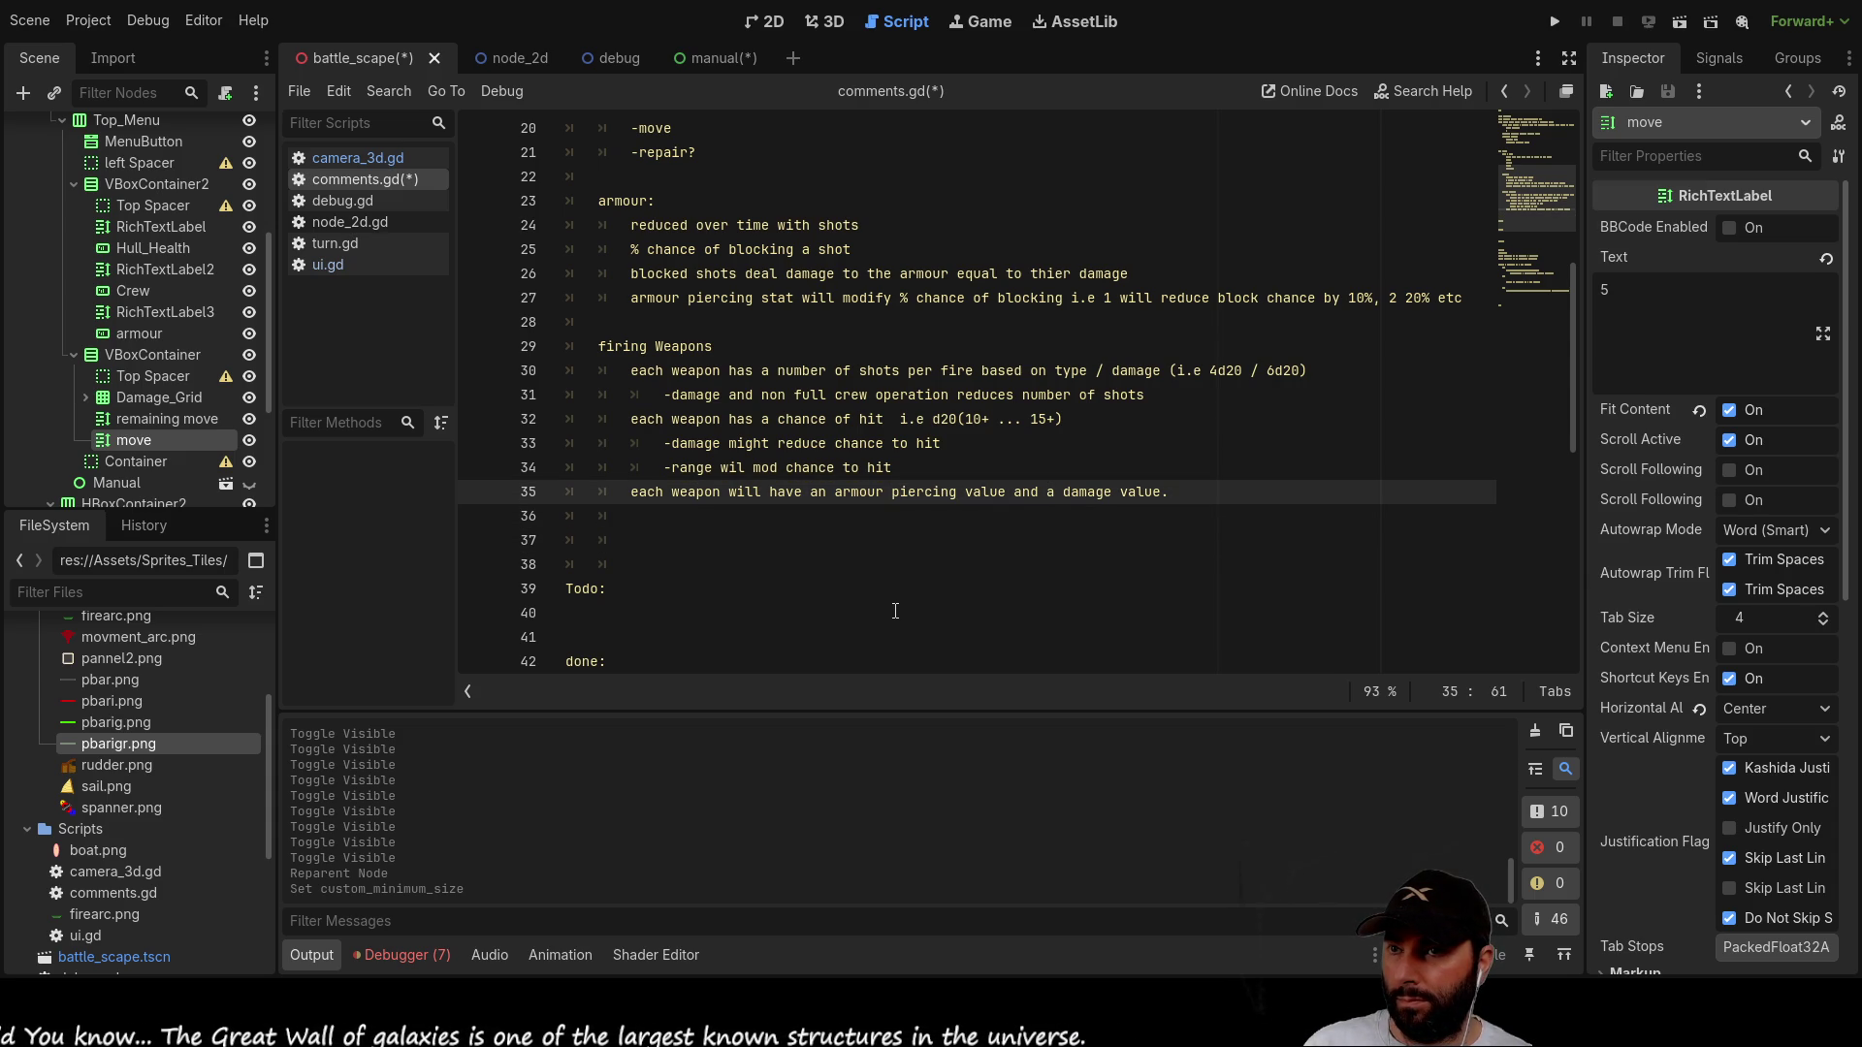
pyautogui.write('hull')
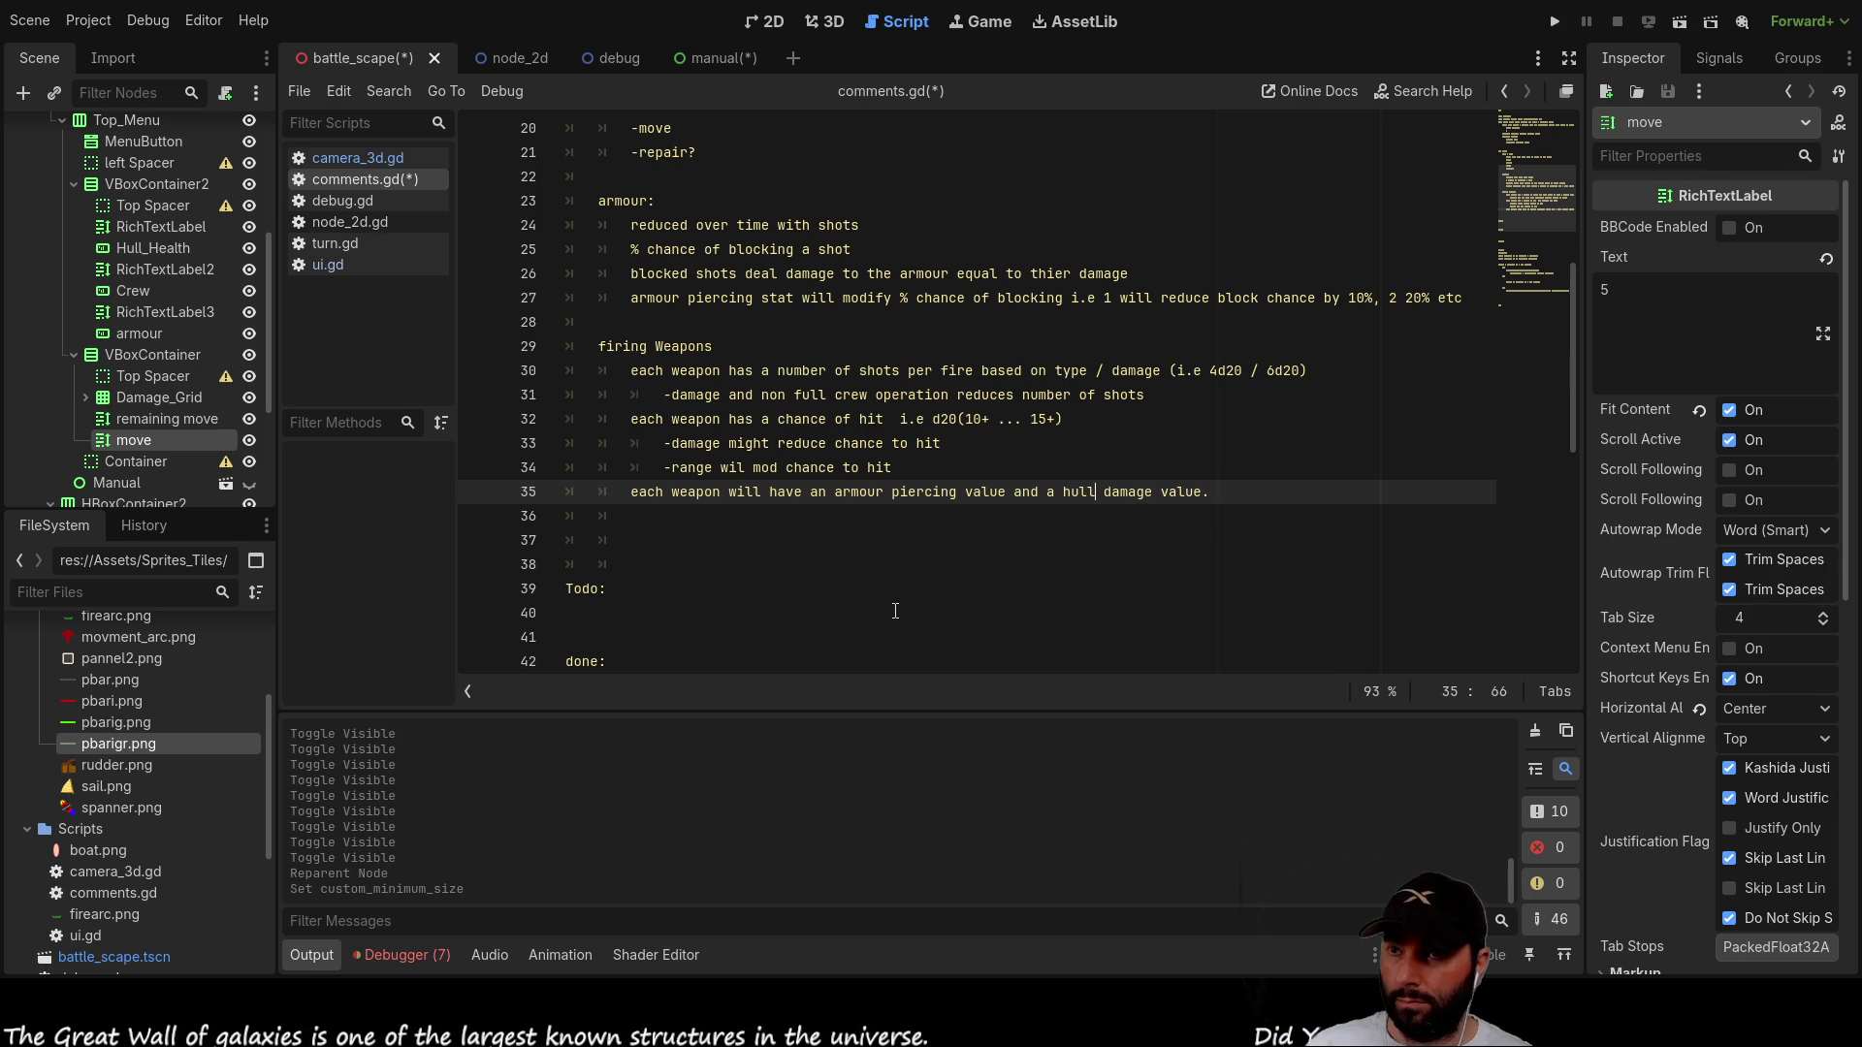
pyautogui.press('BackSpace')
pyautogui.press('BackSpace')
pyautogui.press('BackSpace')
pyautogui.write(',')
pyautogui.hotkey('ctrl', 'Right')
pyautogui.hotkey('ctrl', 'Right')
pyautogui.hotkey('ctrl', 'Right')
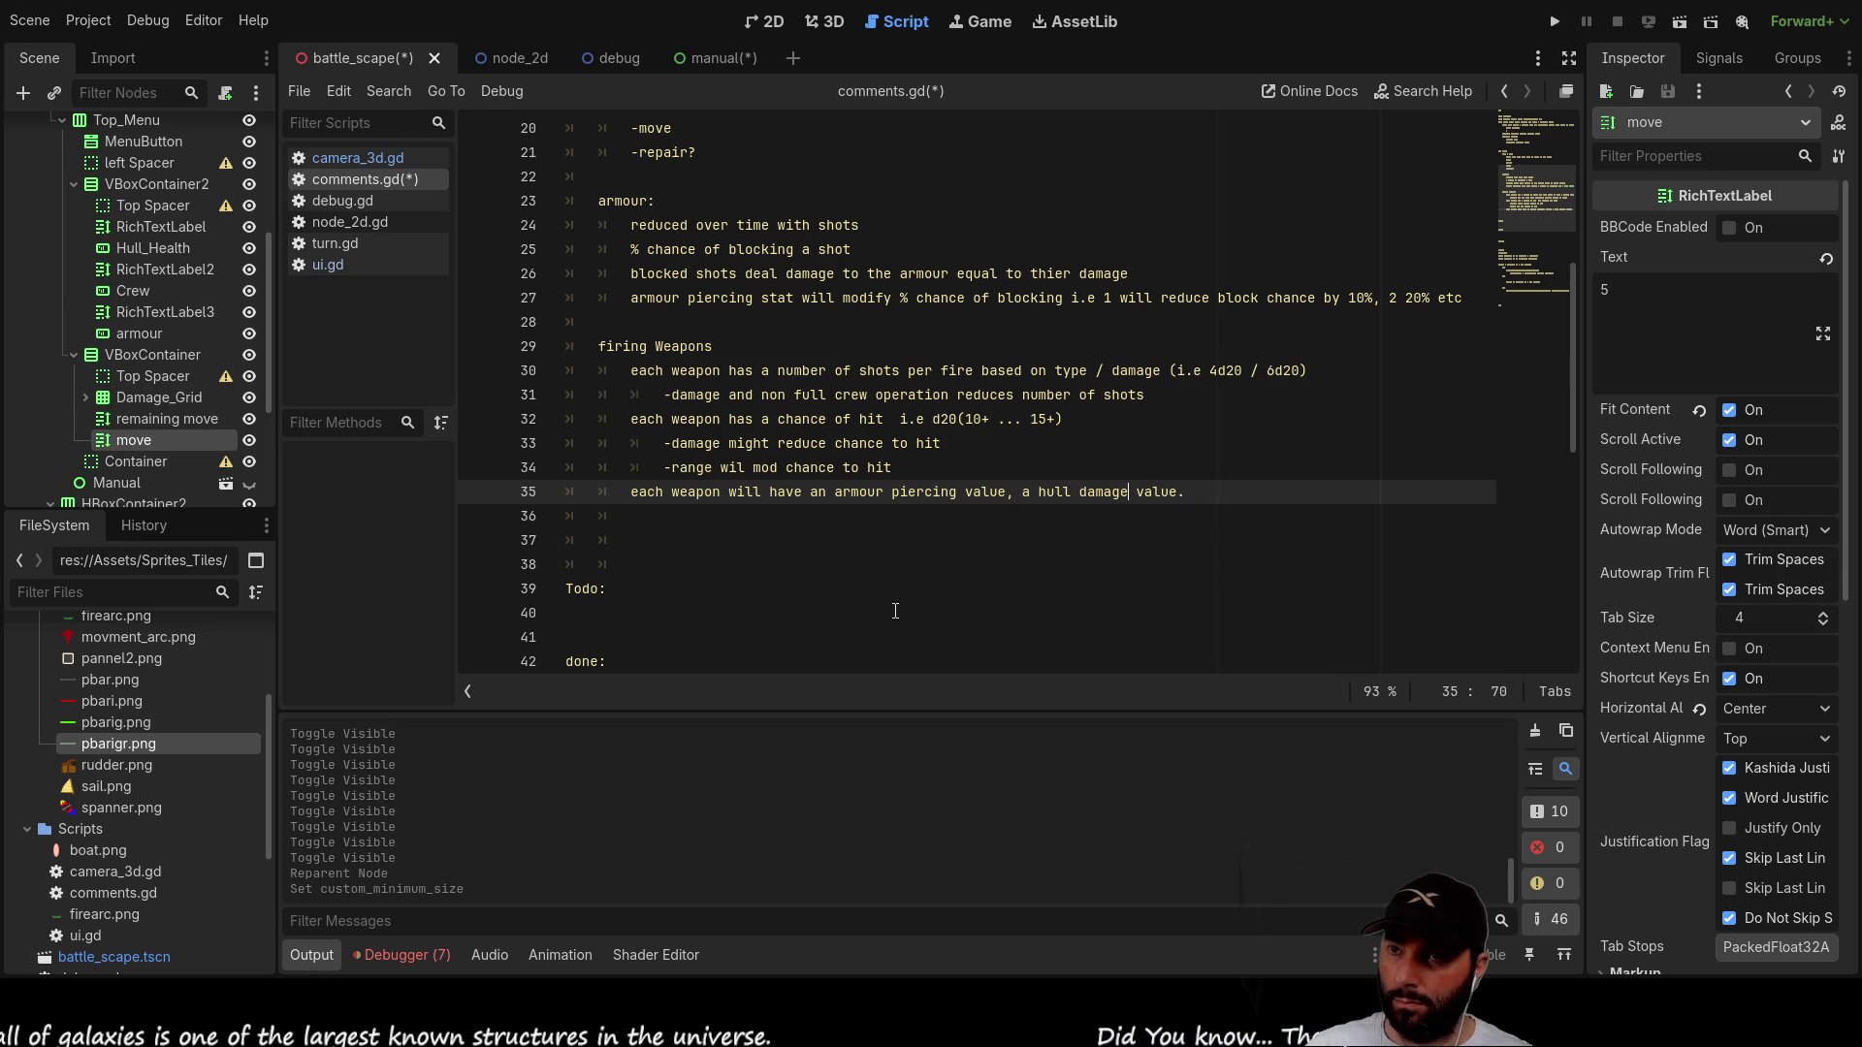
pyautogui.write('and crew damage')
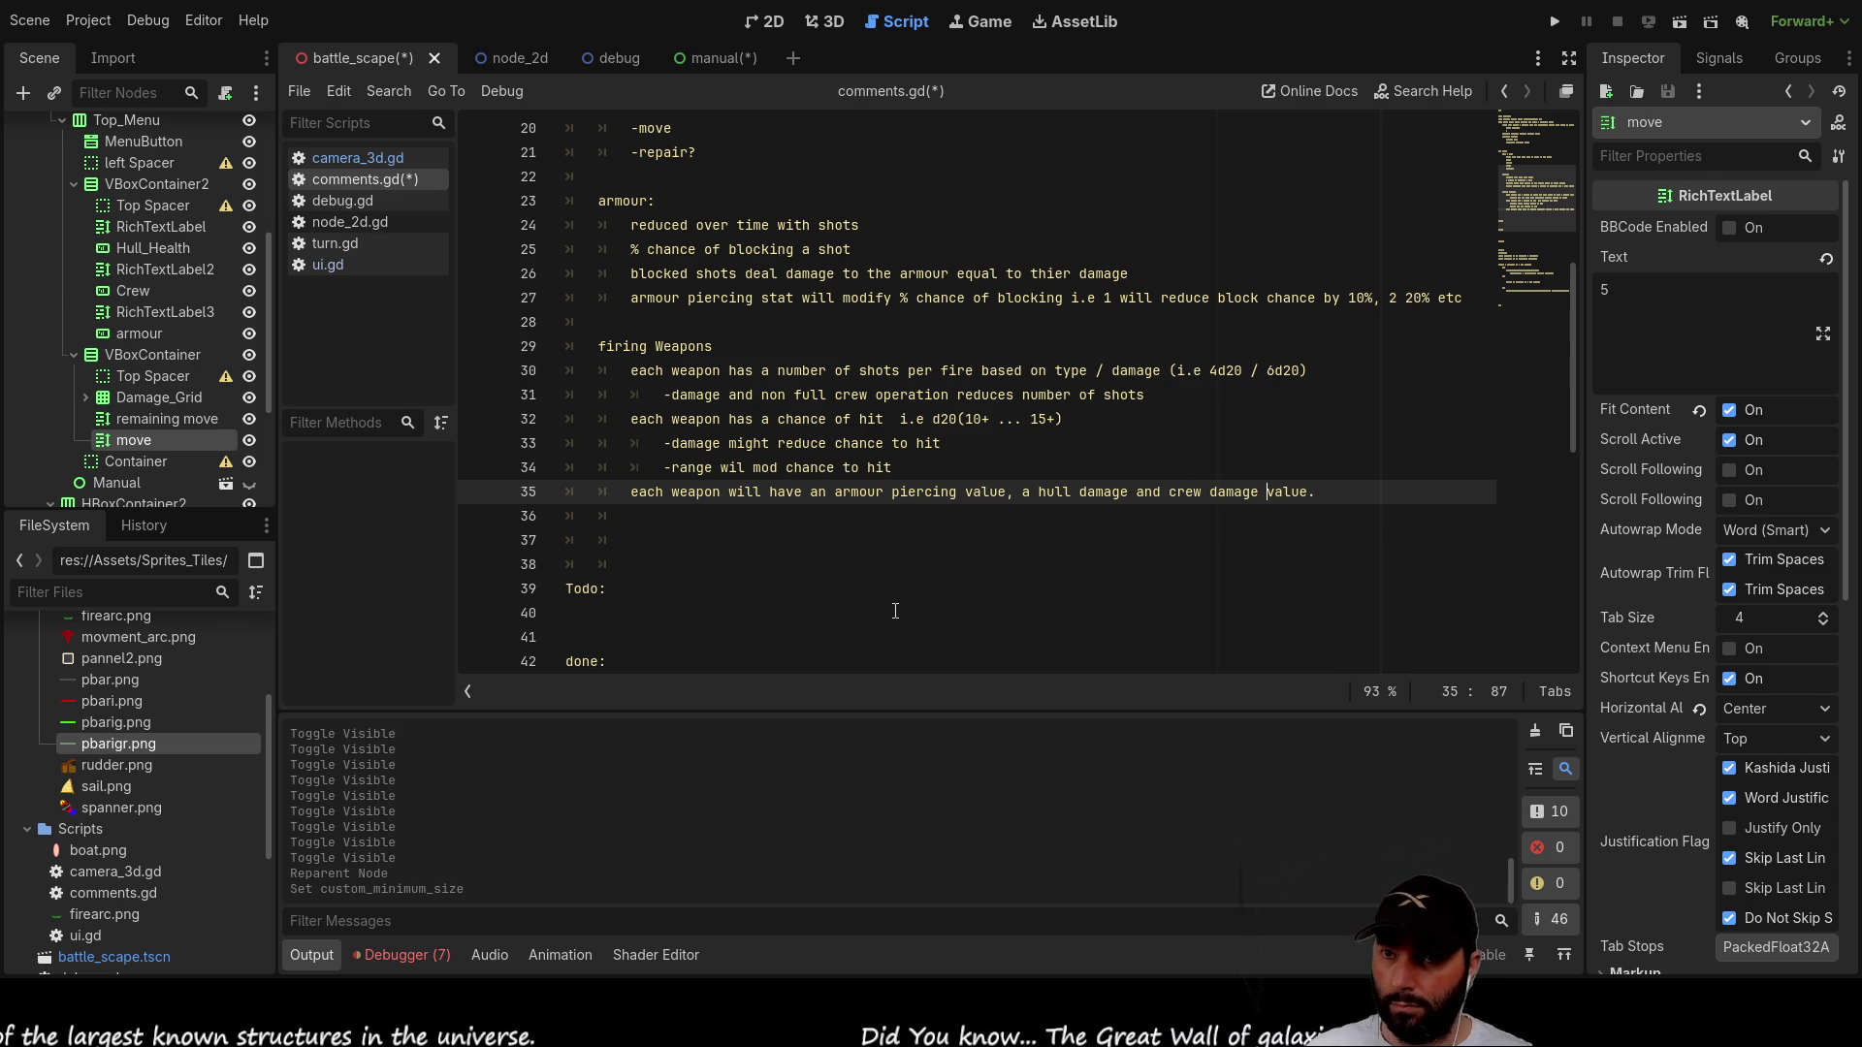
# Step: Start an indented line 36 note '-fire arcs anon a hit'
pyautogui.press('Down')
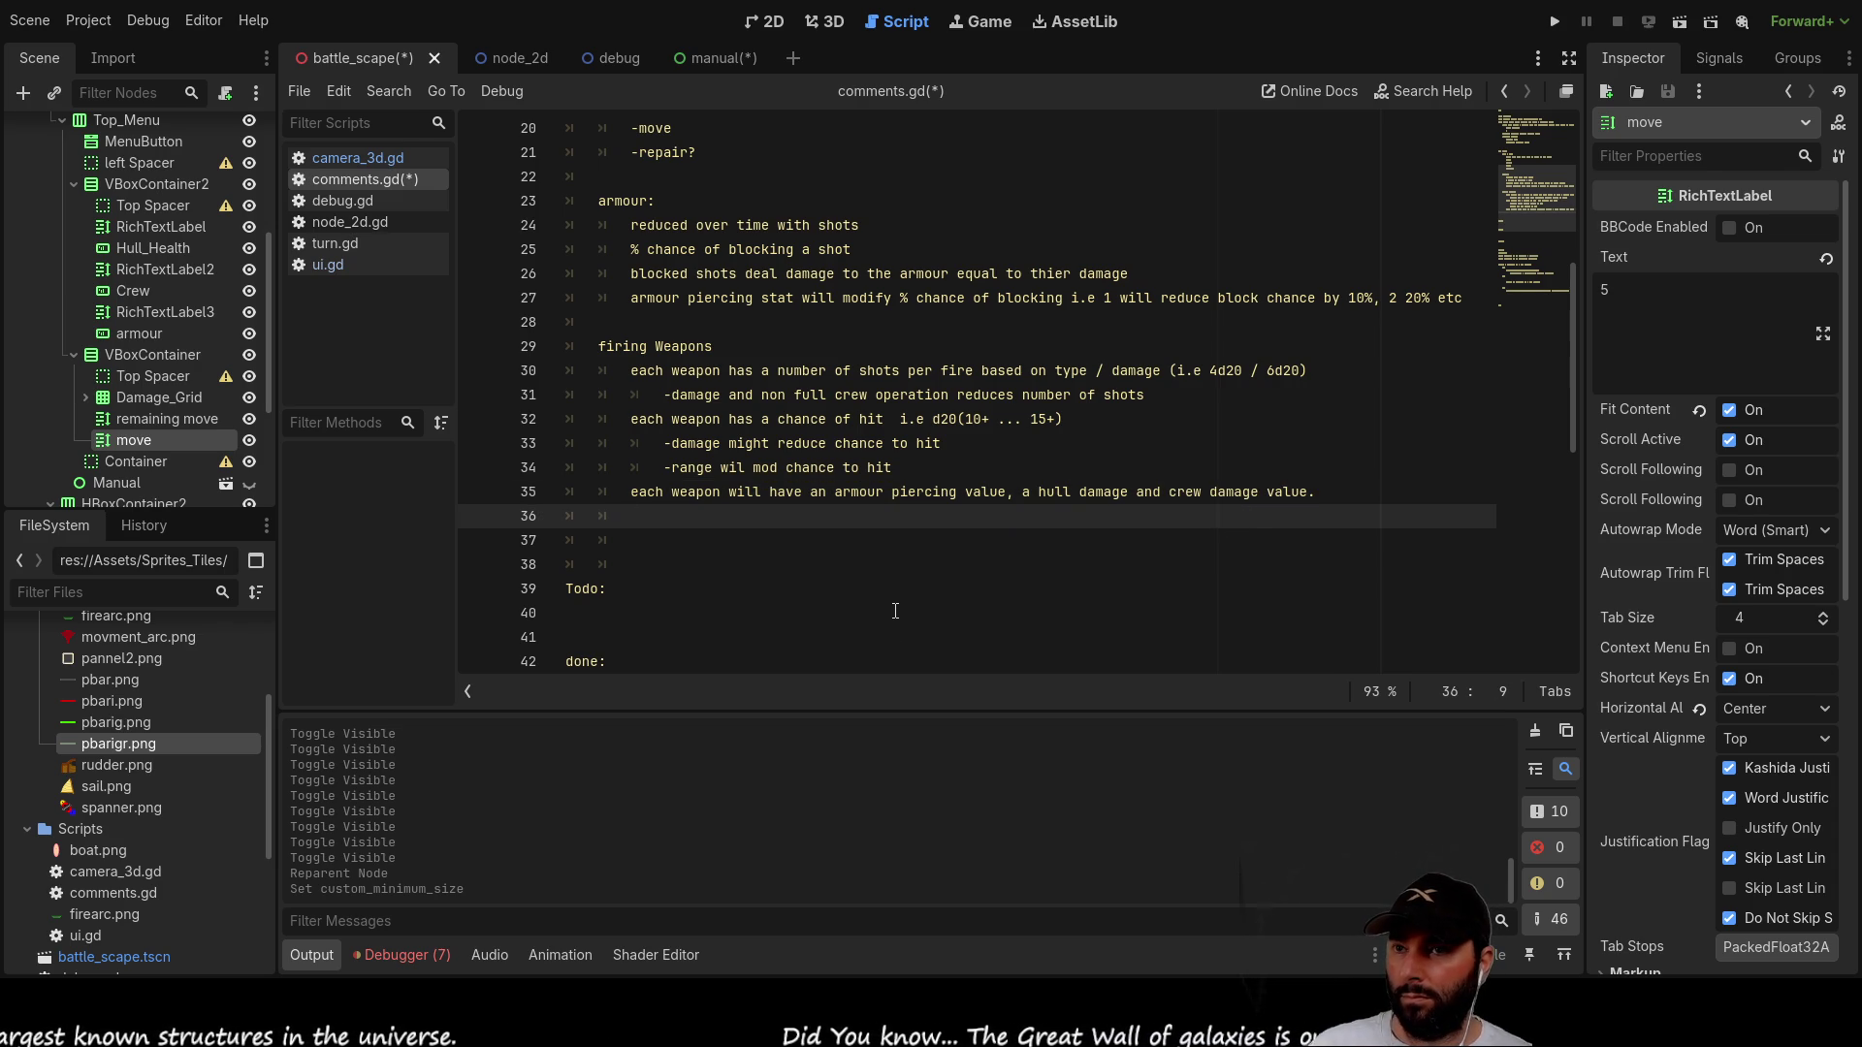
pyautogui.press('Down')
pyautogui.press('Up')
pyautogui.press('Up')
pyautogui.press('Down')
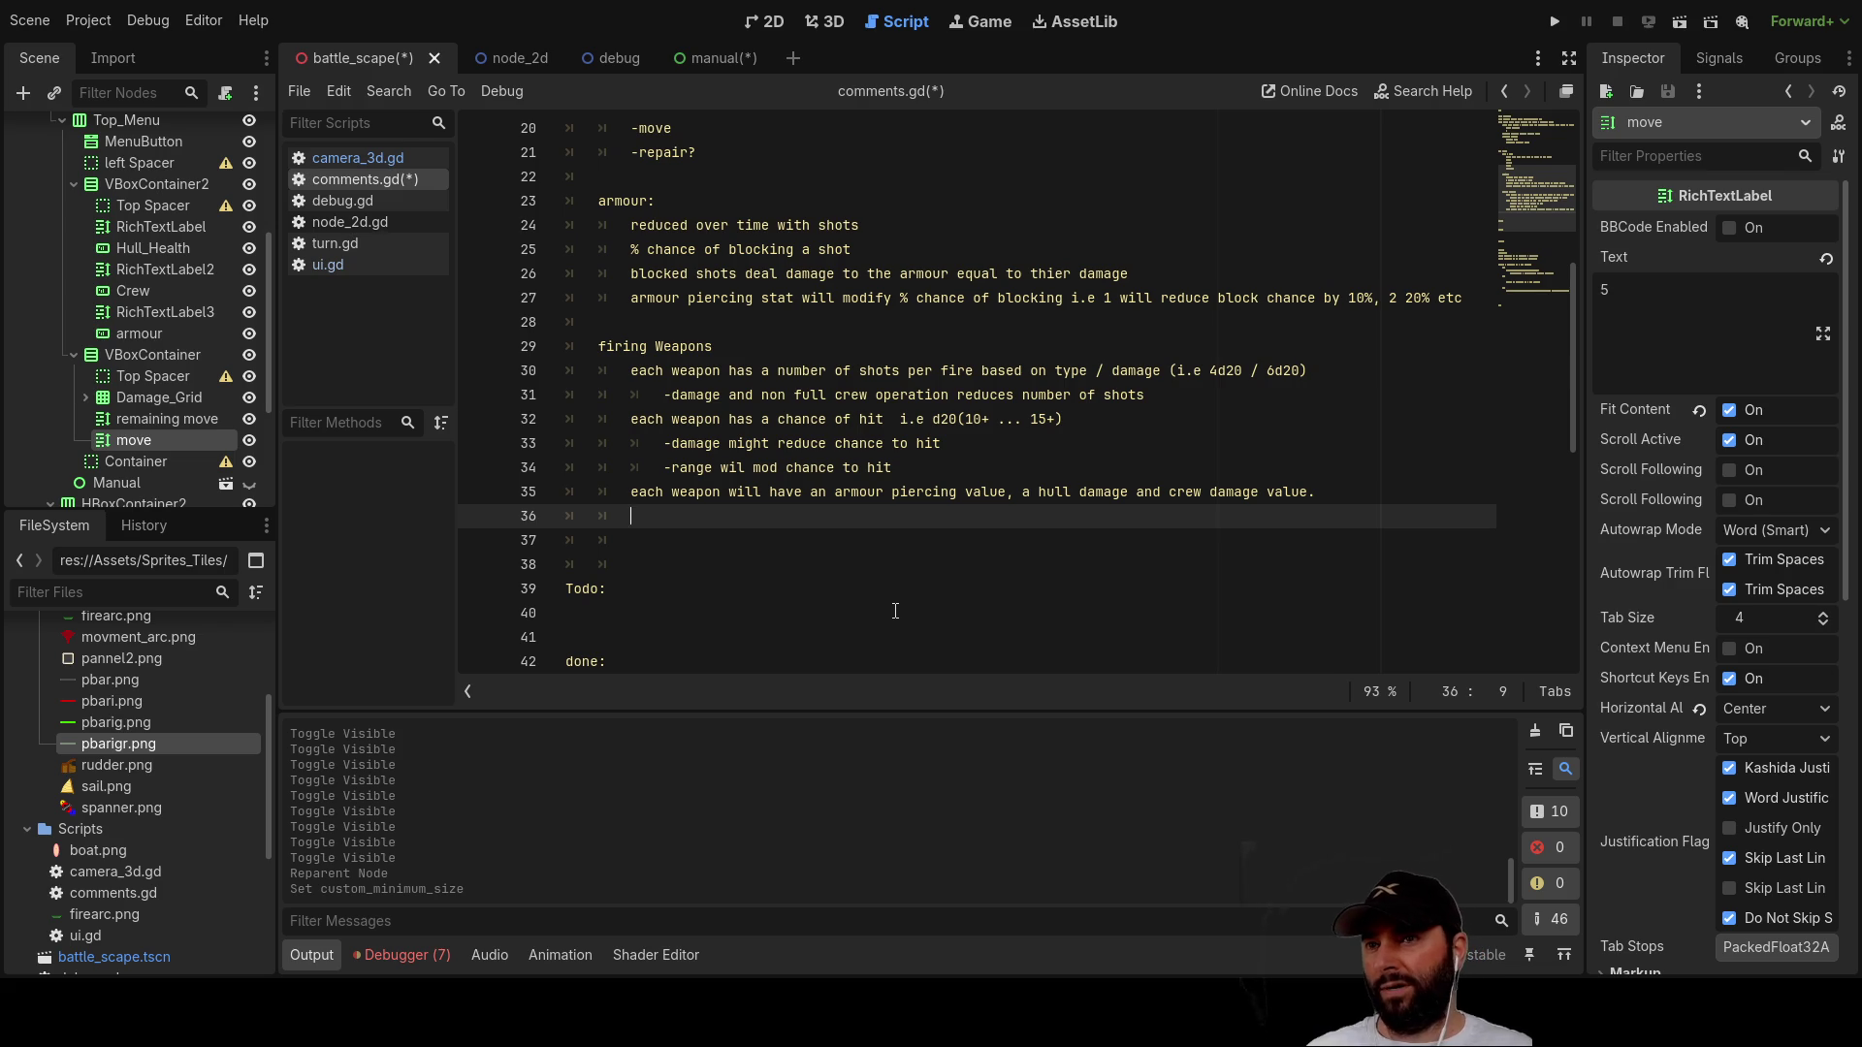
pyautogui.press('Tab')
pyautogui.write('-')
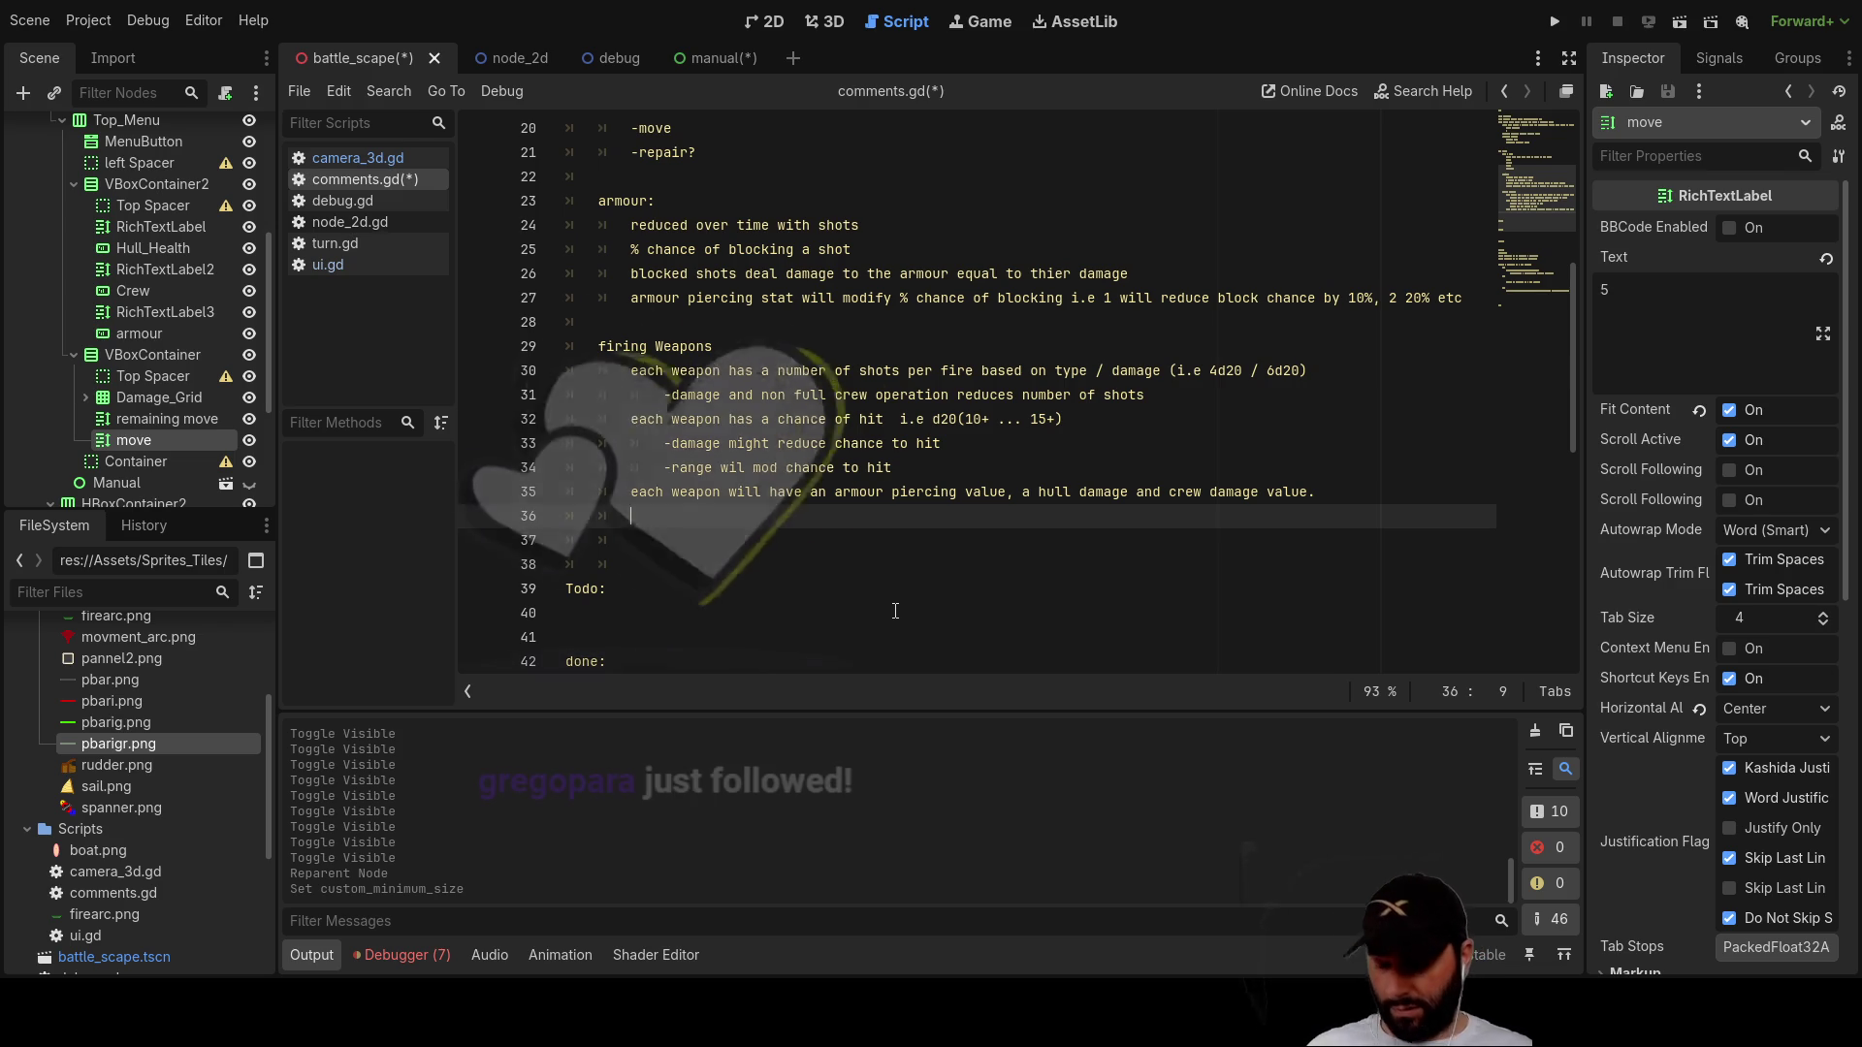
pyautogui.write('fire arc')
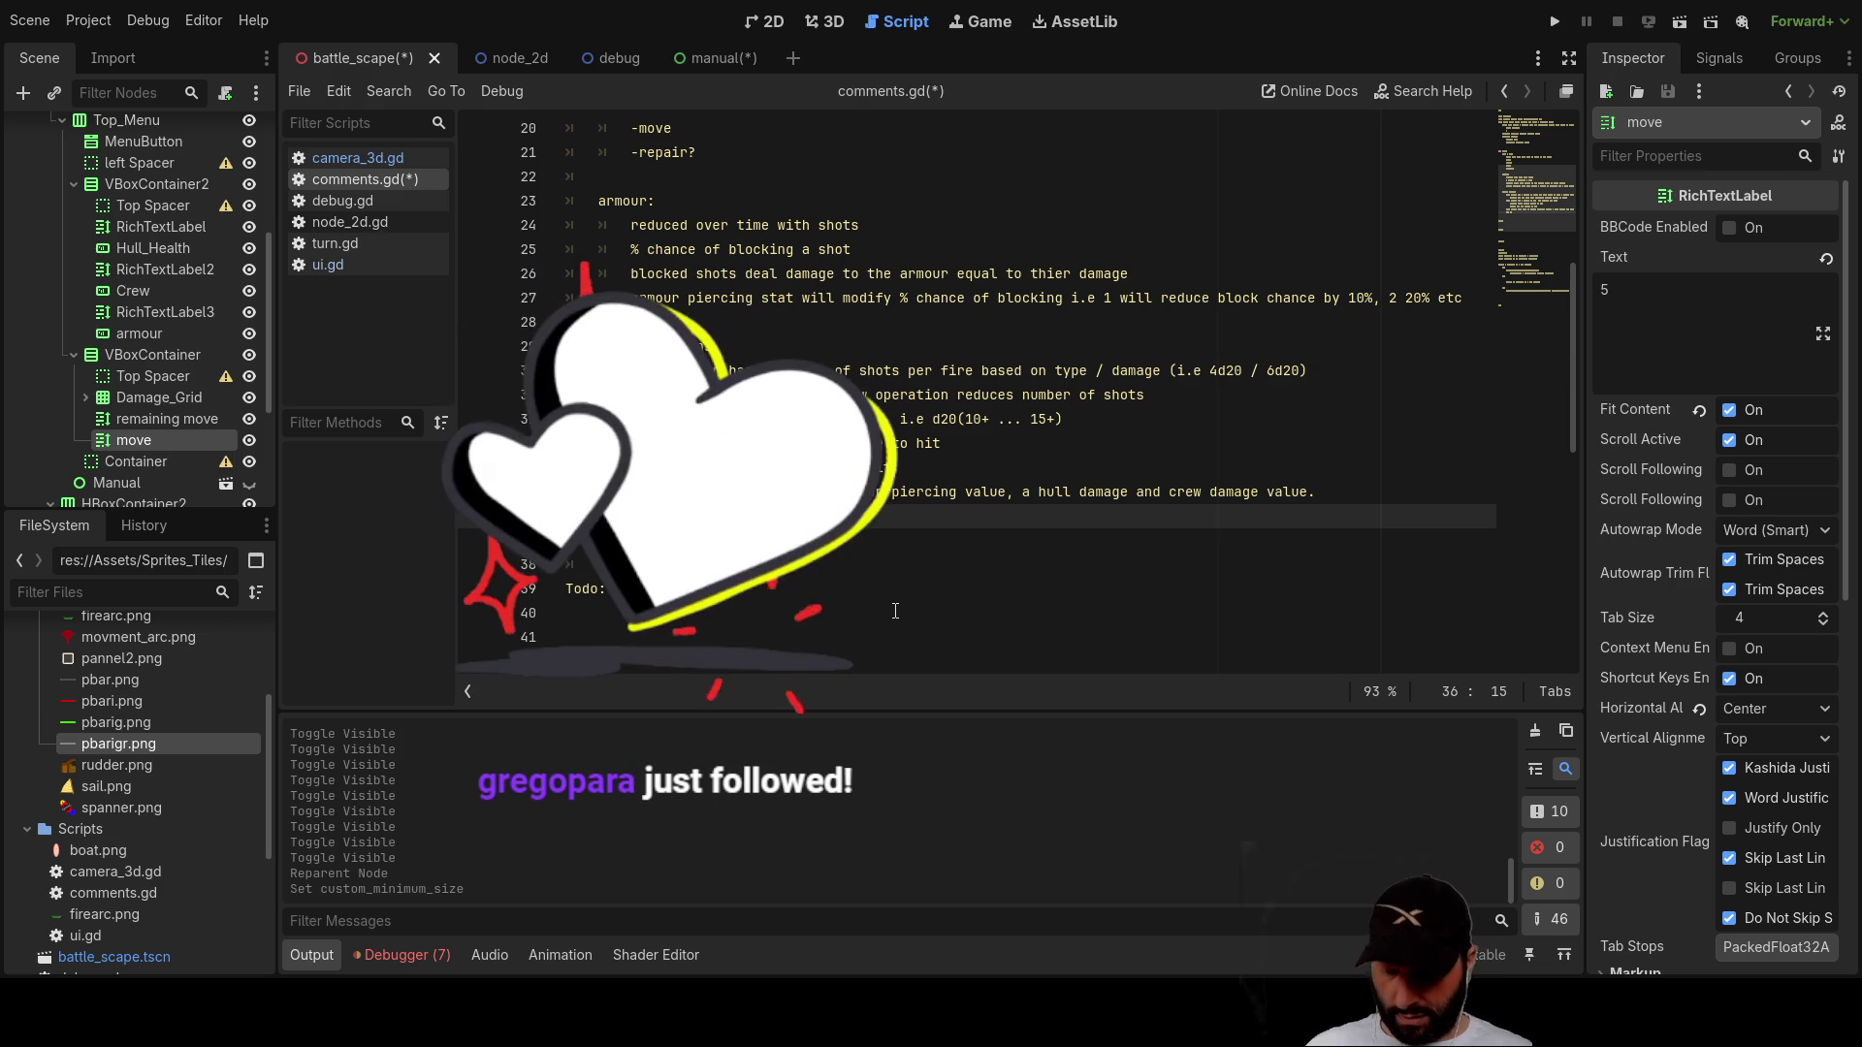
pyautogui.write('s ')
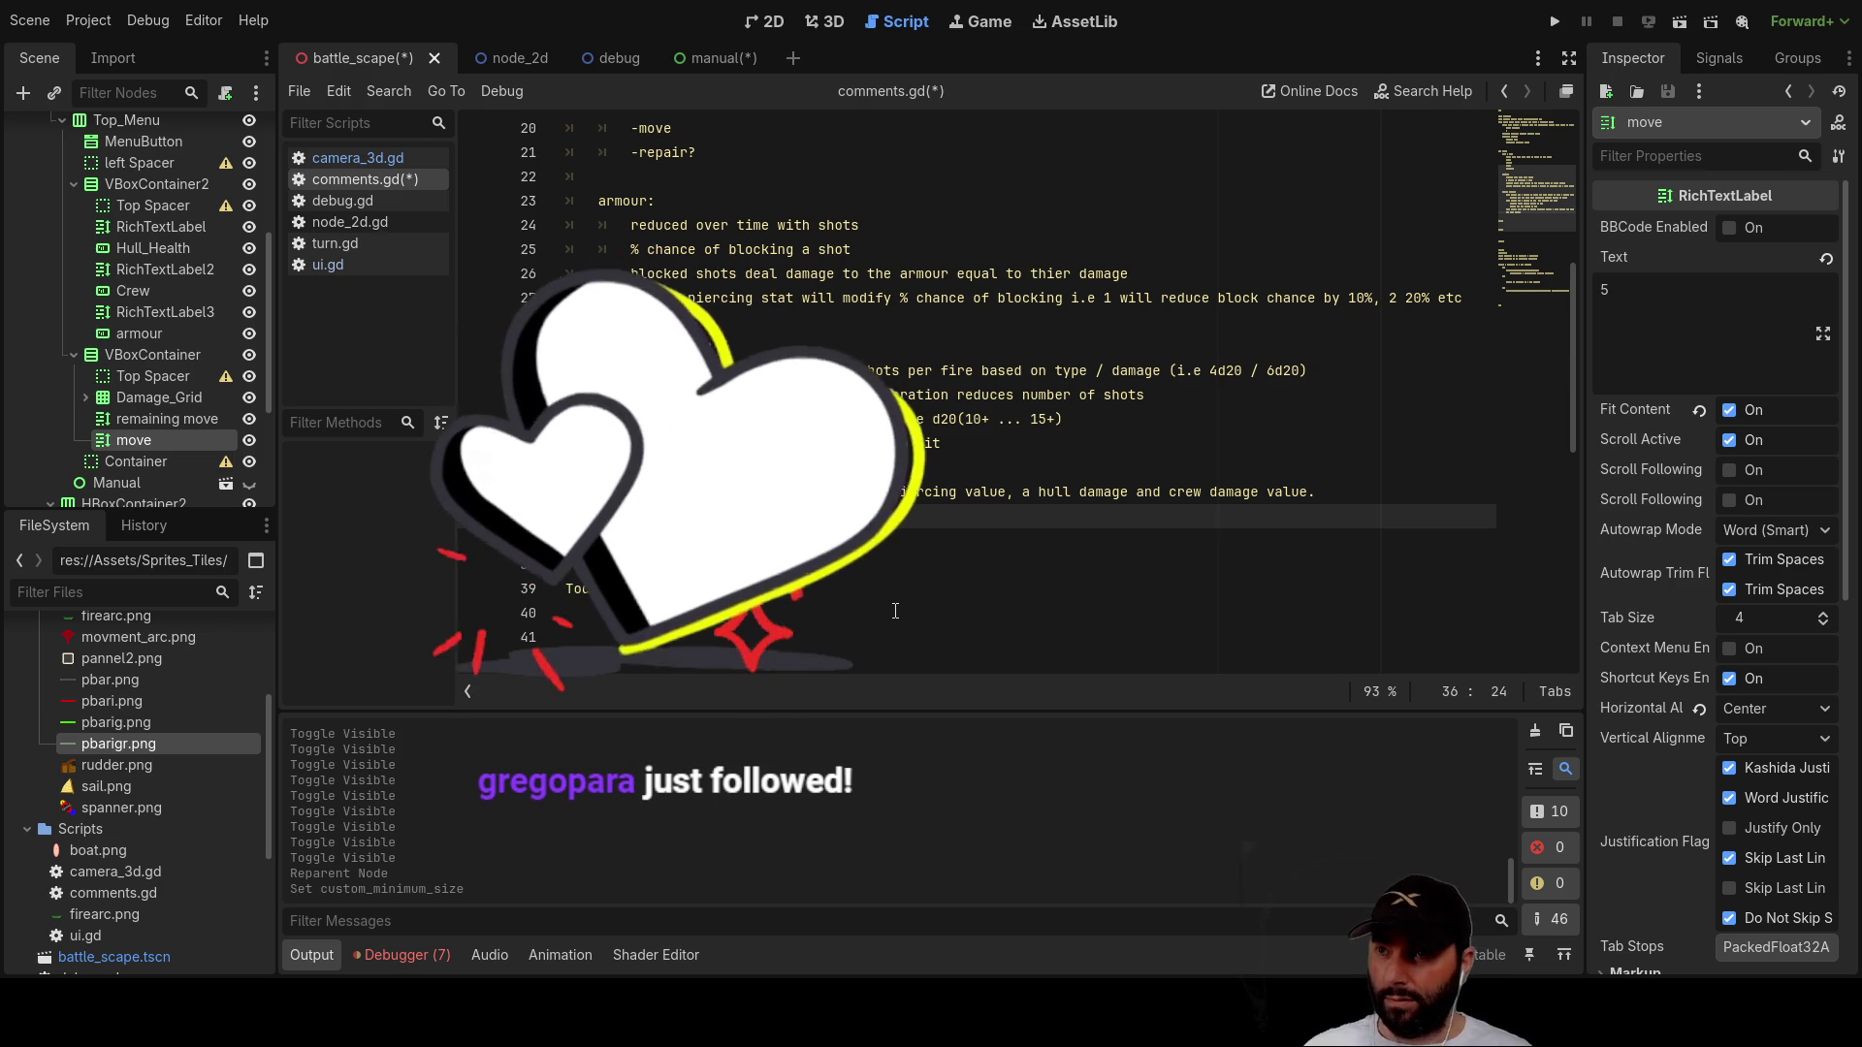
pyautogui.write('an')
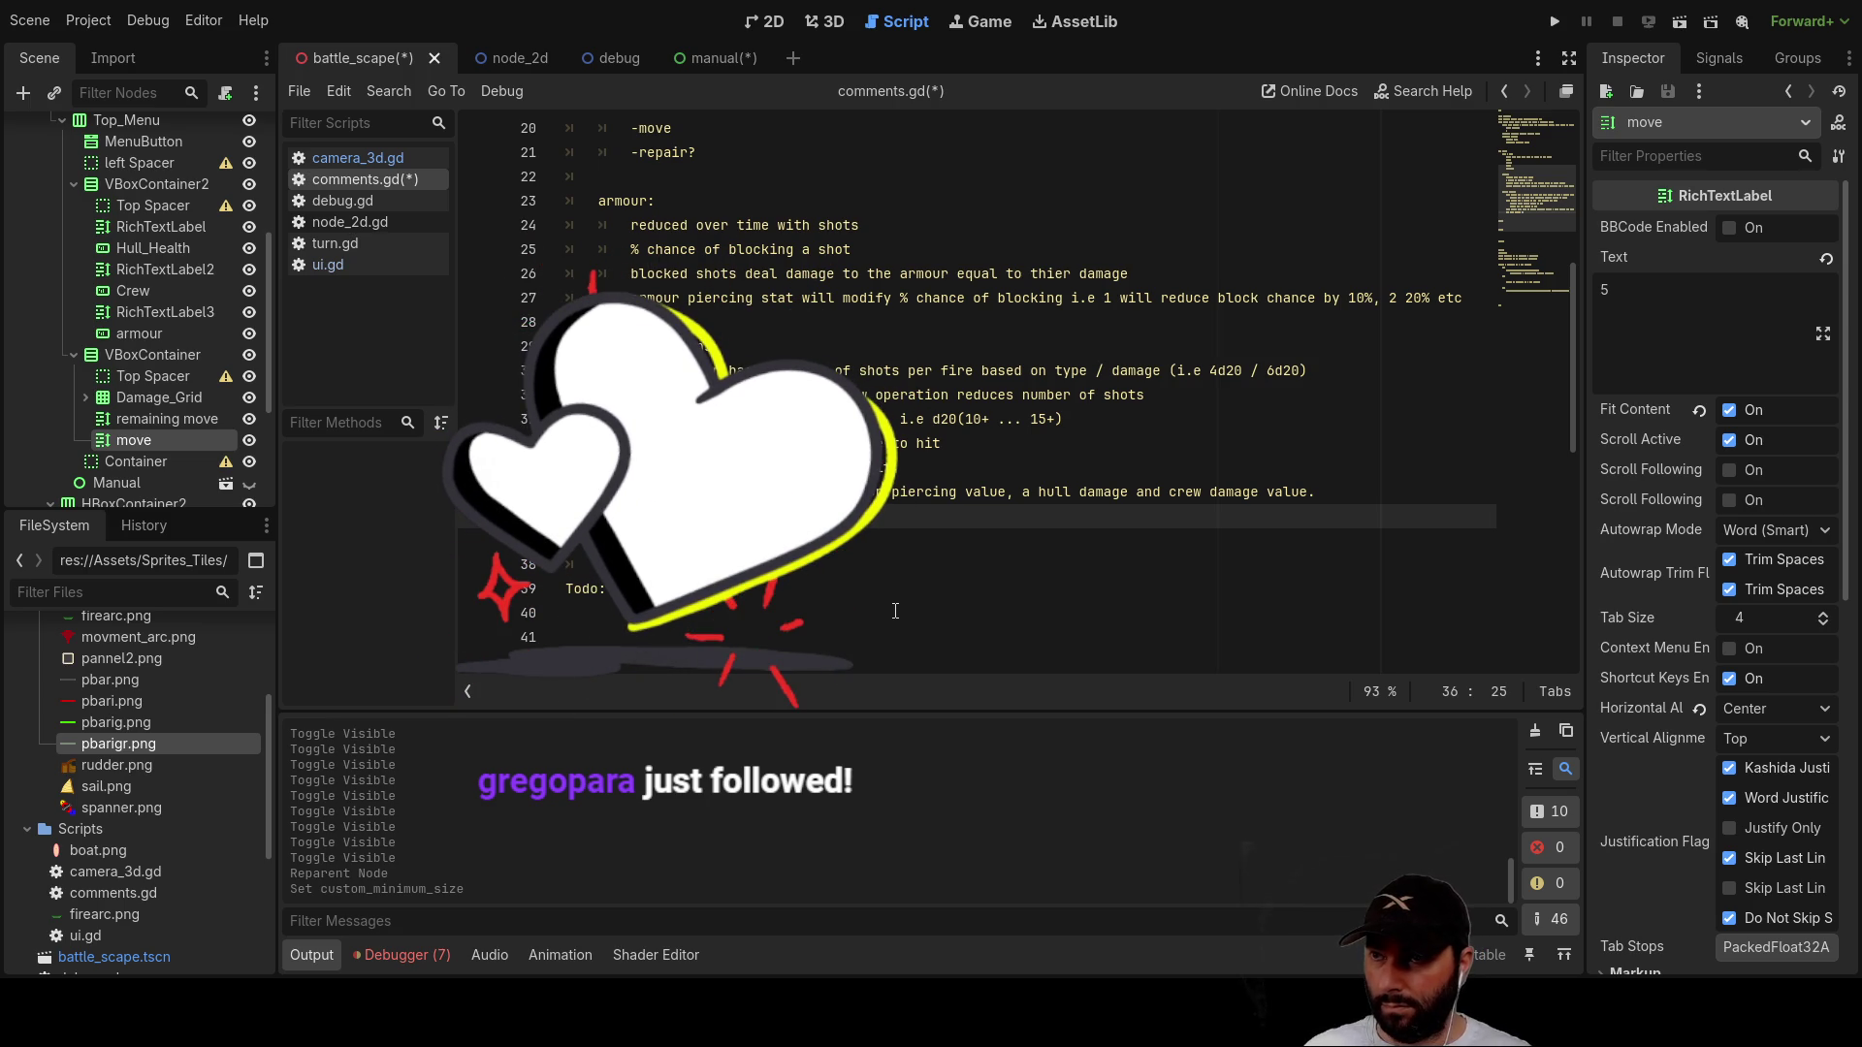
pyautogui.write('on a hit (')
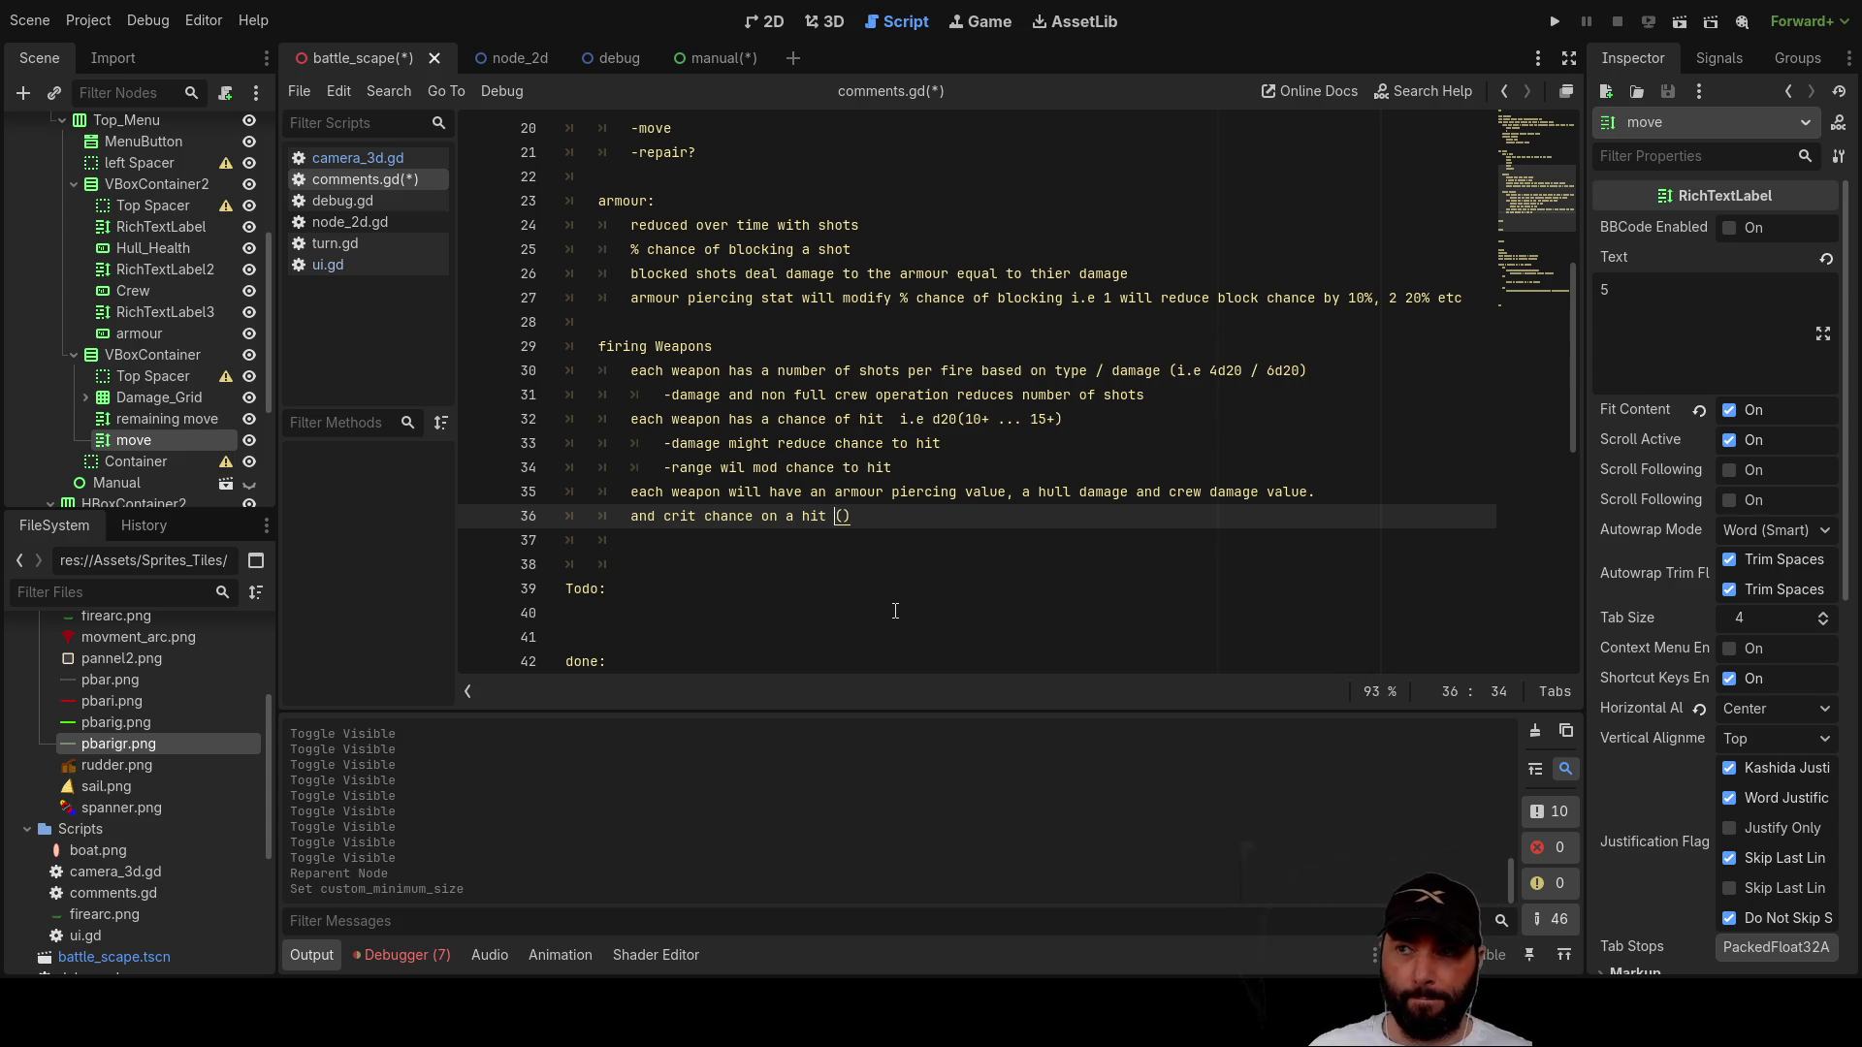
# Step: Move below the line 36 note and insert blank lines for a new section
pyautogui.press('Down')
pyautogui.press('Down')
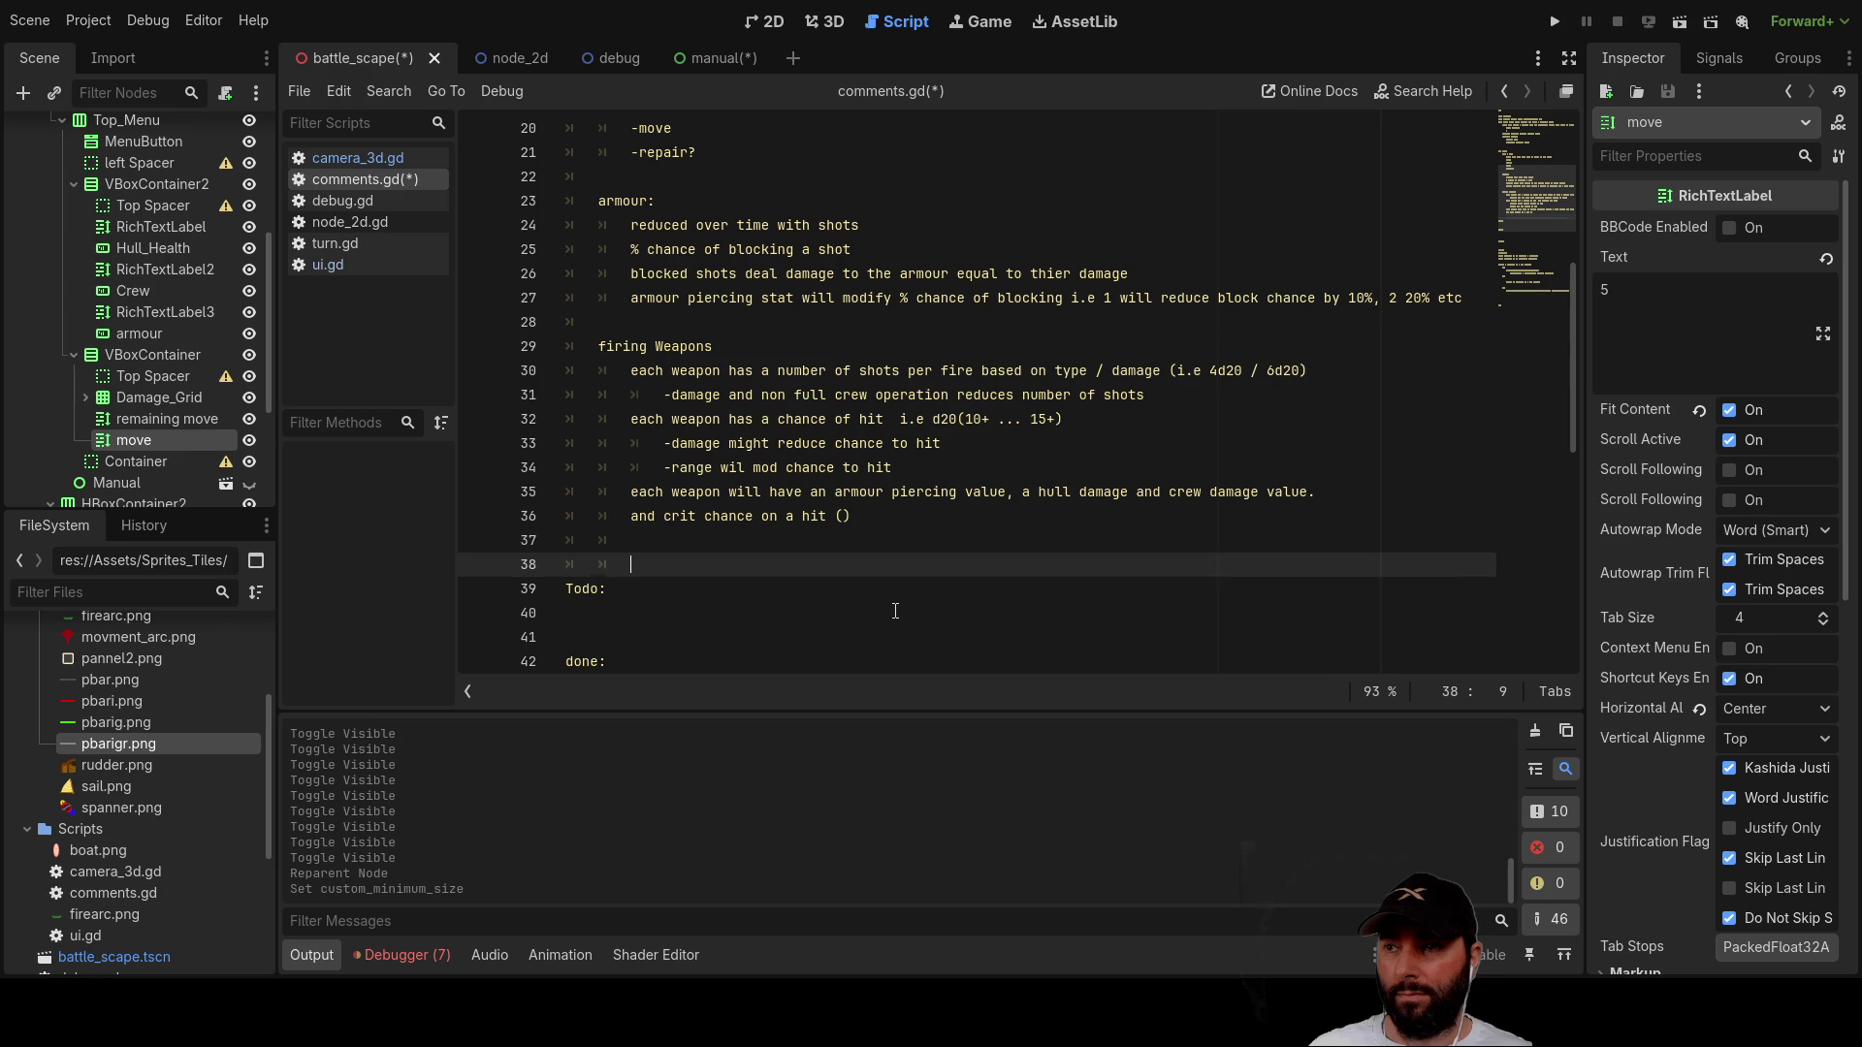
pyautogui.press('Return')
pyautogui.press('Return')
# Step: Add a 'boarding' heading in comments.gd with an indented line beneath it
pyautogui.press('Up')
pyautogui.press('Up')
pyautogui.write('boa')
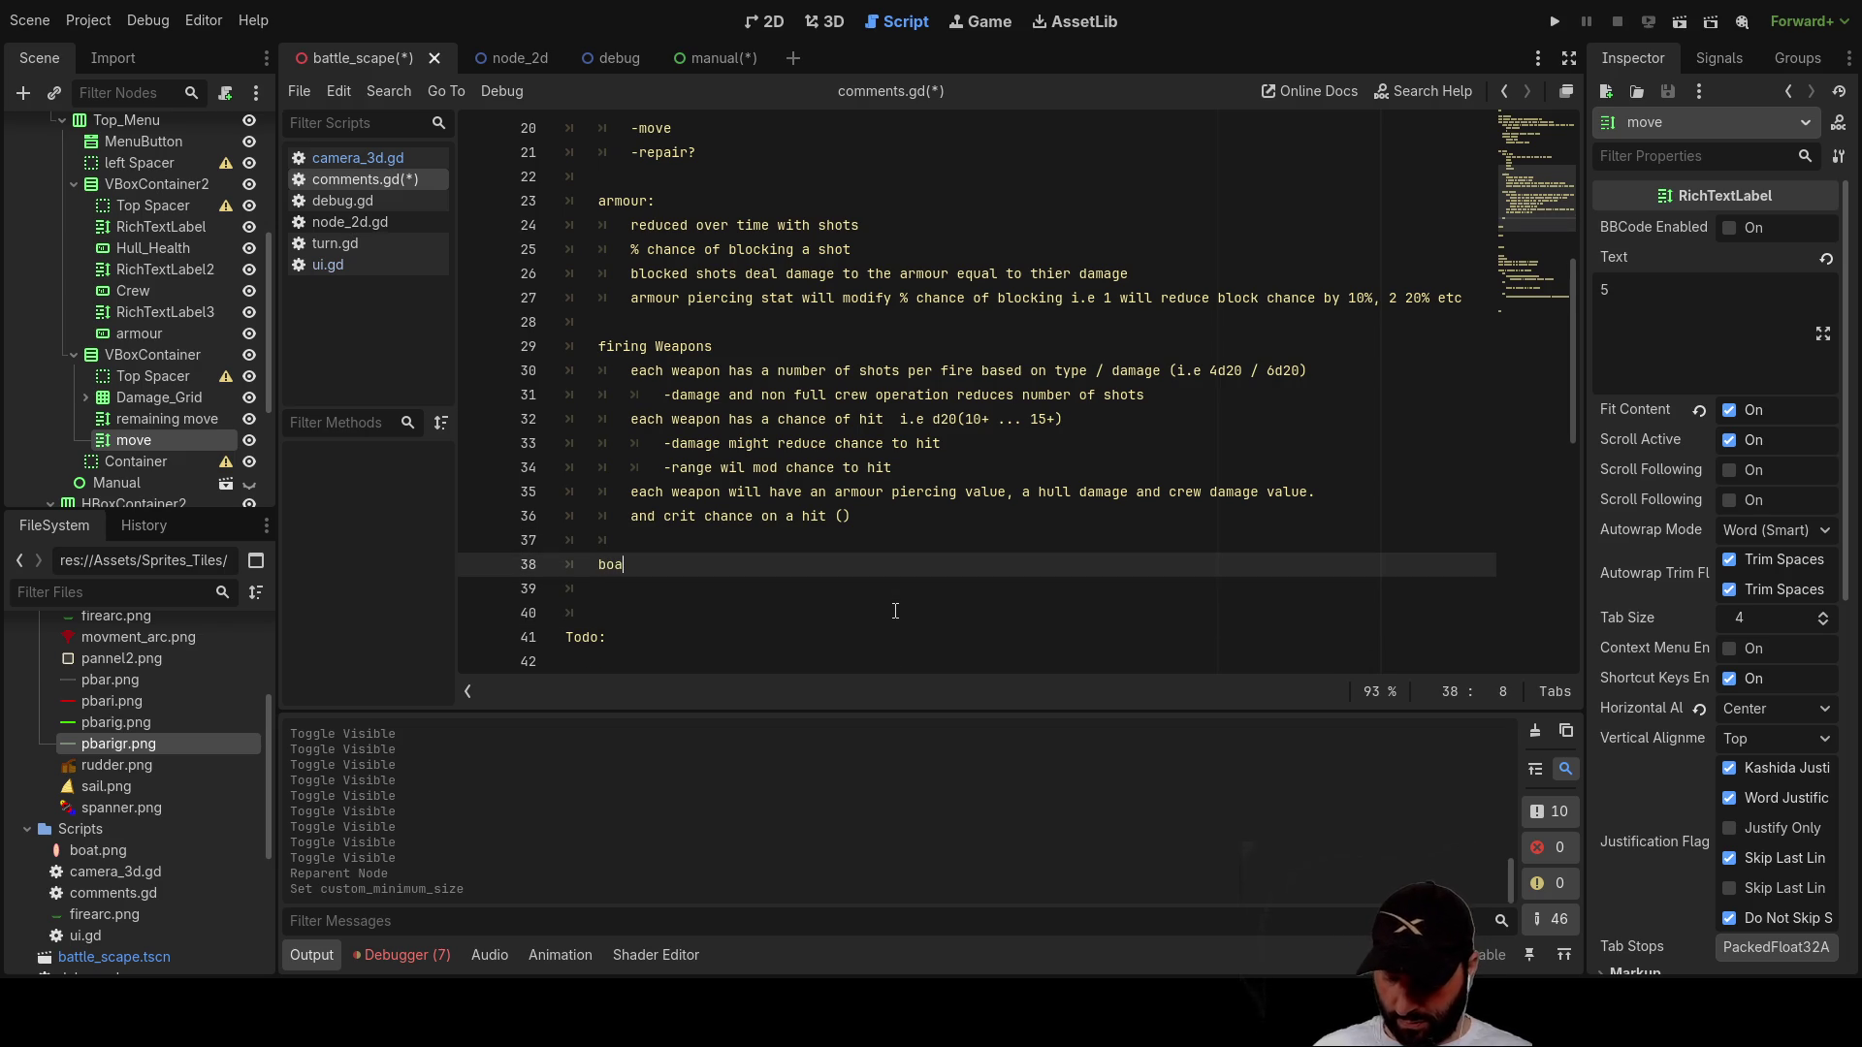
pyautogui.write('d')
pyautogui.press('BackSpace')
pyautogui.write('ding')
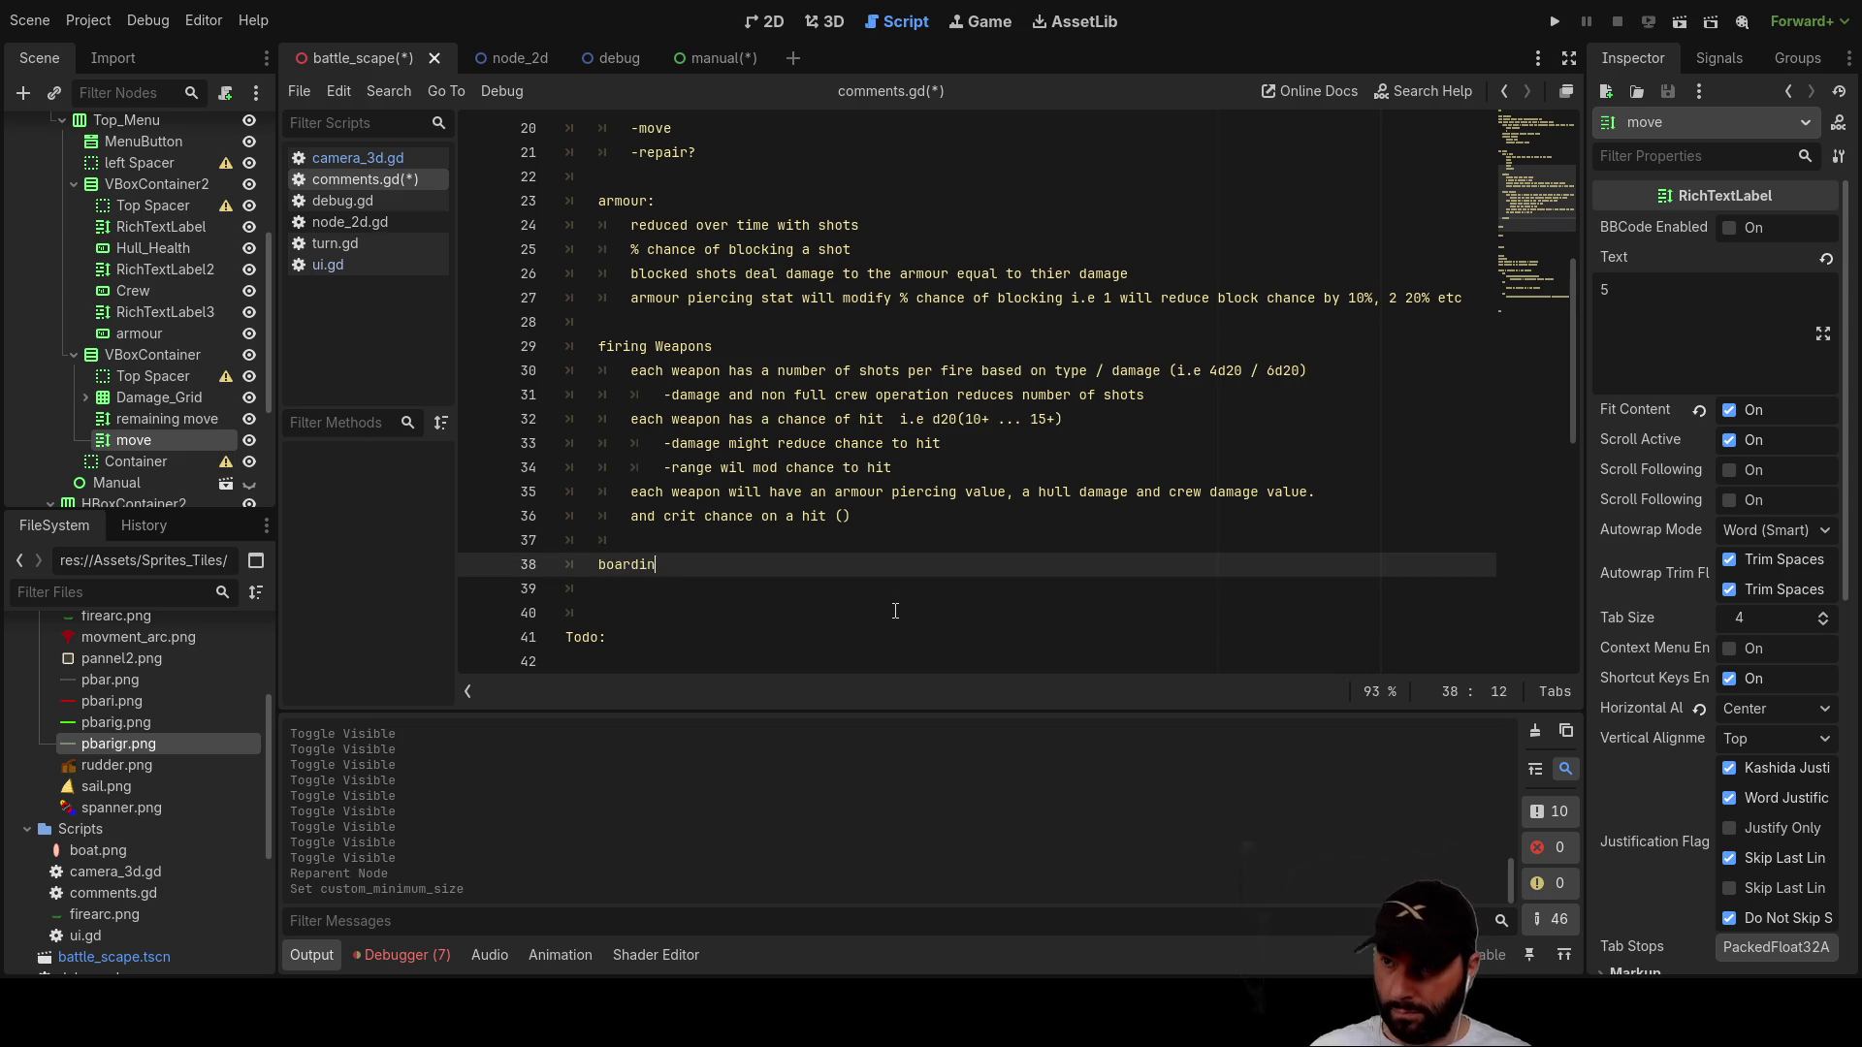
pyautogui.press('Return')
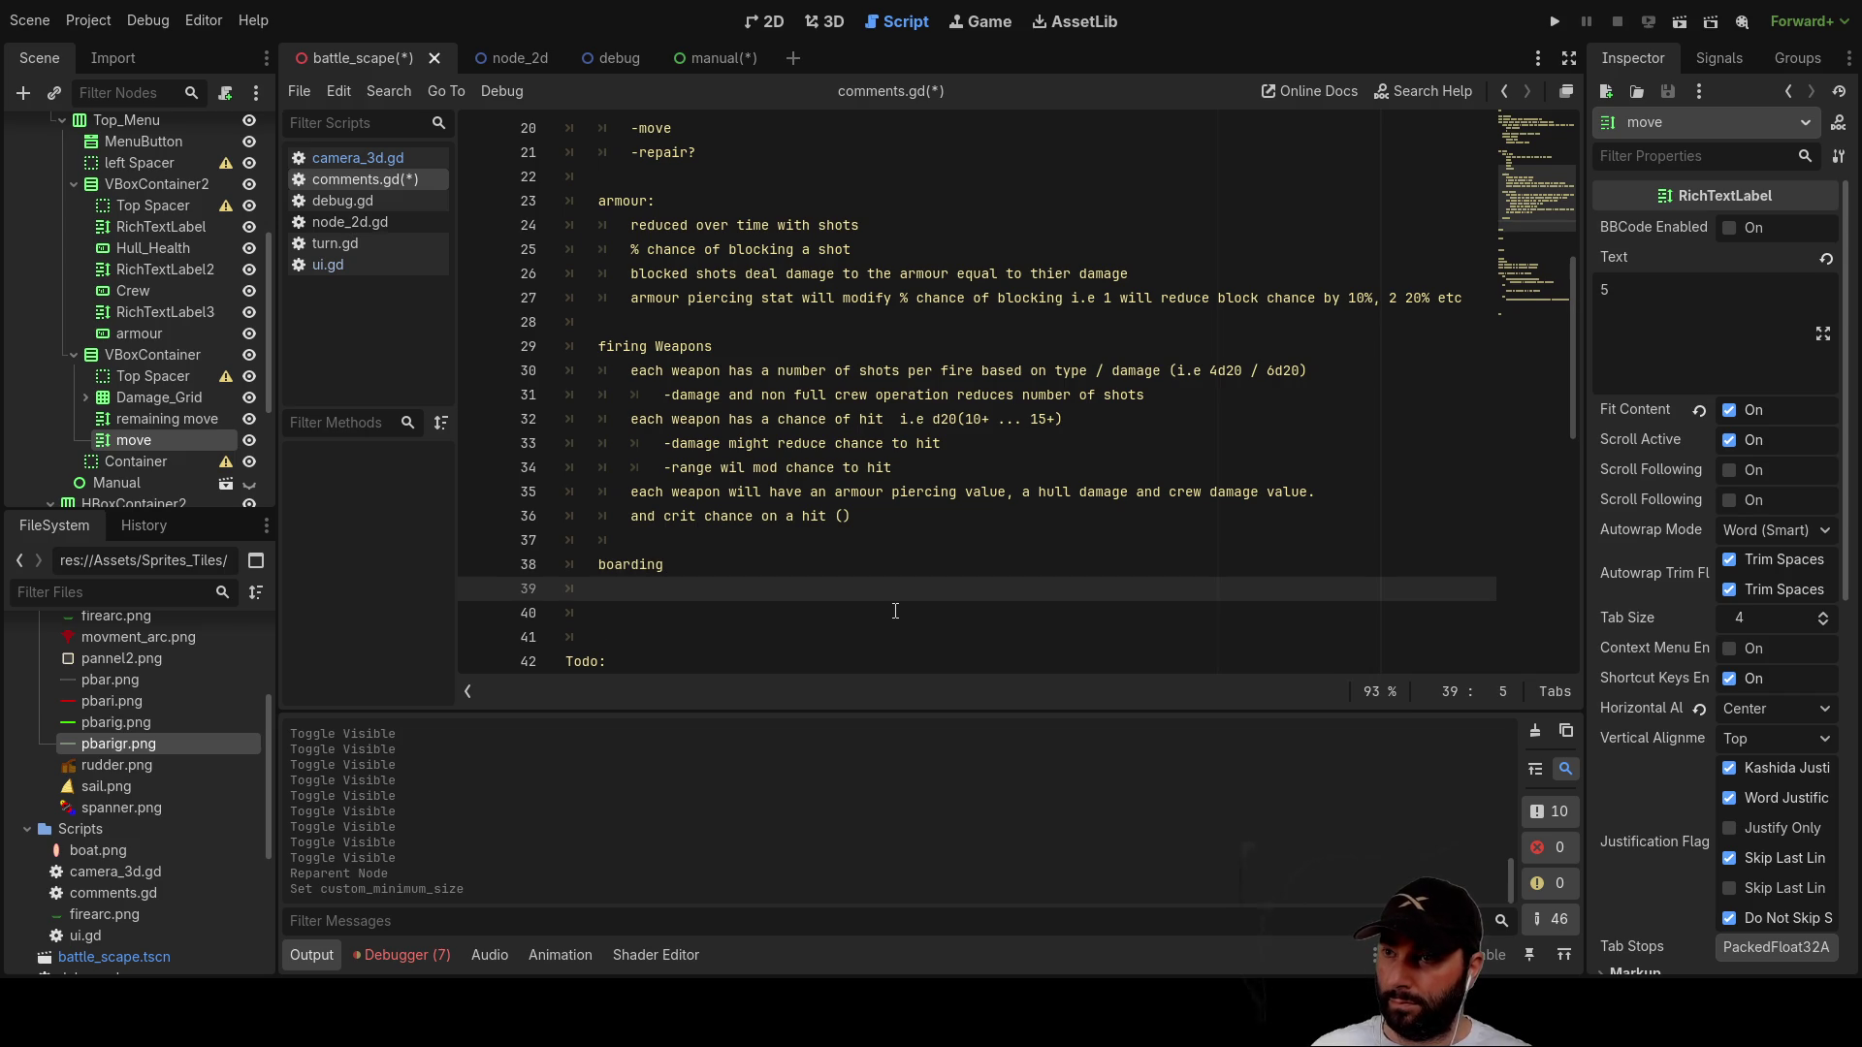
pyautogui.press('Tab')
# Step: Write the note '-if movment speed is "slow"' under boarding and launch the game
pyautogui.write('-')
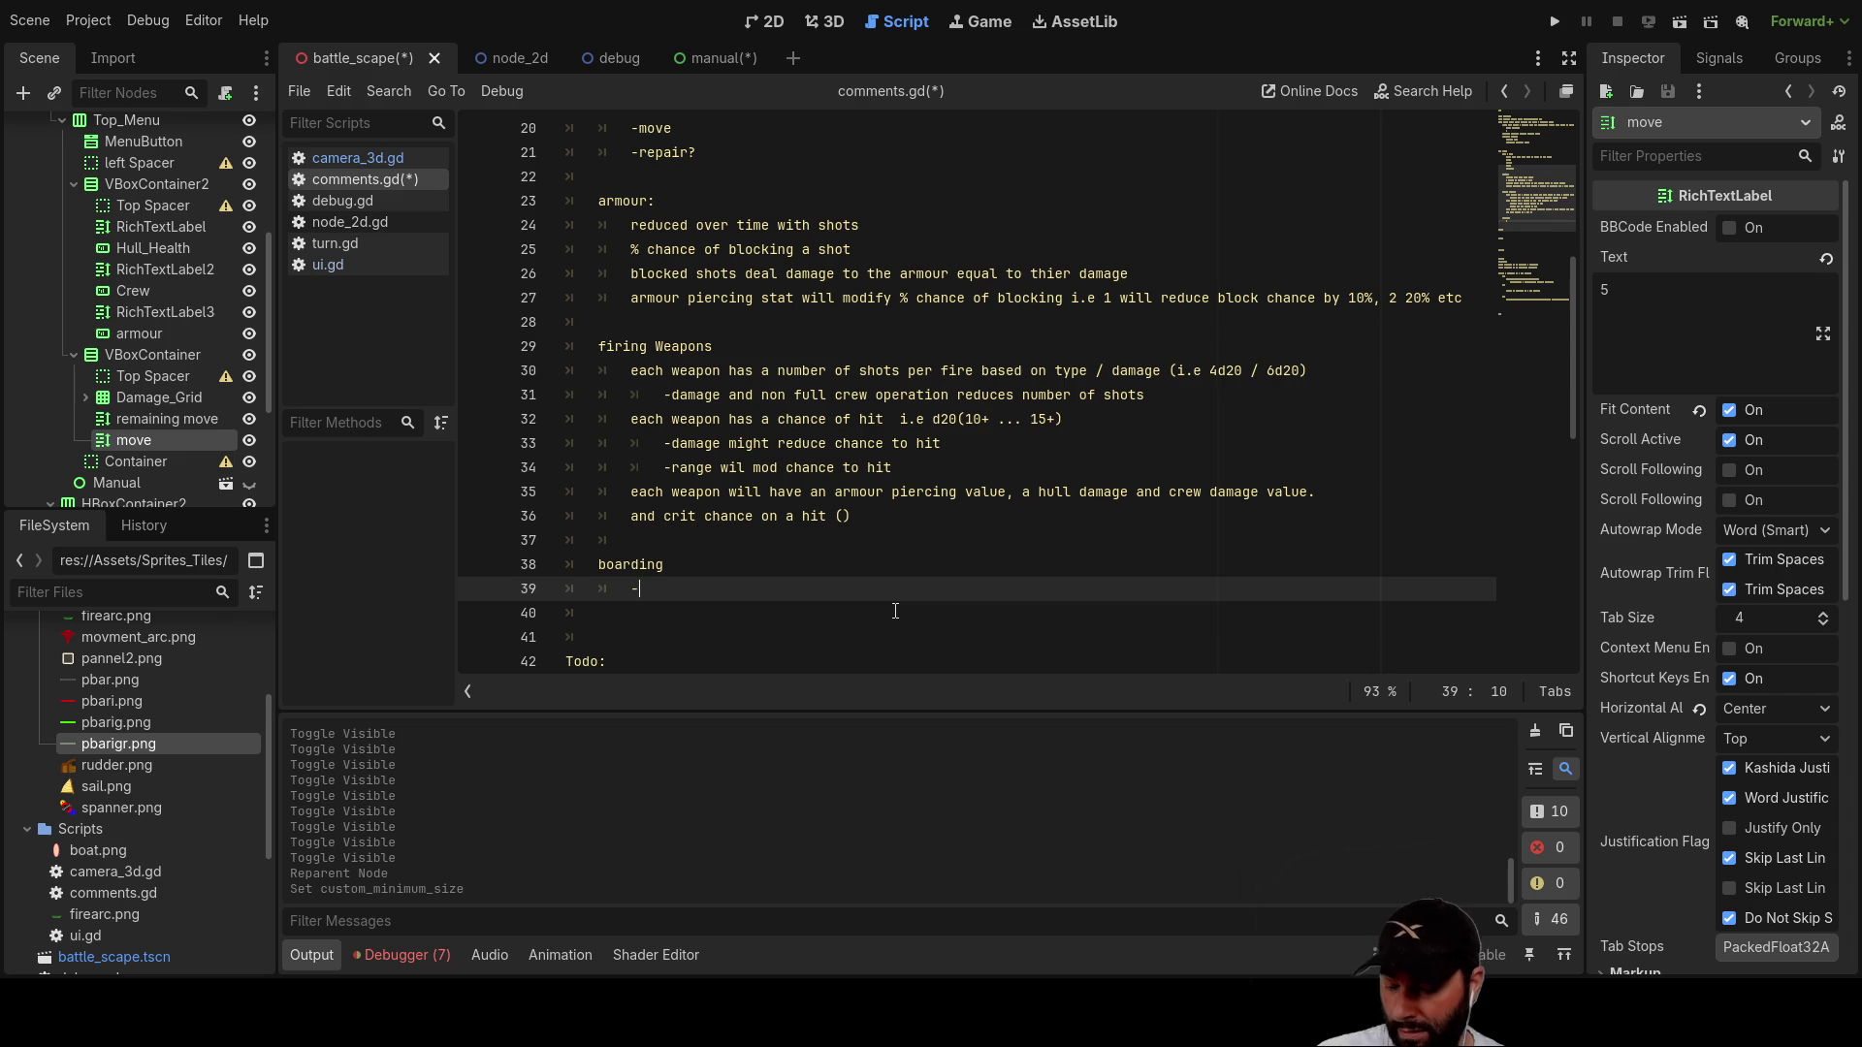
pyautogui.write('if speed')
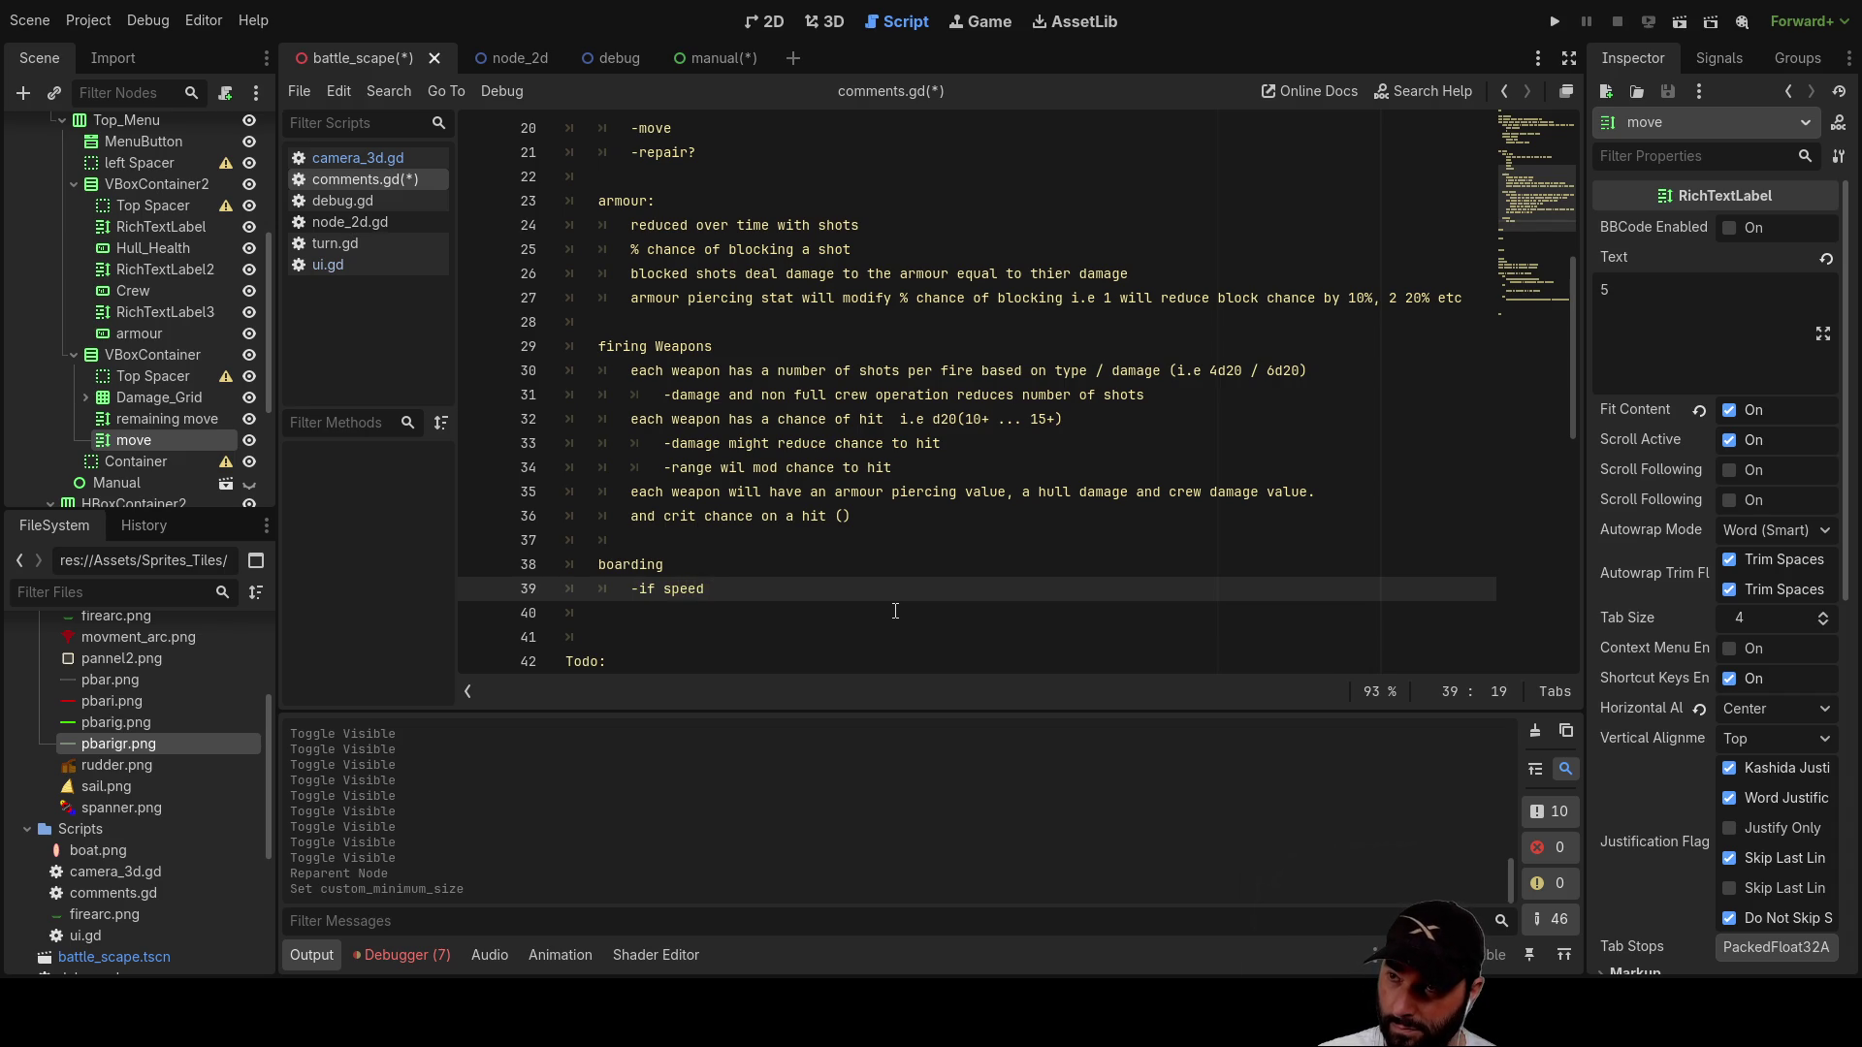
pyautogui.press('BackSpace')
pyautogui.press('BackSpace')
pyautogui.press('BackSpace')
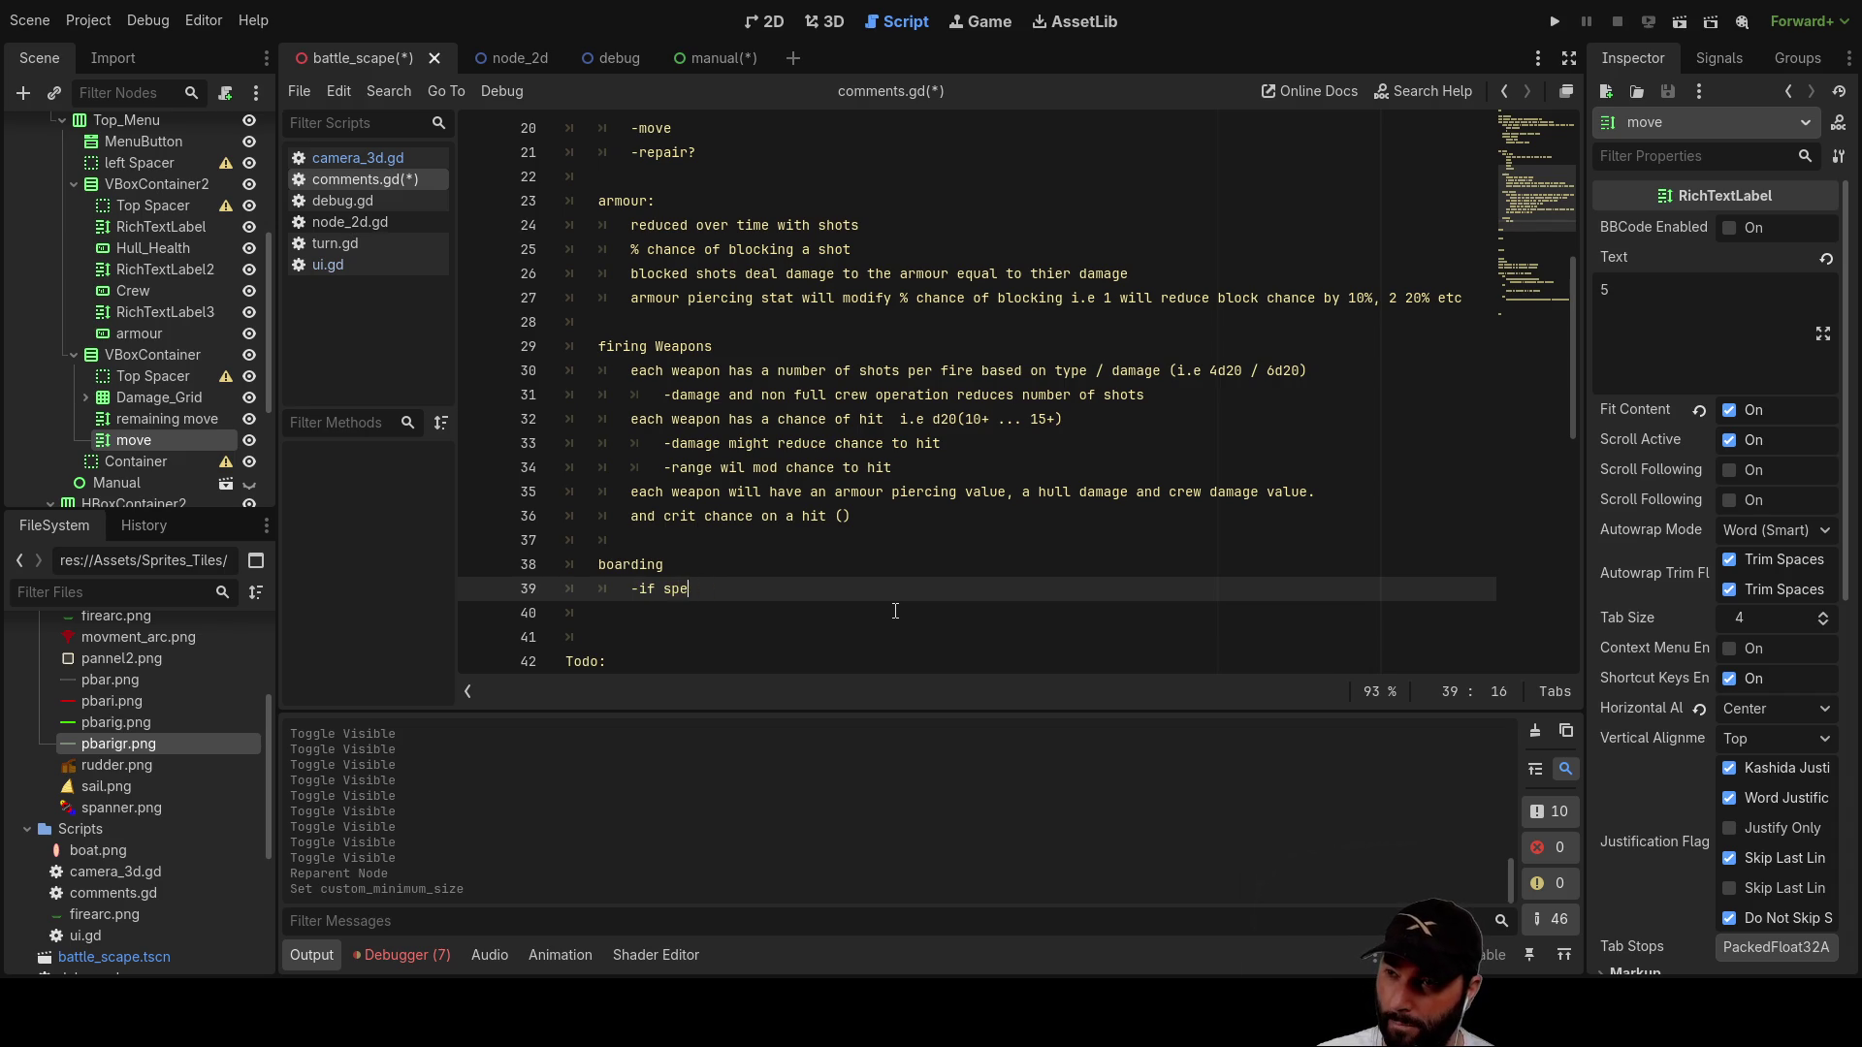
pyautogui.write('mo')
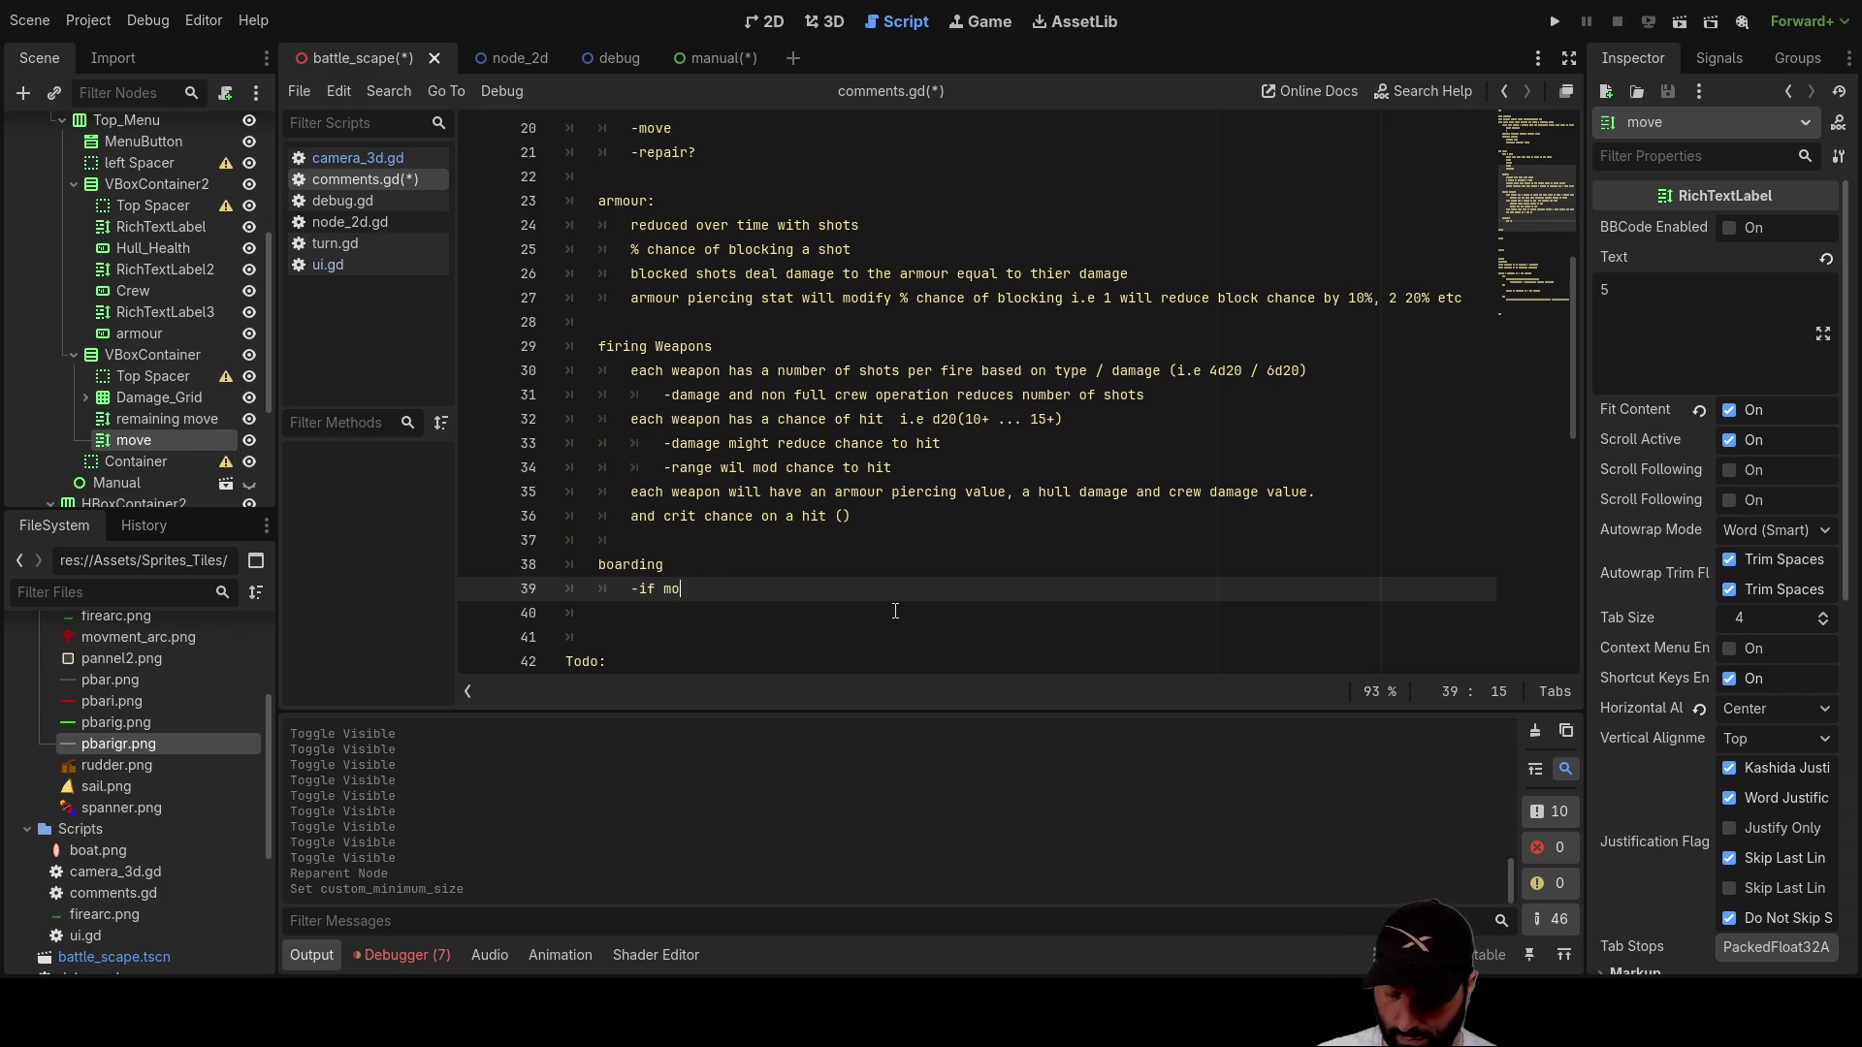
pyautogui.write('vment speed')
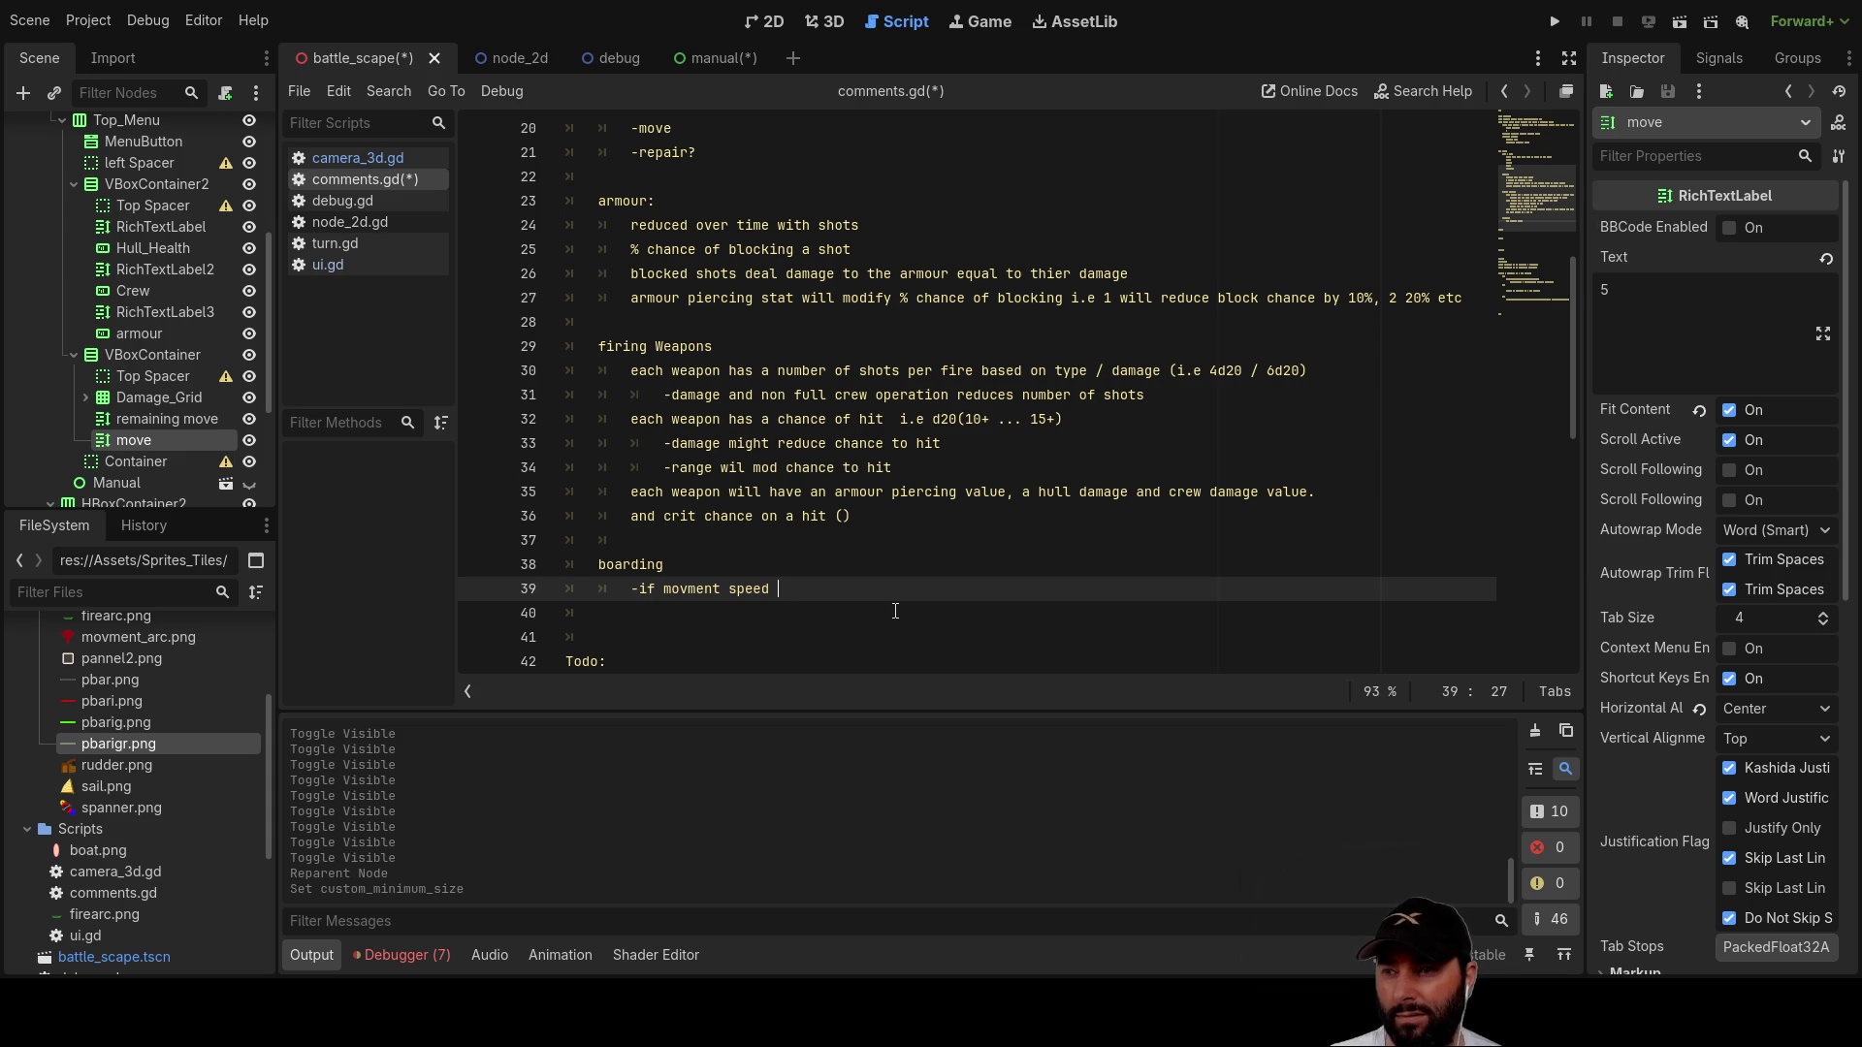
pyautogui.write('is ')
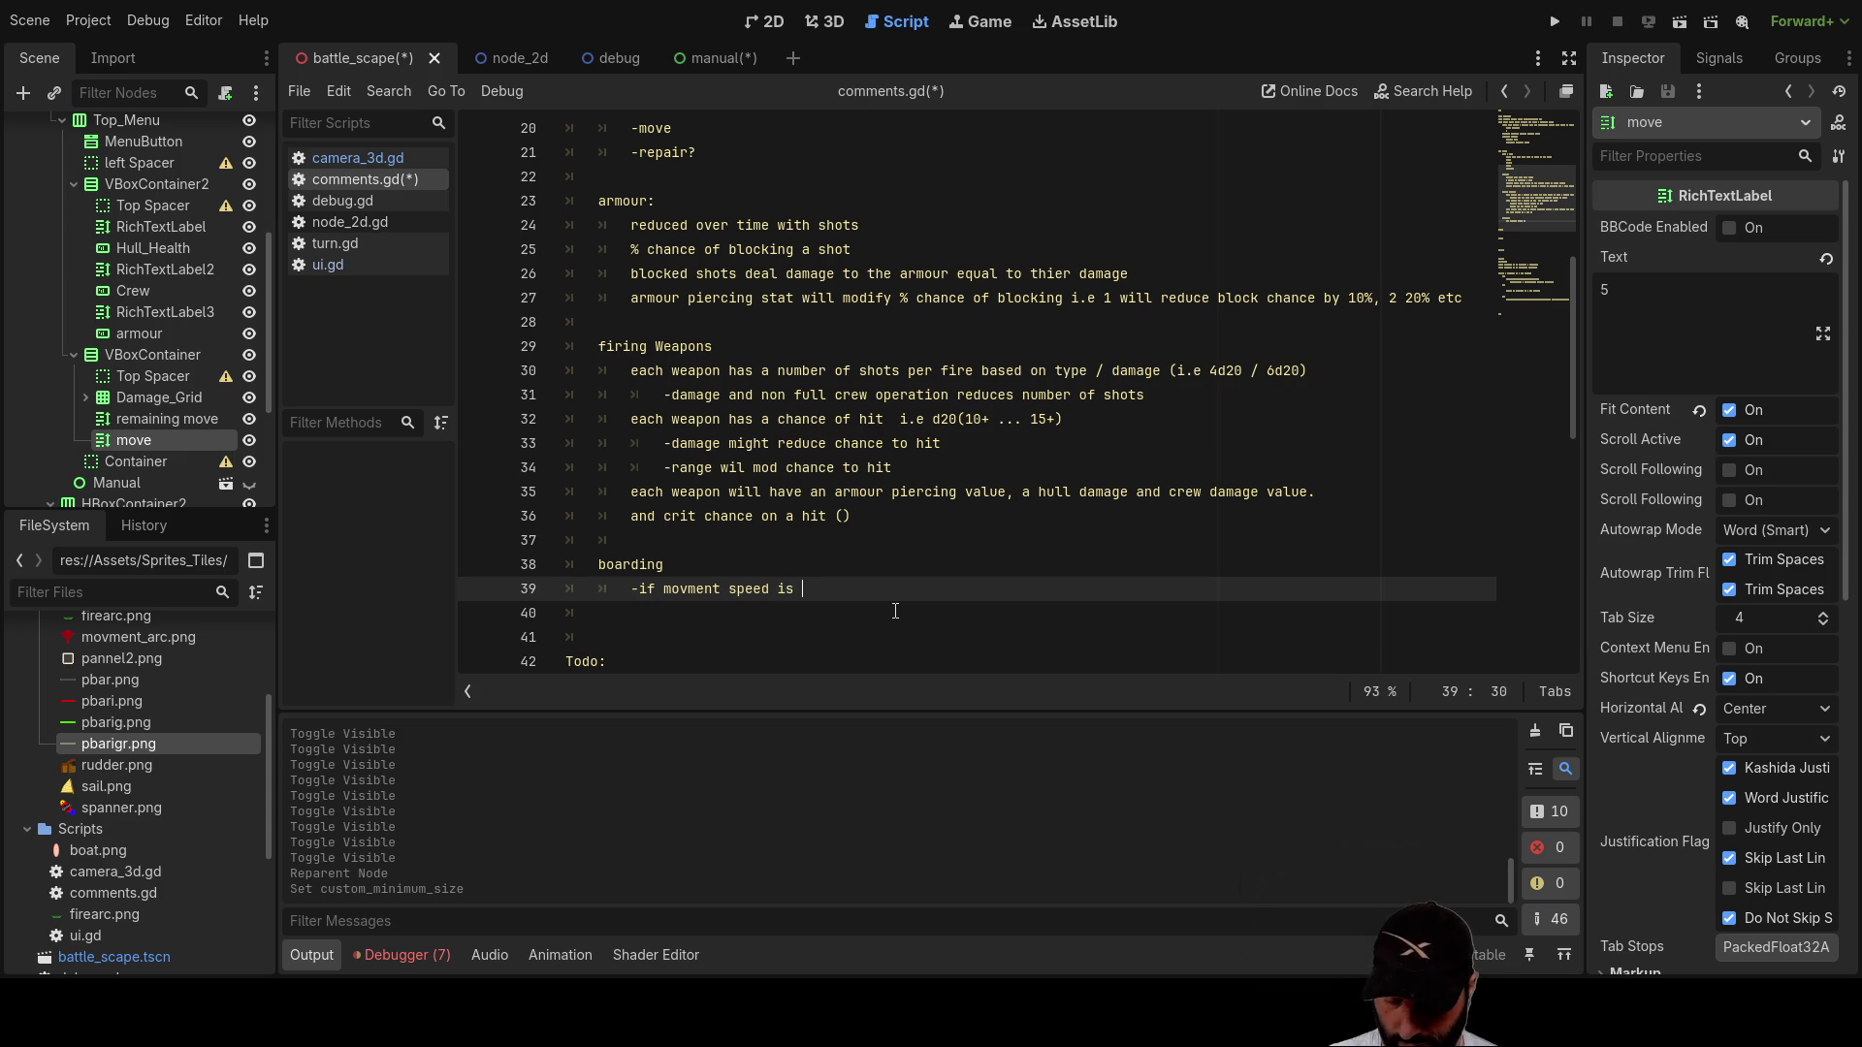
pyautogui.write('slow"')
pyautogui.press('Right')
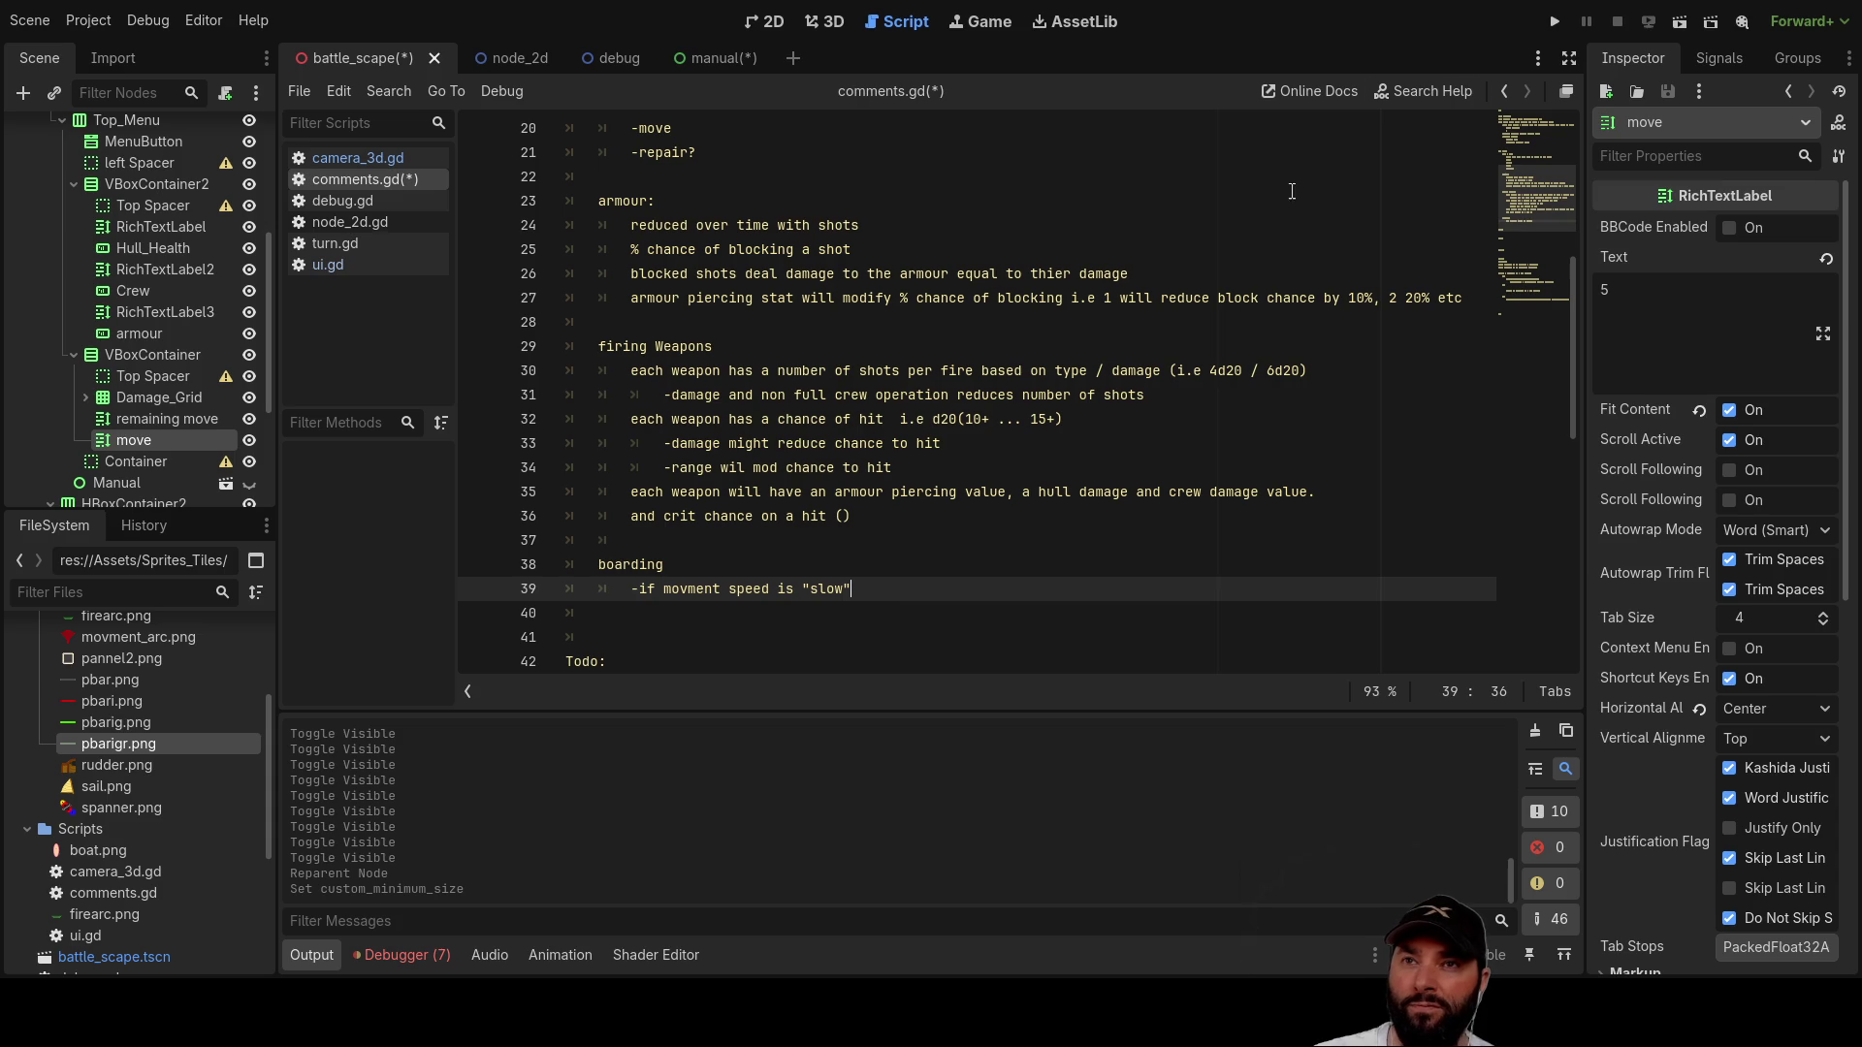
pyautogui.click(1554, 21)
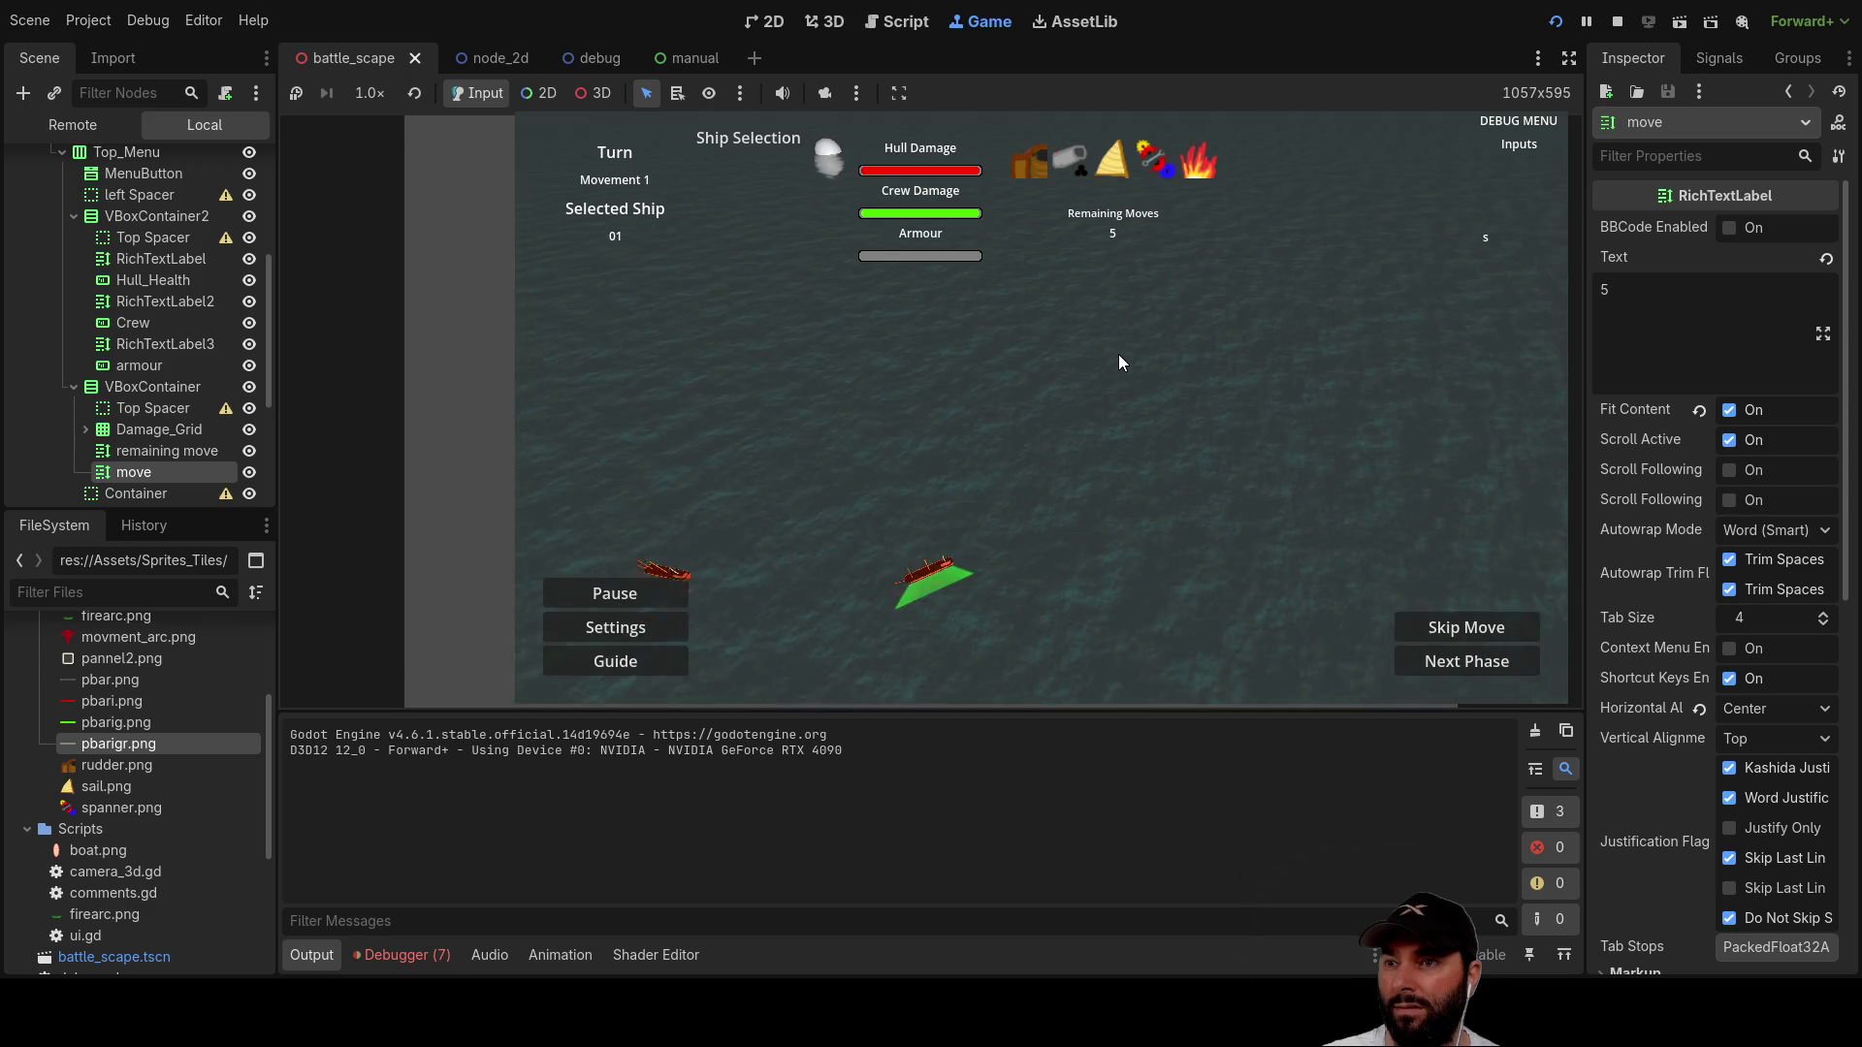
# Step: Move the ship left and down within its movement arc, then stop the game
pyautogui.press('Left')
pyautogui.press('Down')
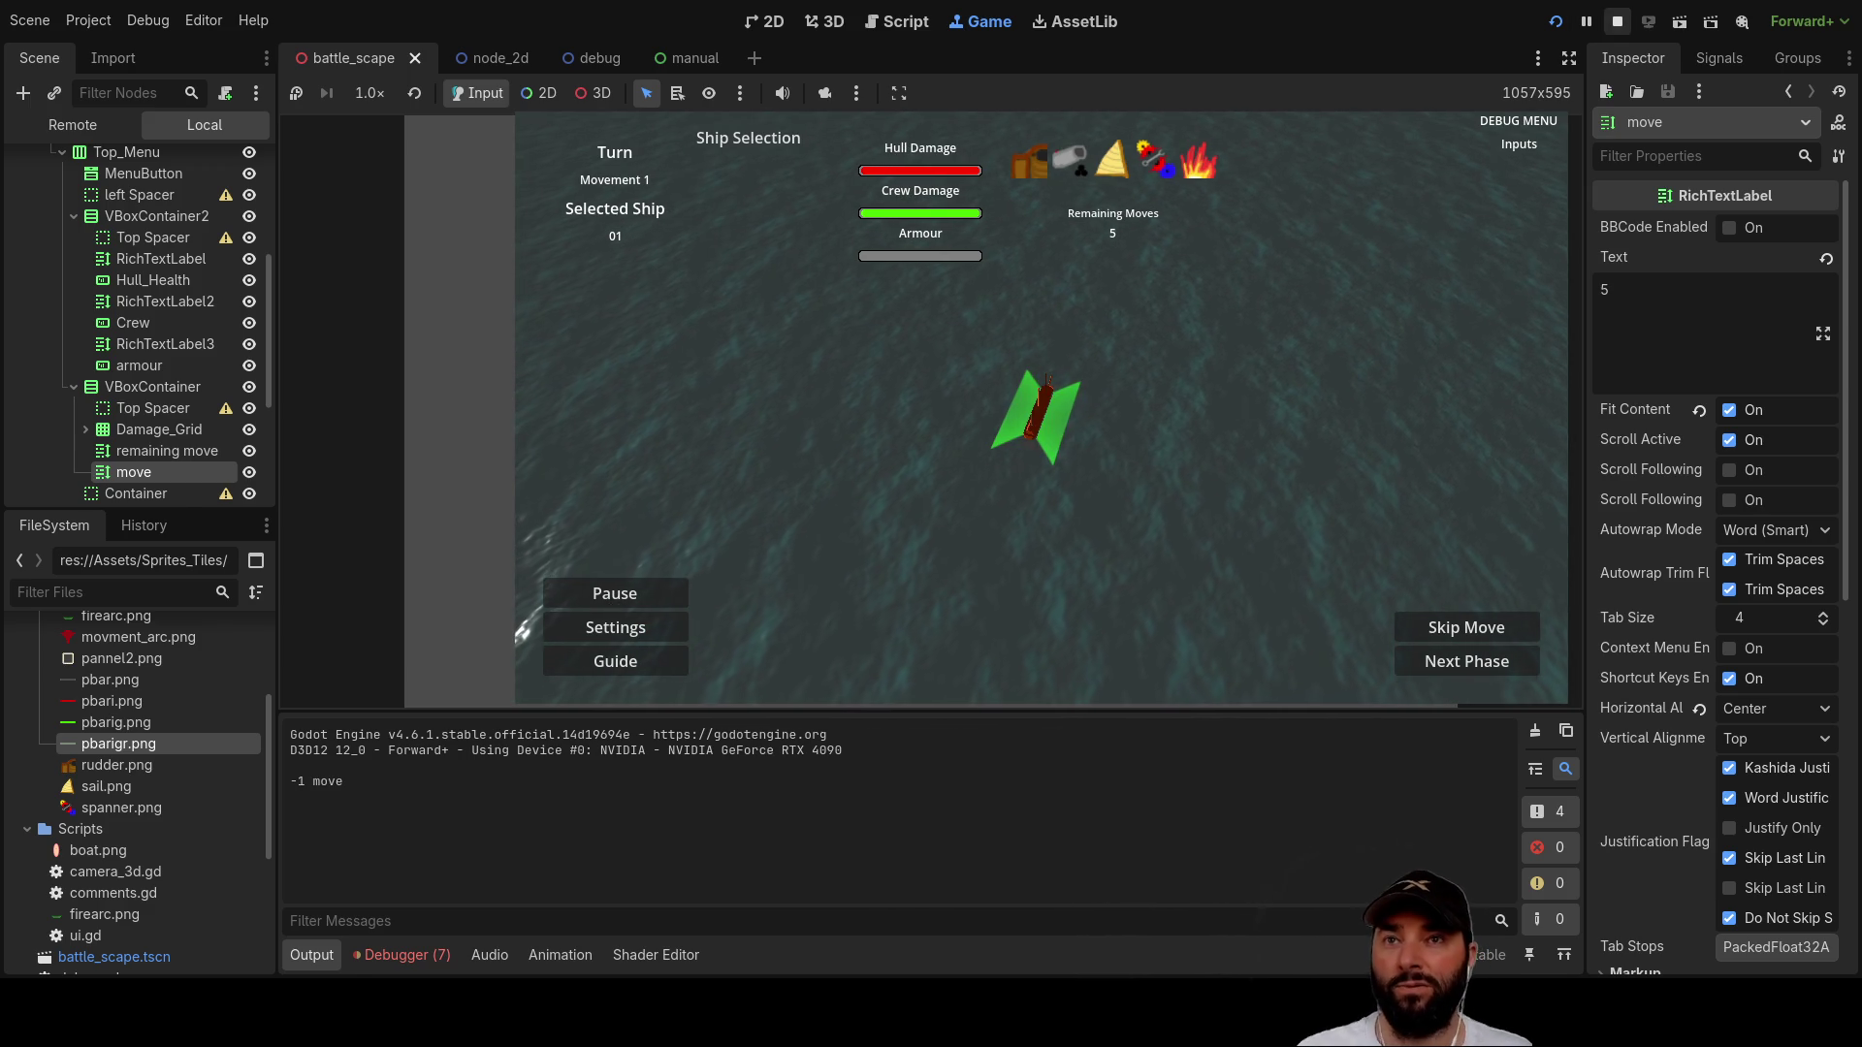
pyautogui.press('F8')
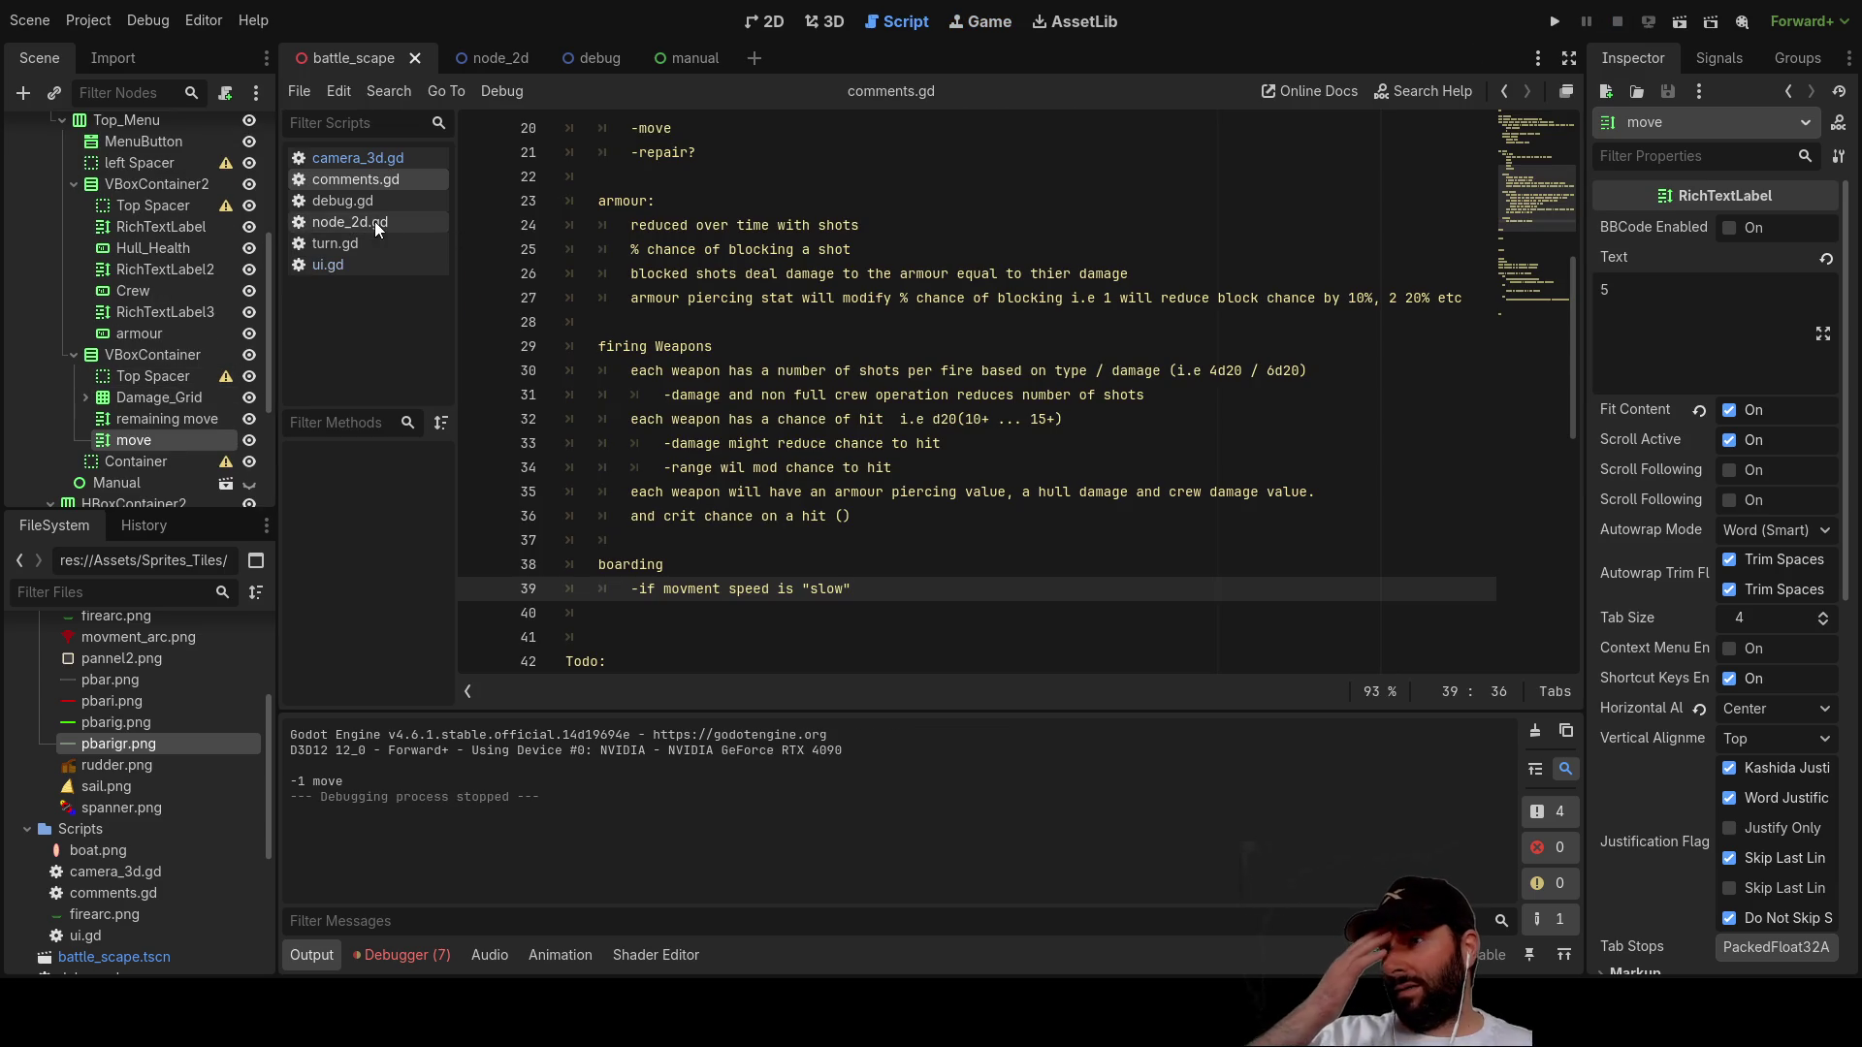
# Step: Open camera_3d.gd, review _jump_camera and its target parameter, then run the game
pyautogui.click(374, 165)
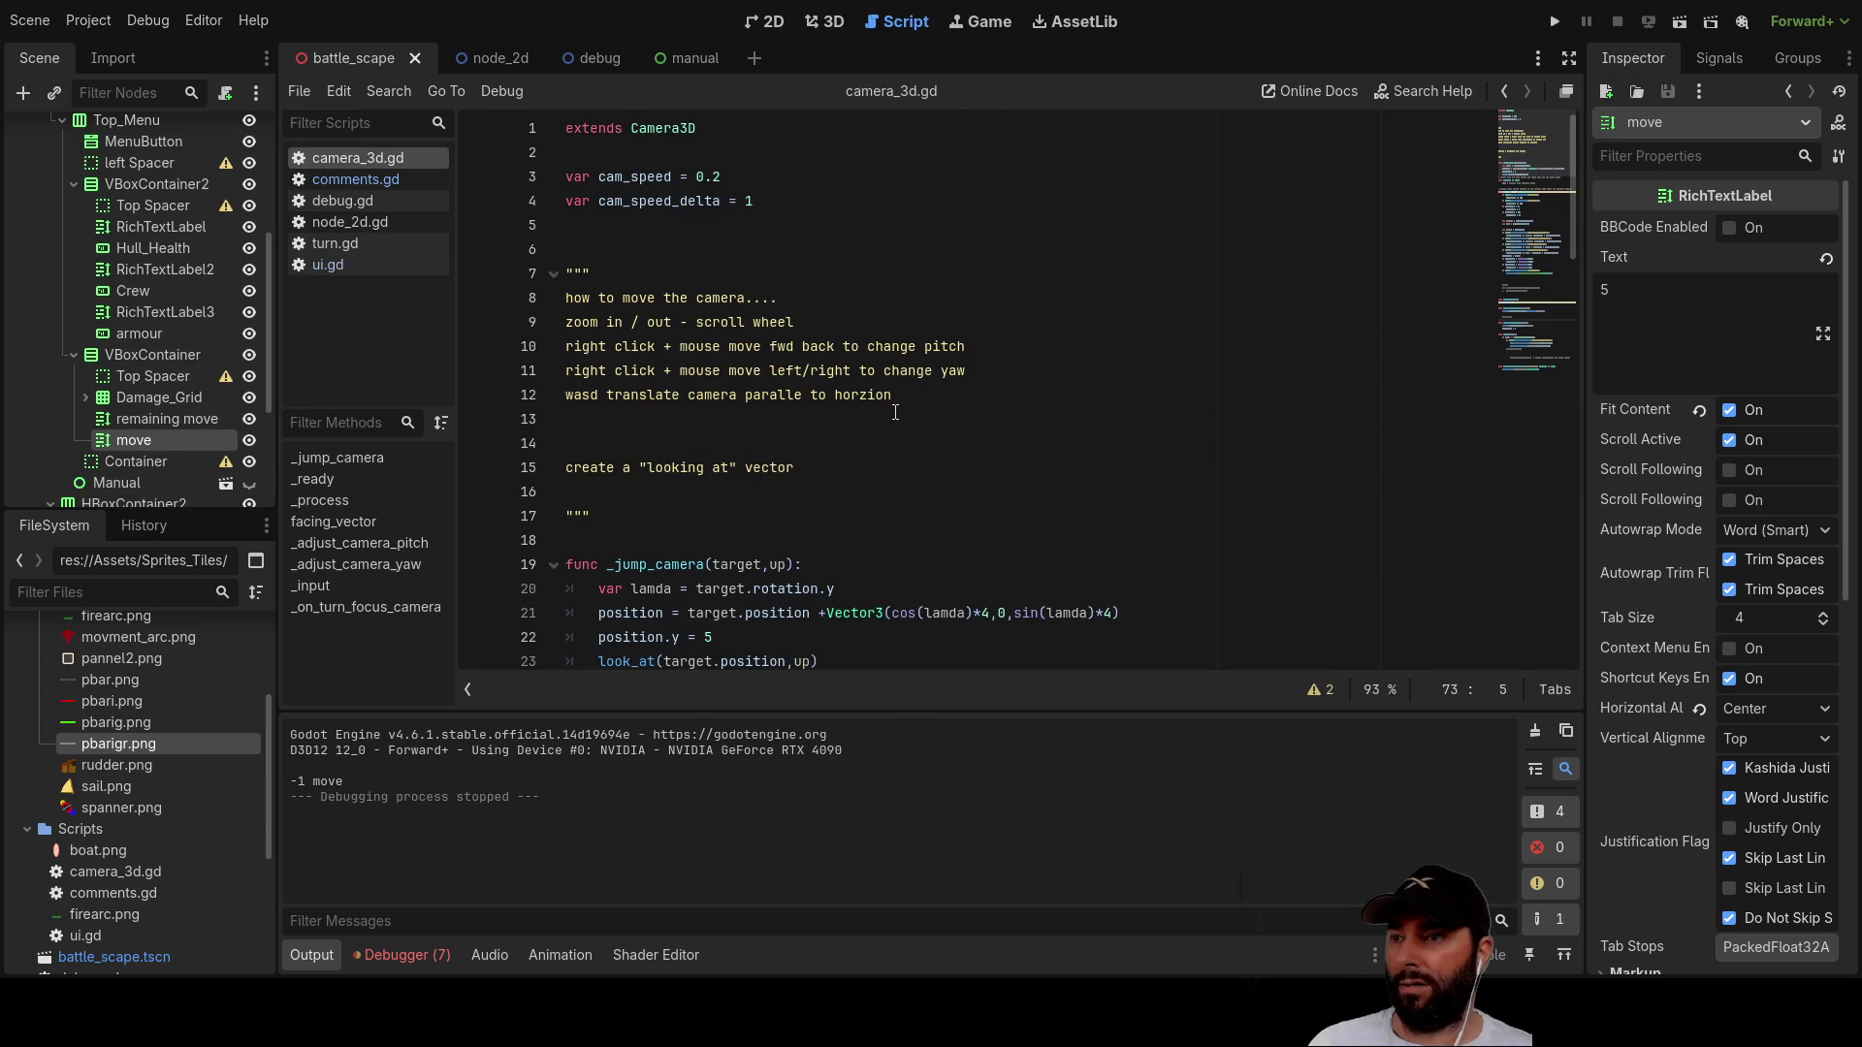
pyautogui.scroll(-12, 895, 412)
pyautogui.scroll(10, 760, 446)
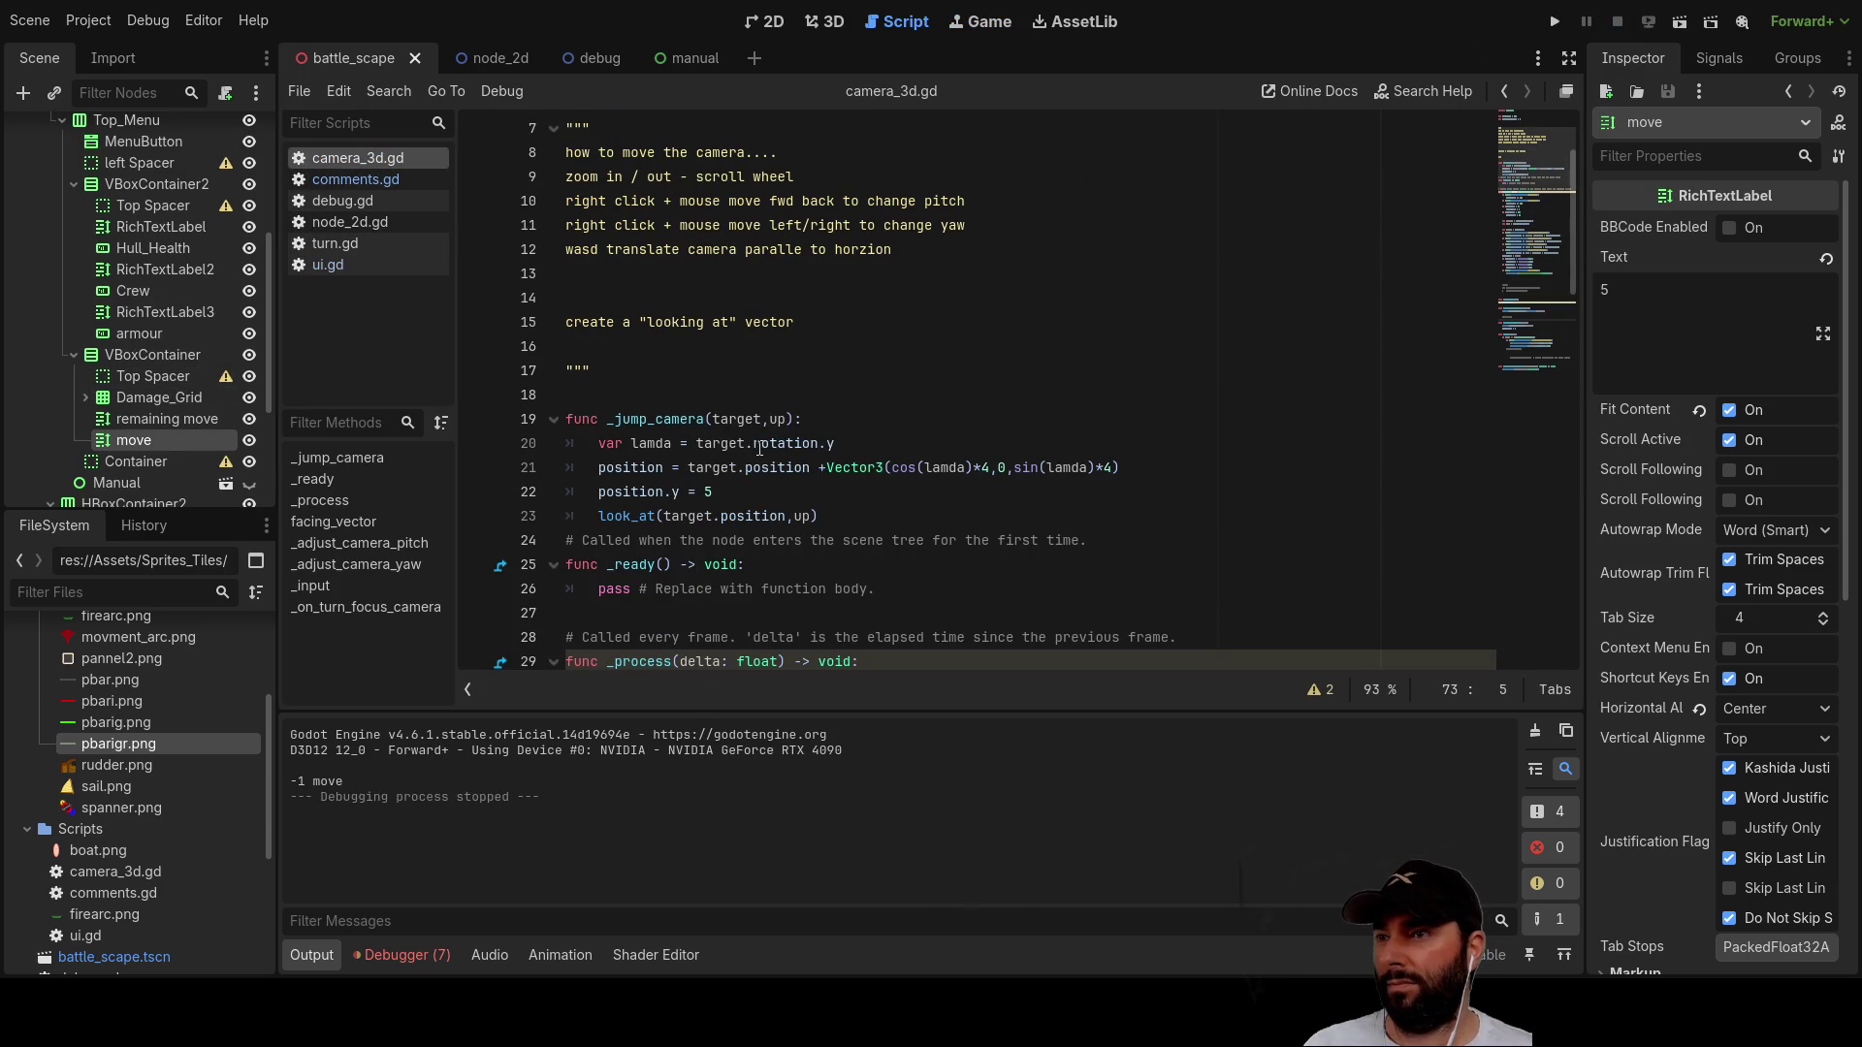
pyautogui.doubleClick(674, 419)
pyautogui.scroll(-2, 679, 417)
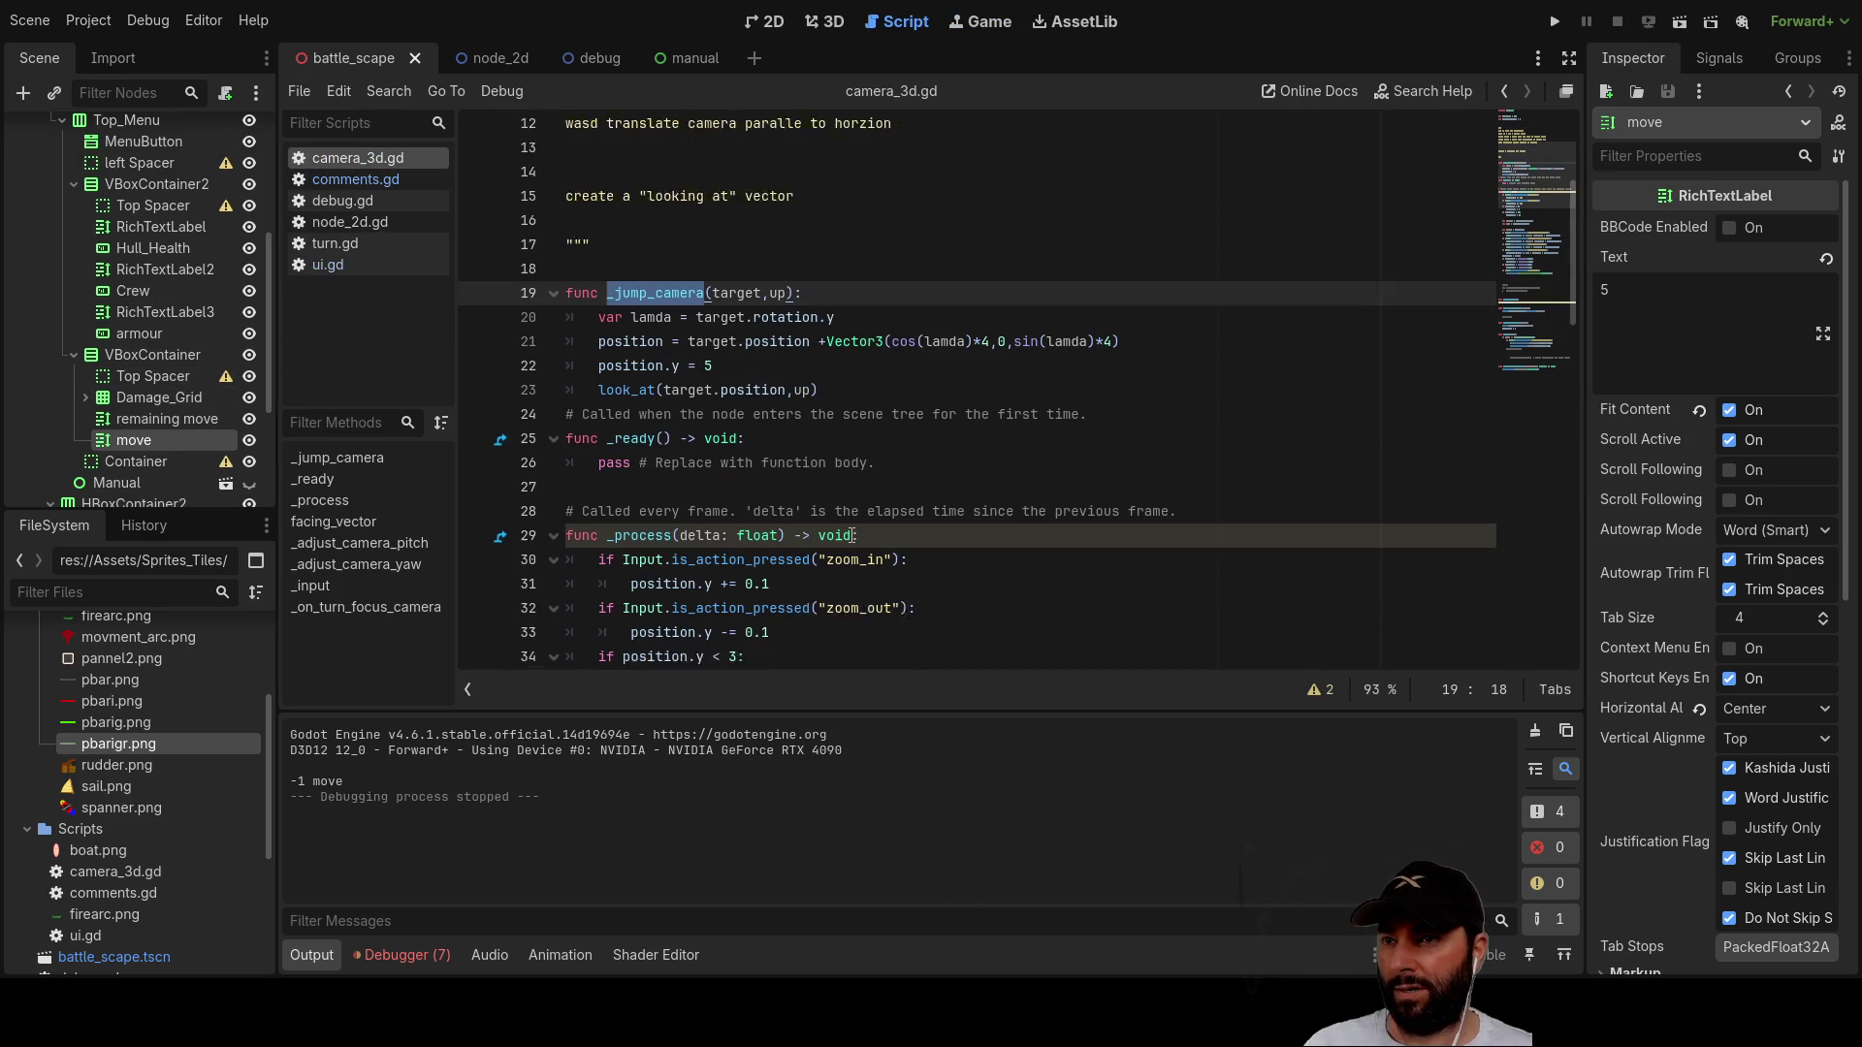
pyautogui.doubleClick(732, 274)
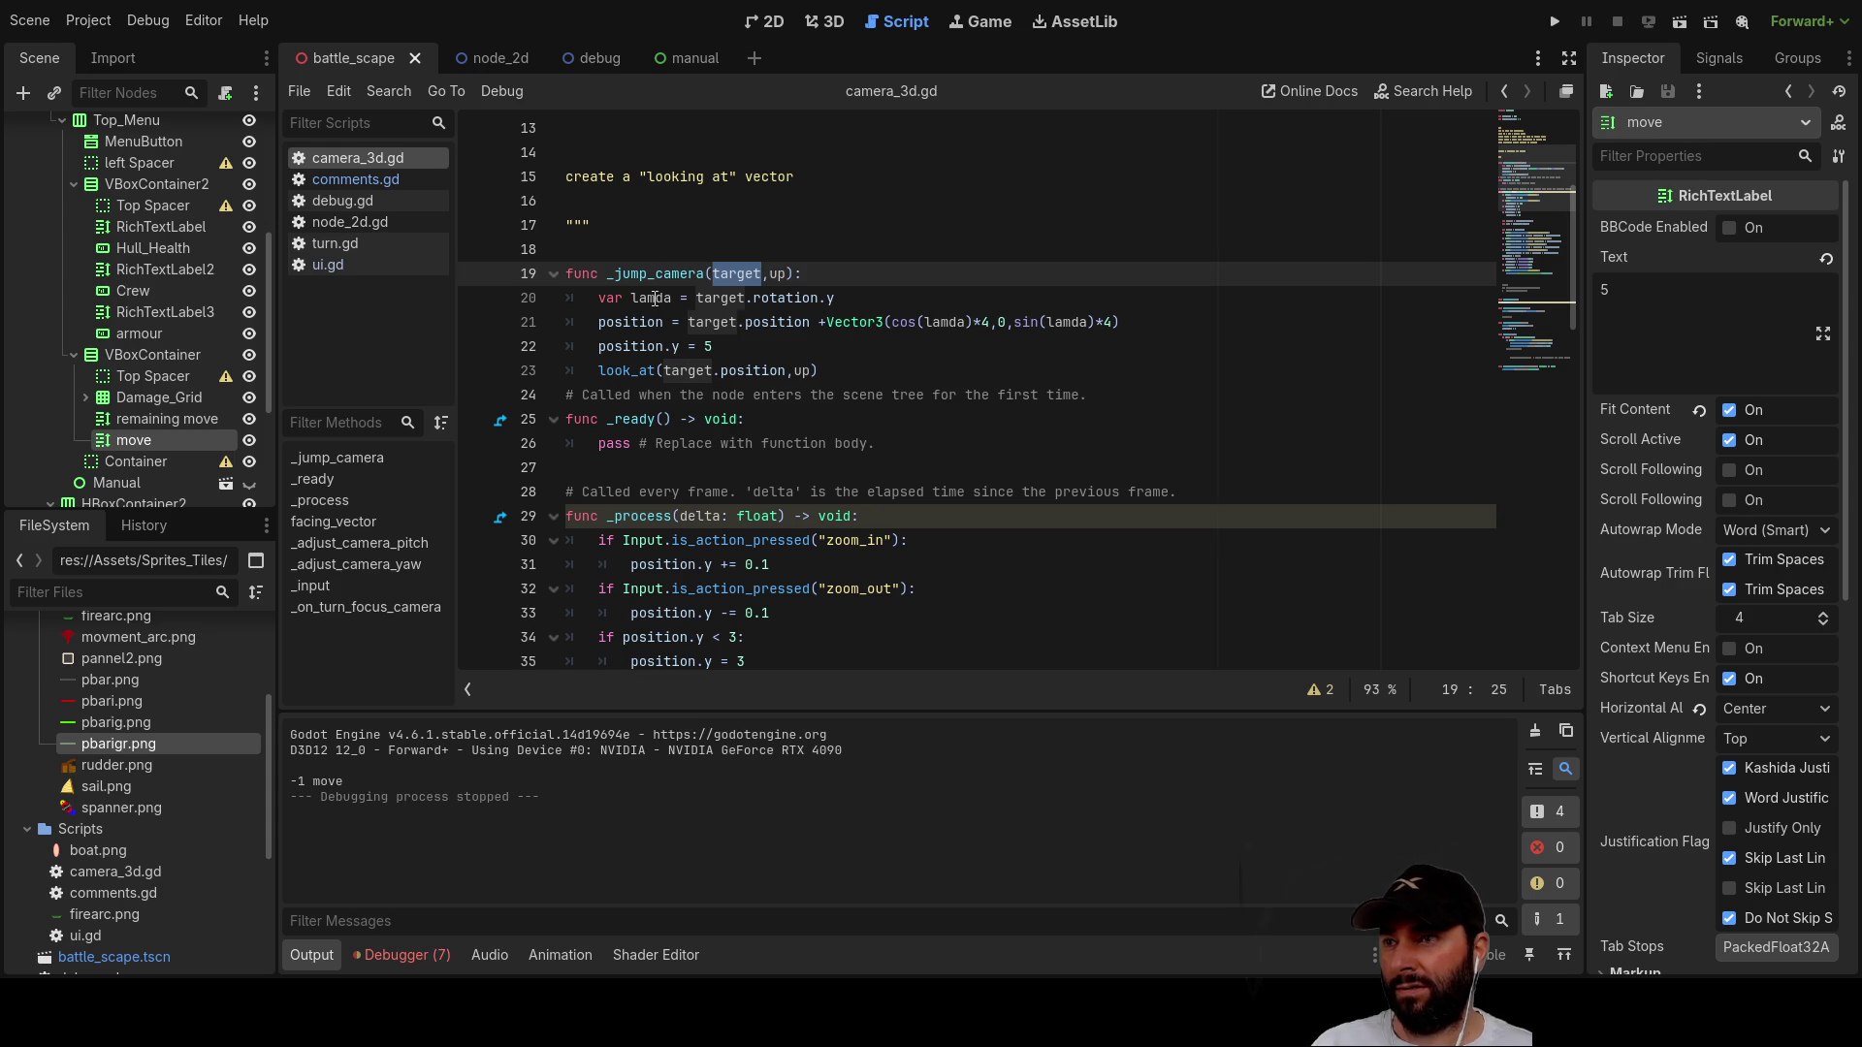
pyautogui.click(847, 300)
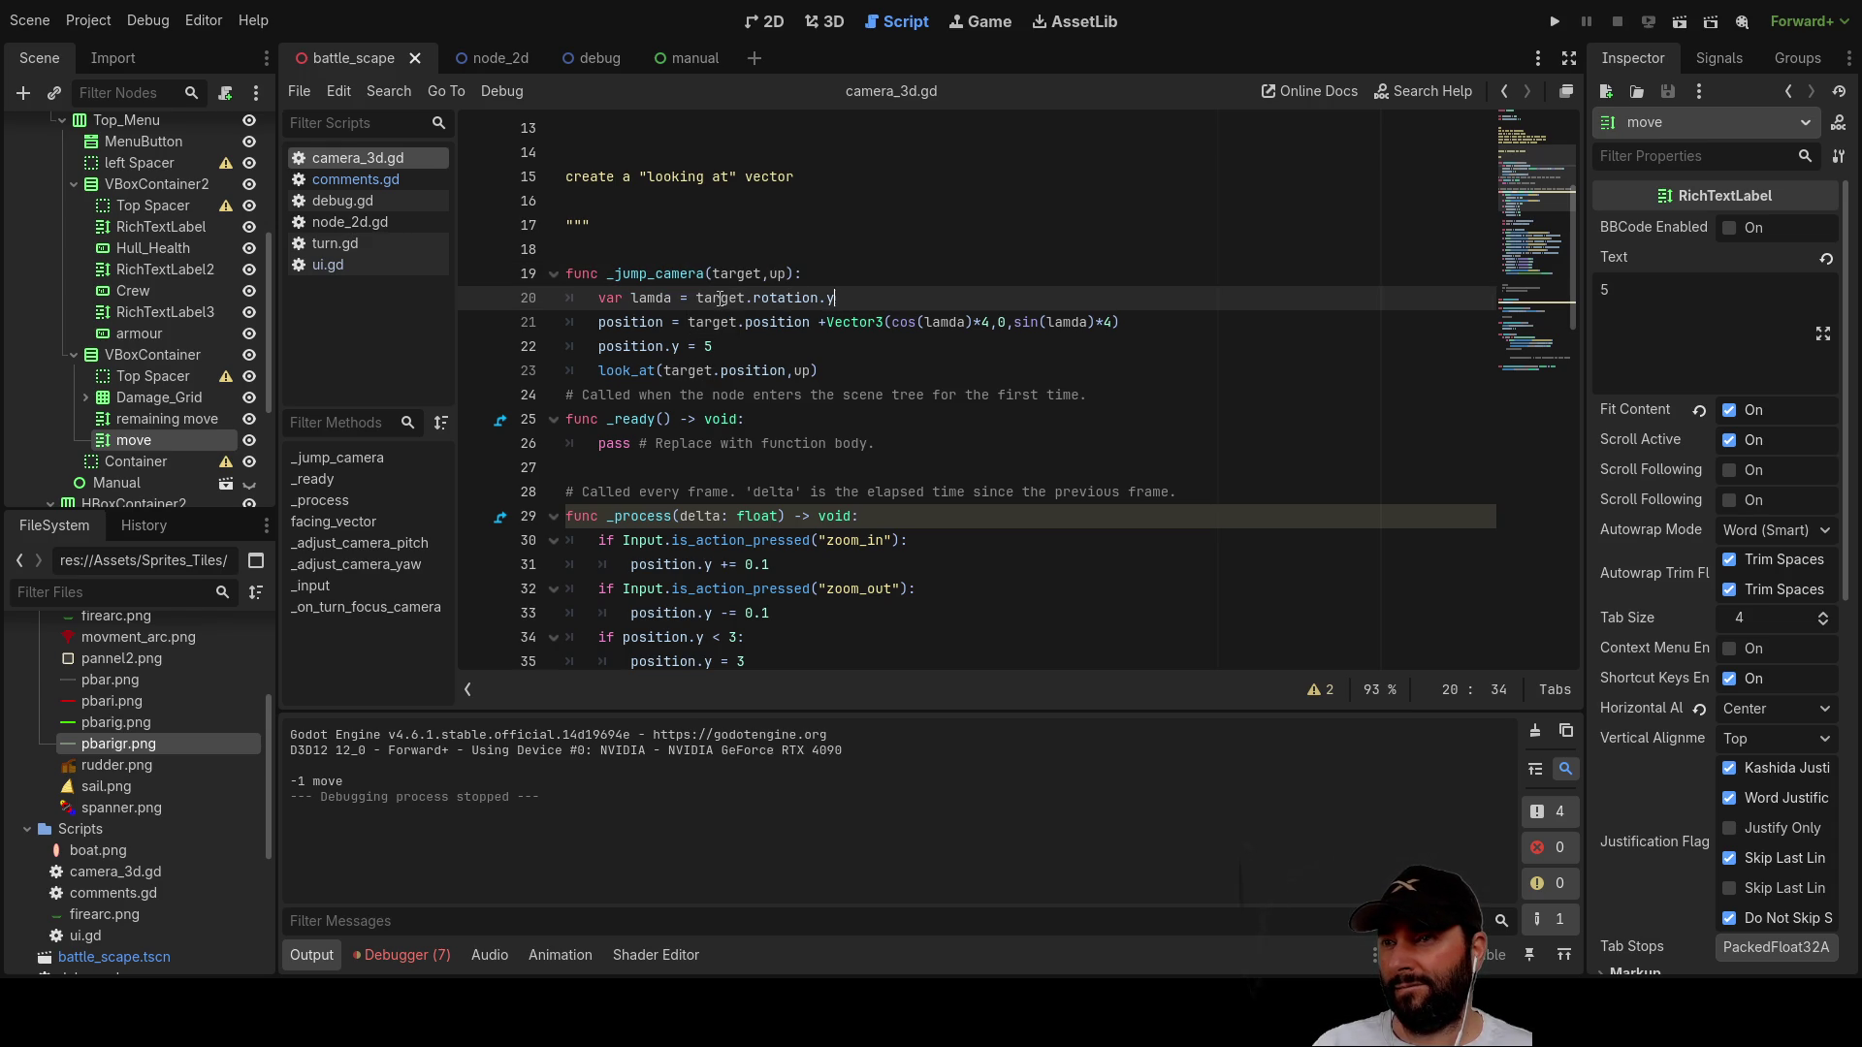
pyautogui.click(1554, 22)
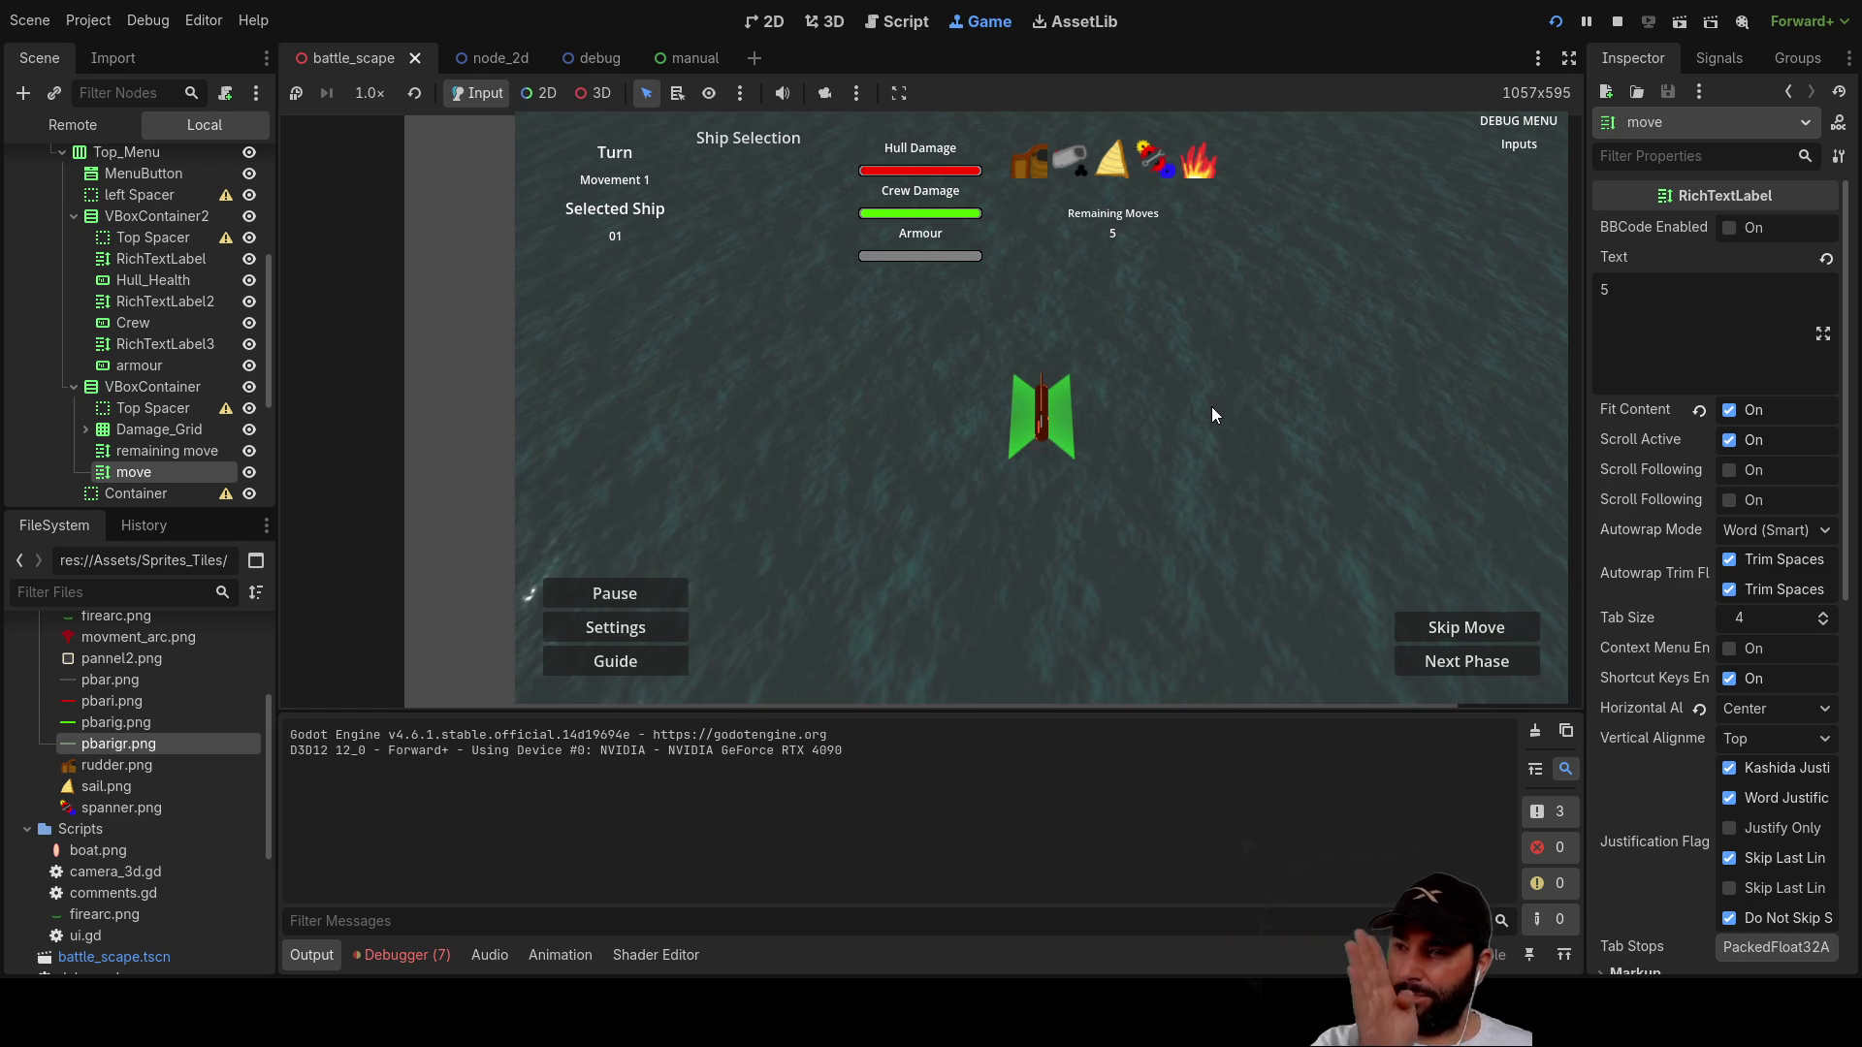
# Step: Restart the game, turn the ship right, straighten it and sail forward
pyautogui.press('F8')
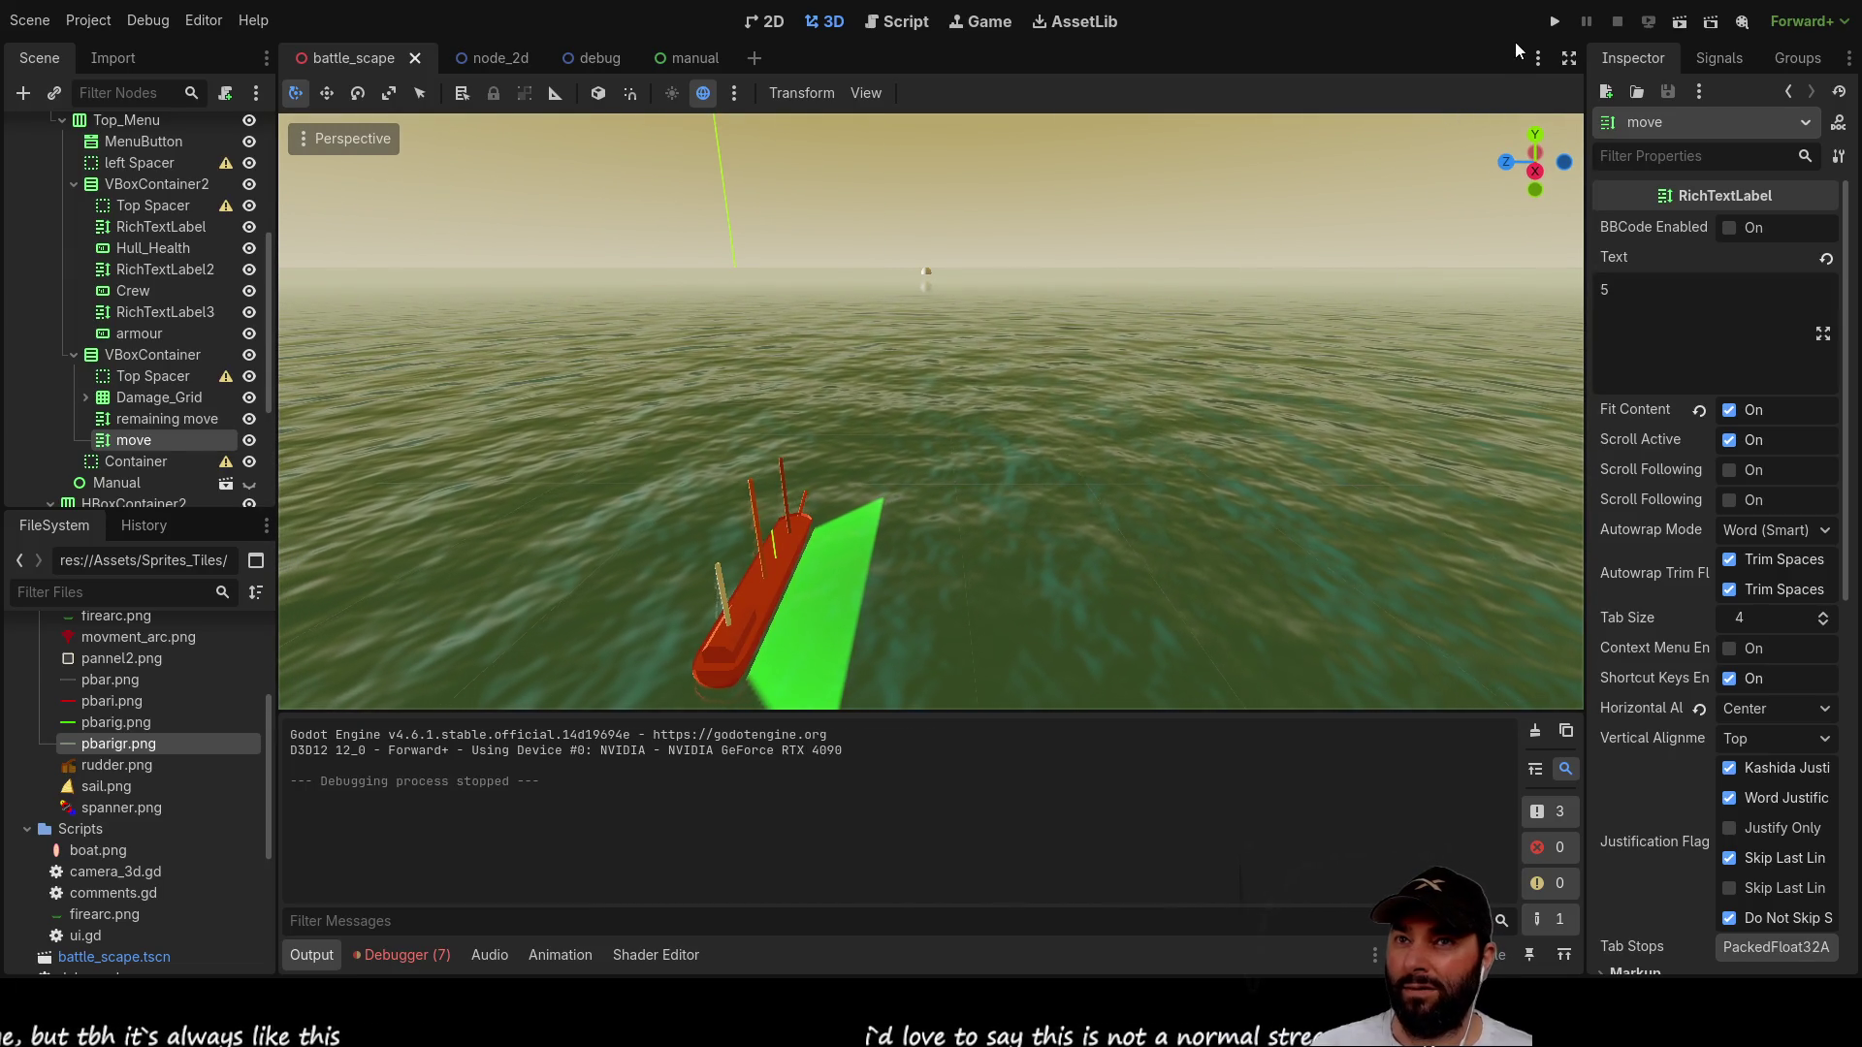
pyautogui.press('F5')
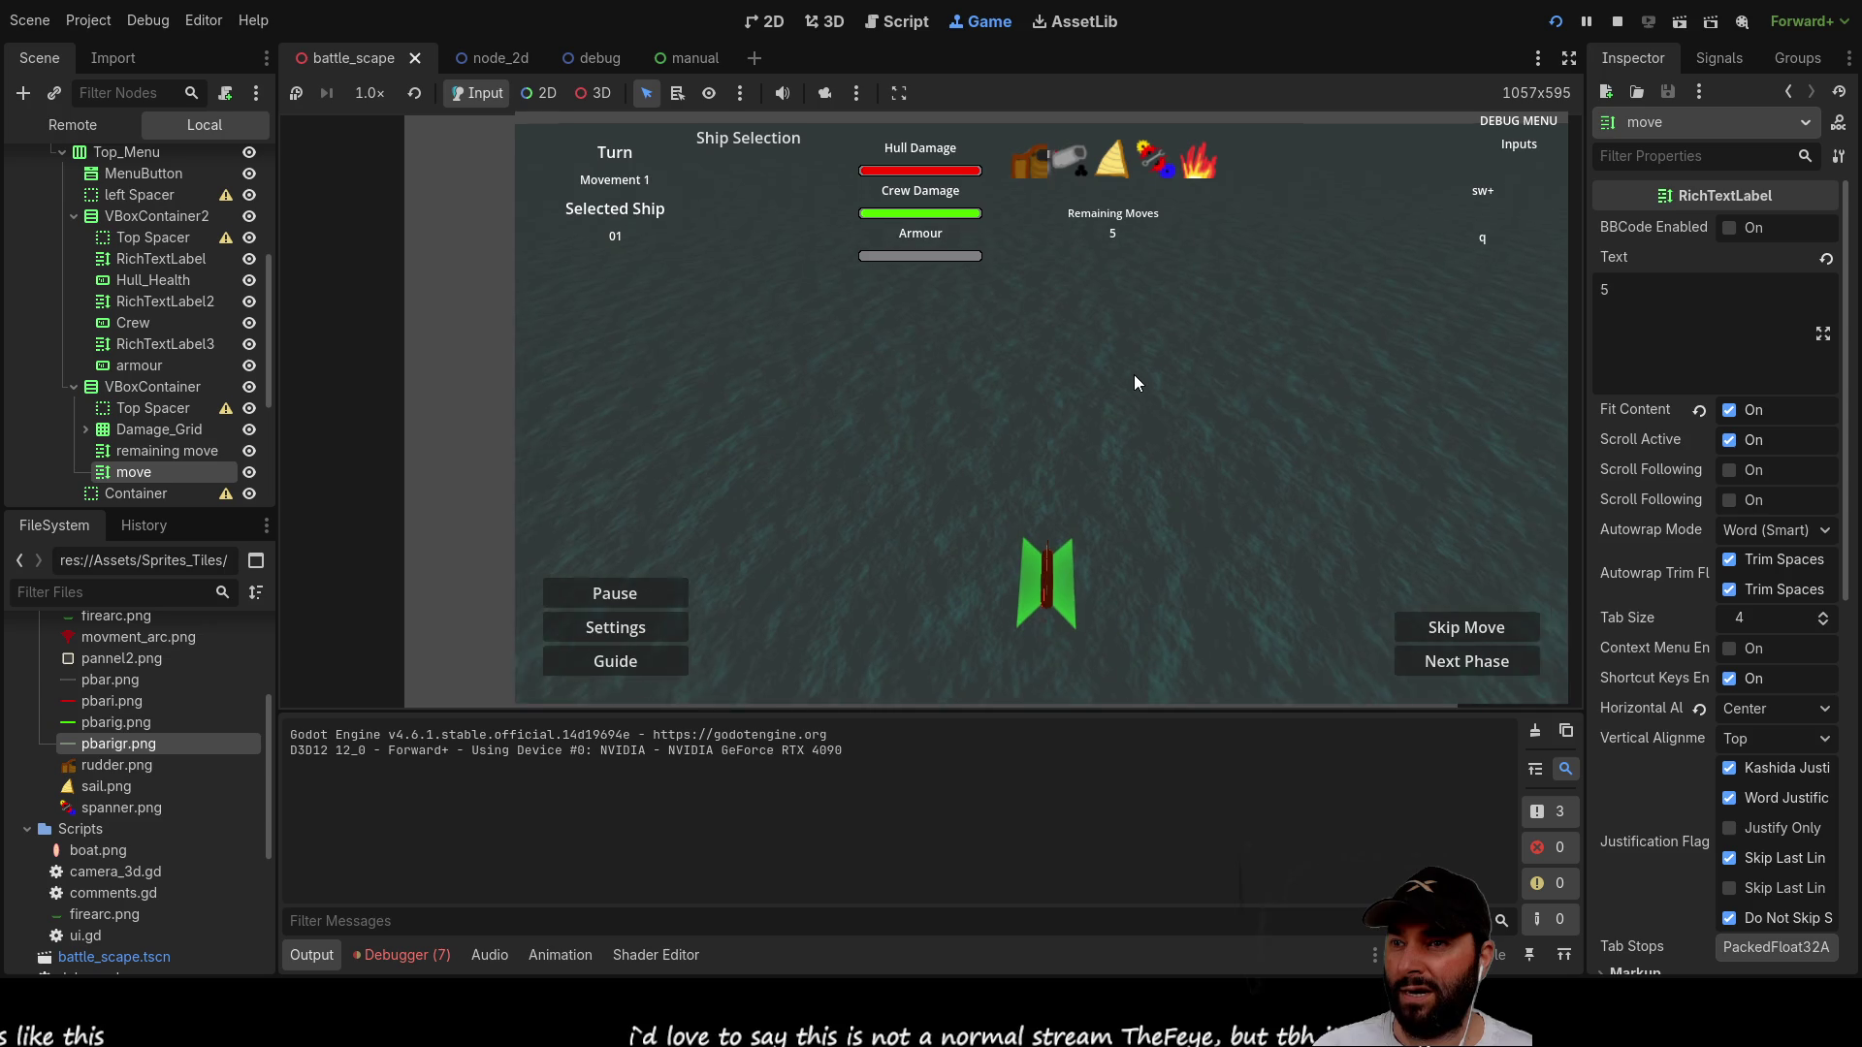
pyautogui.press('d')
pyautogui.press('a')
pyautogui.press('Up')
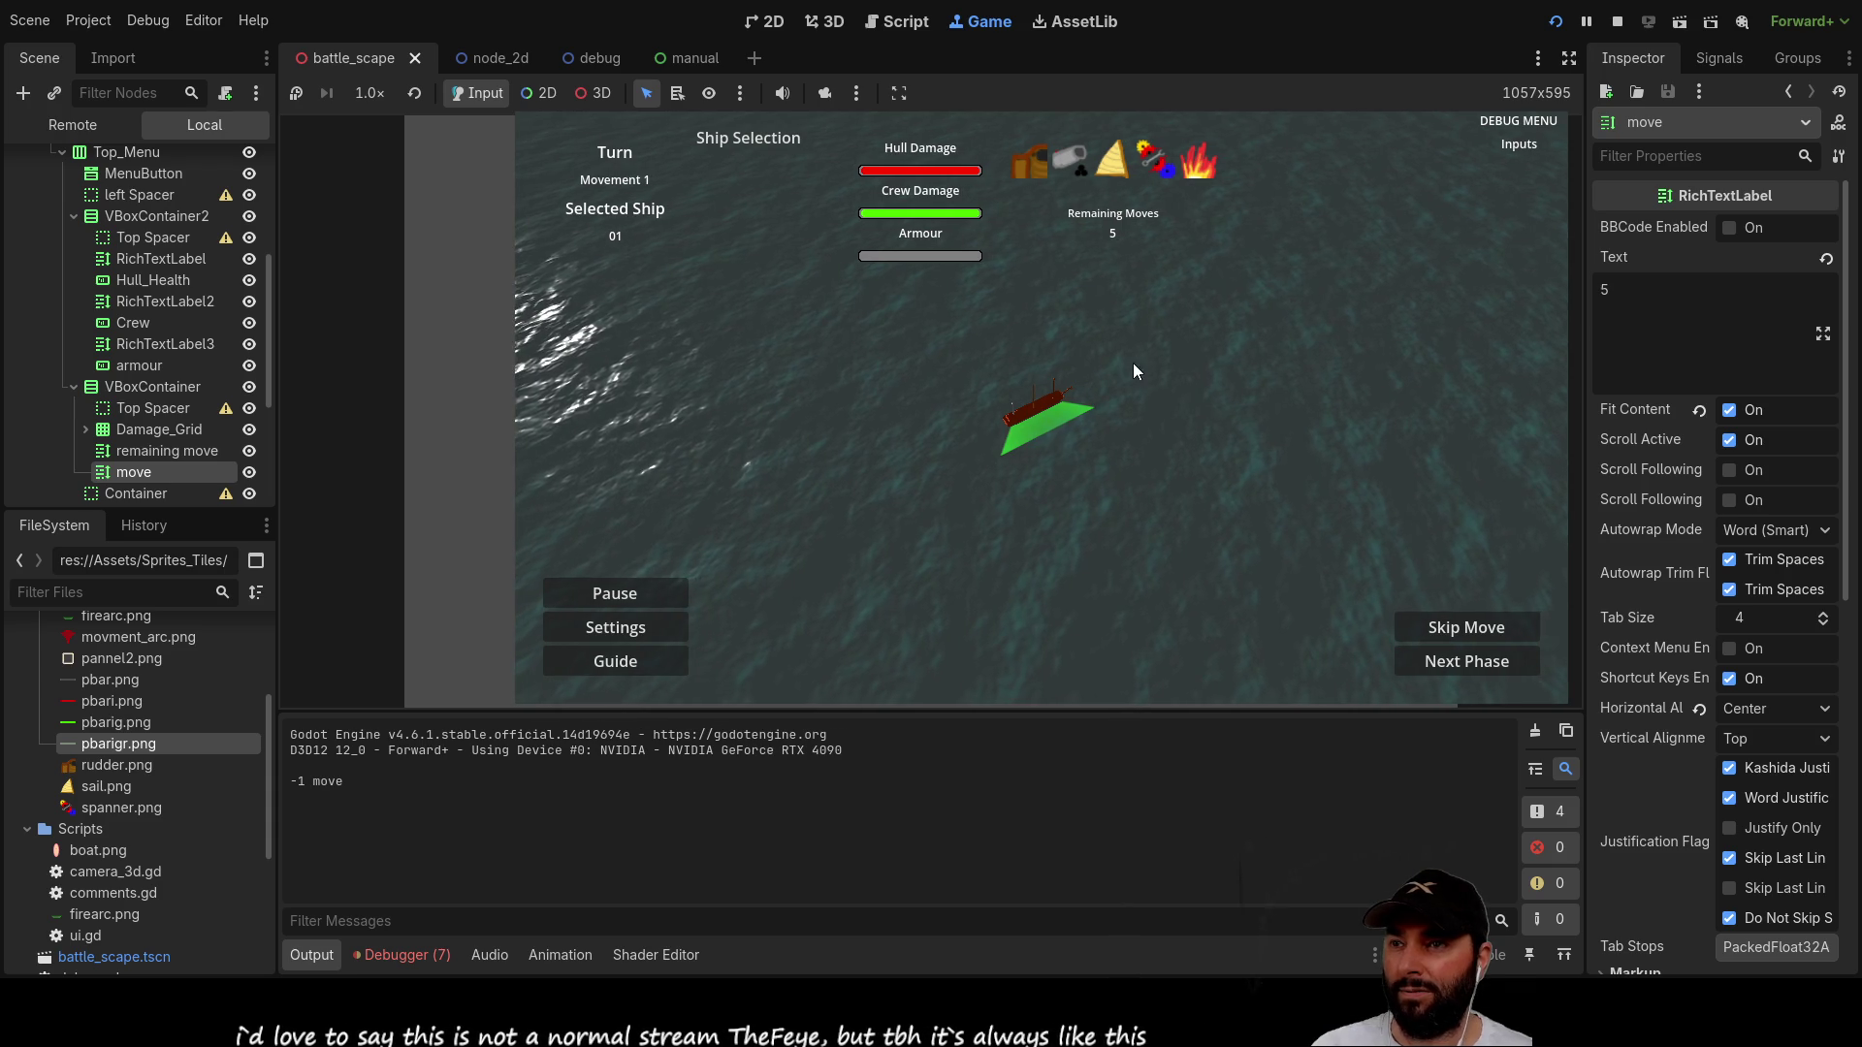
# Step: Steer the ship around with A/S/W/D, then stop the game and return to camera_3d.gd
pyautogui.press('a')
pyautogui.press('s')
pyautogui.press('w')
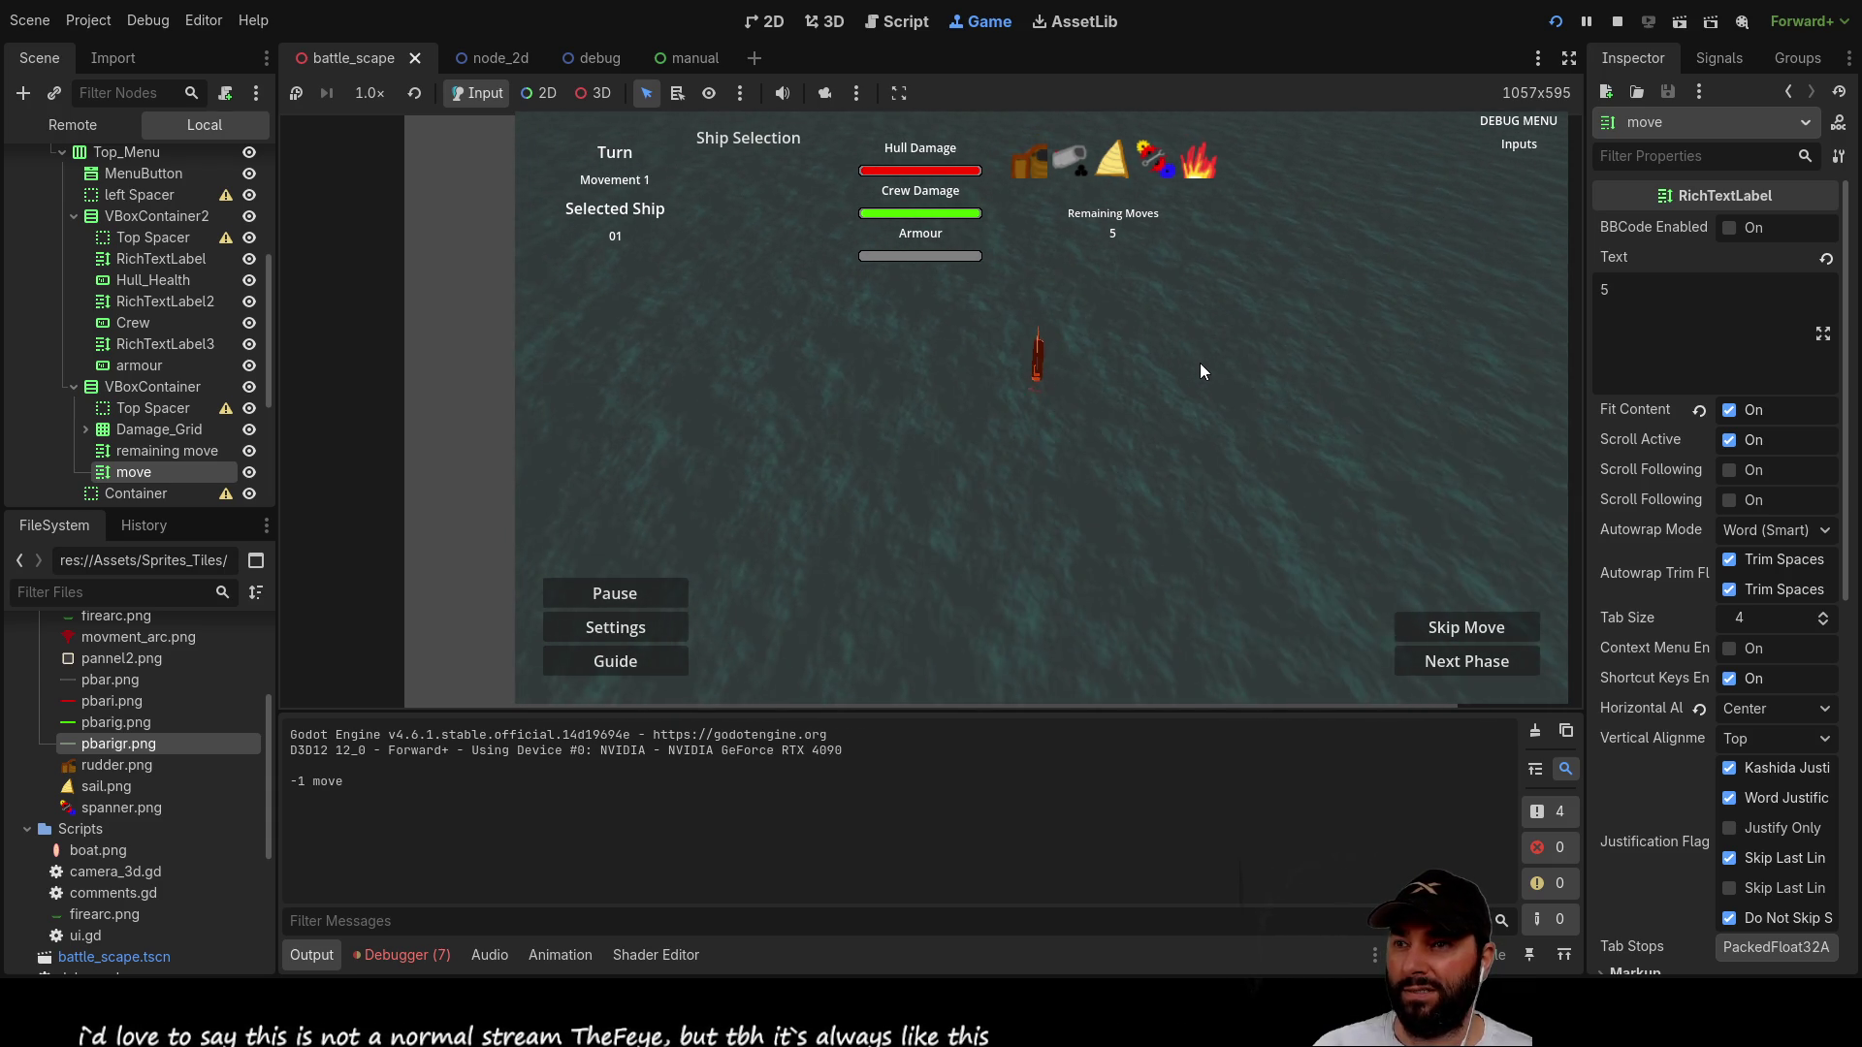
pyautogui.press('d')
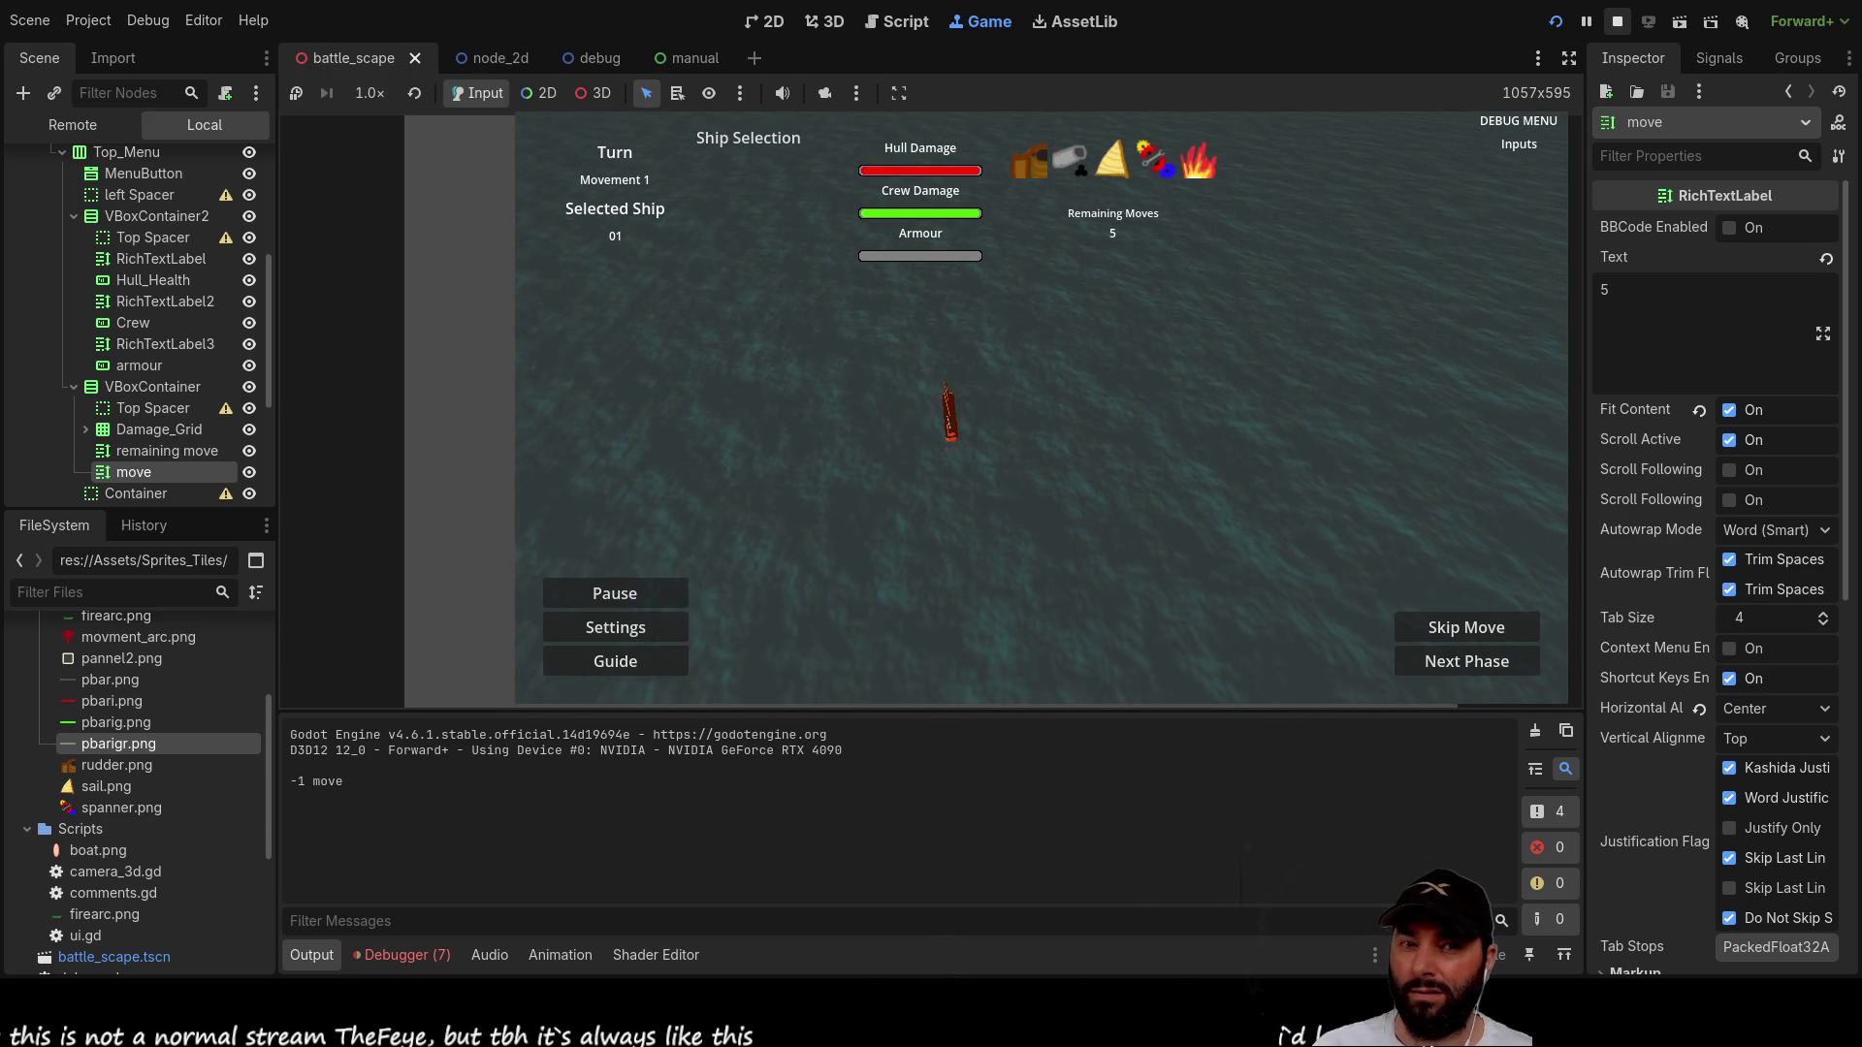
pyautogui.click(1616, 21)
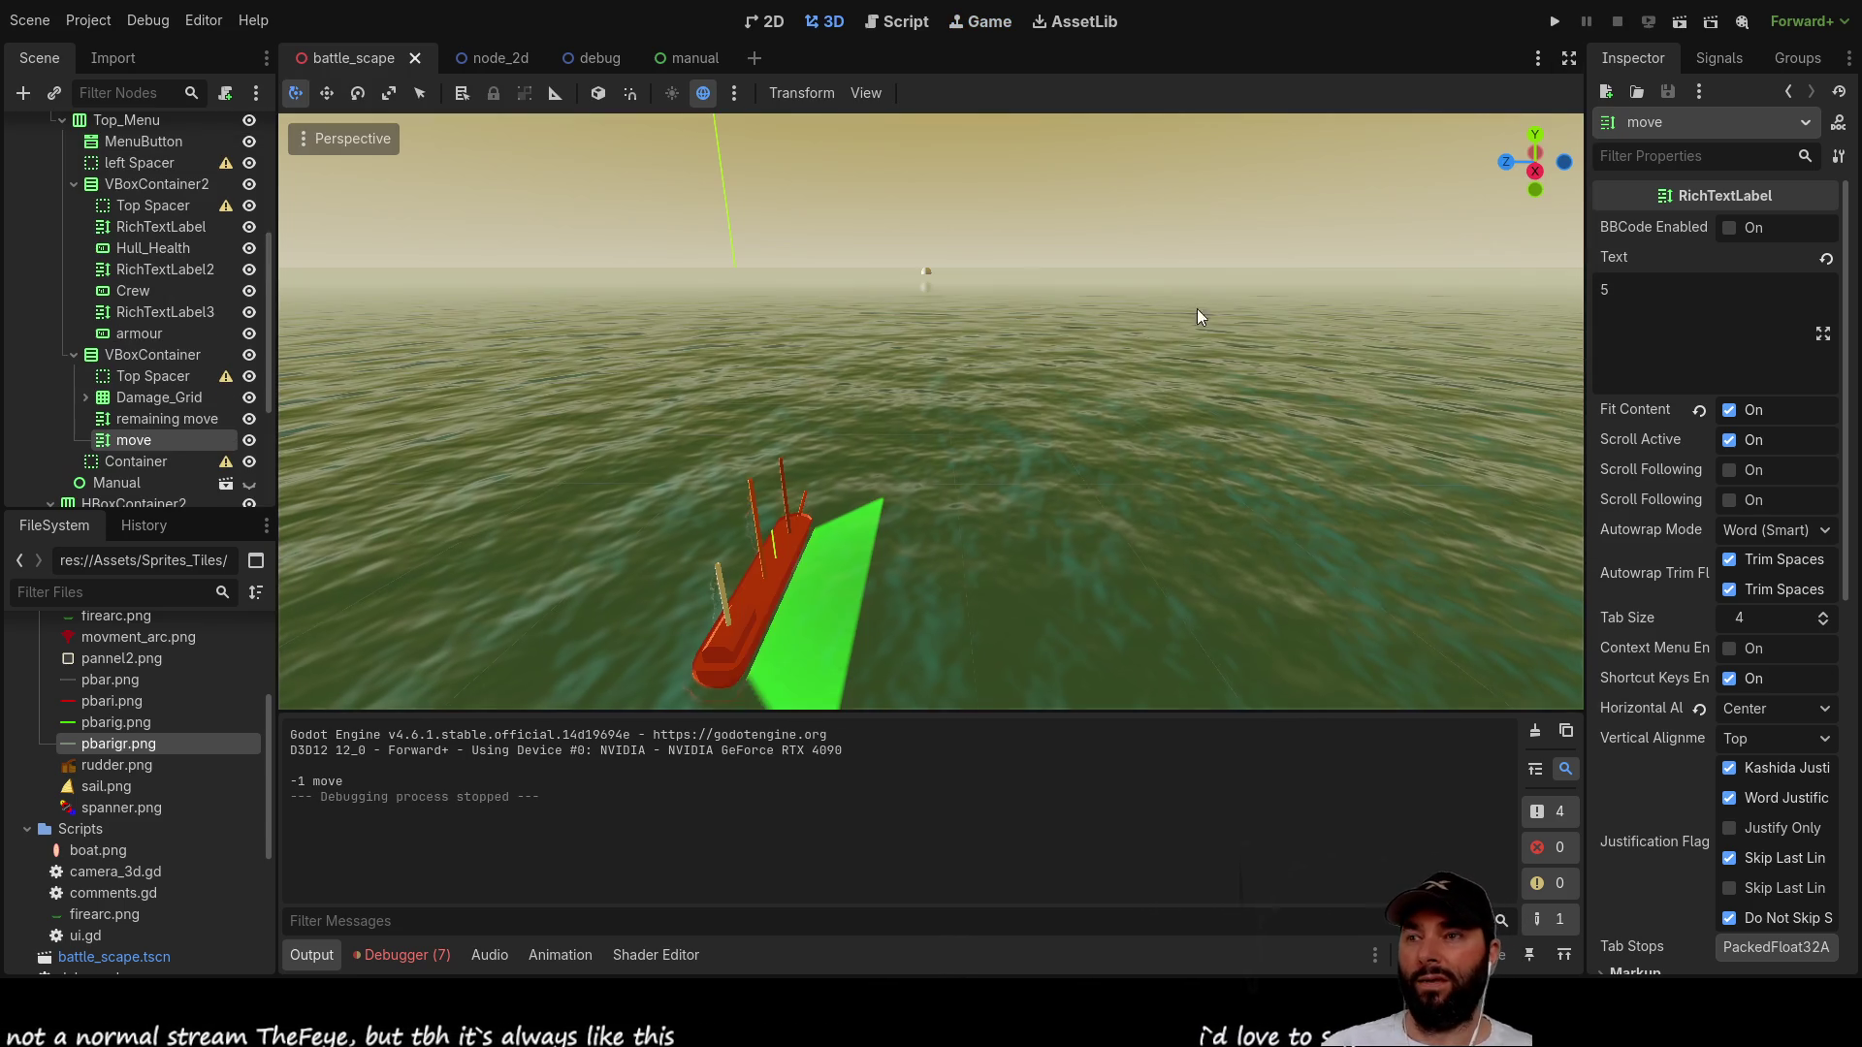
pyautogui.click(916, 24)
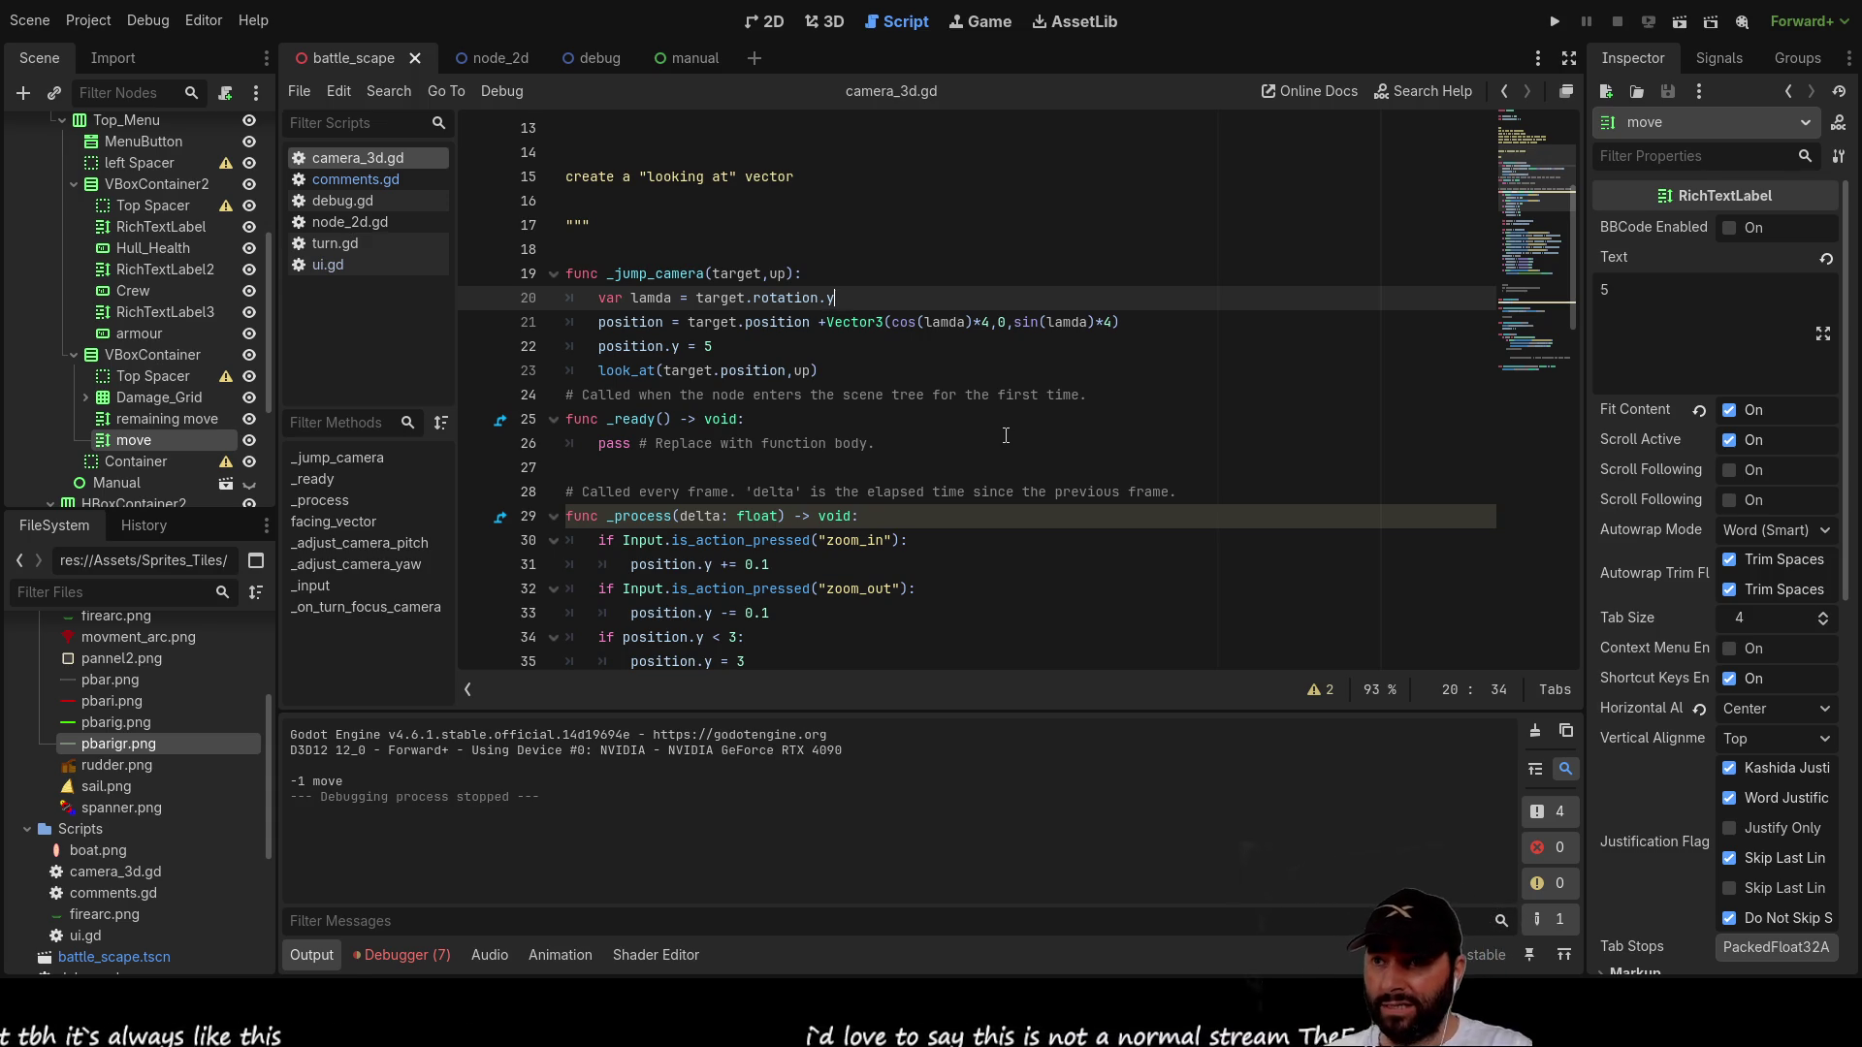
pyautogui.press('Down')
pyautogui.press('Left')
pyautogui.press('Left')
pyautogui.press('Left')
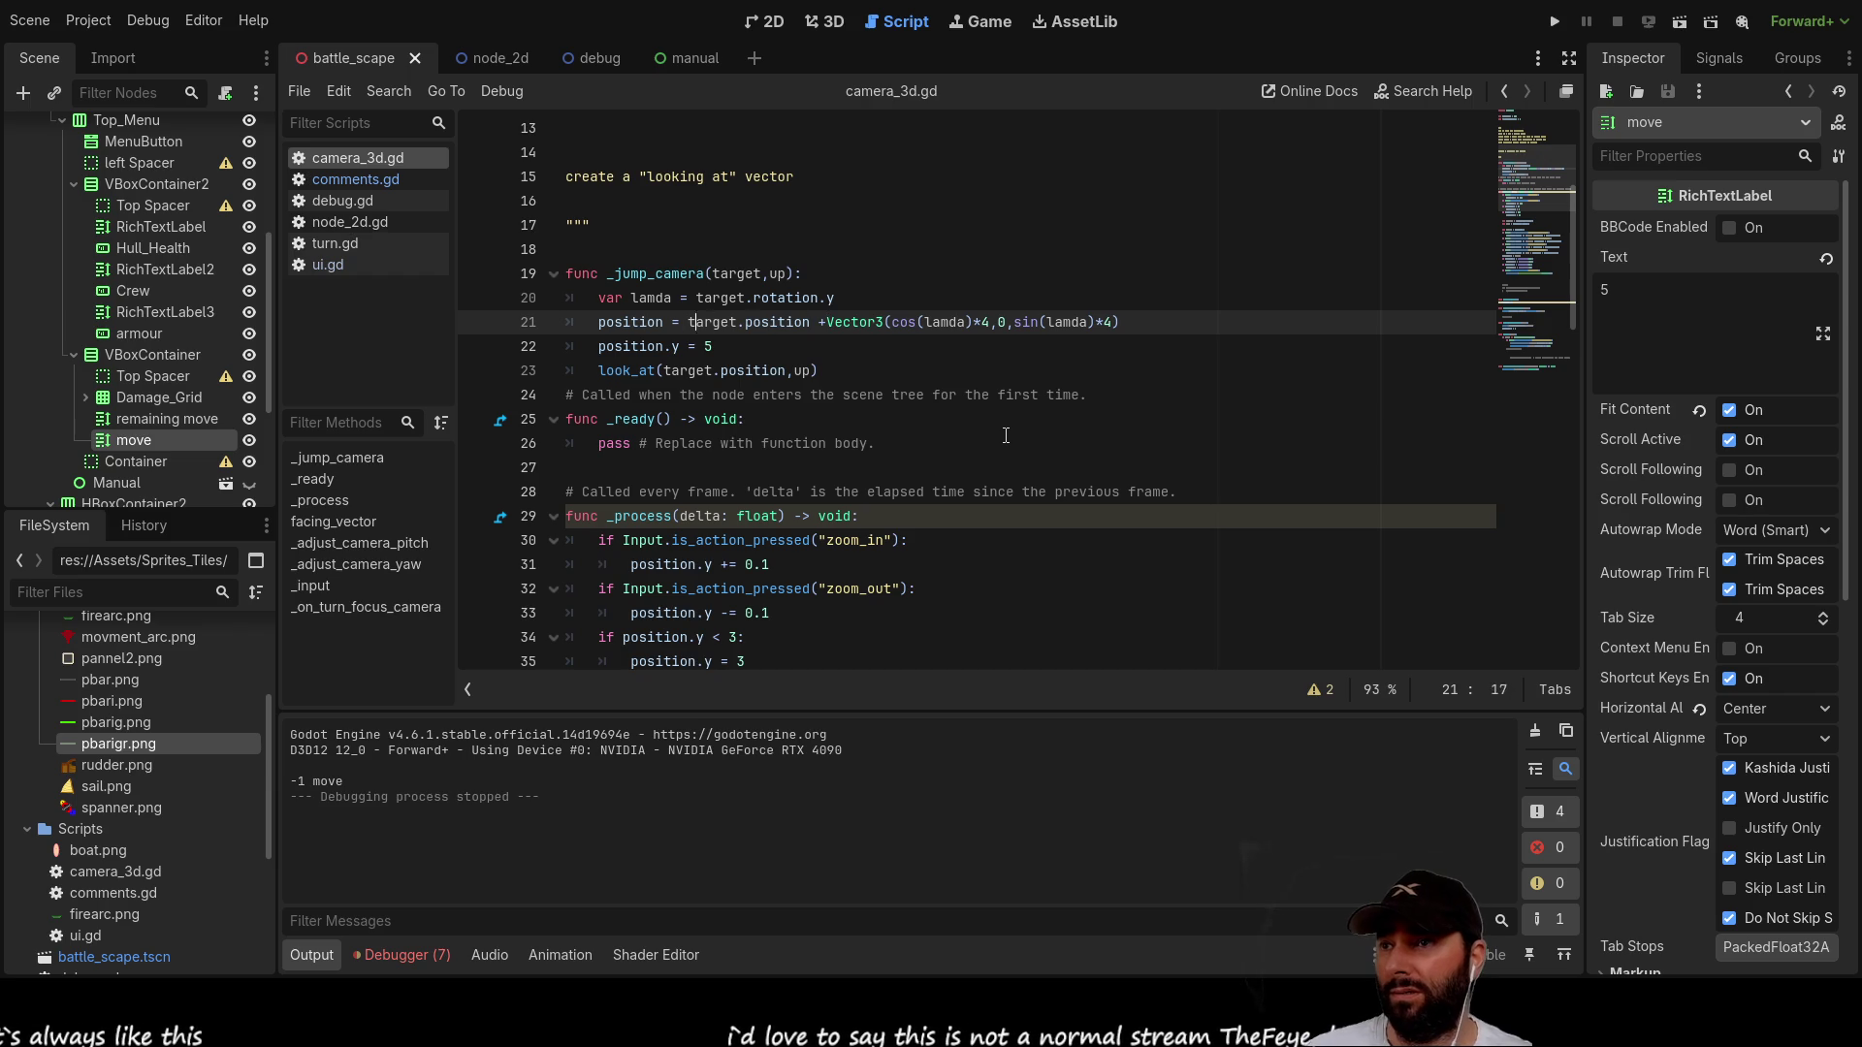
pyautogui.press('Left')
pyautogui.press('Left')
pyautogui.press('Up')
pyautogui.press('Down')
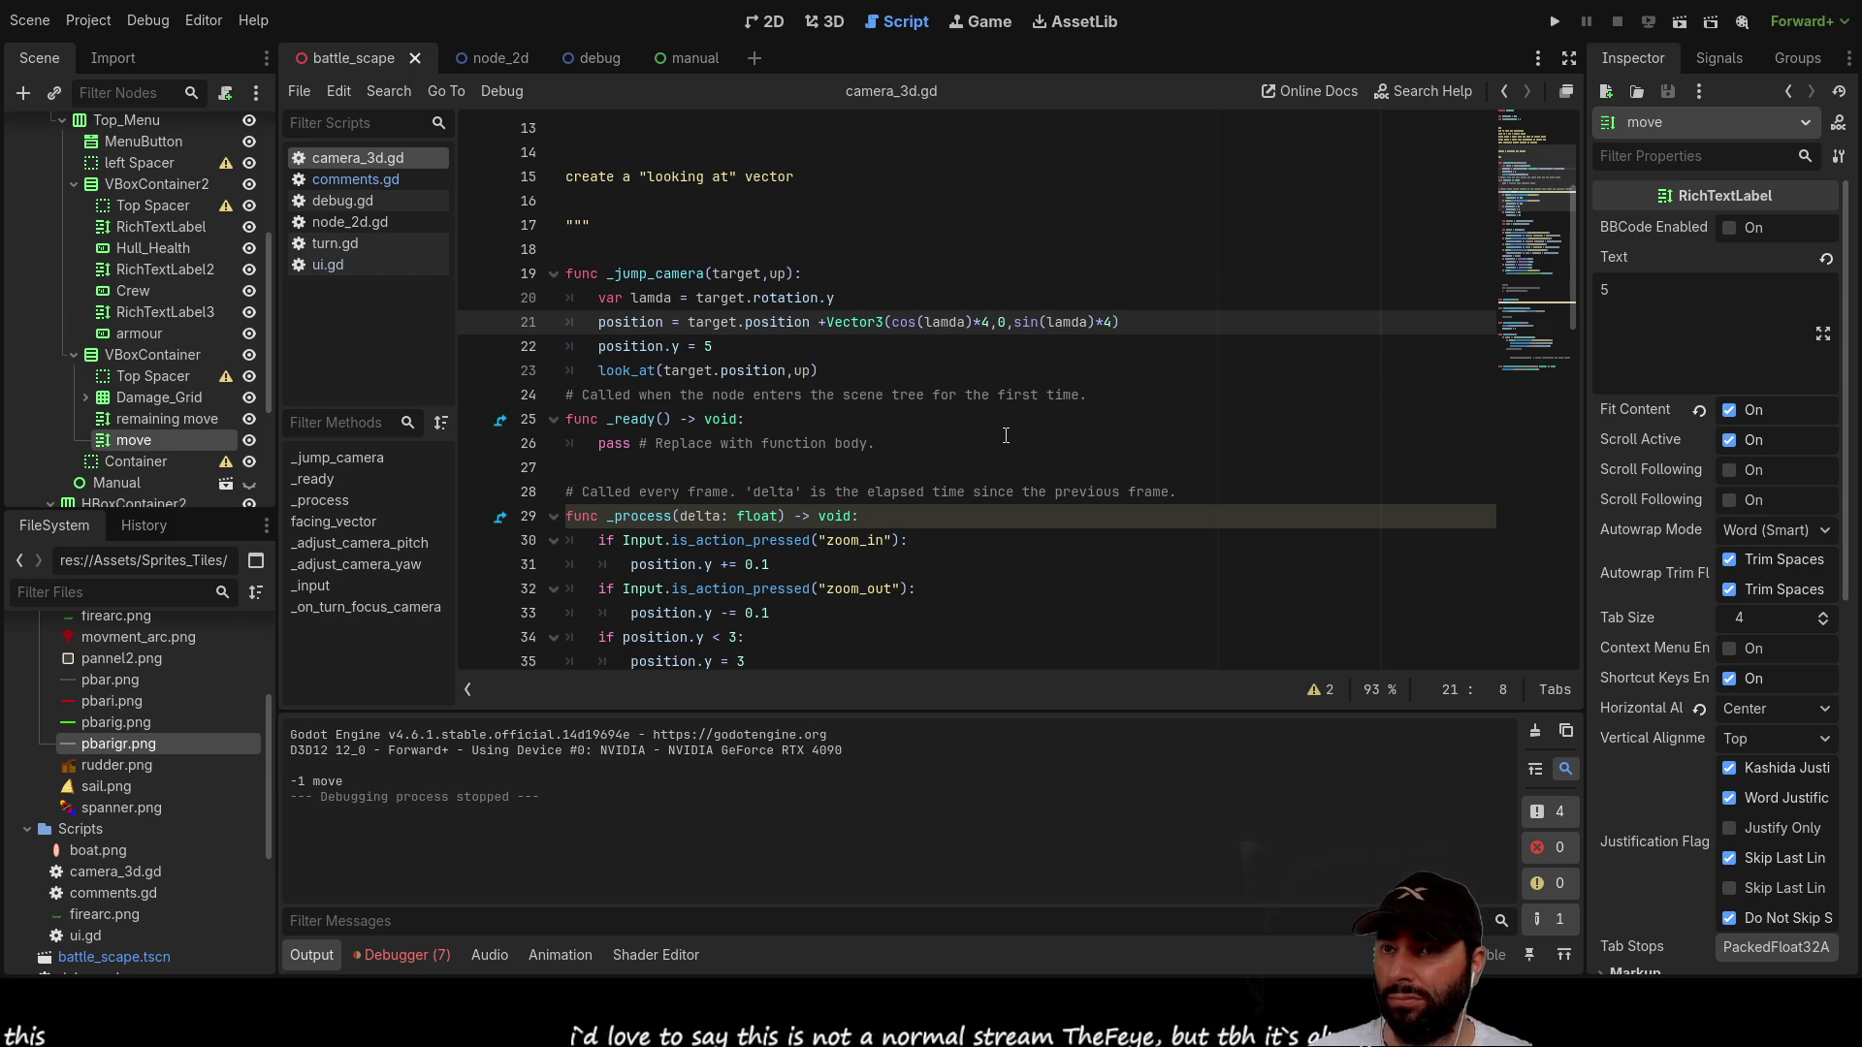
pyautogui.press('Up')
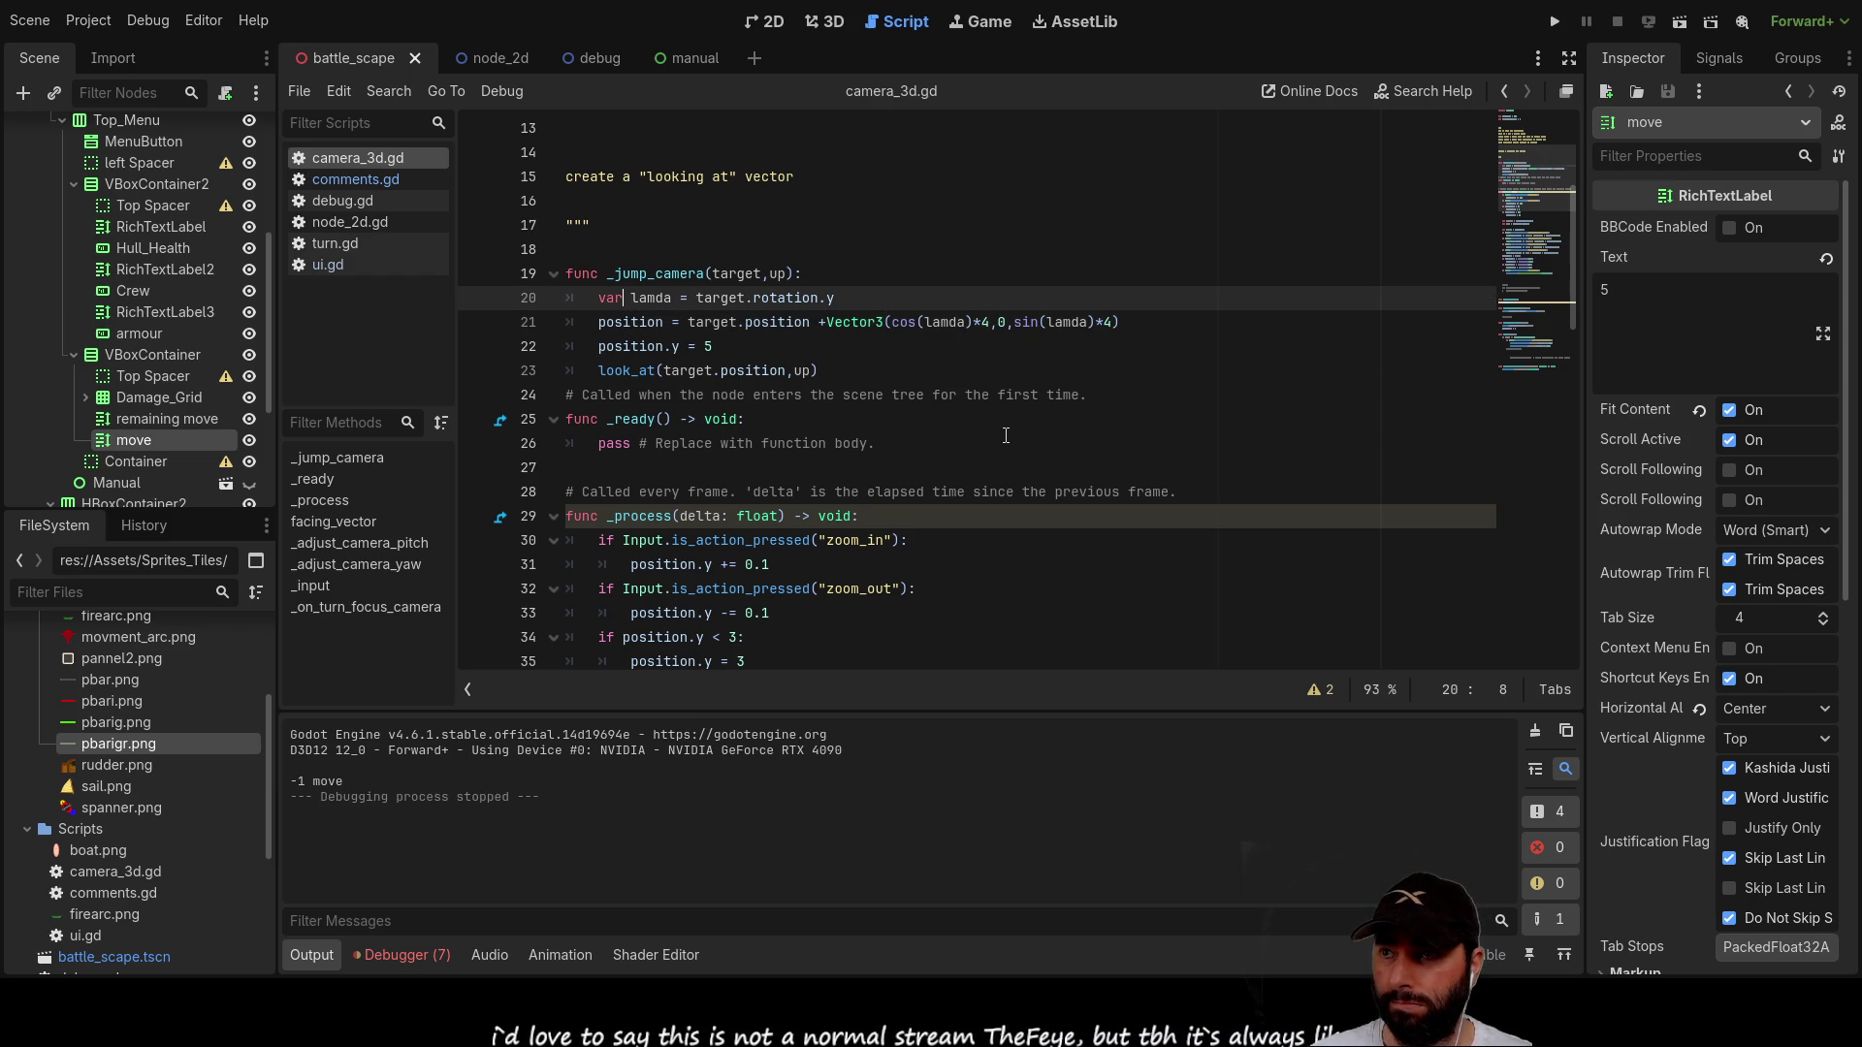
pyautogui.press('Right')
pyautogui.press('Right')
pyautogui.press('Right')
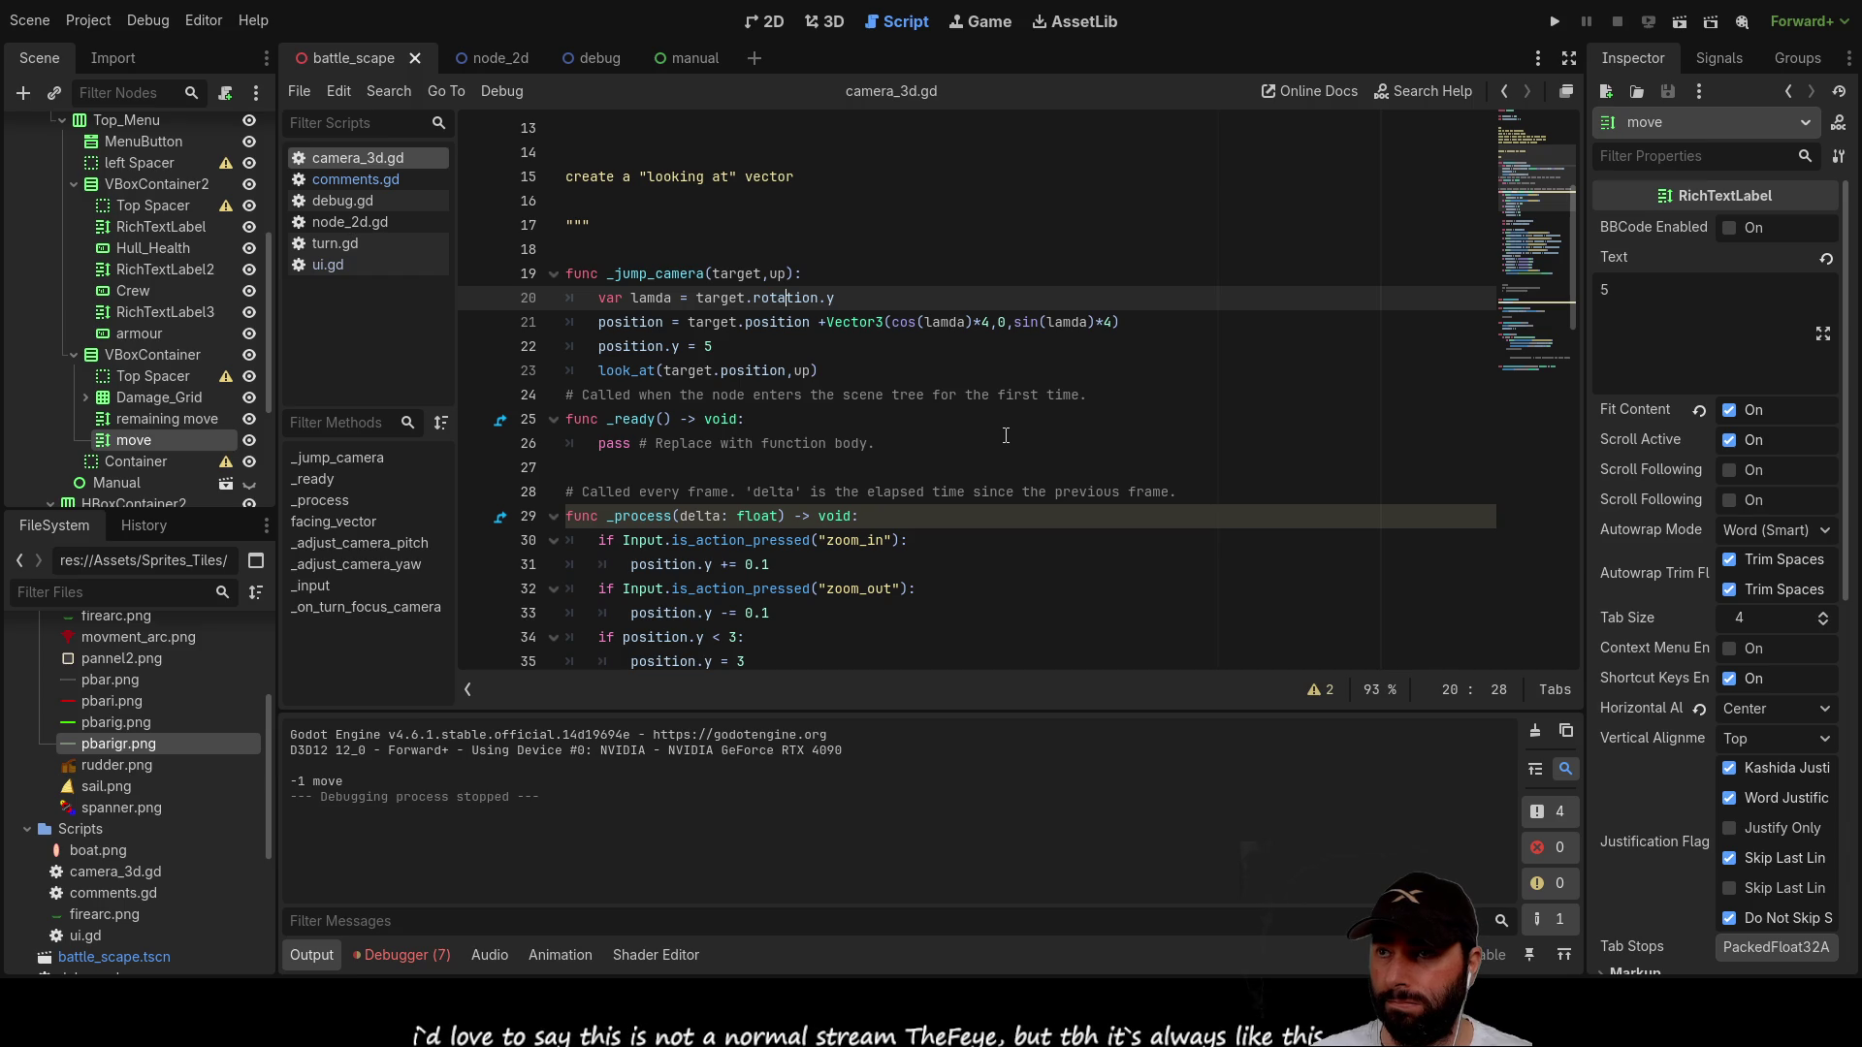
pyautogui.press('Right')
pyautogui.press('Right')
pyautogui.press('Right')
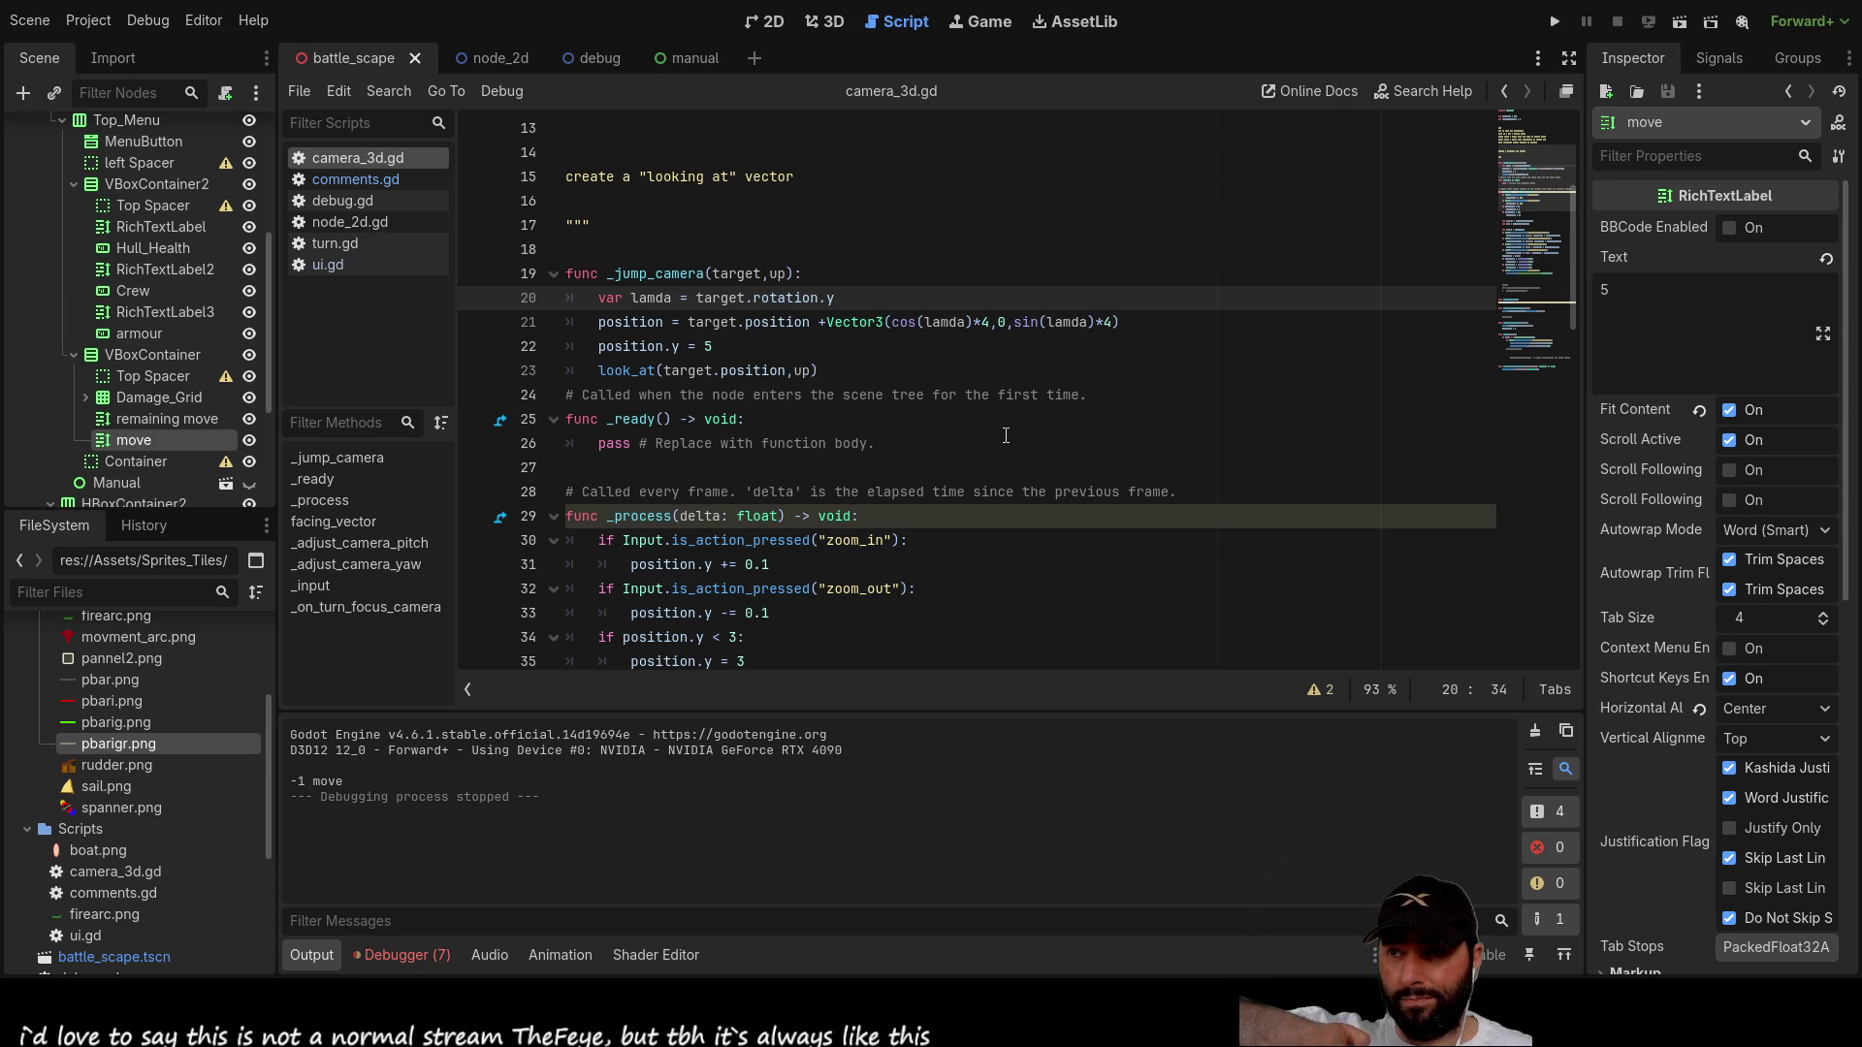
pyautogui.press('Down')
pyautogui.hotkey('ctrl', 'Right')
pyautogui.hotkey('ctrl', 'Right')
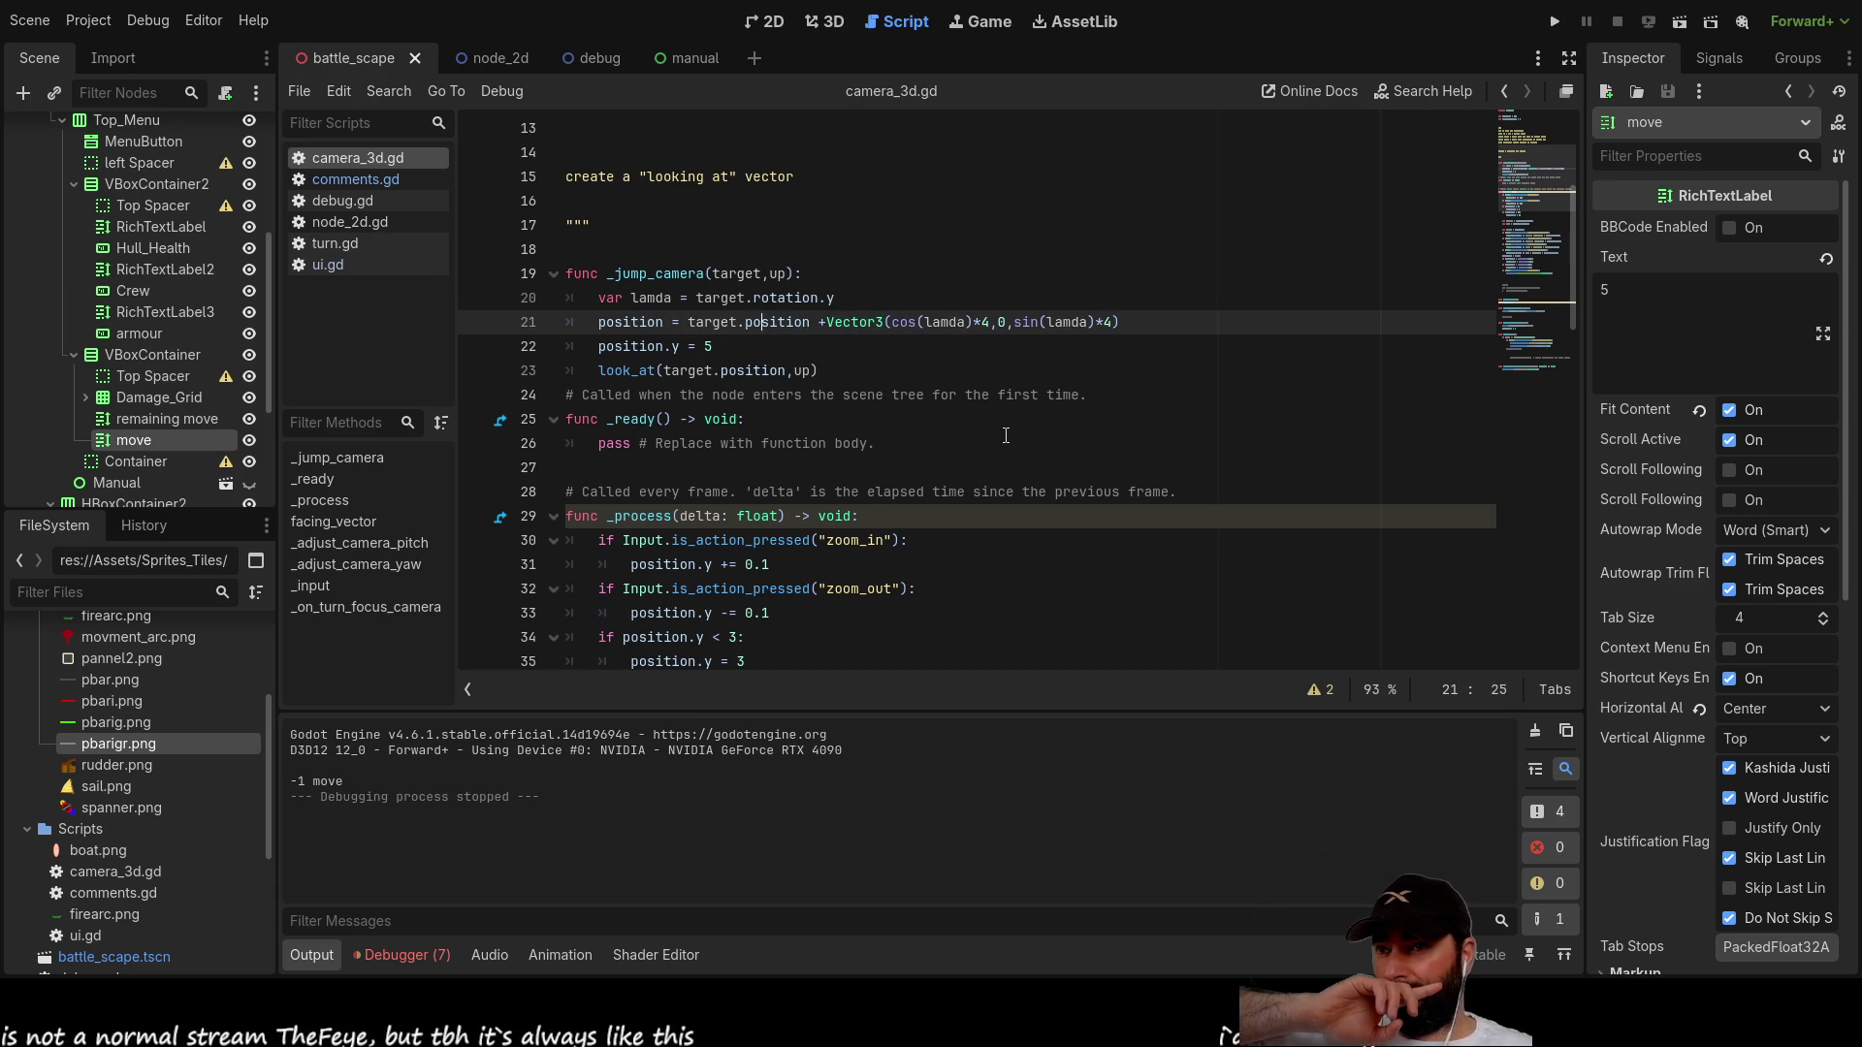
pyautogui.press('Down')
pyautogui.press('Right')
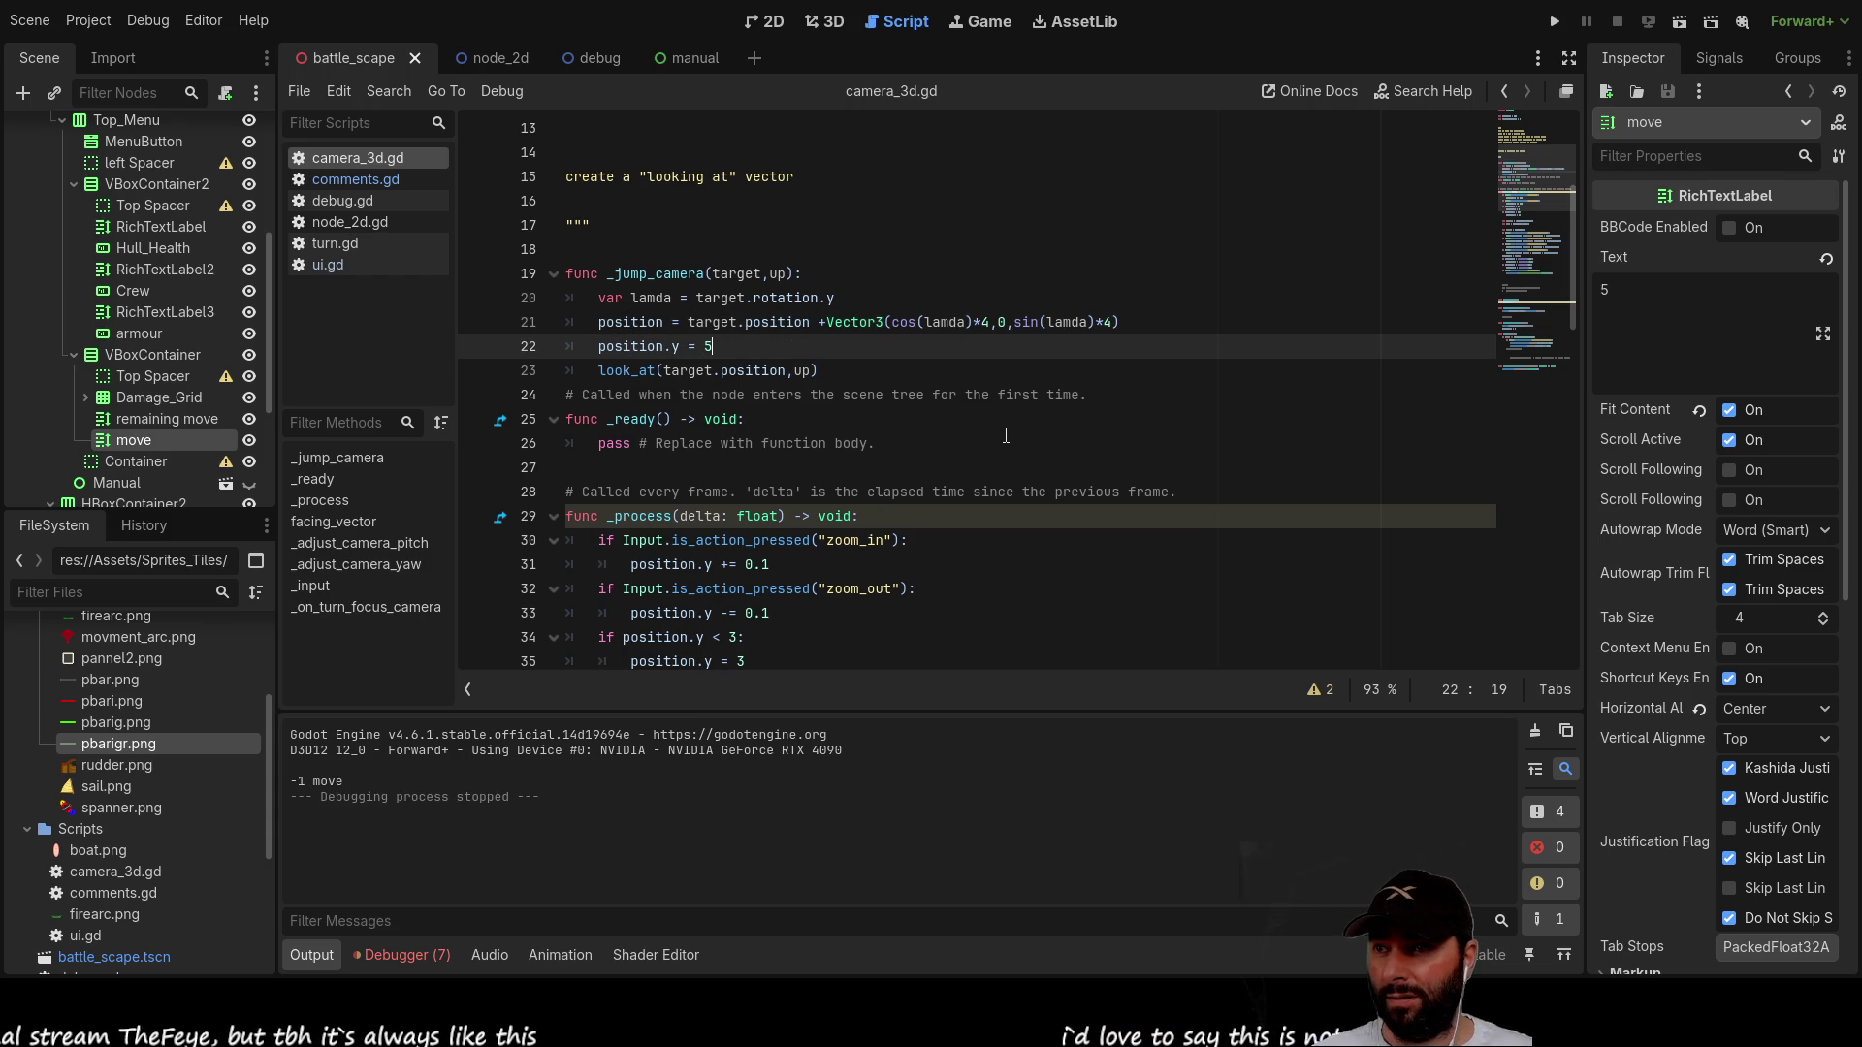
pyautogui.press('Down')
pyautogui.press('Left')
pyautogui.press('Left')
pyautogui.press('Left')
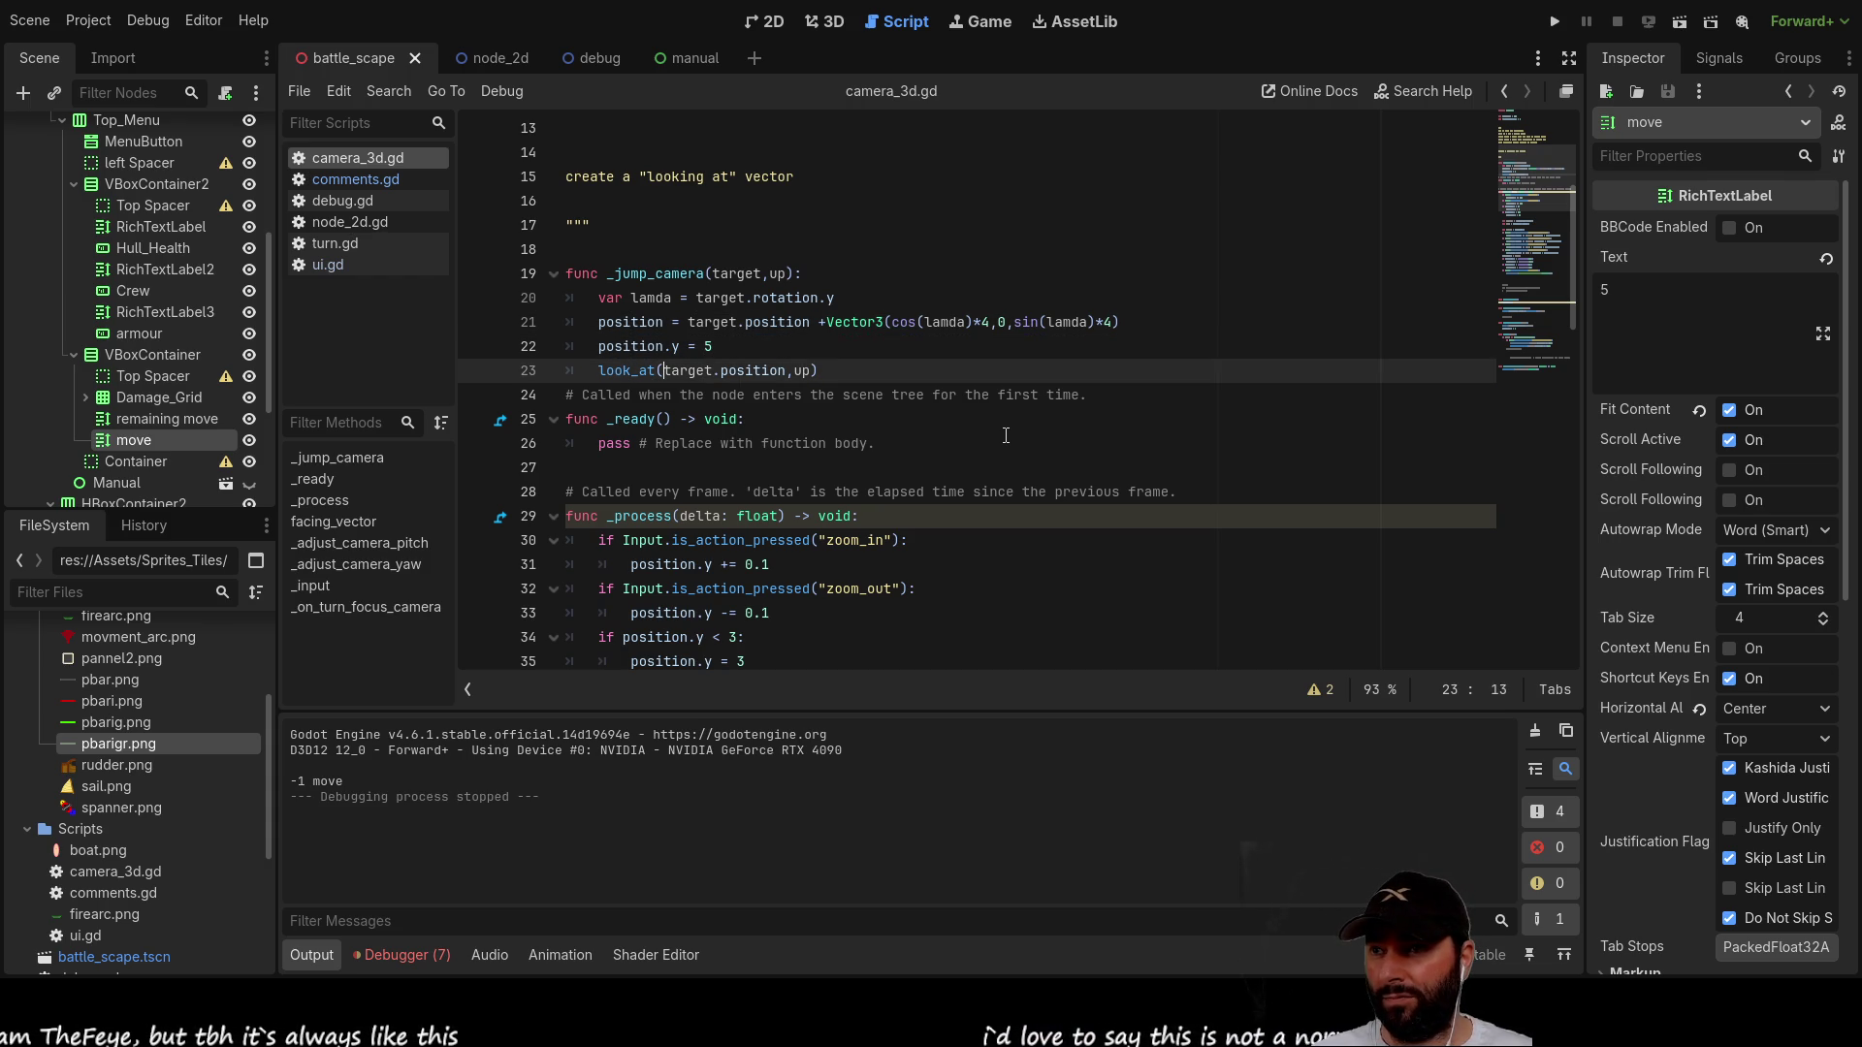
pyautogui.press('Right')
pyautogui.press('Right')
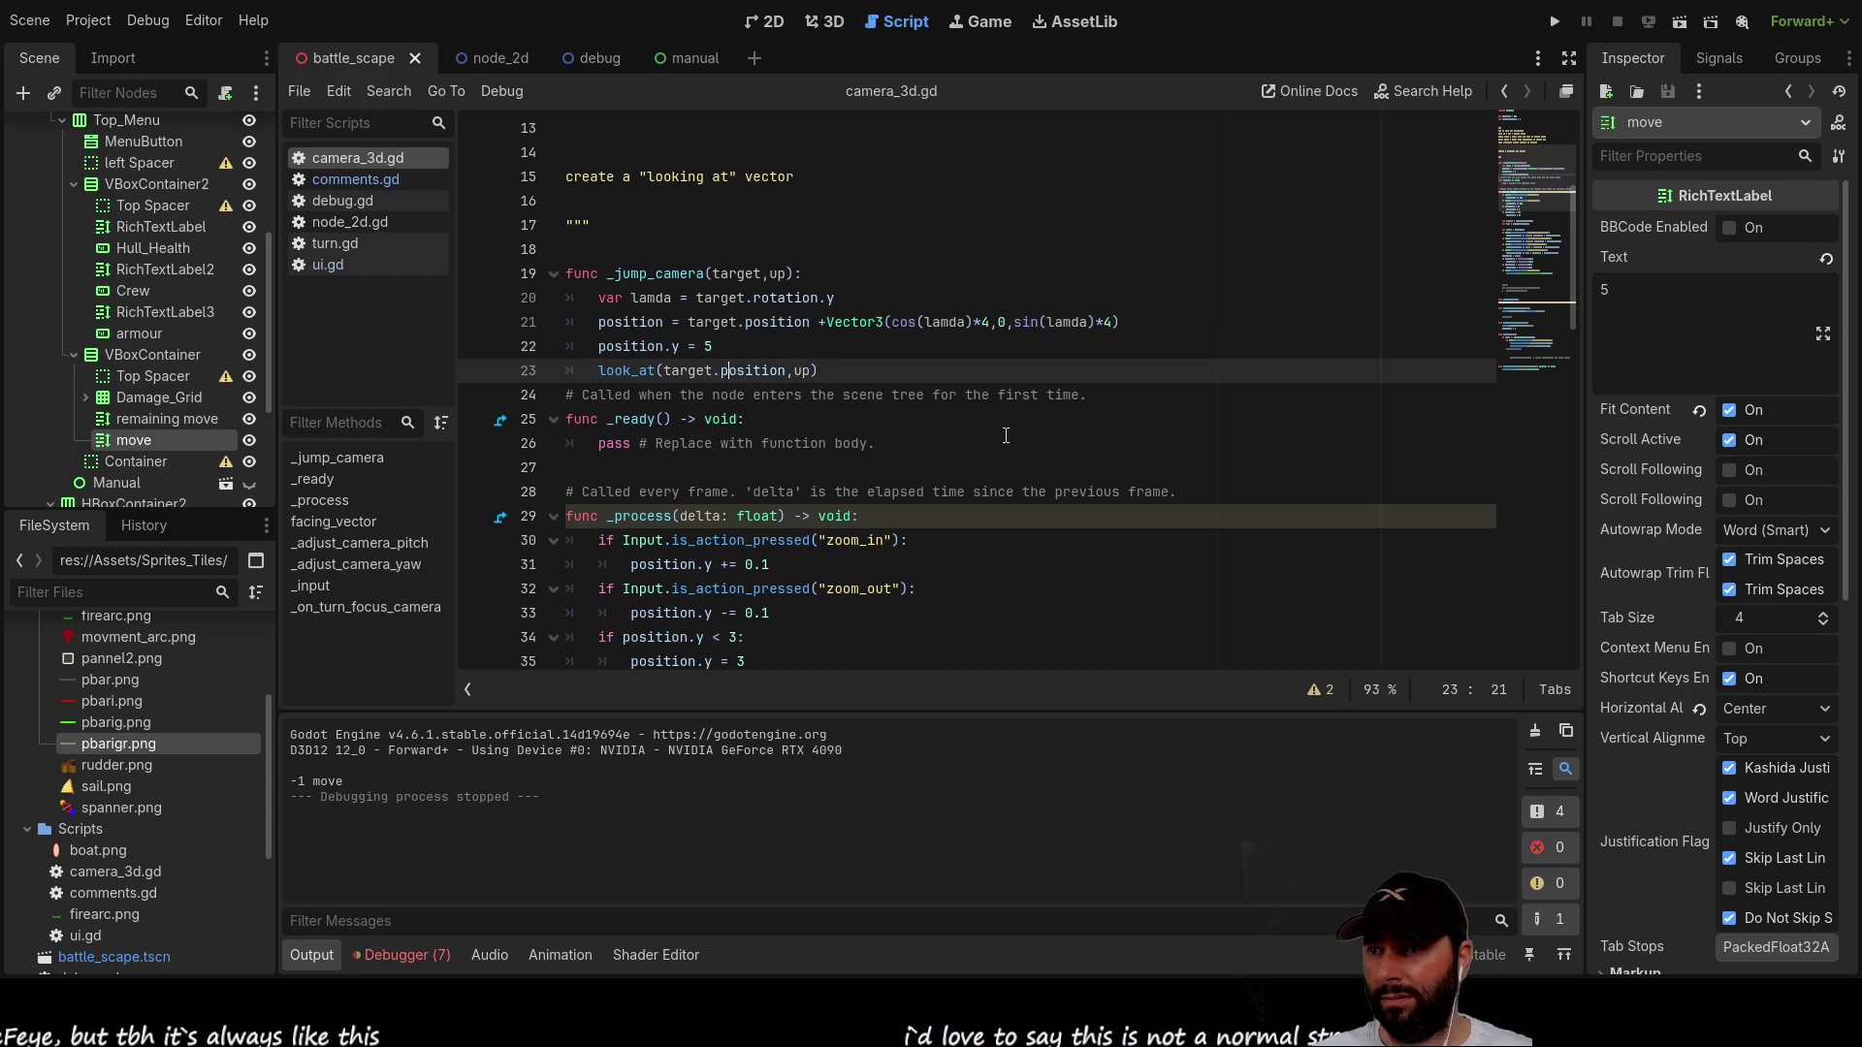
pyautogui.press('Left')
pyautogui.press('Left')
pyautogui.press('Left')
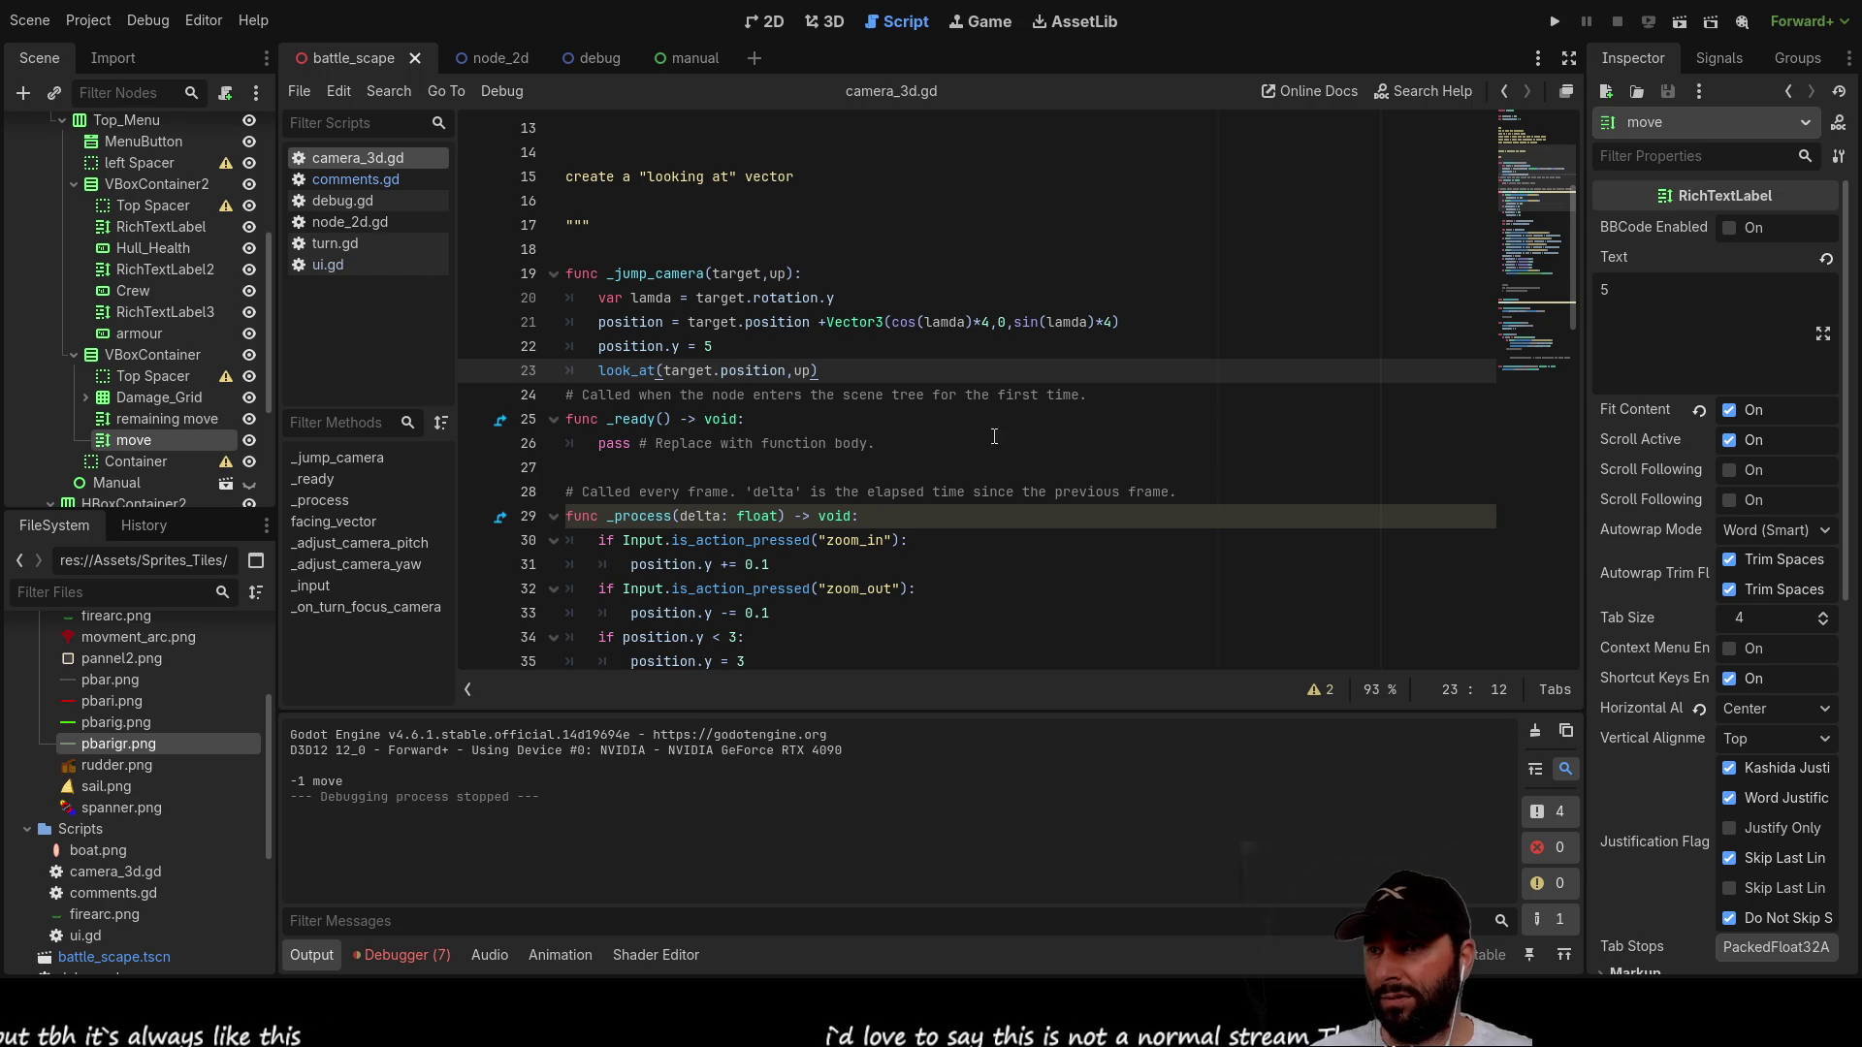
pyautogui.keyDown('ctrl'); pyautogui.click(620, 370); pyautogui.keyUp('ctrl')
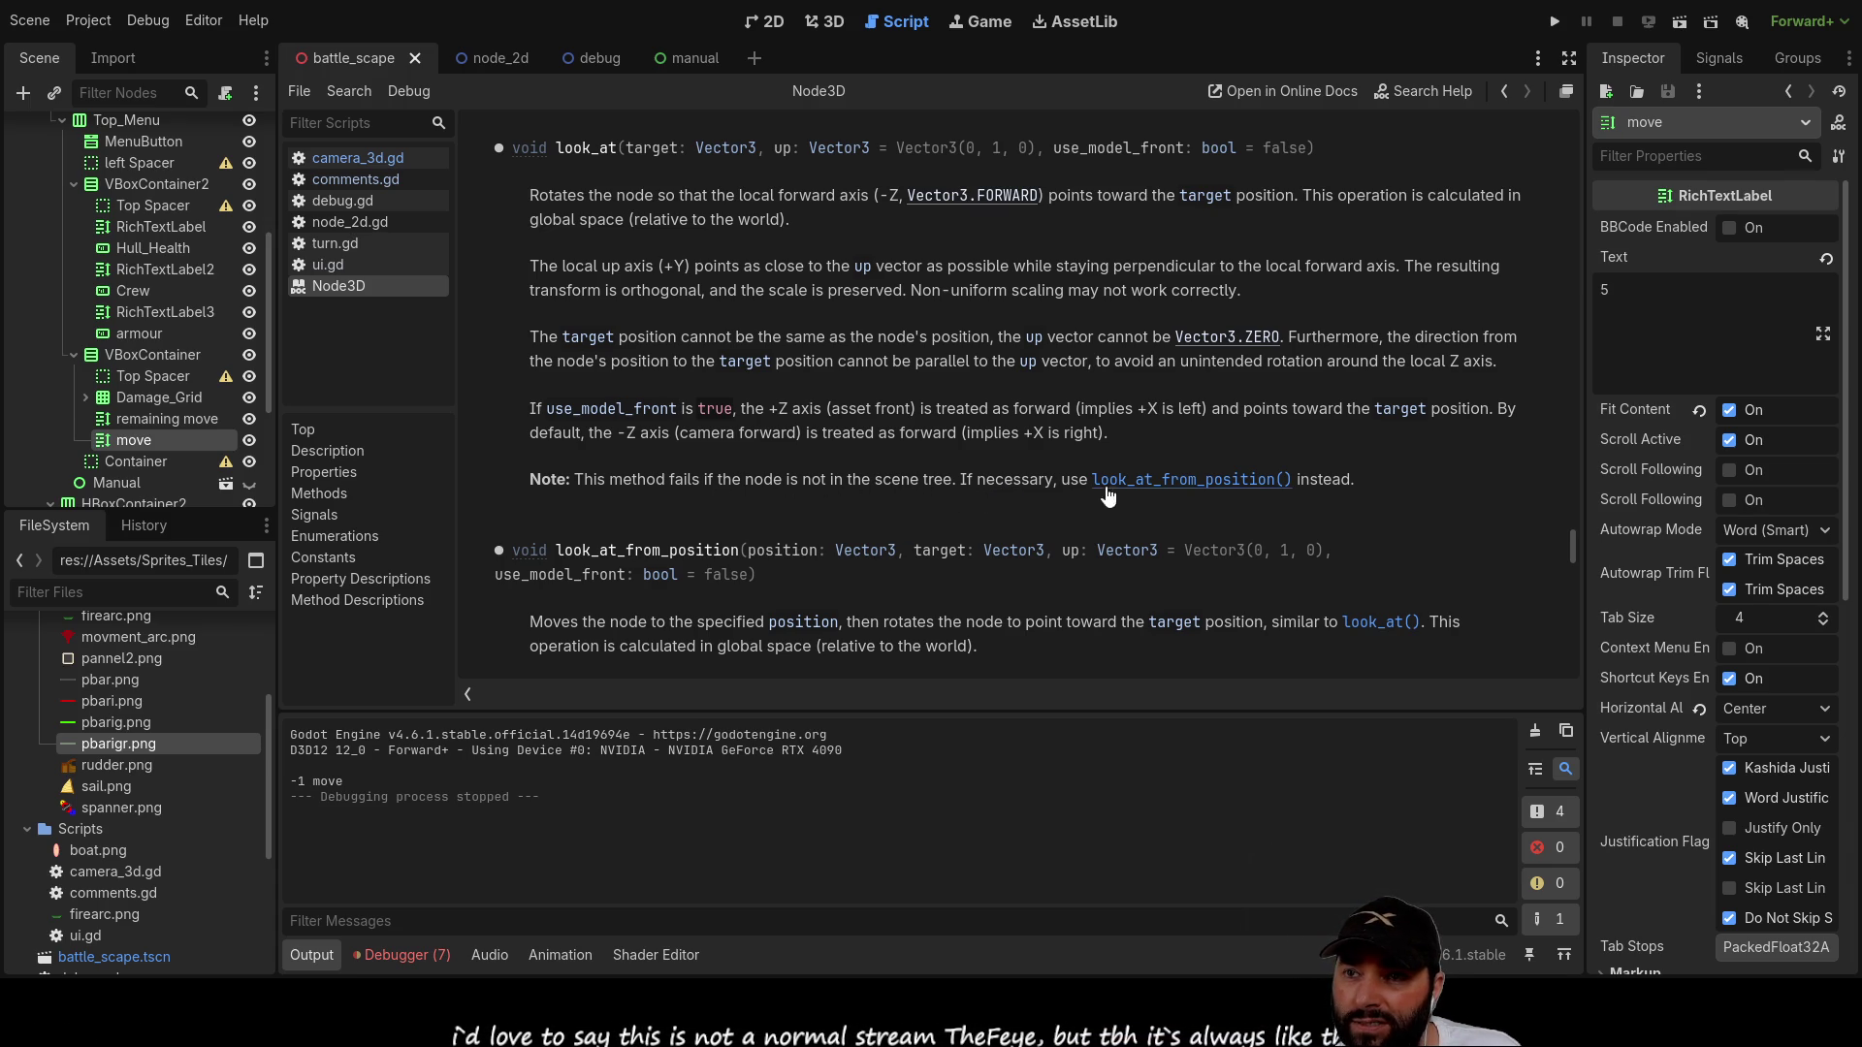
# Step: Read the look_at_from_position documentation, then go back to camera_3d.gd
pyautogui.click(1191, 483)
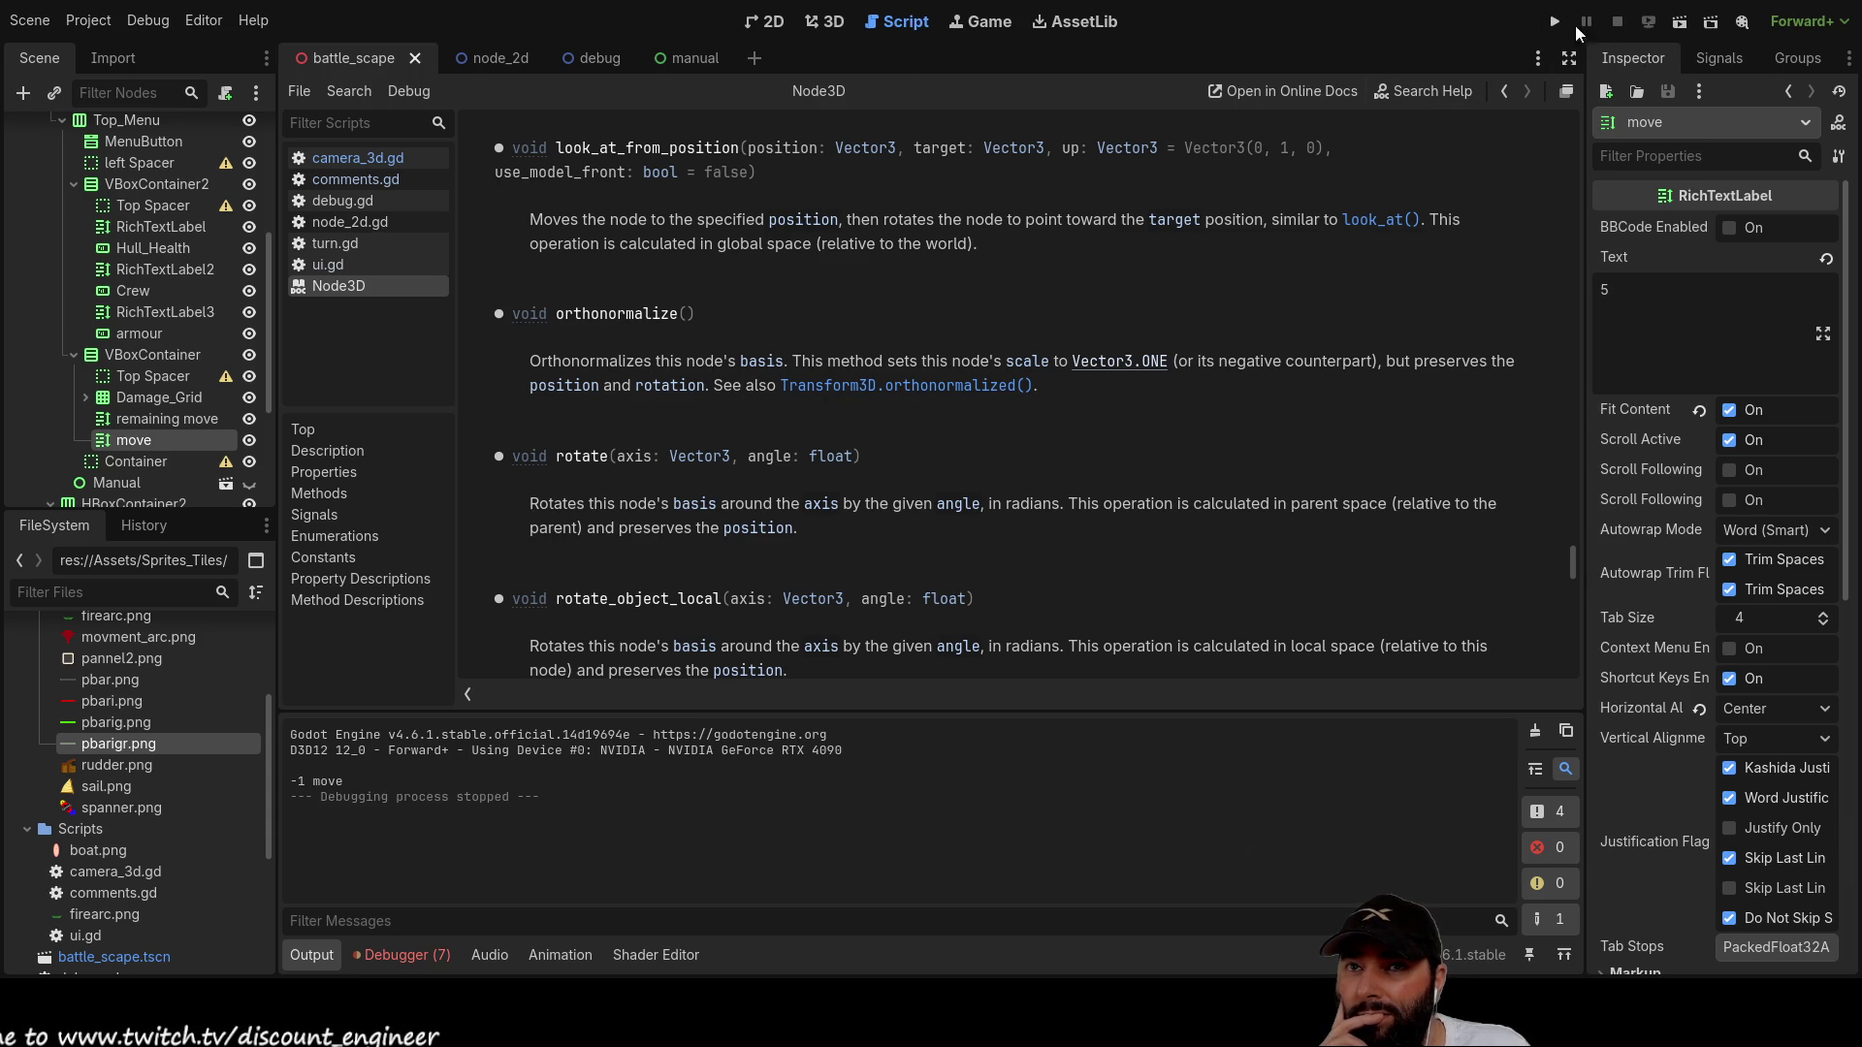
pyautogui.click(366, 161)
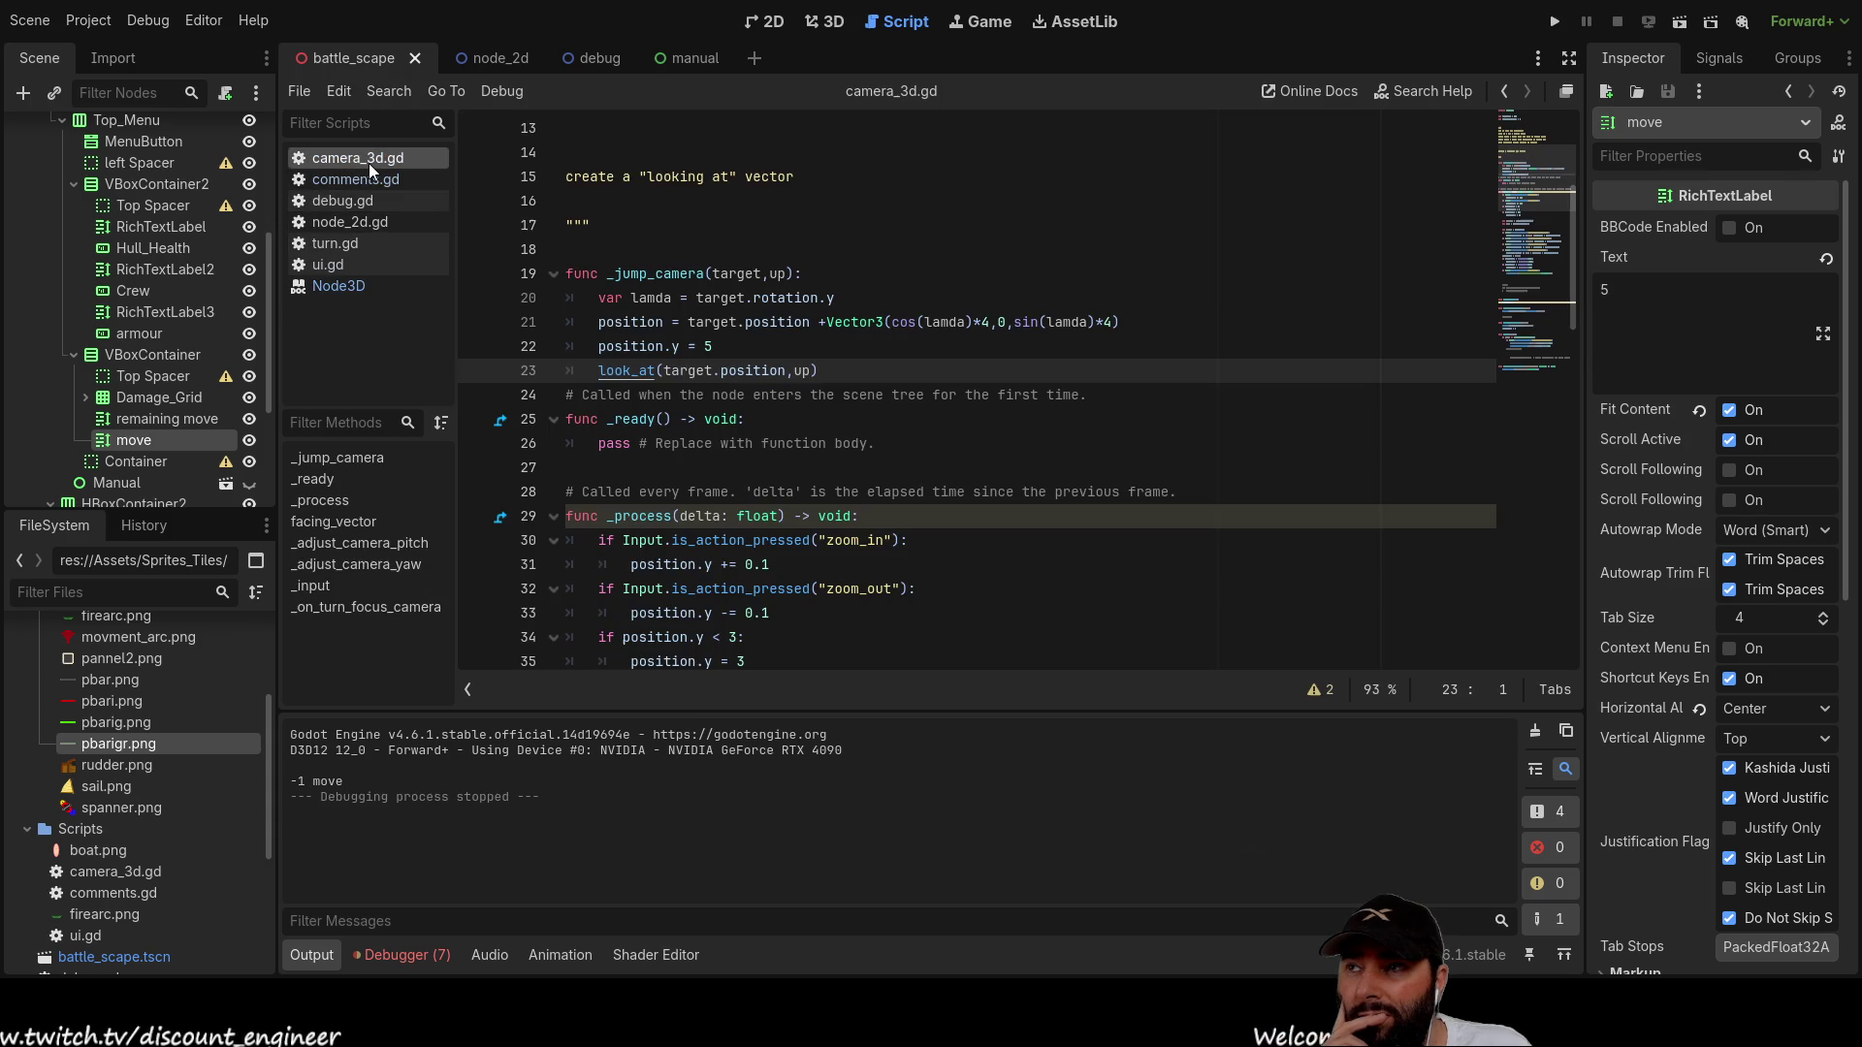
# Step: Insert a new line 21 in _jump_camera and begin typing target.transform on it
pyautogui.click(600, 300)
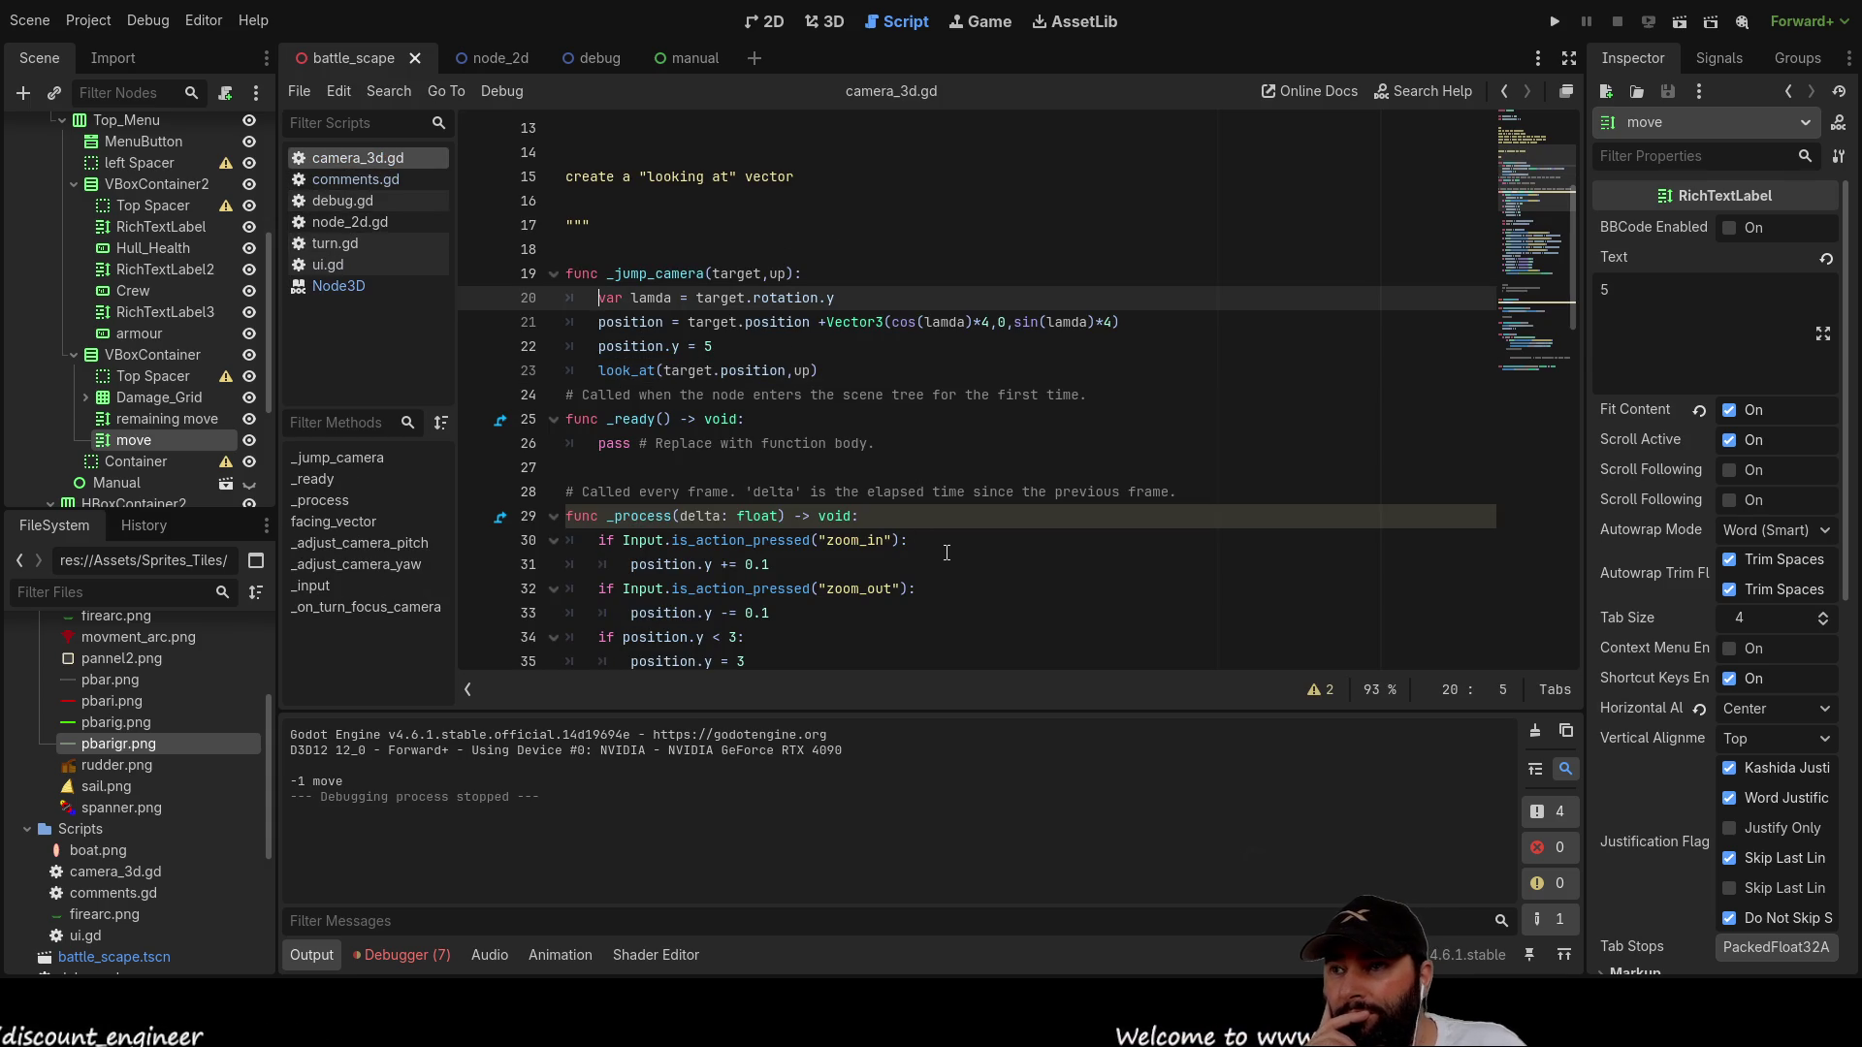
pyautogui.press('Down')
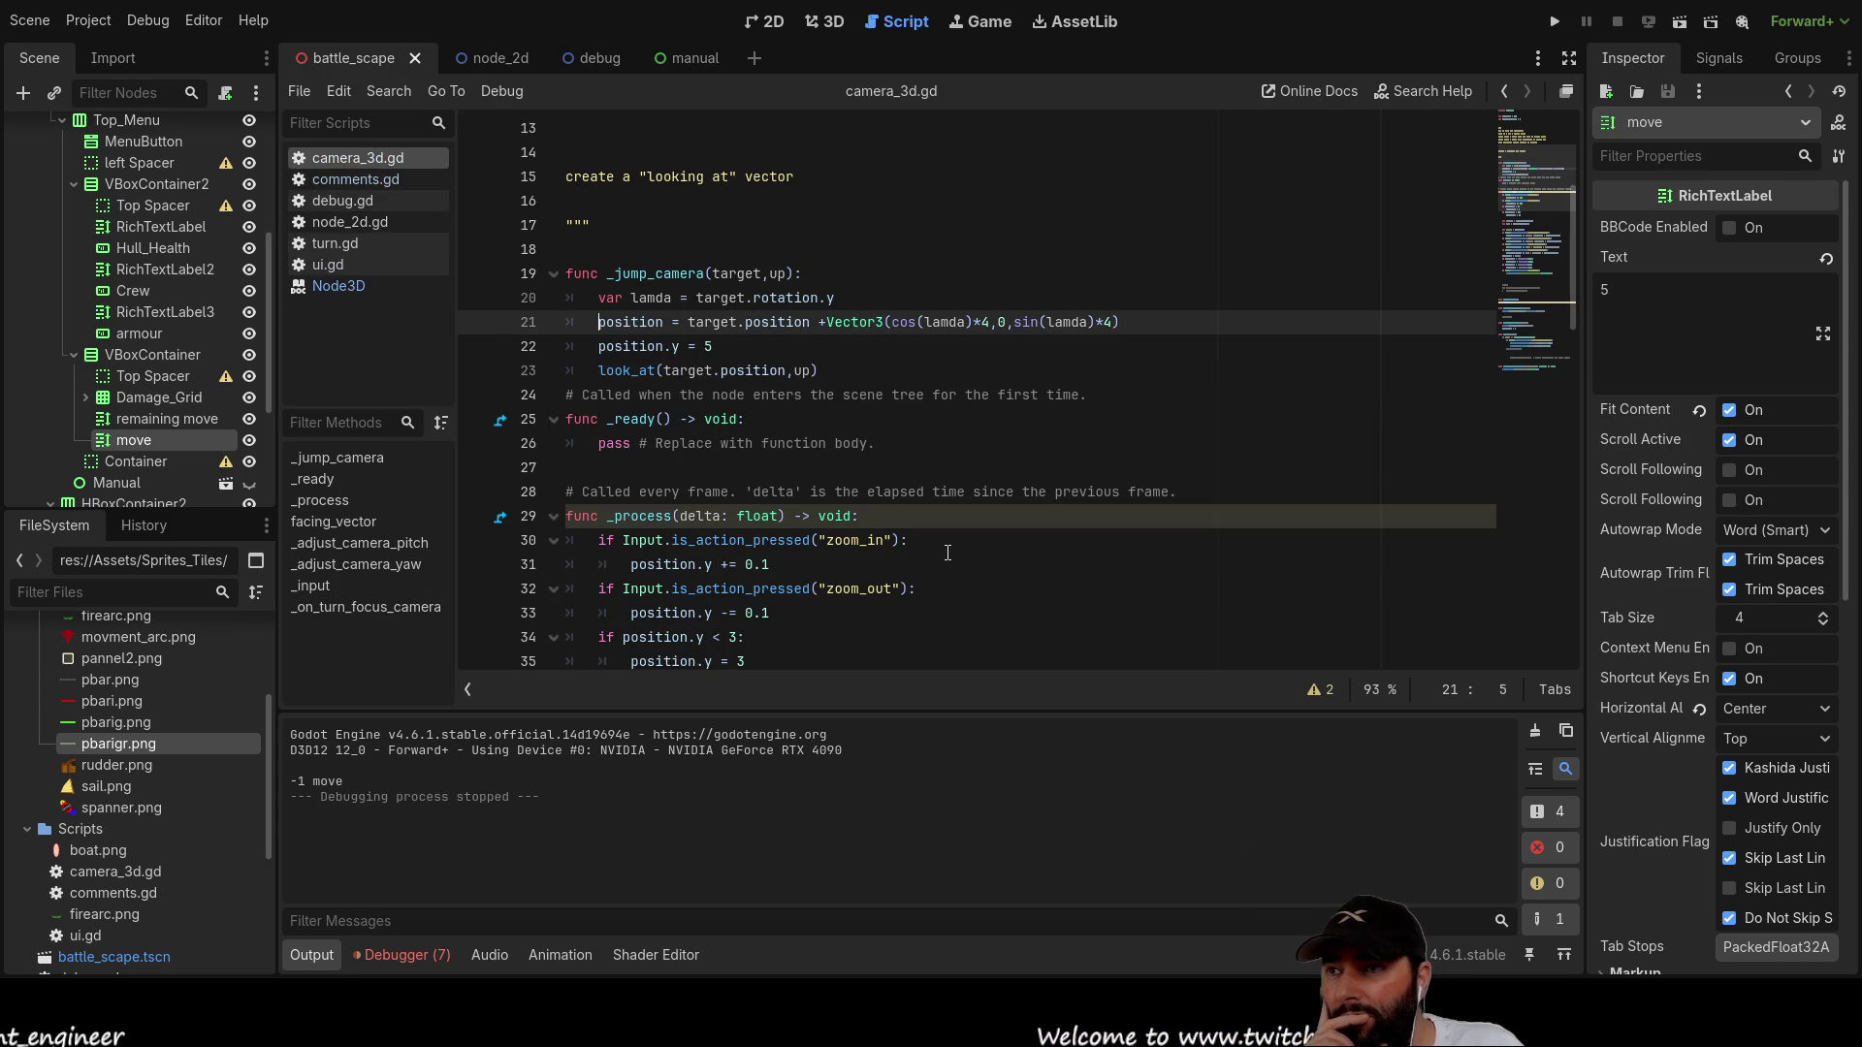
pyautogui.press('Up')
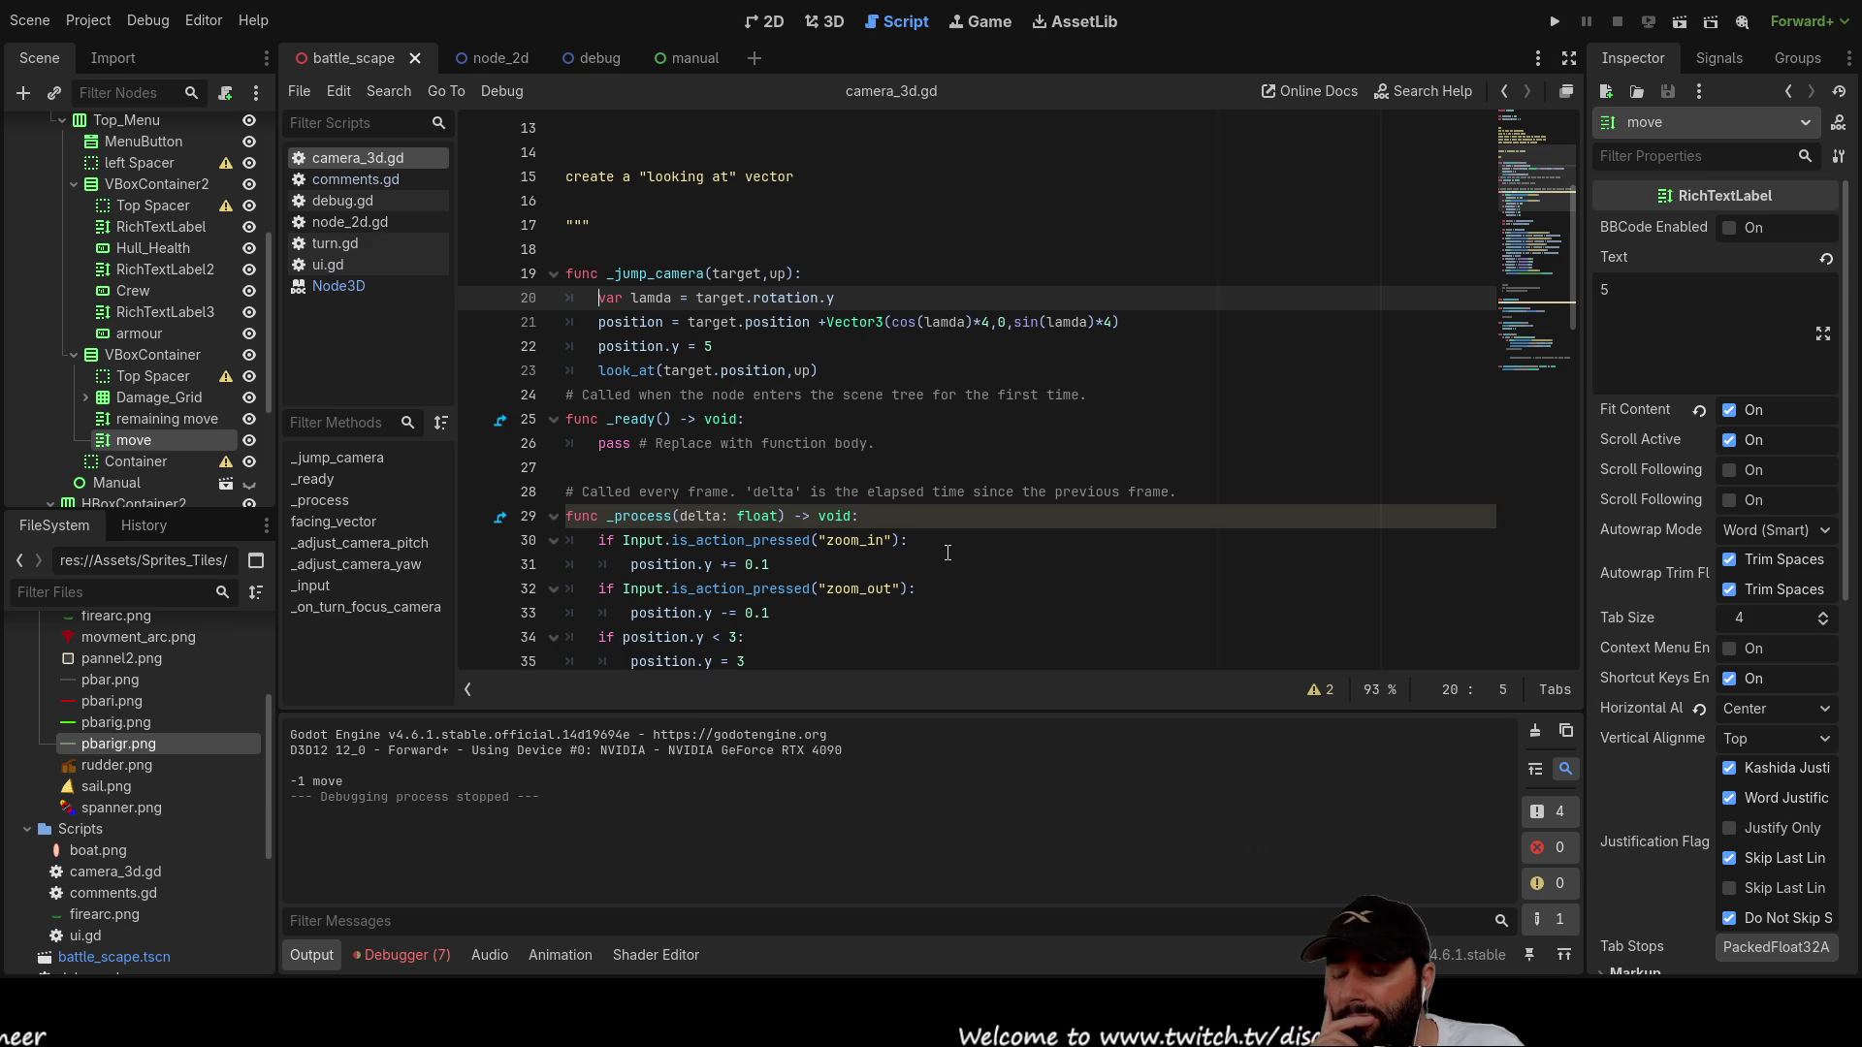
pyautogui.press('Down')
pyautogui.press('Return')
pyautogui.press('Up')
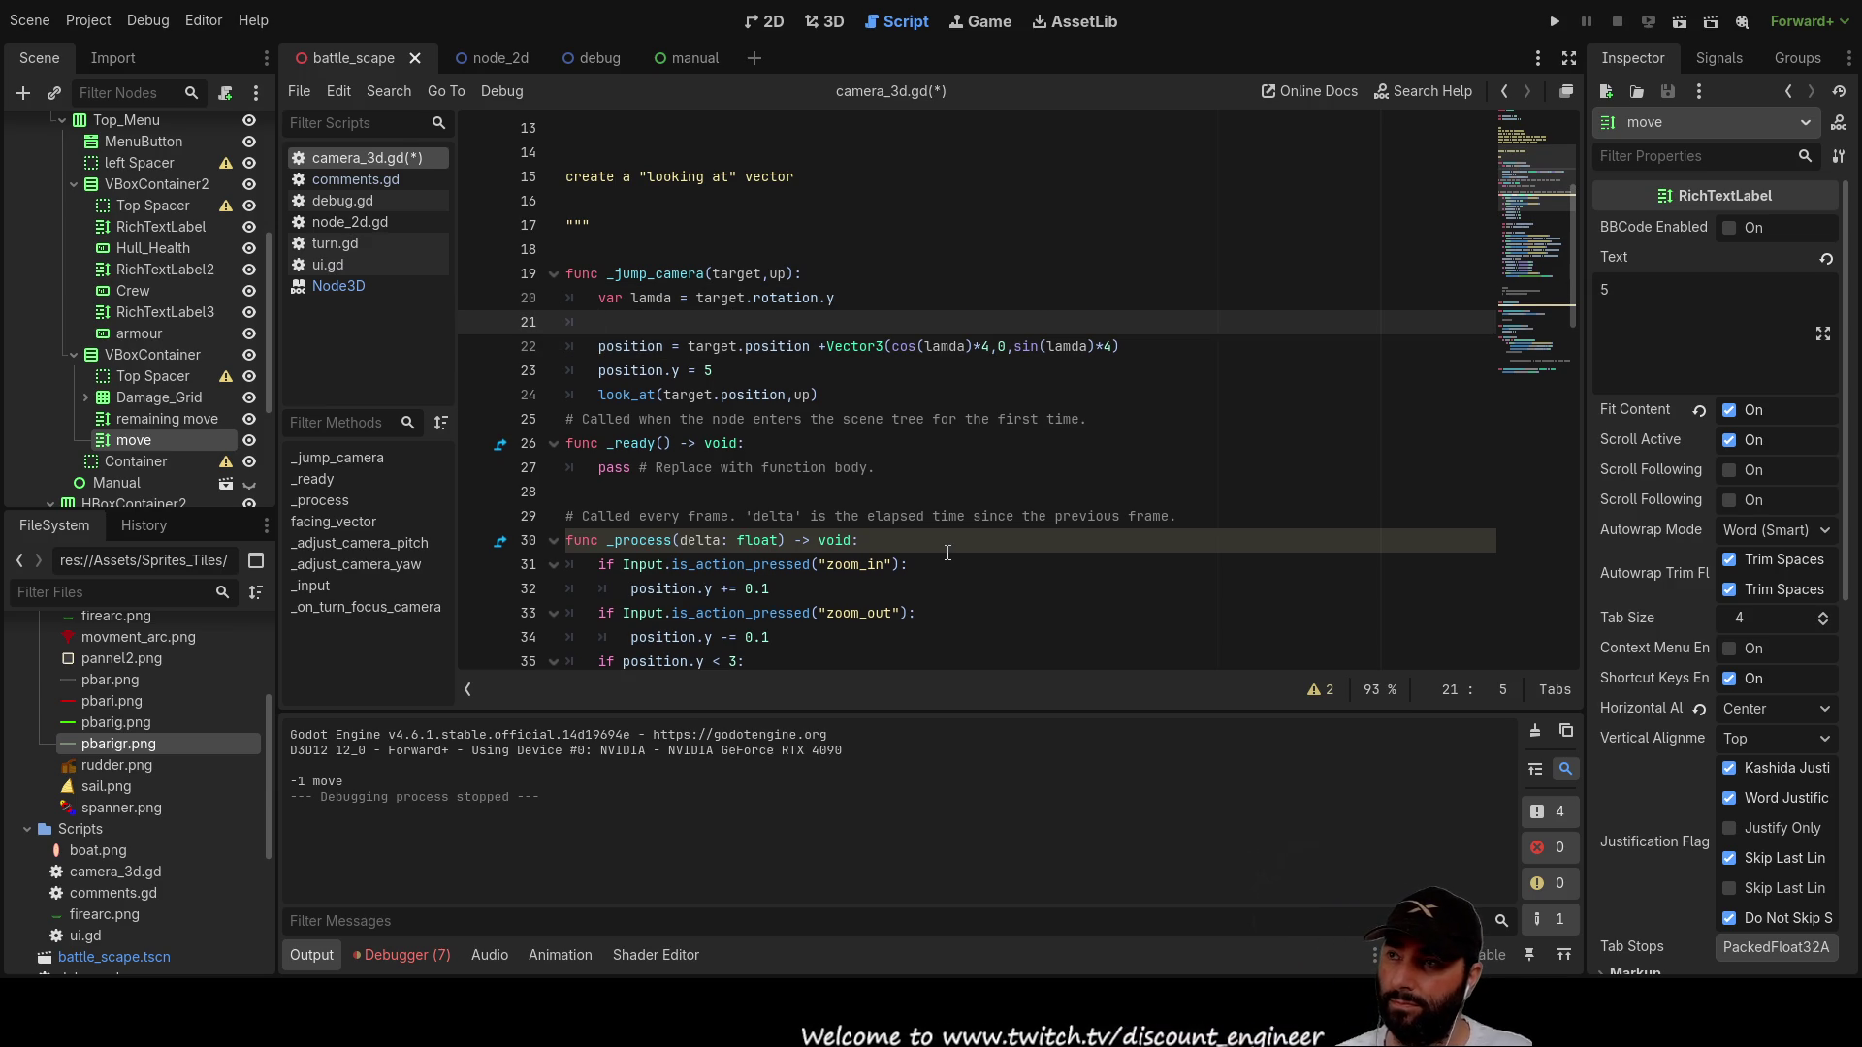
pyautogui.write('target')
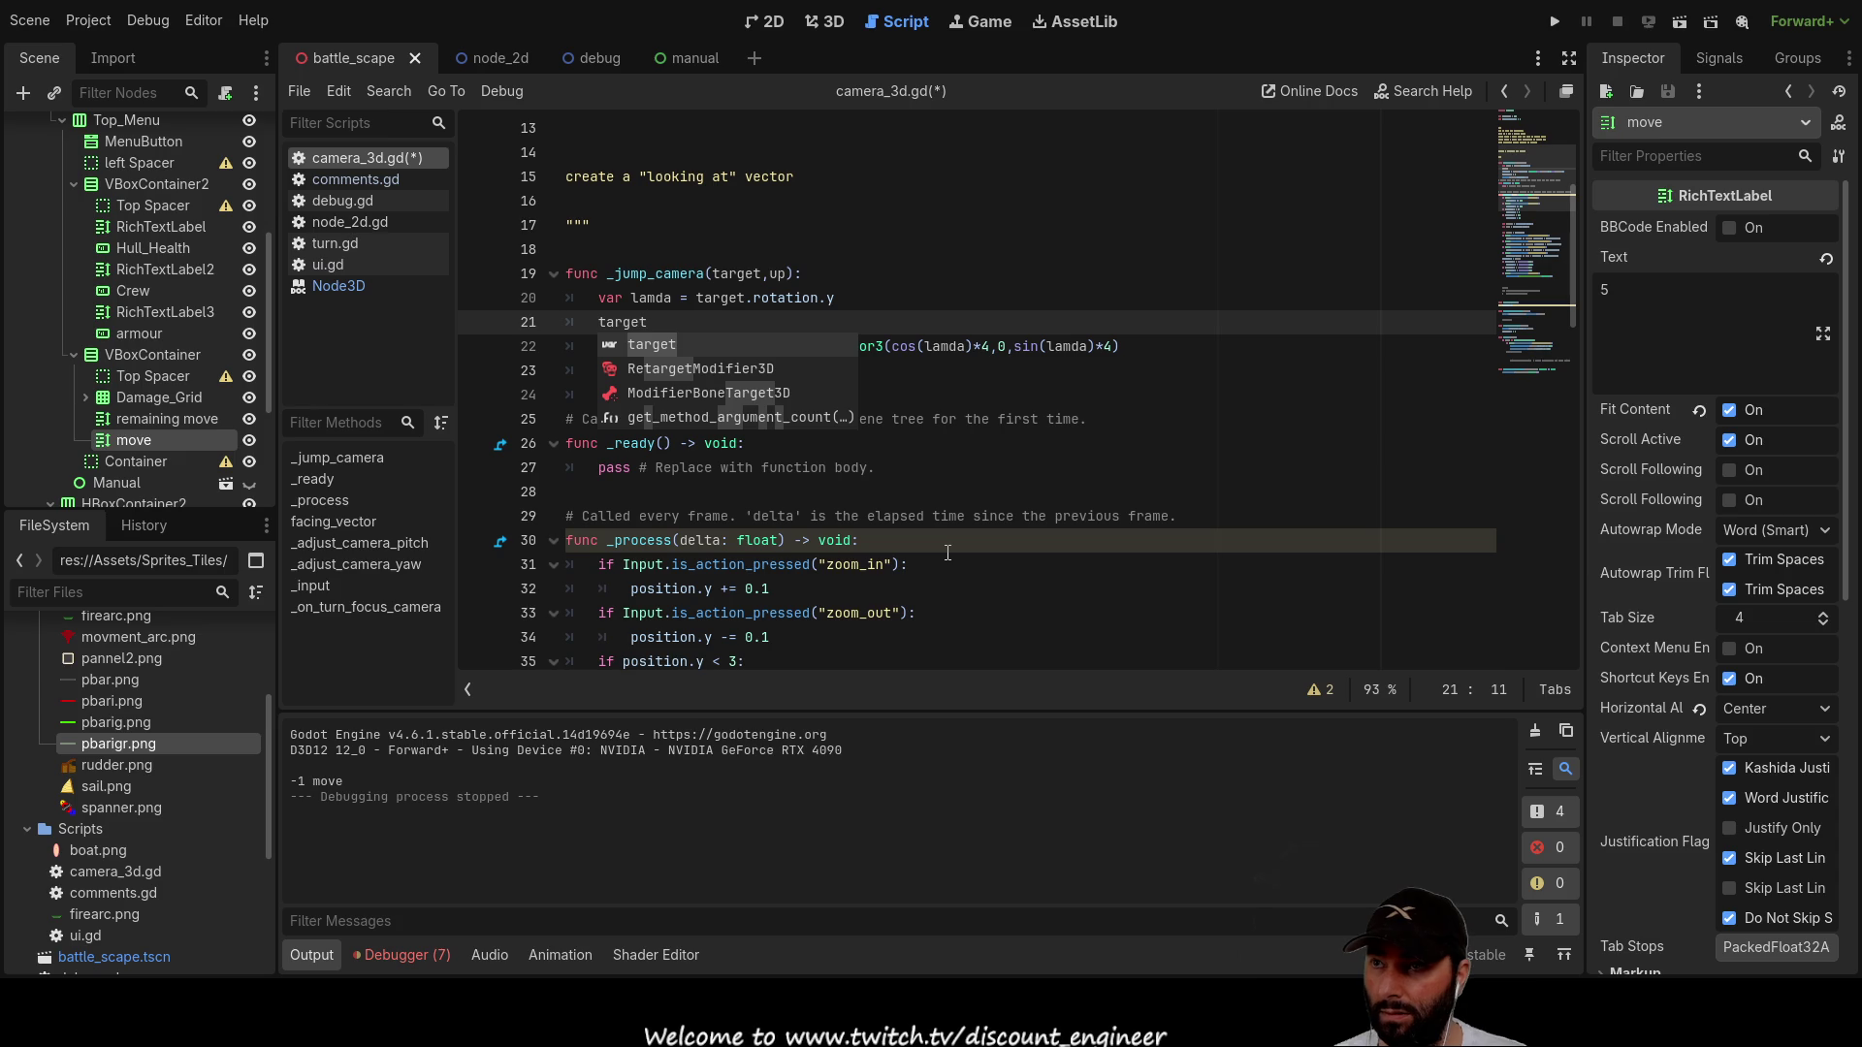
pyautogui.write('.t')
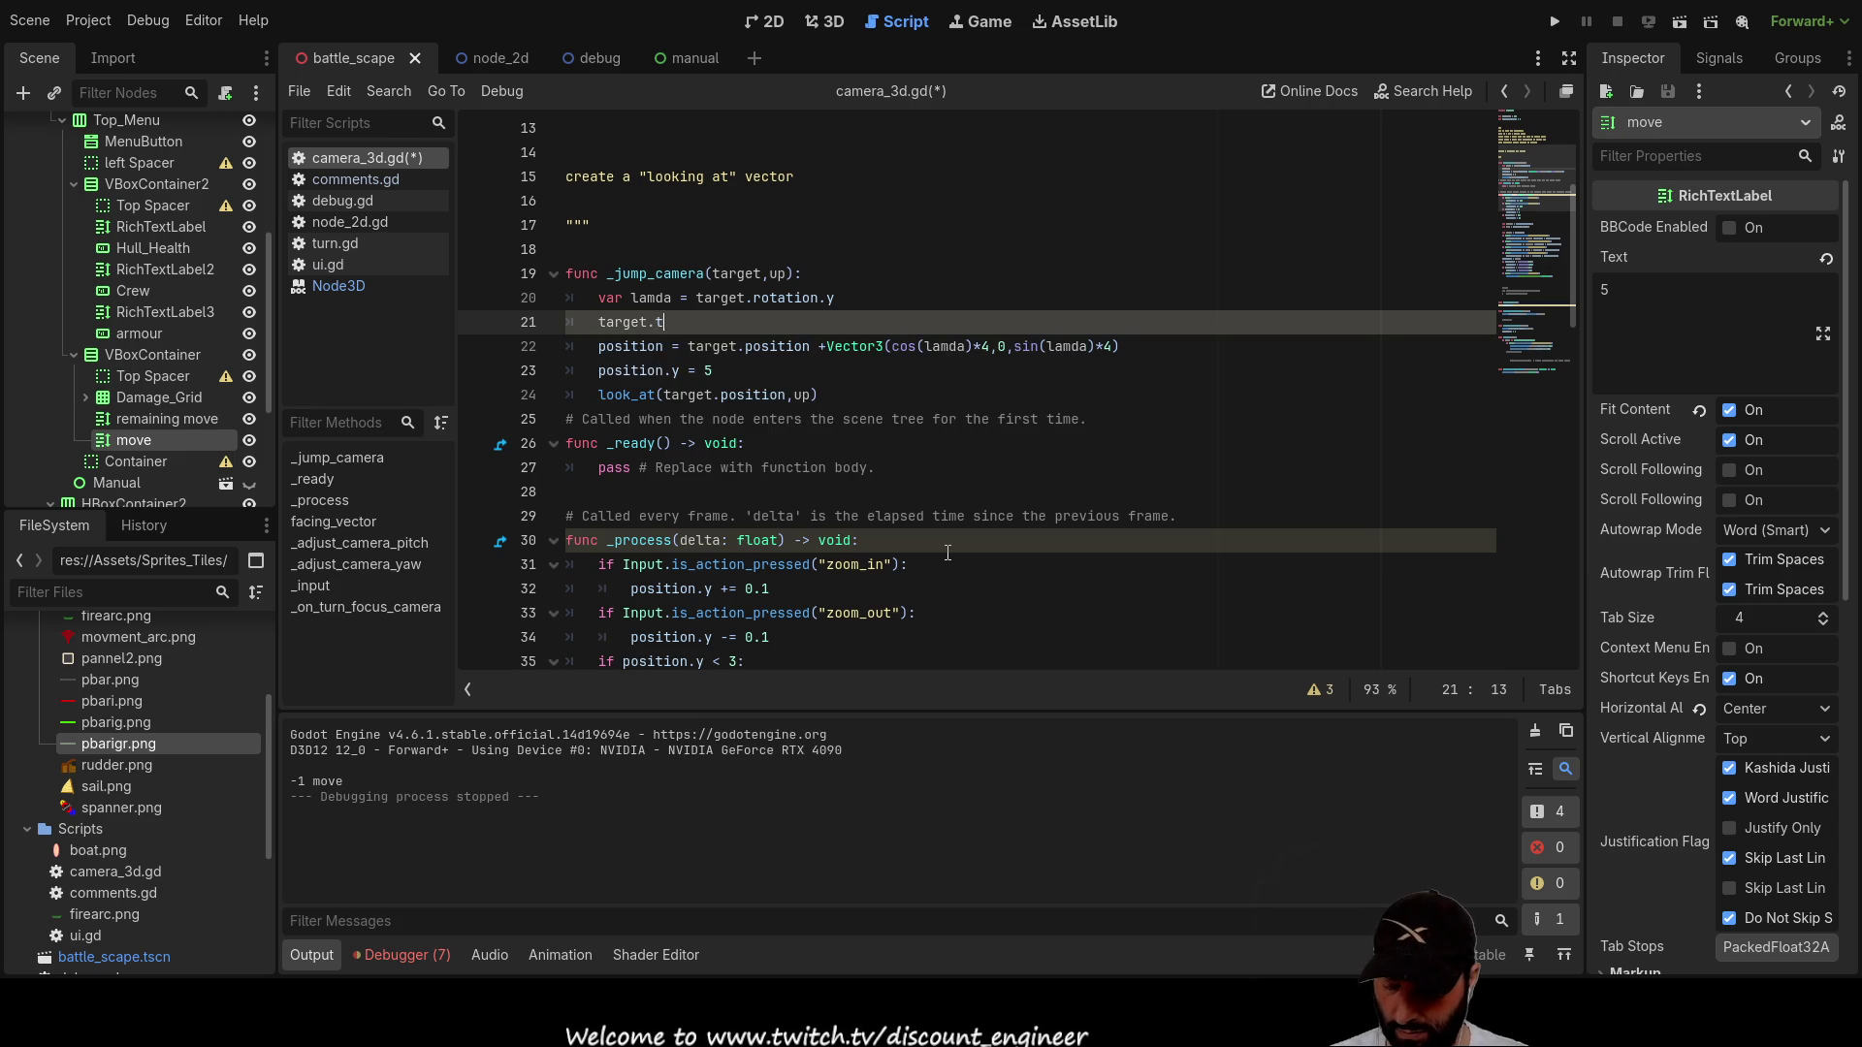
pyautogui.write('ransform')
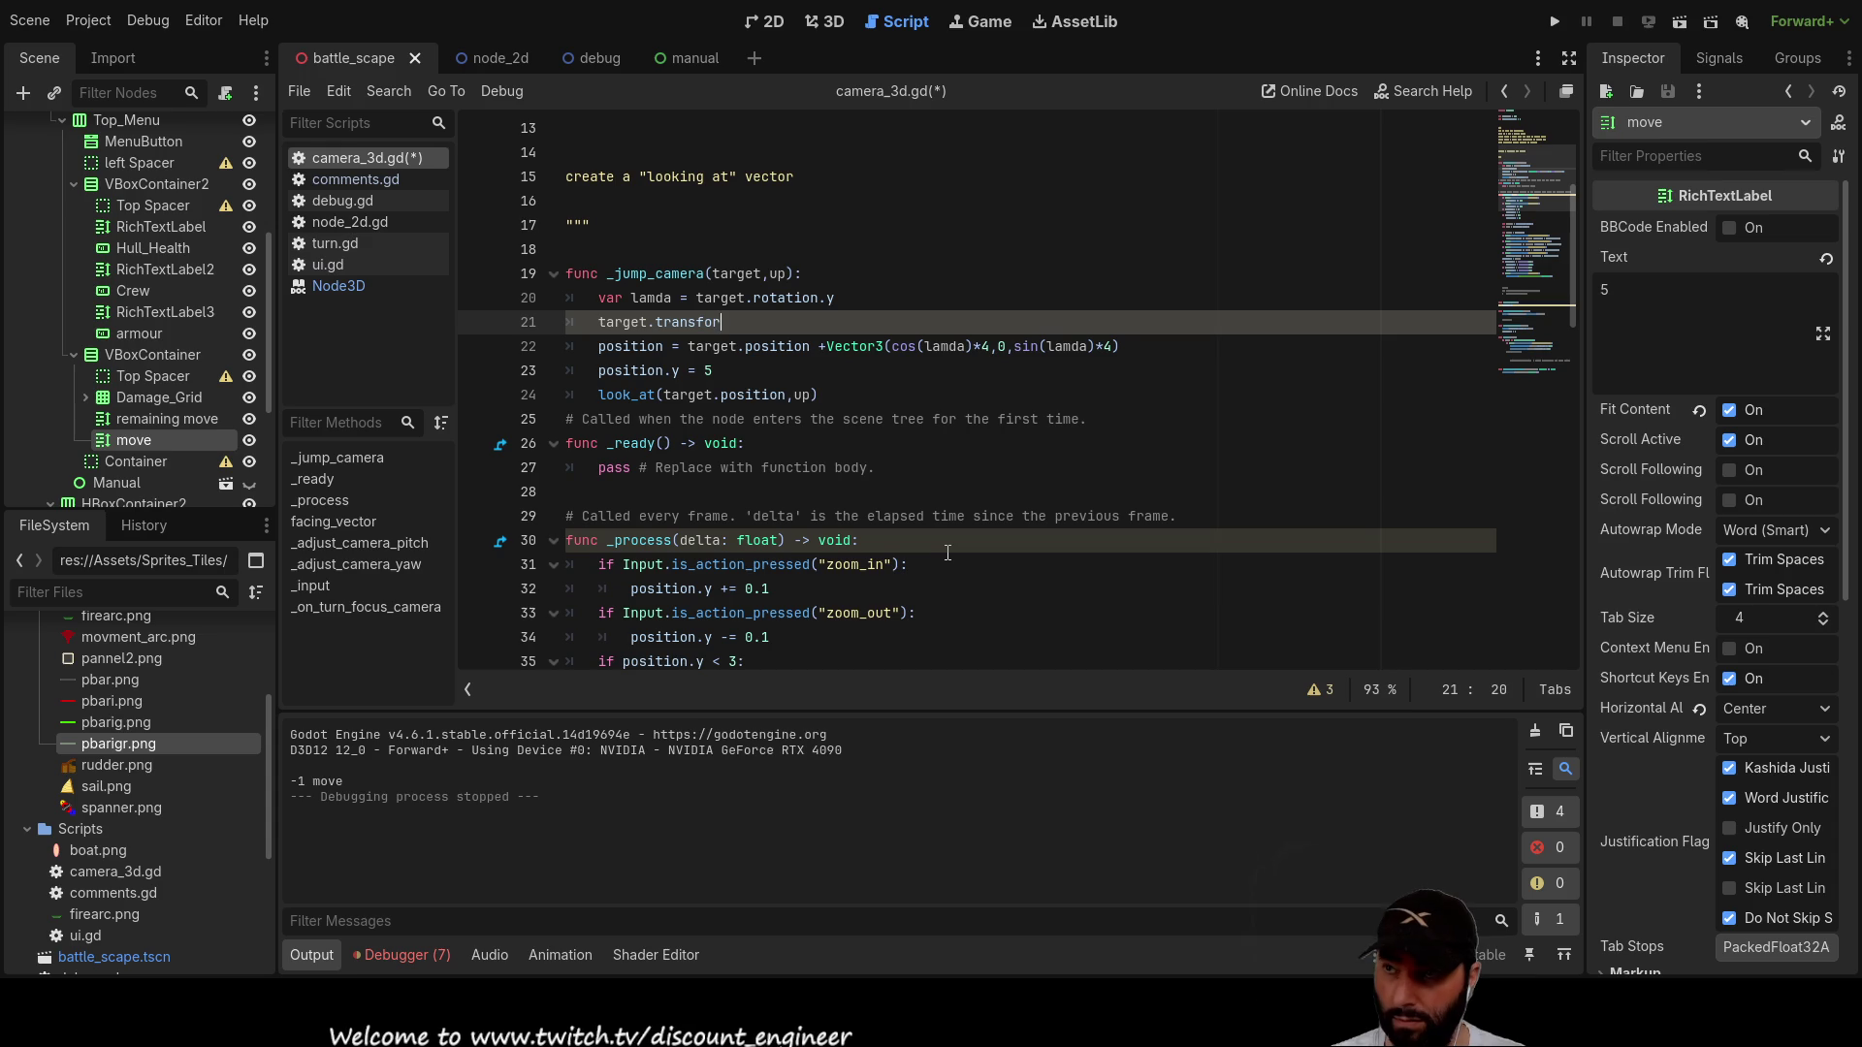
pyautogui.doubleClick(747, 274)
pyautogui.scroll(-15, 996, 445)
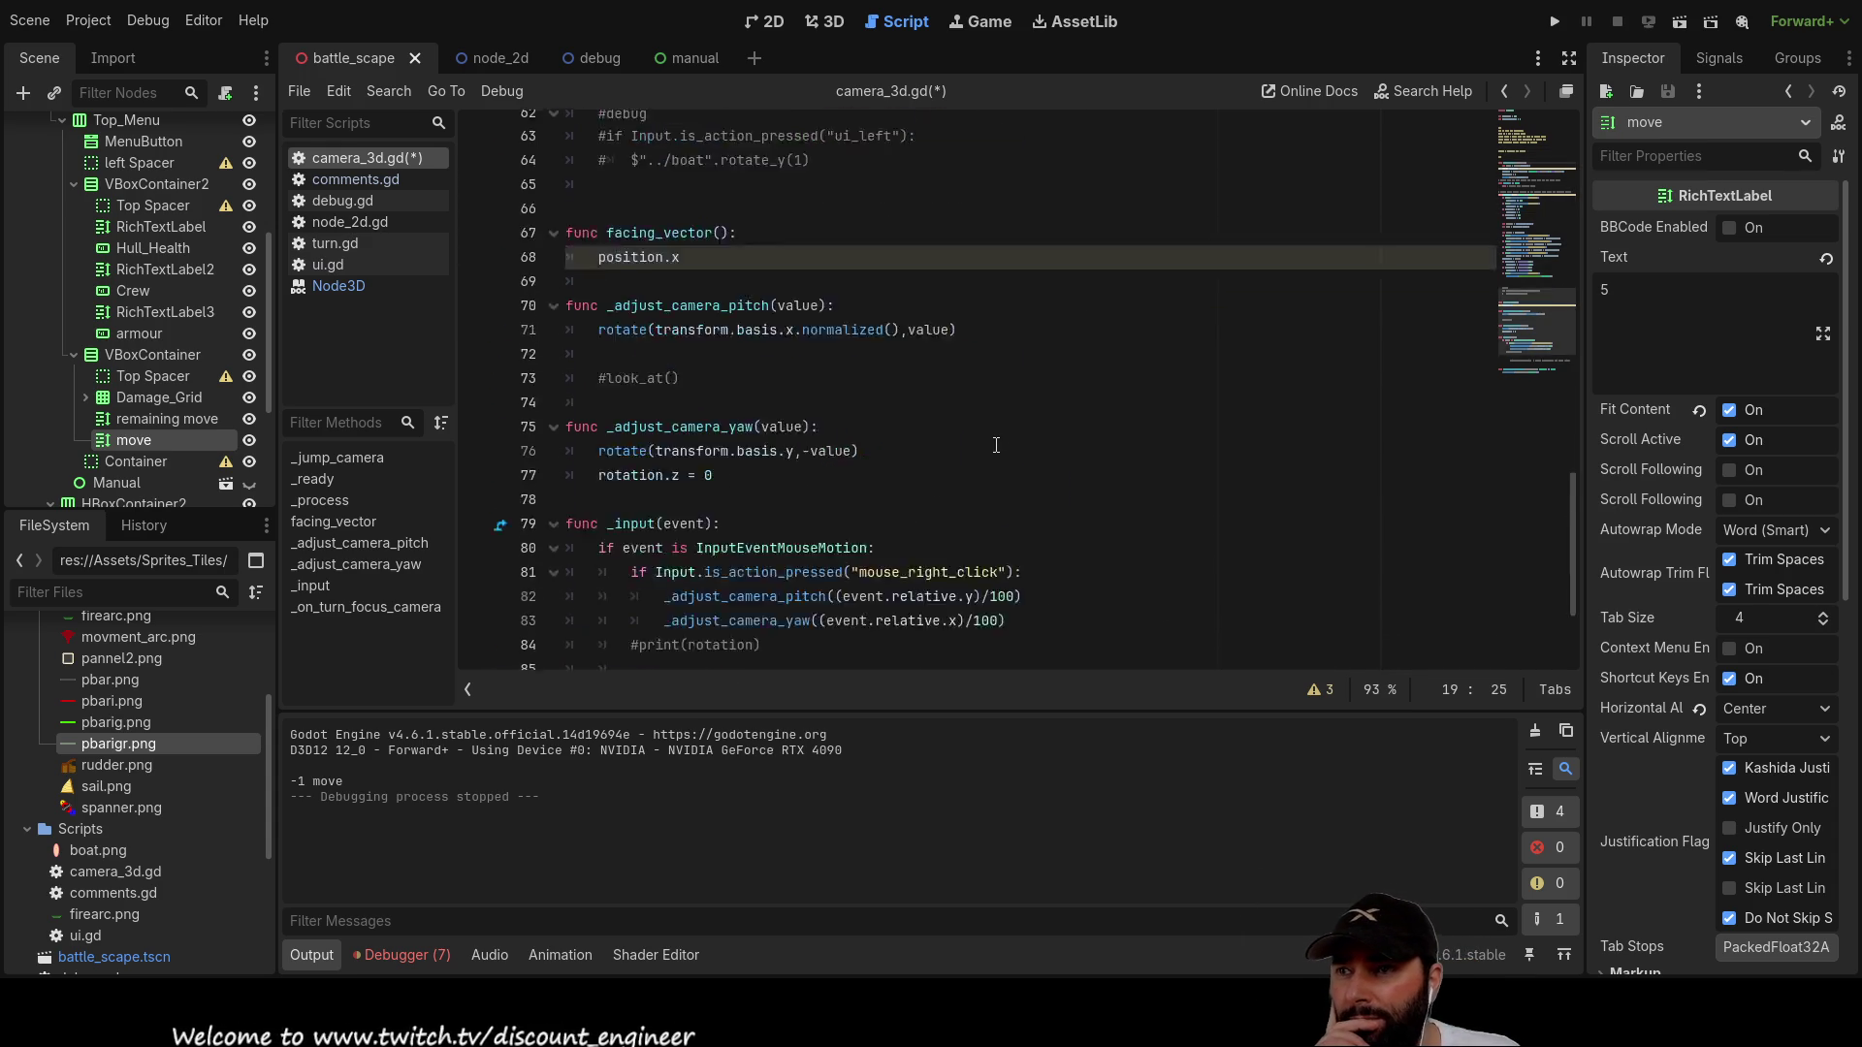
pyautogui.scroll(-2, 996, 445)
pyautogui.scroll(-1, 984, 445)
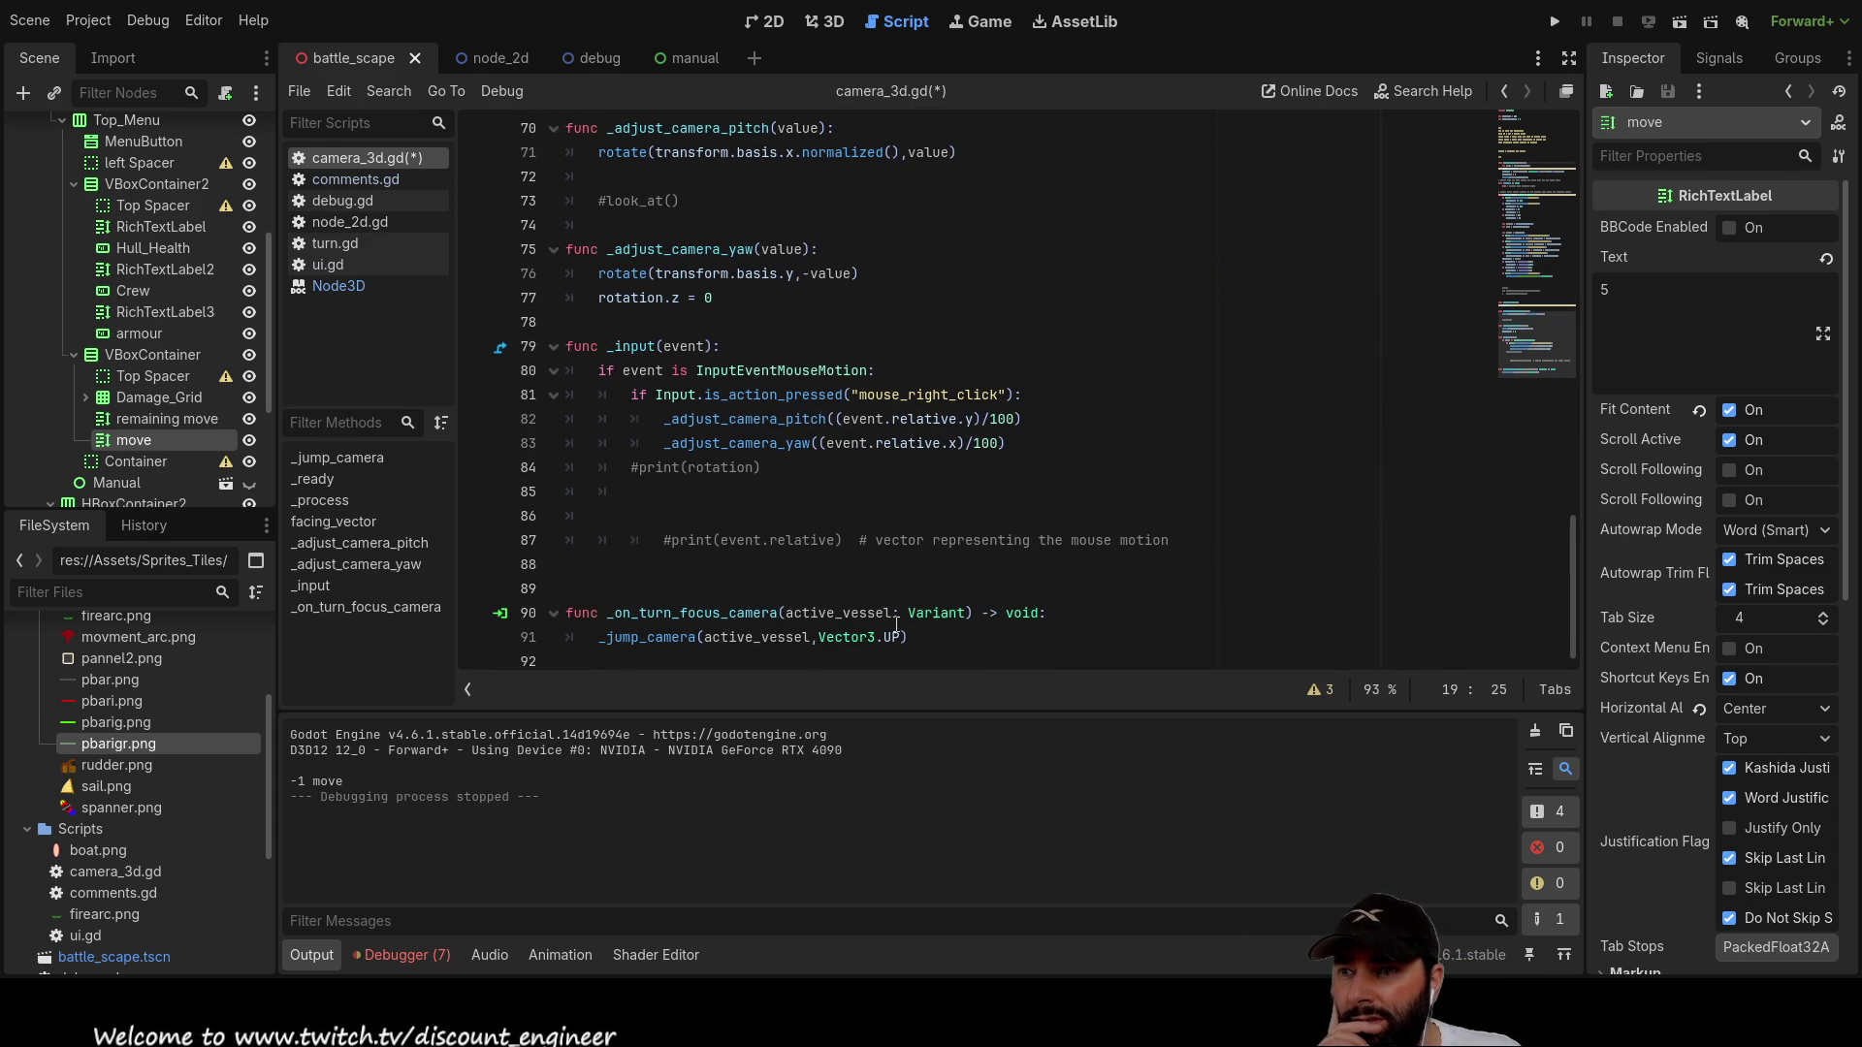
pyautogui.doubleClick(747, 637)
pyautogui.scroll(9, 863, 458)
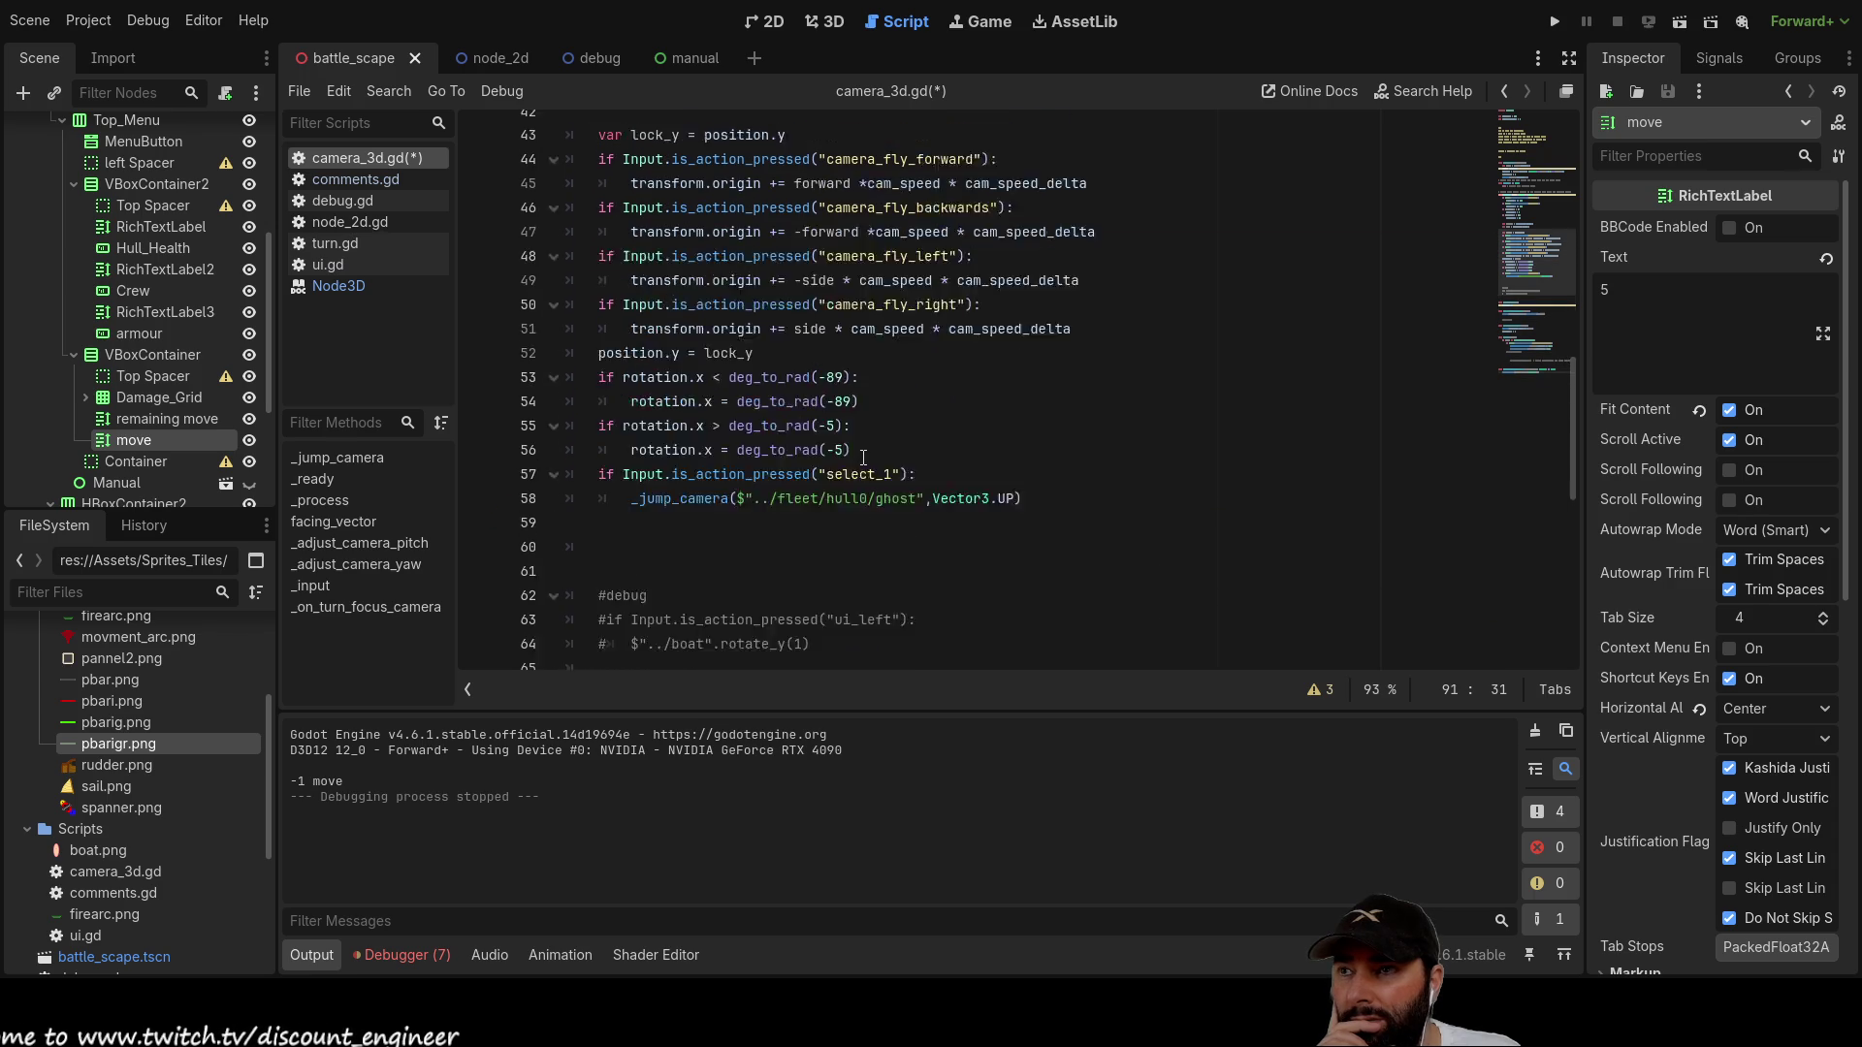
pyautogui.scroll(5, 863, 457)
pyautogui.scroll(6, 863, 458)
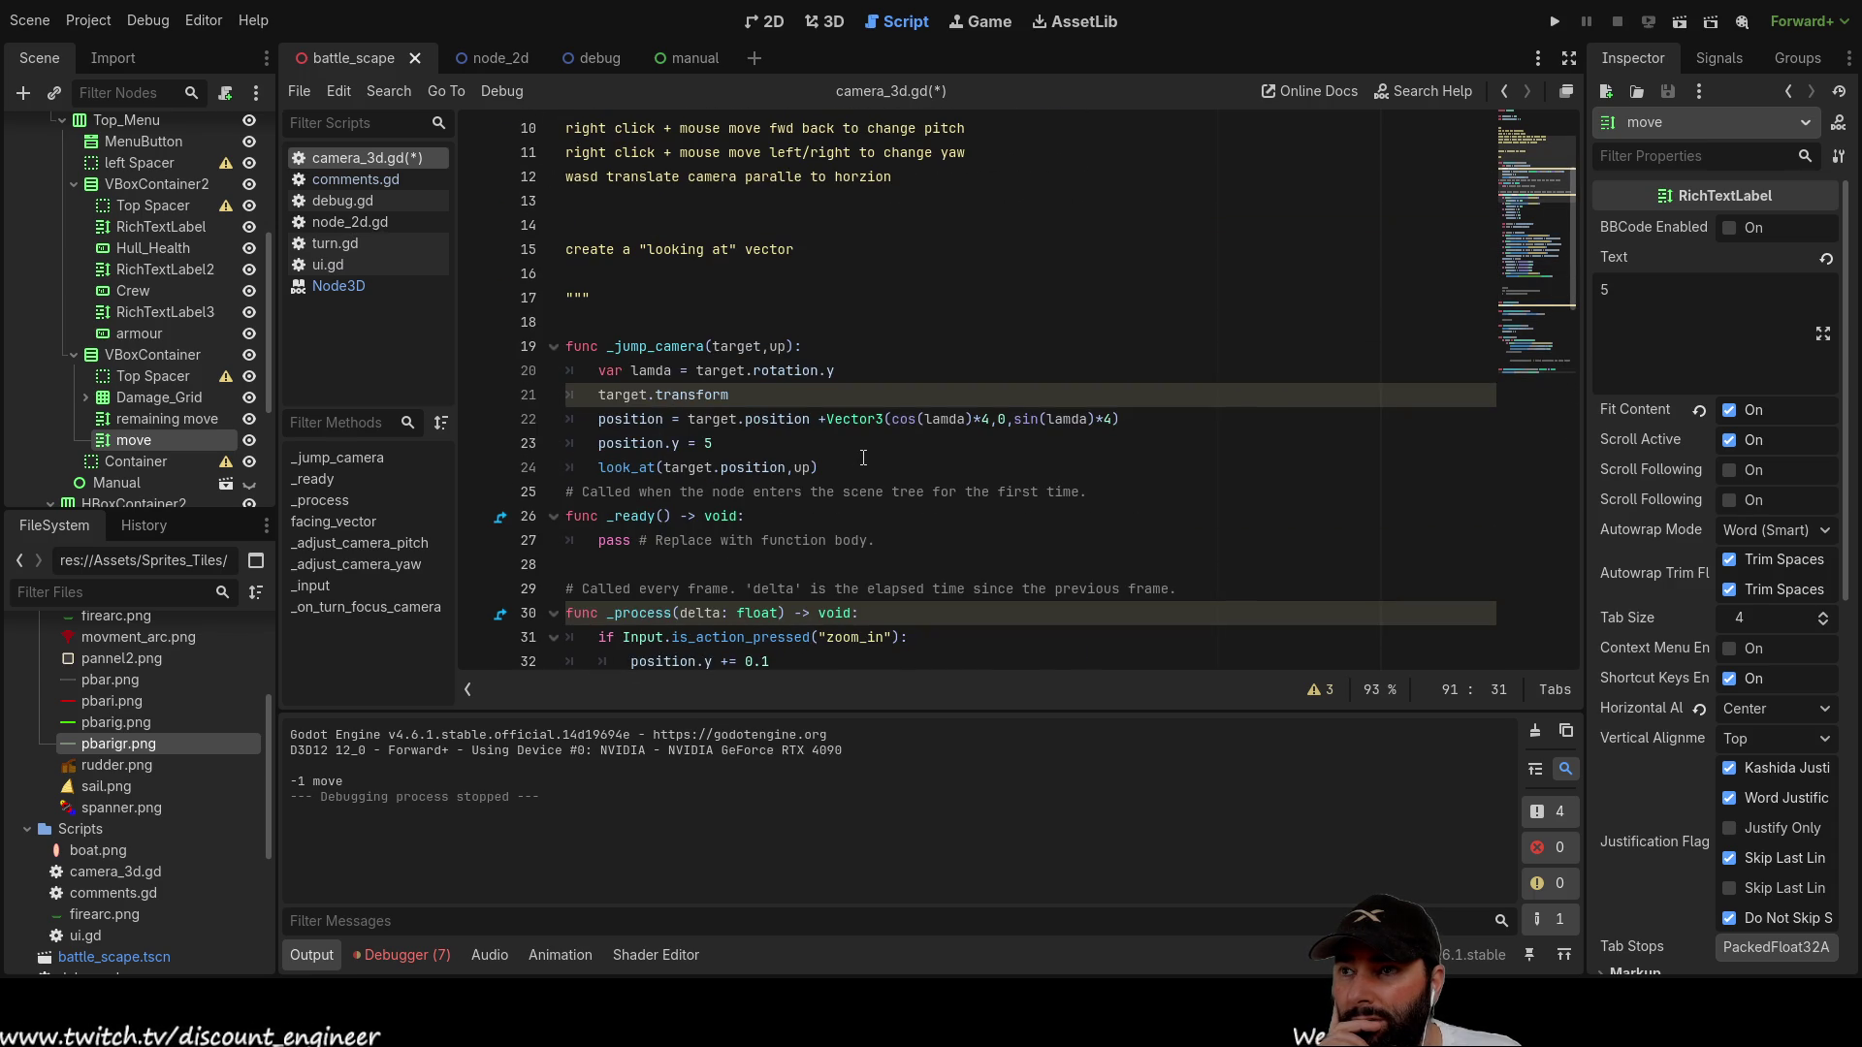
pyautogui.scroll(3, 863, 457)
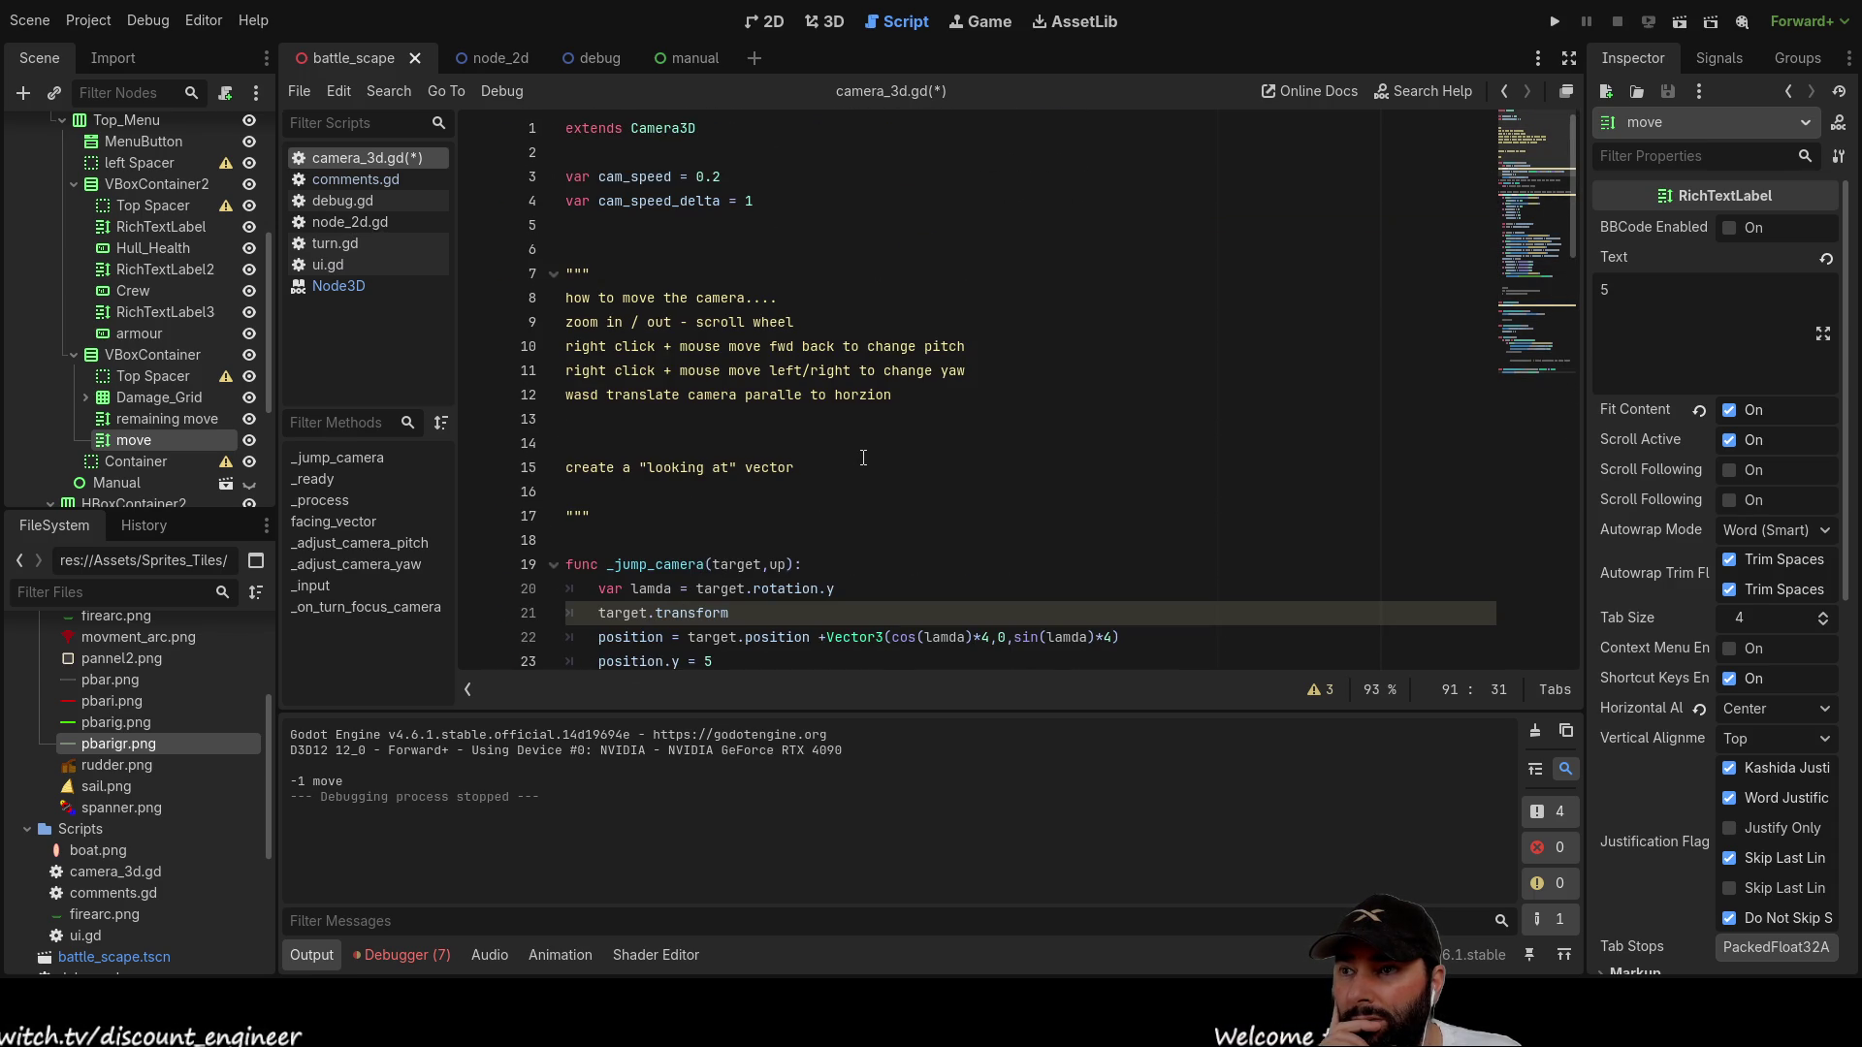
pyautogui.scroll(-20, 863, 458)
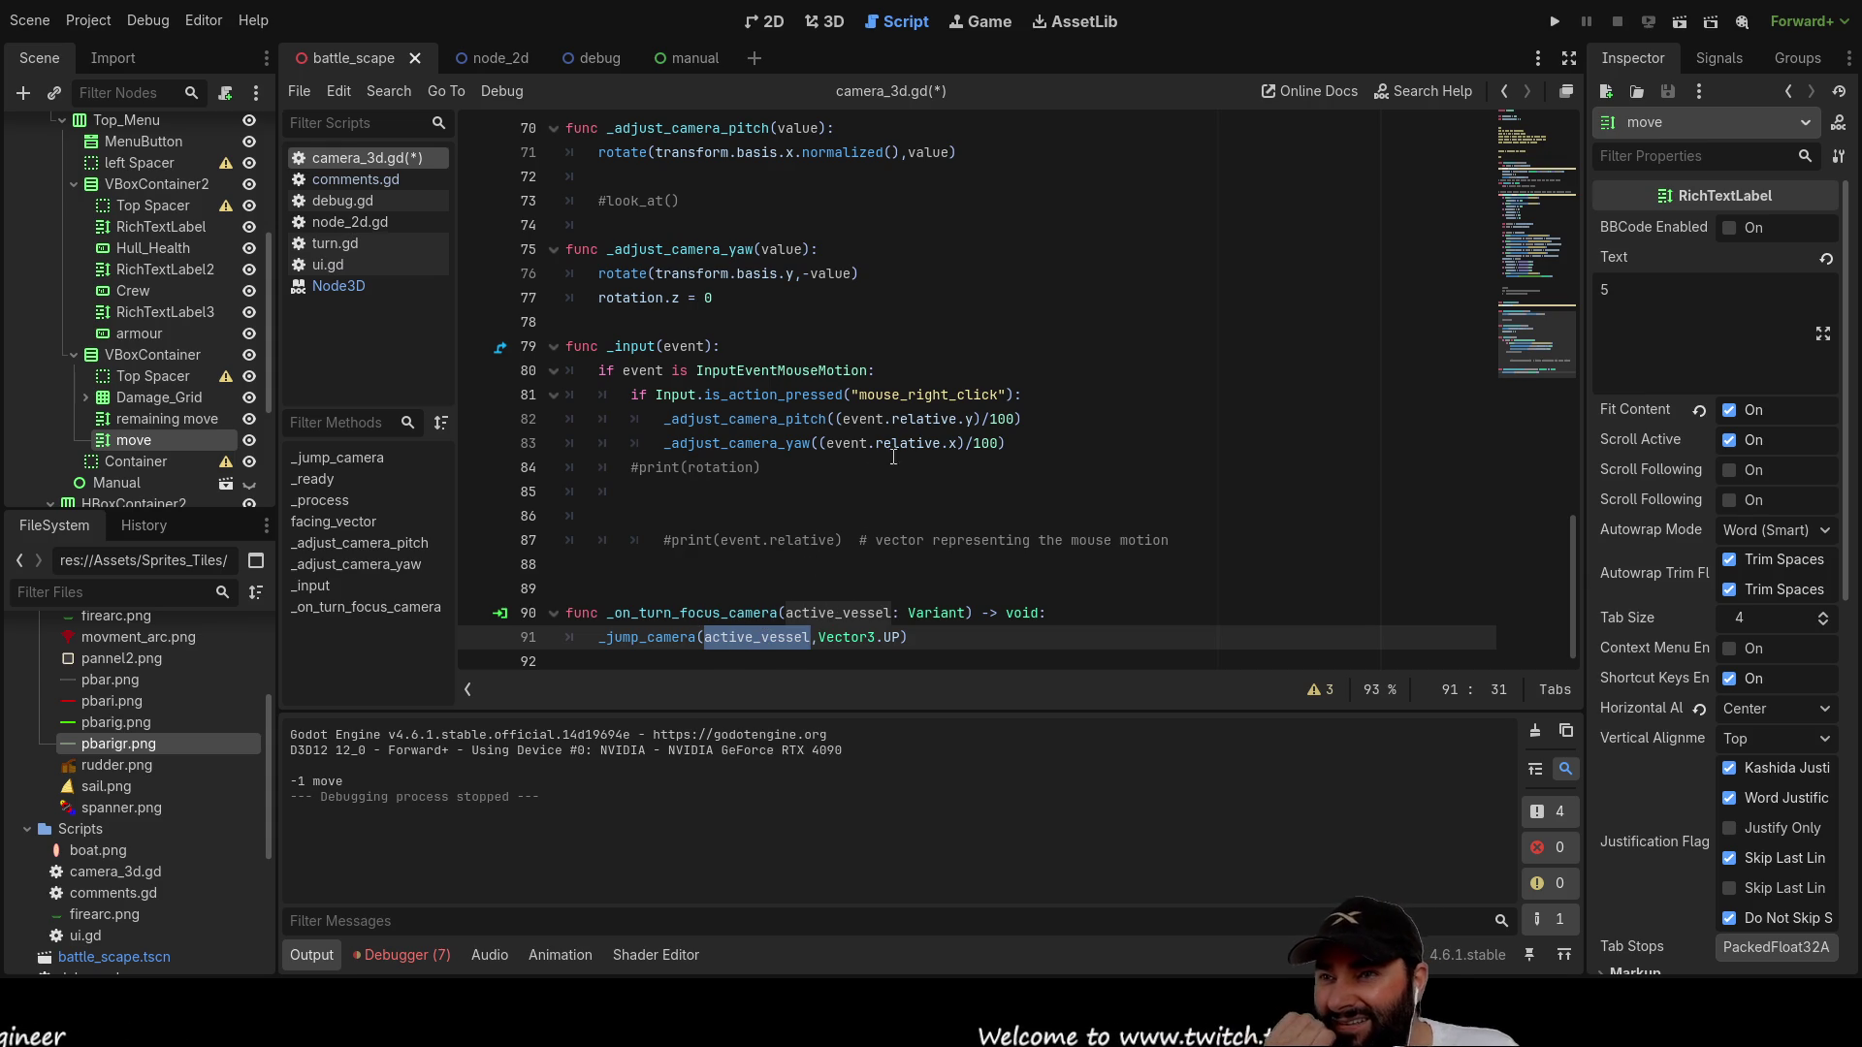
pyautogui.scroll(10, 909, 395)
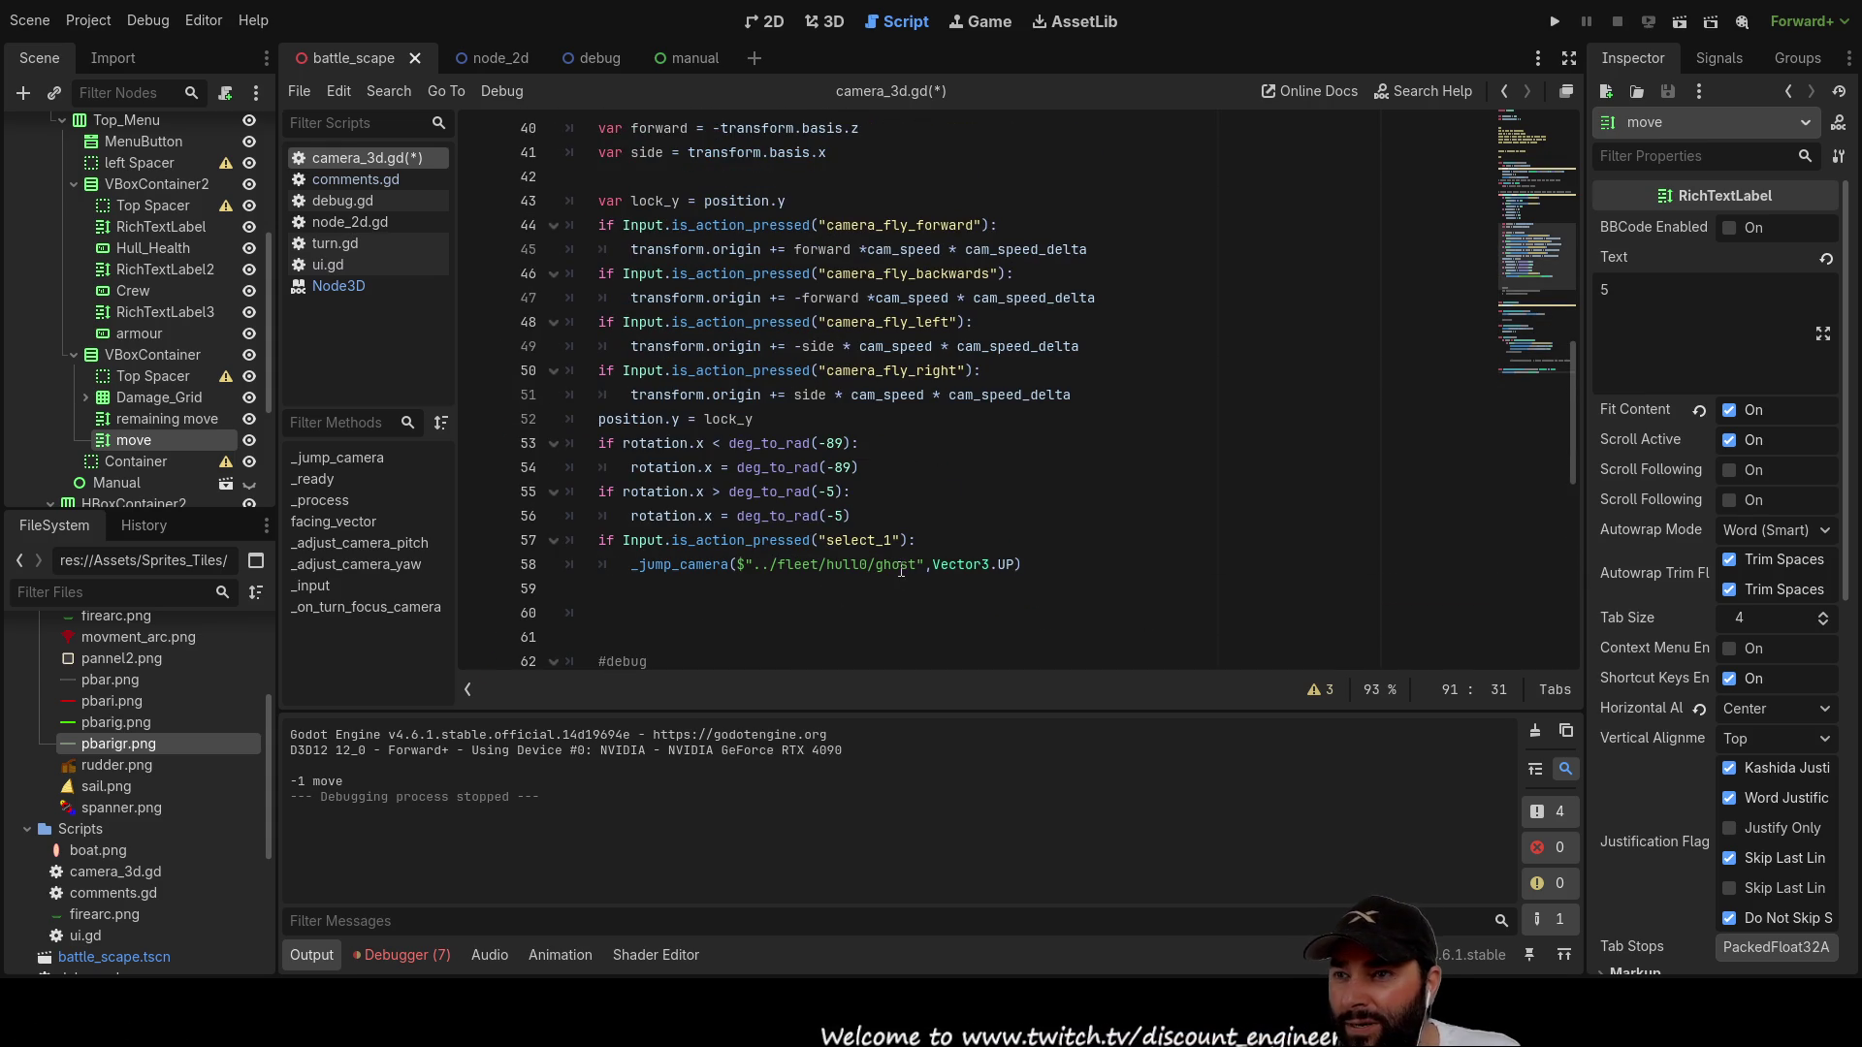
pyautogui.moveTo(924, 568); pyautogui.dragTo(736, 572)
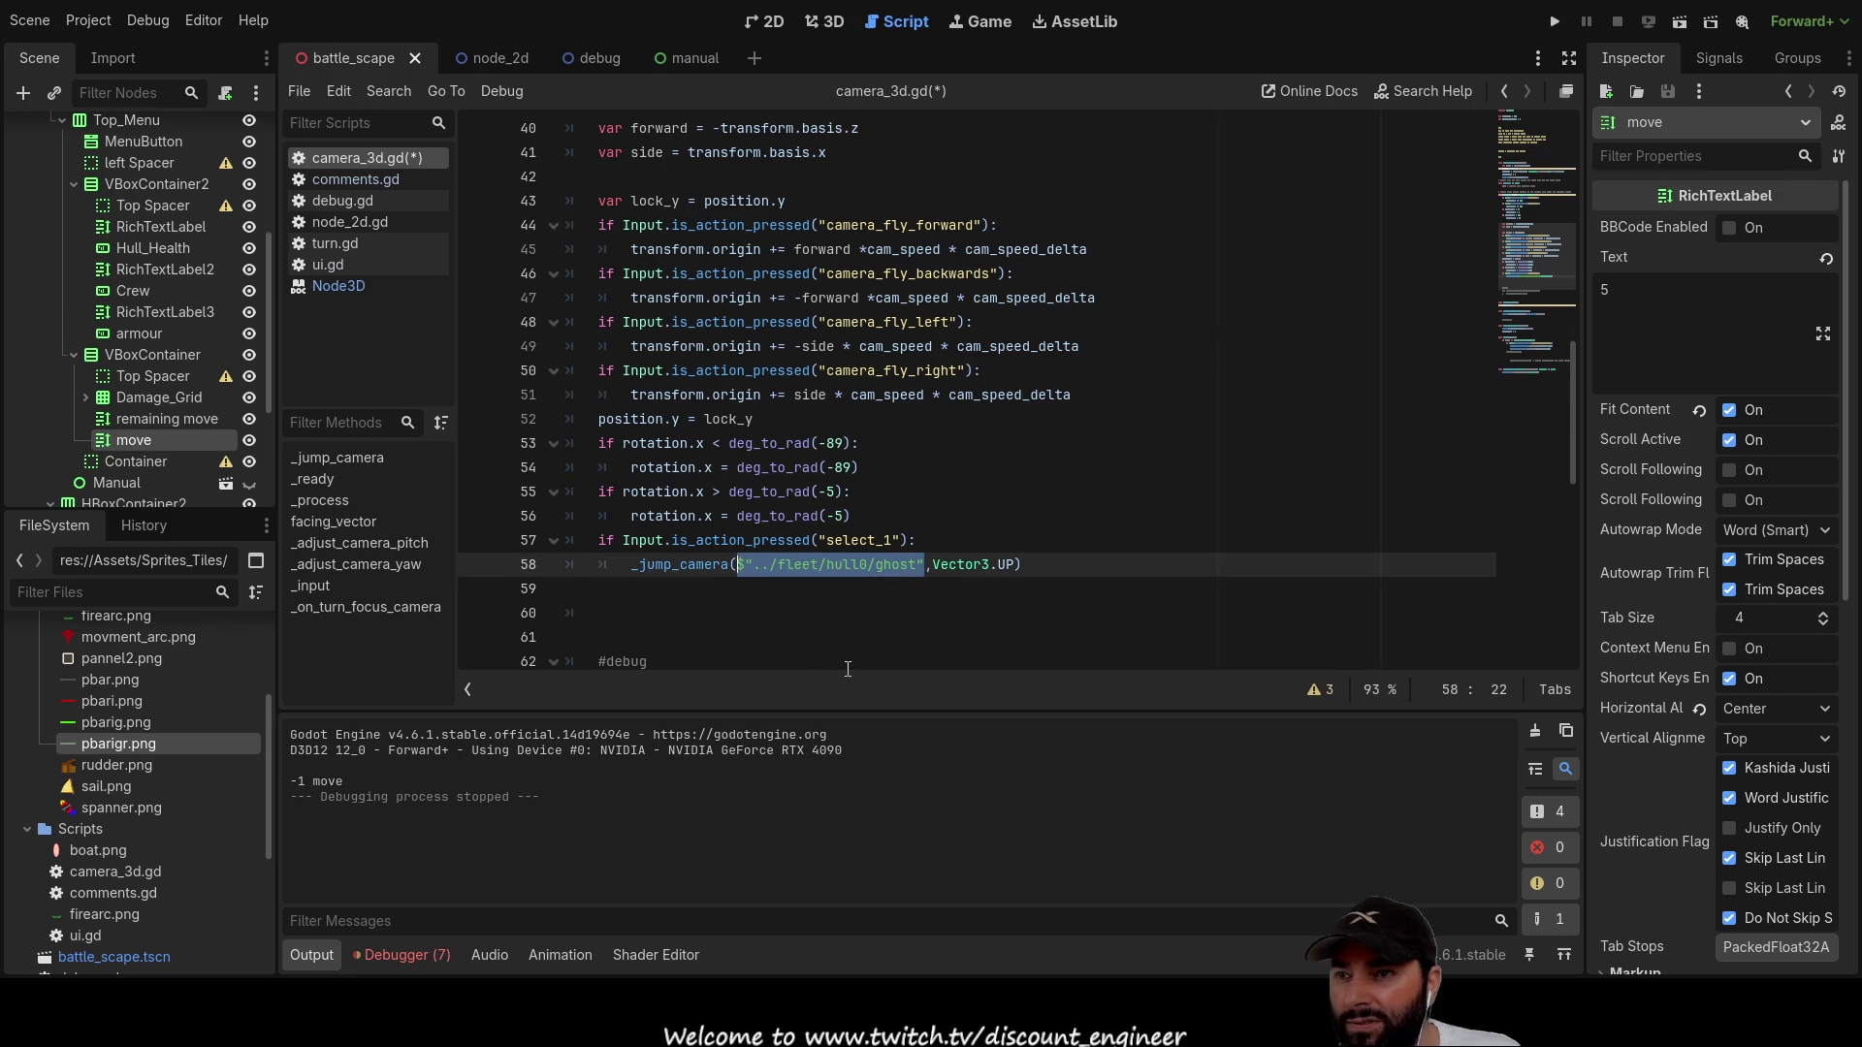
pyautogui.scroll(5, 32, 209)
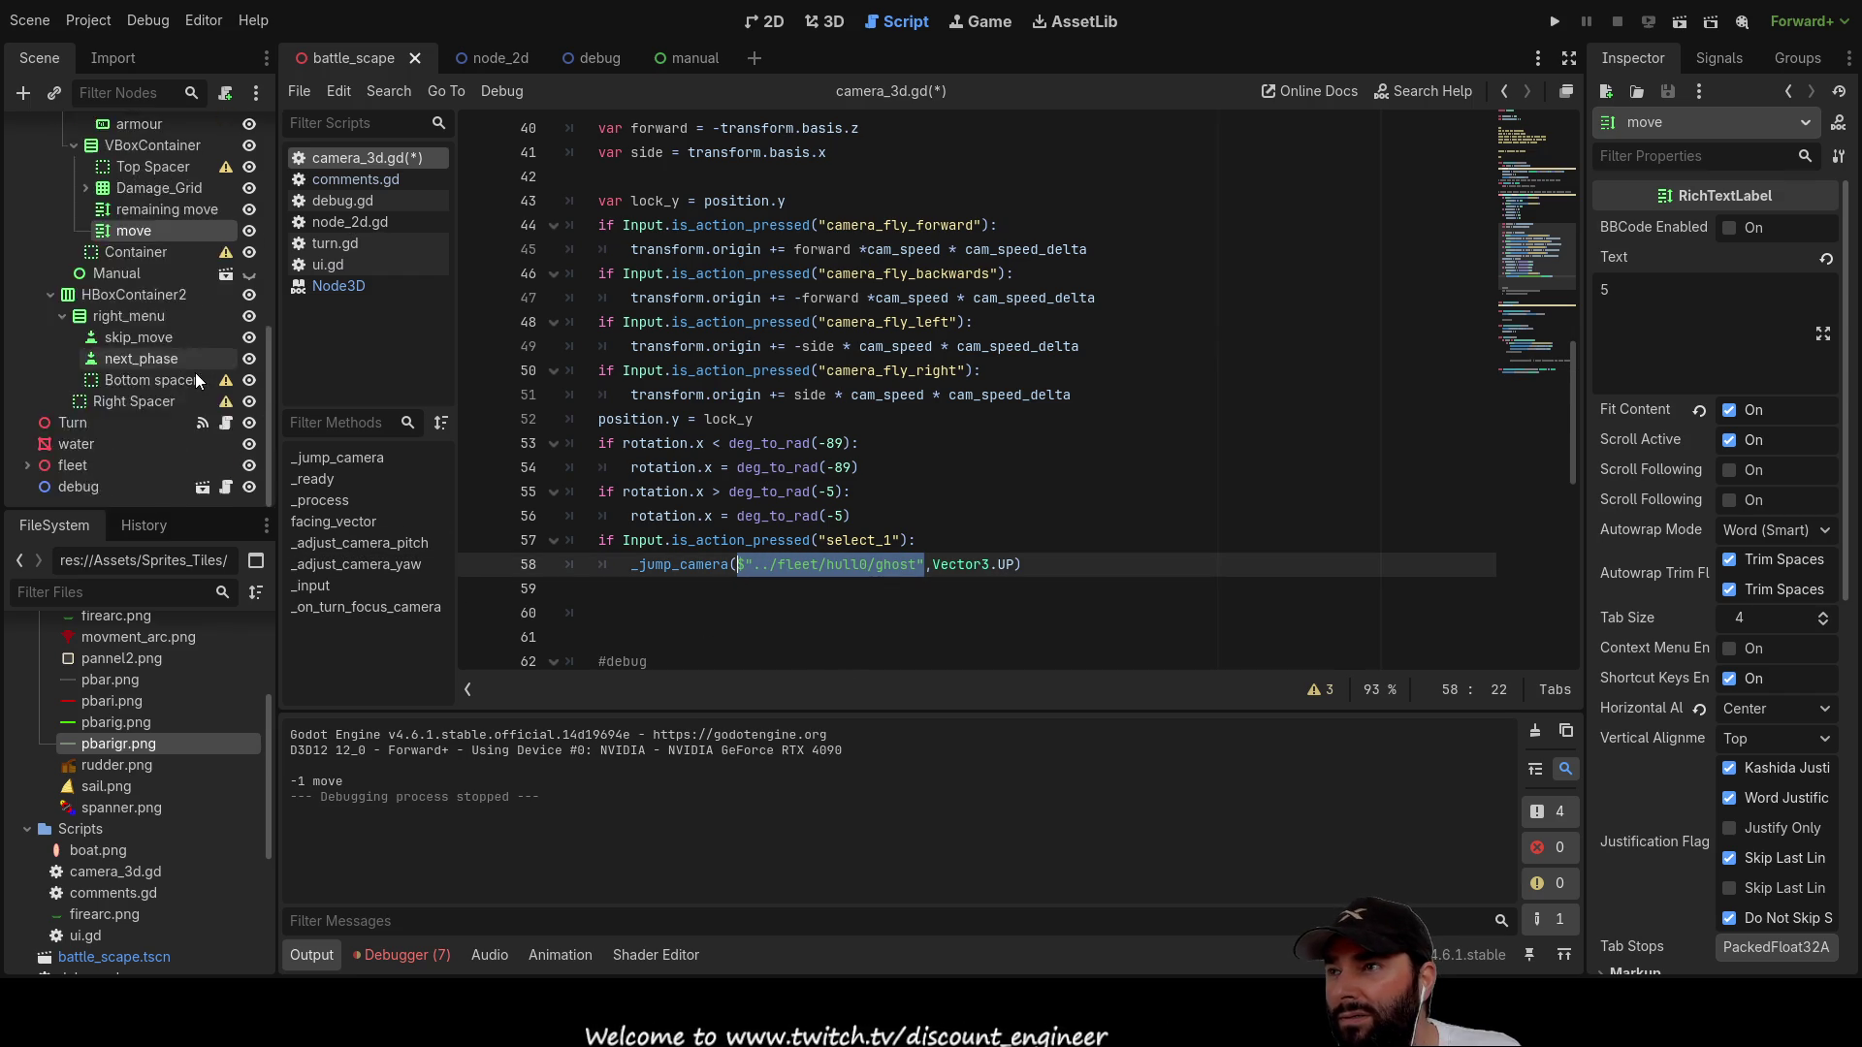
pyautogui.click(27, 181)
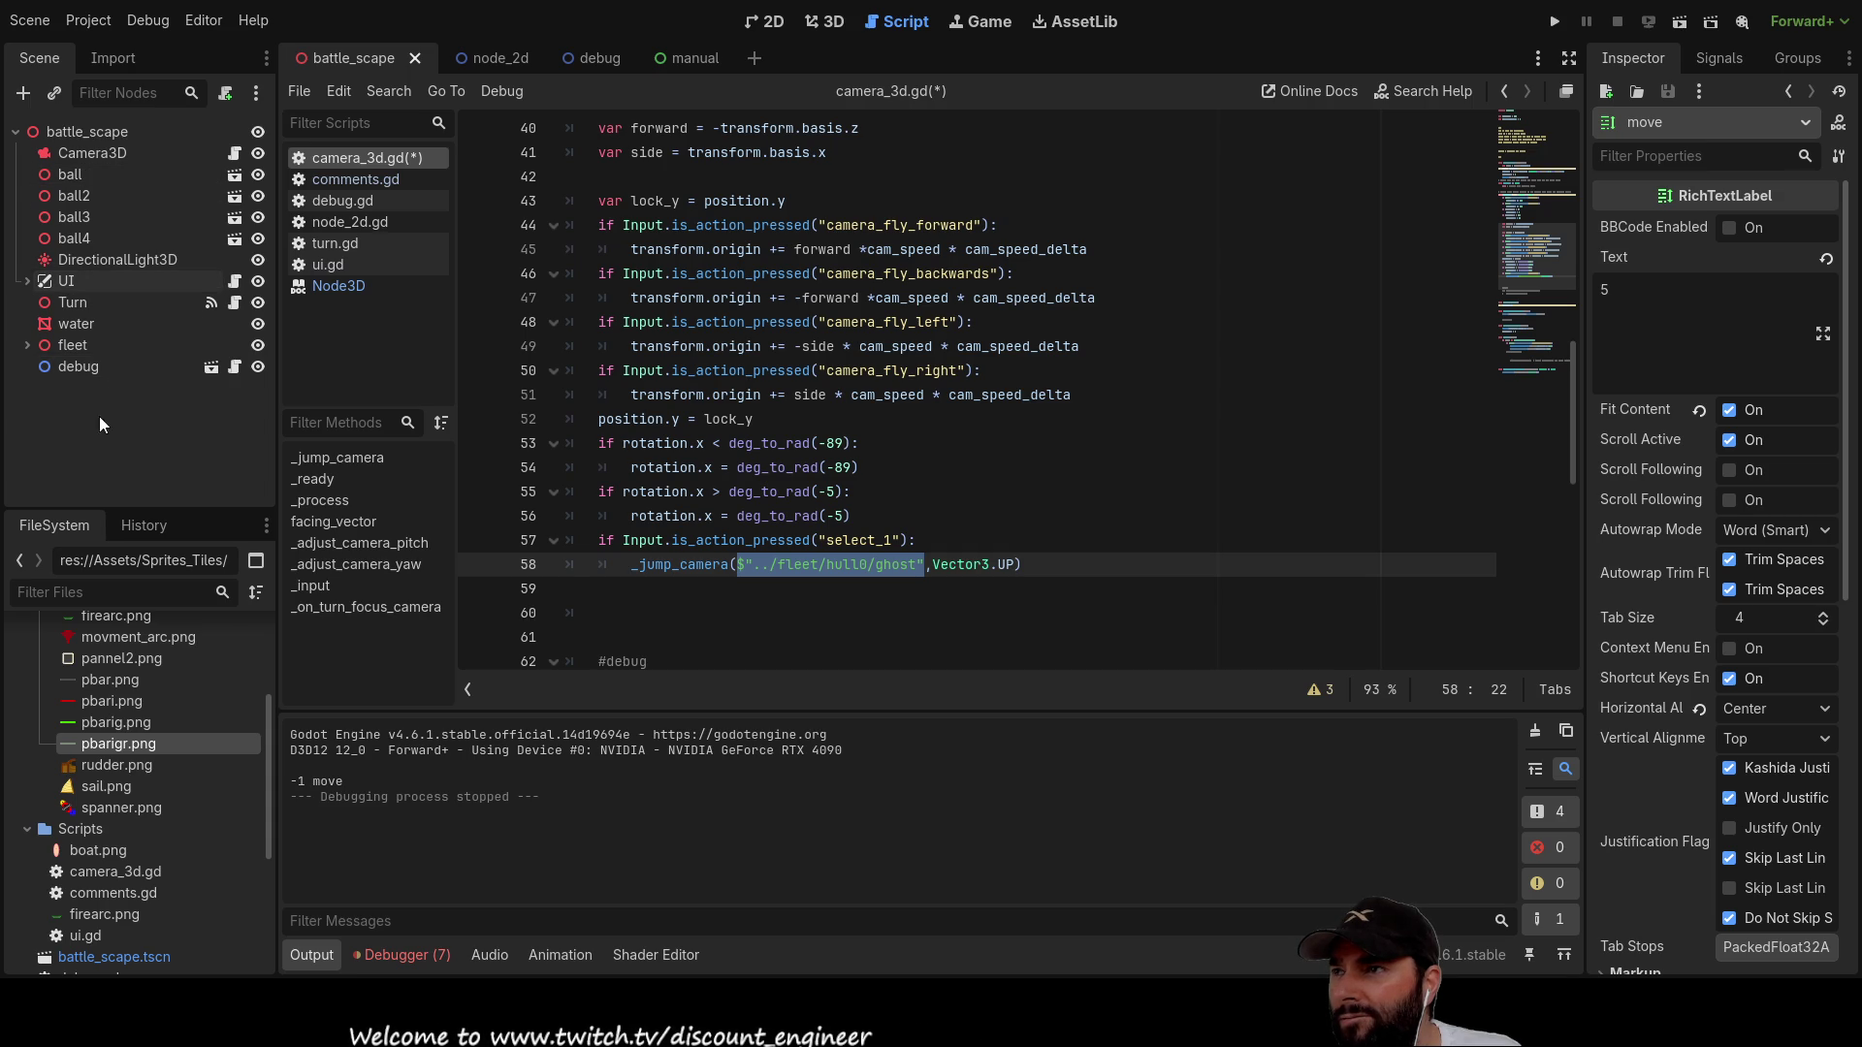
# Step: Expand the fleet node and select ghost to inspect its transform
pyautogui.click(26, 345)
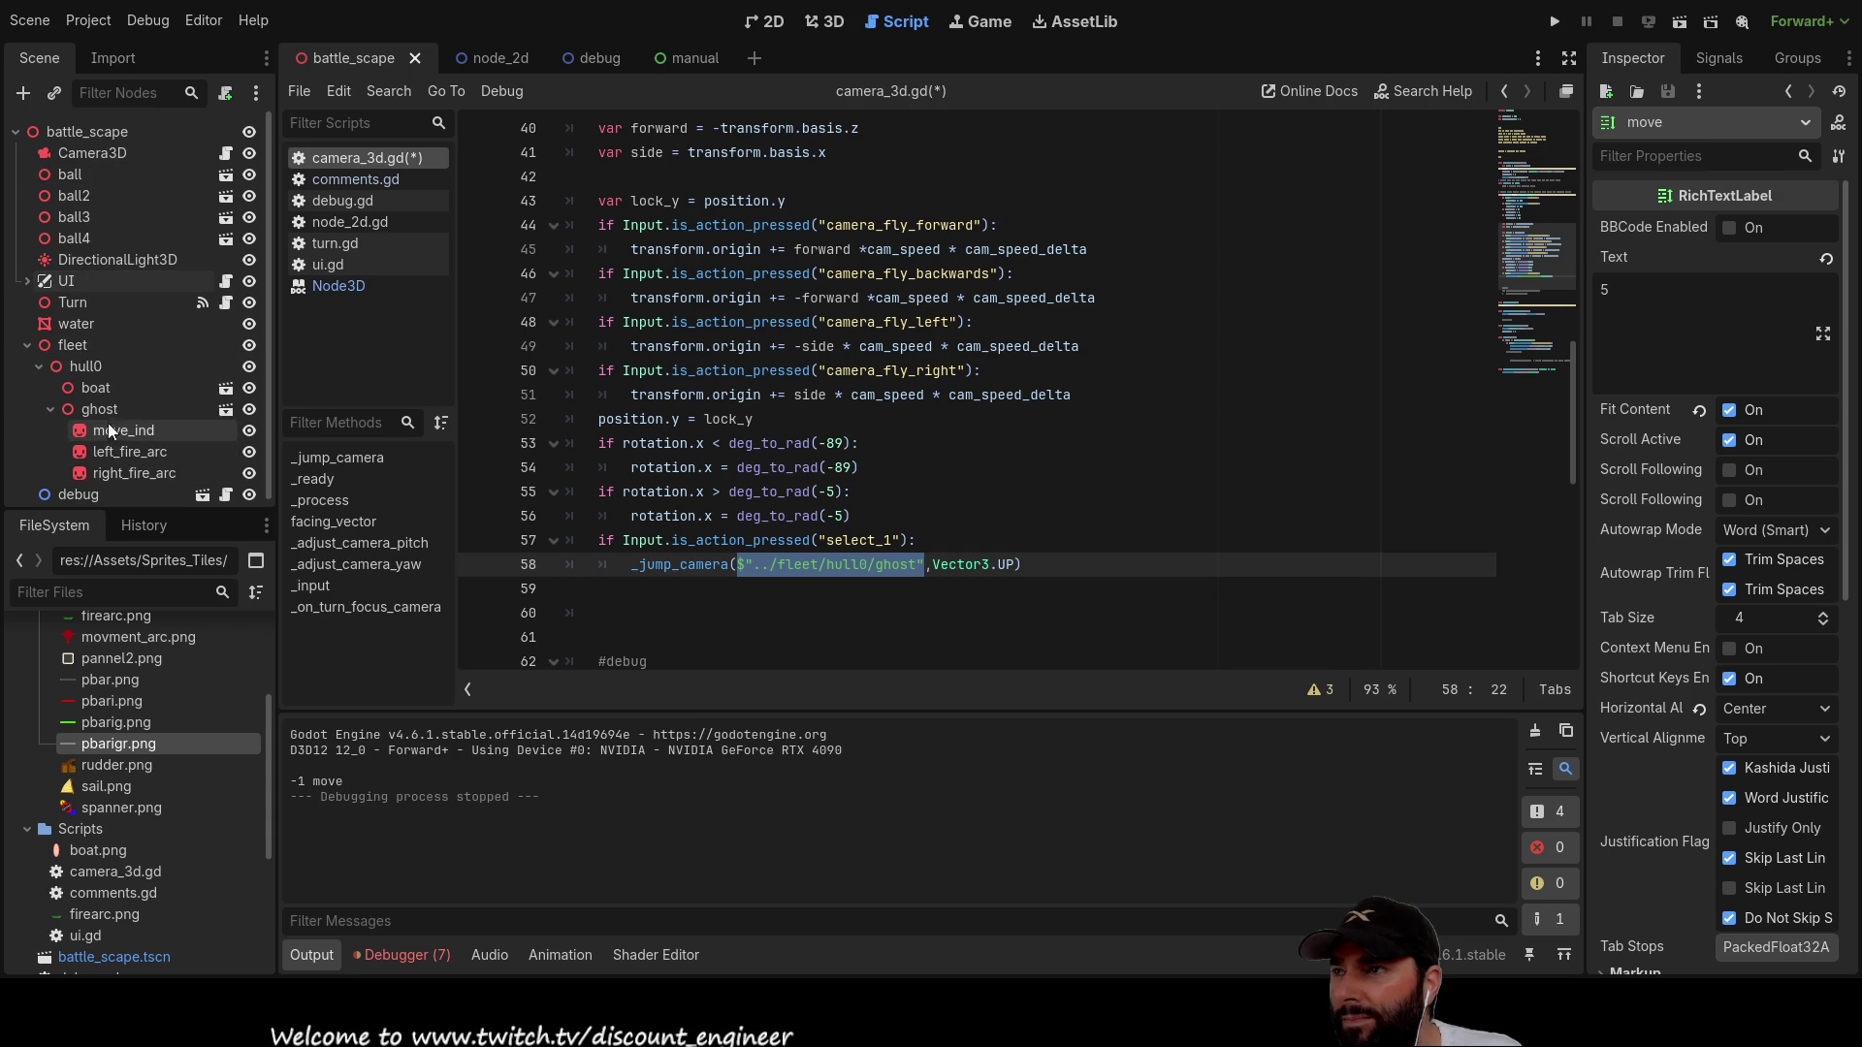
pyautogui.click(103, 409)
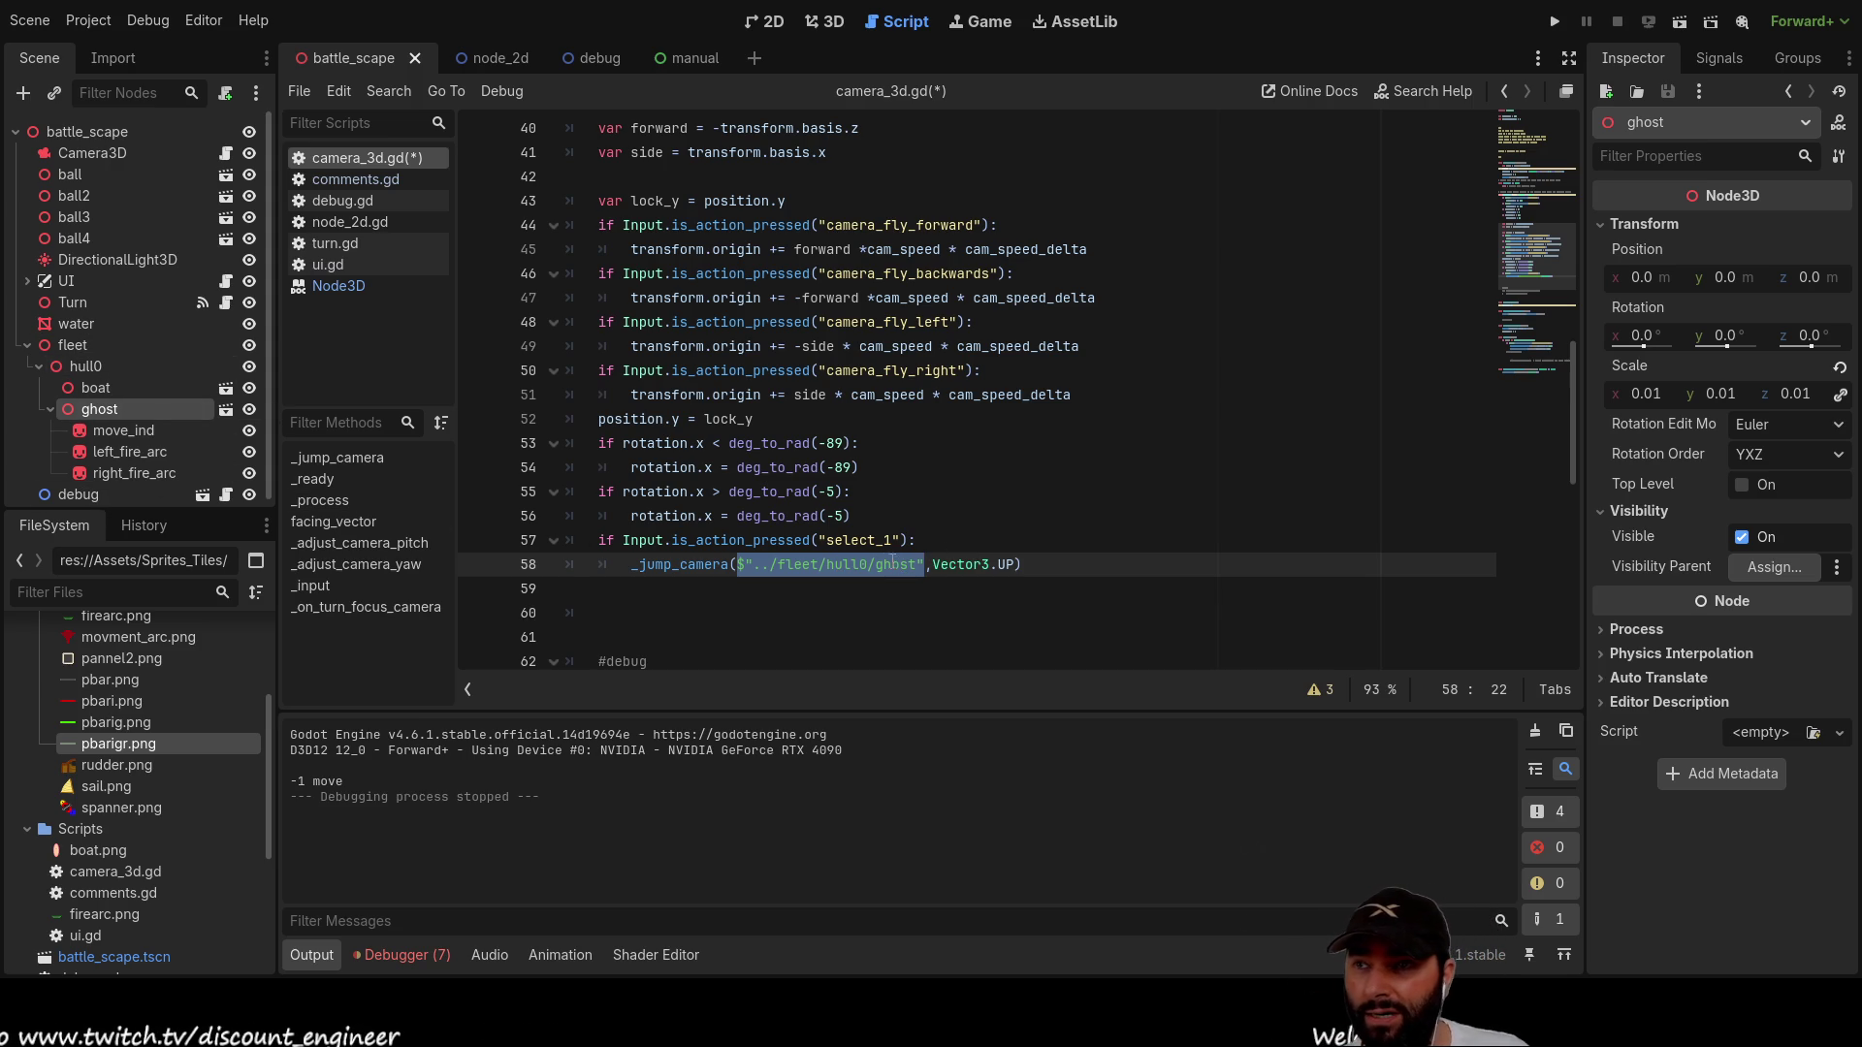
pyautogui.scroll(2, 860, 448)
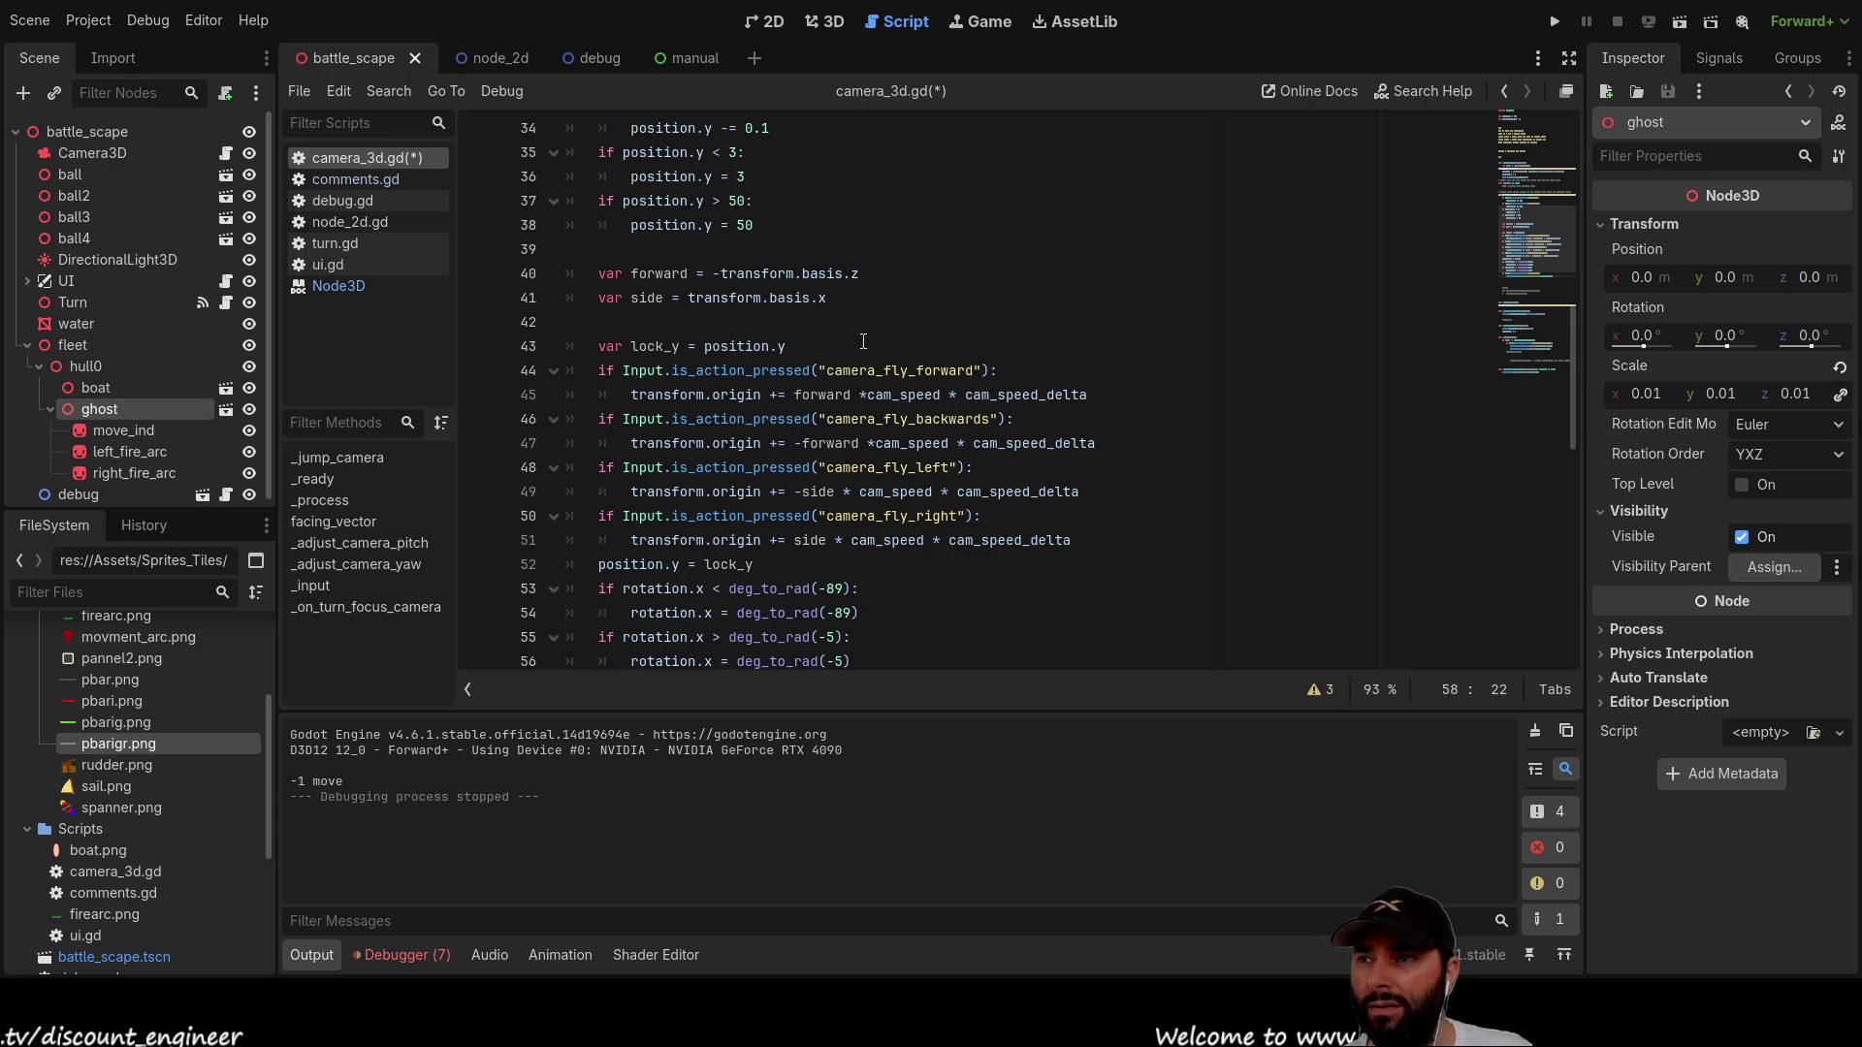
pyautogui.scroll(-2, 867, 368)
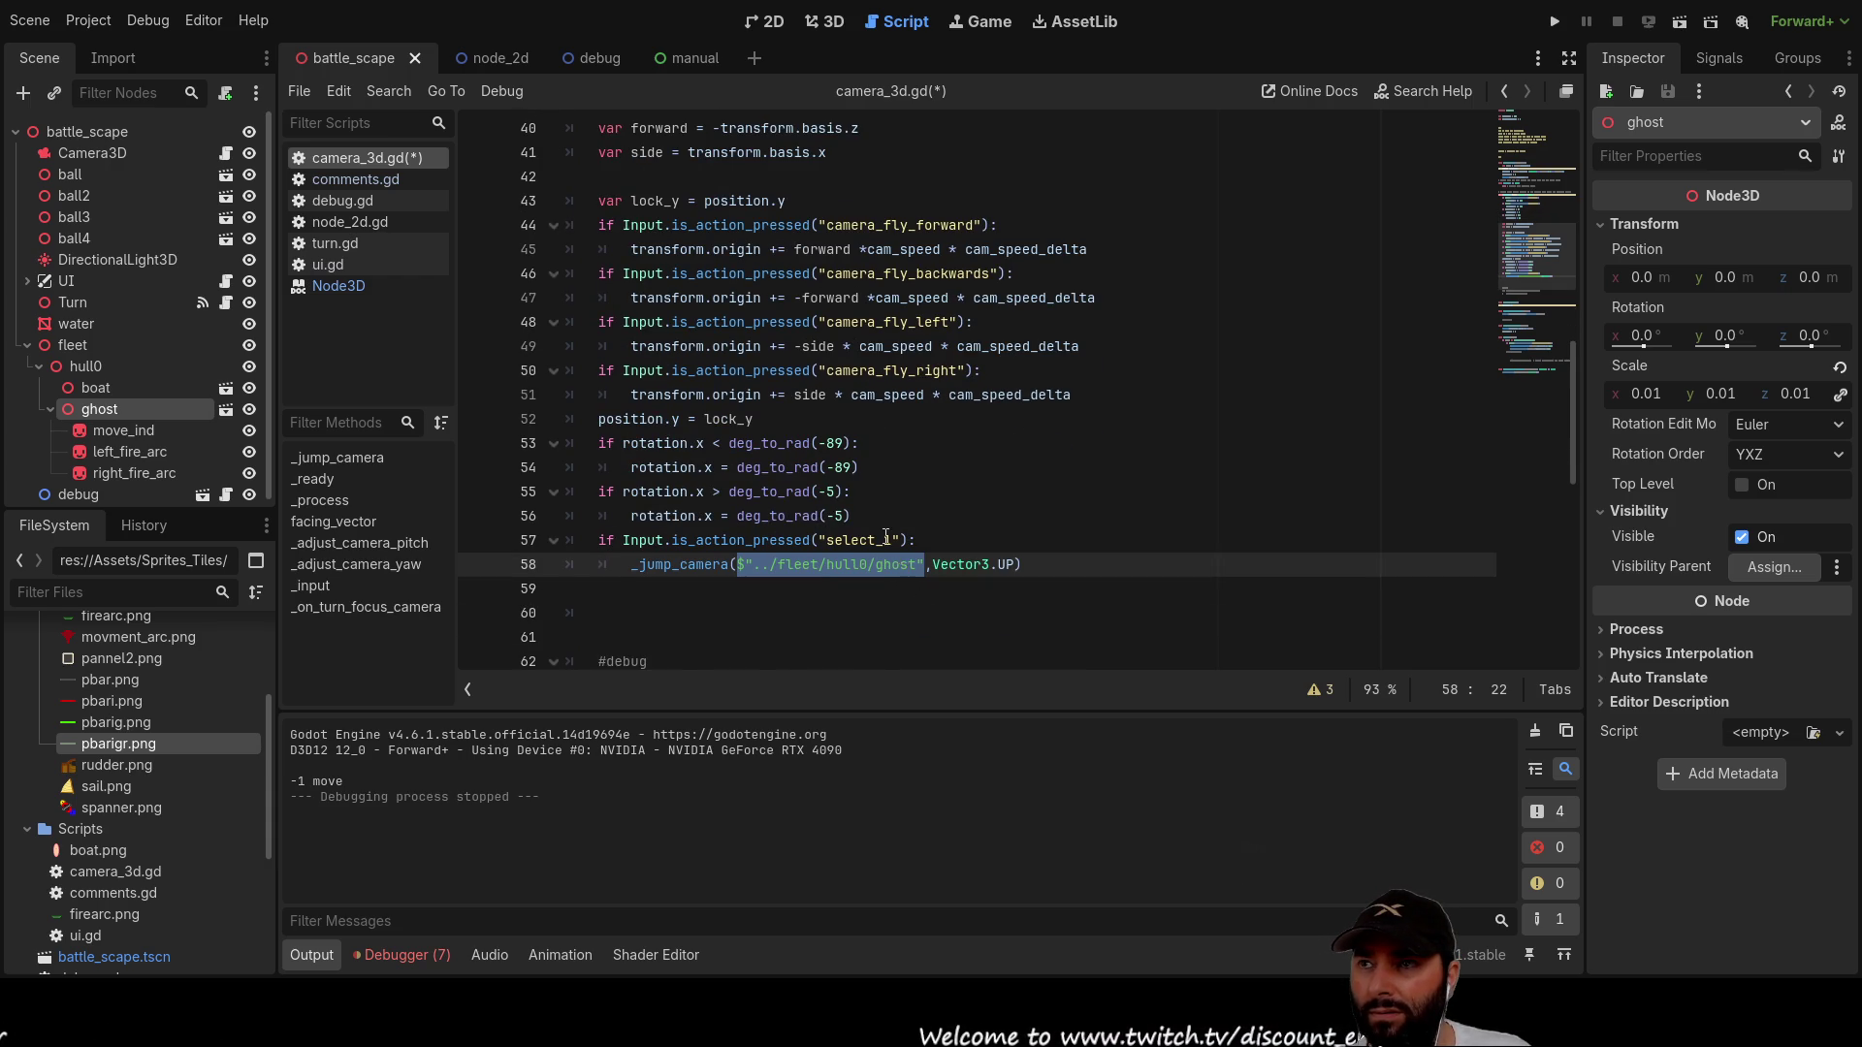
pyautogui.scroll(2, 824, 351)
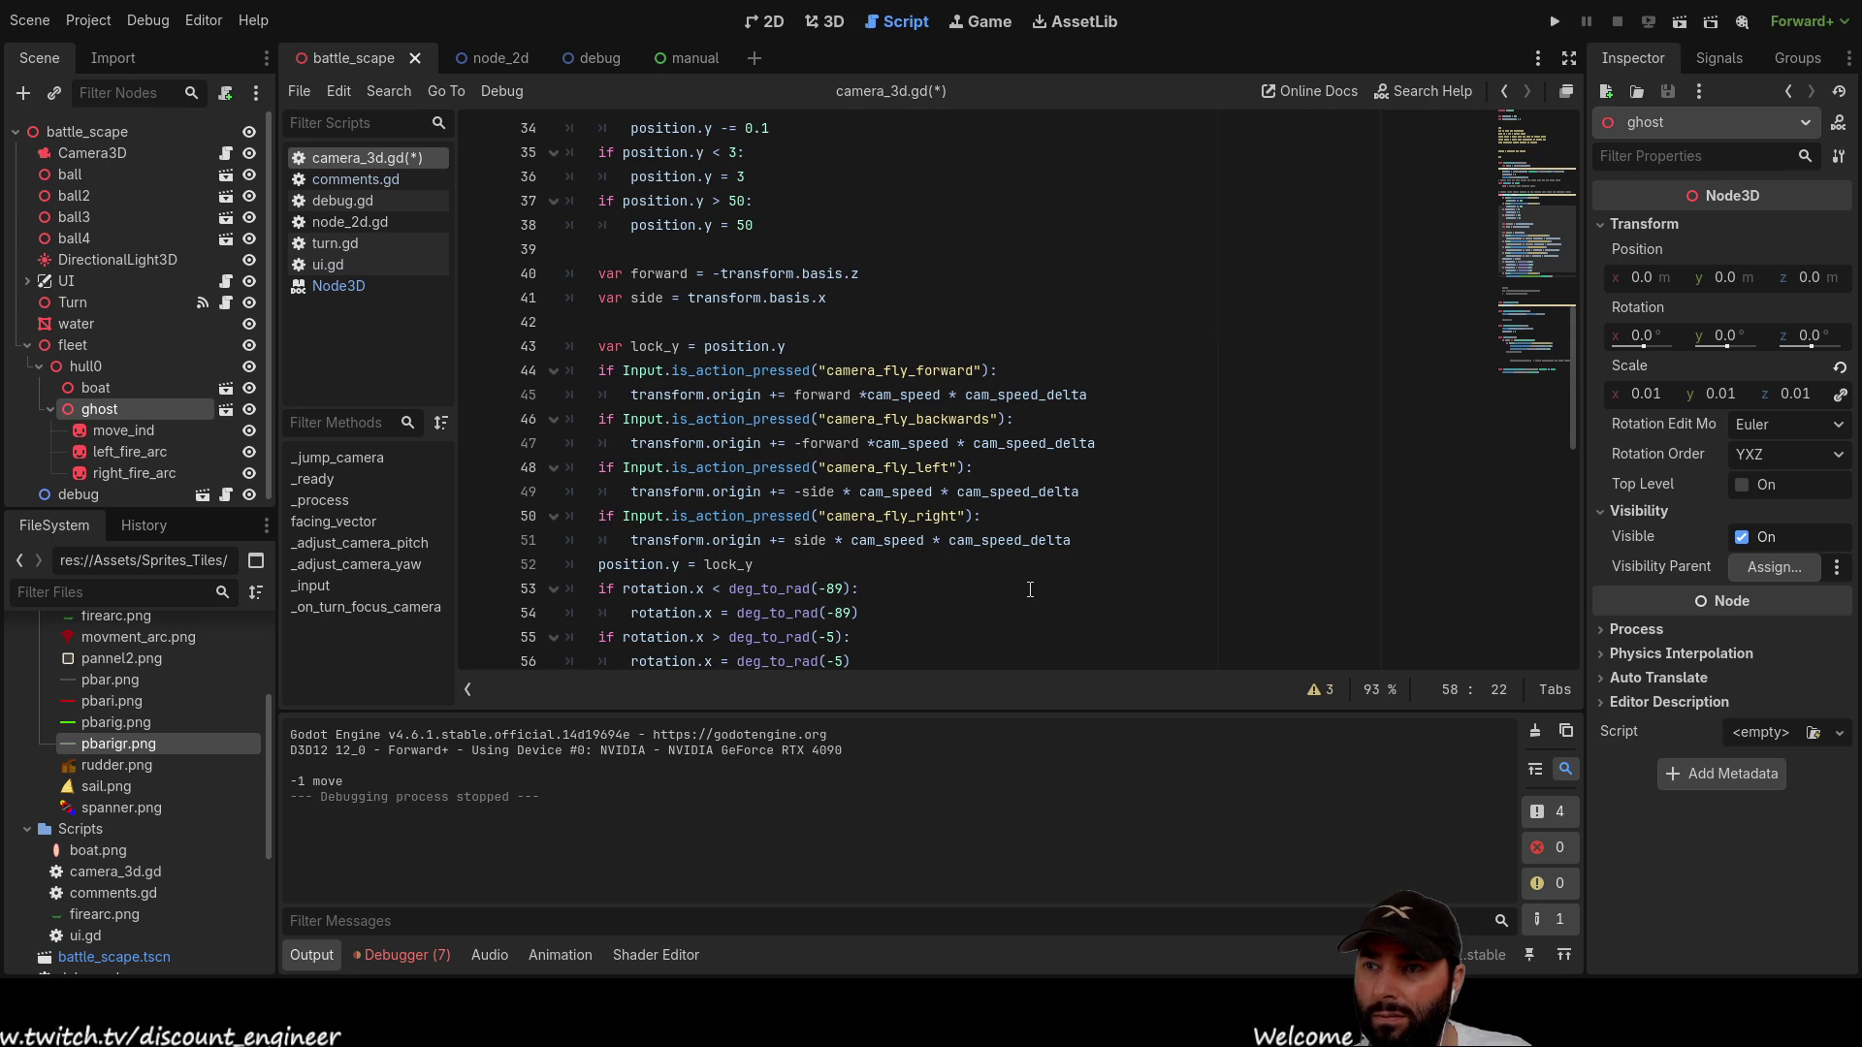
pyautogui.scroll(-2, 1031, 585)
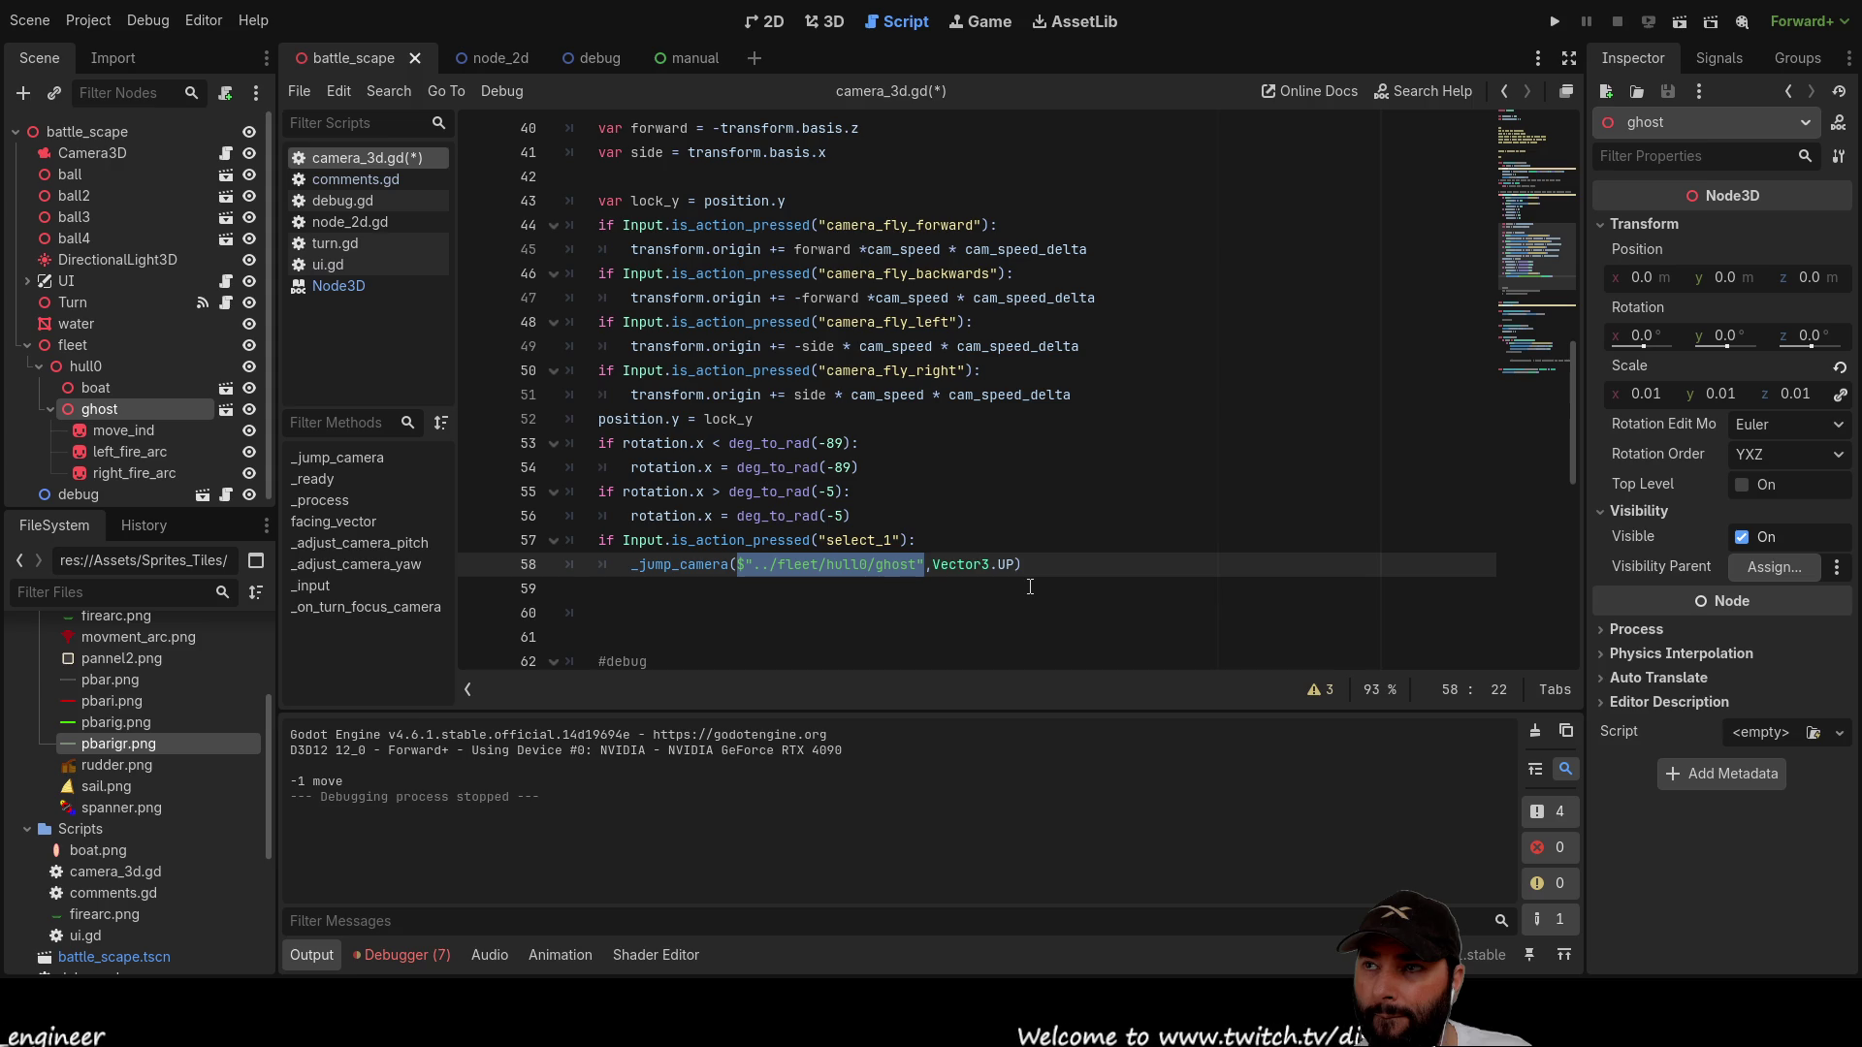
pyautogui.scroll(-1, 1030, 586)
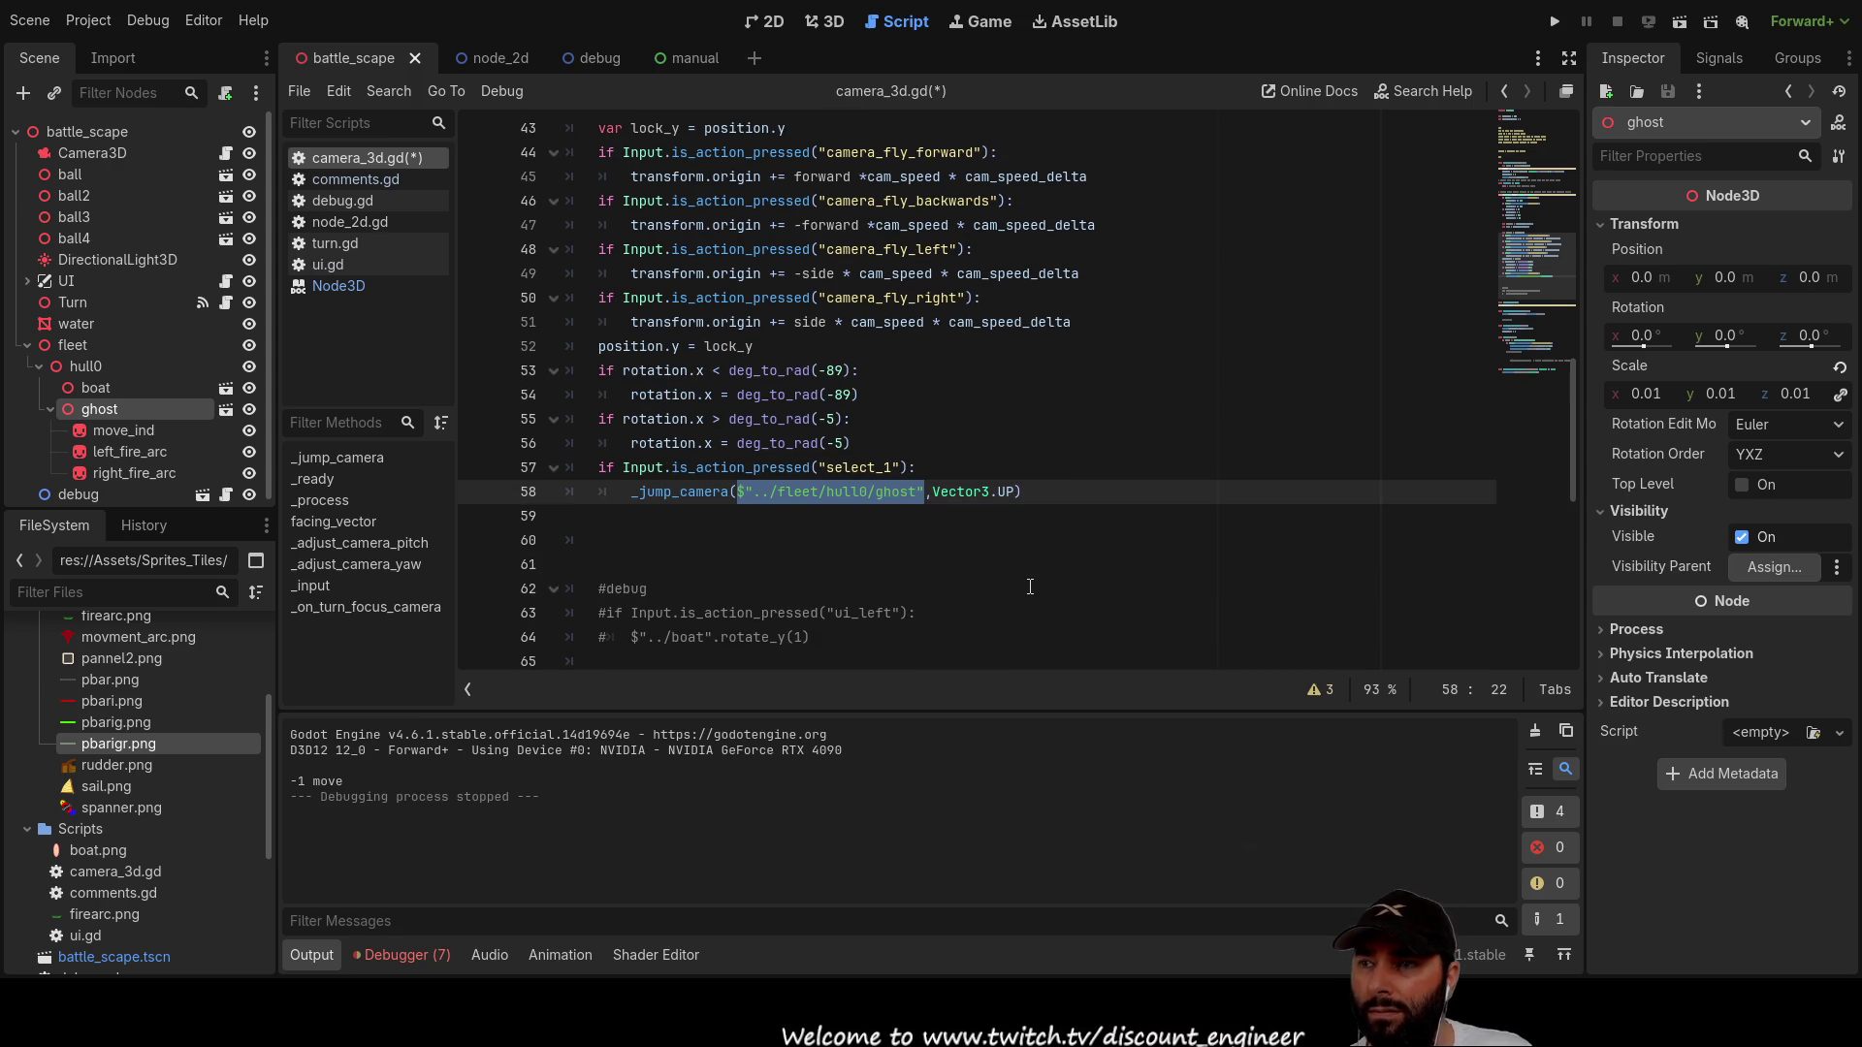
pyautogui.scroll(10, 1030, 586)
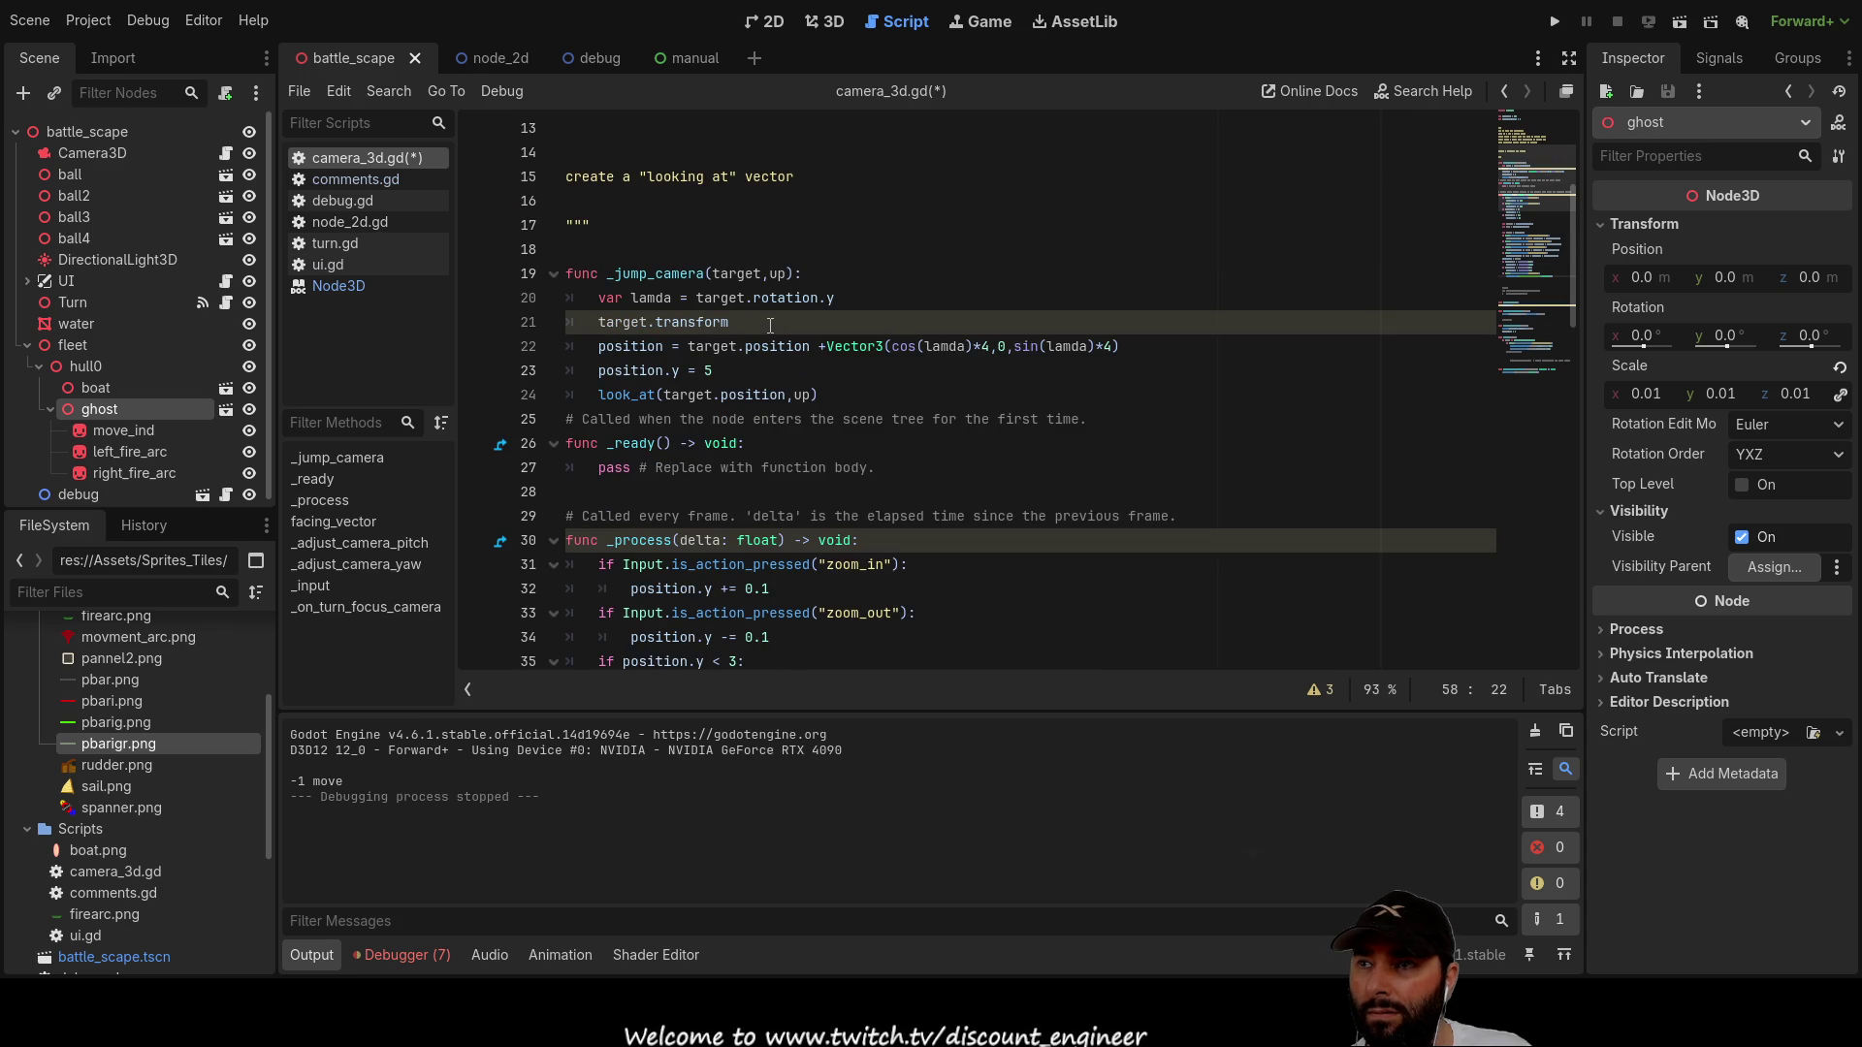
pyautogui.click(858, 322)
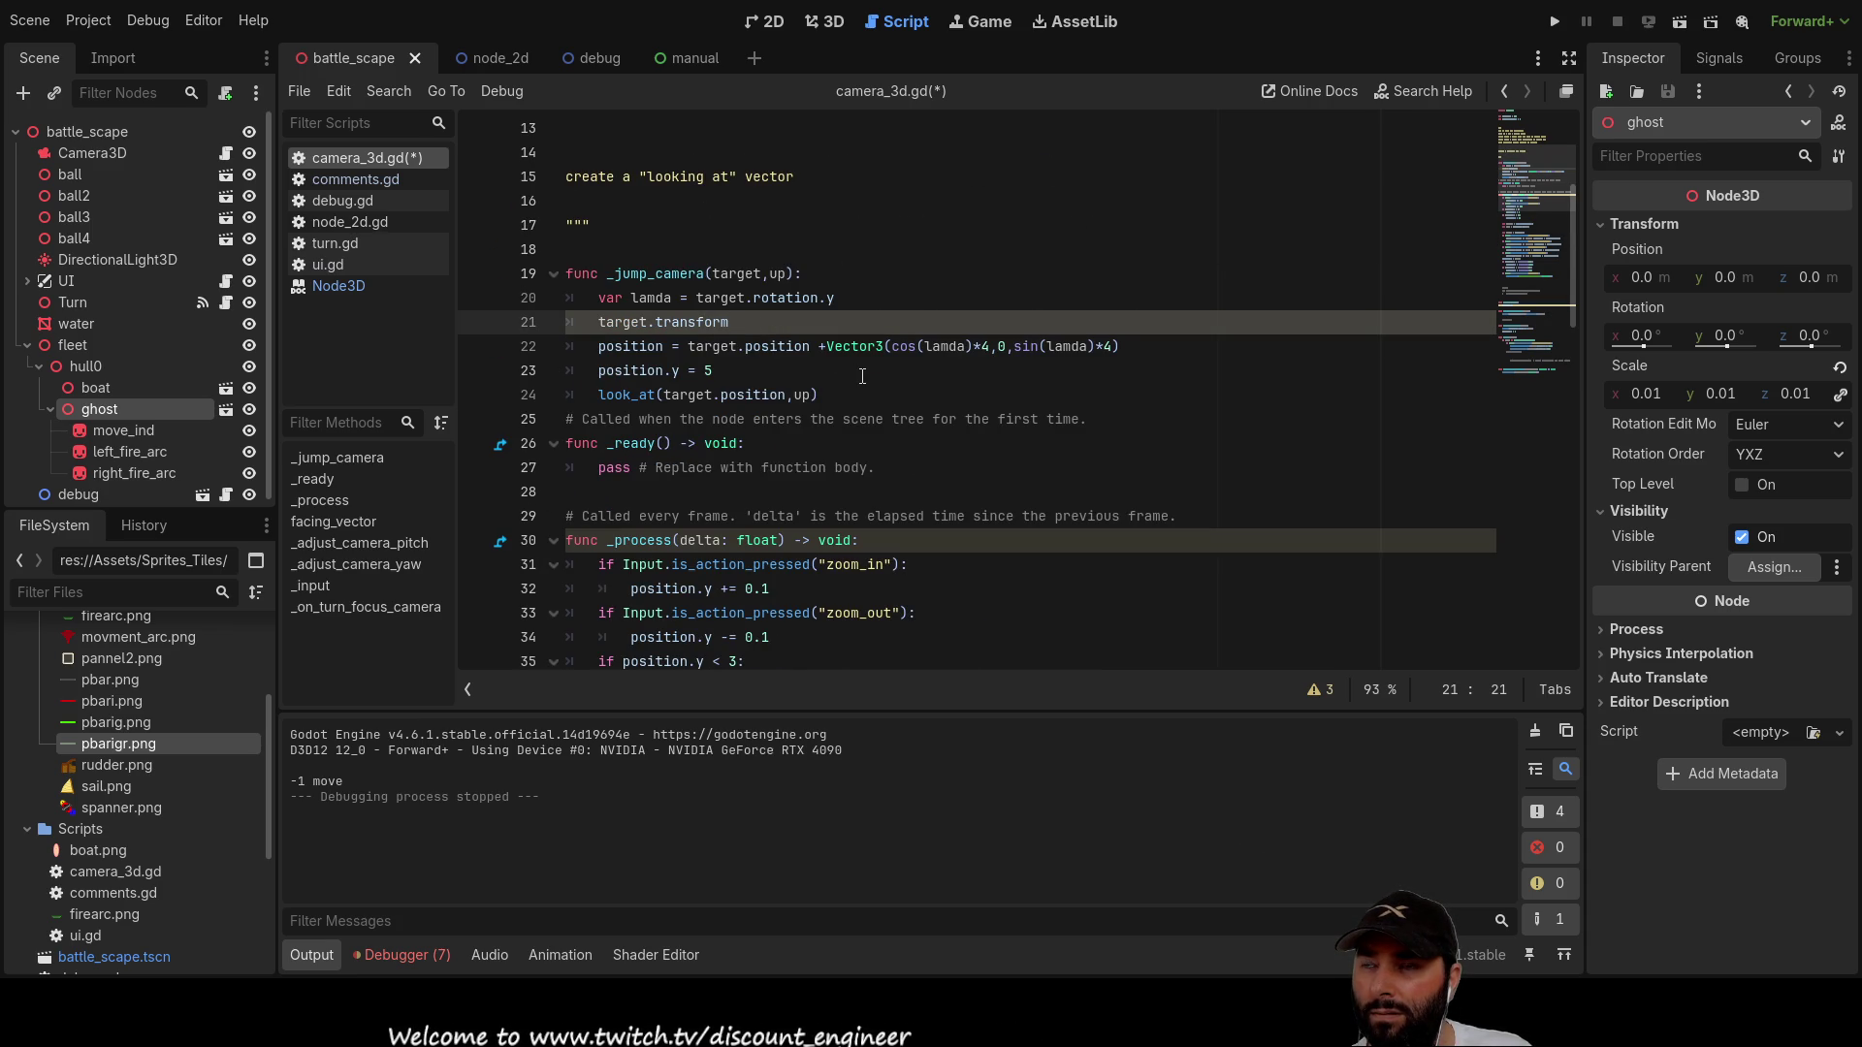
pyautogui.scroll(-6, 862, 377)
pyautogui.scroll(3, 942, 431)
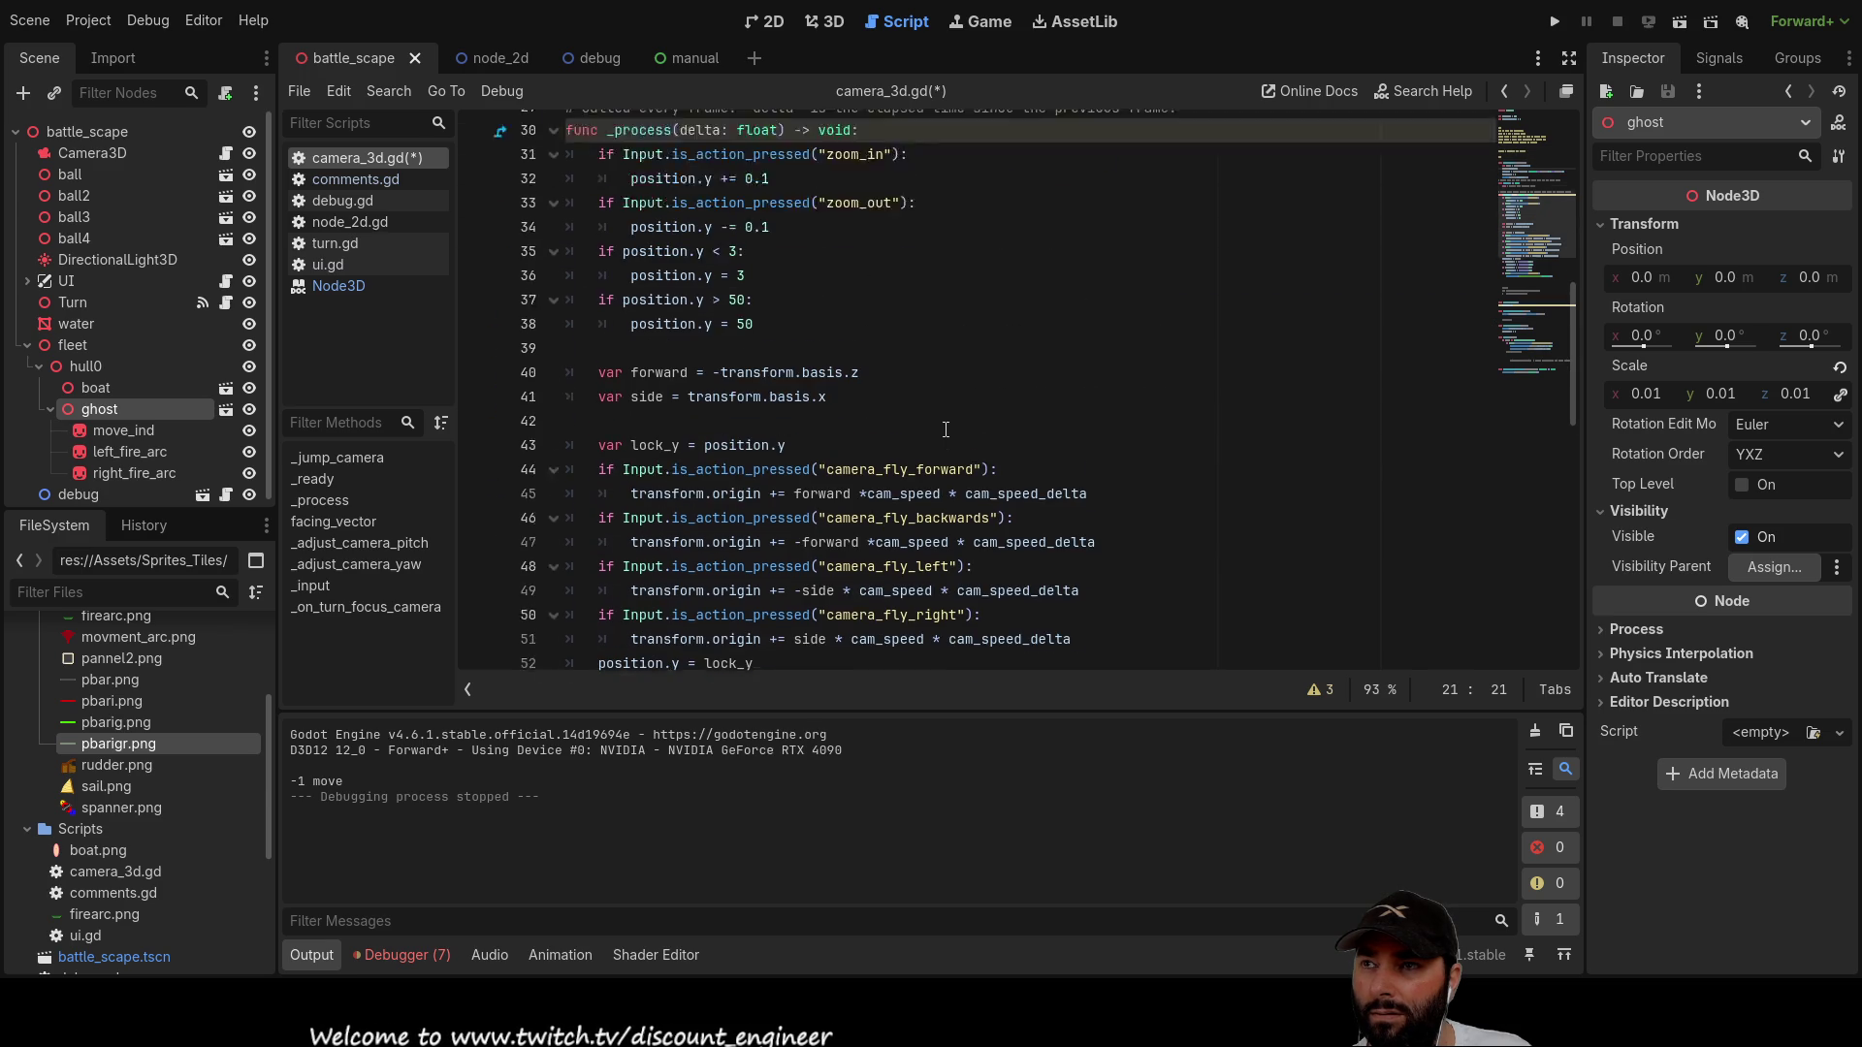
pyautogui.scroll(-5, 942, 431)
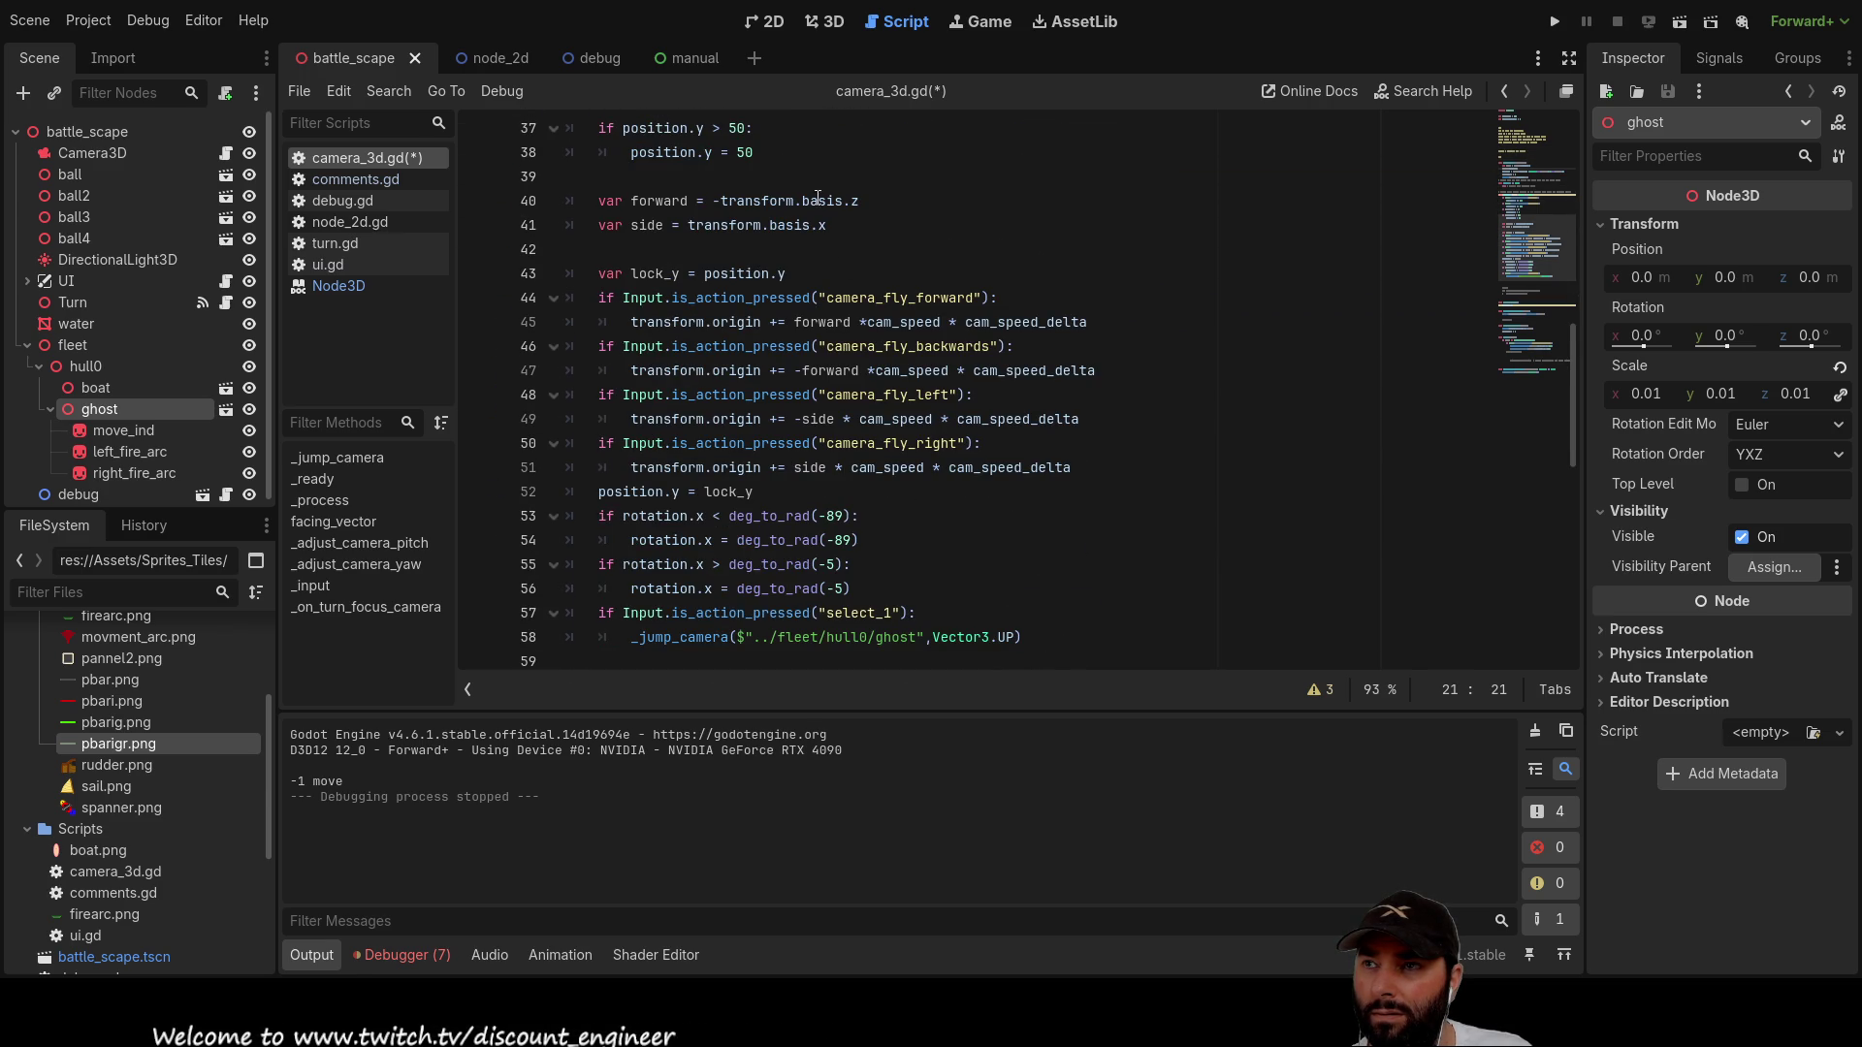
pyautogui.moveTo(802, 200); pyautogui.dragTo(860, 201)
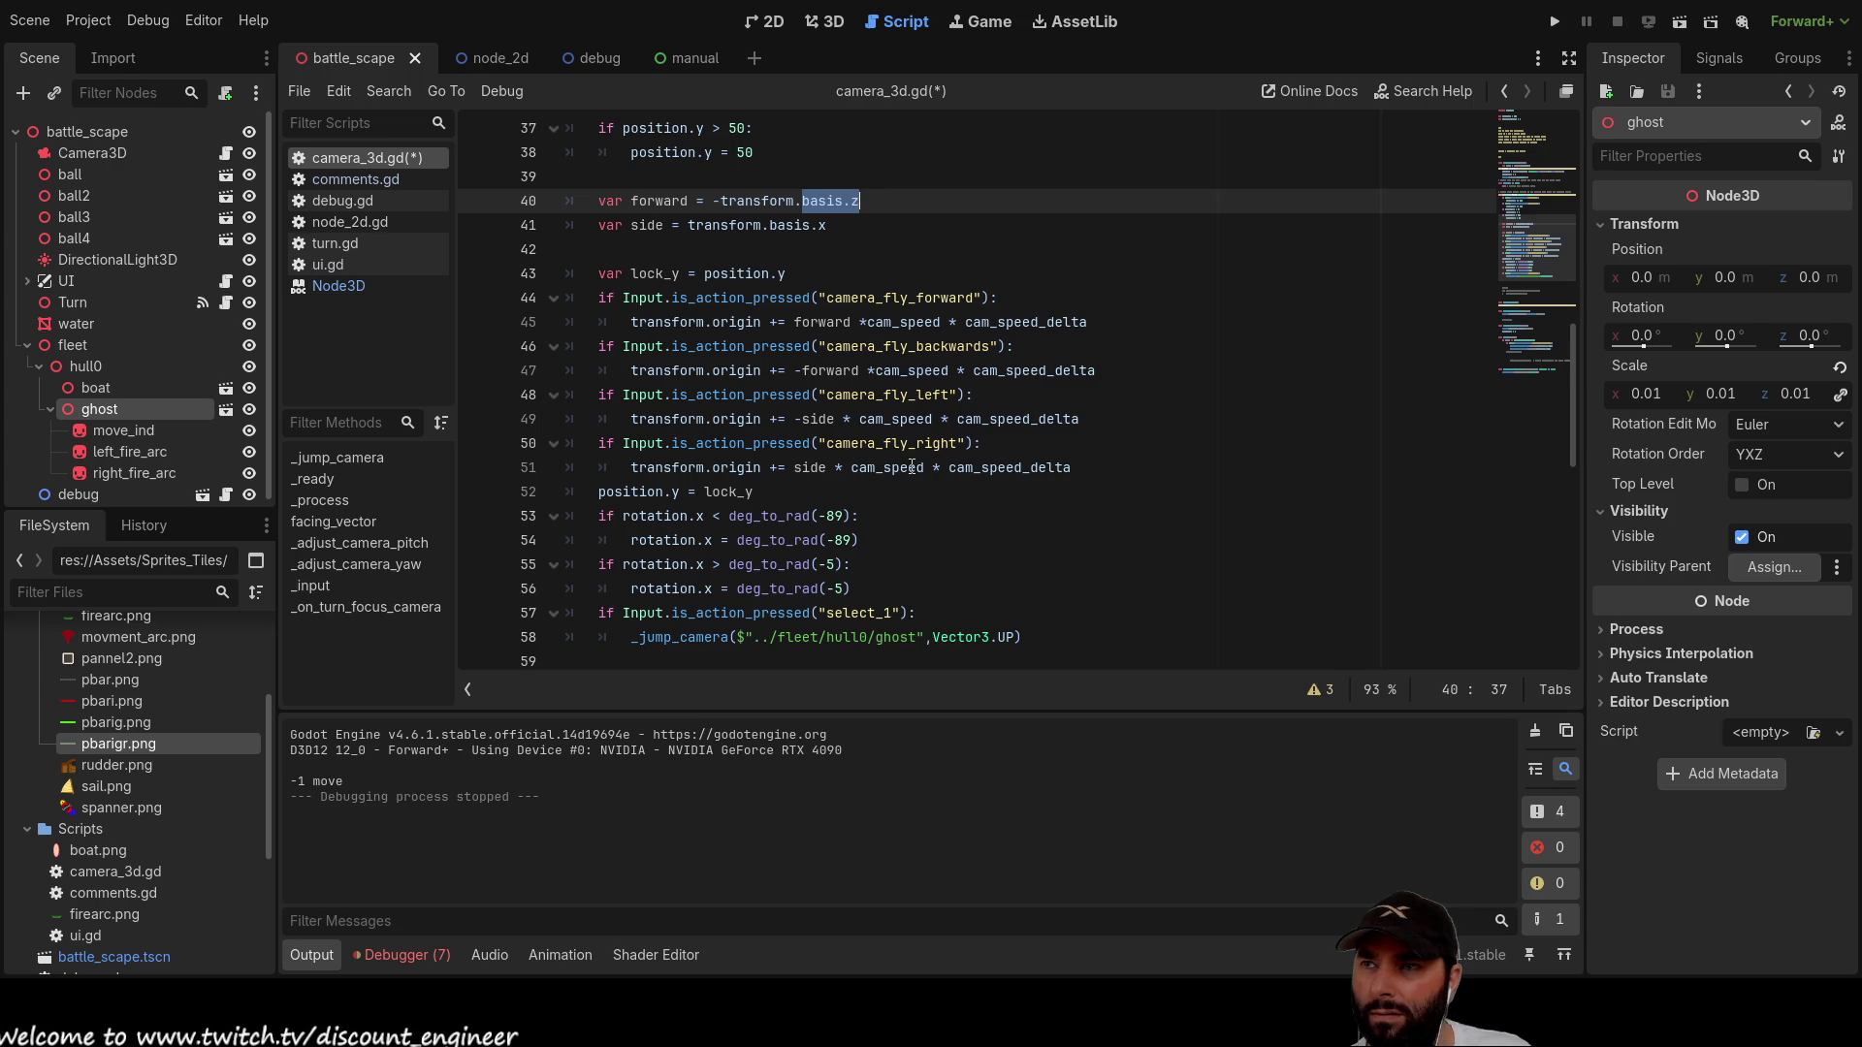
pyautogui.scroll(8, 912, 468)
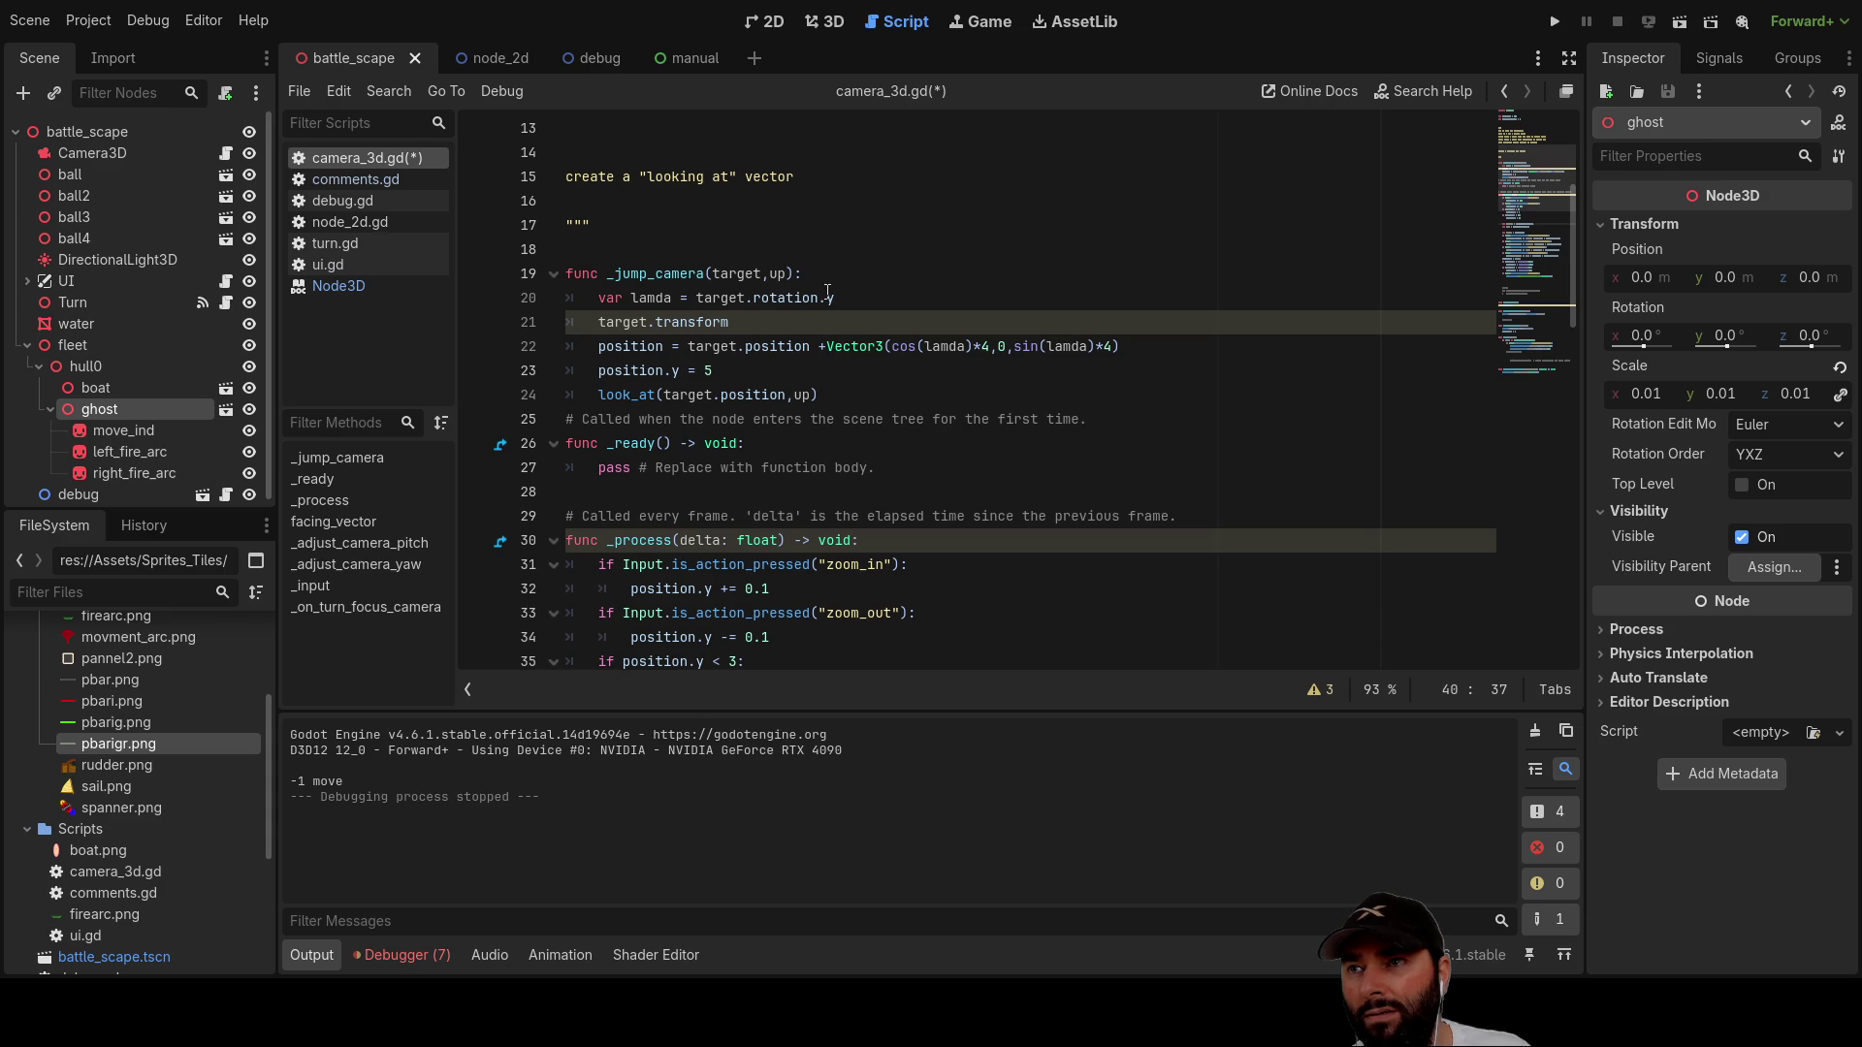
# Step: Replace the Vector3 cos/sin offset on the position line with a trailing +
pyautogui.click(819, 347)
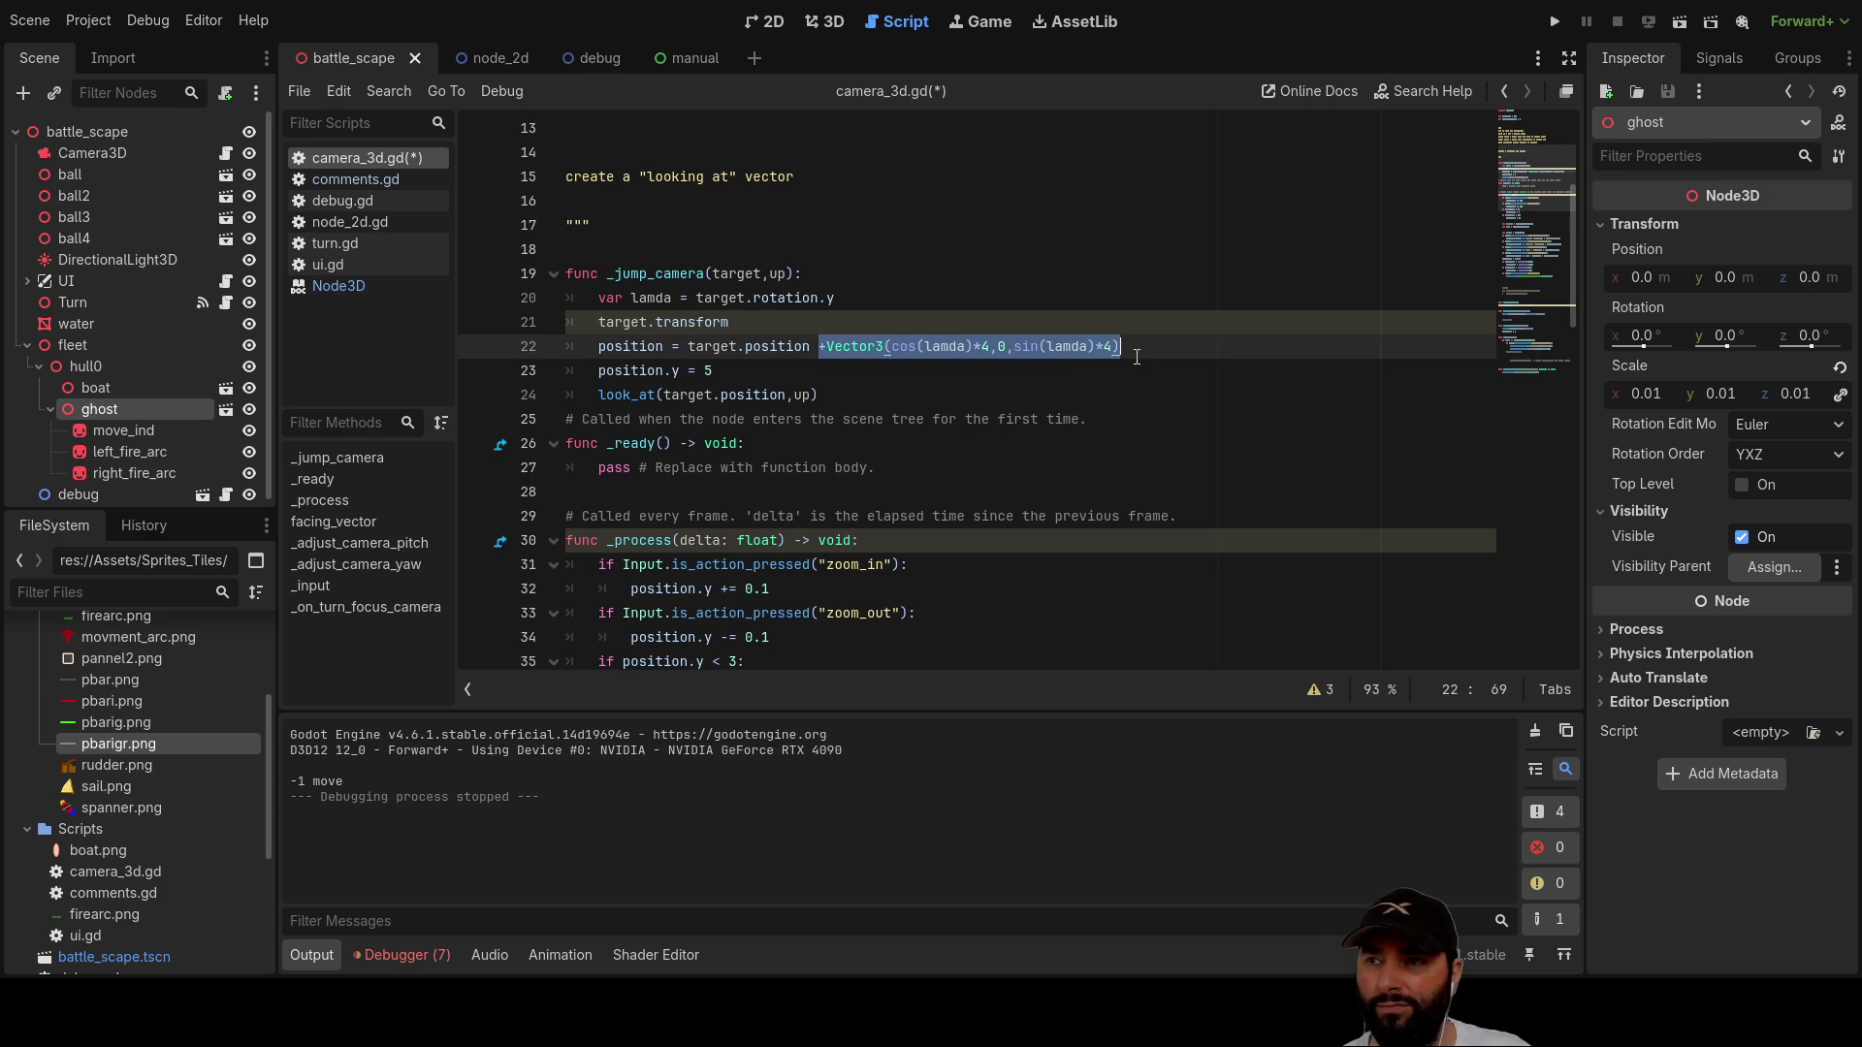
pyautogui.press('BackSpace')
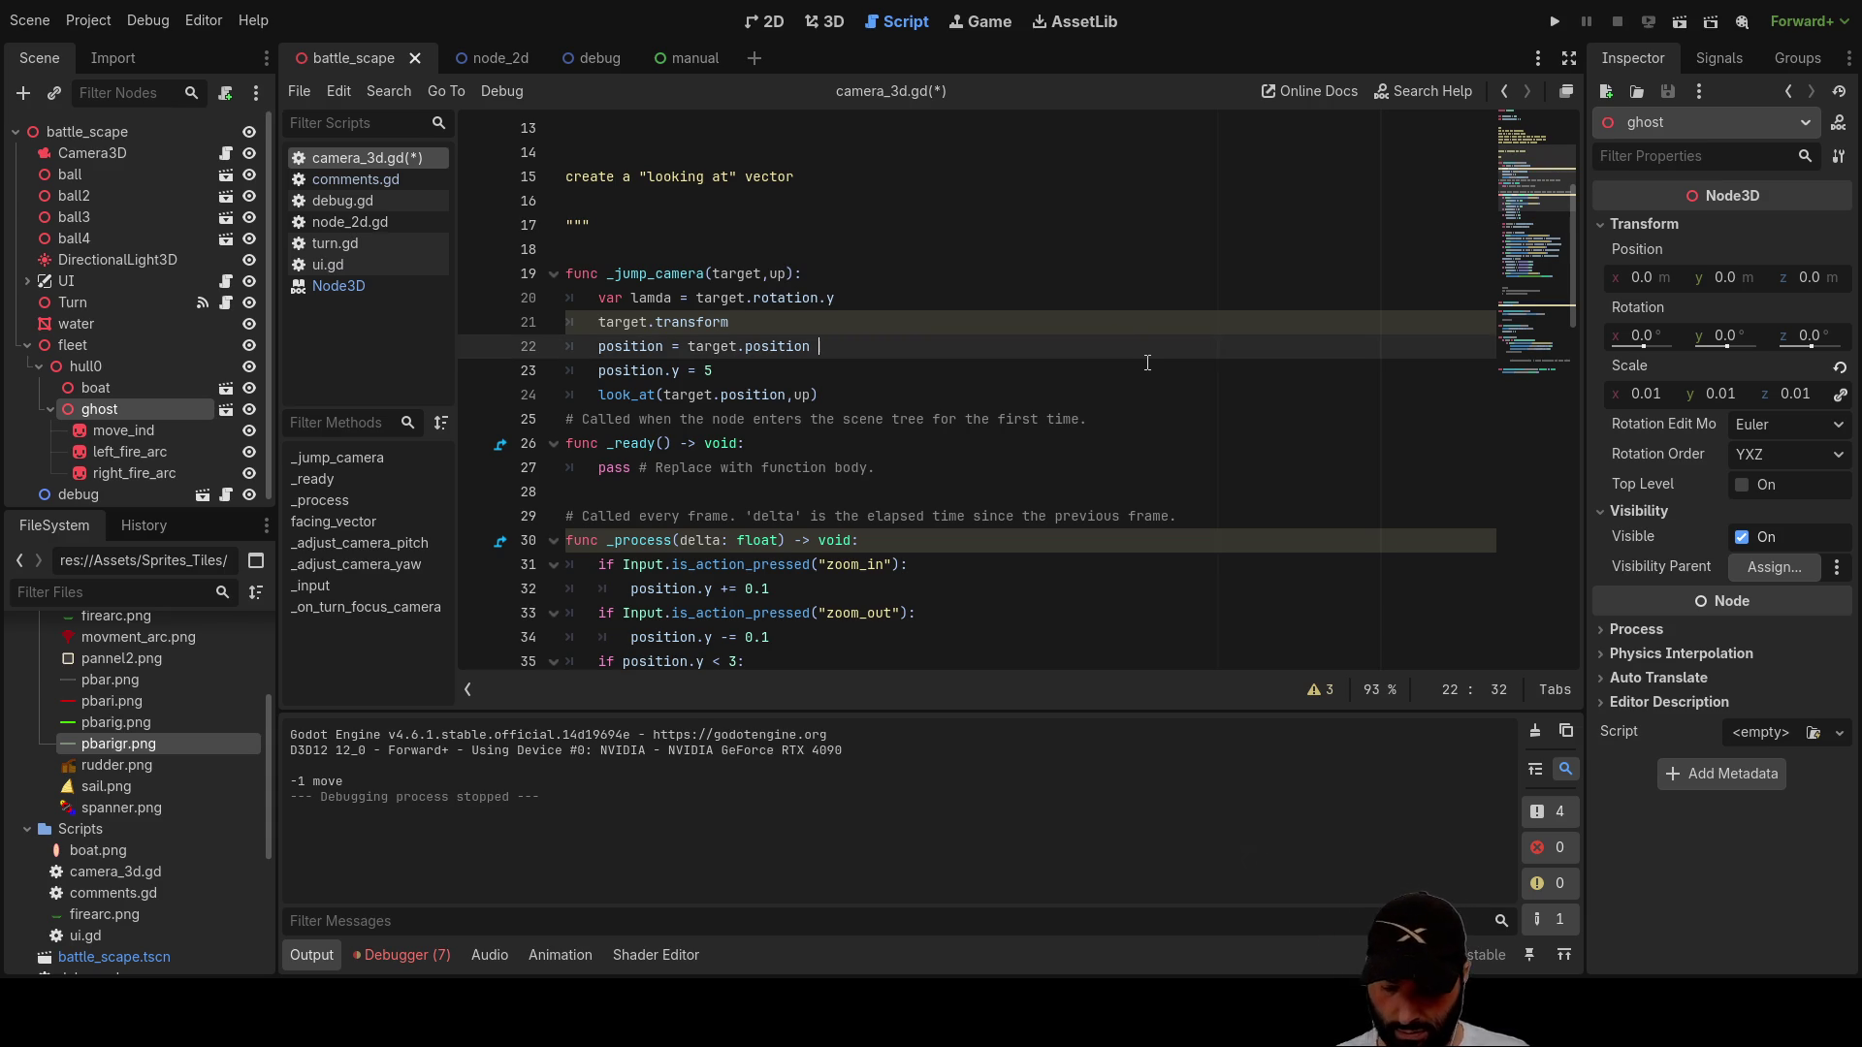
pyautogui.write('+')
pyautogui.press('Left')
pyautogui.press('Left')
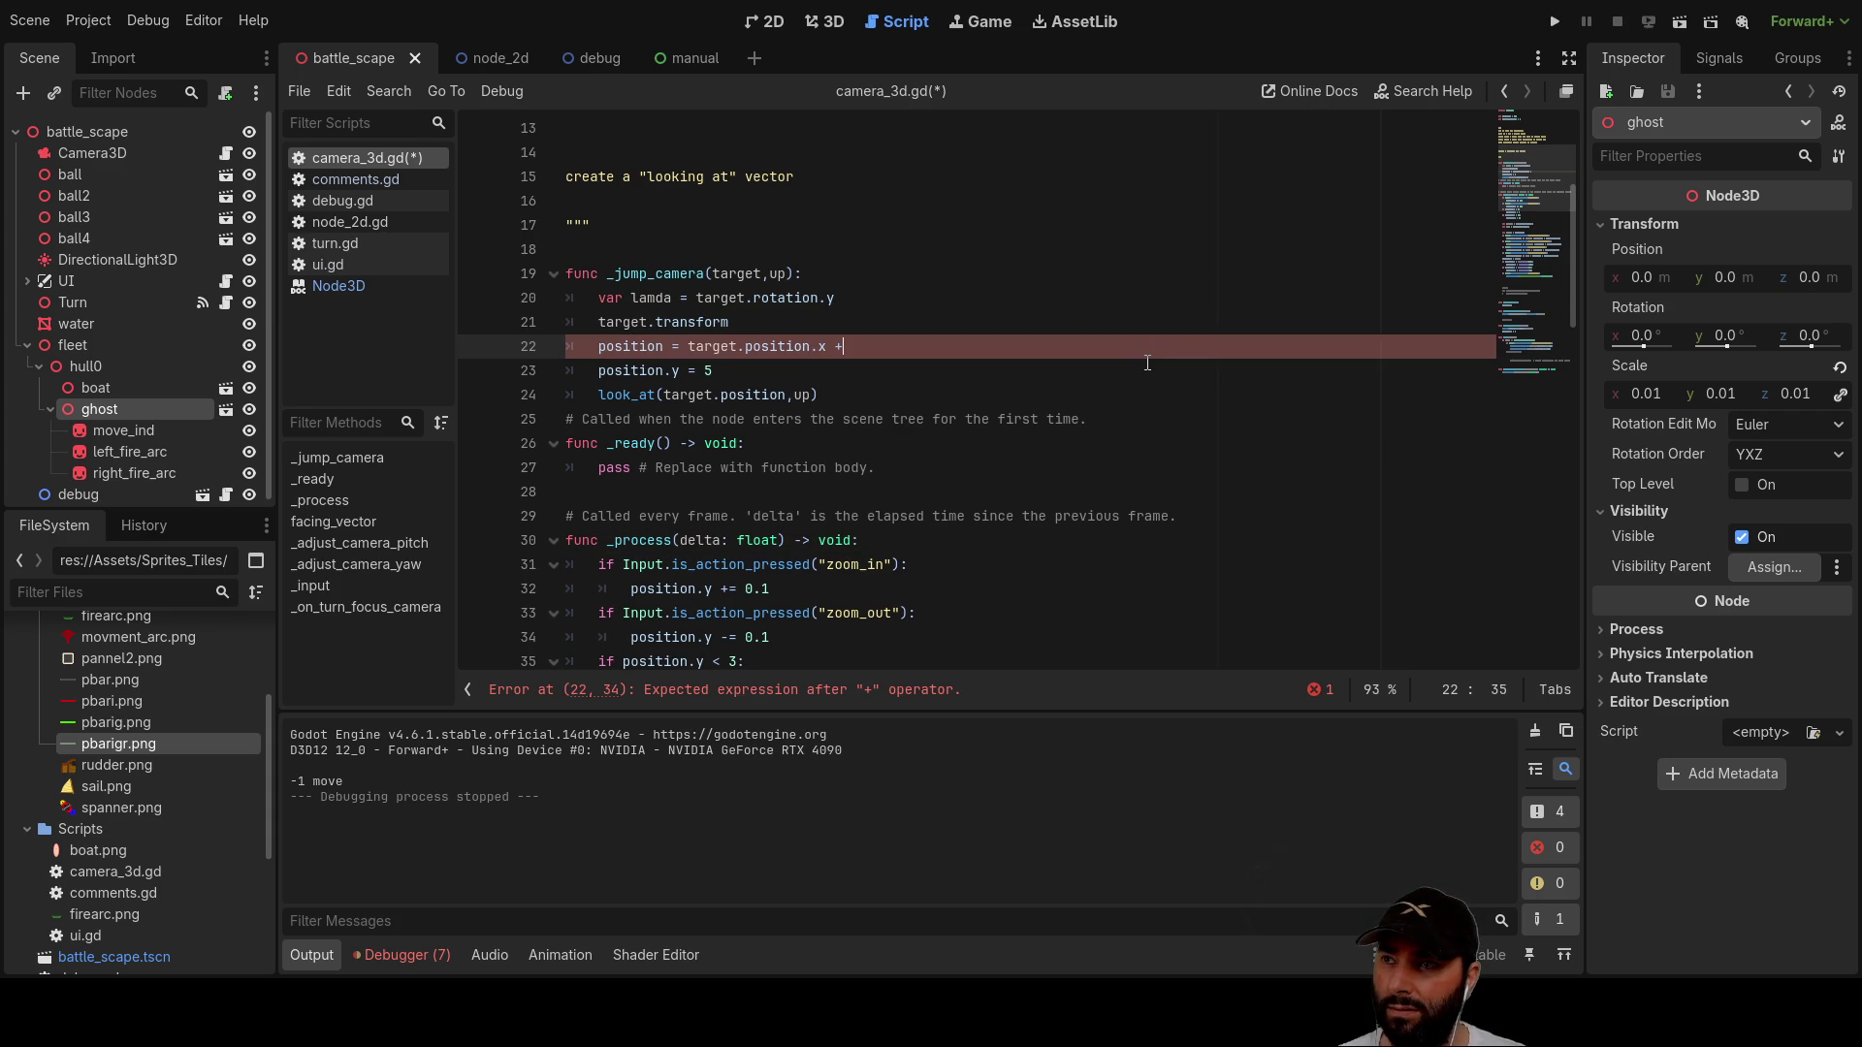
# Step: Delete the var lamda declaration line from _jump_camera
pyautogui.click(855, 298)
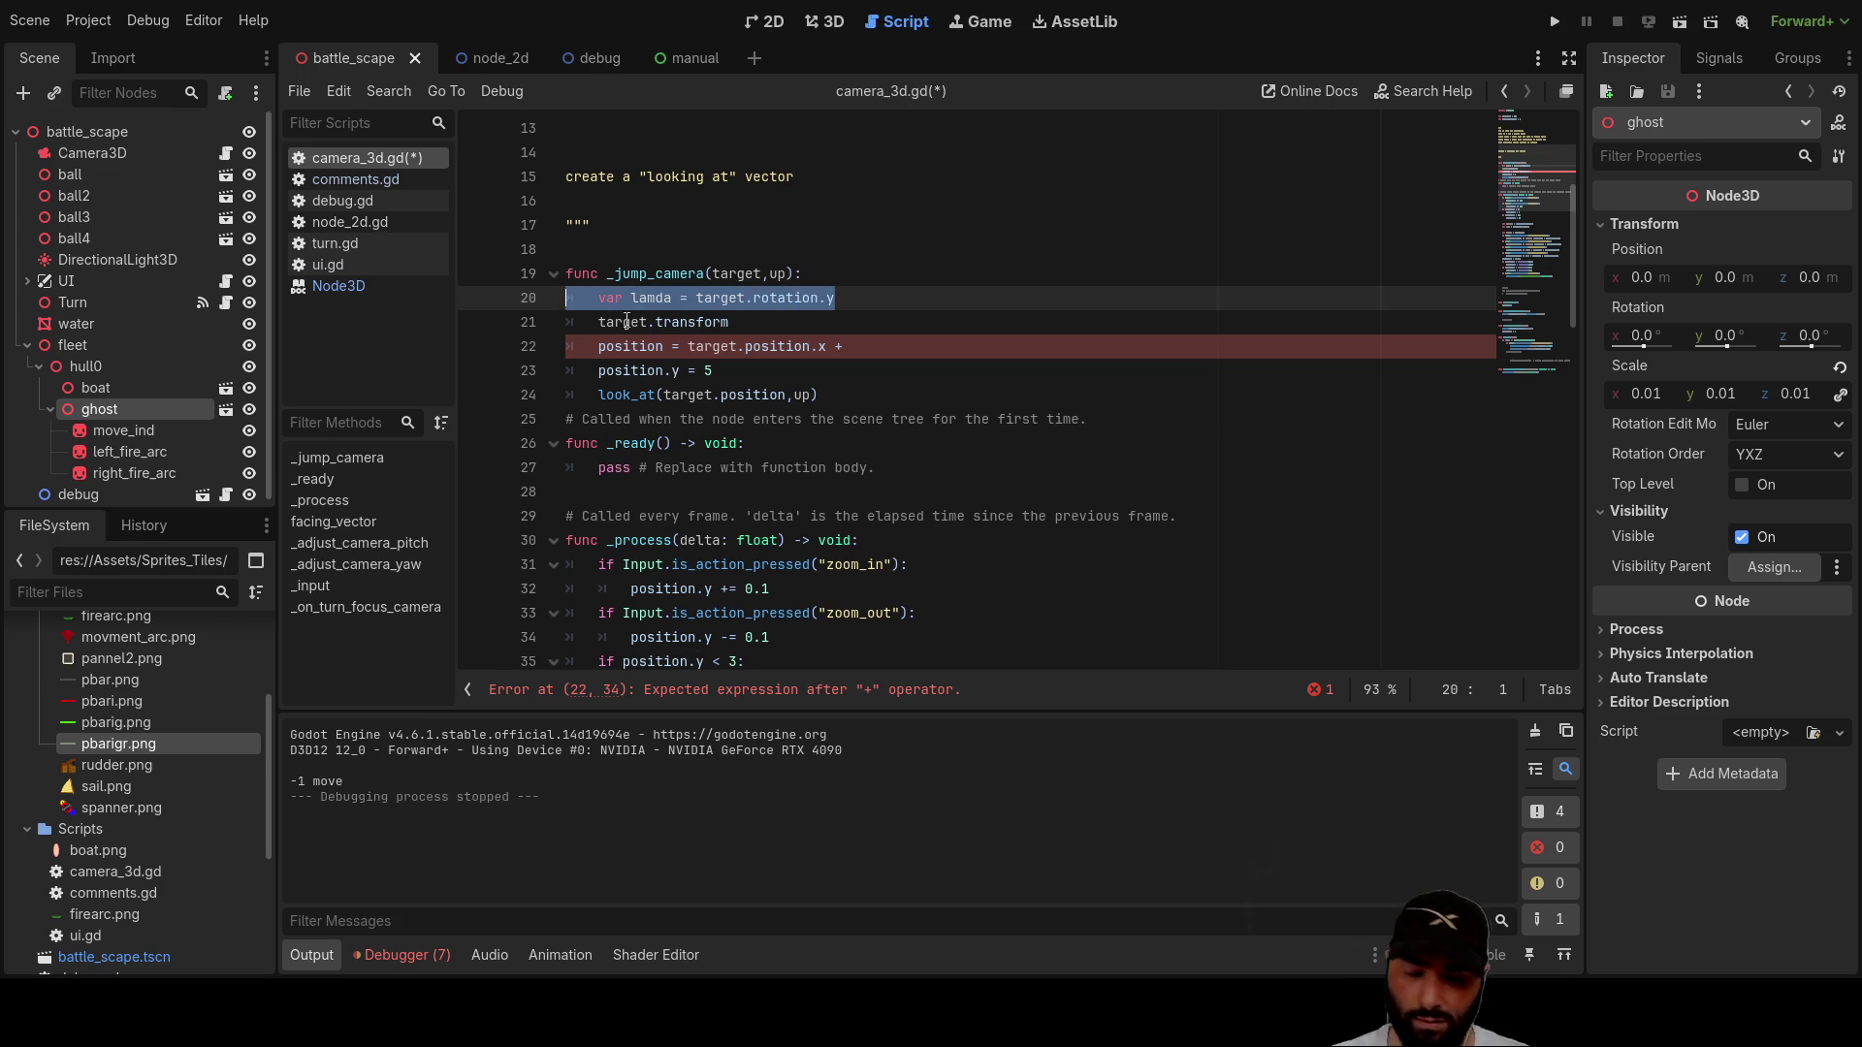
pyautogui.press('BackSpace')
pyautogui.press('Delete')
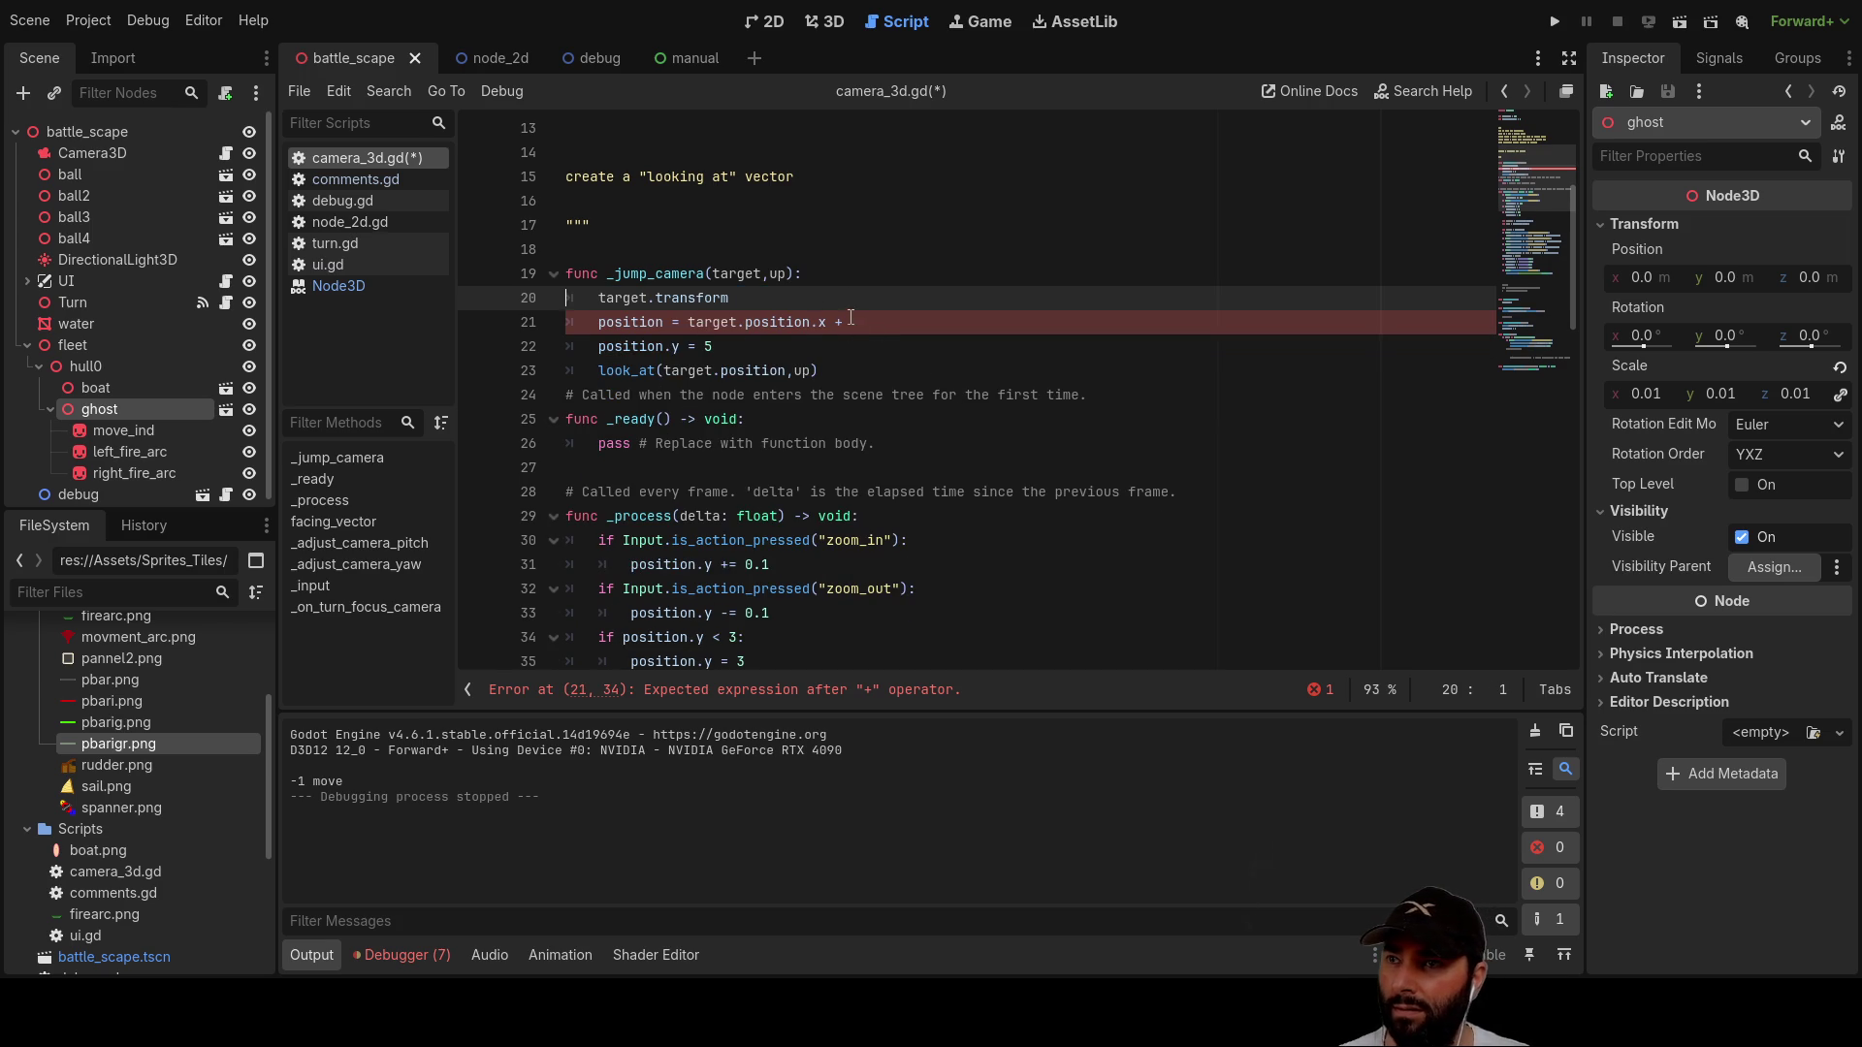
# Step: Make line 21 read position.x = target.position.x + target.transform.basis.x +10
pyautogui.click(898, 329)
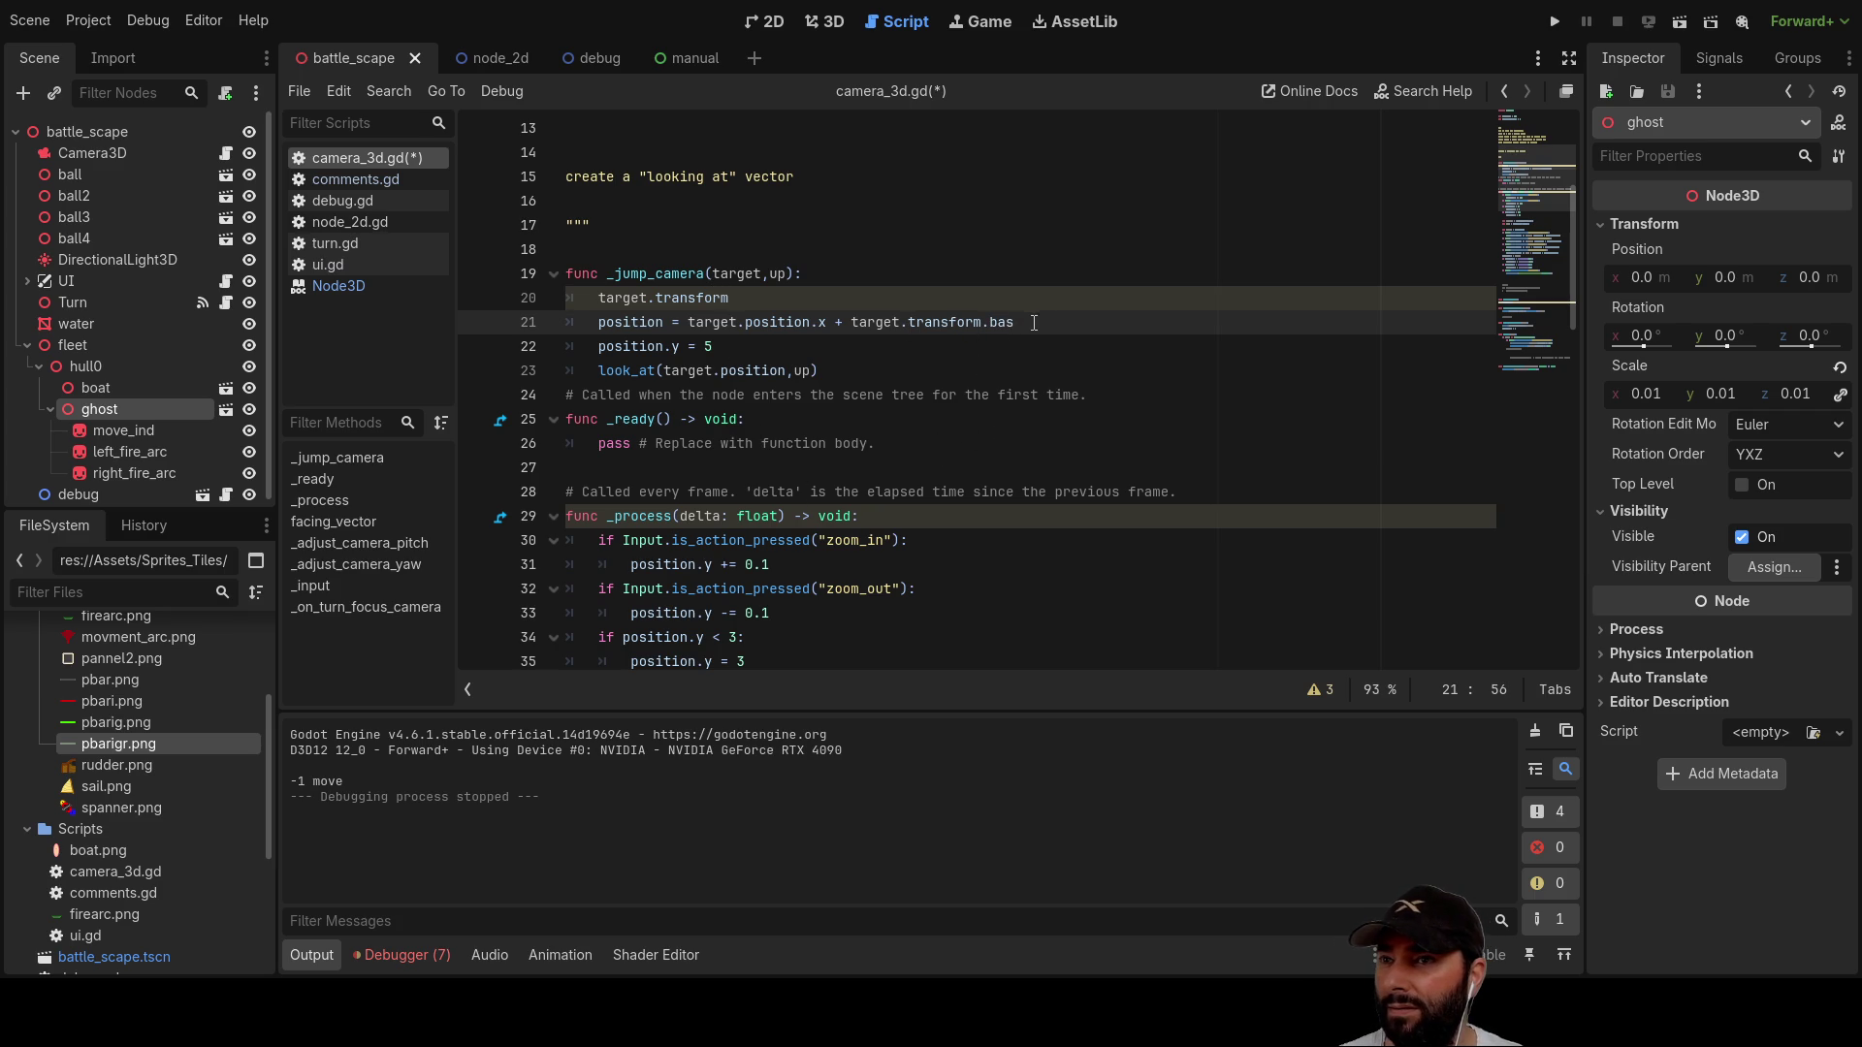
pyautogui.scroll(-5, 1021, 324)
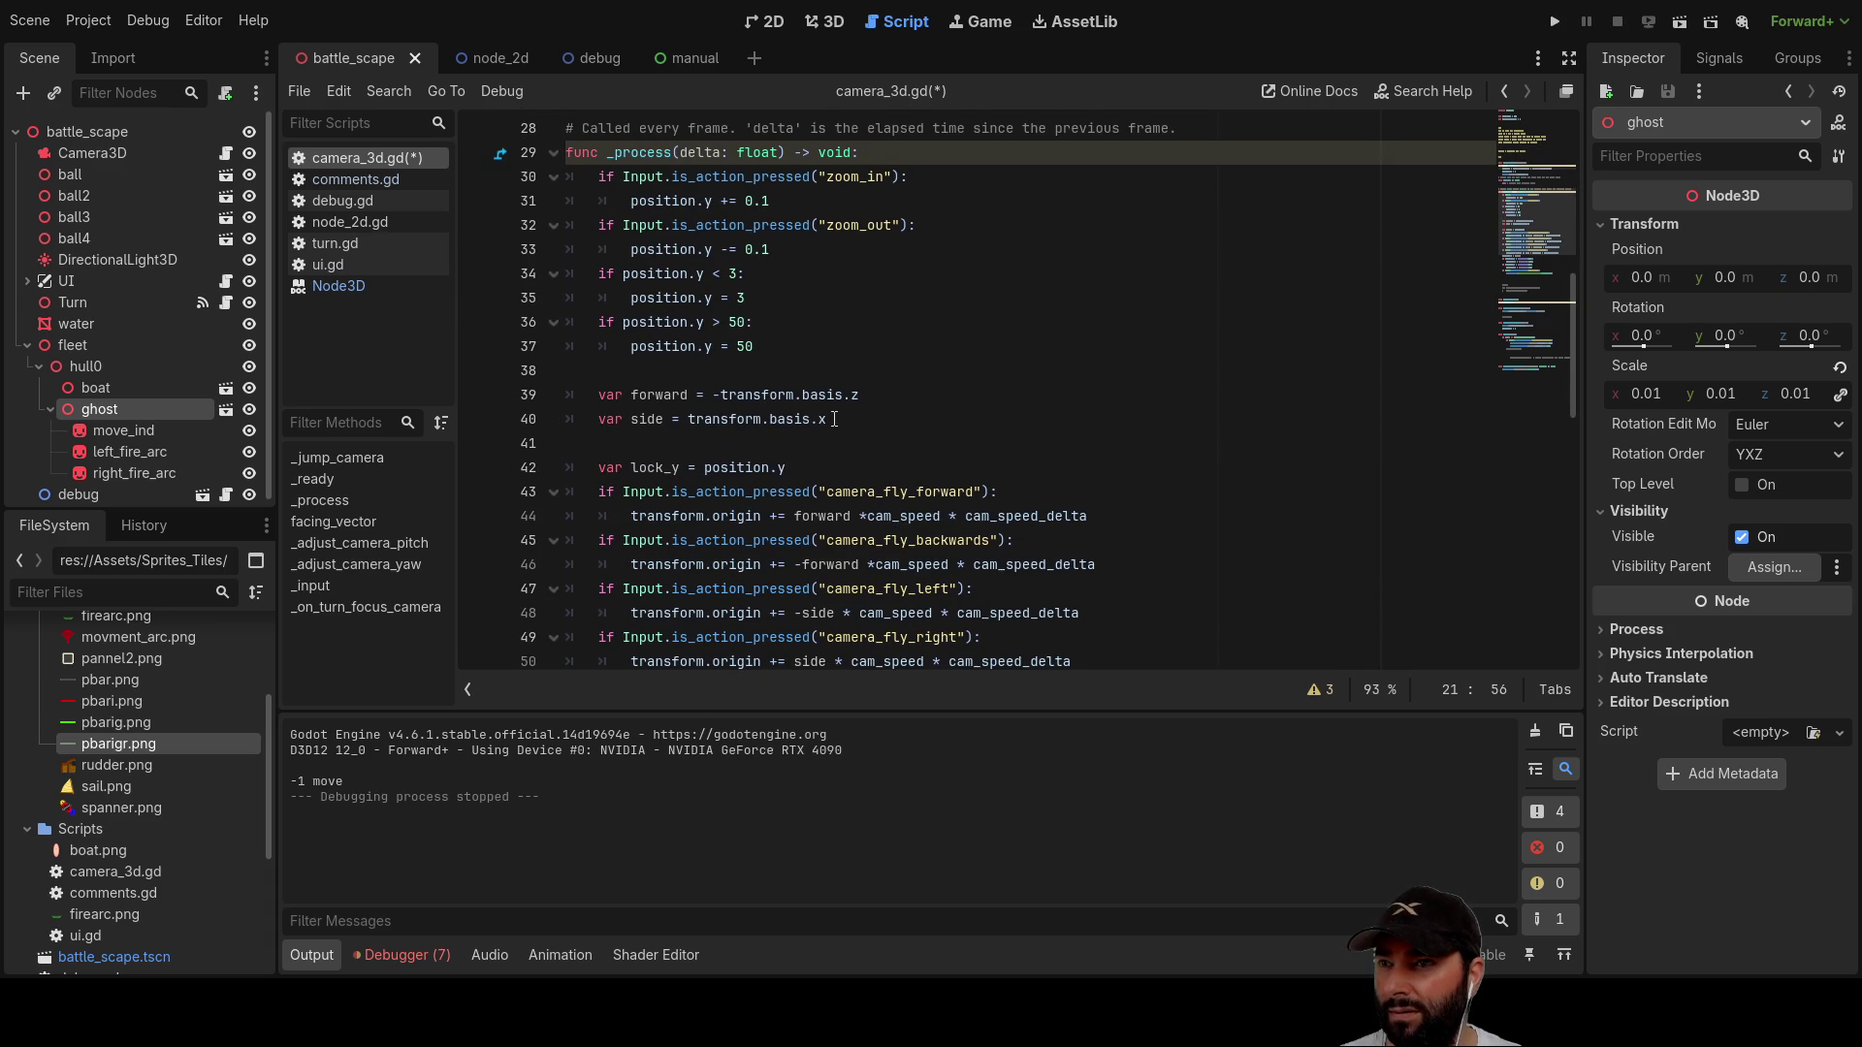
pyautogui.moveTo(834, 418); pyautogui.dragTo(797, 420)
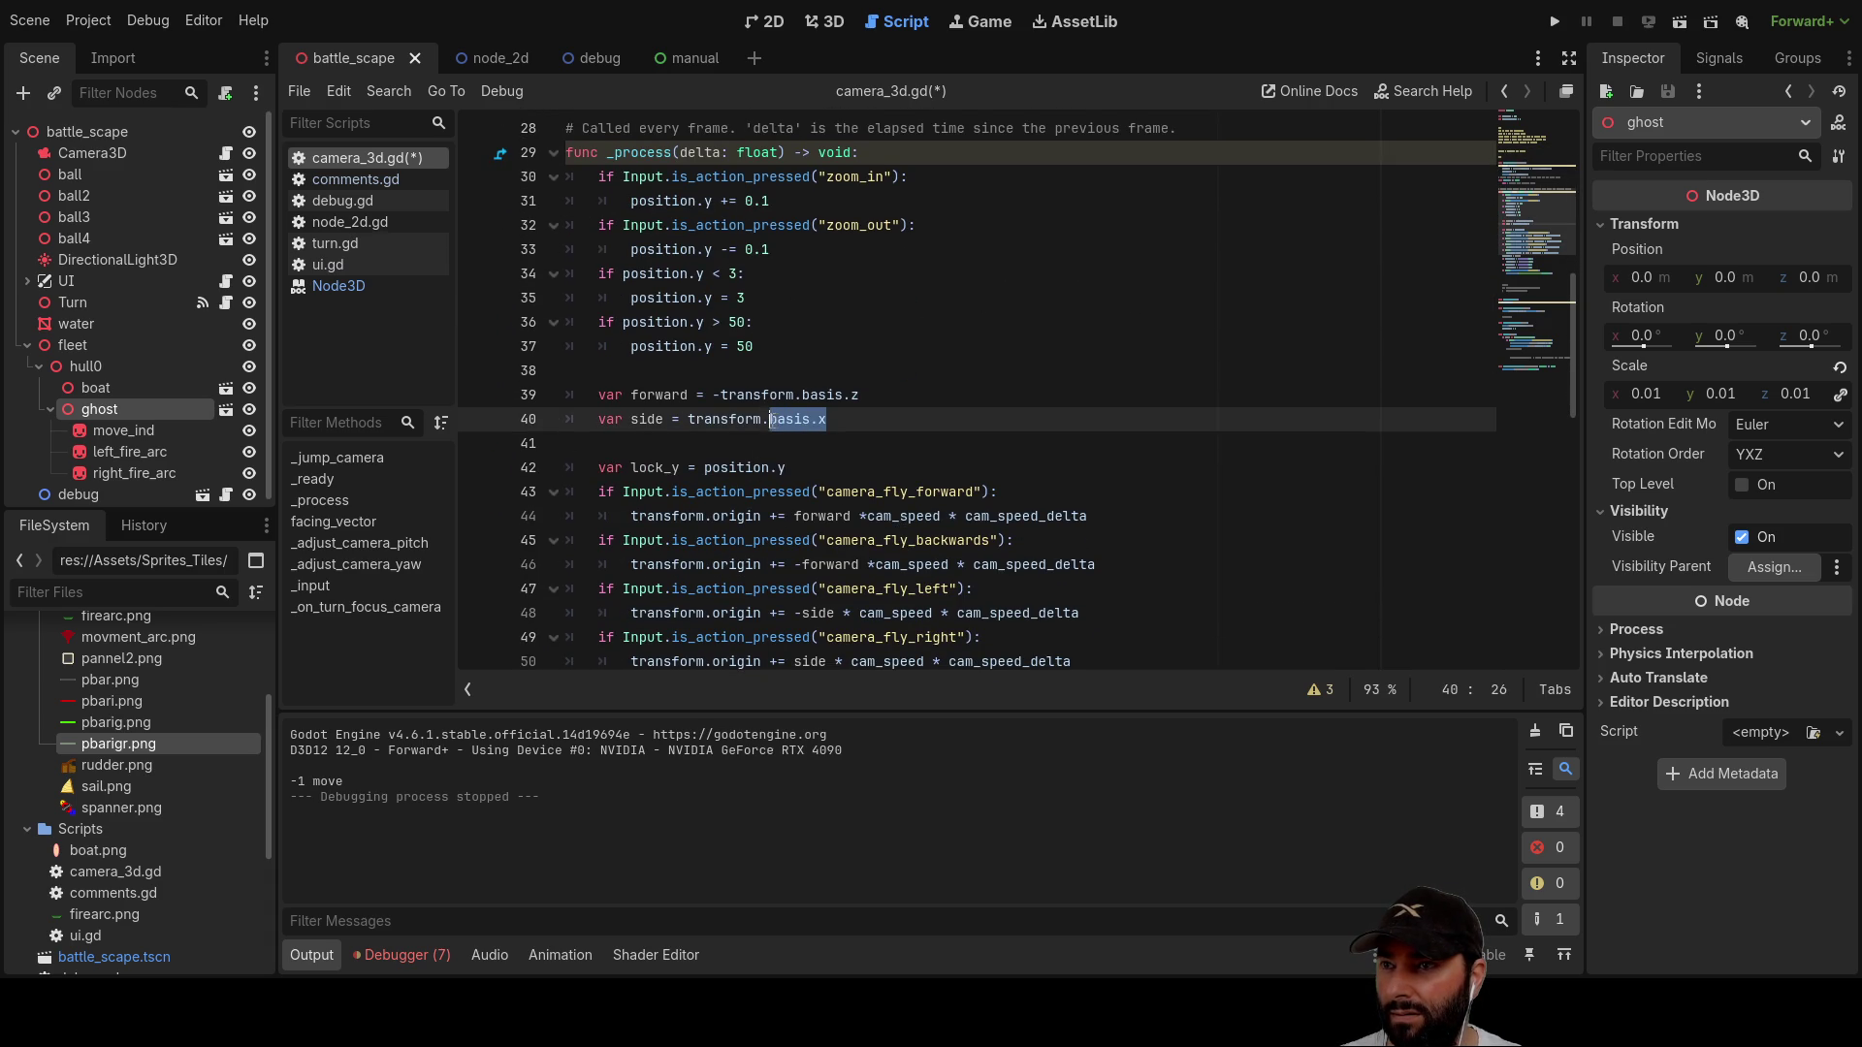
pyautogui.scroll(4, 937, 484)
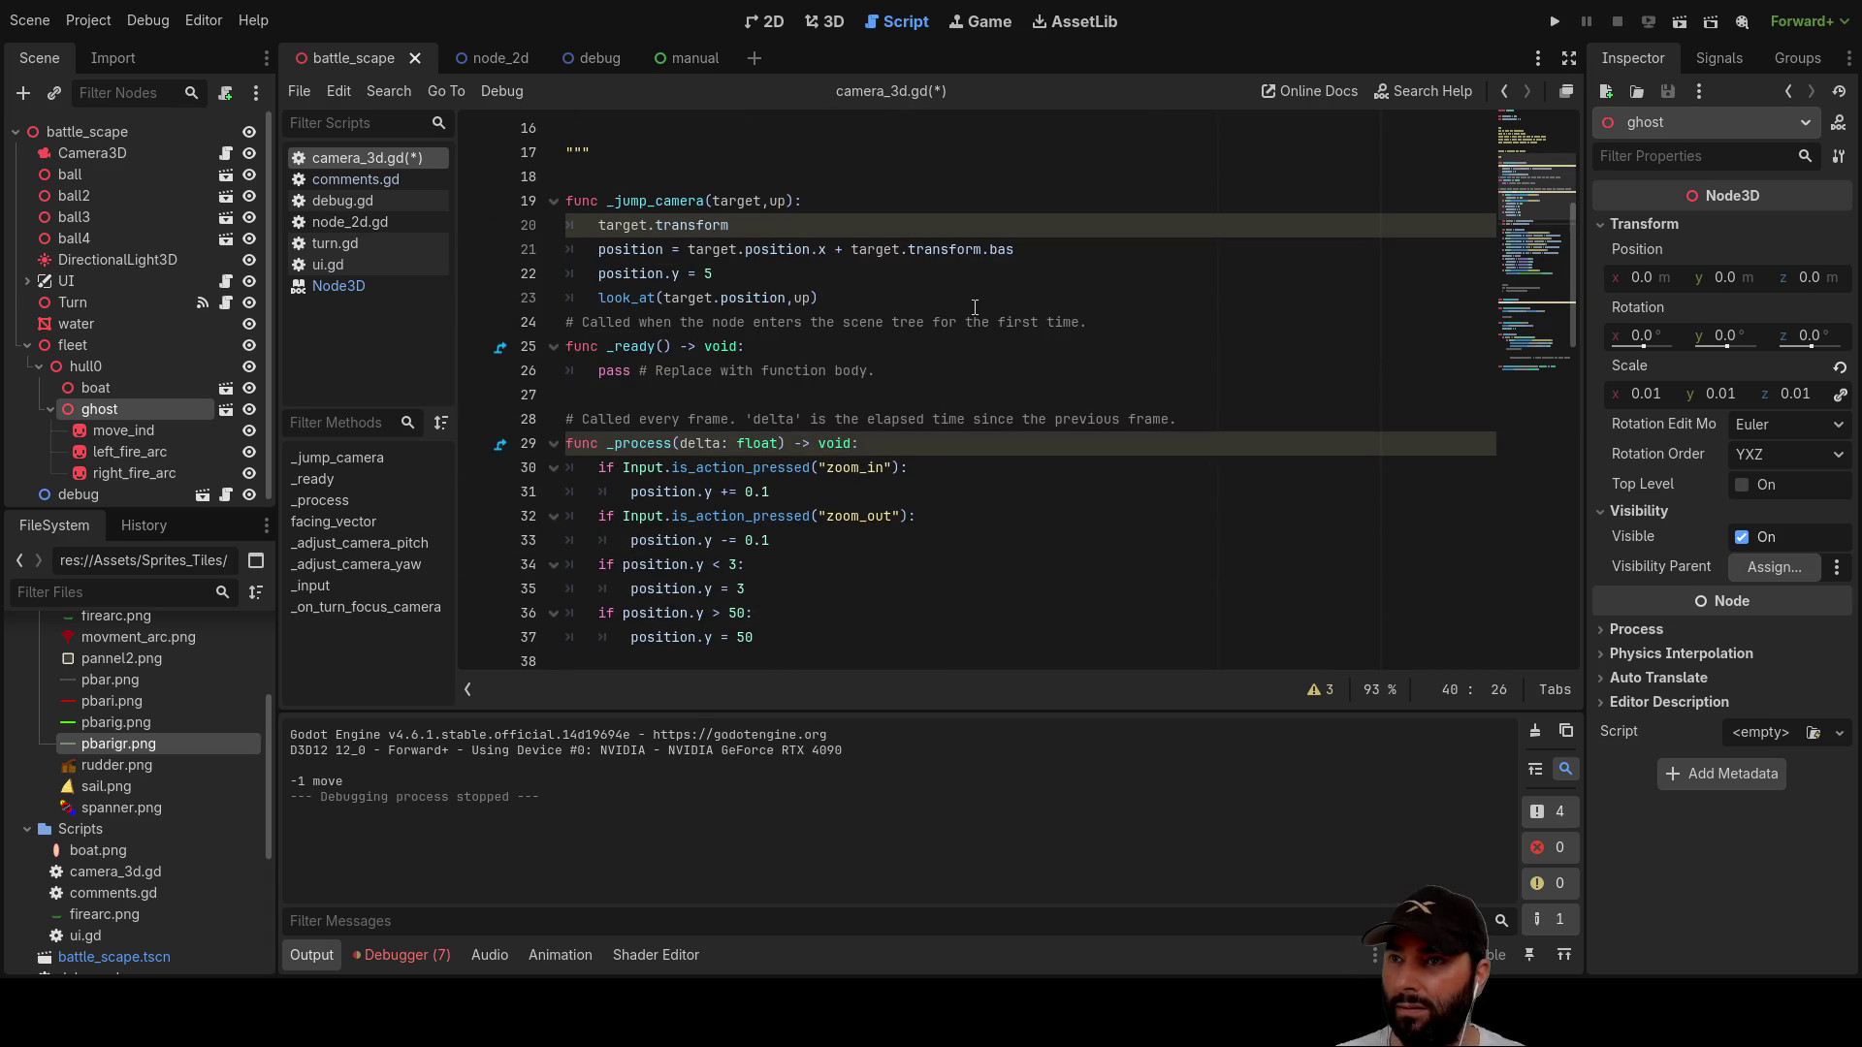
pyautogui.click(1030, 253)
pyautogui.write('is.x +10')
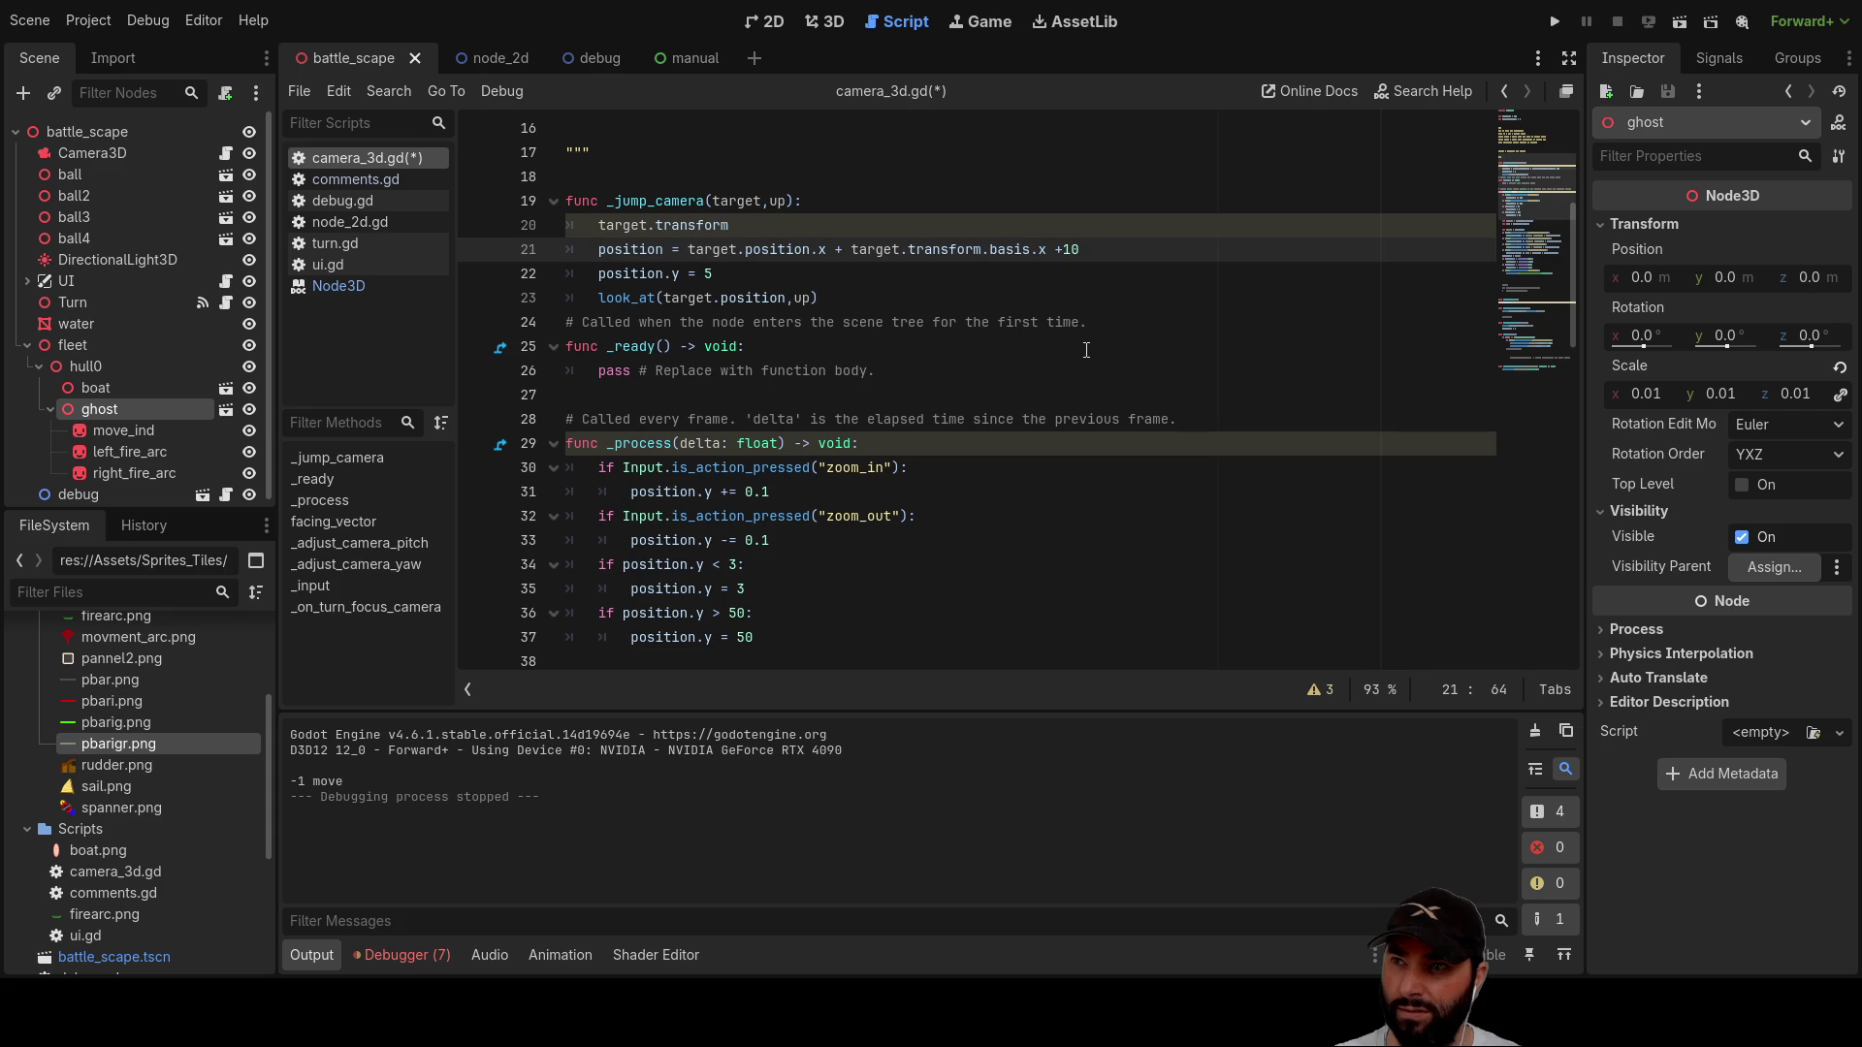
pyautogui.press('Down')
pyautogui.press('Left')
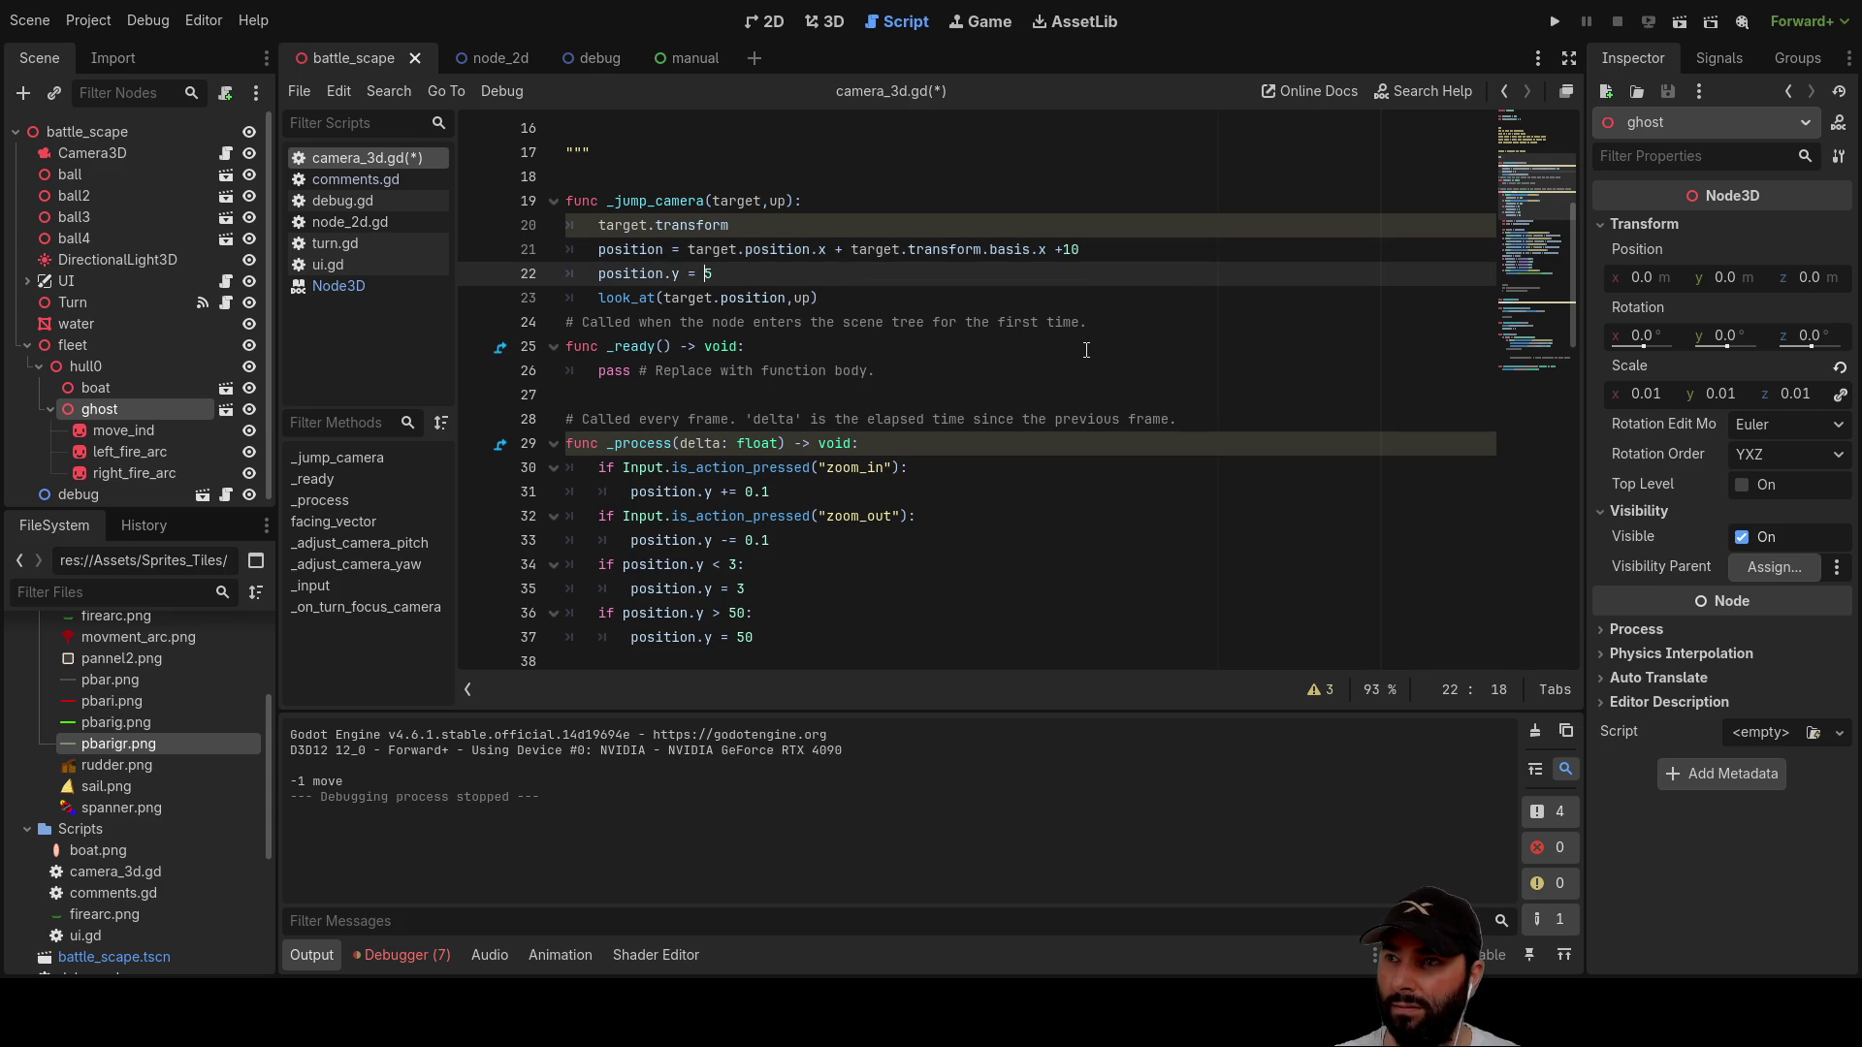
pyautogui.press('Right')
pyautogui.press('Up')
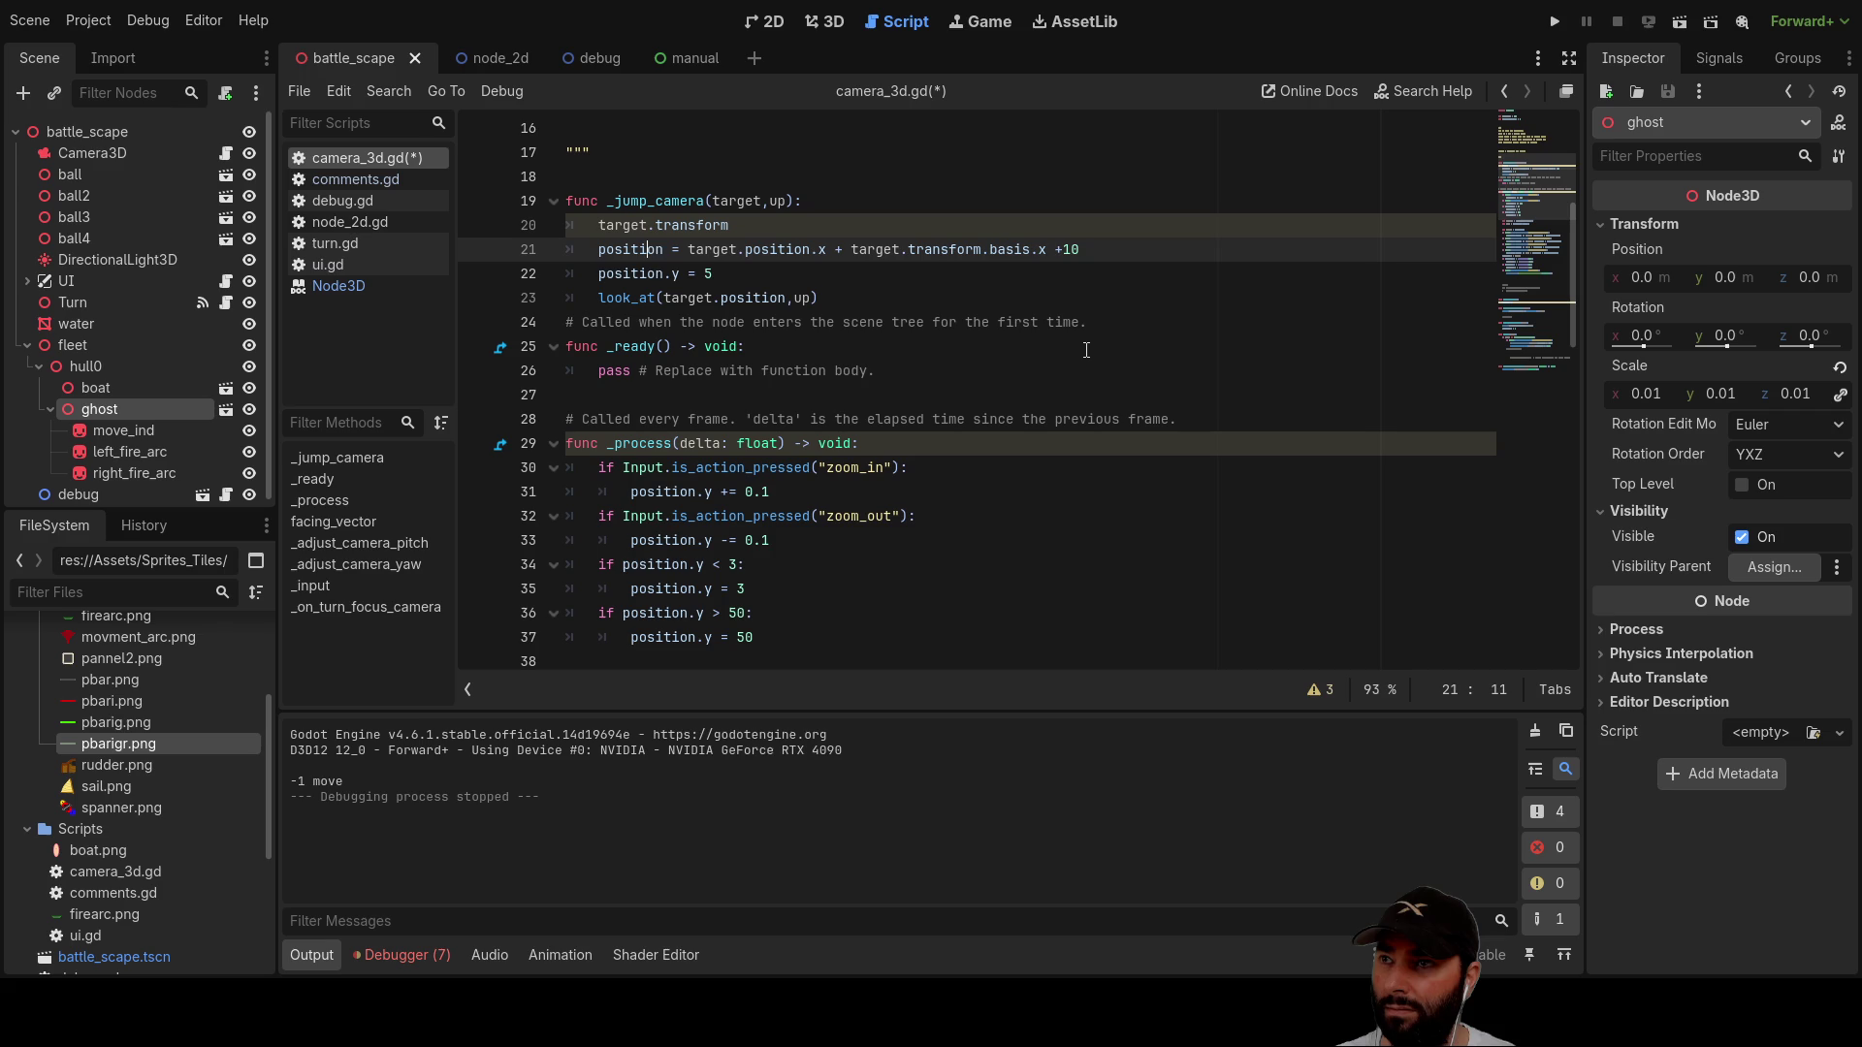
pyautogui.write('.x')
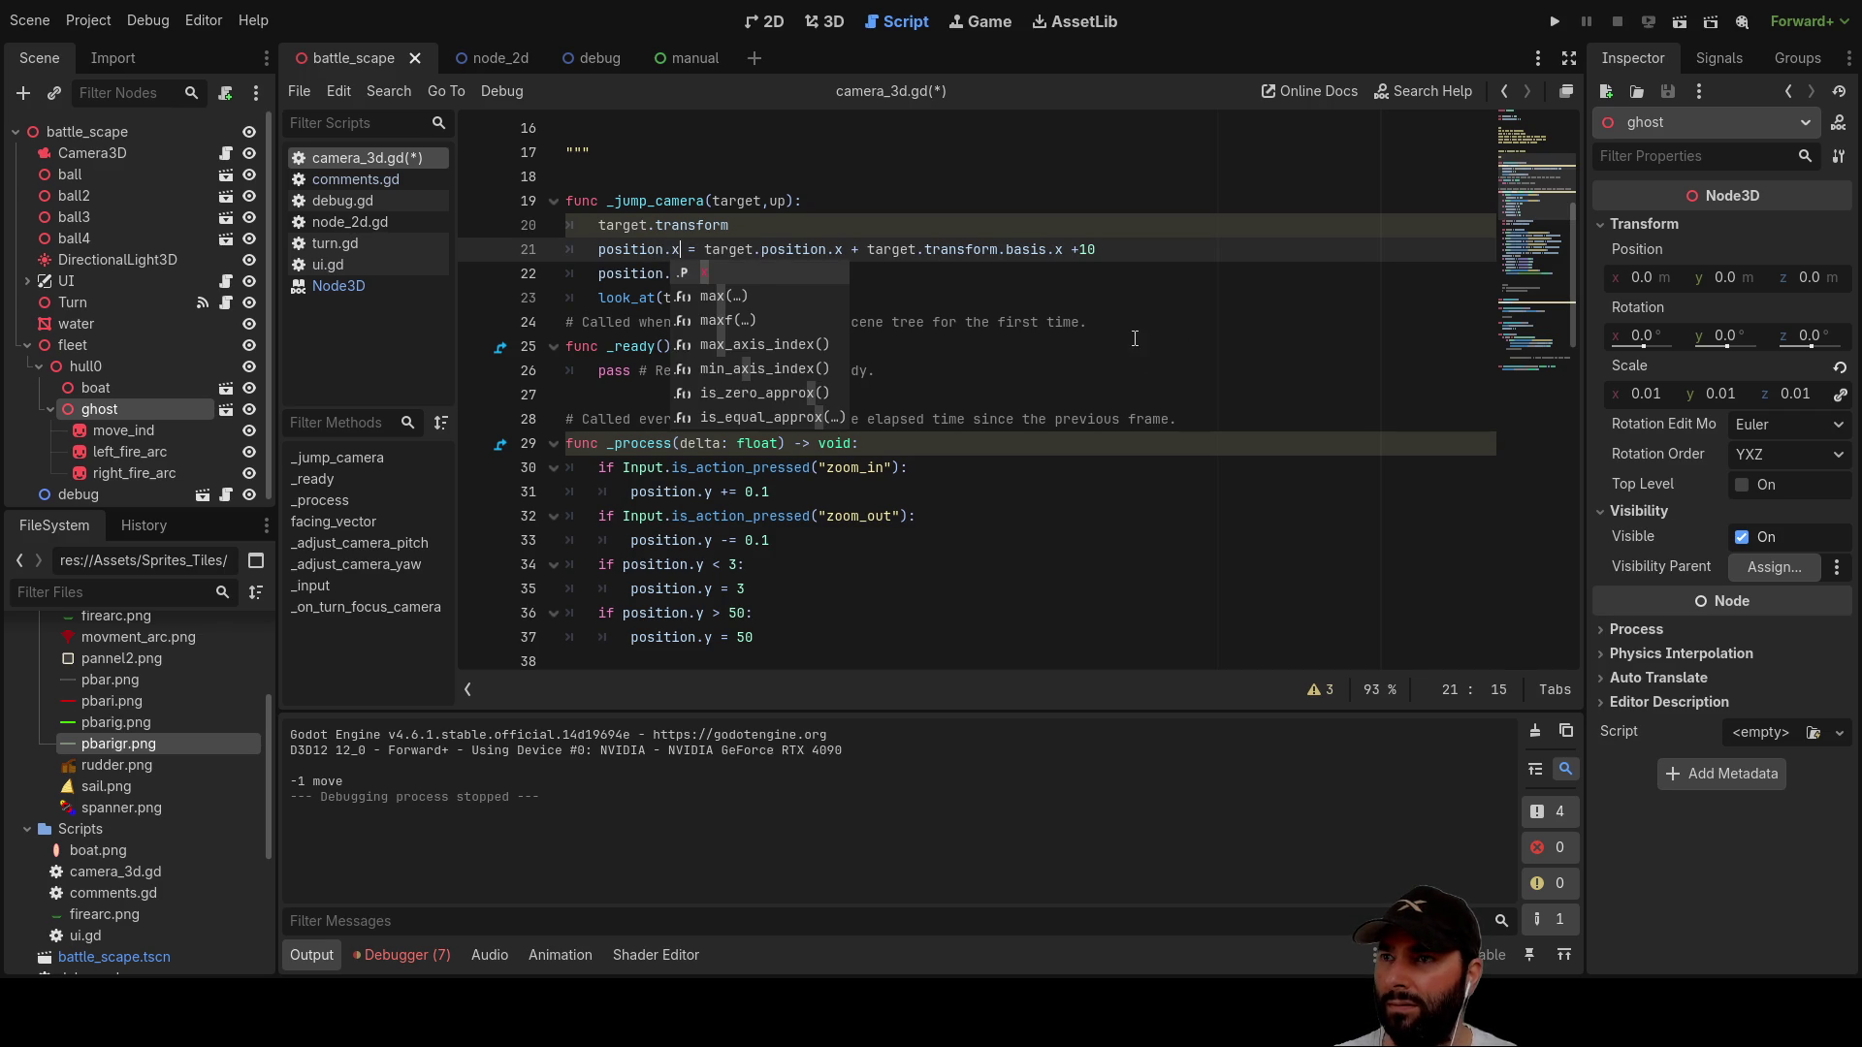
# Step: Add a new line 22 starting position.z above the position.y line
pyautogui.click(1134, 338)
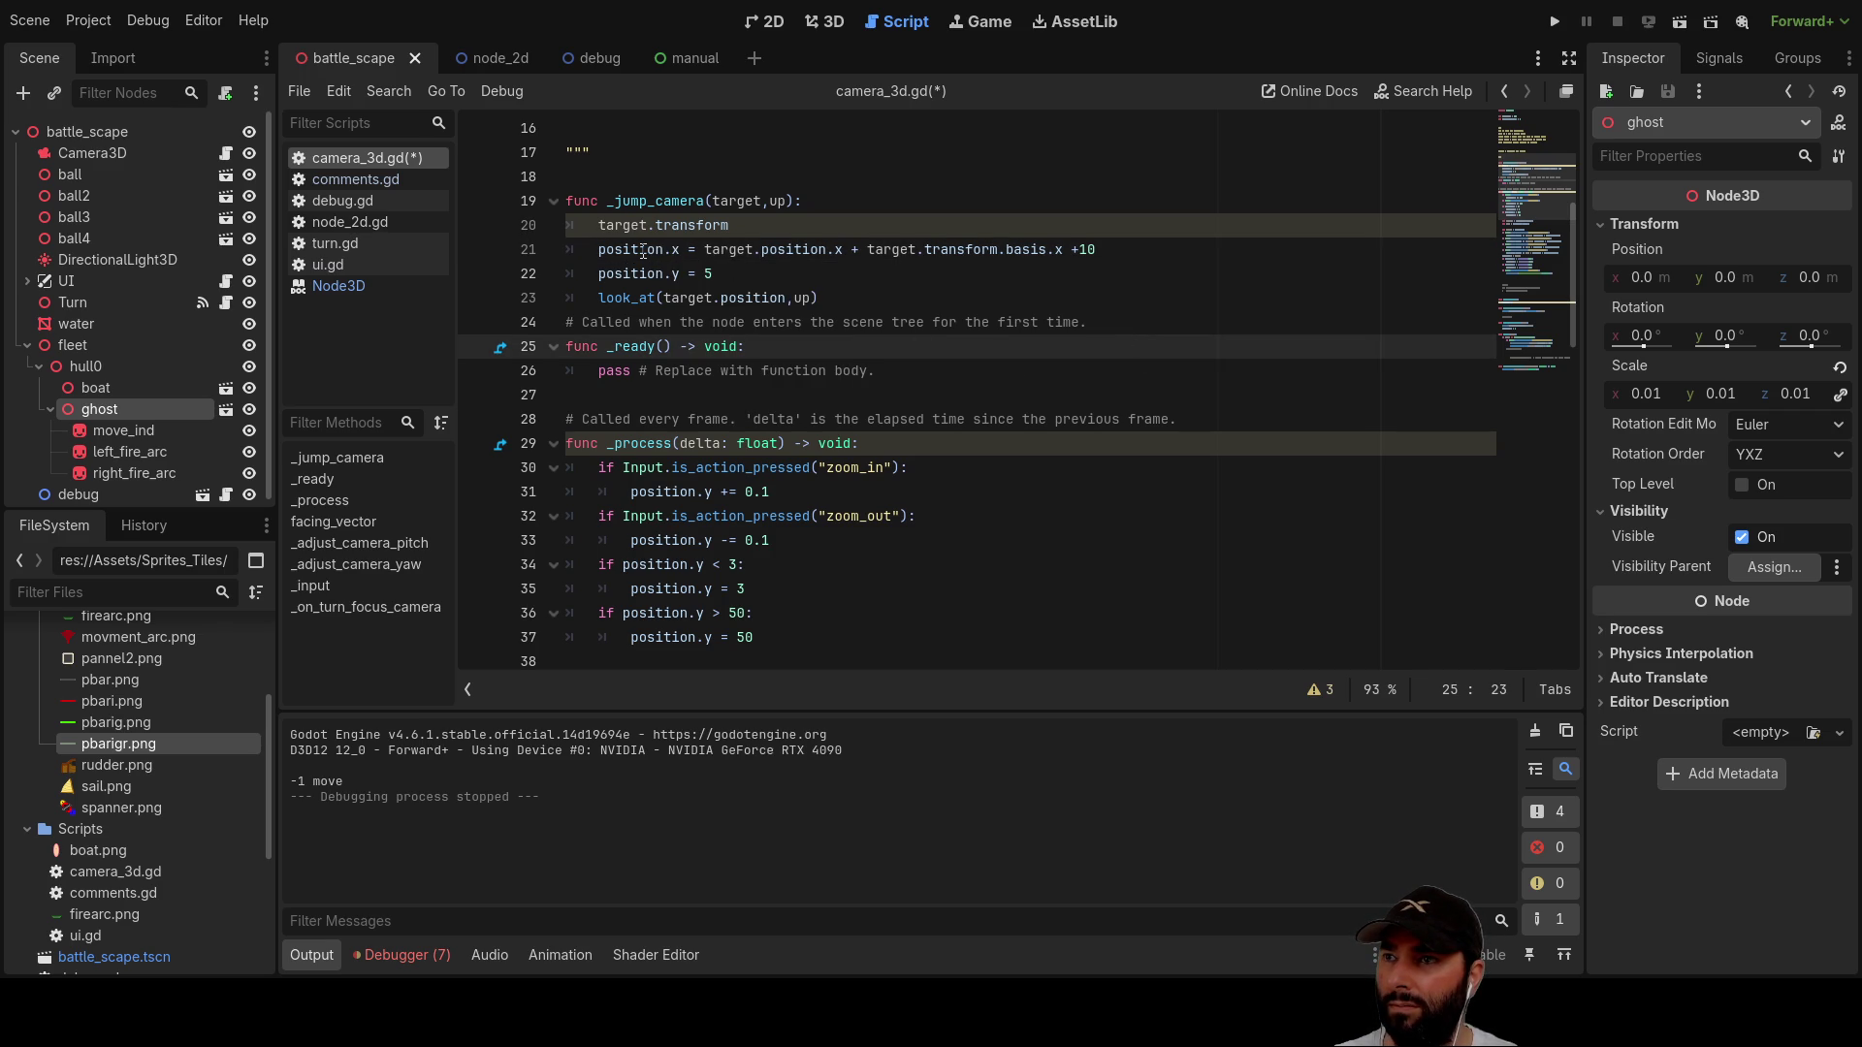
pyautogui.click(598, 273)
pyautogui.press('Return')
pyautogui.press('Up')
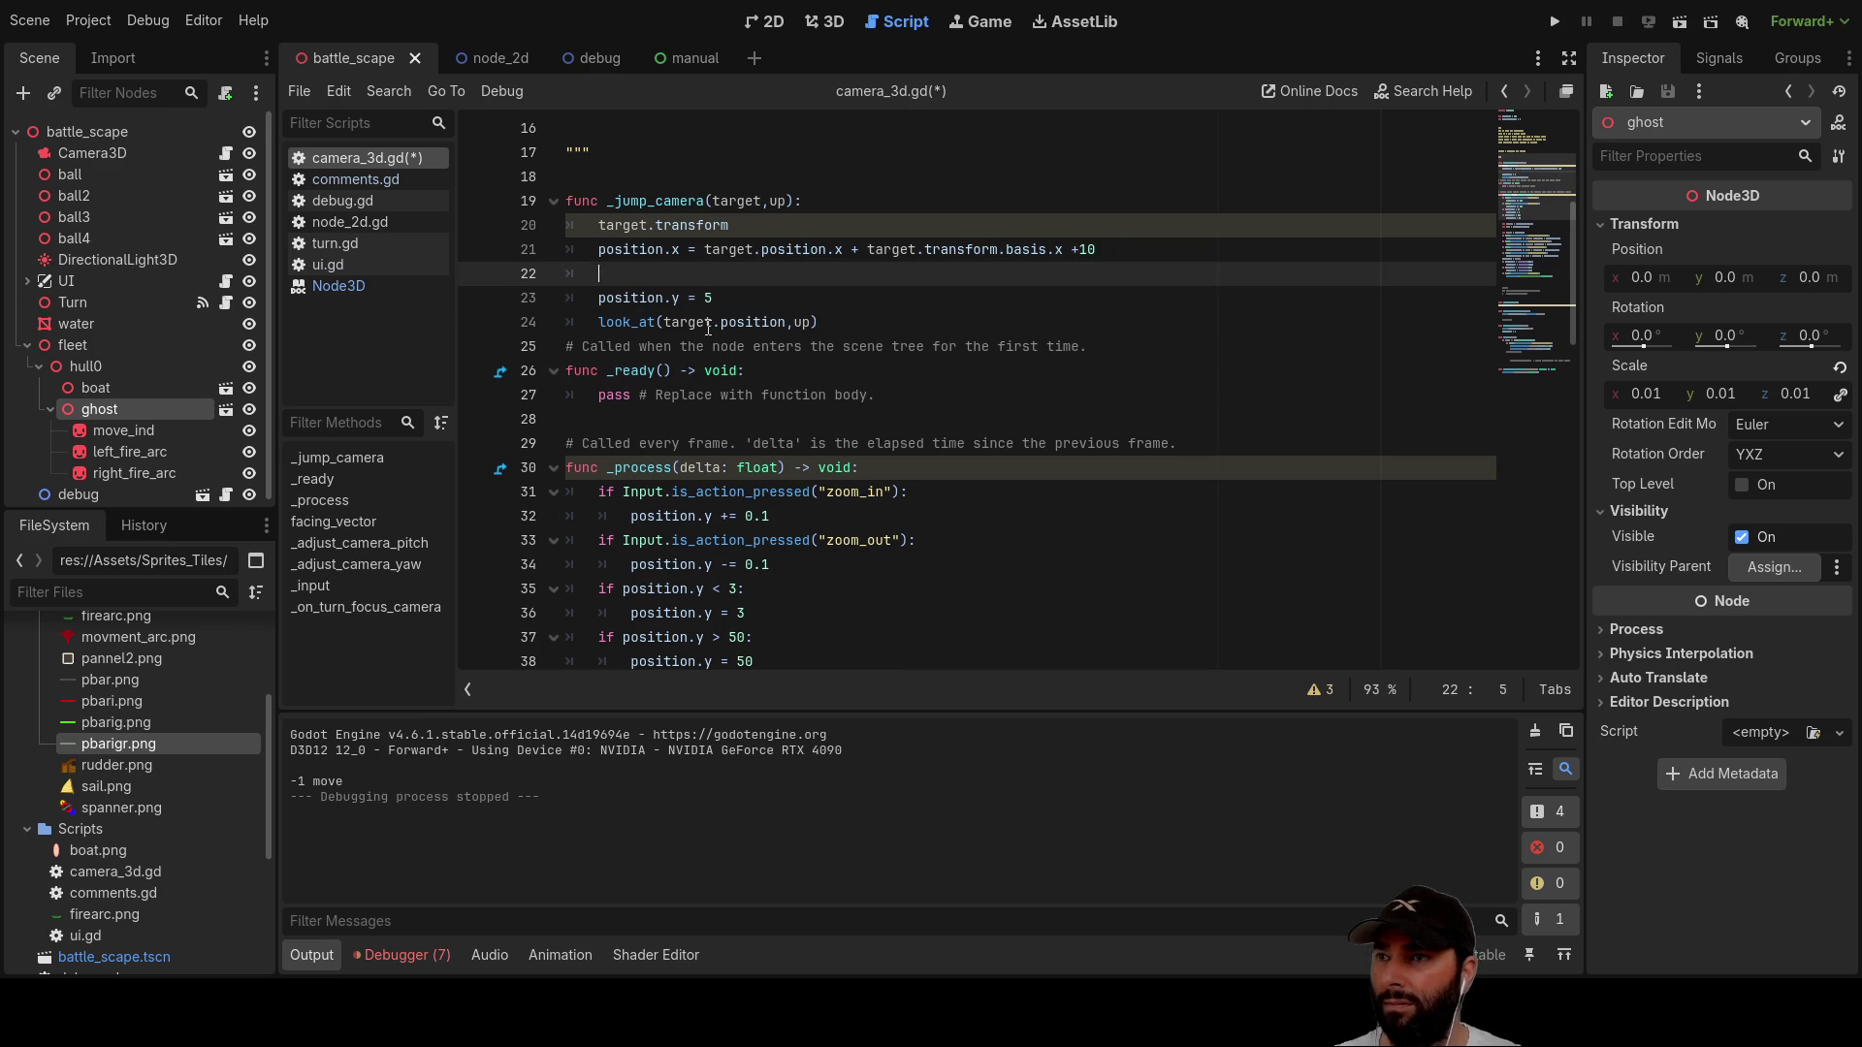
pyautogui.write('pos')
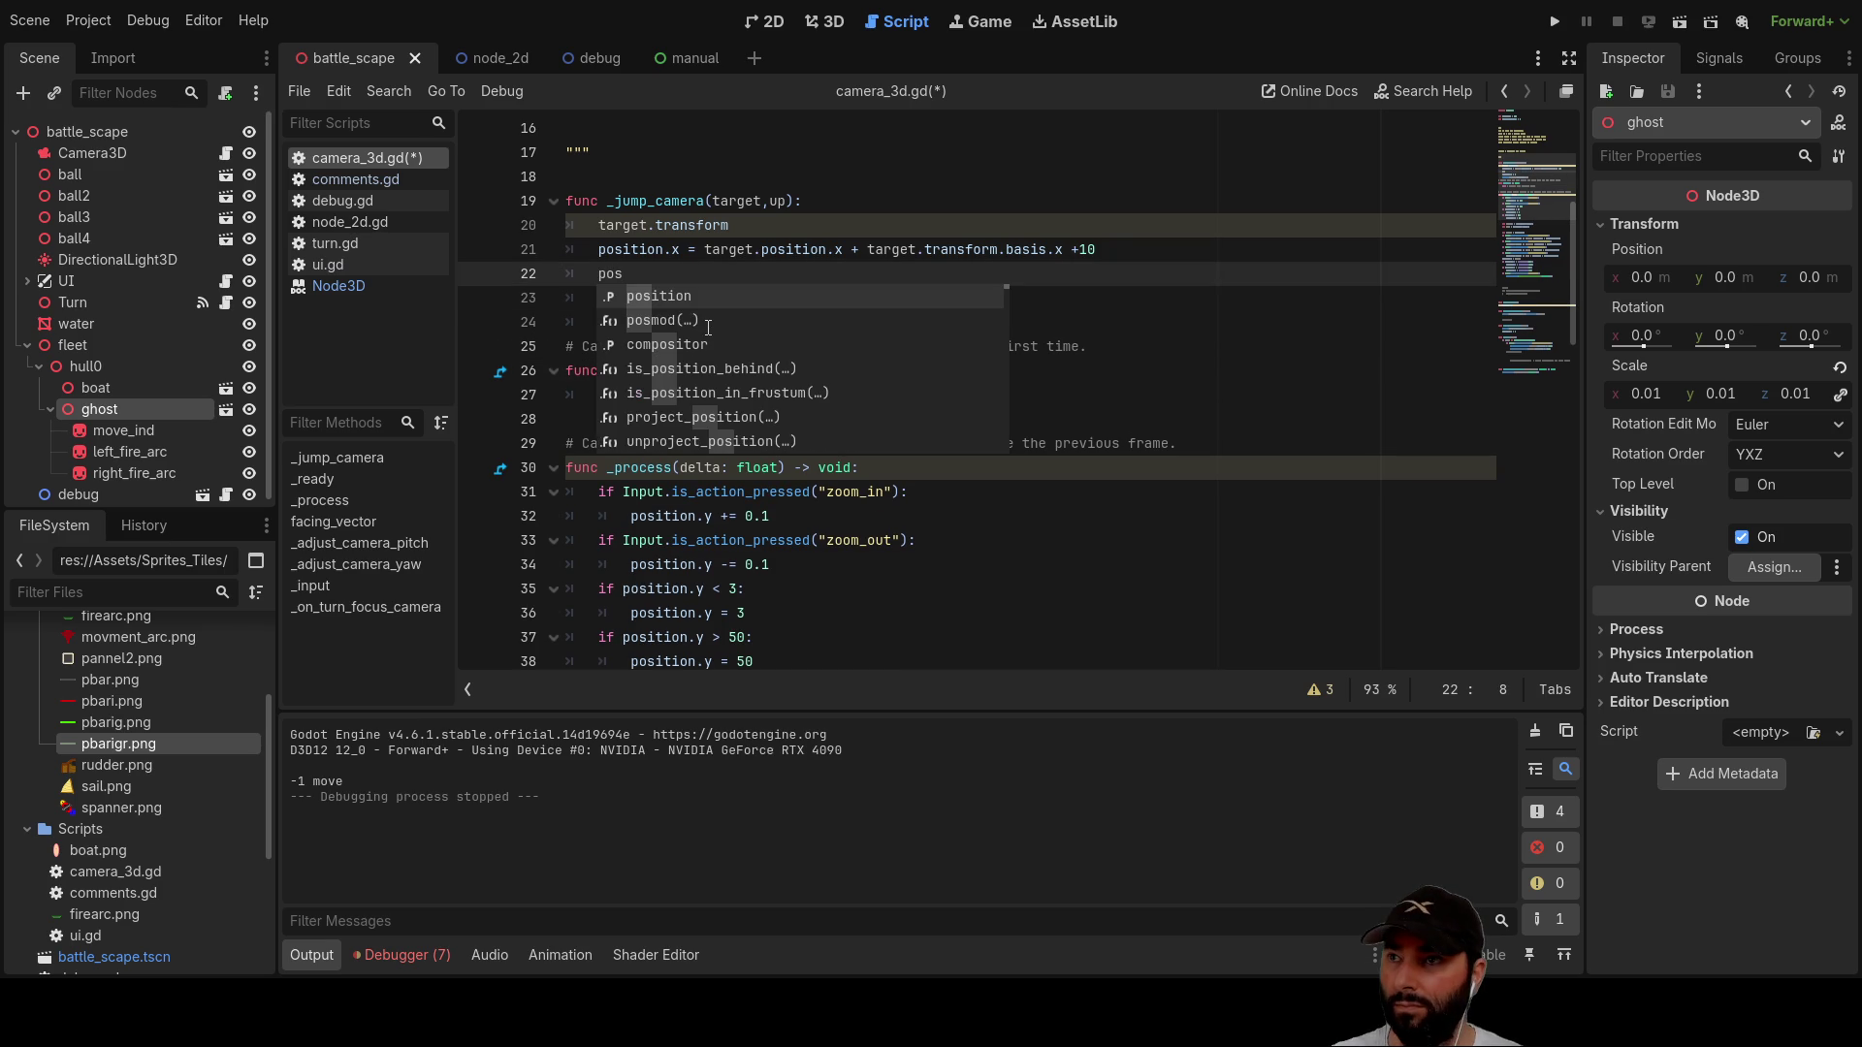
pyautogui.press('Return')
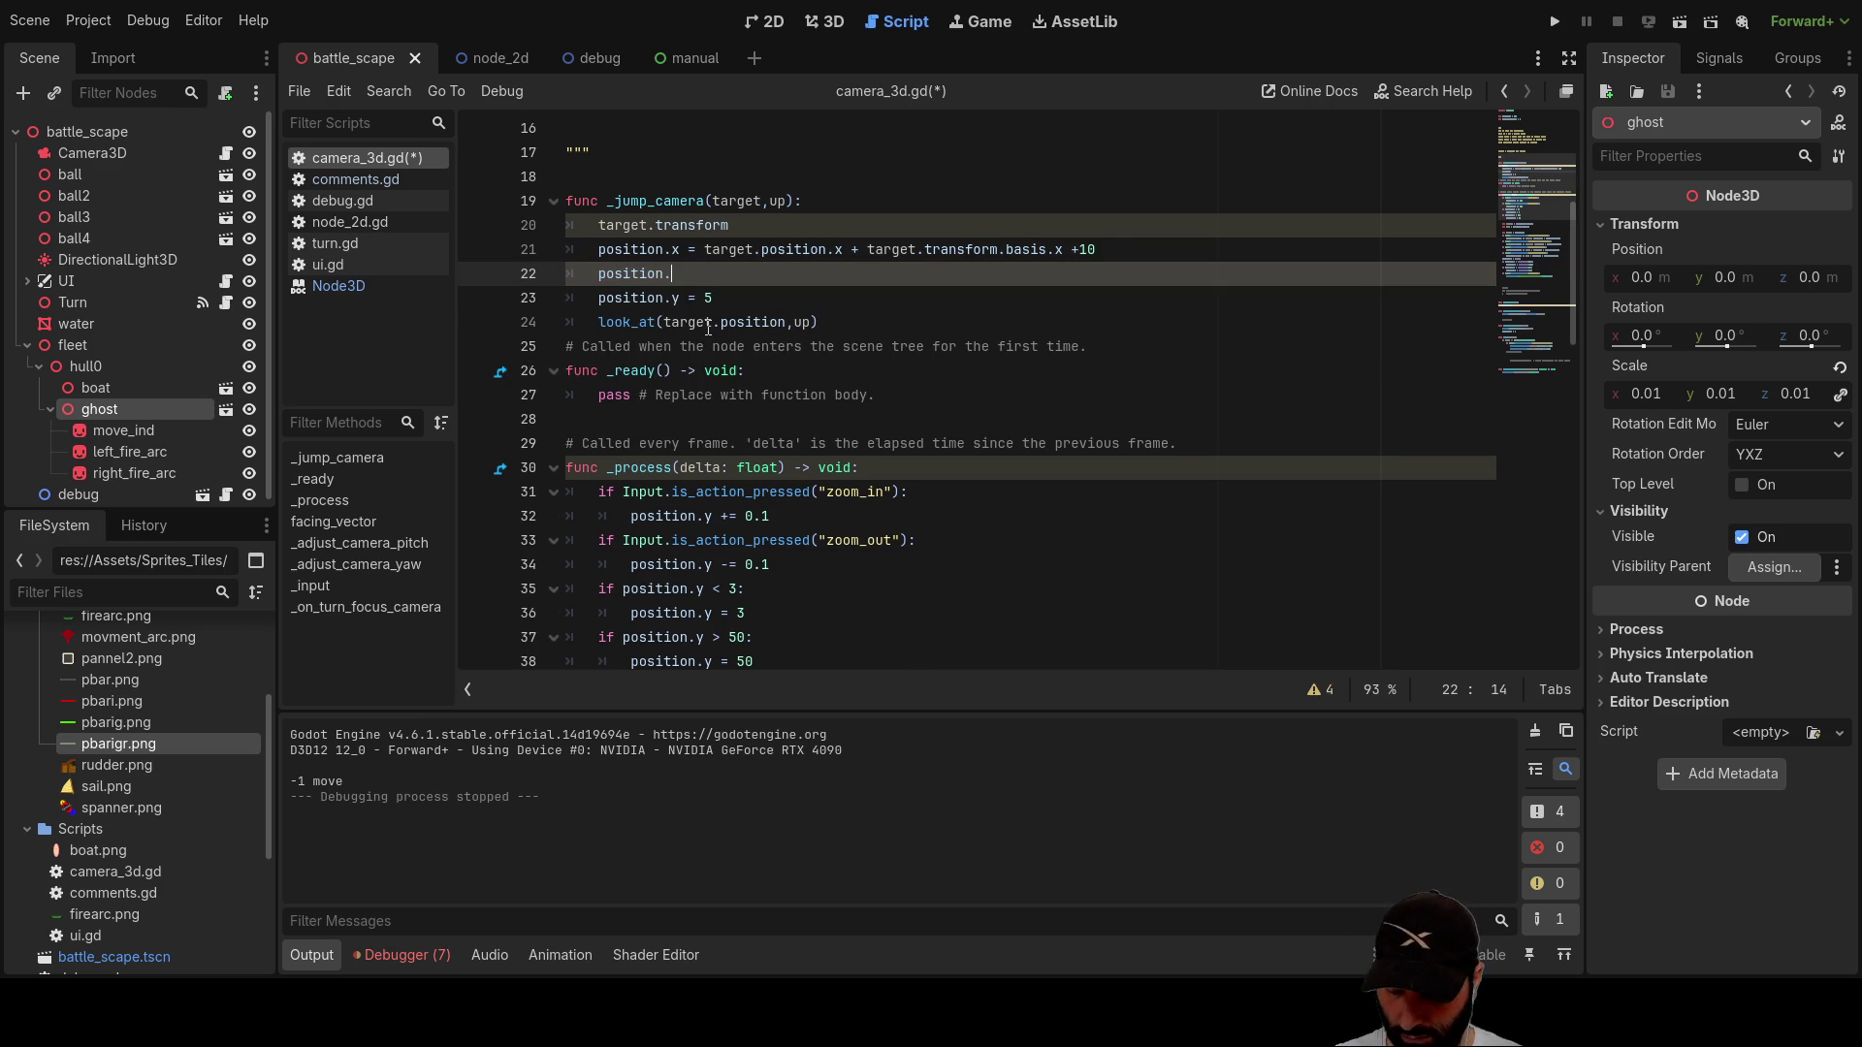
pyautogui.write('z')
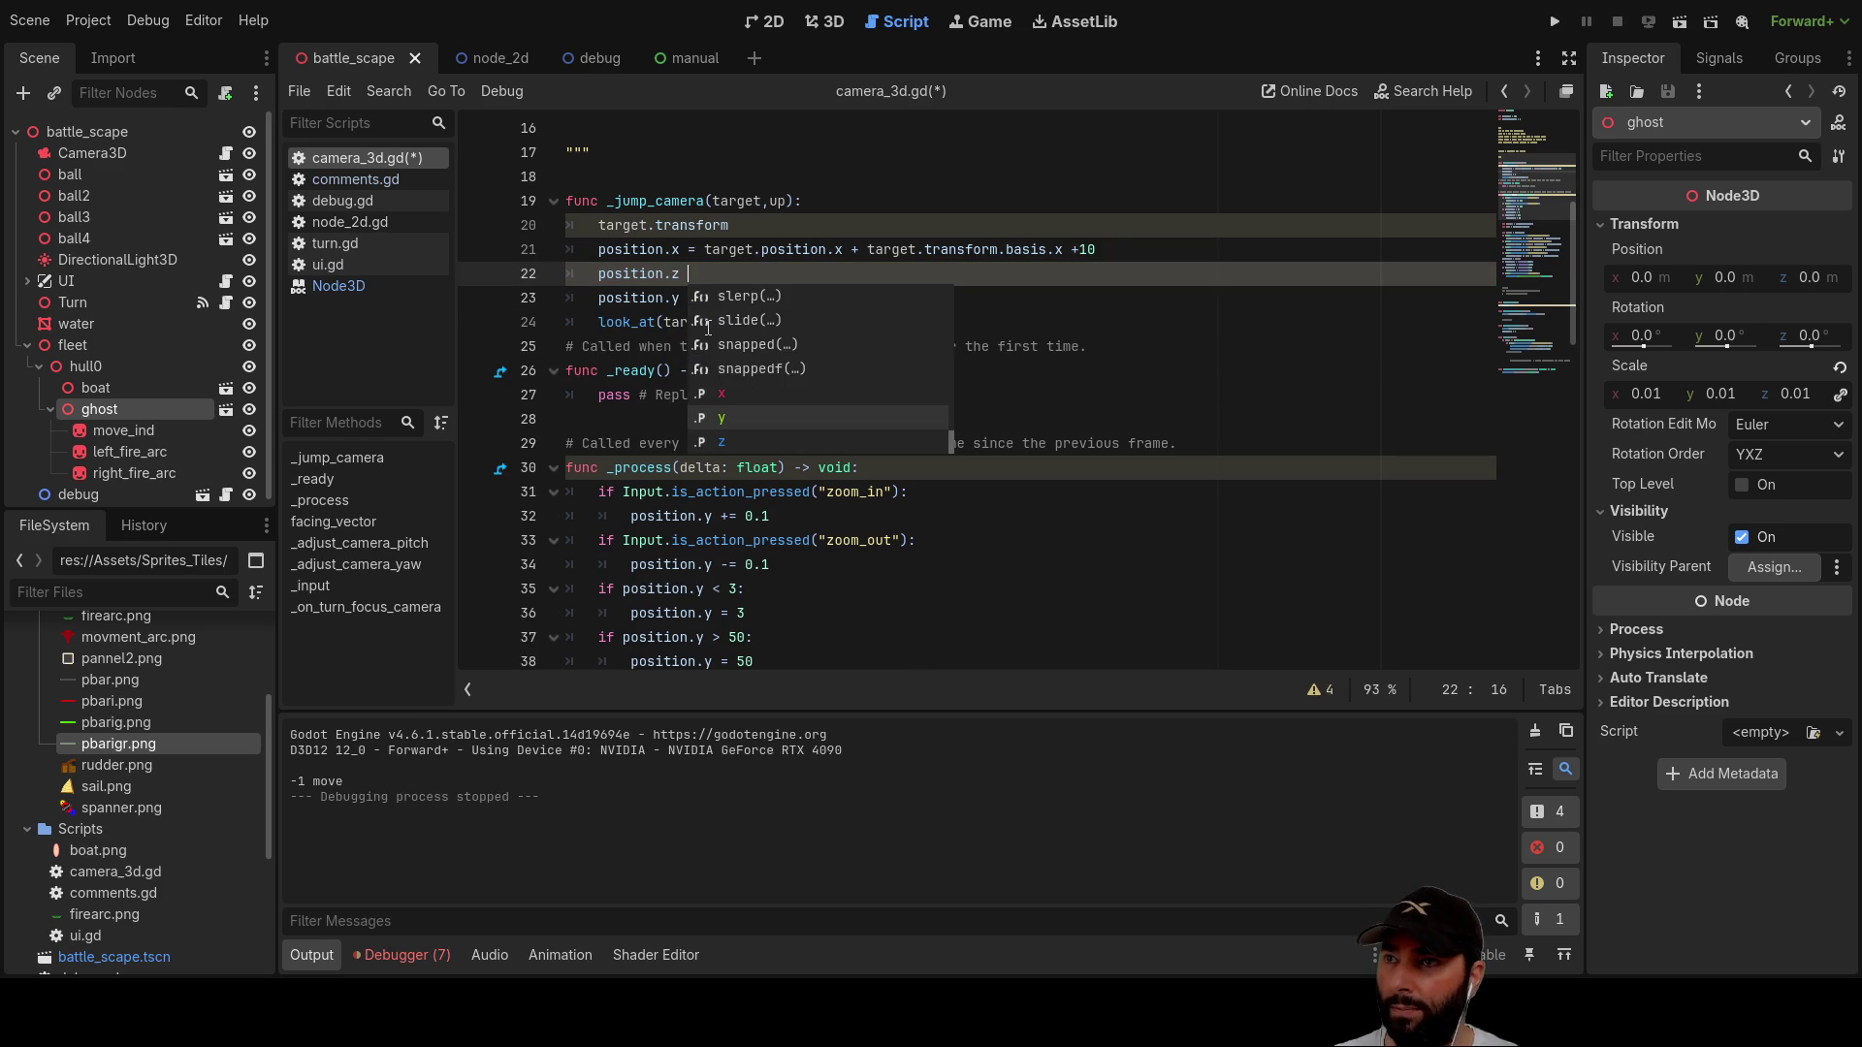
pyautogui.click(1070, 271)
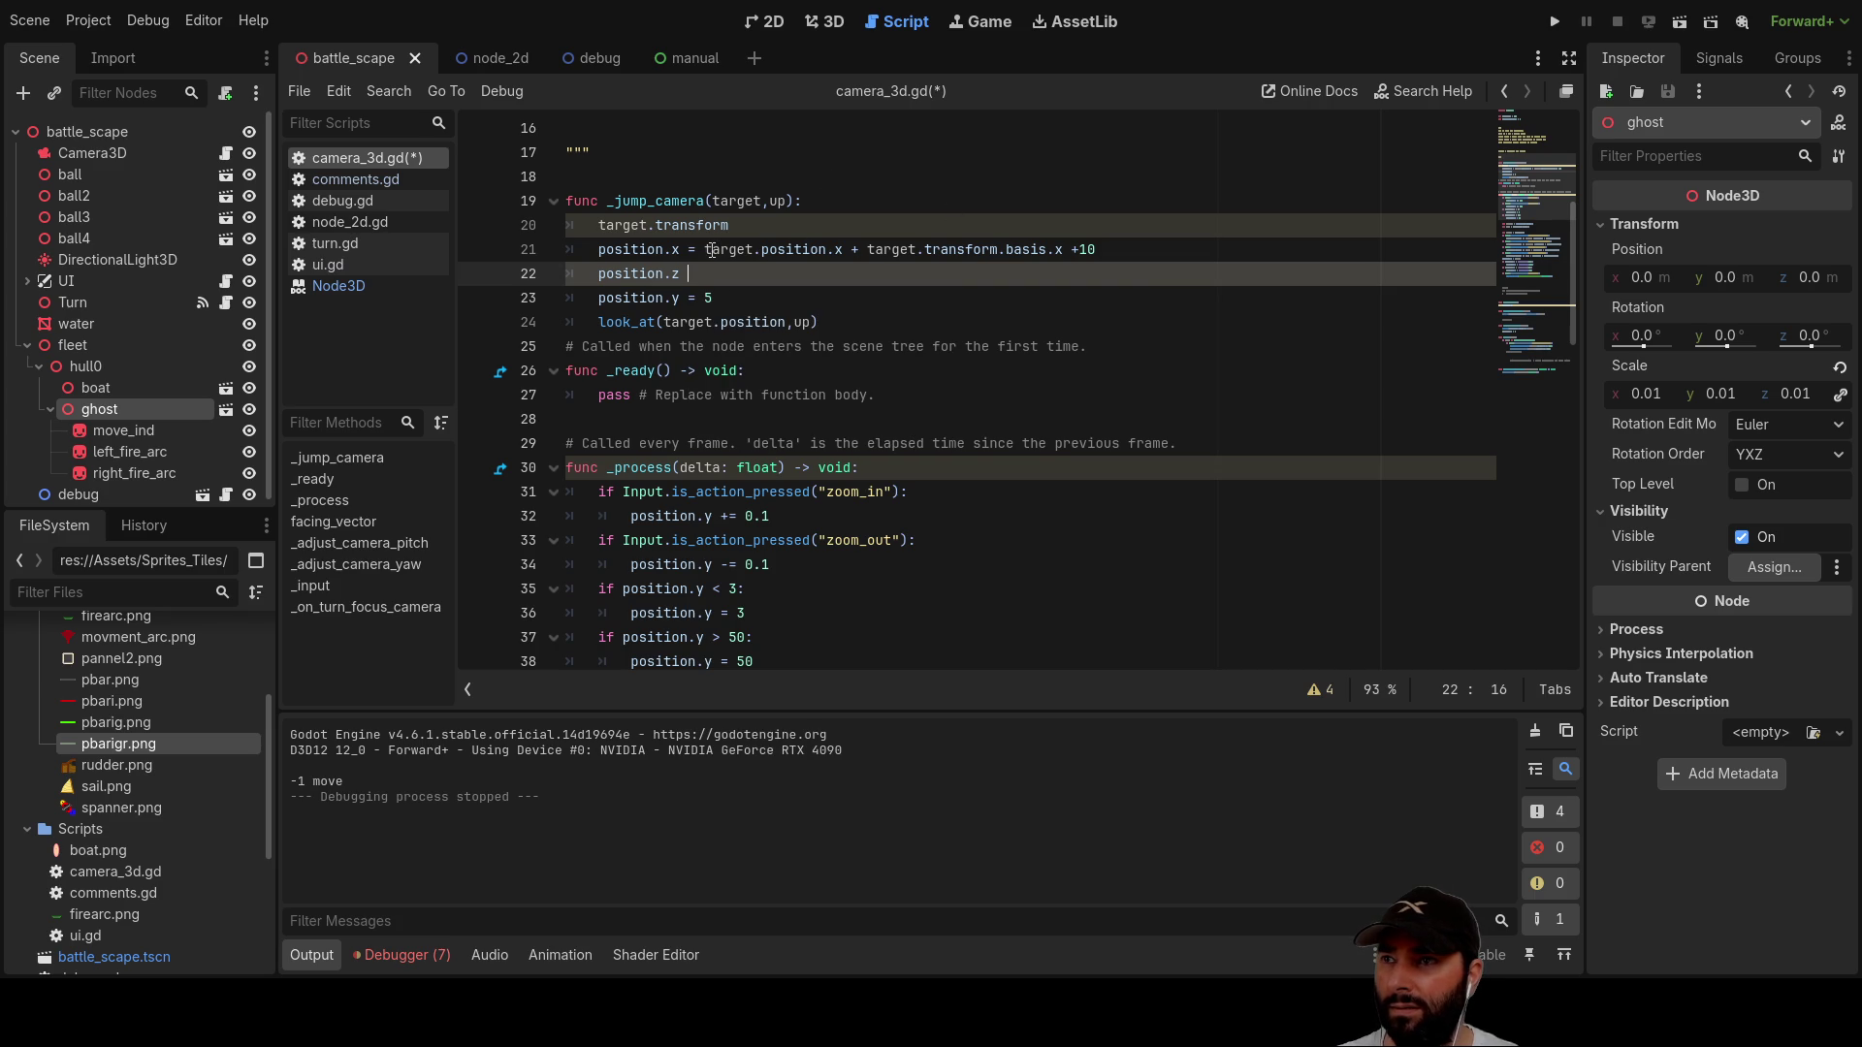
# Step: Paste line 21's offset expression onto position.z, changing x to z and spacing the + 10
pyautogui.moveTo(705, 250); pyautogui.dragTo(1106, 250)
pyautogui.hotkey('ctrl', 'c')
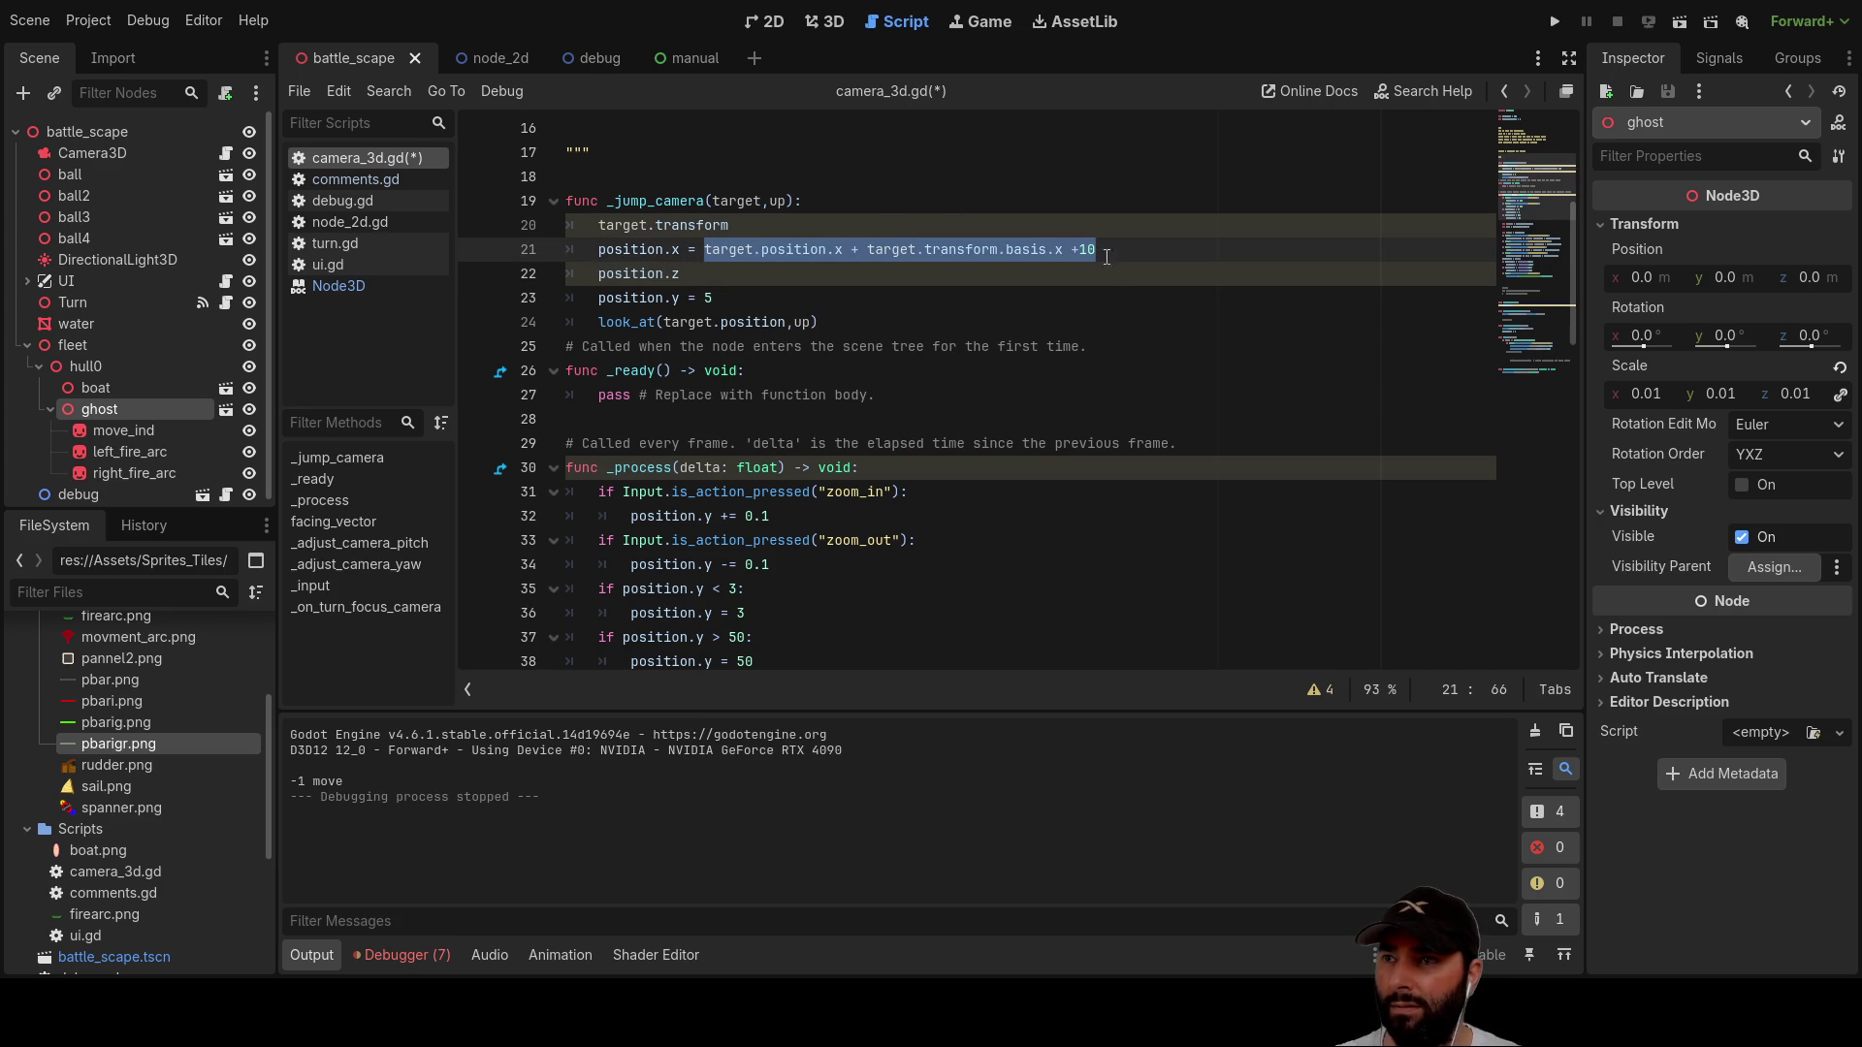
pyautogui.click(770, 274)
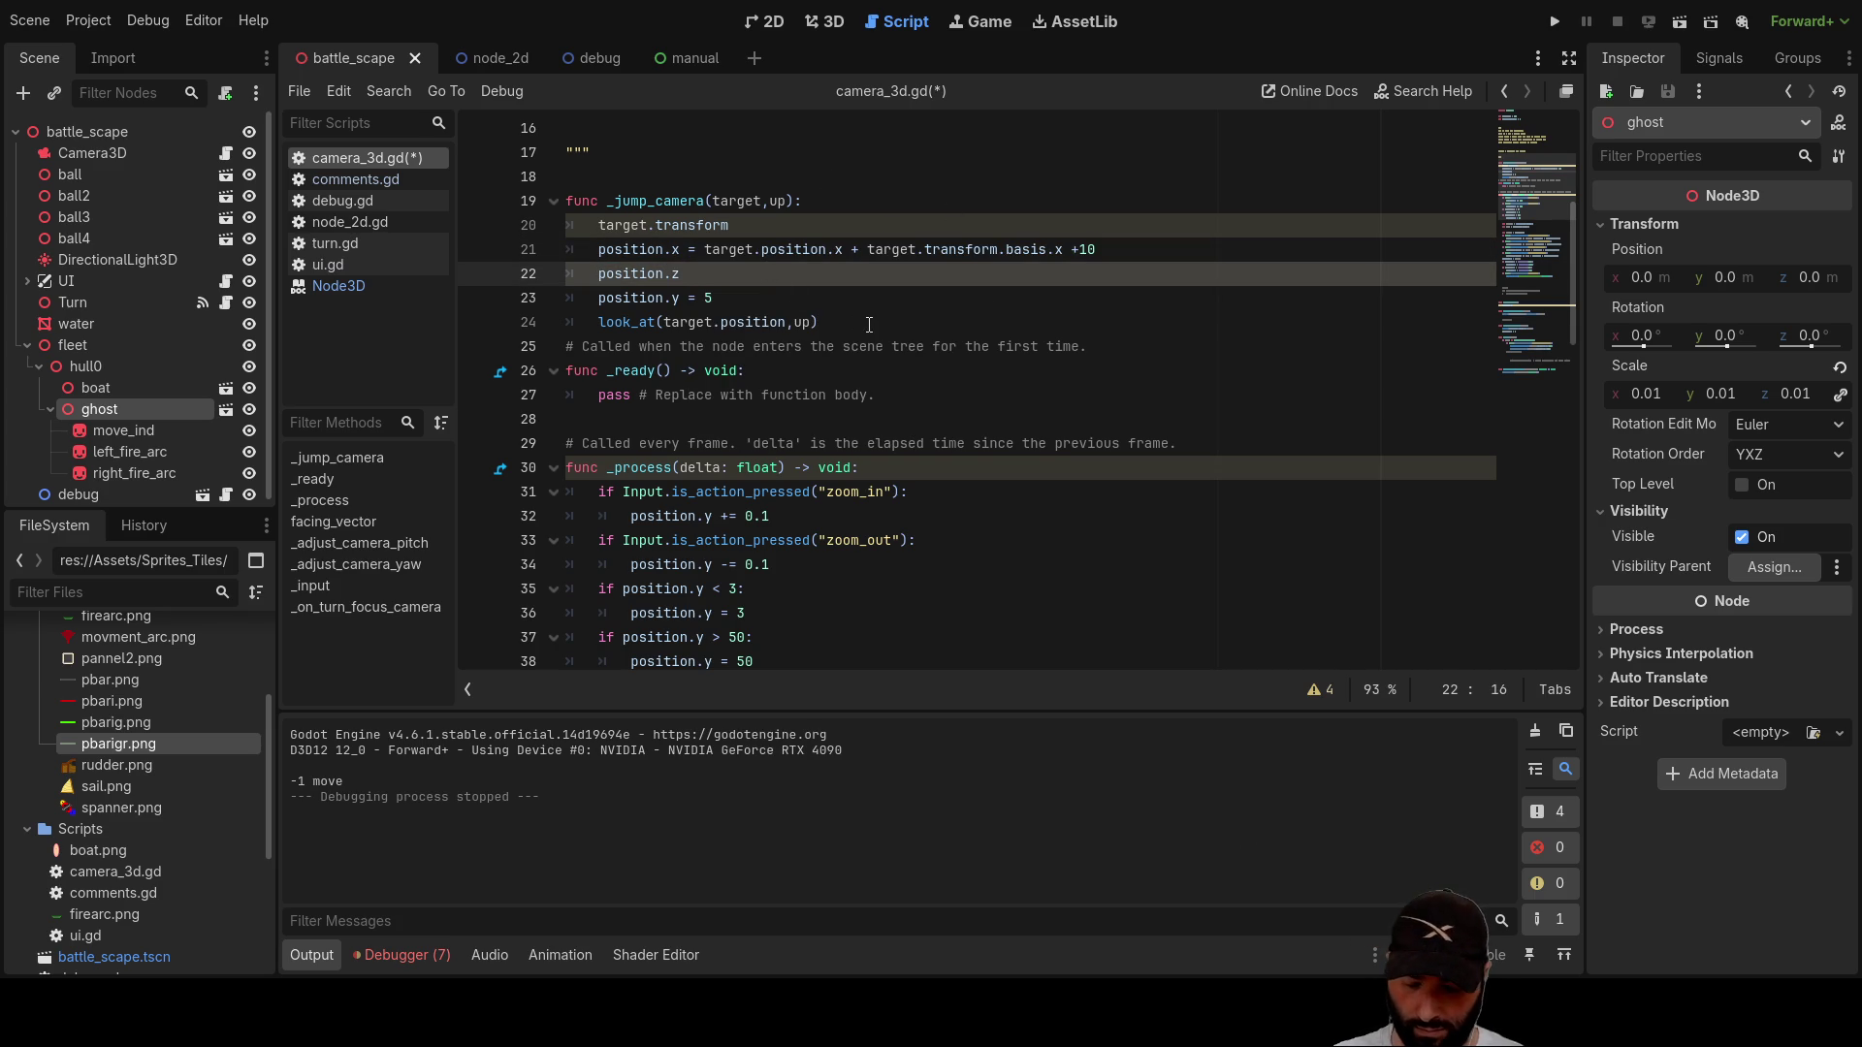
pyautogui.hotkey('ctrl', 'v')
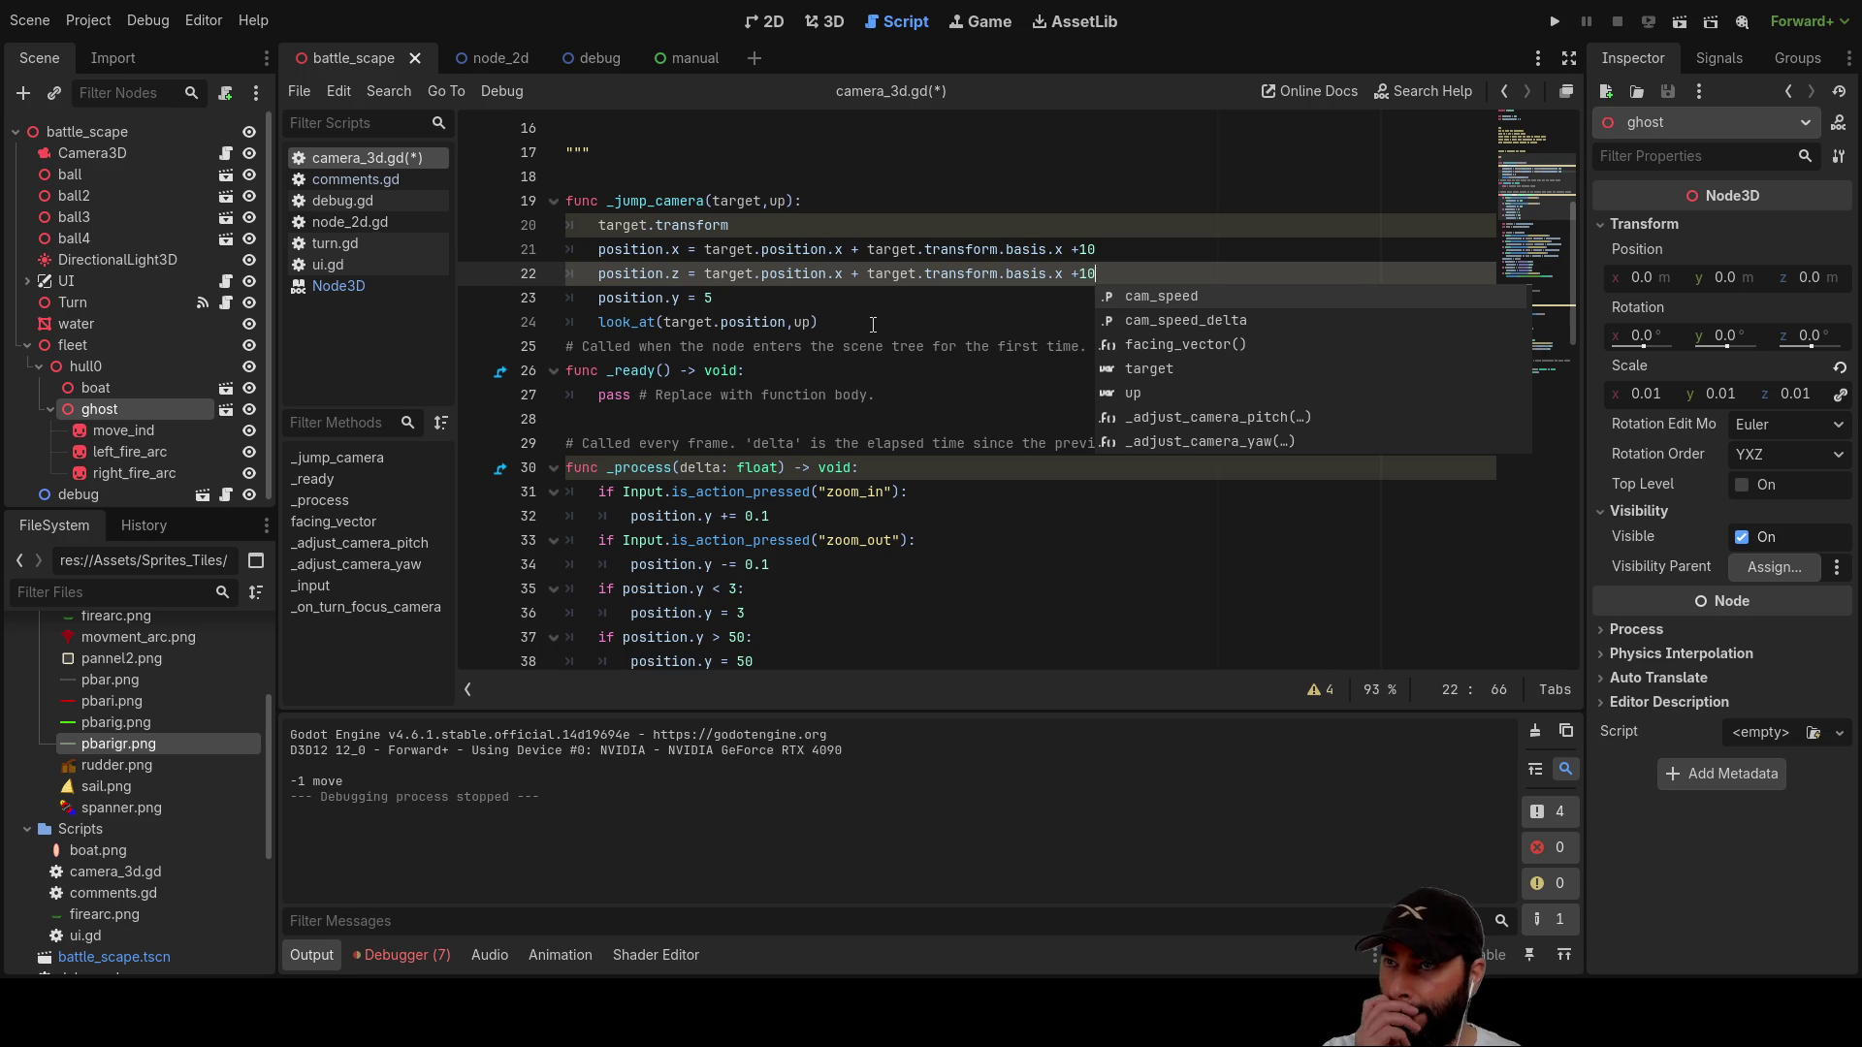
pyautogui.click(842, 276)
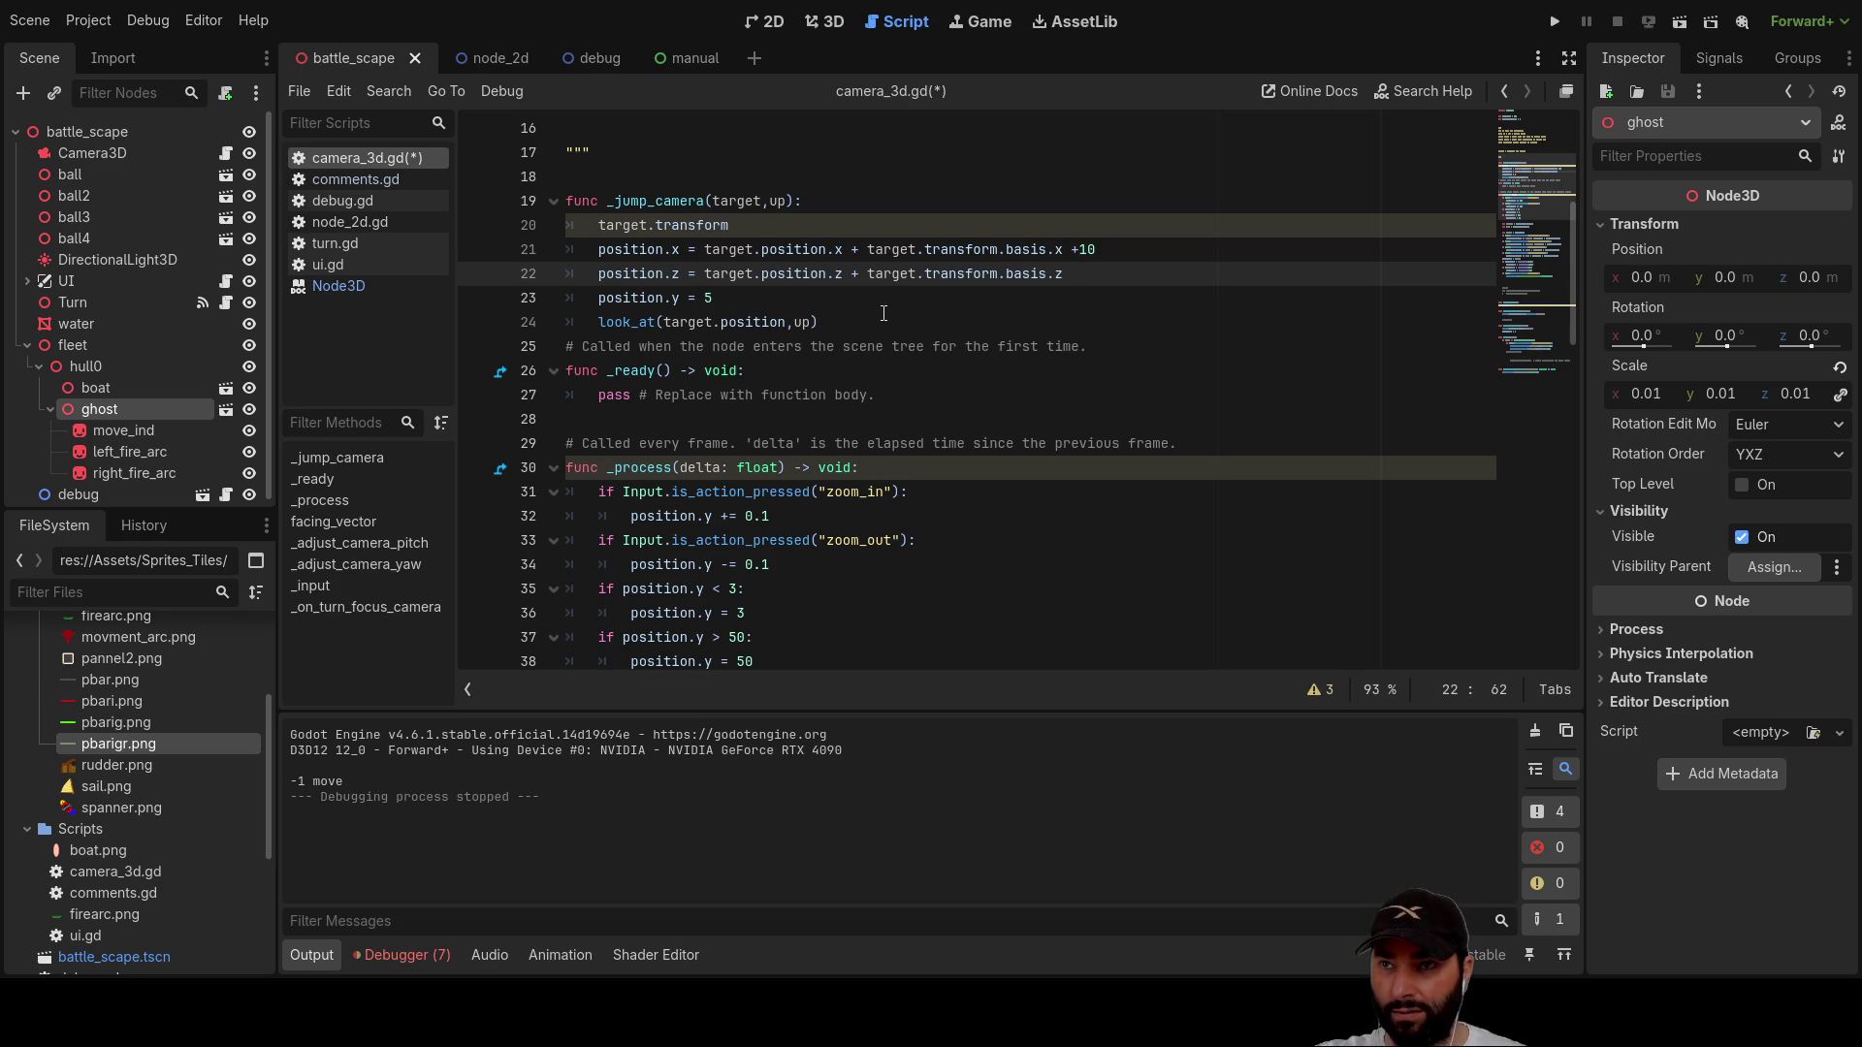
pyautogui.press('Up')
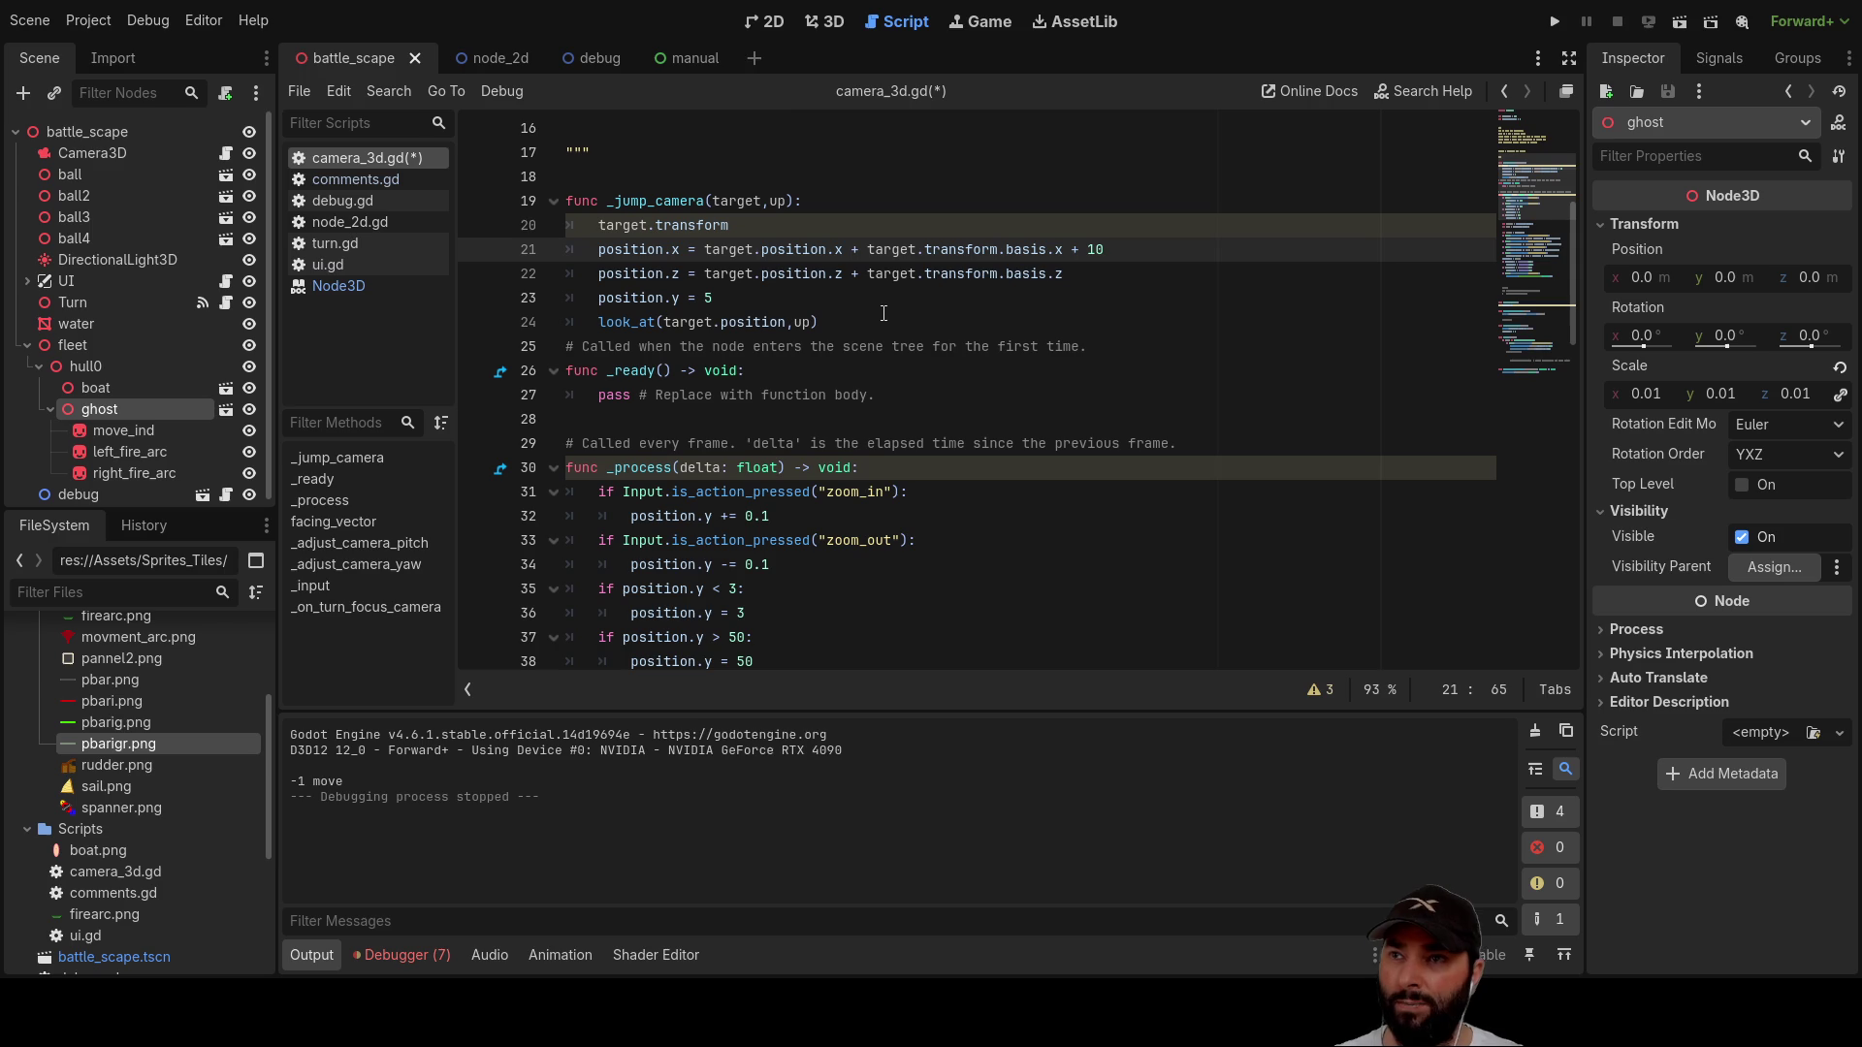
pyautogui.click(1088, 274)
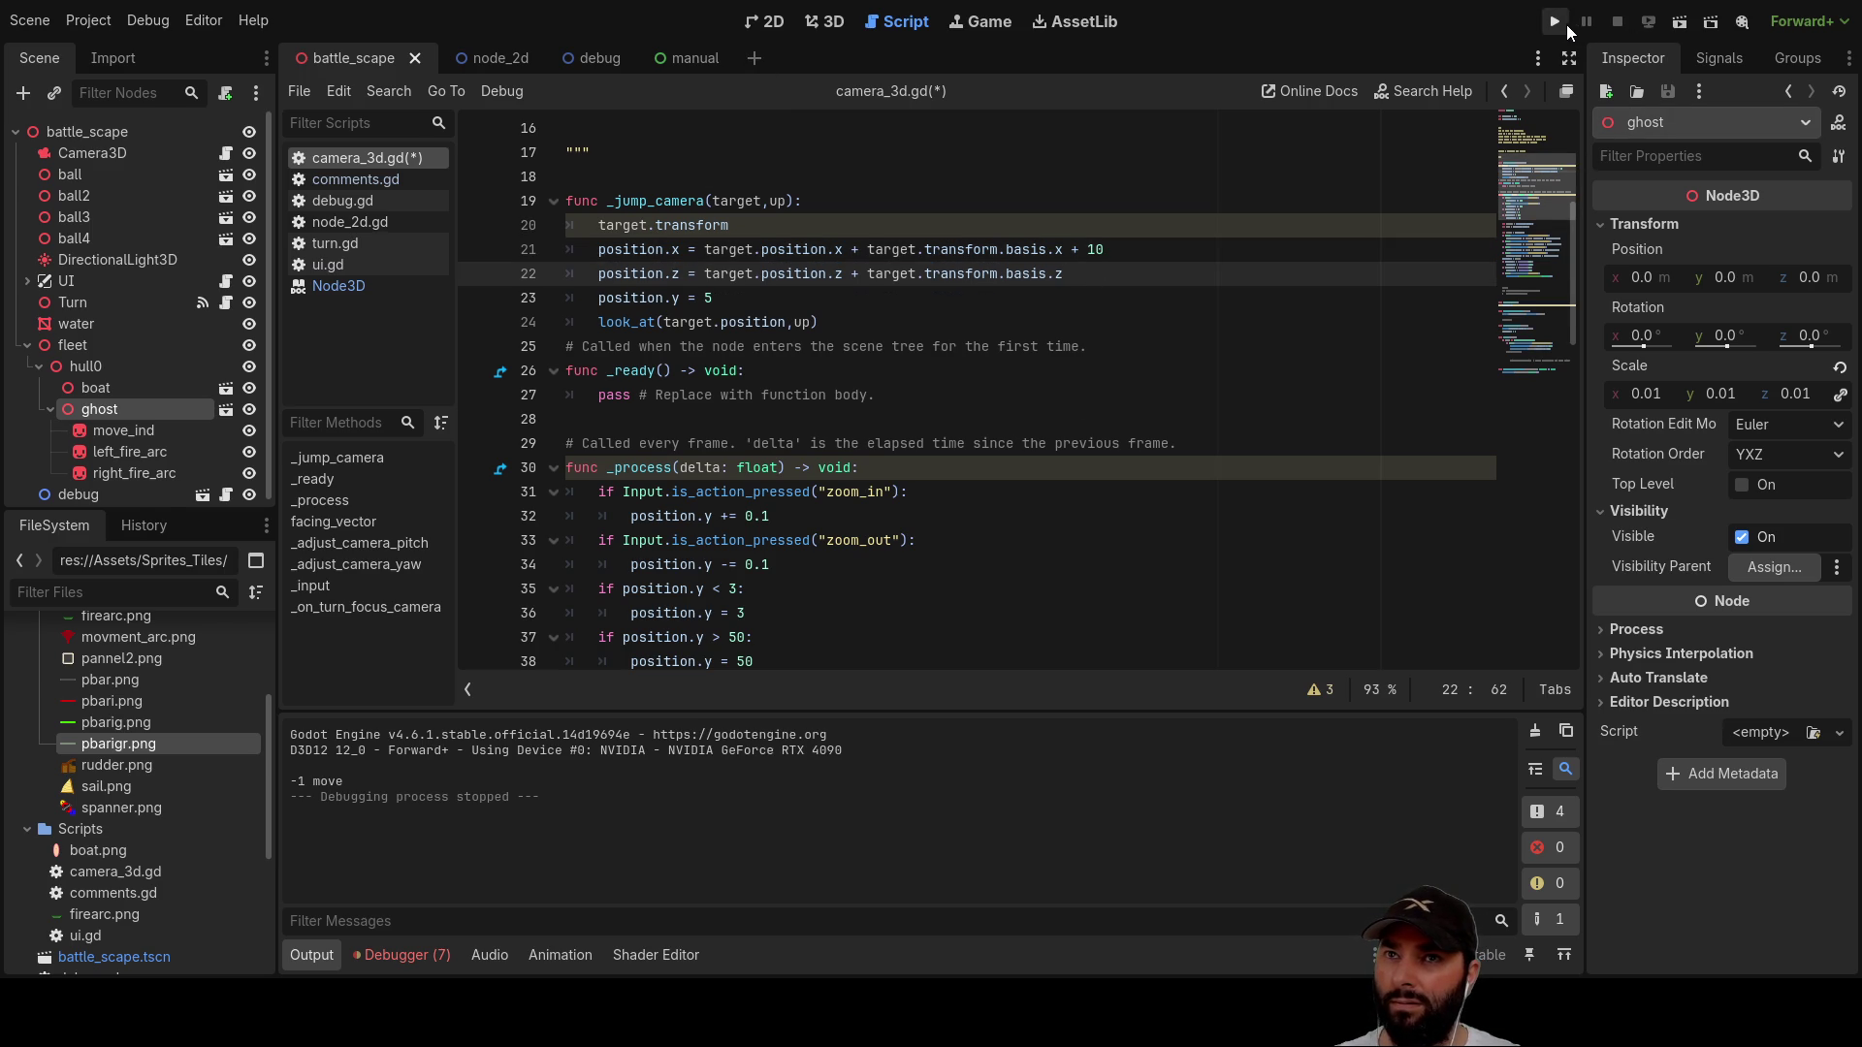
# Step: Run the game until it hits the float-plus-Vector3 error in _jump_camera, relaunch it, then stop it
pyautogui.click(1561, 23)
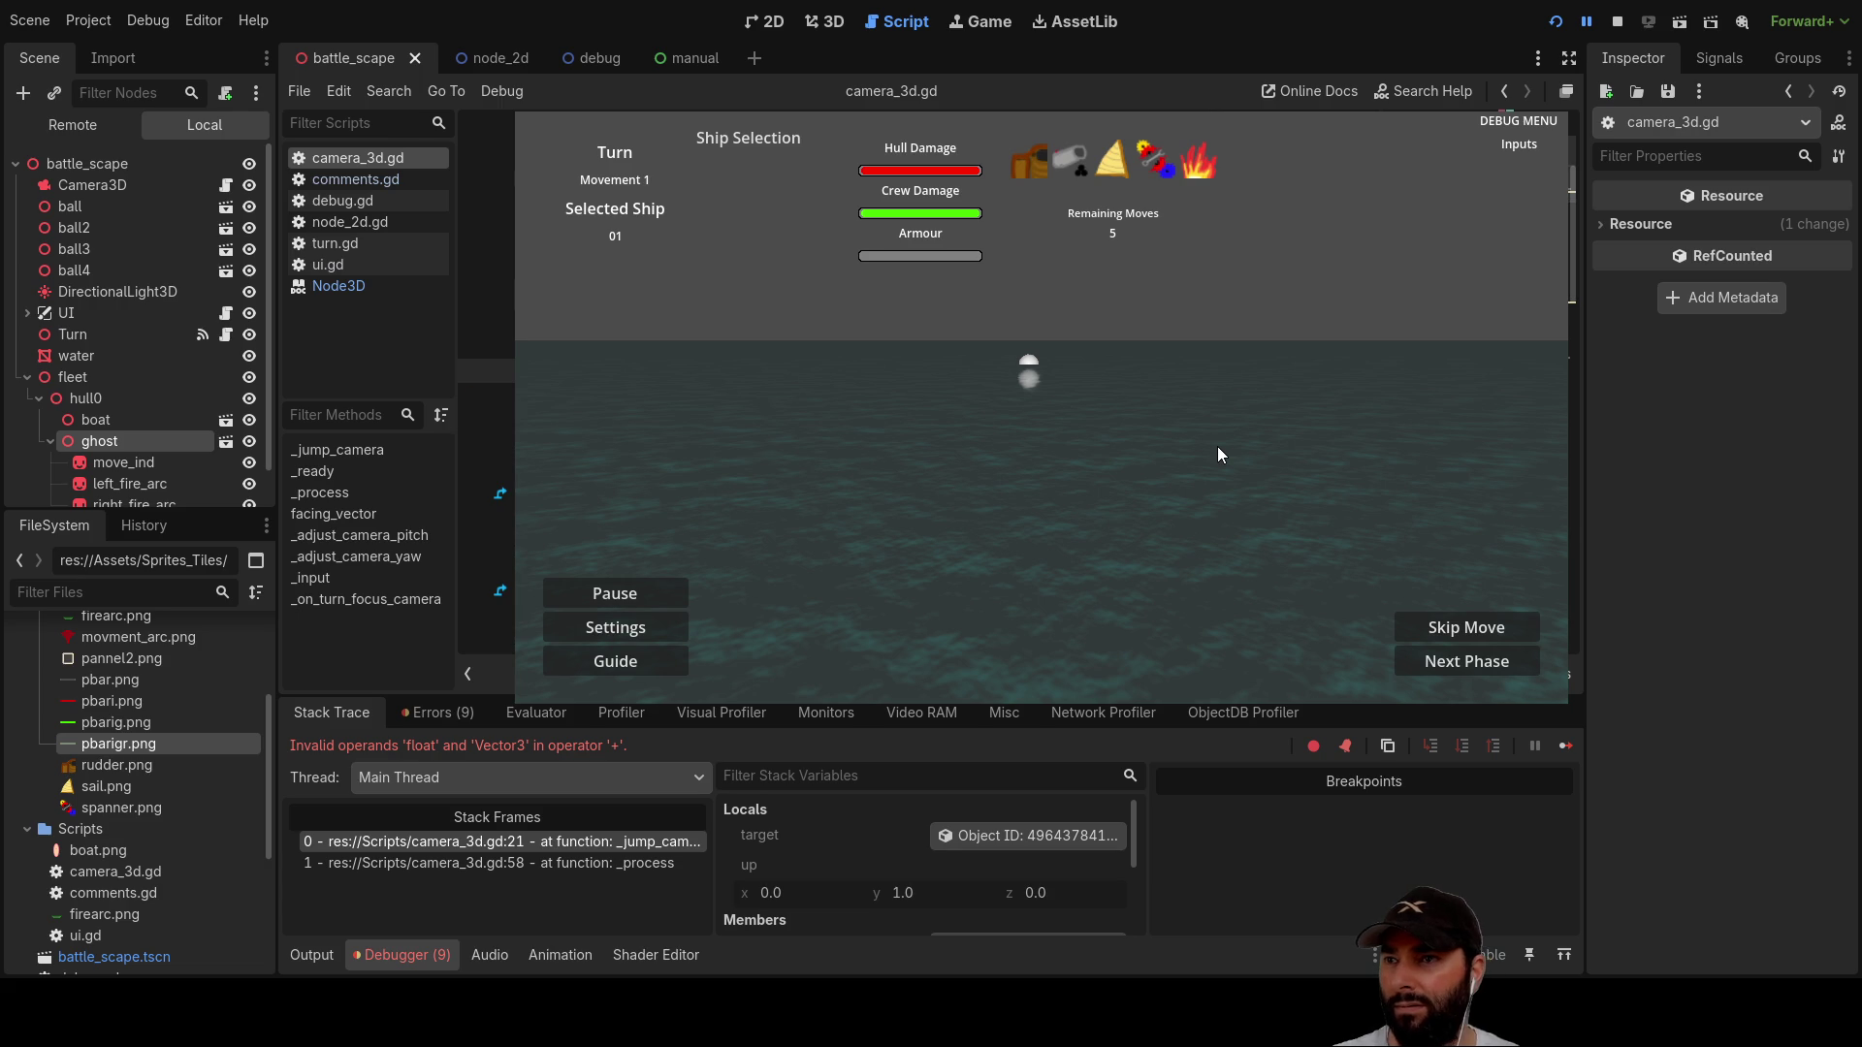
pyautogui.press('F5')
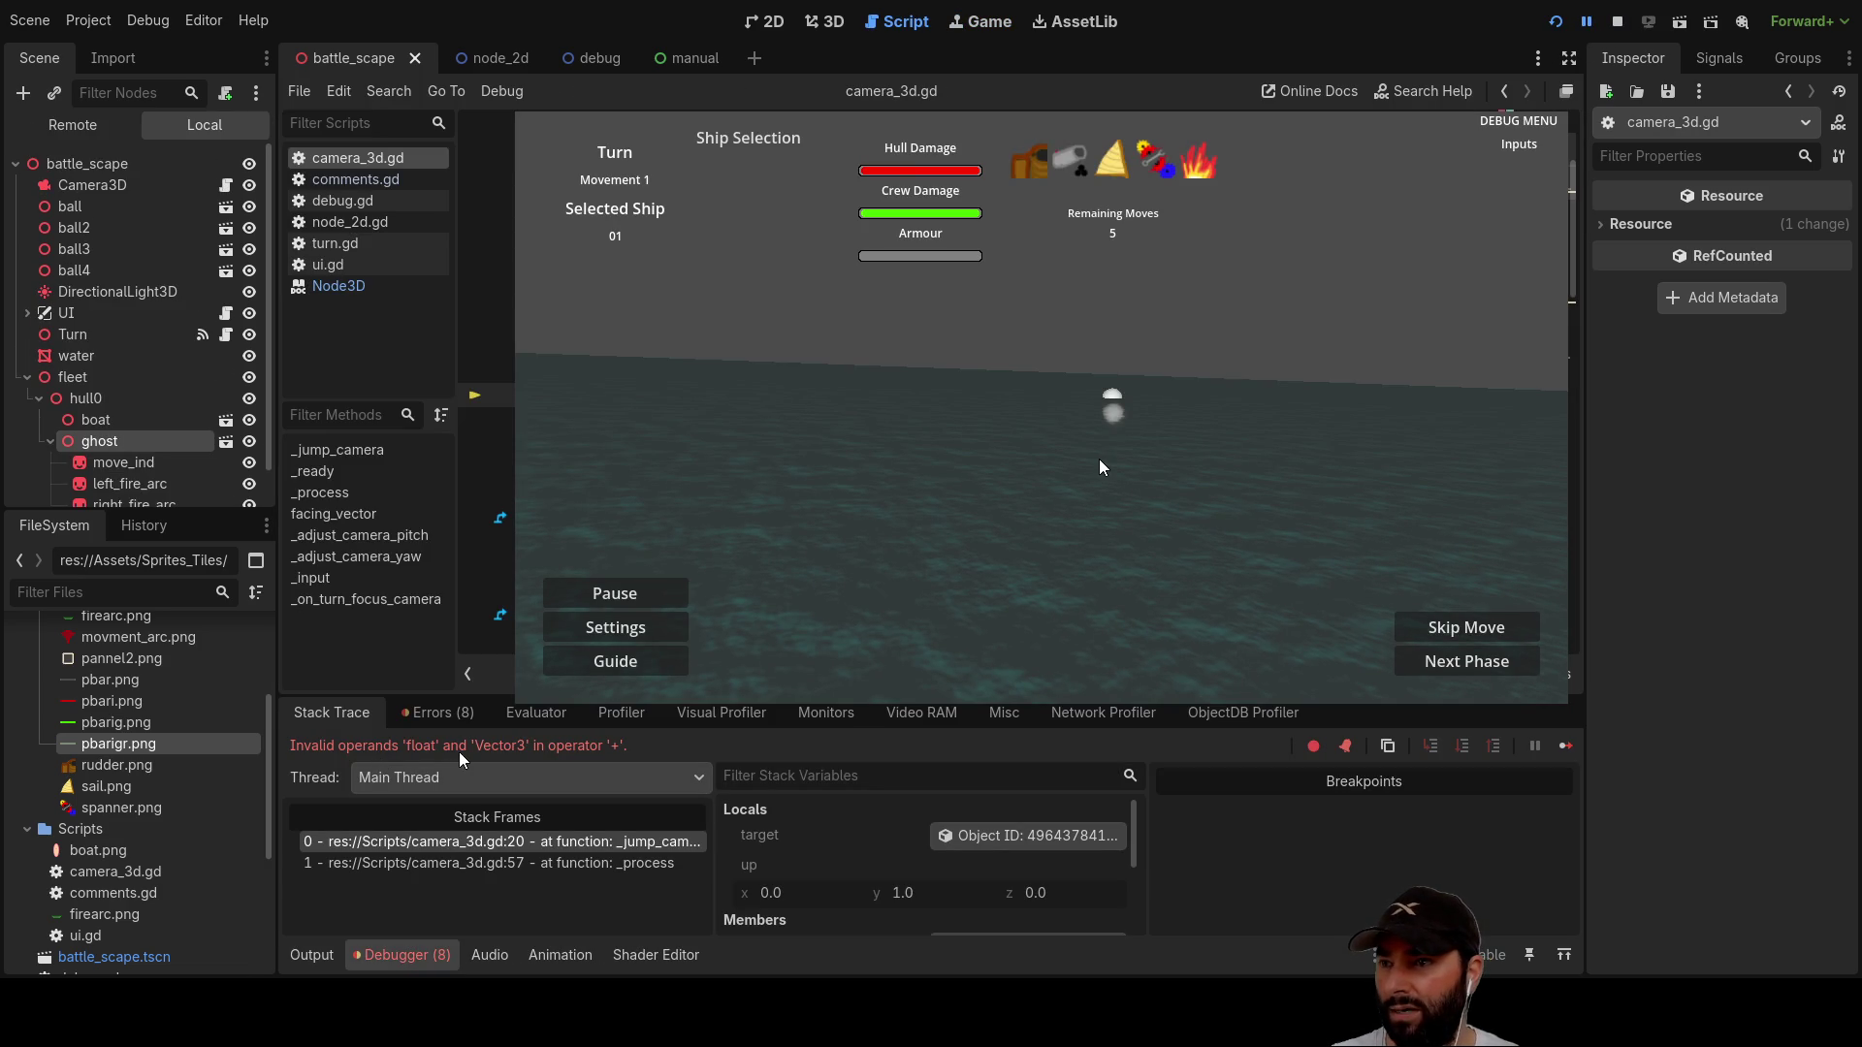
pyautogui.click(1617, 24)
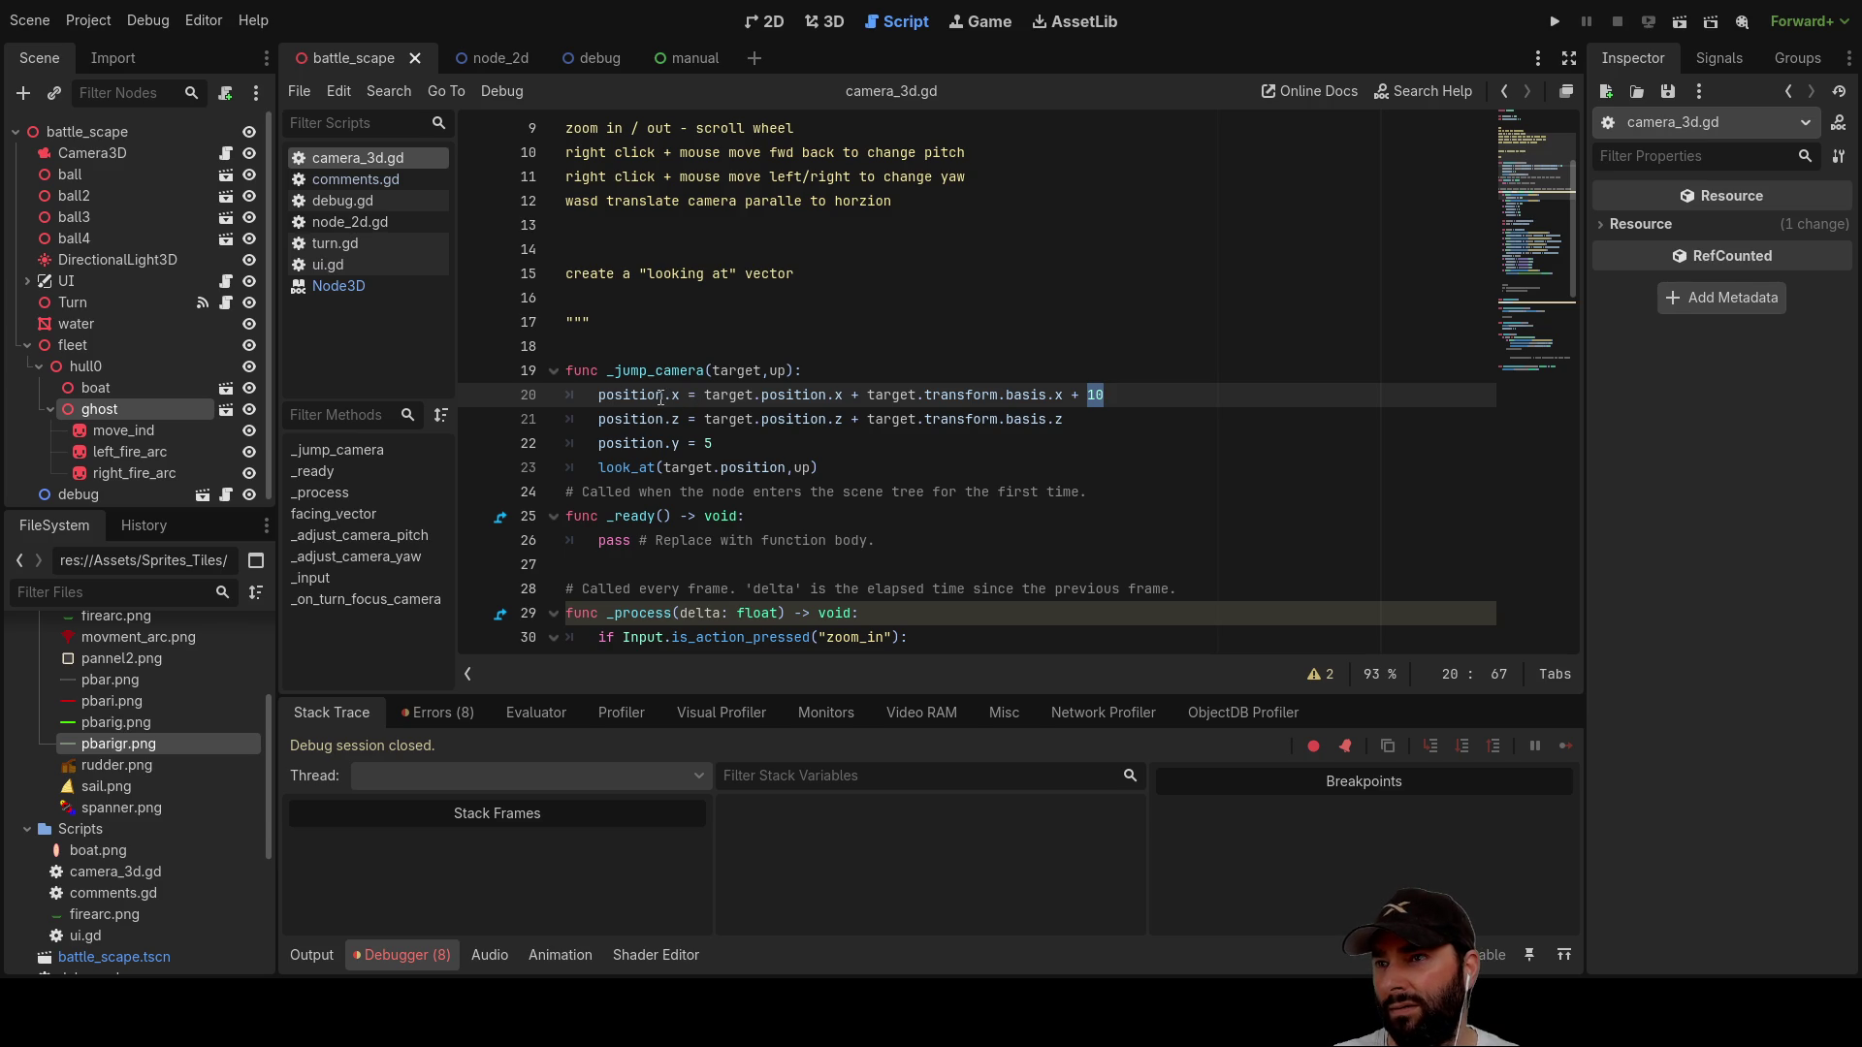
pyautogui.doubleClick(662, 398)
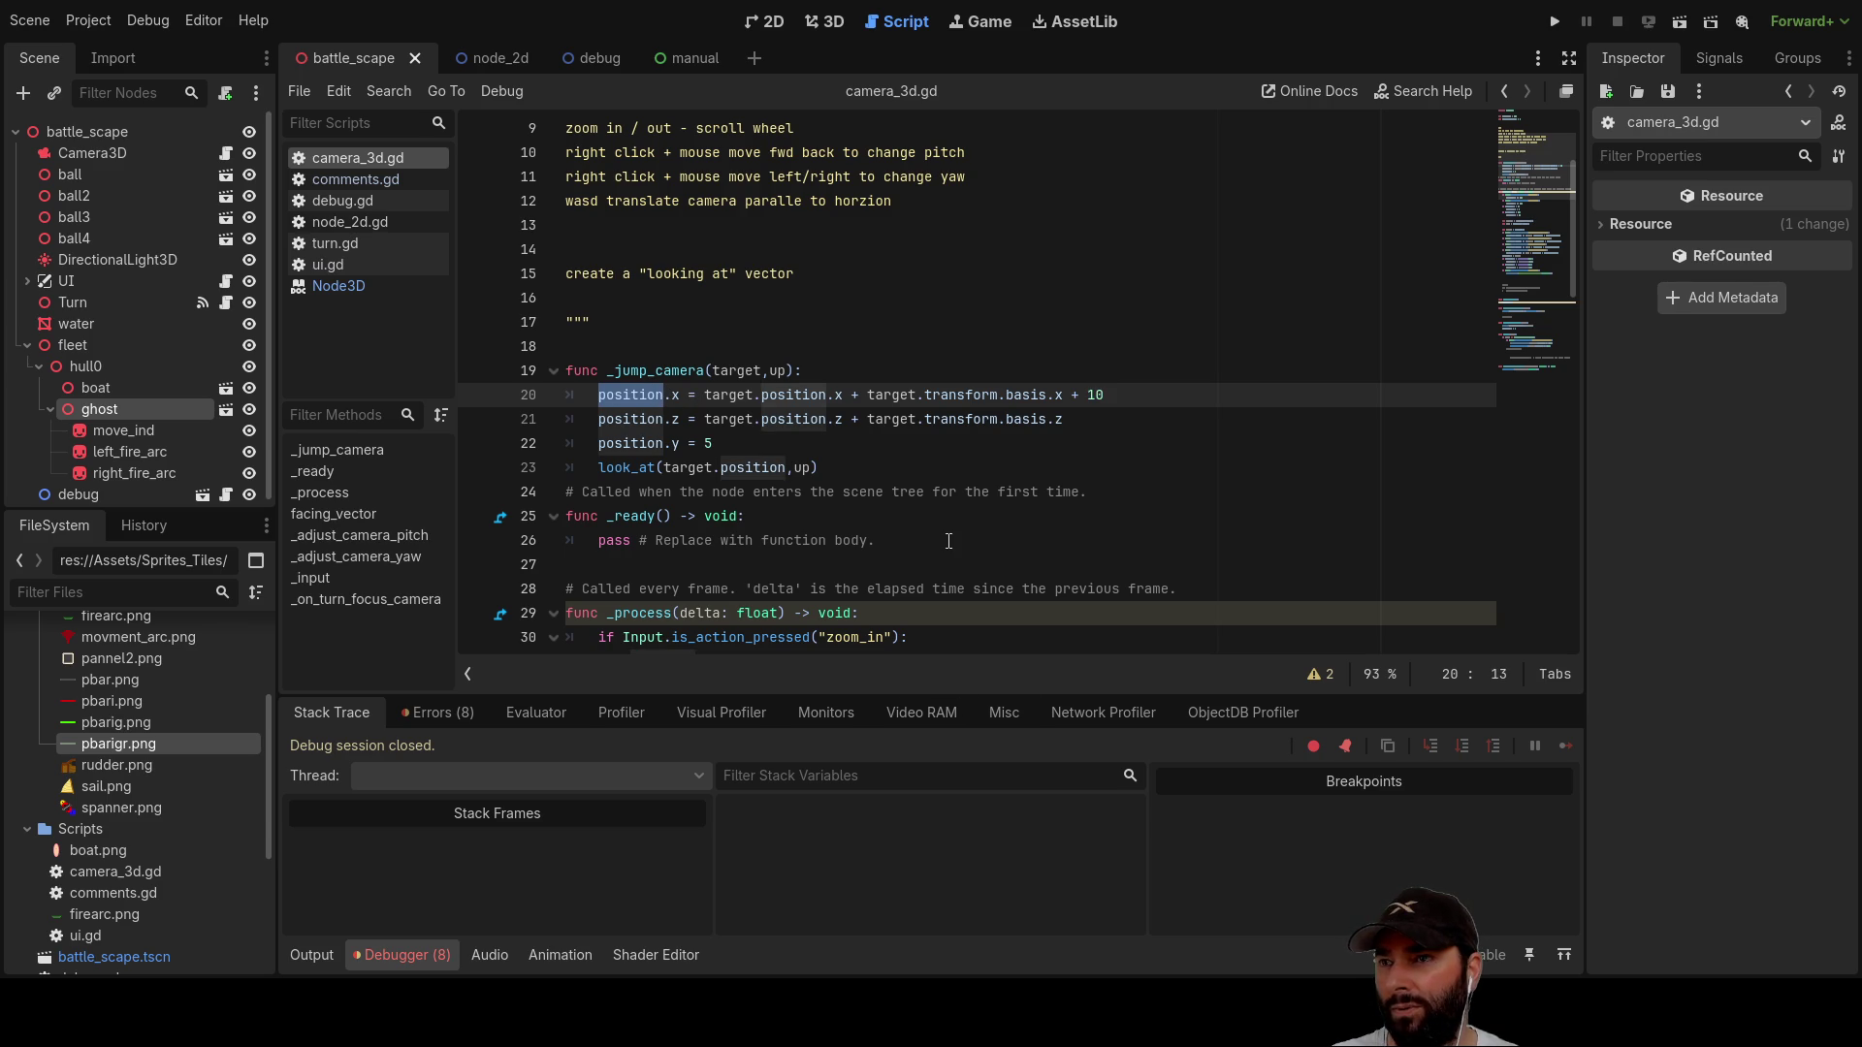
pyautogui.scroll(3, 950, 537)
pyautogui.scroll(-6, 953, 534)
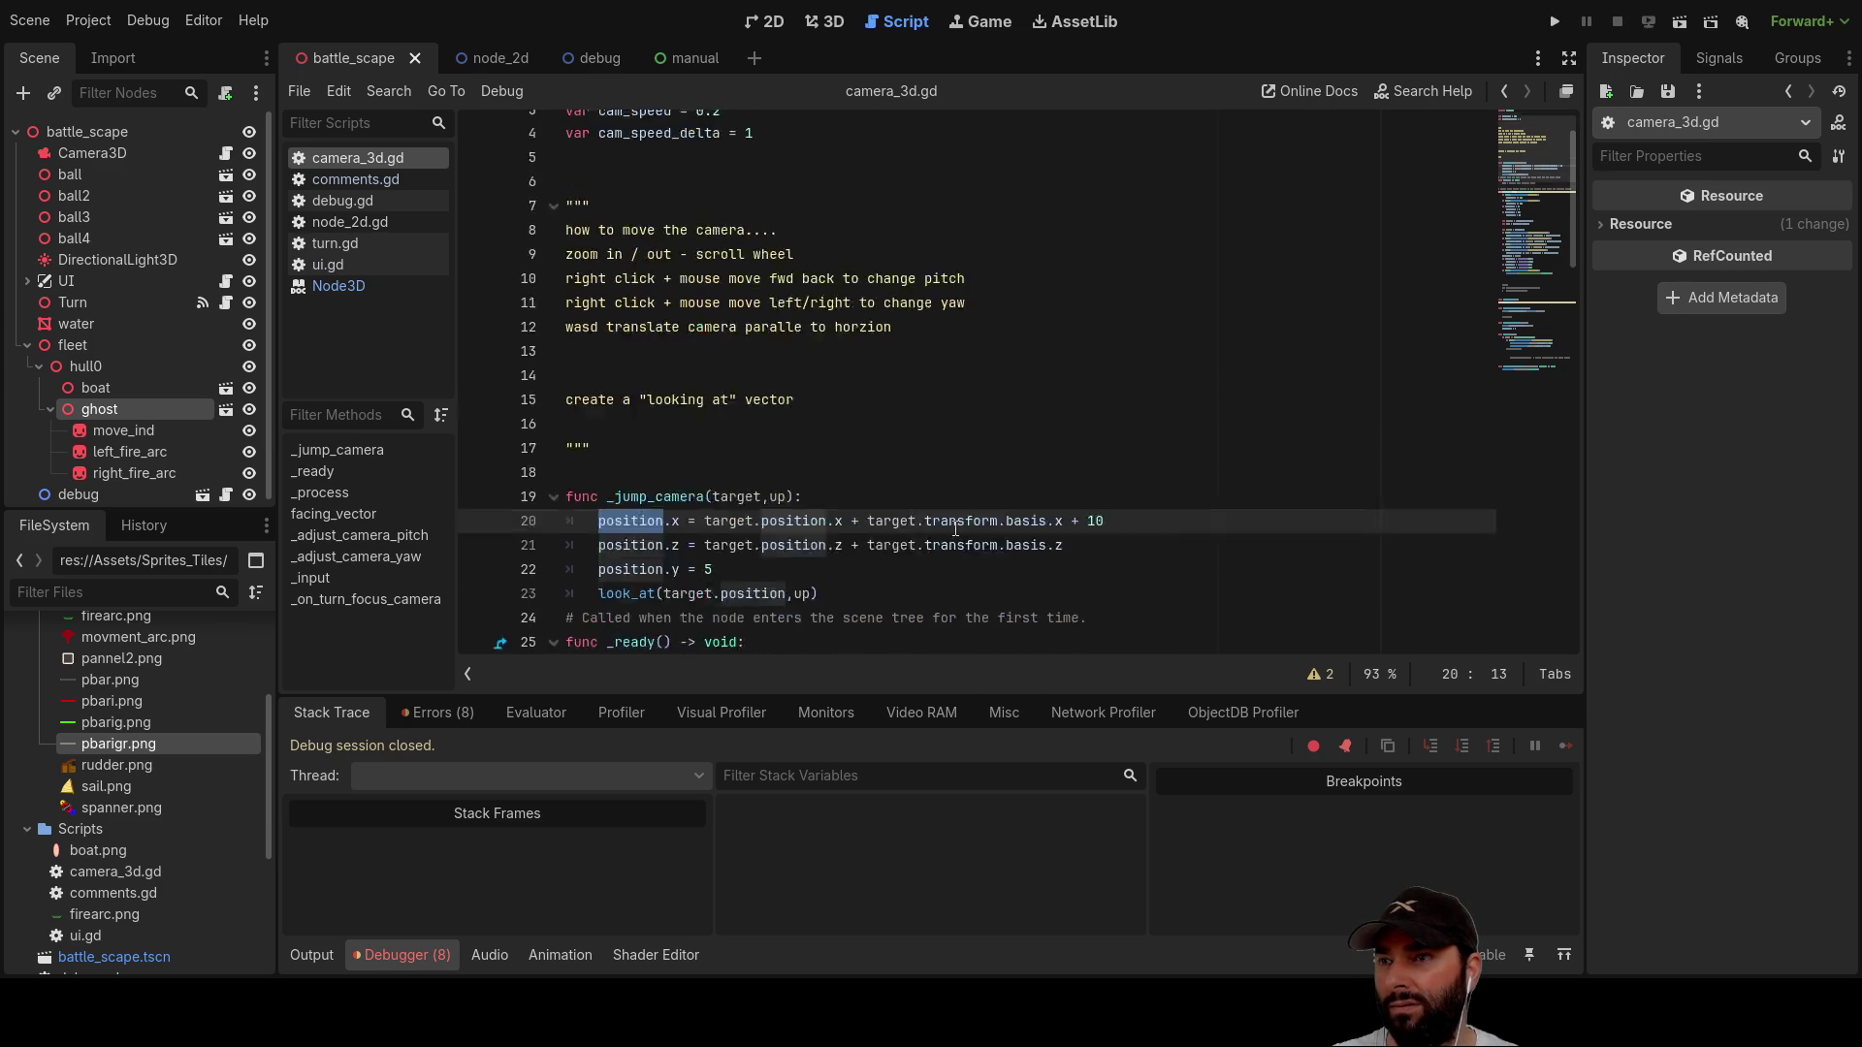
pyautogui.scroll(4, 955, 529)
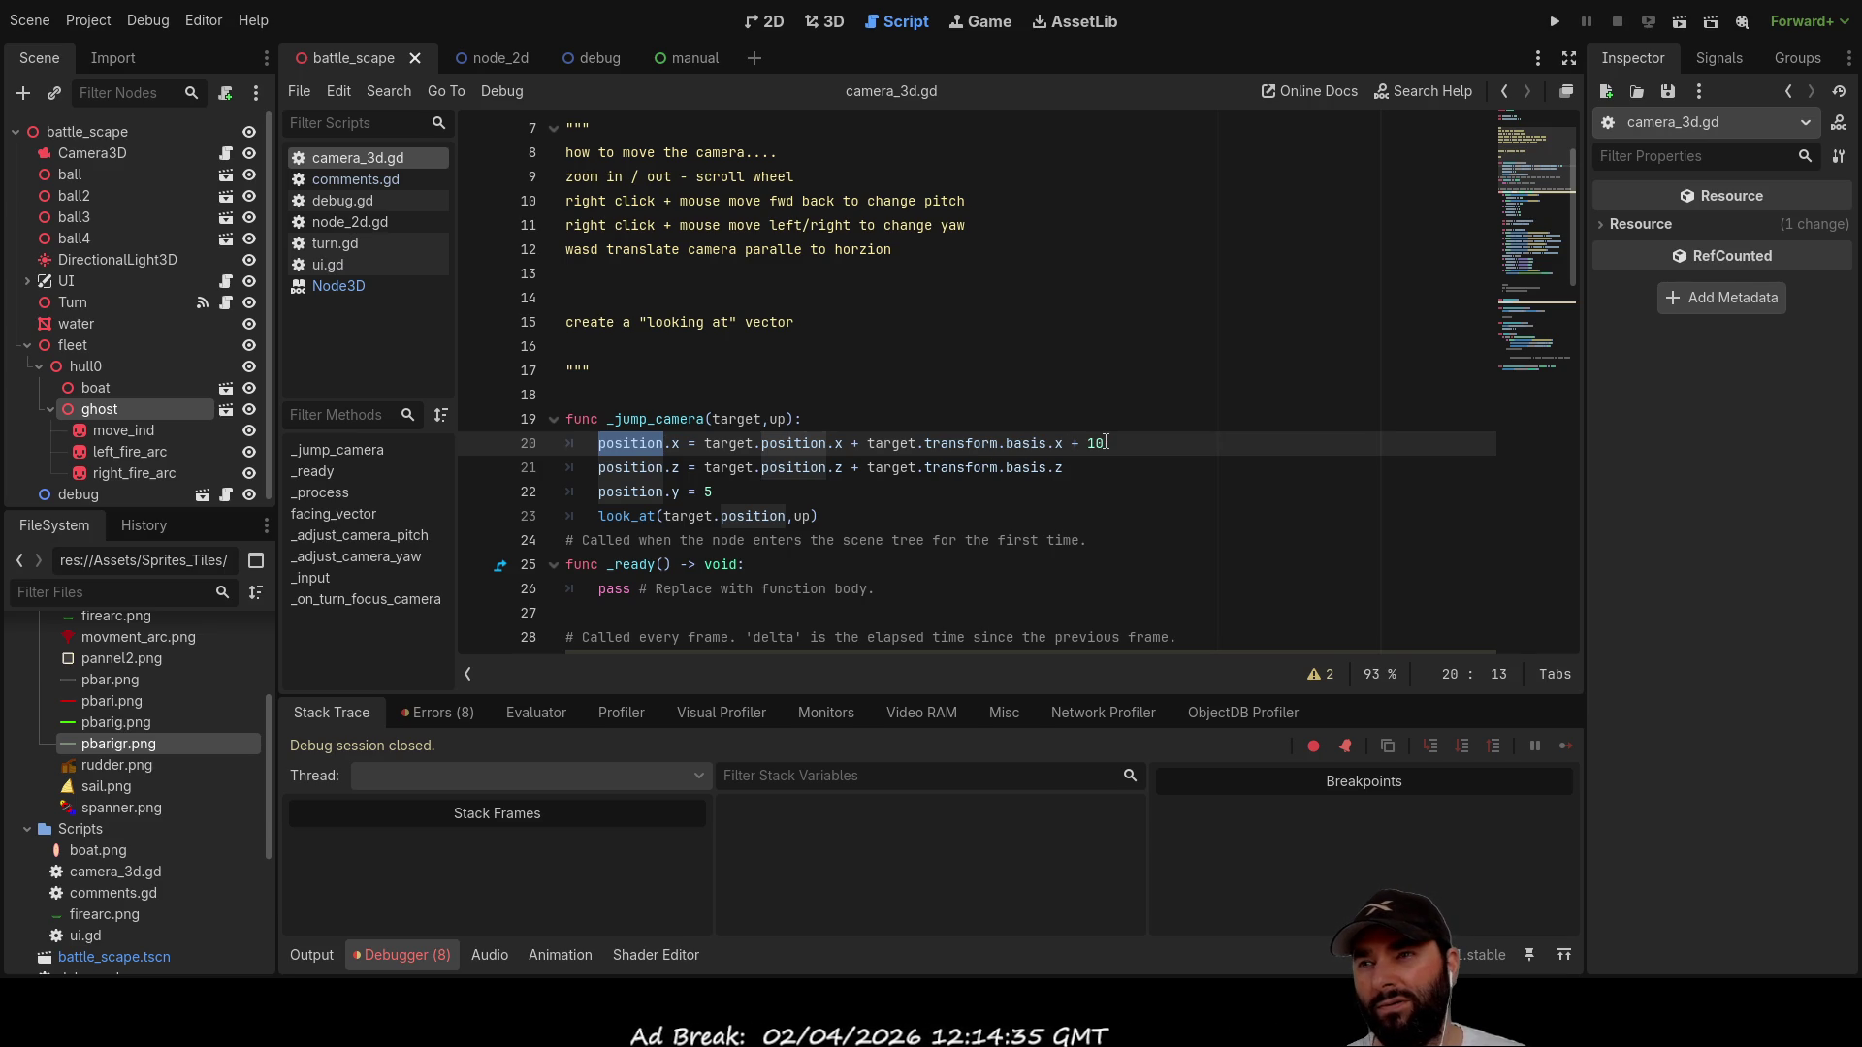
pyautogui.doubleClick(904, 445)
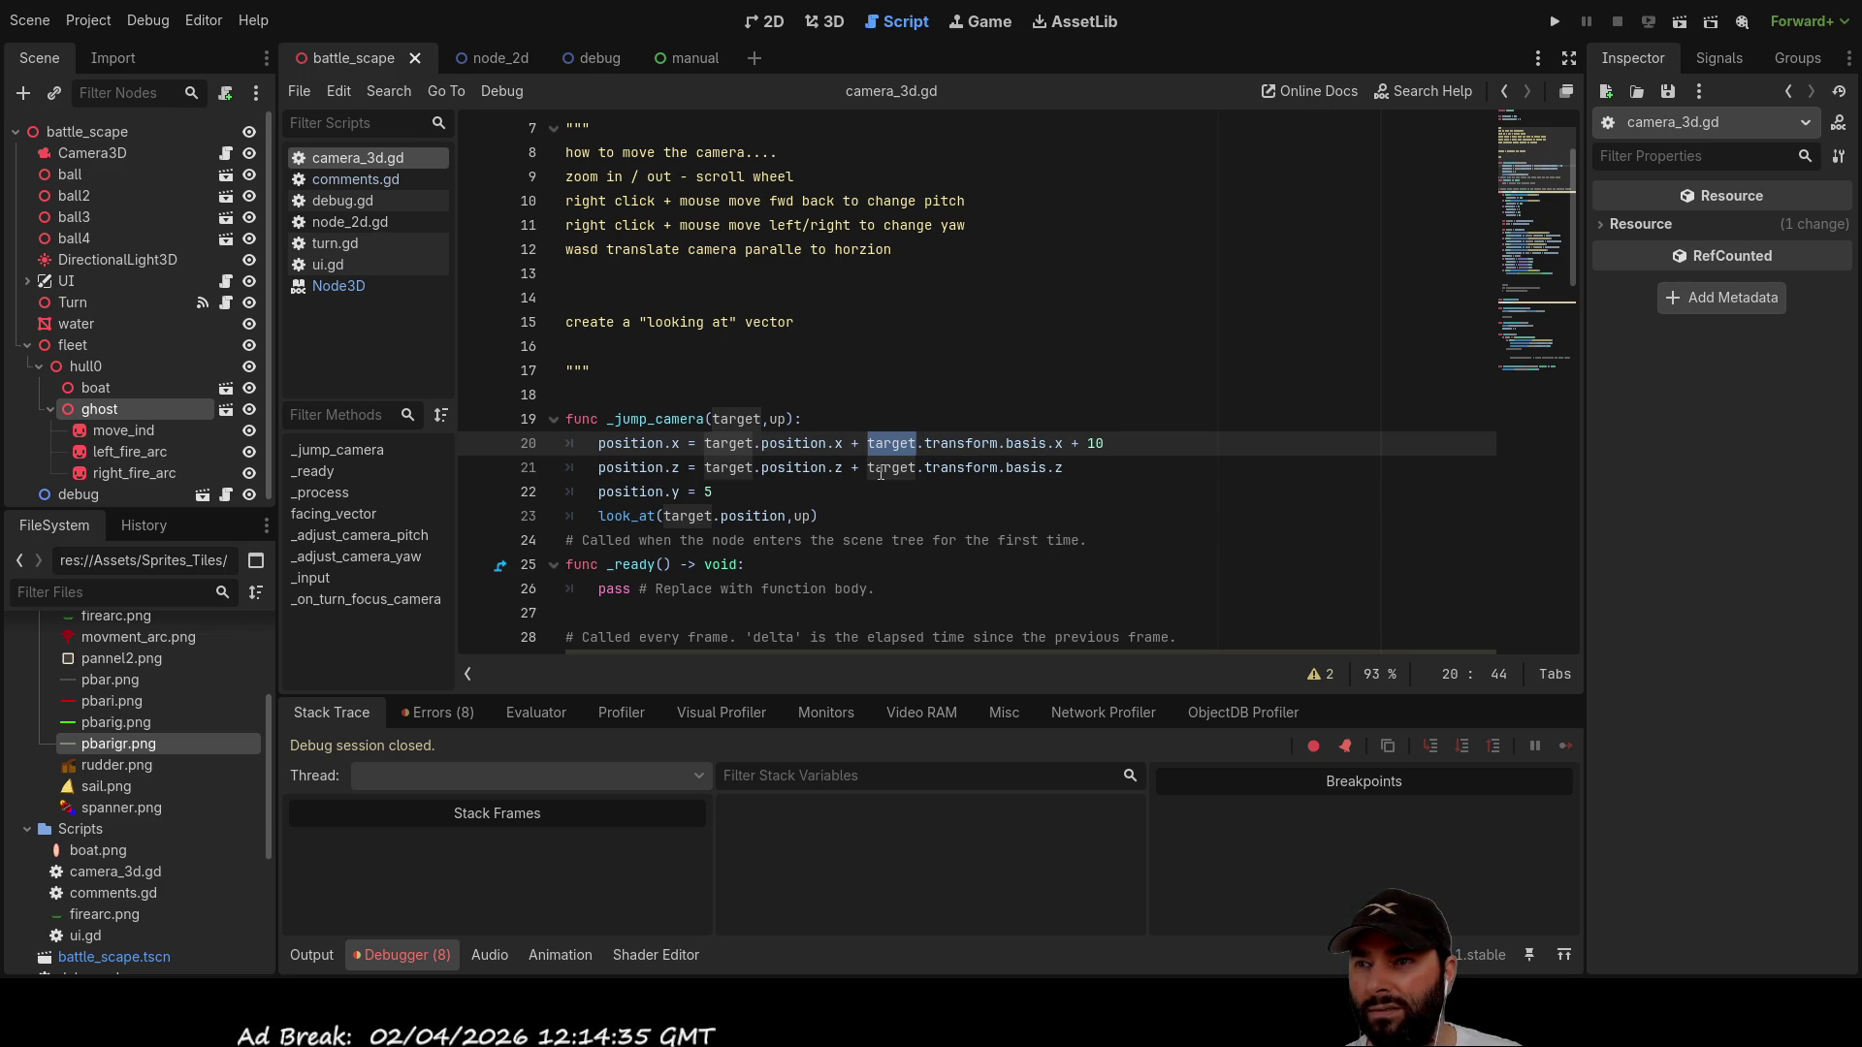
pyautogui.click(764, 492)
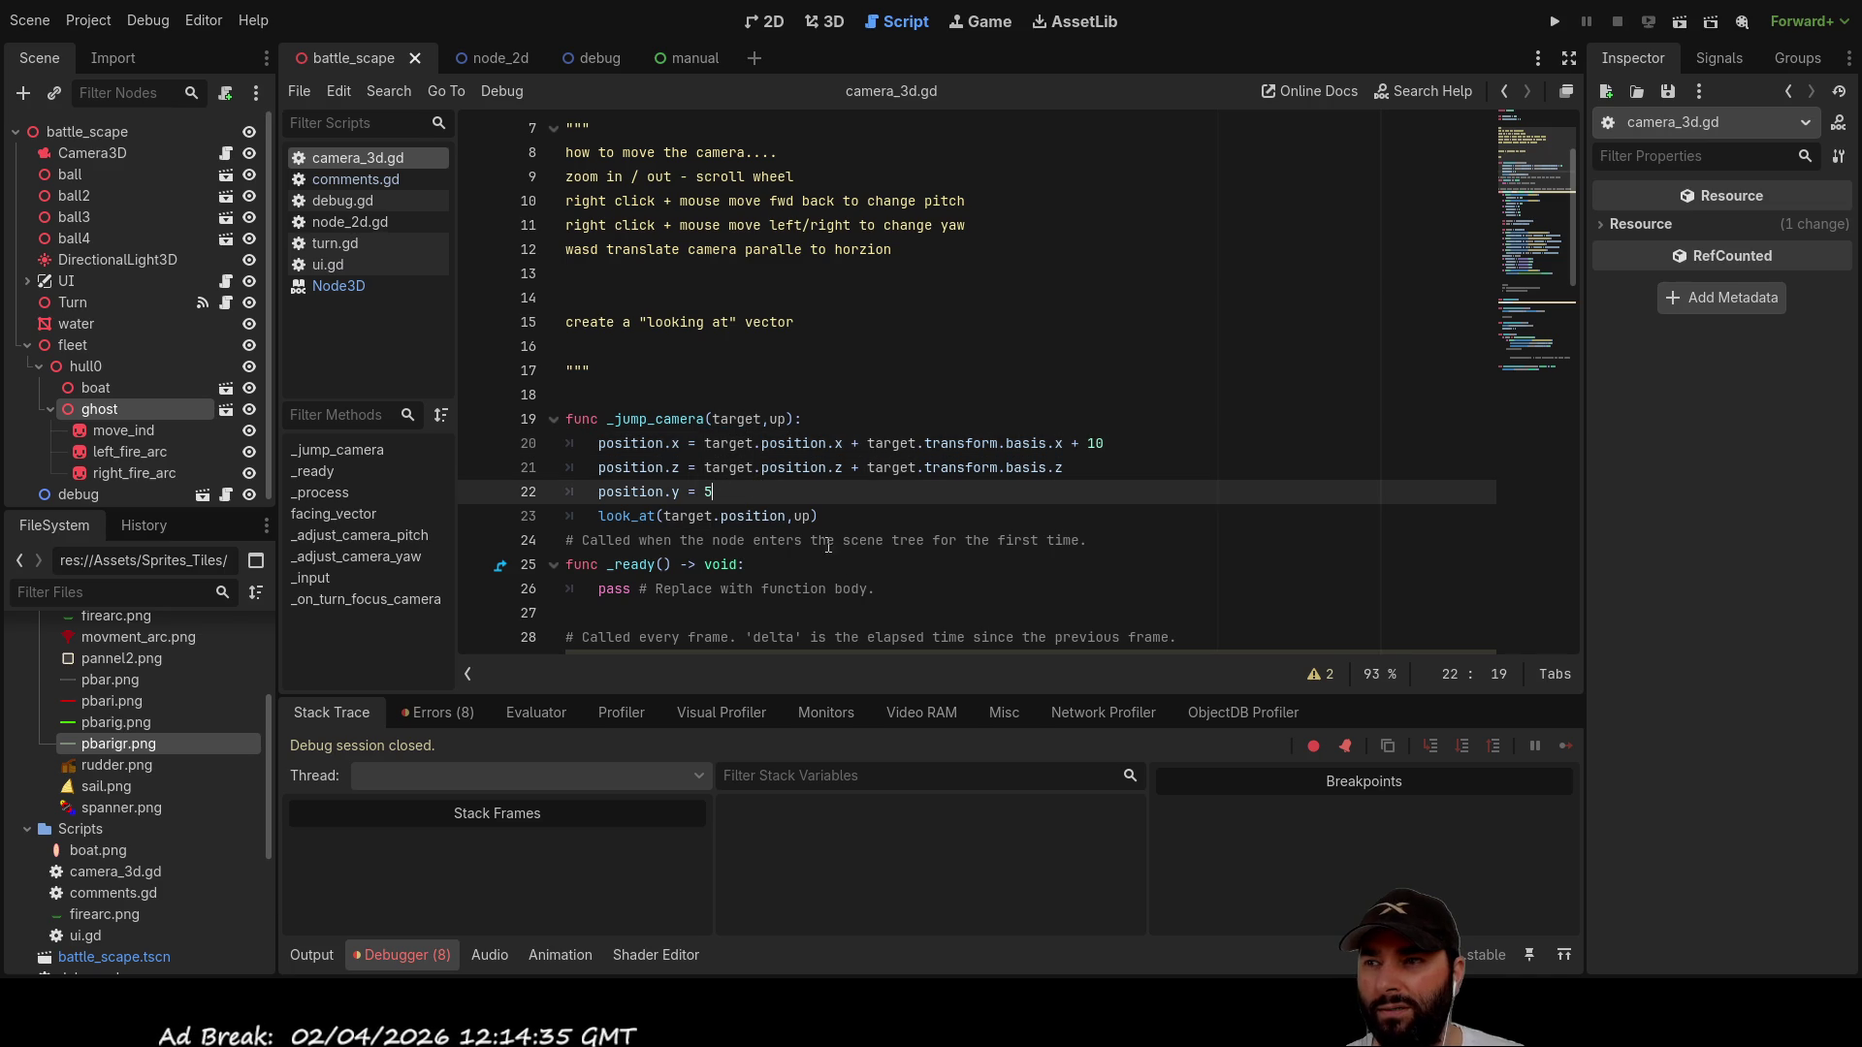
pyautogui.scroll(-1, 872, 542)
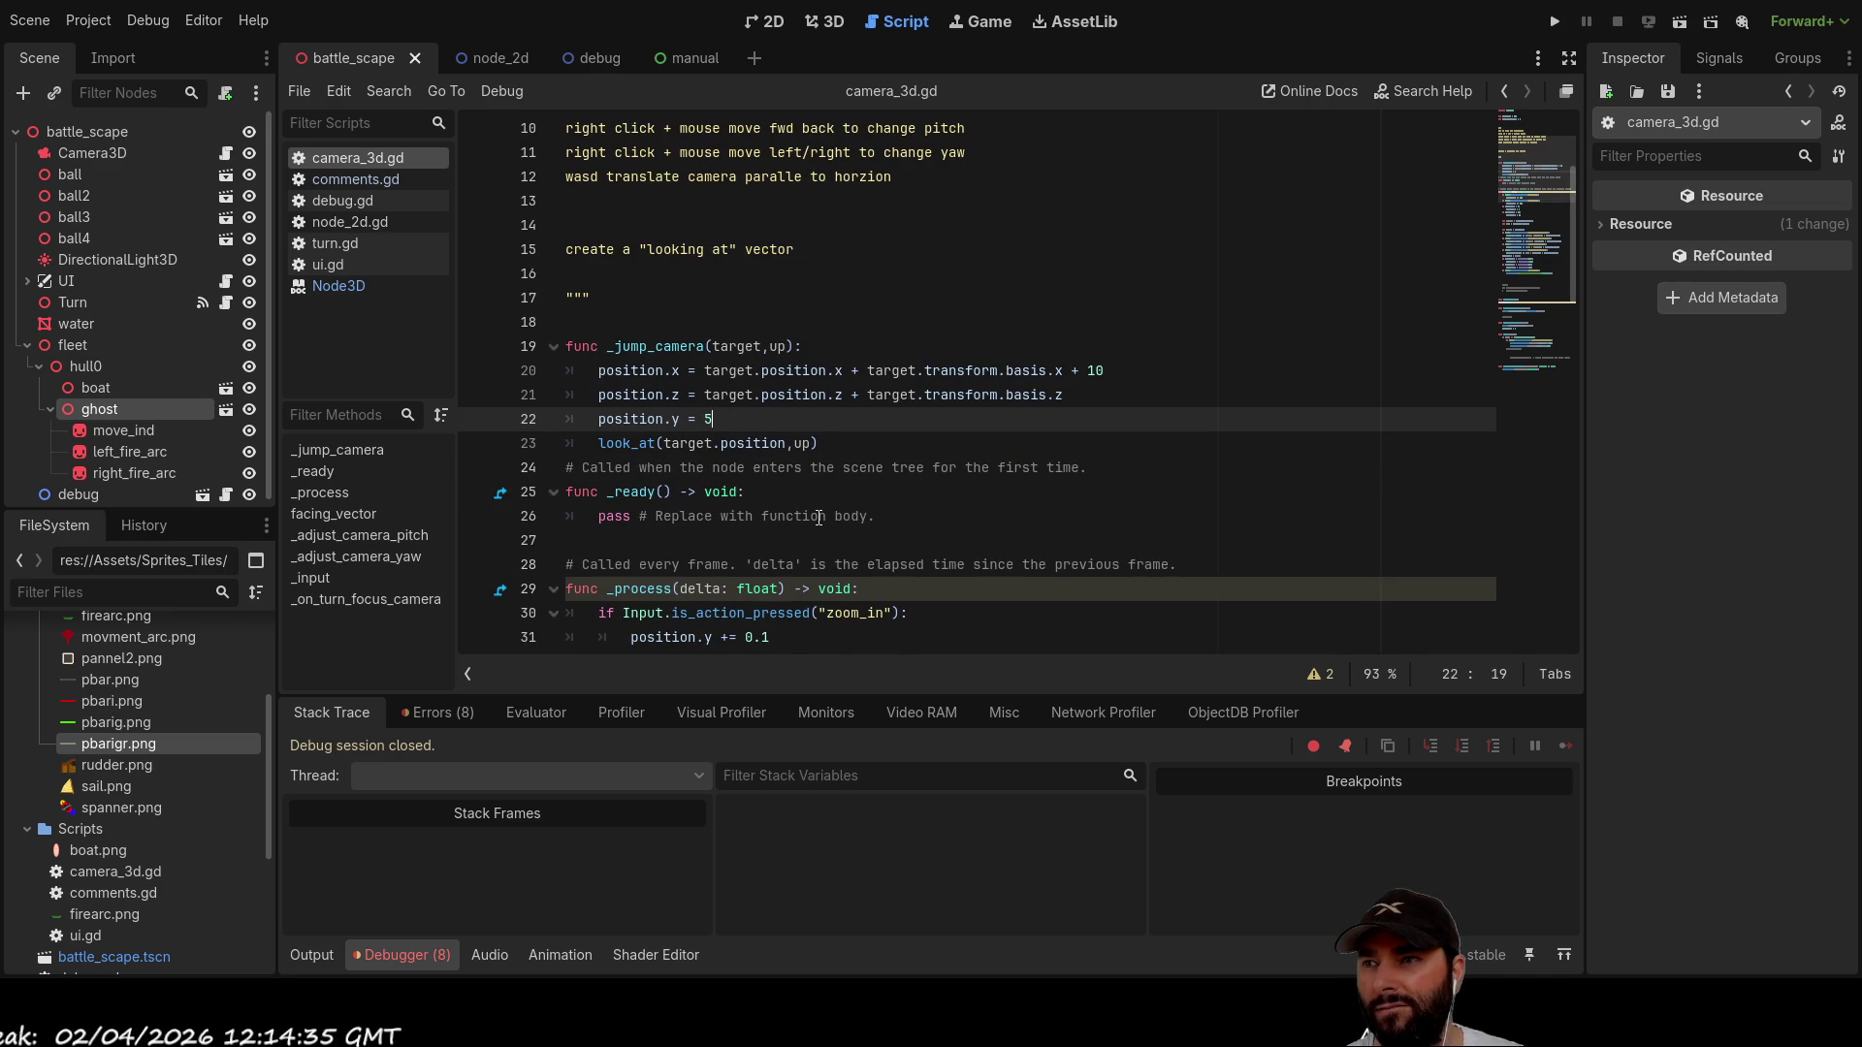
pyautogui.doubleClick(643, 374)
pyautogui.scroll(-2, 1009, 536)
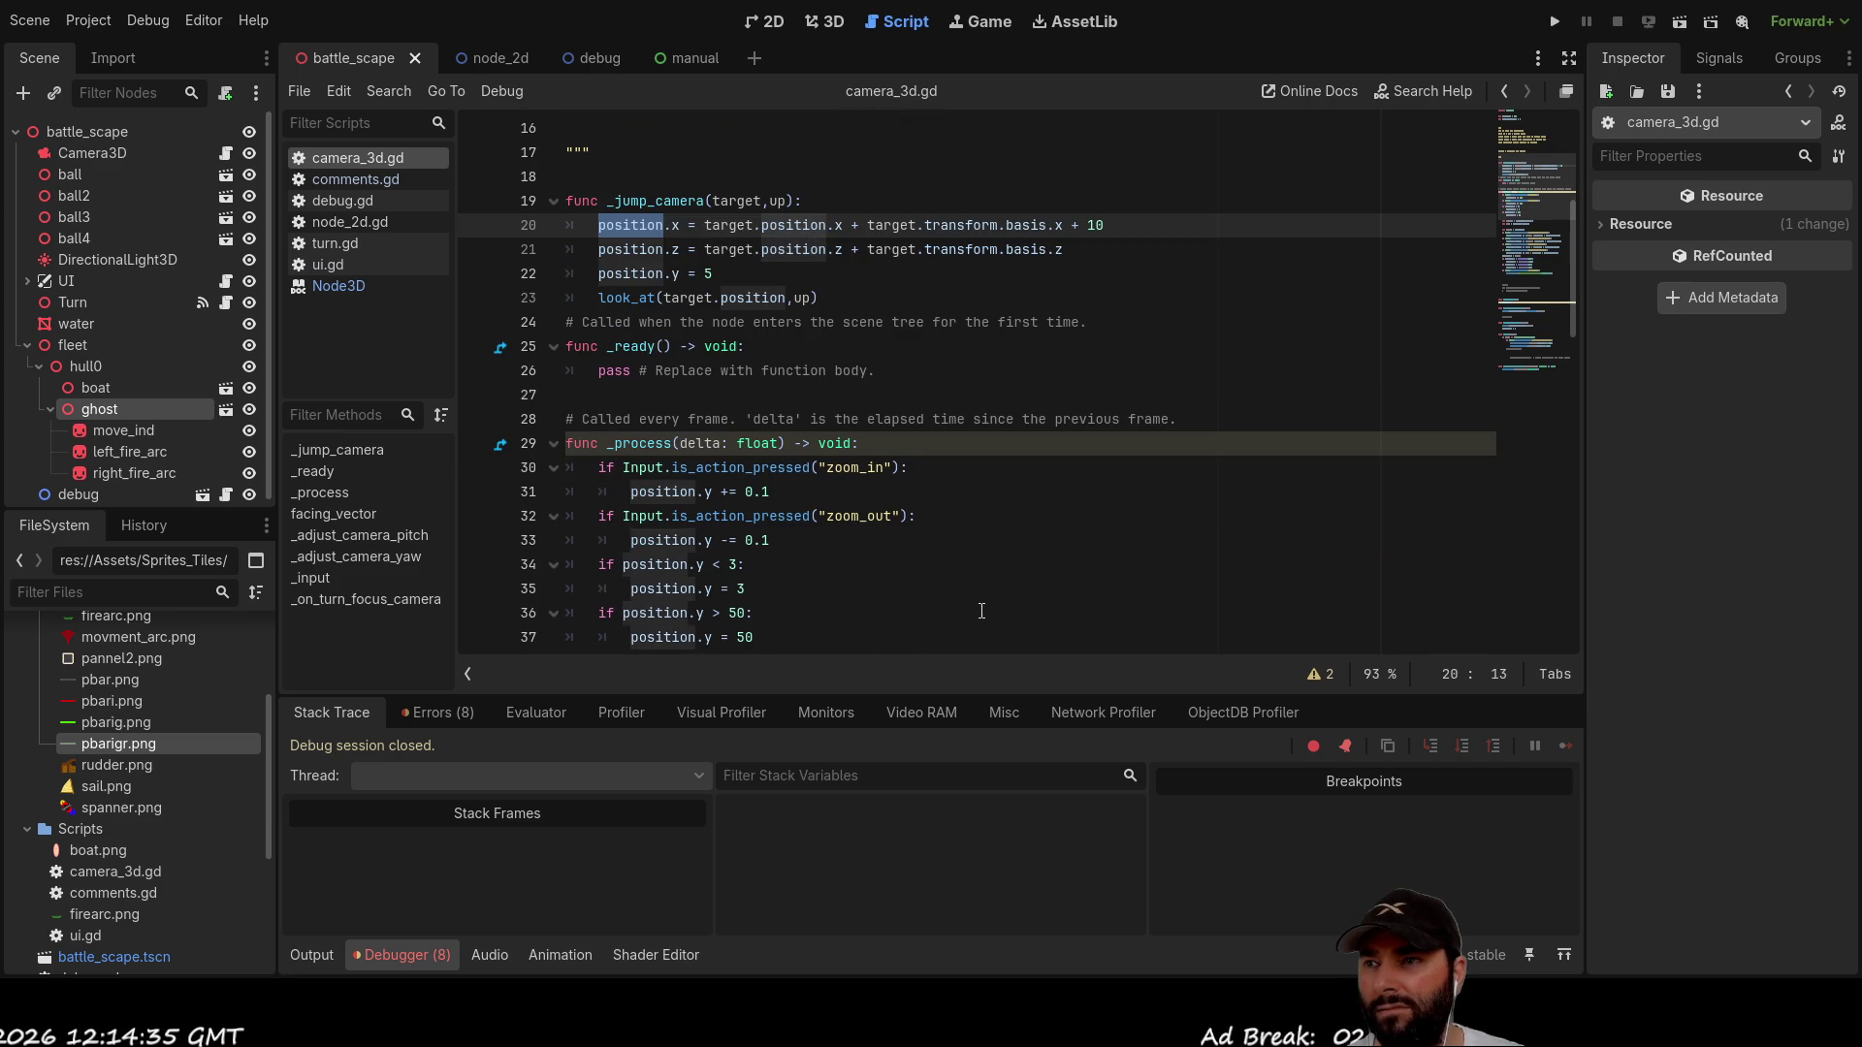
pyautogui.scroll(-2, 981, 612)
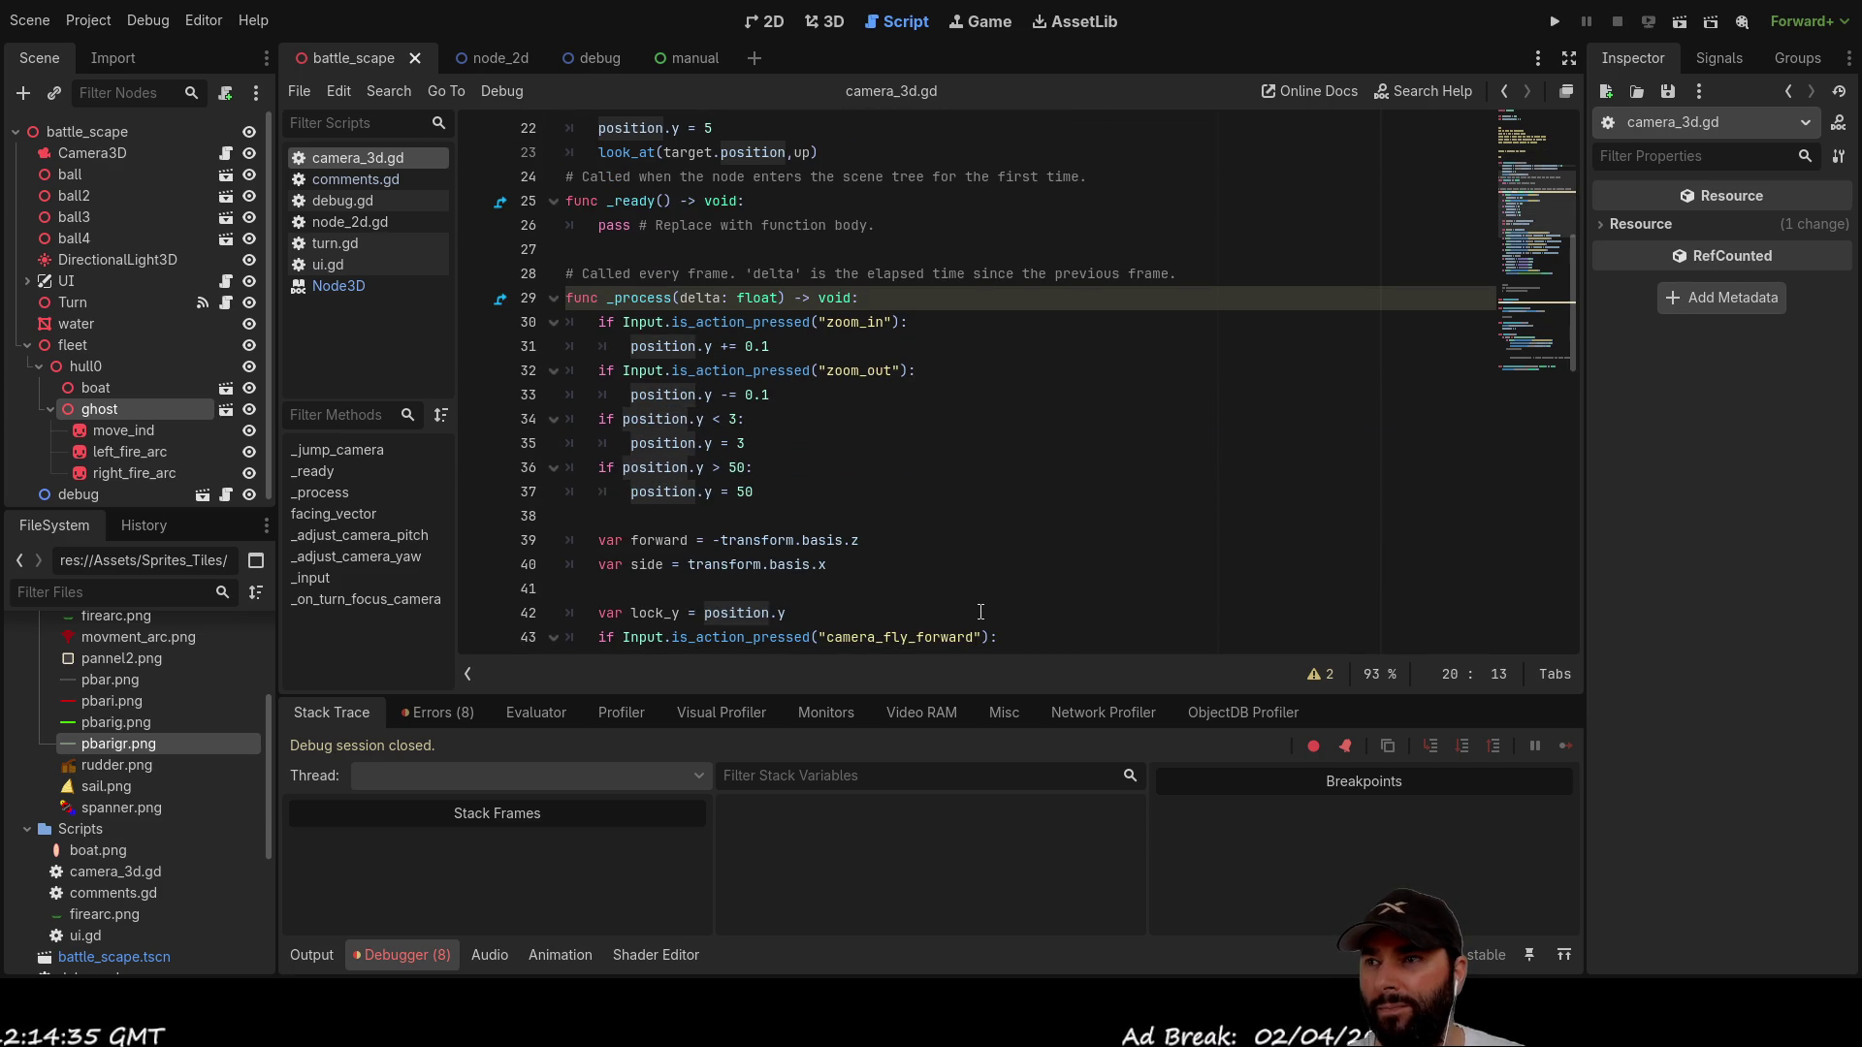
pyautogui.scroll(5, 945, 590)
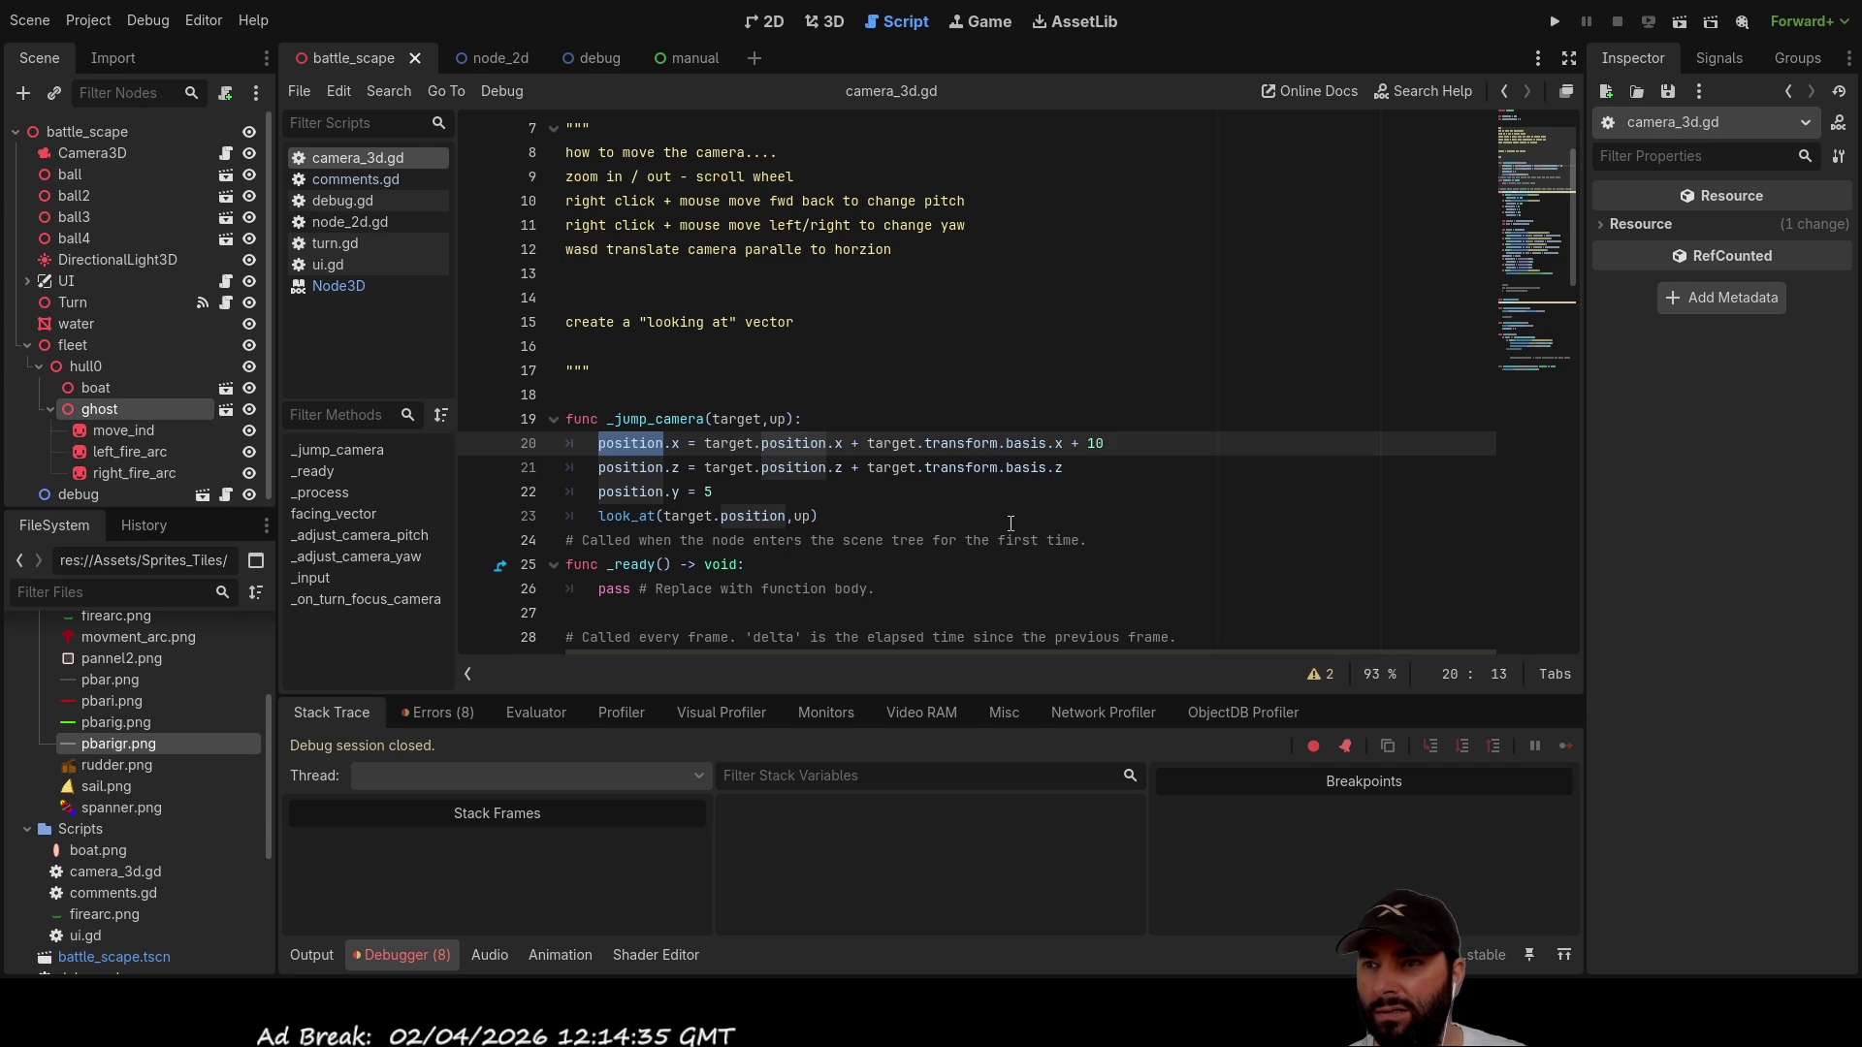
pyautogui.doubleClick(960, 443)
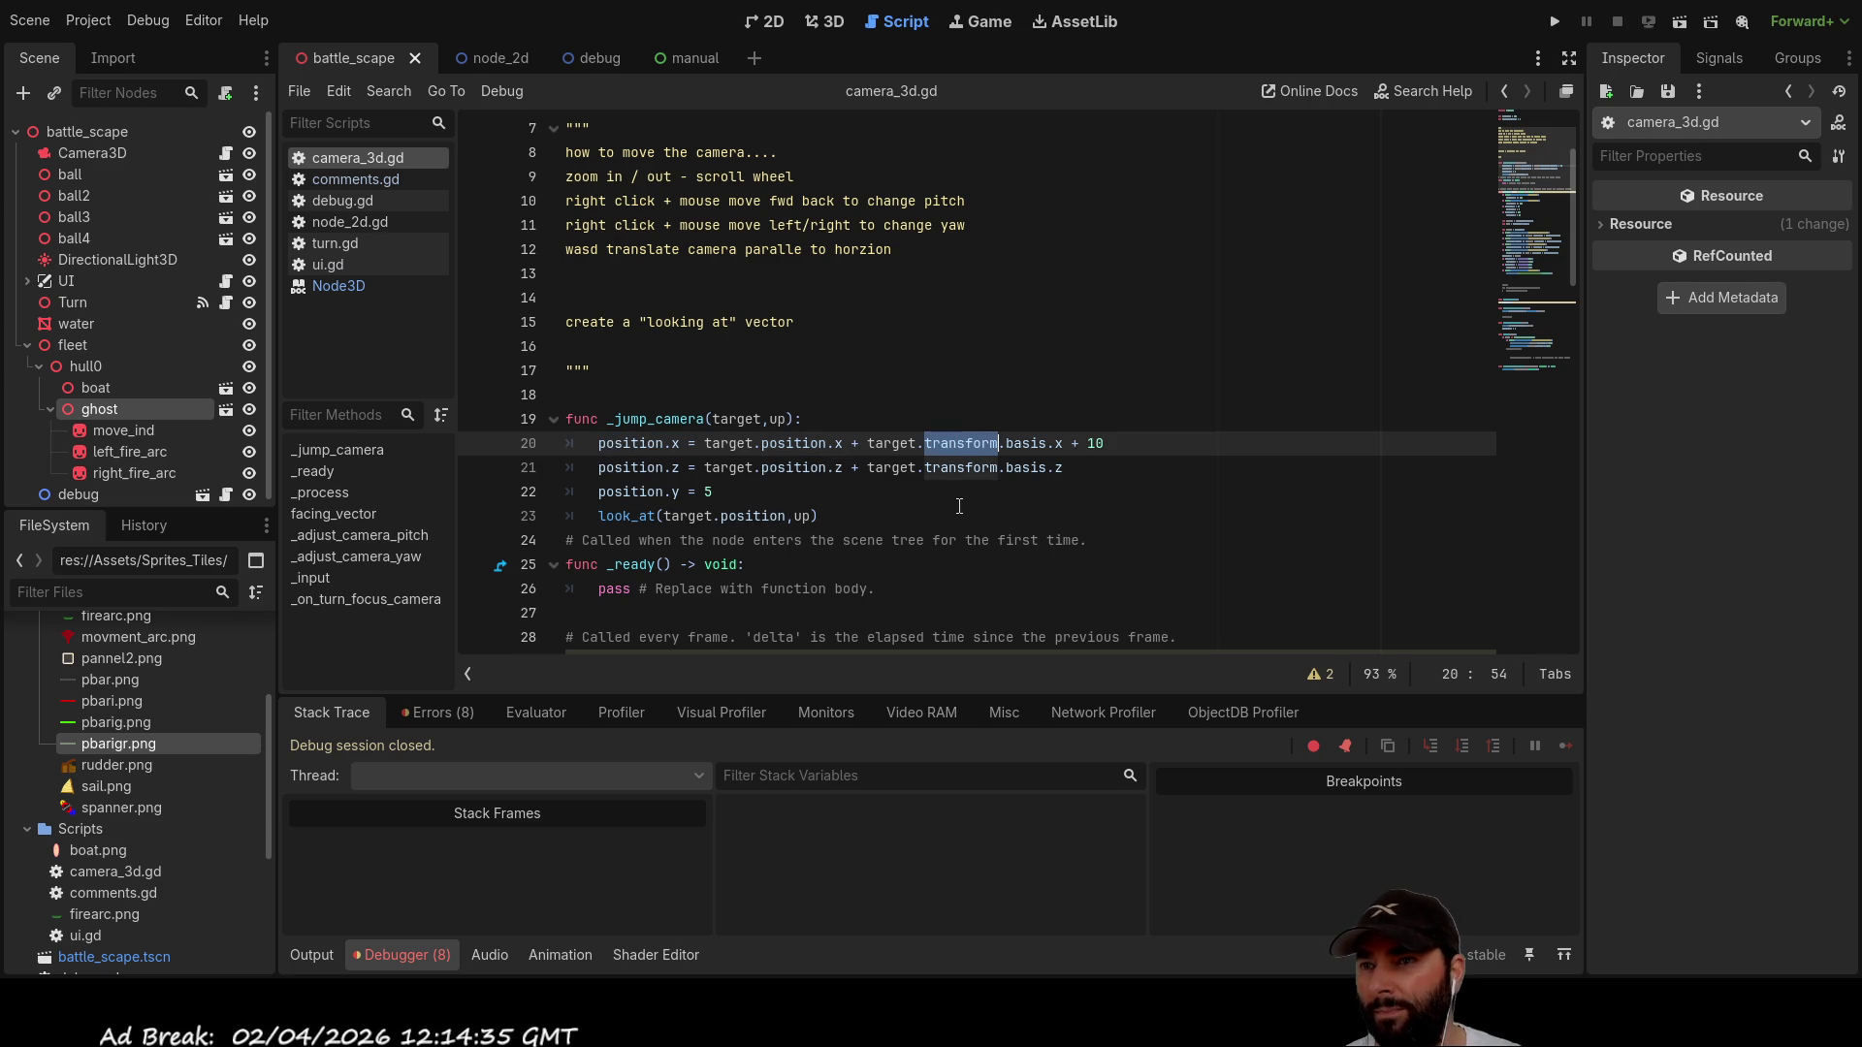
# Step: Insert 'position.' before 'transform' on lines 20 and 21, then run the game to test it
pyautogui.press('Left')
pyautogui.press('Left')
pyautogui.press('Right')
pyautogui.write('posi')
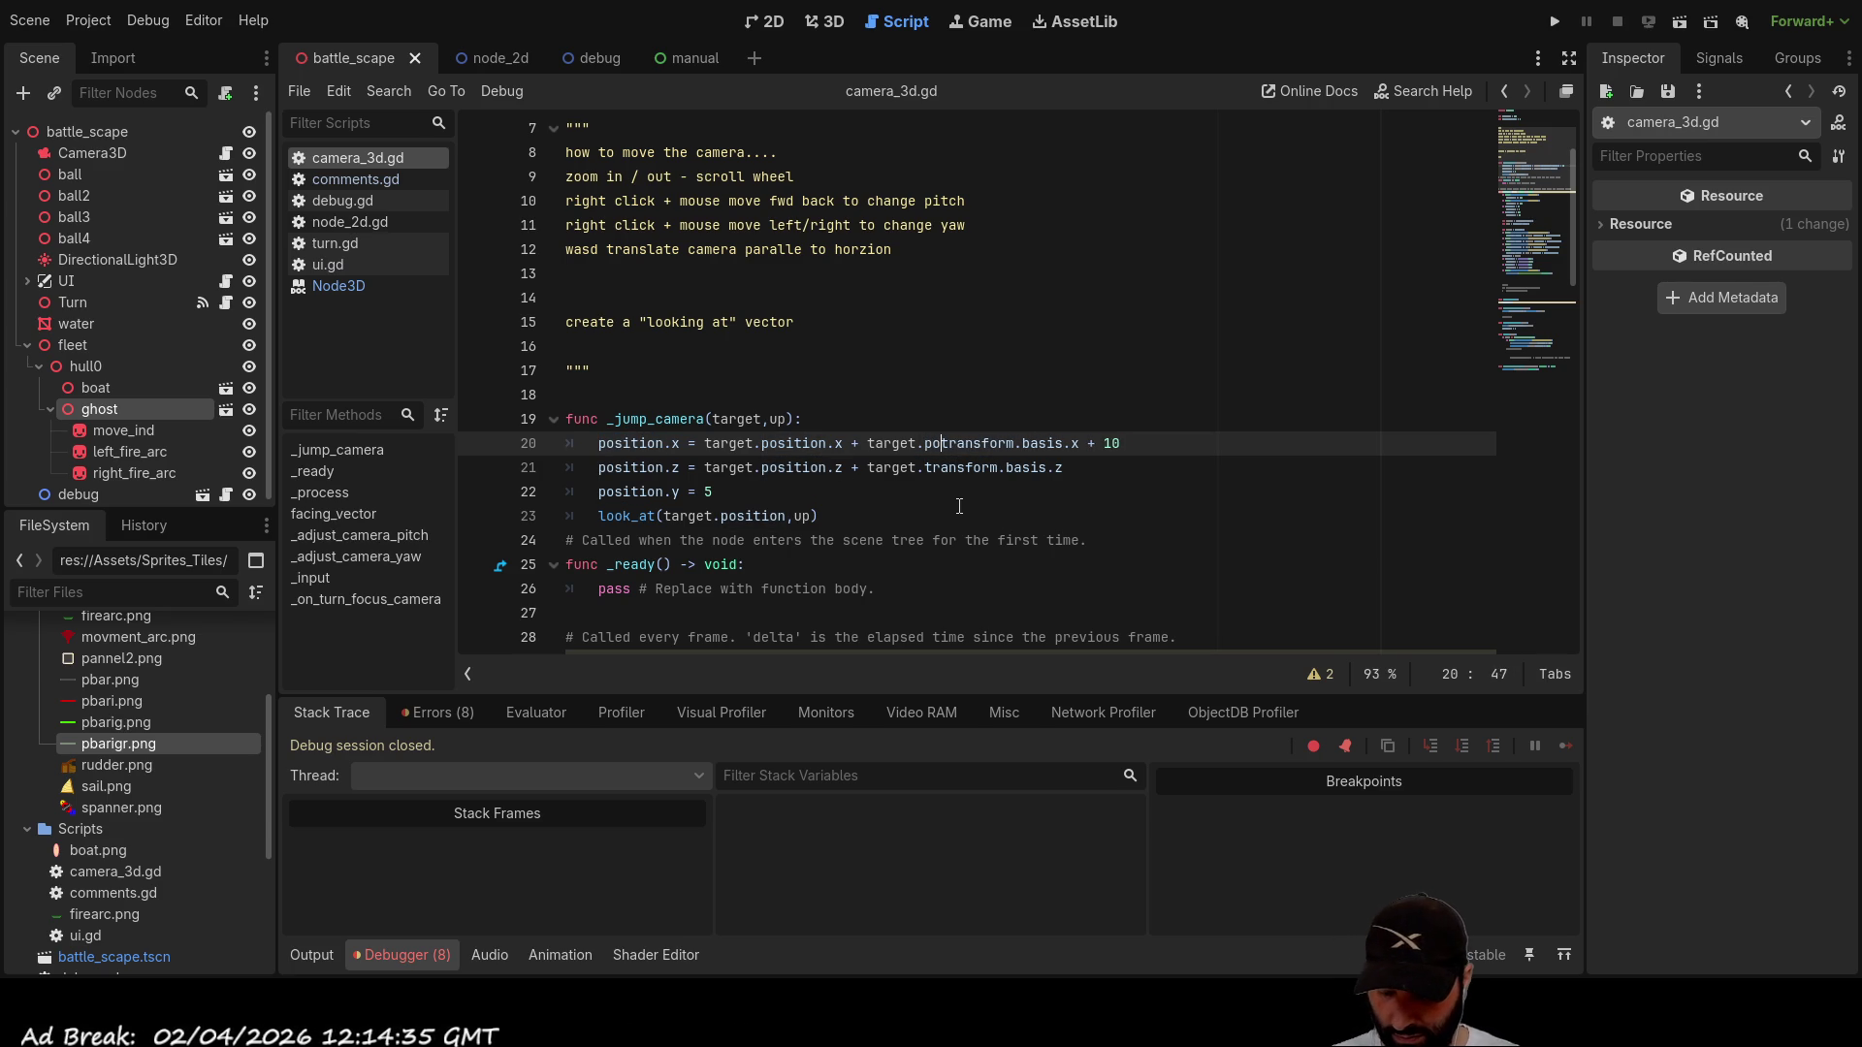
pyautogui.write('tion.')
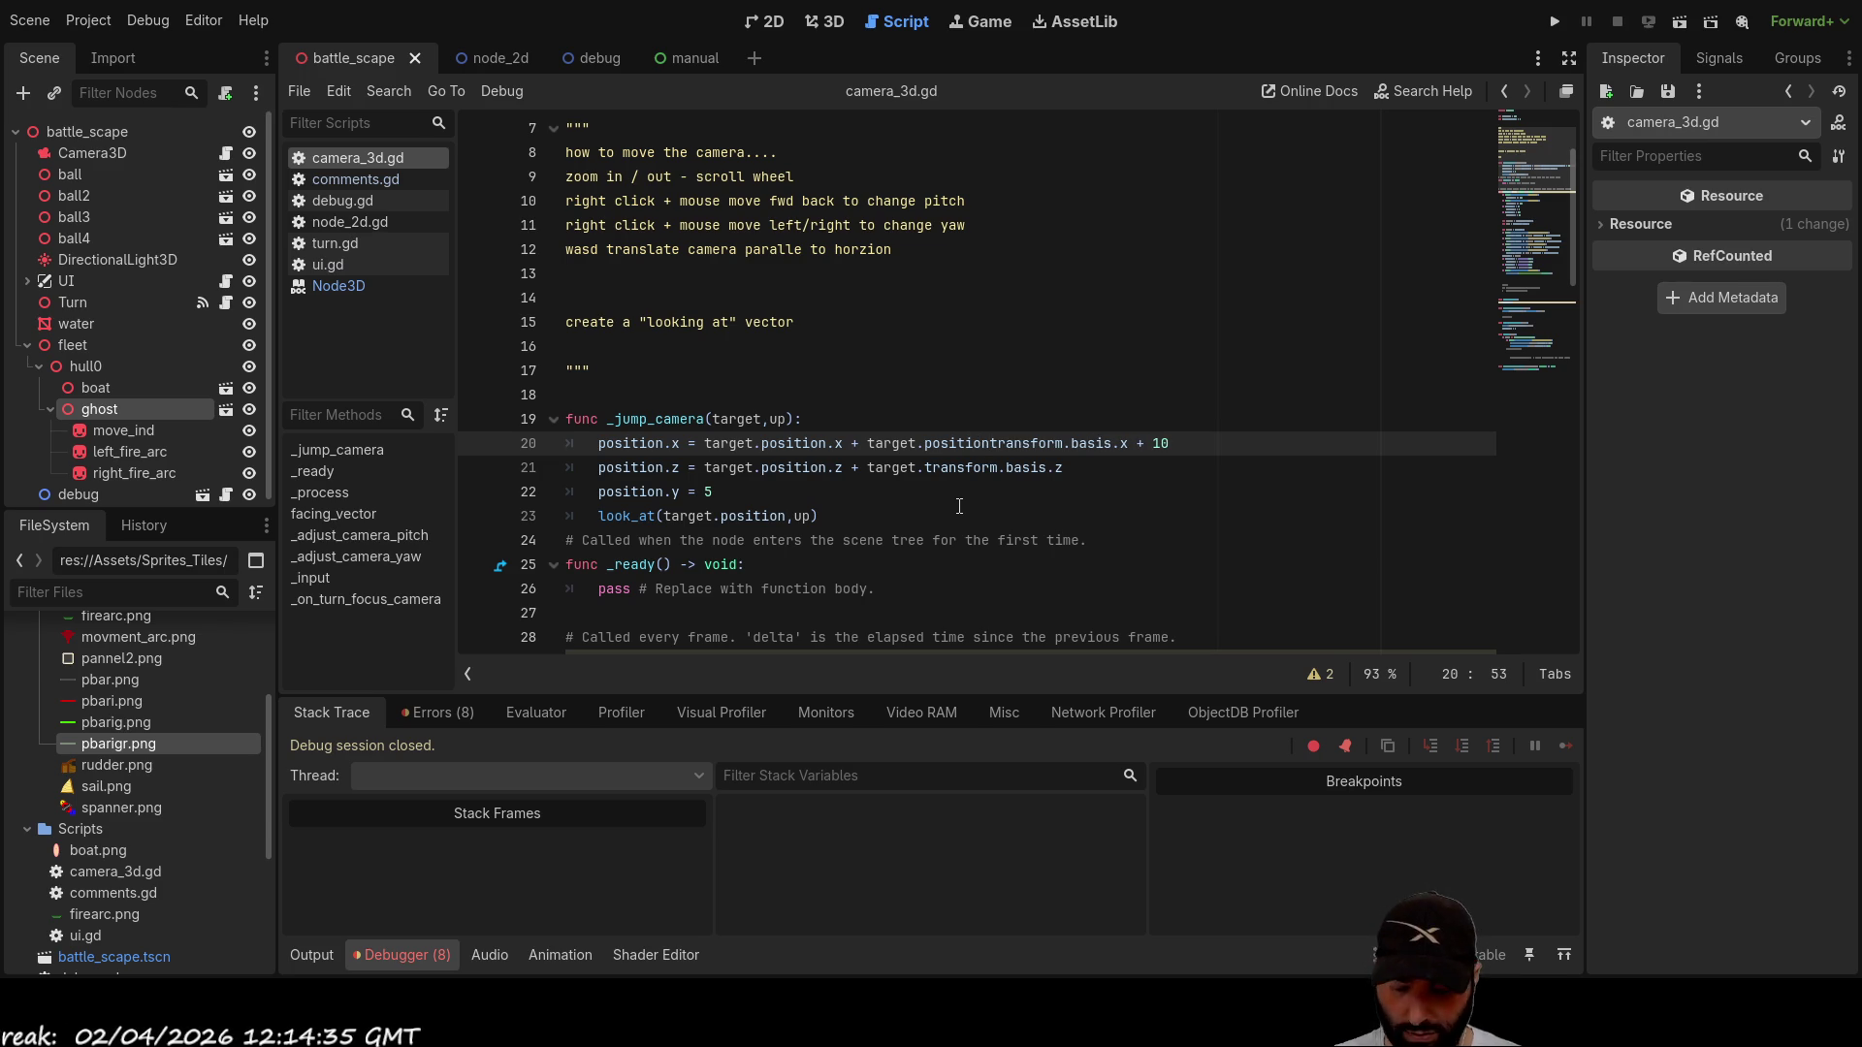
pyautogui.press('Down')
pyautogui.hotkey('ctrl', 'Left')
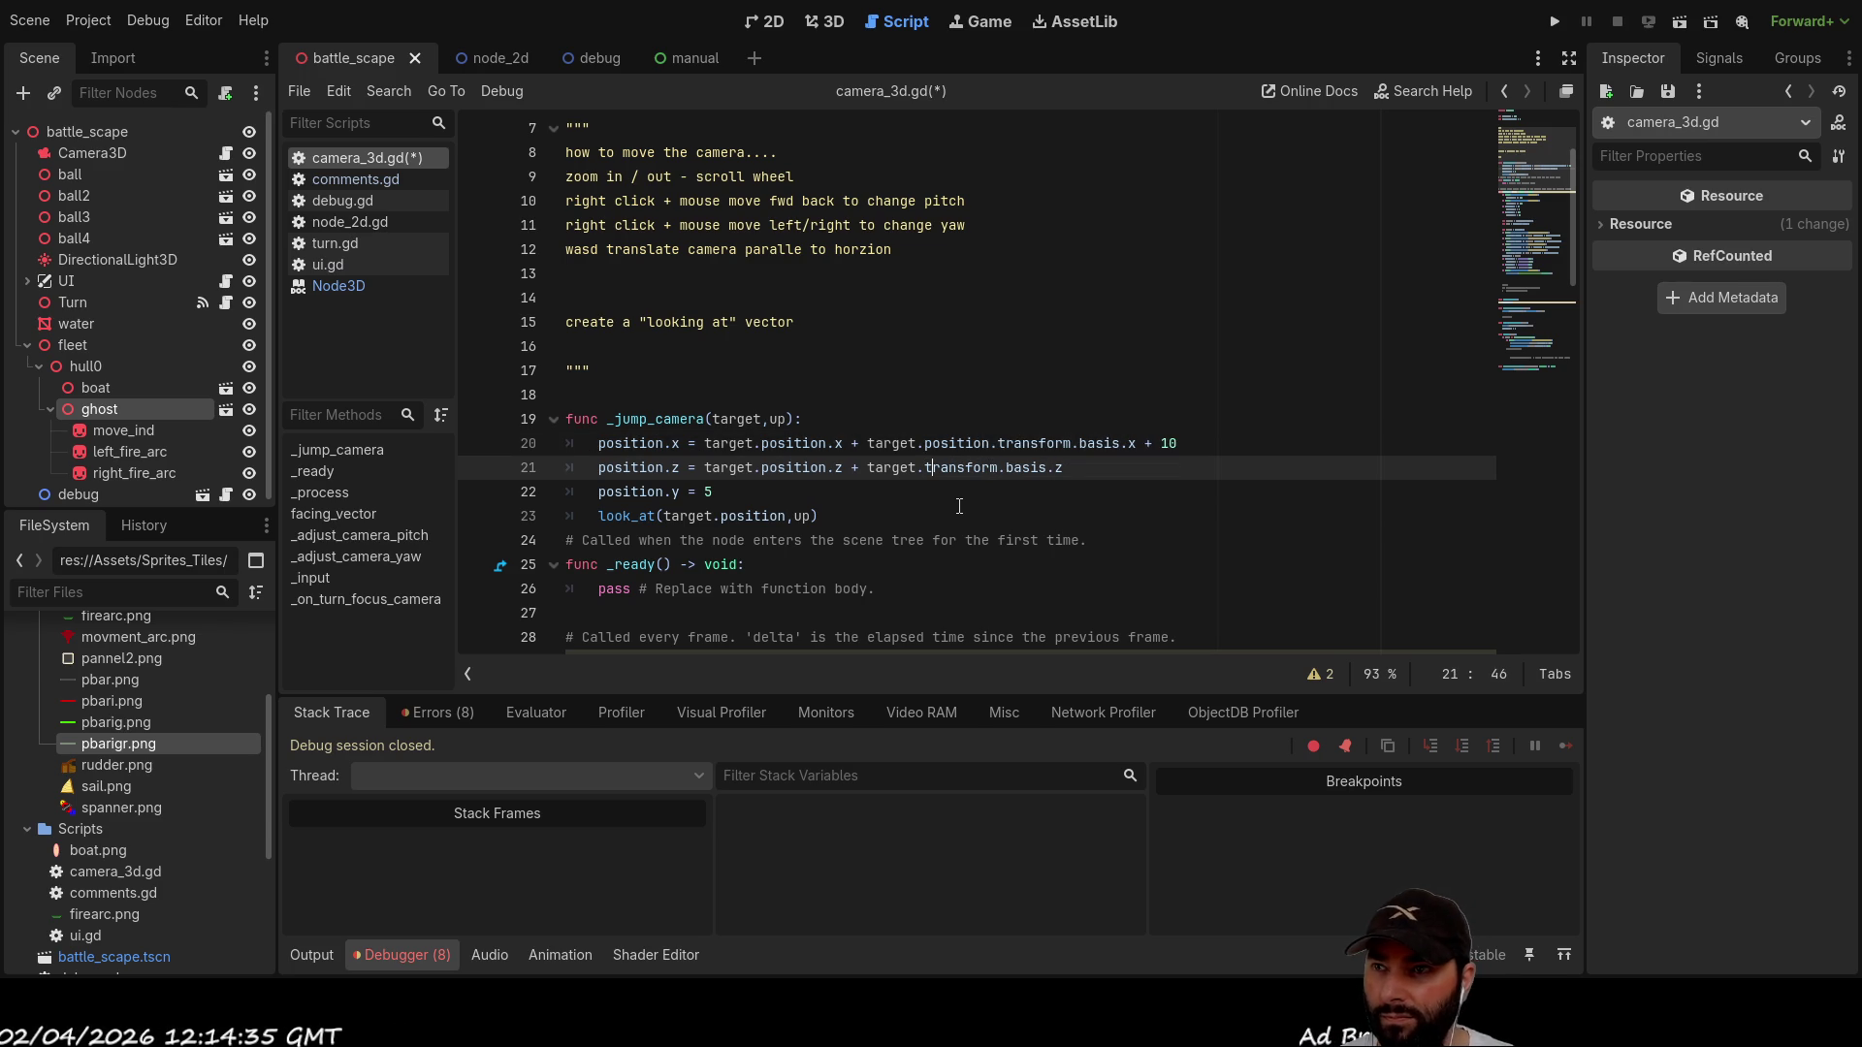
pyautogui.write('position')
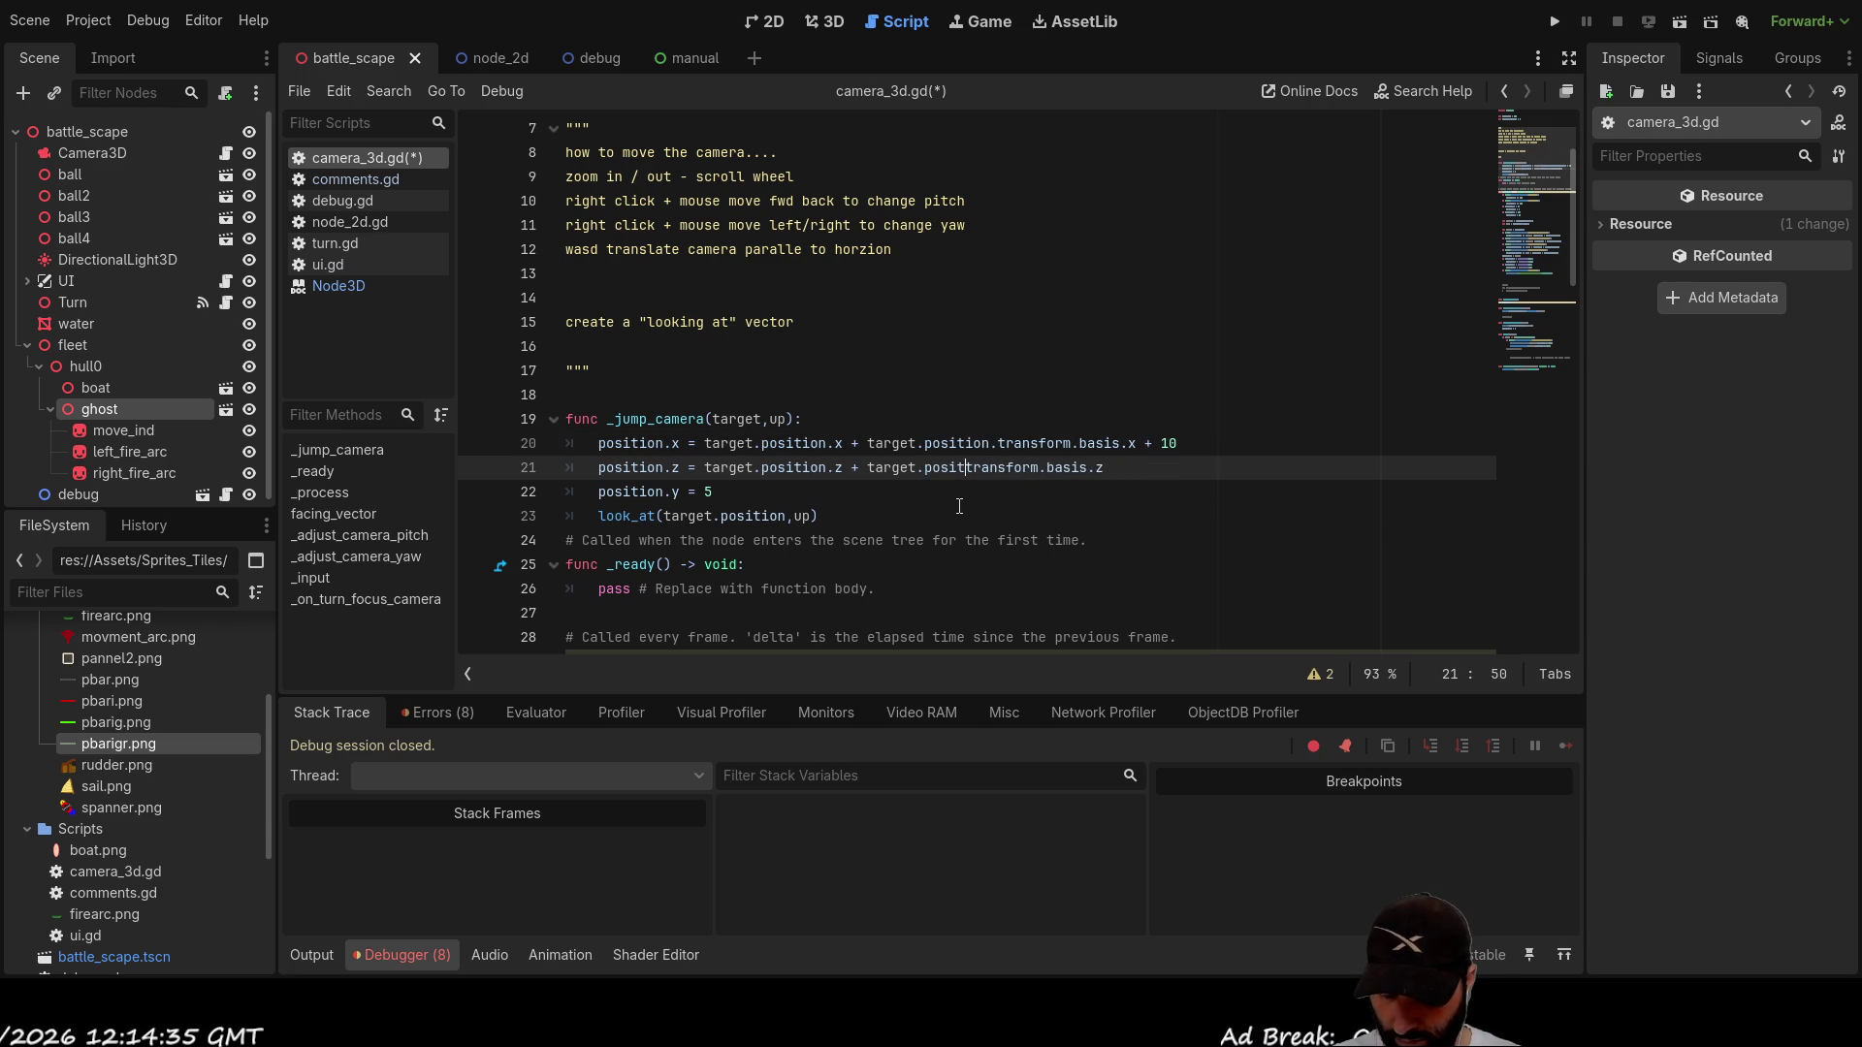
pyautogui.write('.t')
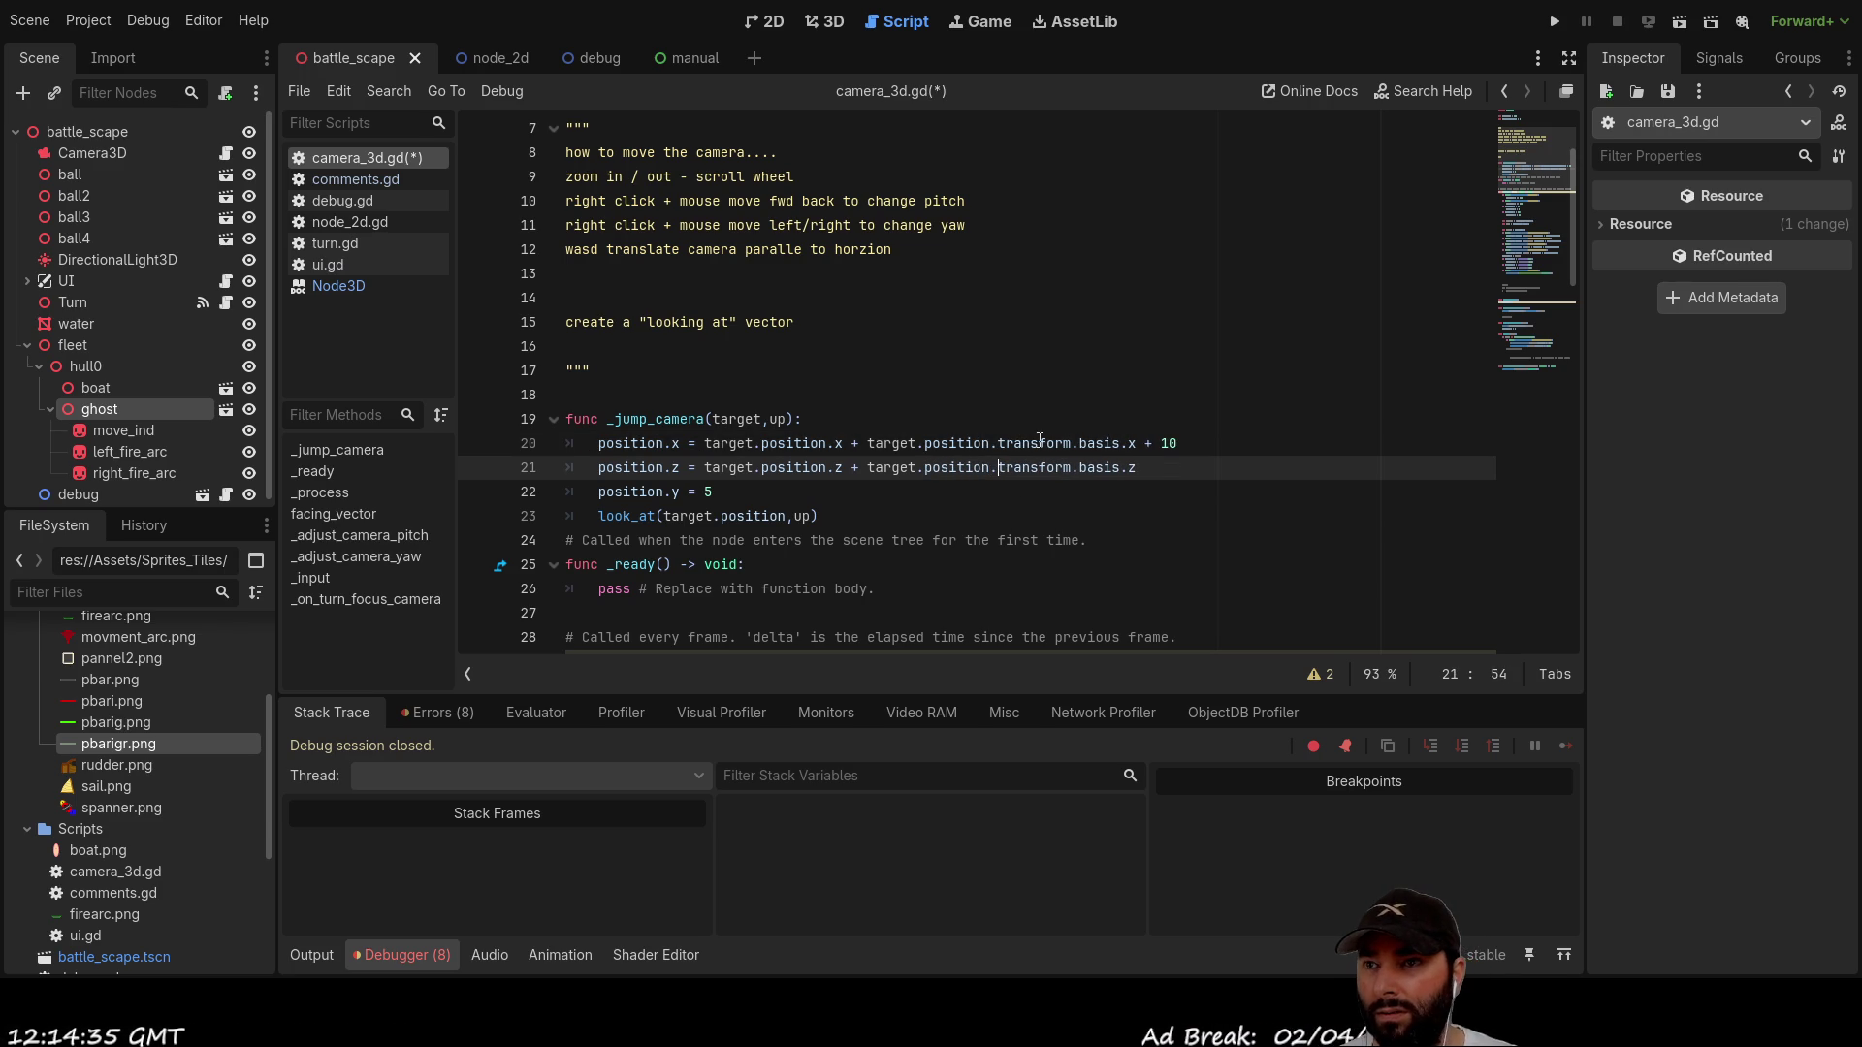
pyautogui.click(1037, 401)
pyautogui.press('F5')
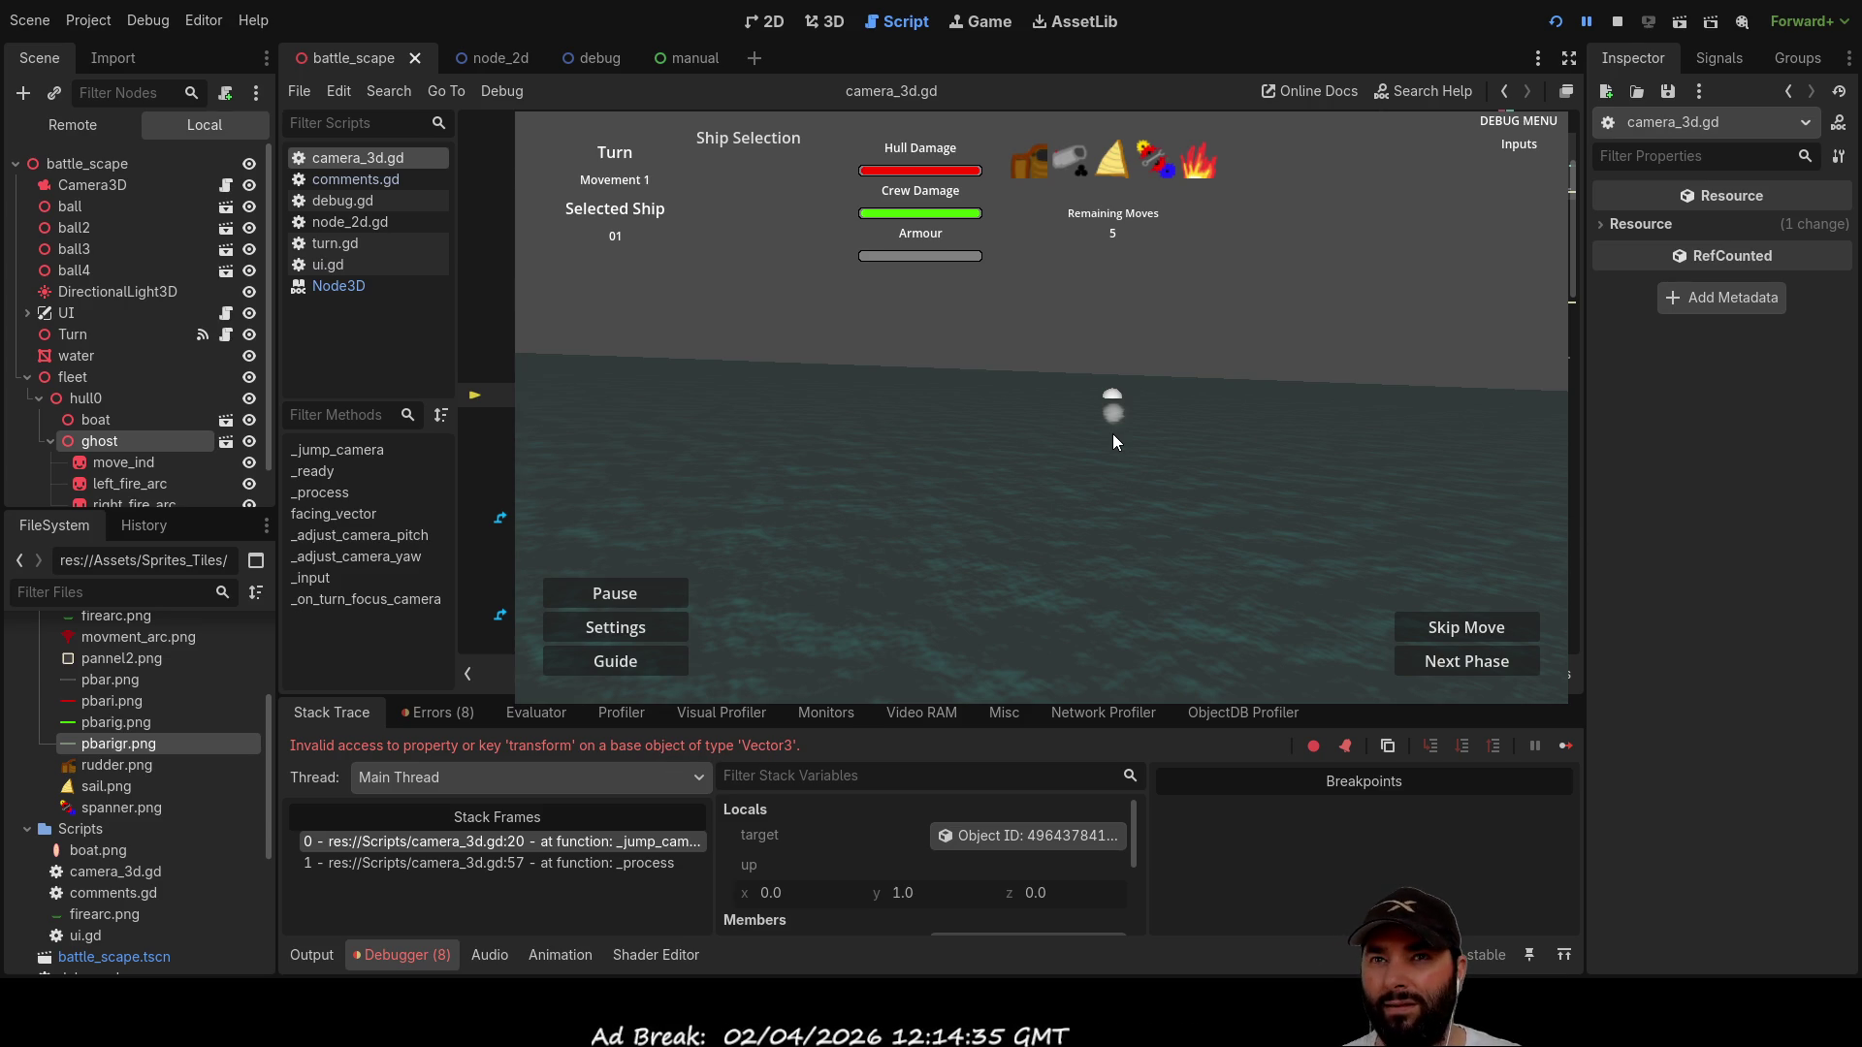
# Step: Stop the game, remove 'transform.' from the line 20–21 expressions, then rerun and stop it again
pyautogui.press('F8')
pyautogui.doubleClick(1035, 397)
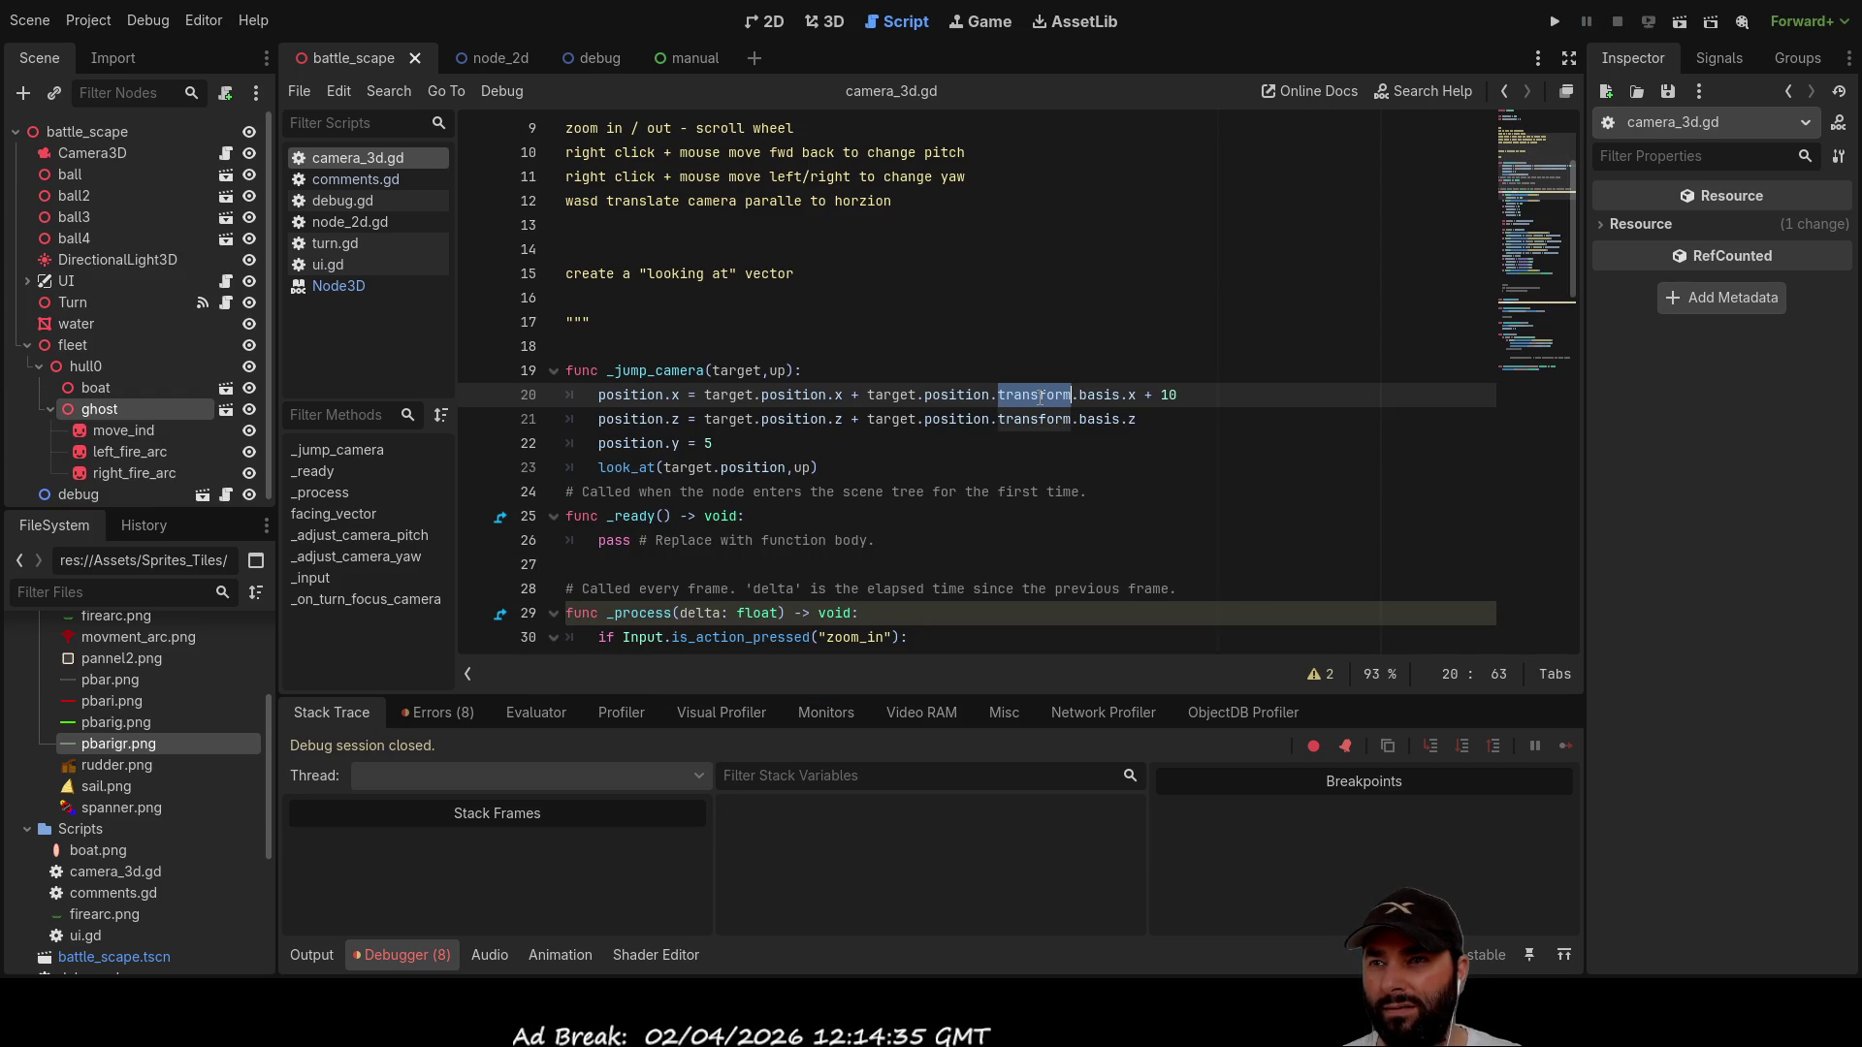
pyautogui.press('BackSpace')
pyautogui.press('Delete')
pyautogui.press('Down')
pyautogui.press('Right')
pyautogui.press('Right')
pyautogui.press('Right')
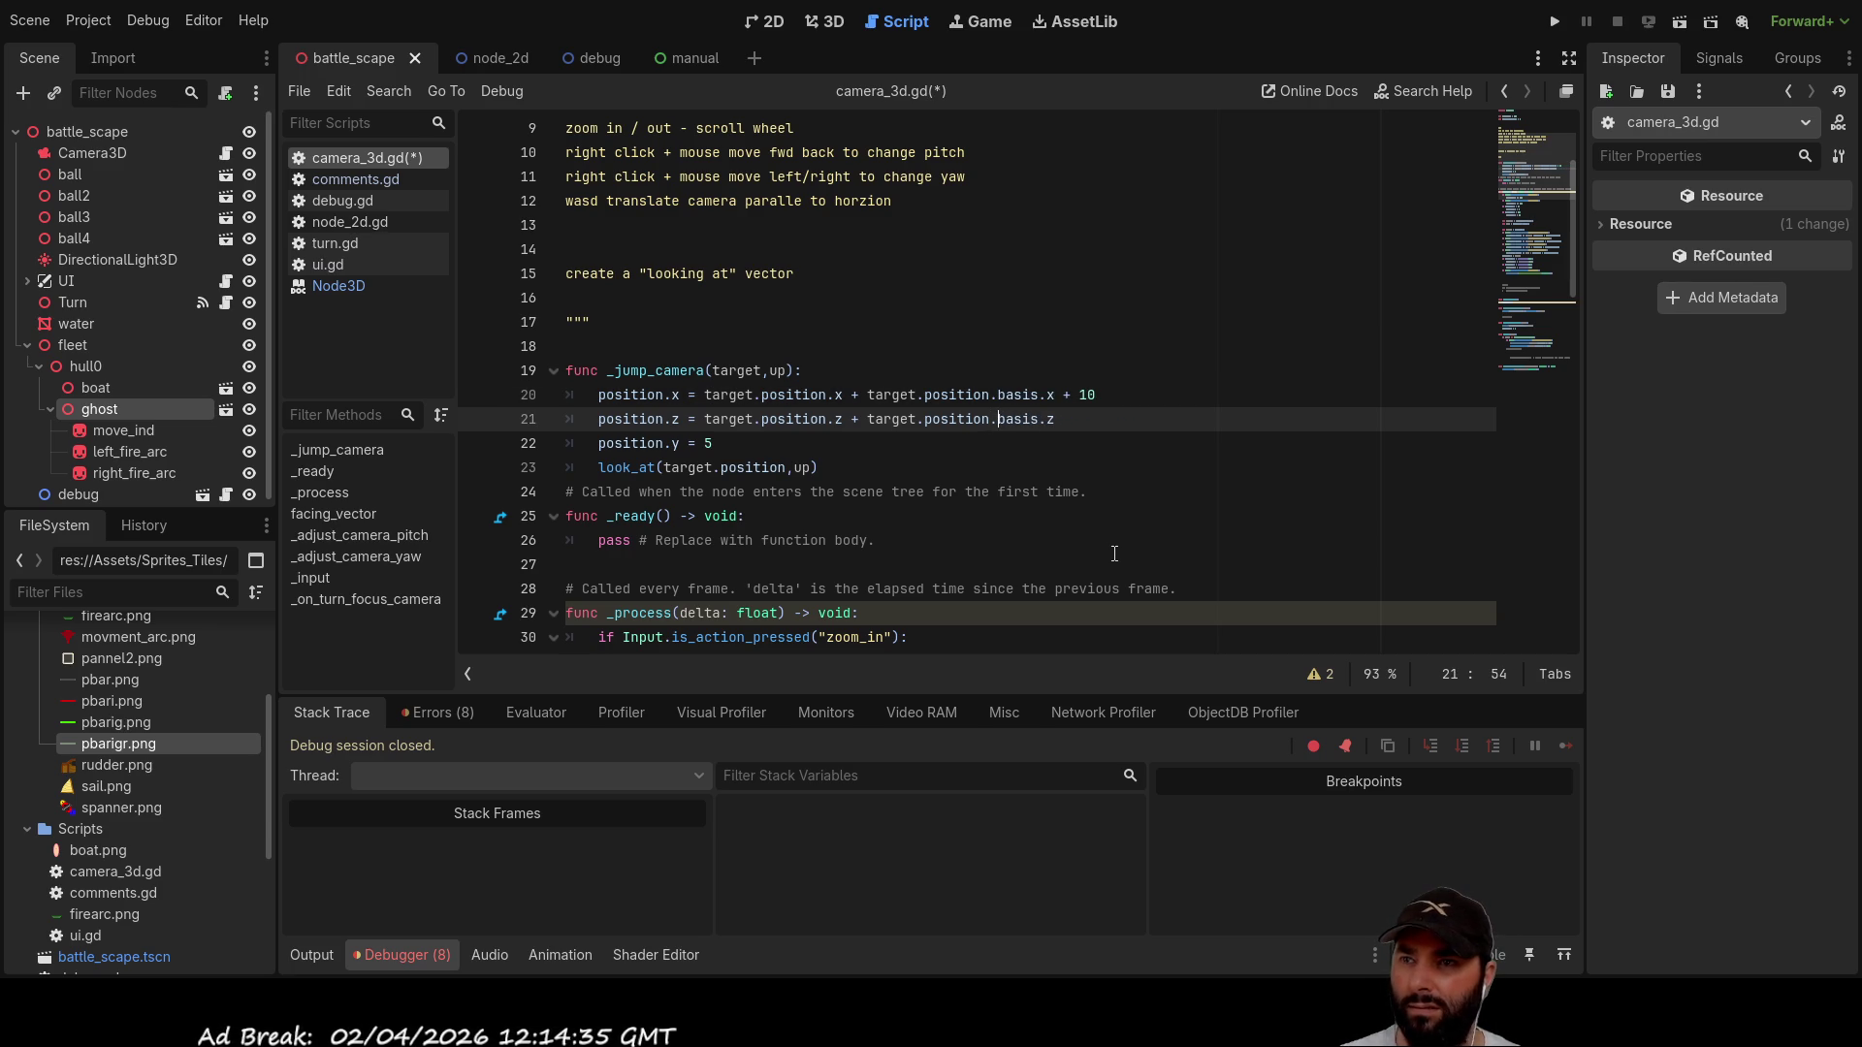
pyautogui.click(1558, 21)
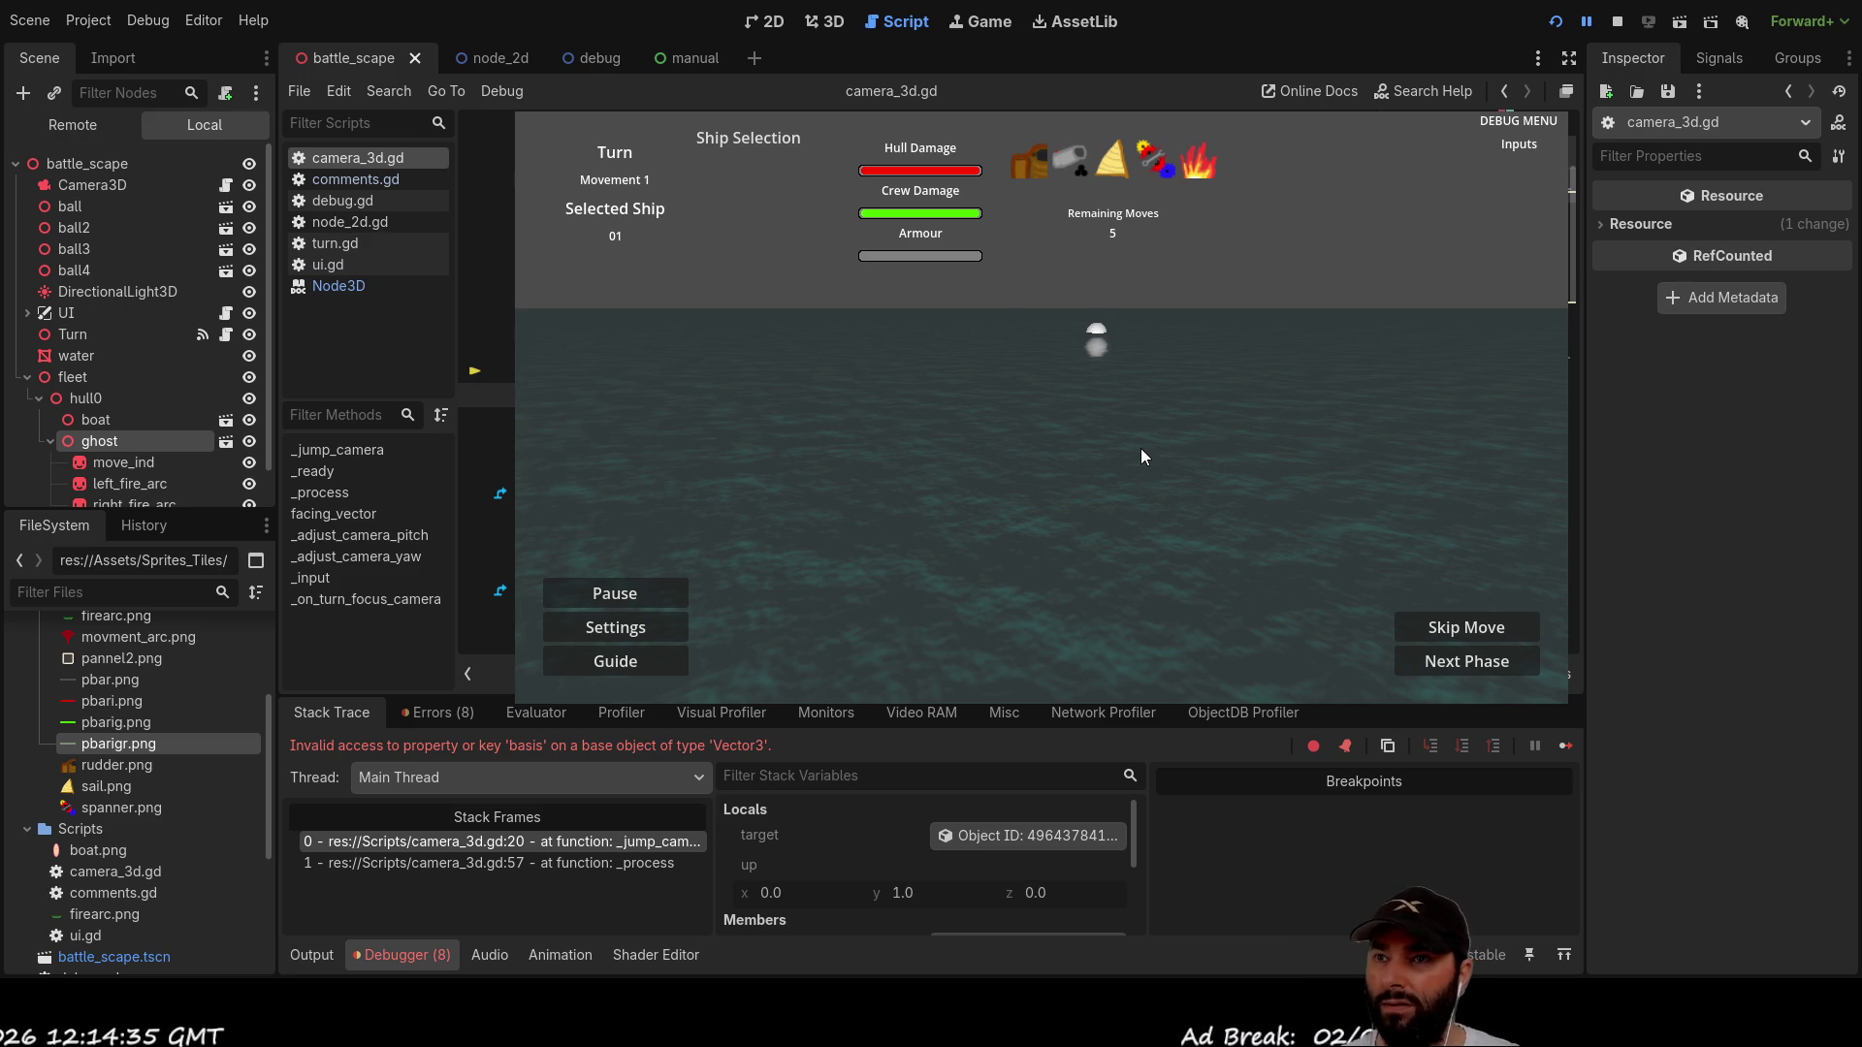
pyautogui.press('F8')
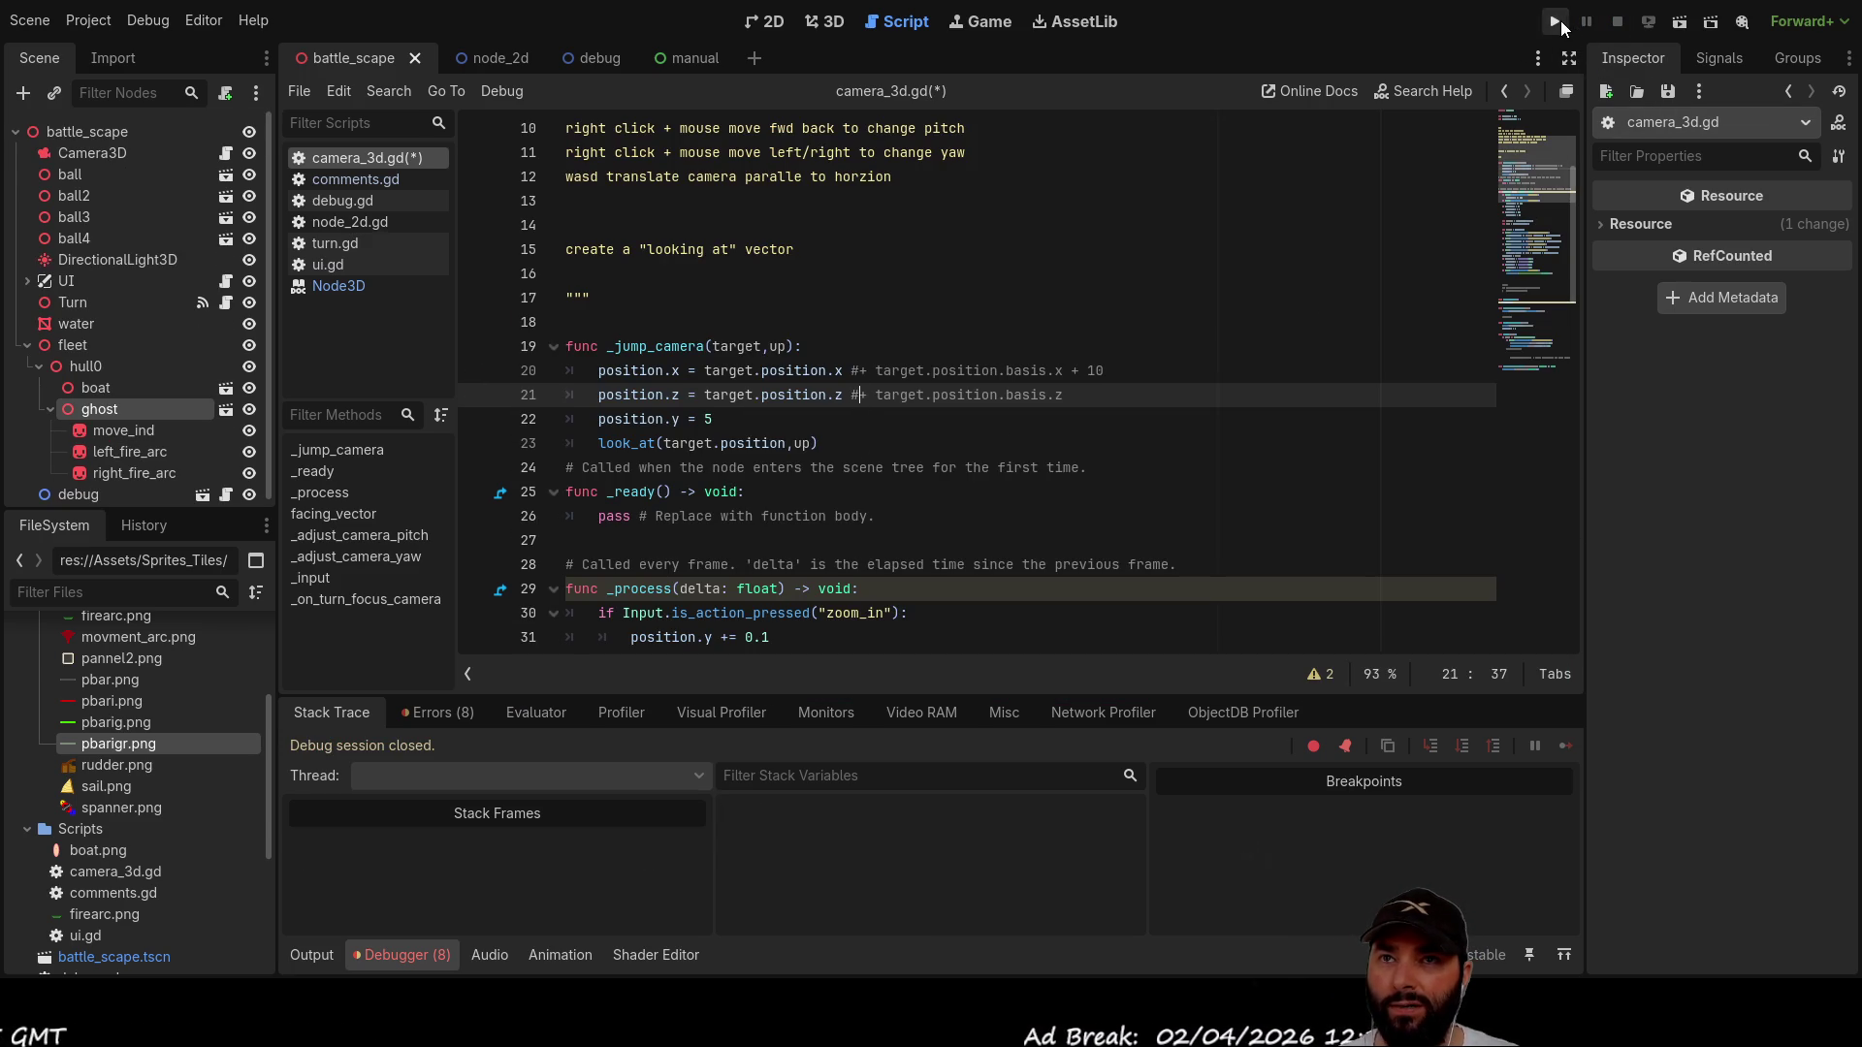
# Step: Launch the game with the offsets commented out, turn the ship, then reset it with Escape
pyautogui.press('F5')
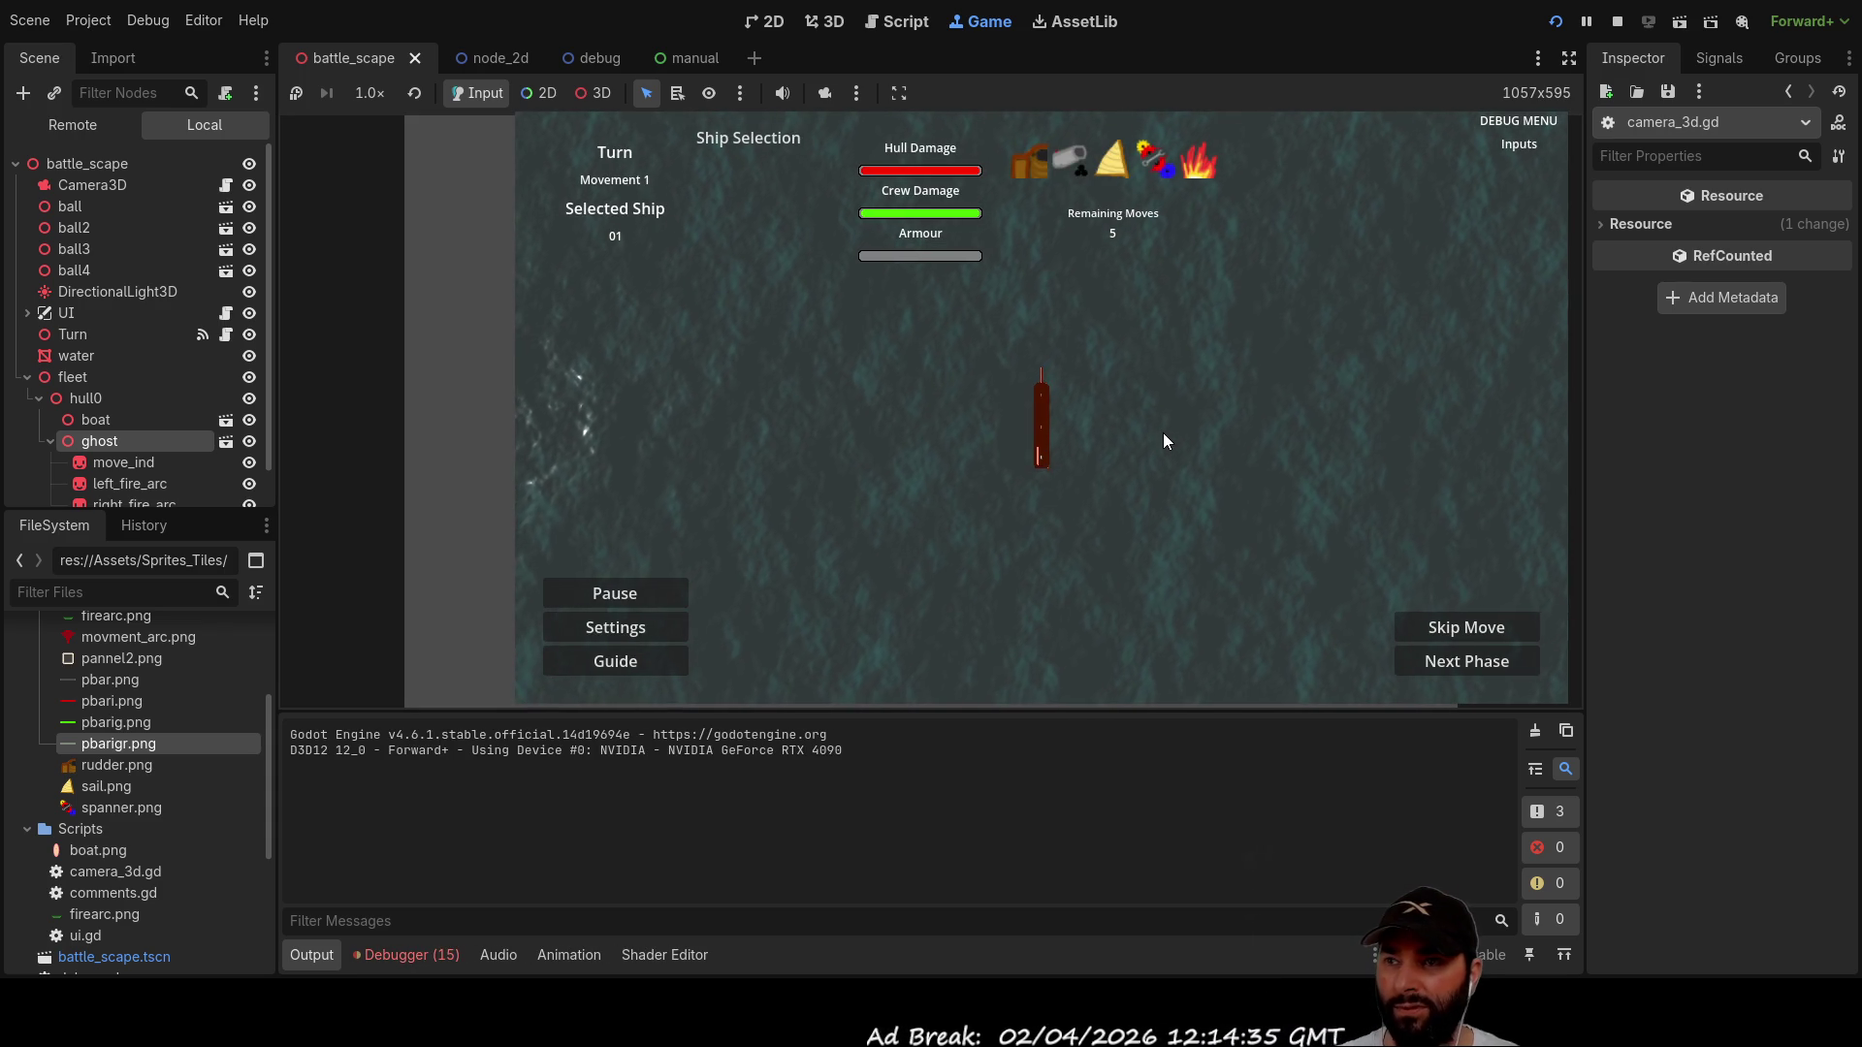
pyautogui.press('a')
pyautogui.press('s')
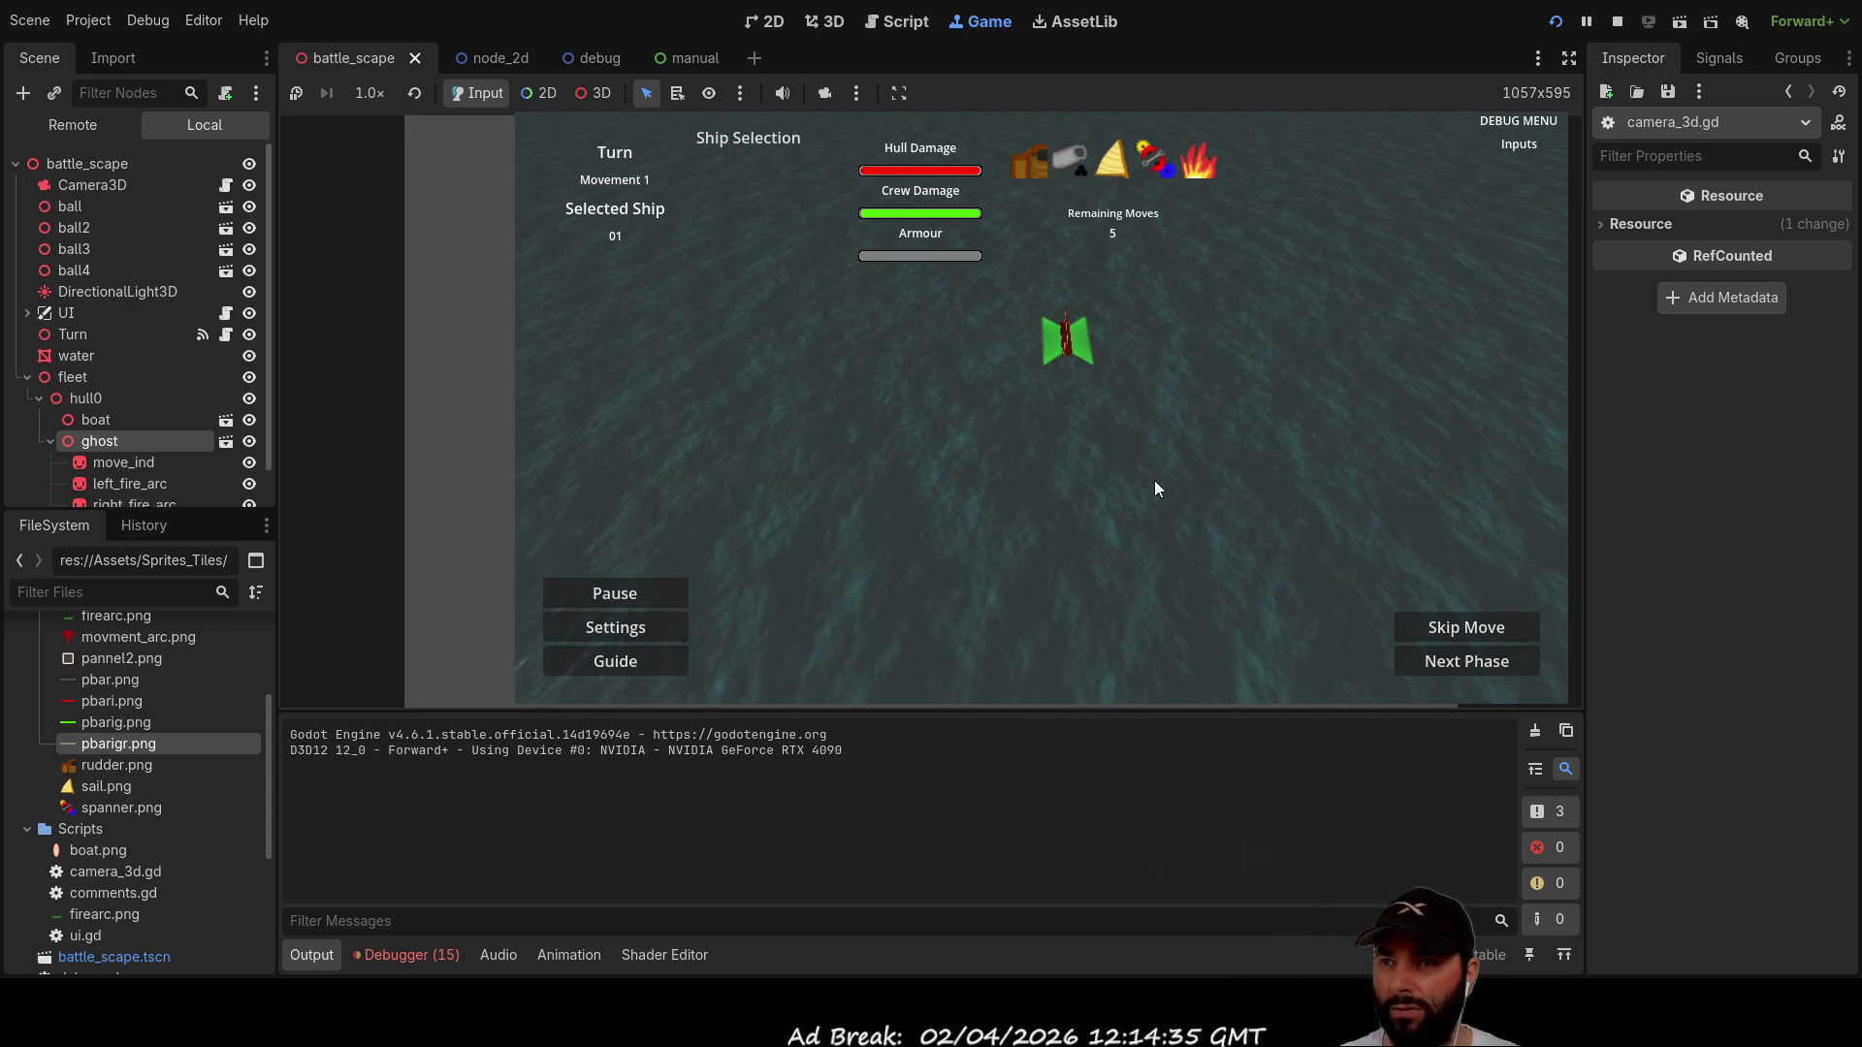
pyautogui.press('Escape')
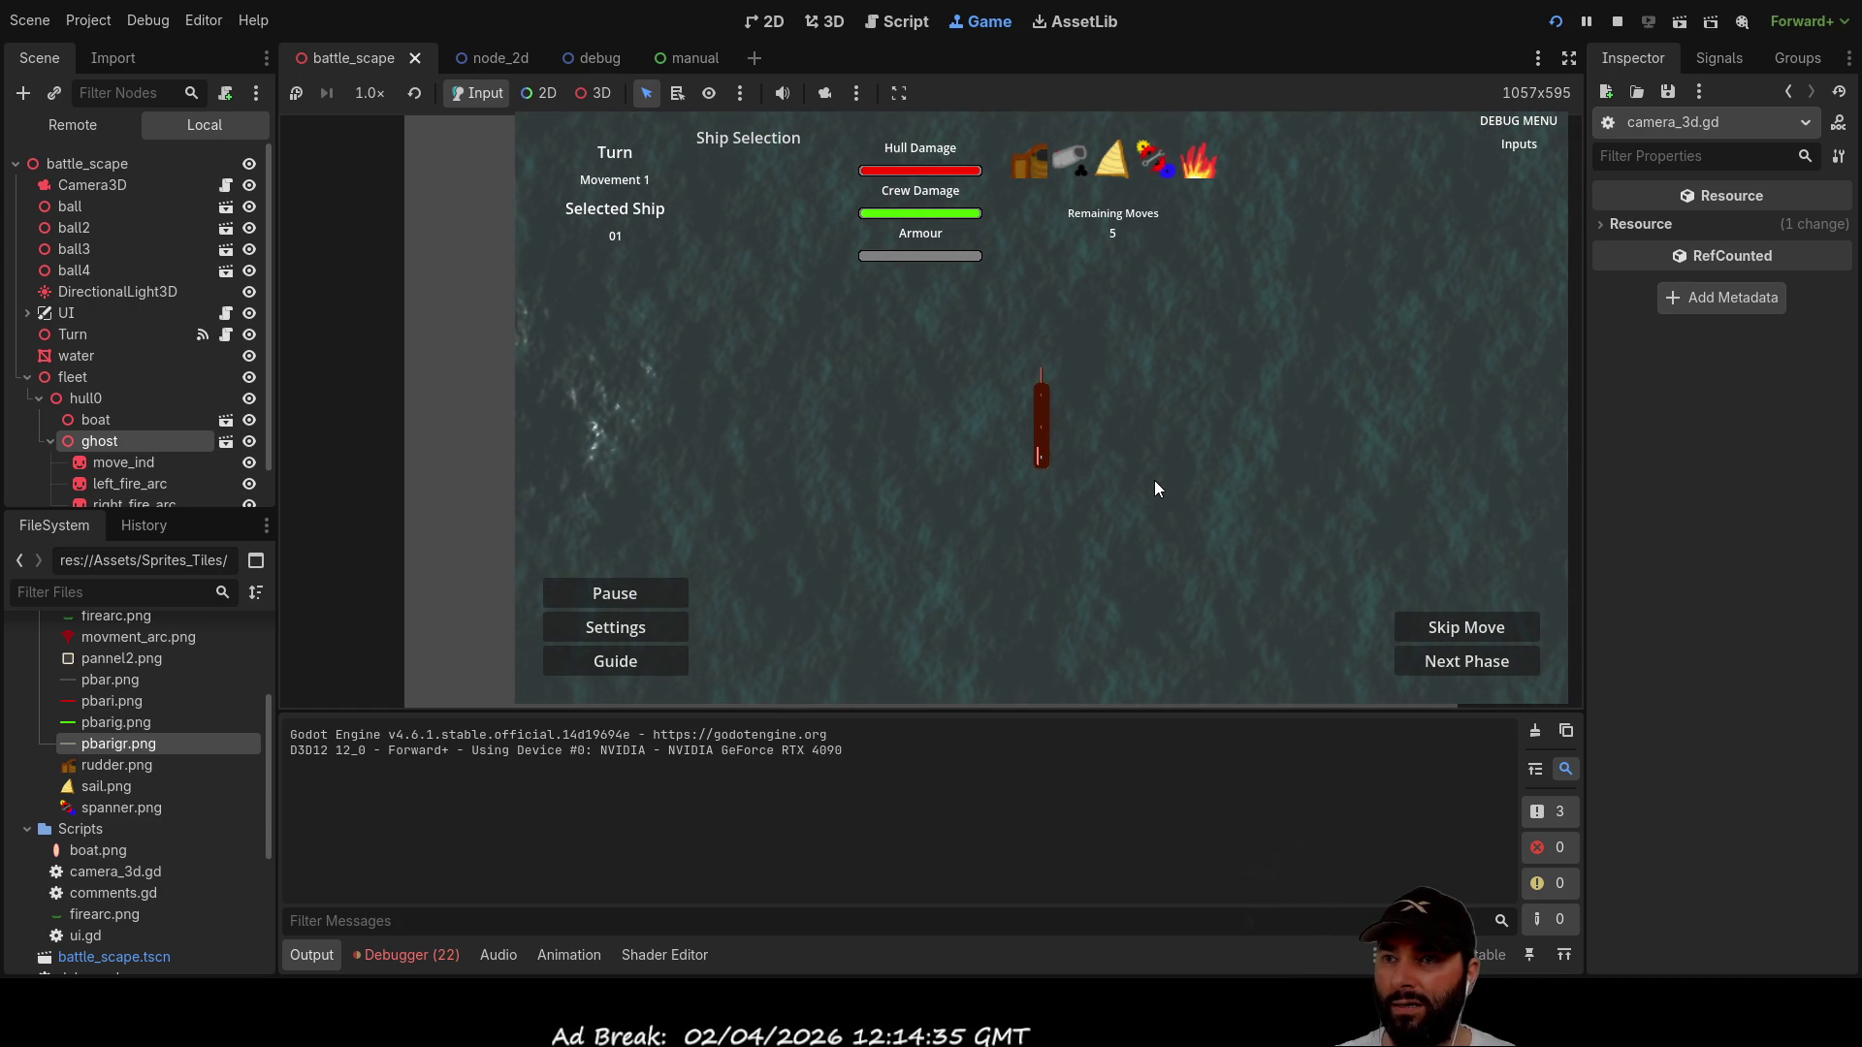
# Step: Bring up the ship's move arc and rotate the ship clockwise through several headings
pyautogui.press('q')
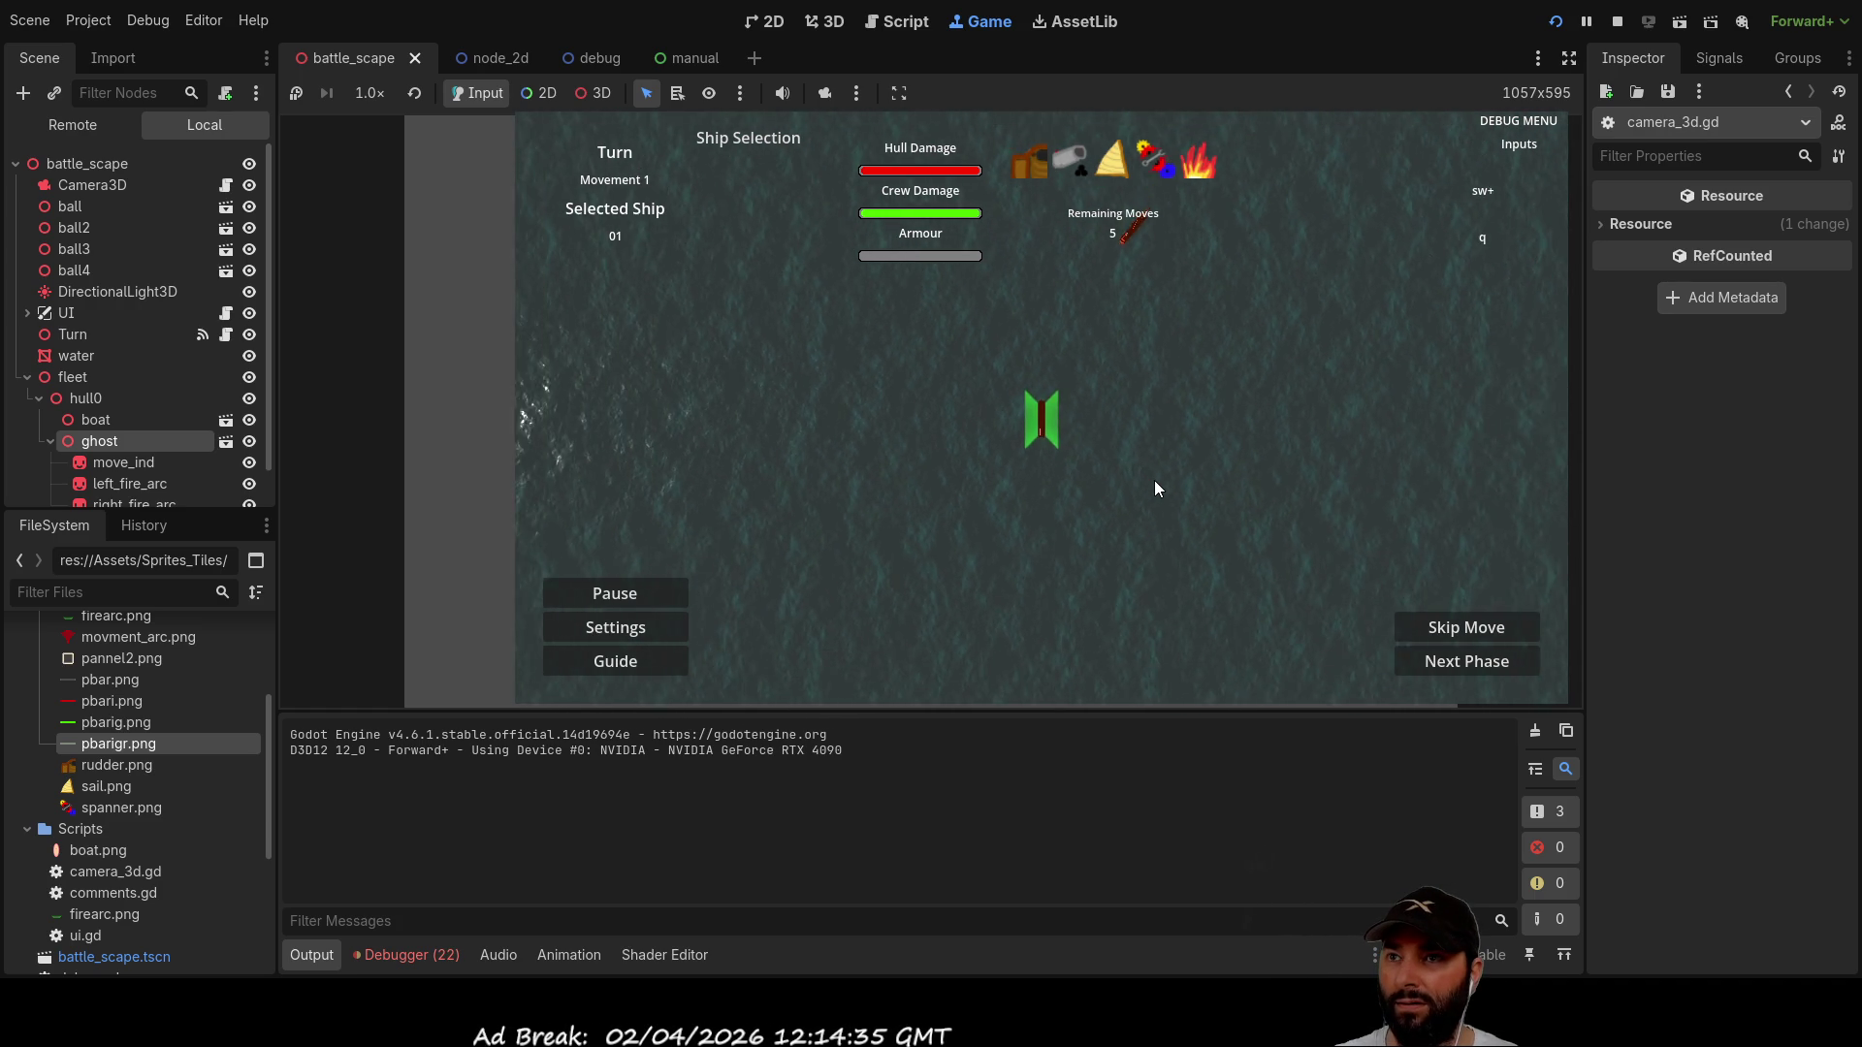
pyautogui.press('e')
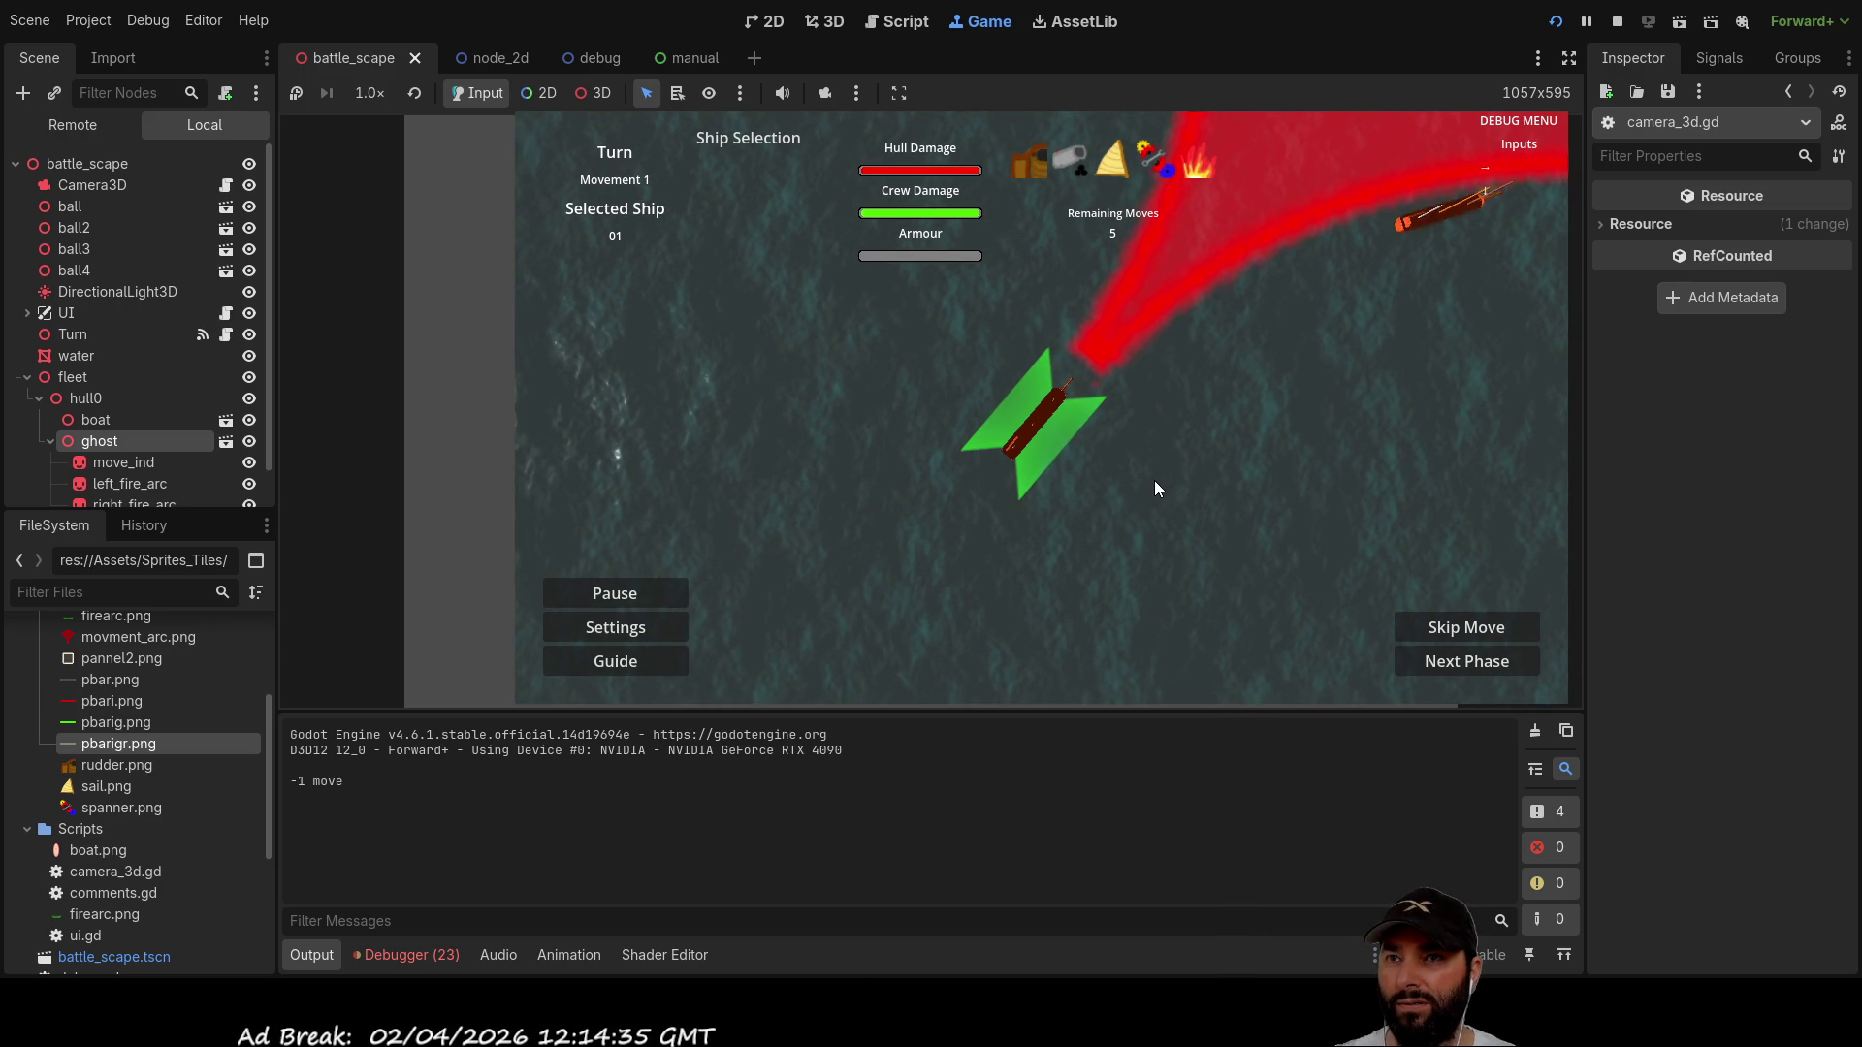
pyautogui.press('e')
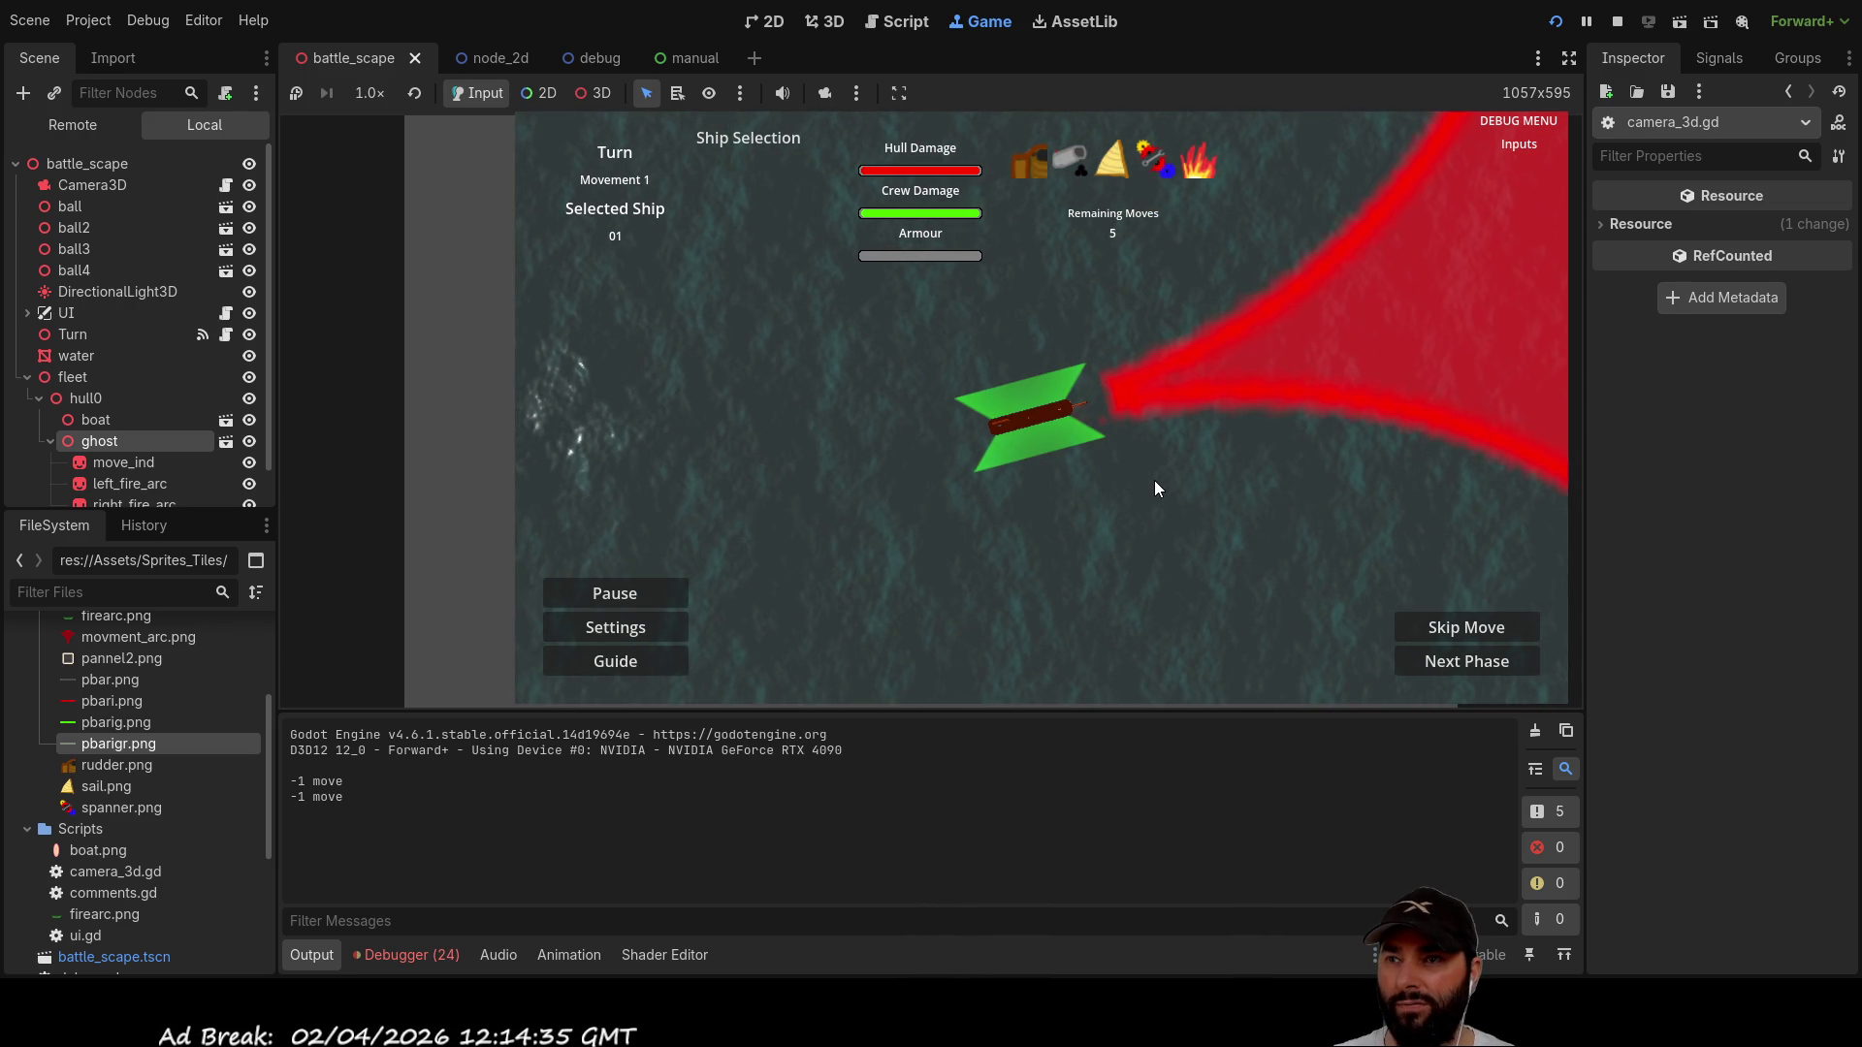
pyautogui.press('e')
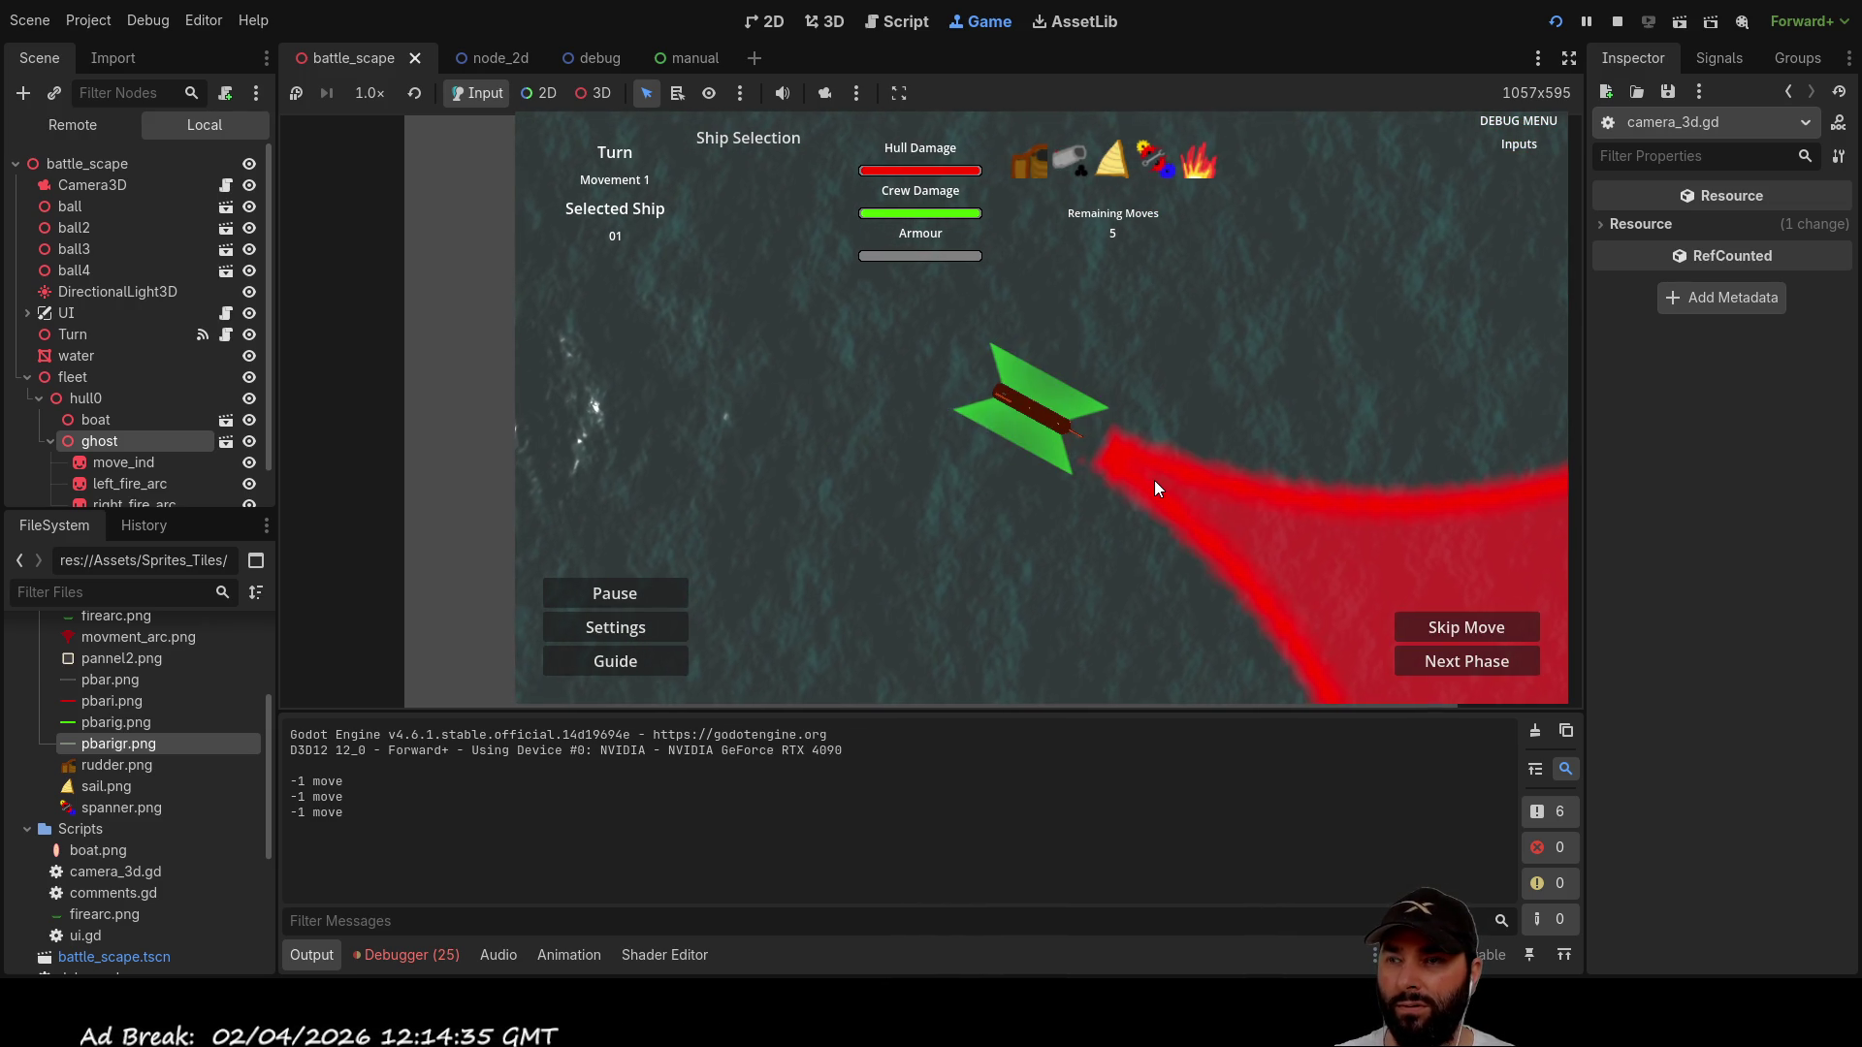
pyautogui.press('e')
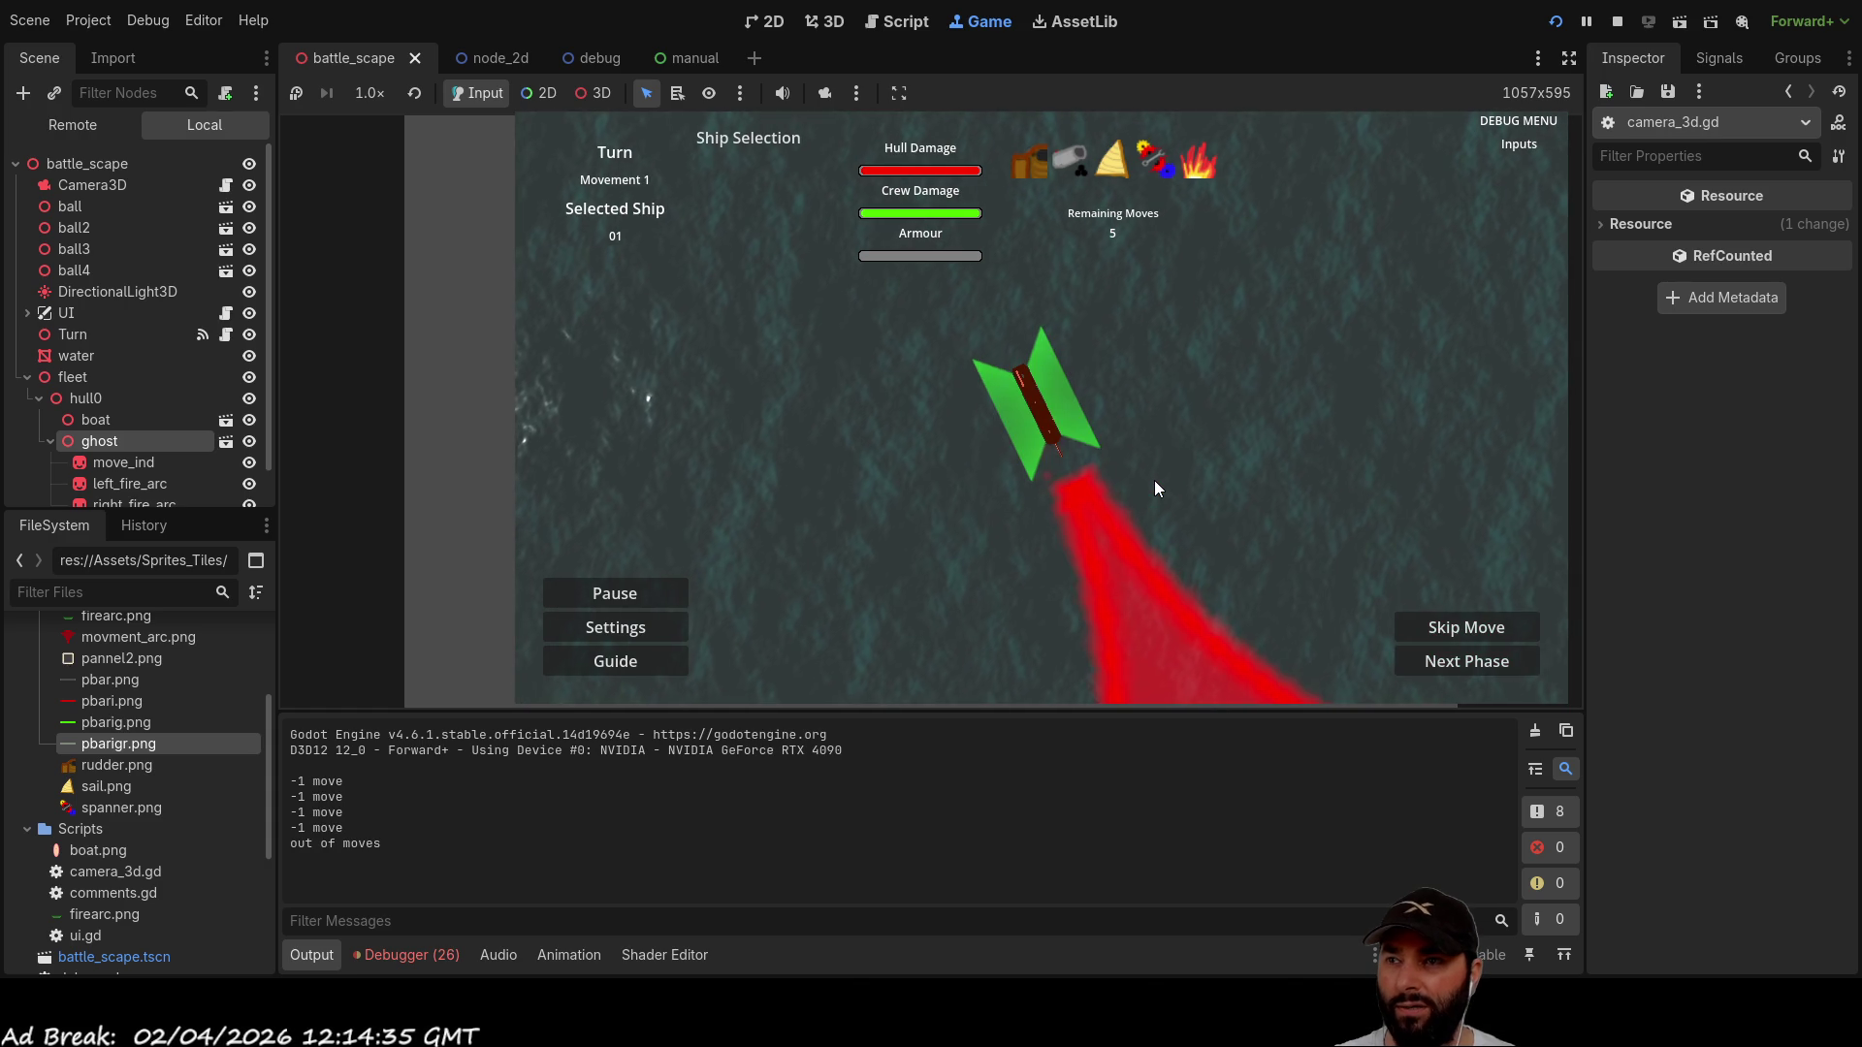
pyautogui.press('e')
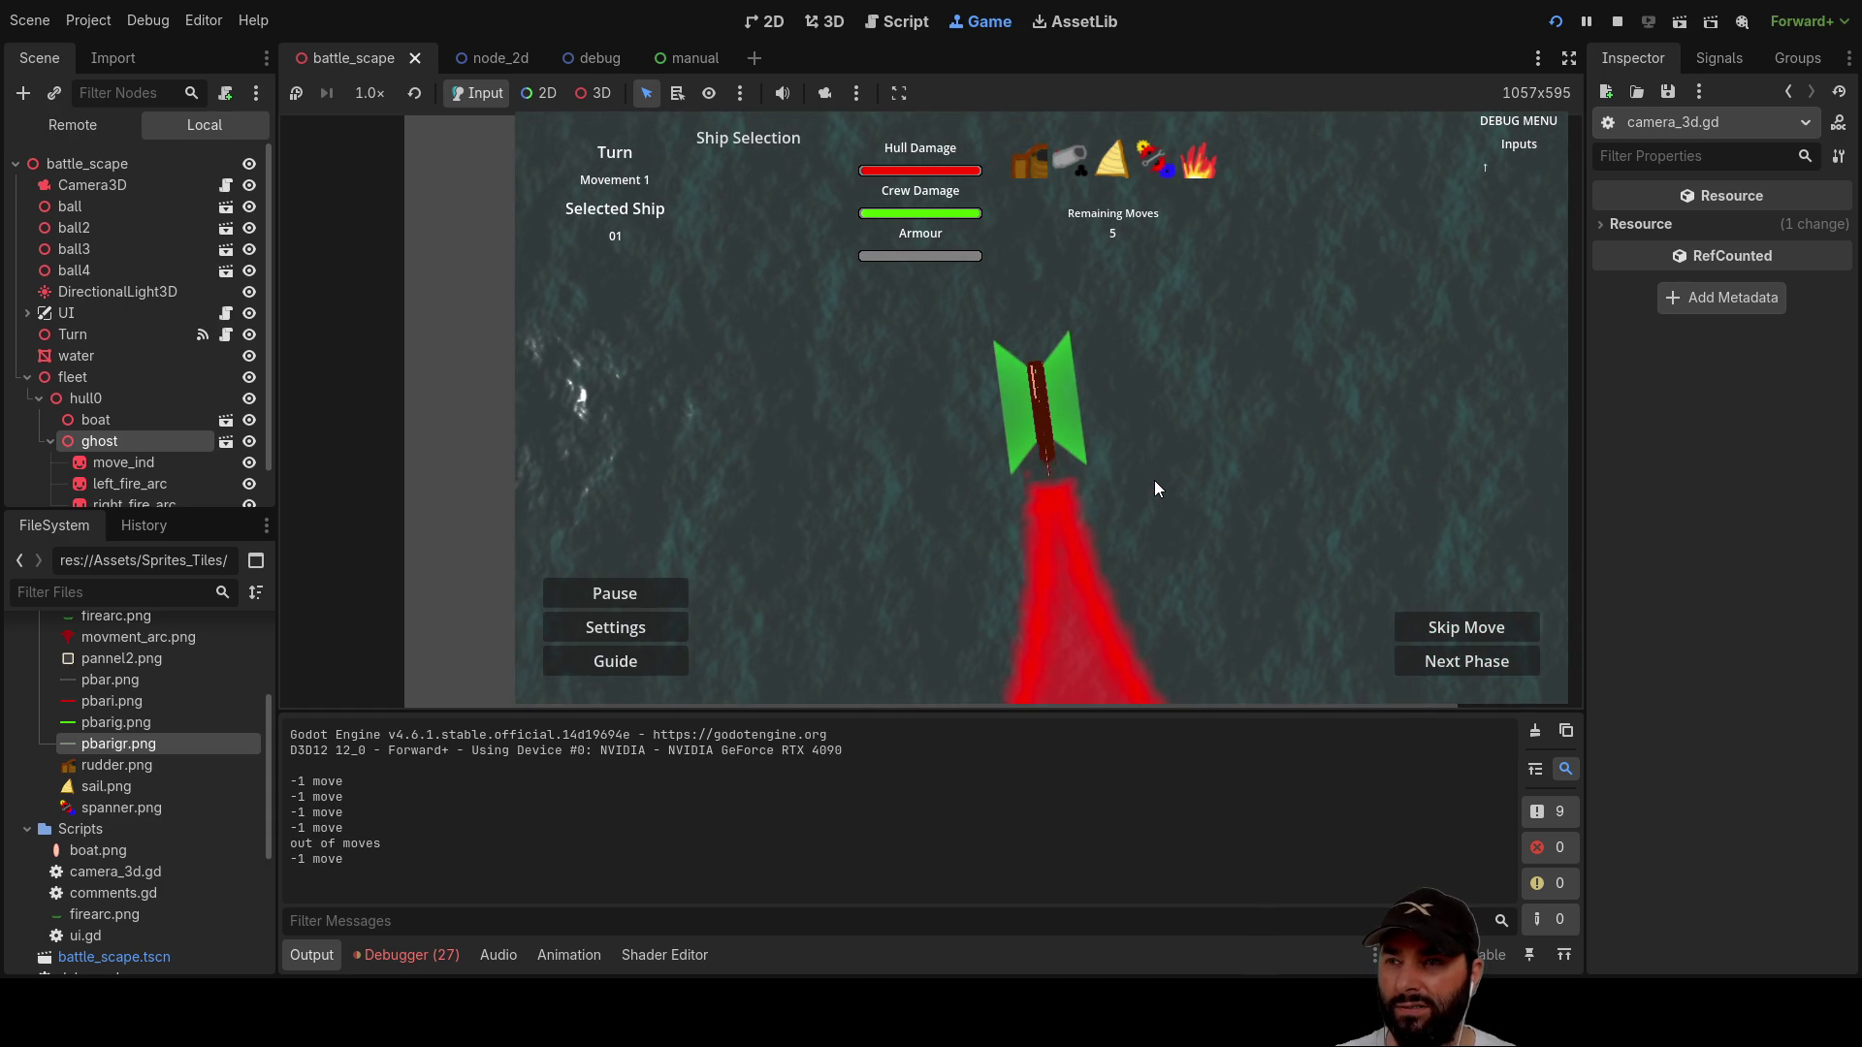
pyautogui.press('e')
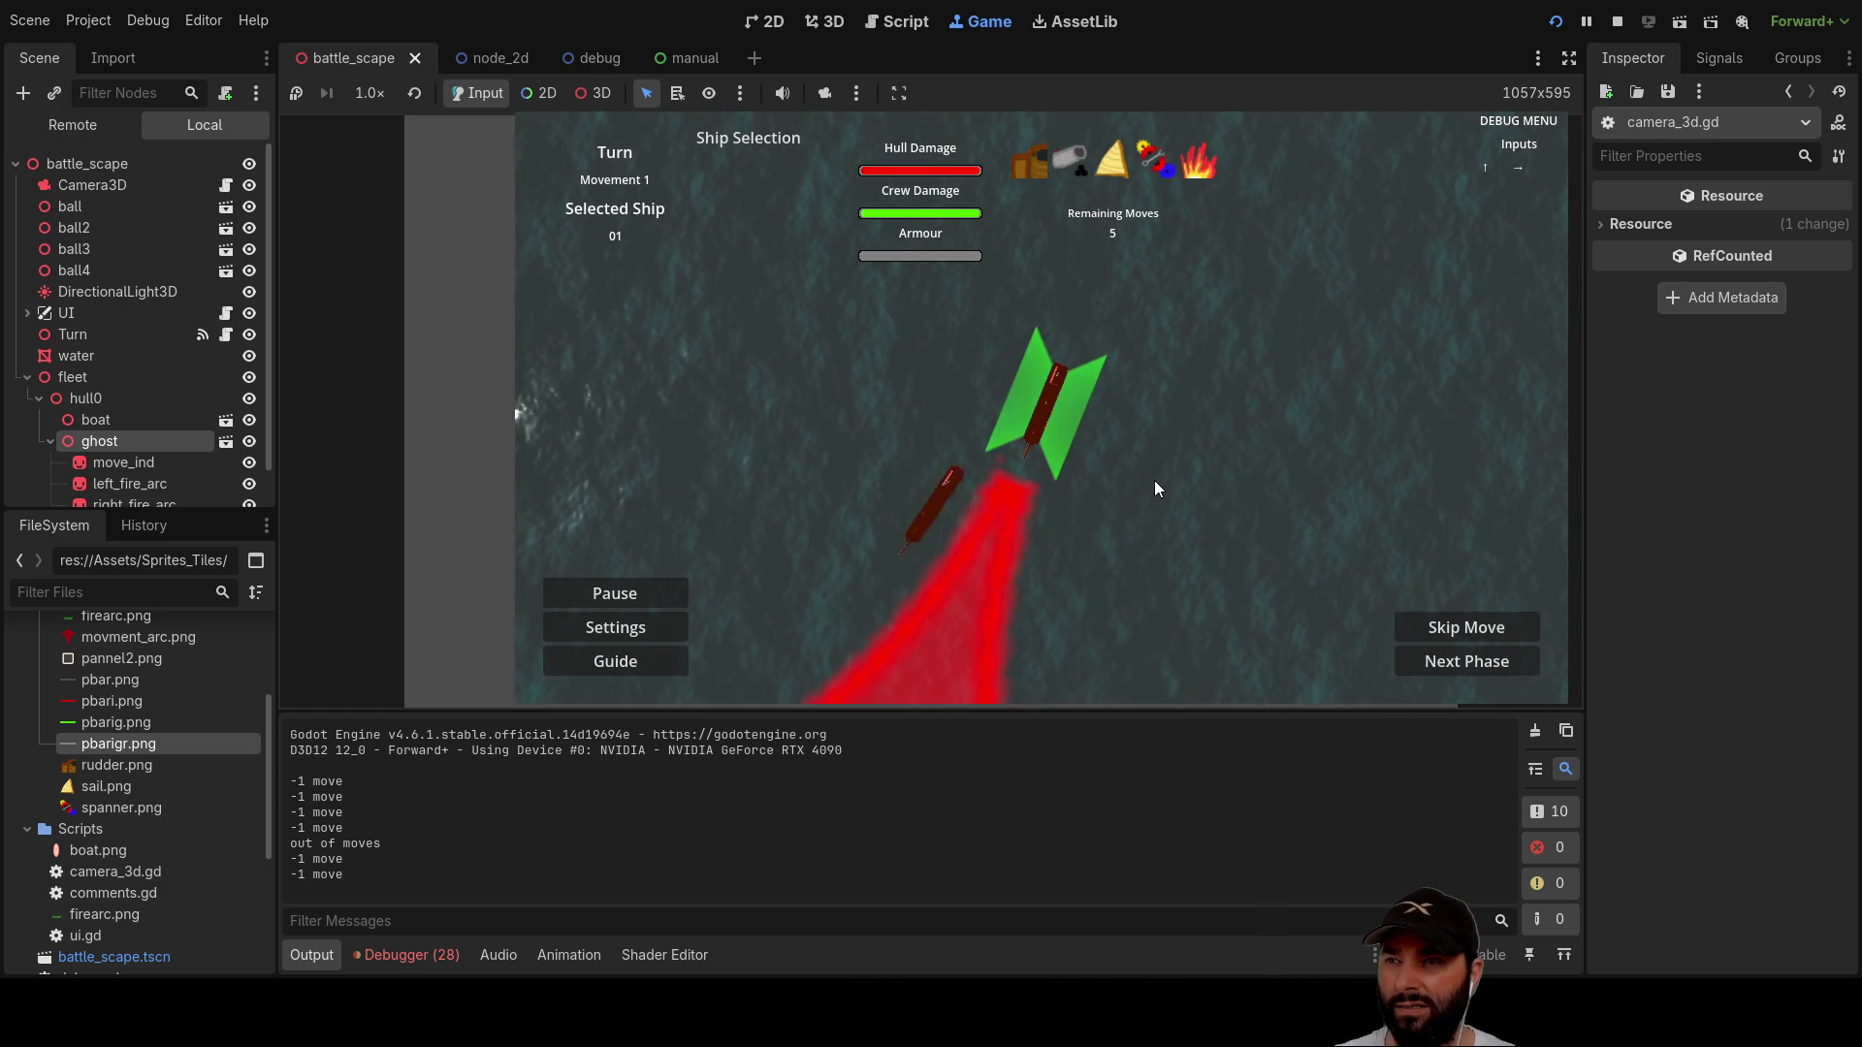
pyautogui.press('Right')
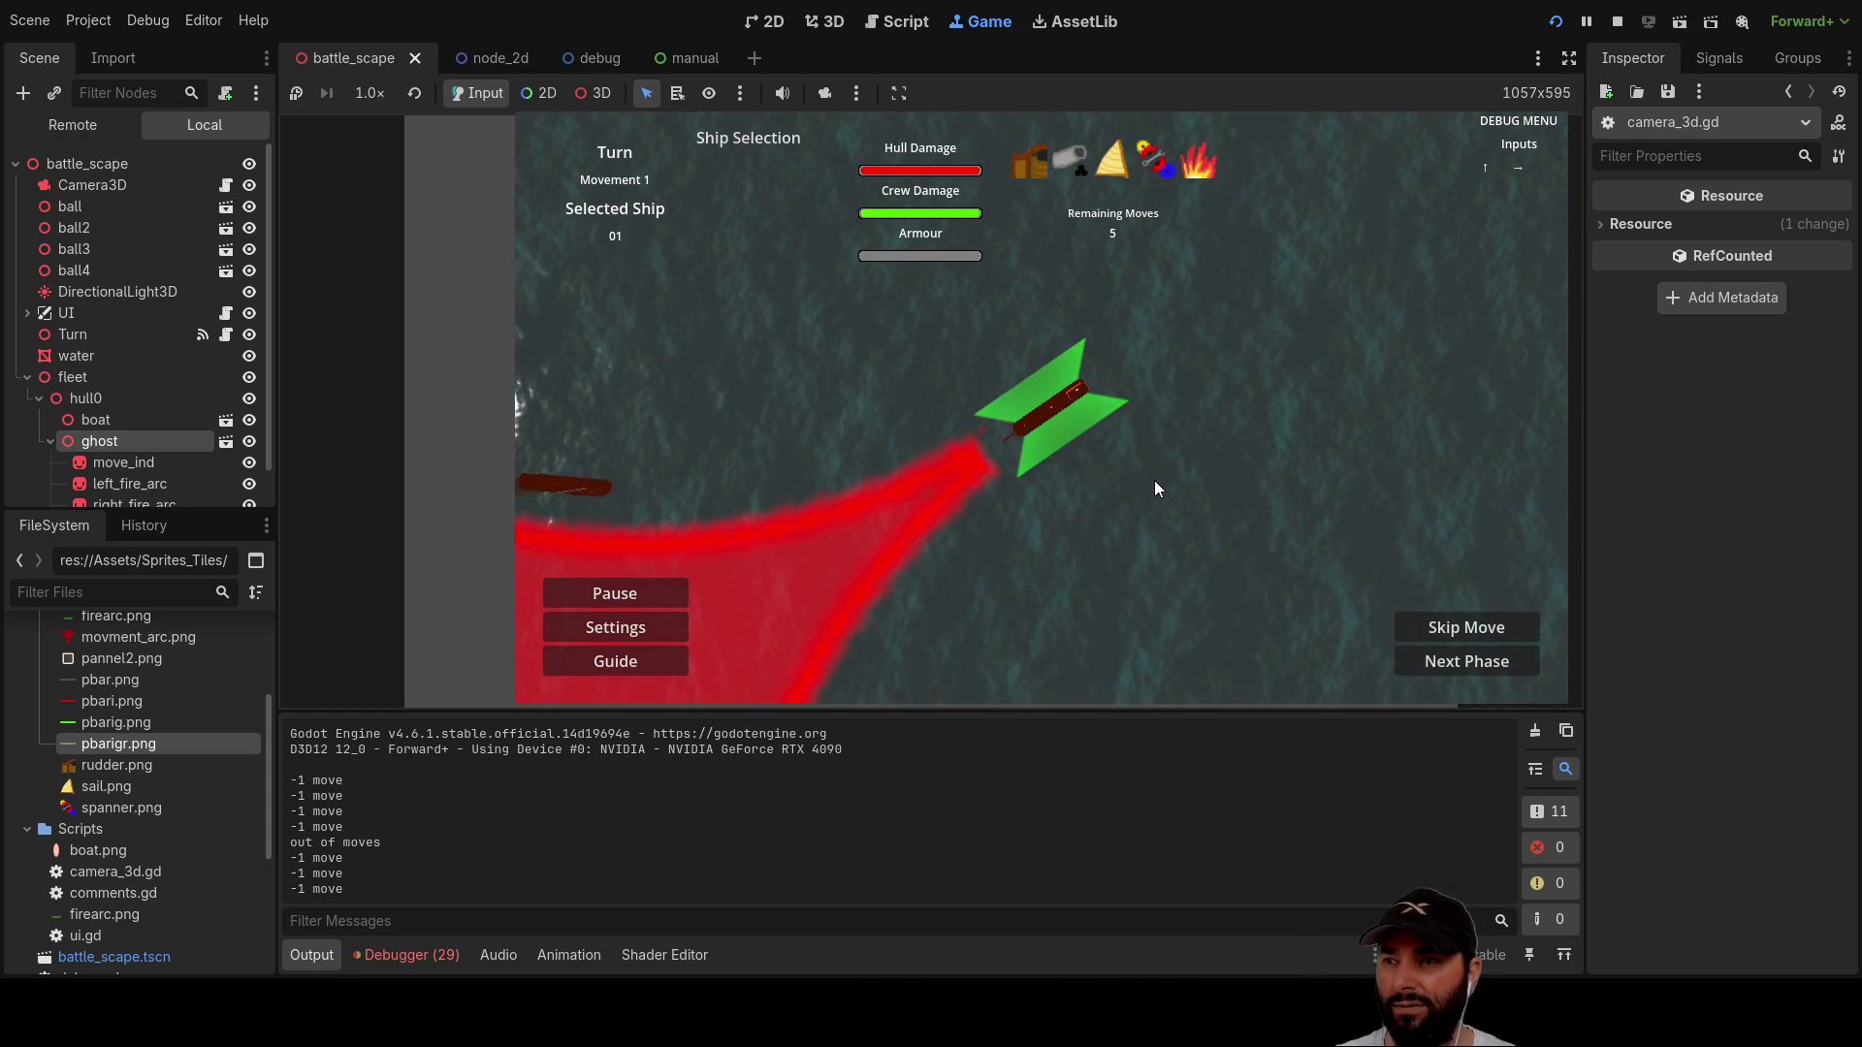
pyautogui.press('Right')
pyautogui.press('Right')
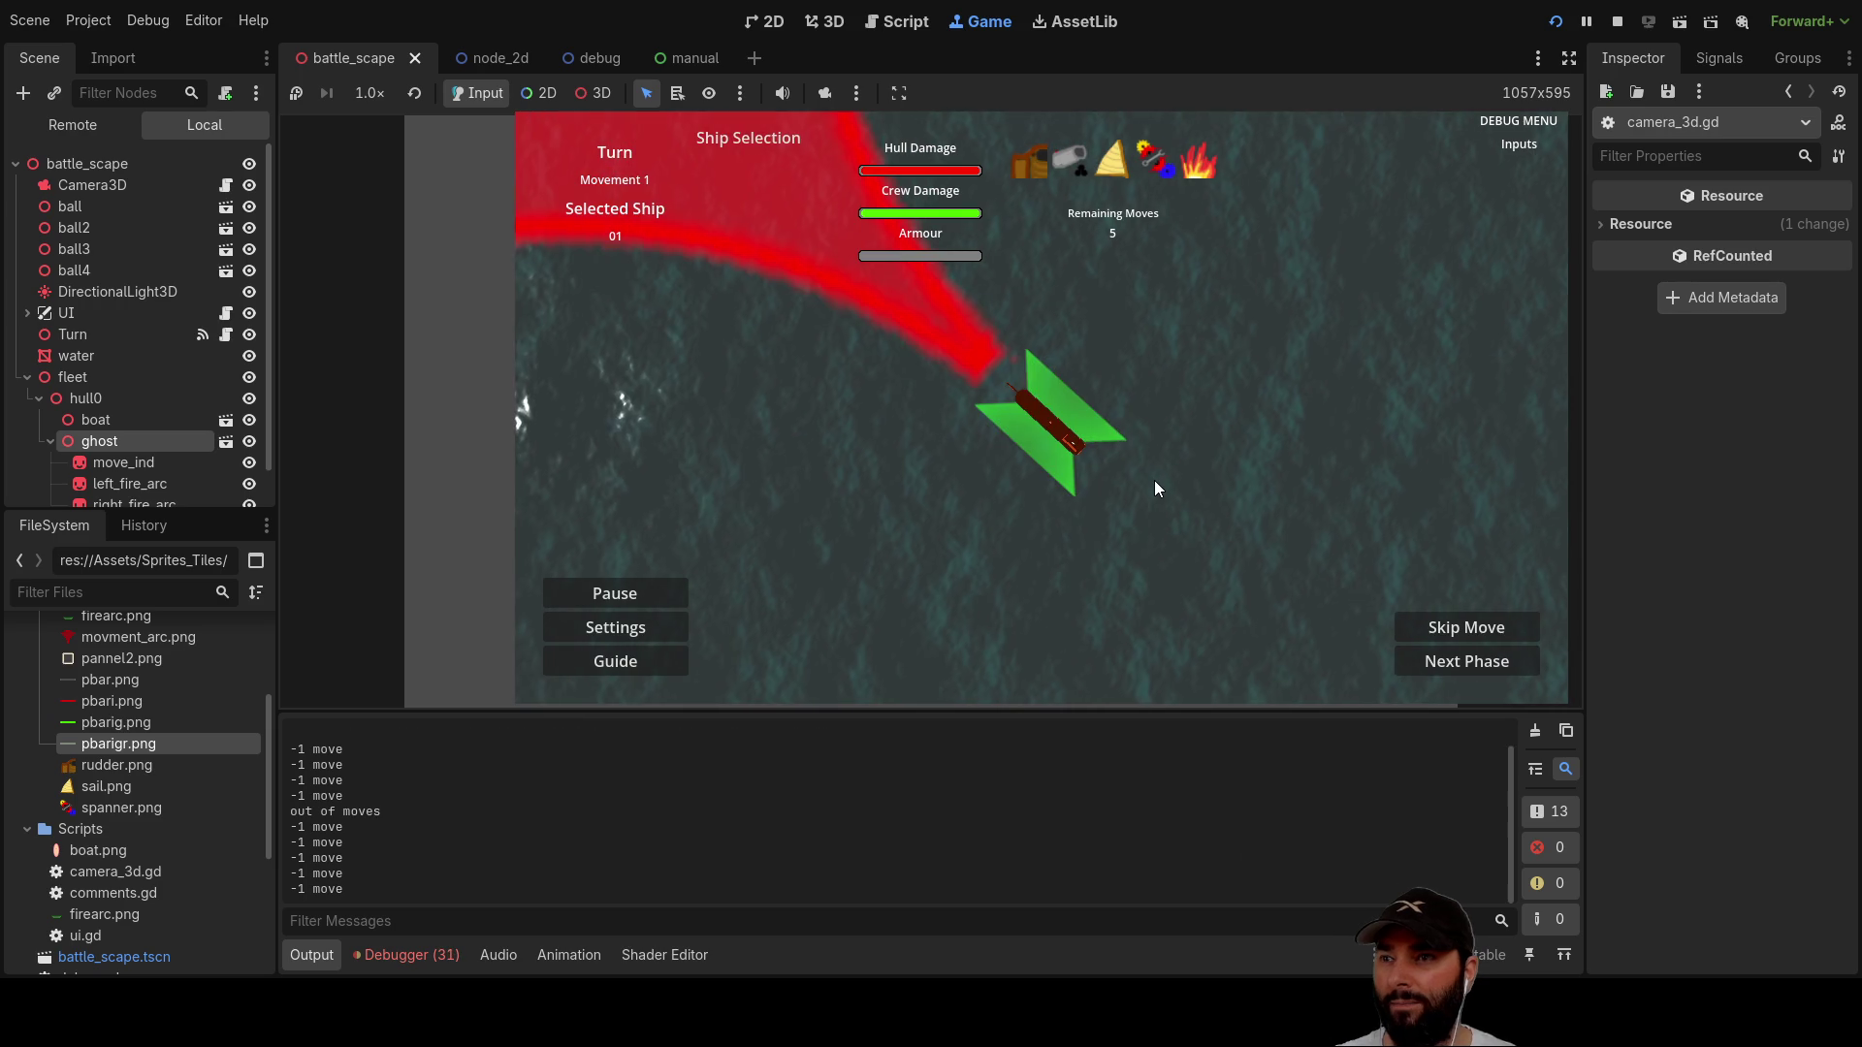
pyautogui.press('Right')
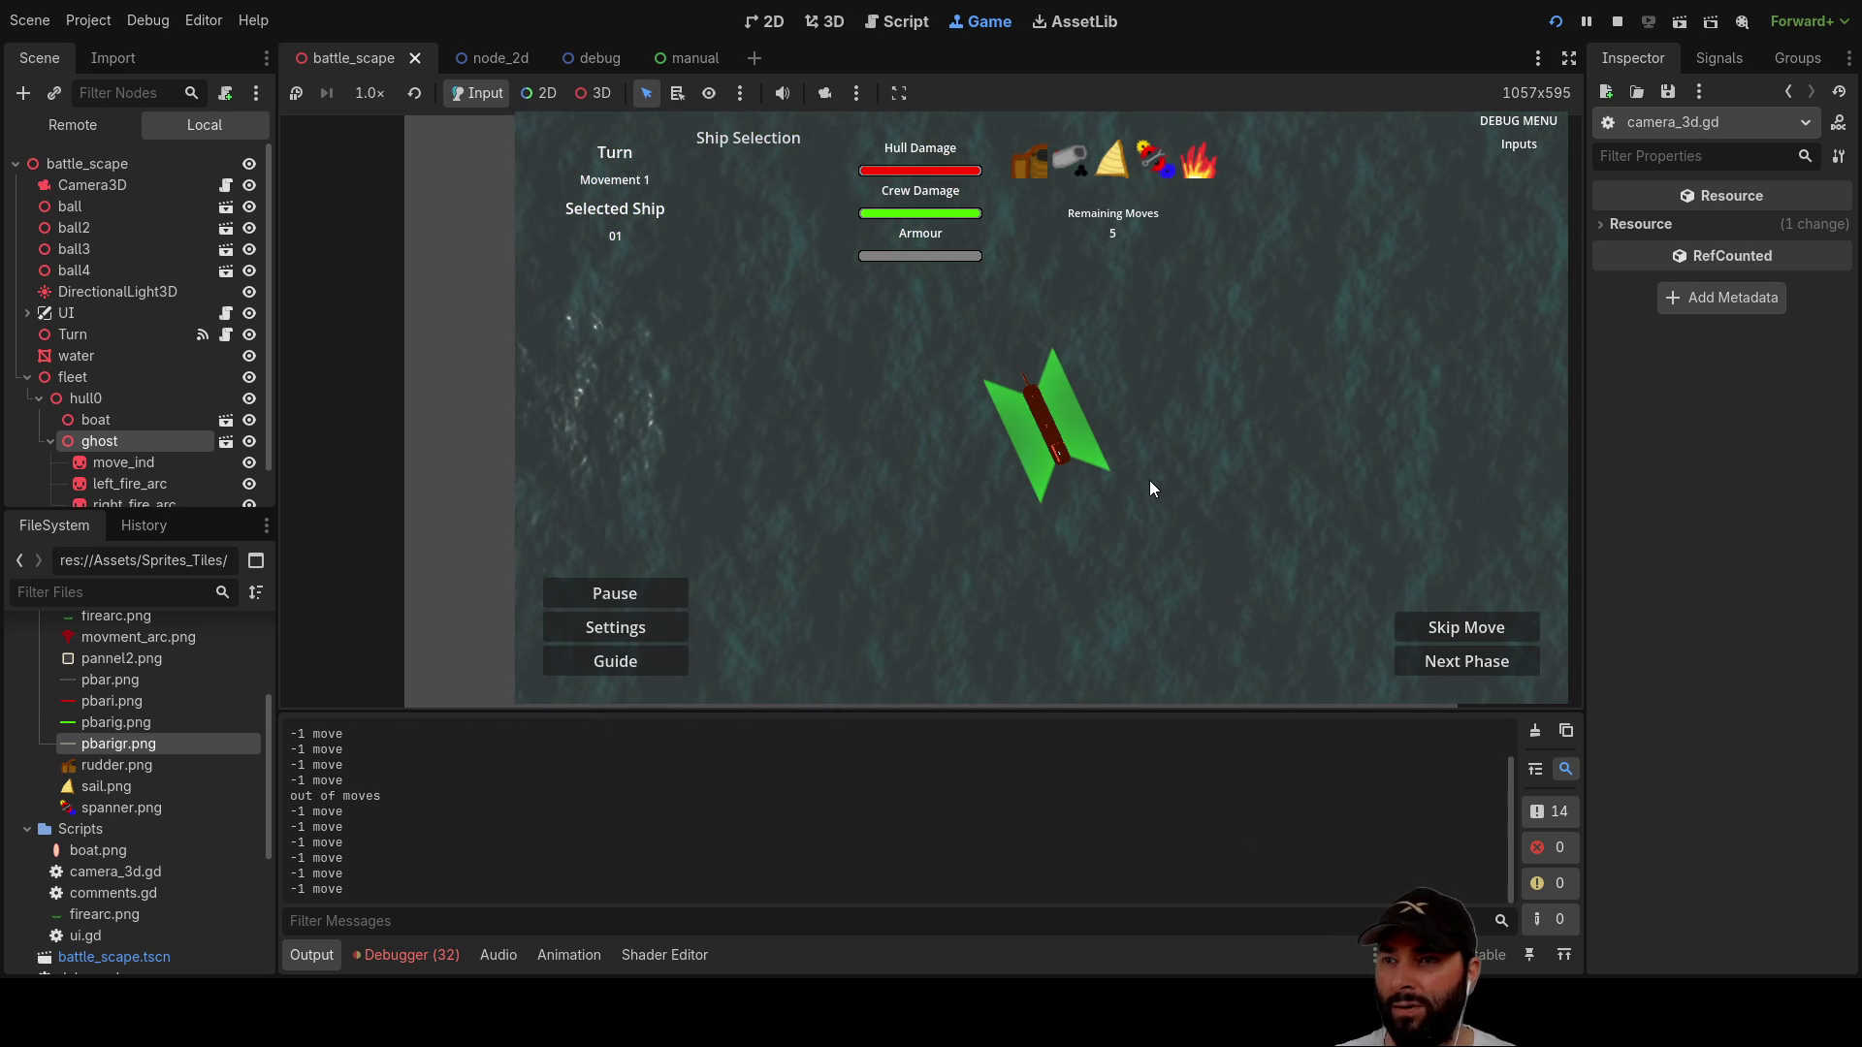
# Step: Move the camera in, out, top-down and around the ship, then stop the game
pyautogui.press('s')
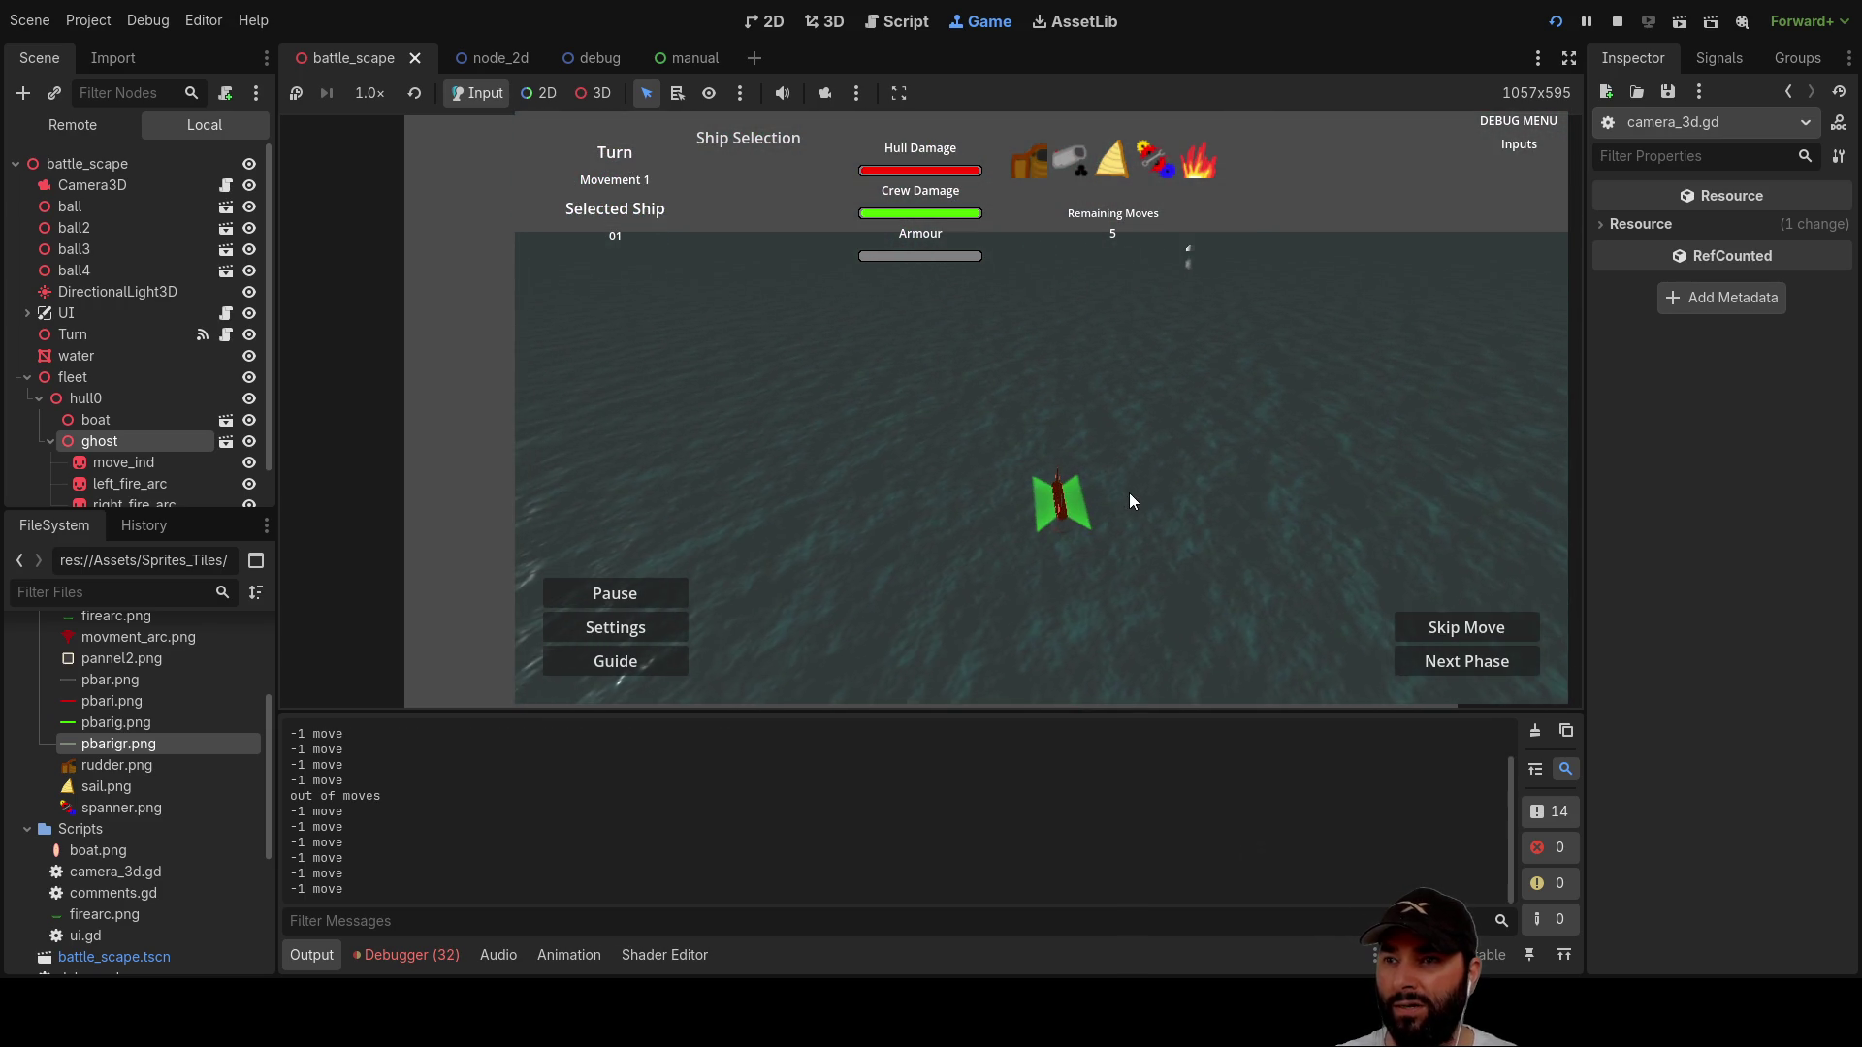
pyautogui.press('w')
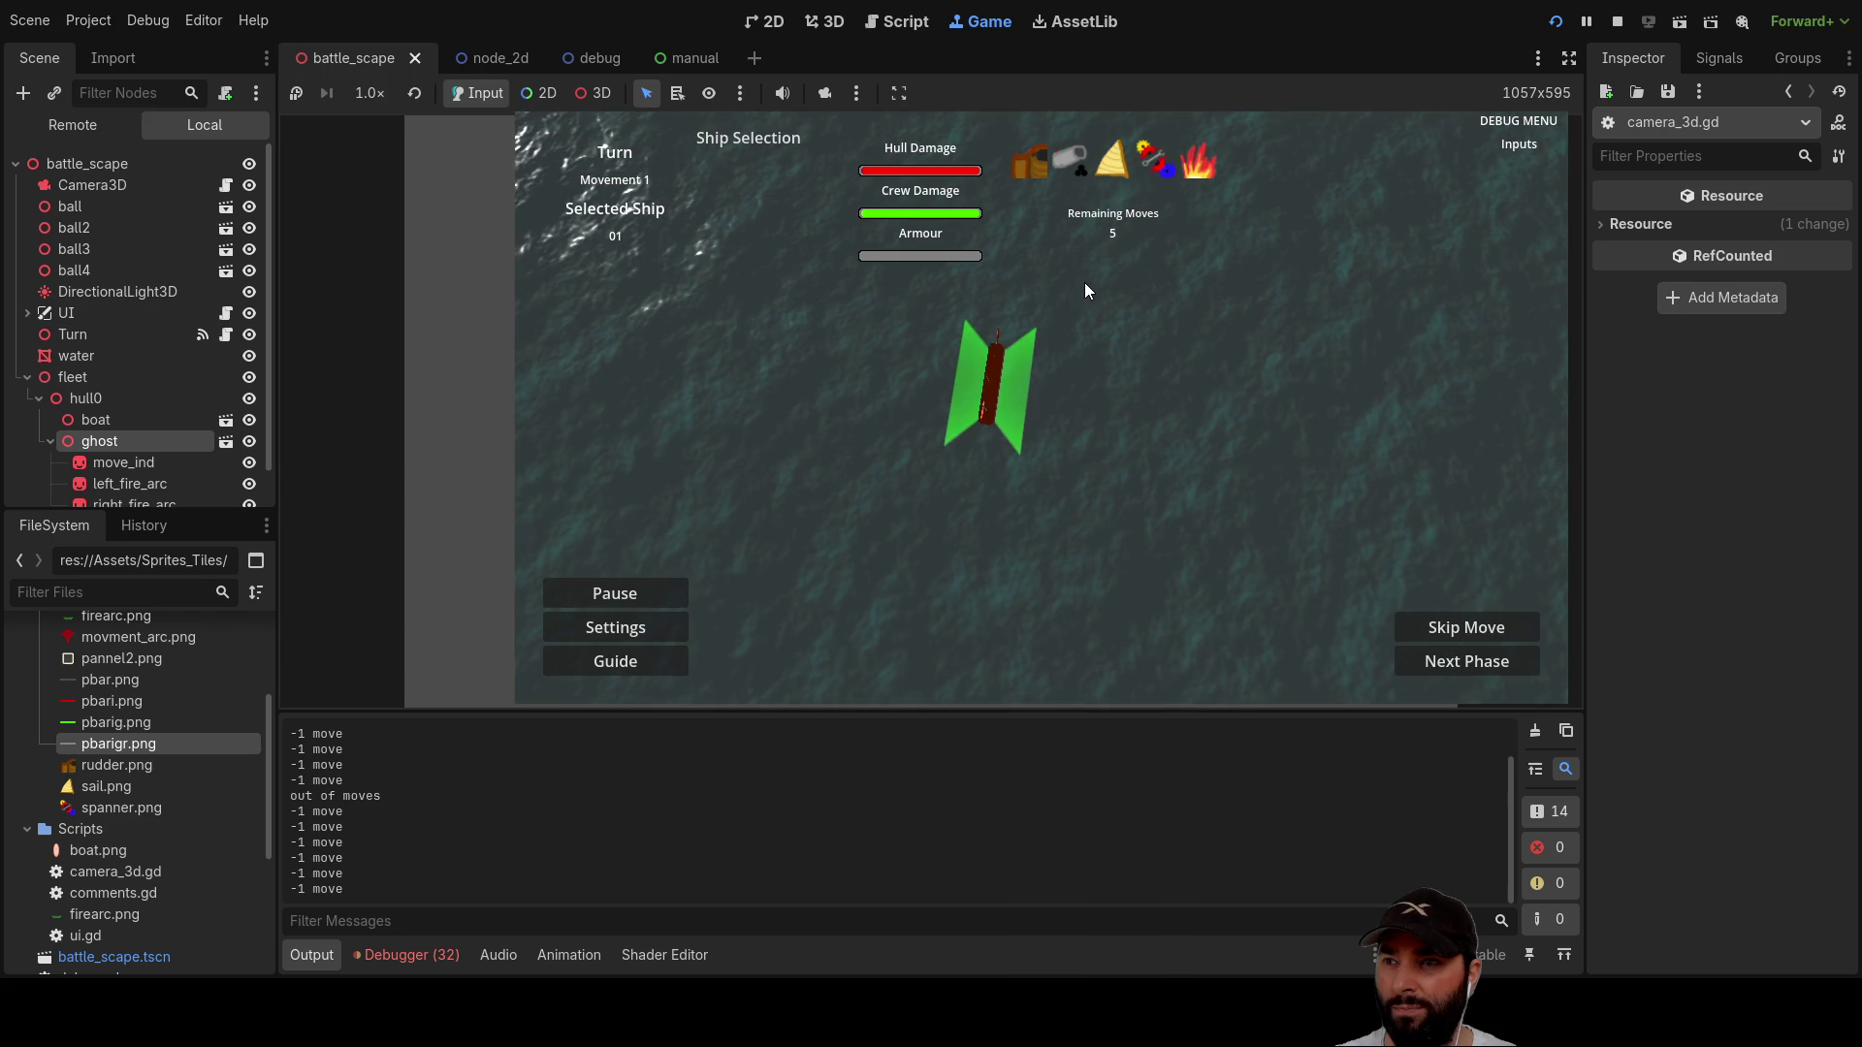
pyautogui.press('s')
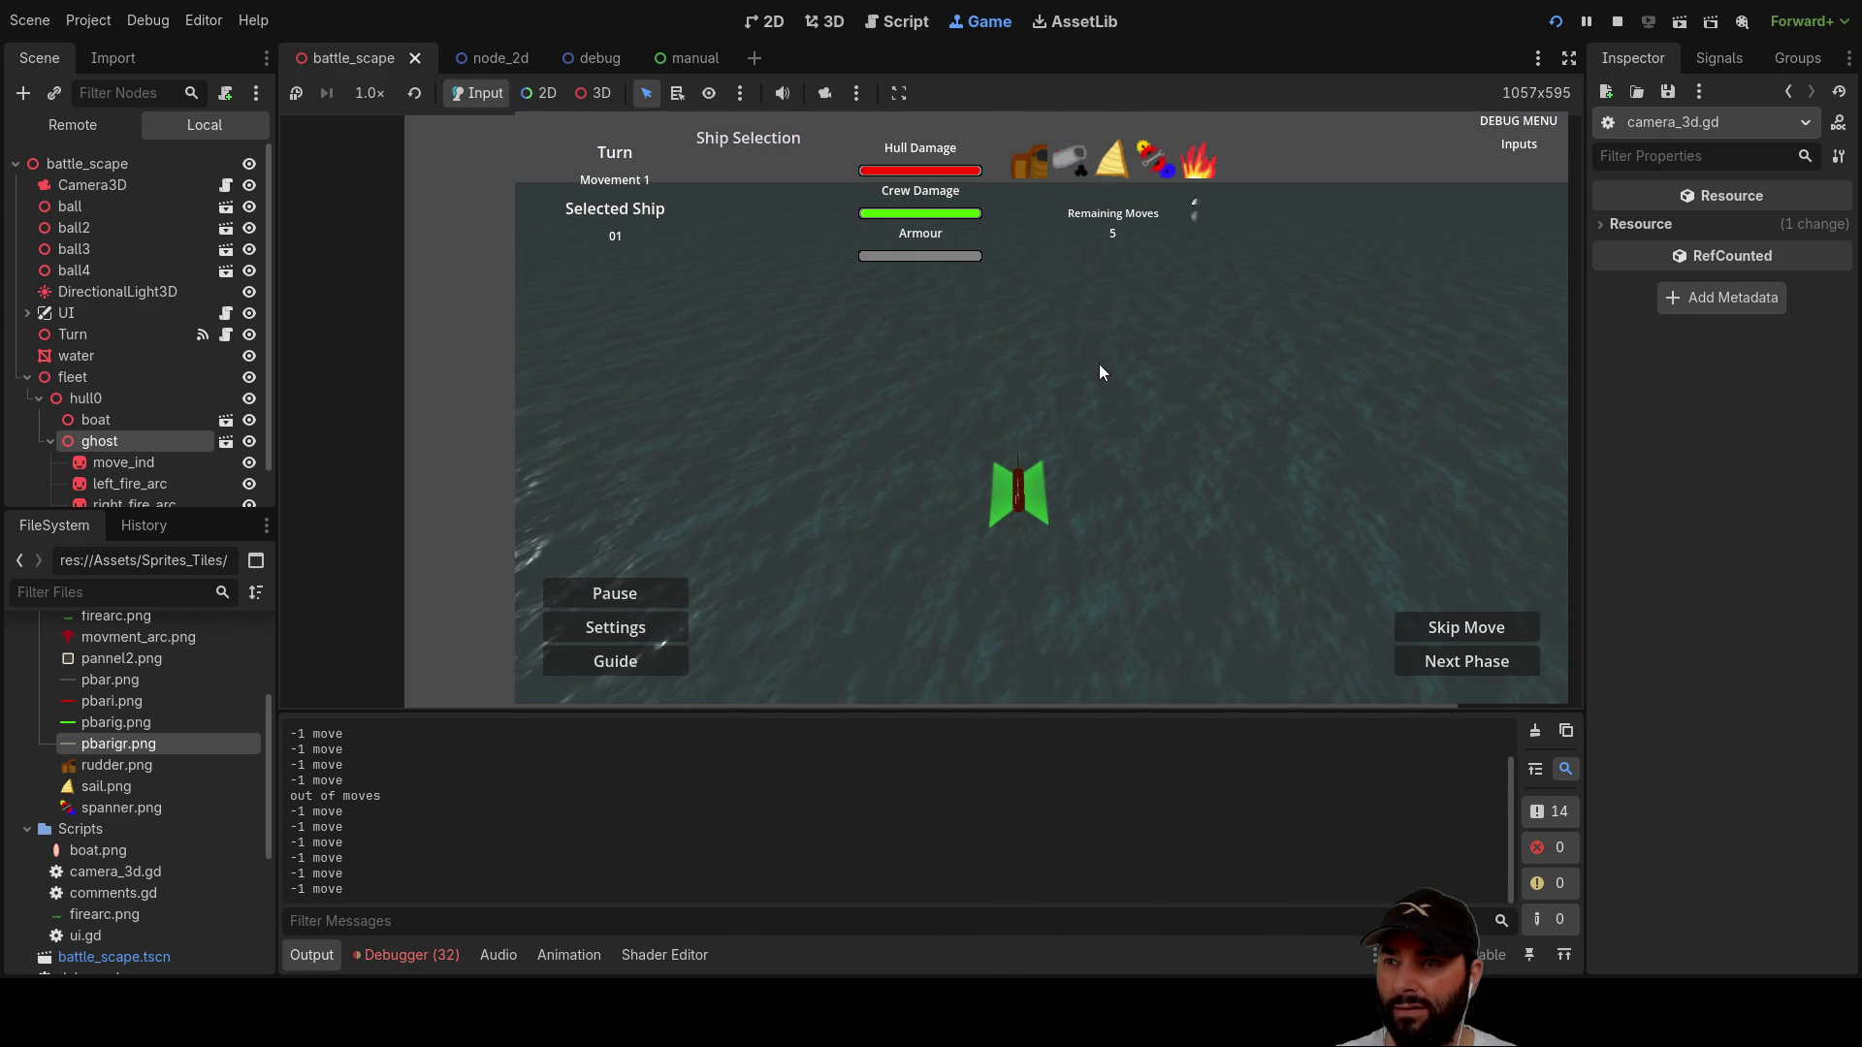
pyautogui.press('Up')
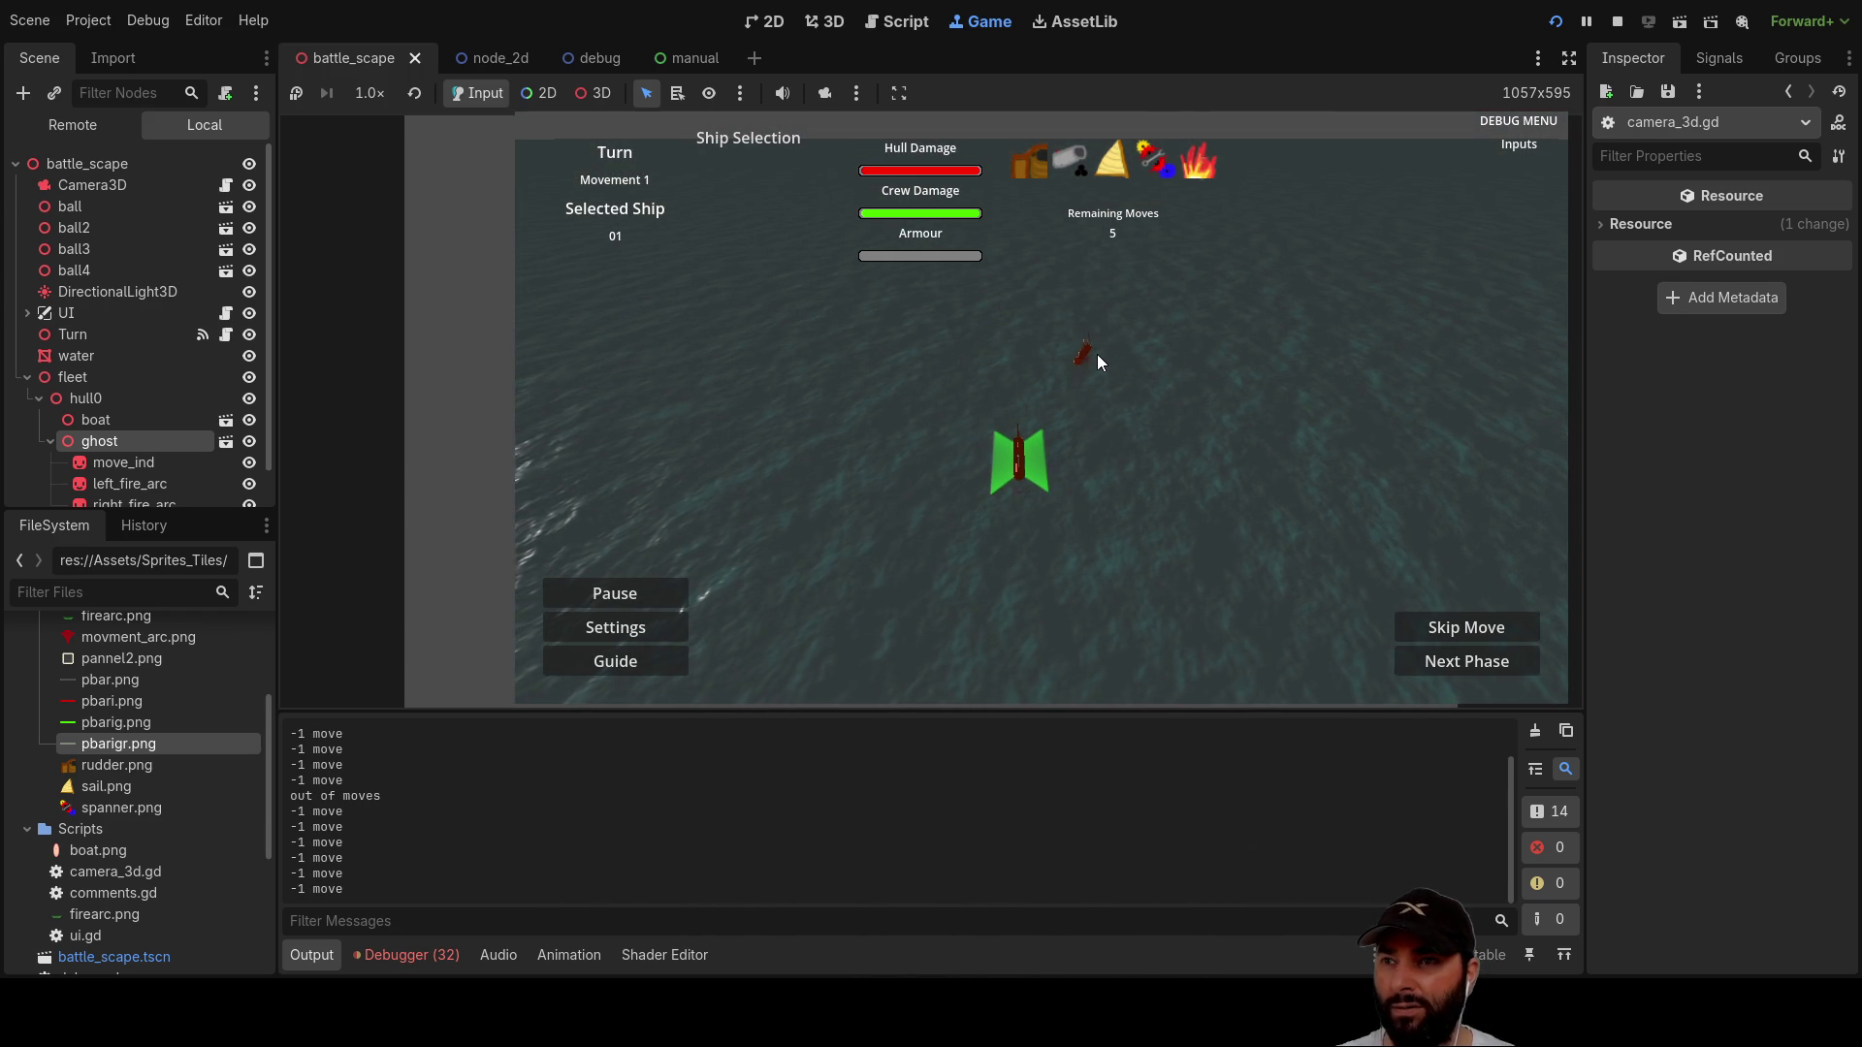
pyautogui.press('s')
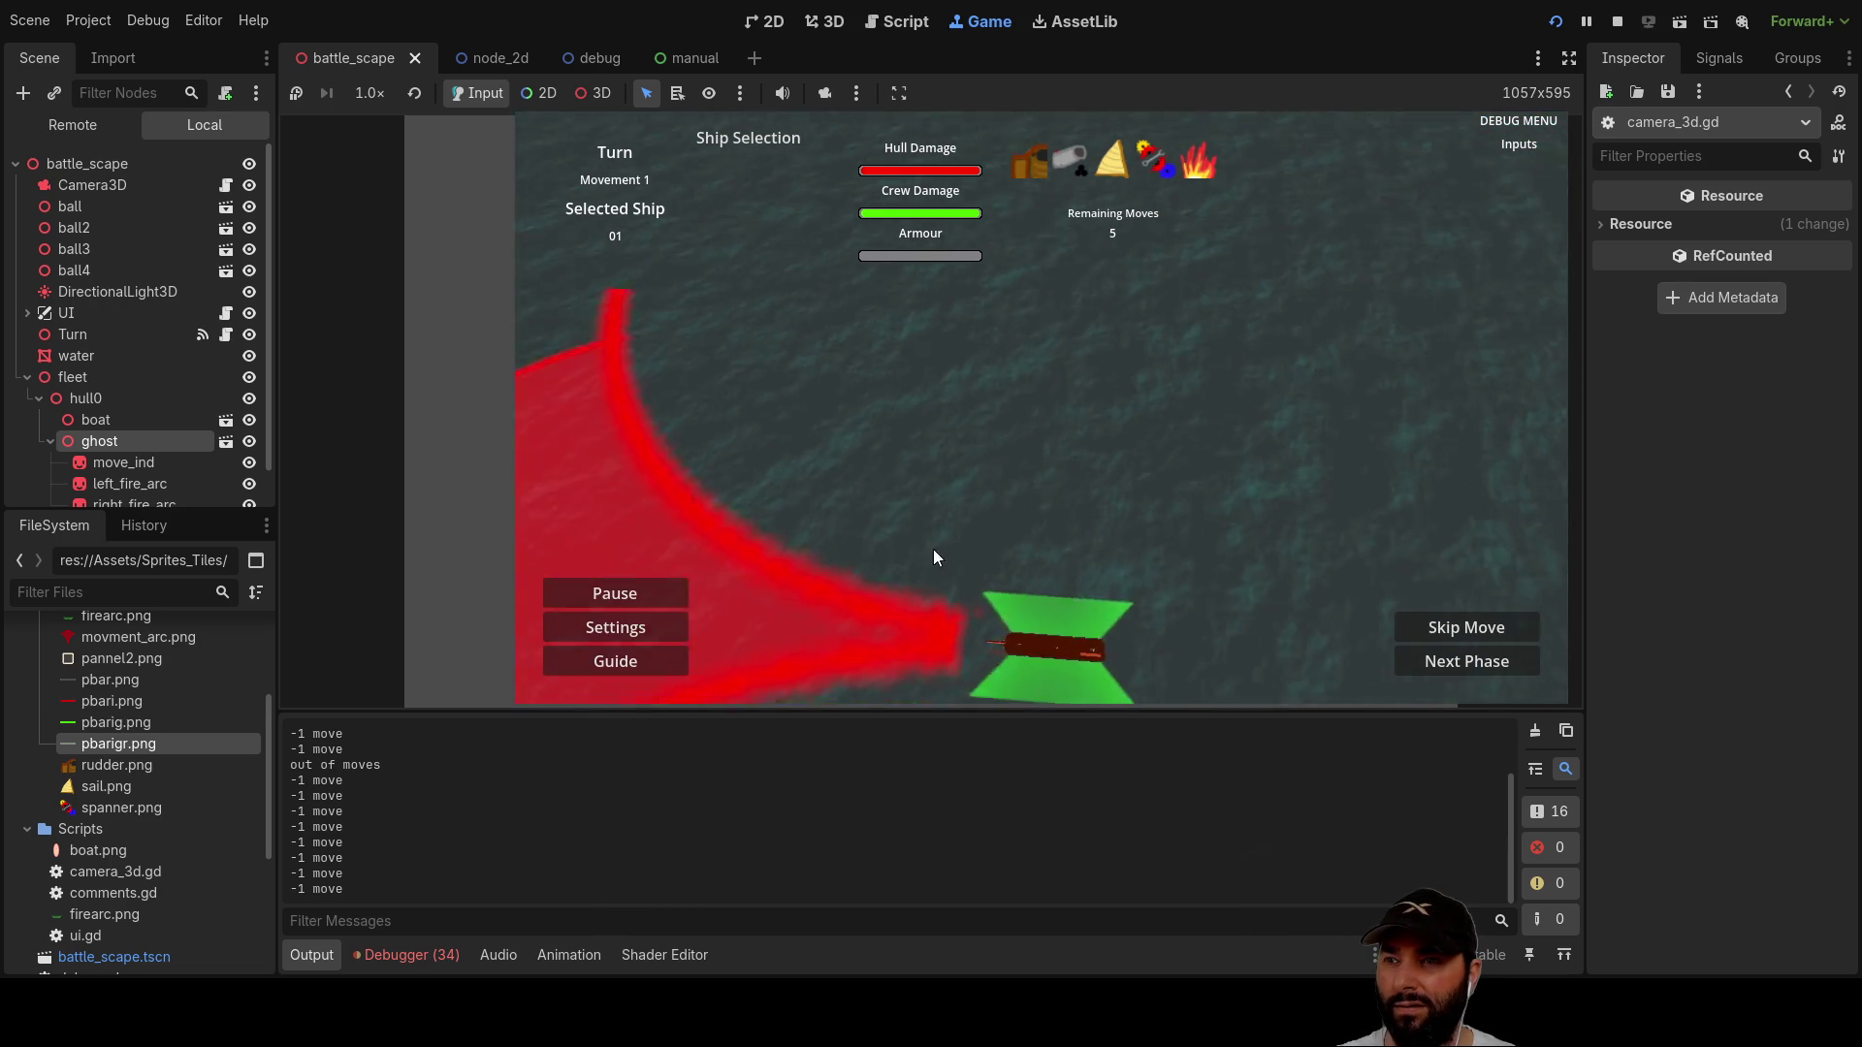
pyautogui.press('s')
pyautogui.press('w')
pyautogui.press('d')
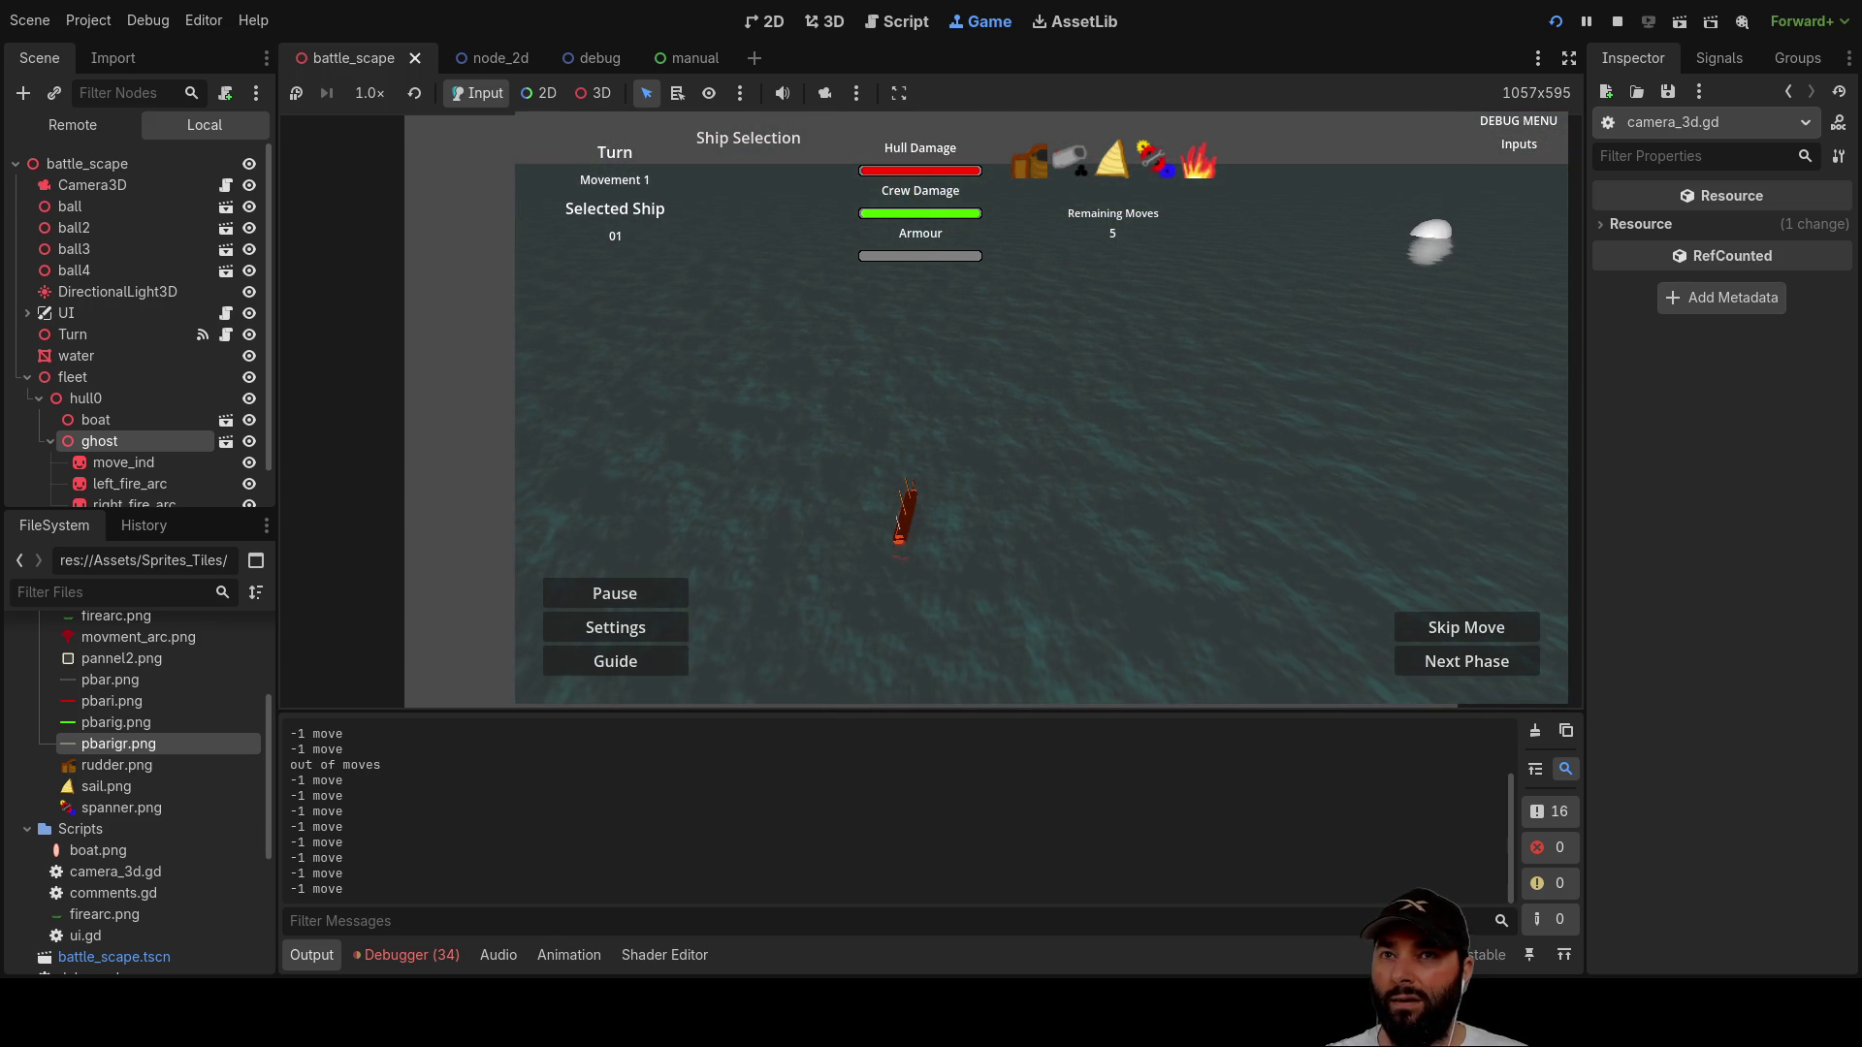
pyautogui.click(1617, 21)
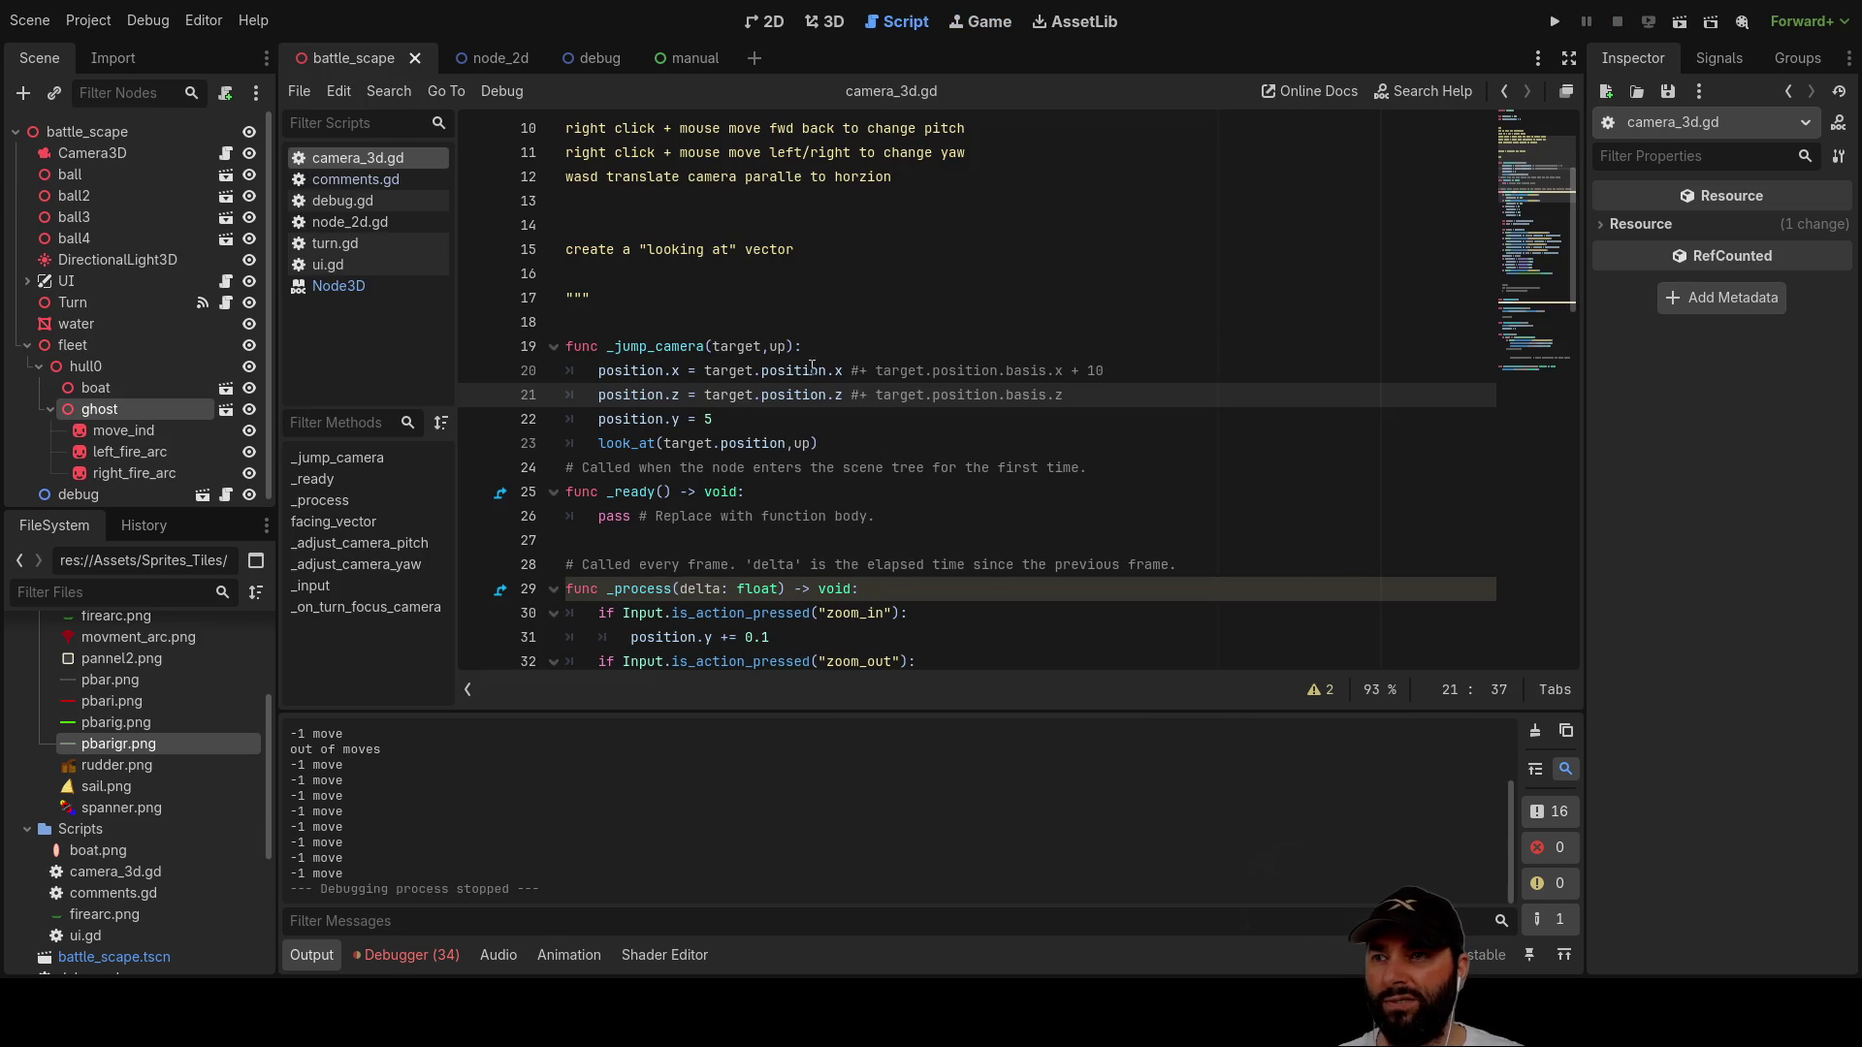
# Step: Add +10 after target.position.x on line 20, then run the game to test the offset
pyautogui.click(844, 370)
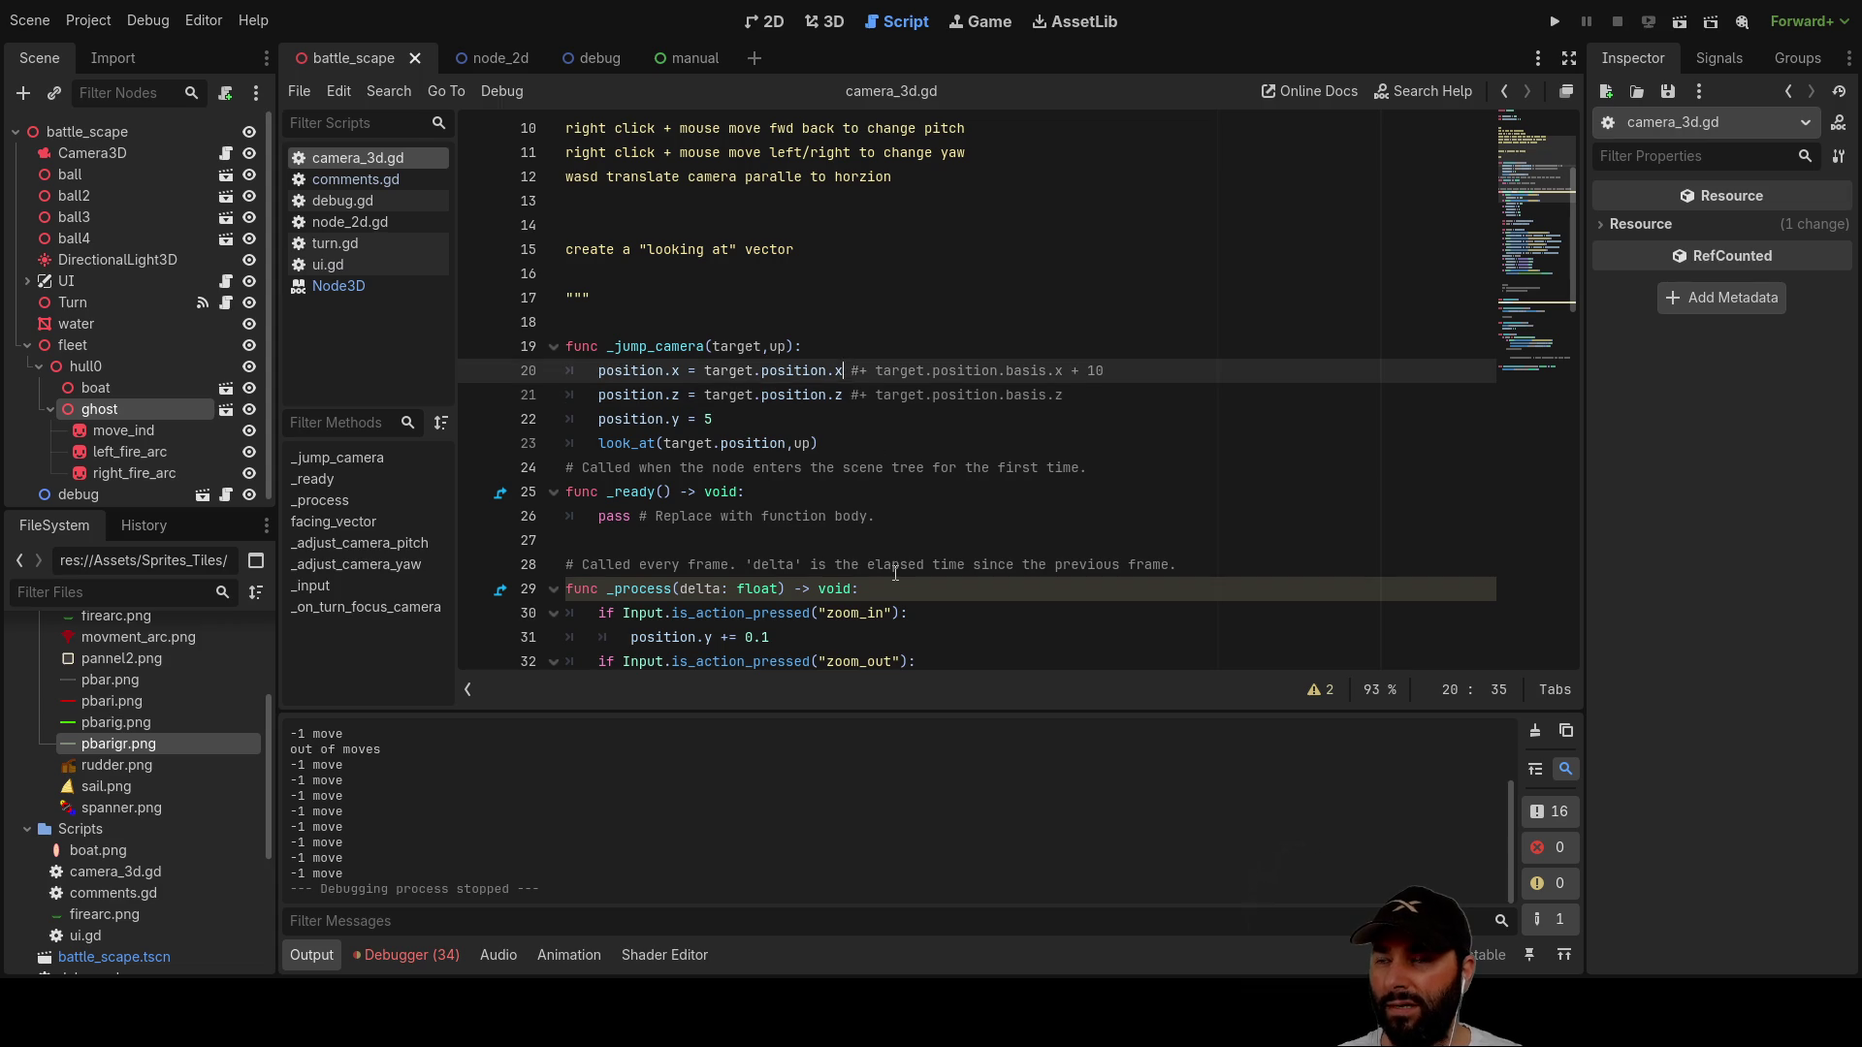
pyautogui.press('Down')
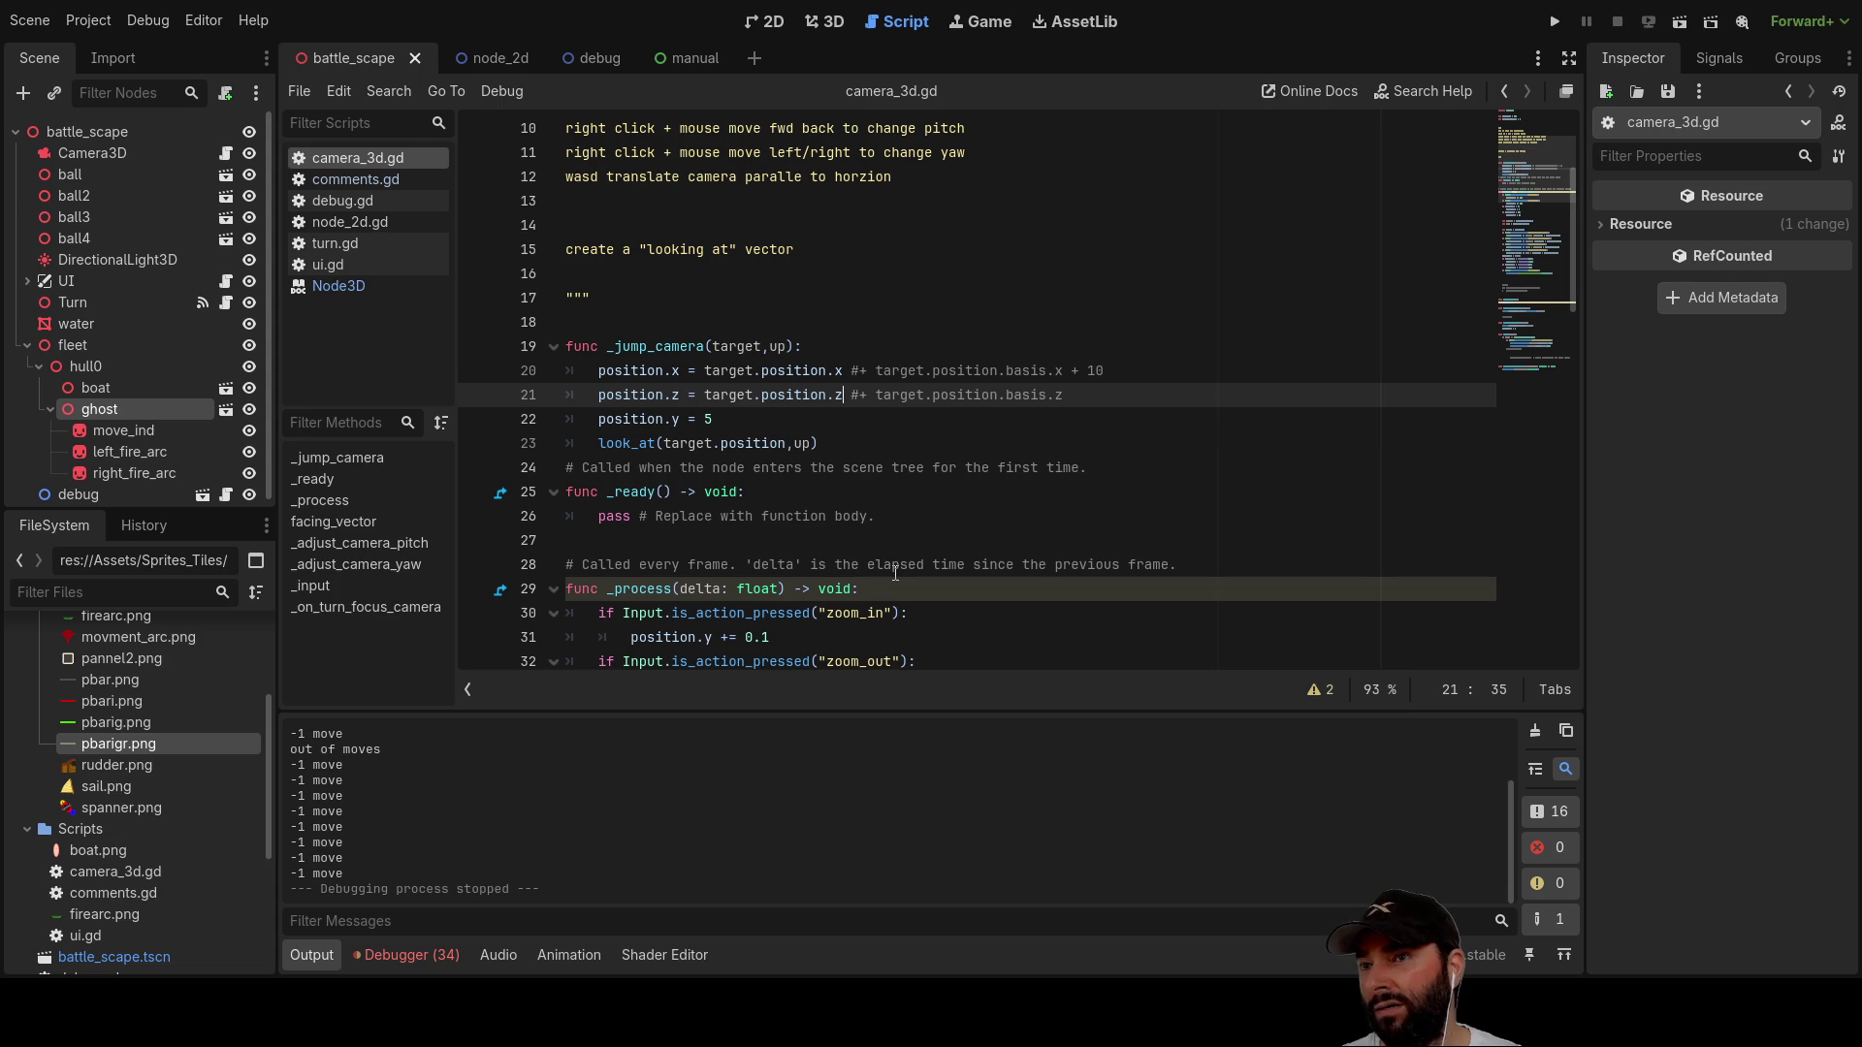
pyautogui.press('Up')
pyautogui.press('Right')
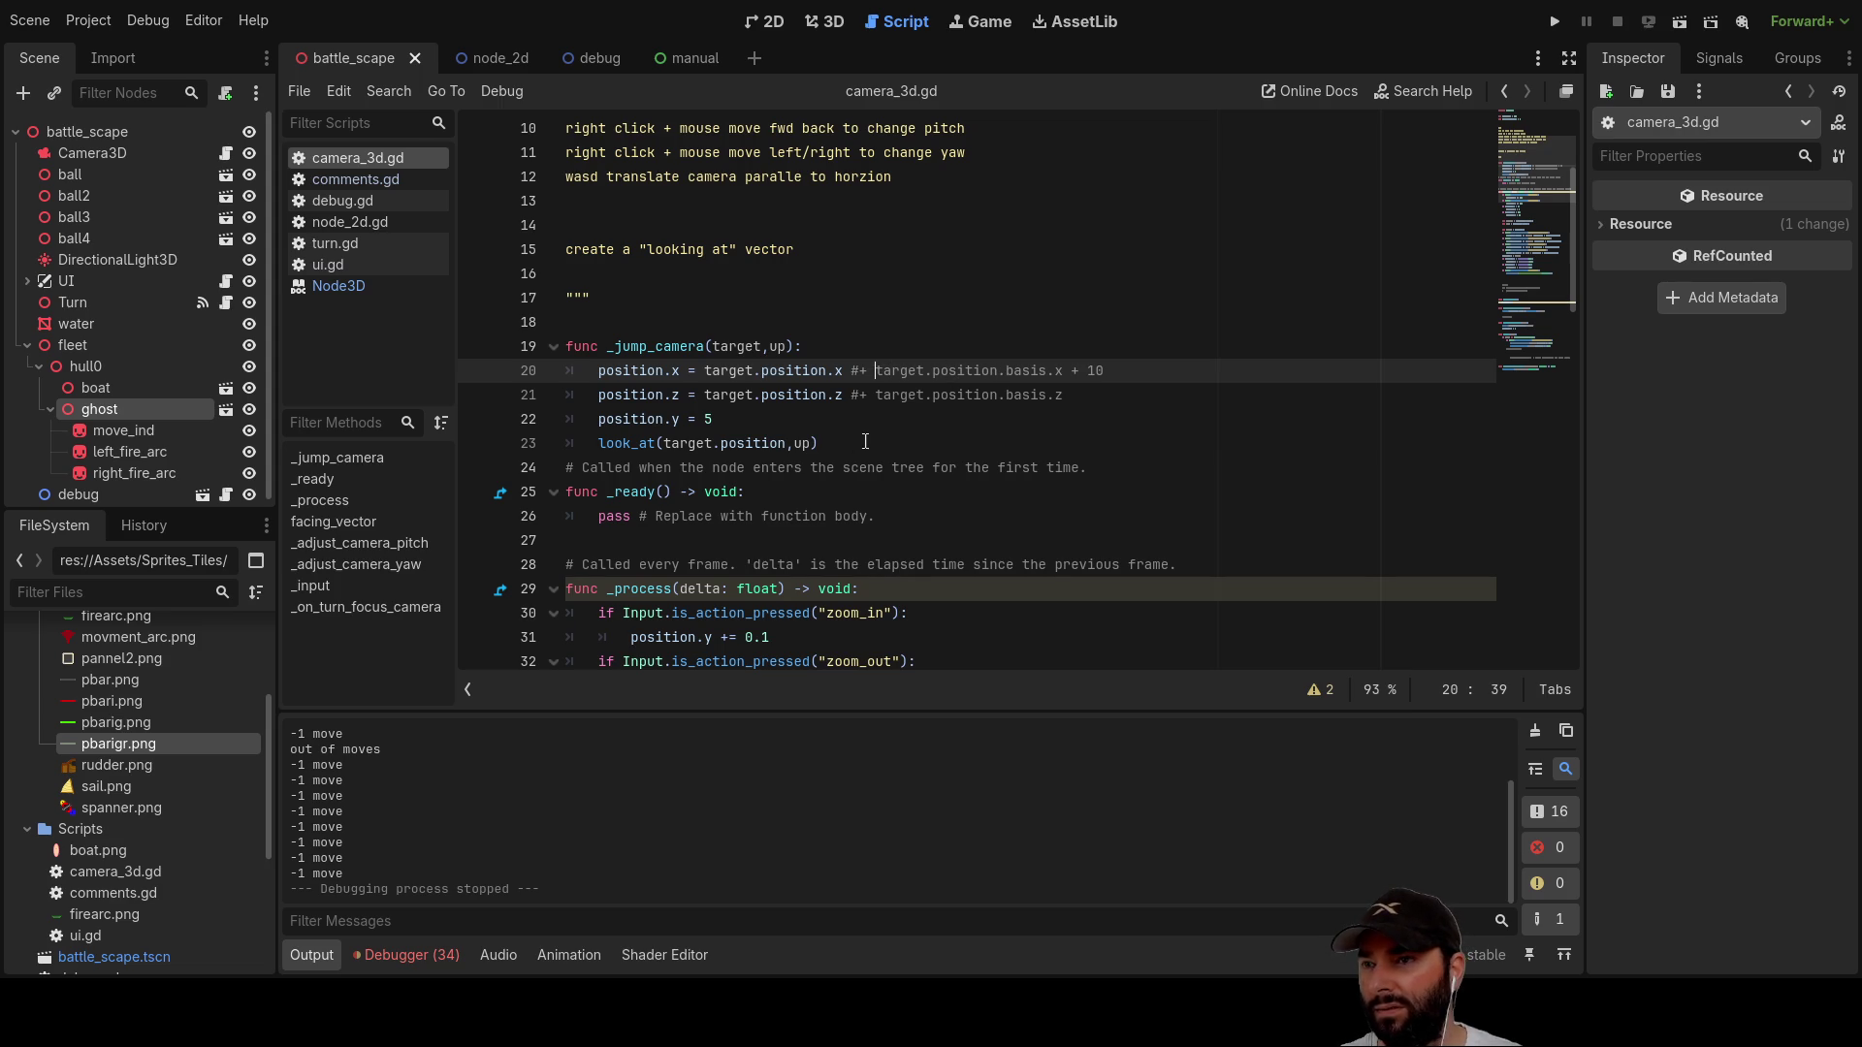
pyautogui.scroll(-6, 865, 442)
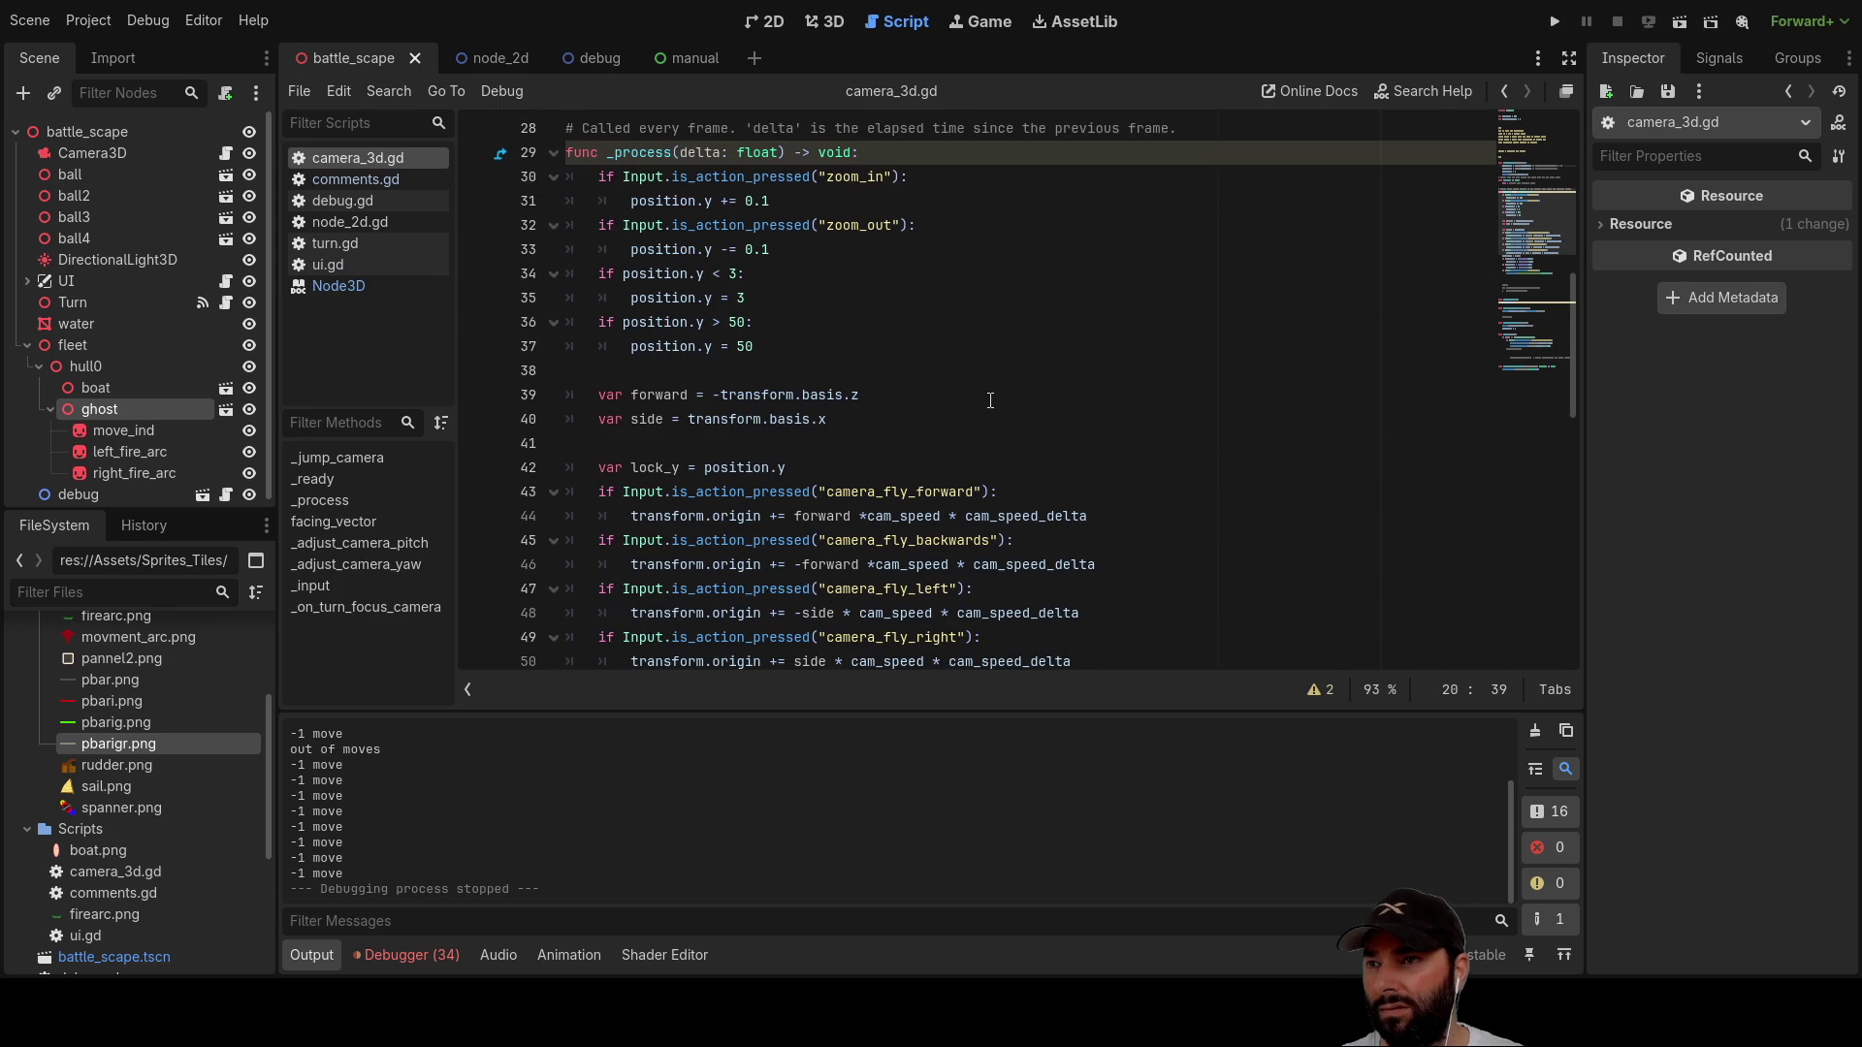
pyautogui.scroll(4, 989, 400)
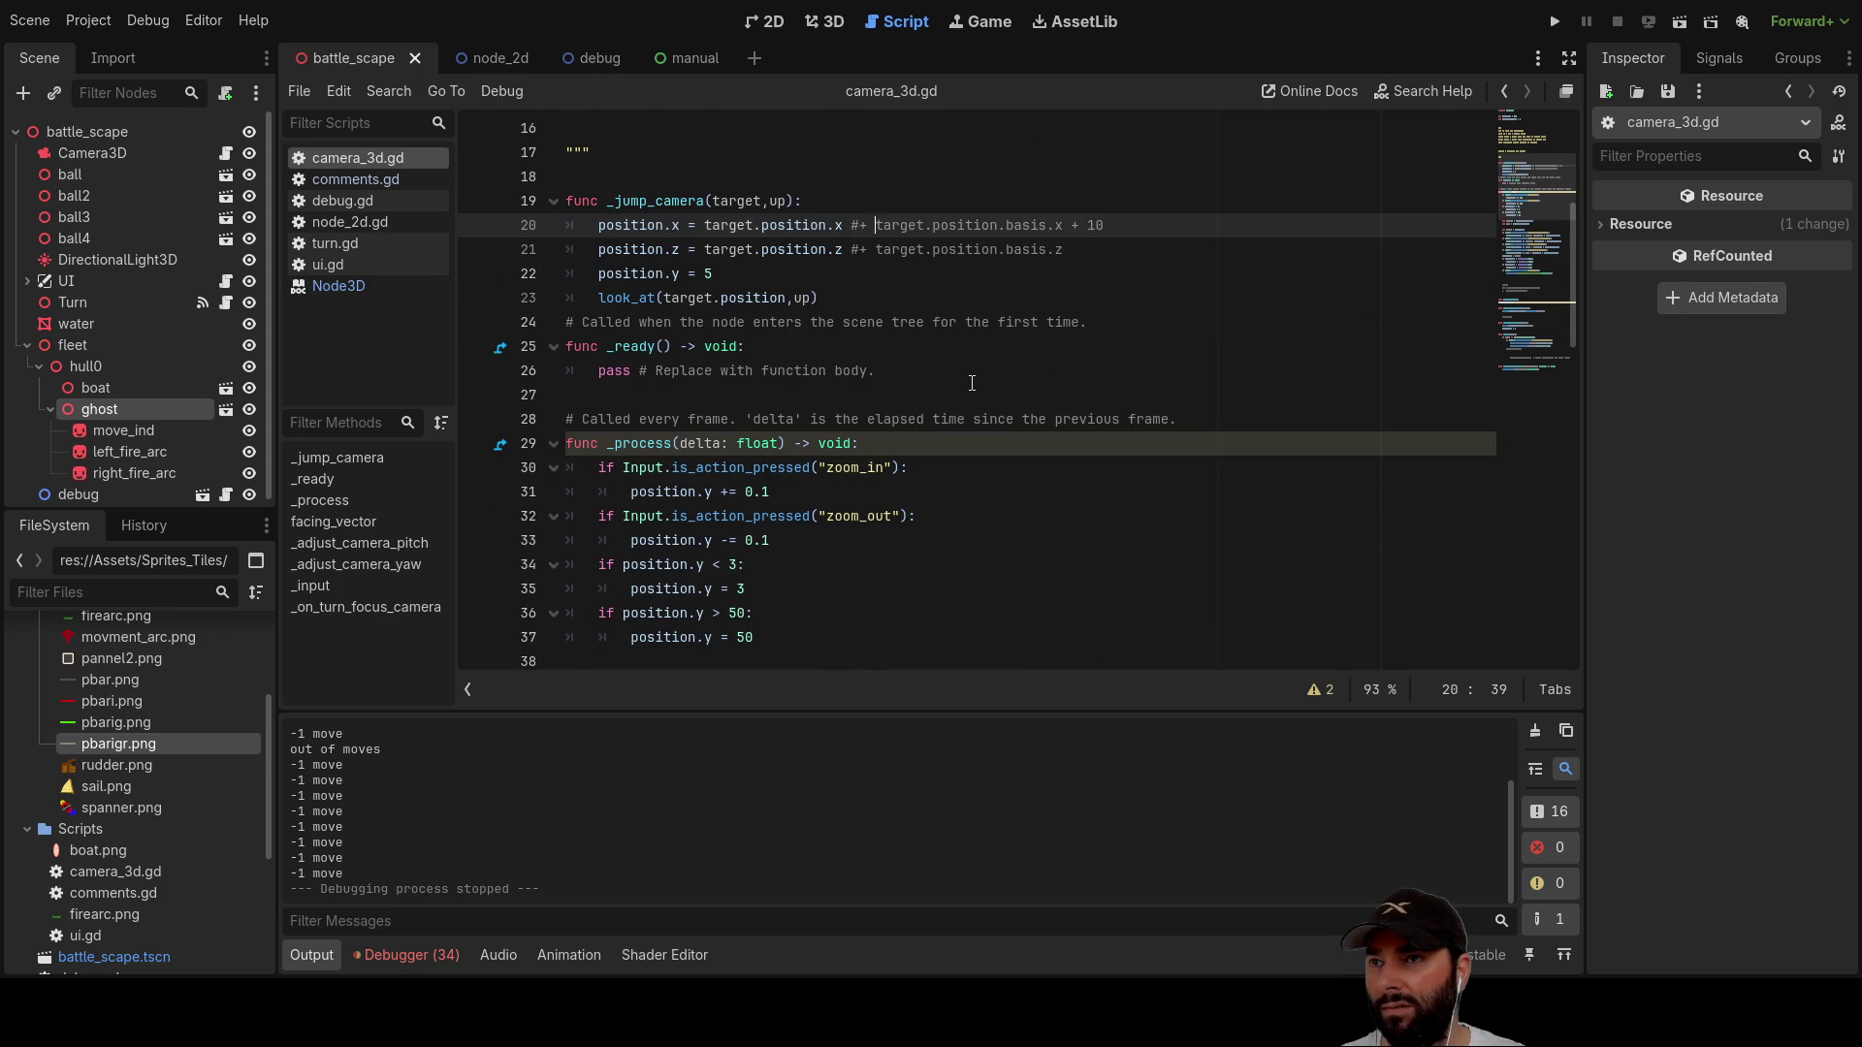
pyautogui.scroll(1, 971, 383)
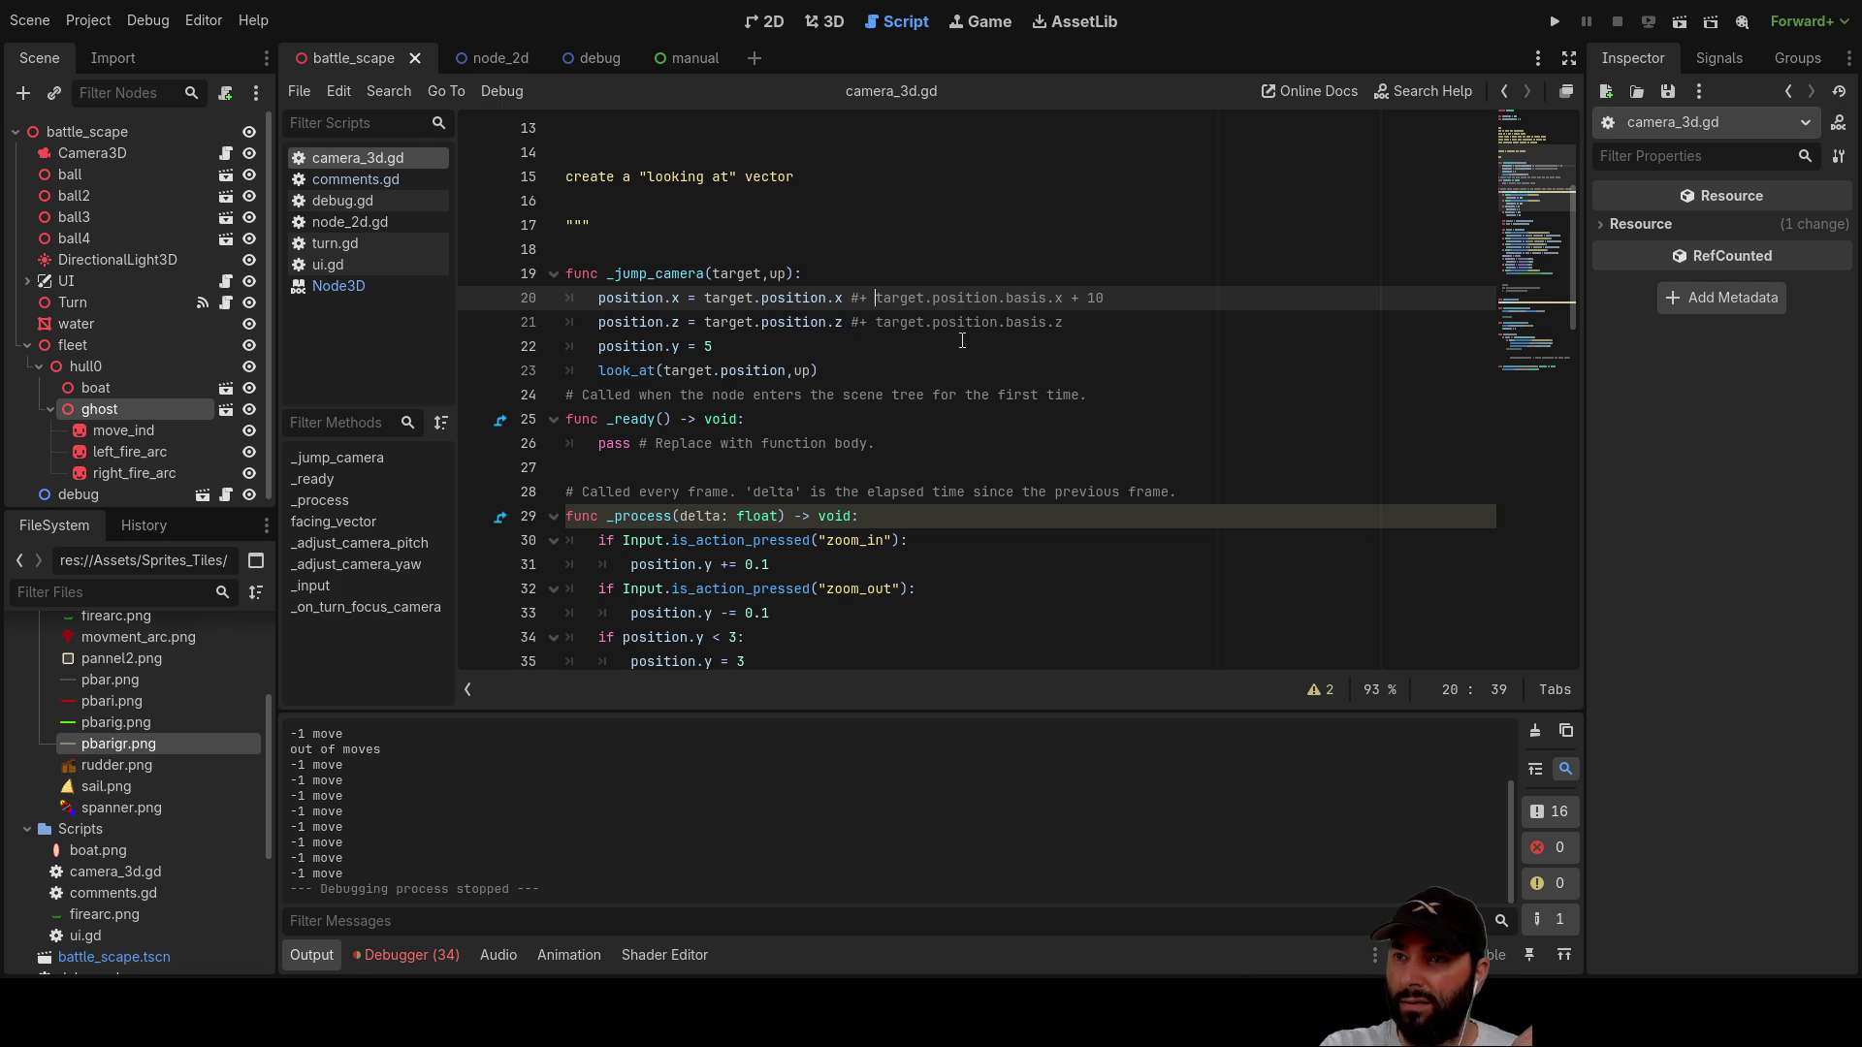
pyautogui.doubleClick(963, 297)
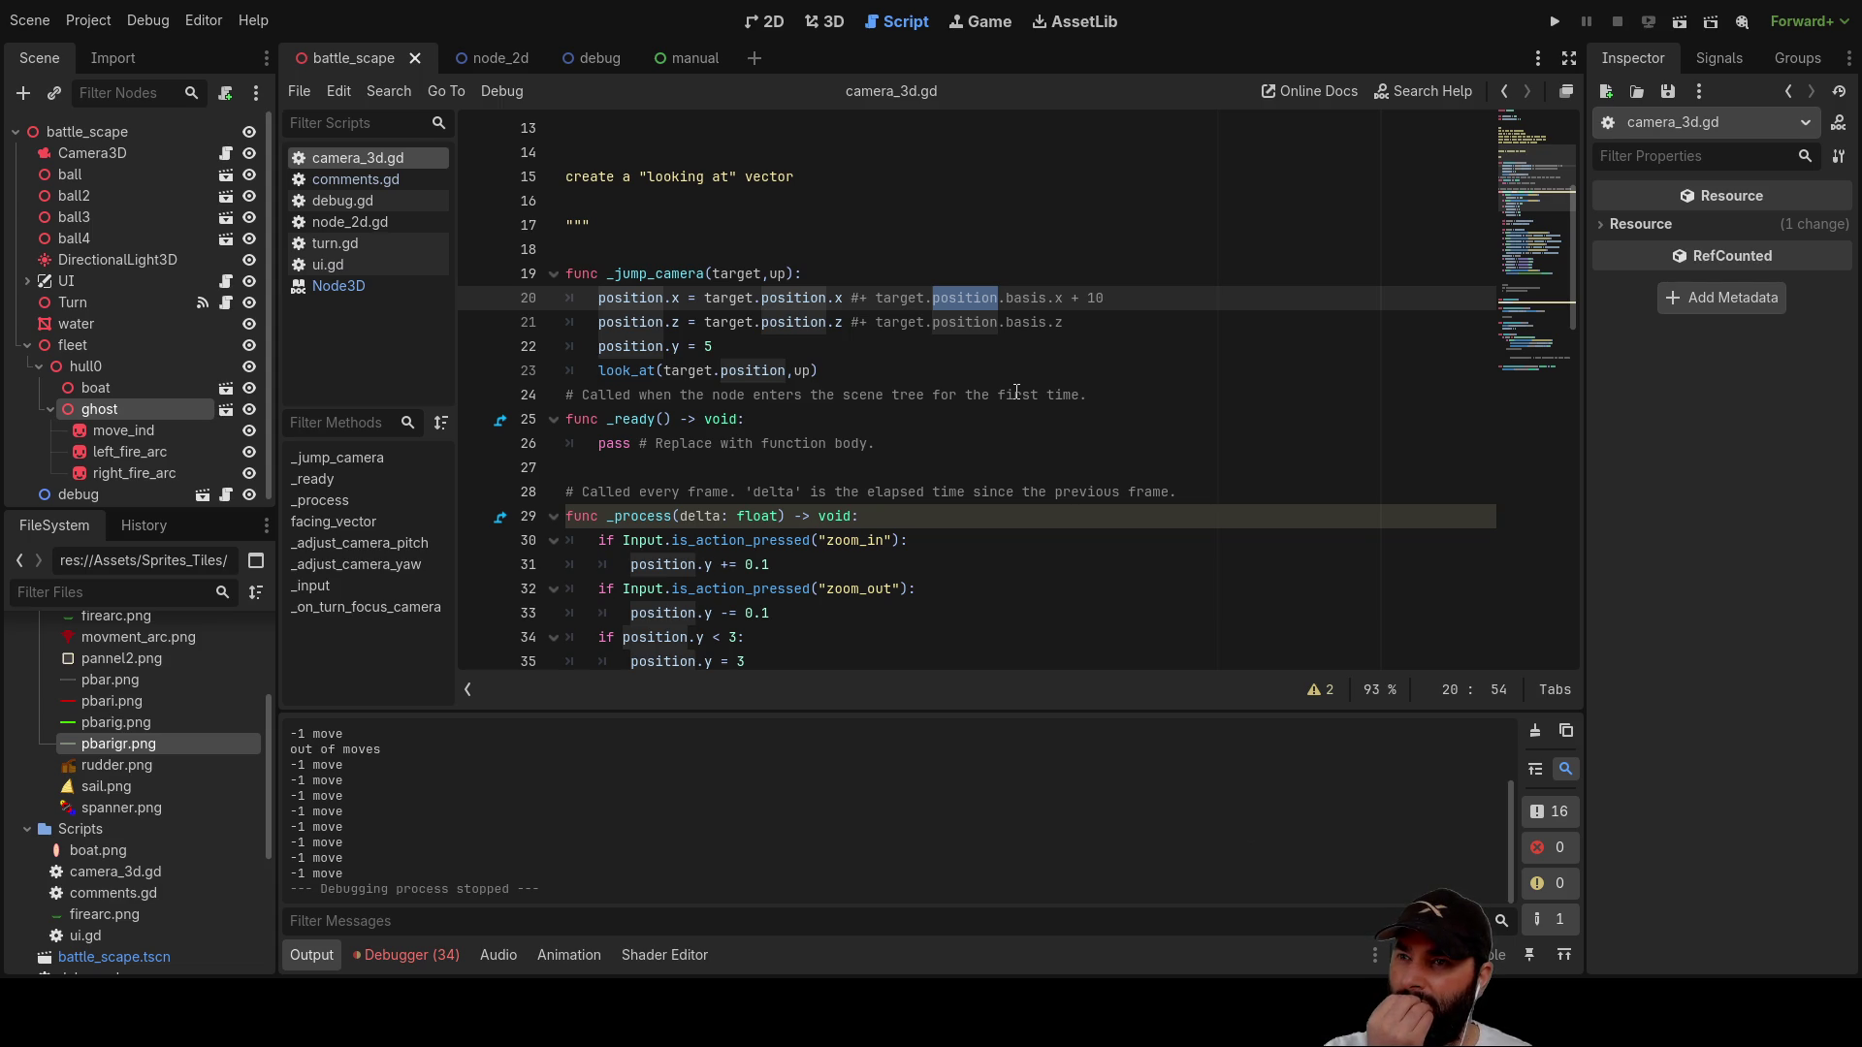
pyautogui.press('Left')
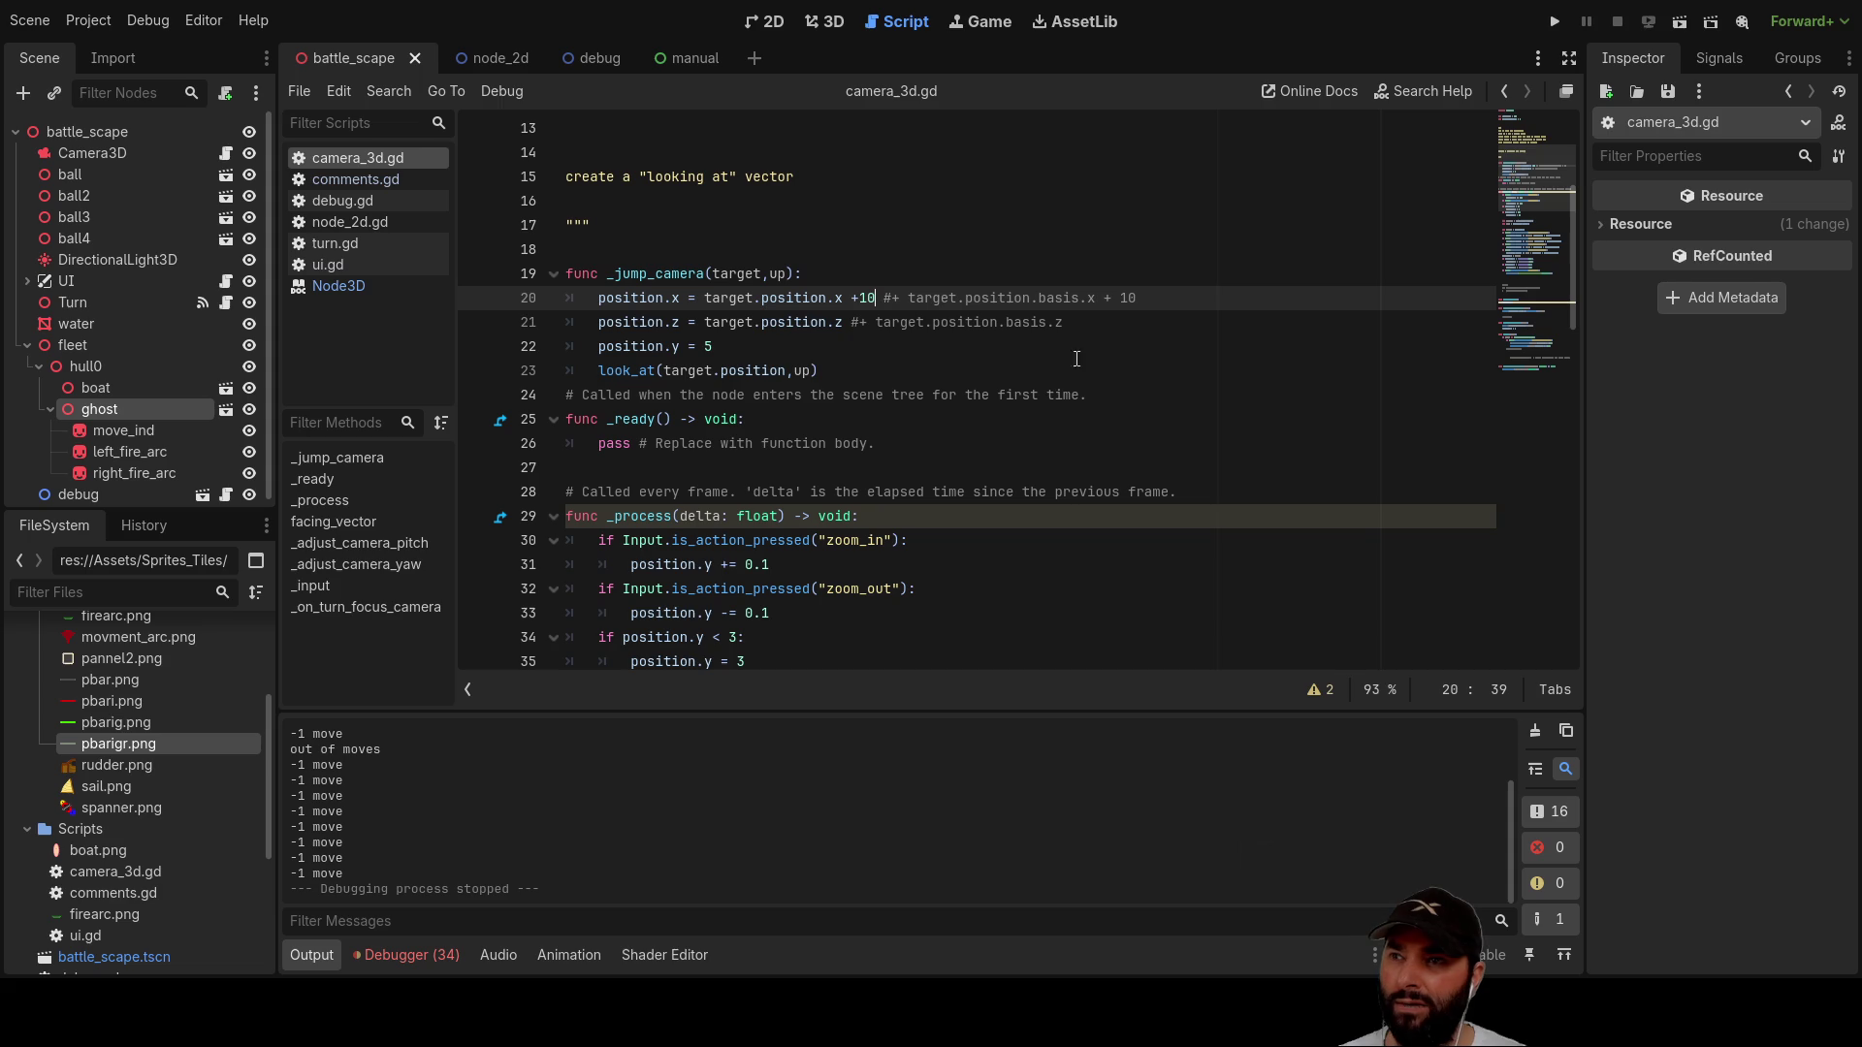
pyautogui.click(1555, 22)
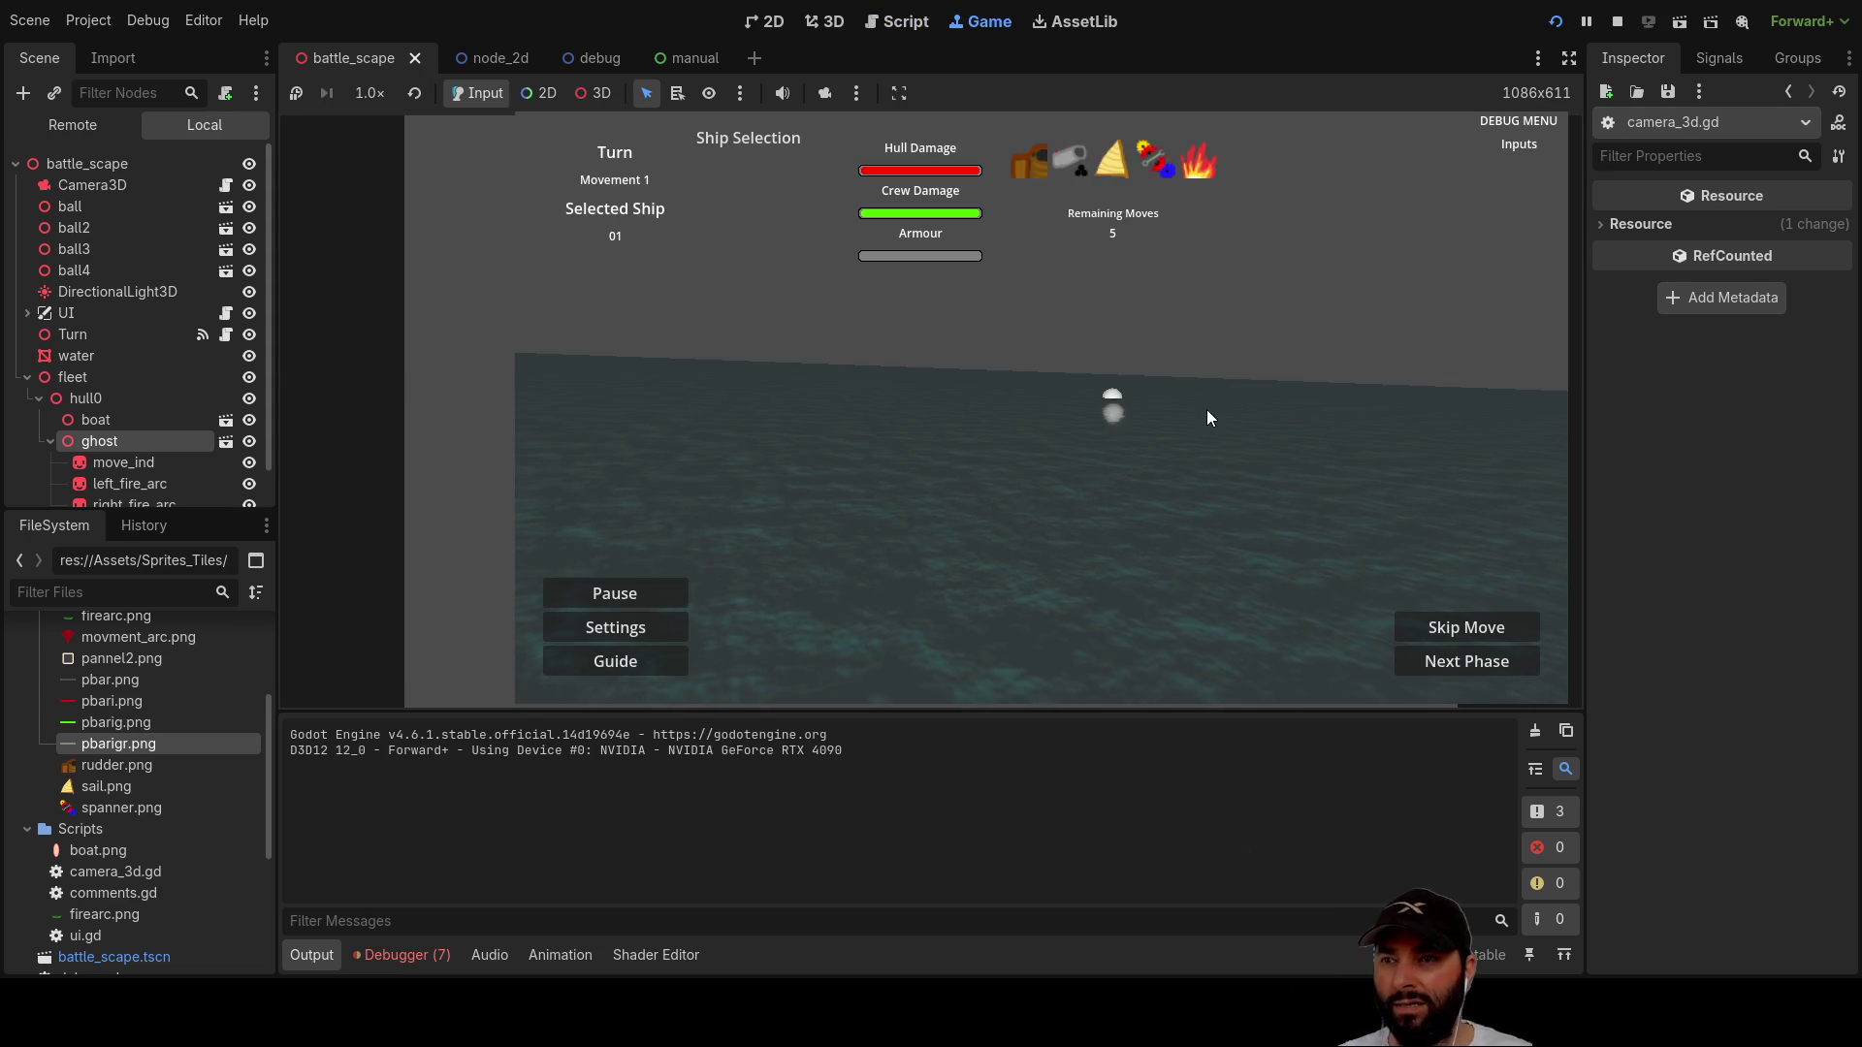
# Step: Fly the camera forward with W, make two ship moves with Space, then stop the game
pyautogui.press('w')
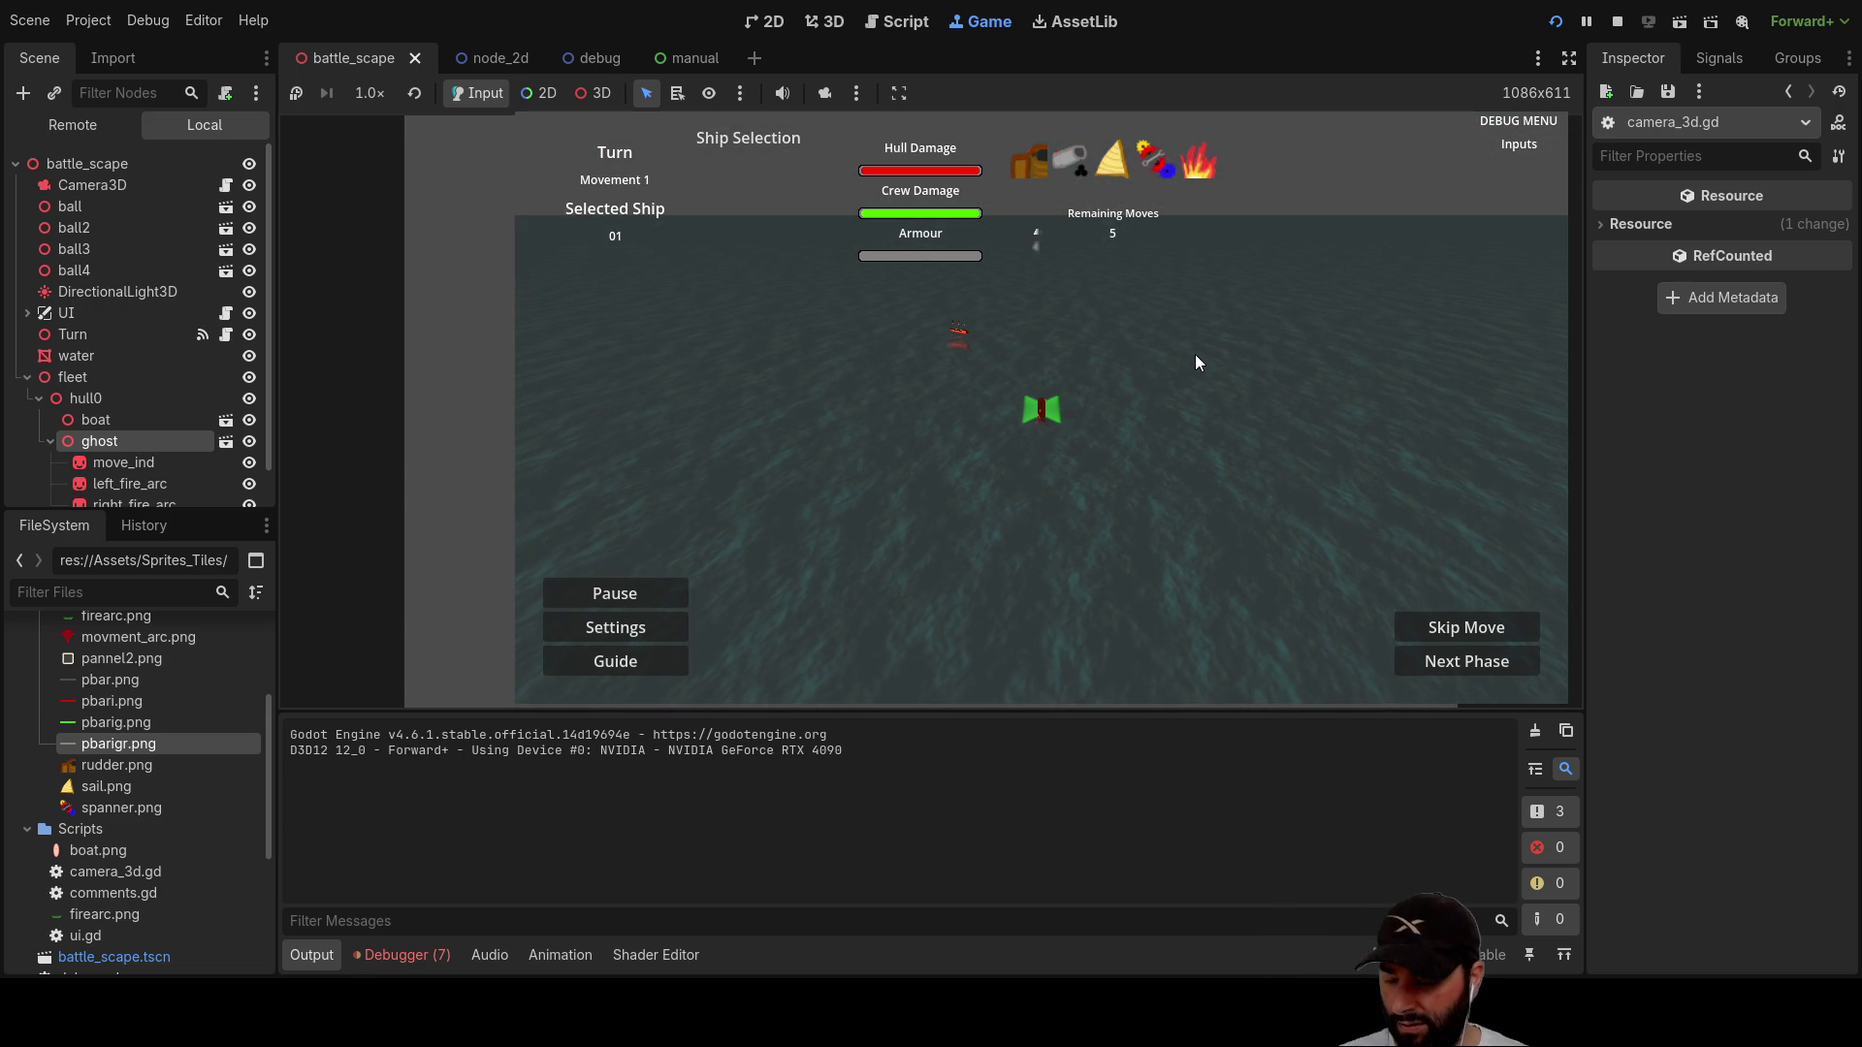
pyautogui.press('space')
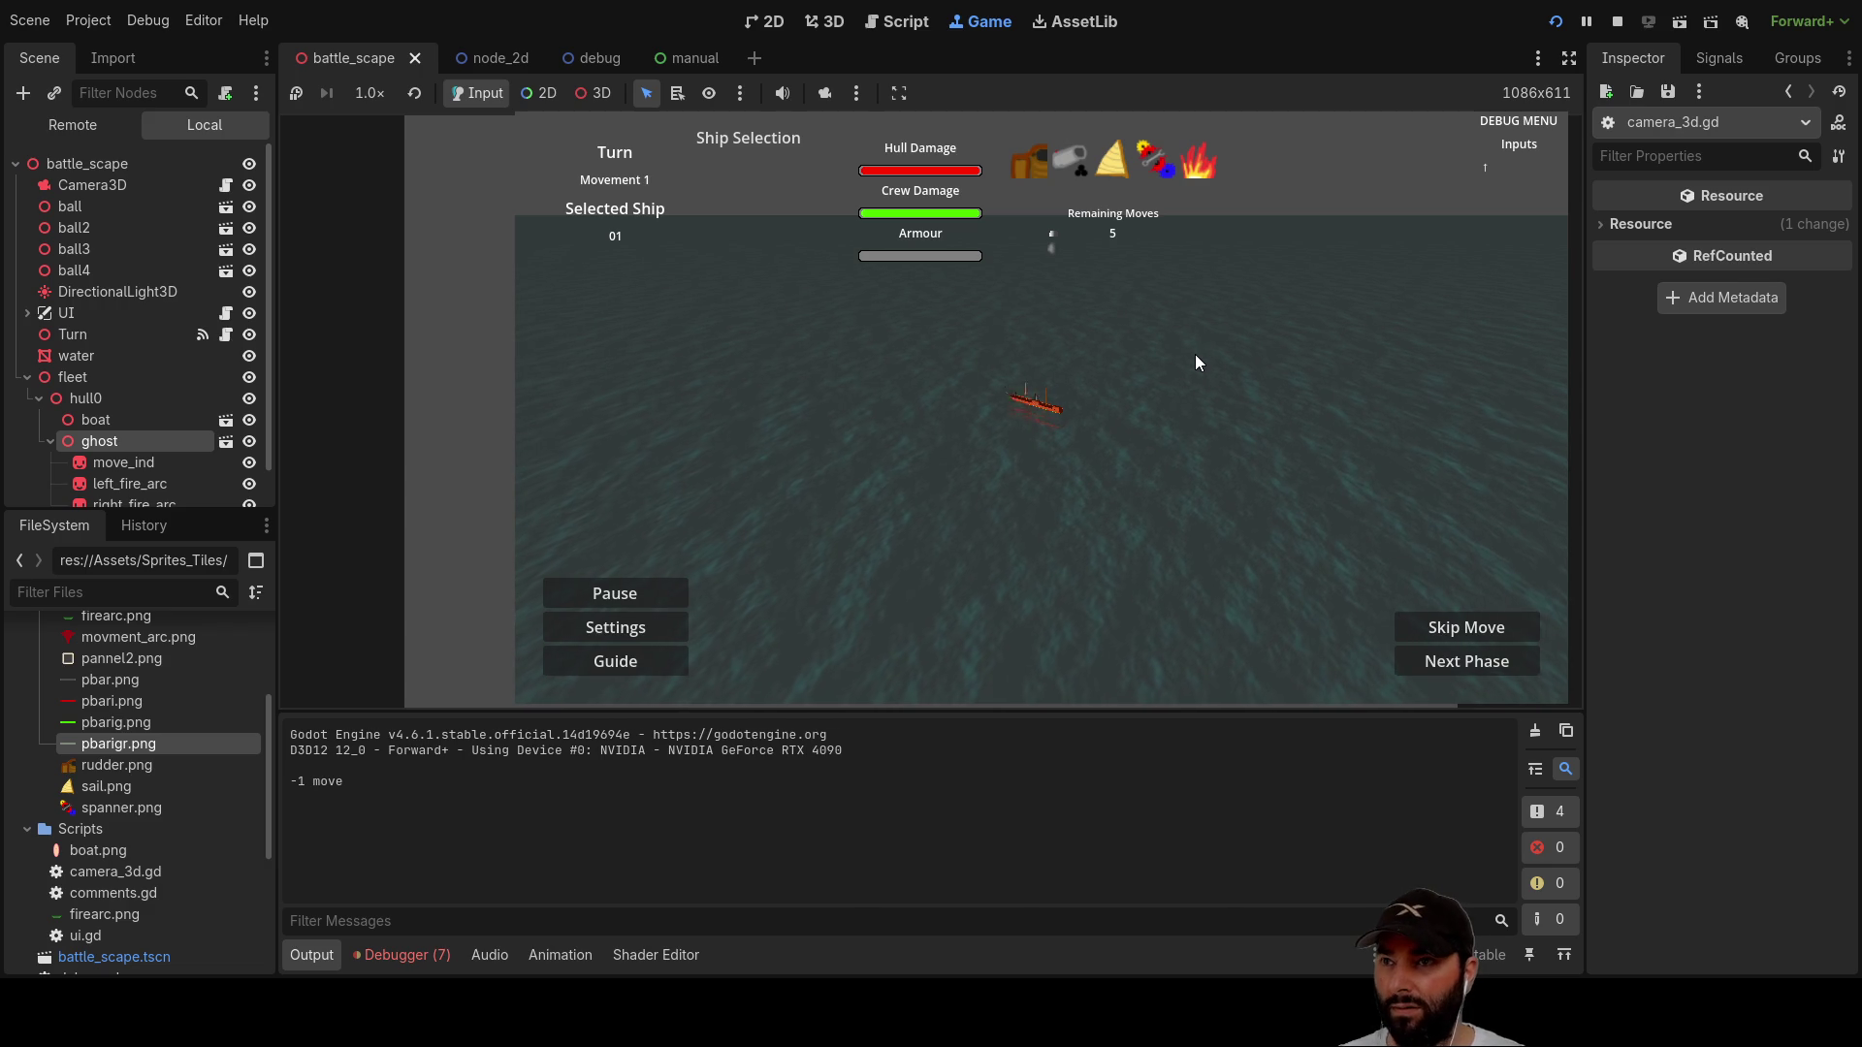
pyautogui.press('space')
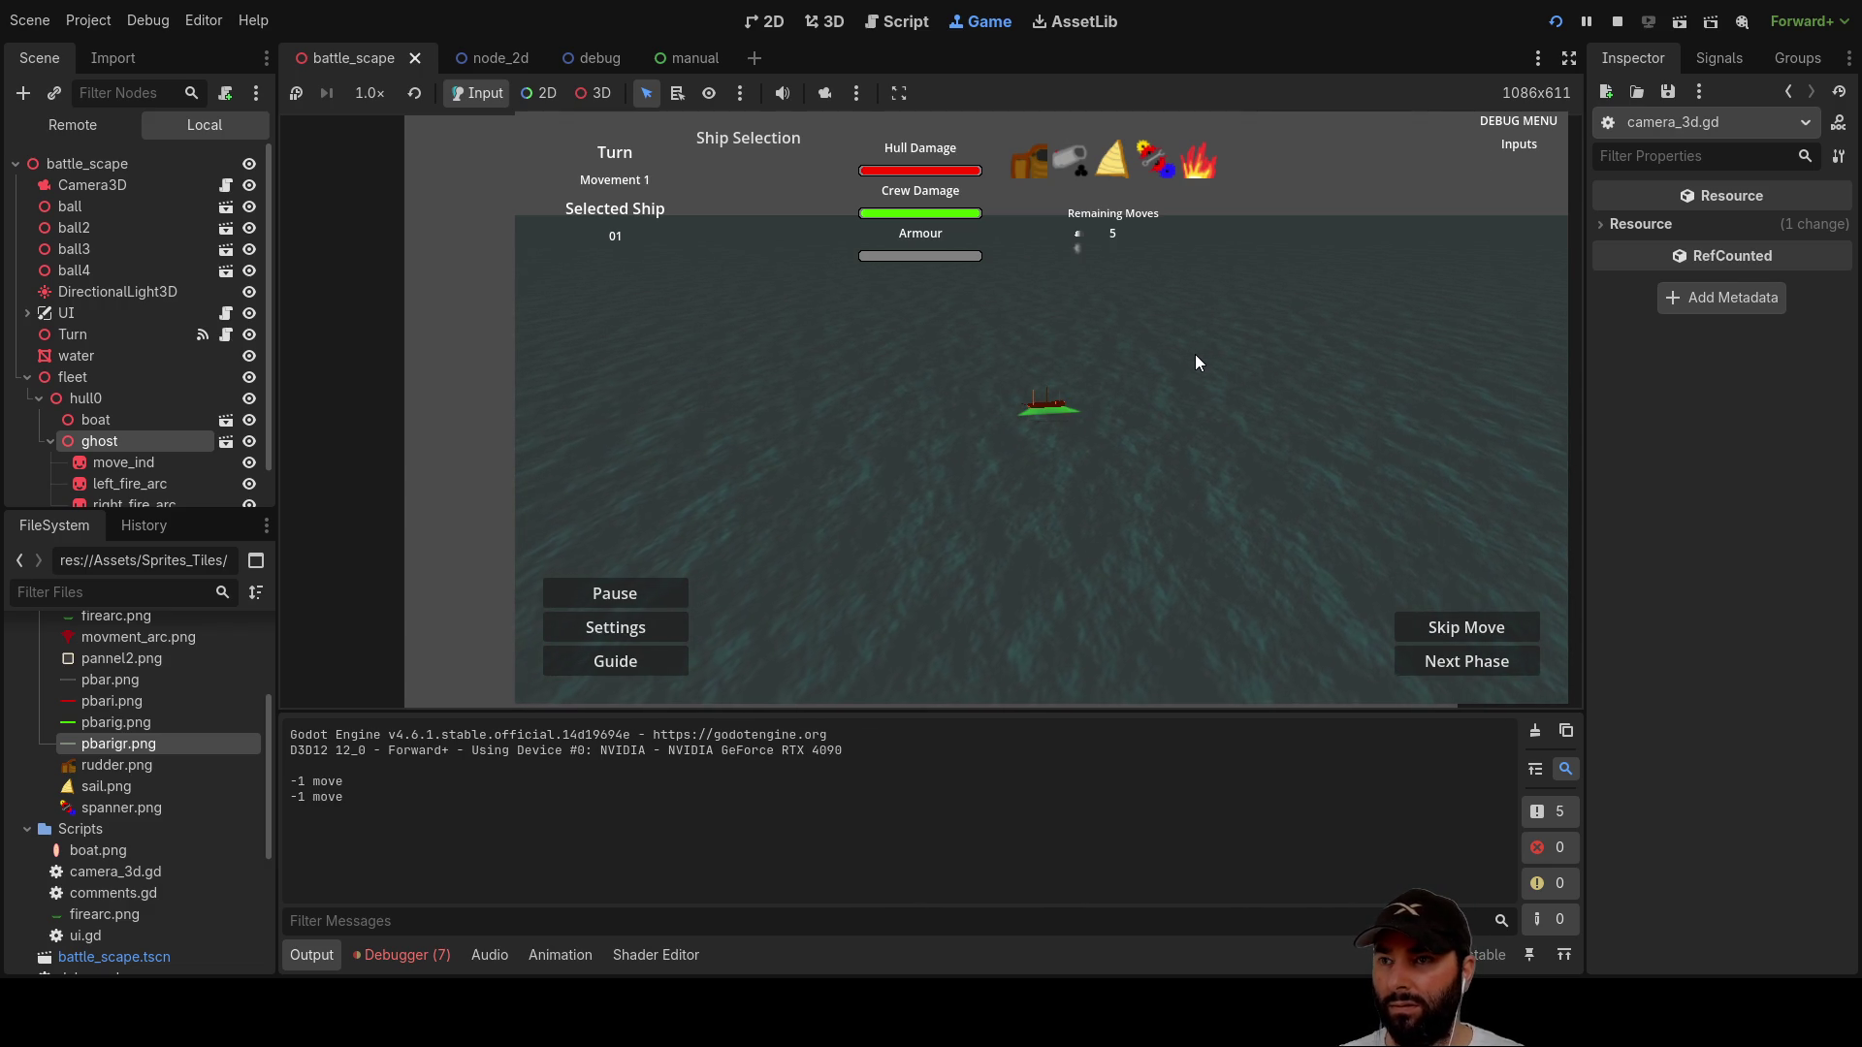
pyautogui.press('F8')
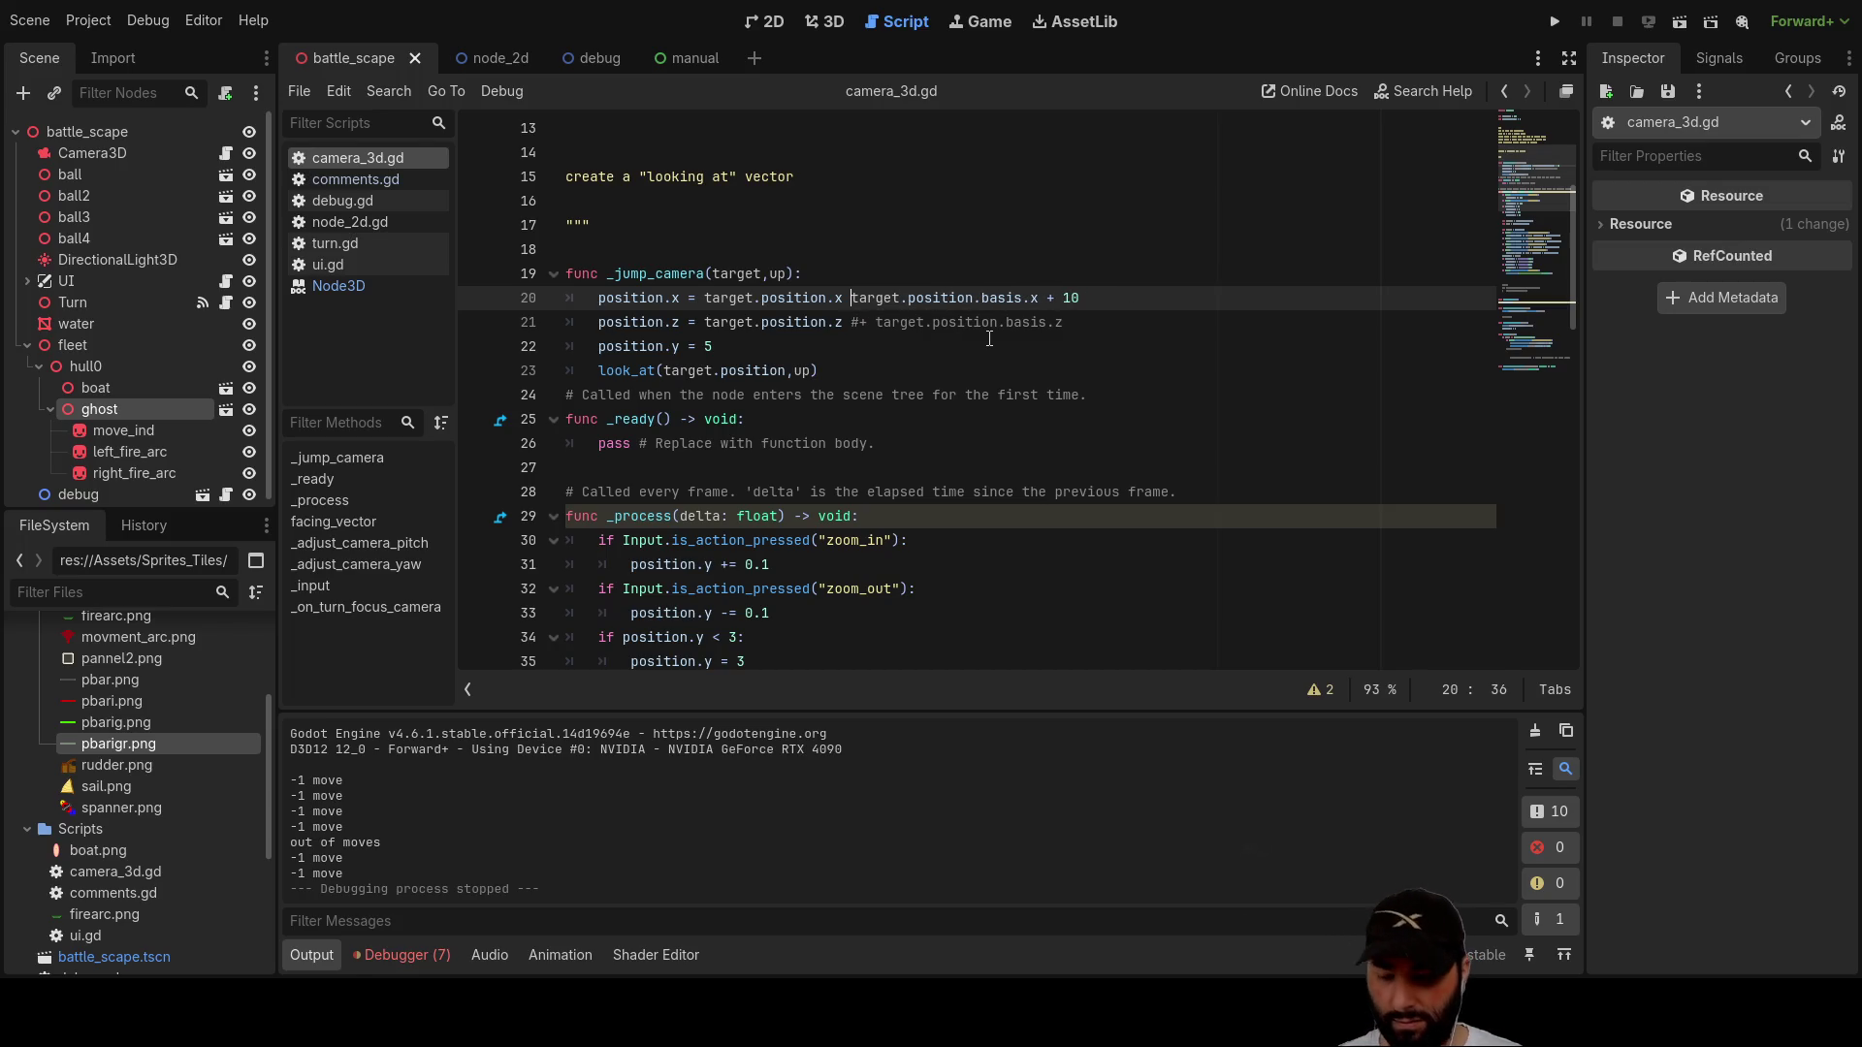
# Step: Rewrite line 20 as position.x = target.position.origin.x + 10, removing the old term, and run the game
pyautogui.press('Right')
pyautogui.press('Right')
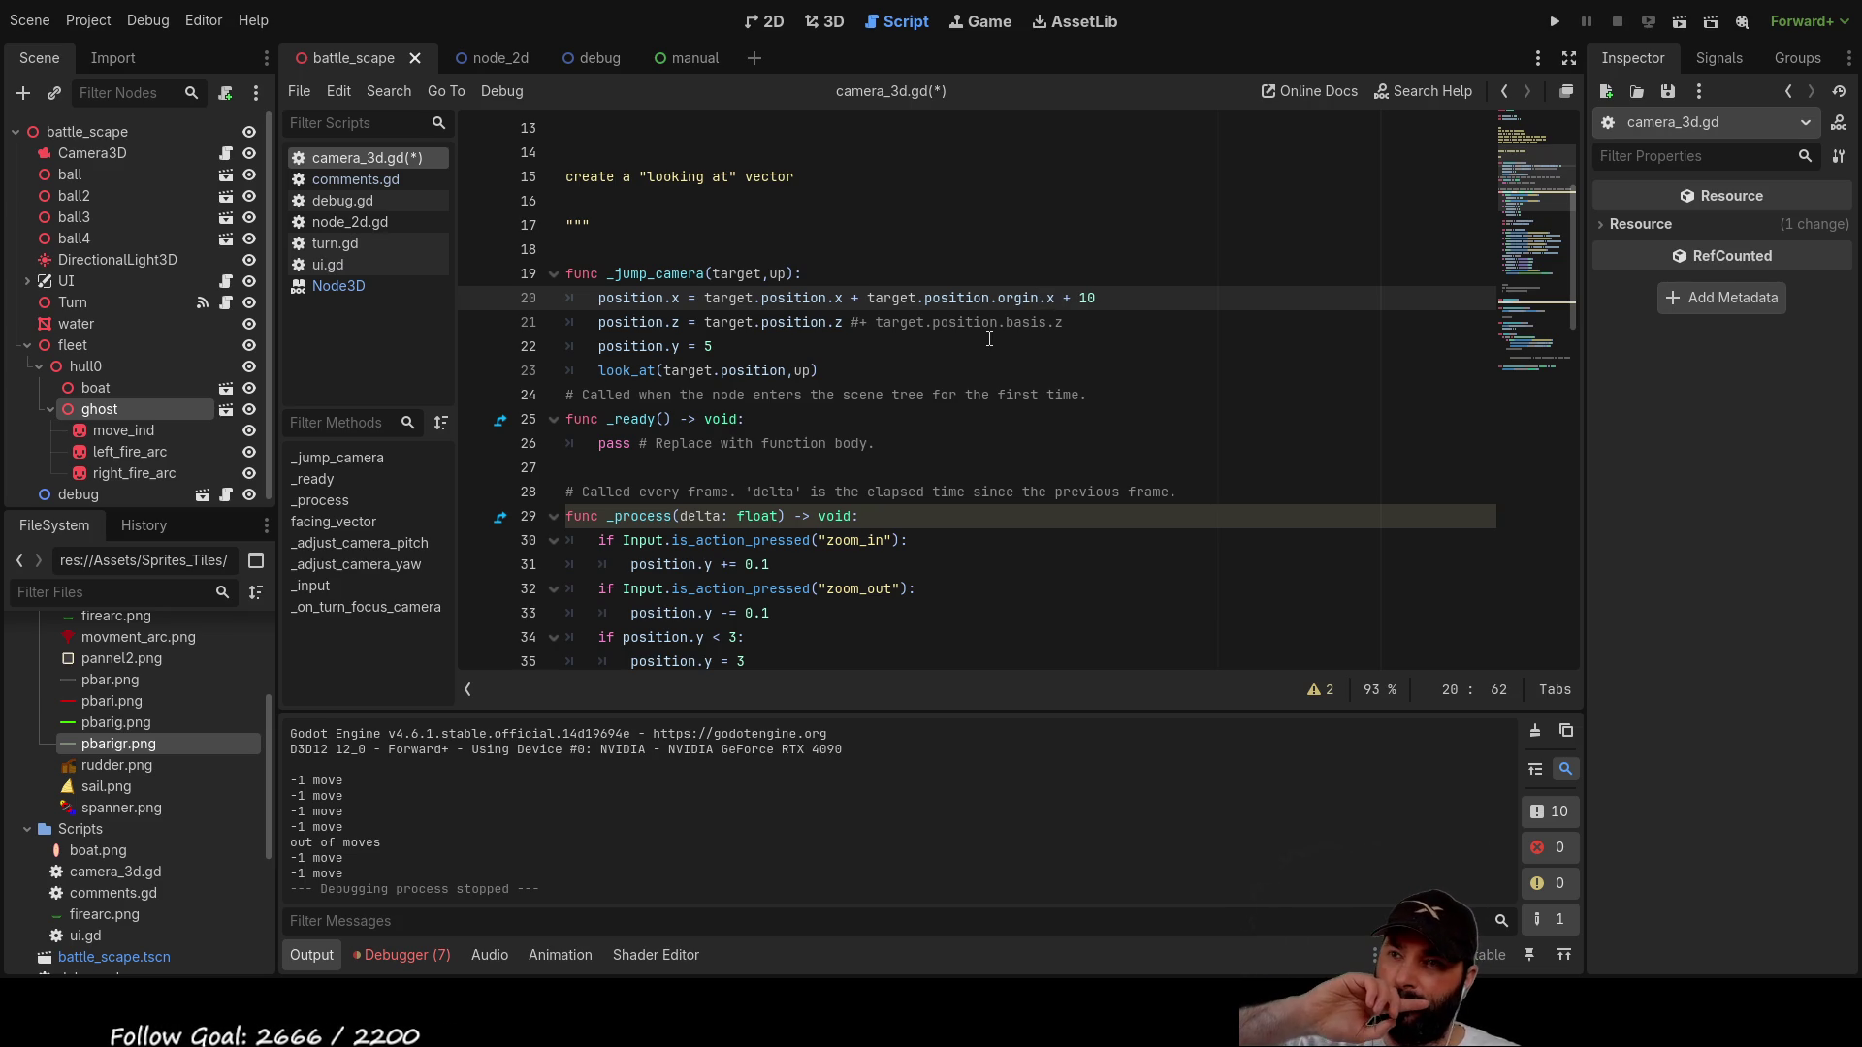
pyautogui.hotkey('ctrl', 'Left')
pyautogui.hotkey('ctrl', 'Left')
pyautogui.hotkey('ctrl', 'Left')
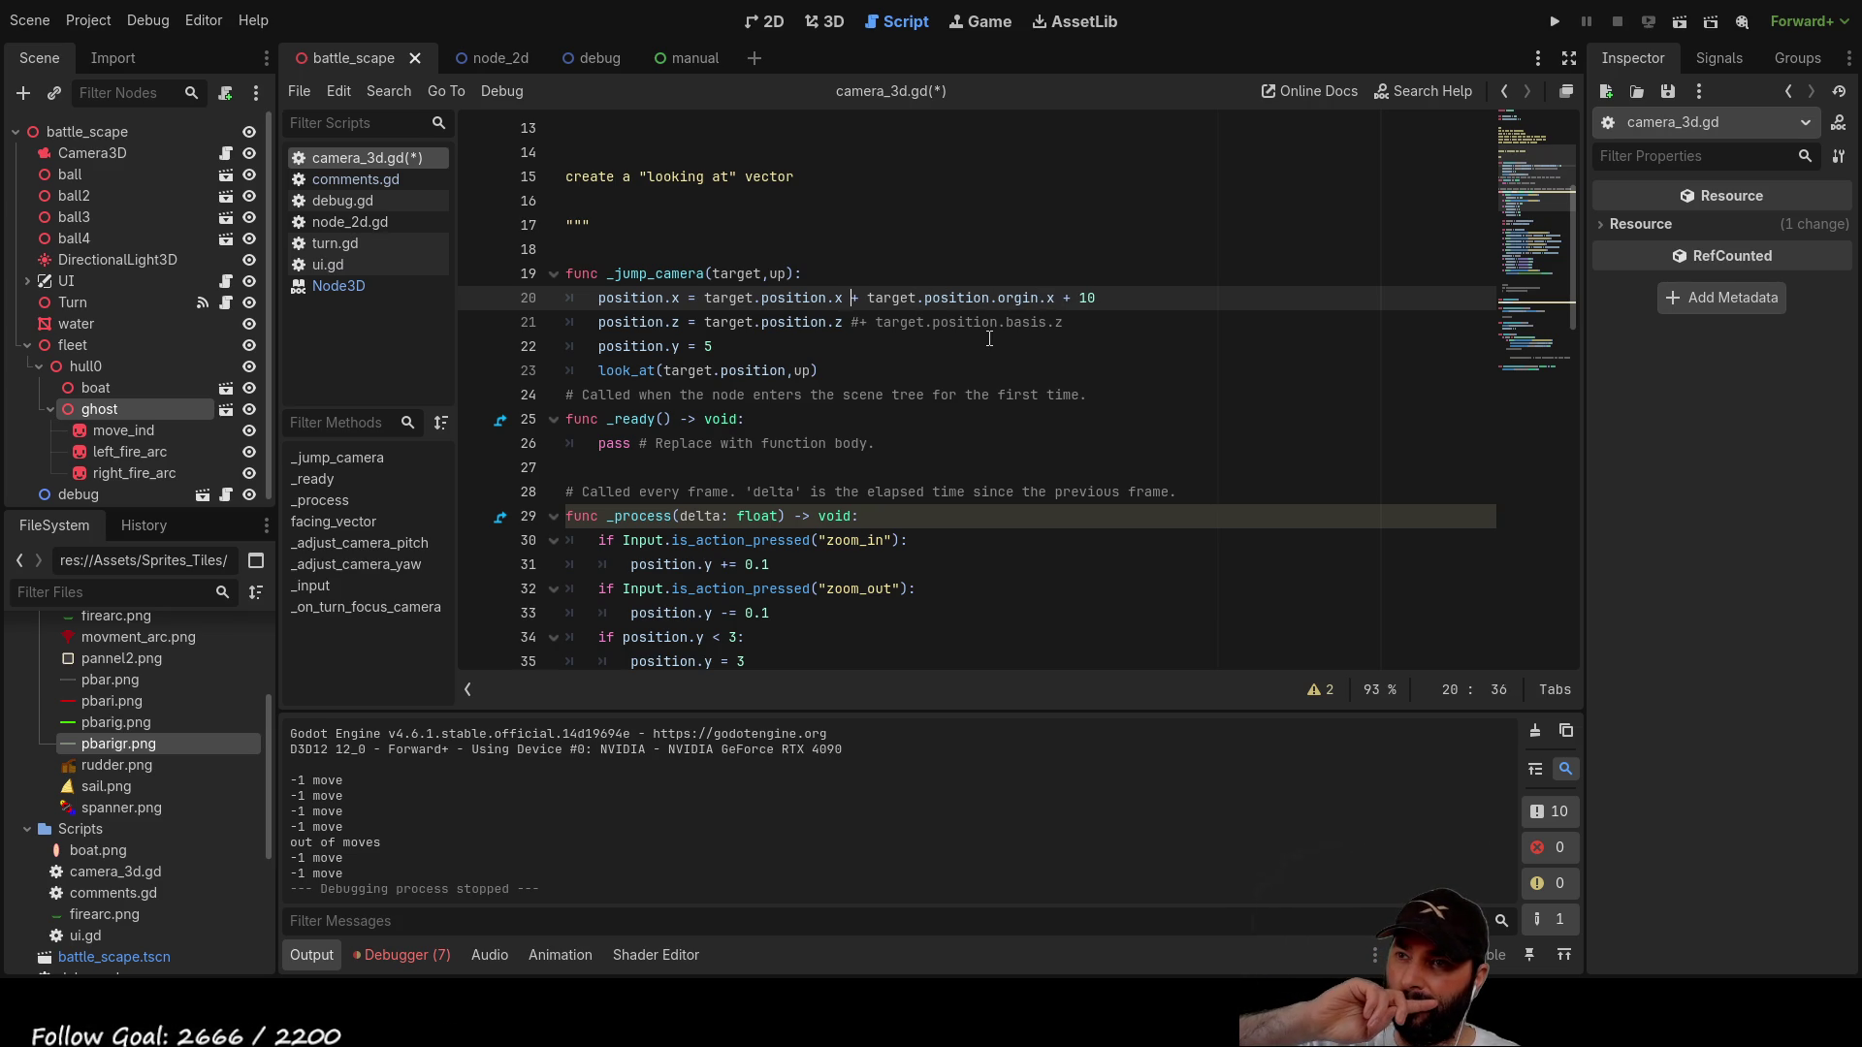
pyautogui.press('BackSpace')
pyautogui.press('BackSpace')
pyautogui.press('BackSpace')
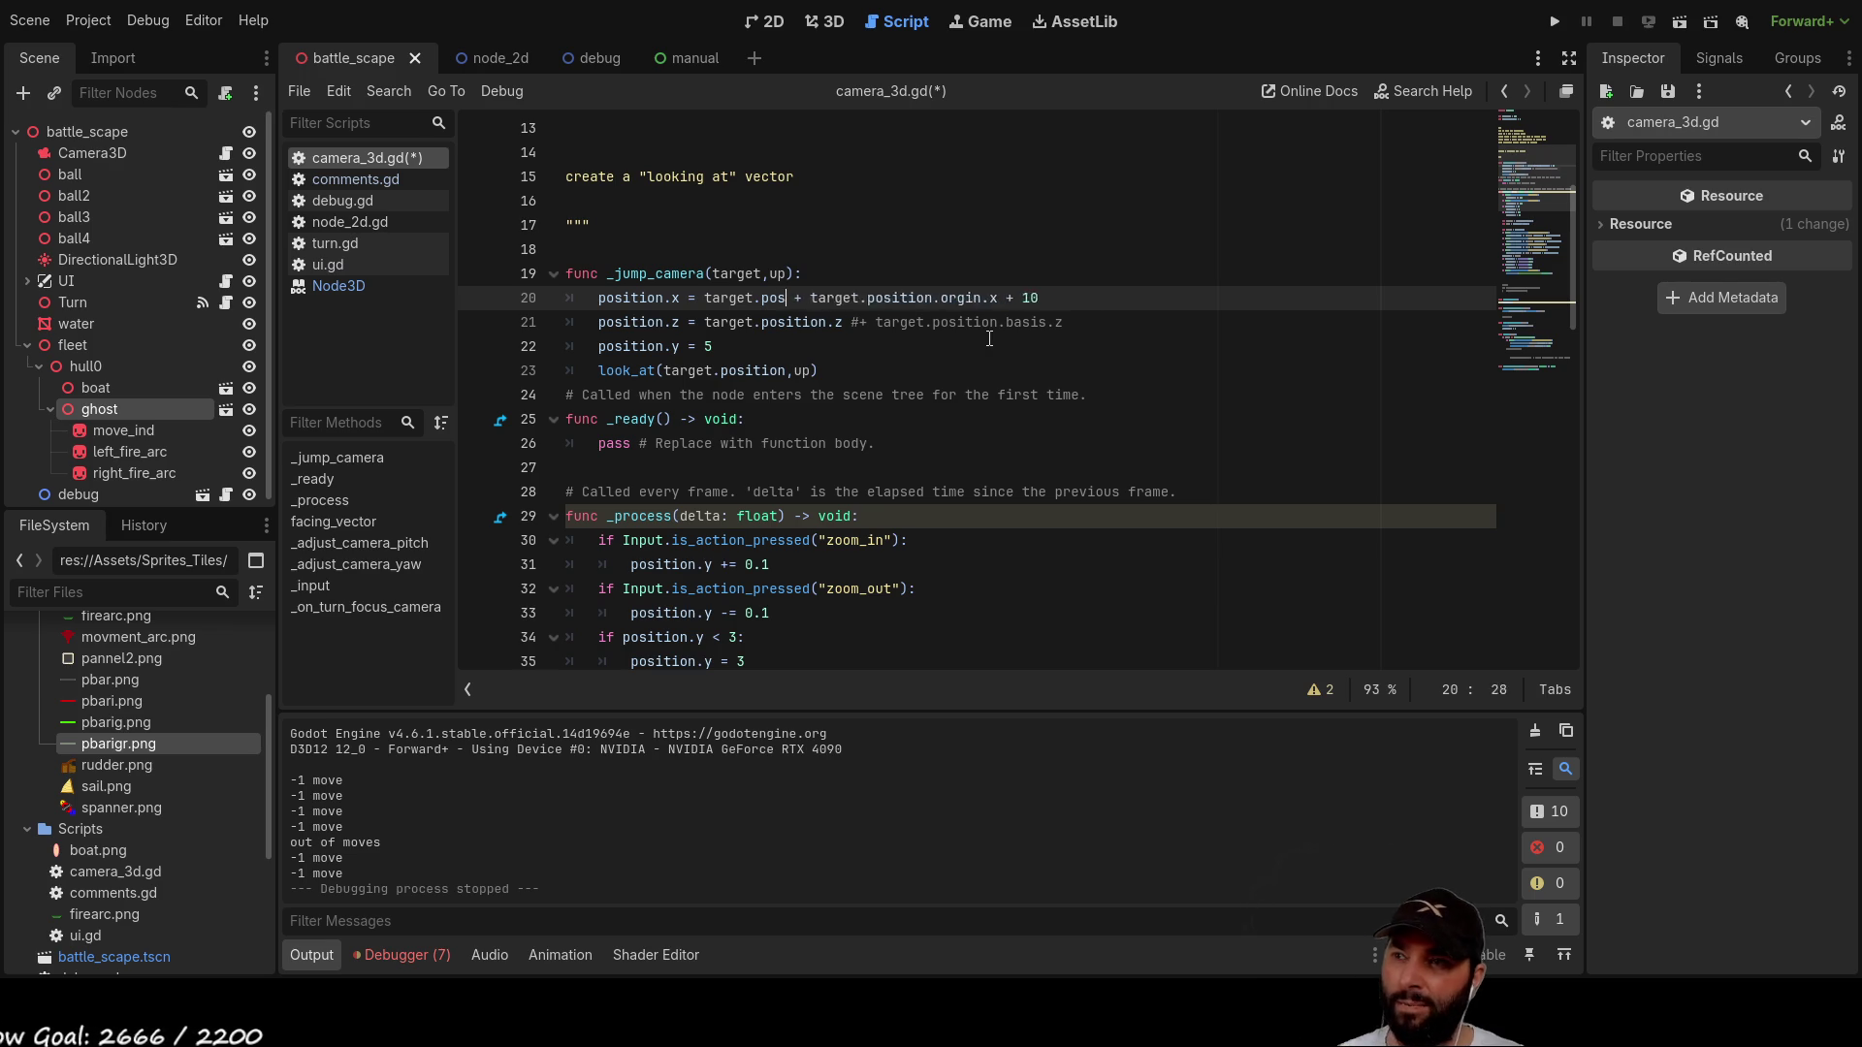
pyautogui.press('BackSpace')
pyautogui.press('BackSpace')
pyautogui.press('BackSpace')
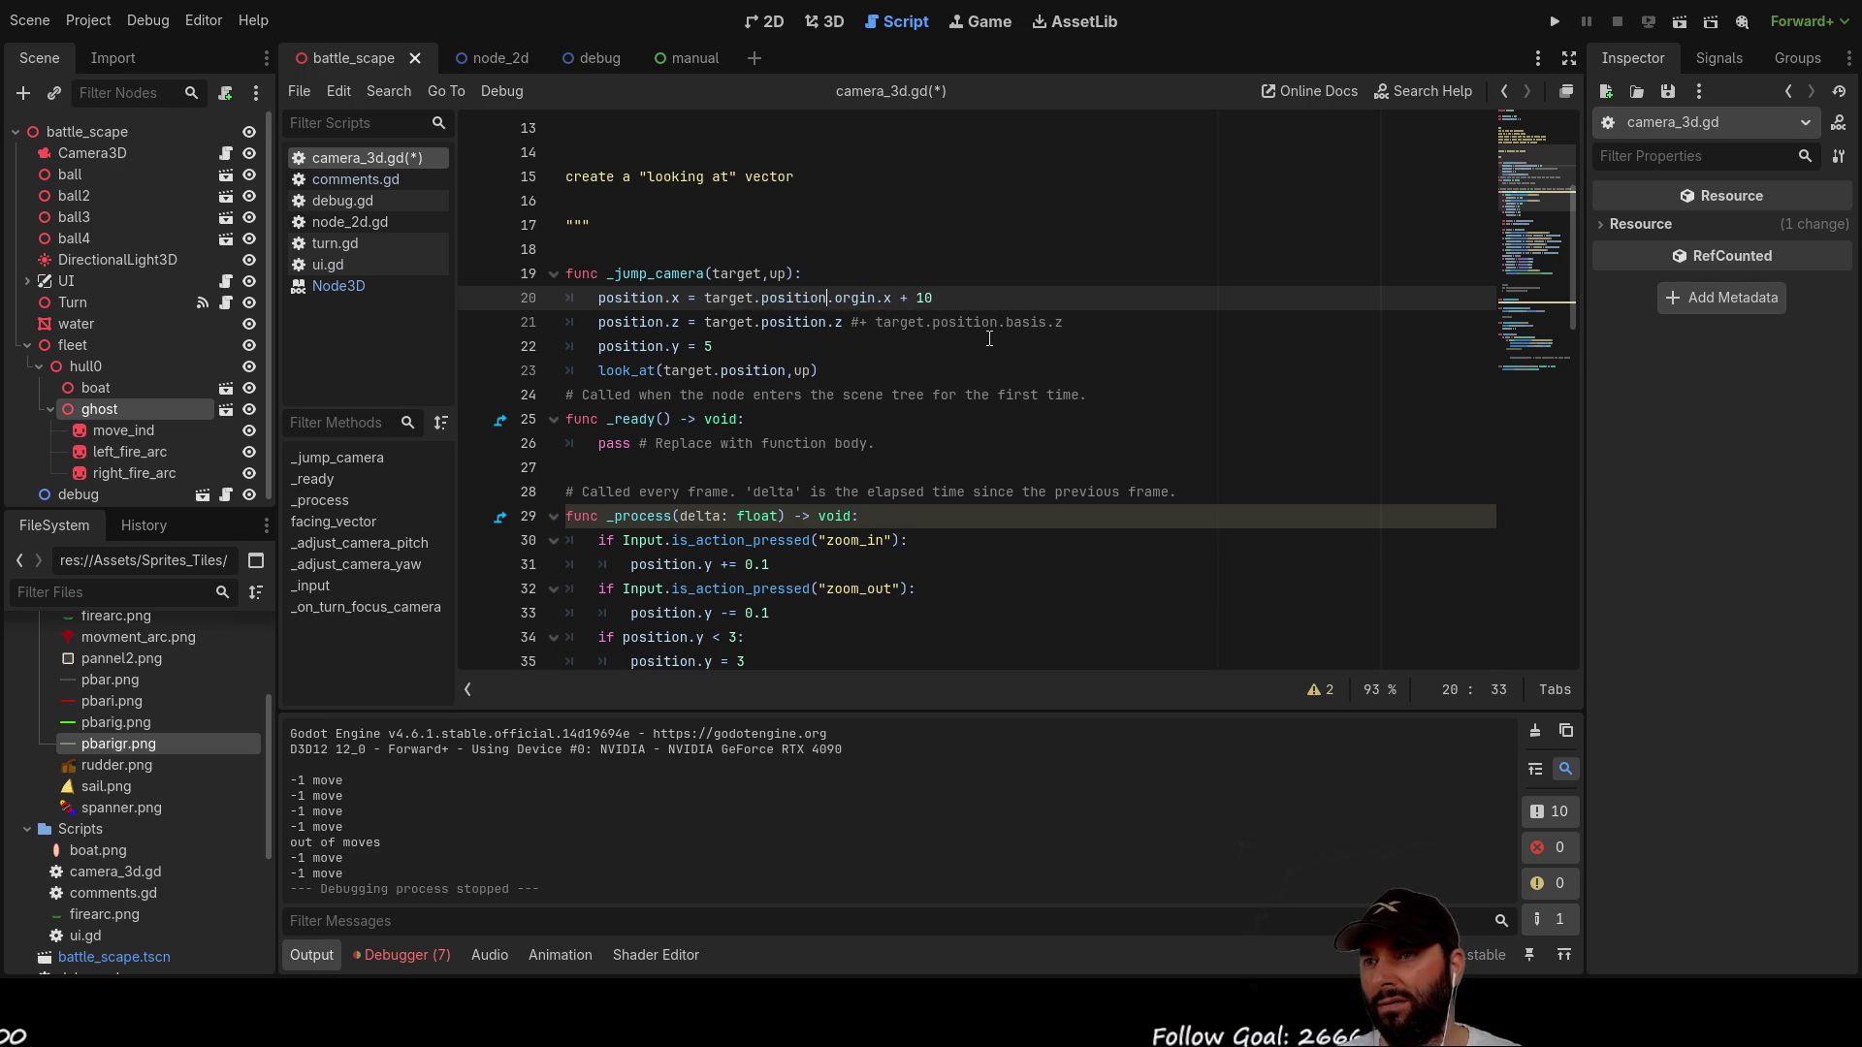
pyautogui.press('Down')
pyautogui.press('Home')
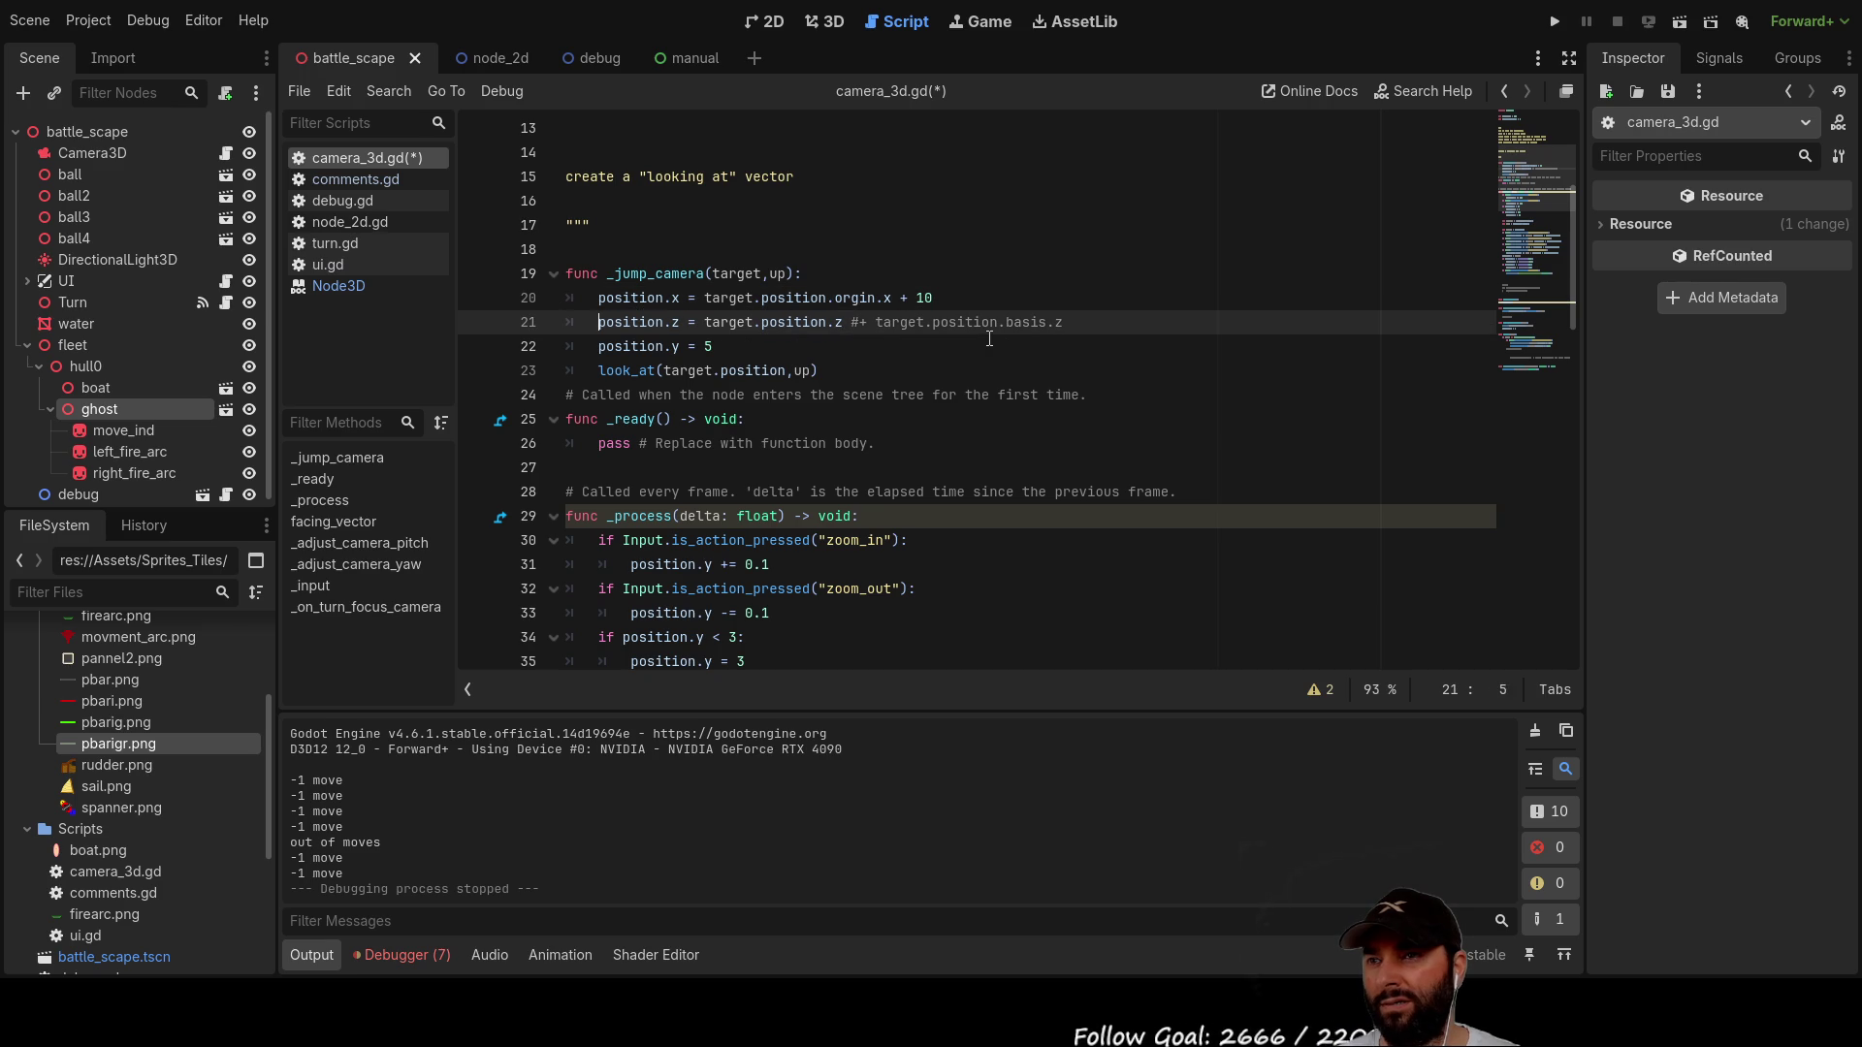
pyautogui.press('Left')
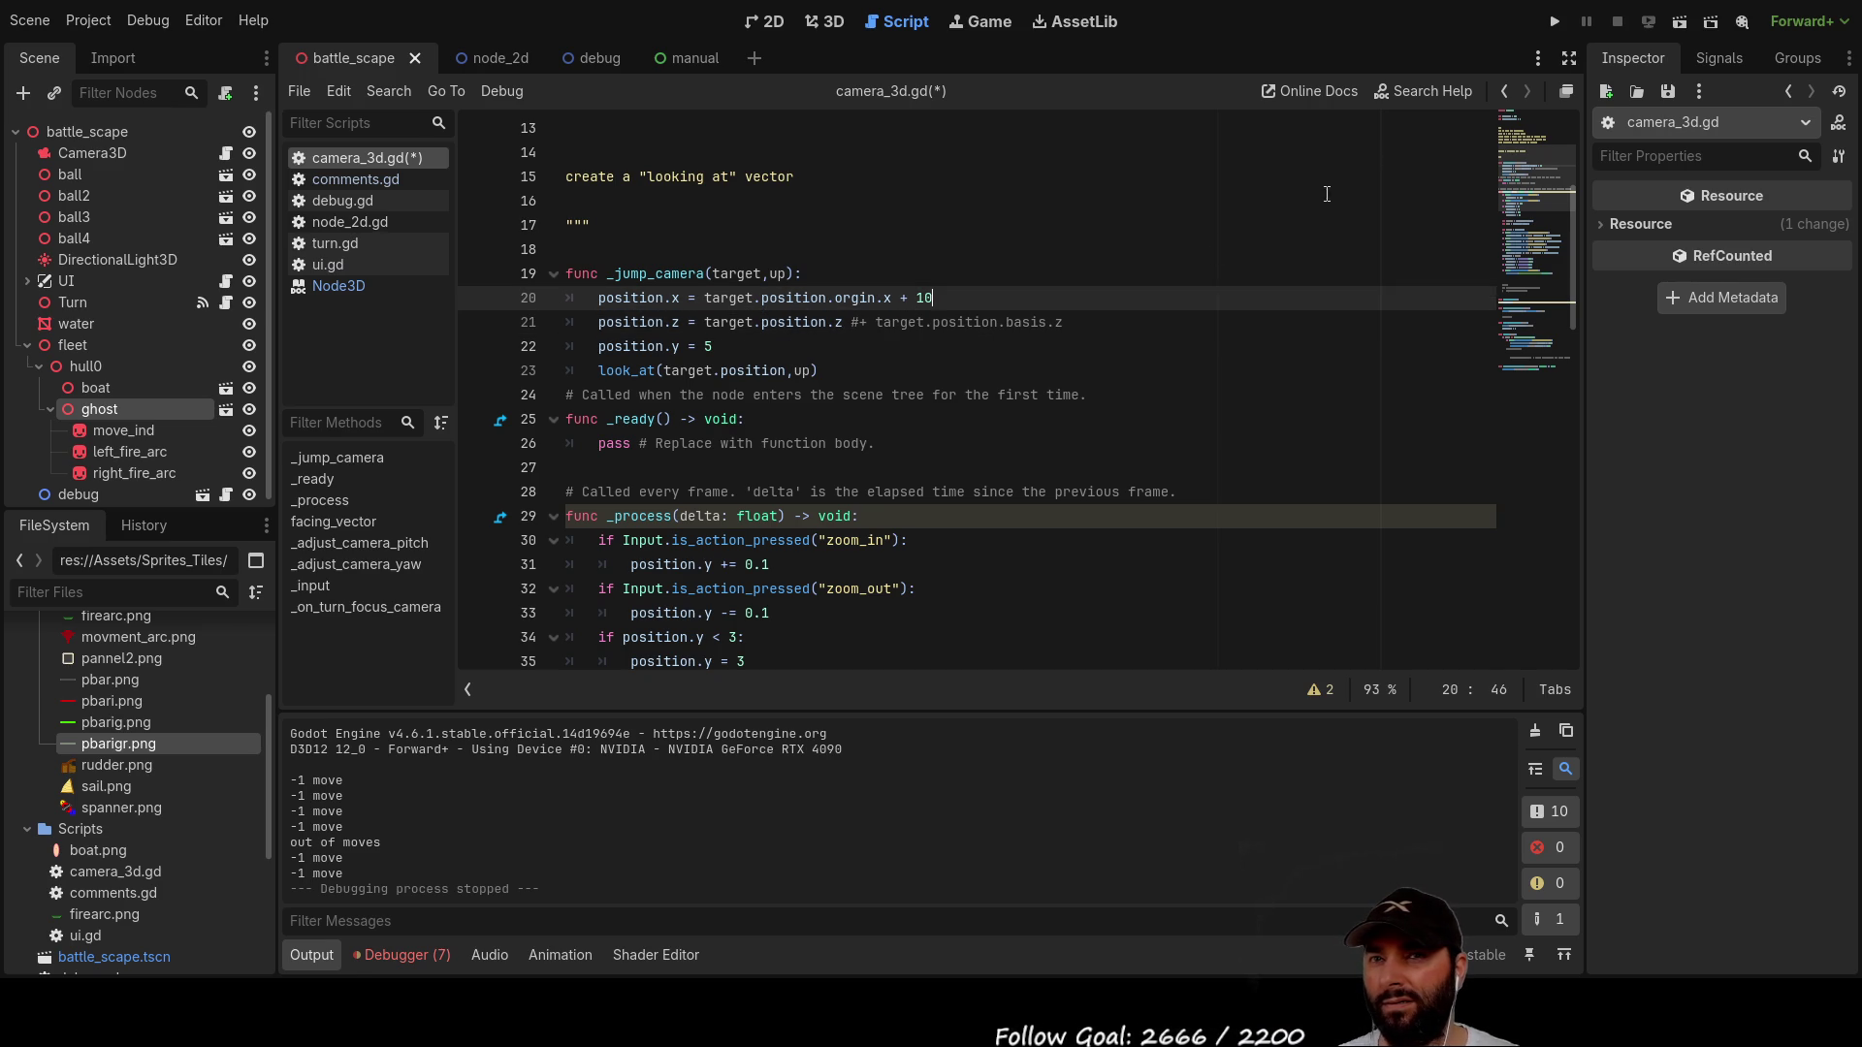
pyautogui.click(1556, 28)
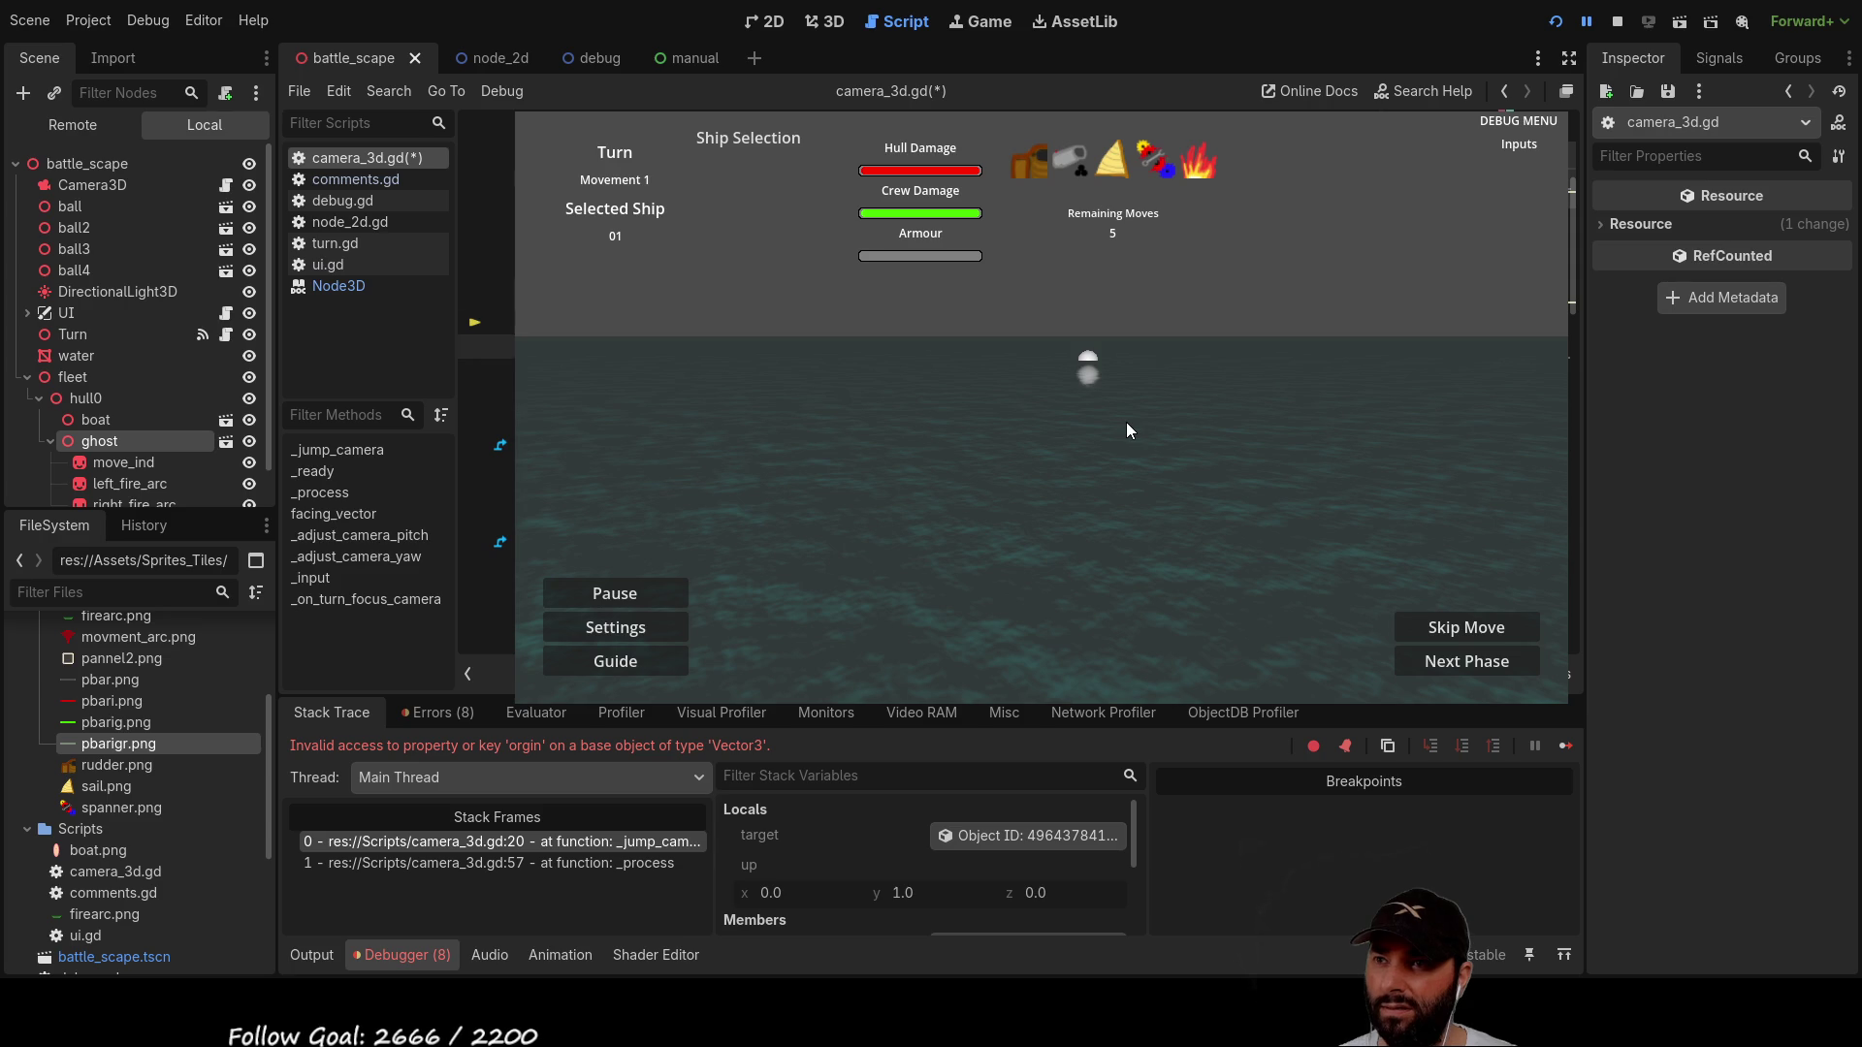
# Step: Stop the game session that failed on the Vector3 origin access
pyautogui.click(1618, 21)
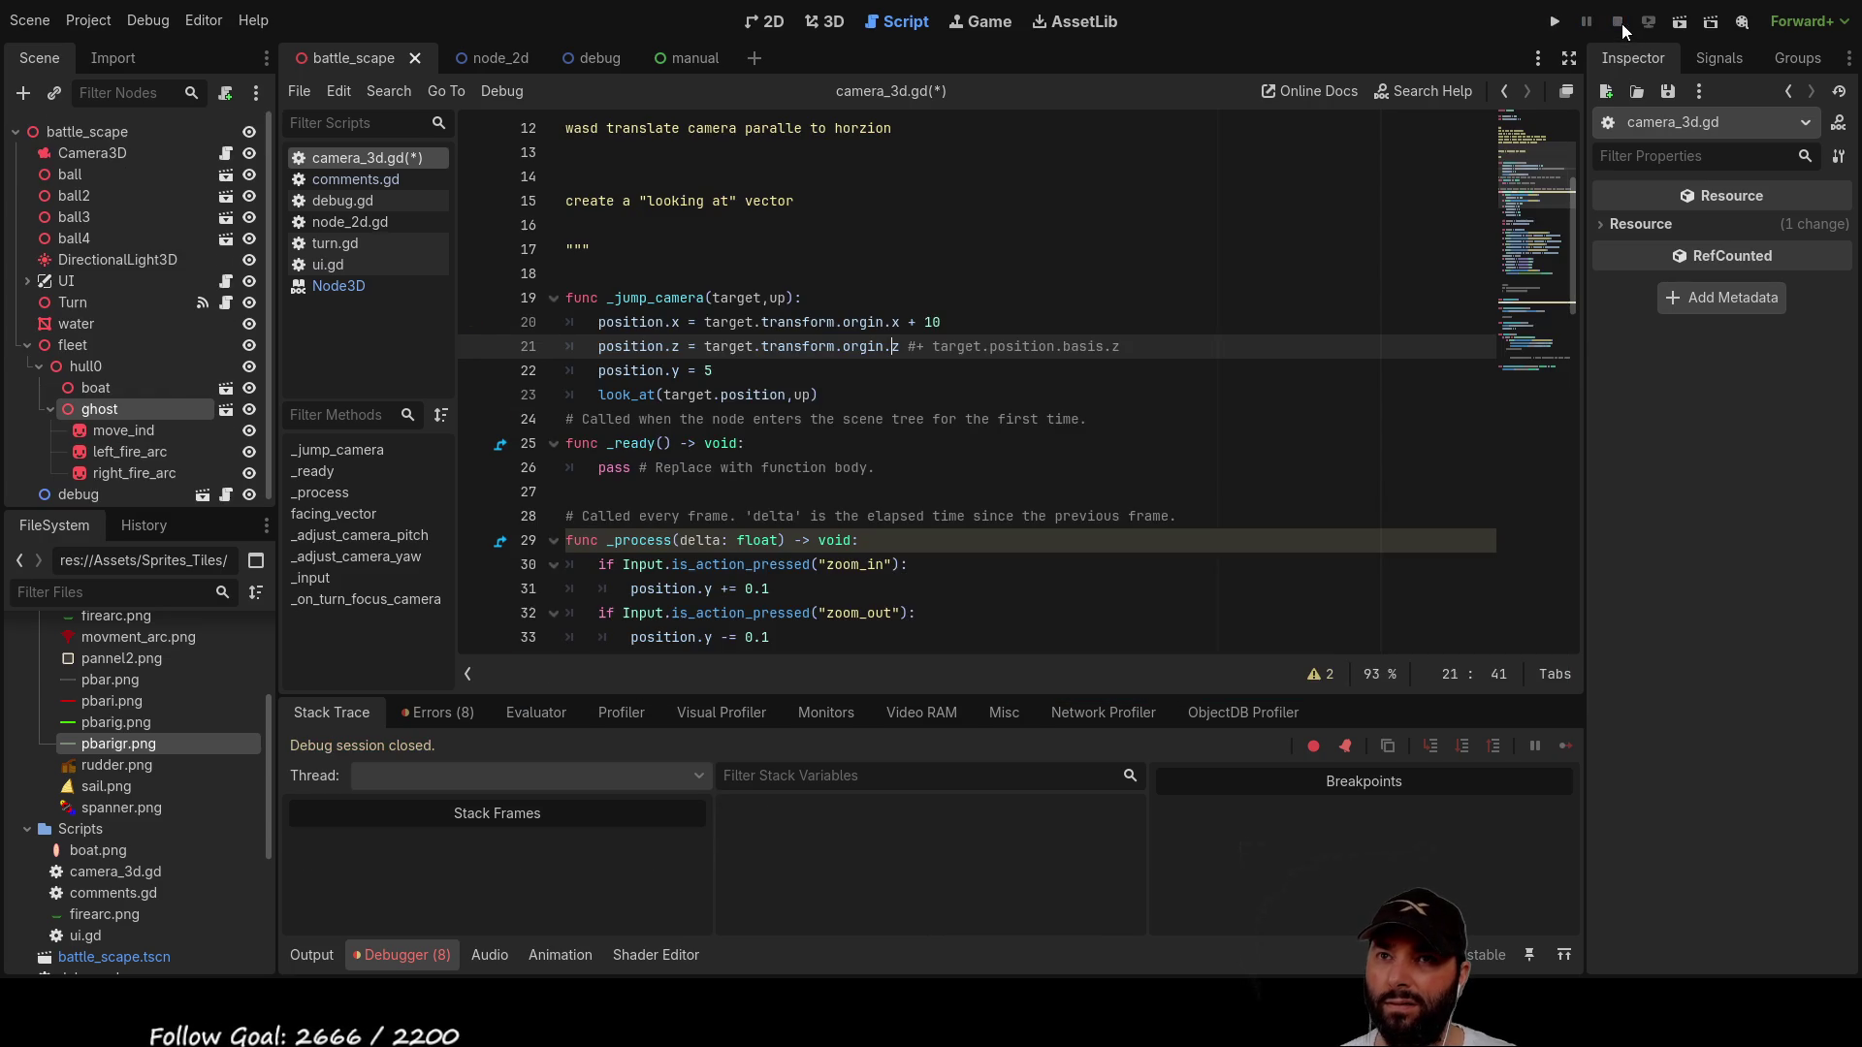
# Step: Relaunch the game, undo two edits after the Transform3D 'orgin' error, stop, and run again
pyautogui.click(1553, 22)
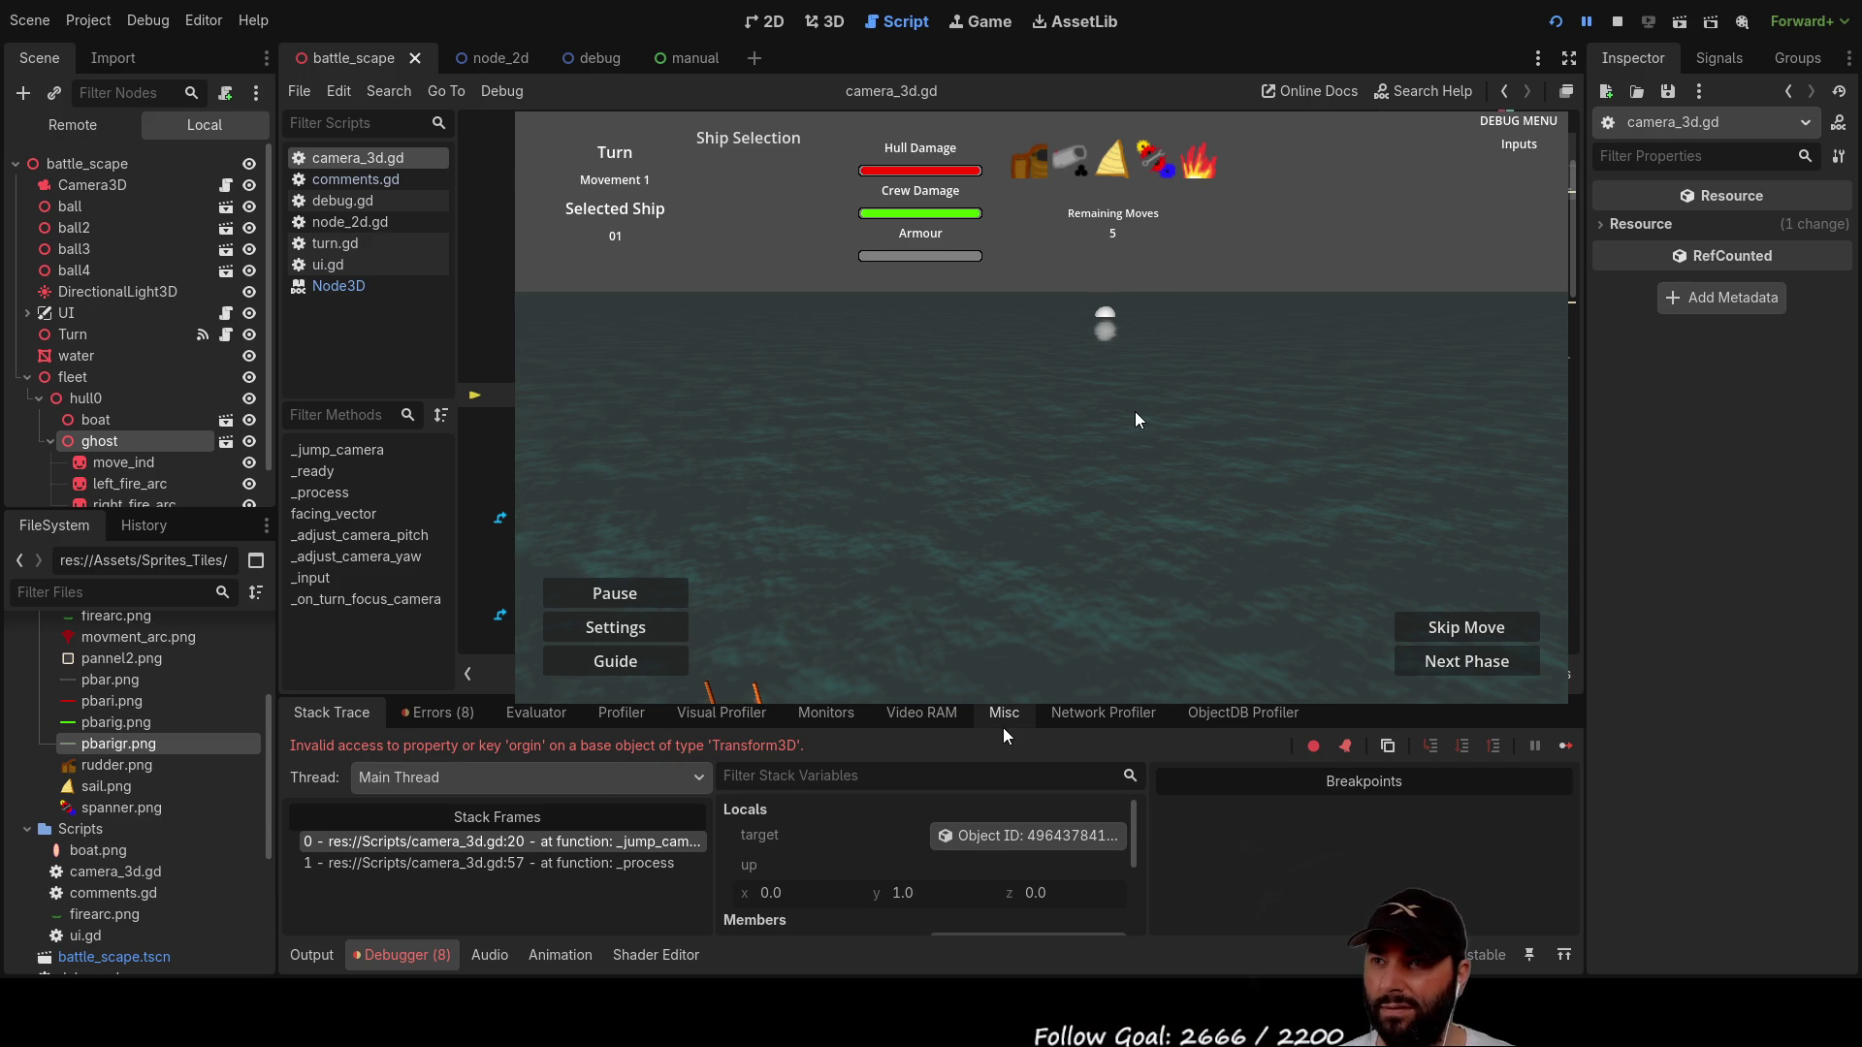
pyautogui.hotkey('ctrl', 'z')
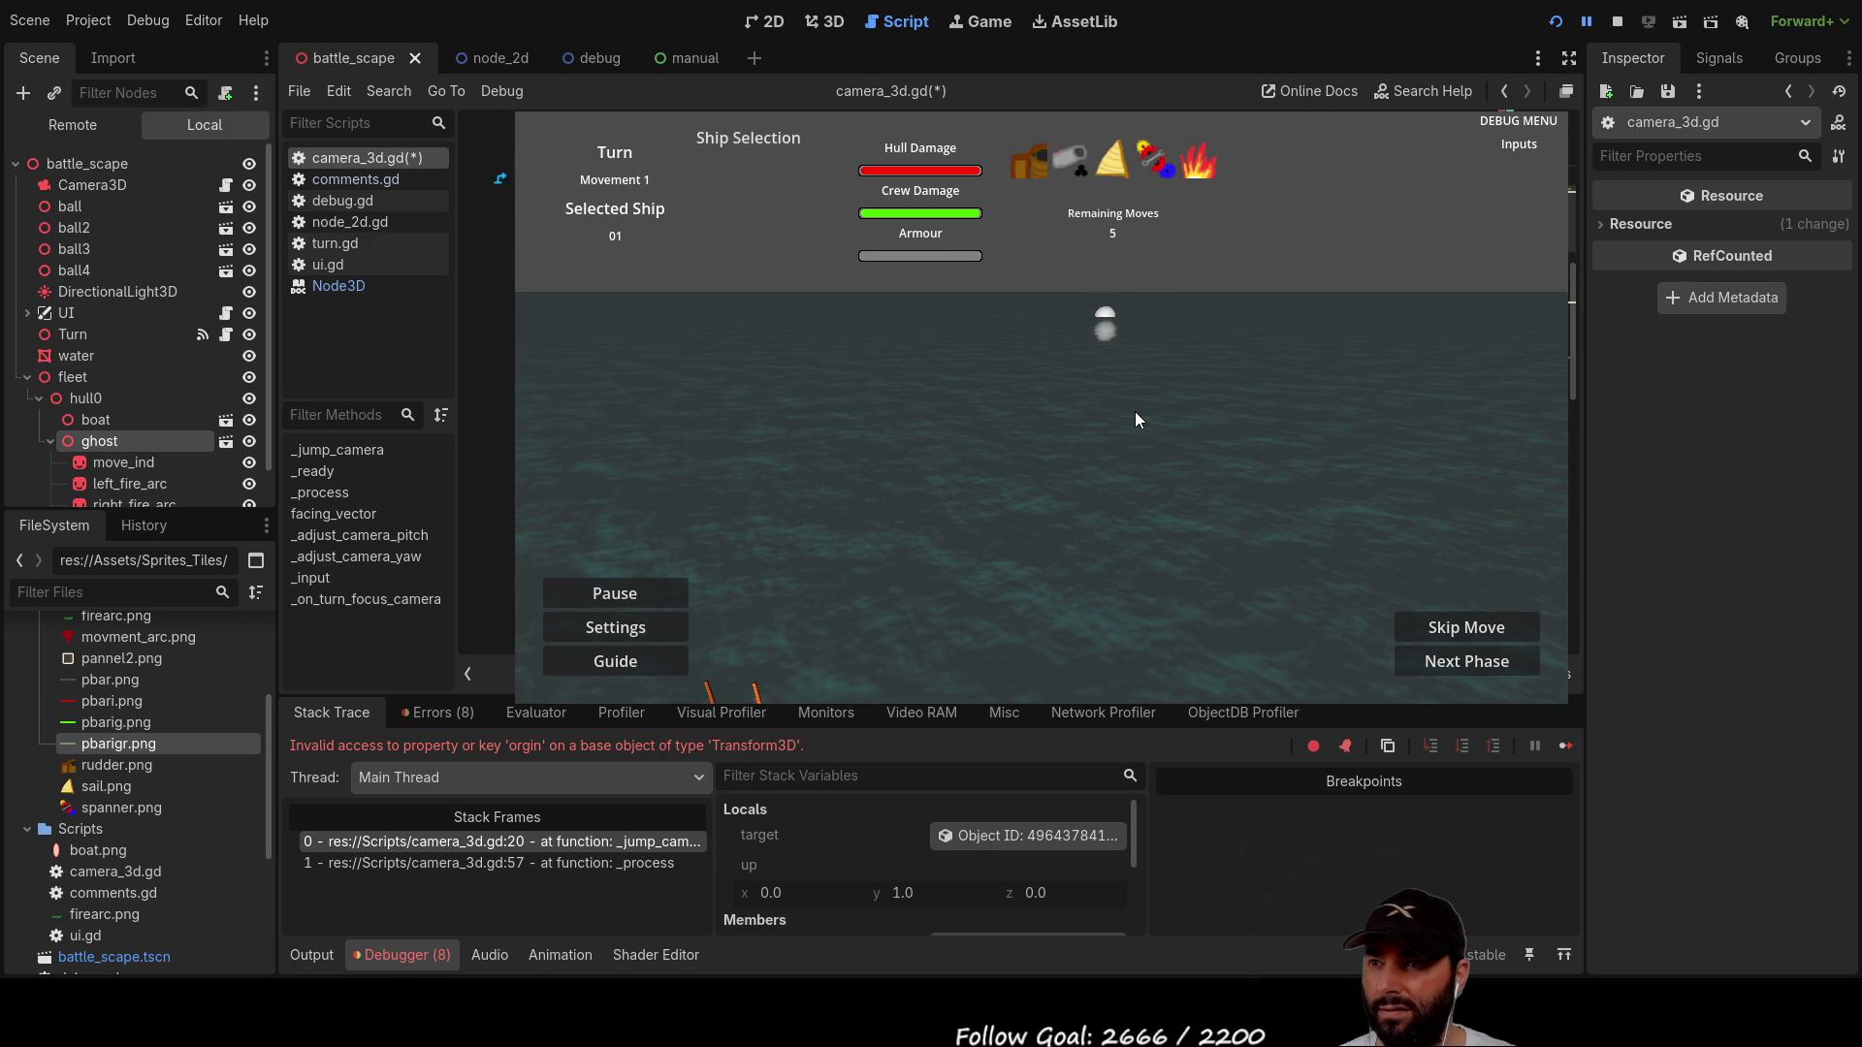
pyautogui.hotkey('ctrl', 'z')
pyautogui.hotkey('ctrl', 'z')
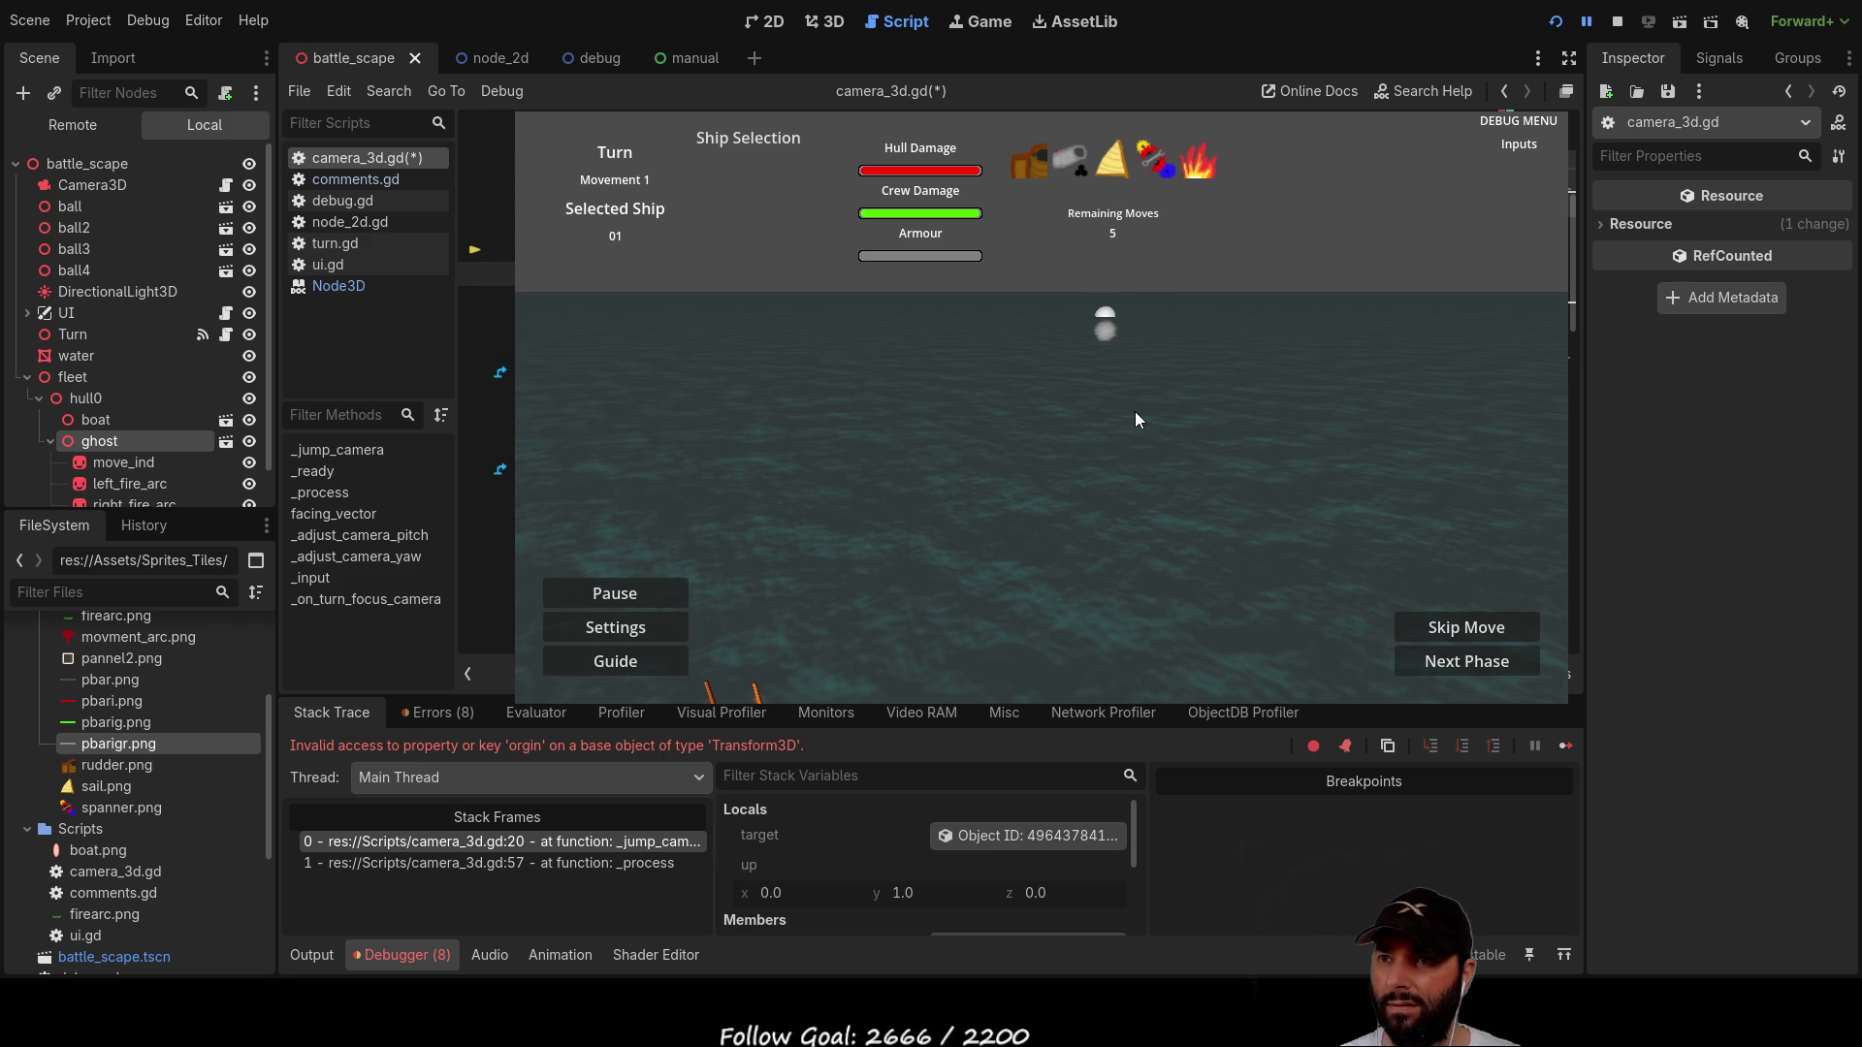
pyautogui.click(1614, 22)
pyautogui.click(1554, 21)
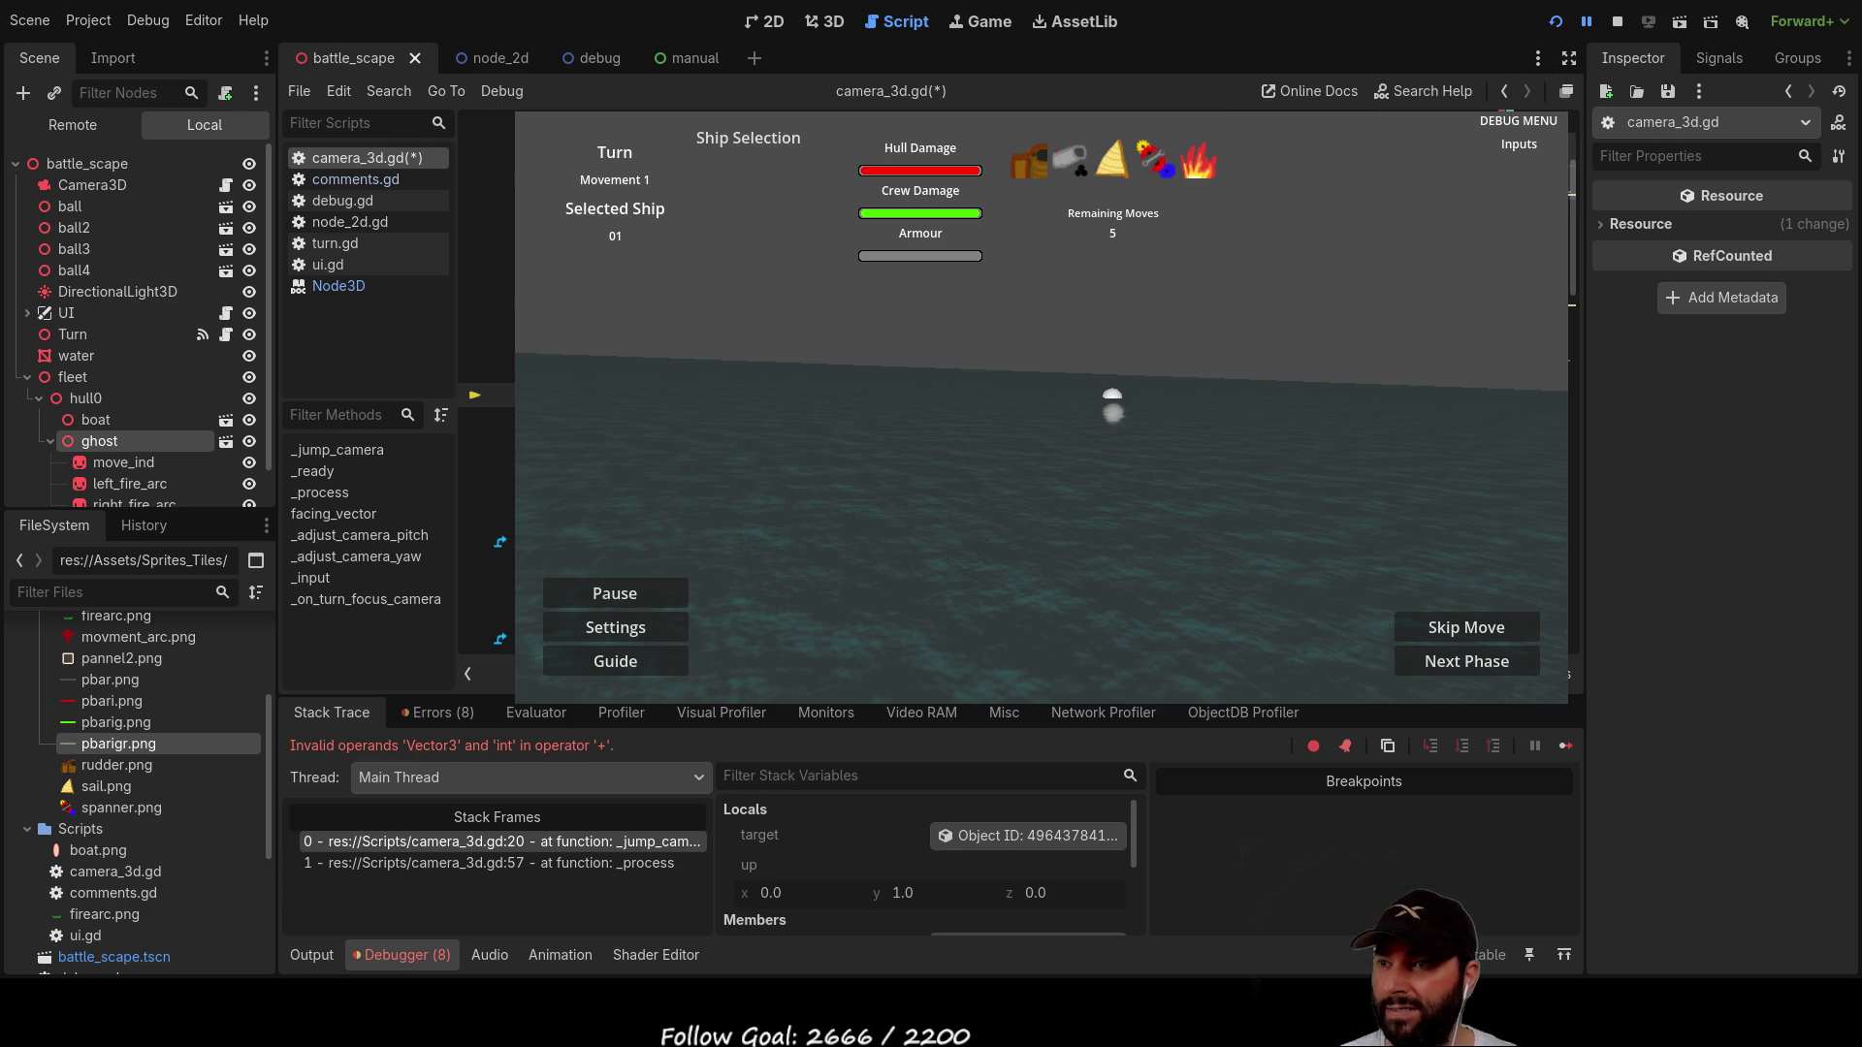
# Step: Stop the game session that failed with the Vector3 + int error
pyautogui.click(1616, 24)
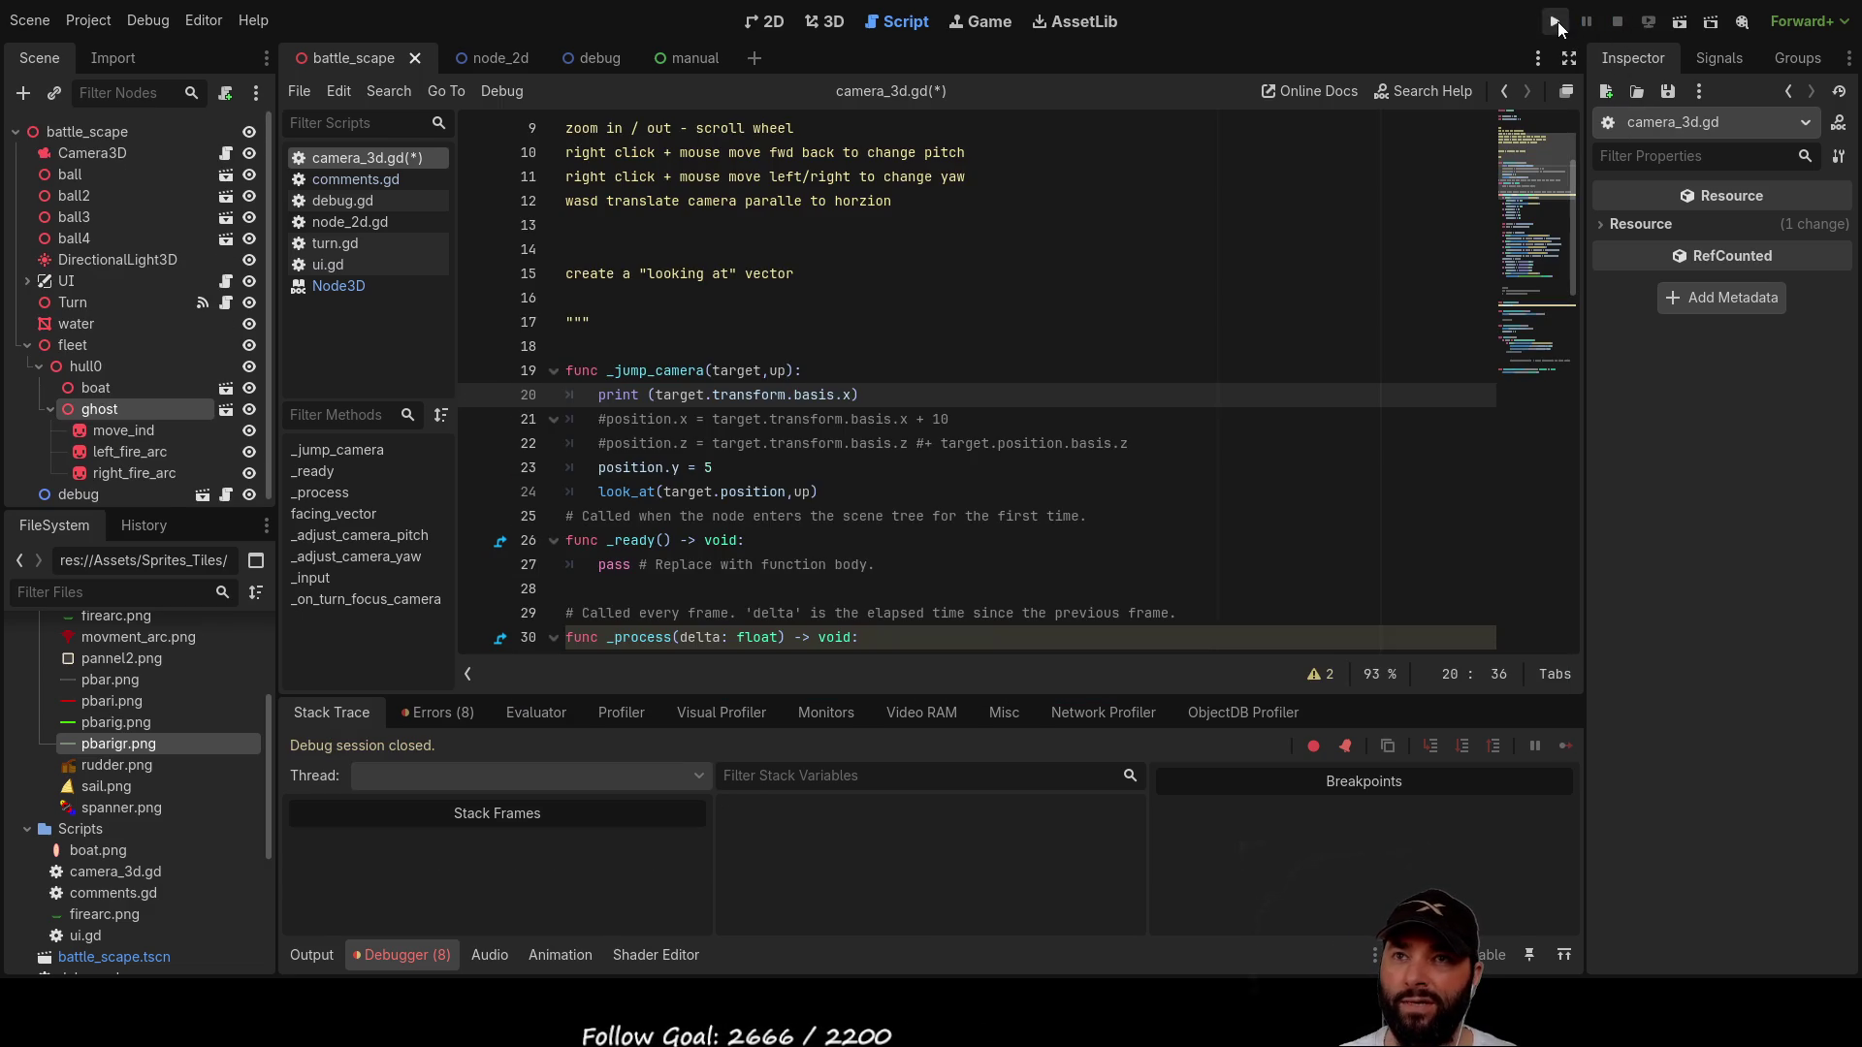
# Step: Run the game, check the printed basis x vector (0.01, 0.0, 0.0), then stop it
pyautogui.click(1555, 21)
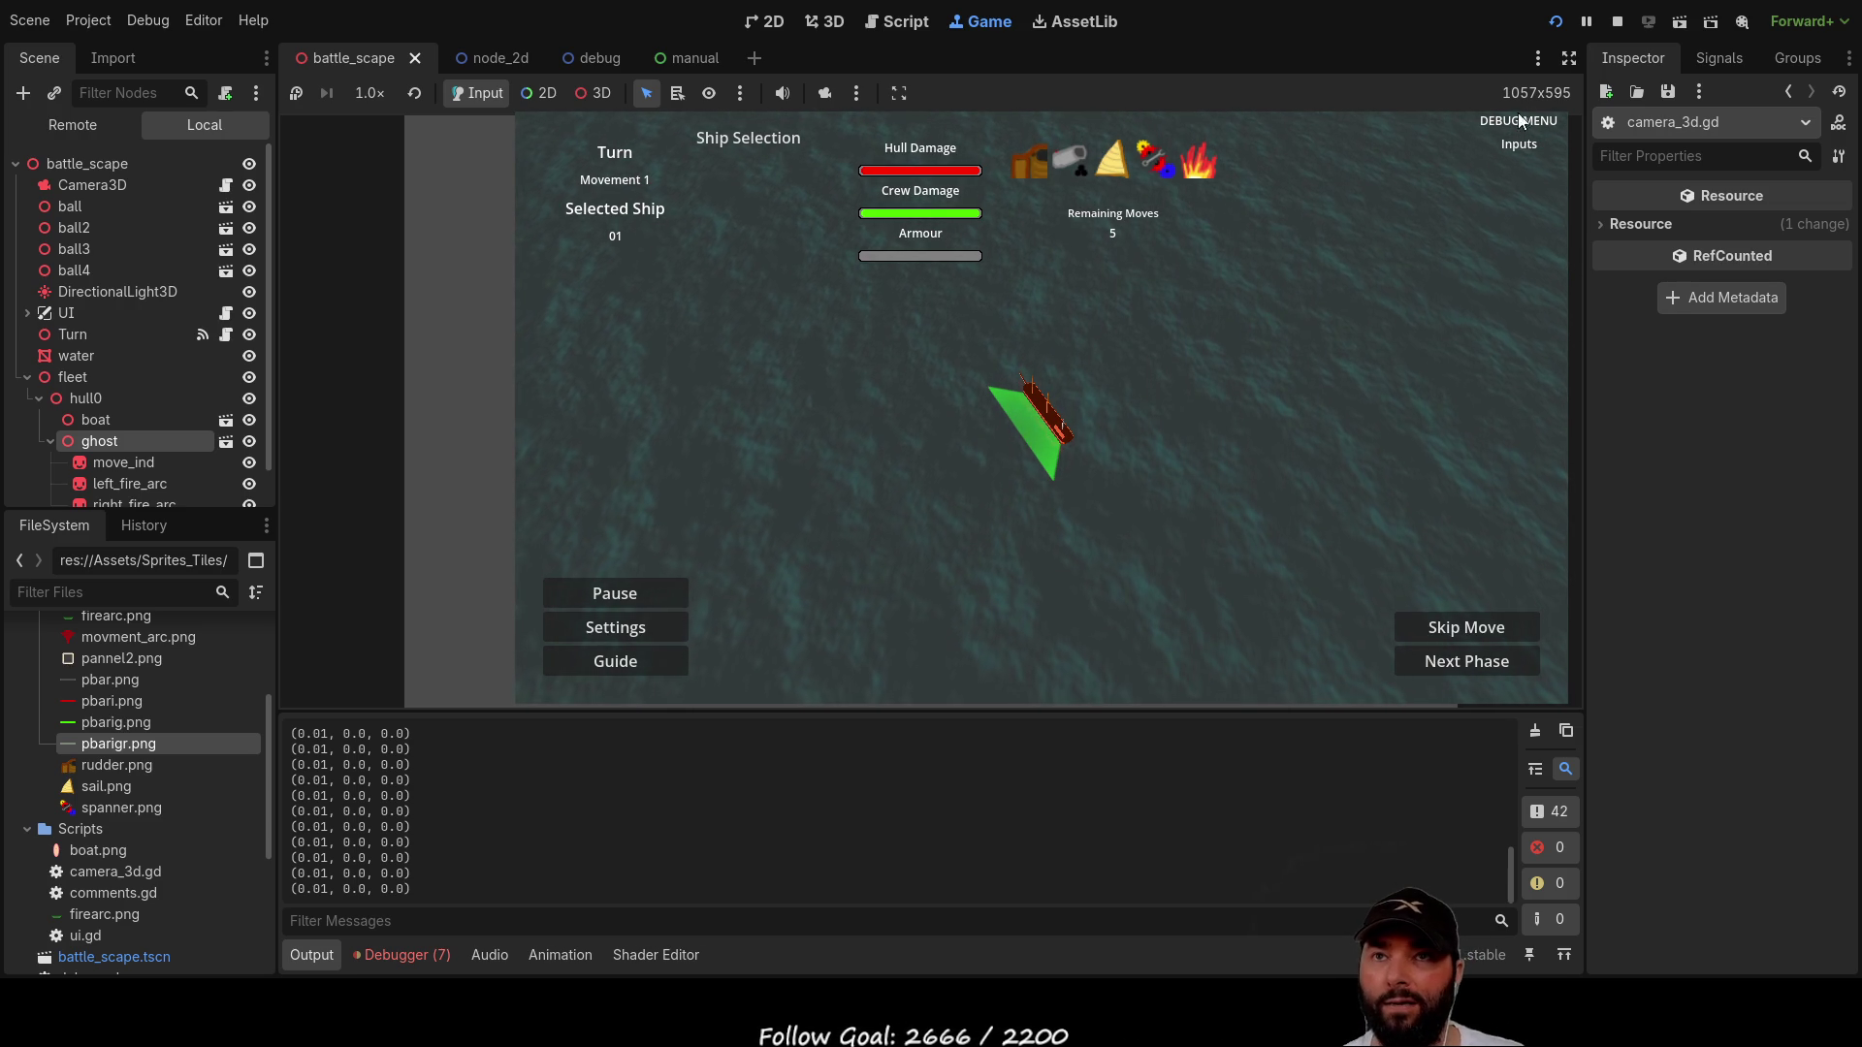
pyautogui.click(1616, 20)
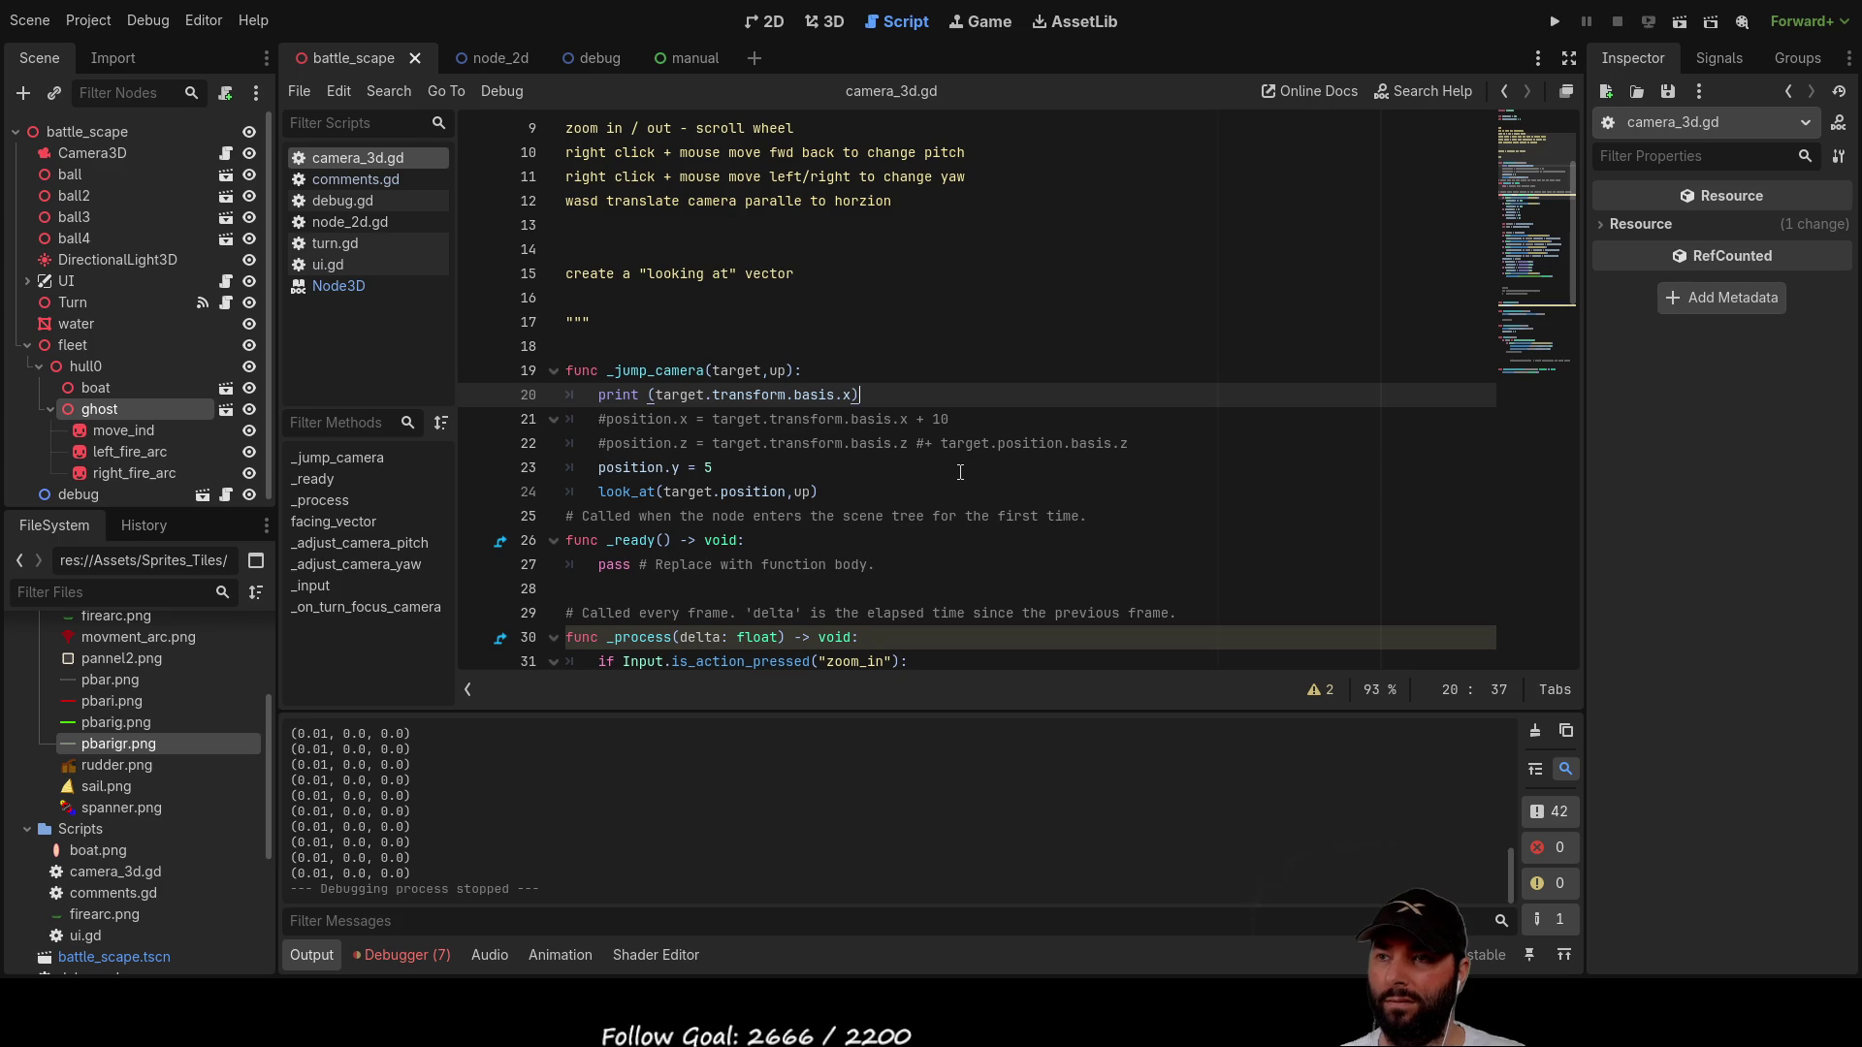
# Step: Comment out the print line and enable the position.x line with Ctrl+K
pyautogui.press('Left')
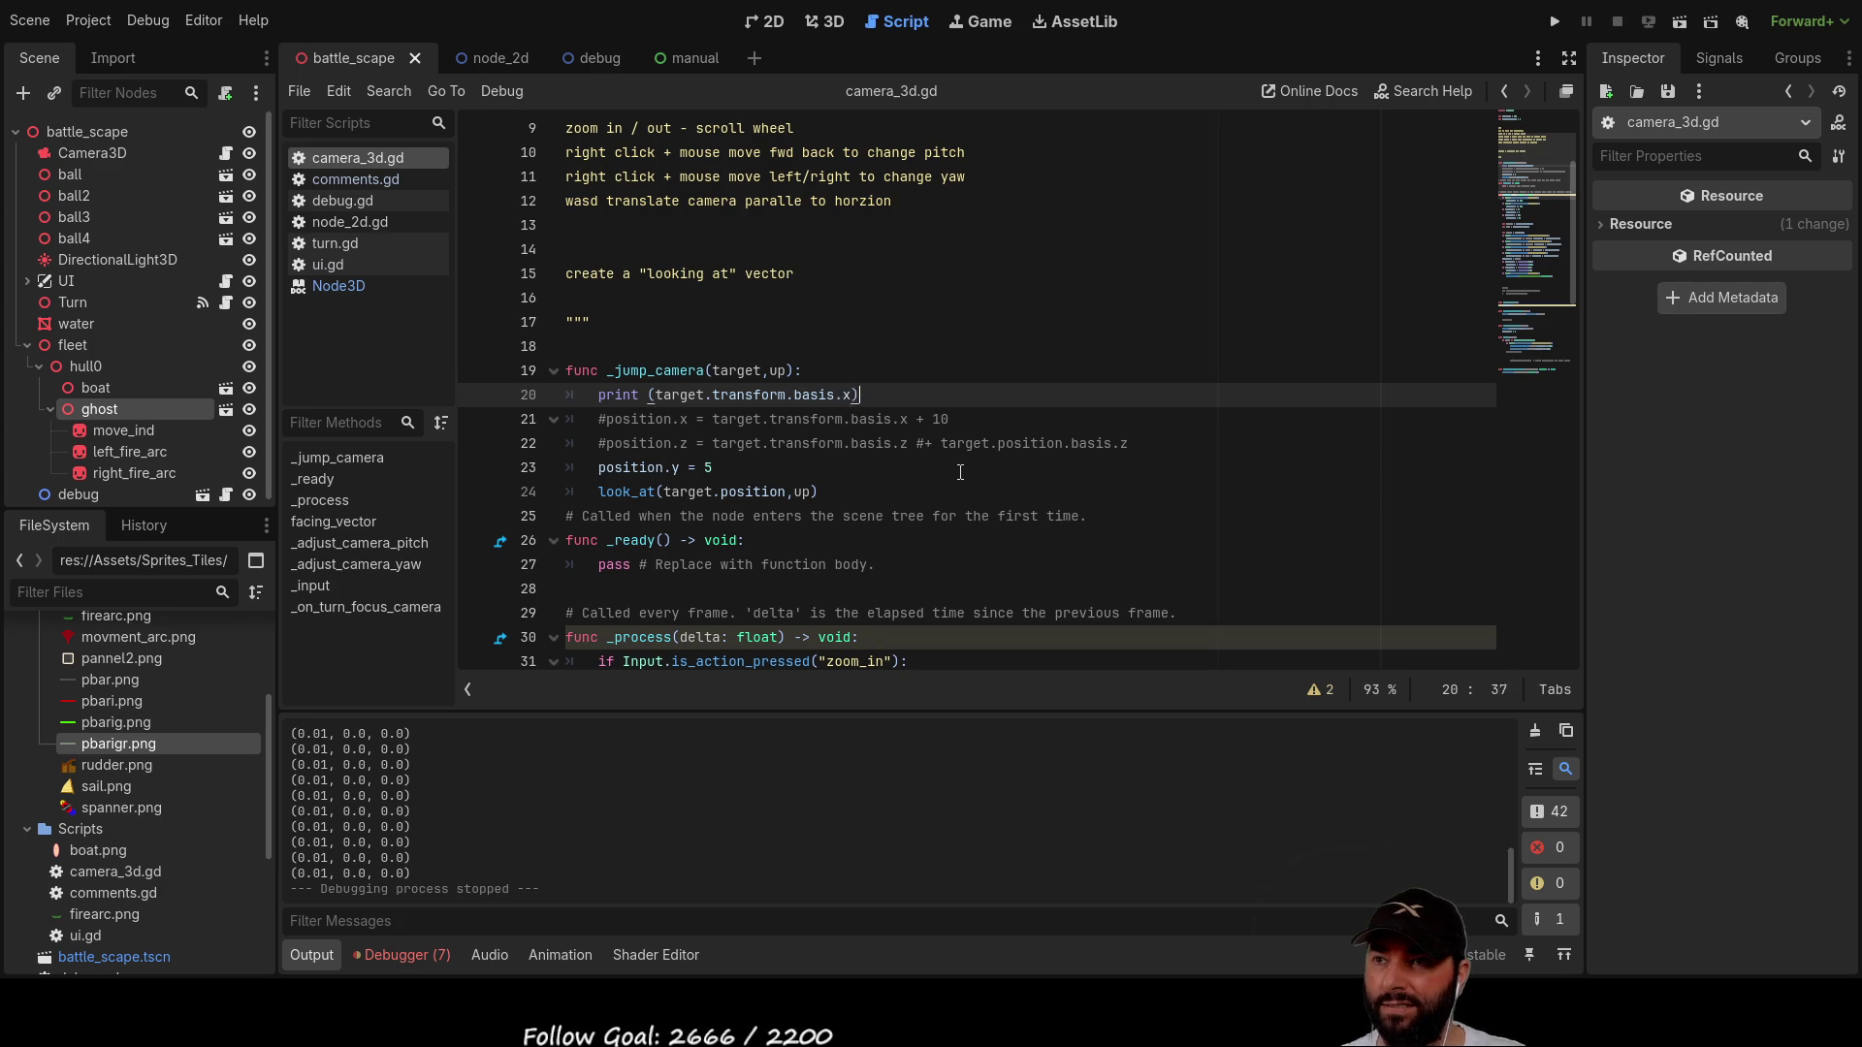
pyautogui.press('Left')
pyautogui.press('Left')
pyautogui.press('Left')
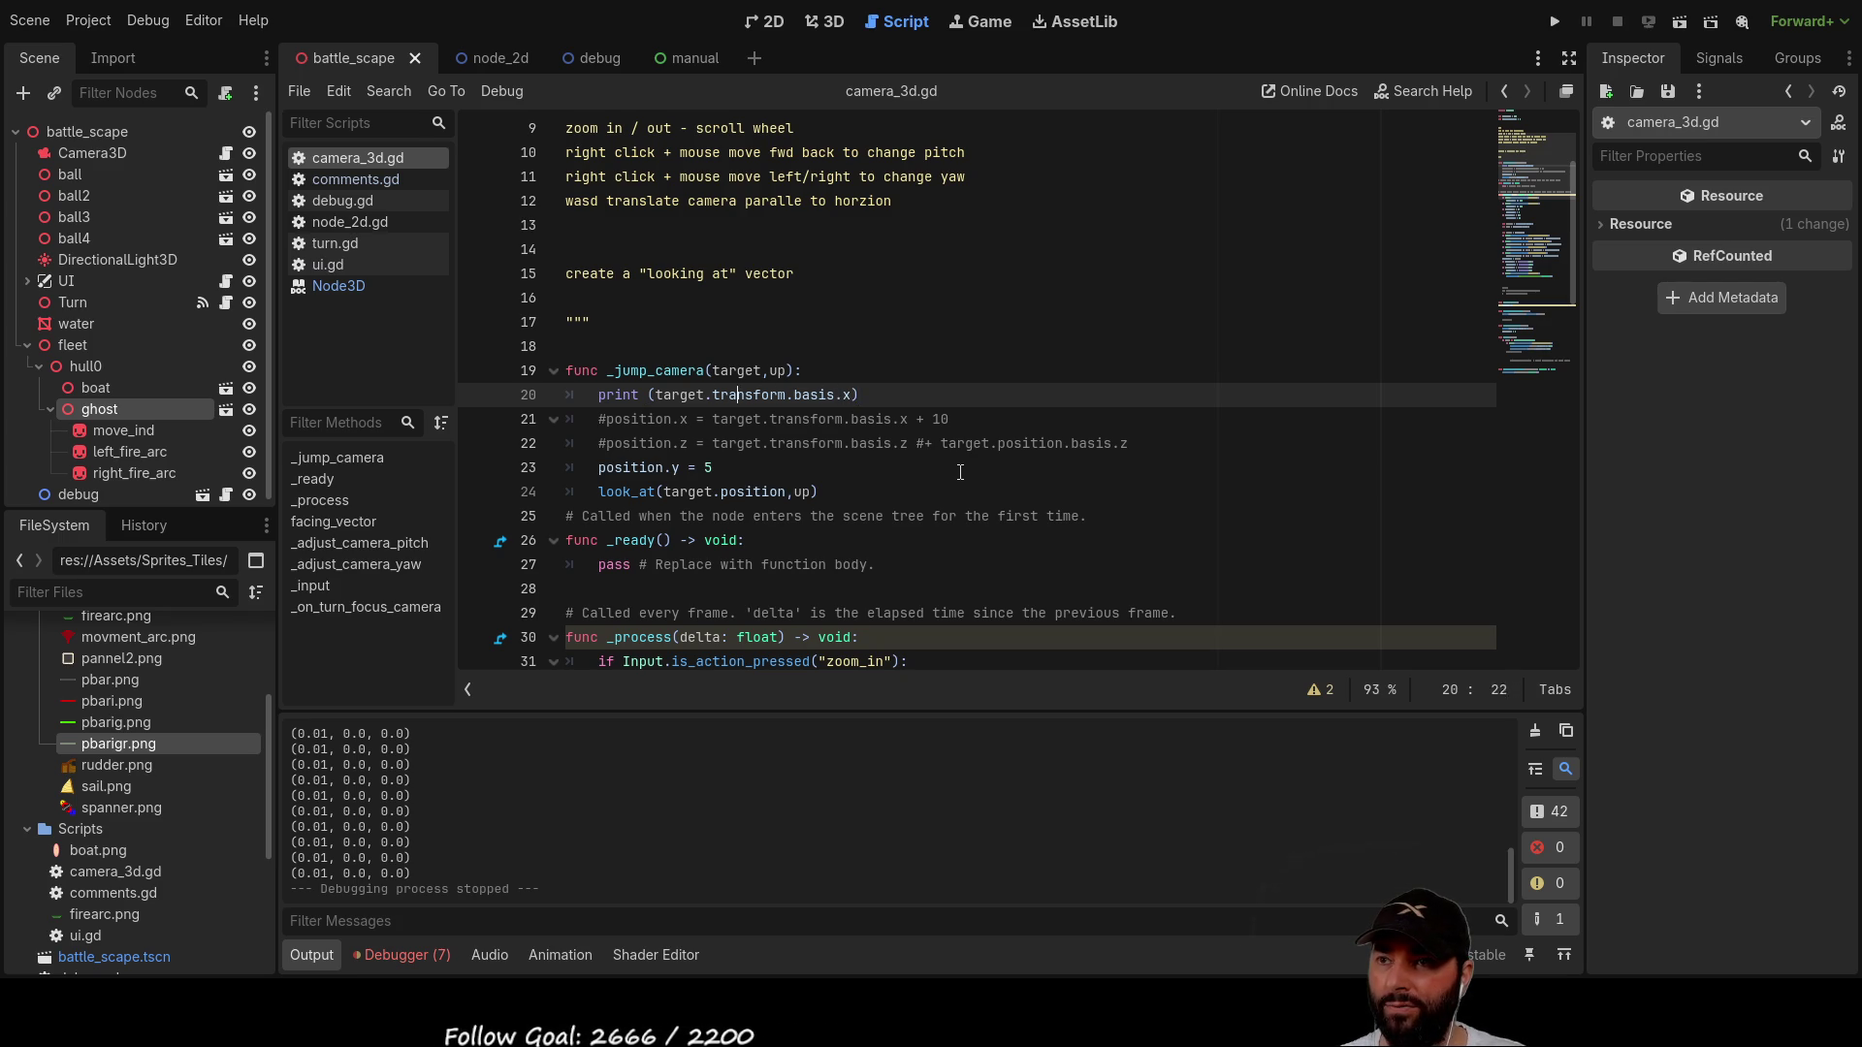
pyautogui.press('Down')
pyautogui.press('Right')
pyautogui.press('Right')
pyautogui.press('Right')
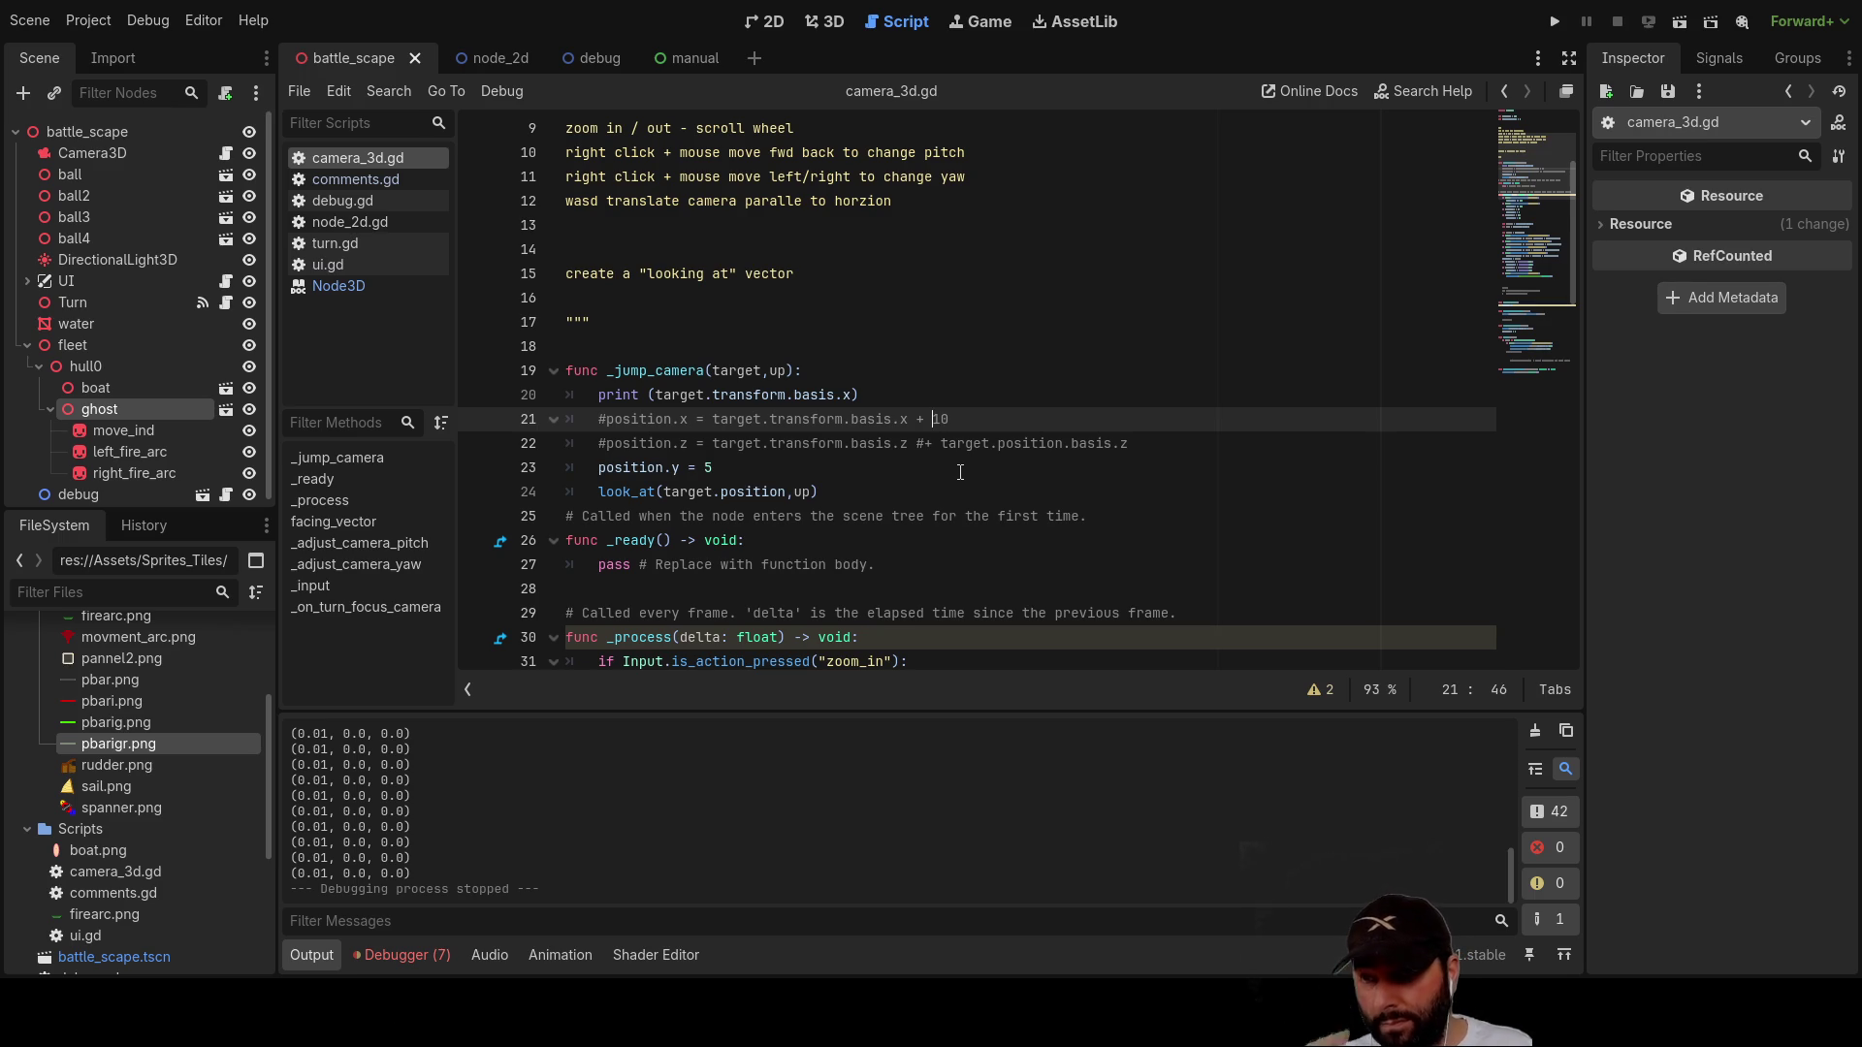
pyautogui.write('vec')
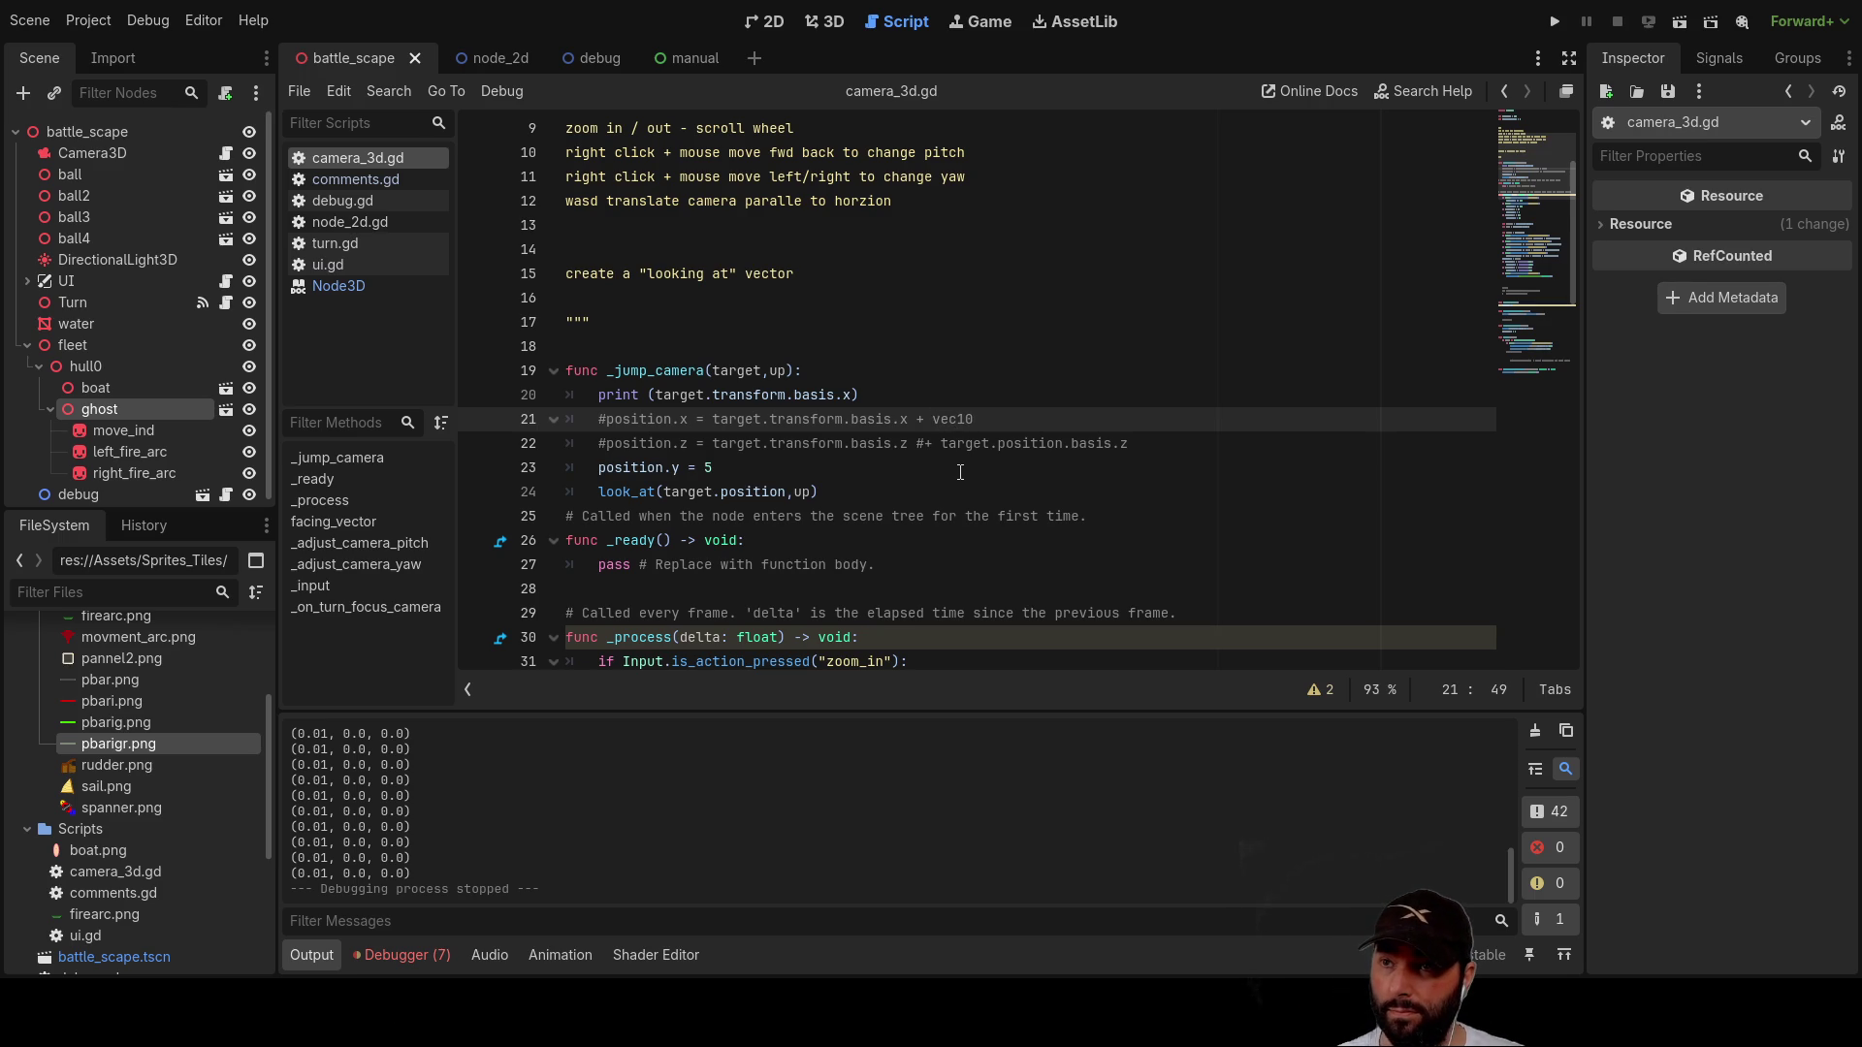
pyautogui.click(596, 395)
pyautogui.hotkey('ctrl', 'k')
pyautogui.press('Down')
pyautogui.hotkey('ctrl', 'k')
# Step: Replace the position.x offset 10 with Vector3(10,0,0)
pyautogui.press('End')
pyautogui.hotkey('ctrl', 'Left')
pyautogui.hotkey('ctrl', 'Left')
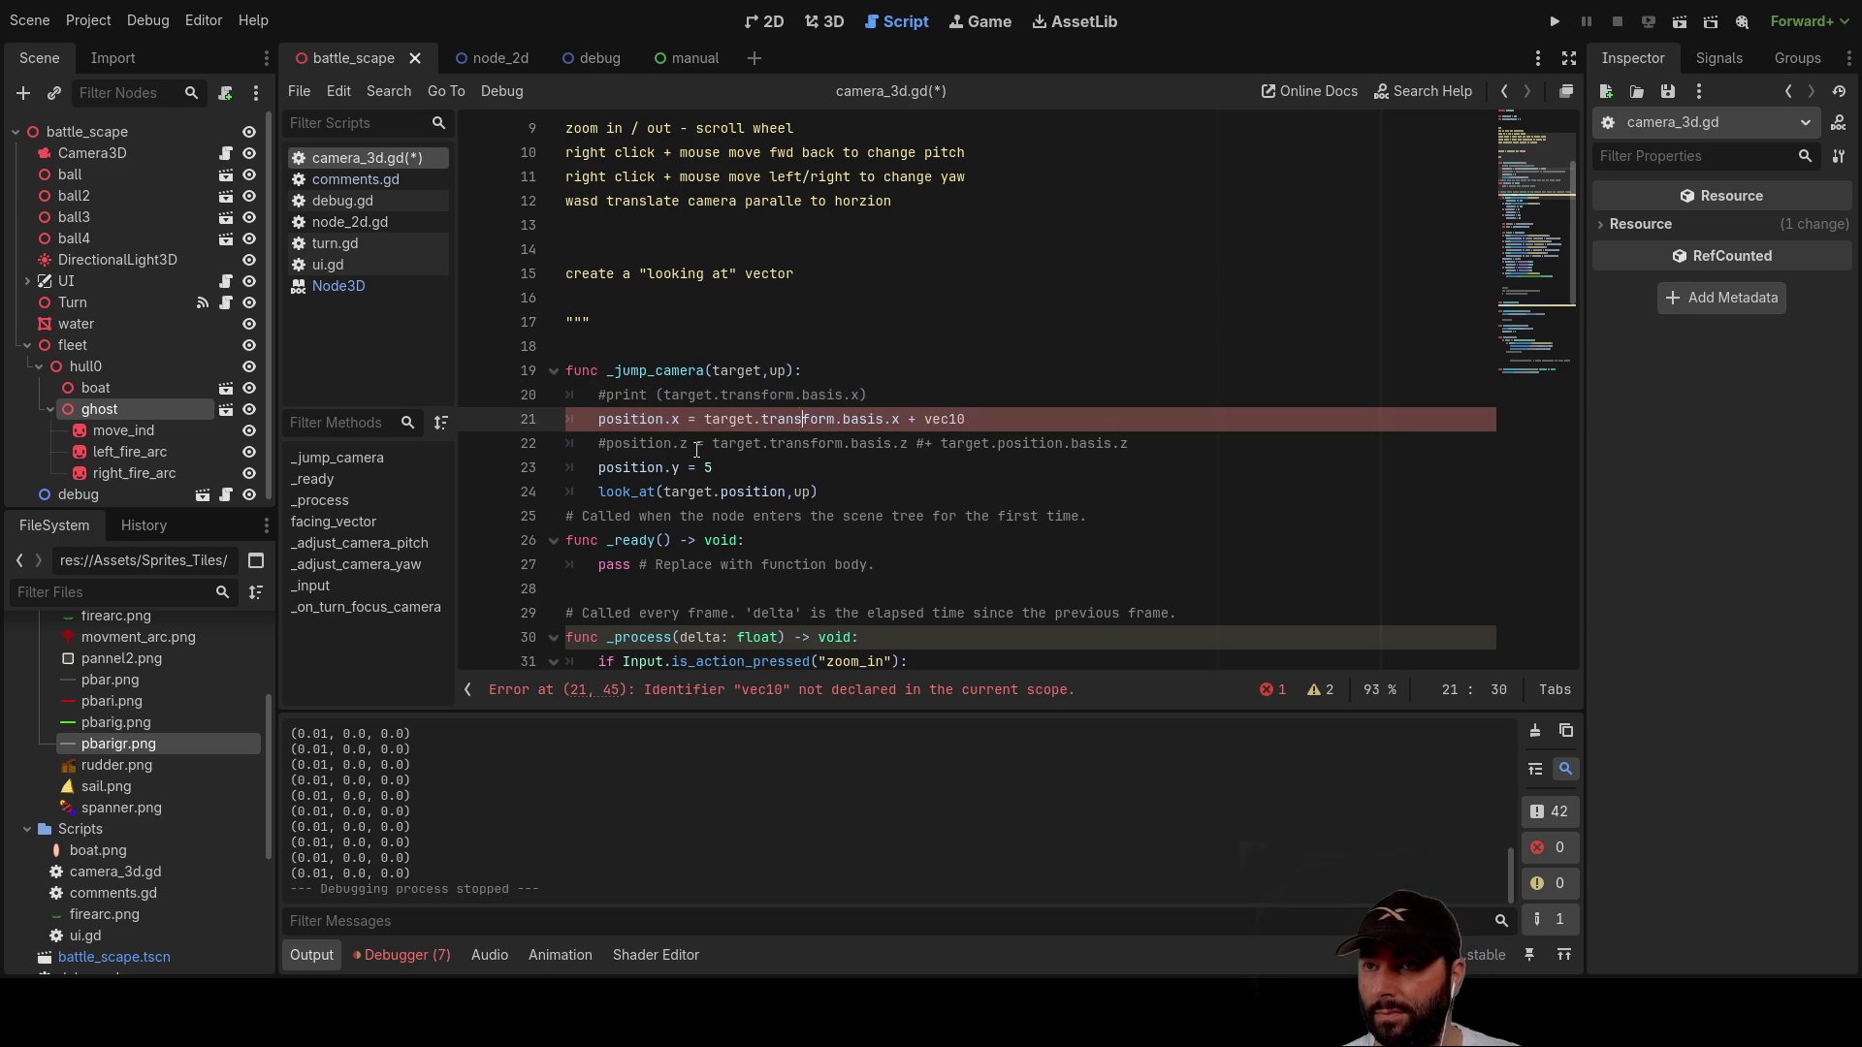
pyautogui.press('BackSpace')
pyautogui.press('BackSpace')
pyautogui.press('BackSpace')
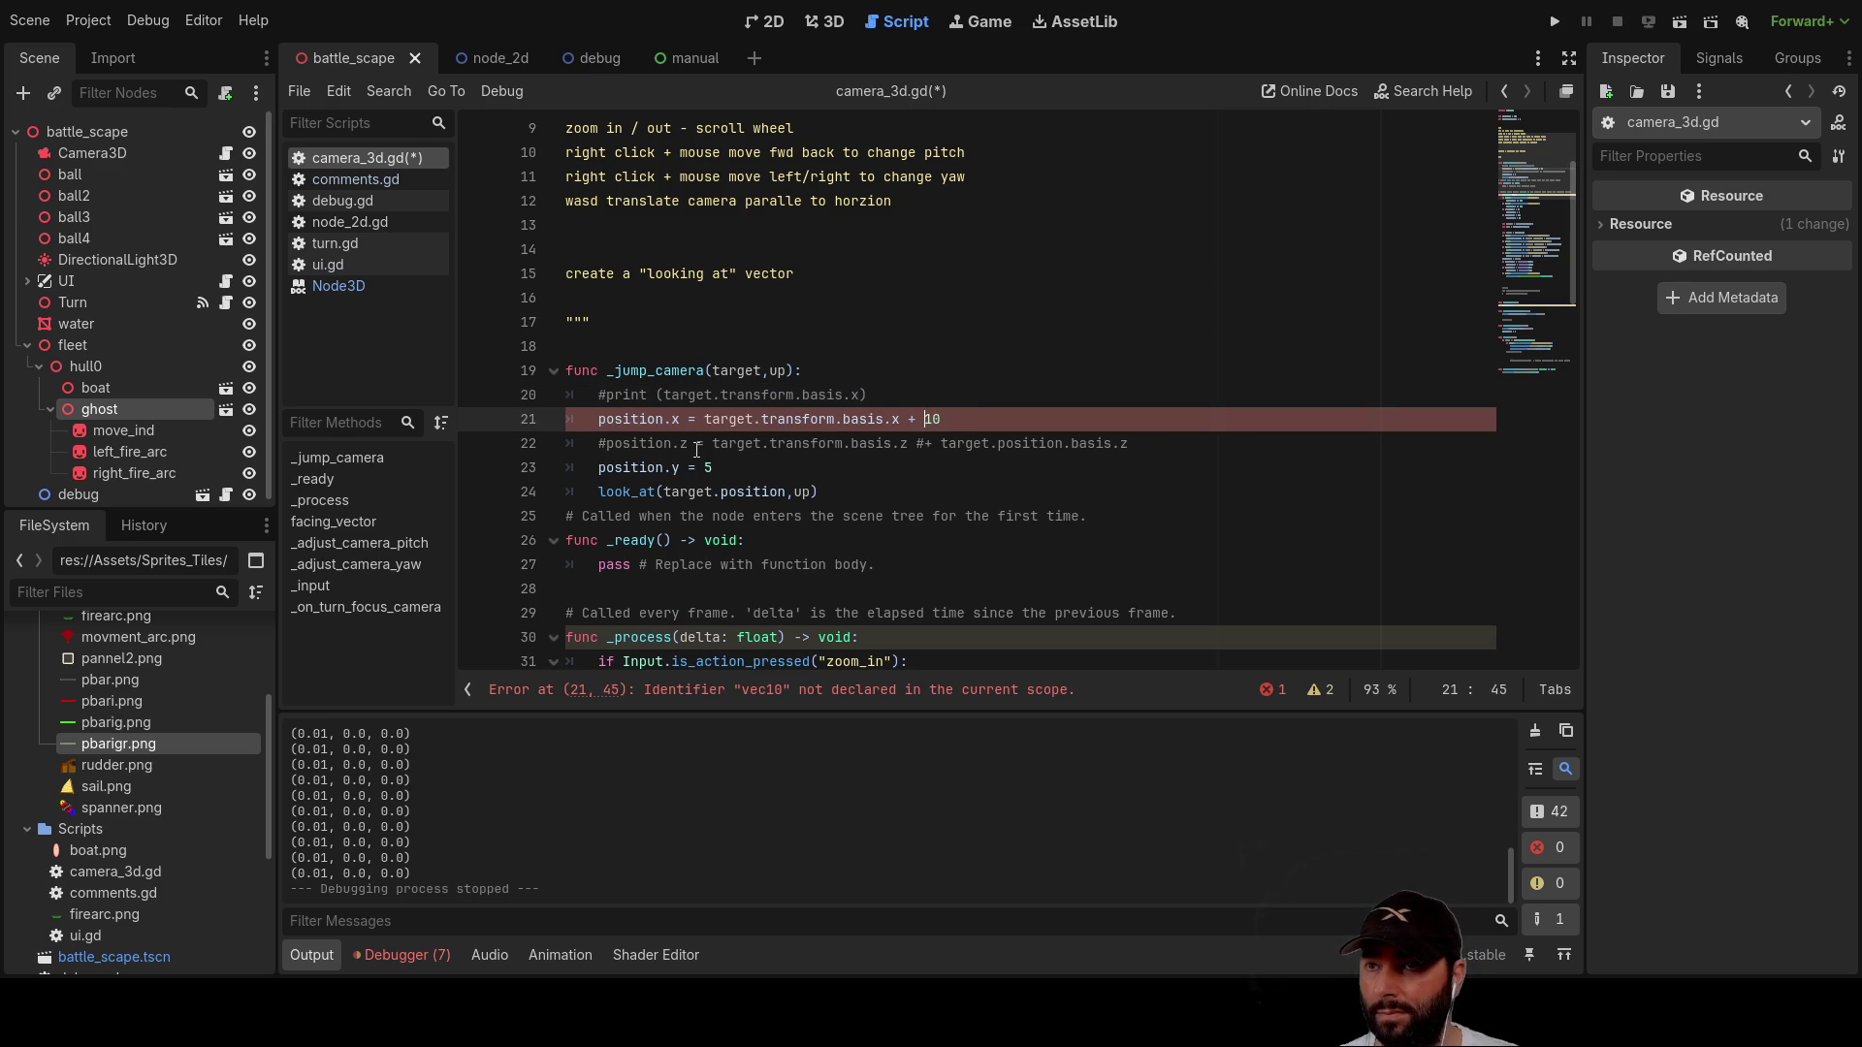
pyautogui.write('vecto')
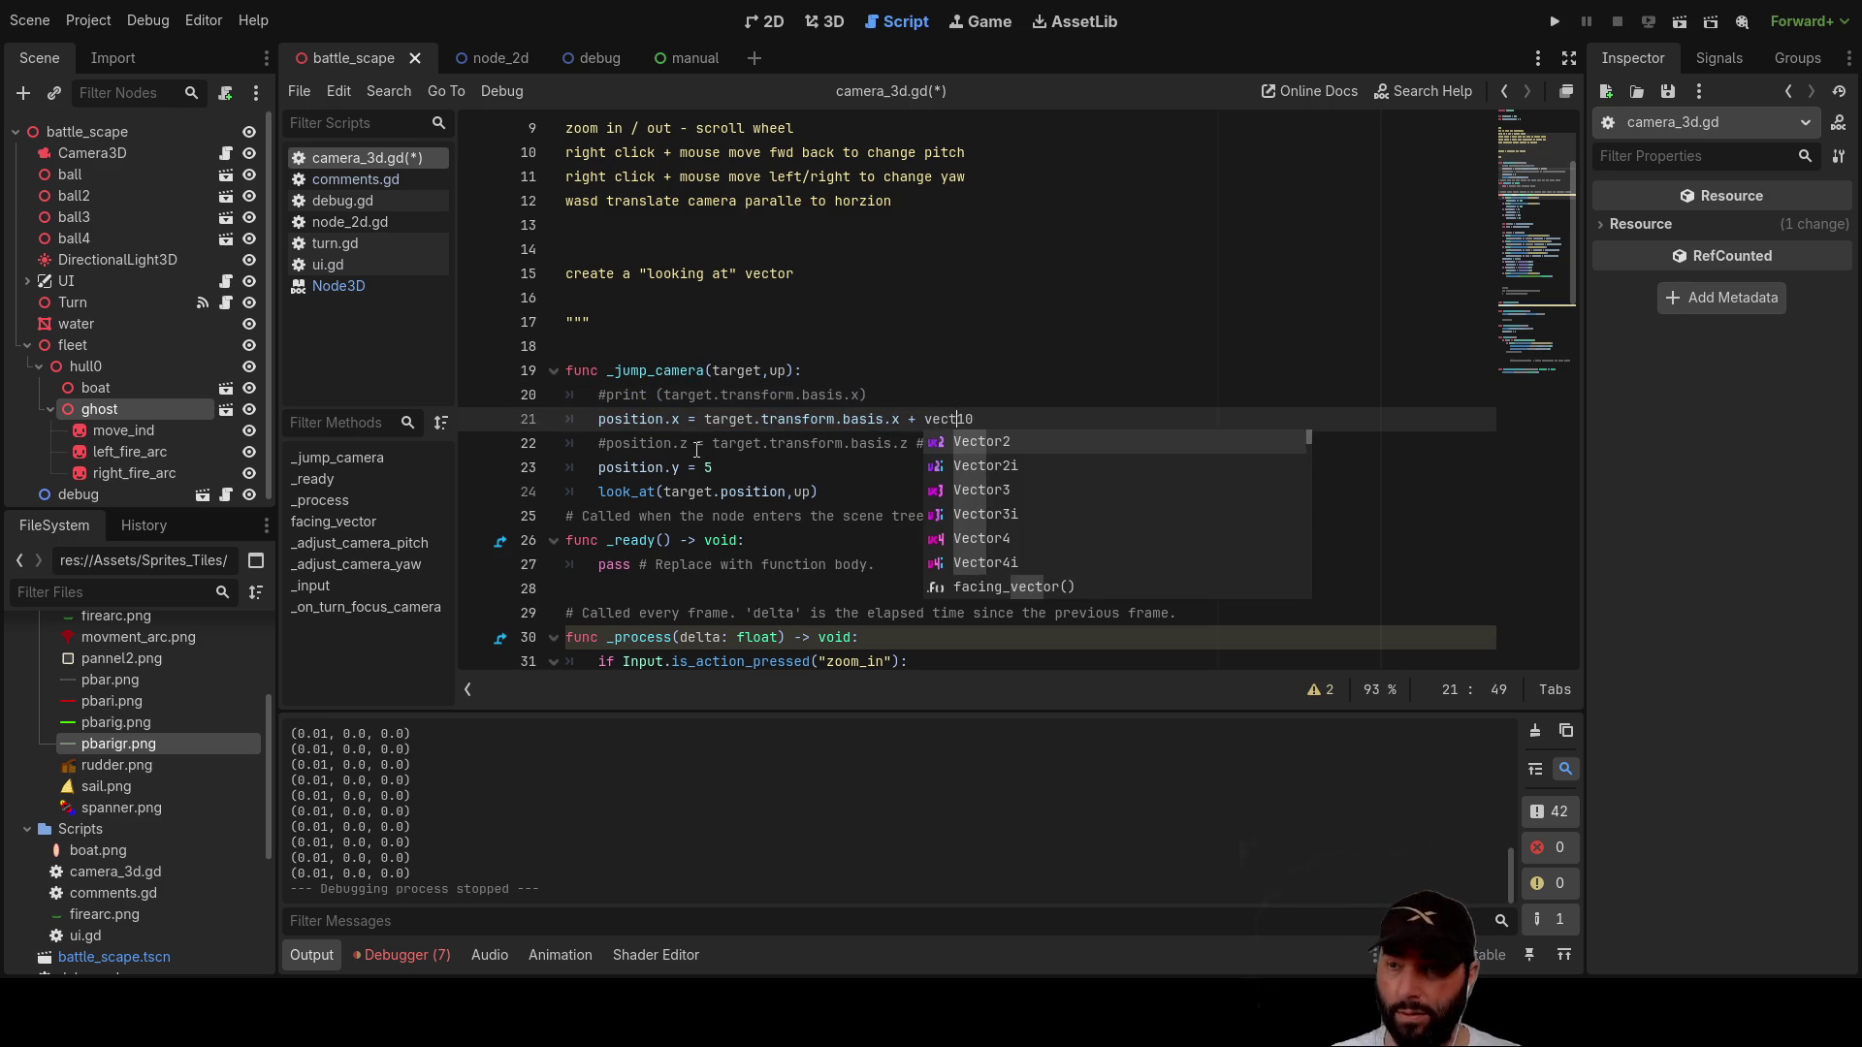
pyautogui.press('Down')
pyautogui.press('Down')
pyautogui.press('Tab')
pyautogui.write('()')
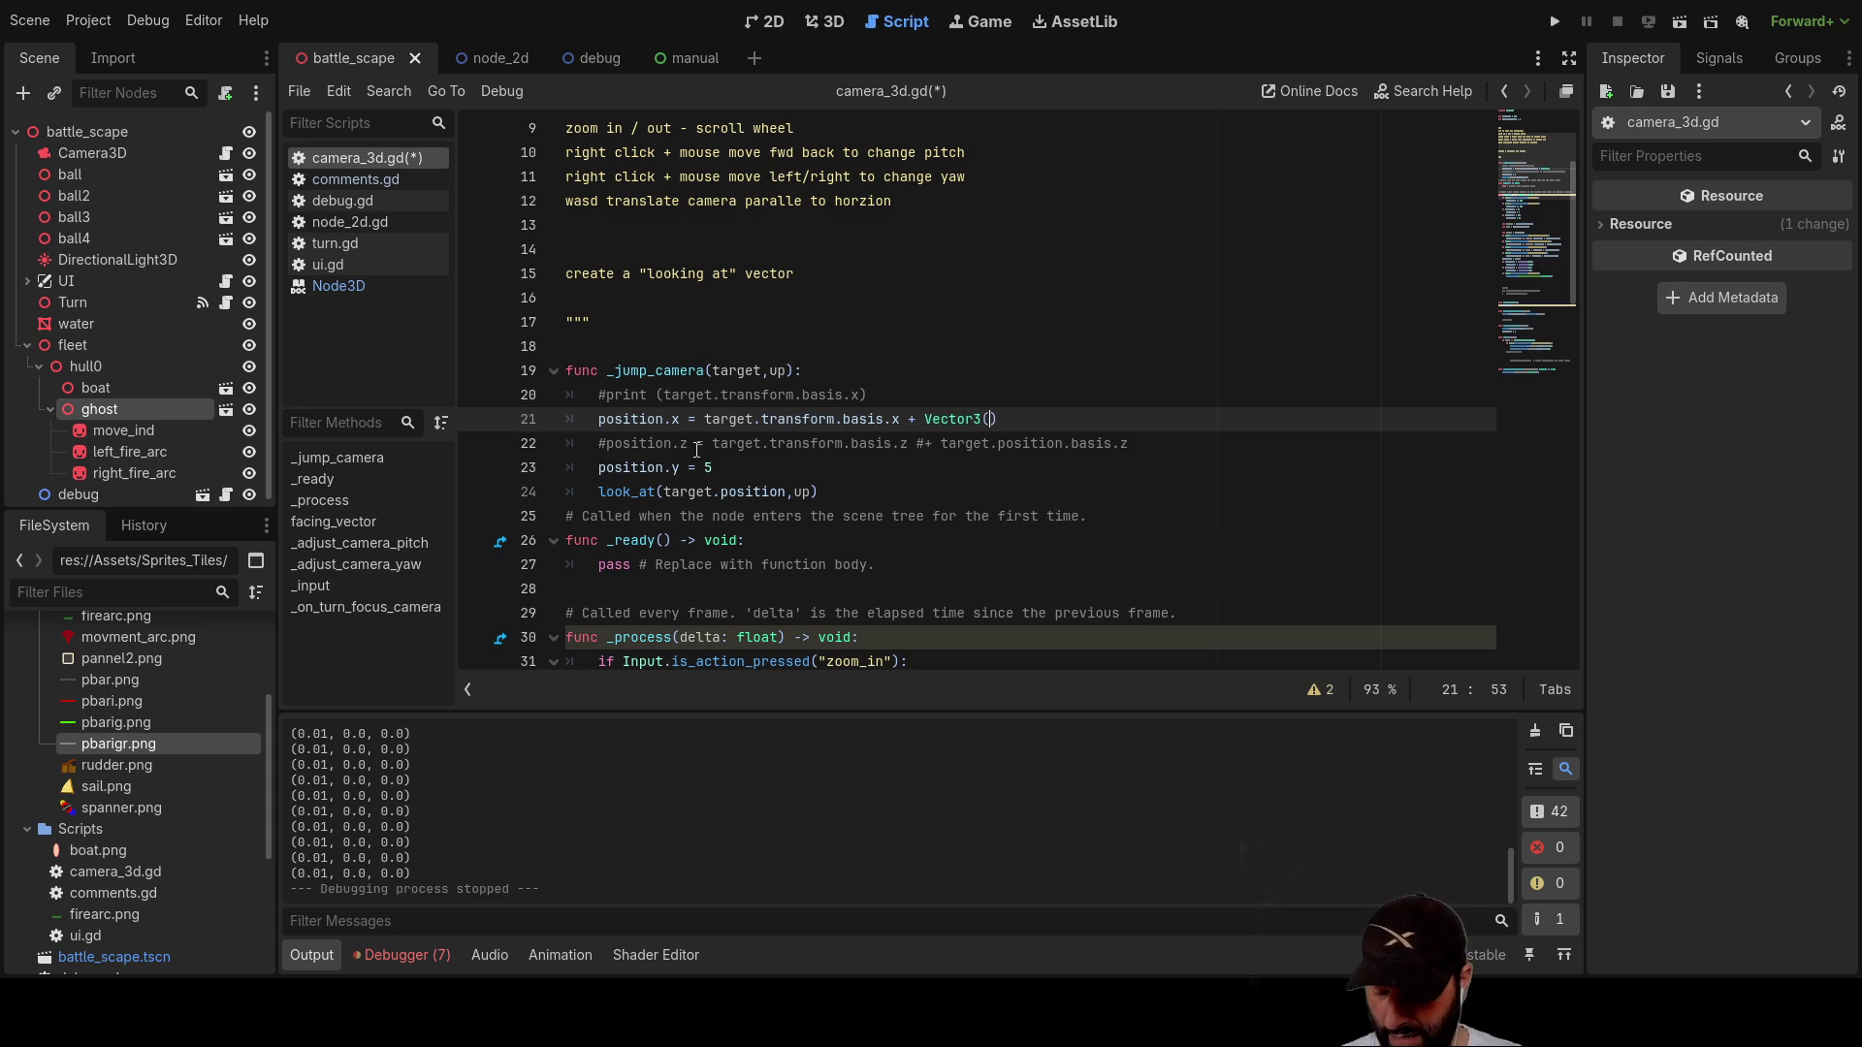
pyautogui.write('10')
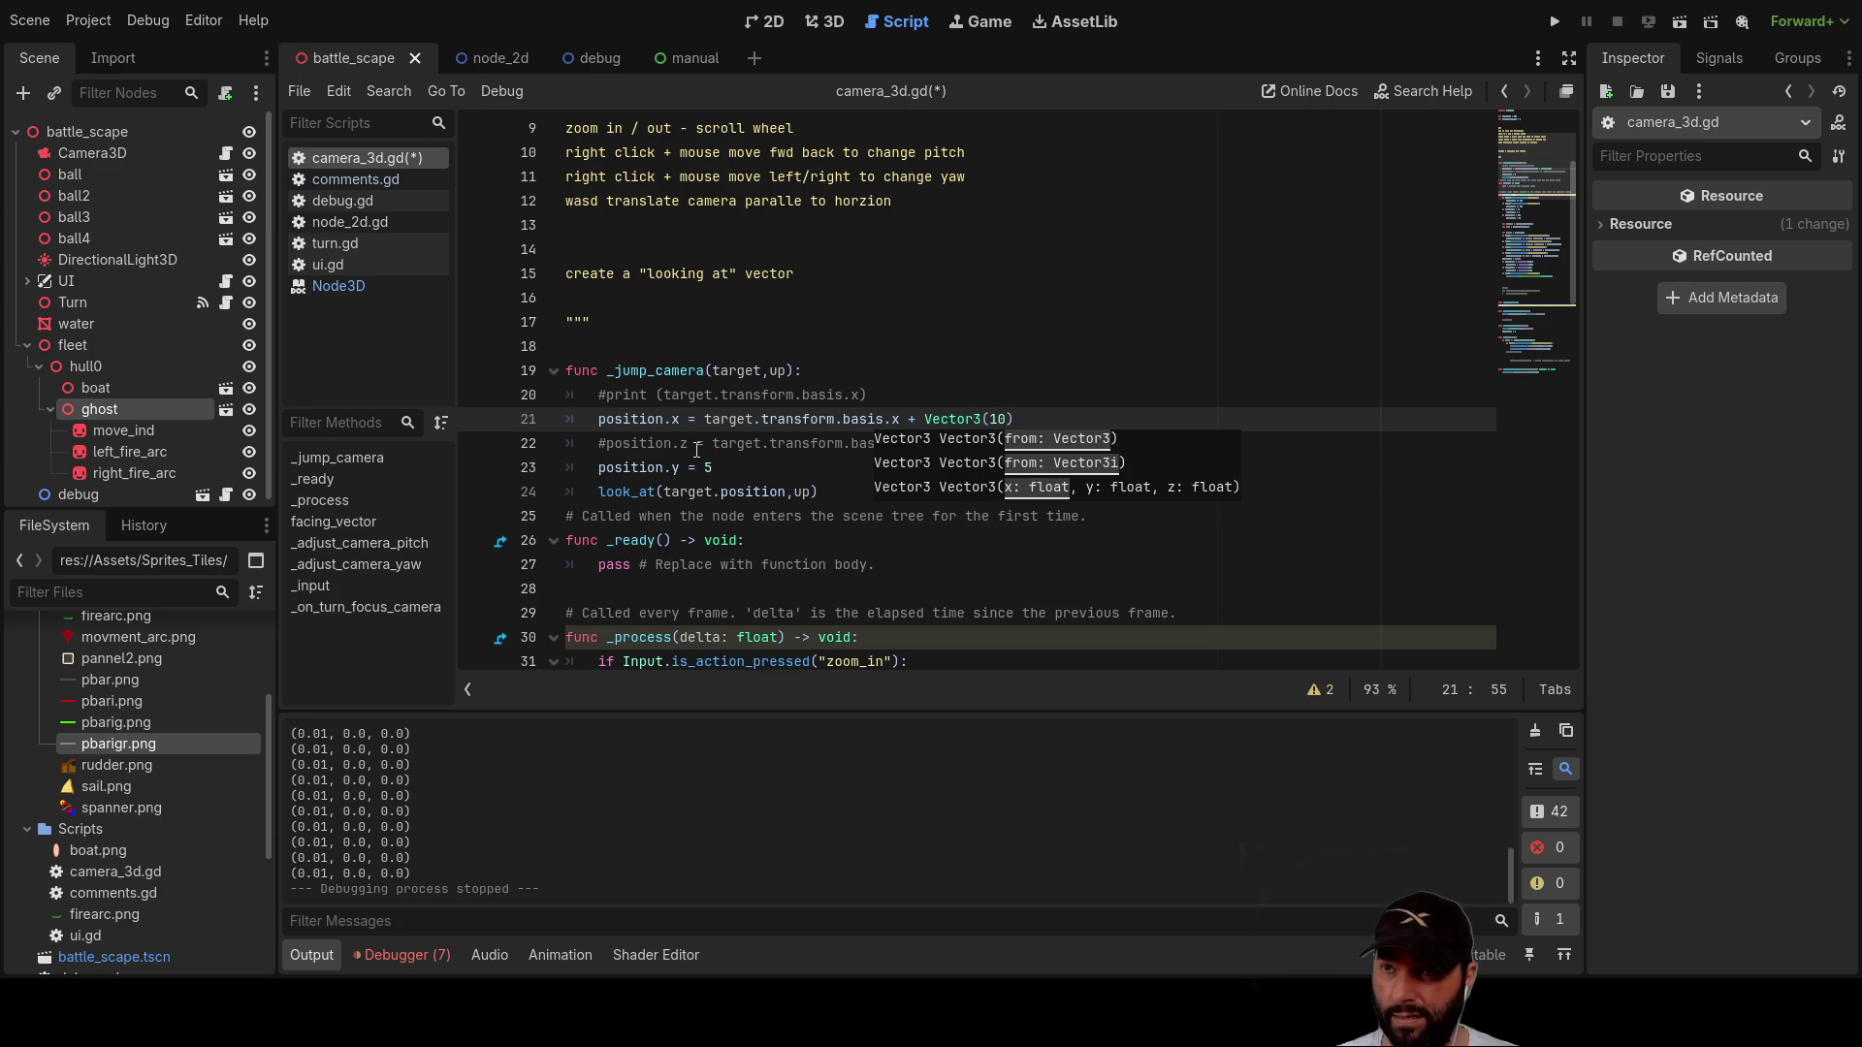
pyautogui.write(',0,')
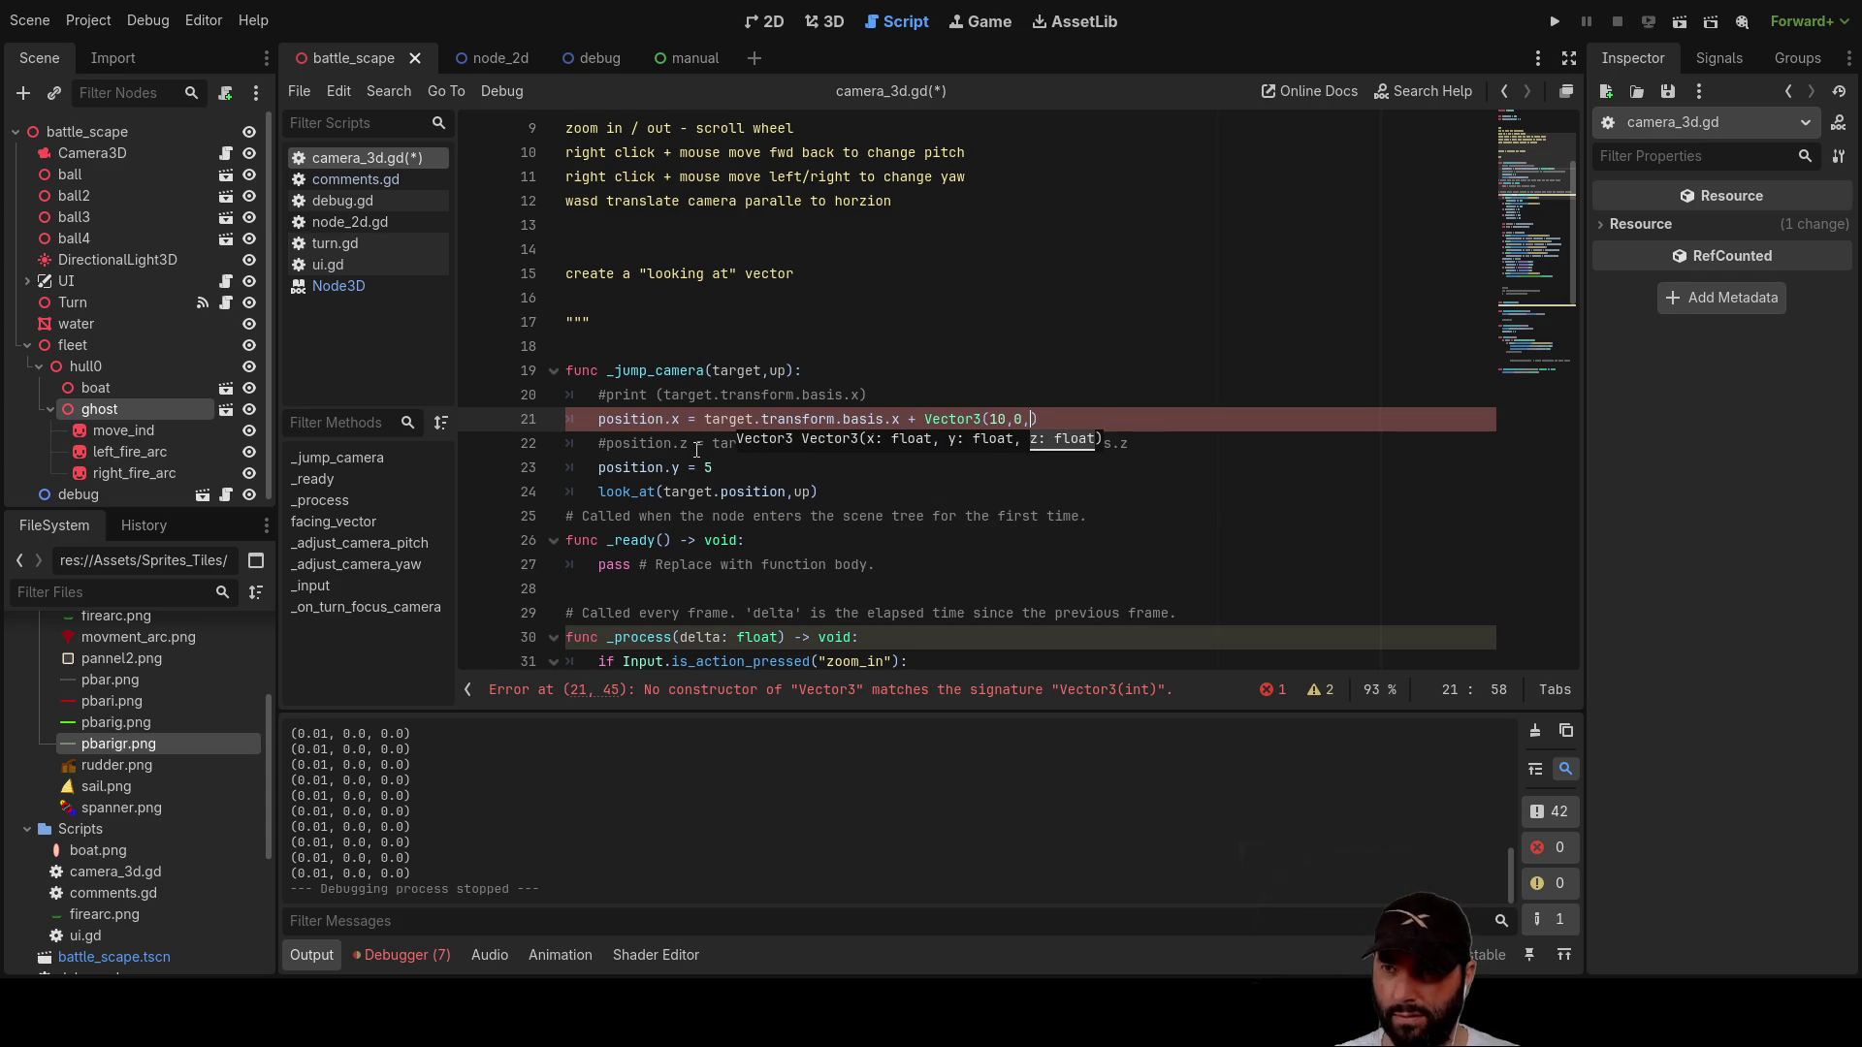
pyautogui.write('0')
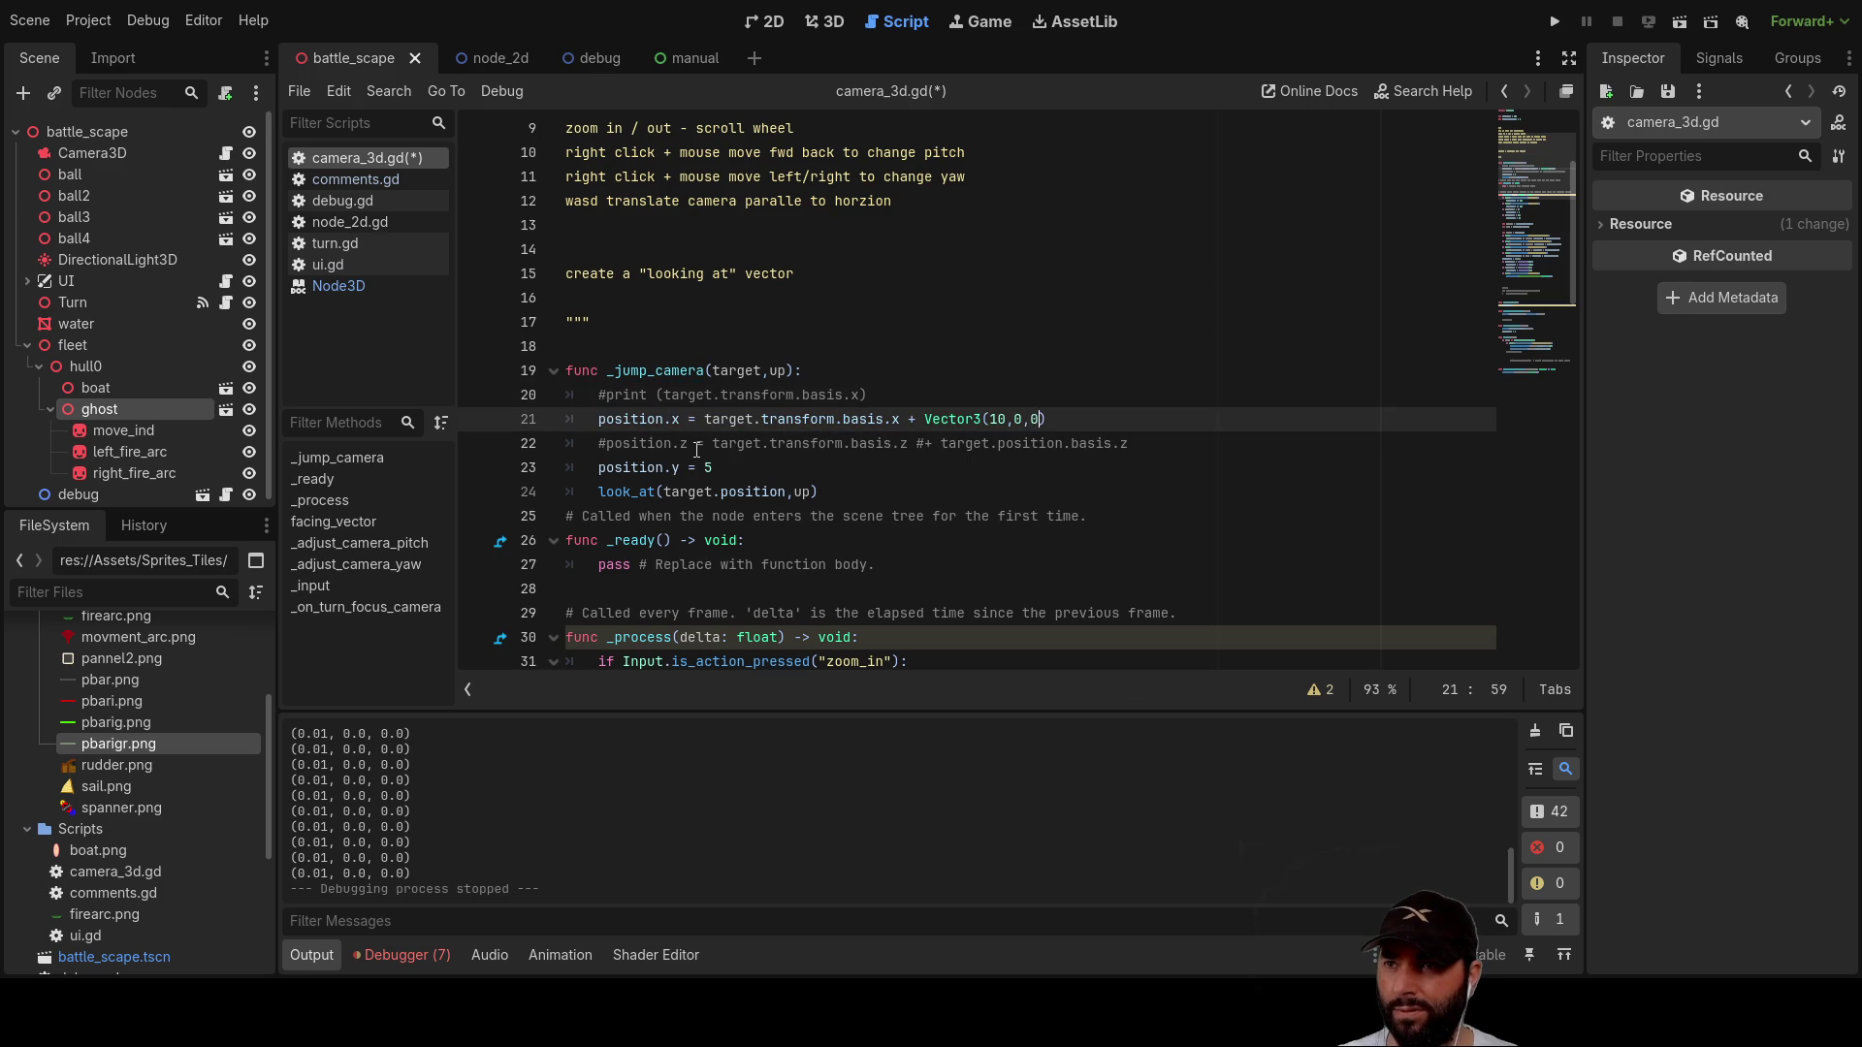
# Step: Uncomment the position.z line on line 22 and run the project
pyautogui.press('Left')
pyautogui.press('Left')
pyautogui.press('Left')
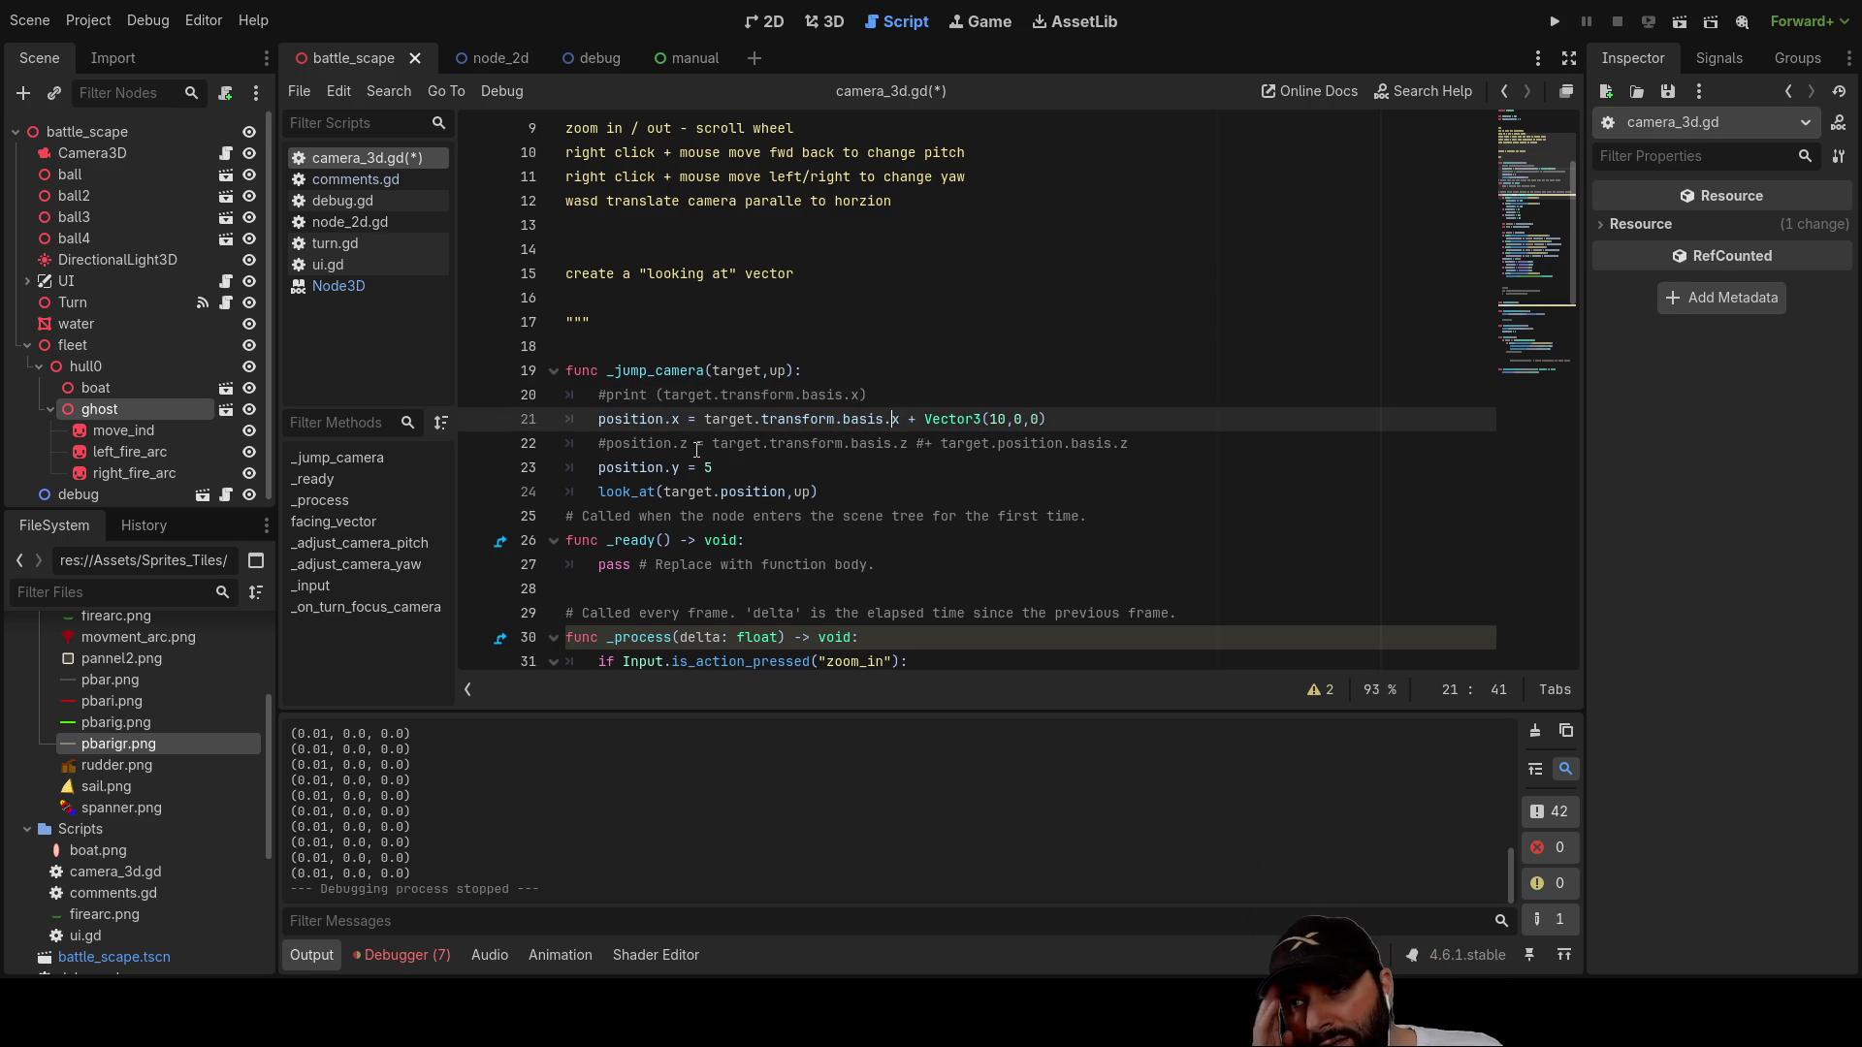
pyautogui.press('Left')
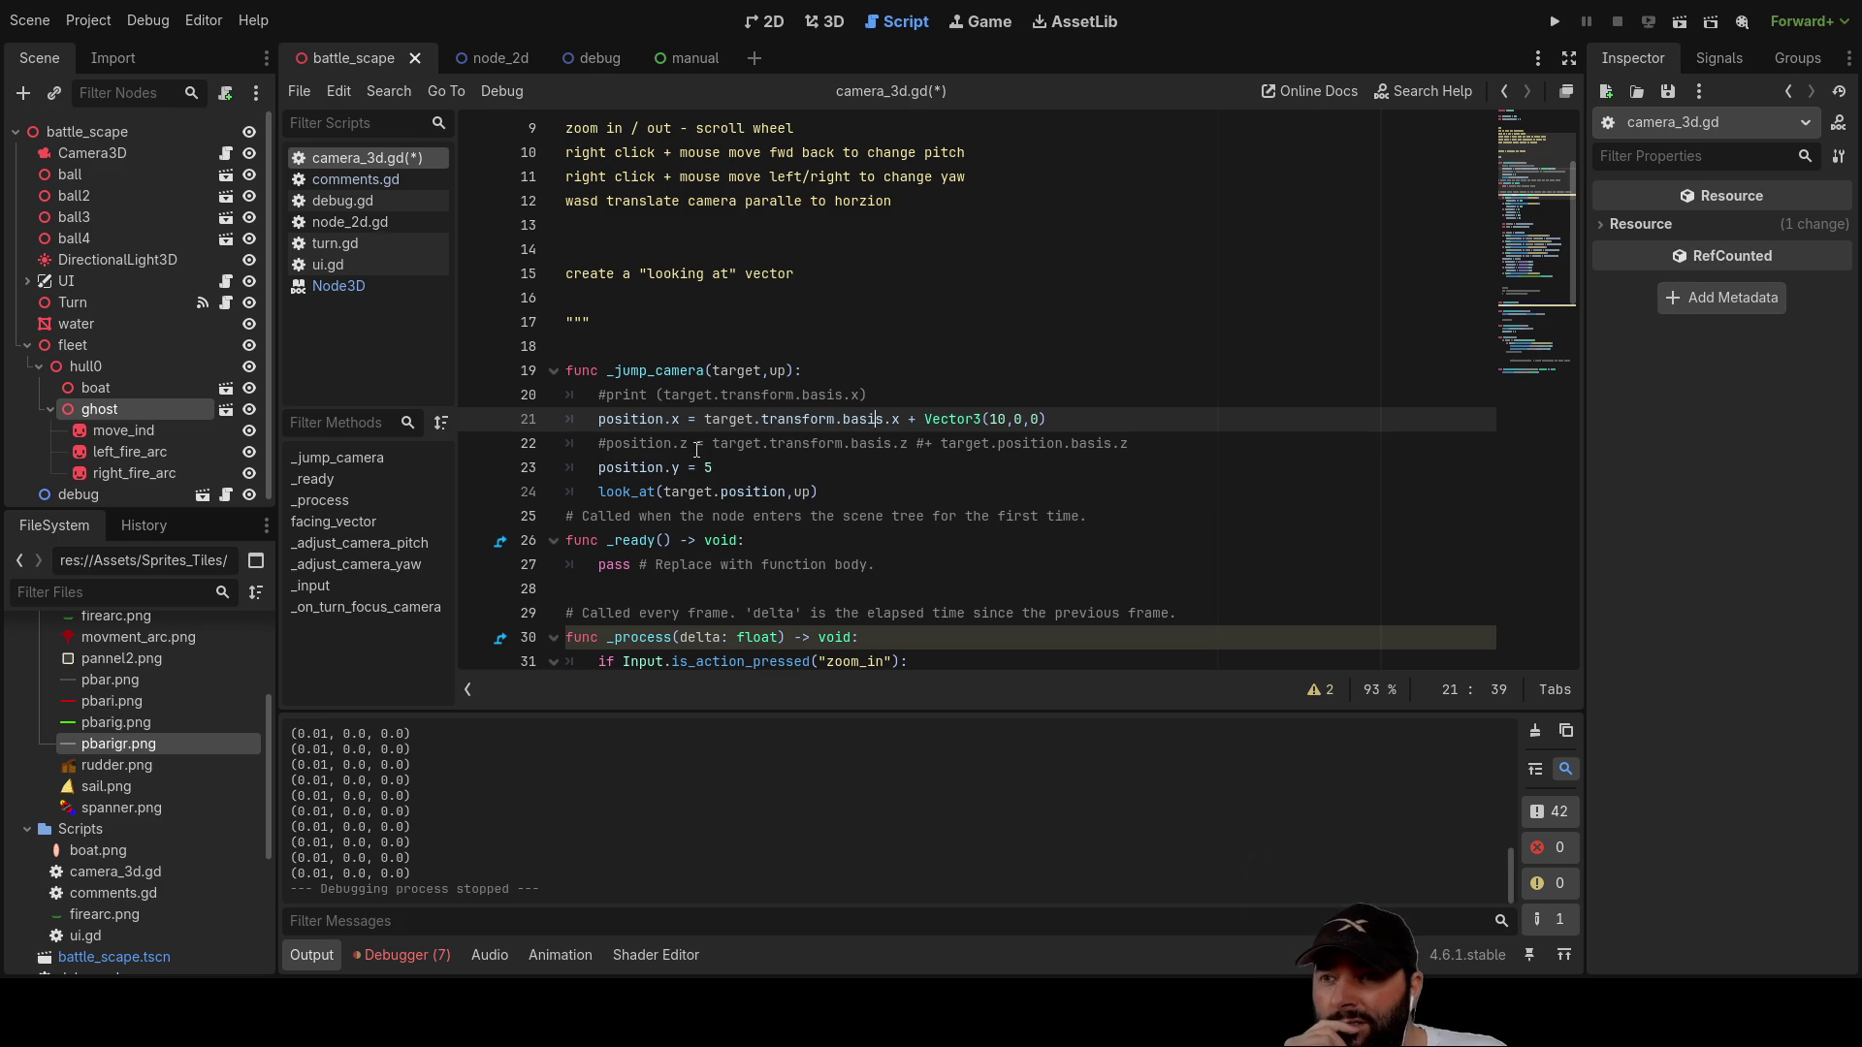
pyautogui.press('Down')
pyautogui.click(696, 446)
pyautogui.press('Left')
pyautogui.press('Left')
pyautogui.press('Left')
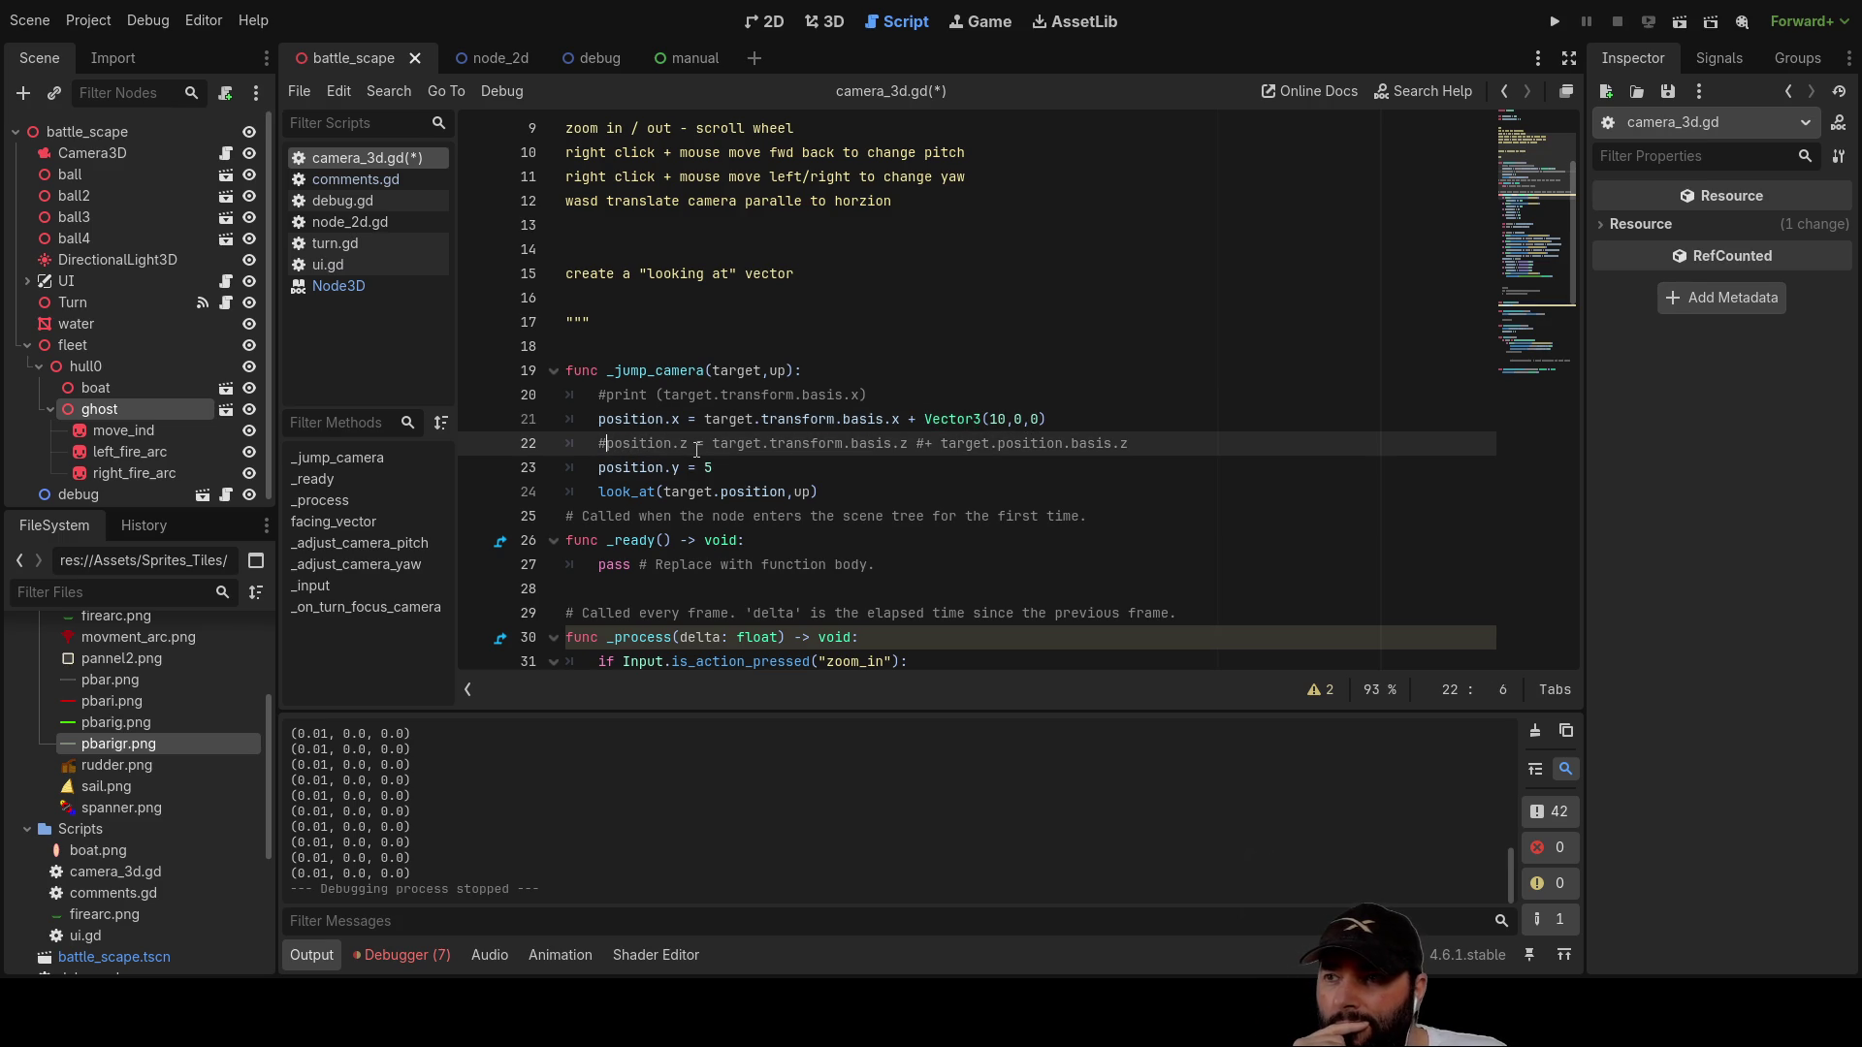
pyautogui.press('Delete')
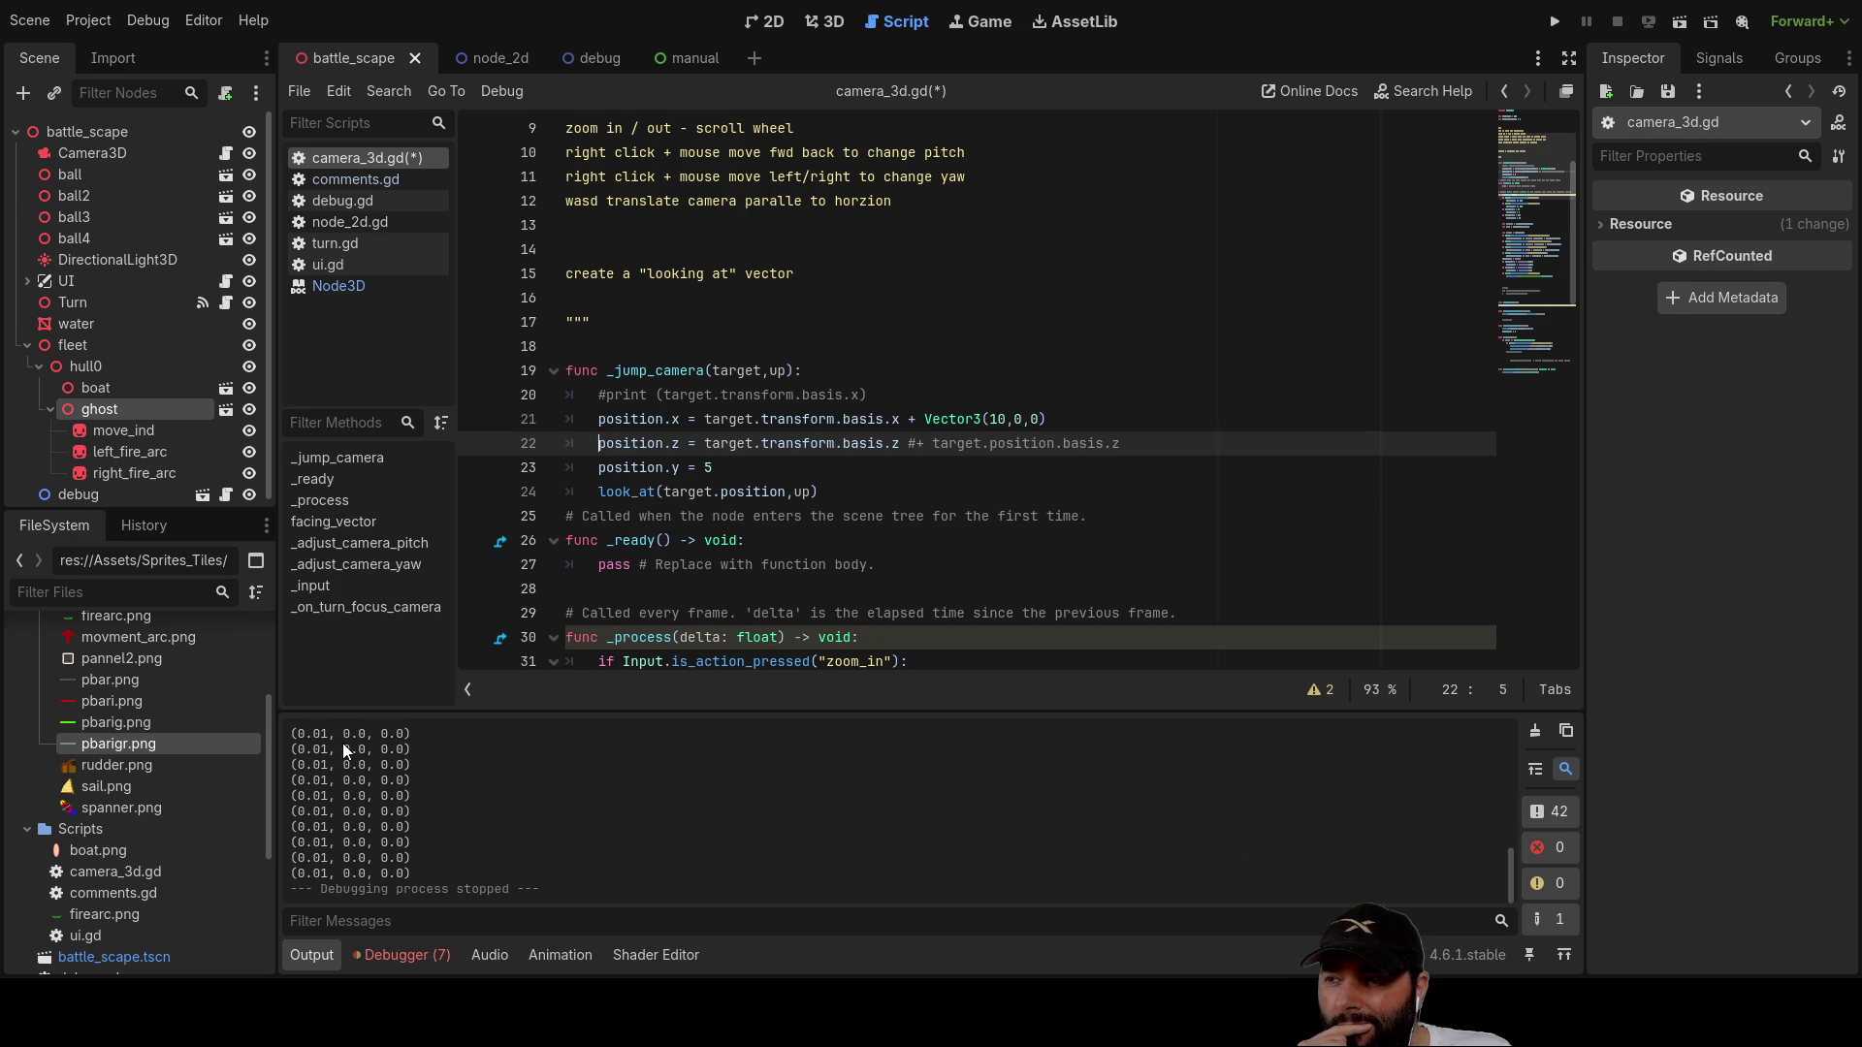
pyautogui.click(1555, 21)
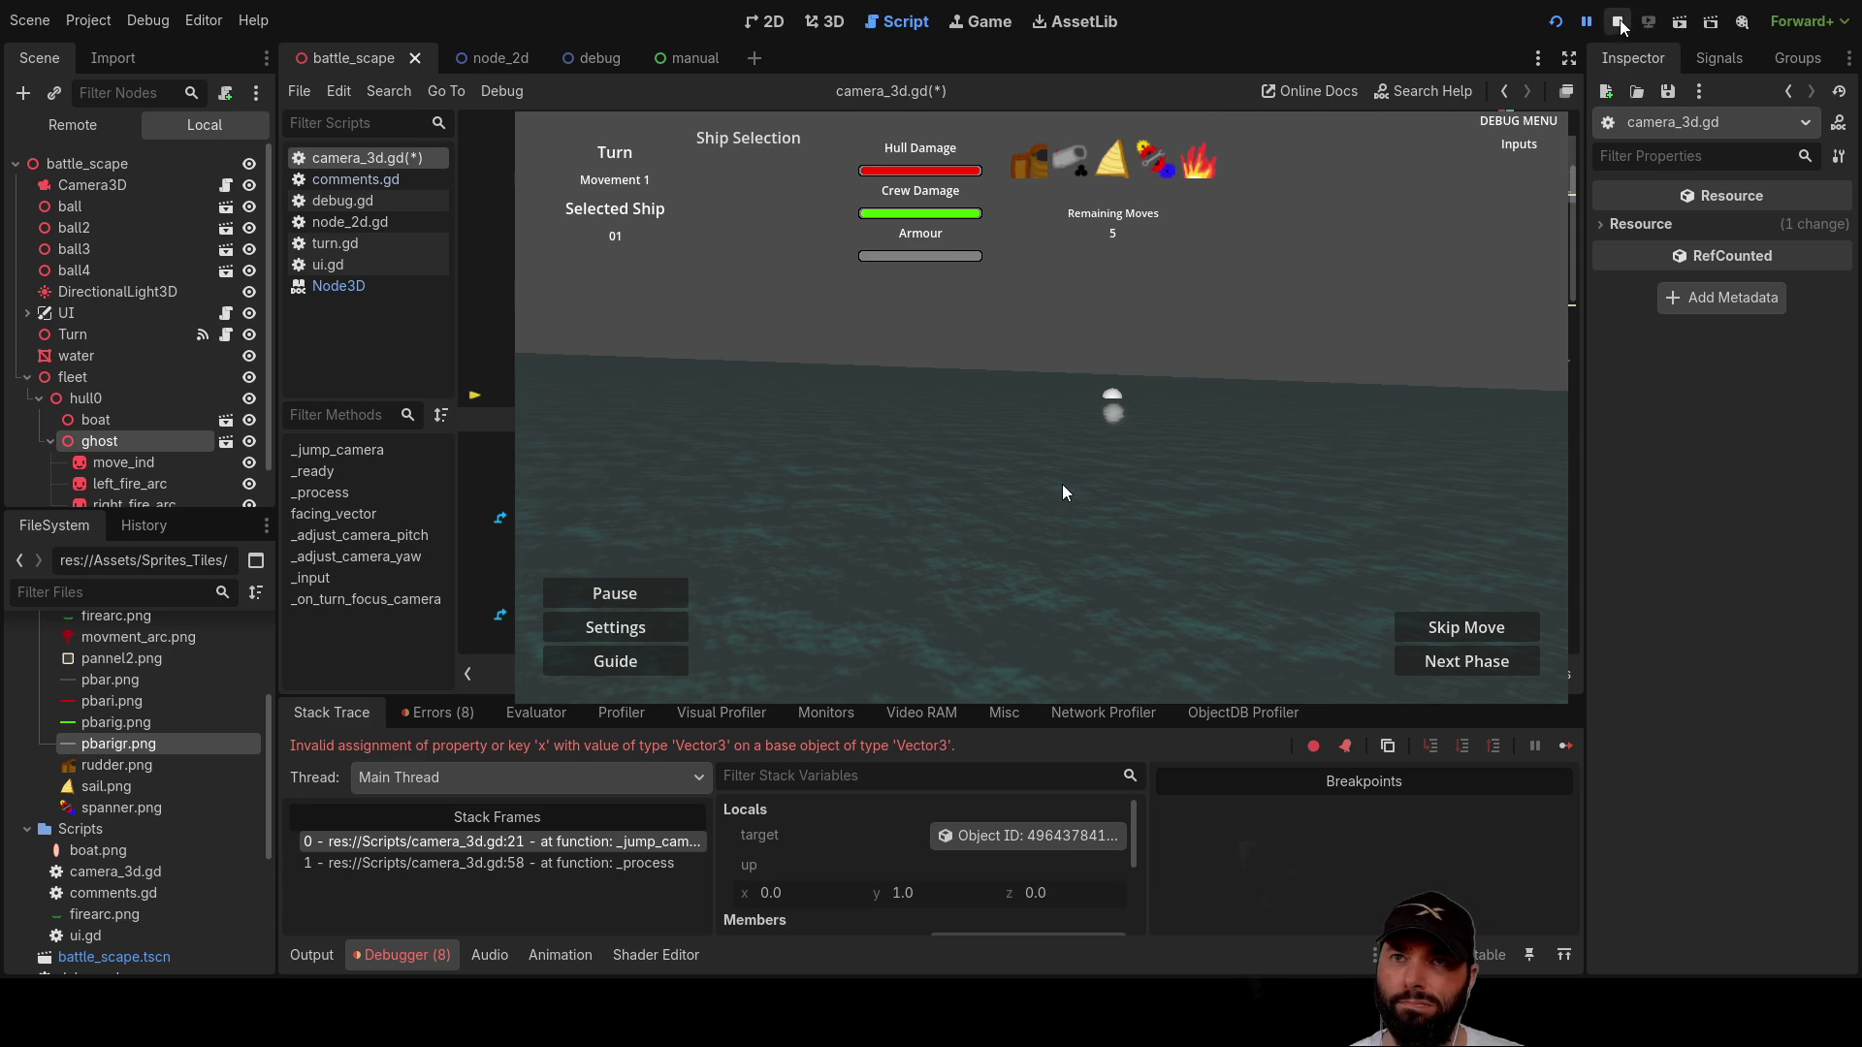
# Step: Relaunch the game after the Vector3 assignment error on line 21
pyautogui.click(1557, 26)
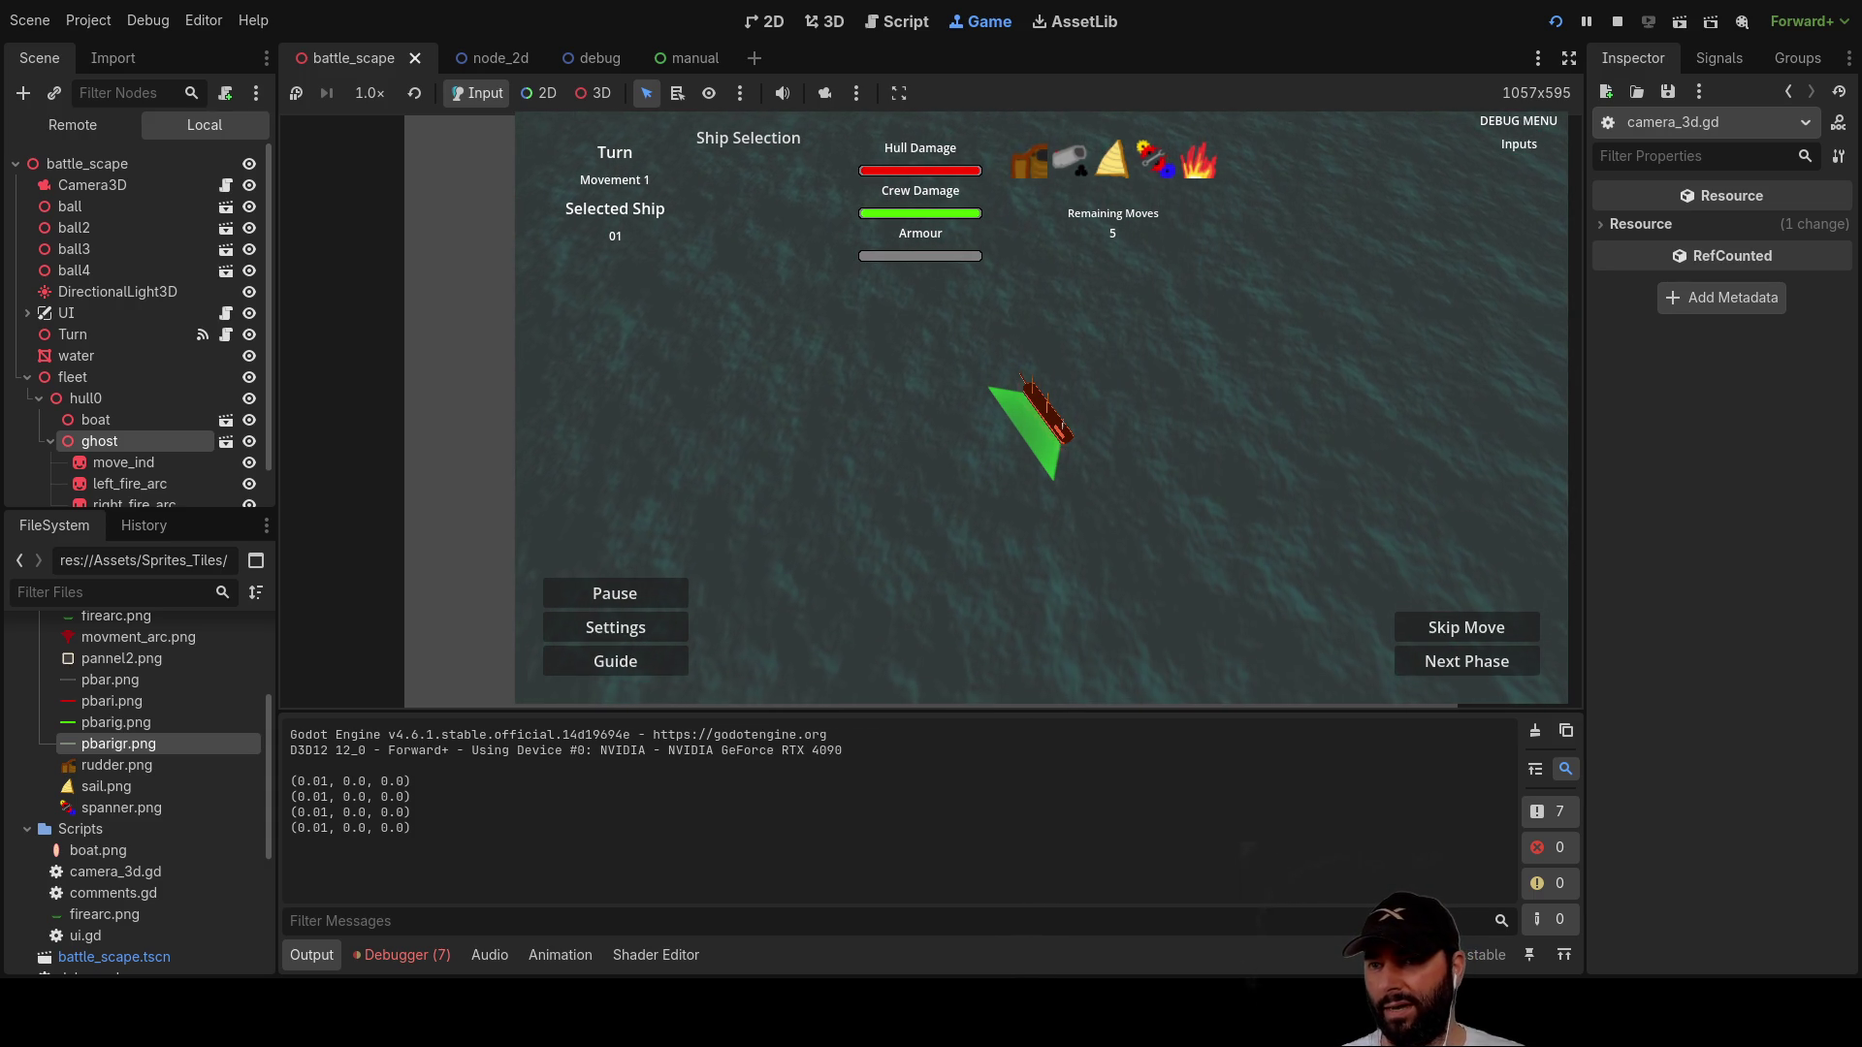
# Step: Make the ship move once in the game, then stop the run after '-1 move' is logged
pyautogui.click(1026, 579)
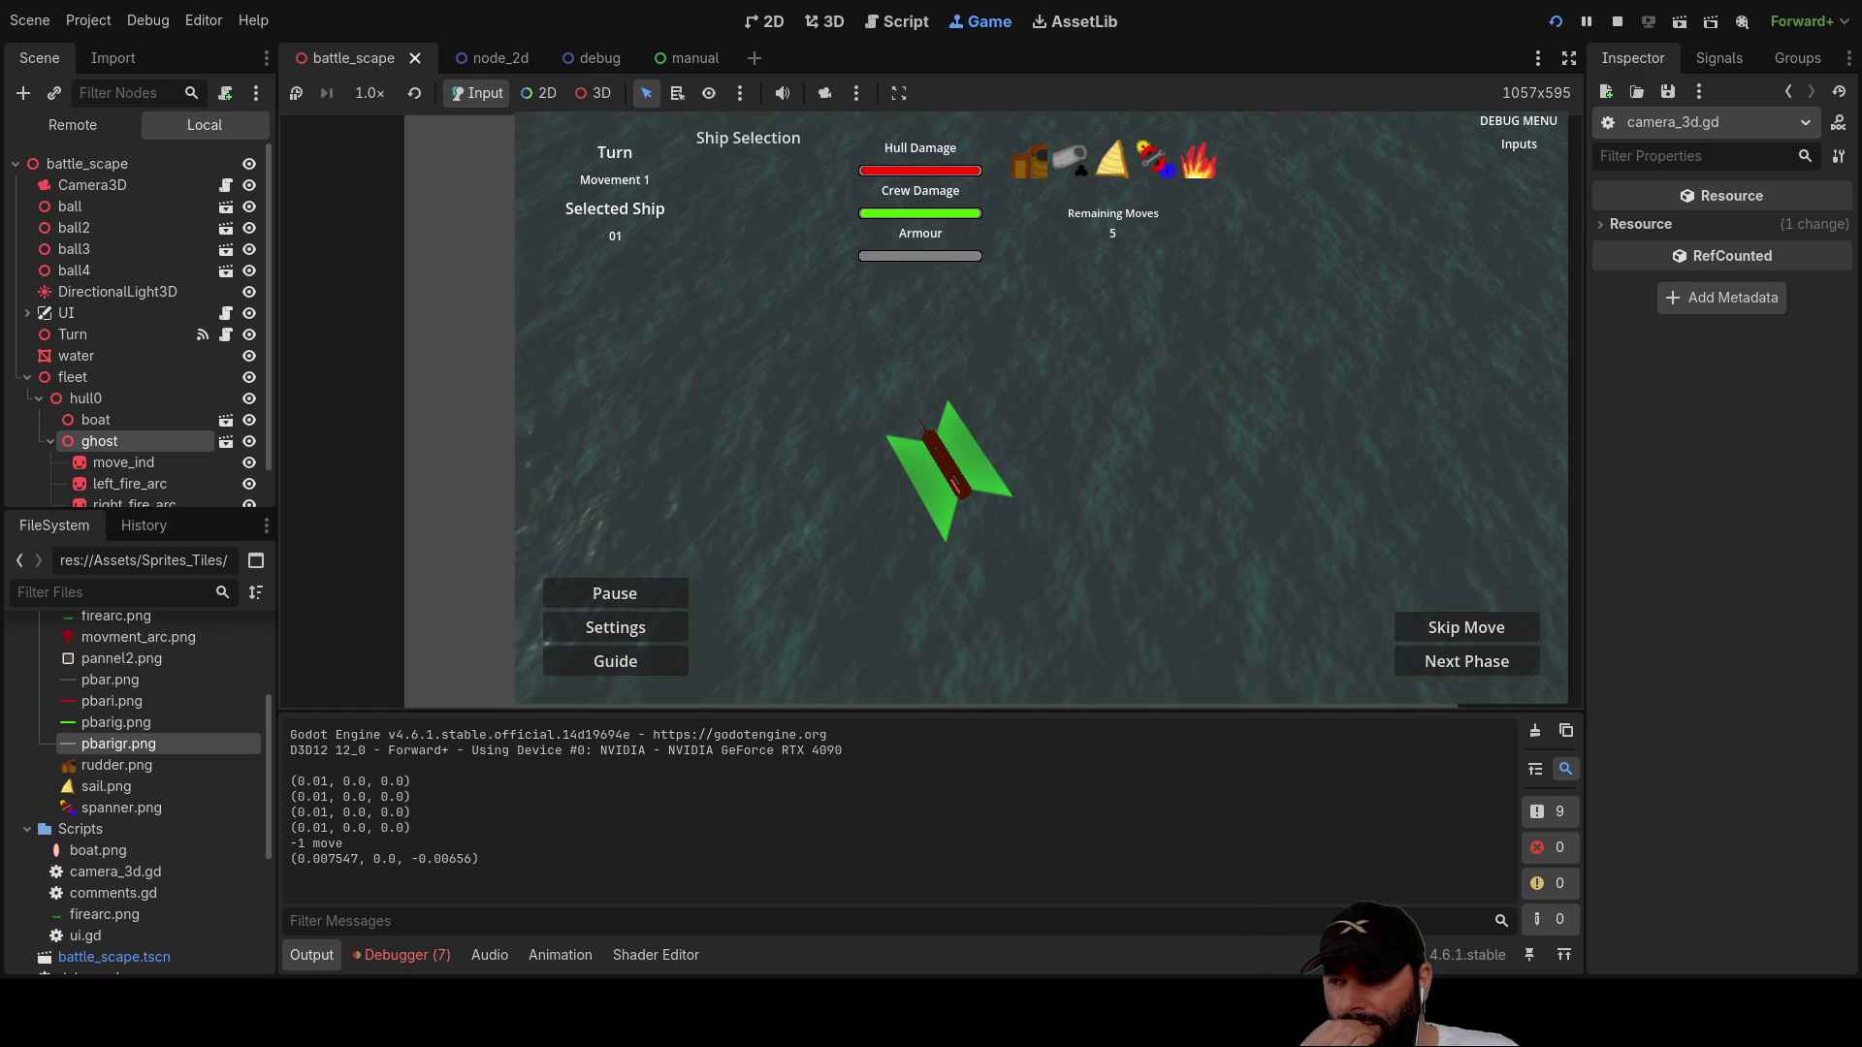
pyautogui.click(1617, 20)
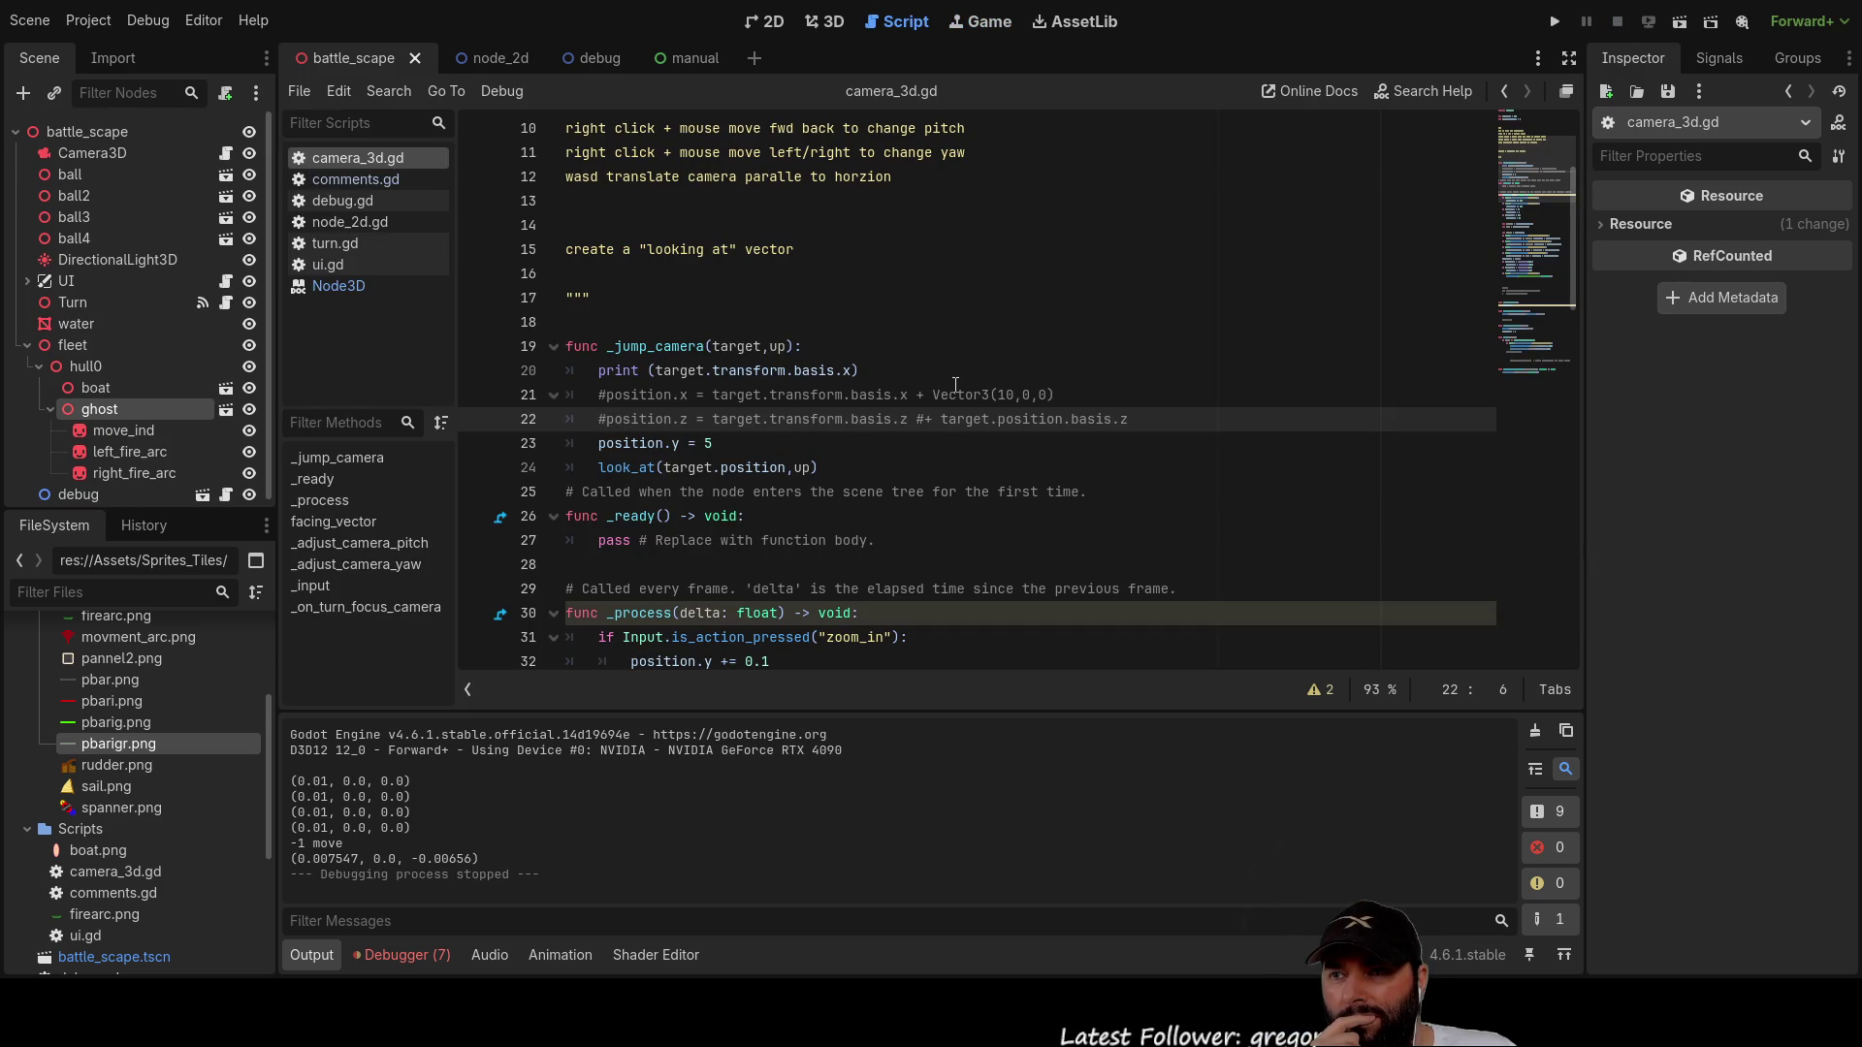
# Step: Comment out the Vector3 offset and uncomment the position.x and position.z basis lines
pyautogui.click(1009, 381)
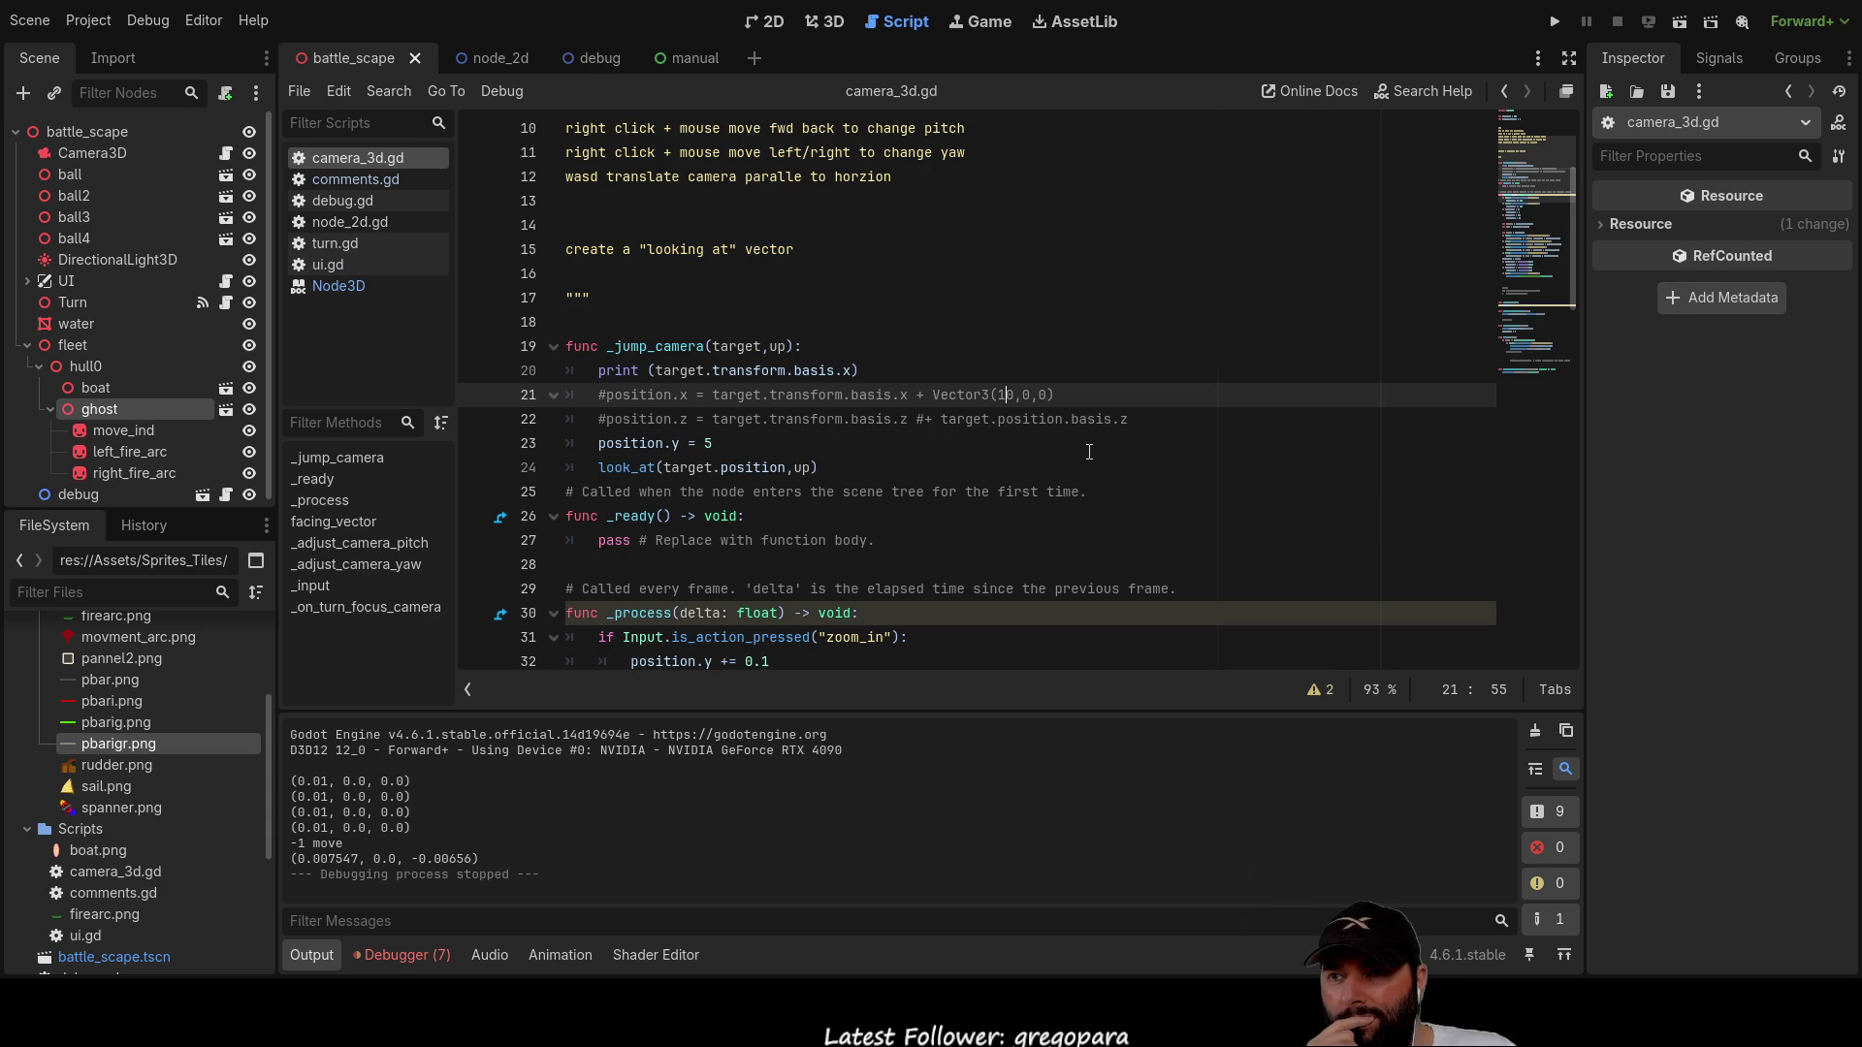
pyautogui.press('Left')
pyautogui.press('Left')
pyautogui.press('Left')
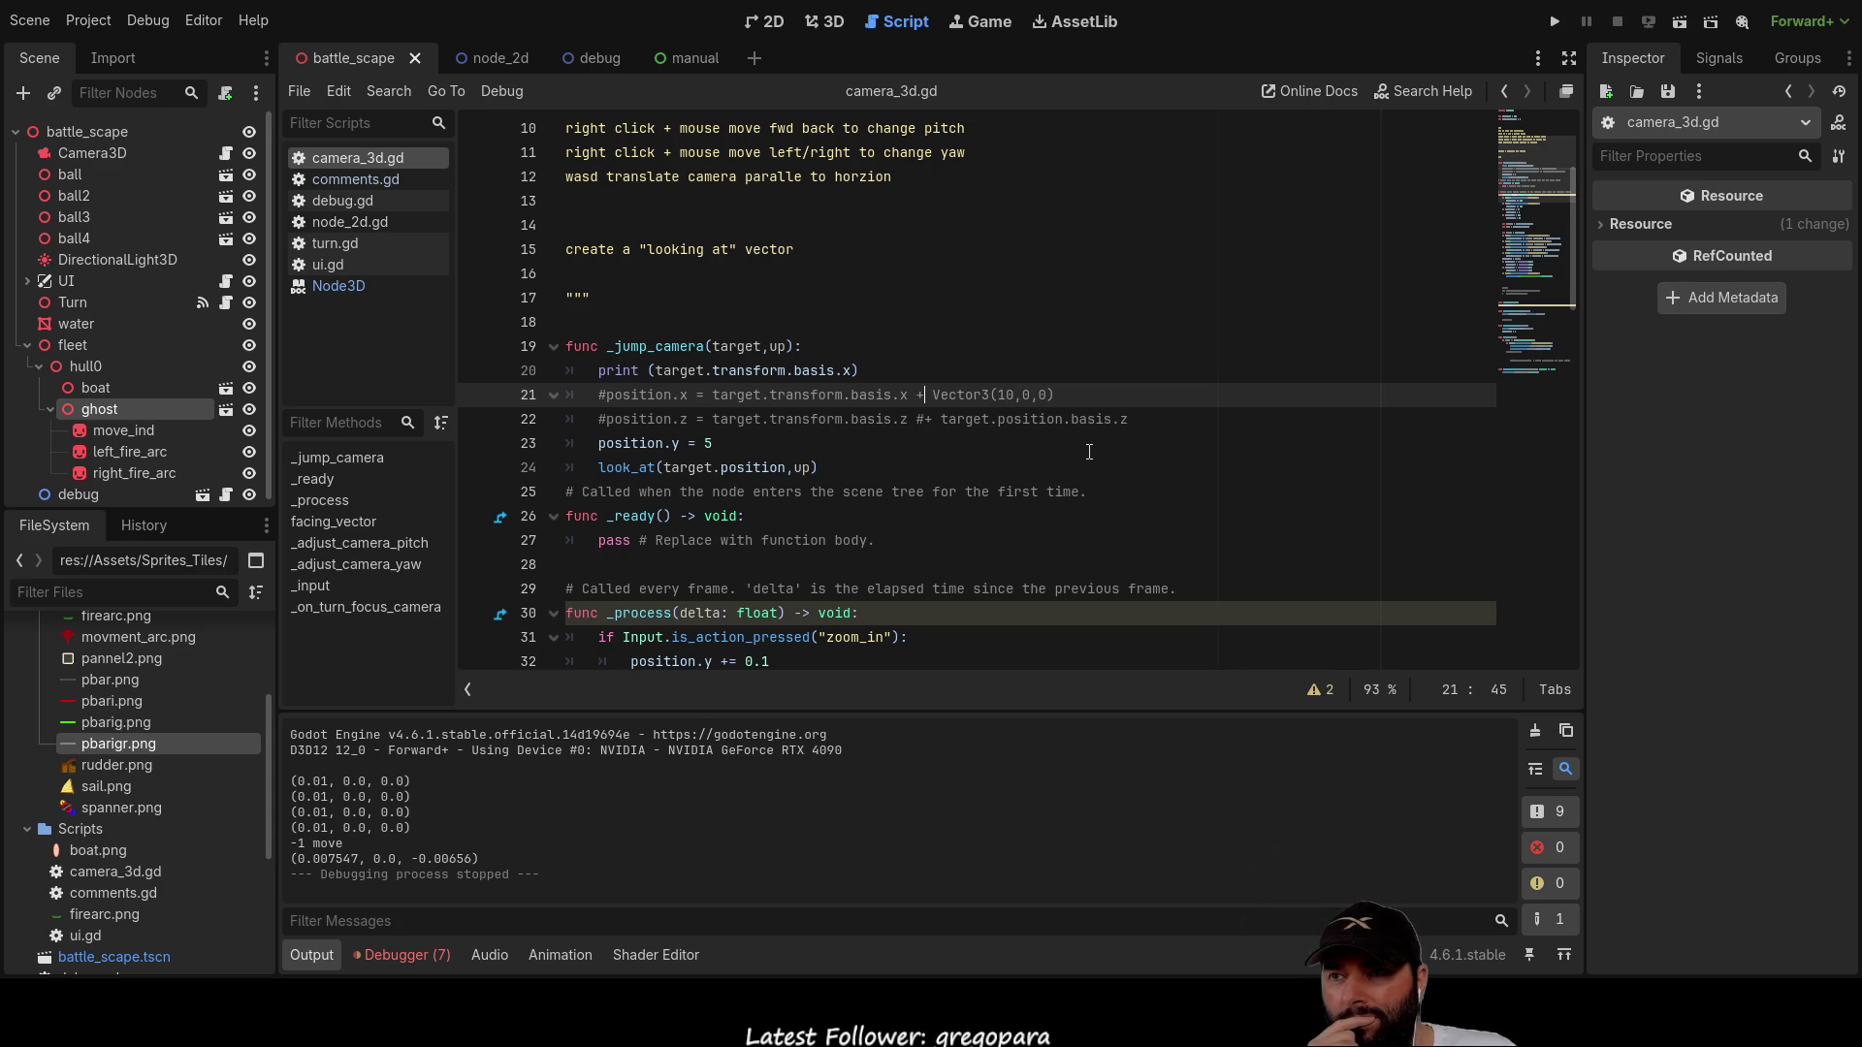
pyautogui.write('#')
pyautogui.press('Left')
pyautogui.press('Left')
pyautogui.press('Left')
pyautogui.press('Home')
pyautogui.write('#')
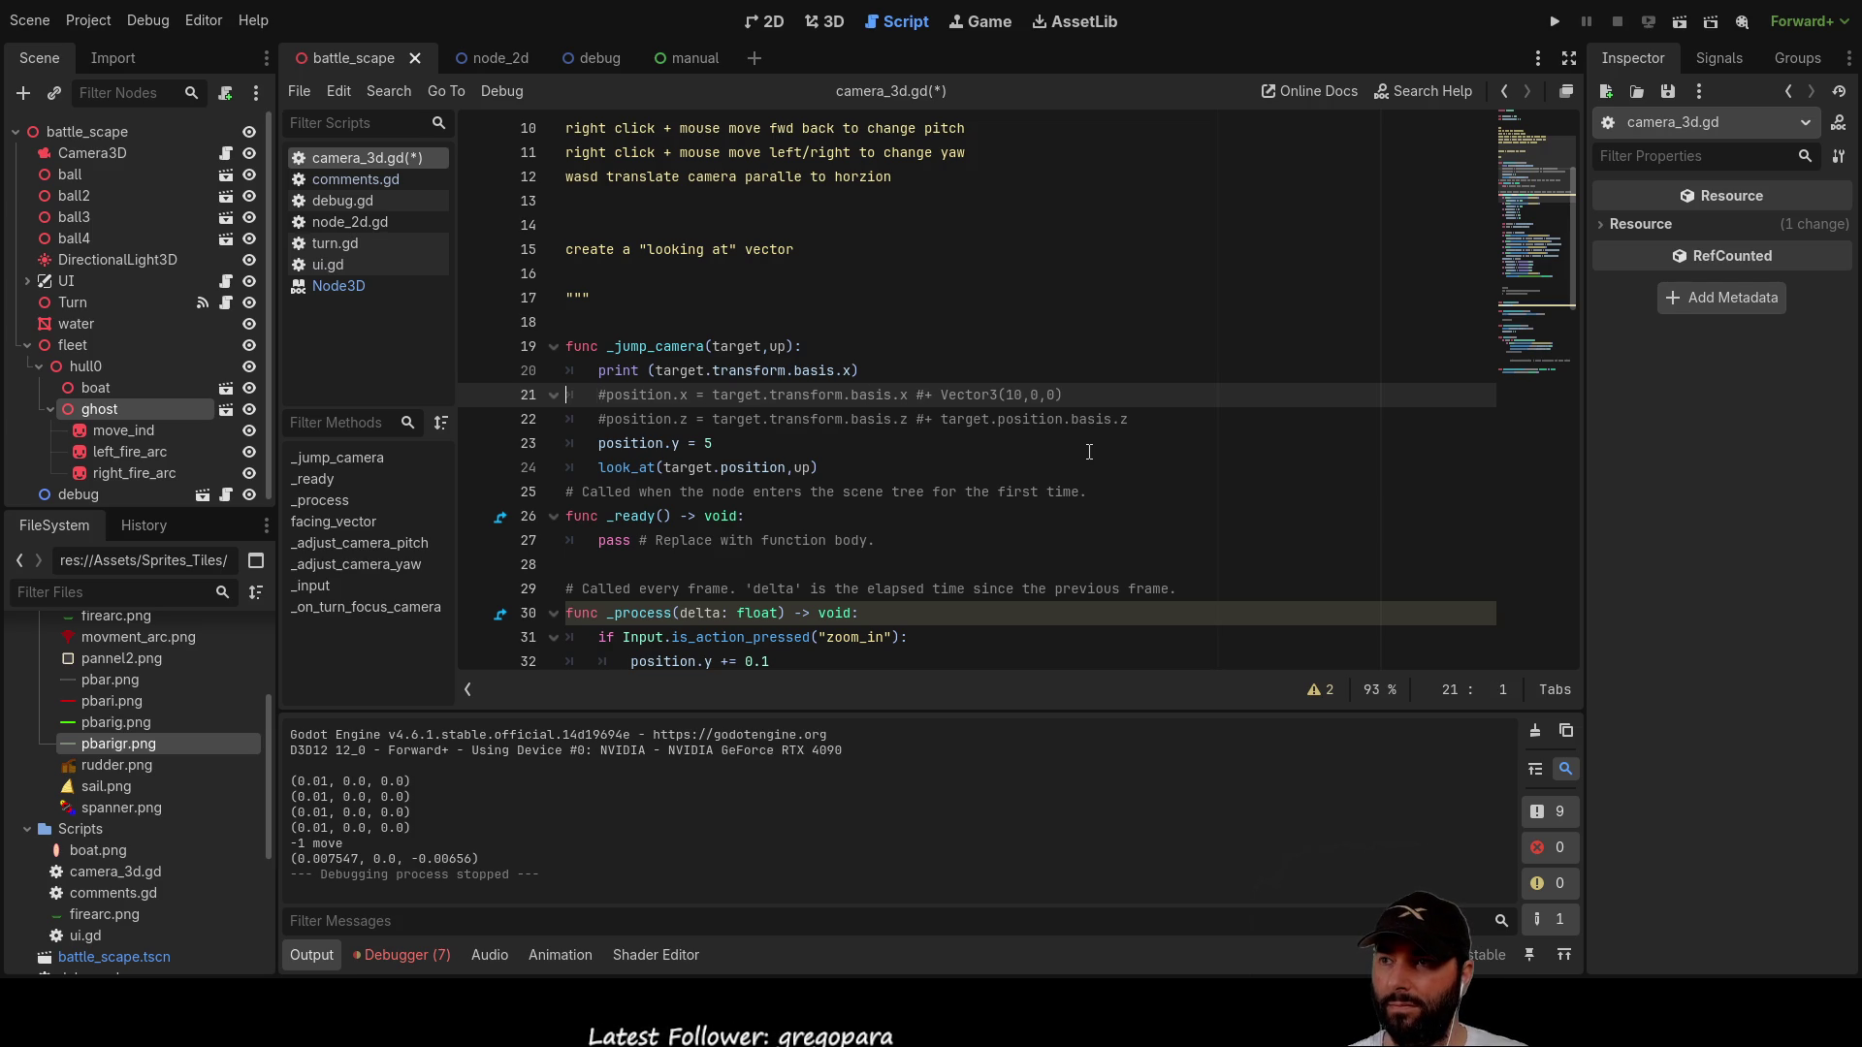
pyautogui.press('BackSpace')
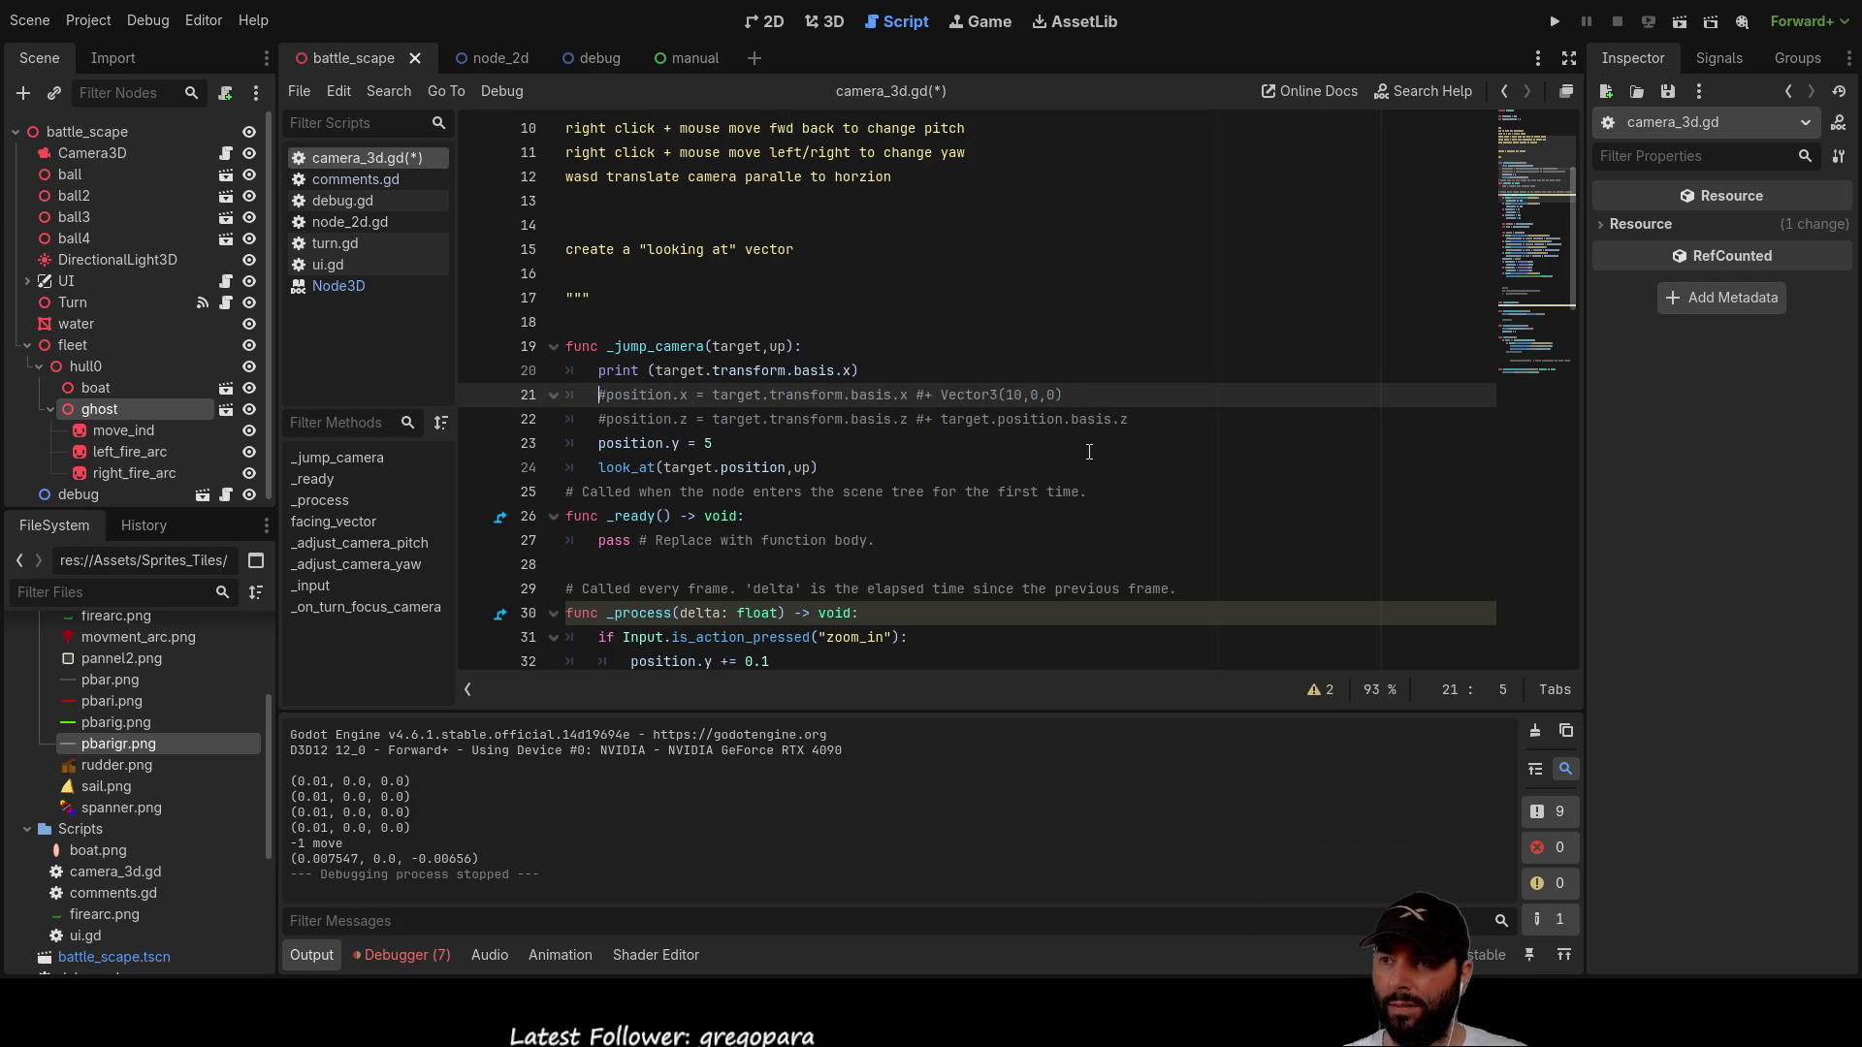
pyautogui.press('Delete')
pyautogui.press('Down')
pyautogui.press('Delete')
pyautogui.press('Up')
# Step: Comment out the print line with # and run the game with F5
pyautogui.hotkey('ctrl', 'Right')
pyautogui.hotkey('ctrl', 'Right')
pyautogui.hotkey('ctrl', 'Right')
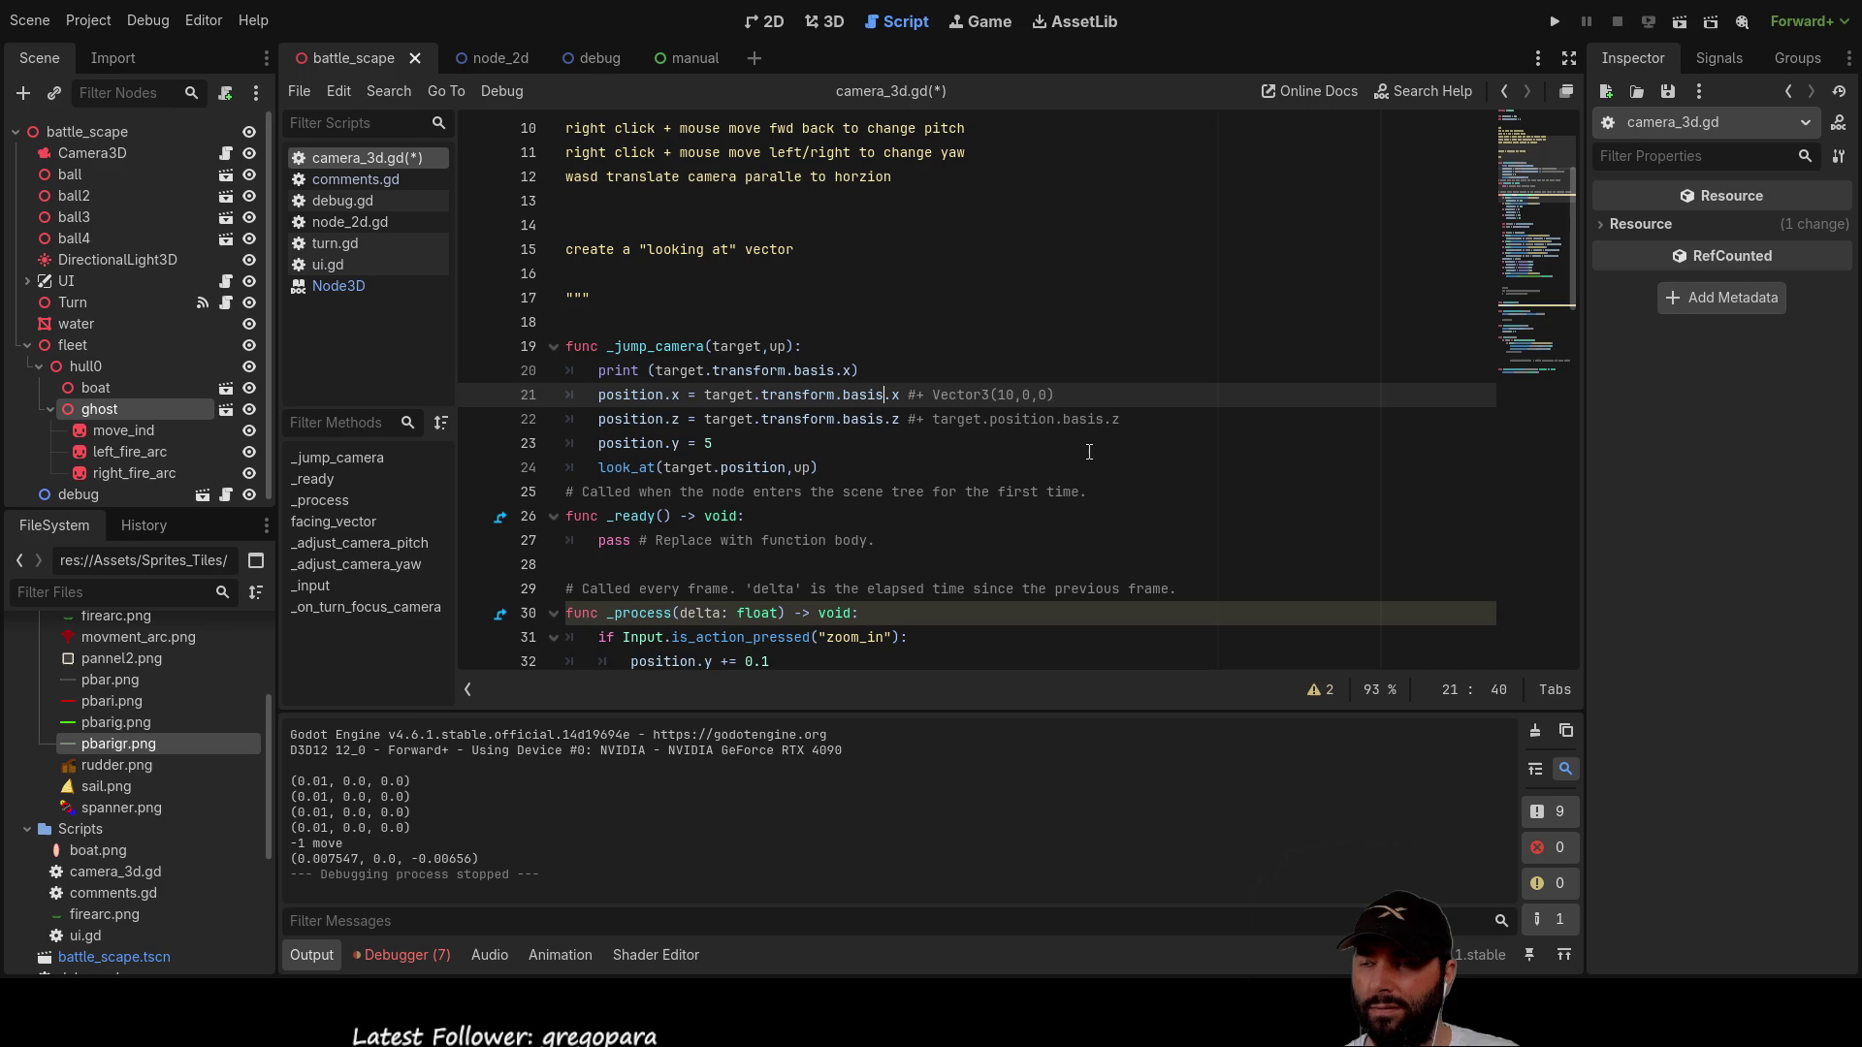
pyautogui.press('Home')
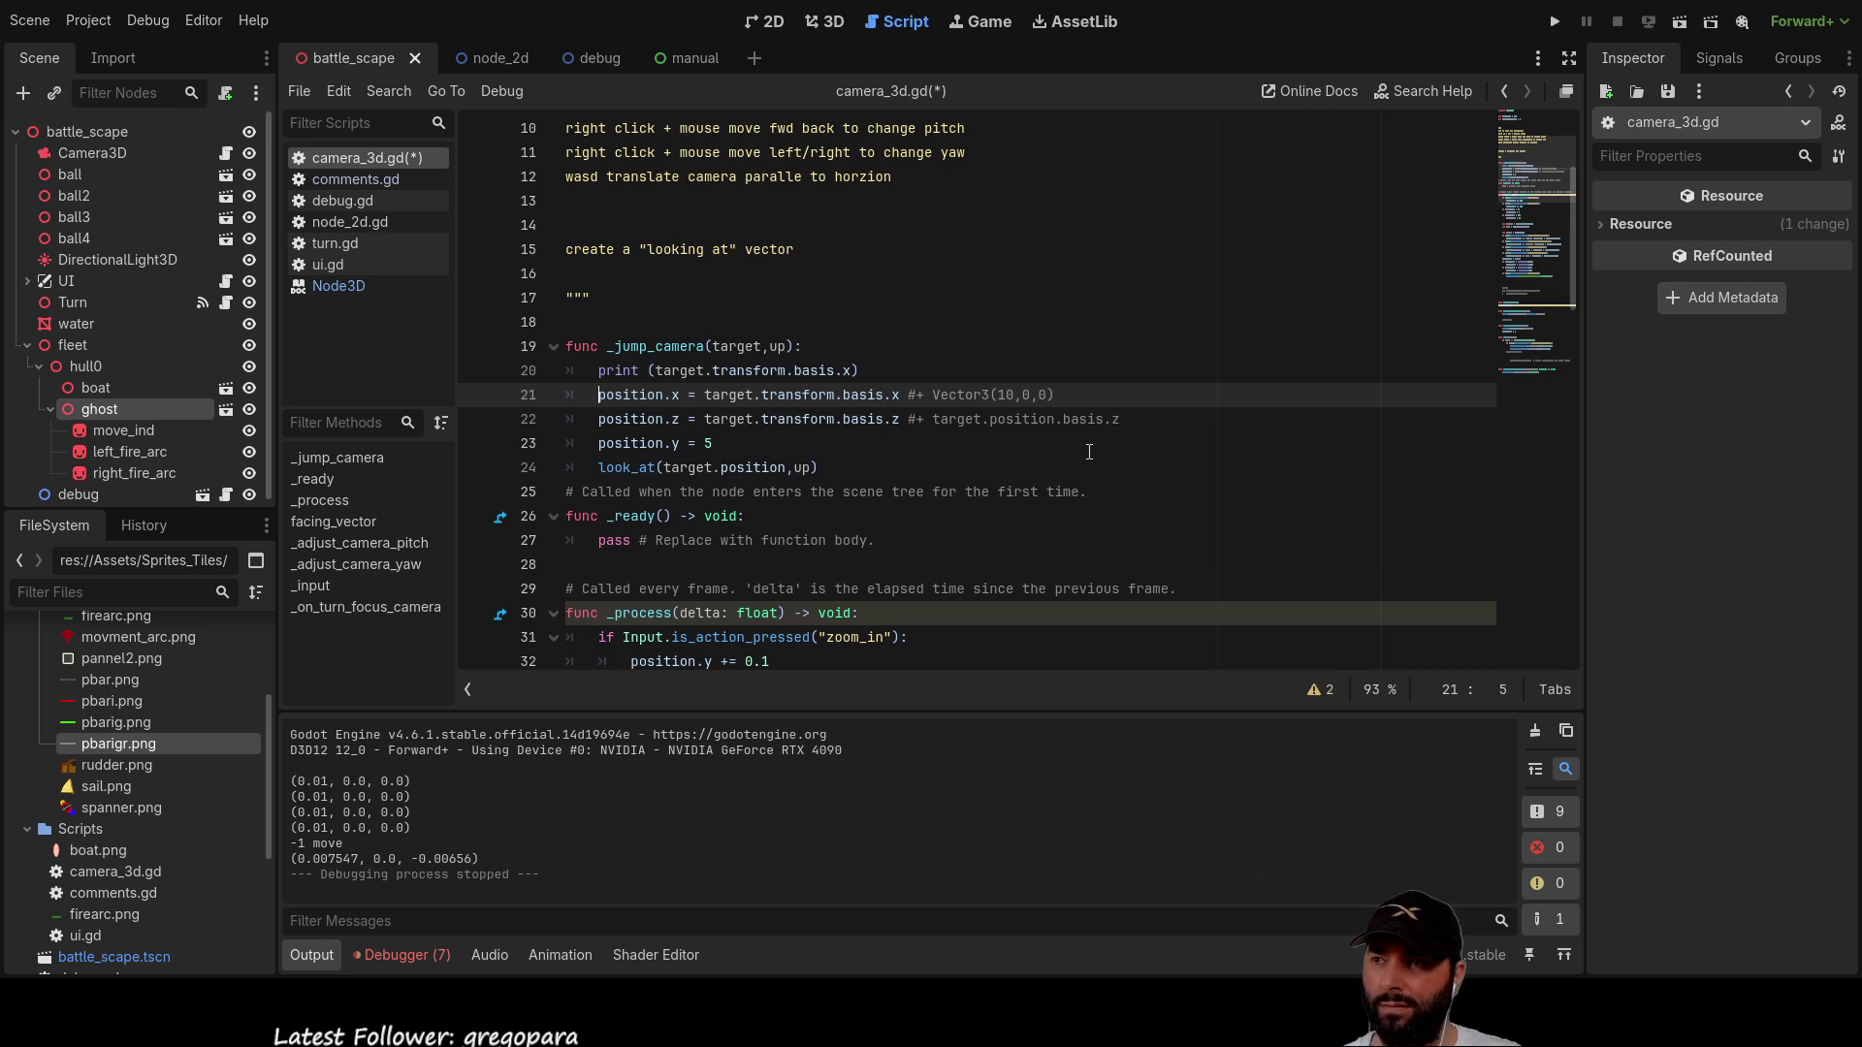
pyautogui.press('Up')
pyautogui.write('#')
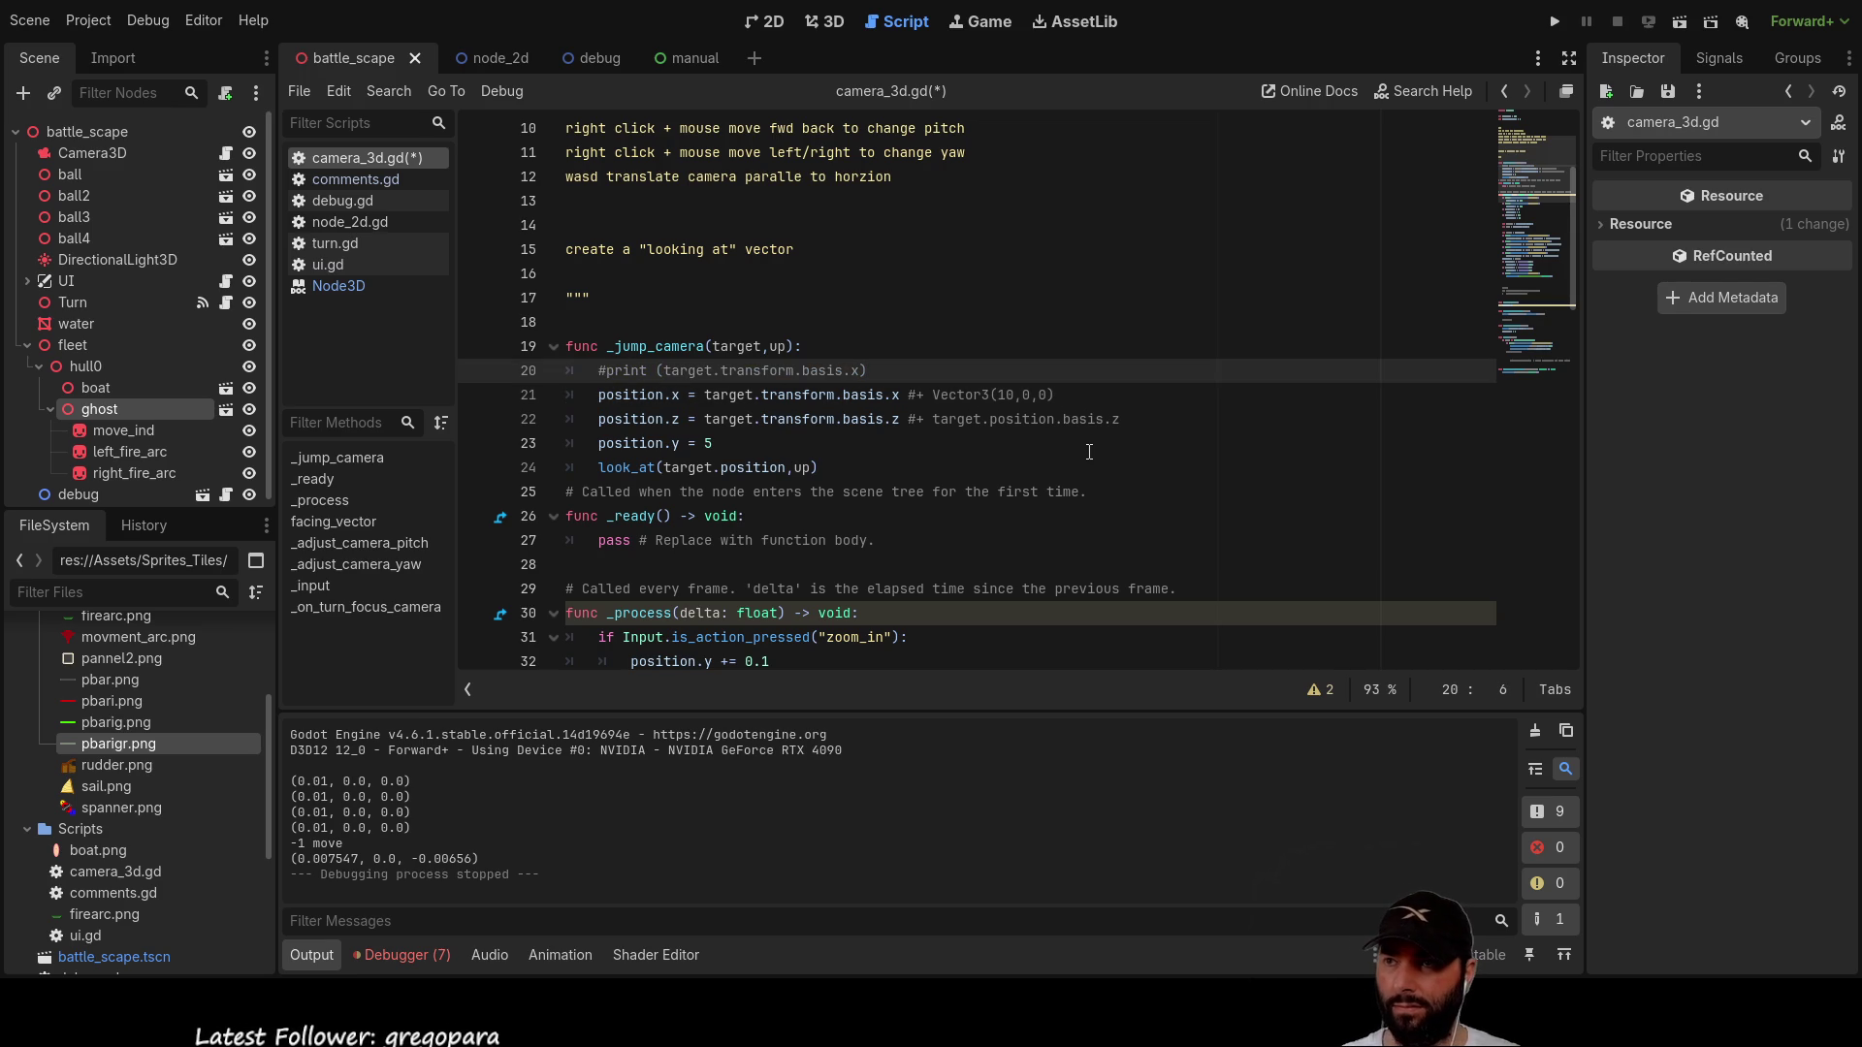
pyautogui.press('F5')
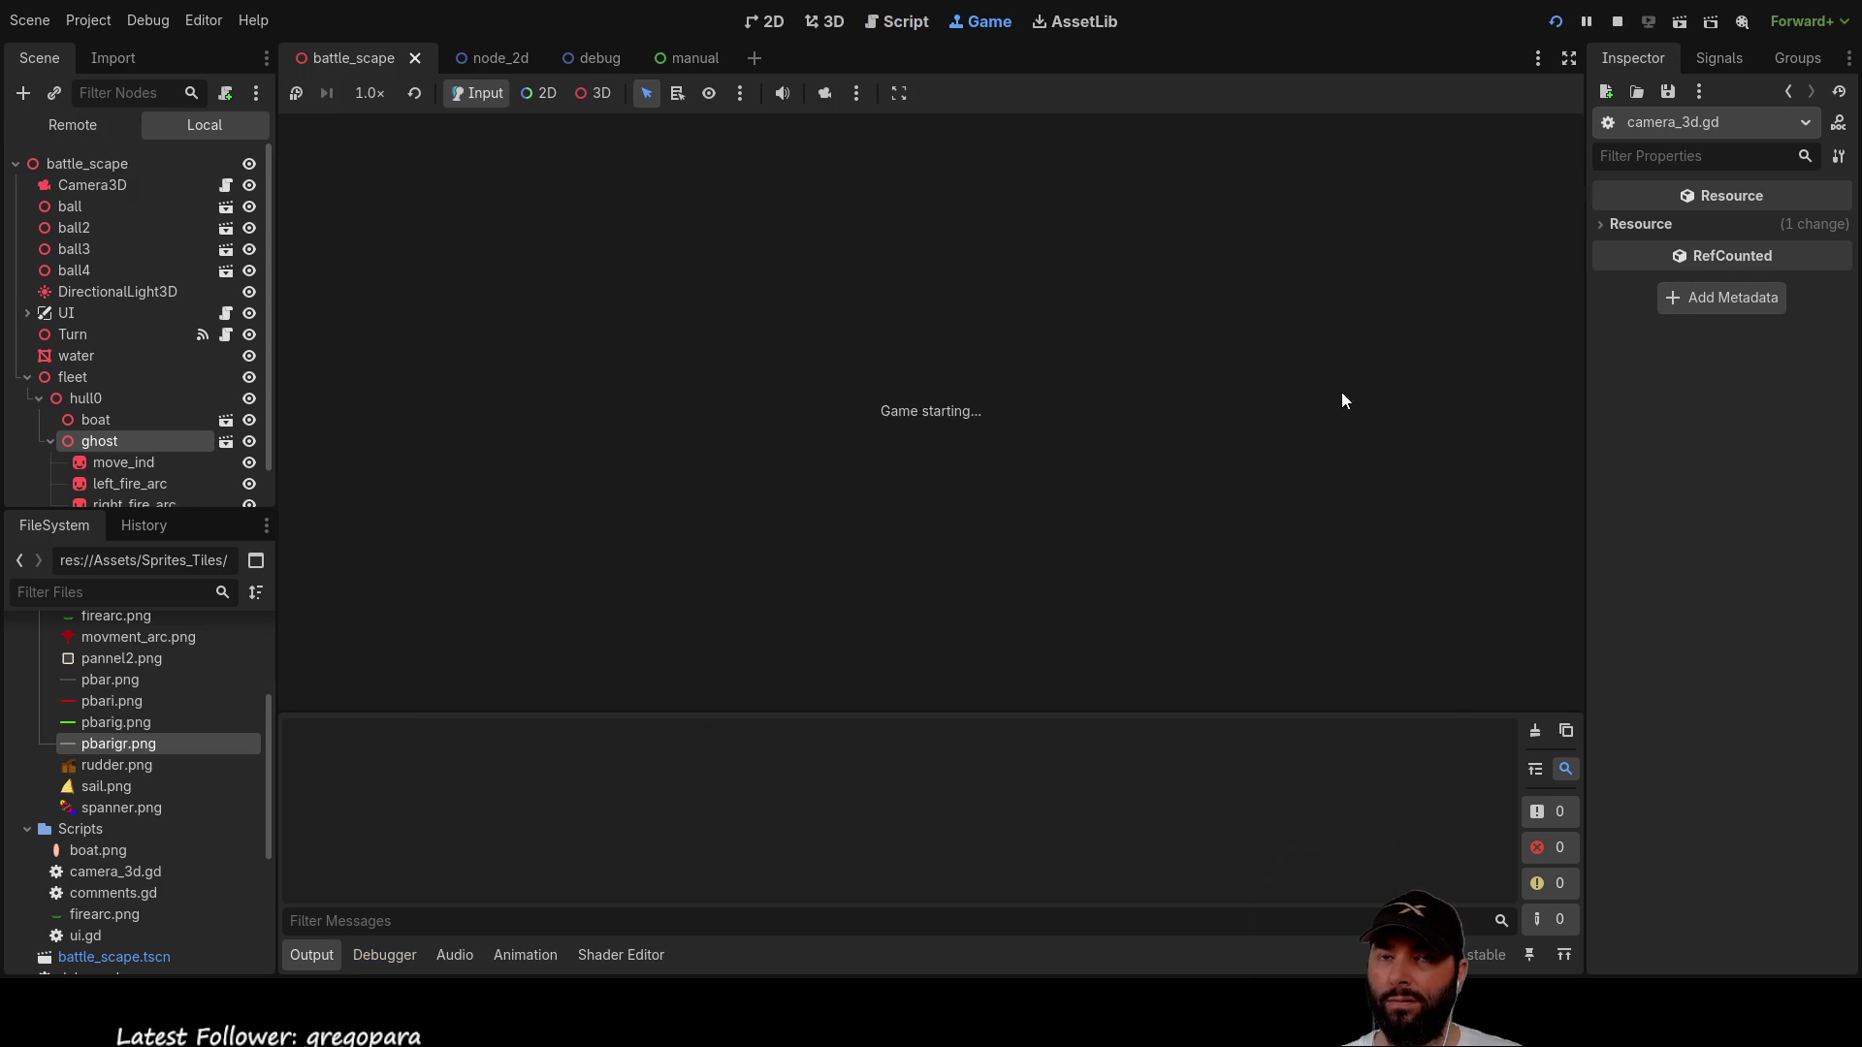
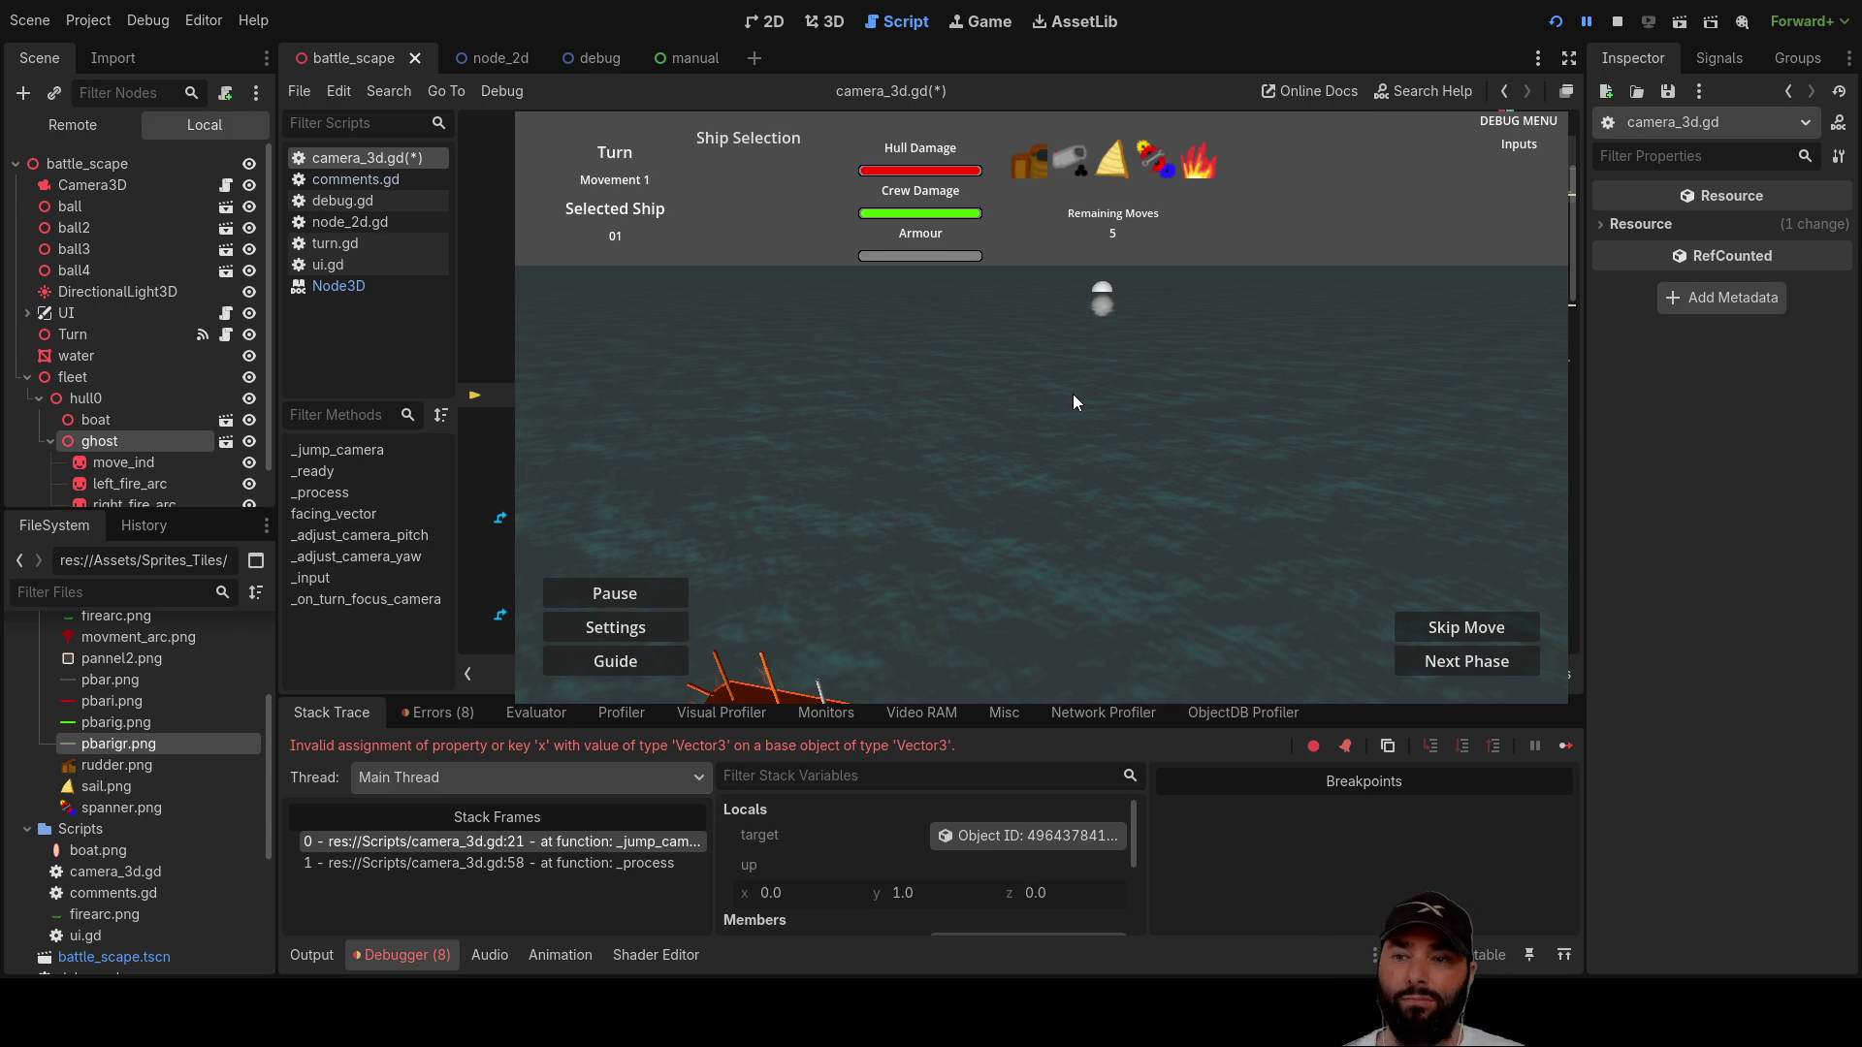
# Step: Stop the running battle_scape game in Godot
pyautogui.click(1615, 23)
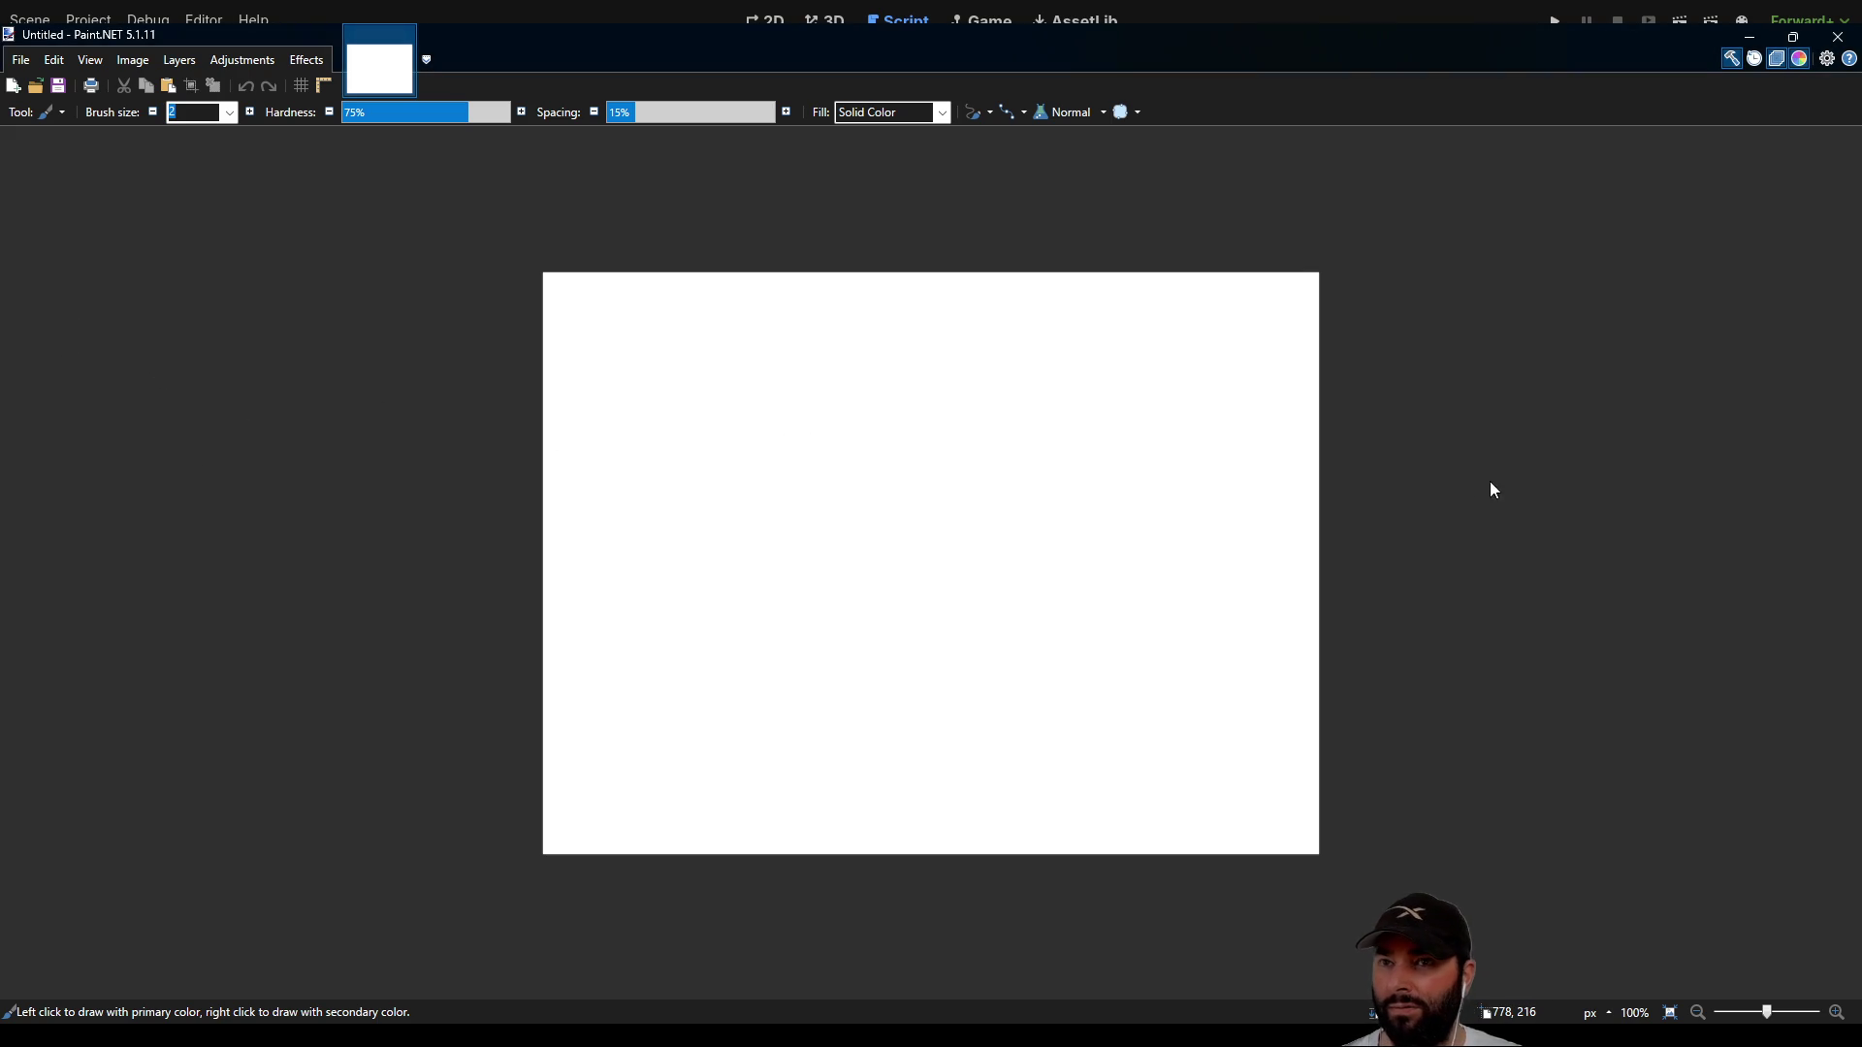
# Step: Undo the stray brush stroke and draw a red horizontal line across the canvas
pyautogui.moveTo(484, 542); pyautogui.dragTo(1407, 599)
pyautogui.hotkey('ctrl', 'z')
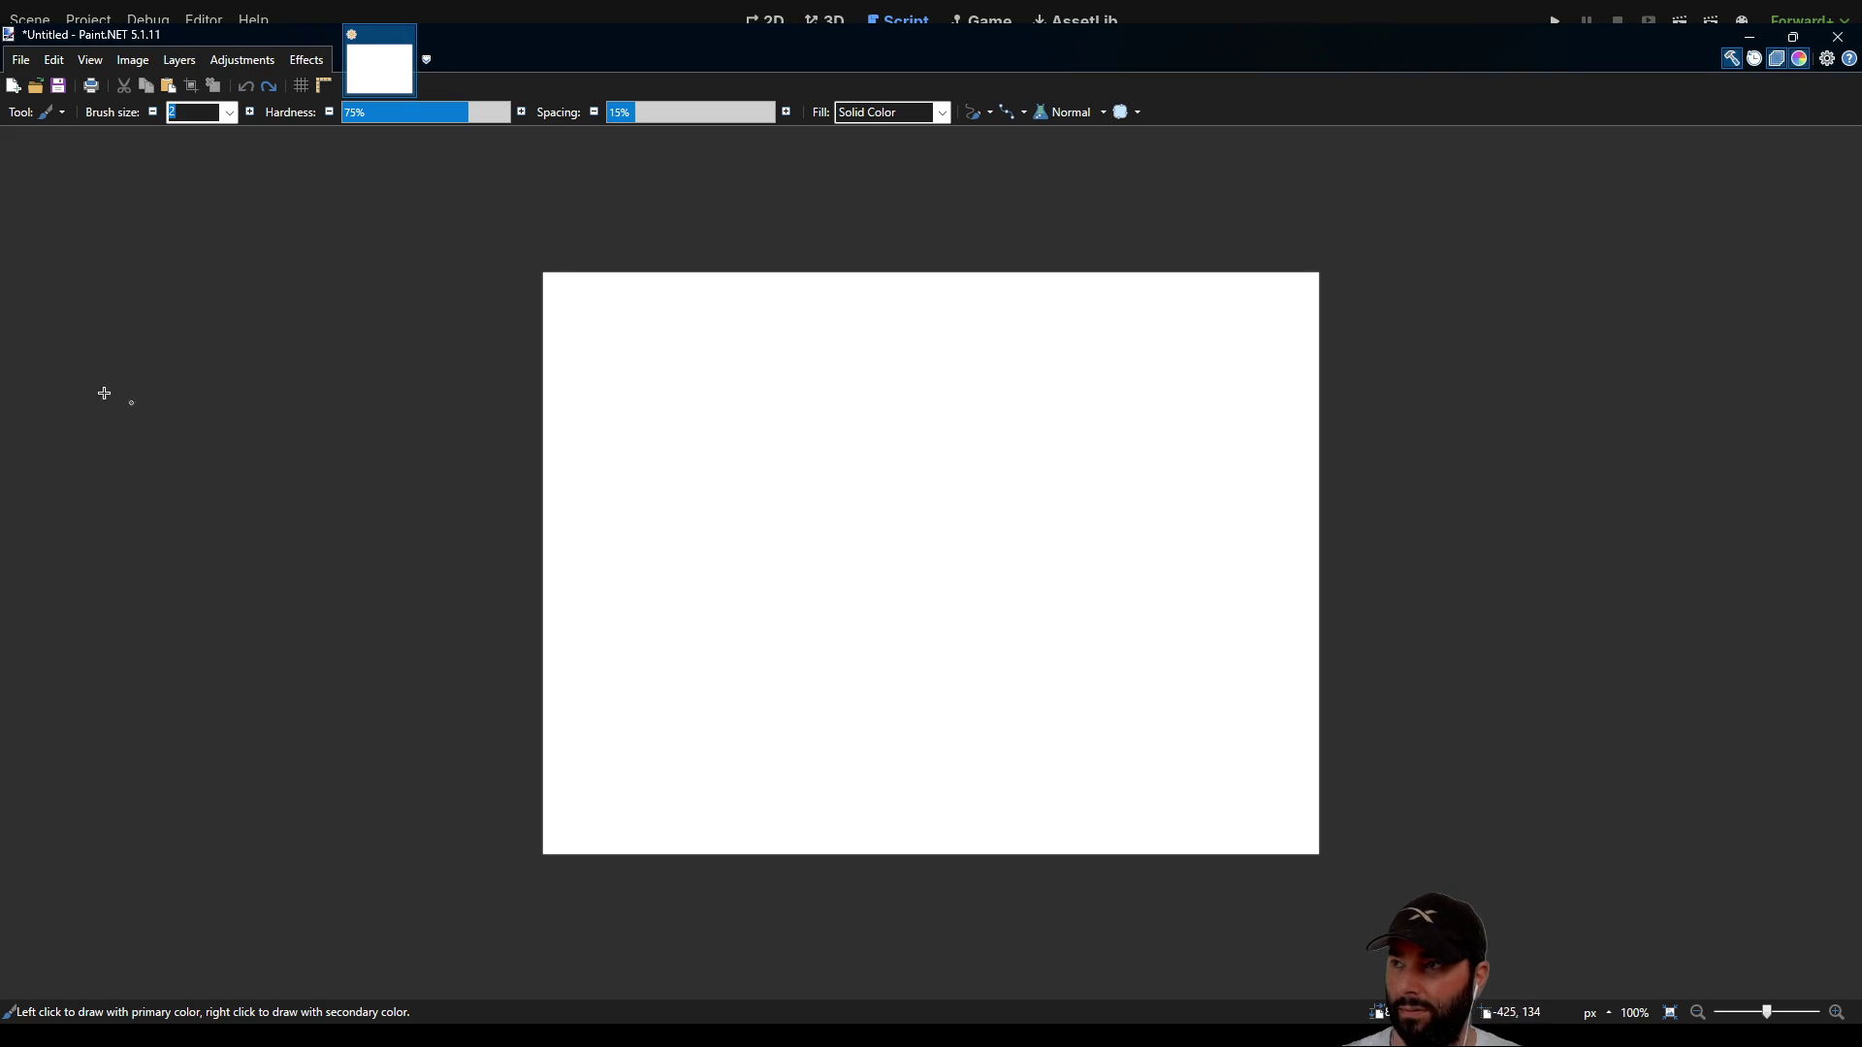
pyautogui.press('o')
pyautogui.moveTo(507, 547)
pyautogui.mouseDown()
pyautogui.moveTo(1301, 560)
pyautogui.moveTo(1404, 535)
pyautogui.mouseUp()
pyautogui.press('x')
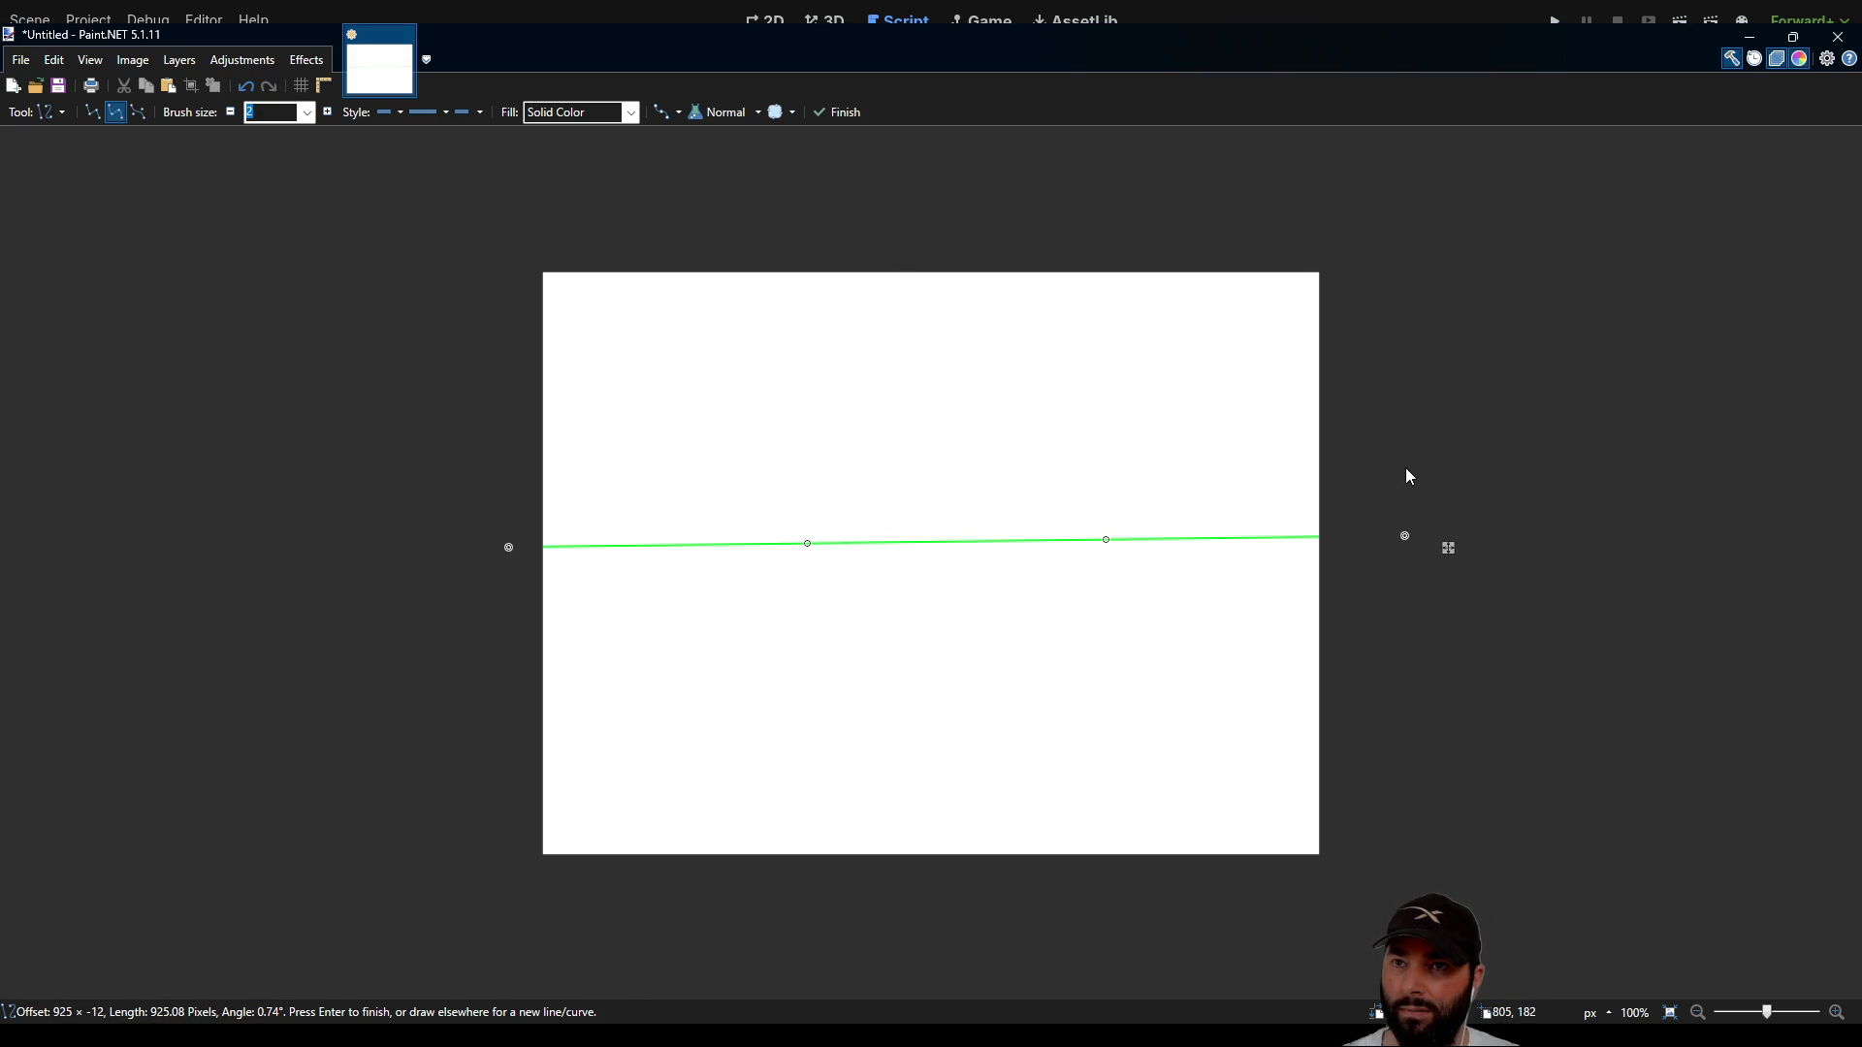
pyautogui.press('x')
pyautogui.press('Return')
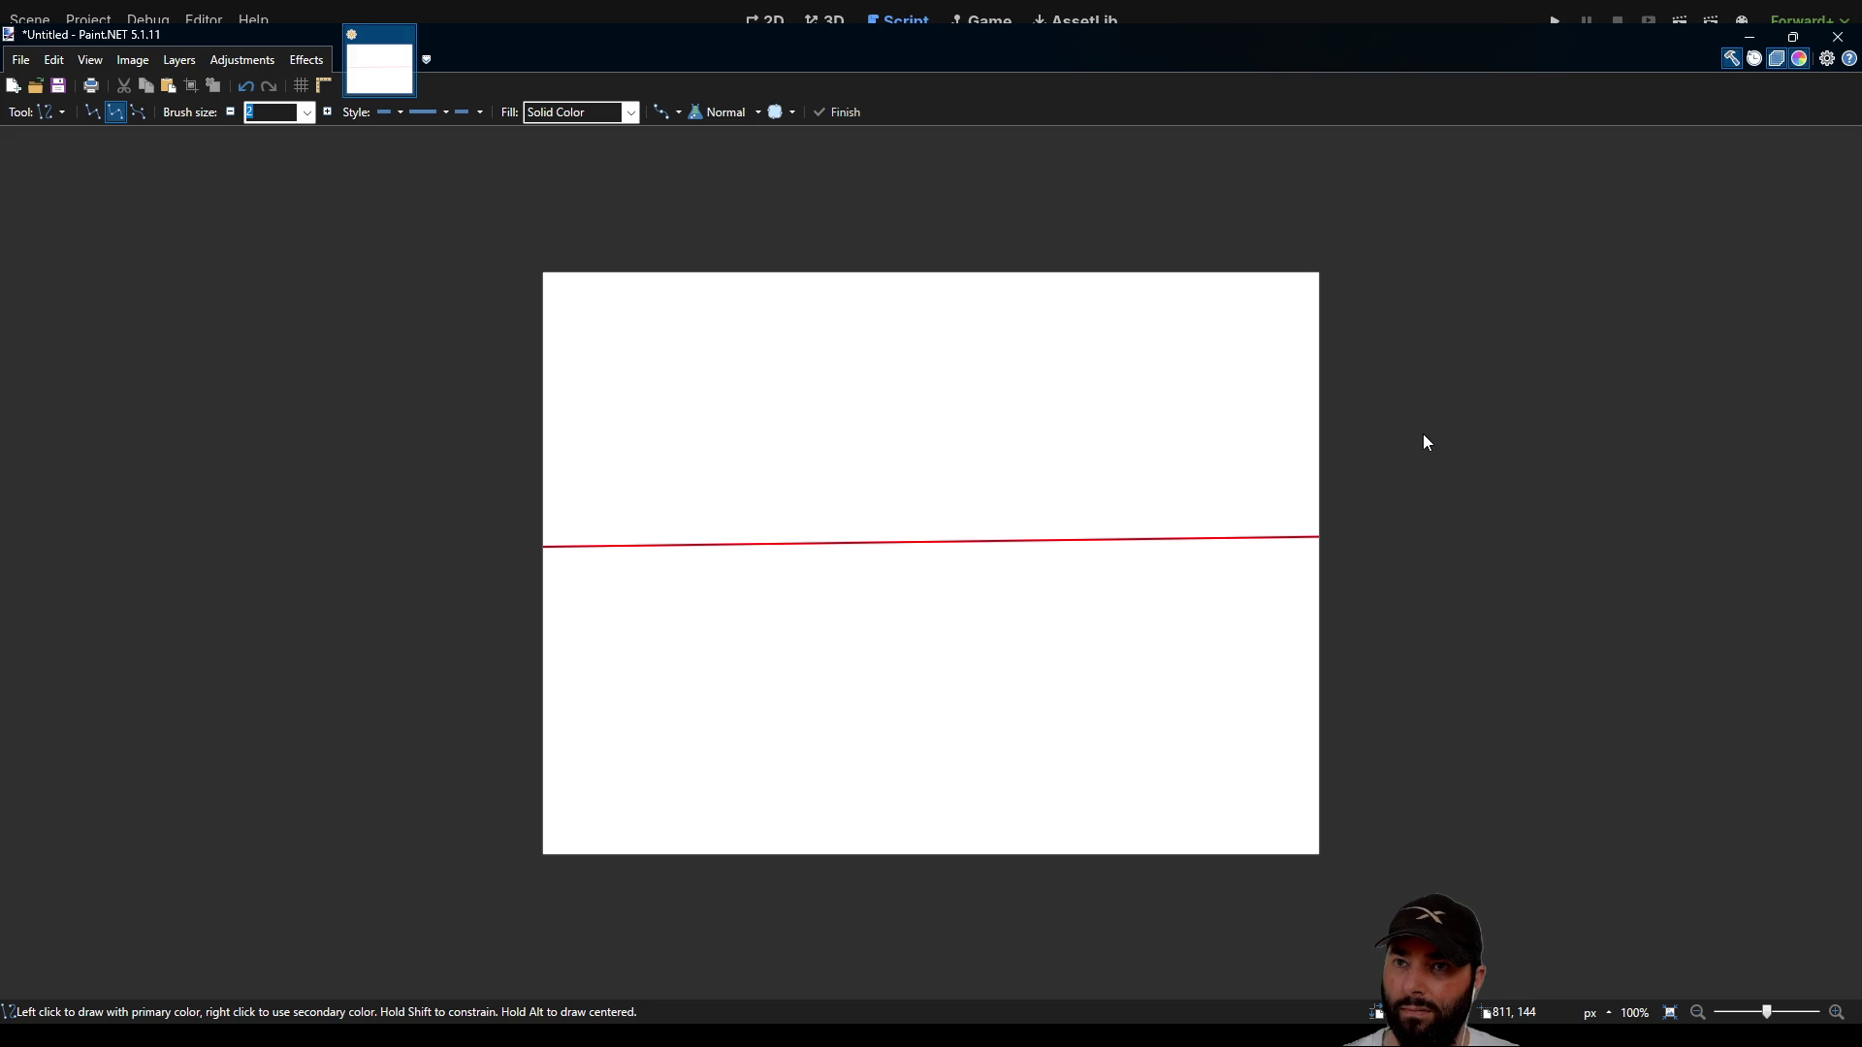
# Step: Draw a green vertical line and a blue diagonal through the crossing
pyautogui.moveTo(904, 256); pyautogui.dragTo(919, 955)
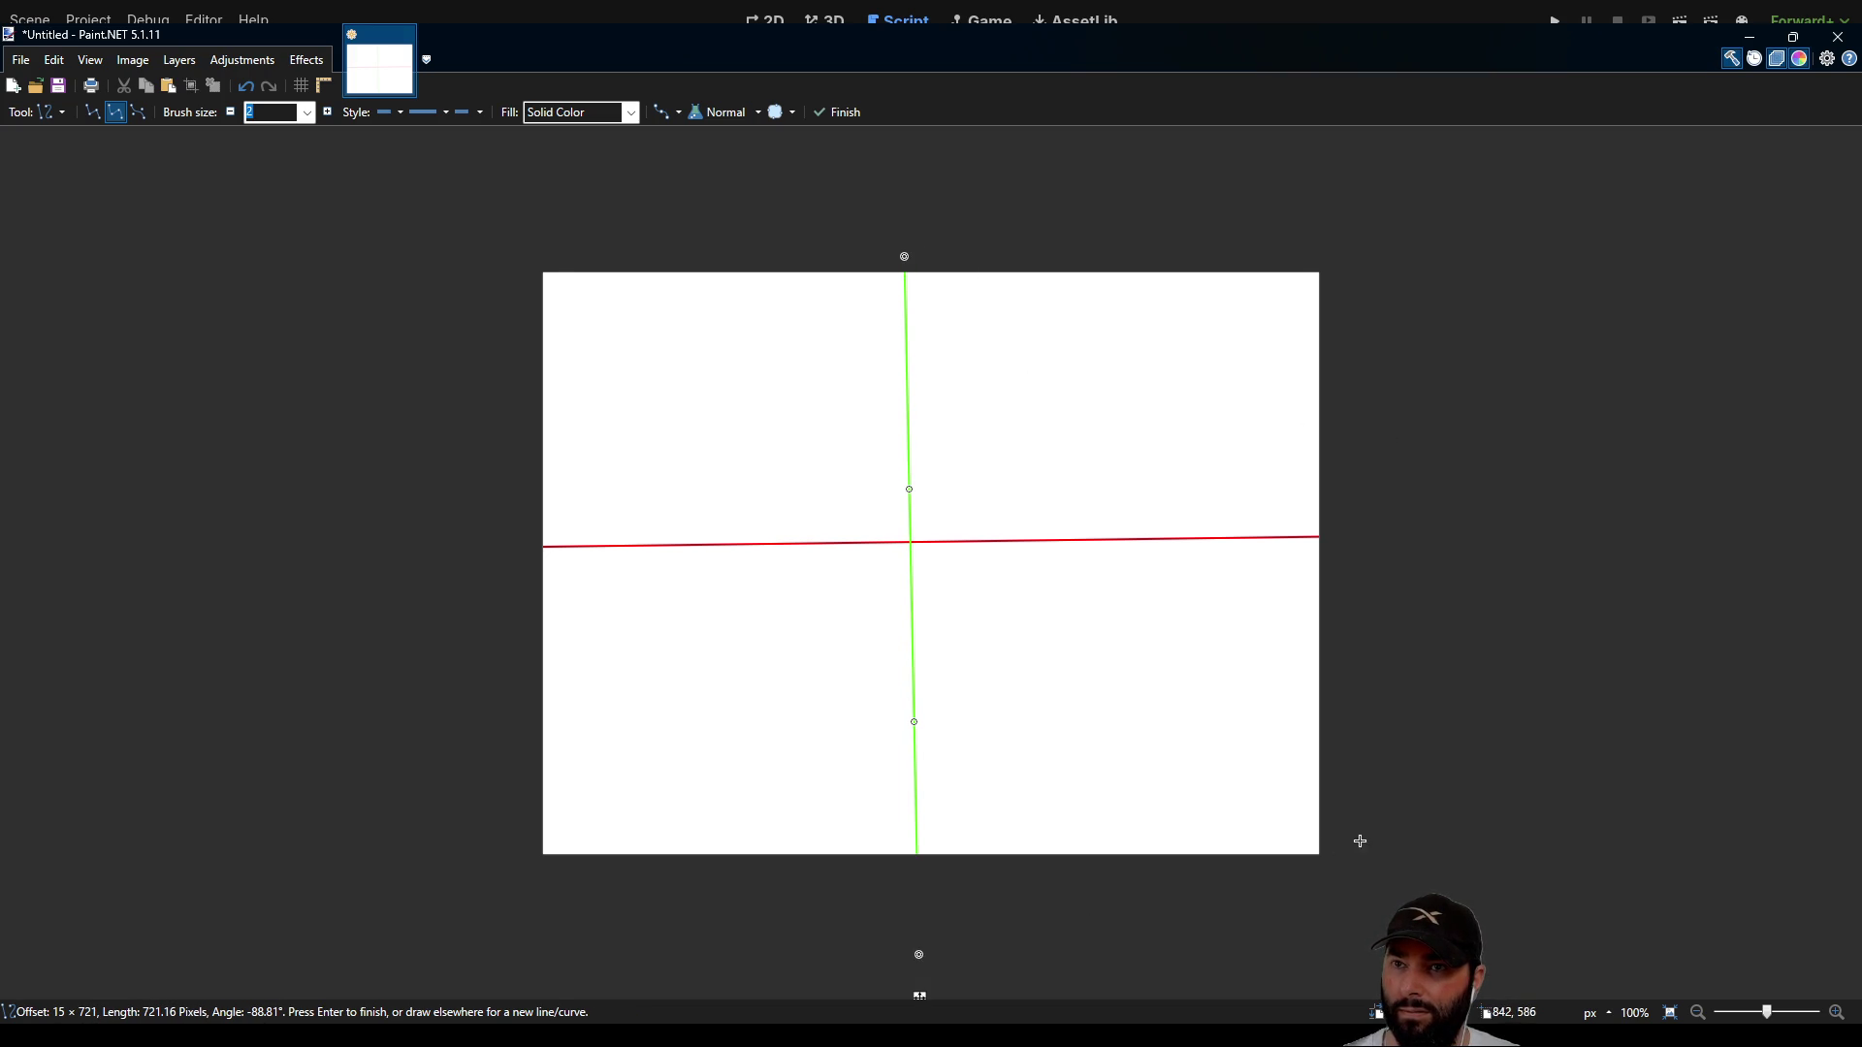
pyautogui.press('Return')
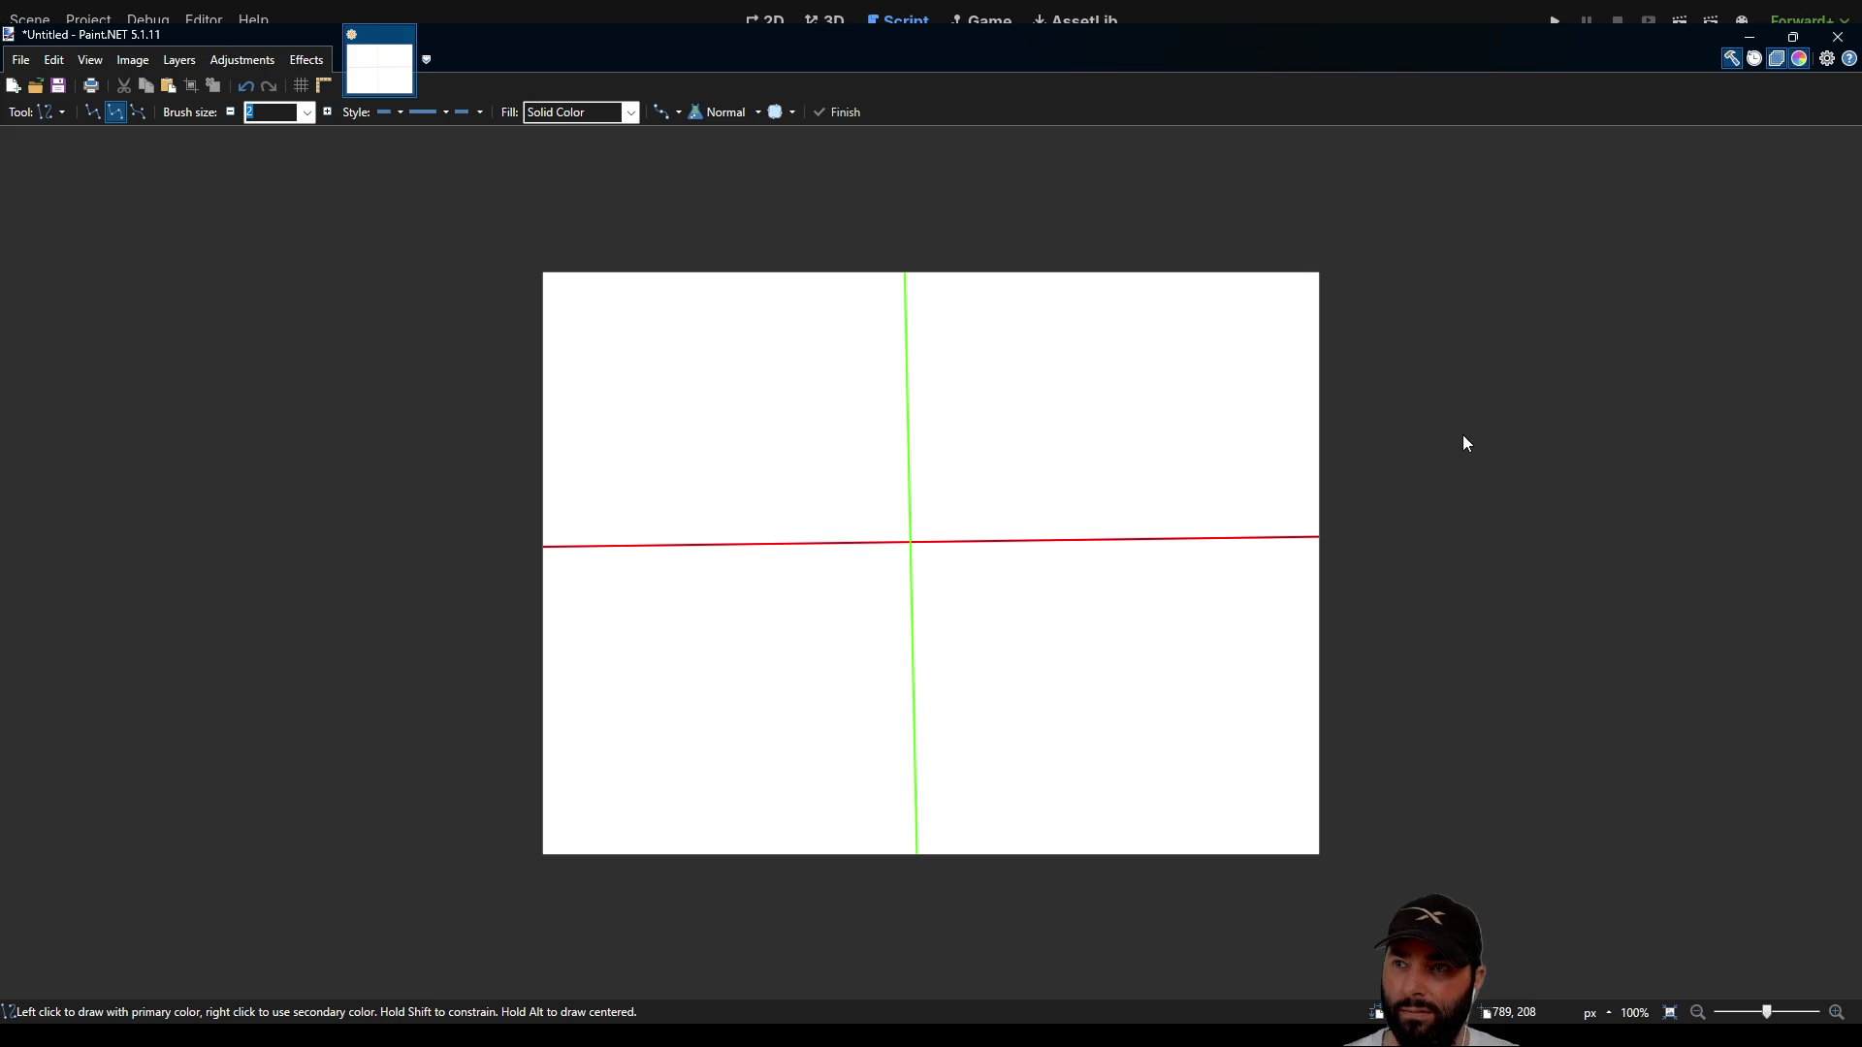
pyautogui.moveTo(1261, 302)
pyautogui.mouseDown()
pyautogui.moveTo(649, 682)
pyautogui.moveTo(470, 842)
pyautogui.mouseUp()
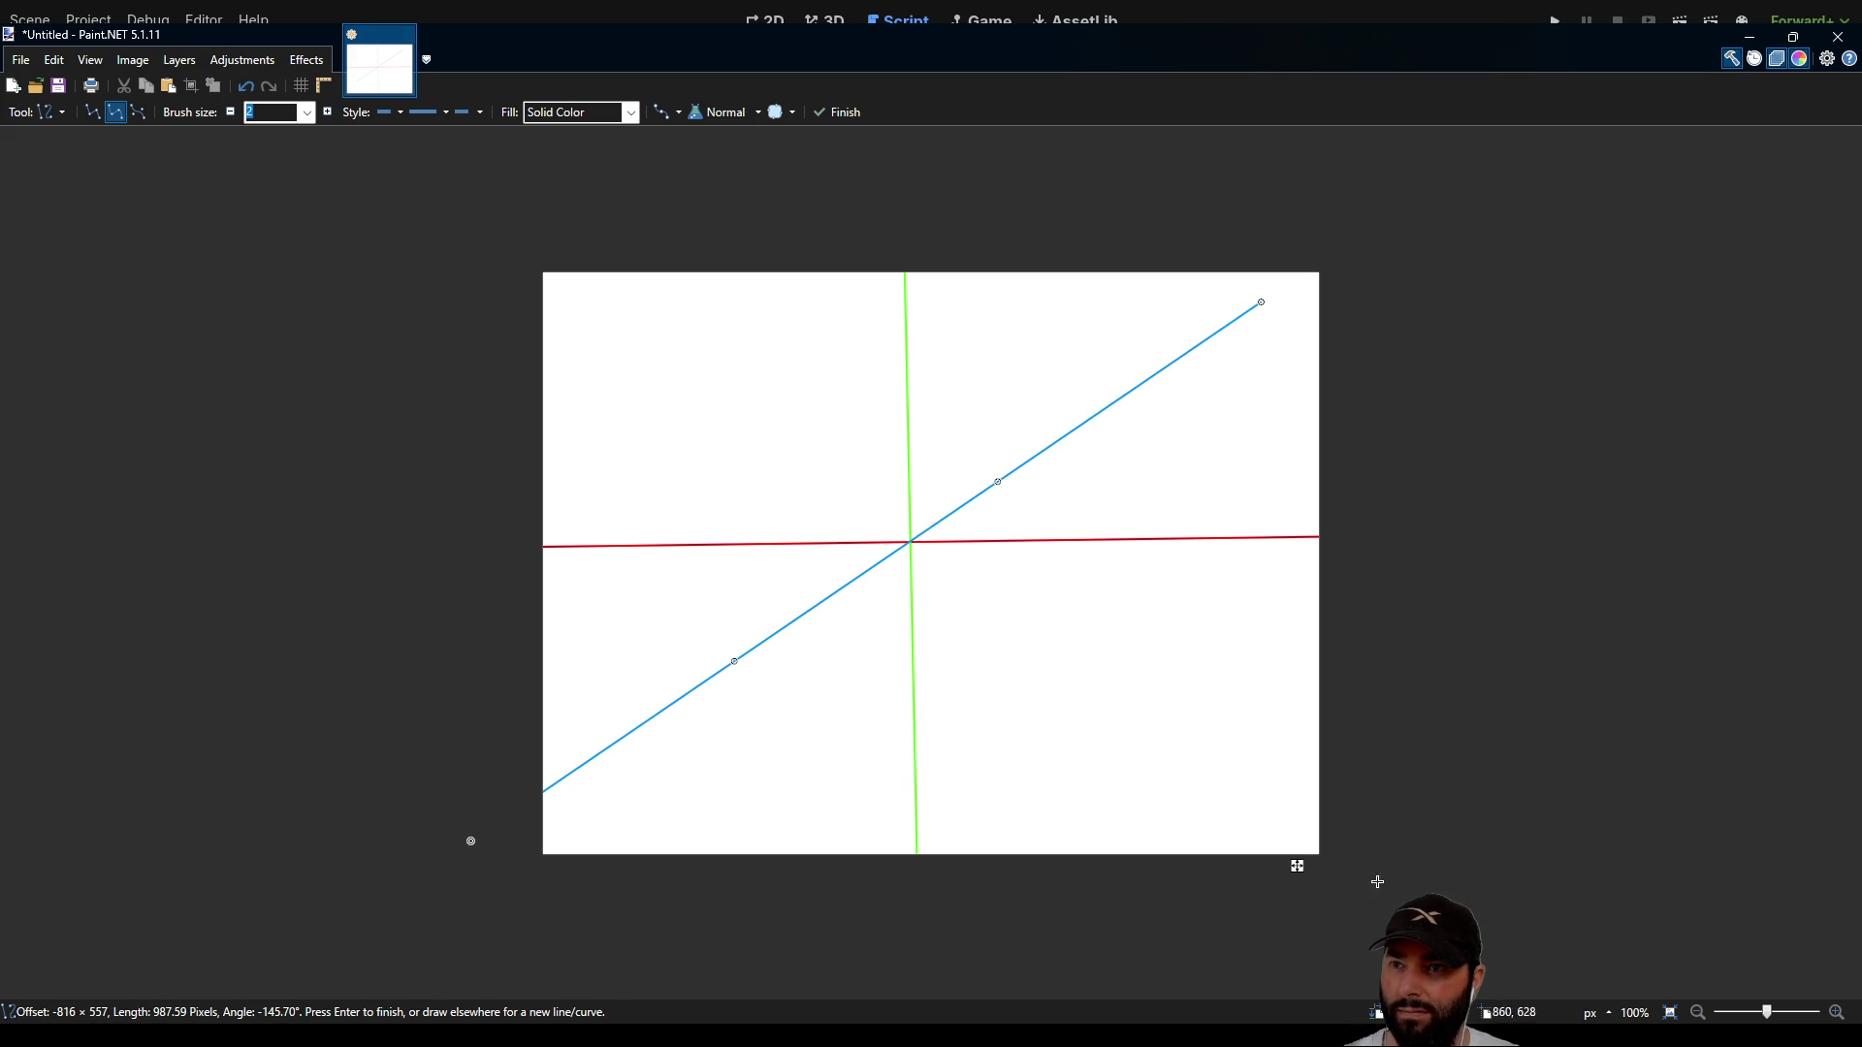
pyautogui.press('Return')
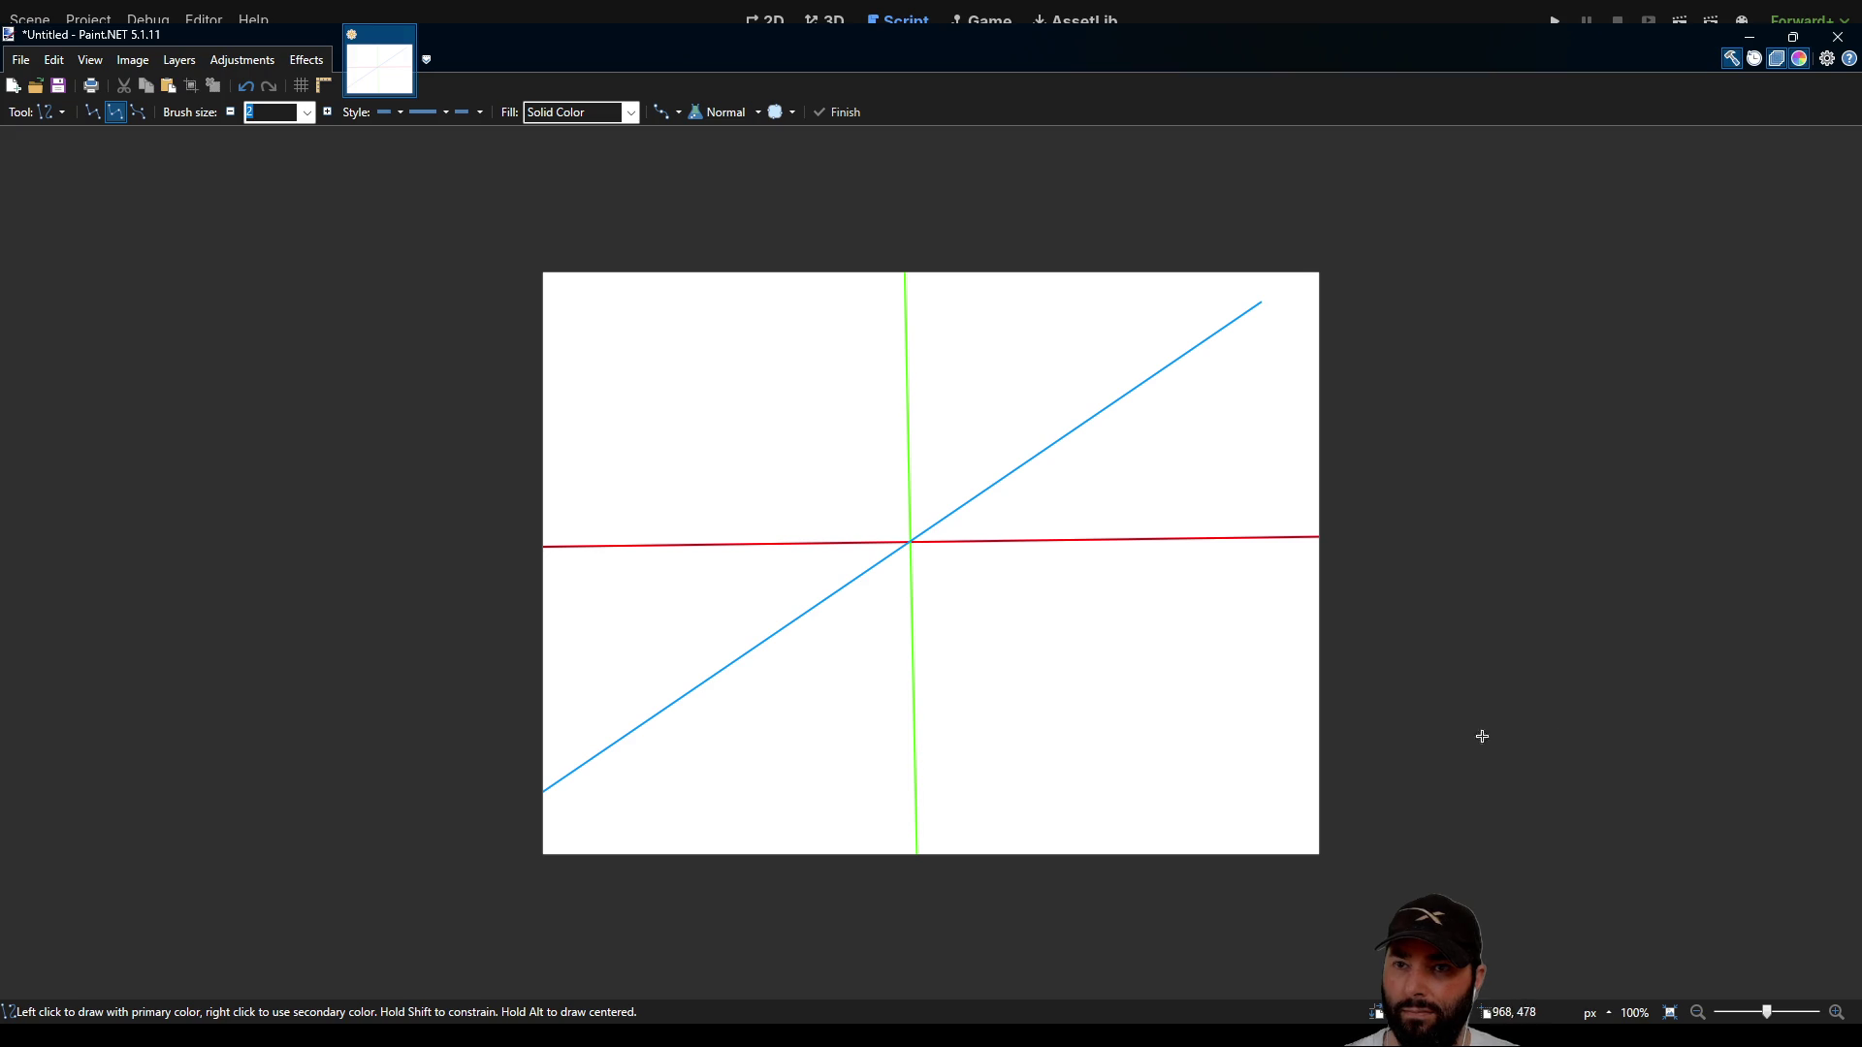
# Step: Select a tight rectangle around the crossing of the three lines
pyautogui.press('s')
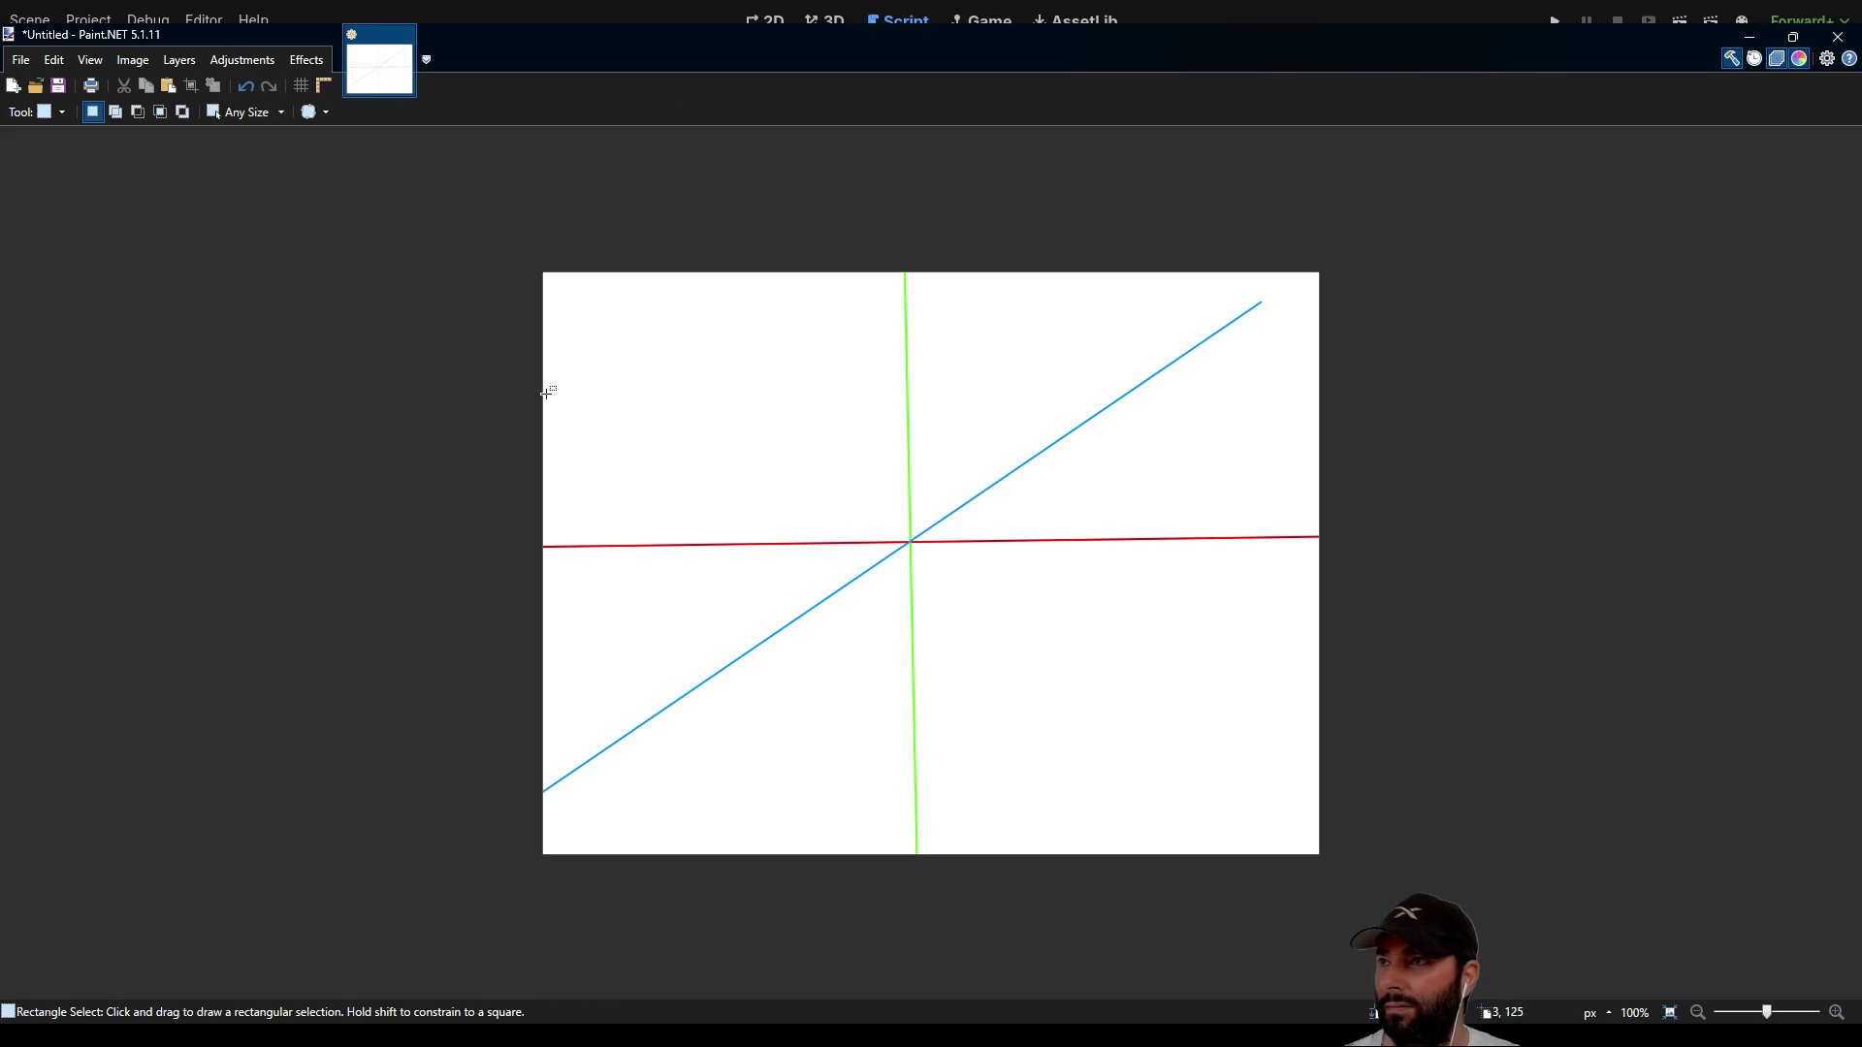
pyautogui.moveTo(771, 478)
pyautogui.mouseDown()
pyautogui.moveTo(964, 619)
pyautogui.moveTo(1005, 607)
pyautogui.moveTo(989, 606)
pyautogui.mouseUp()
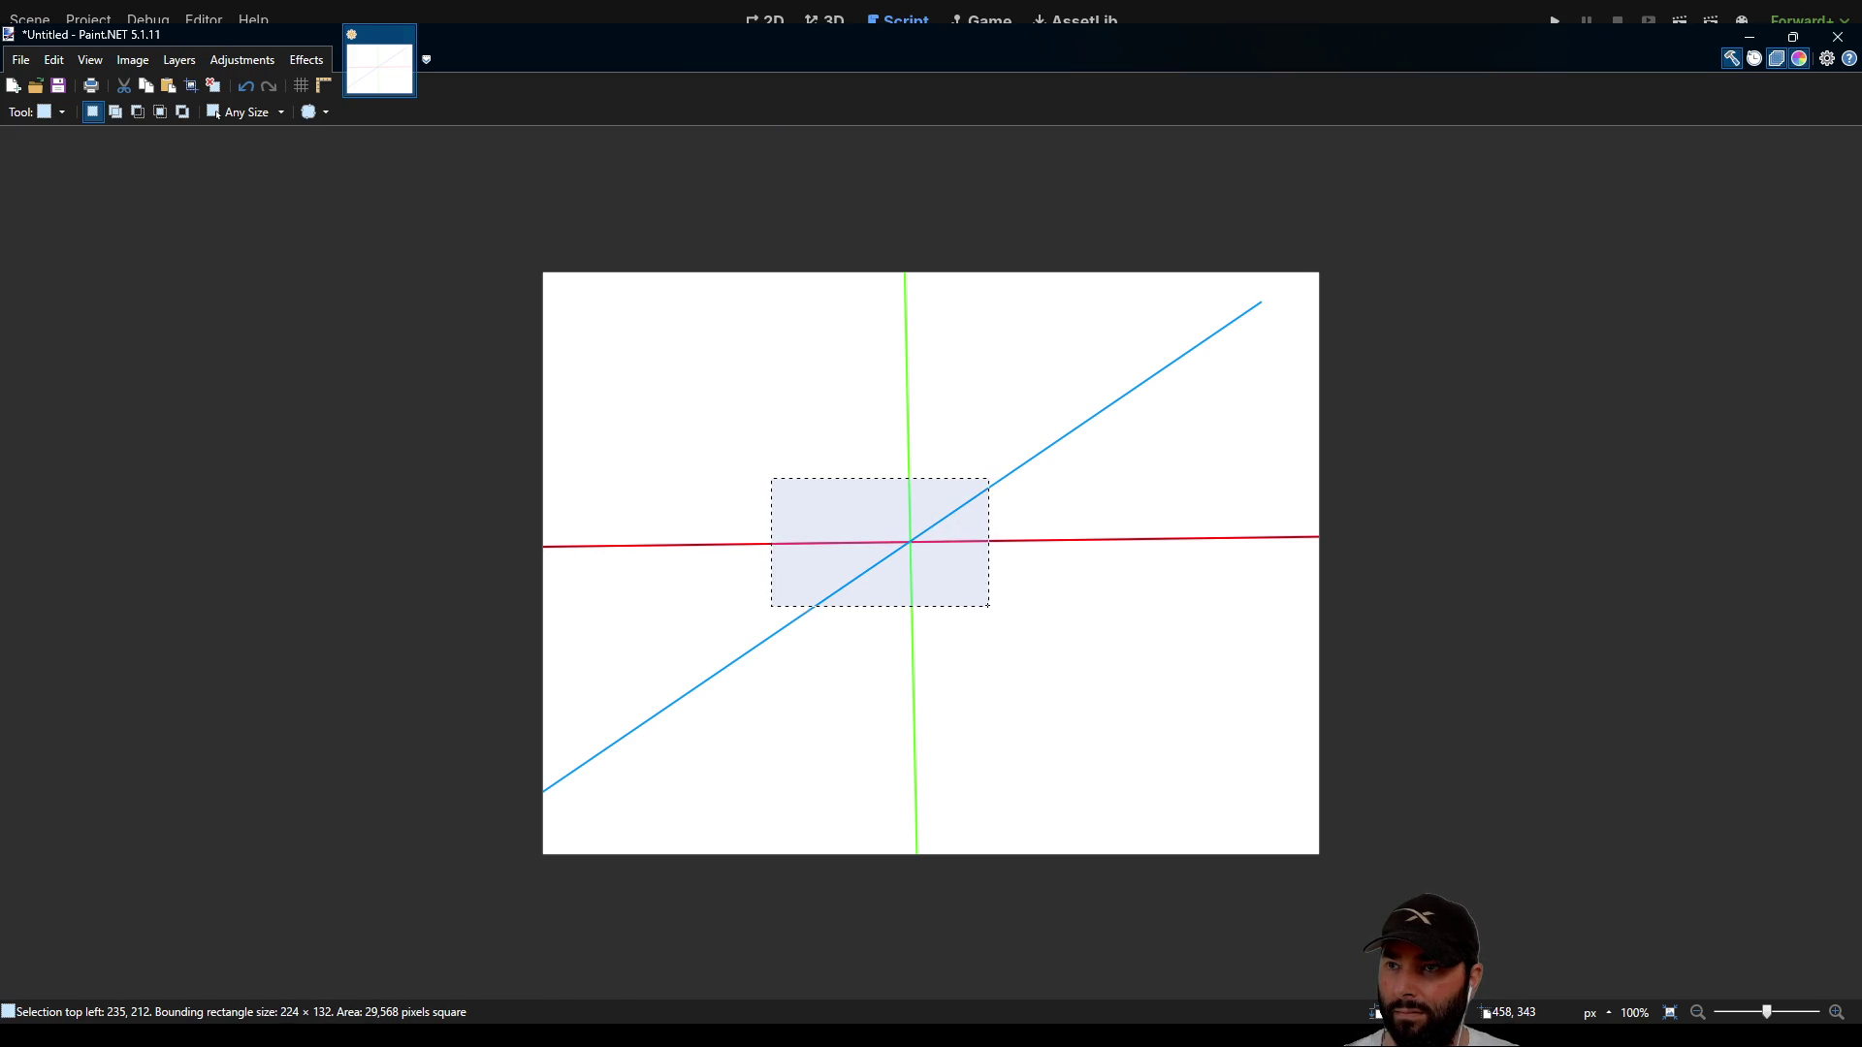
pyautogui.click(893, 499)
pyautogui.moveTo(835, 473)
pyautogui.mouseDown()
pyautogui.moveTo(995, 607)
pyautogui.moveTo(975, 606)
pyautogui.mouseUp()
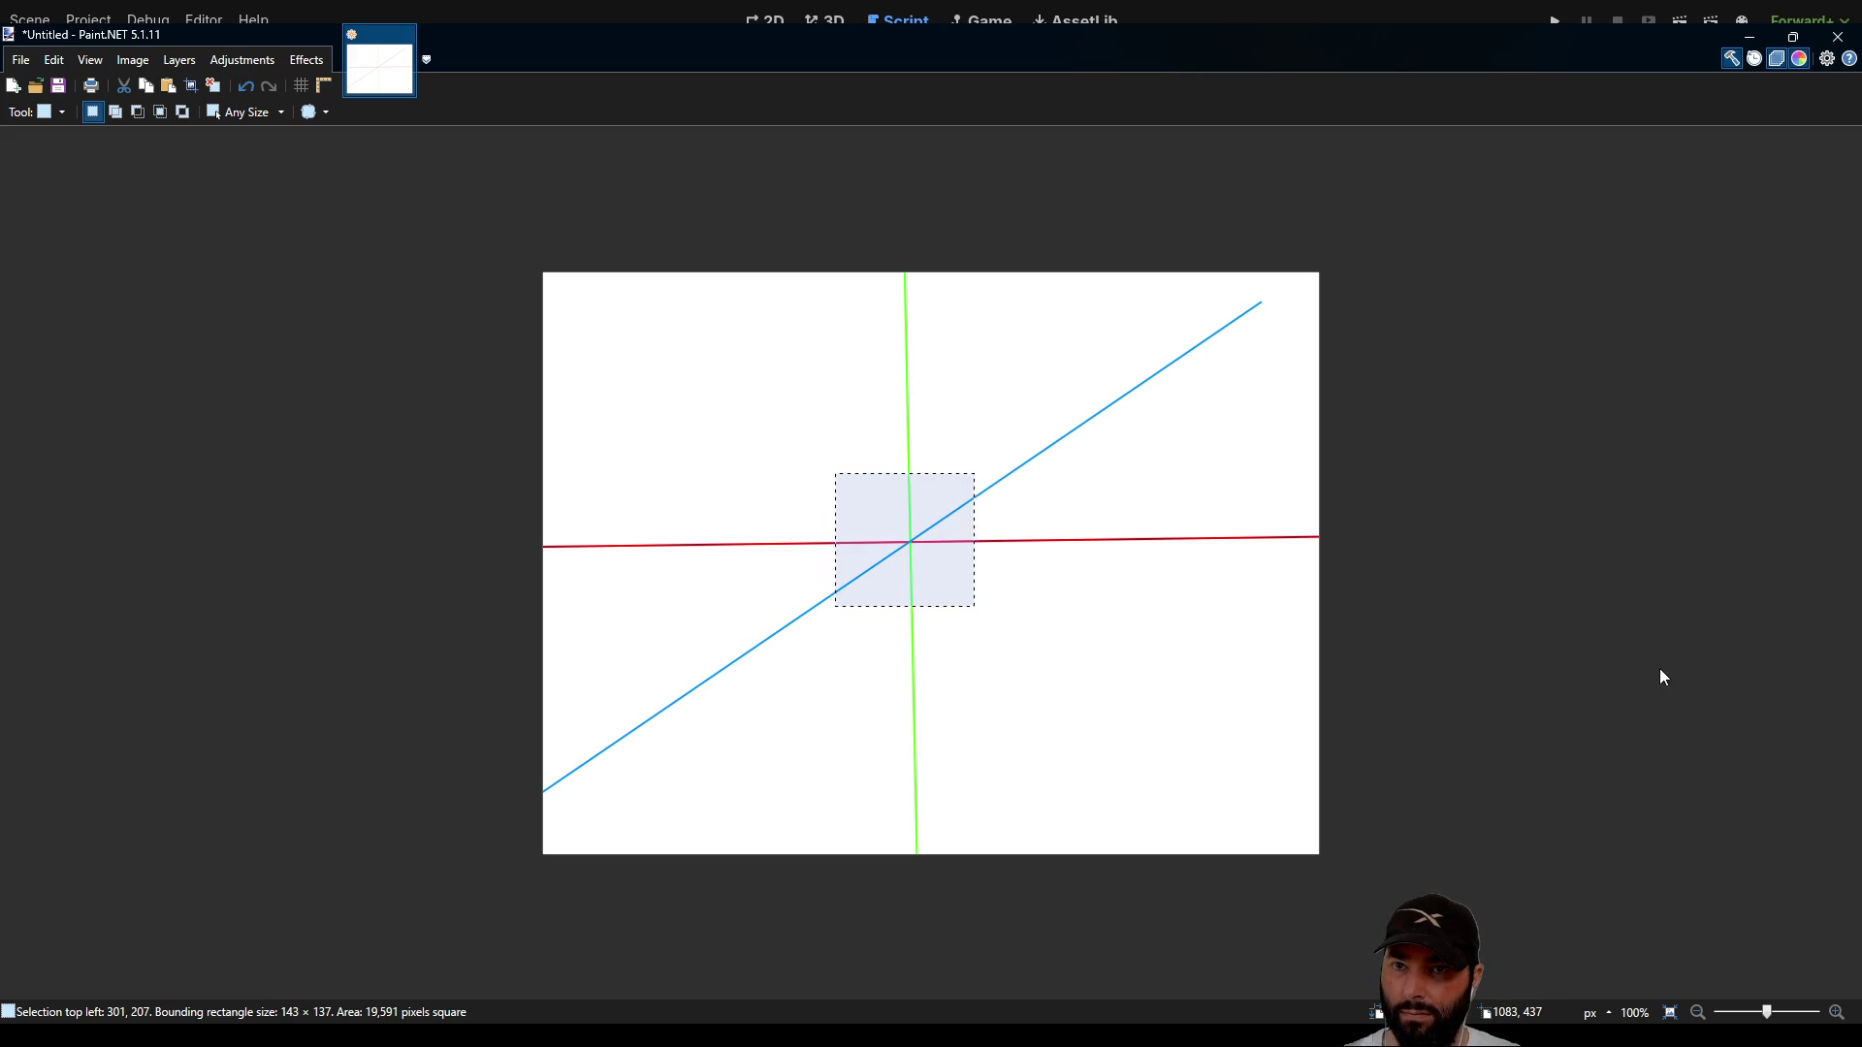
# Step: Move and rotate the selected crossing below the centre, then undo the moves
pyautogui.press('m')
pyautogui.moveTo(928, 510)
pyautogui.mouseDown()
pyautogui.moveTo(1025, 326)
pyautogui.moveTo(1129, 645)
pyautogui.moveTo(1154, 584)
pyautogui.moveTo(1169, 590)
pyautogui.mouseUp()
pyautogui.moveTo(1173, 761)
pyautogui.mouseDown()
pyautogui.moveTo(1218, 698)
pyautogui.moveTo(1201, 629)
pyautogui.moveTo(1247, 777)
pyautogui.moveTo(1235, 748)
pyautogui.moveTo(1135, 823)
pyautogui.moveTo(1242, 706)
pyautogui.moveTo(1173, 785)
pyautogui.moveTo(1030, 805)
pyautogui.moveTo(1145, 805)
pyautogui.moveTo(1214, 722)
pyautogui.moveTo(1174, 765)
pyautogui.mouseUp()
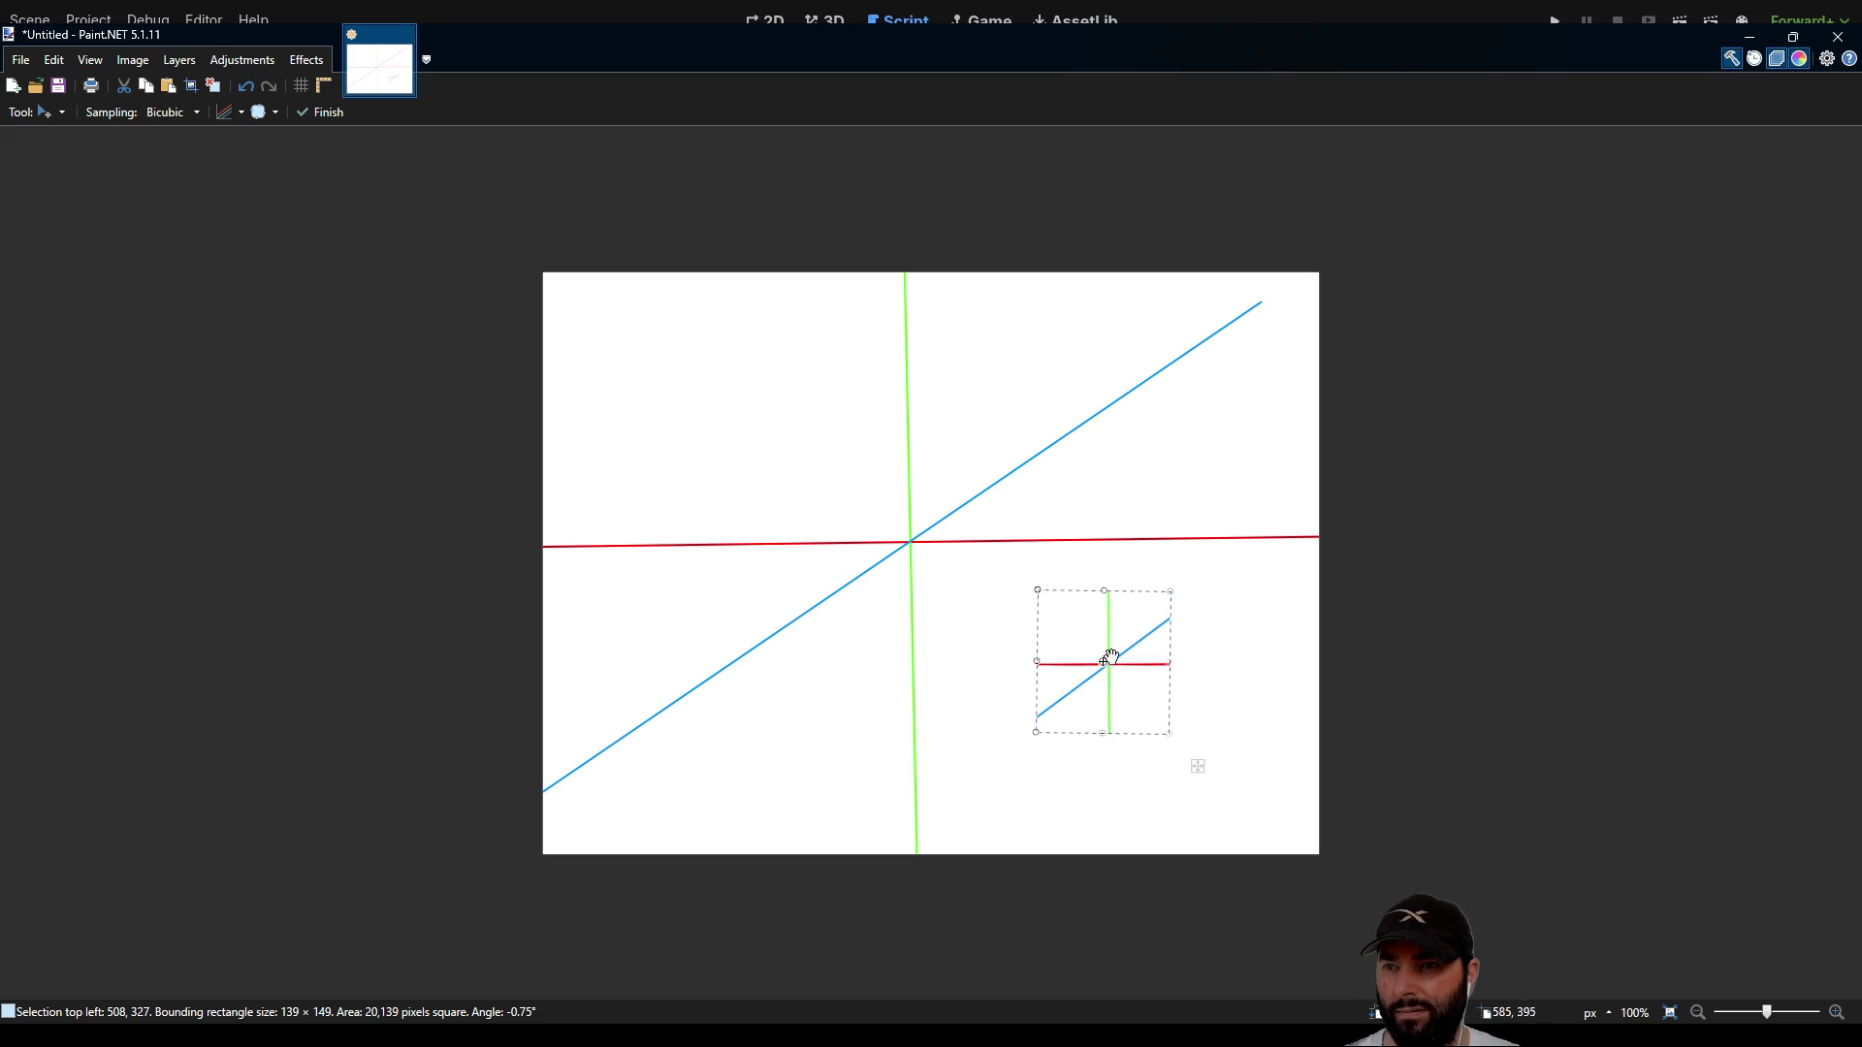
pyautogui.moveTo(1073, 631); pyautogui.dragTo(1057, 622)
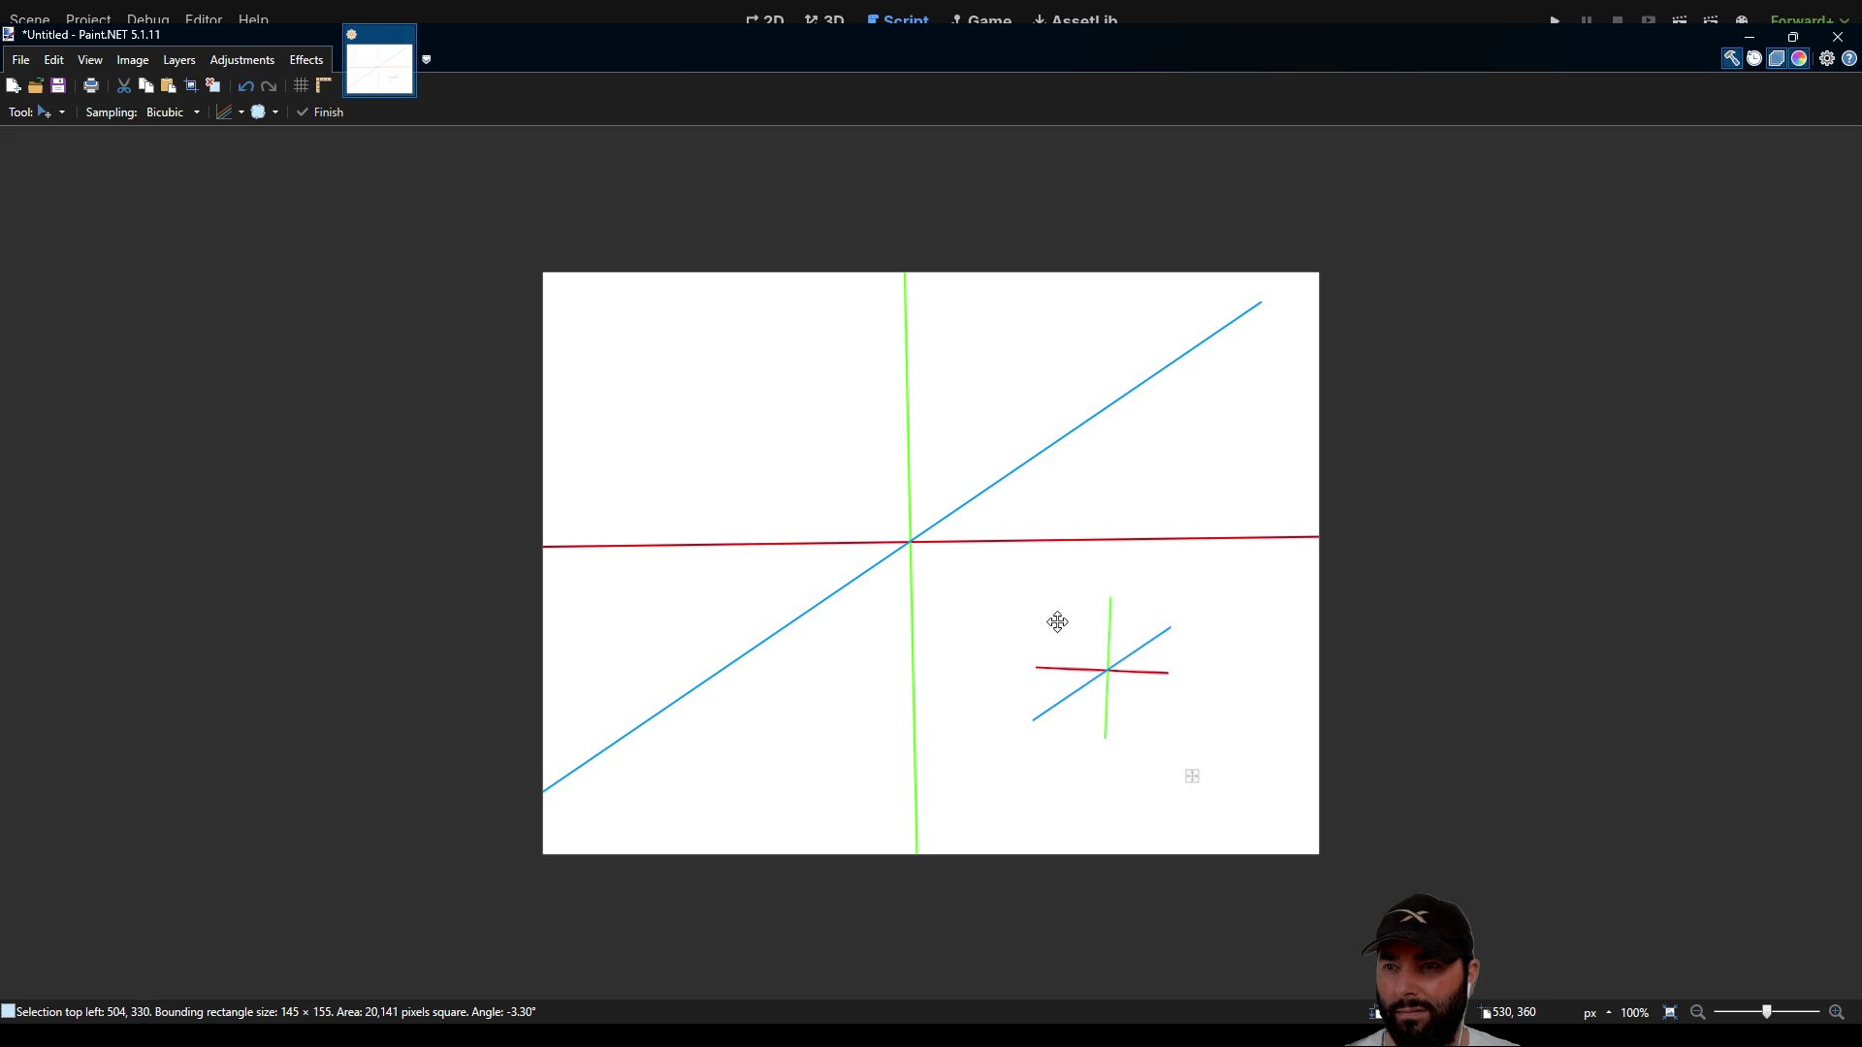
pyautogui.moveTo(1169, 714)
pyautogui.mouseDown()
pyautogui.moveTo(1188, 707)
pyautogui.moveTo(965, 661)
pyautogui.moveTo(861, 662)
pyautogui.moveTo(867, 682)
pyautogui.mouseUp()
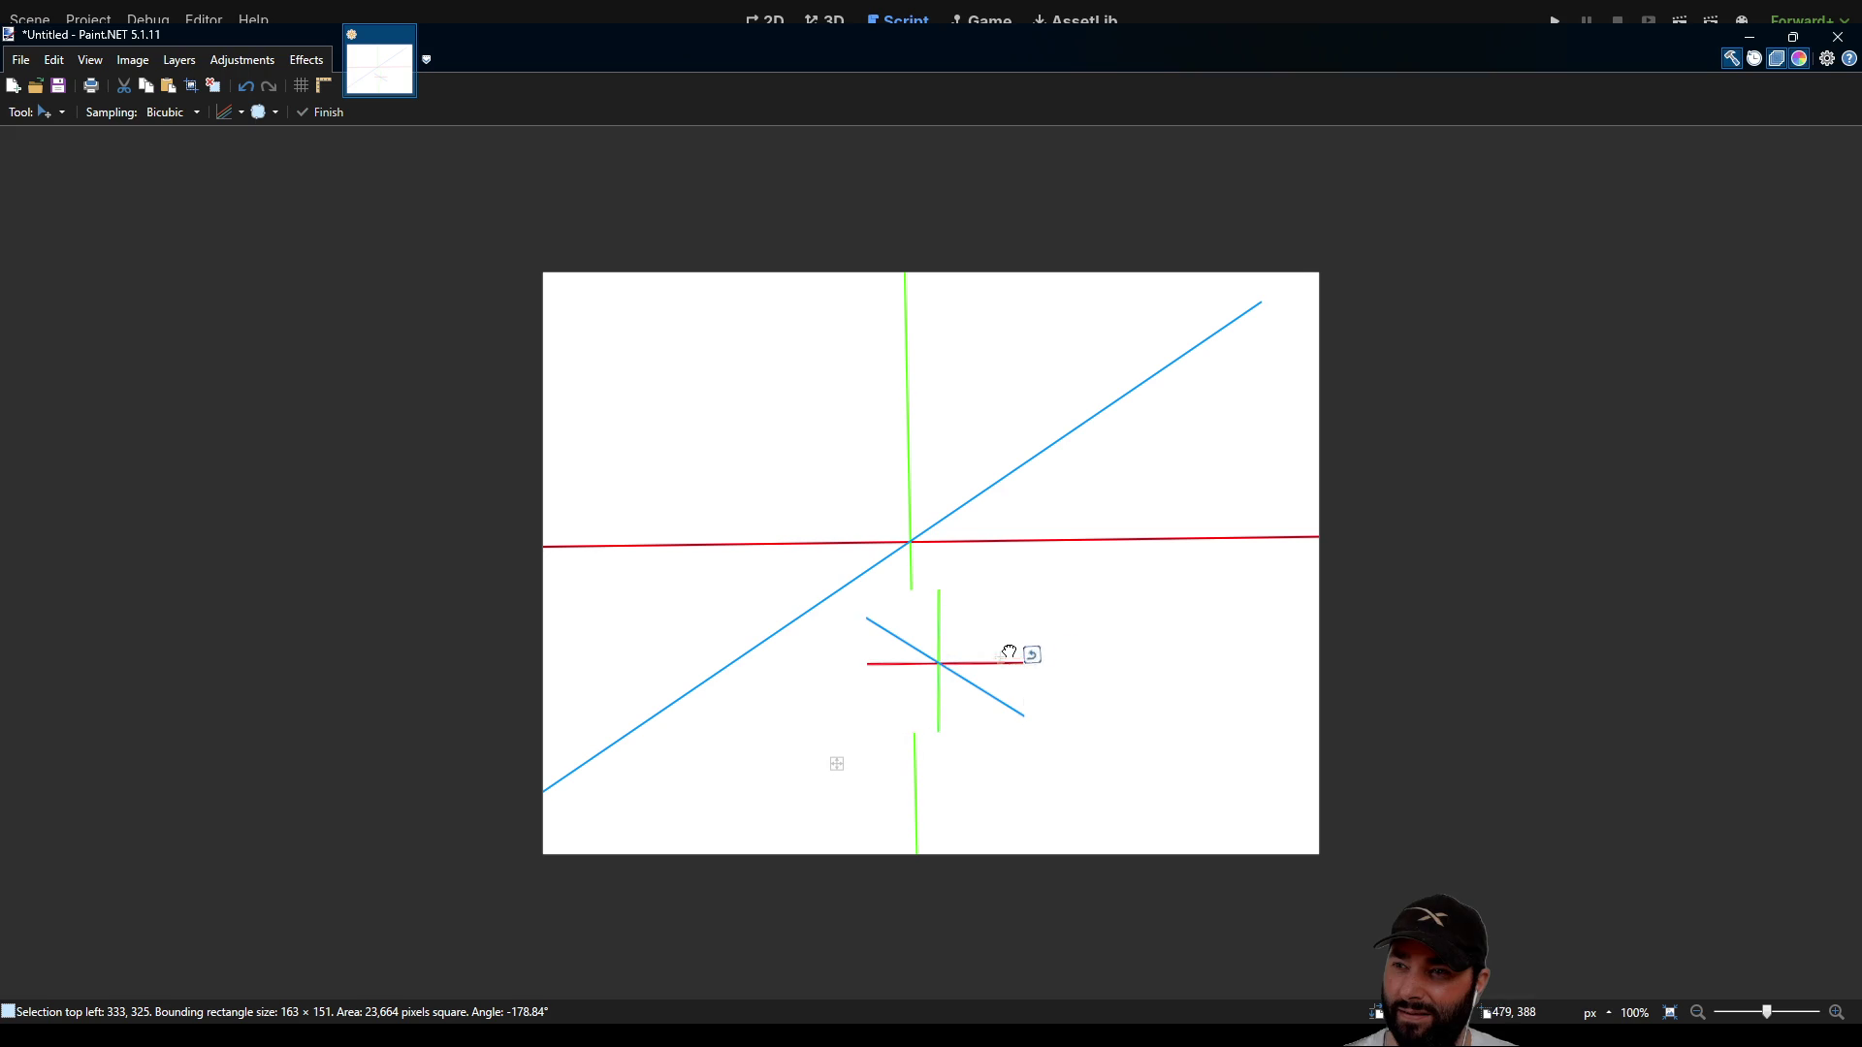
pyautogui.moveTo(934, 652)
pyautogui.mouseDown()
pyautogui.moveTo(1120, 653)
pyautogui.moveTo(1083, 653)
pyautogui.mouseUp()
pyautogui.moveTo(1183, 718); pyautogui.dragTo(1194, 734)
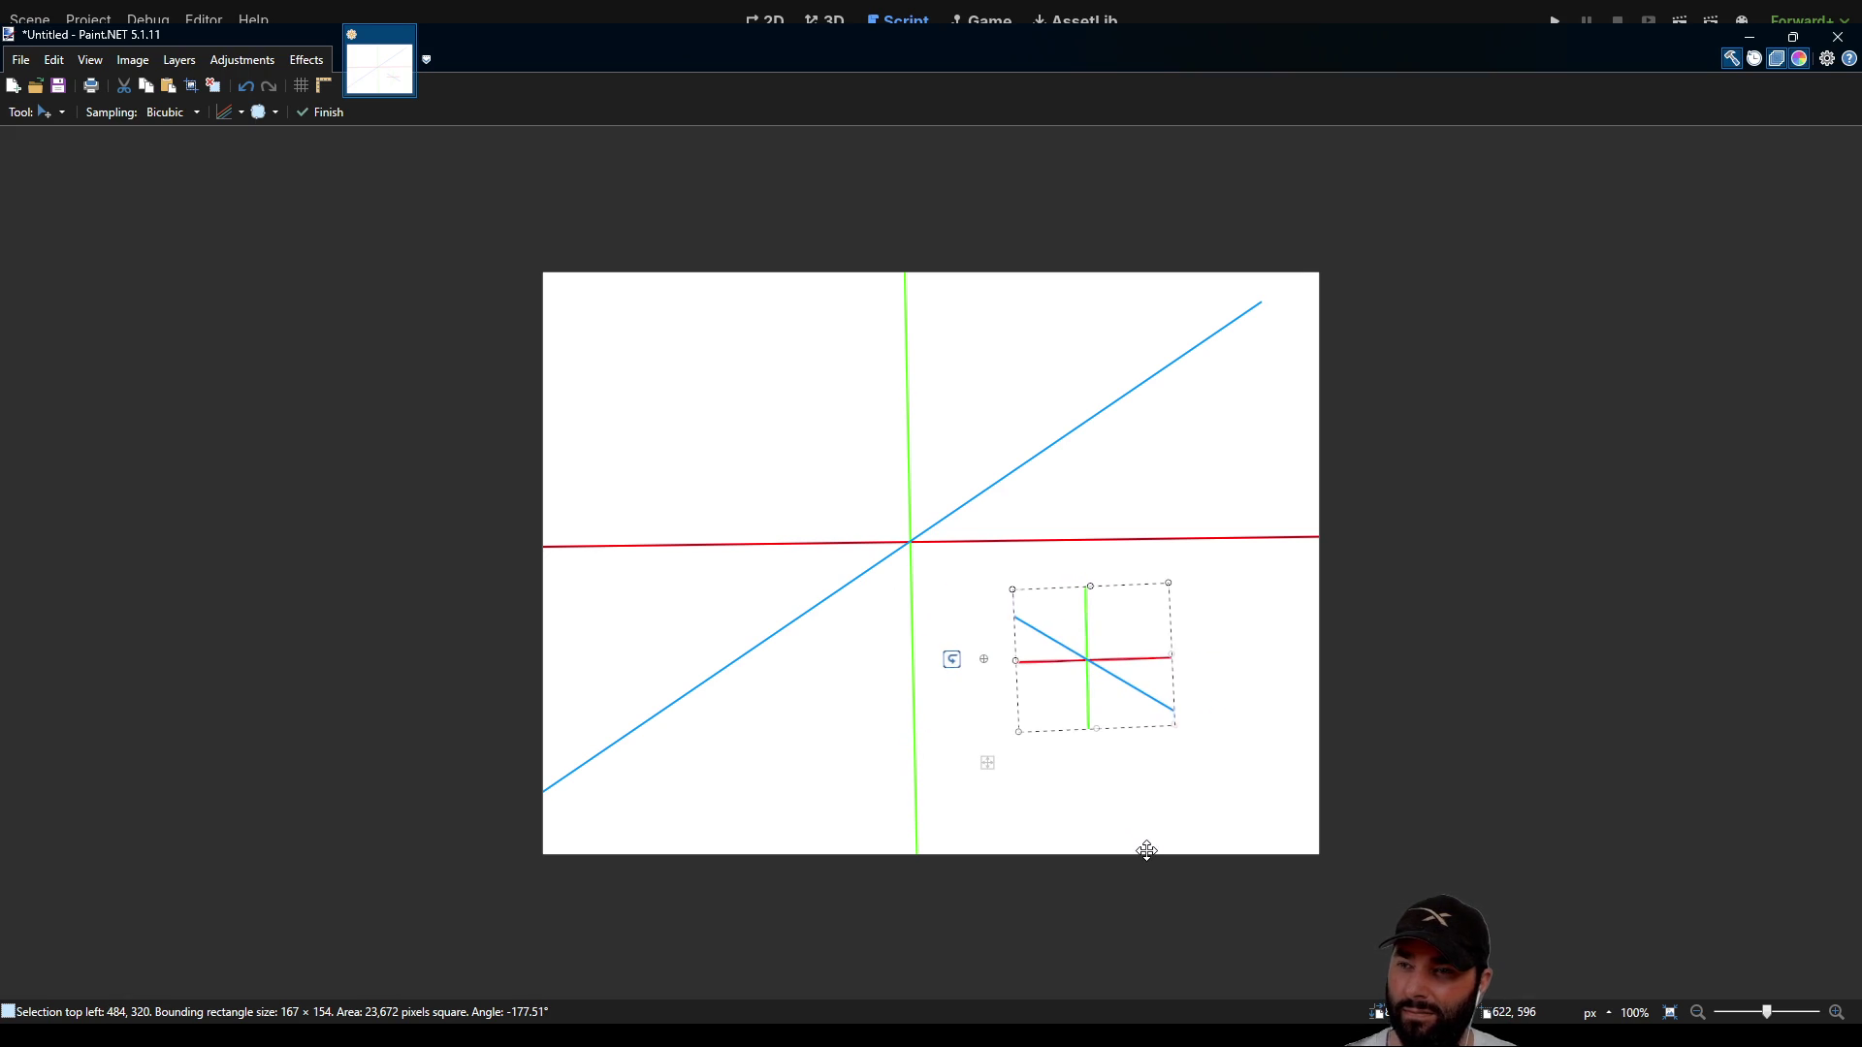
pyautogui.moveTo(1140, 687)
pyautogui.mouseDown()
pyautogui.moveTo(909, 486)
pyautogui.moveTo(809, 461)
pyautogui.moveTo(1147, 754)
pyautogui.moveTo(782, 432)
pyautogui.moveTo(1185, 757)
pyautogui.mouseUp()
pyautogui.hotkey('ctrl', 'z')
pyautogui.hotkey('ctrl', 'z')
pyautogui.hotkey('ctrl', 'z')
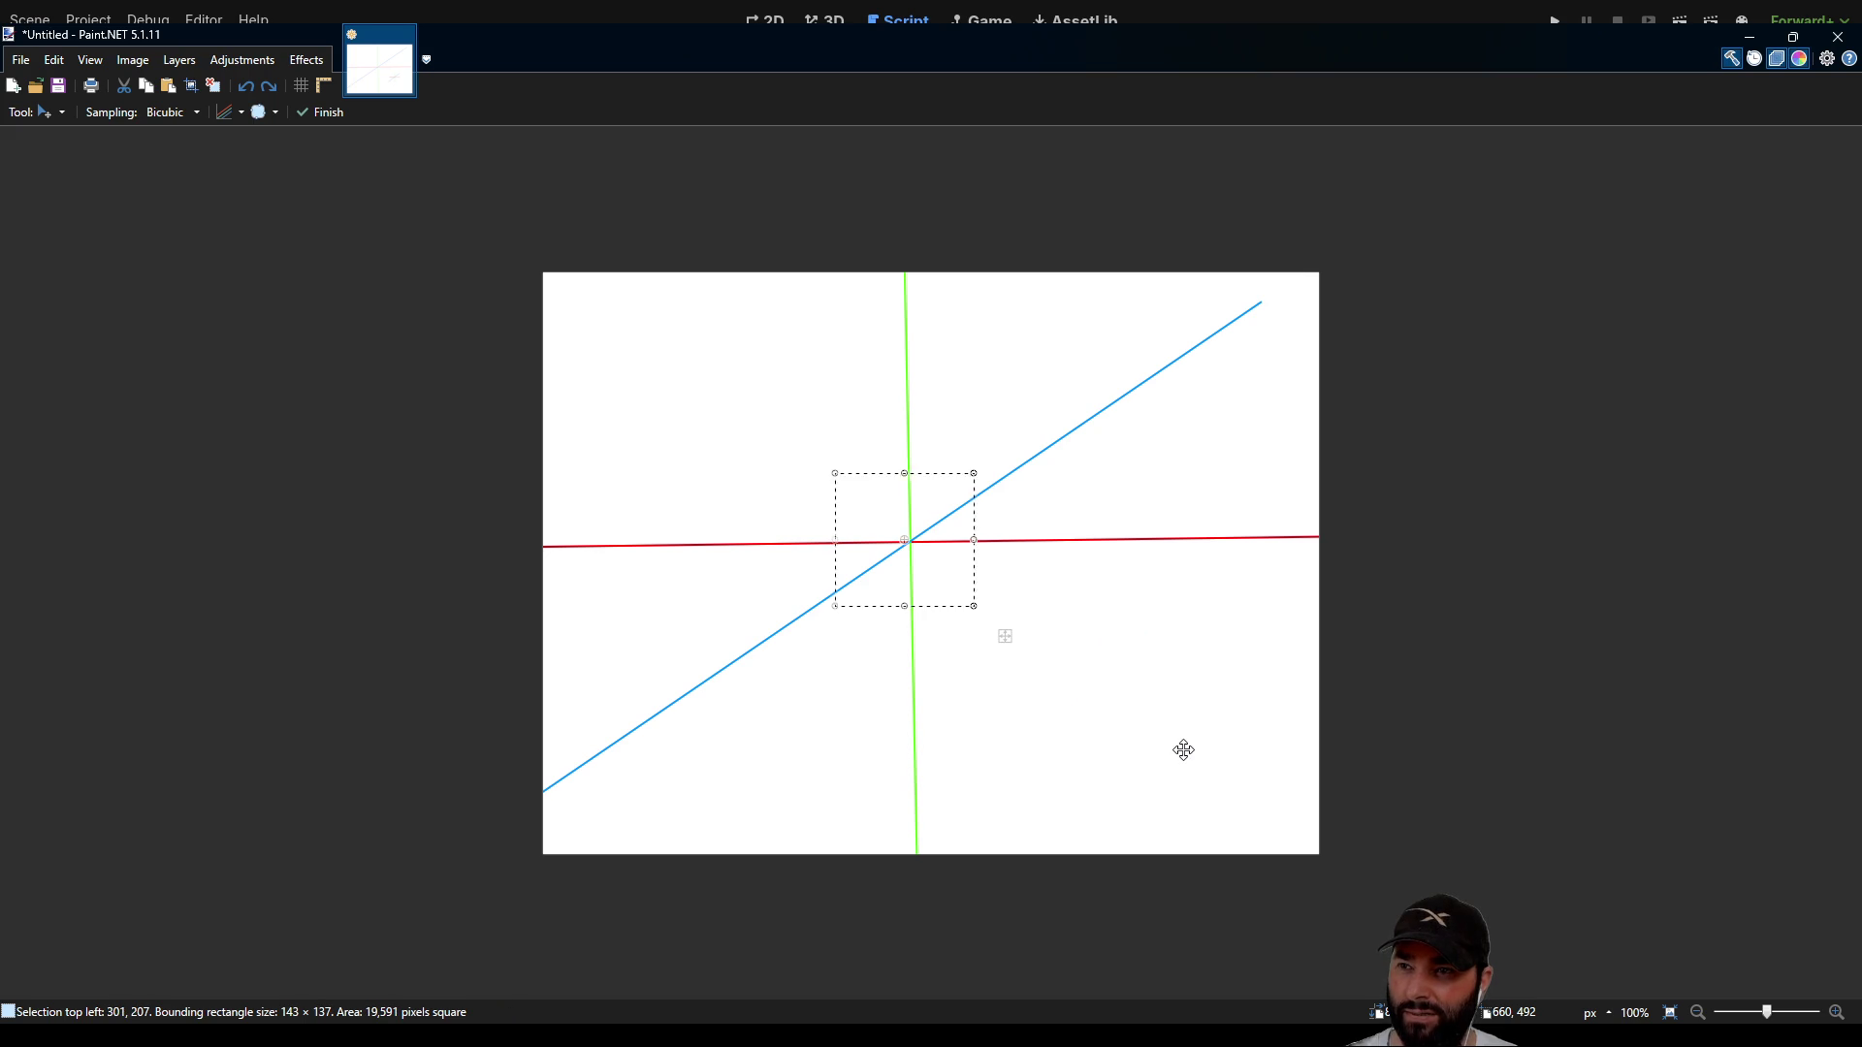
# Step: Remove the blue diagonal and select the red-green crossing
pyautogui.hotkey('ctrl', 'z')
pyautogui.hotkey('ctrl', 'z')
pyautogui.hotkey('ctrl', 'z')
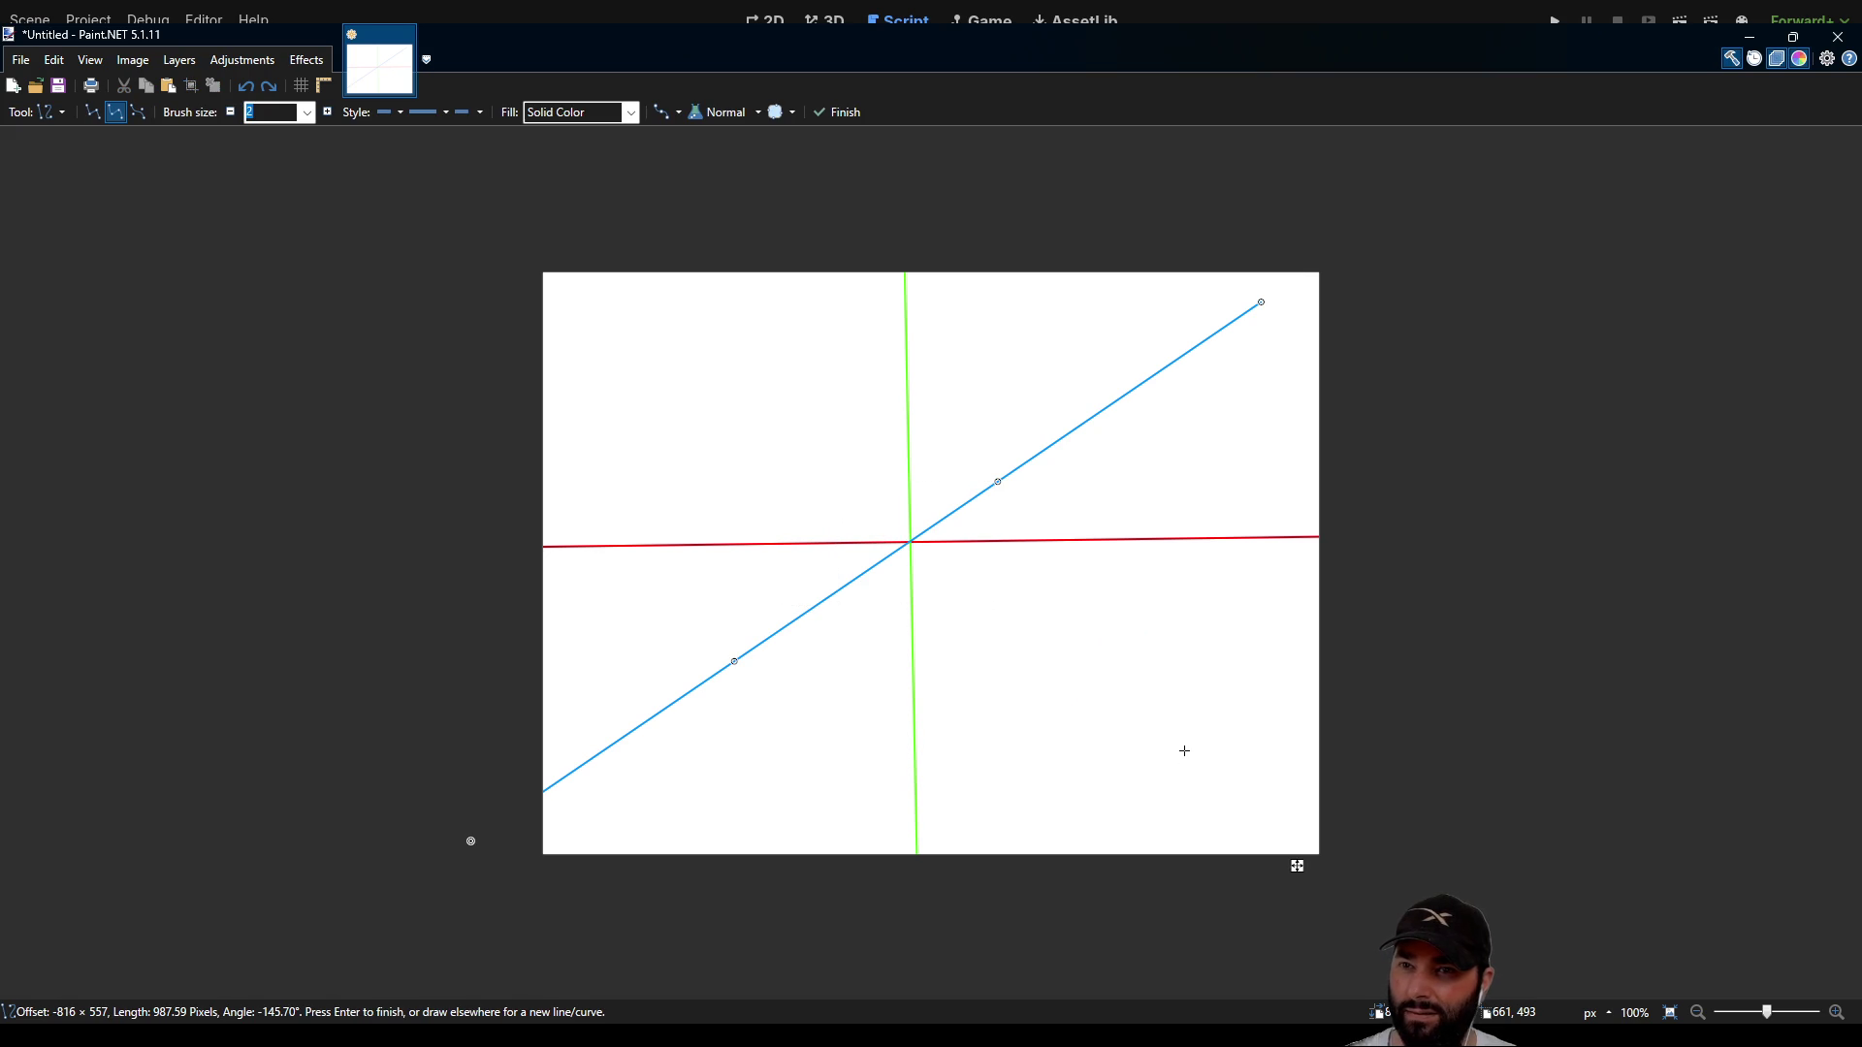
pyautogui.hotkey('ctrl', 'z')
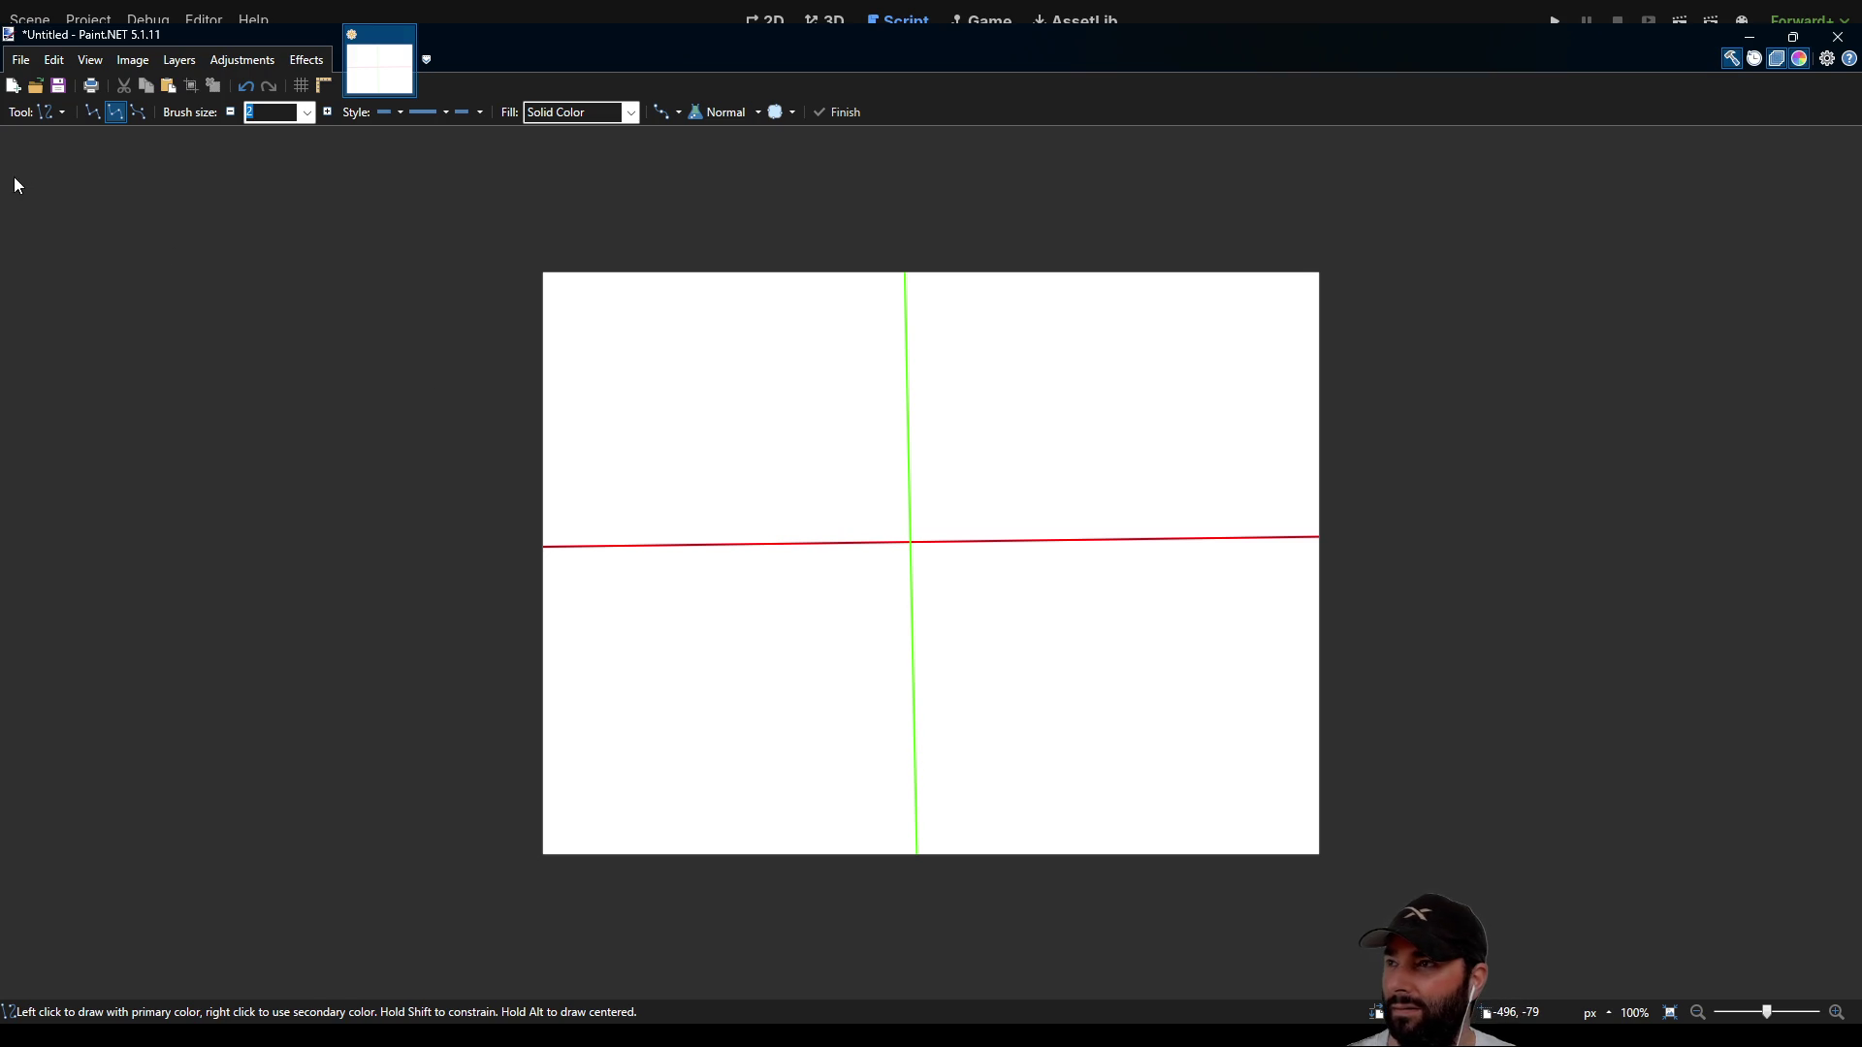
pyautogui.press('s')
pyautogui.moveTo(837, 494)
pyautogui.mouseDown()
pyautogui.moveTo(960, 602)
pyautogui.moveTo(989, 586)
pyautogui.moveTo(962, 594)
pyautogui.mouseUp()
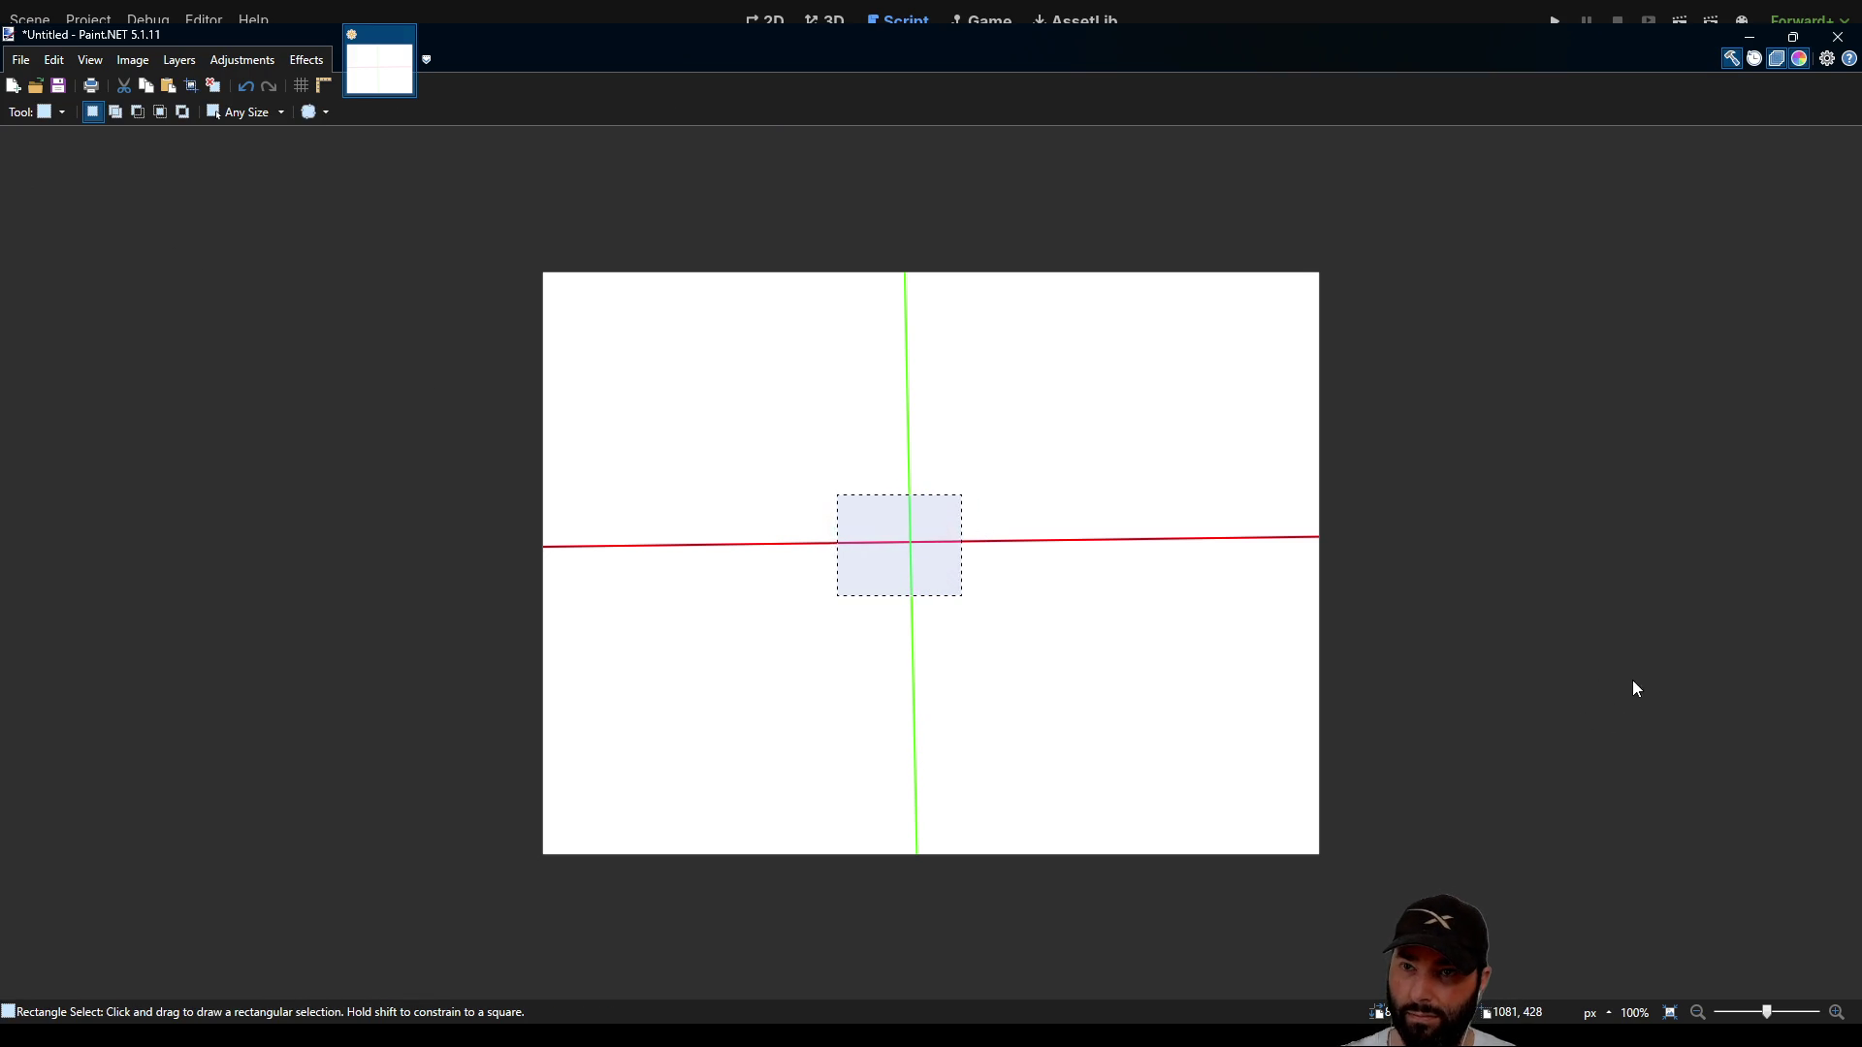
# Step: Move the crossing to the upper right, tilted about 50°, and deselect it
pyautogui.press('m')
pyautogui.moveTo(968, 571)
pyautogui.mouseDown()
pyautogui.moveTo(1080, 503)
pyautogui.moveTo(1169, 391)
pyautogui.mouseUp()
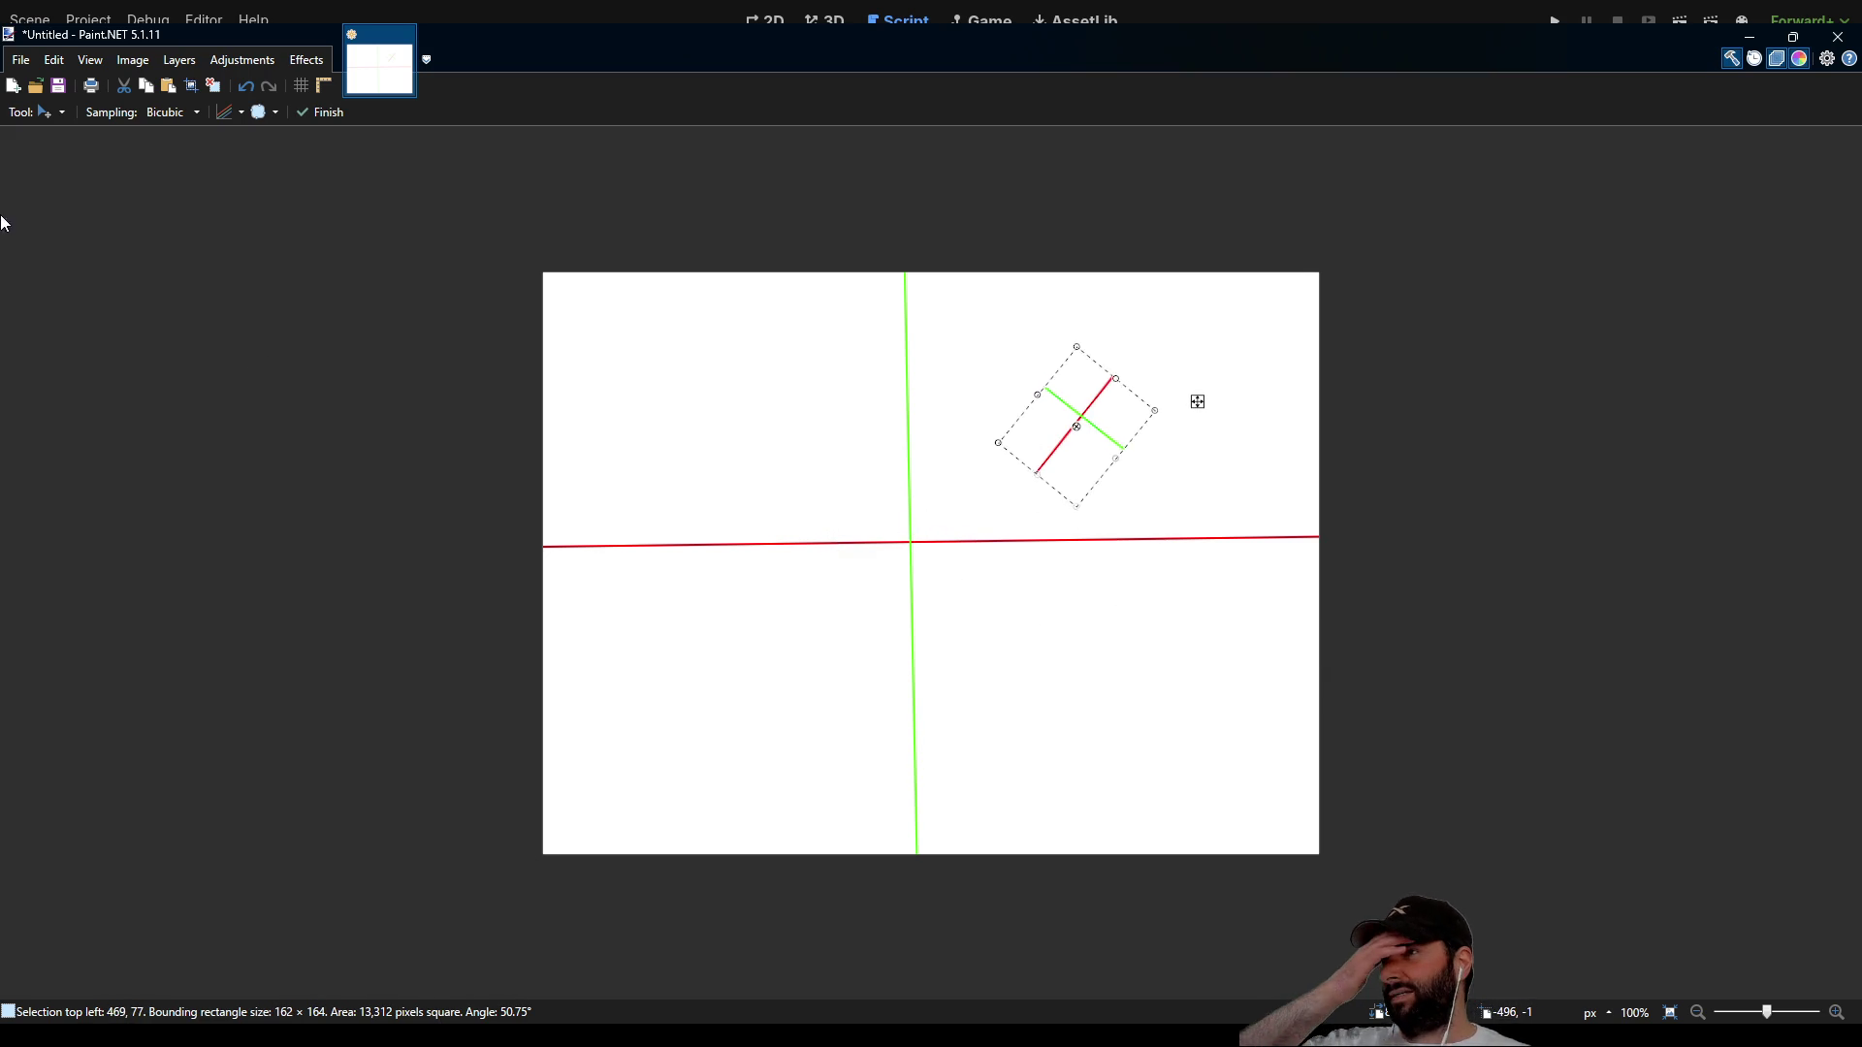
pyautogui.press('s')
pyautogui.click(586, 349)
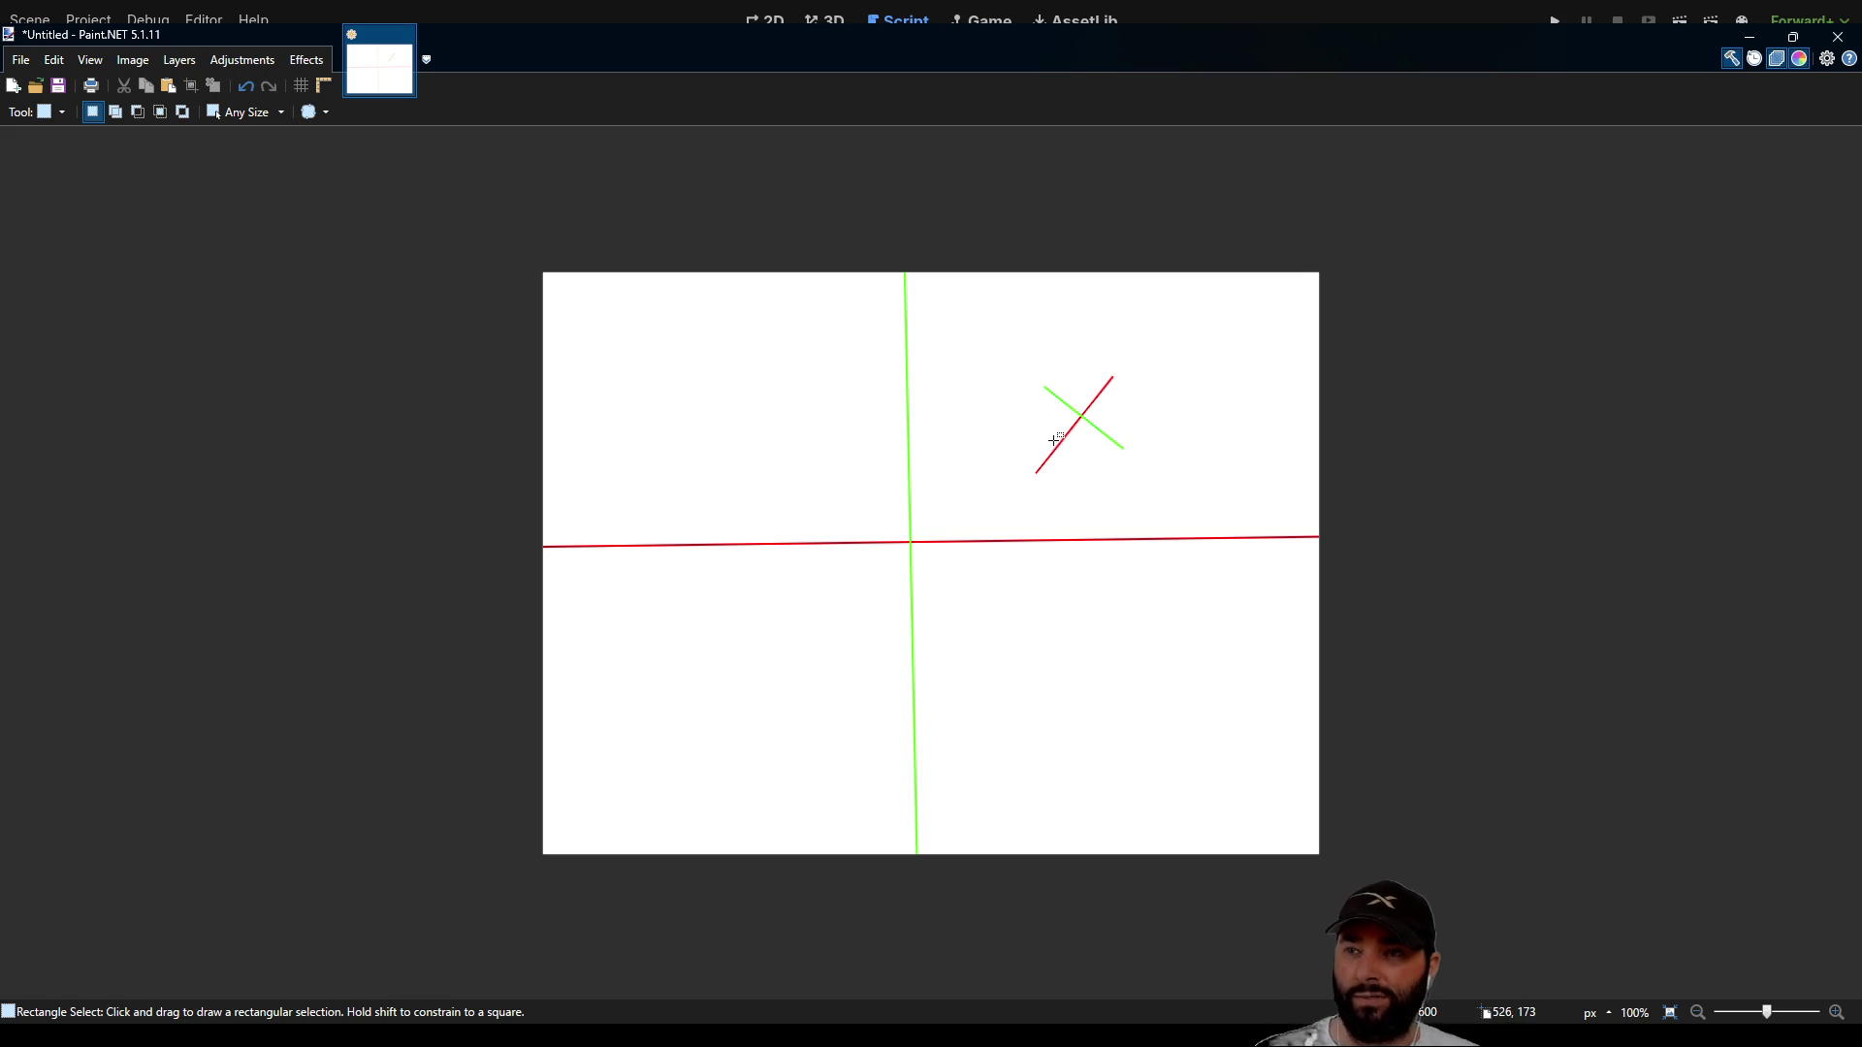
pyautogui.press('b')
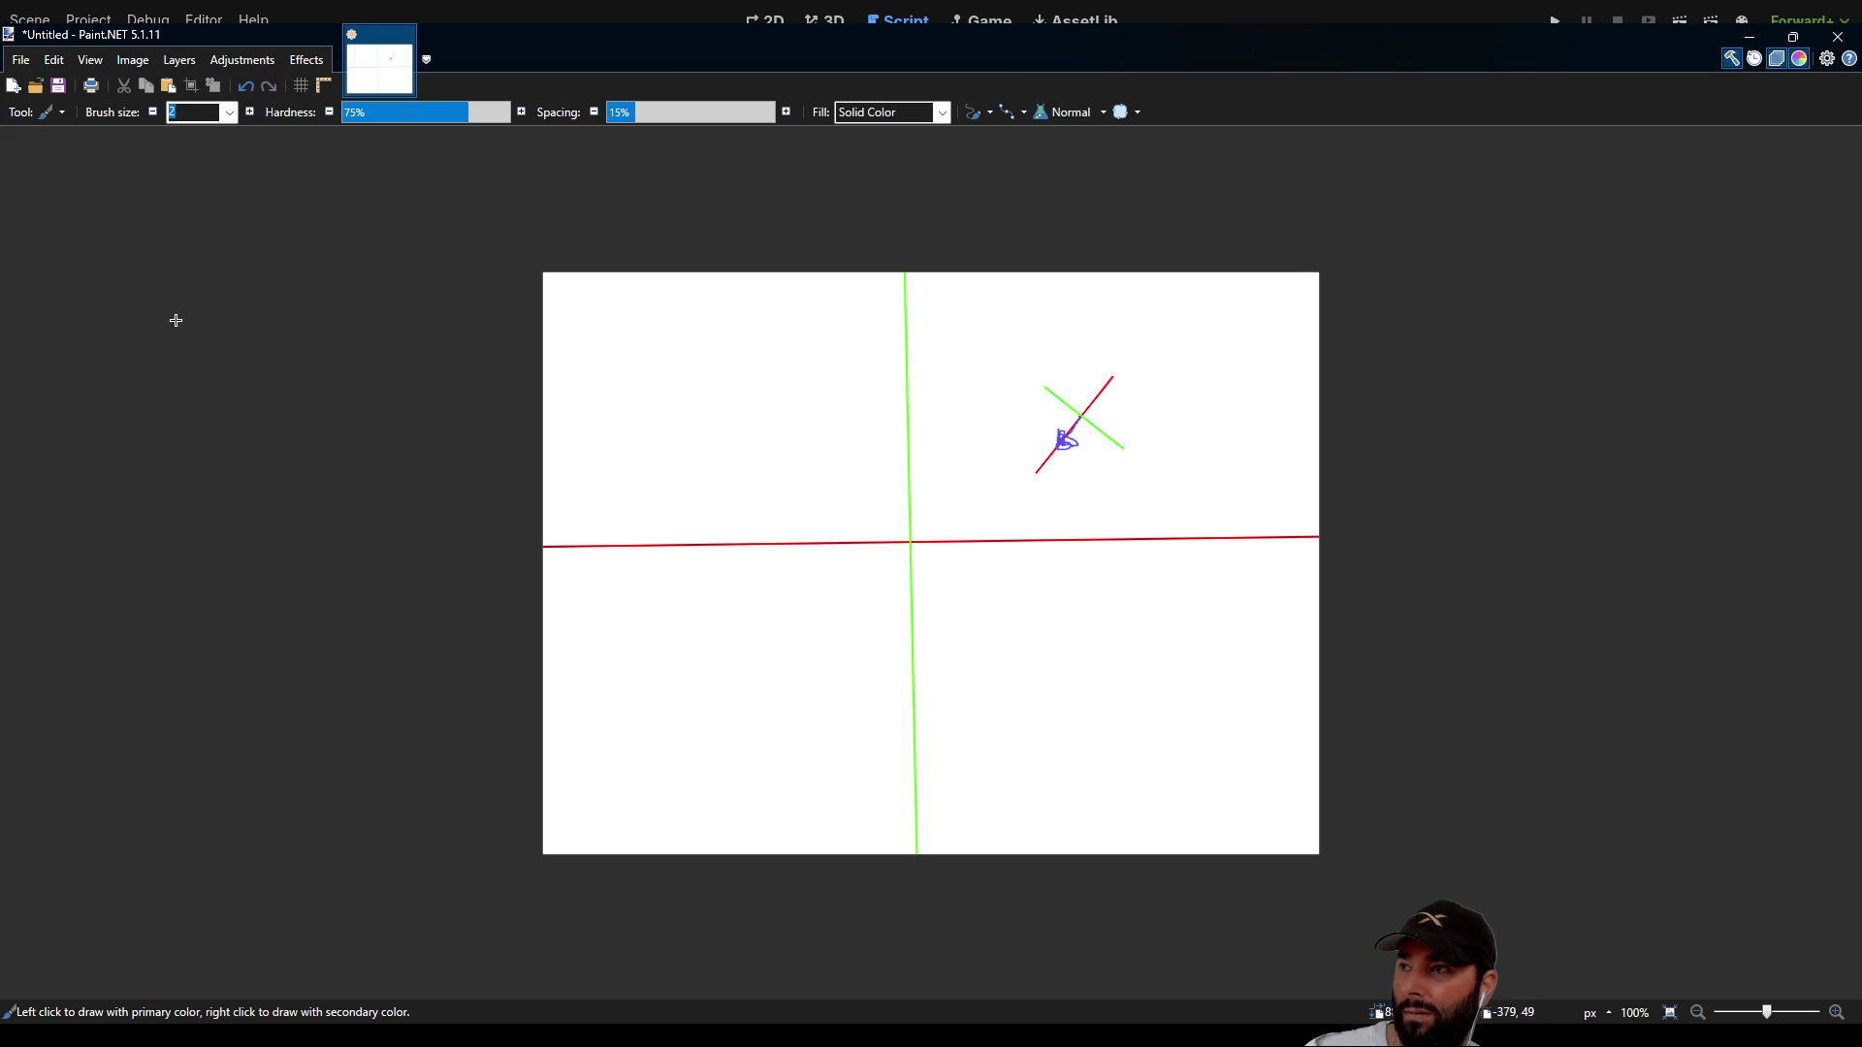
# Step: Paint a blue arrow along the tilted red line at brush size 6, refining its head at size 2
pyautogui.write('6')
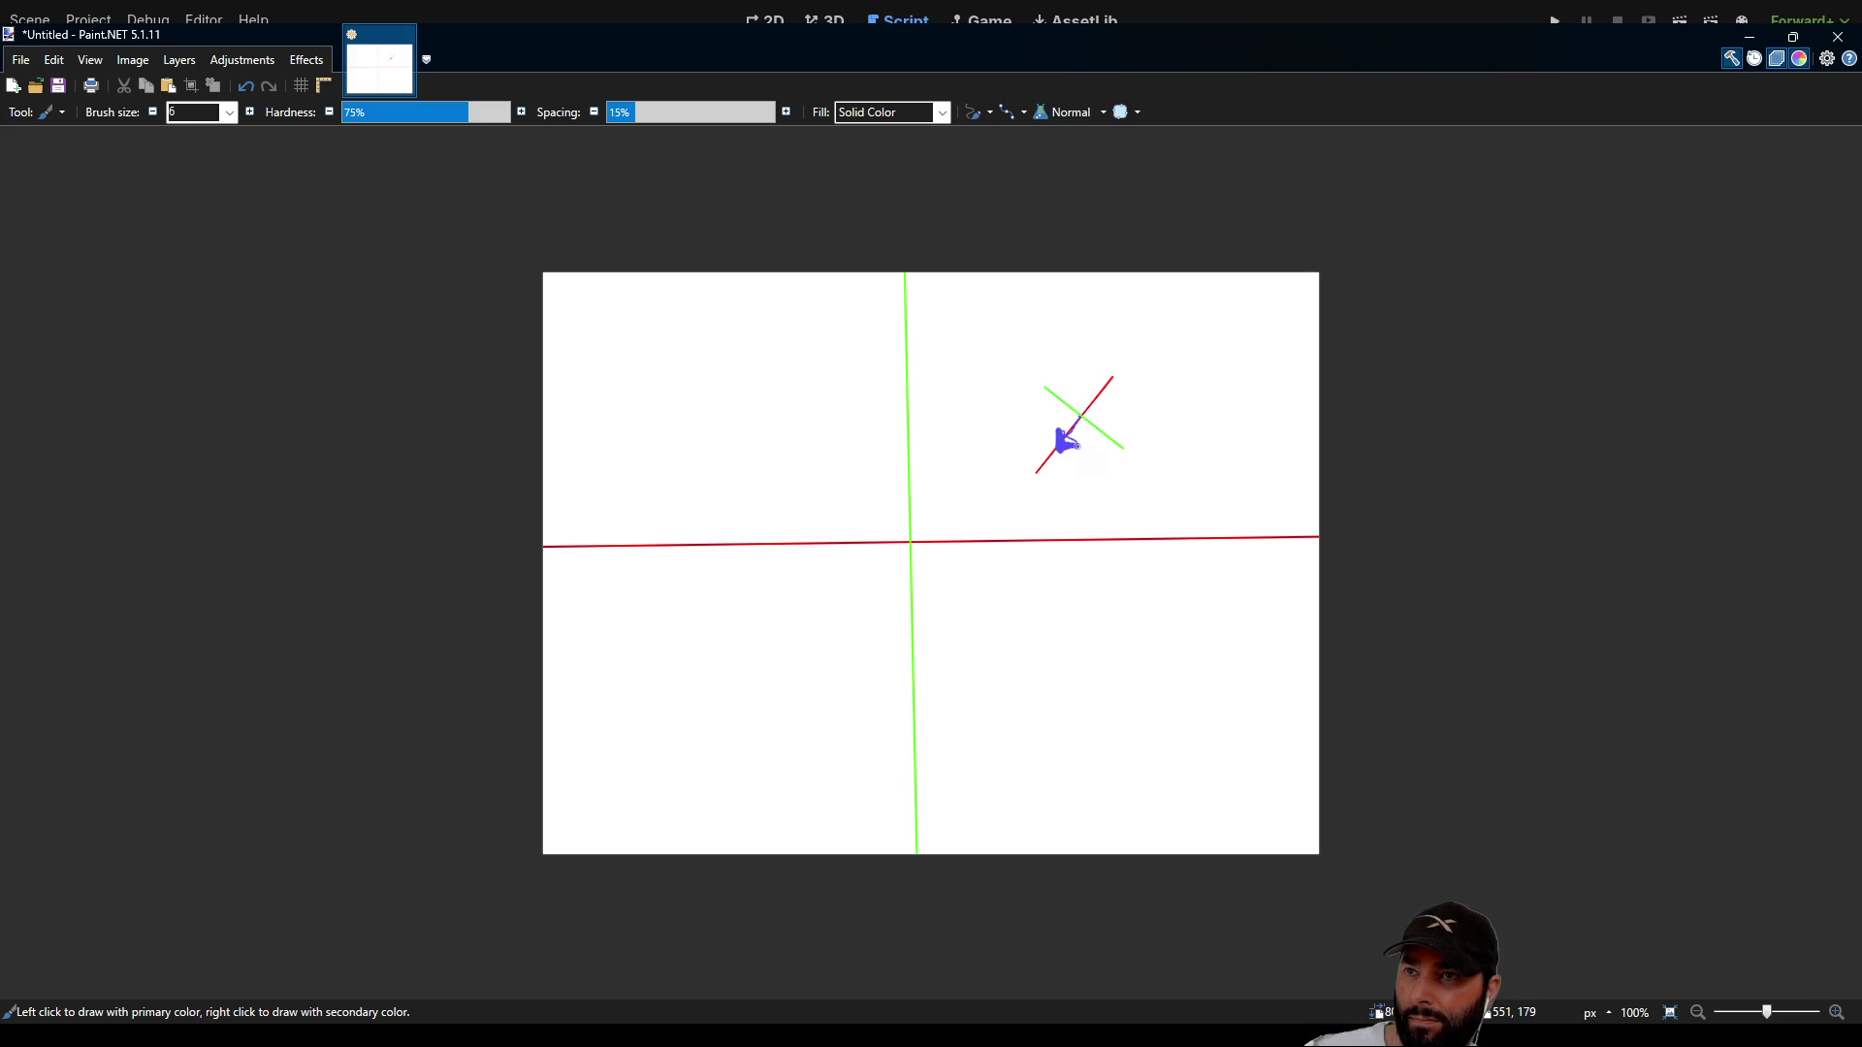
pyautogui.moveTo(1065, 440); pyautogui.dragTo(1083, 418)
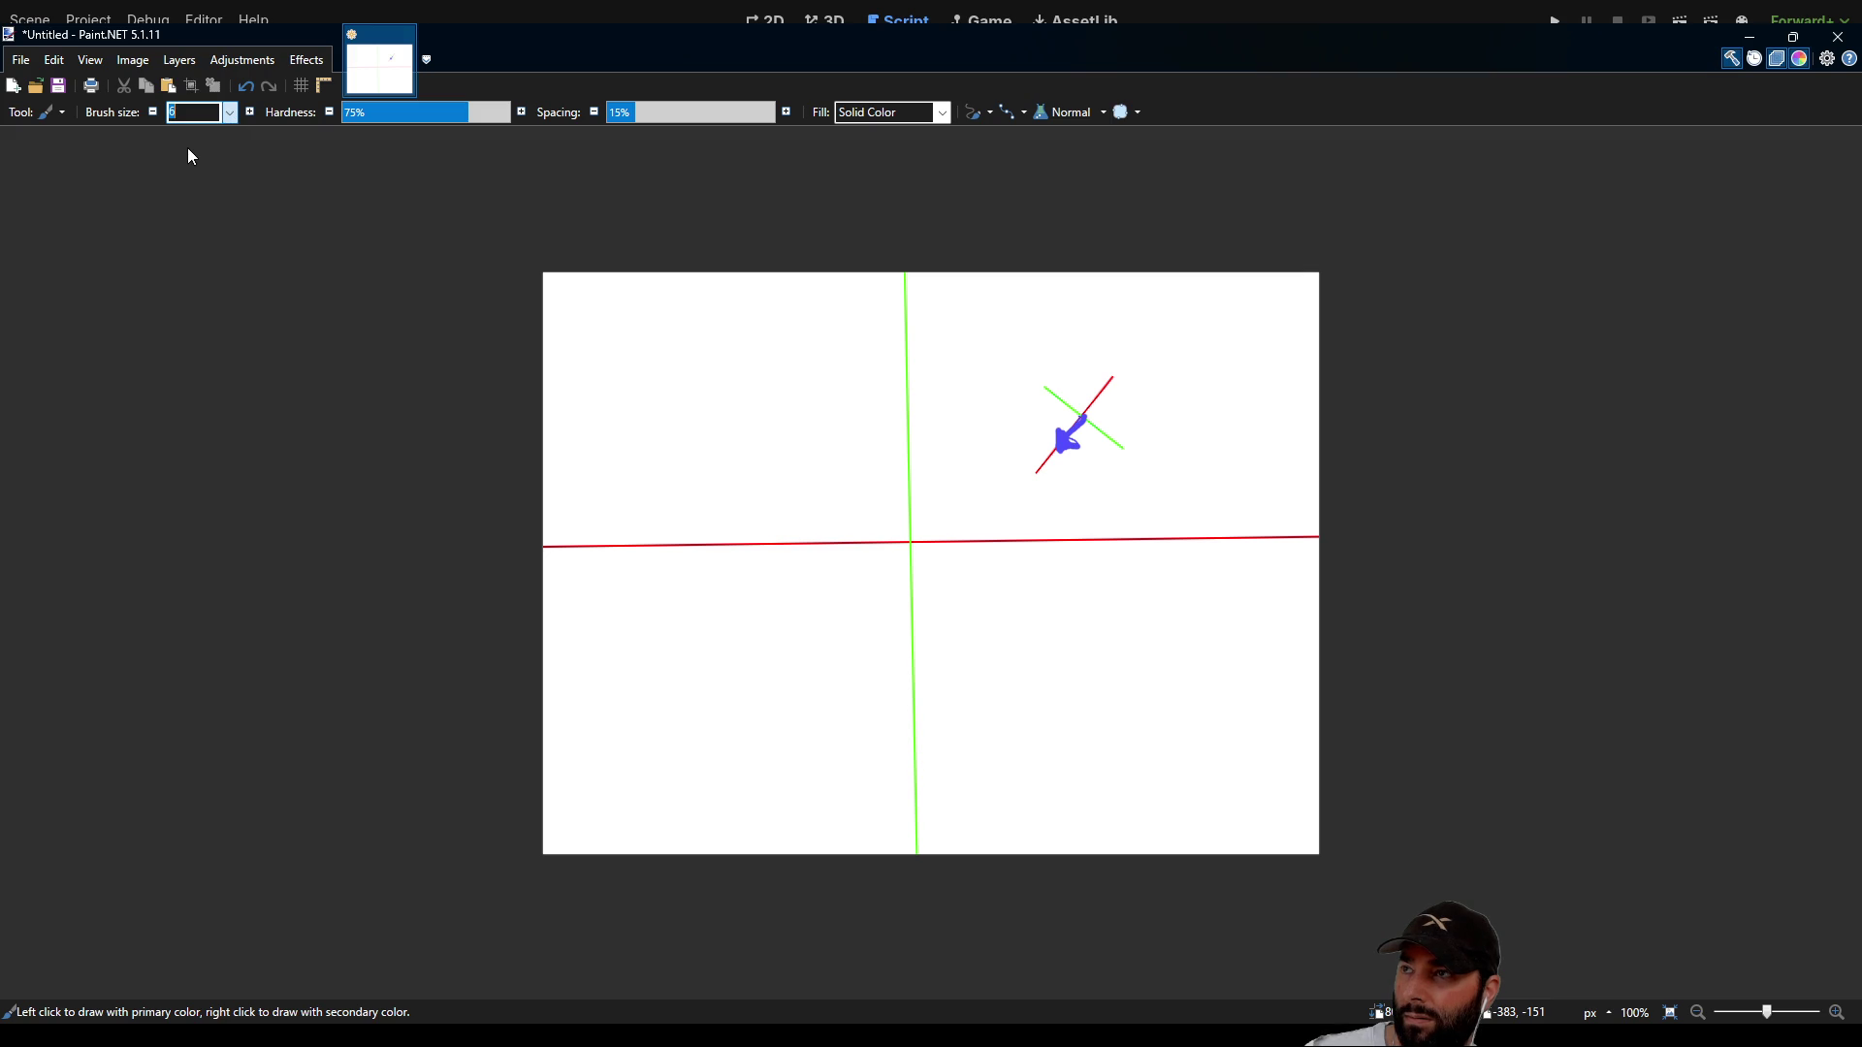
pyautogui.write('2')
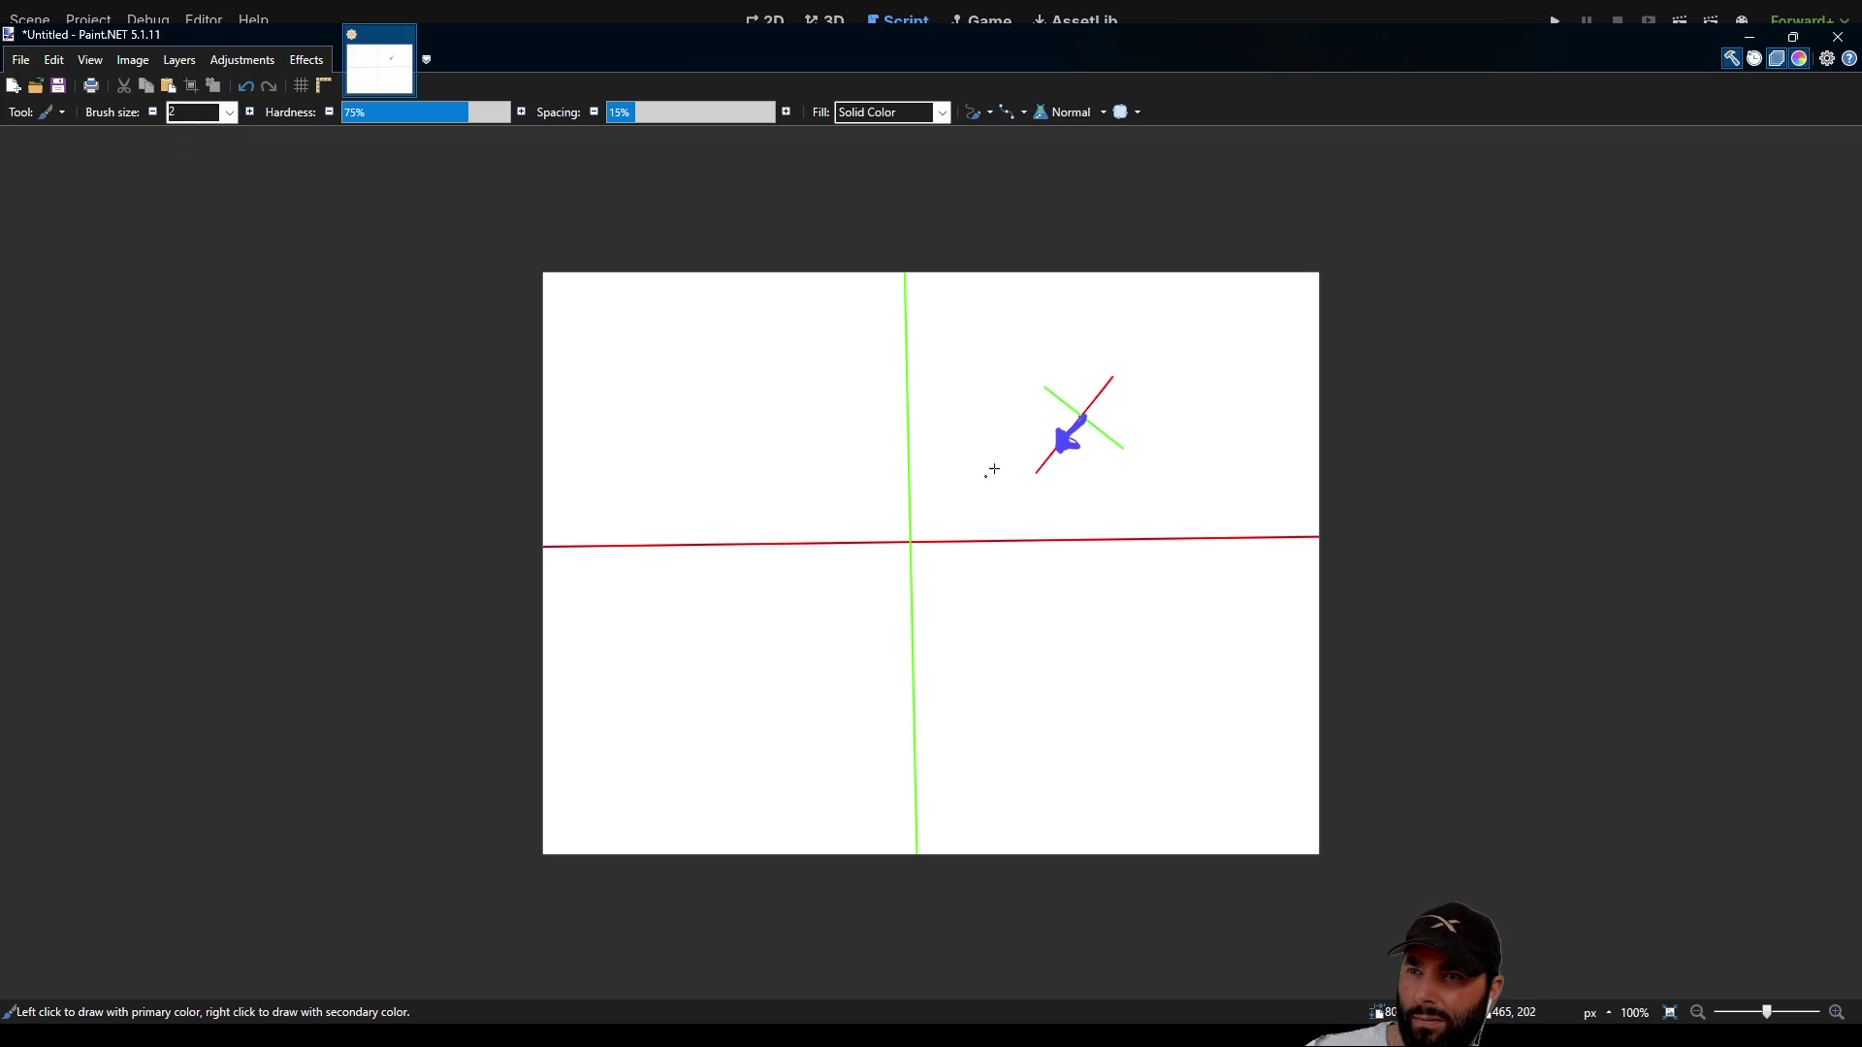
pyautogui.moveTo(1058, 430); pyautogui.dragTo(1061, 449)
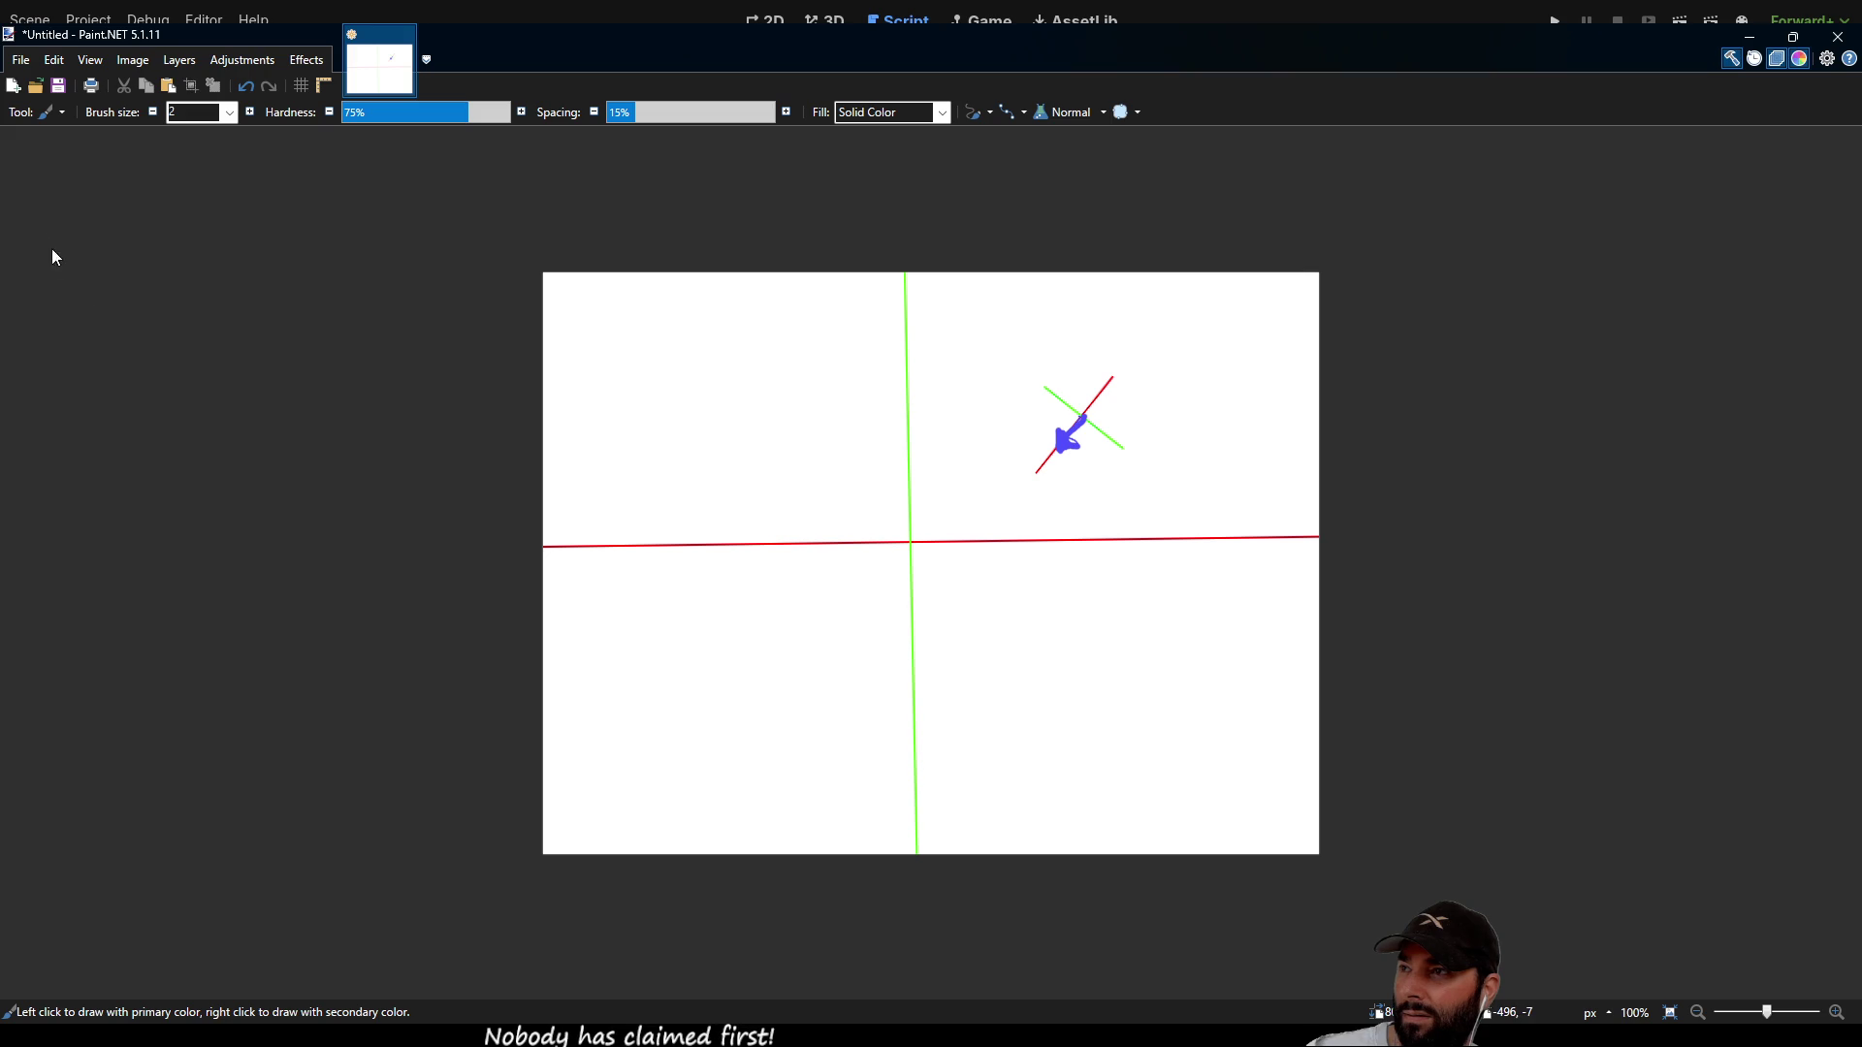
pyautogui.moveTo(720, 473)
pyautogui.mouseDown()
pyautogui.moveTo(940, 600)
pyautogui.moveTo(1003, 613)
pyautogui.mouseUp()
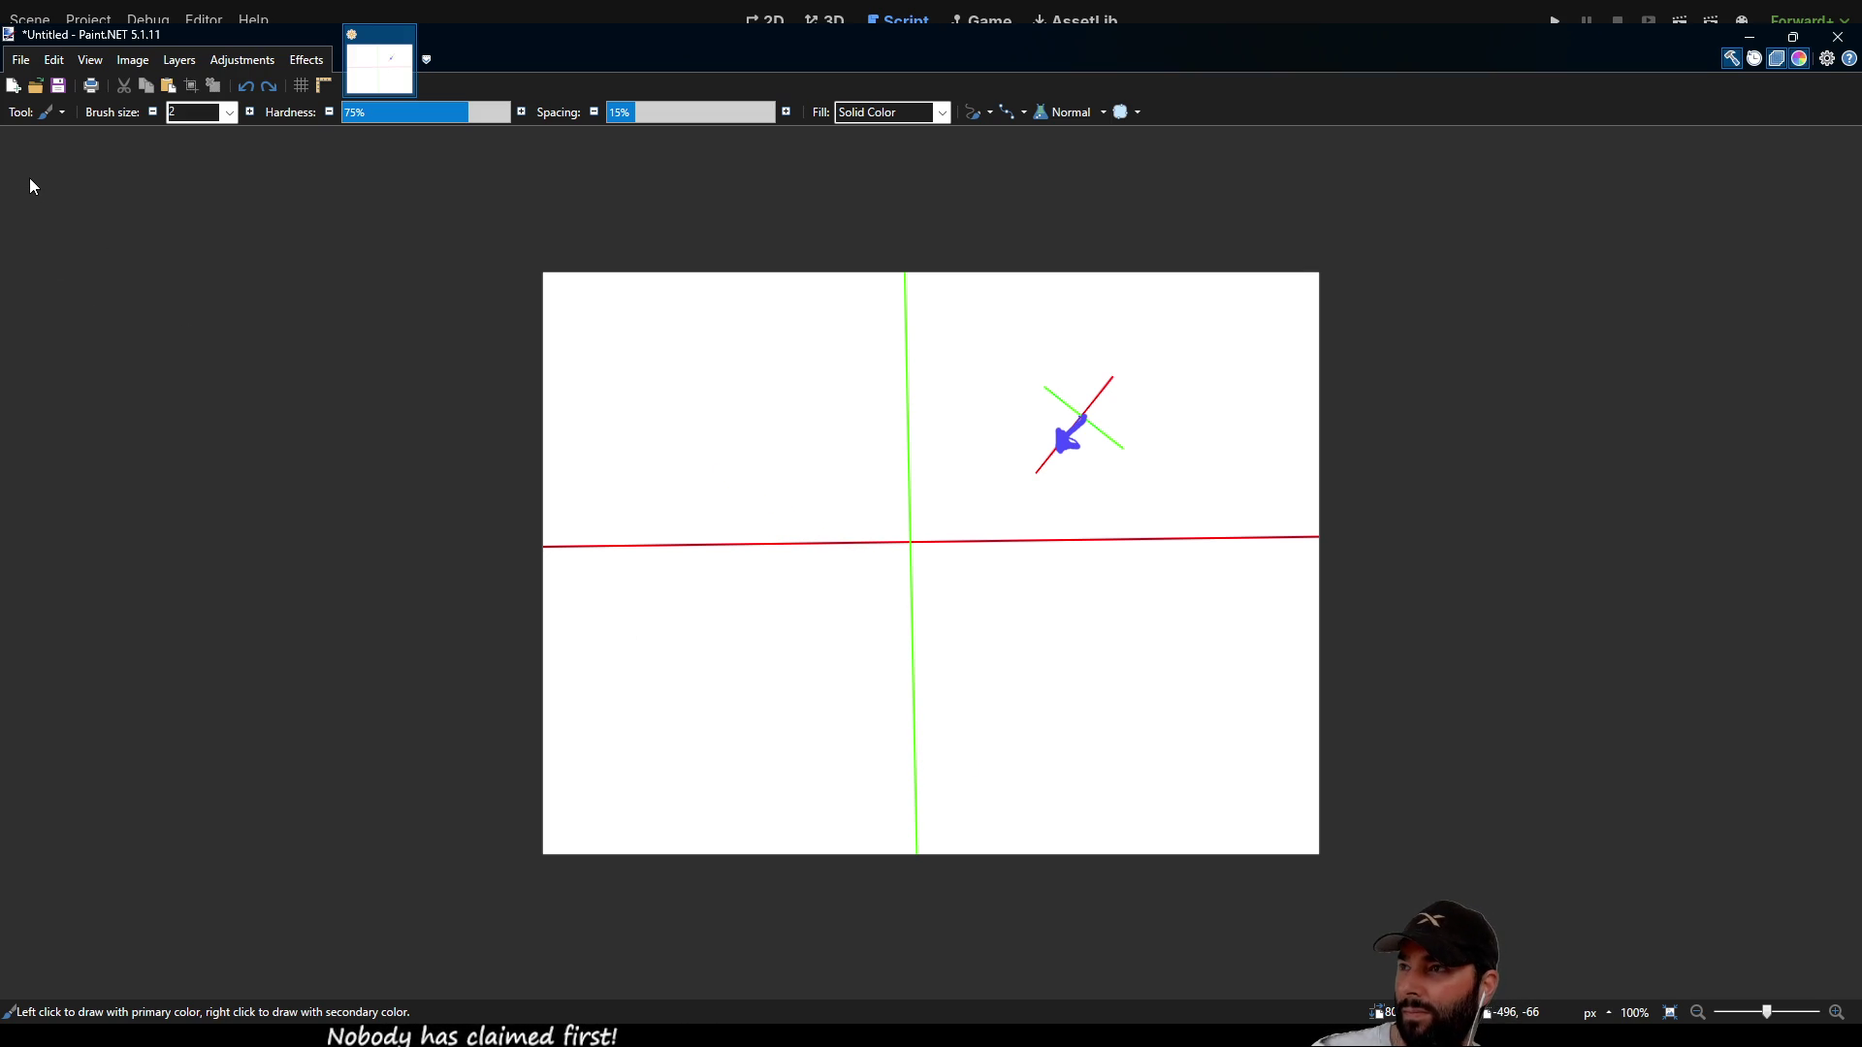
# Step: Move a square block of the main red-green axes onto the blue arrow
pyautogui.press('s')
pyautogui.moveTo(808, 465); pyautogui.dragTo(1003, 661)
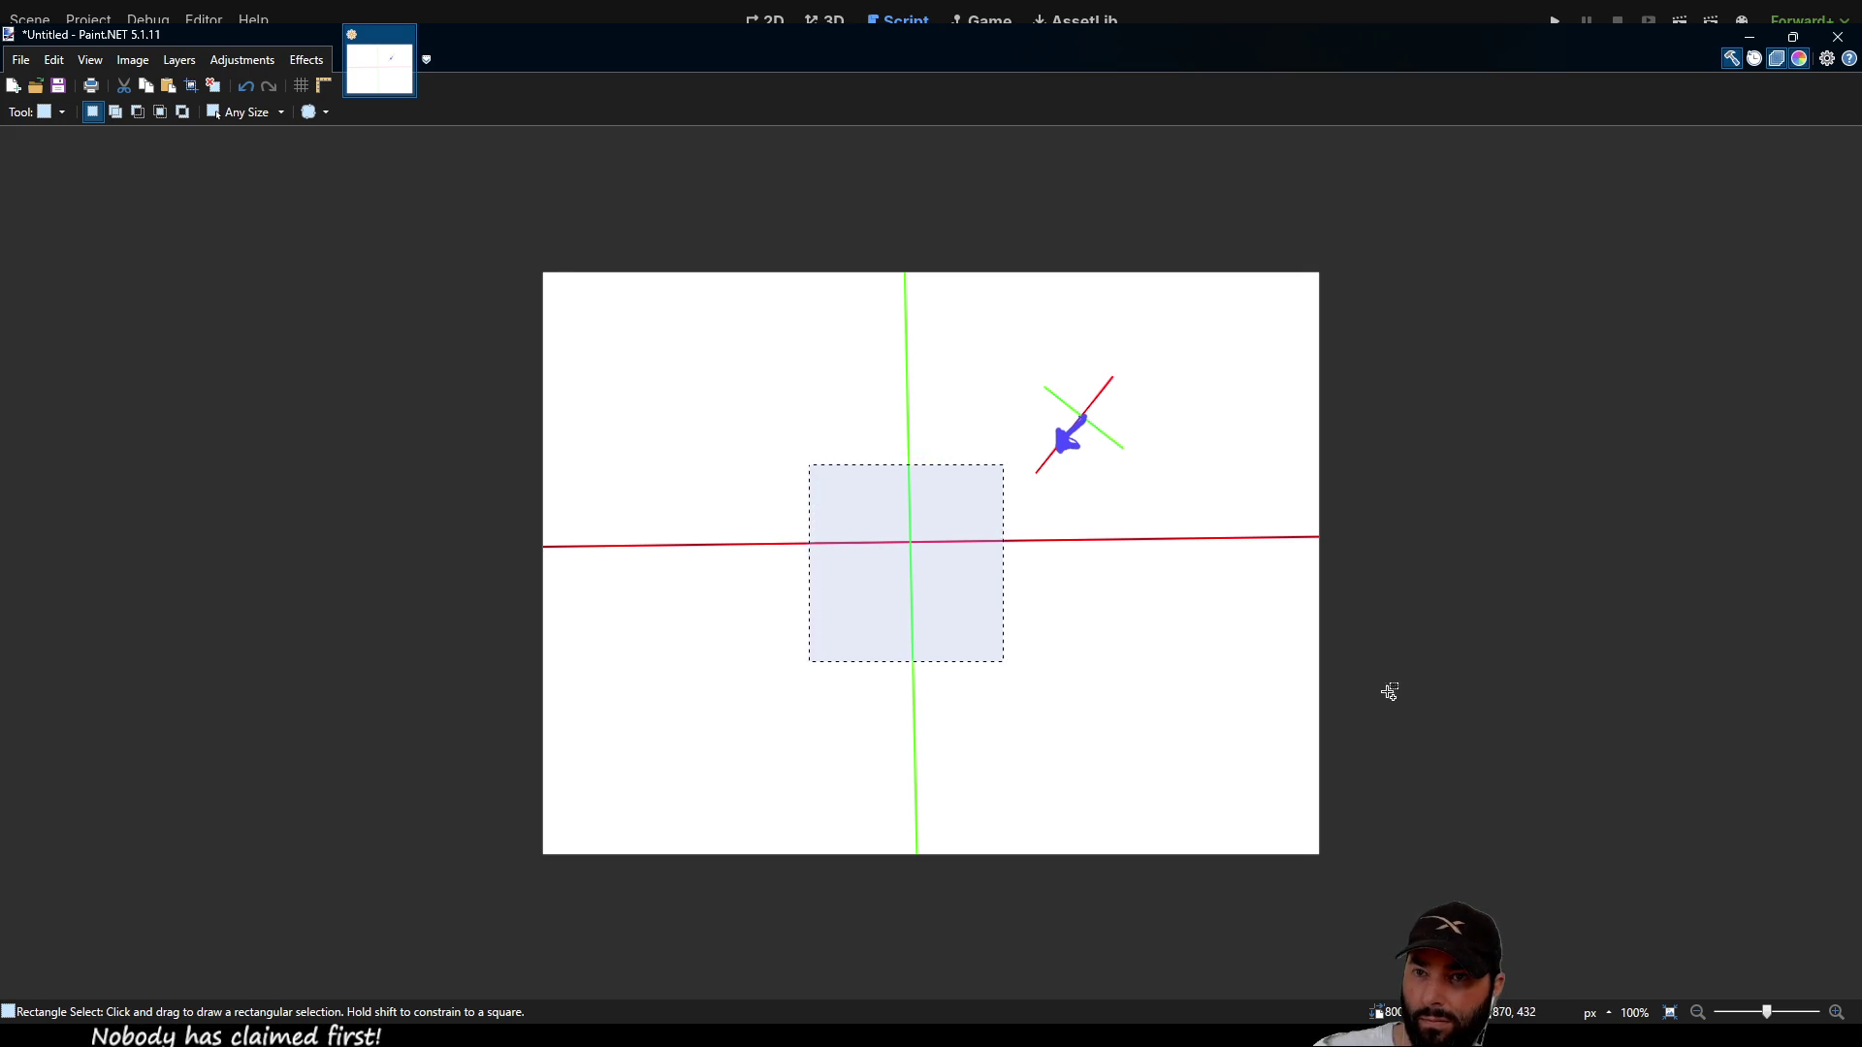
pyautogui.press('m')
pyautogui.moveTo(962, 606)
pyautogui.mouseDown()
pyautogui.moveTo(1073, 523)
pyautogui.moveTo(1098, 479)
pyautogui.mouseUp()
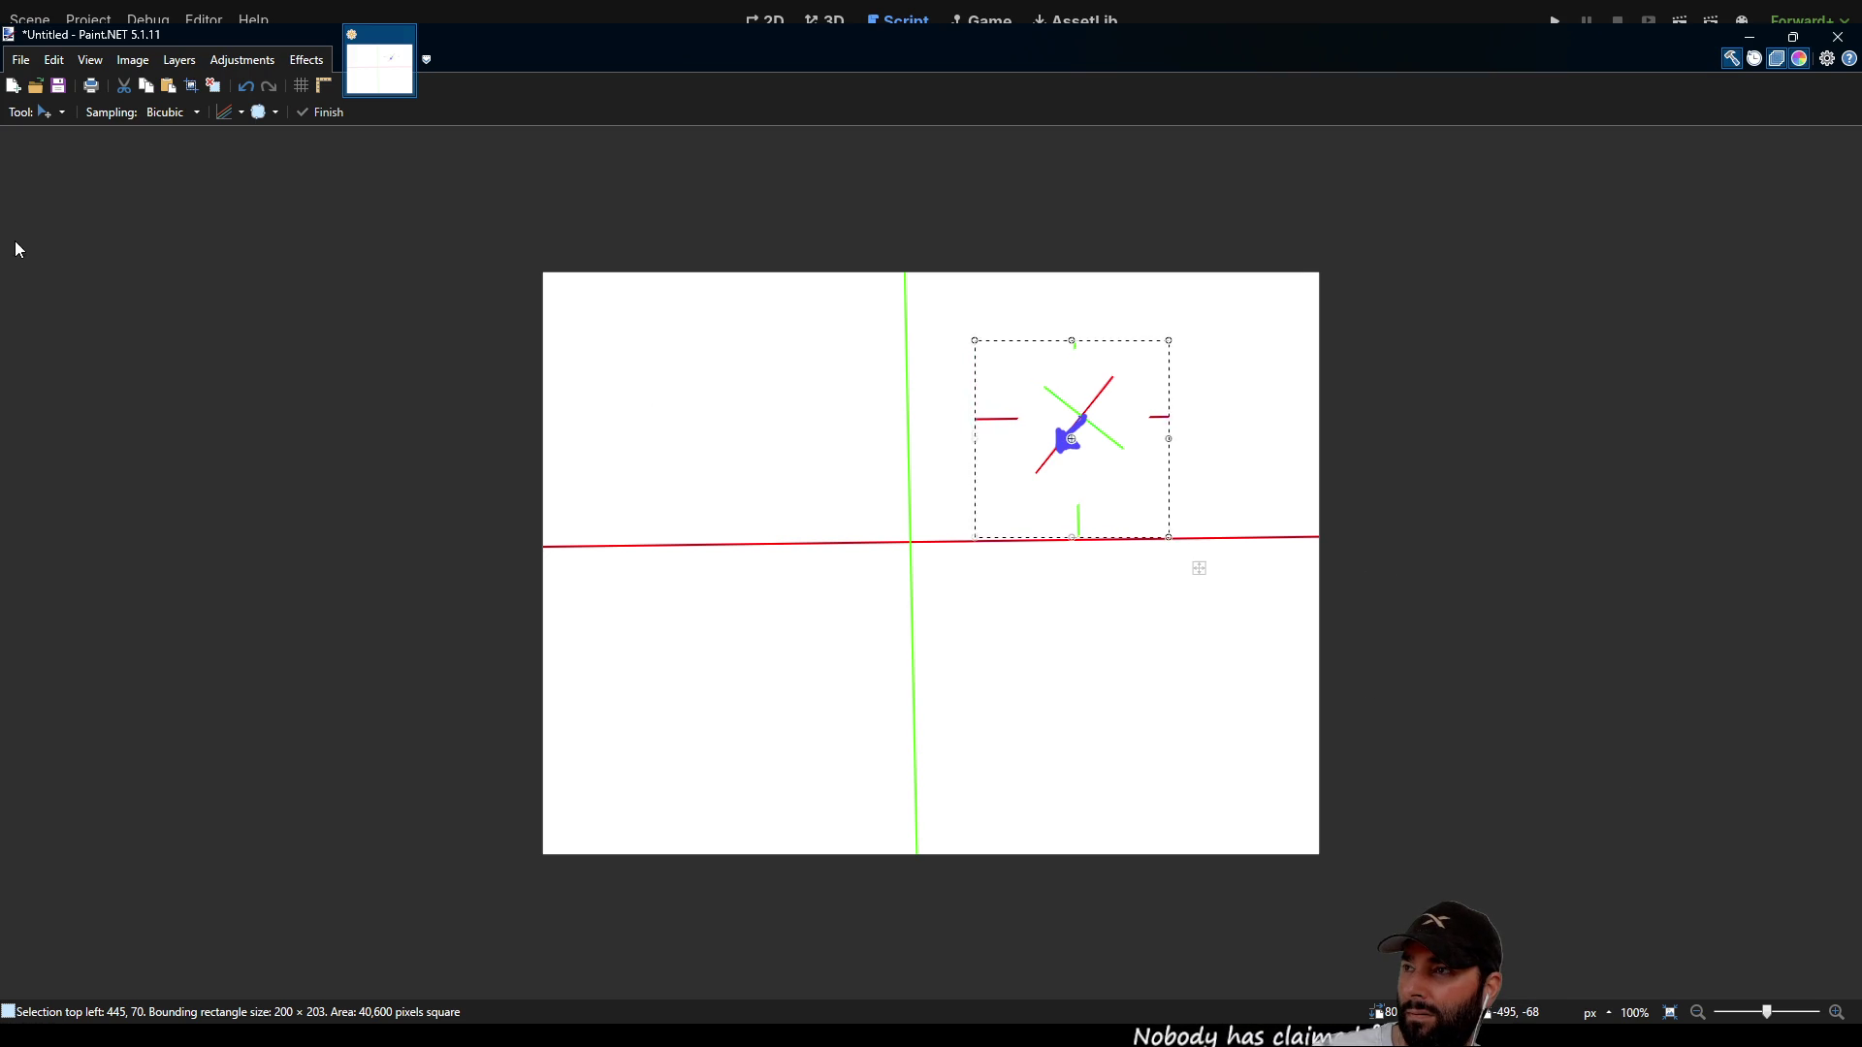
pyautogui.hotkey('ctrl', 'd')
# Step: Delete the four white patches over the axes using Magic Wand selections
pyautogui.press('s')
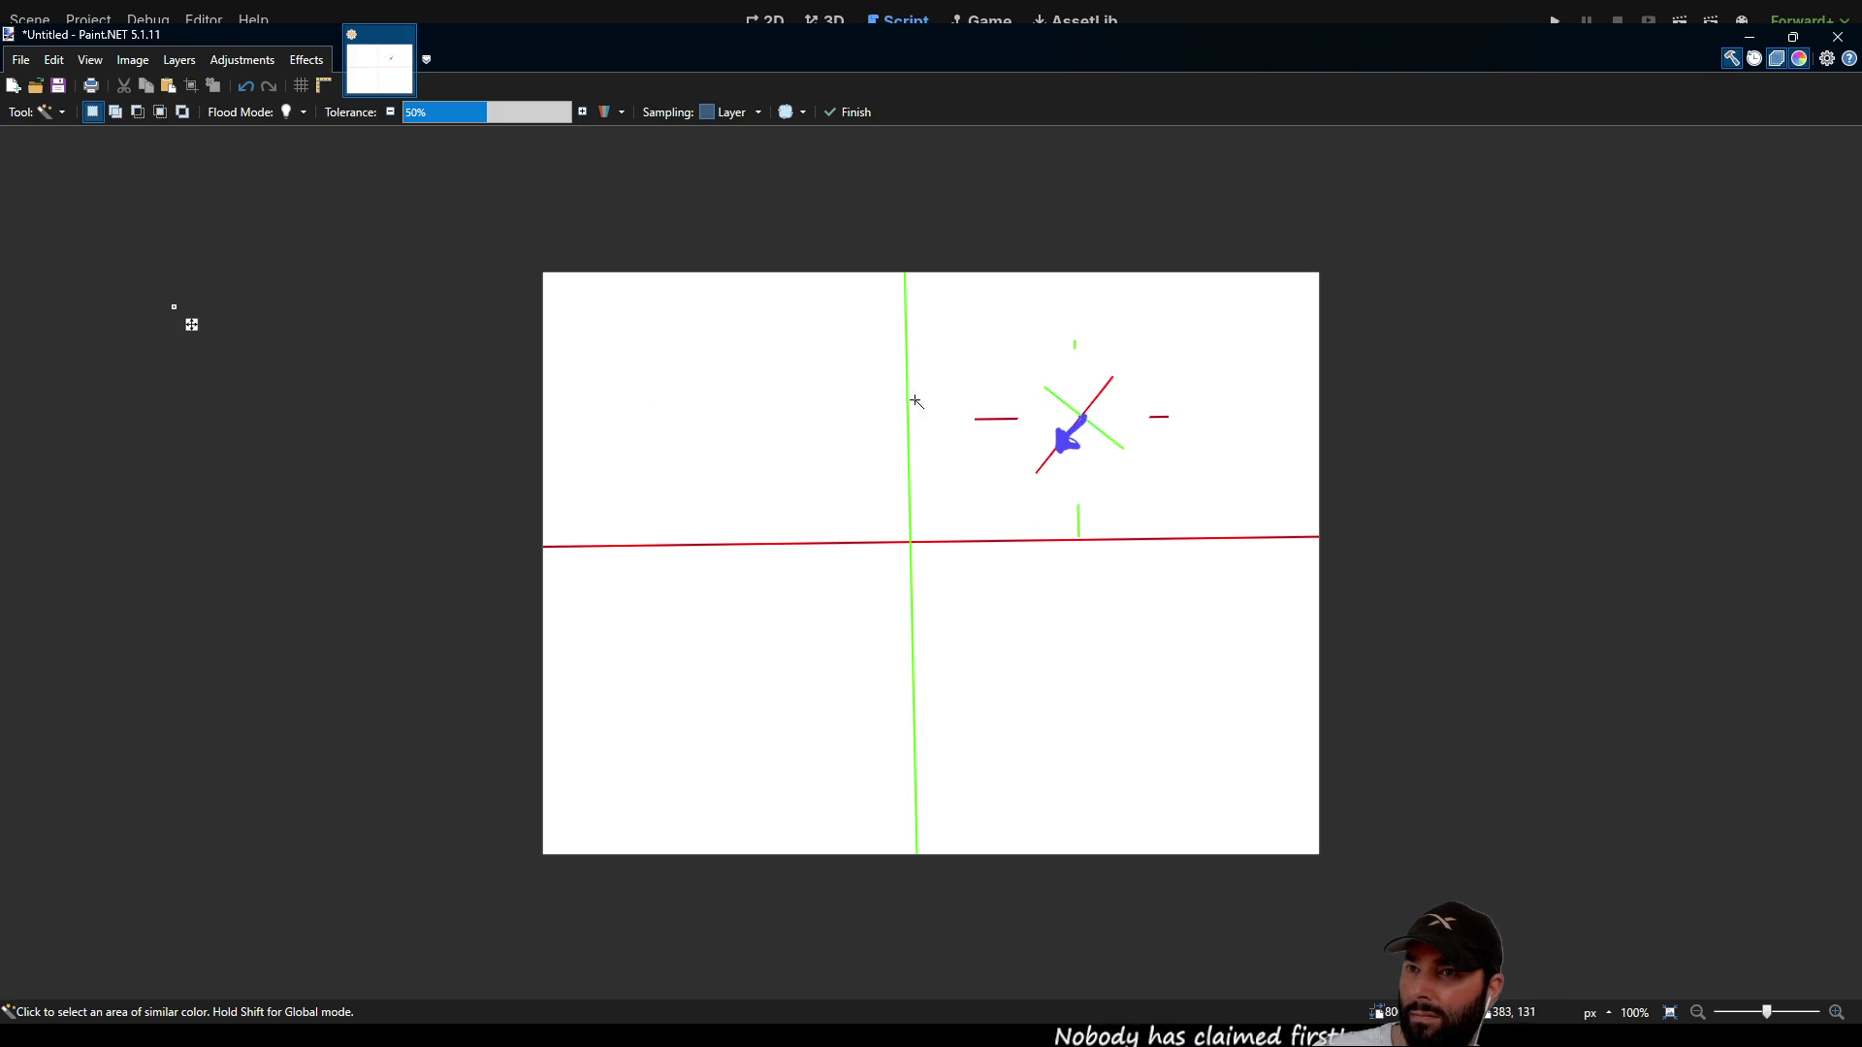
pyautogui.click(1066, 391)
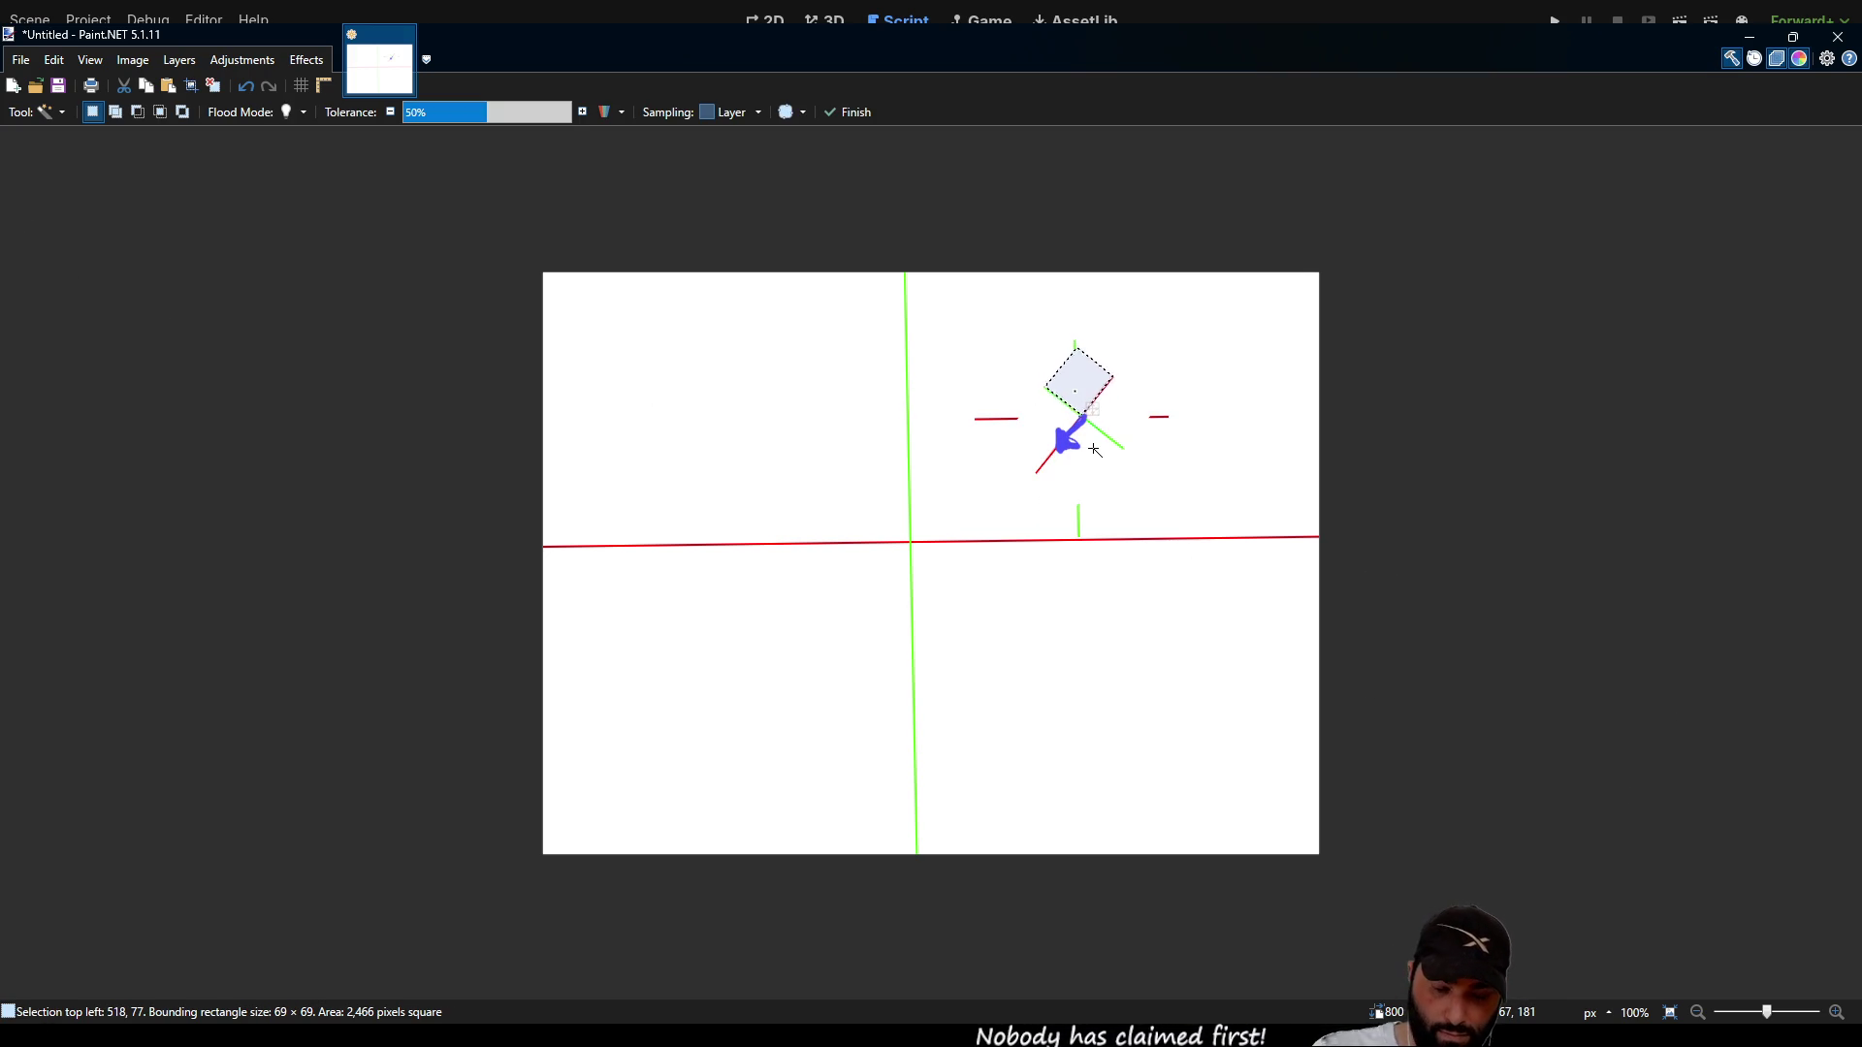
pyautogui.press('Delete')
pyautogui.hotkey('ctrl', 'd')
pyautogui.click(1044, 412)
pyautogui.press('Delete')
pyautogui.hotkey('ctrl', 'd')
pyautogui.click(1102, 459)
pyautogui.press('Delete')
pyautogui.hotkey('ctrl', 'd')
pyautogui.click(1125, 443)
pyautogui.press('Delete')
pyautogui.hotkey('ctrl', 'd')
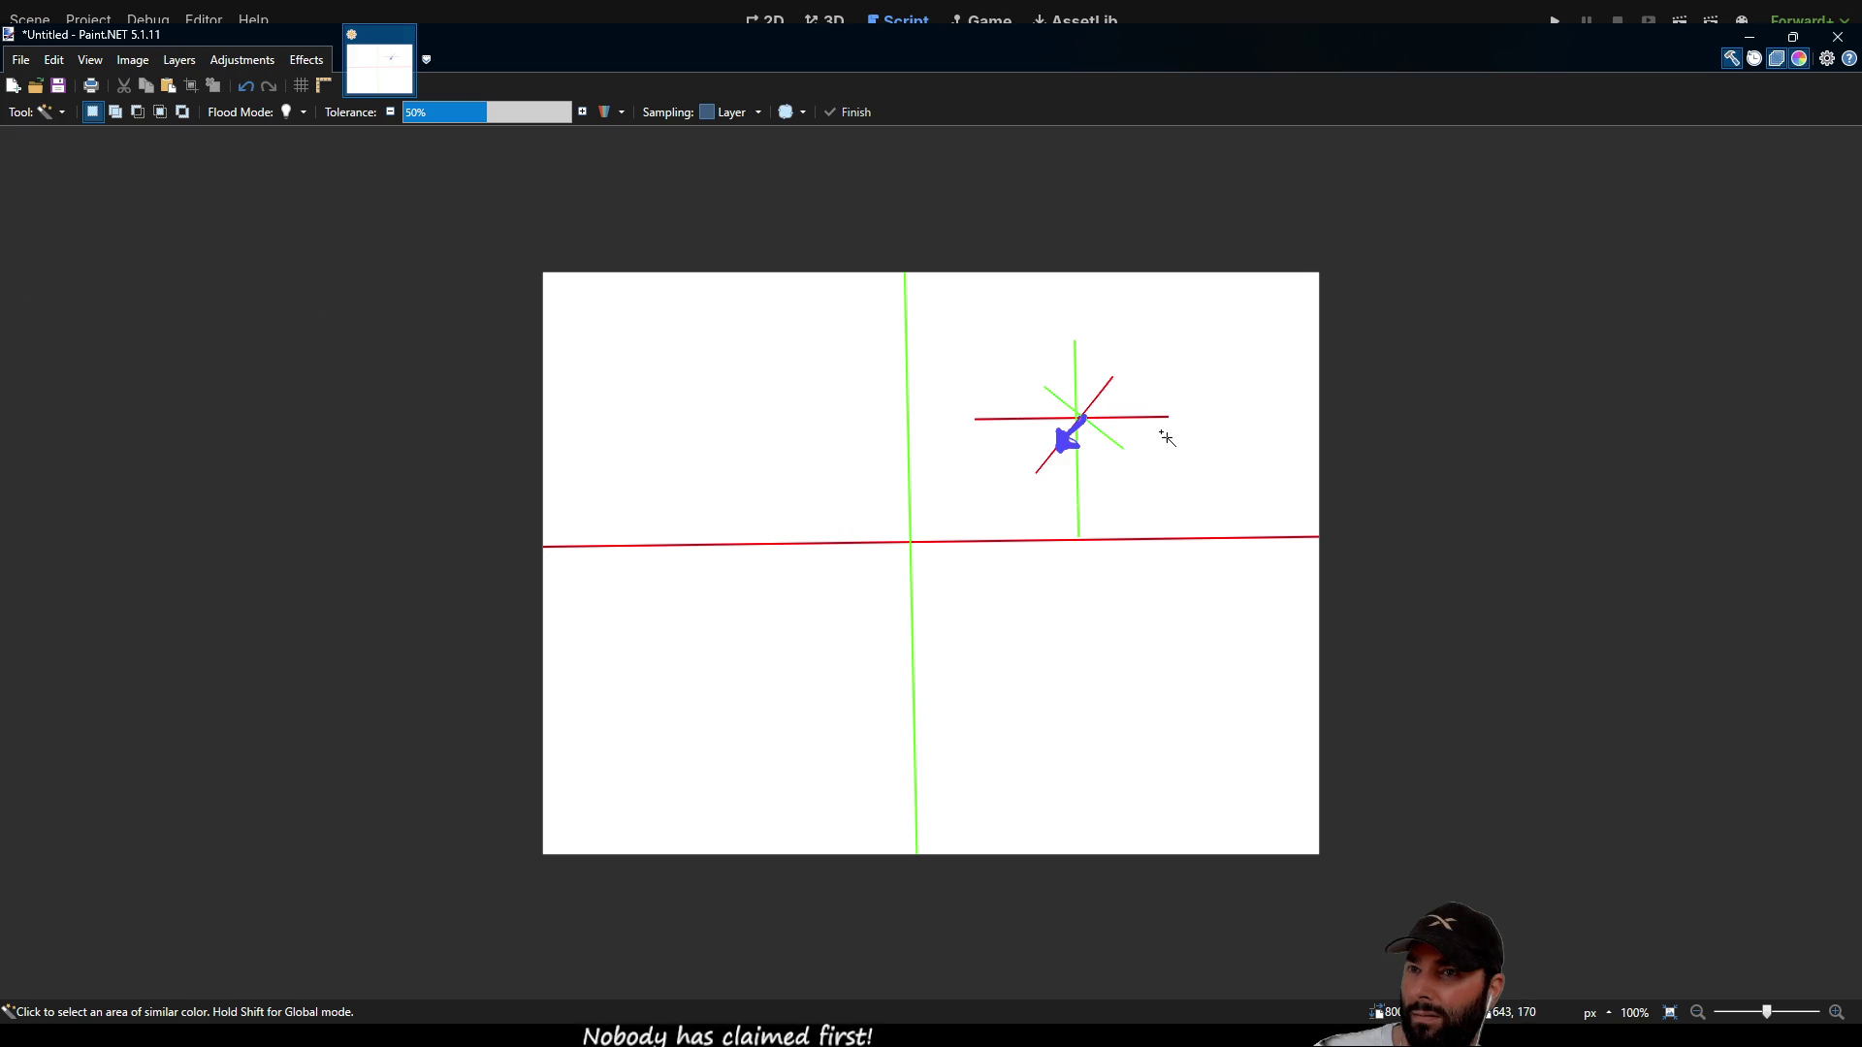
# Step: Nudge the rotated axes and arrow about 8 px left, then draw a purple vertical axis with the Pencil
pyautogui.scroll(5, 1018, 422)
pyautogui.moveTo(1031, 415); pyautogui.dragTo(977, 471)
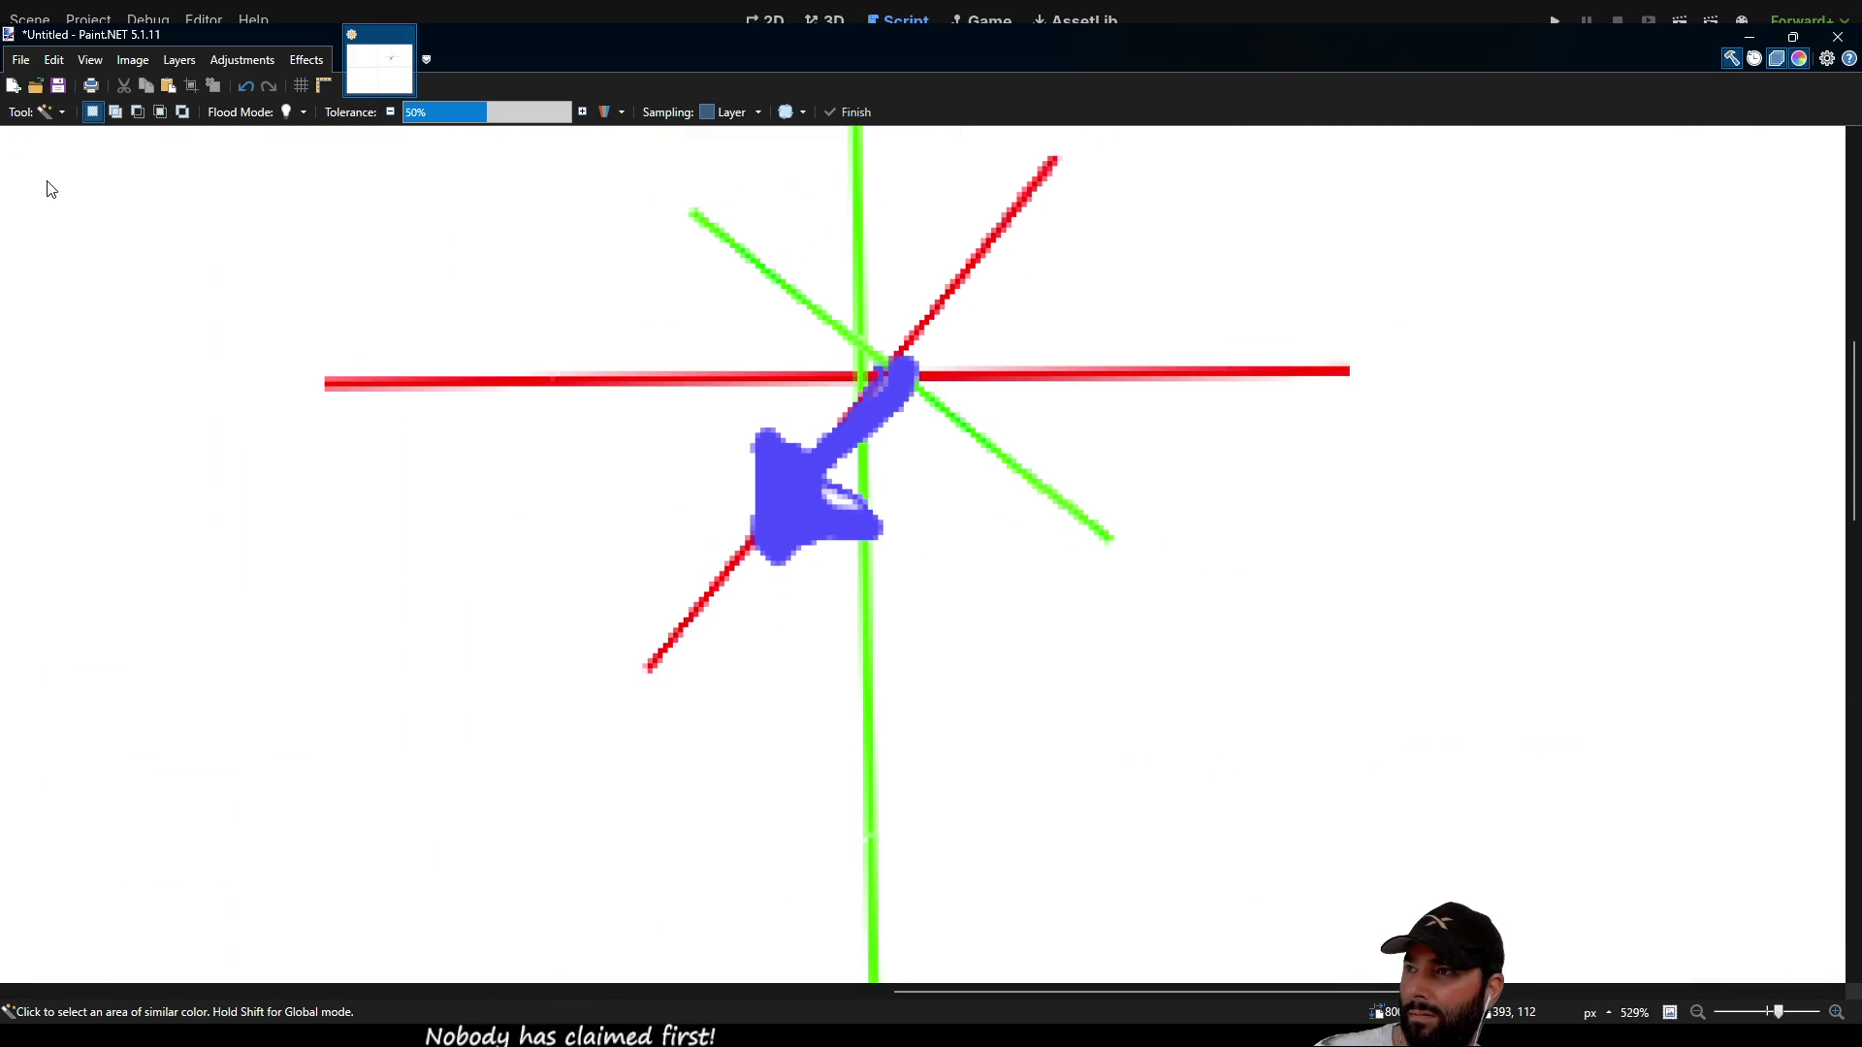
pyautogui.press('m')
pyautogui.moveTo(921, 385); pyautogui.dragTo(881, 391)
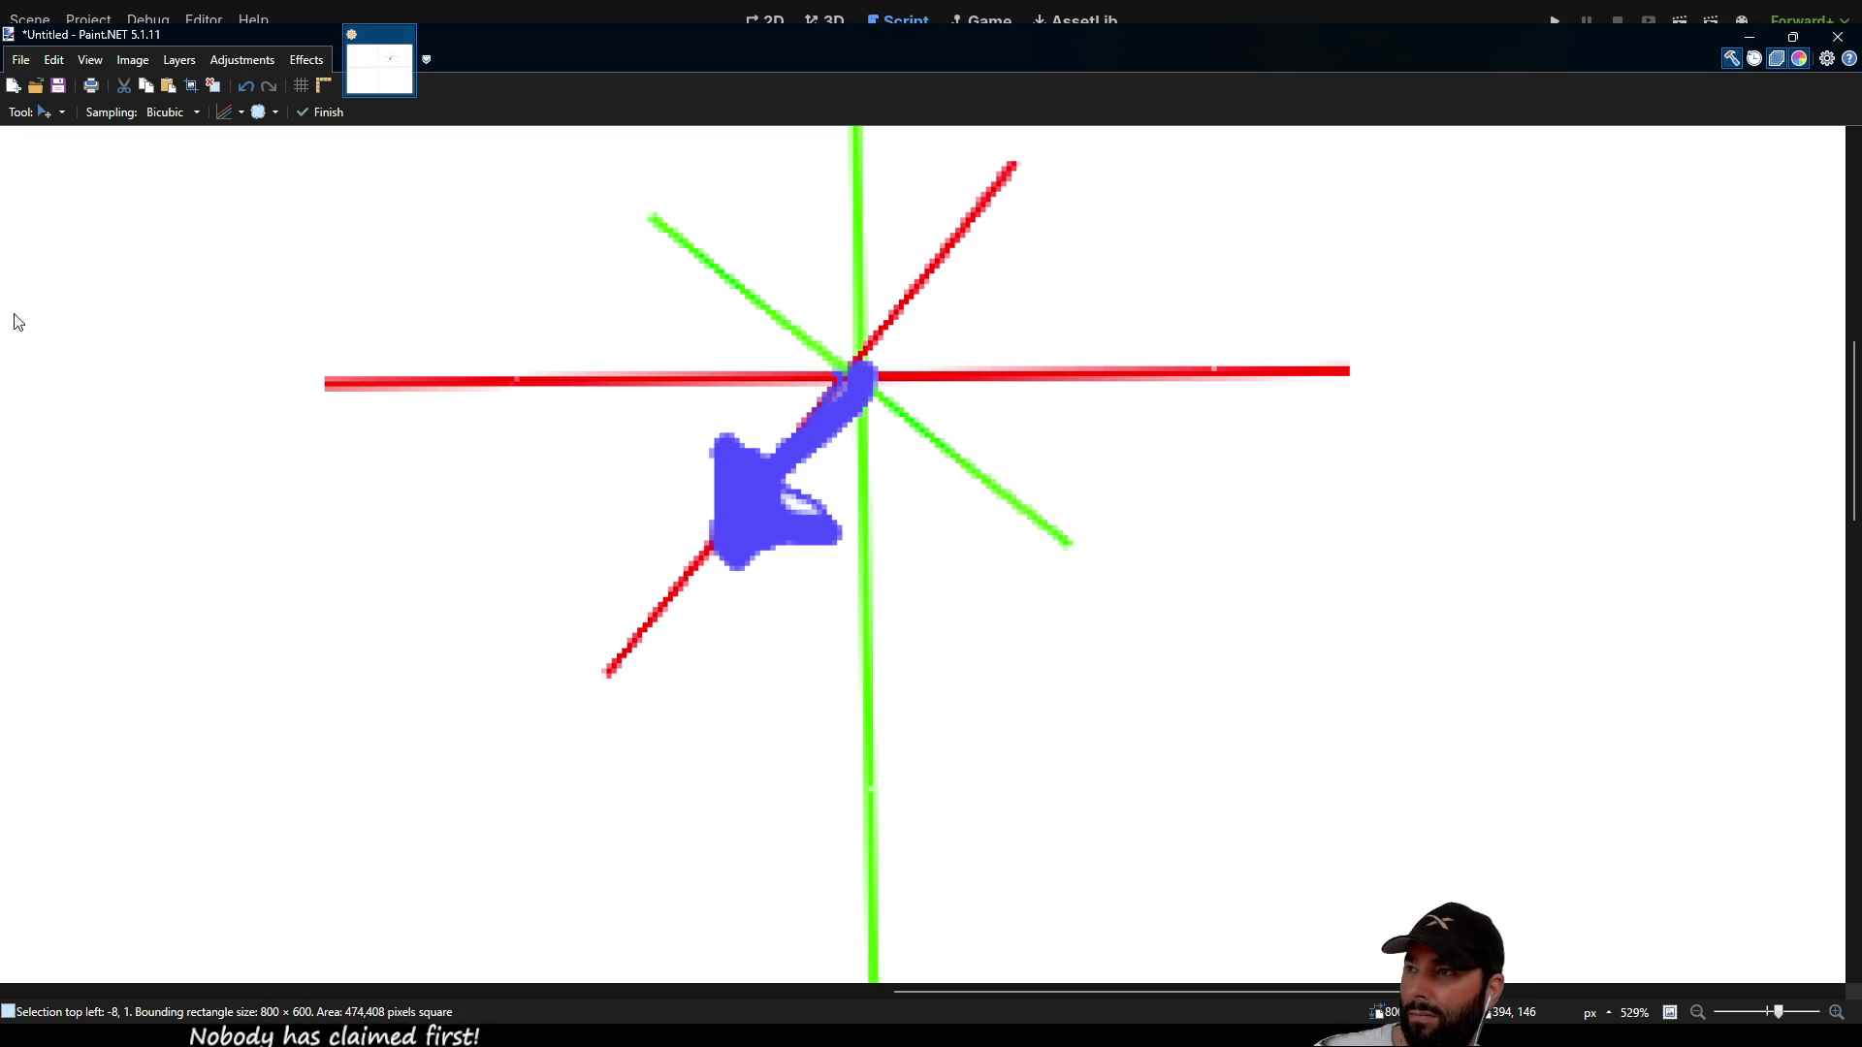
pyautogui.press('p')
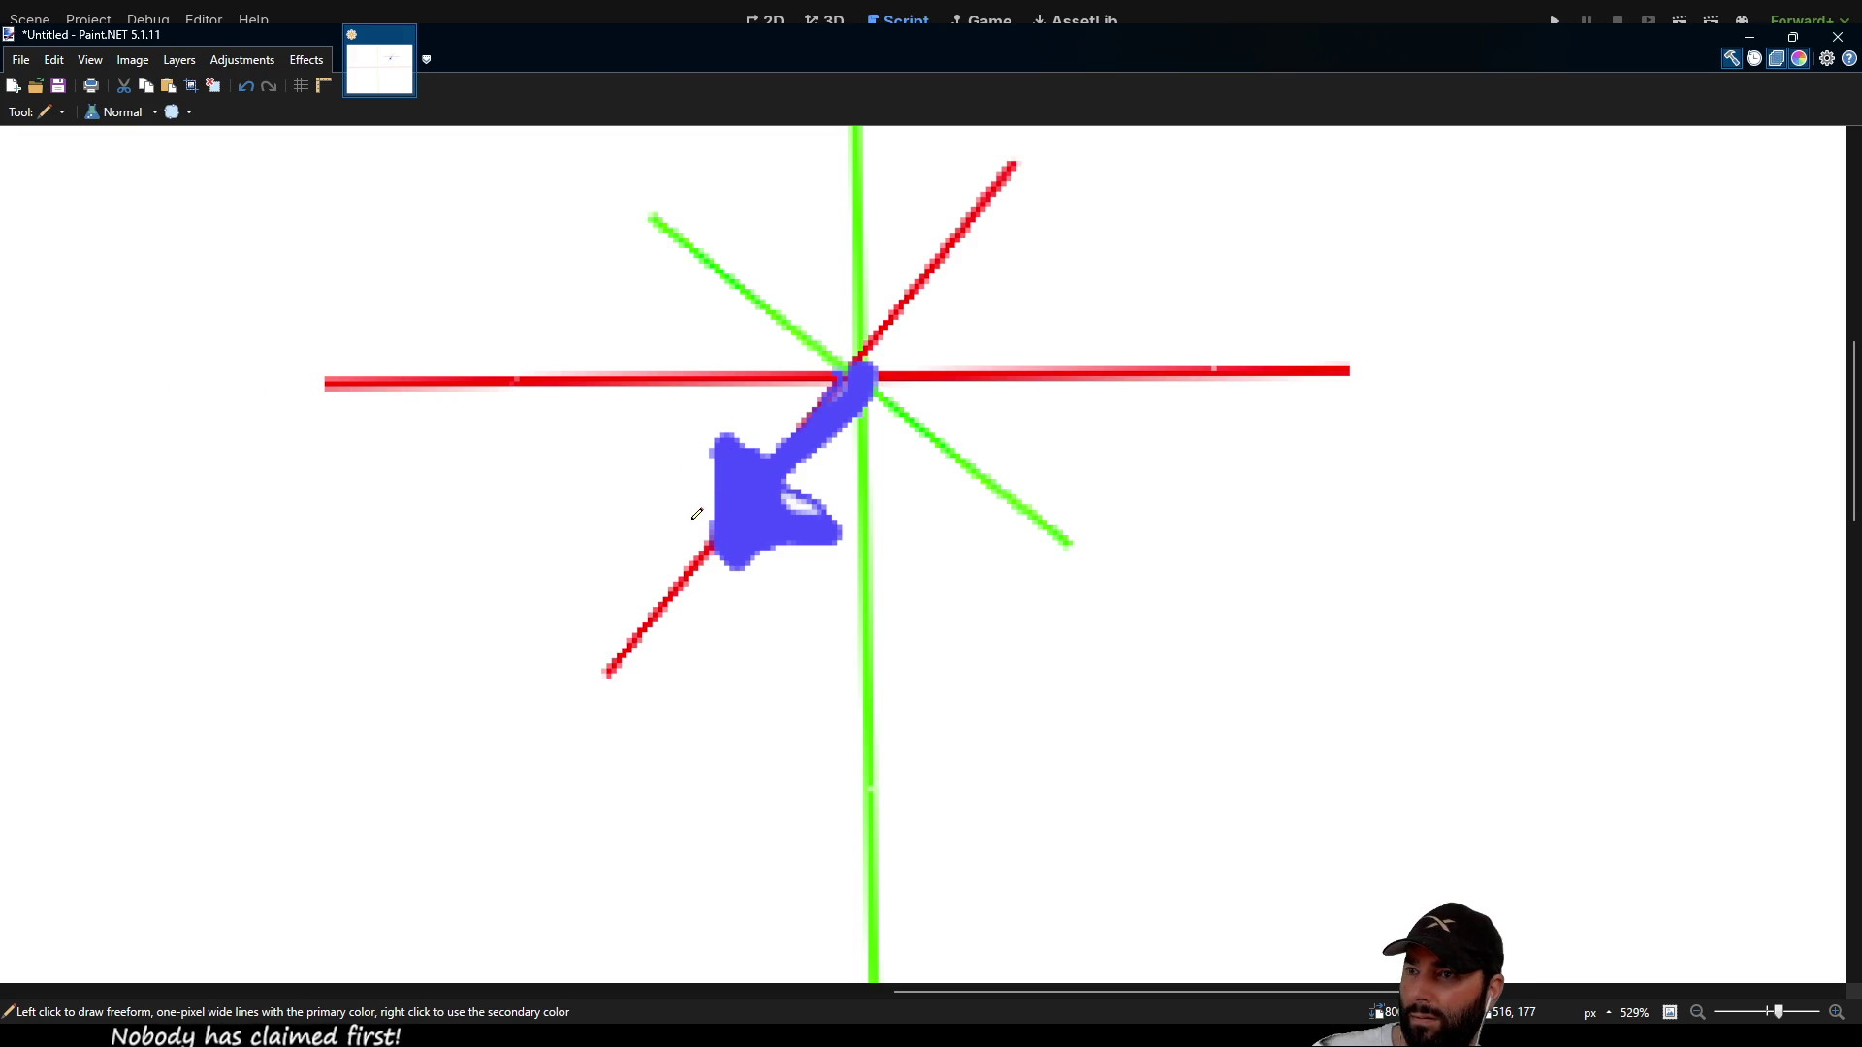
pyautogui.moveTo(708, 538)
pyautogui.mouseDown()
pyautogui.moveTo(705, 391)
pyautogui.moveTo(690, 417)
pyautogui.moveTo(717, 406)
pyautogui.mouseUp()
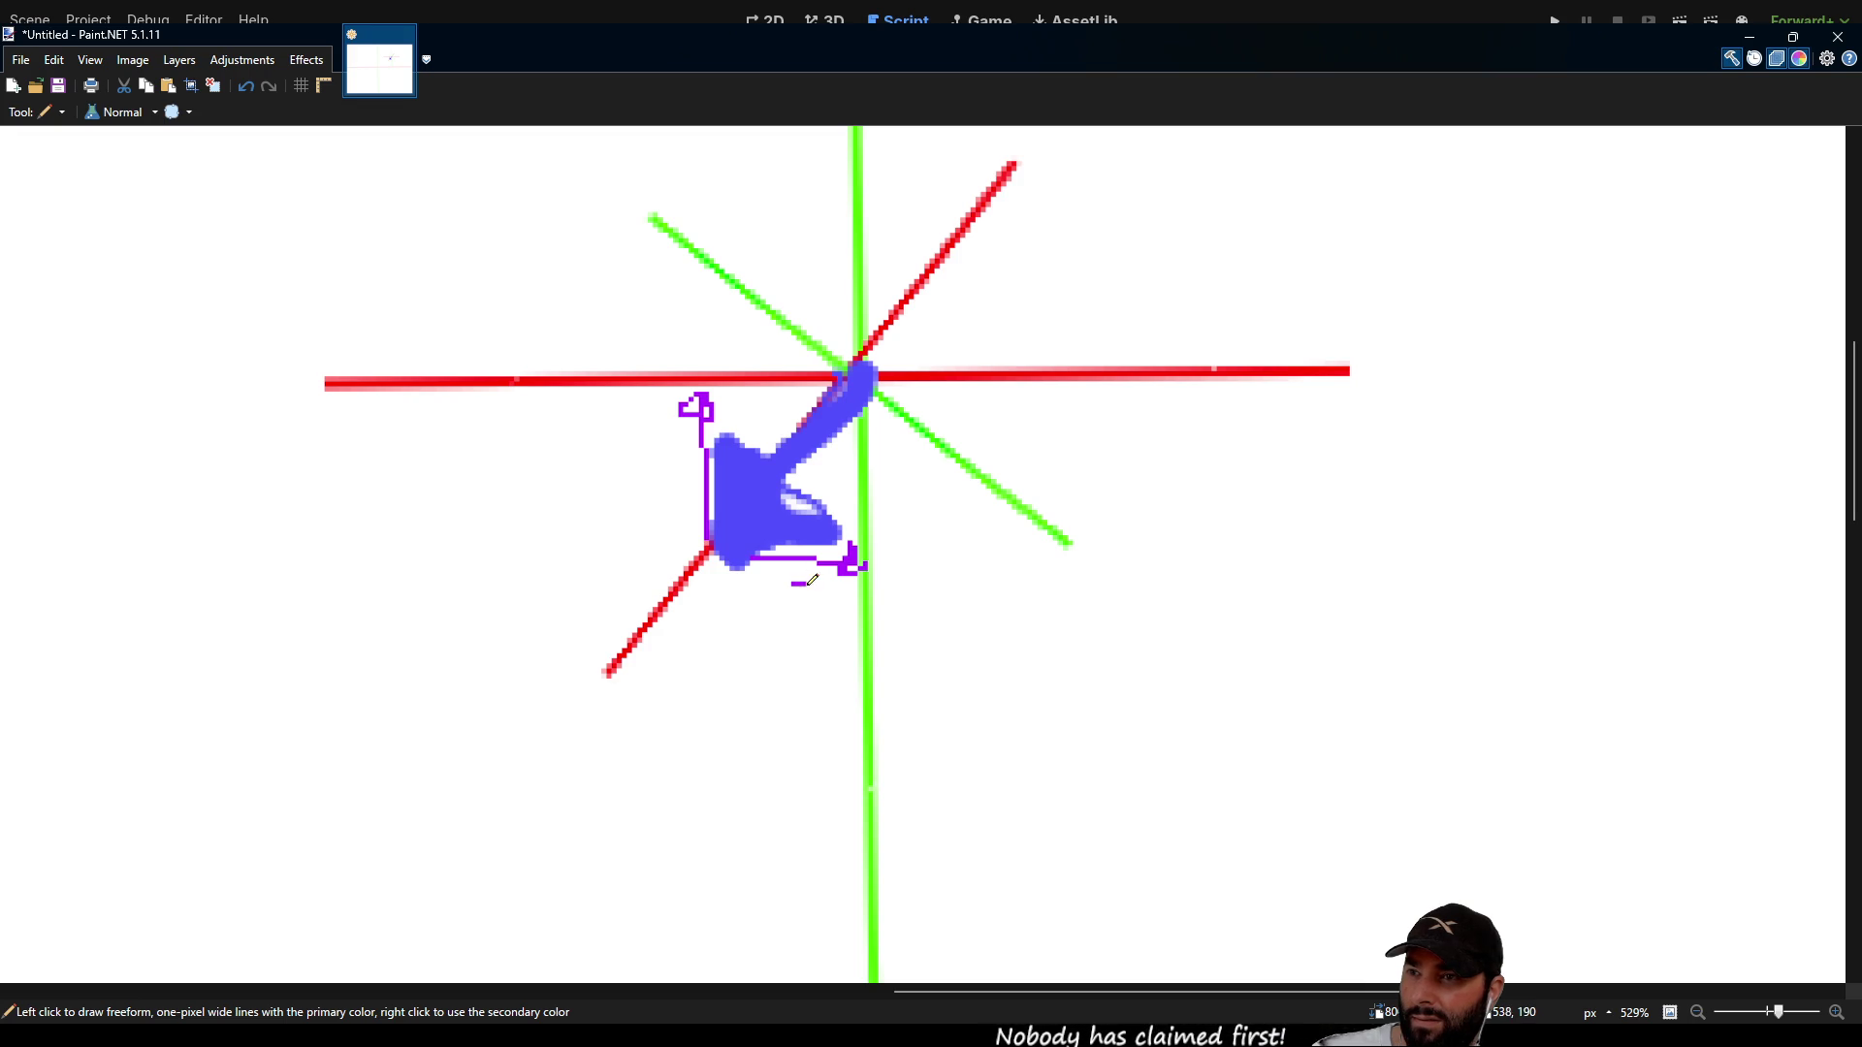
# Step: Handwrite x and z labels beside the purple axes and sketch a small yellow eye
pyautogui.moveTo(811, 584); pyautogui.dragTo(823, 595)
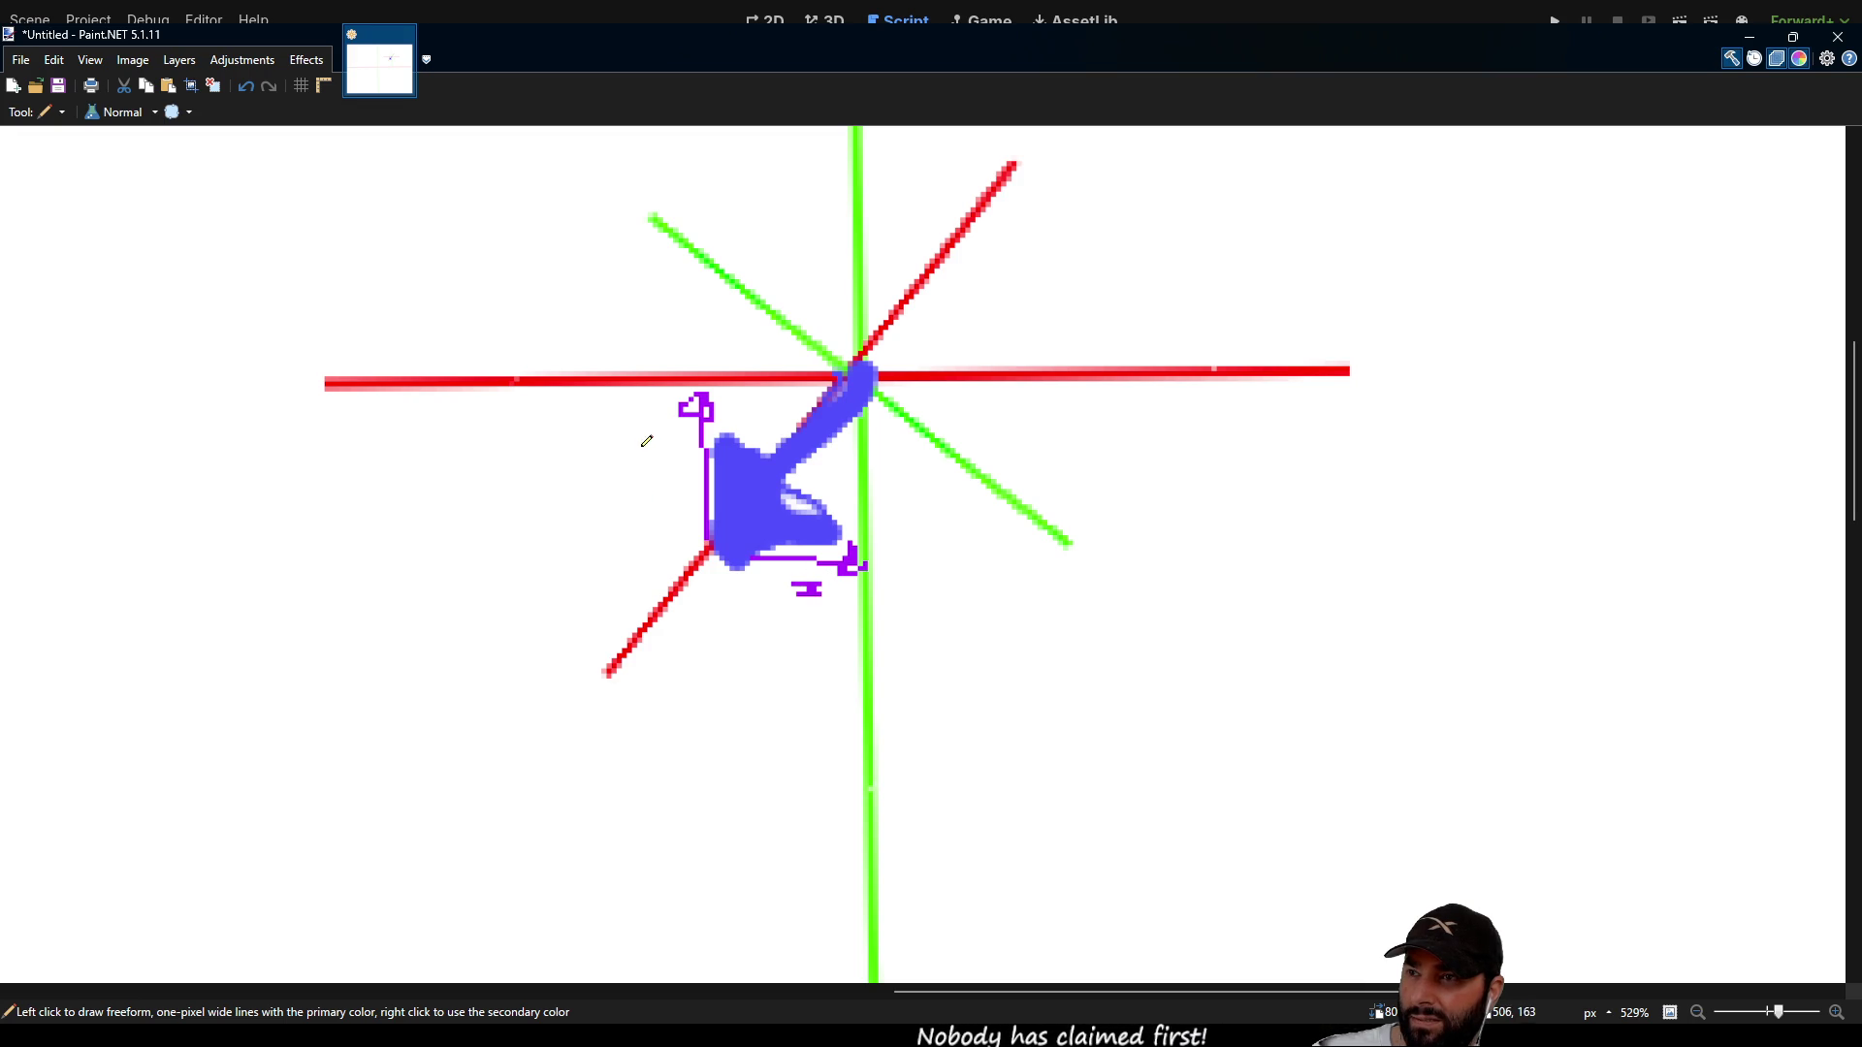
pyautogui.moveTo(660, 442); pyautogui.dragTo(683, 464)
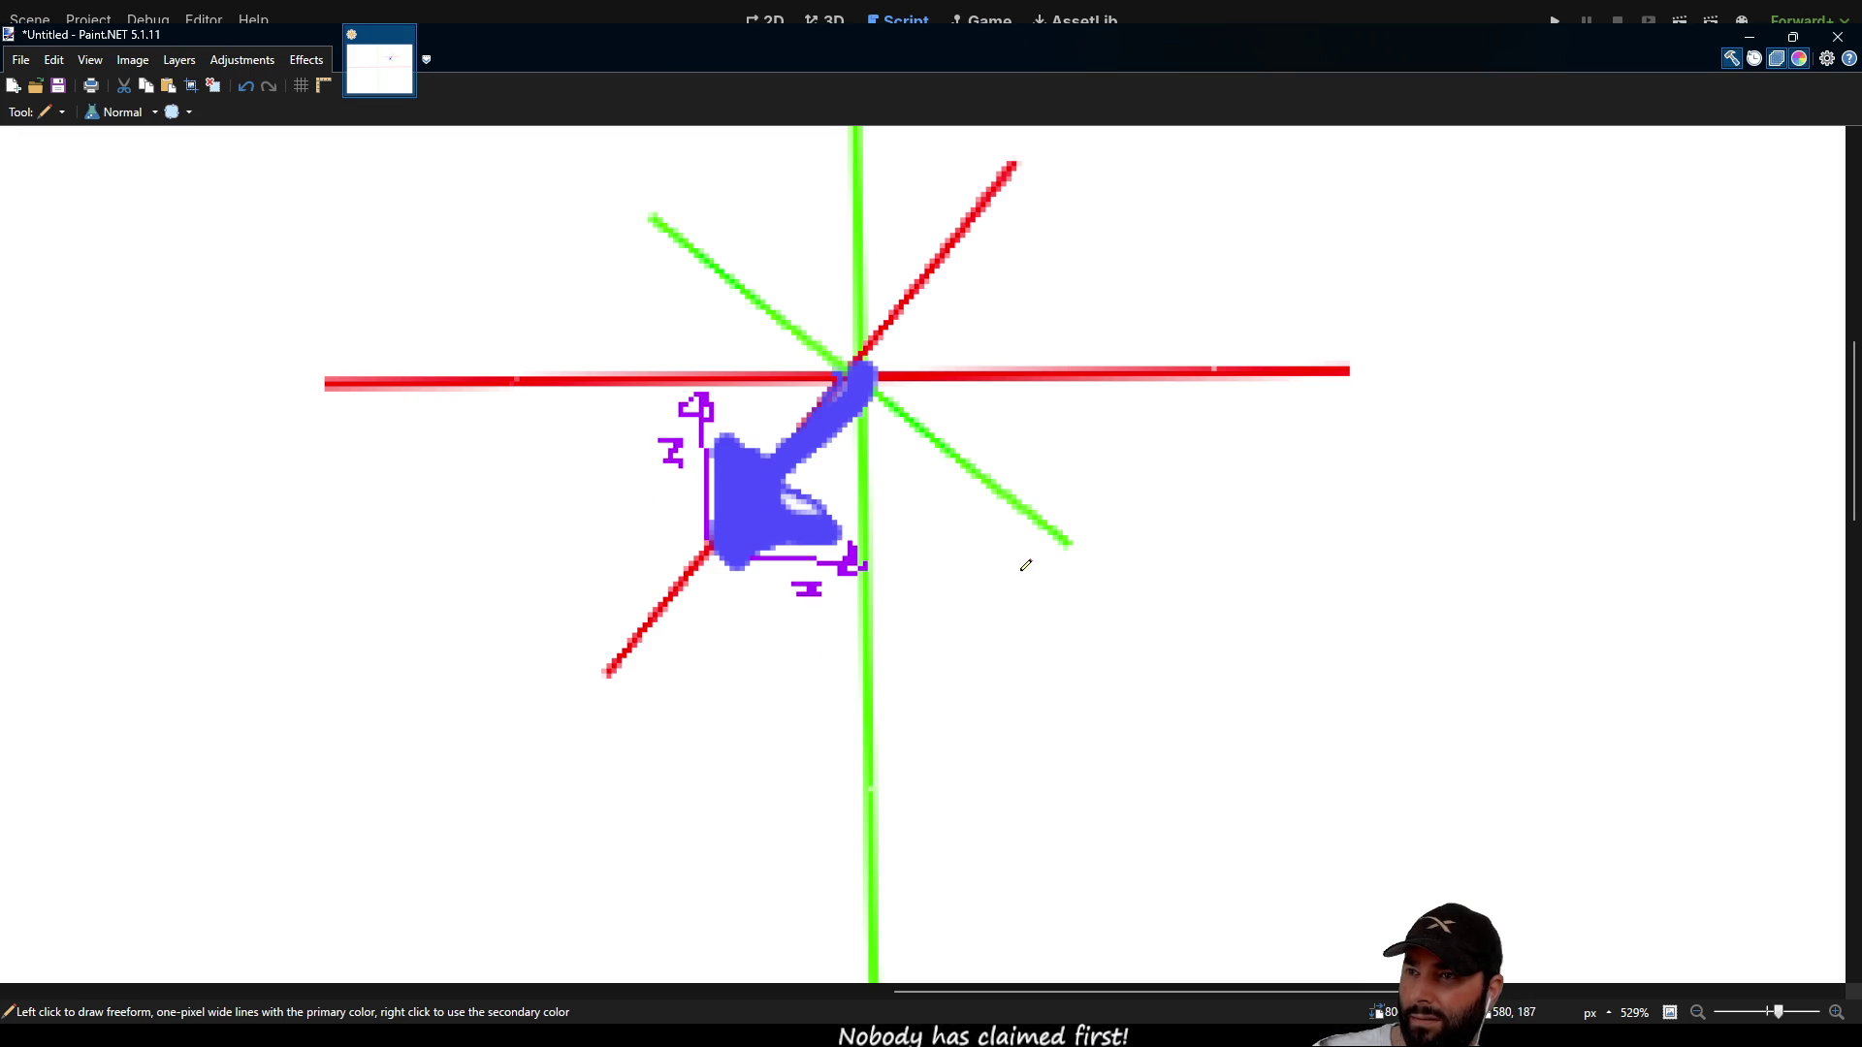
pyautogui.scroll(-3, 1002, 573)
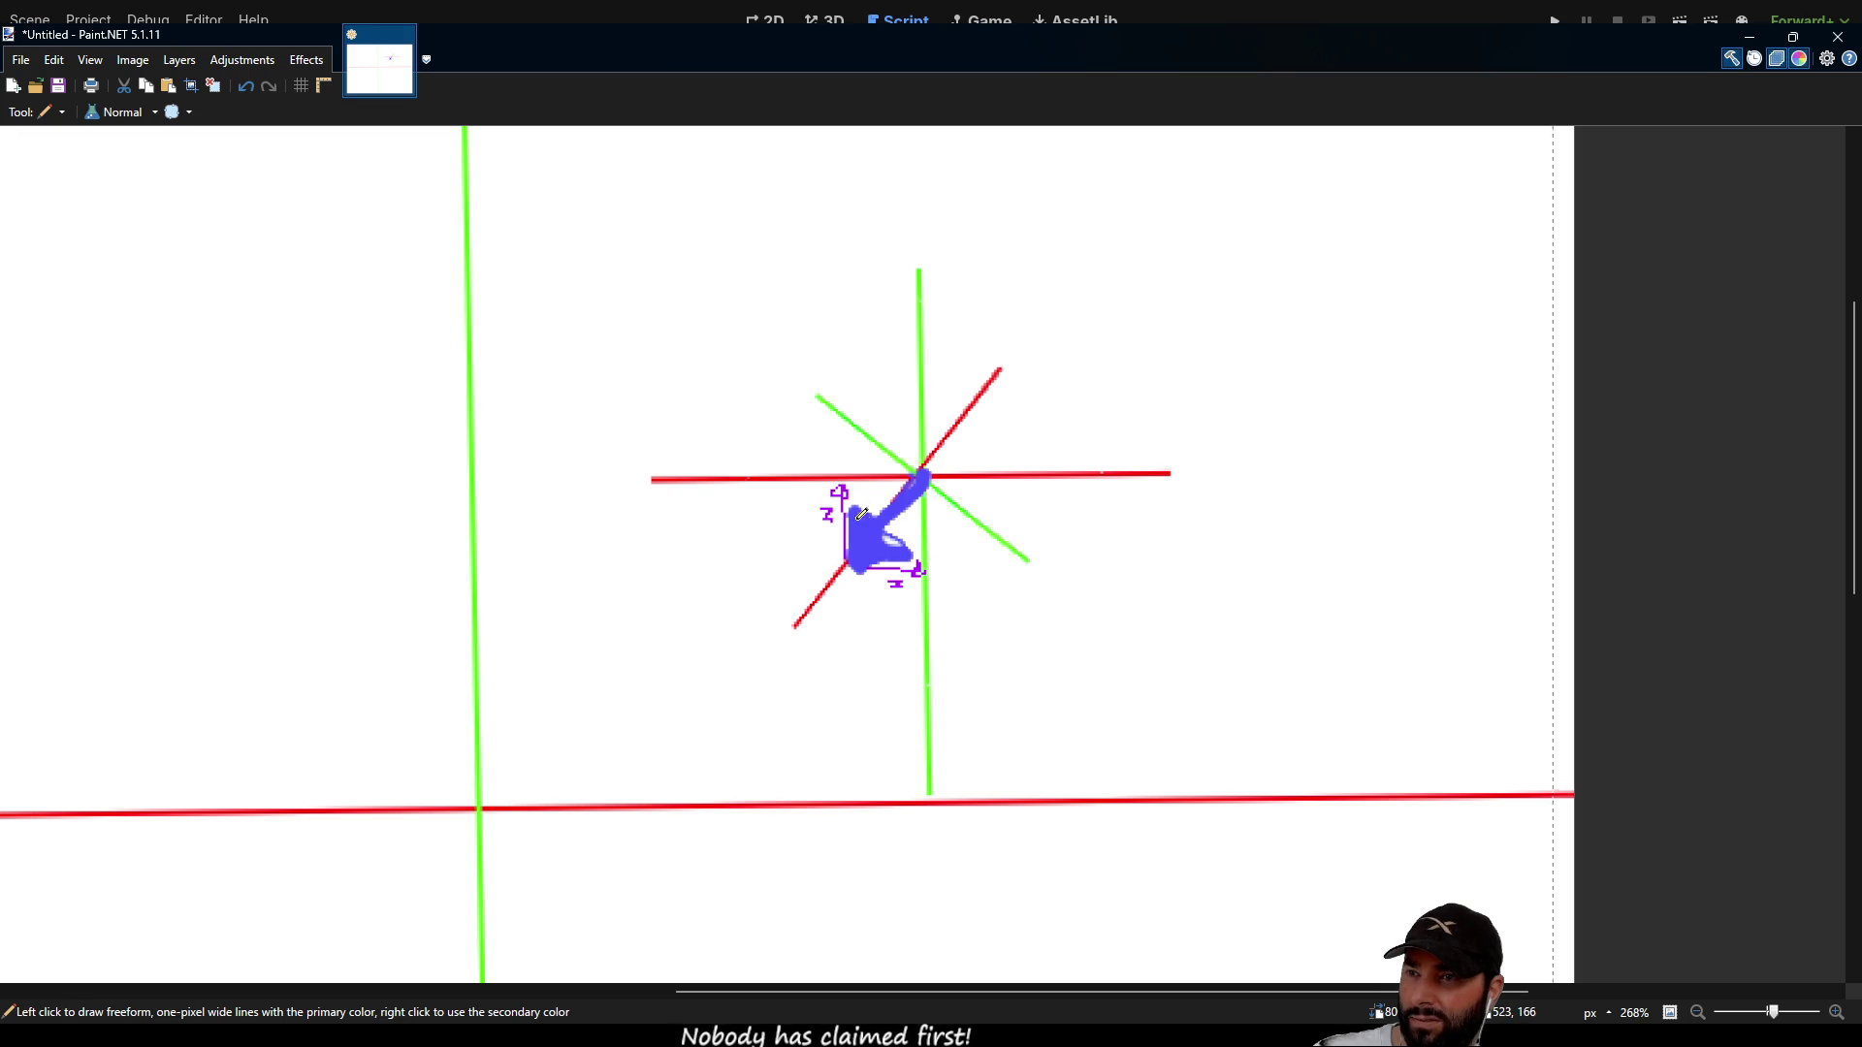
pyautogui.scroll(-3, 887, 551)
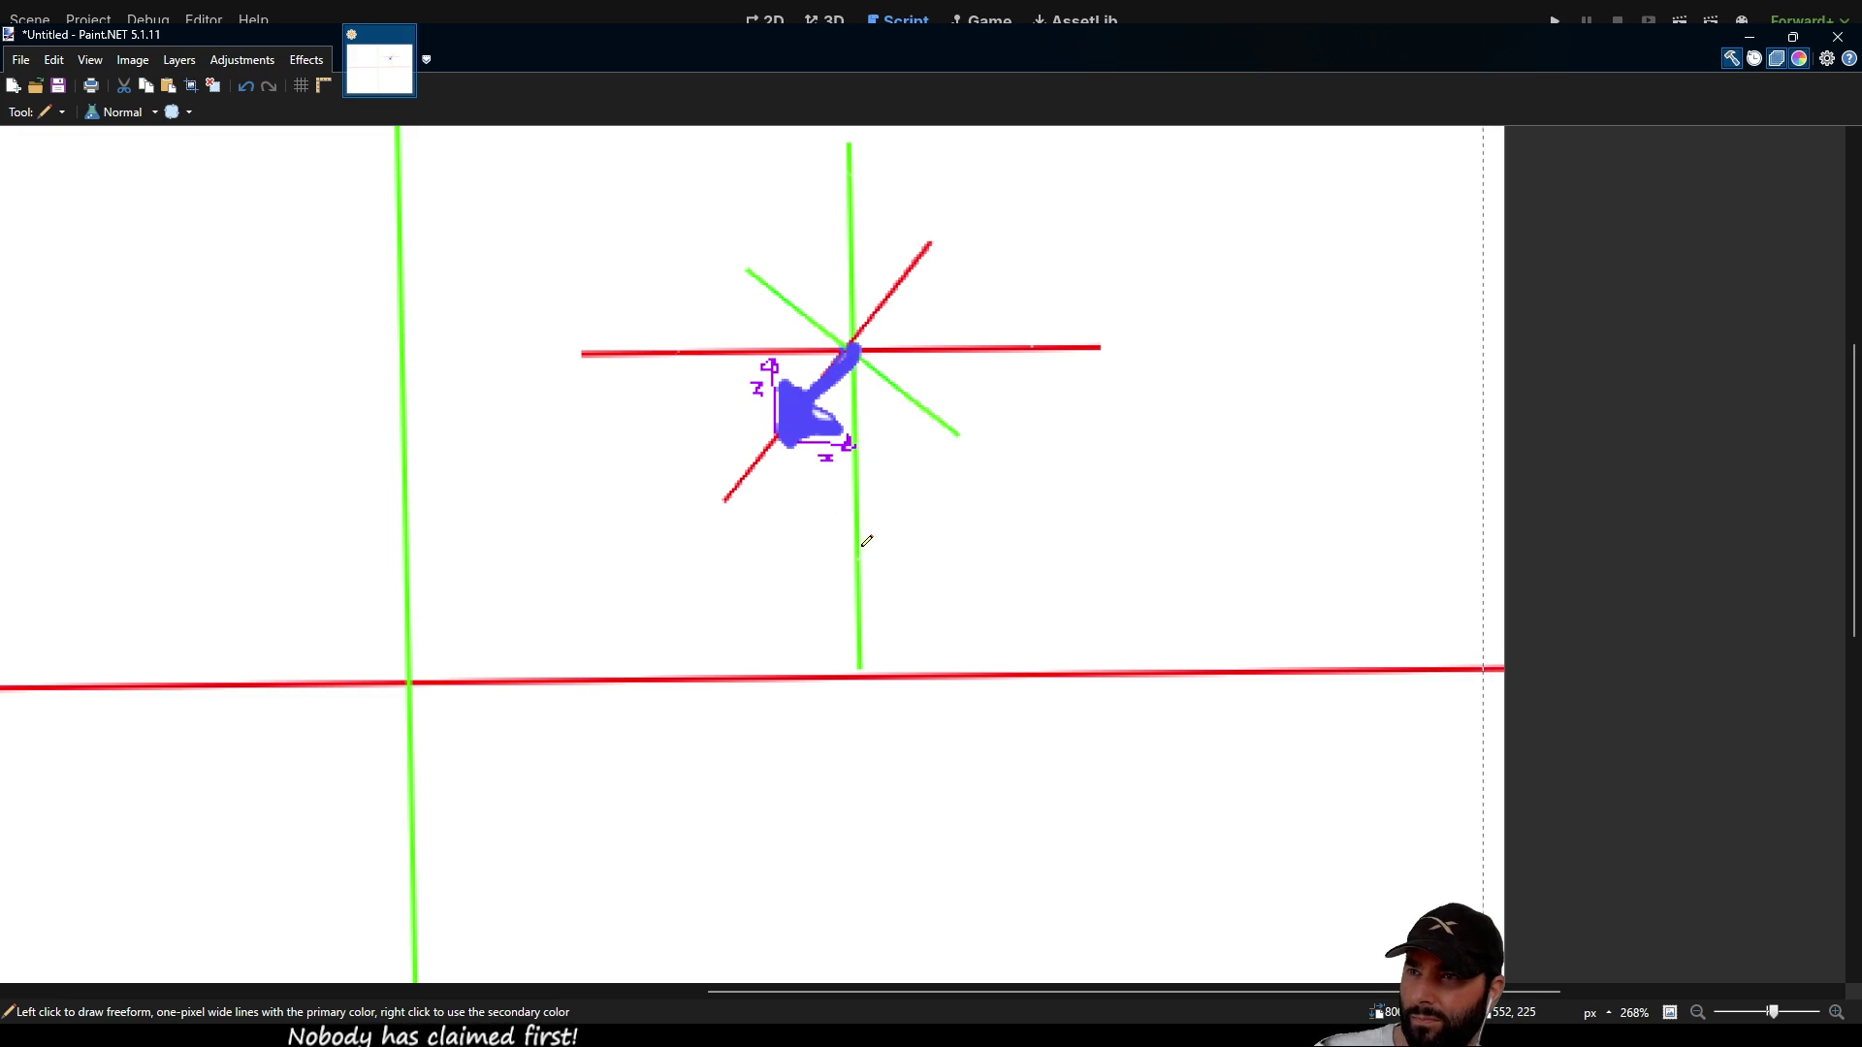
pyautogui.scroll(-1, 933, 499)
pyautogui.scroll(1, 936, 498)
pyautogui.scroll(-1, 941, 499)
pyautogui.scroll(2, 942, 501)
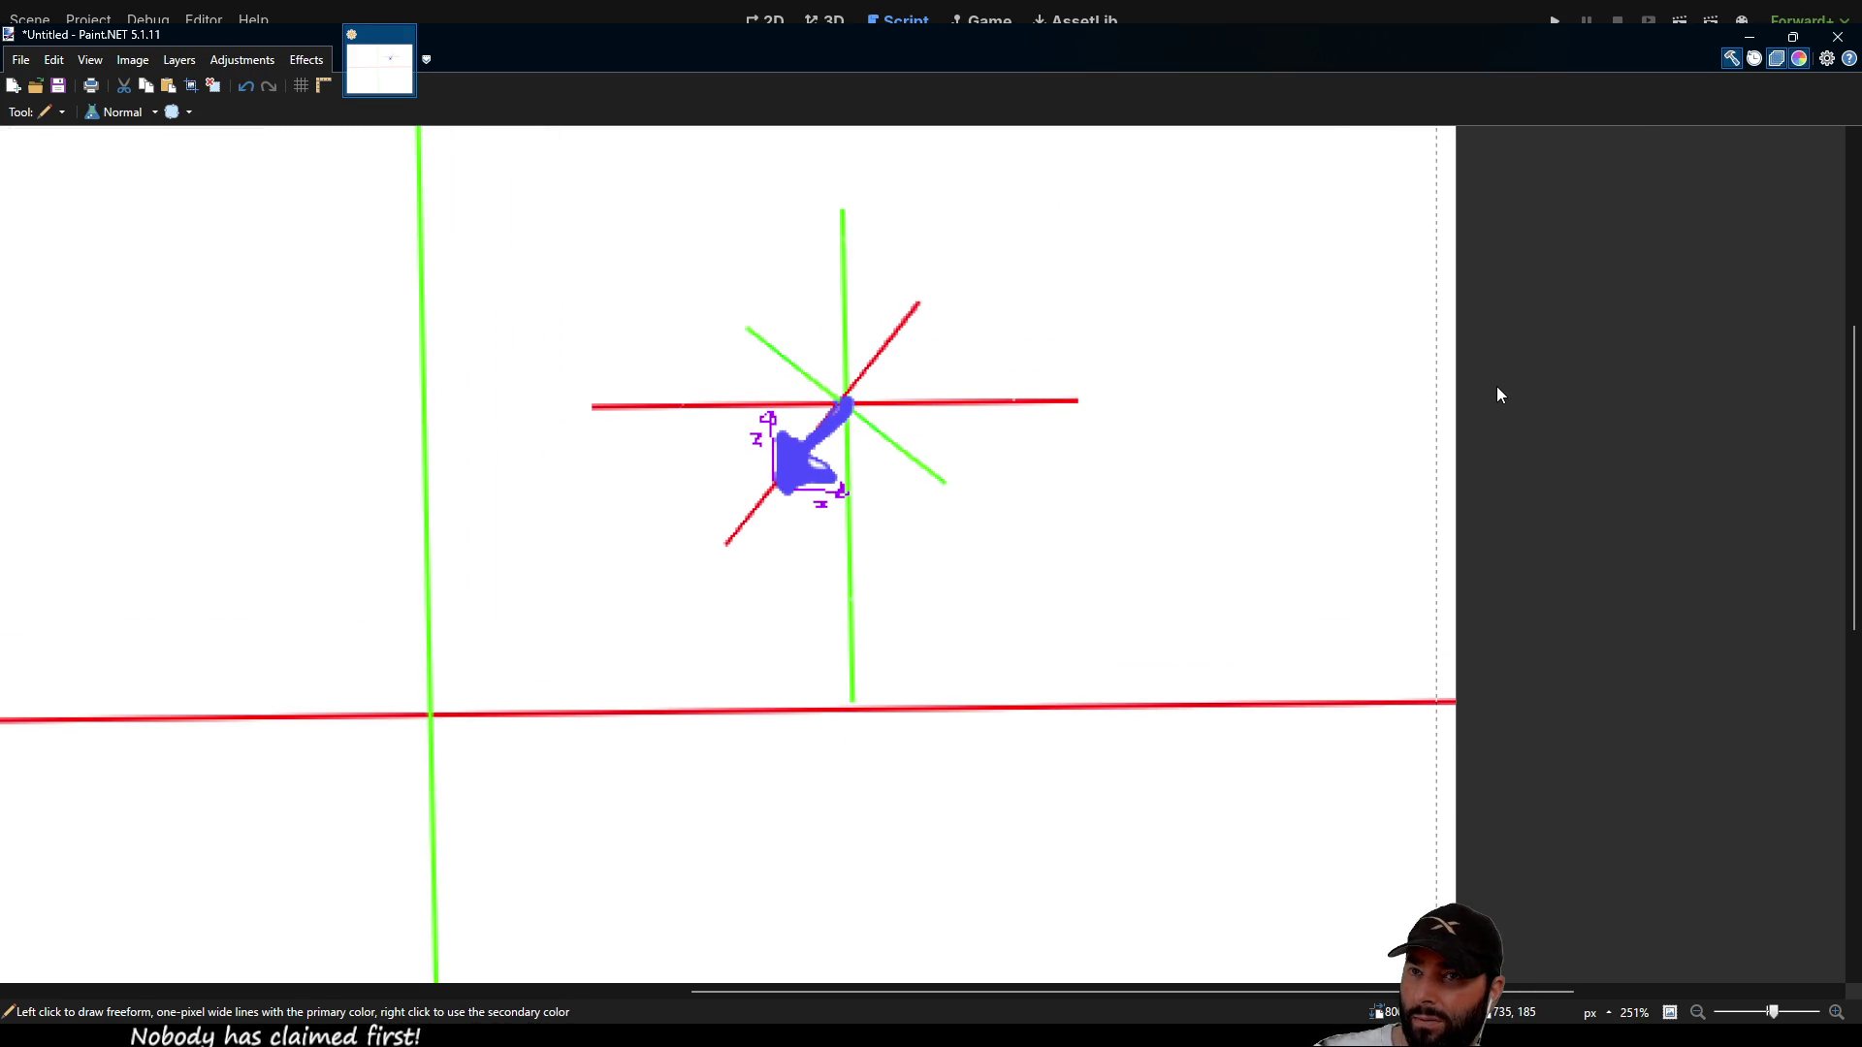
pyautogui.scroll(1, 977, 449)
pyautogui.moveTo(894, 308)
pyautogui.mouseDown()
pyautogui.moveTo(916, 329)
pyautogui.moveTo(948, 283)
pyautogui.moveTo(930, 347)
pyautogui.mouseUp()
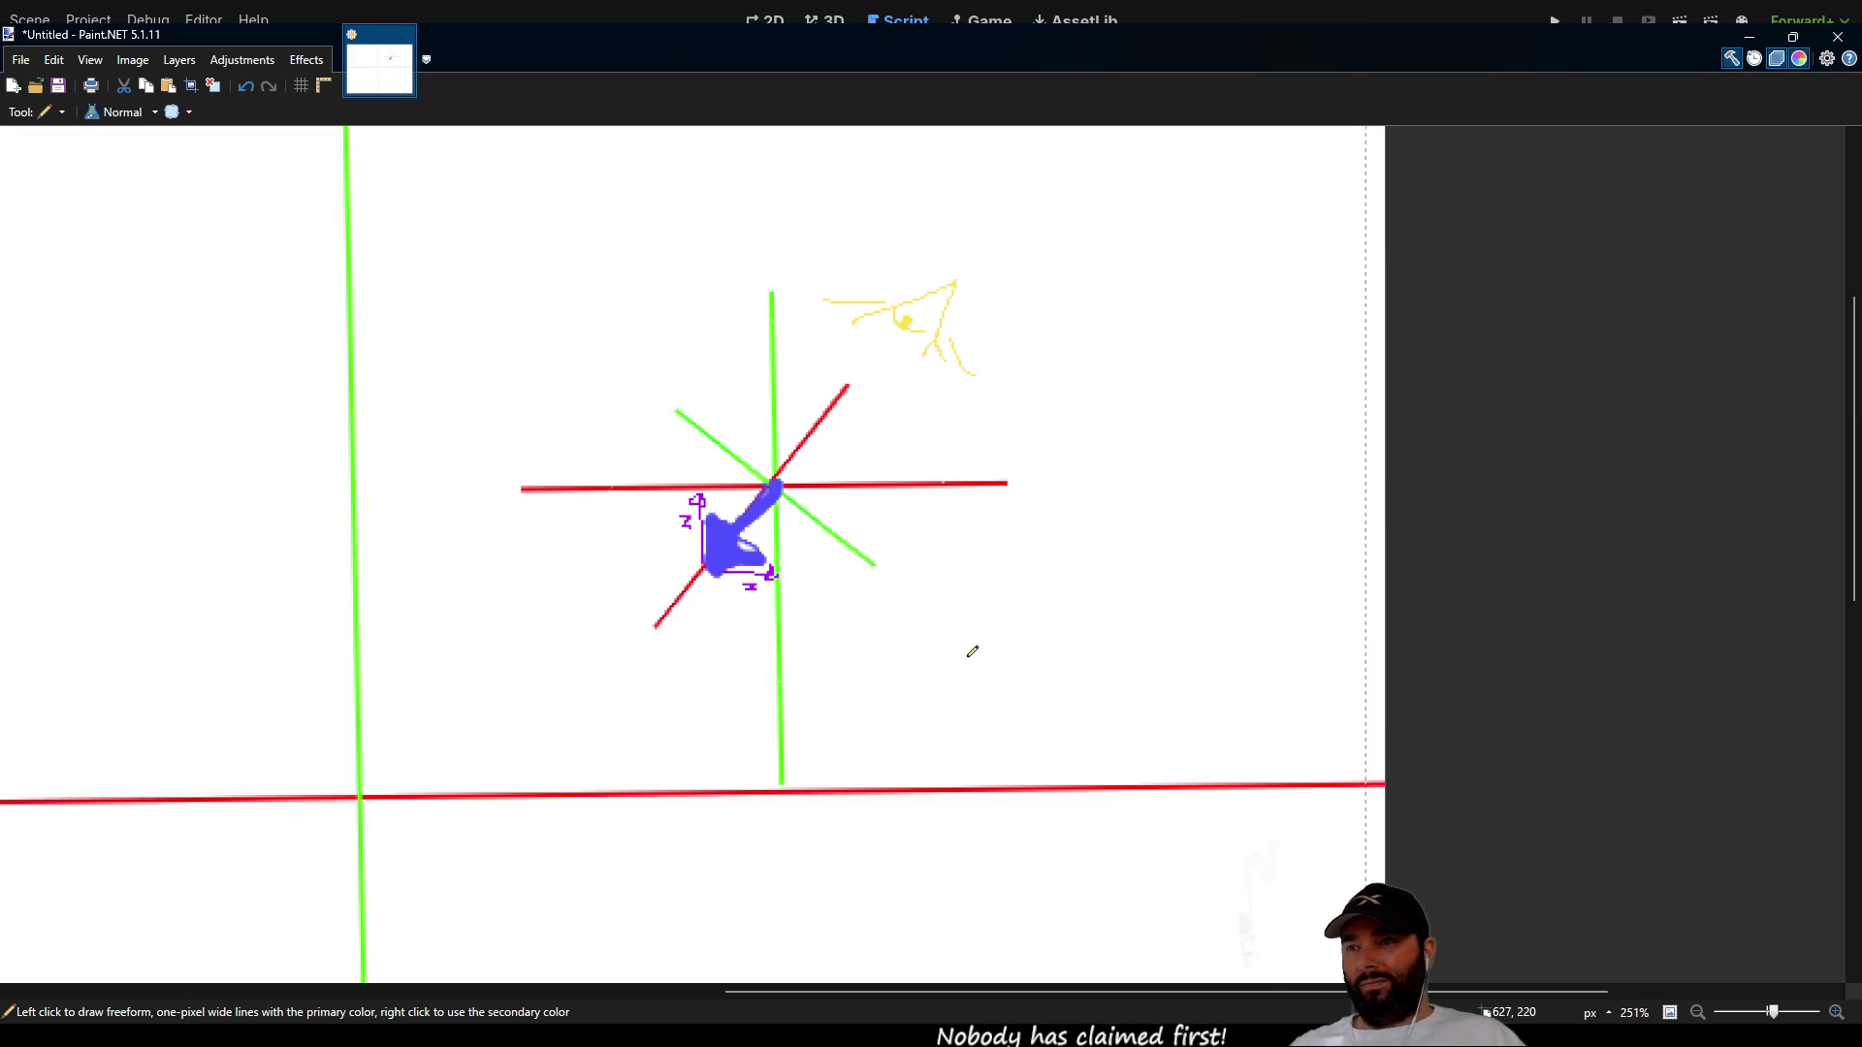
# Step: Draw a thin line from the large axes' origin up to the blue arrow
pyautogui.scroll(-2, 853, 656)
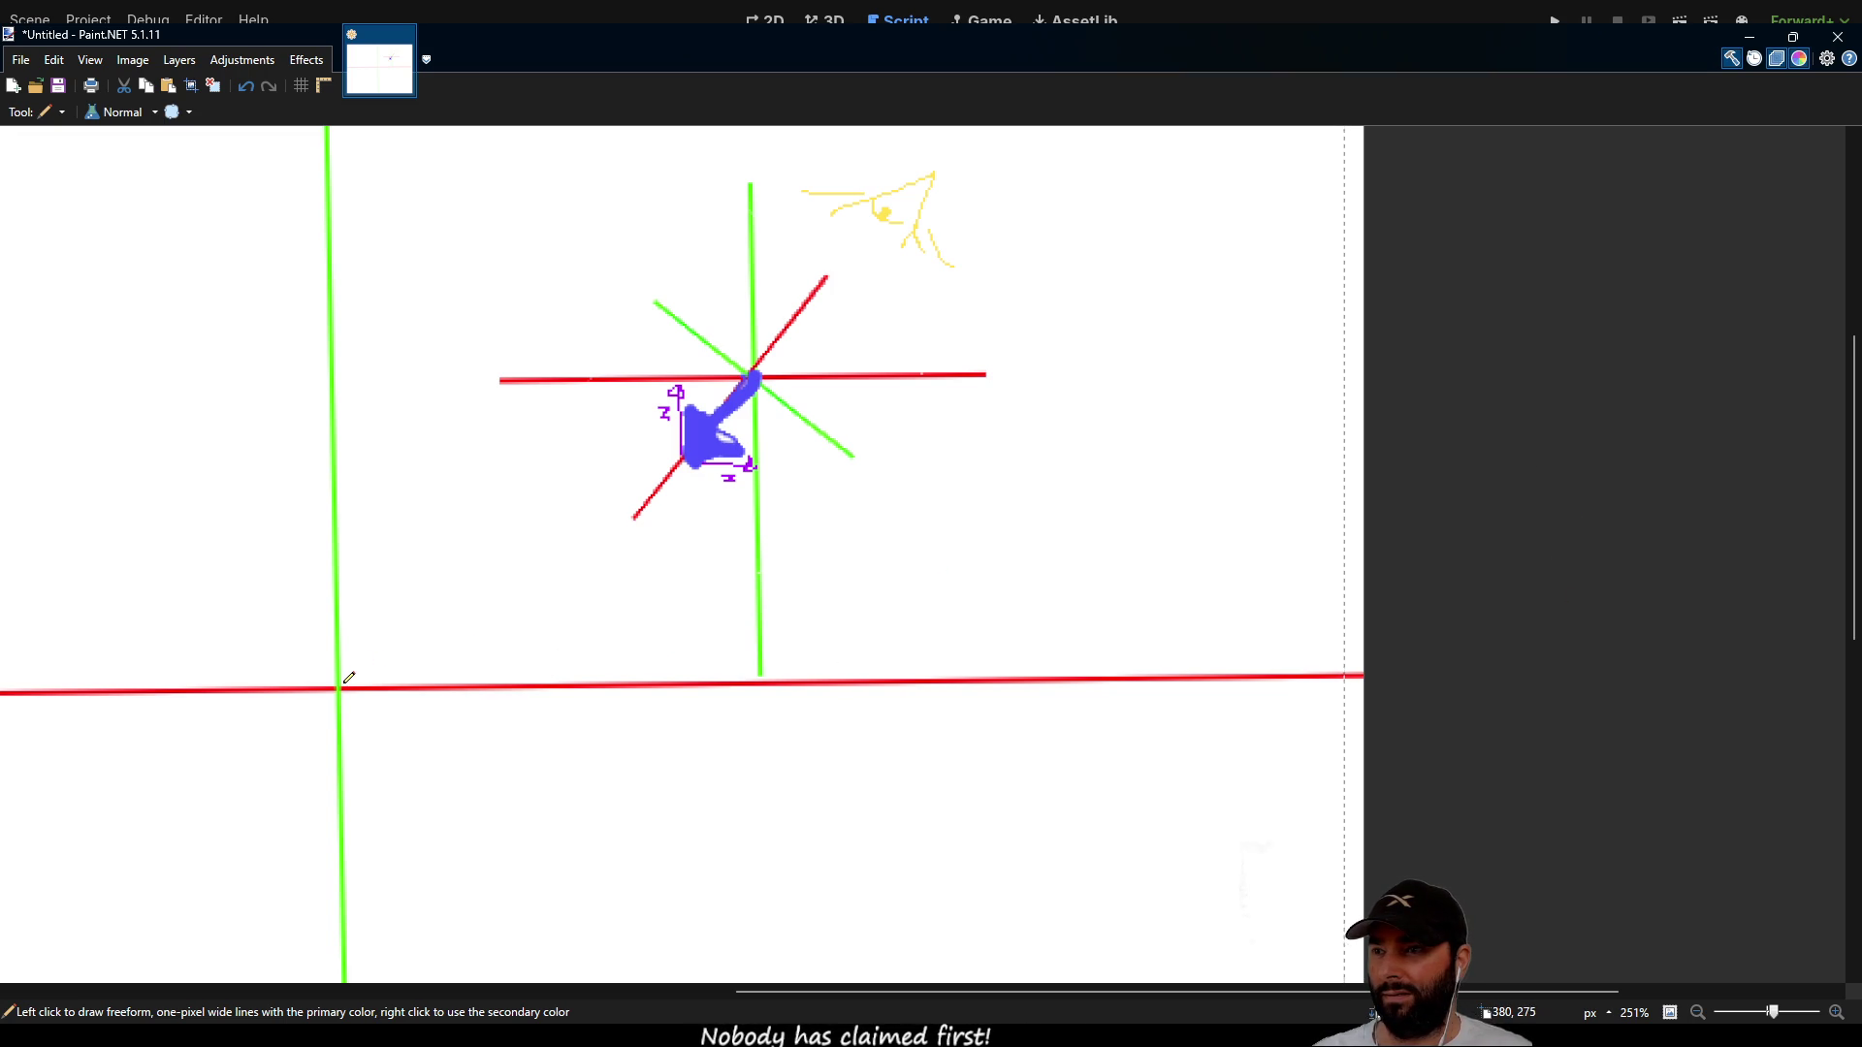
pyautogui.moveTo(340, 686); pyautogui.dragTo(749, 384)
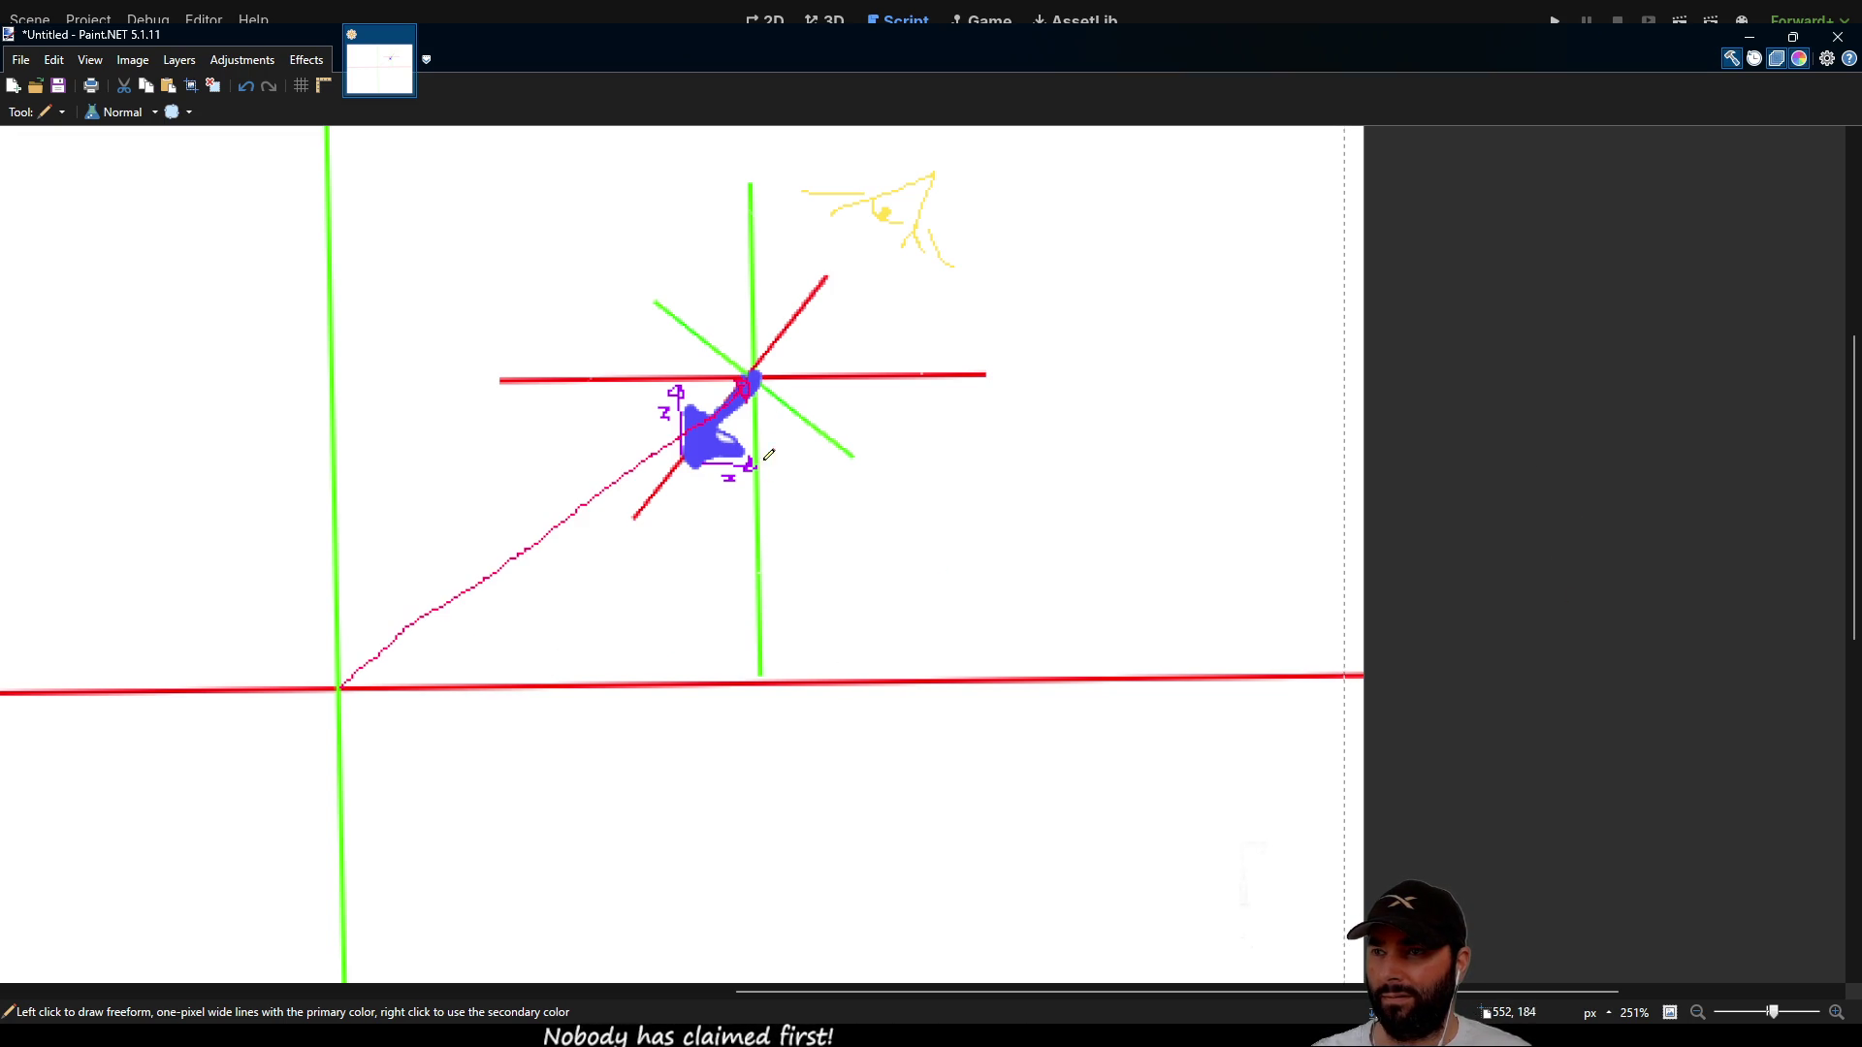
# Step: Draw magenta guide lines from the arrow to both main axes and write 'pos' beneath
pyautogui.moveTo(756, 386); pyautogui.dragTo(761, 680)
pyautogui.moveTo(747, 378); pyautogui.dragTo(337, 376)
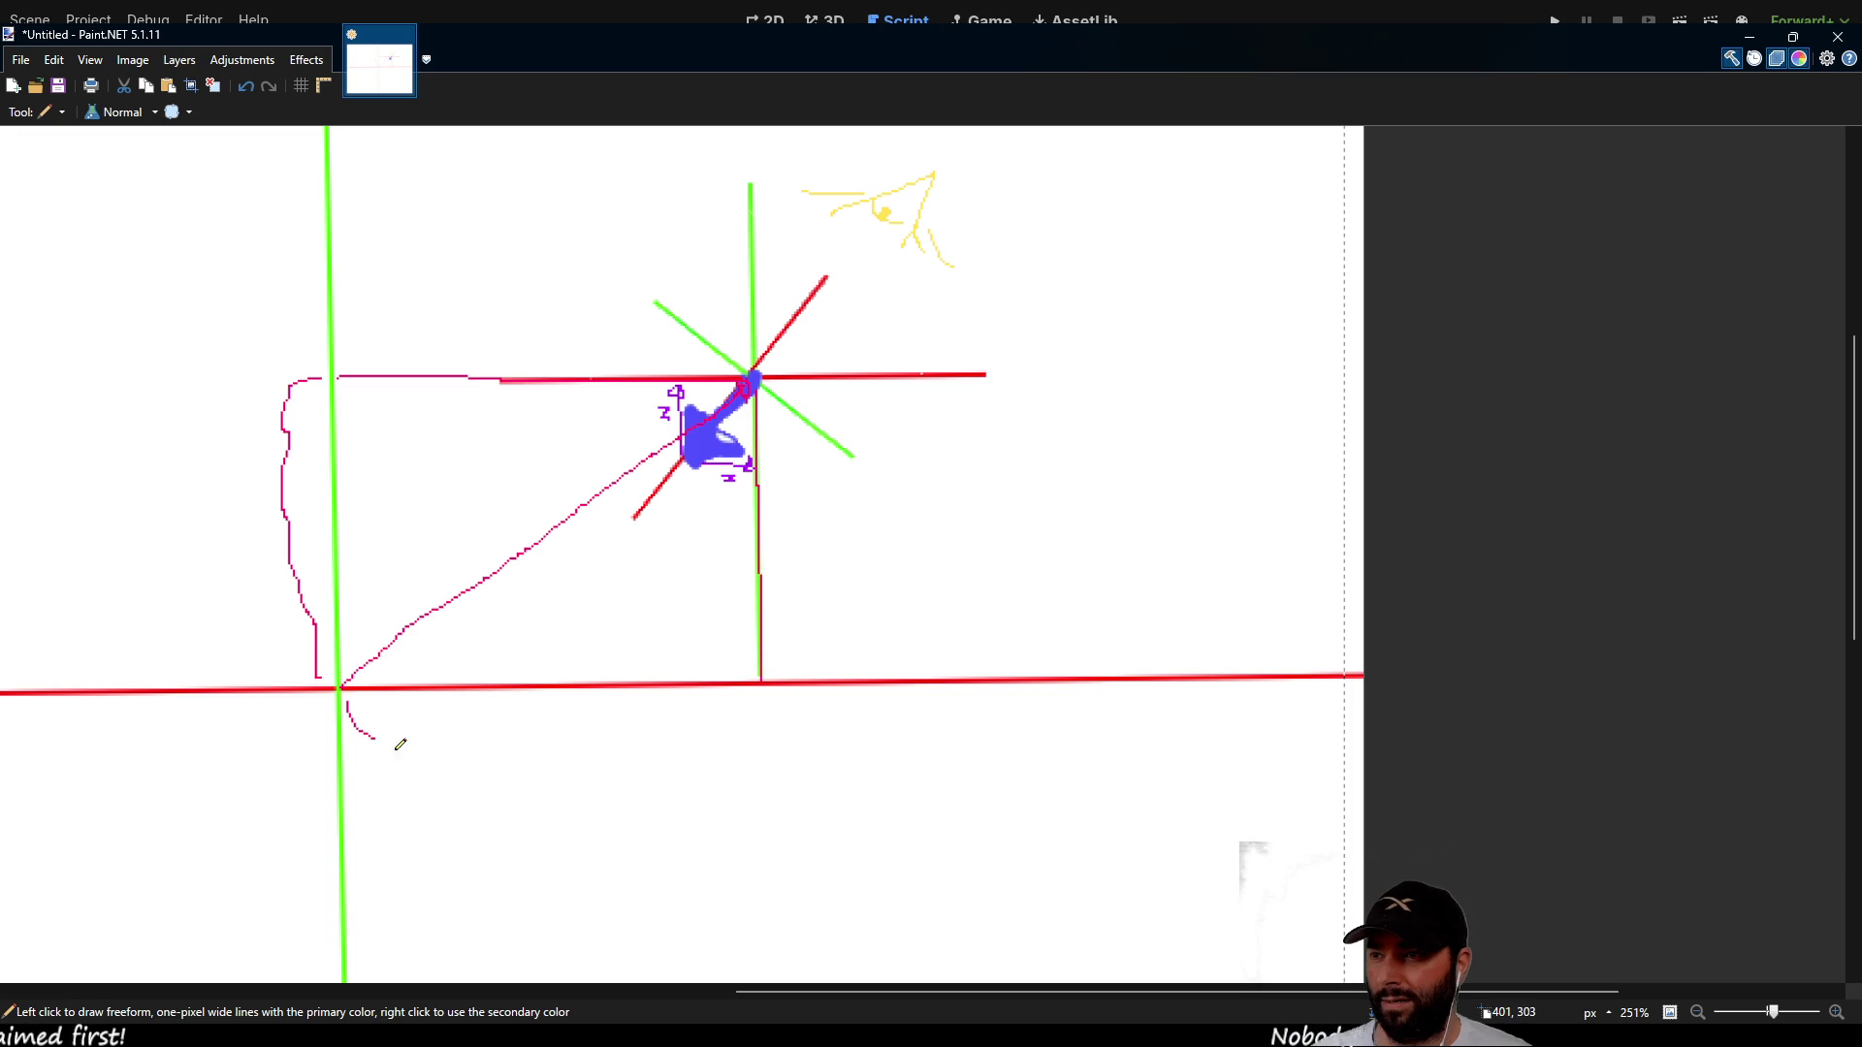
pyautogui.scroll(-1, 369, 572)
pyautogui.hscroll(-1, 368, 572)
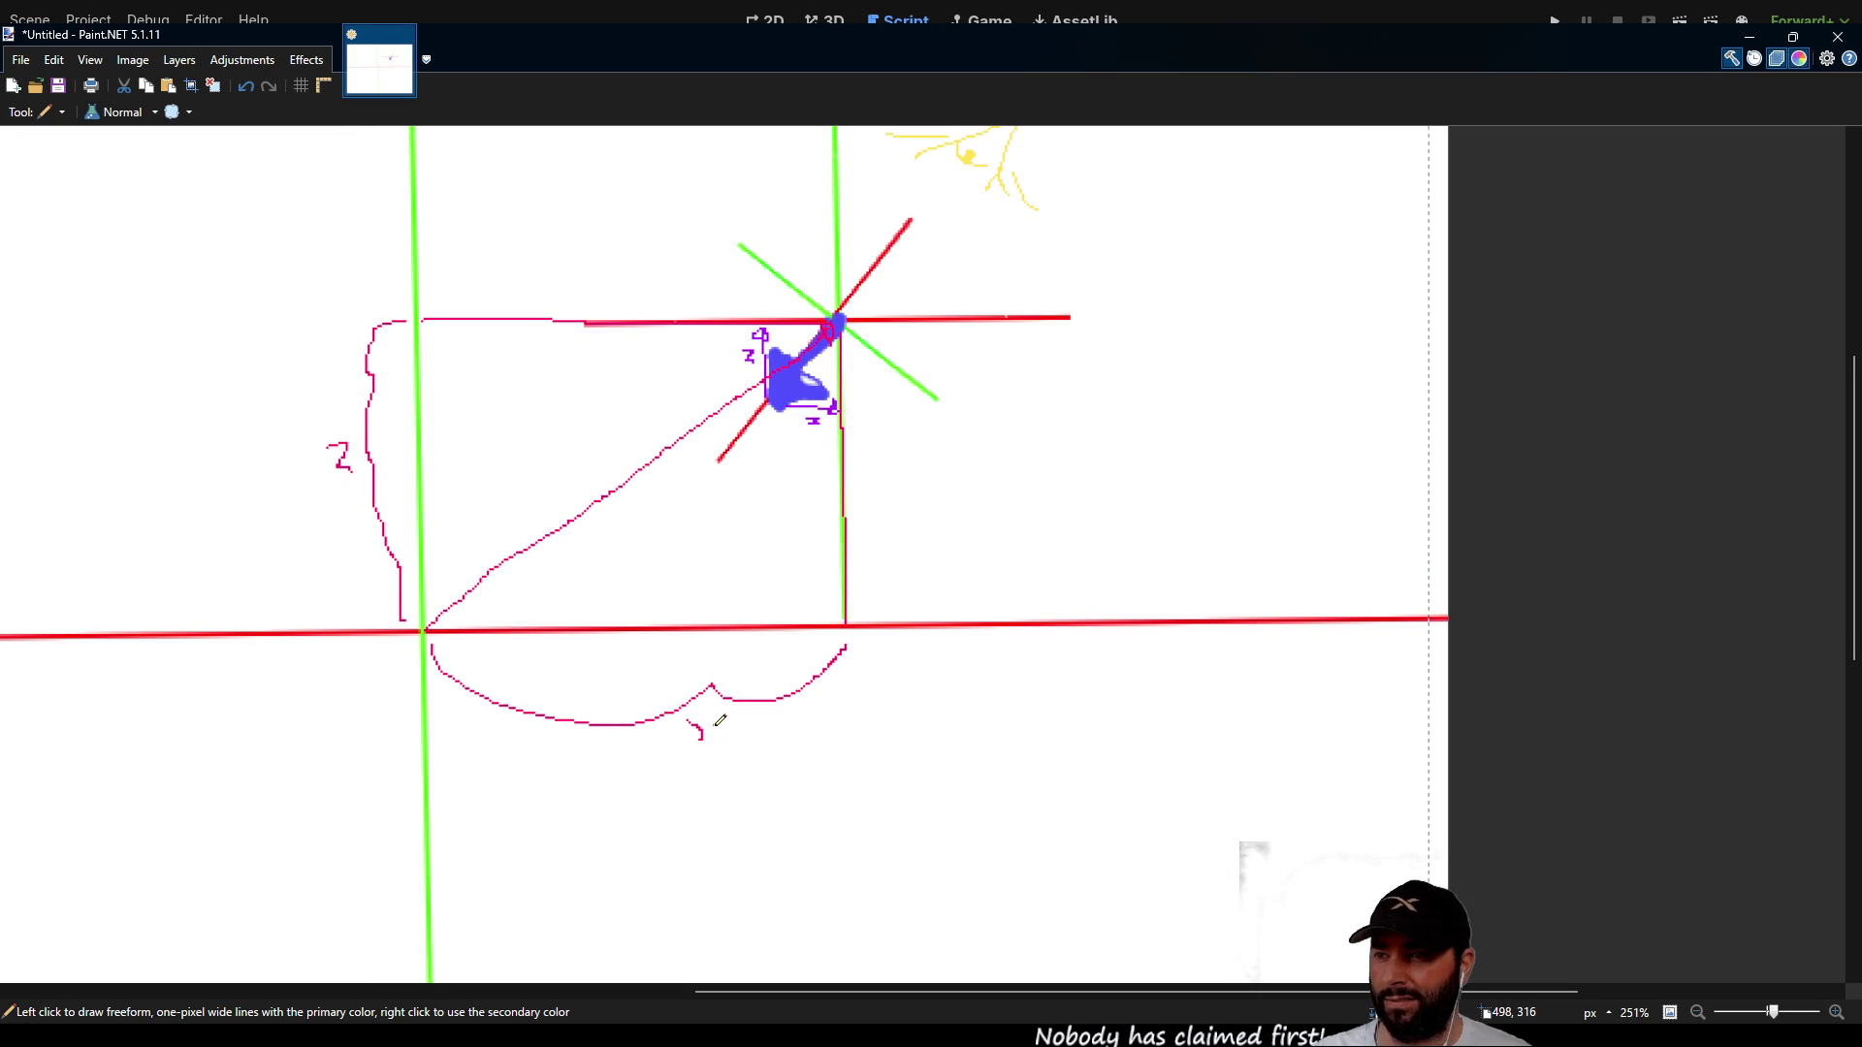
pyautogui.moveTo(535, 671)
pyautogui.mouseDown()
pyautogui.moveTo(534, 647)
pyautogui.moveTo(570, 676)
pyautogui.moveTo(596, 652)
pyautogui.moveTo(595, 684)
pyautogui.mouseUp()
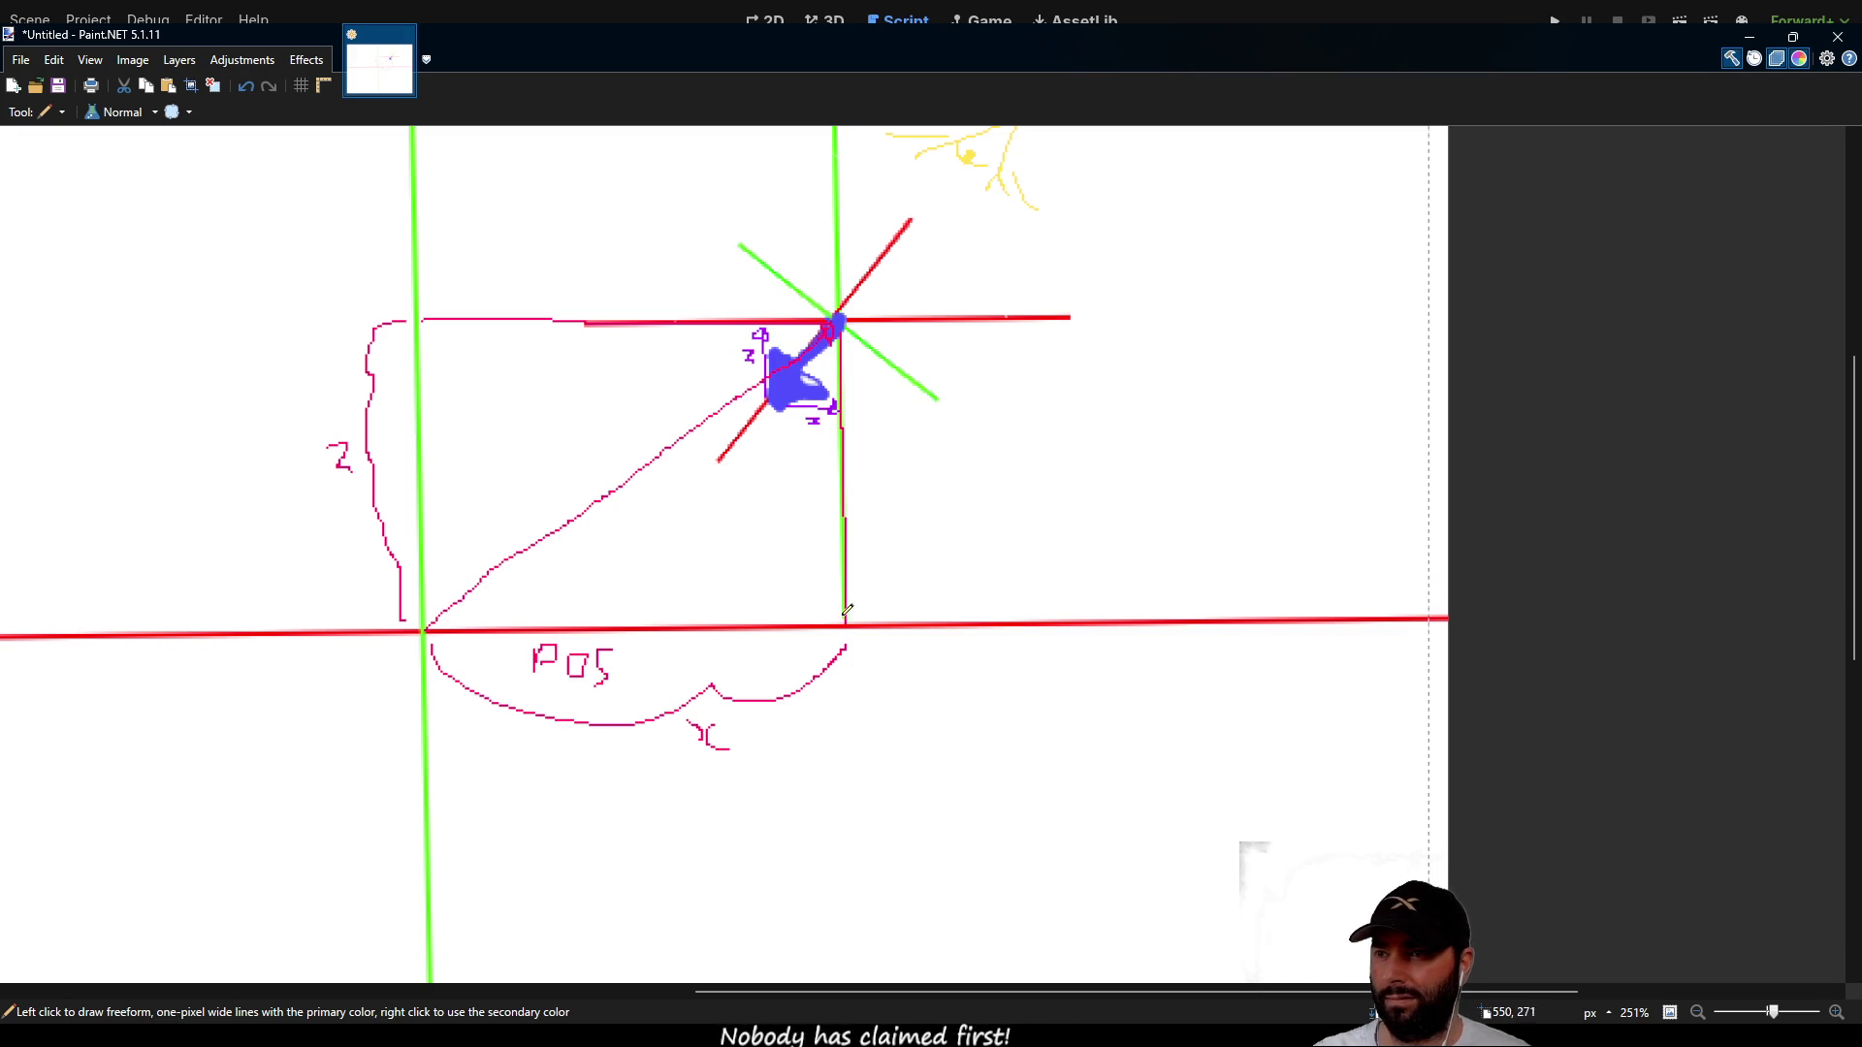
pyautogui.scroll(-3, 952, 658)
pyautogui.scroll(-3, 960, 648)
pyautogui.scroll(2, 969, 630)
pyautogui.keyDown('ctrl'); pyautogui.scroll(-3, 976, 619); pyautogui.keyUp('ctrl')
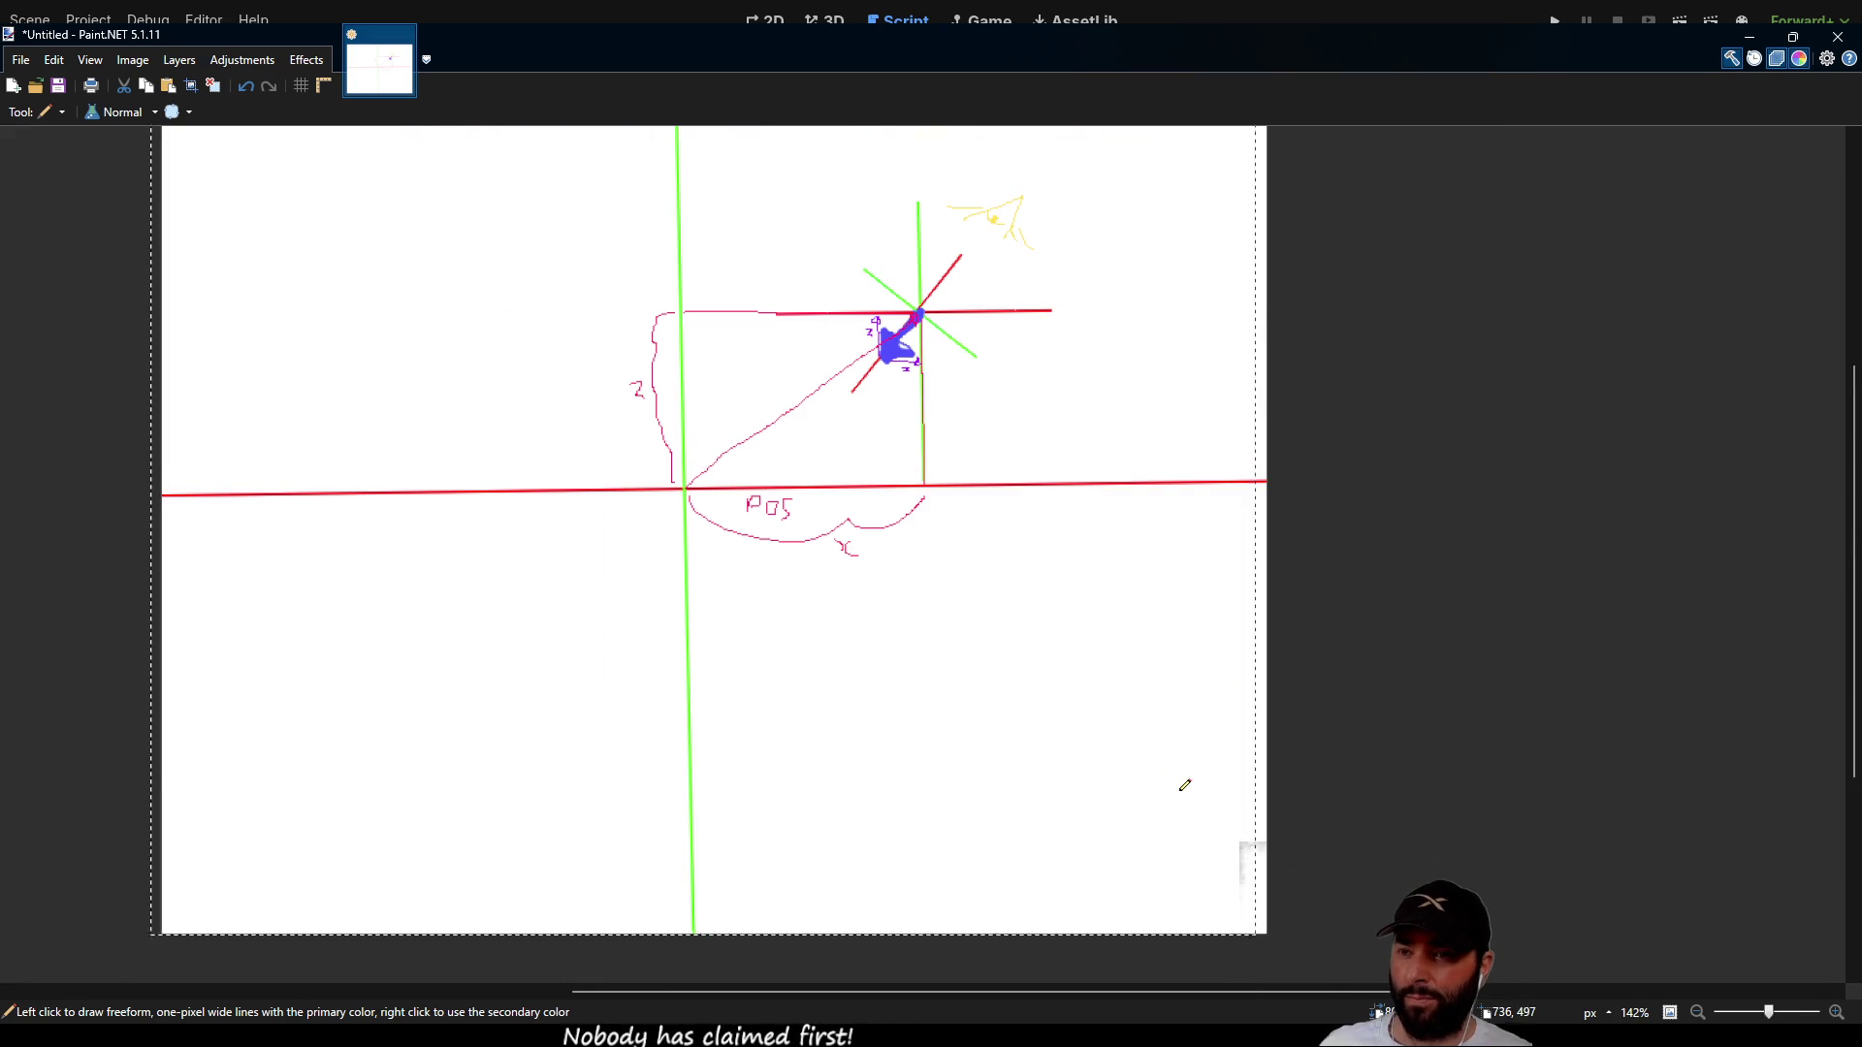
pyautogui.scroll(3, 1138, 644)
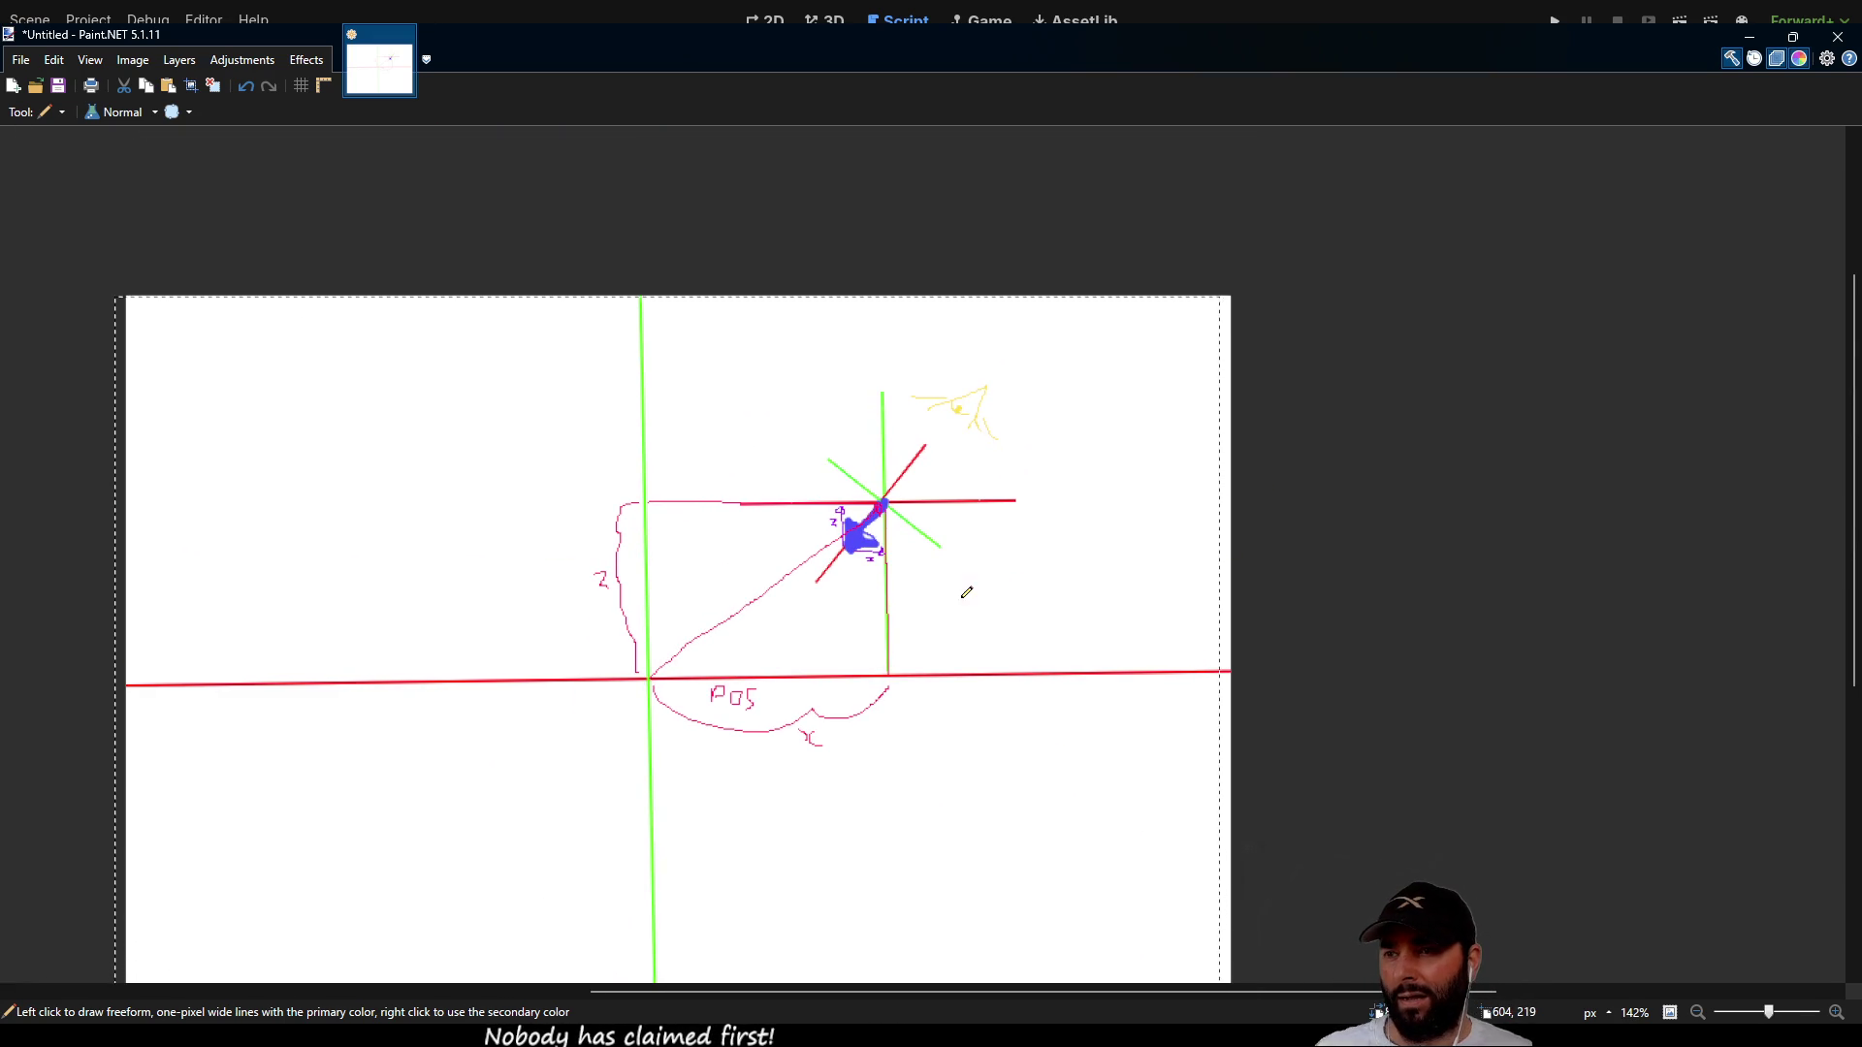
pyautogui.keyDown('ctrl'); pyautogui.scroll(3, 965, 586); pyautogui.keyUp('ctrl')
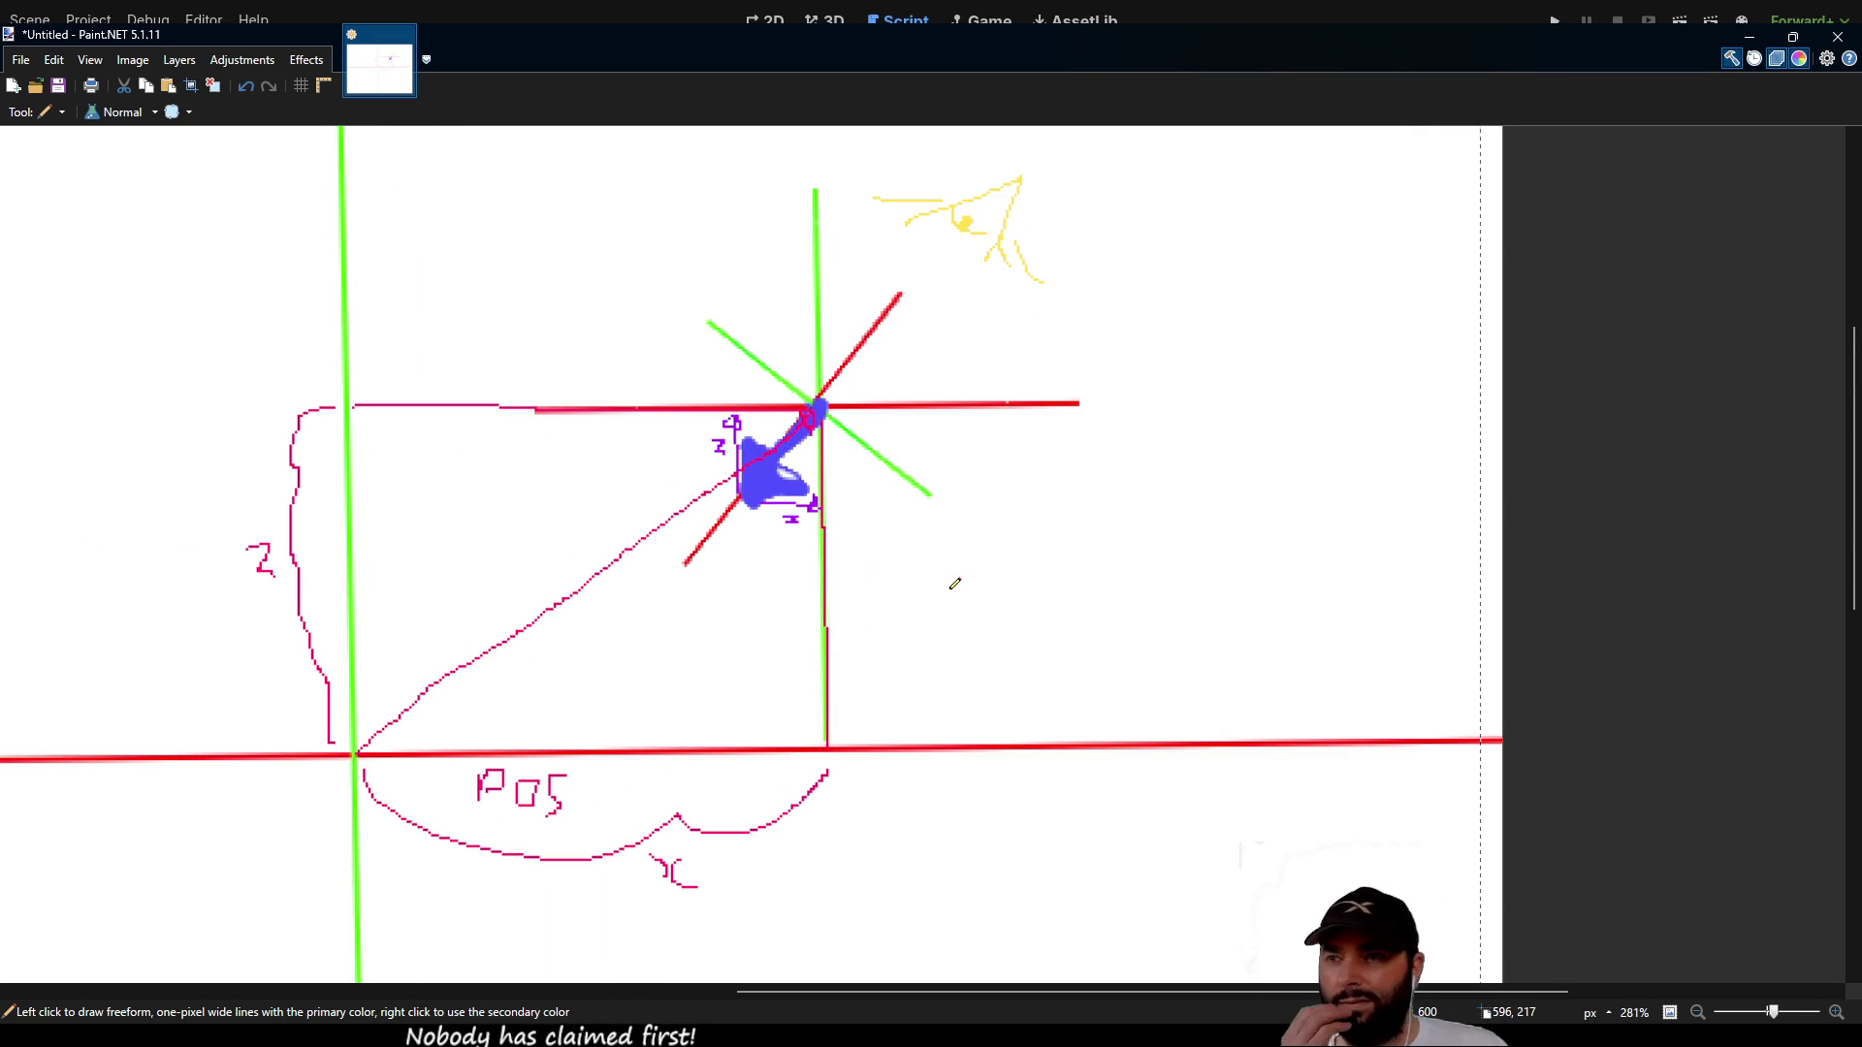
pyautogui.moveTo(956, 576)
pyautogui.mouseDown()
pyautogui.moveTo(955, 531)
pyautogui.moveTo(945, 556)
pyautogui.mouseUp()
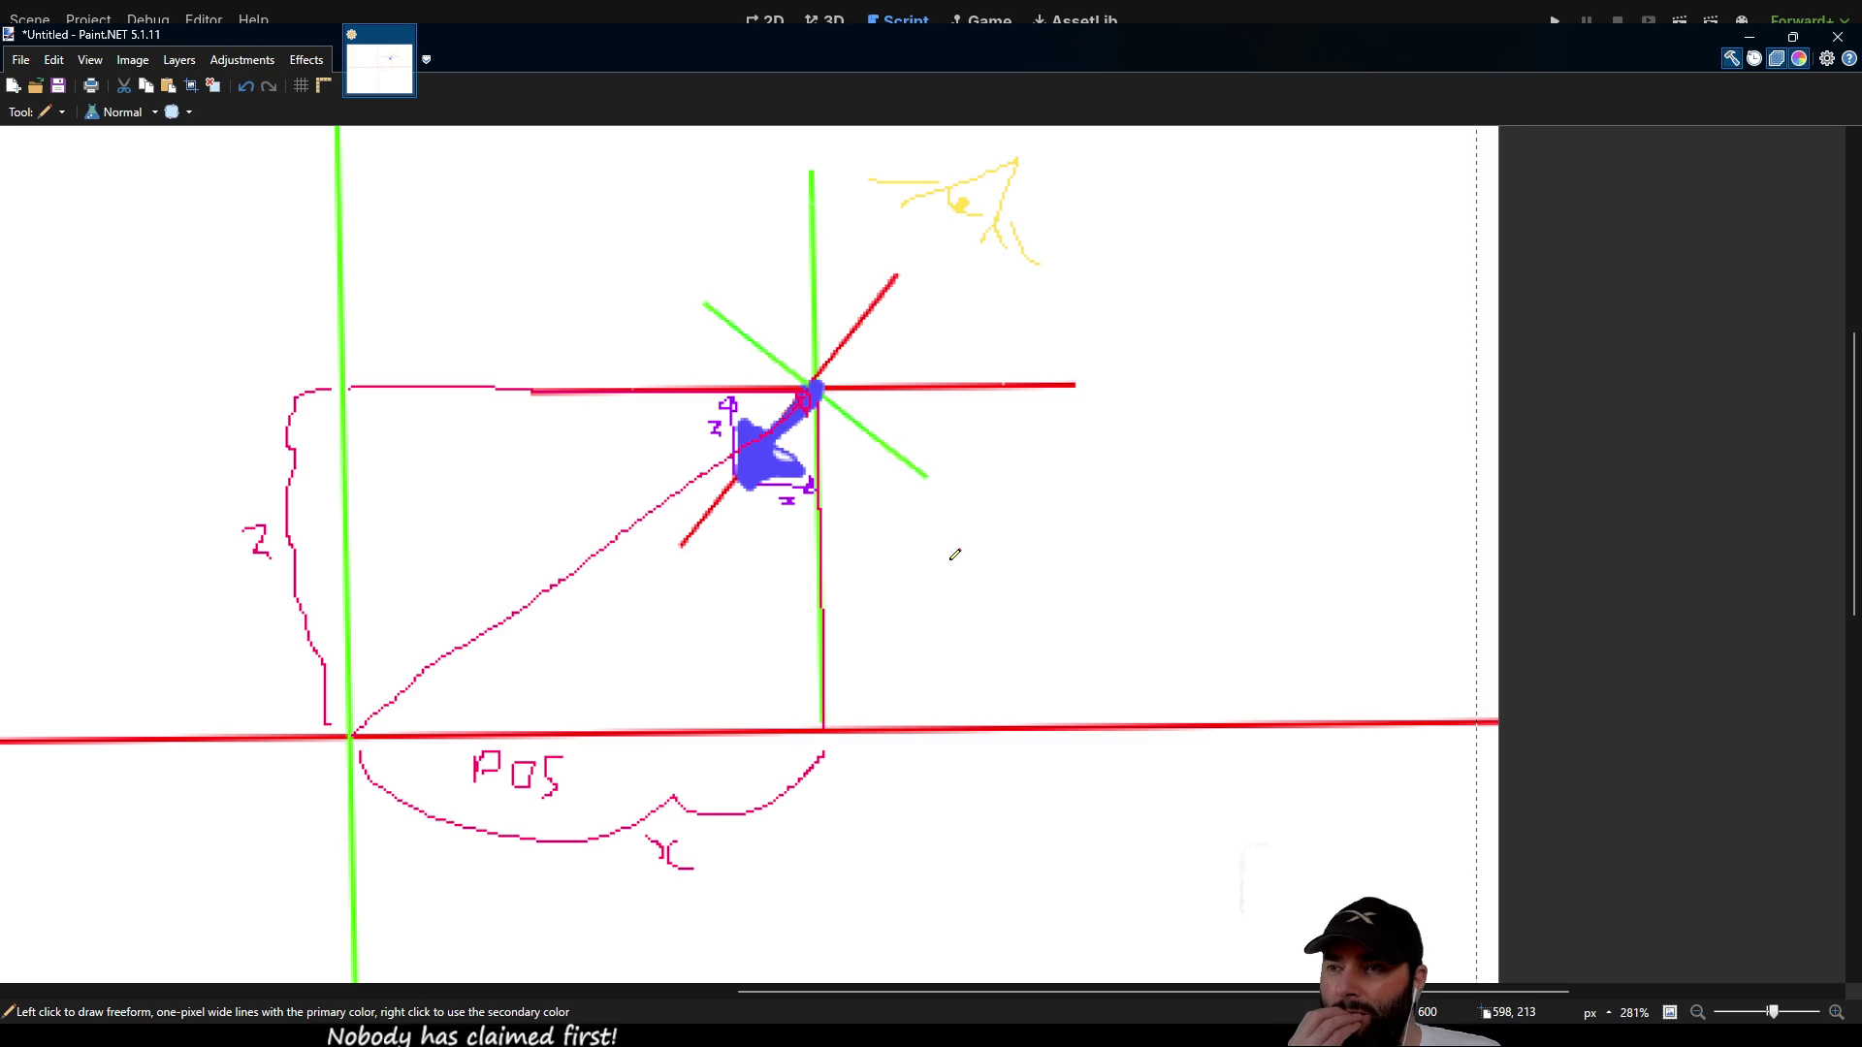
pyautogui.scroll(-1, 931, 582)
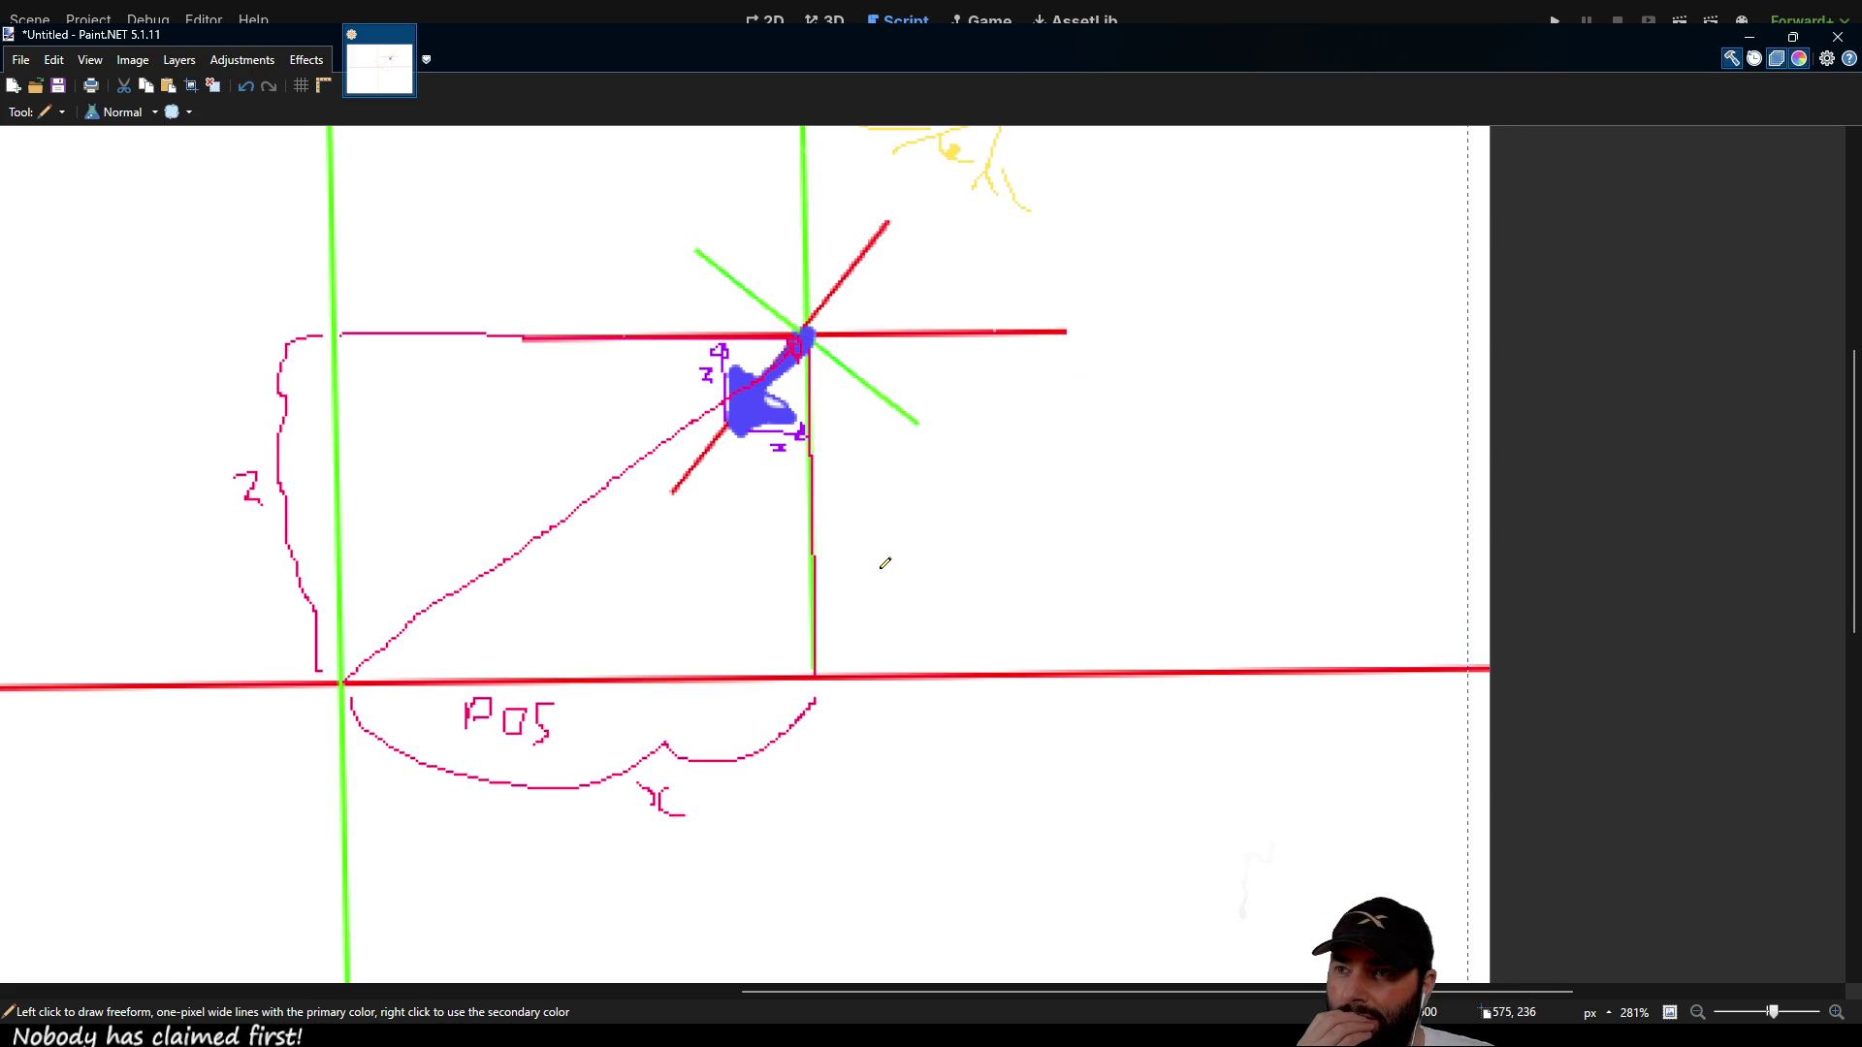
pyautogui.scroll(1, 888, 538)
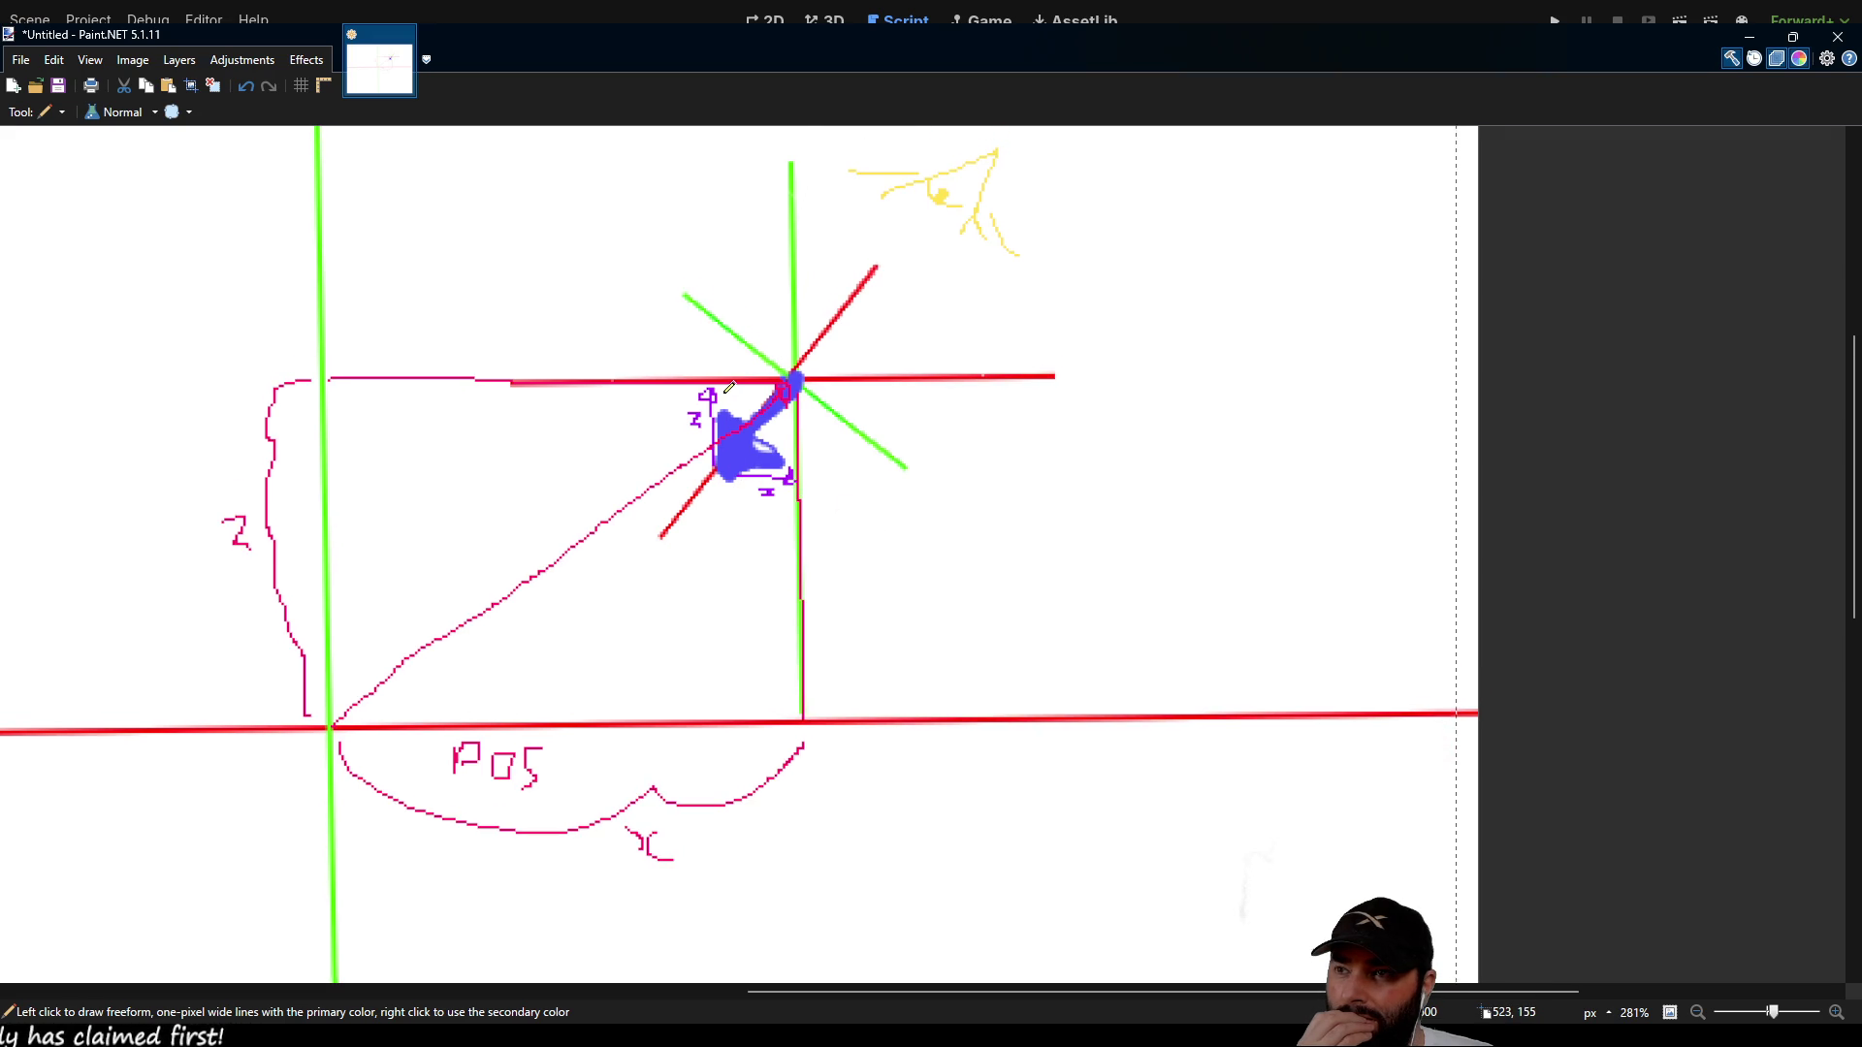